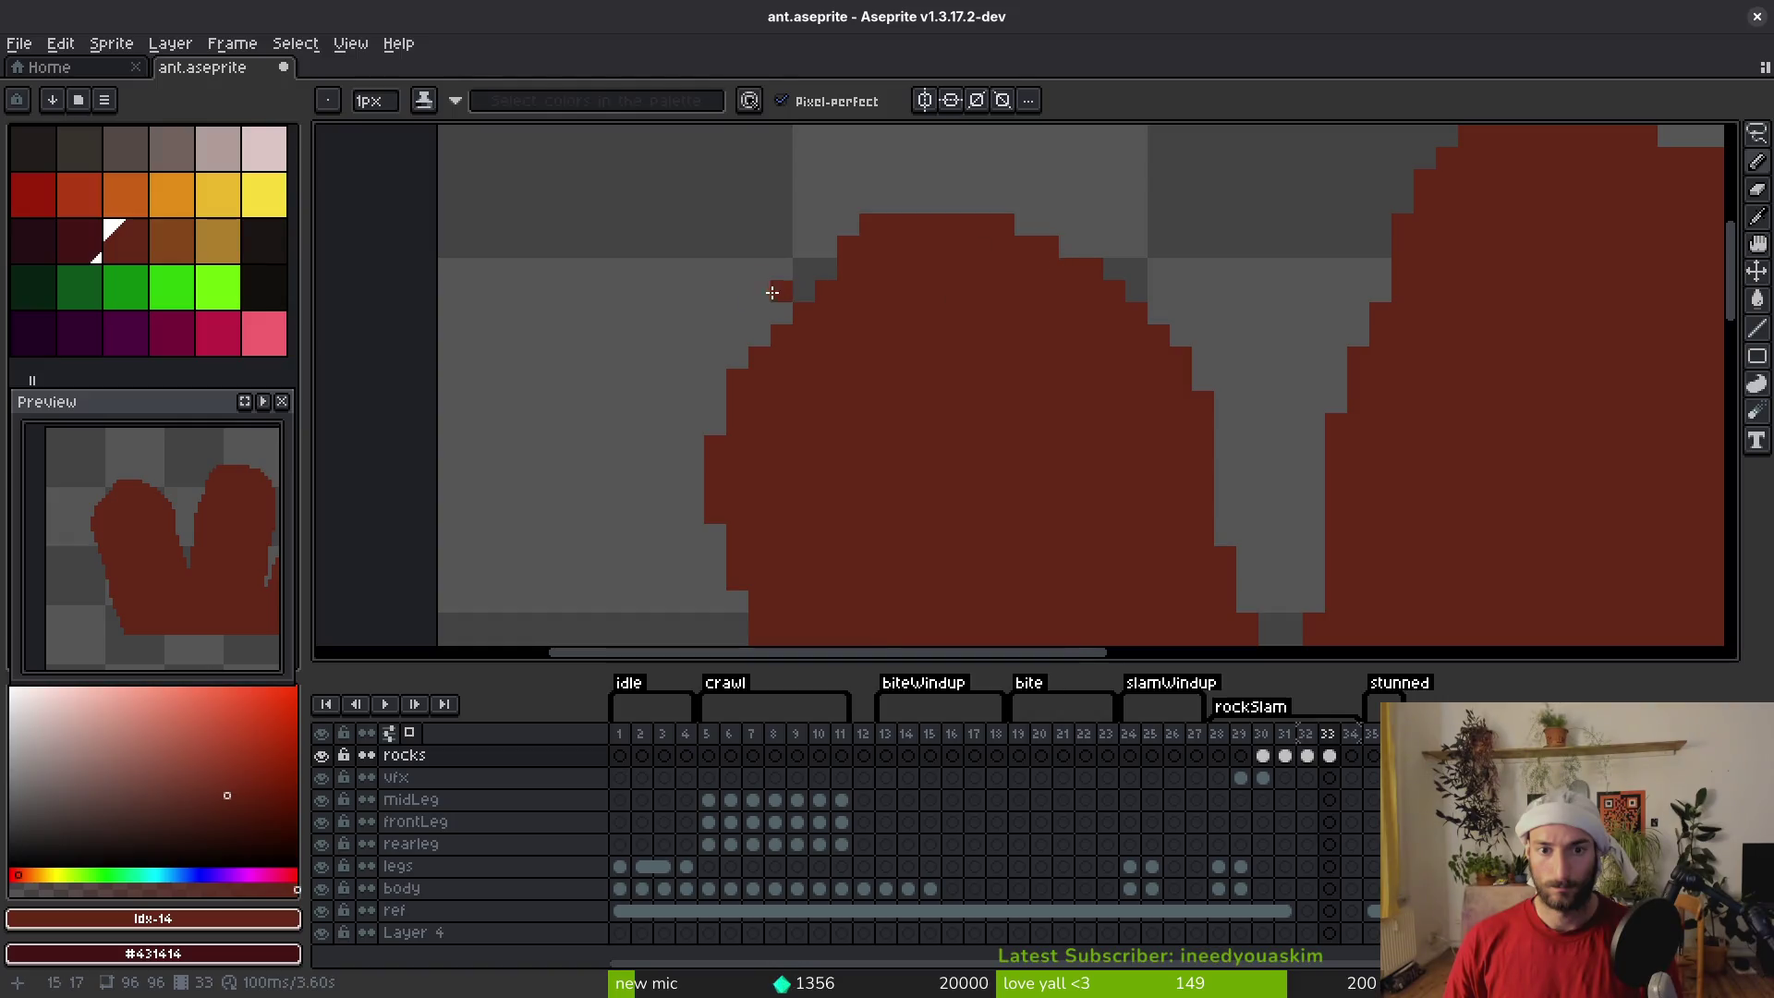
Fill in pixels along the rock's left edge on frame 33 and save the sprite
left_click_drag(842, 250, 740, 371)
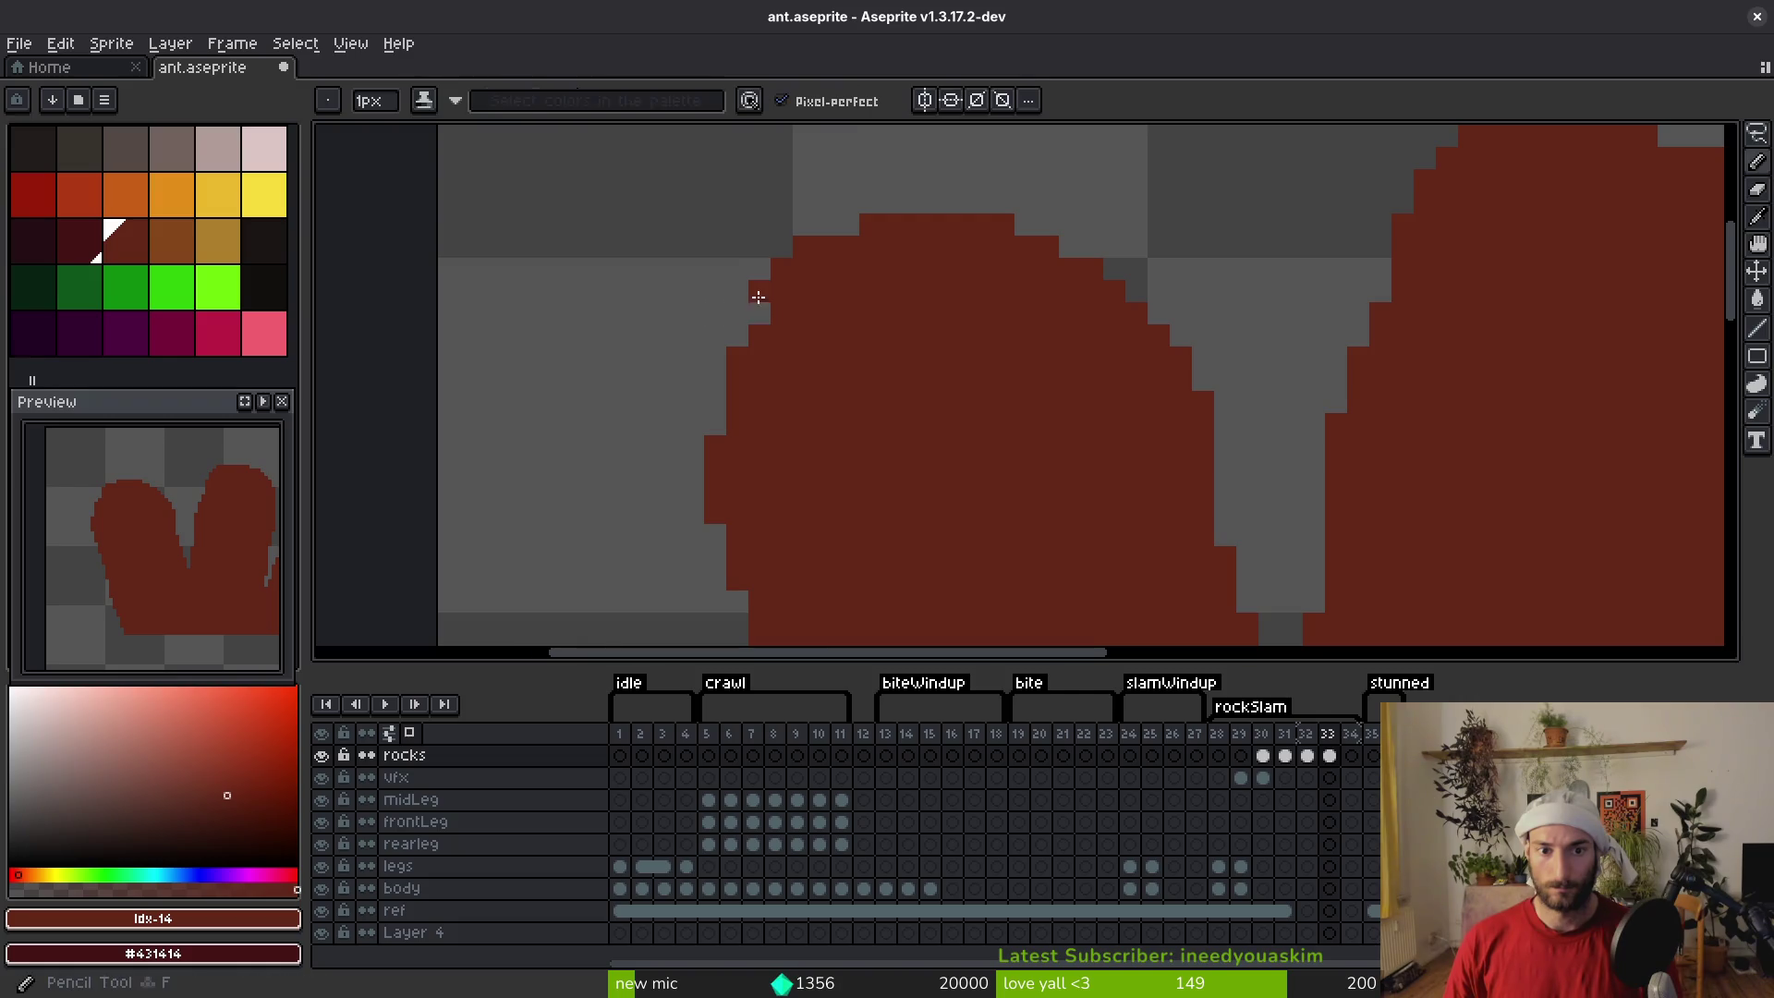
scroll(850, 369, "down", 5)
key("ctrl+s")
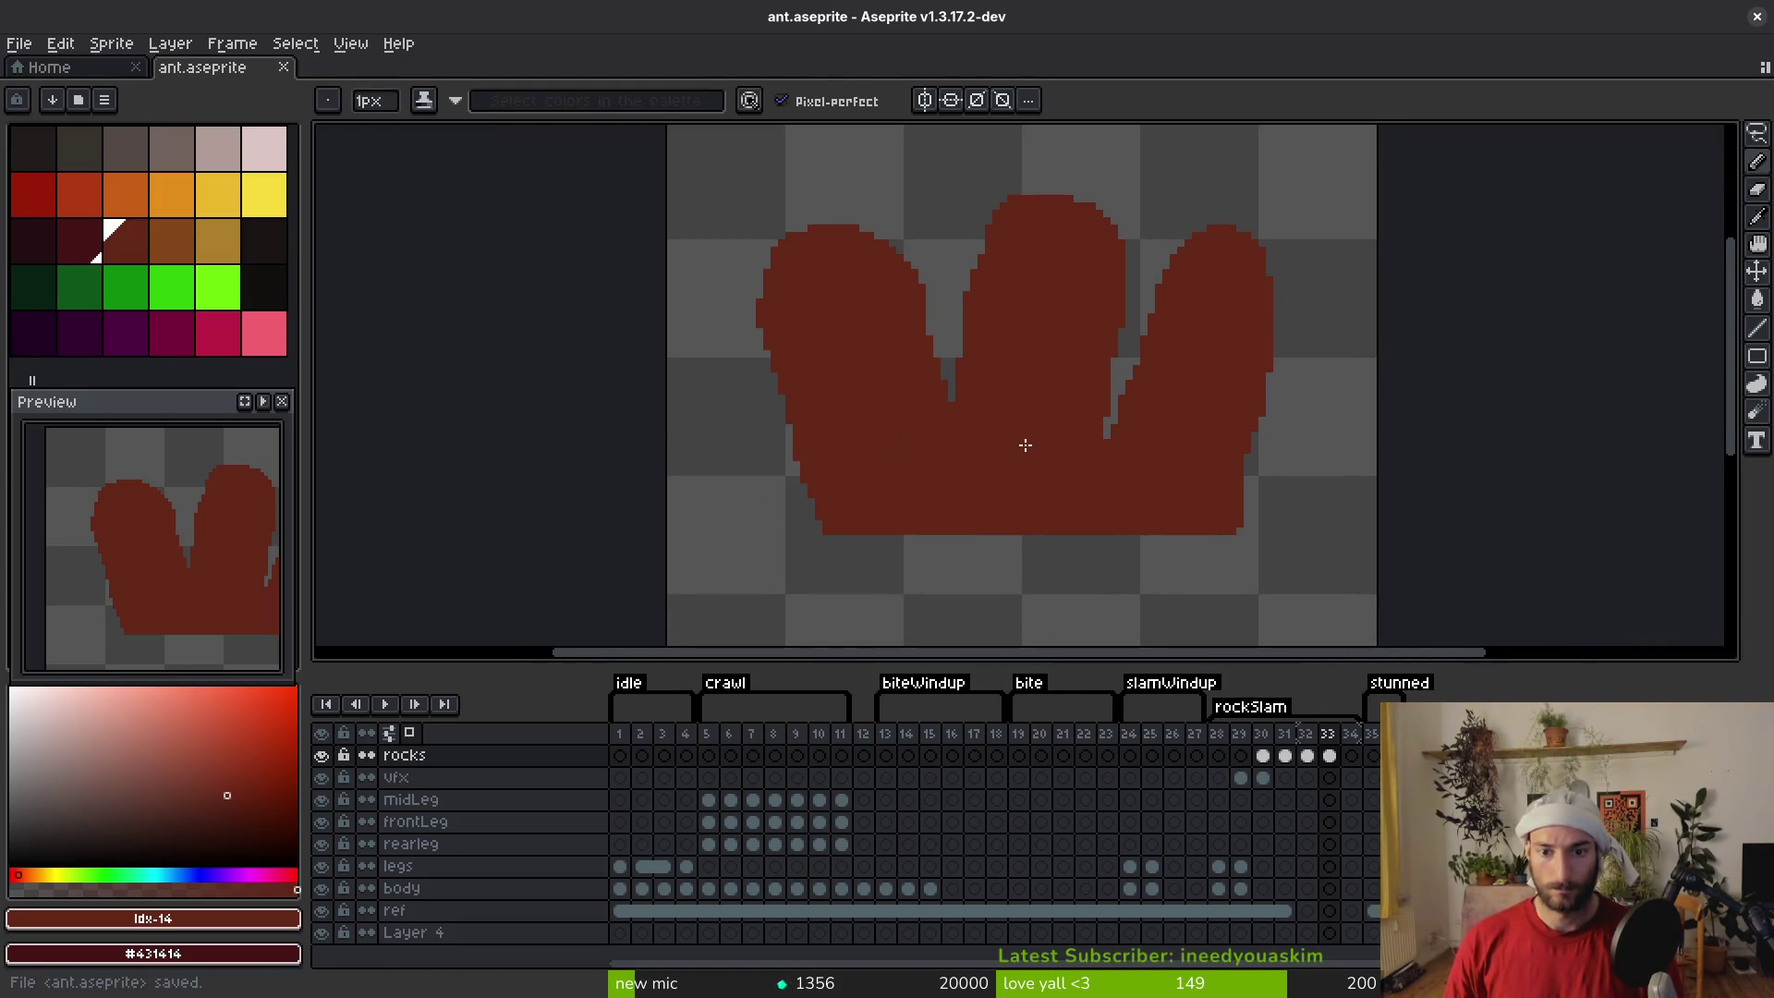
key("i")
key("b")
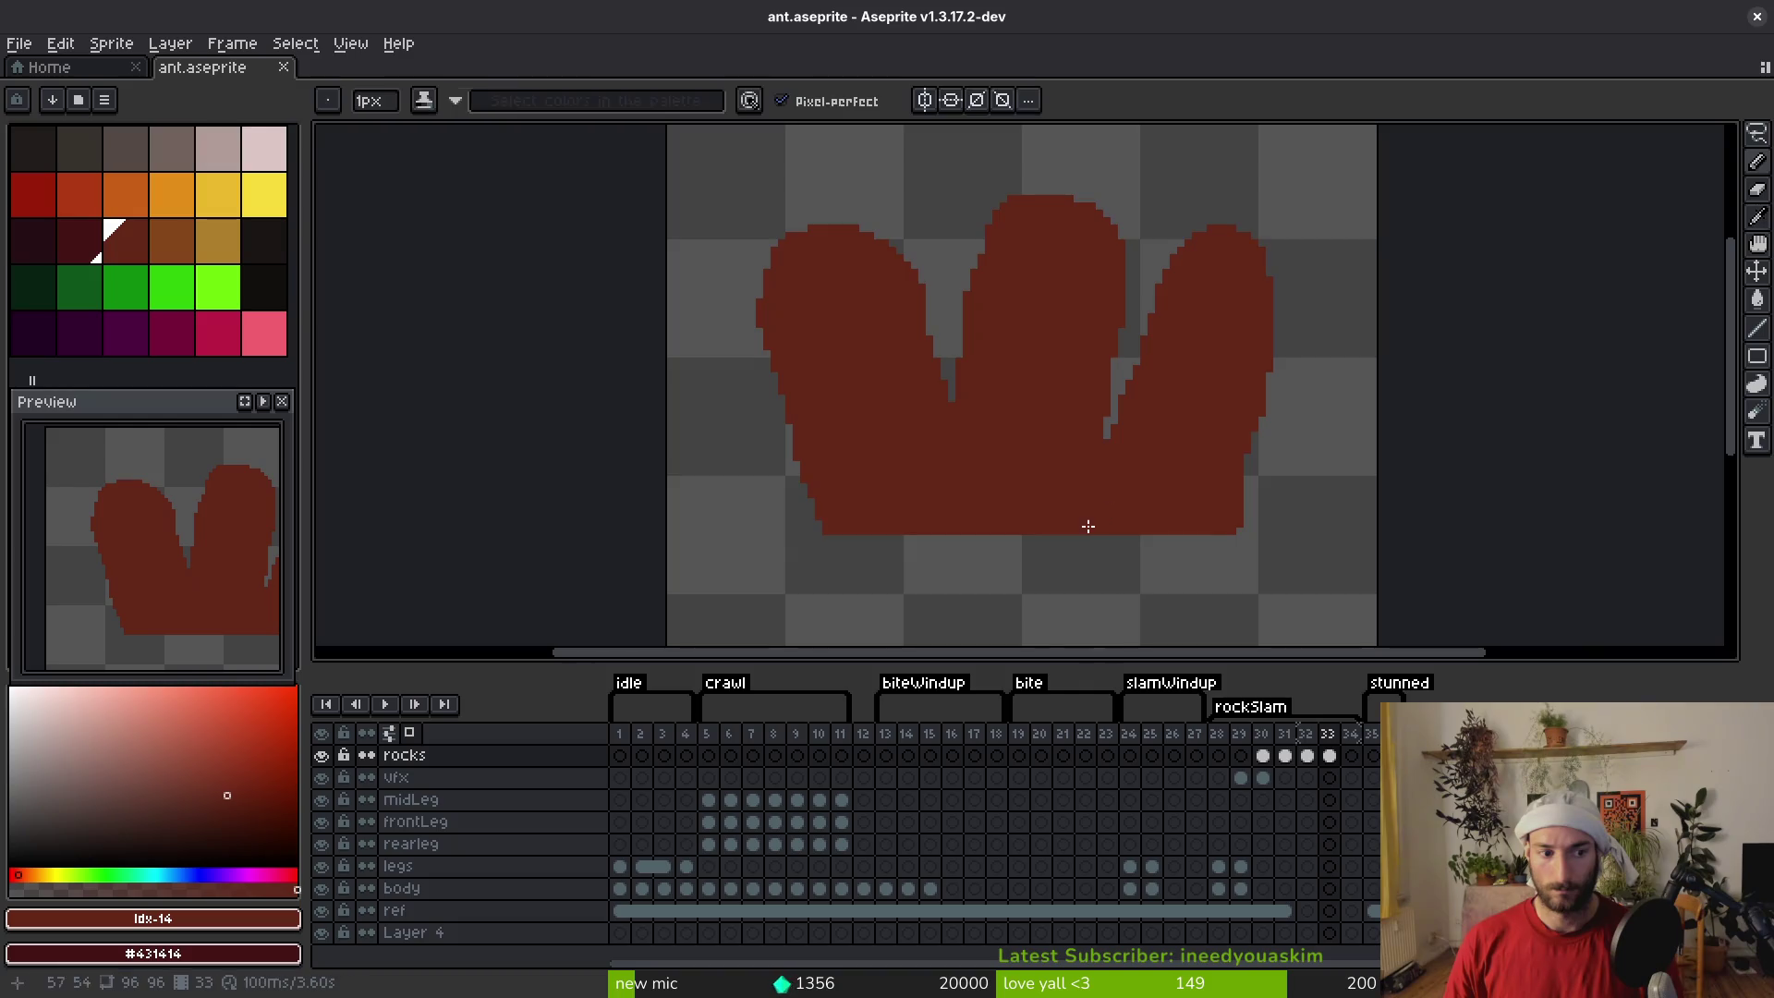
left_click_drag(1088, 523, 944, 467)
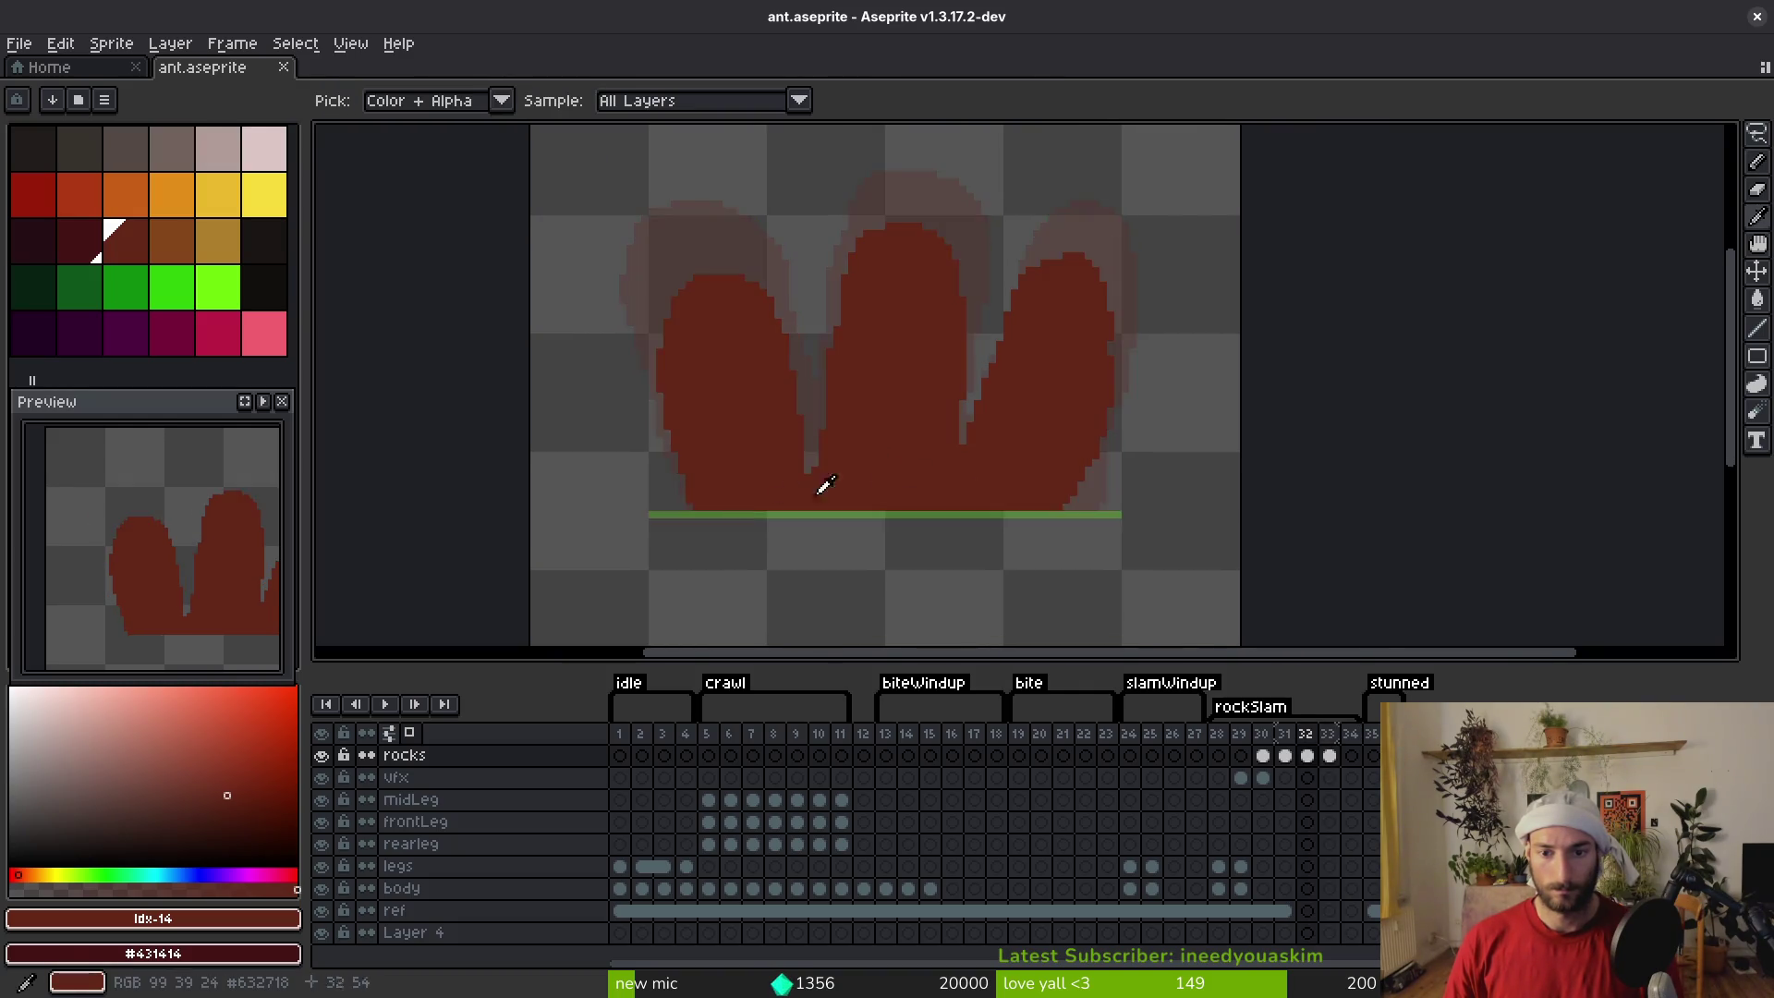
scroll(1131, 538, "up", 3)
scroll(1084, 547, "left", 5)
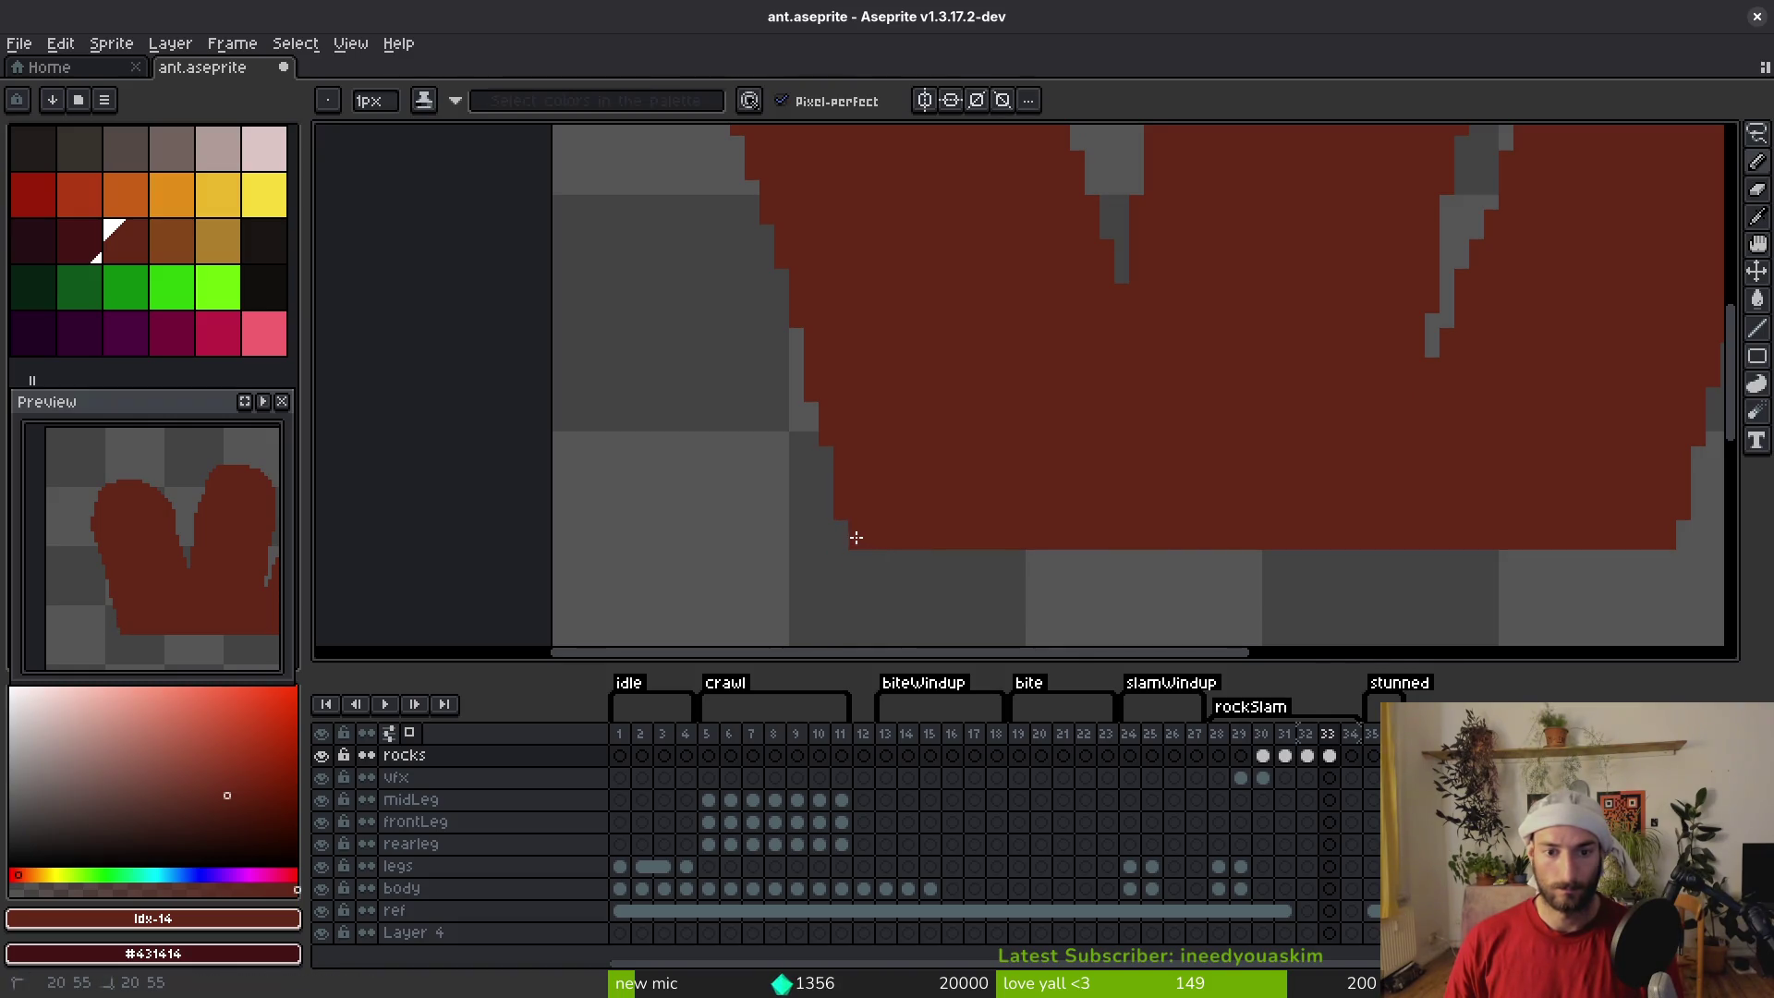
scroll(977, 475, "down", 2)
key("ctrl+s")
Flip between frames 32 and 33 of the rocks to compare them
scroll(978, 491, "down", 2)
key("i")
key("Right")
key("Left")
key("Right")
key("Left")
key("Right")
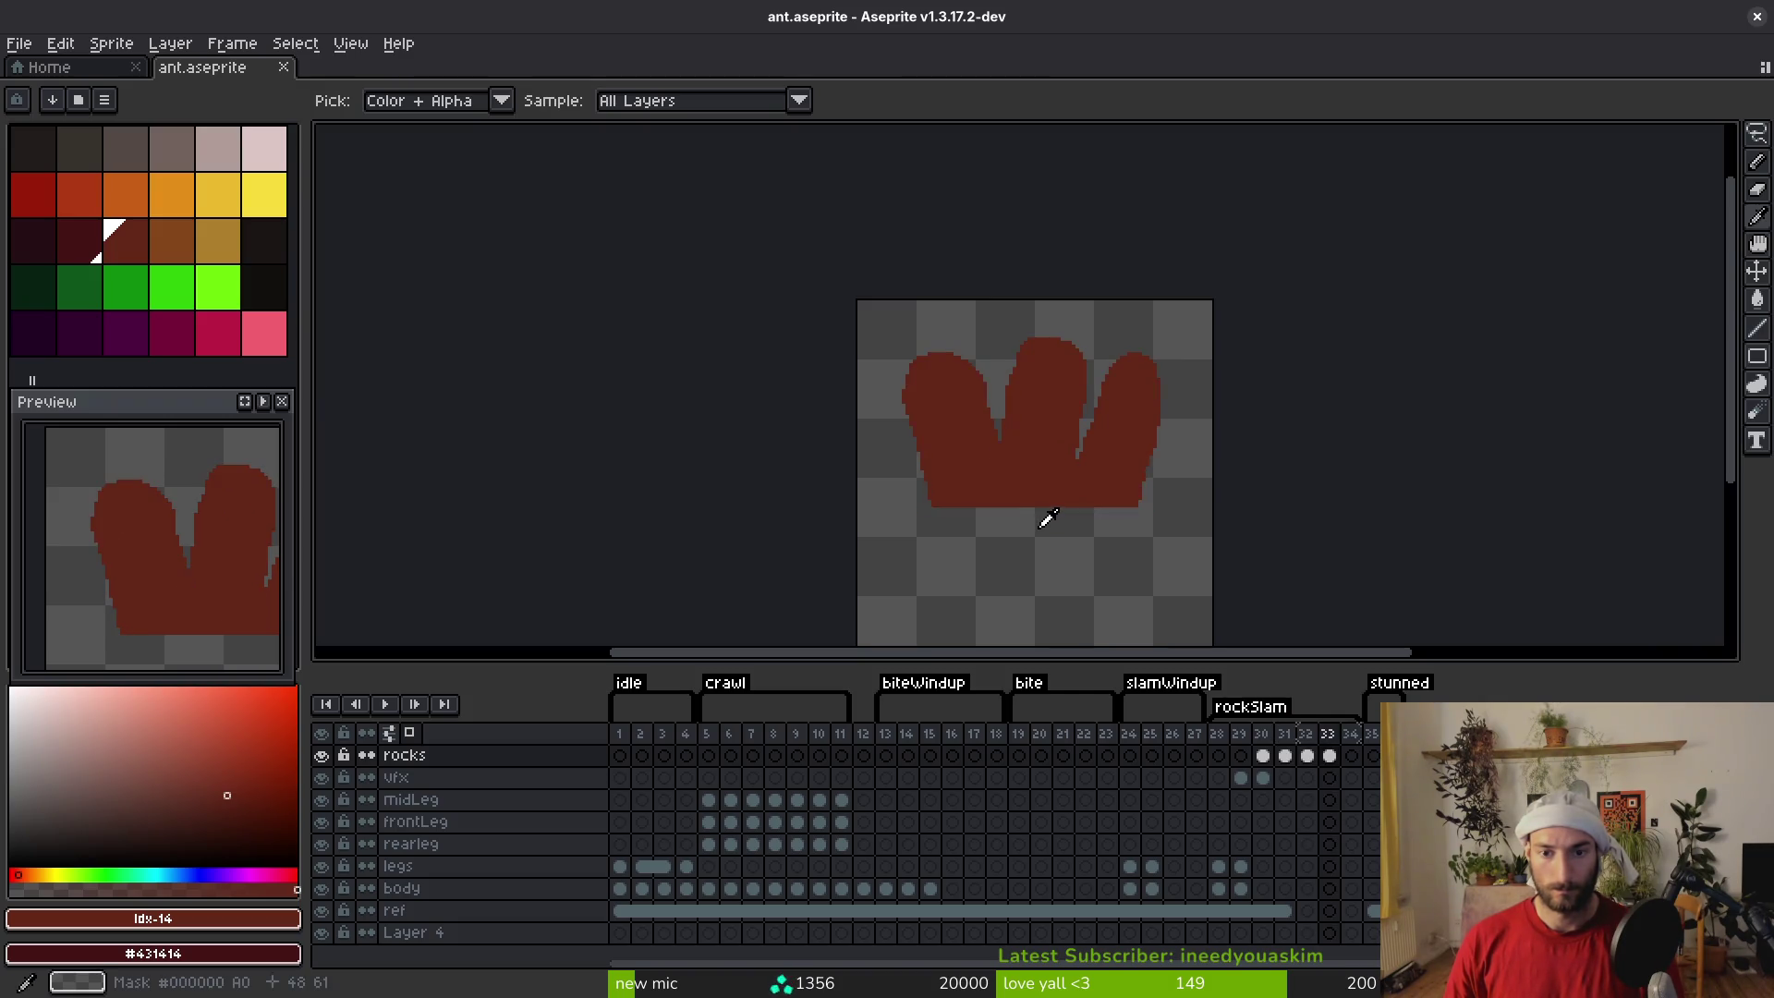
Erase two stray pixels in the gap between the rocks
key("f")
scroll(1087, 479, "up", 4)
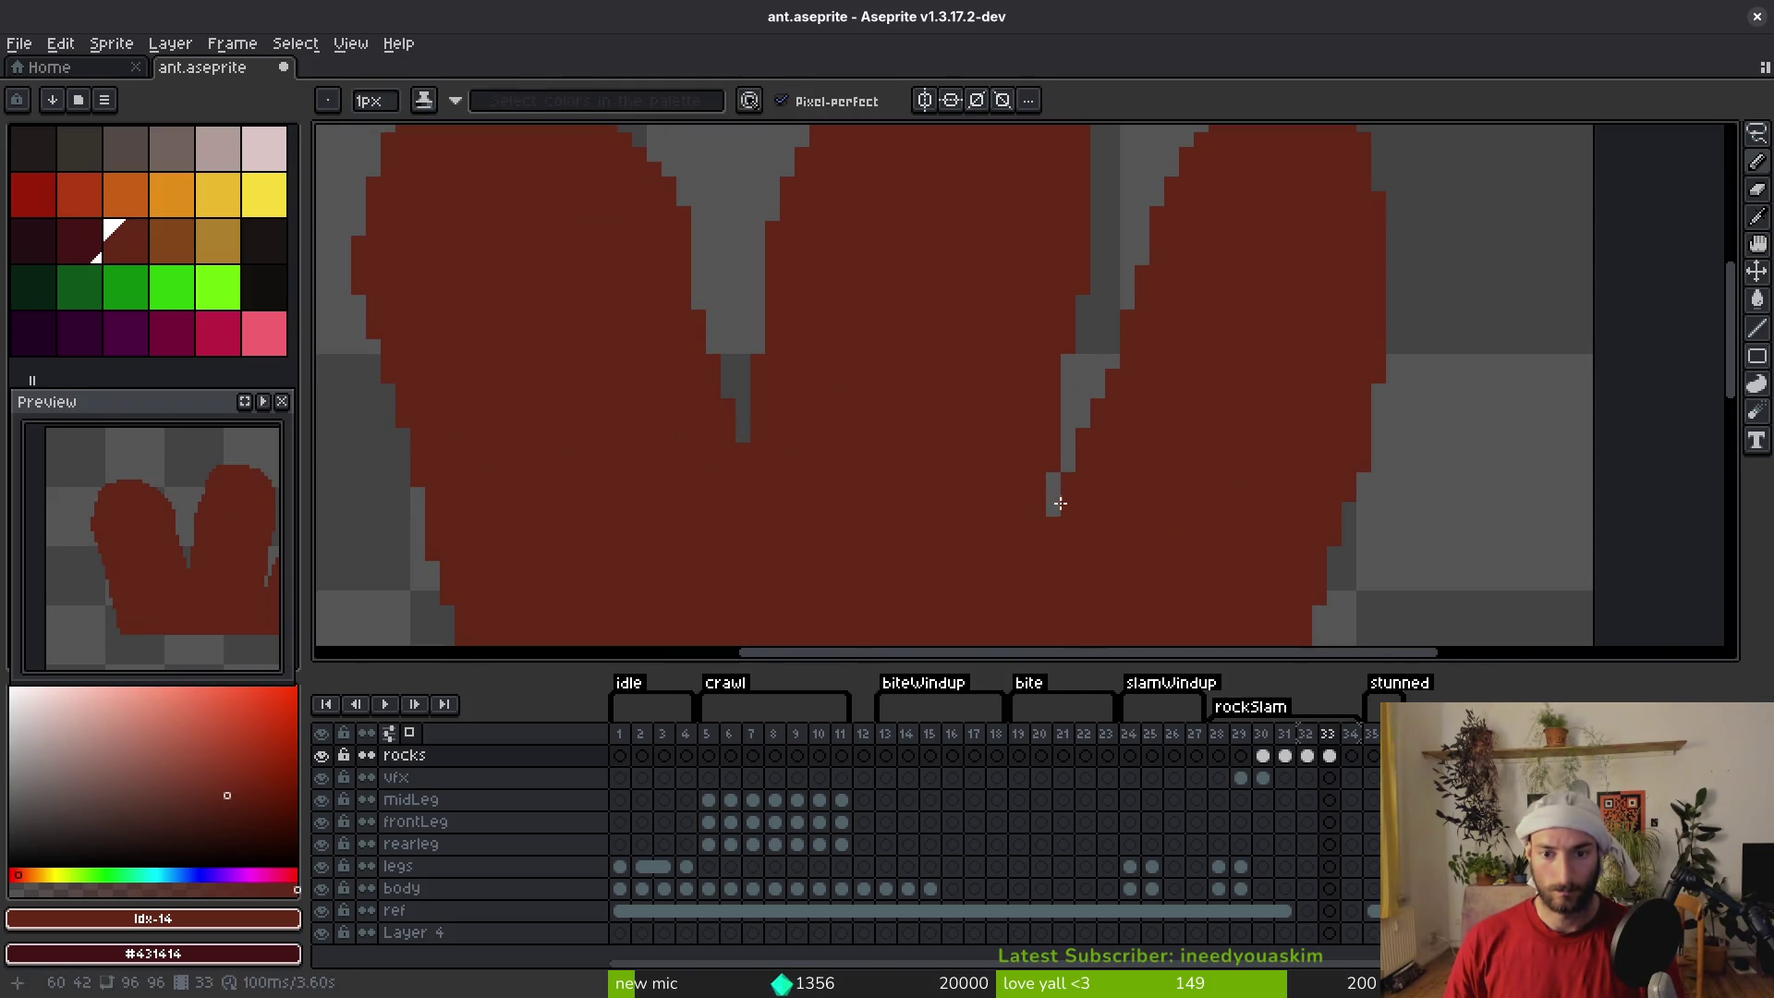
scroll(869, 497, "down", 4)
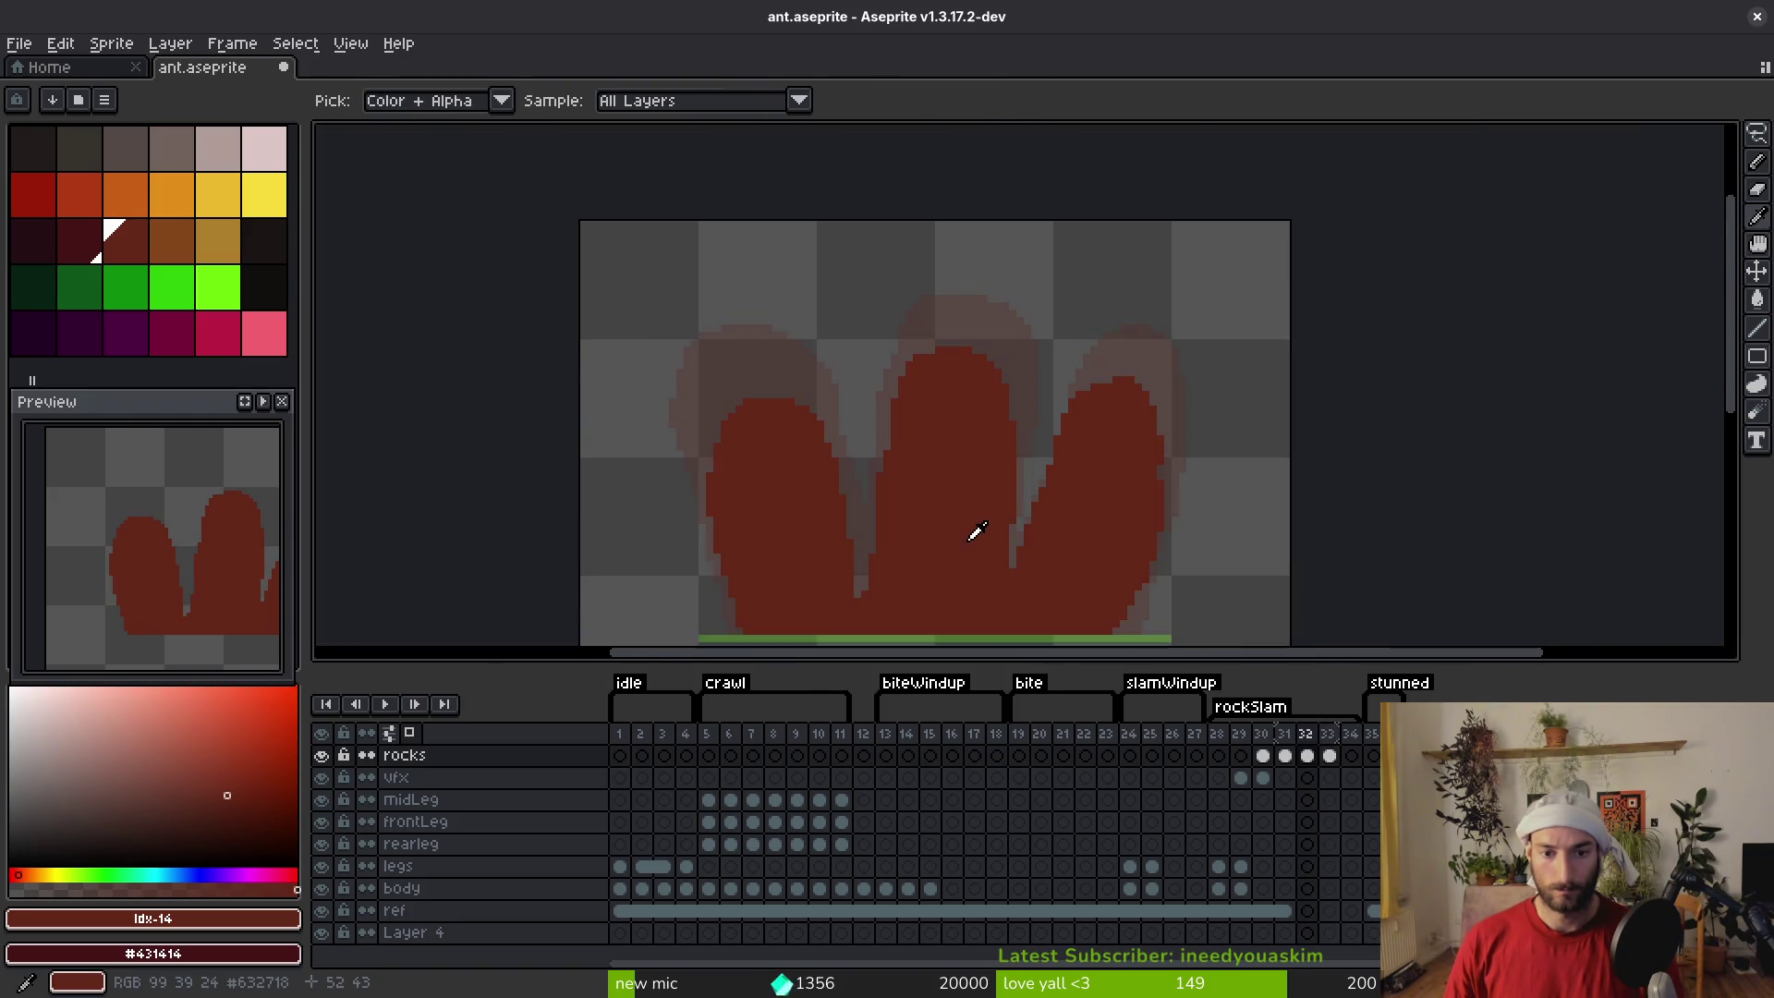
scroll(975, 531, "up", 1)
scroll(877, 554, "up", 1)
key("e")
scroll(839, 443, "down", 3)
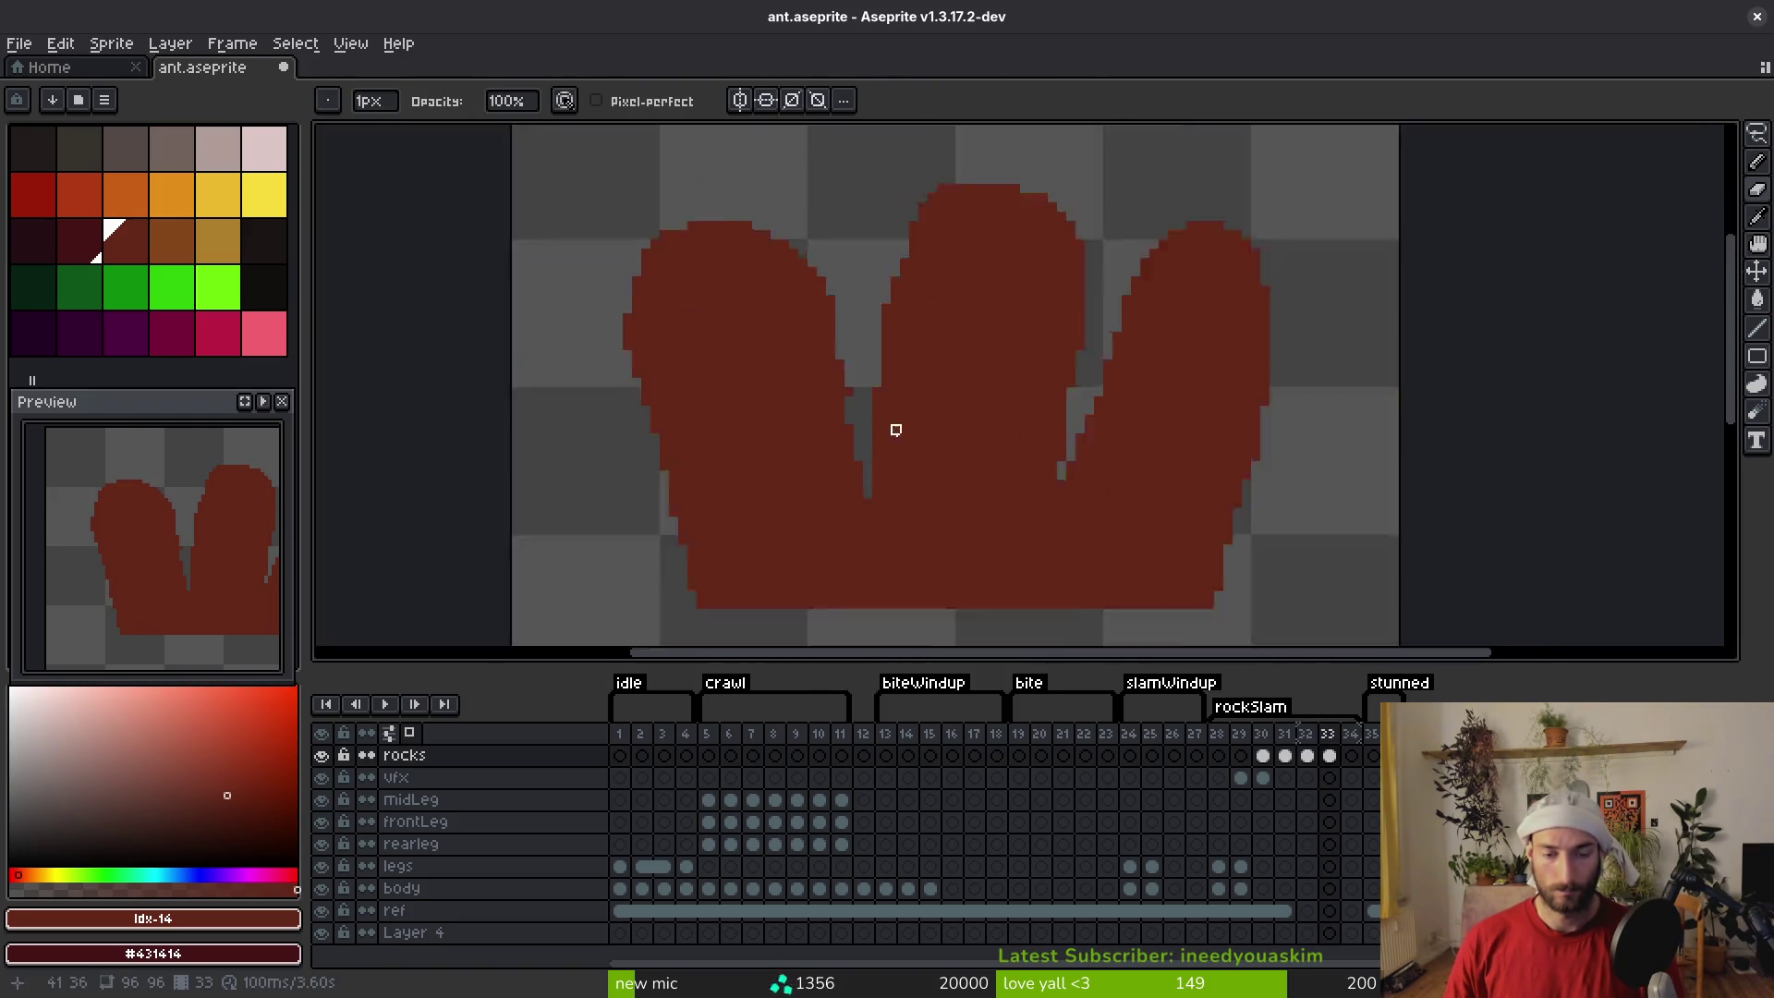
scroll(887, 440, "up", 3)
key("f")
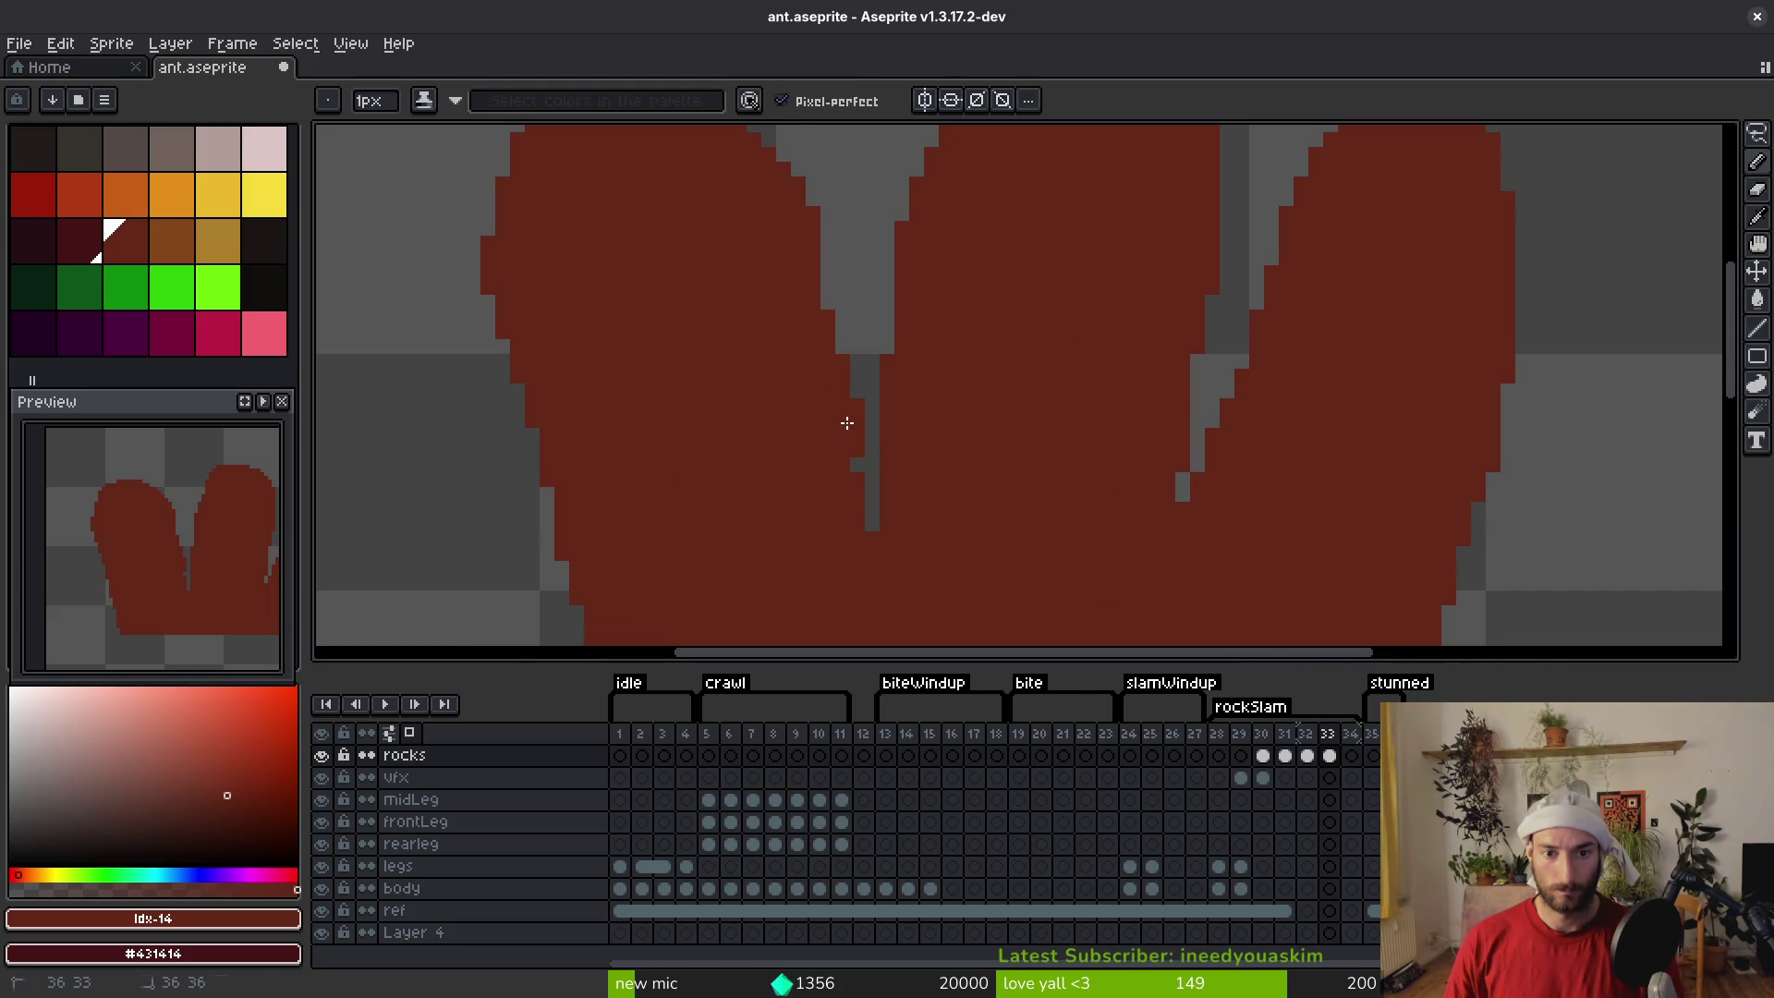
right_click(856, 416)
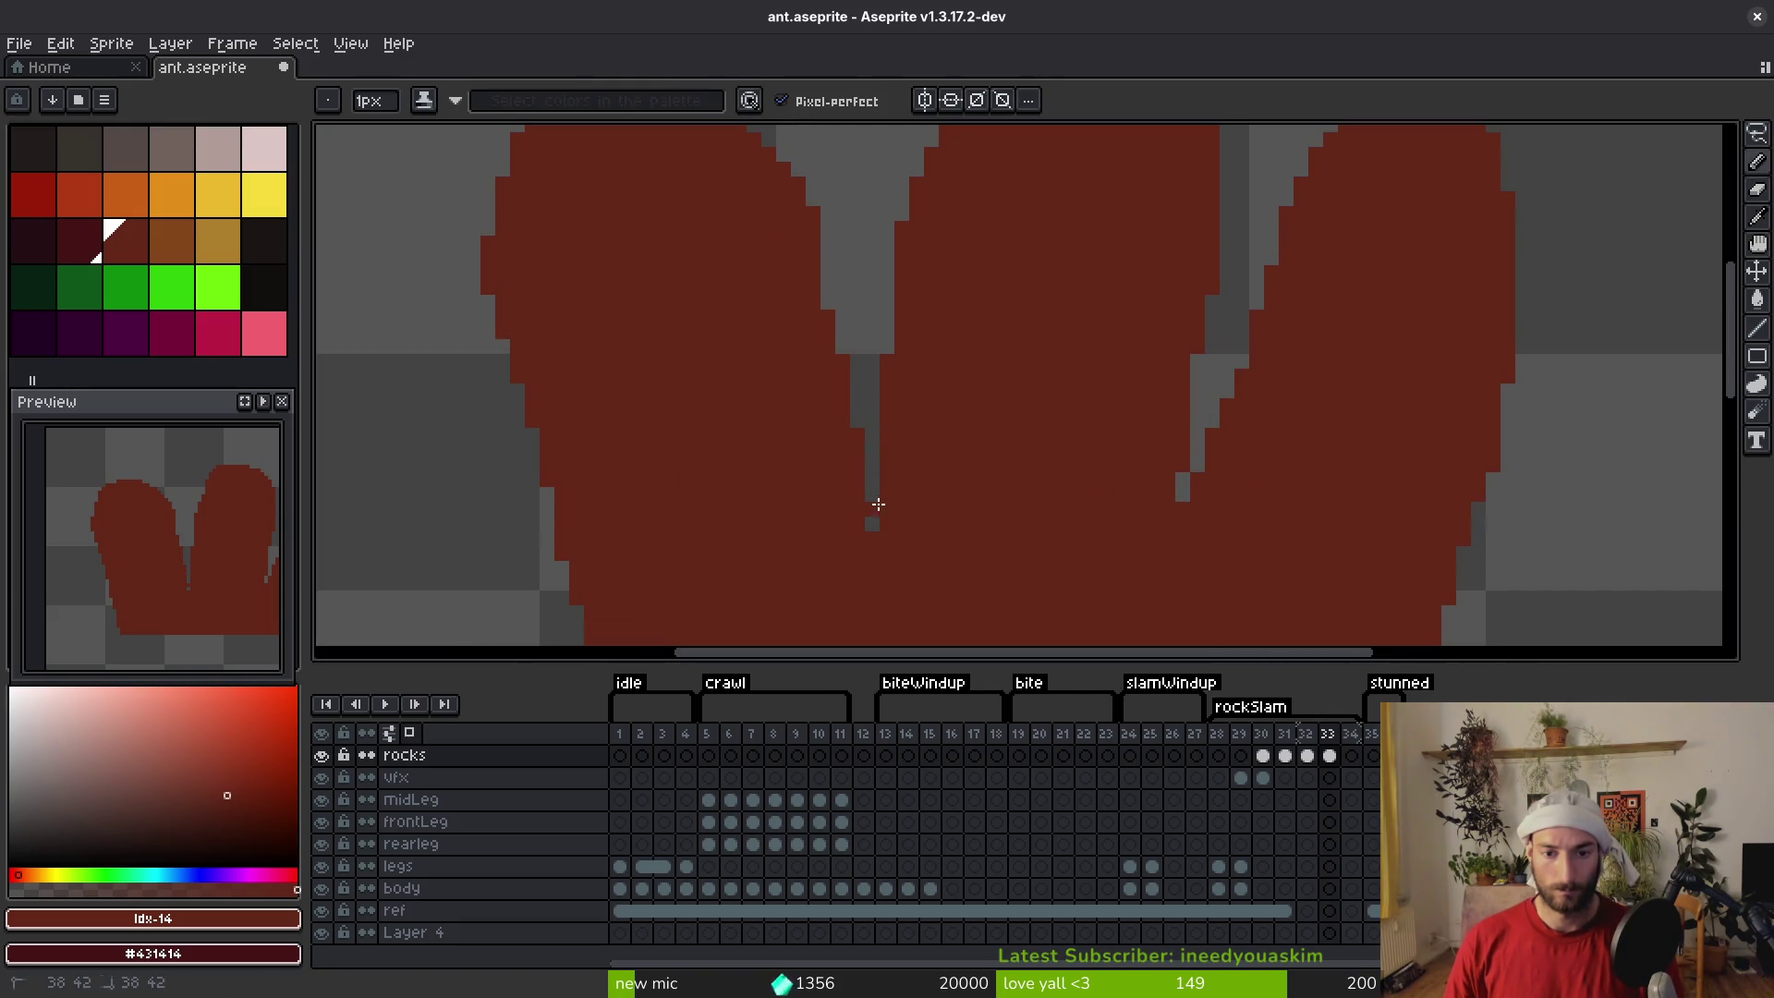
scroll(870, 522, "down", 2)
Play the rockSlam animation to review the finished rocks
key("i")
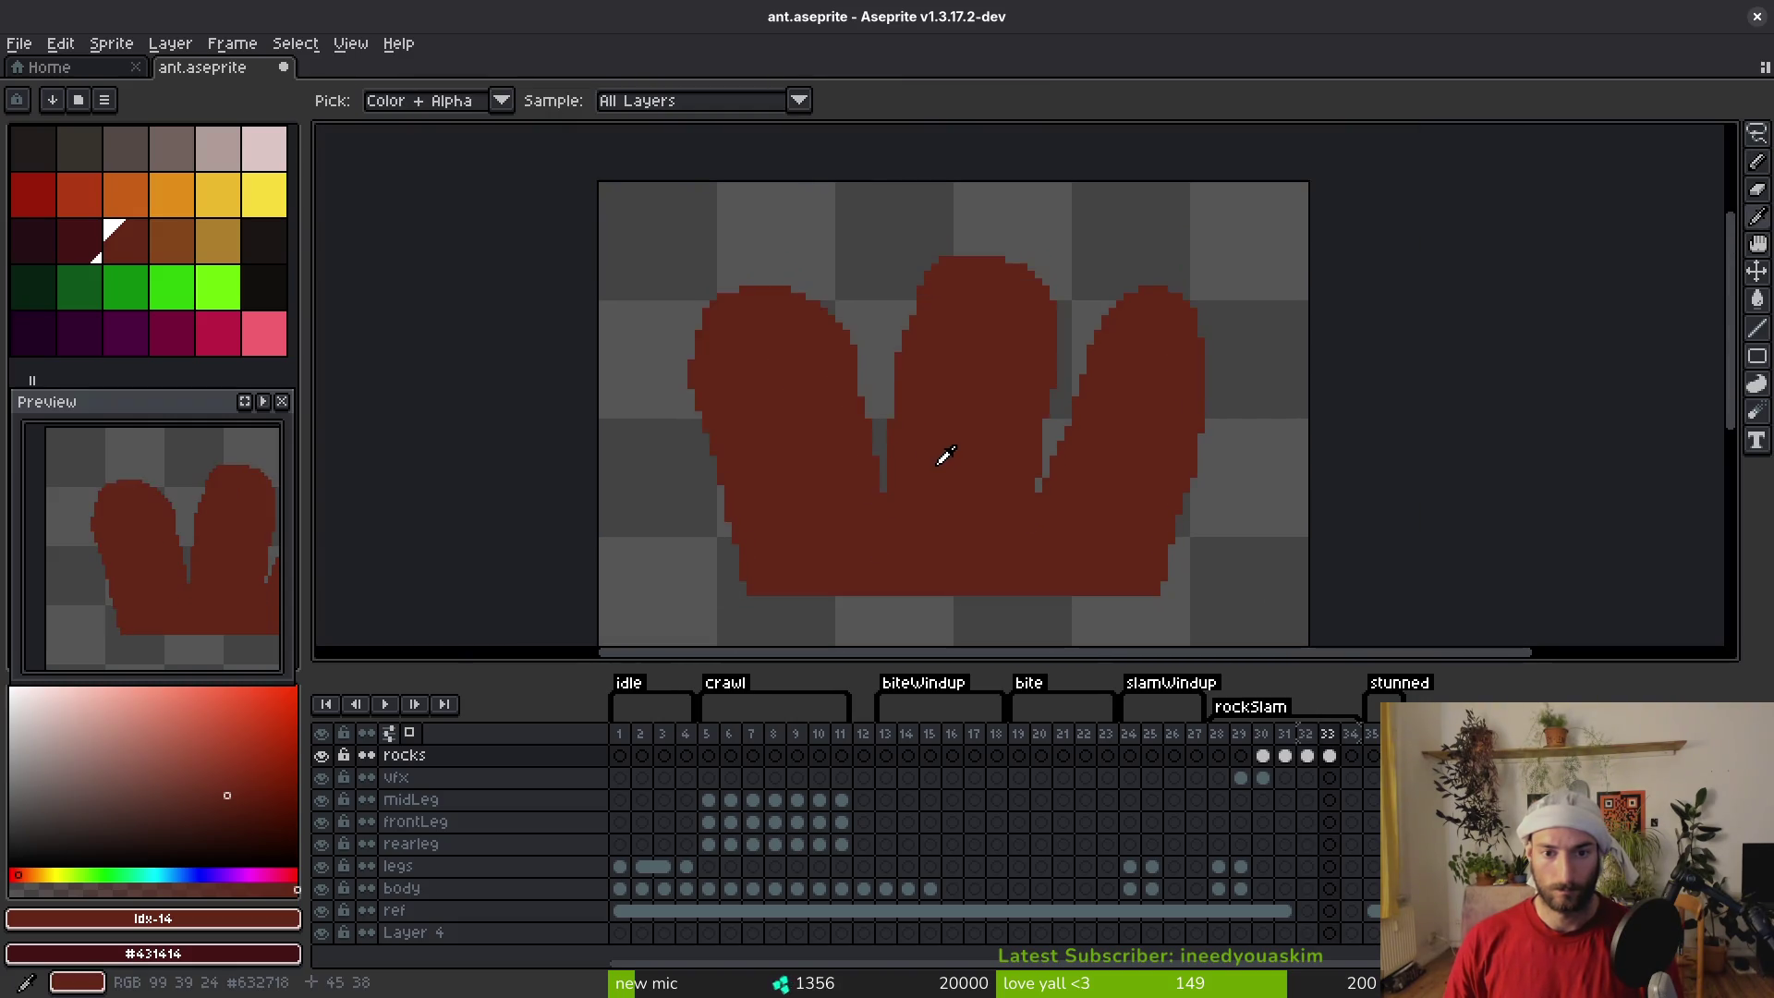
key("Return")
key("b")
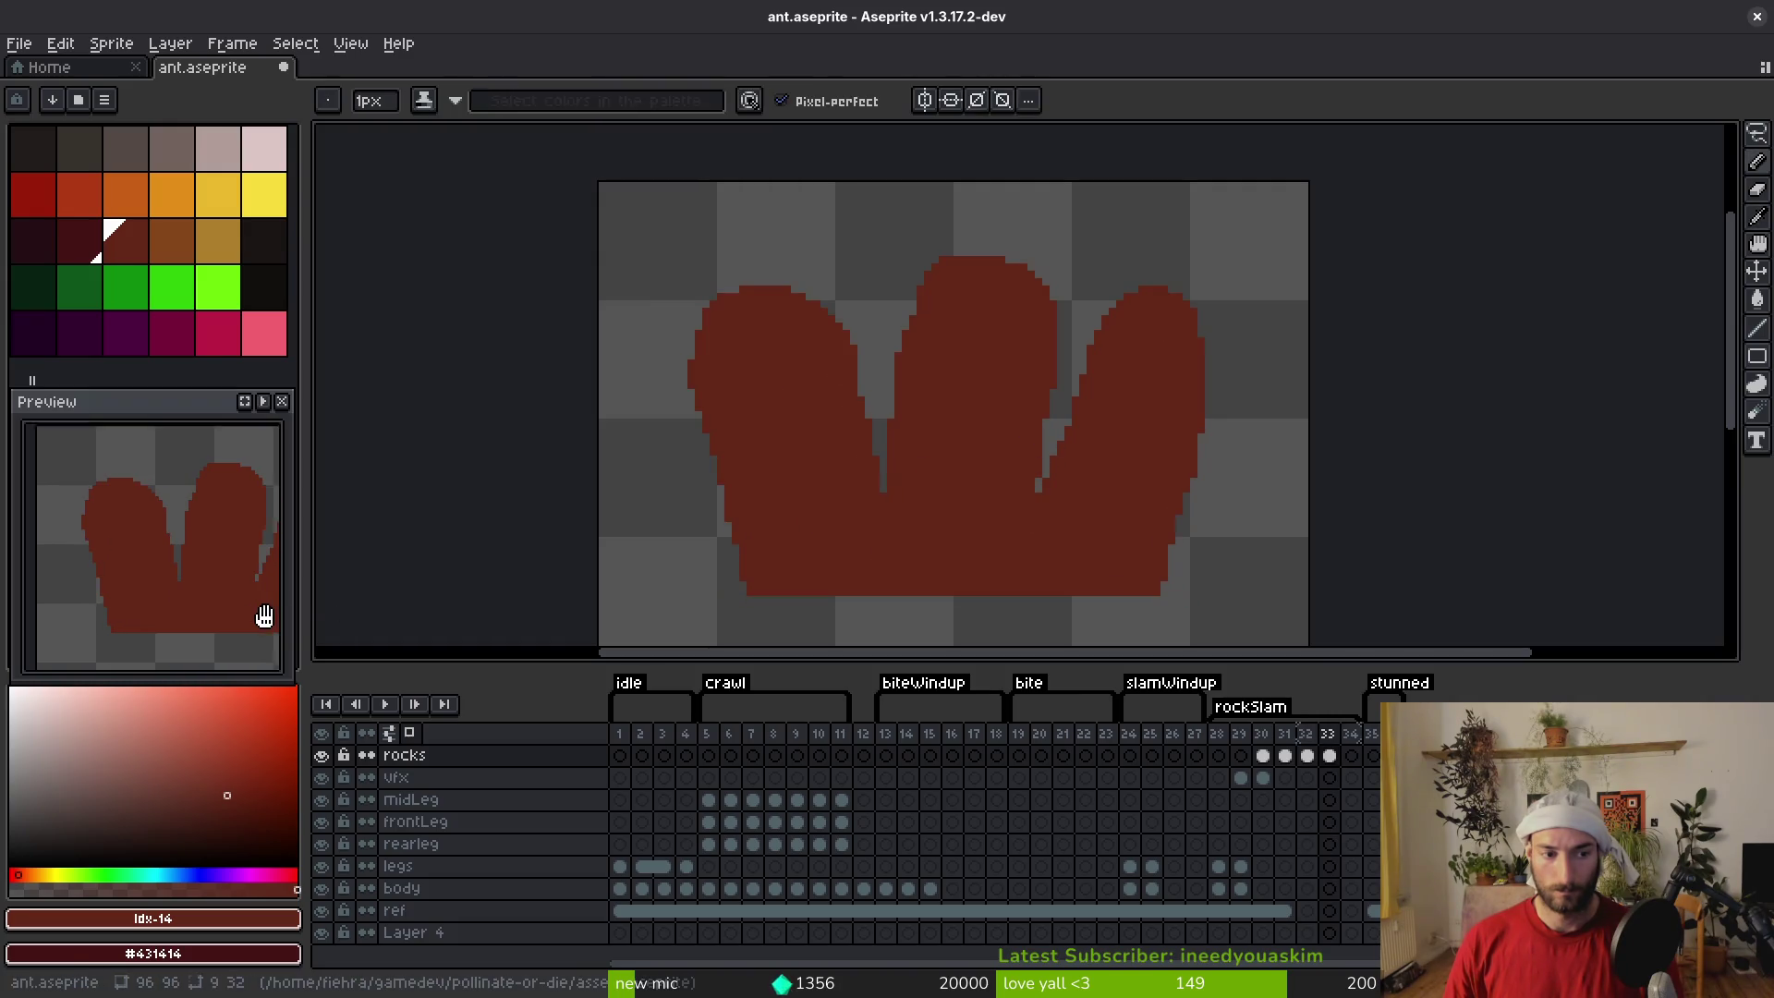
scroll(209, 601, "down", 4)
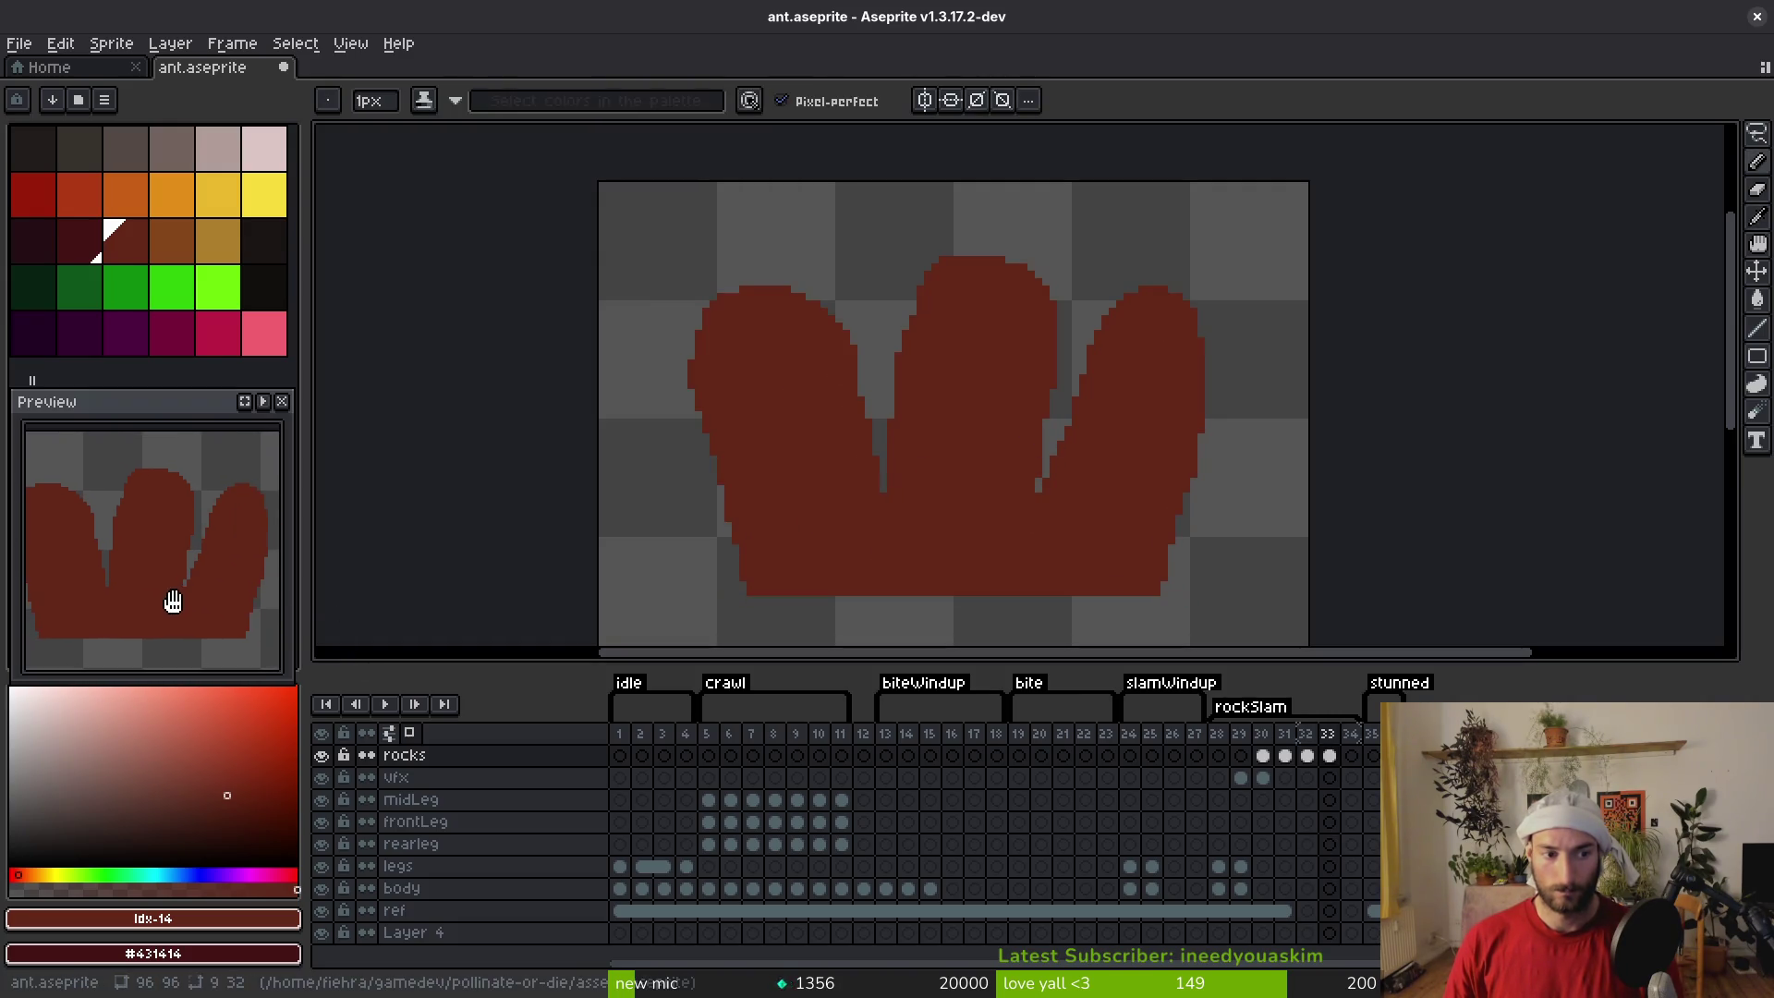
key("i")
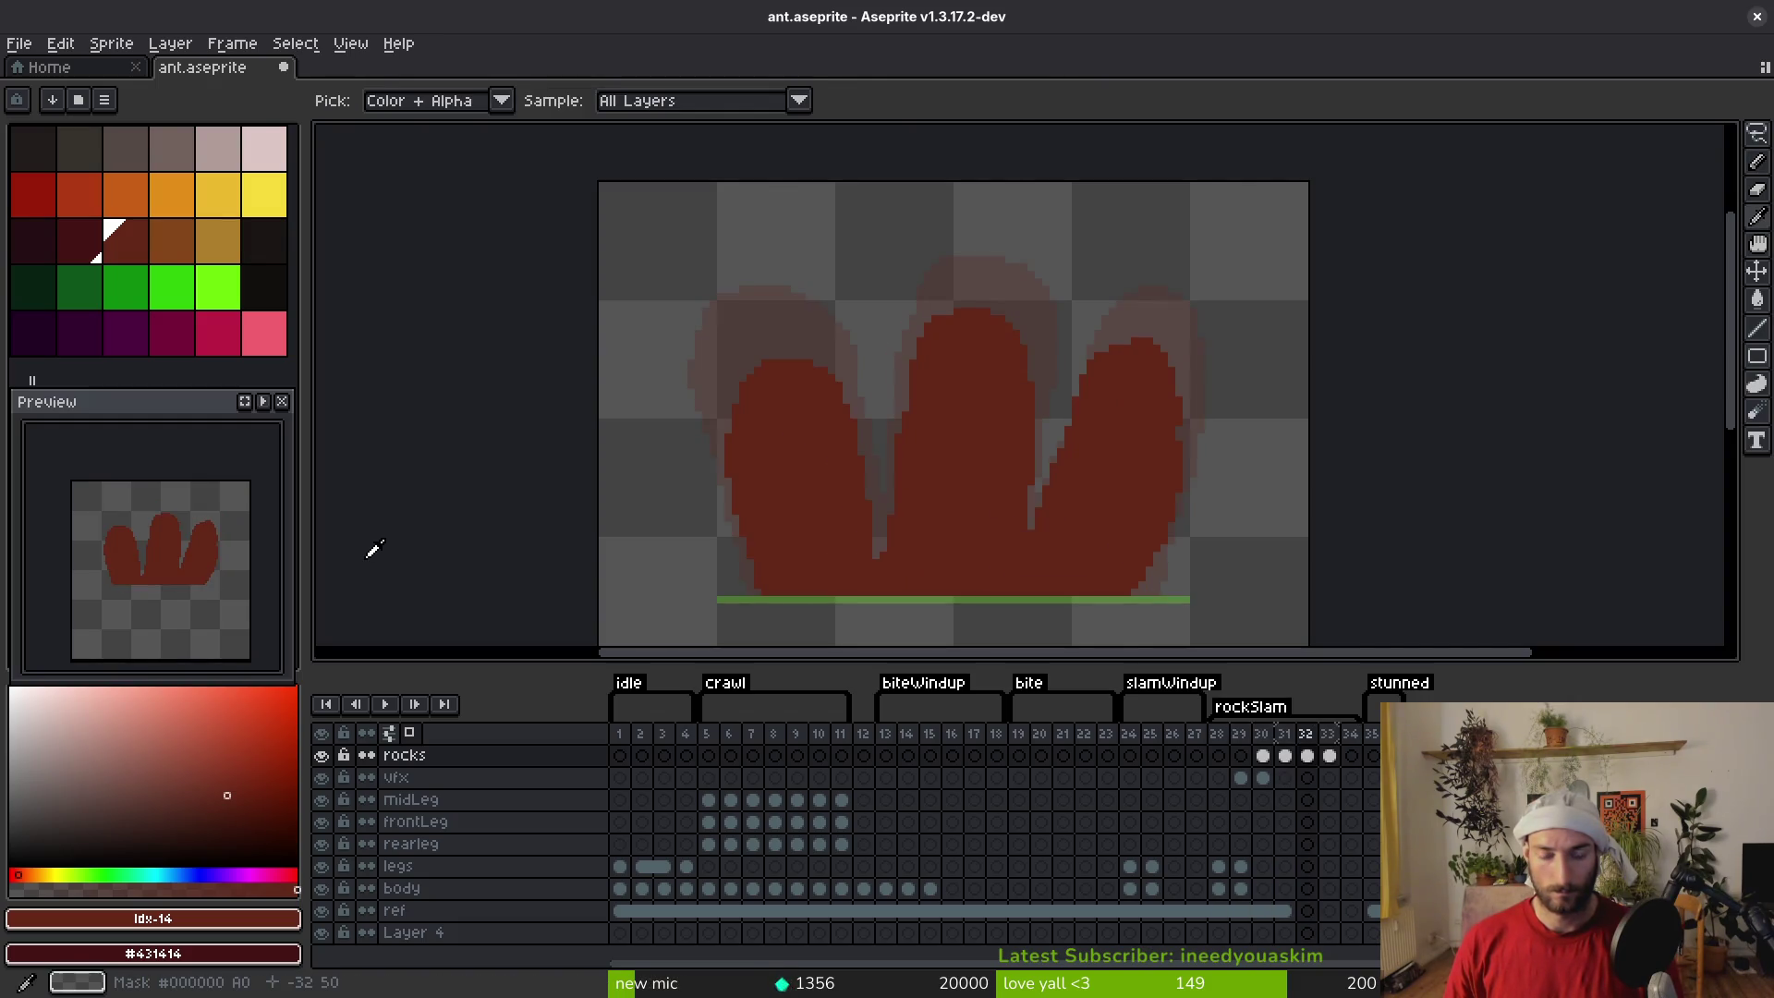
key("b")
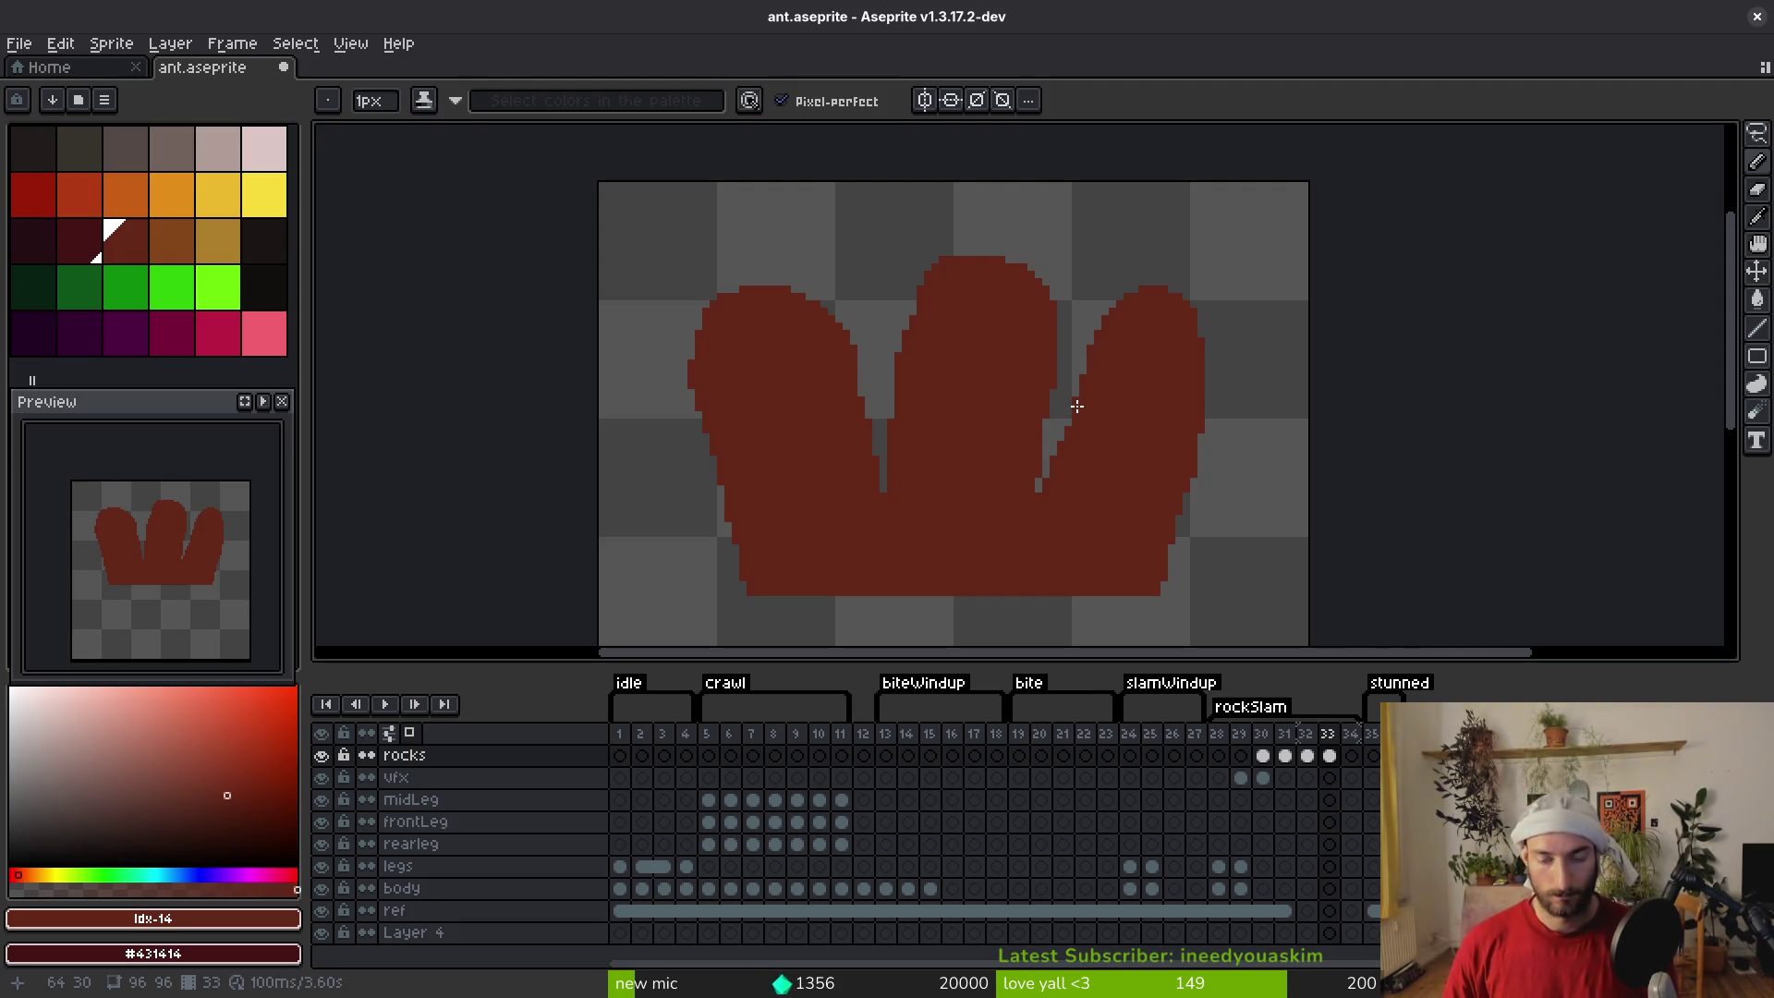
Step through the rocks layer frames 29–33 to review the rock spikes
key("i")
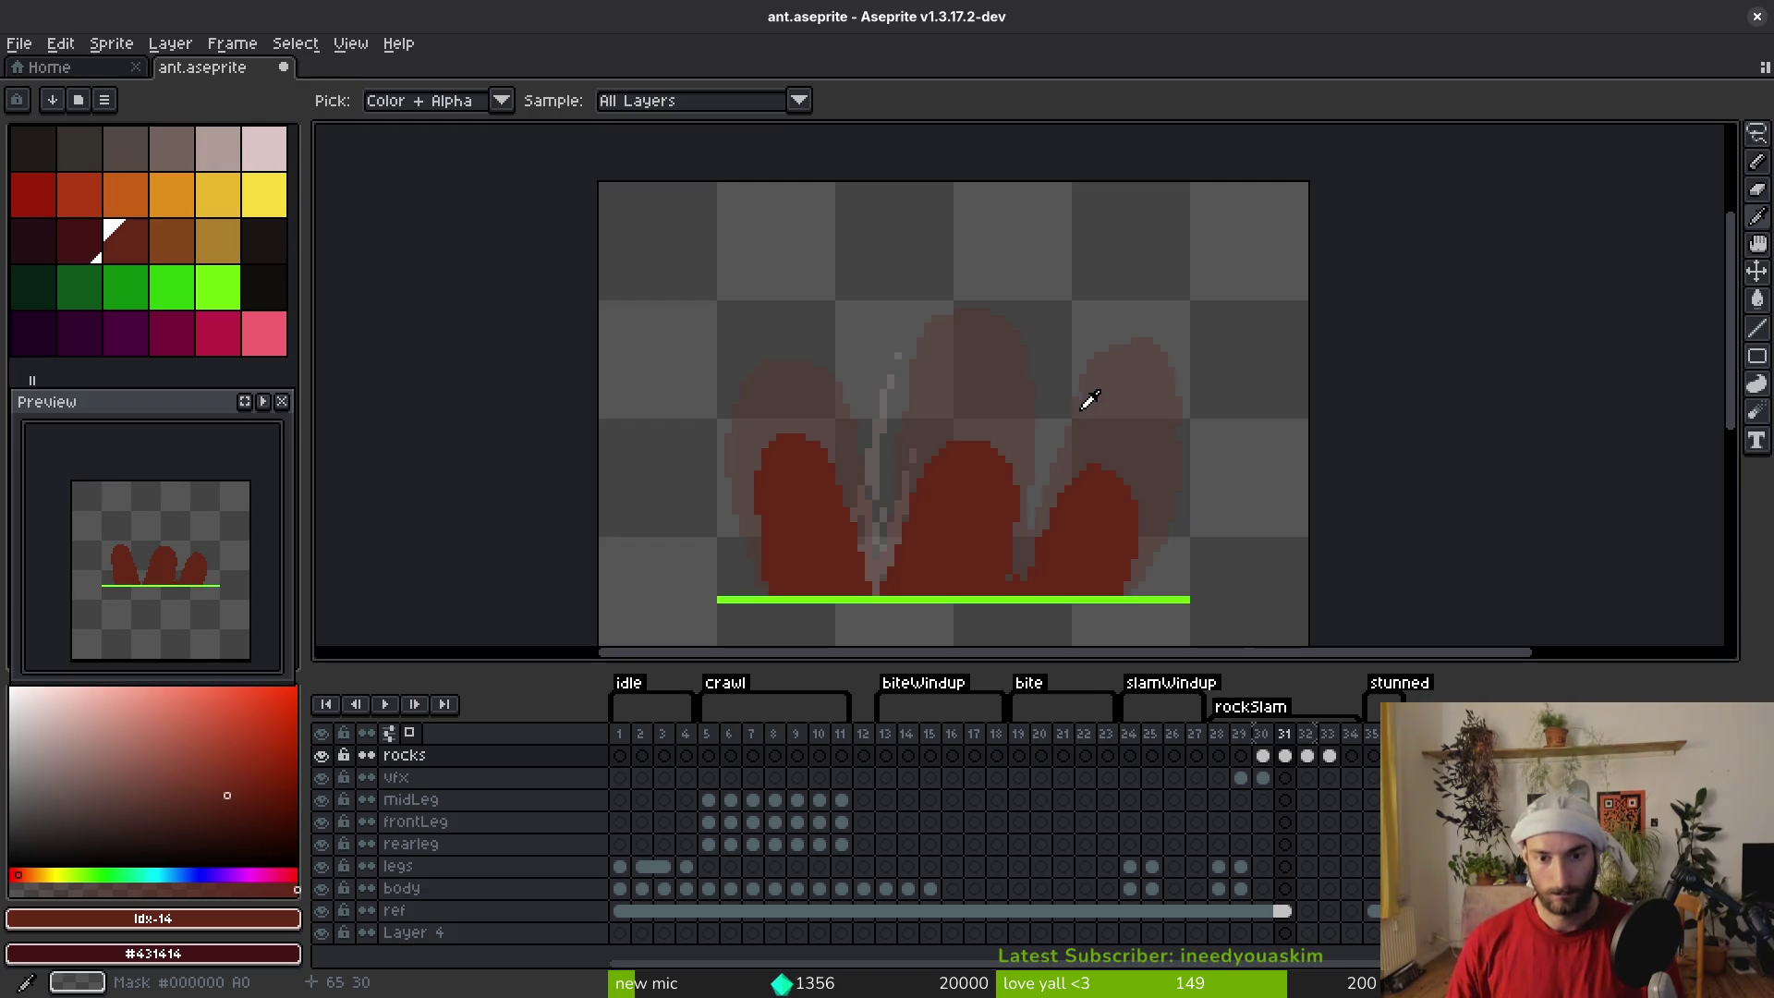
key("b")
key("Left")
key("Right")
left_click(1321, 777)
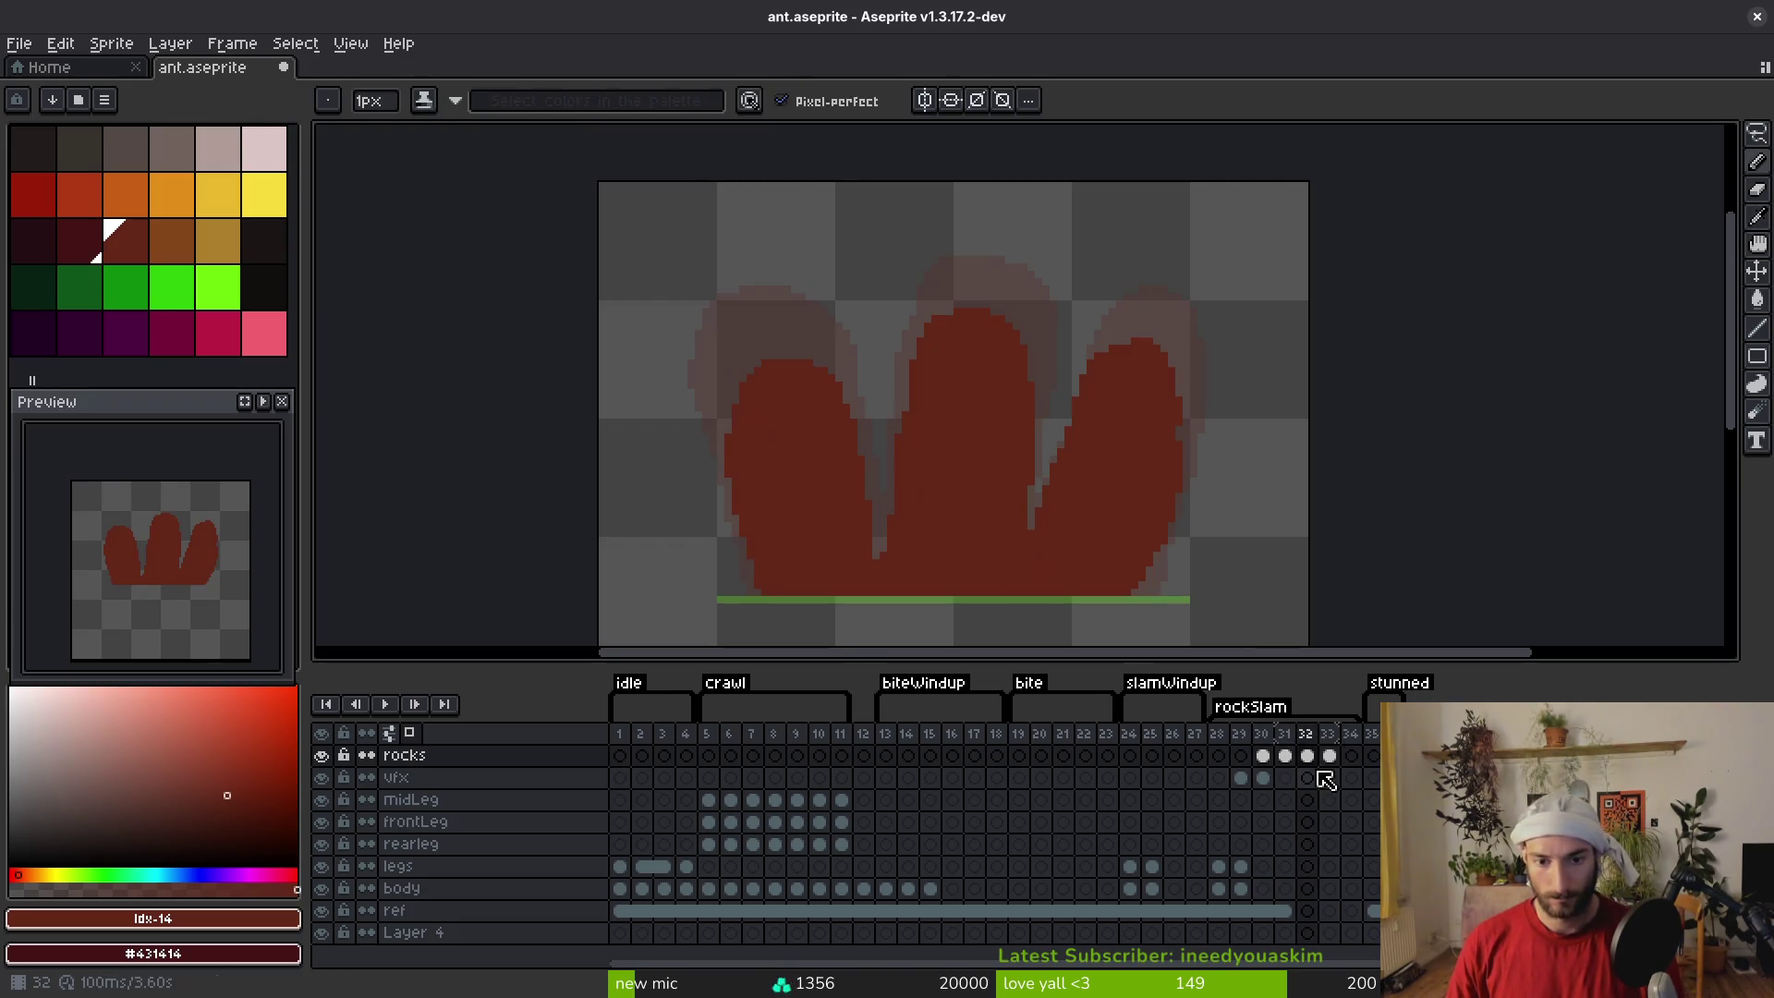
left_click(1264, 757)
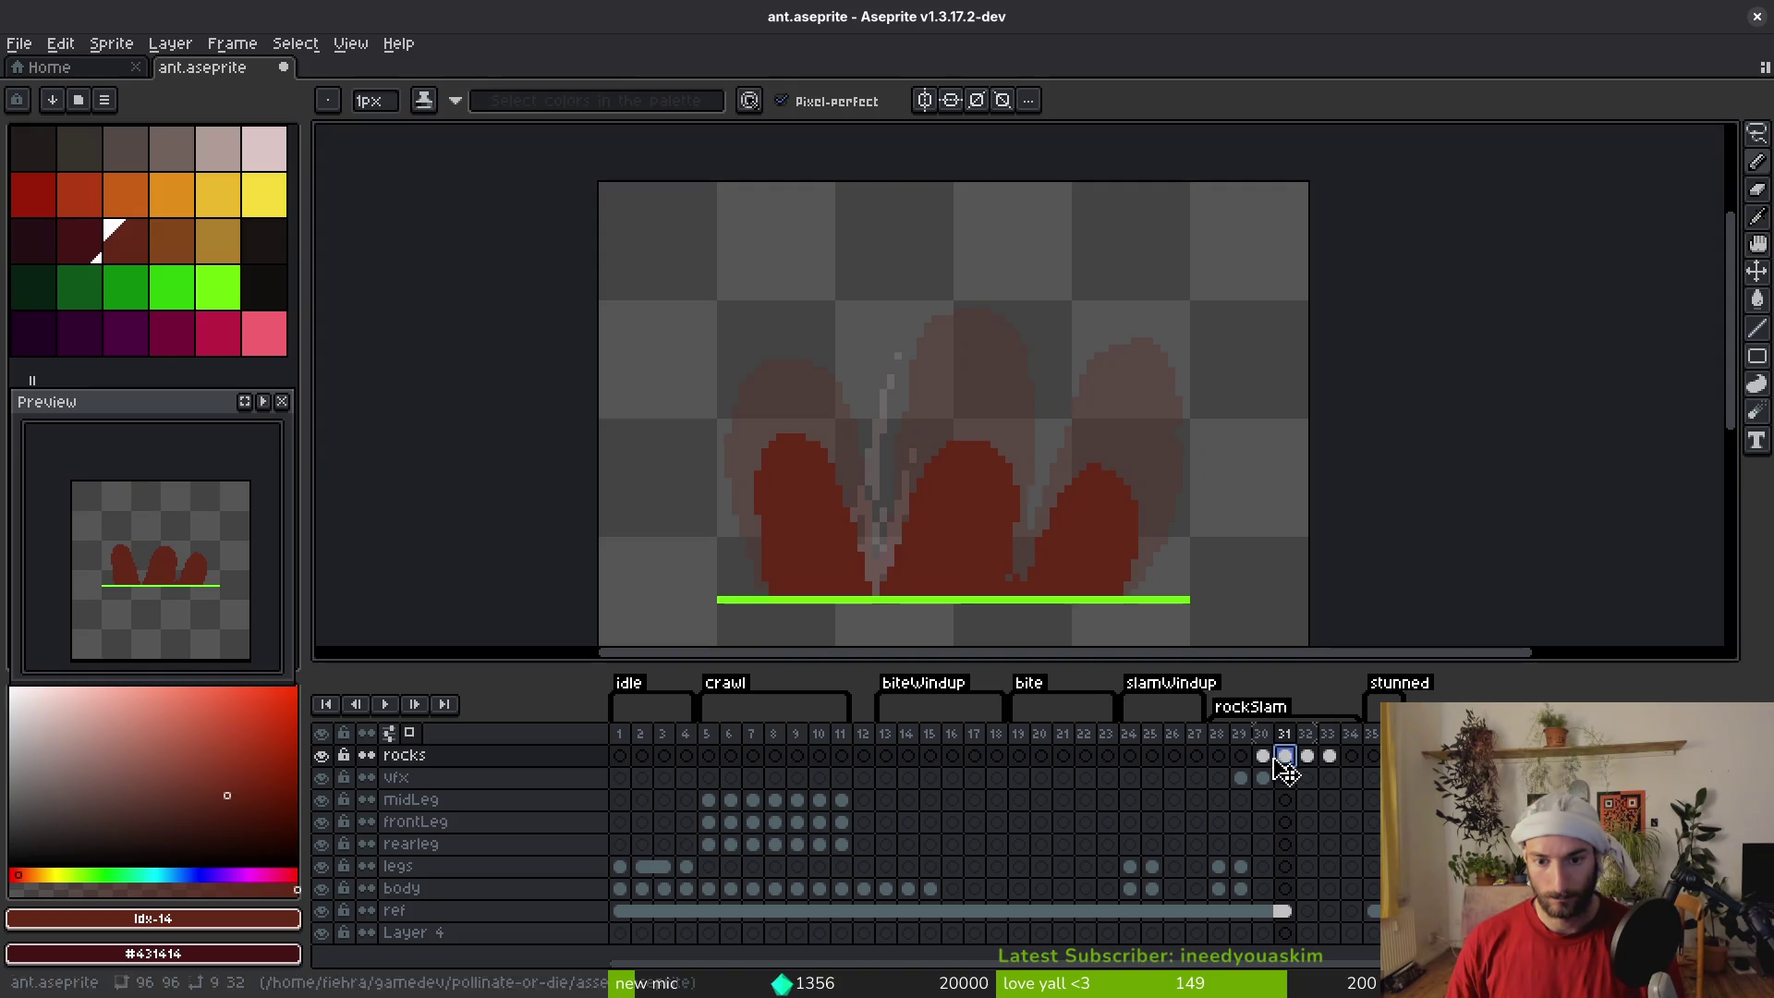
left_click(1240, 779)
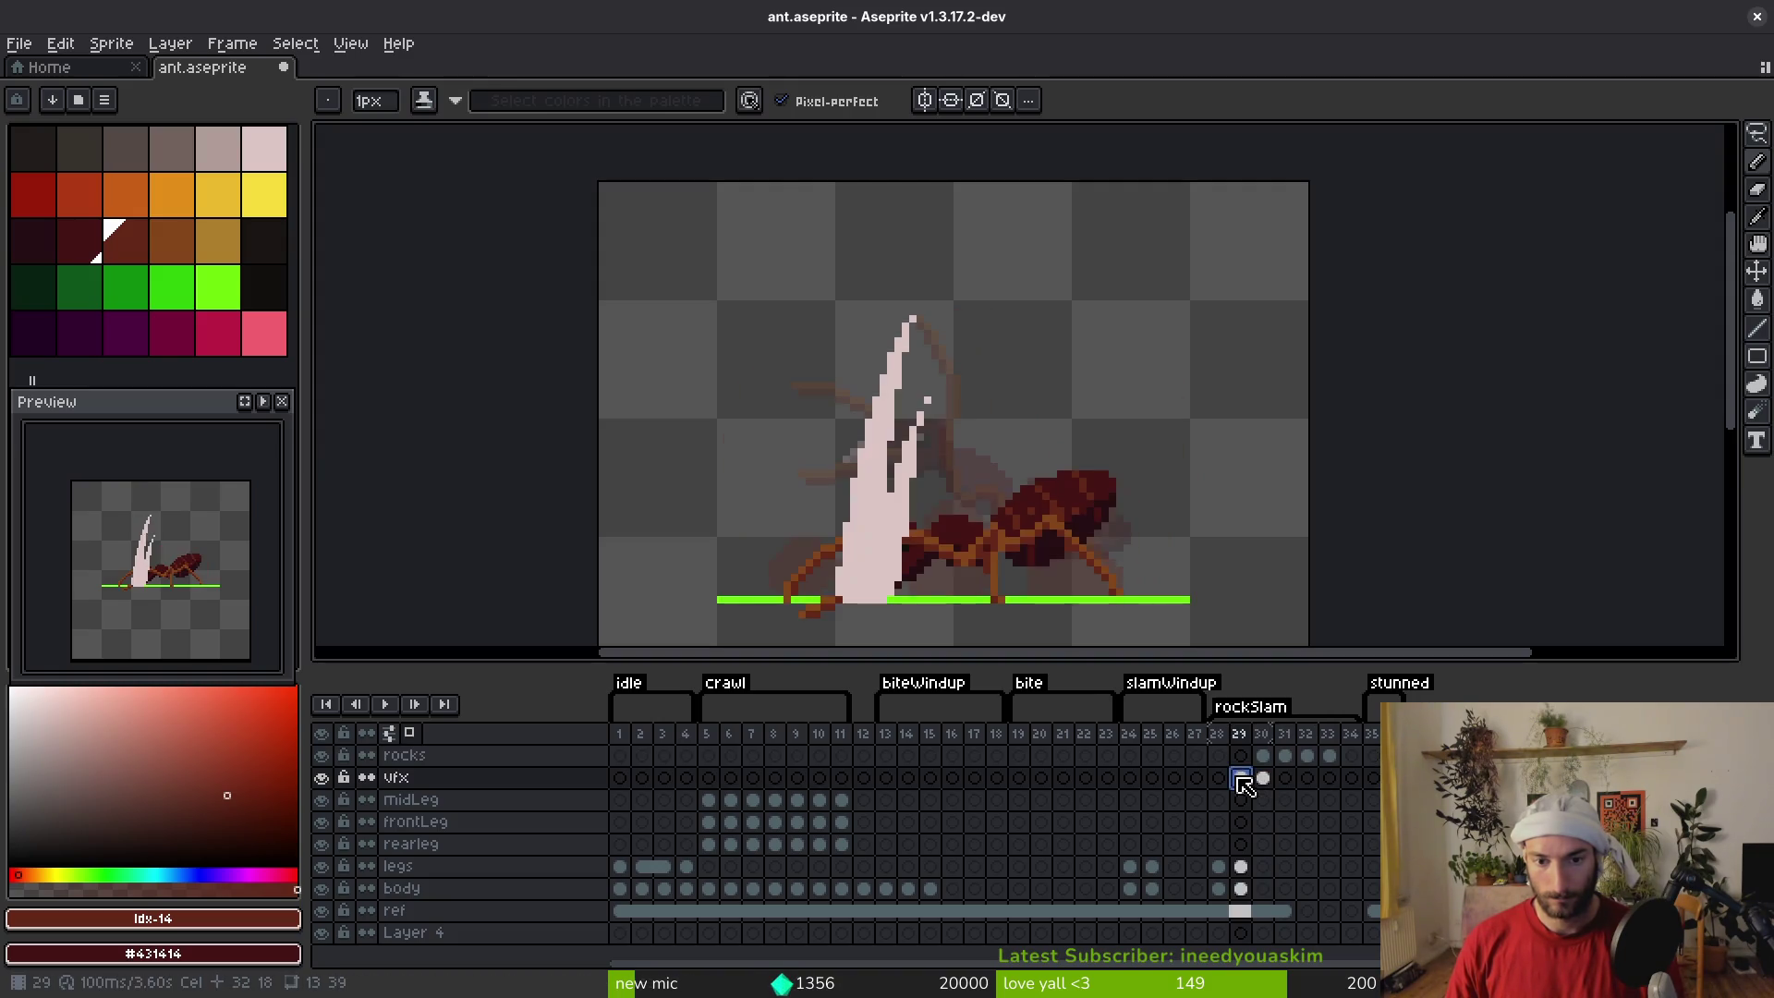
left_click(1263, 760)
left_click(1327, 758)
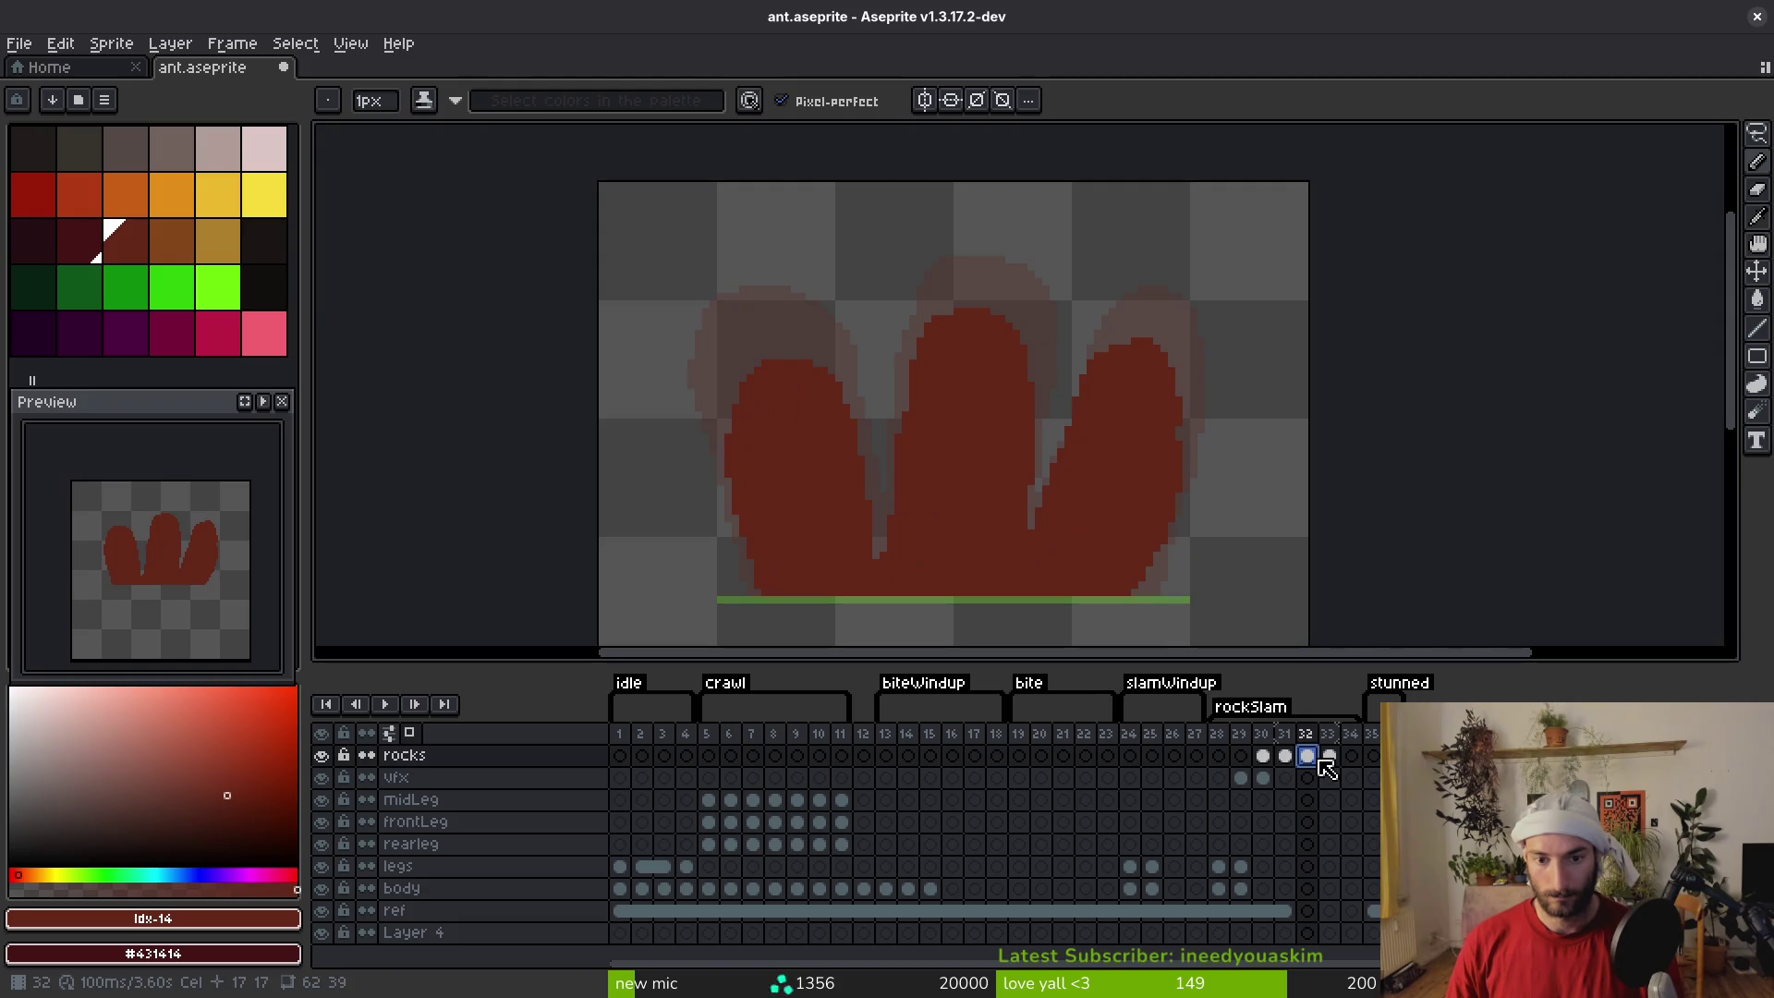
left_click(1294, 758)
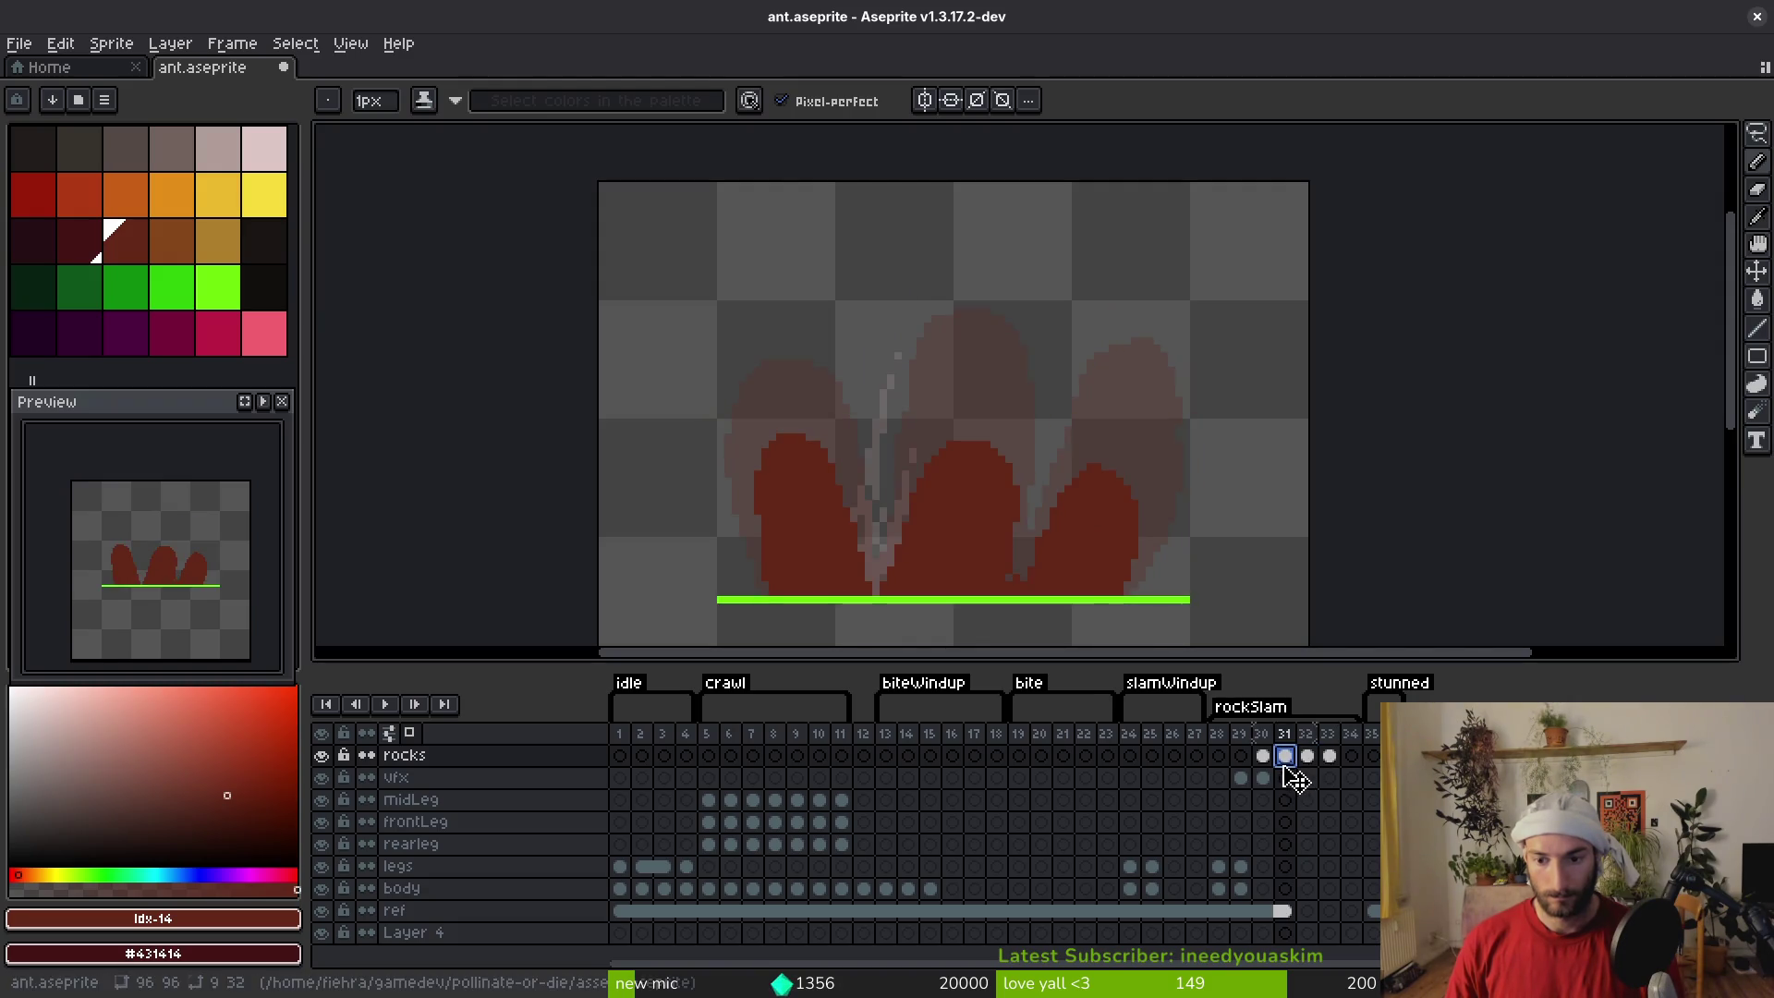
left_click(1264, 758)
left_click(1351, 756)
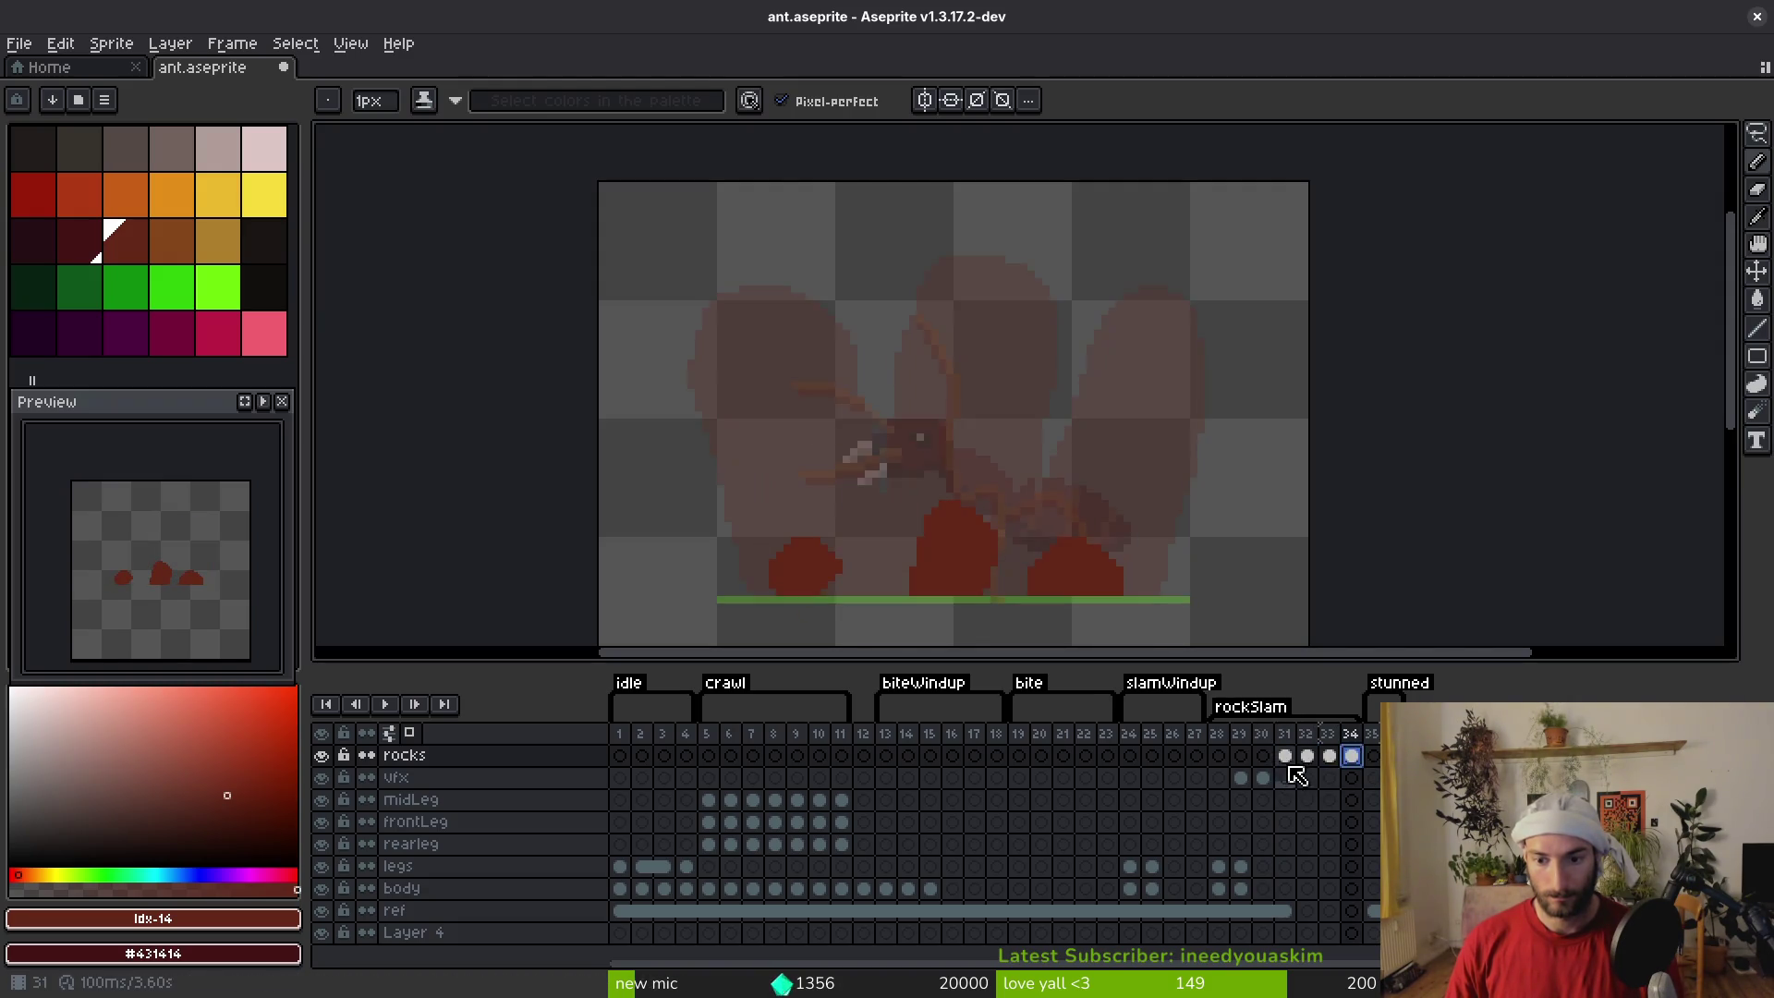
left_click(1285, 756)
left_click(1307, 757)
left_click(1329, 756)
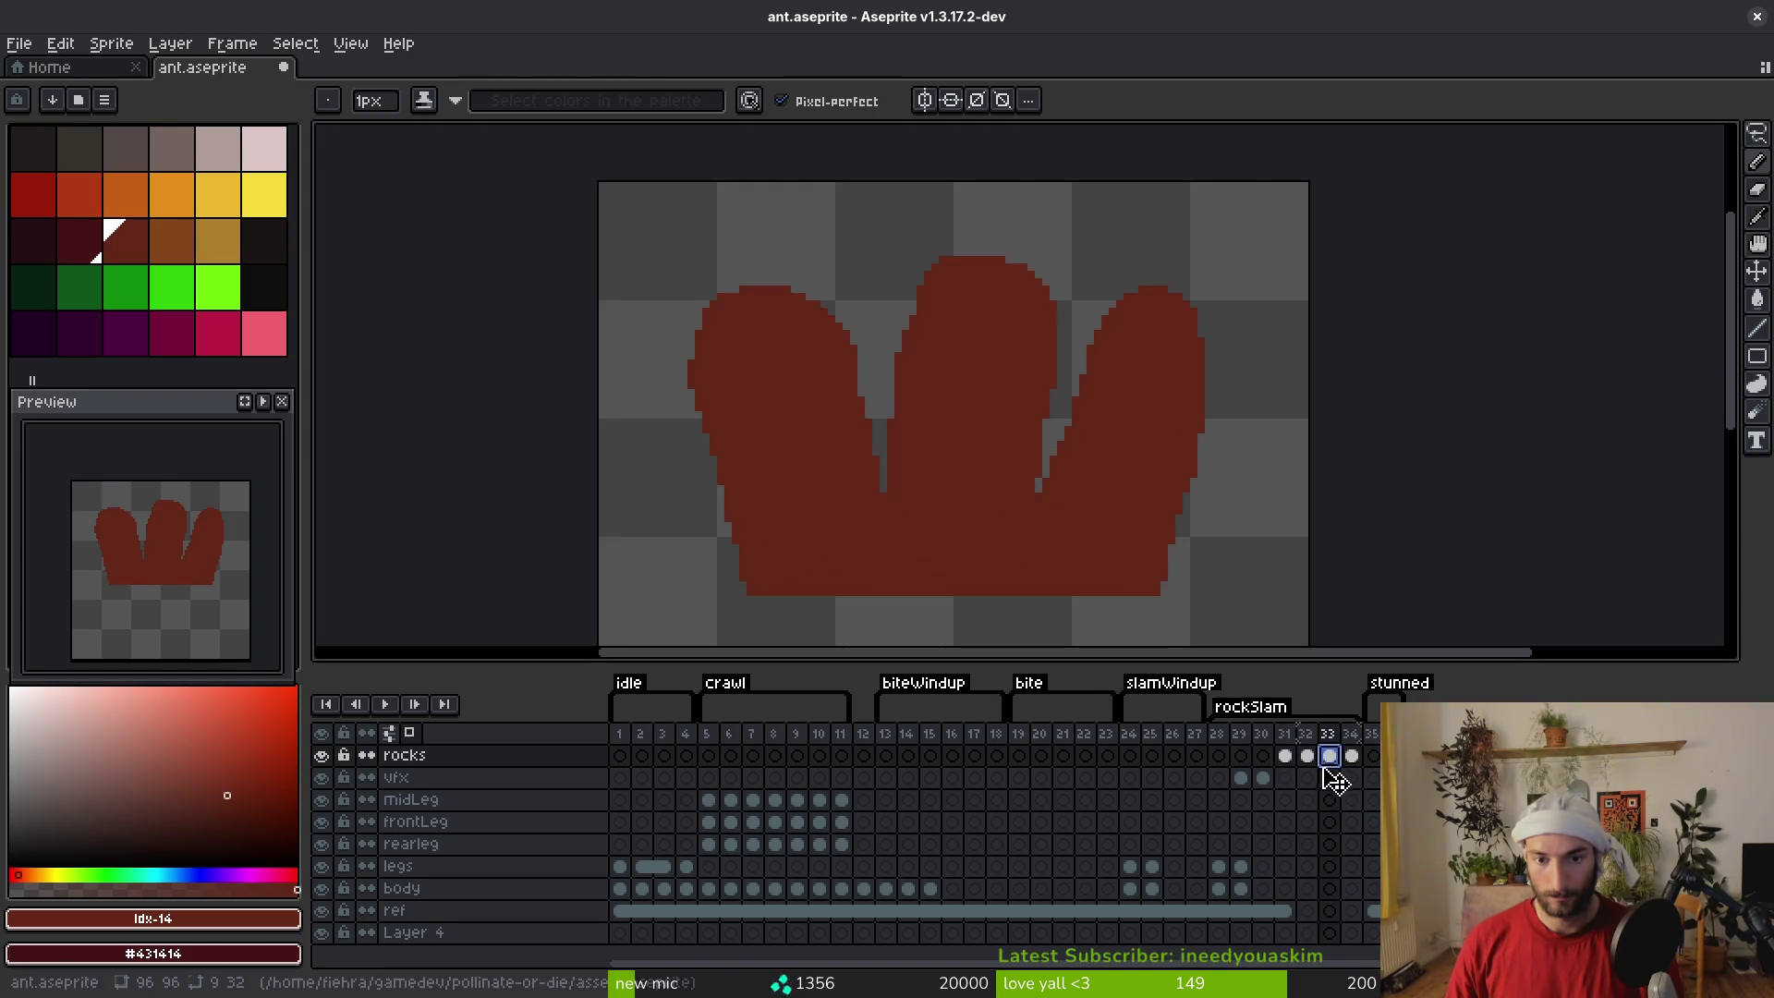
Rearrange the rocks cels in the timeline so the larger rocks land on the later frames
left_click(1279, 761, "ctrl")
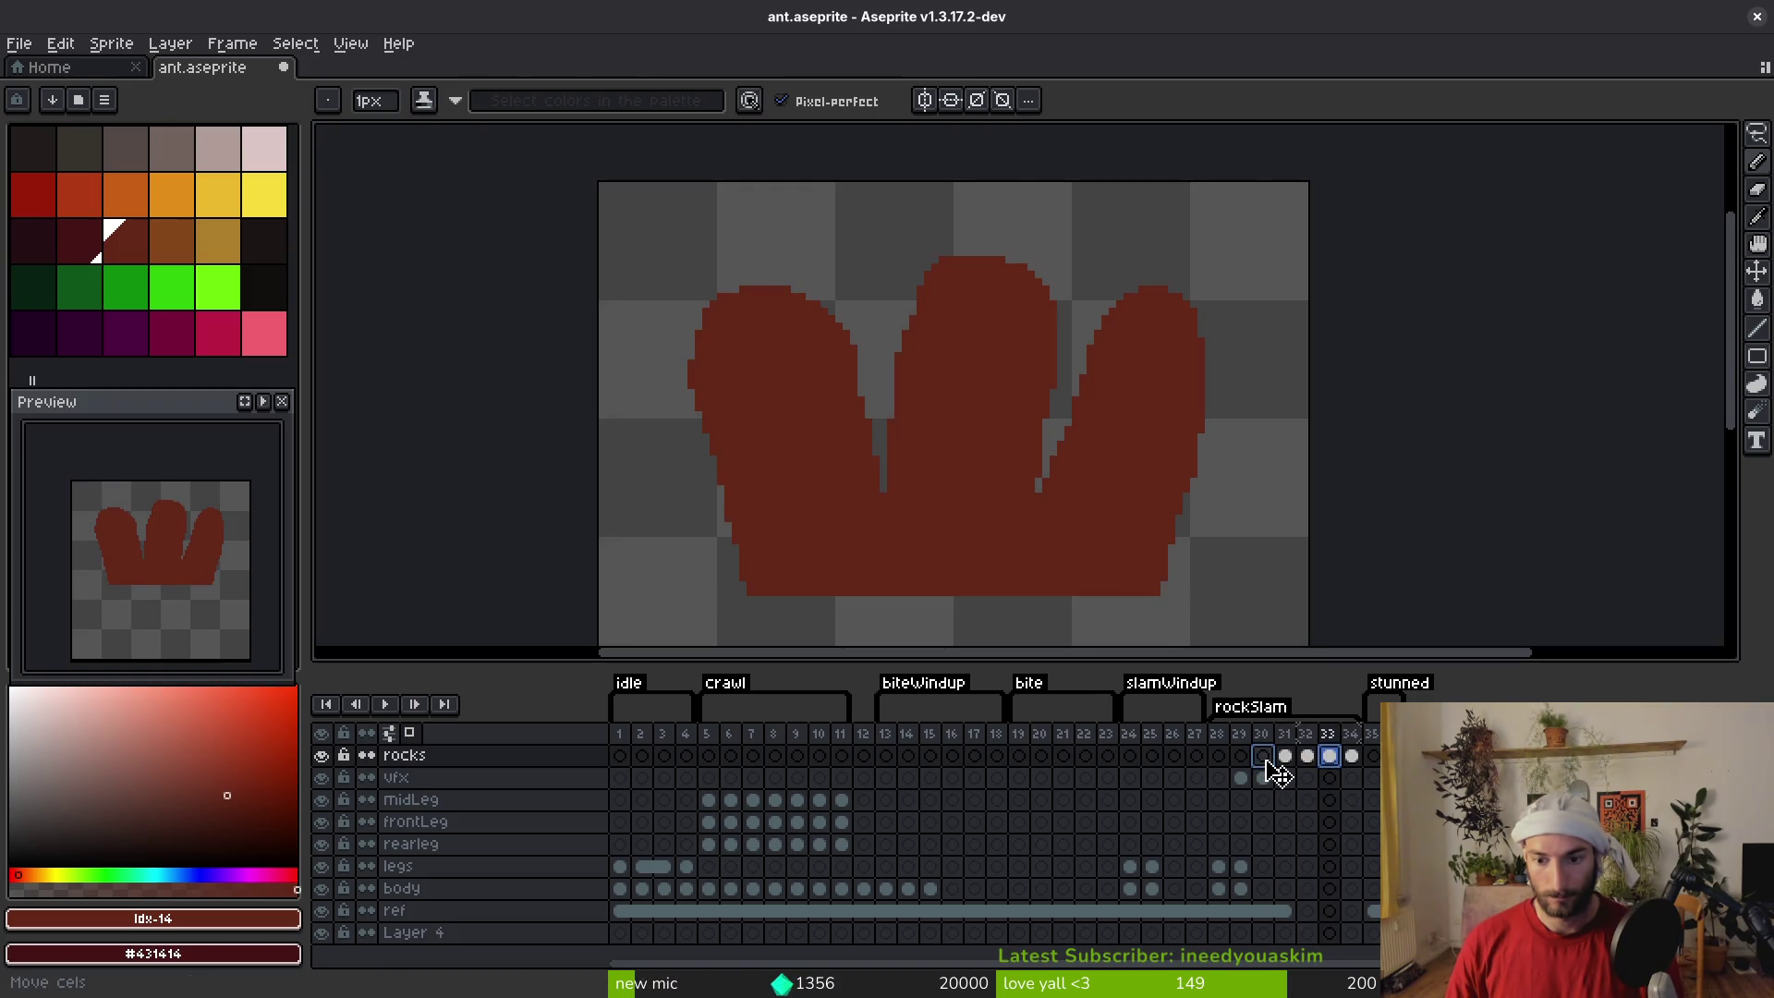
left_click_drag(1271, 763, 1264, 759)
key("ctrl+z")
key("ctrl+z")
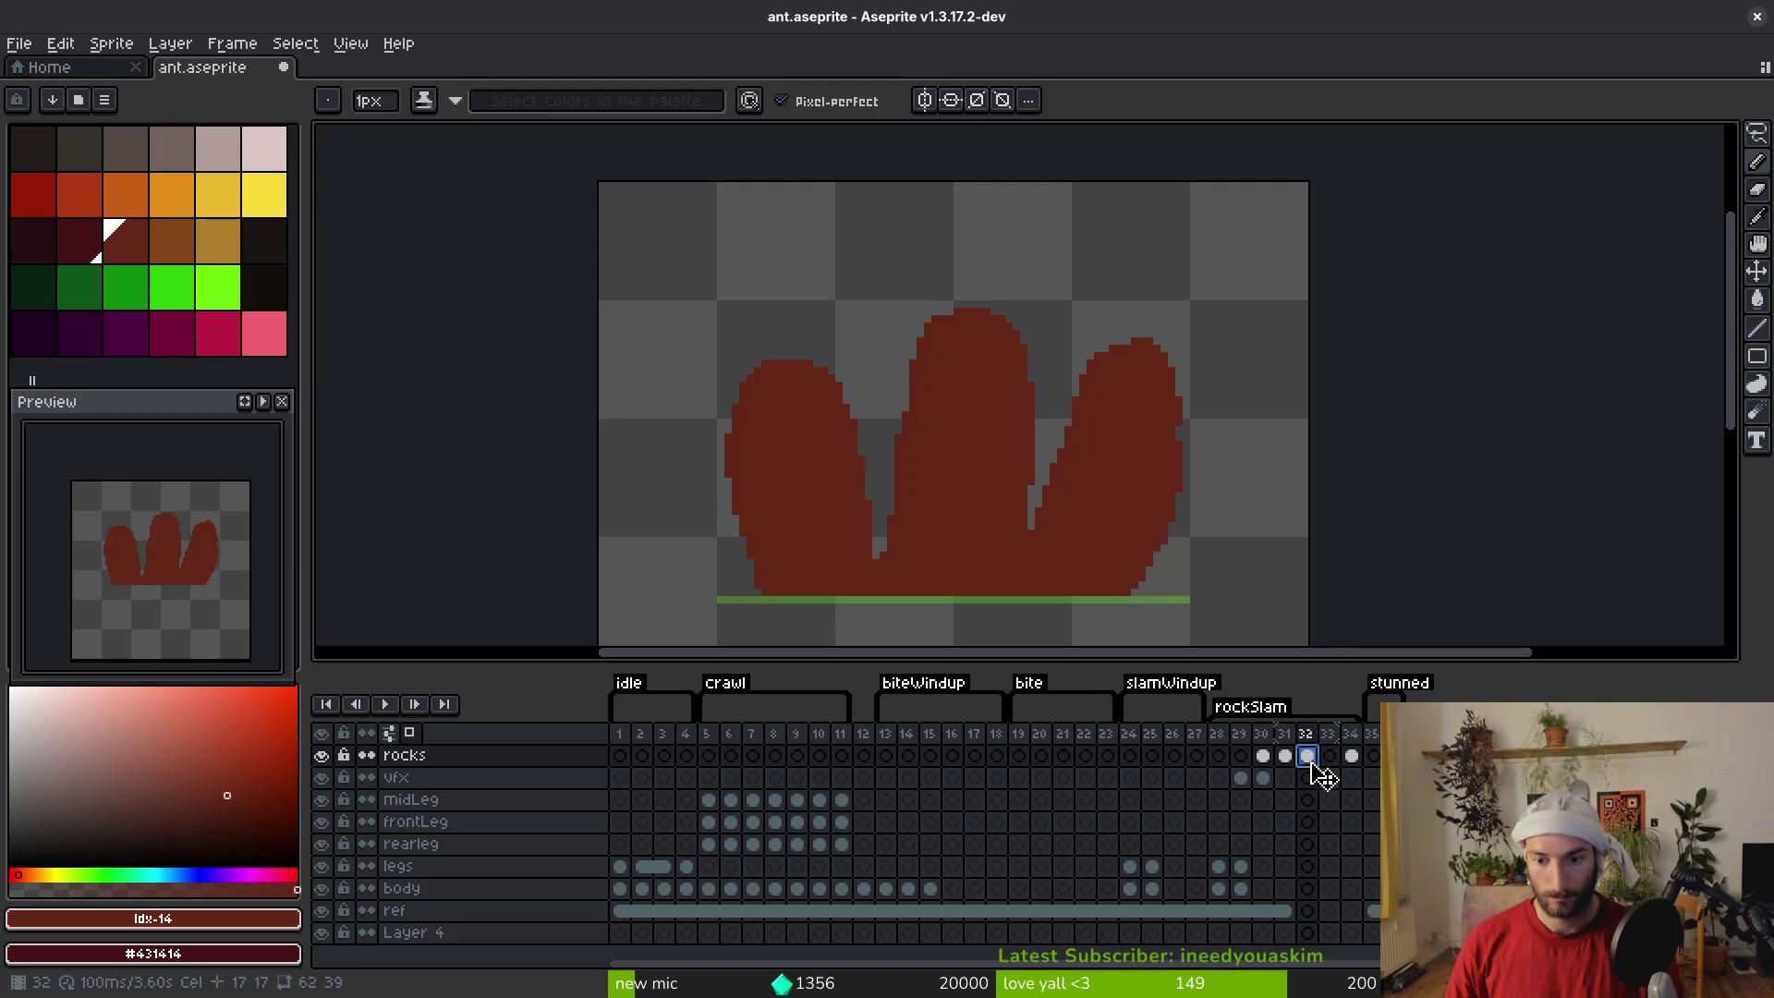
left_click(1293, 766)
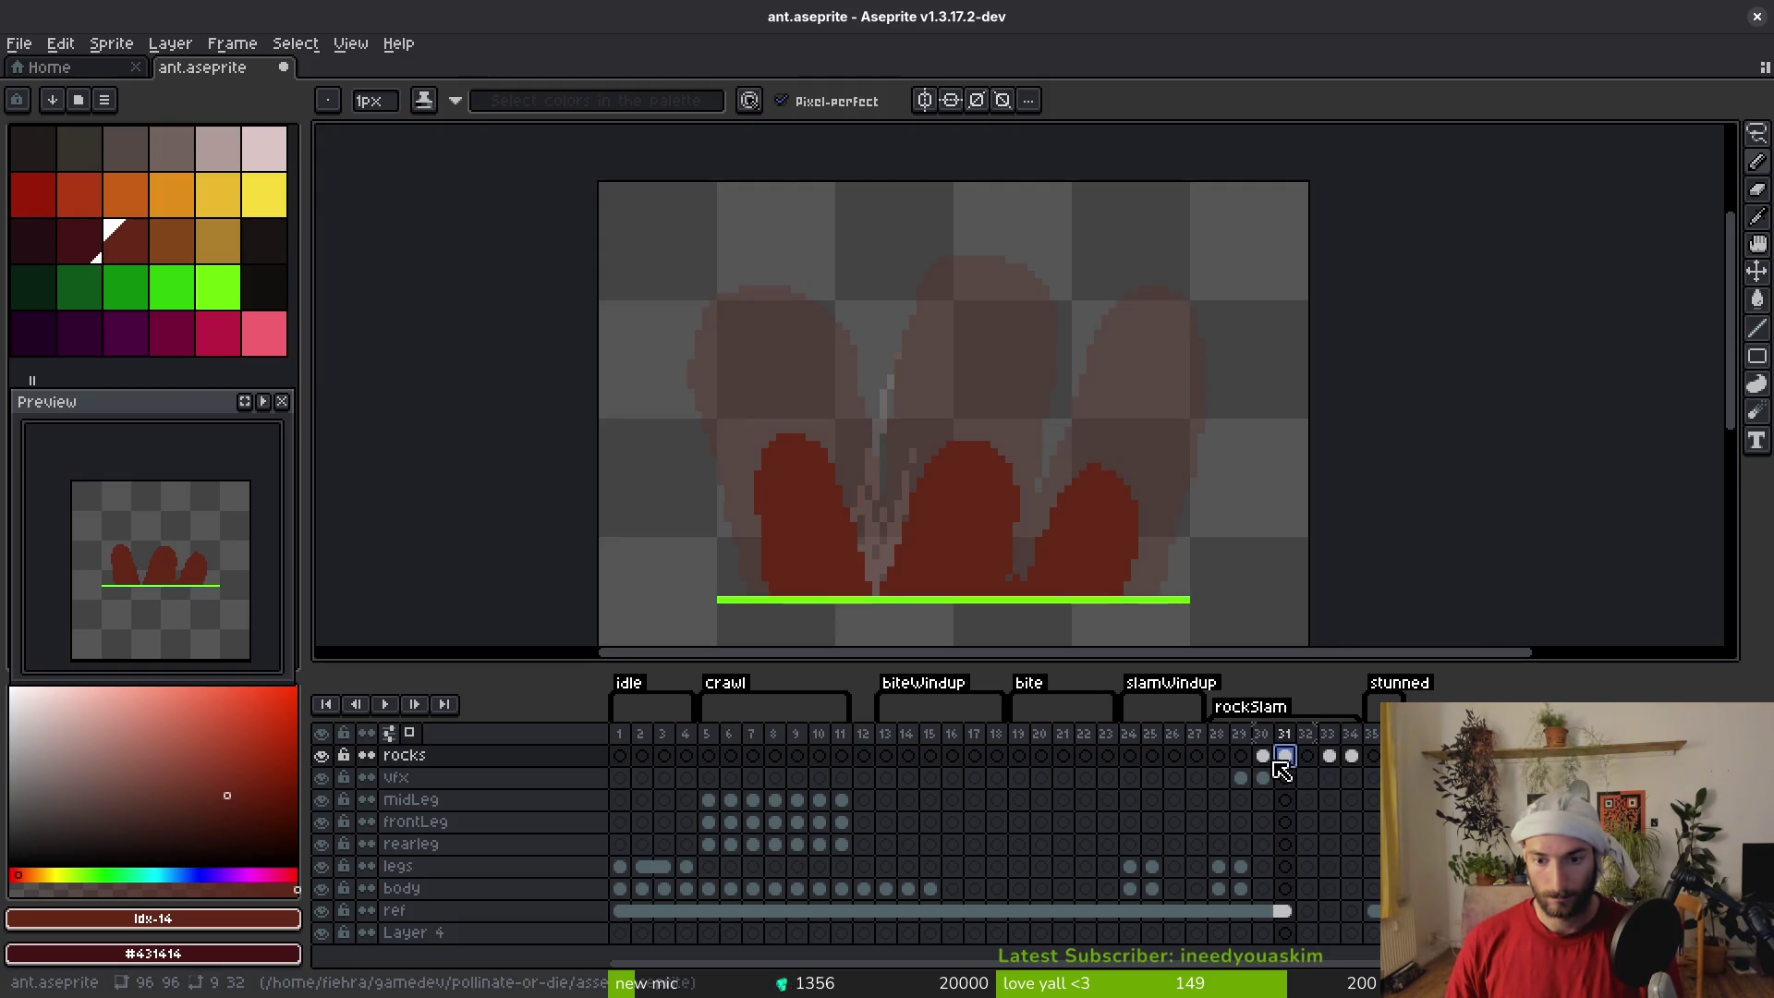
left_click_drag(1275, 764, 1287, 764)
left_click(1337, 763)
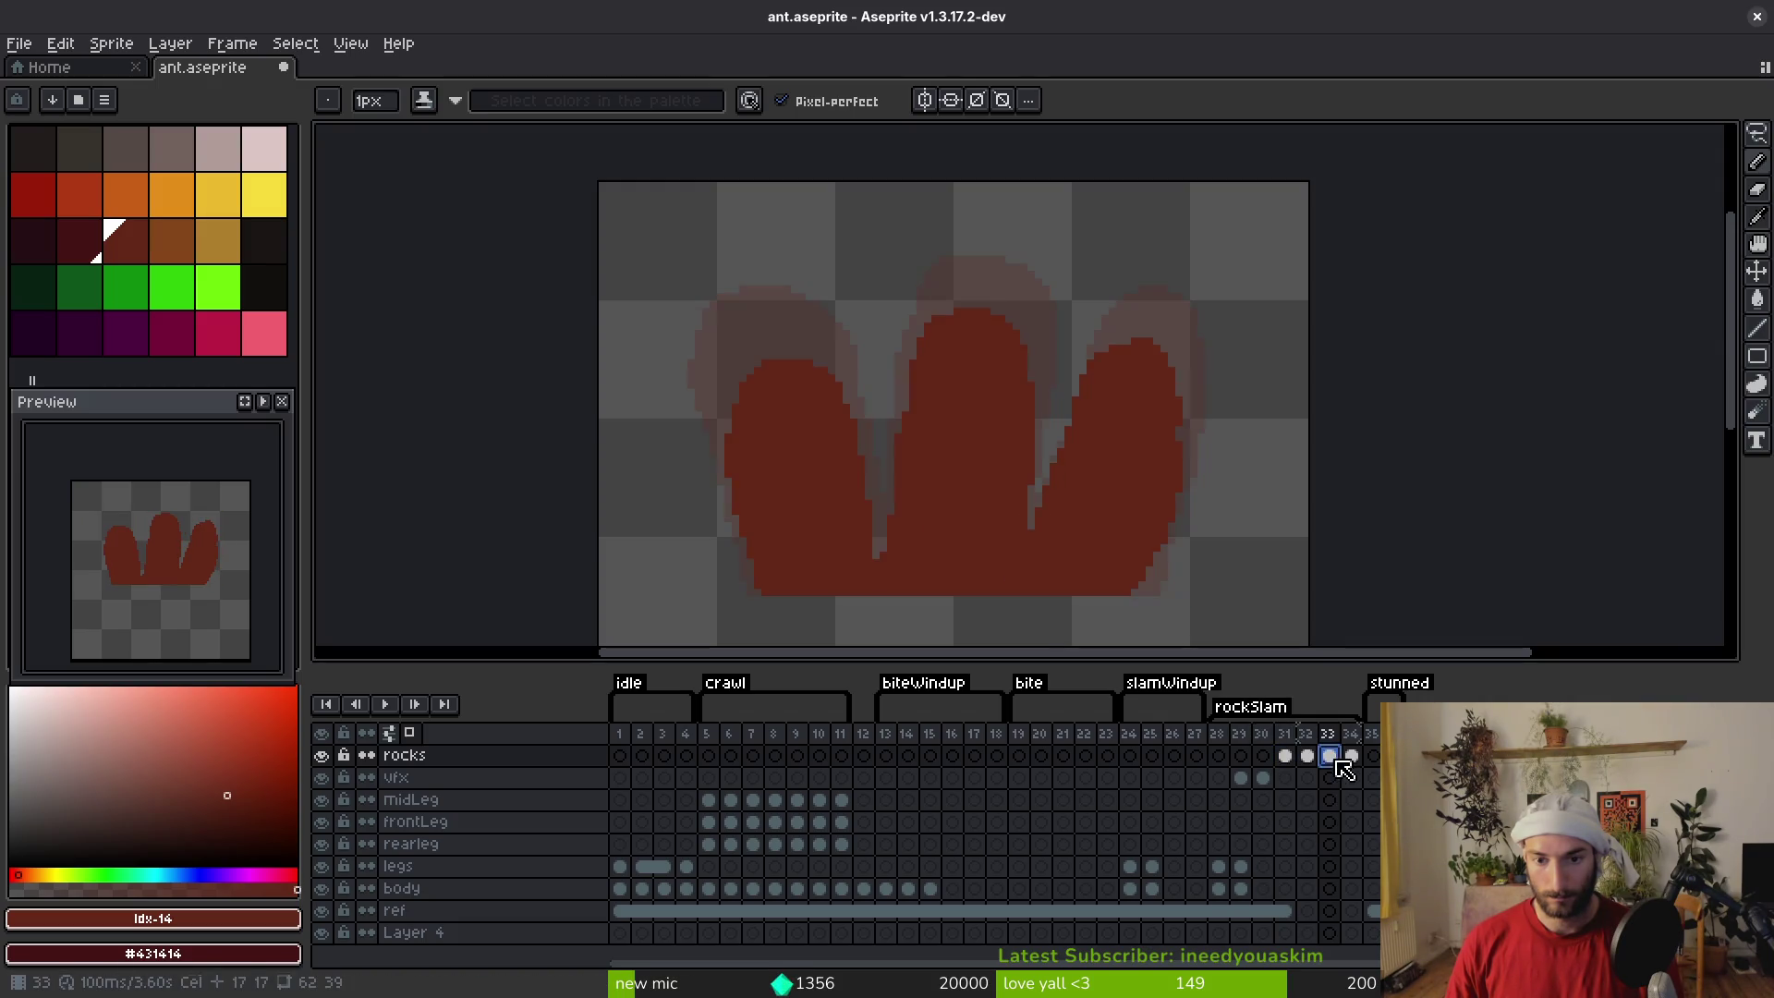
left_click(1352, 763)
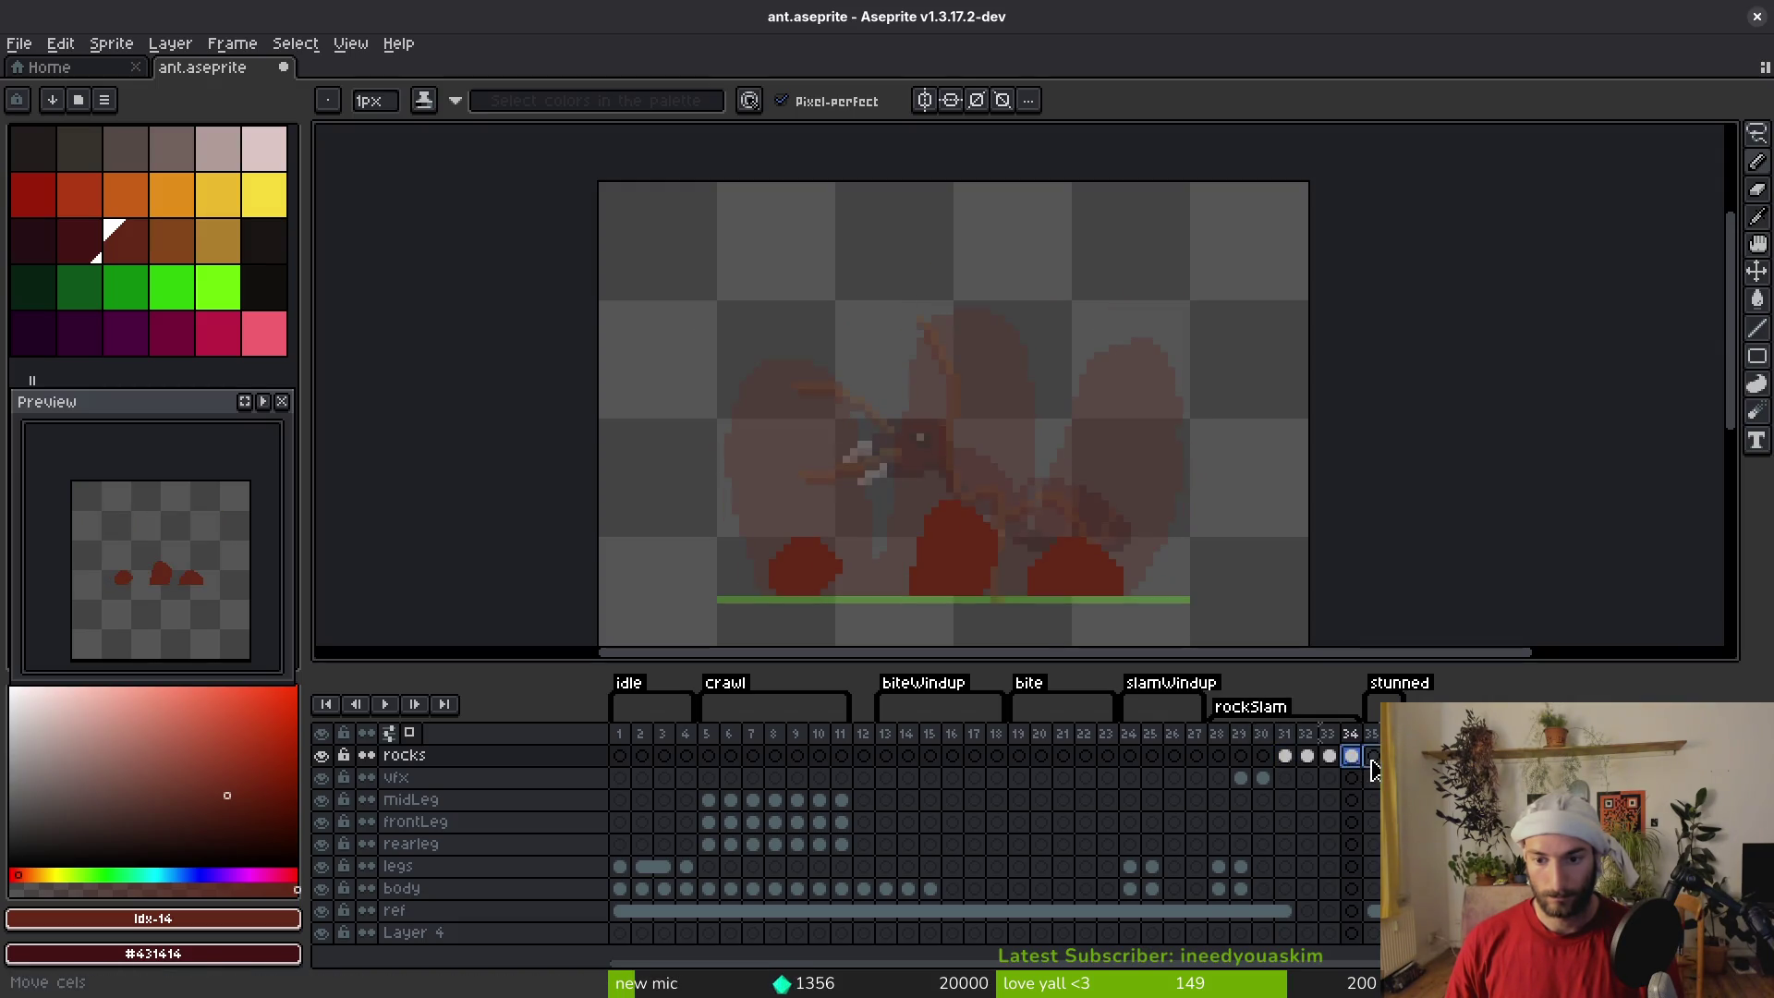
left_click_drag(1373, 764, 1327, 777)
Shift the rock cels to start at frame 29, make frame 30's middle rock solid and taller, then save
left_click(1221, 758)
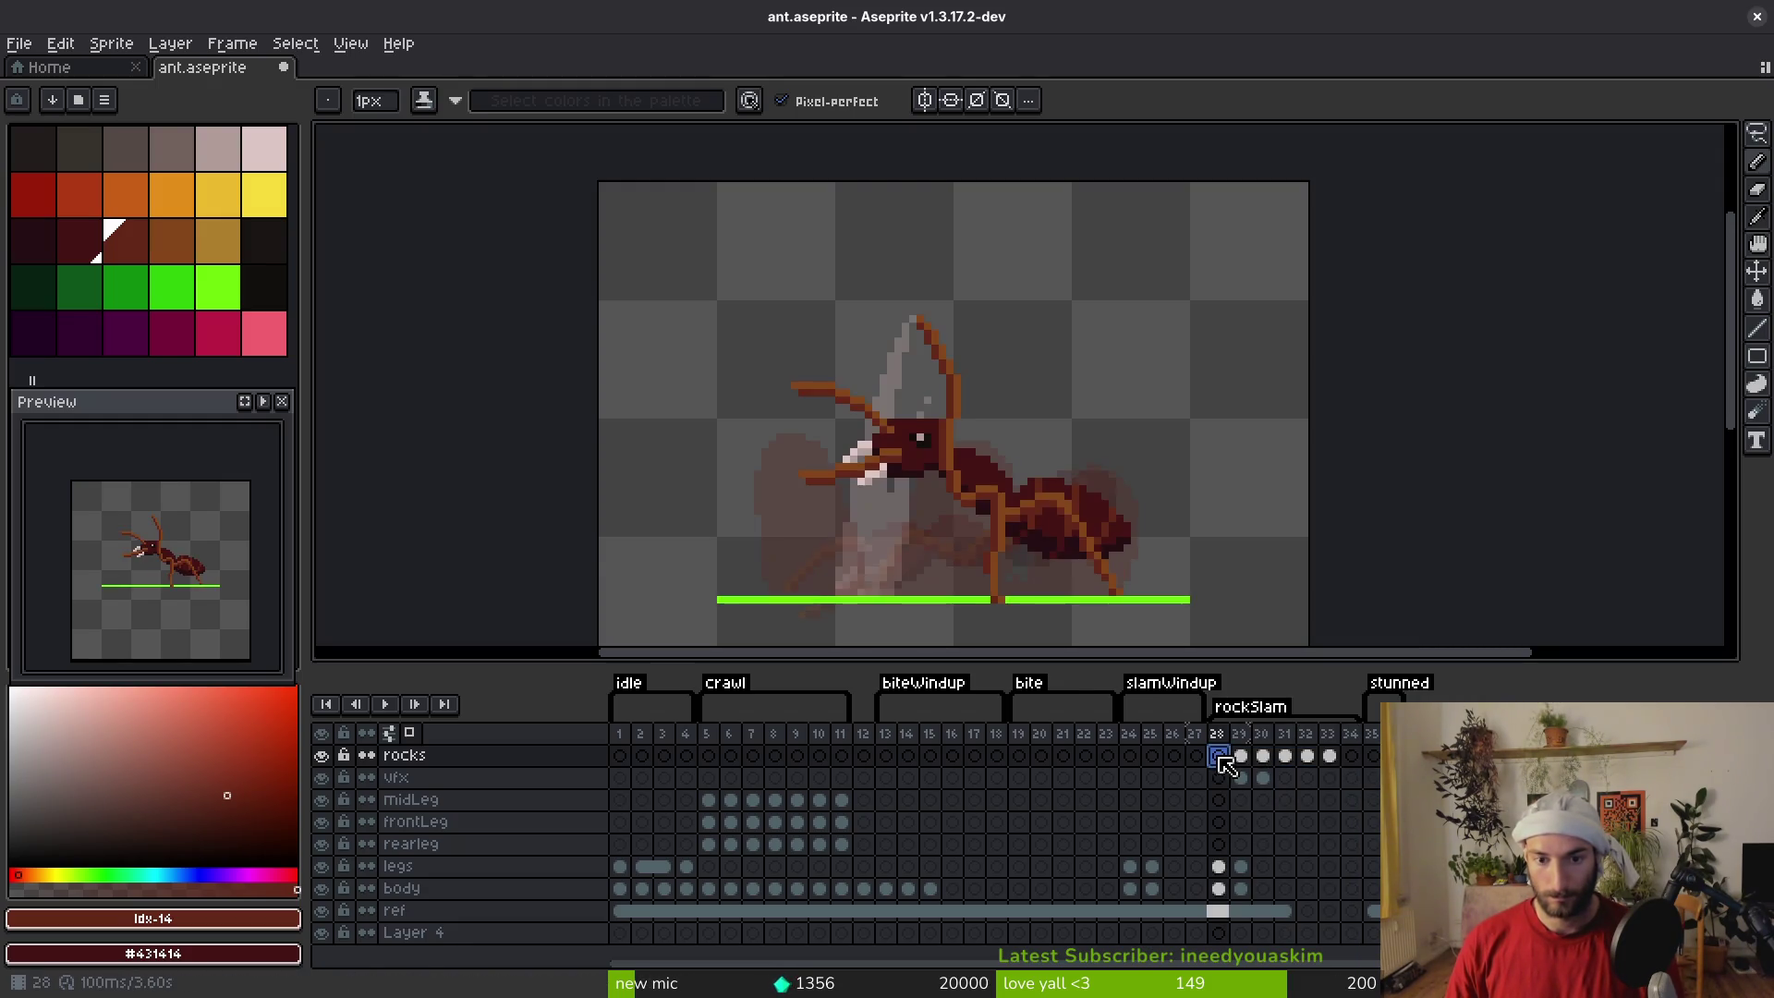
key("Right")
left_click(1266, 782)
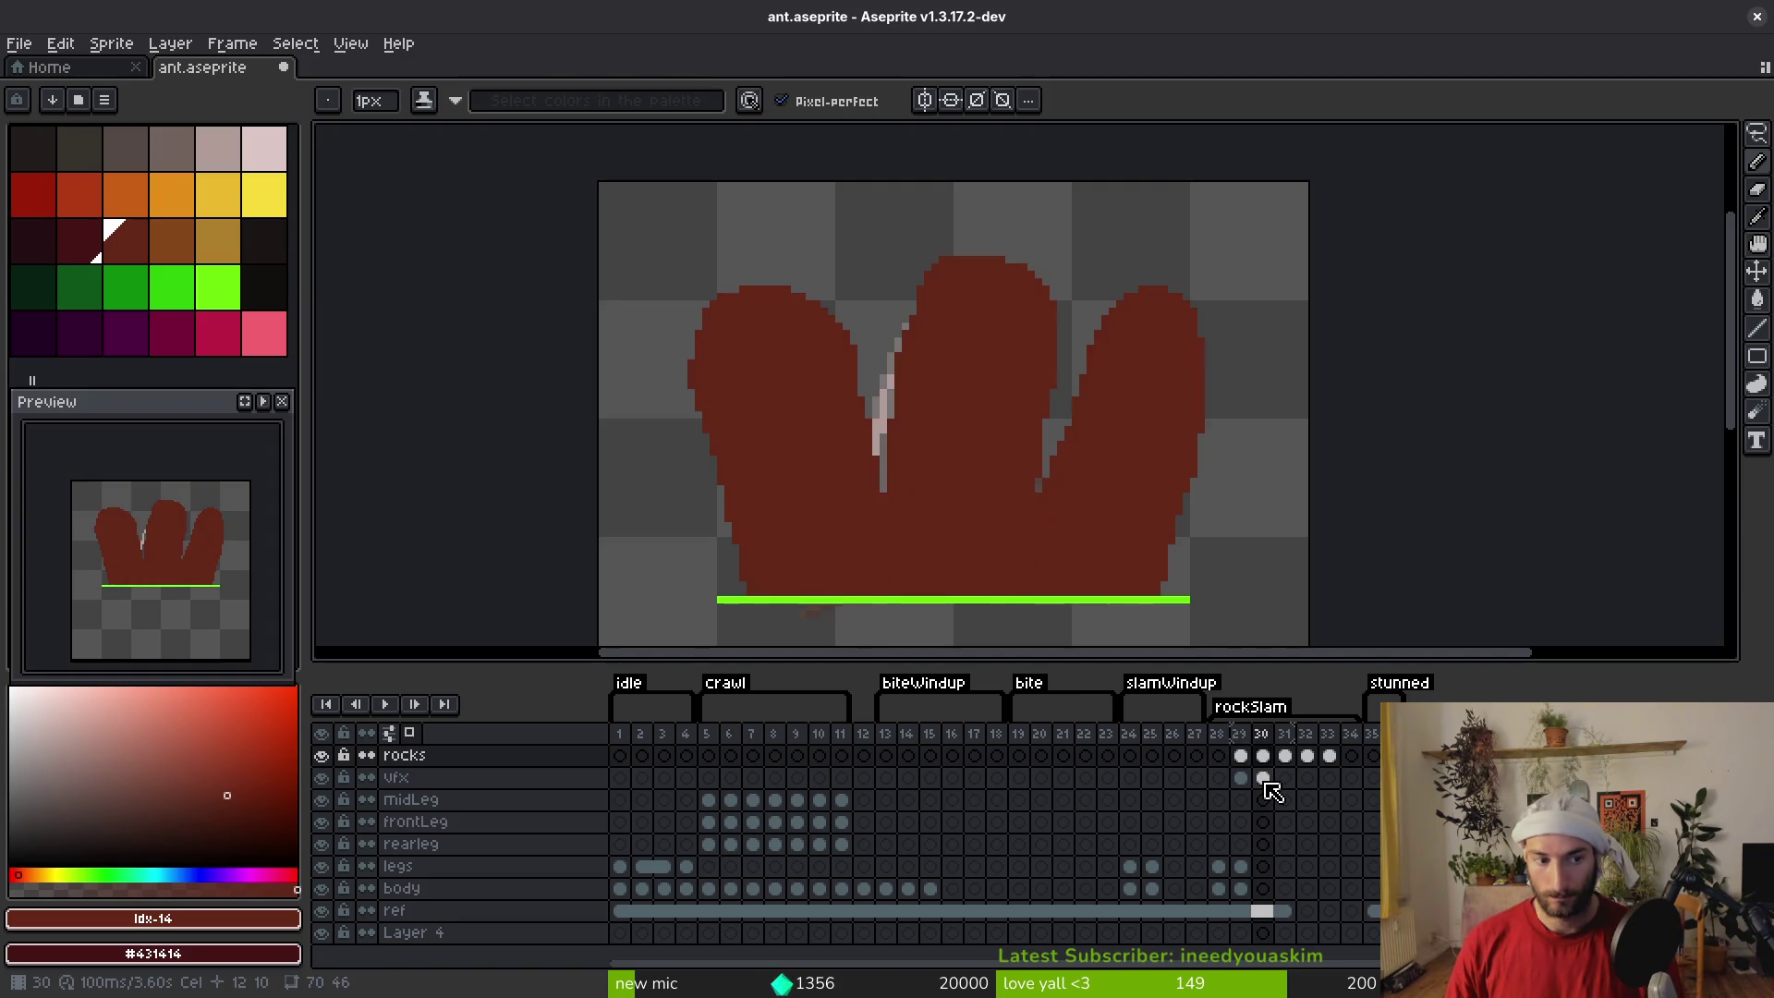
left_click(1275, 791)
key("Left")
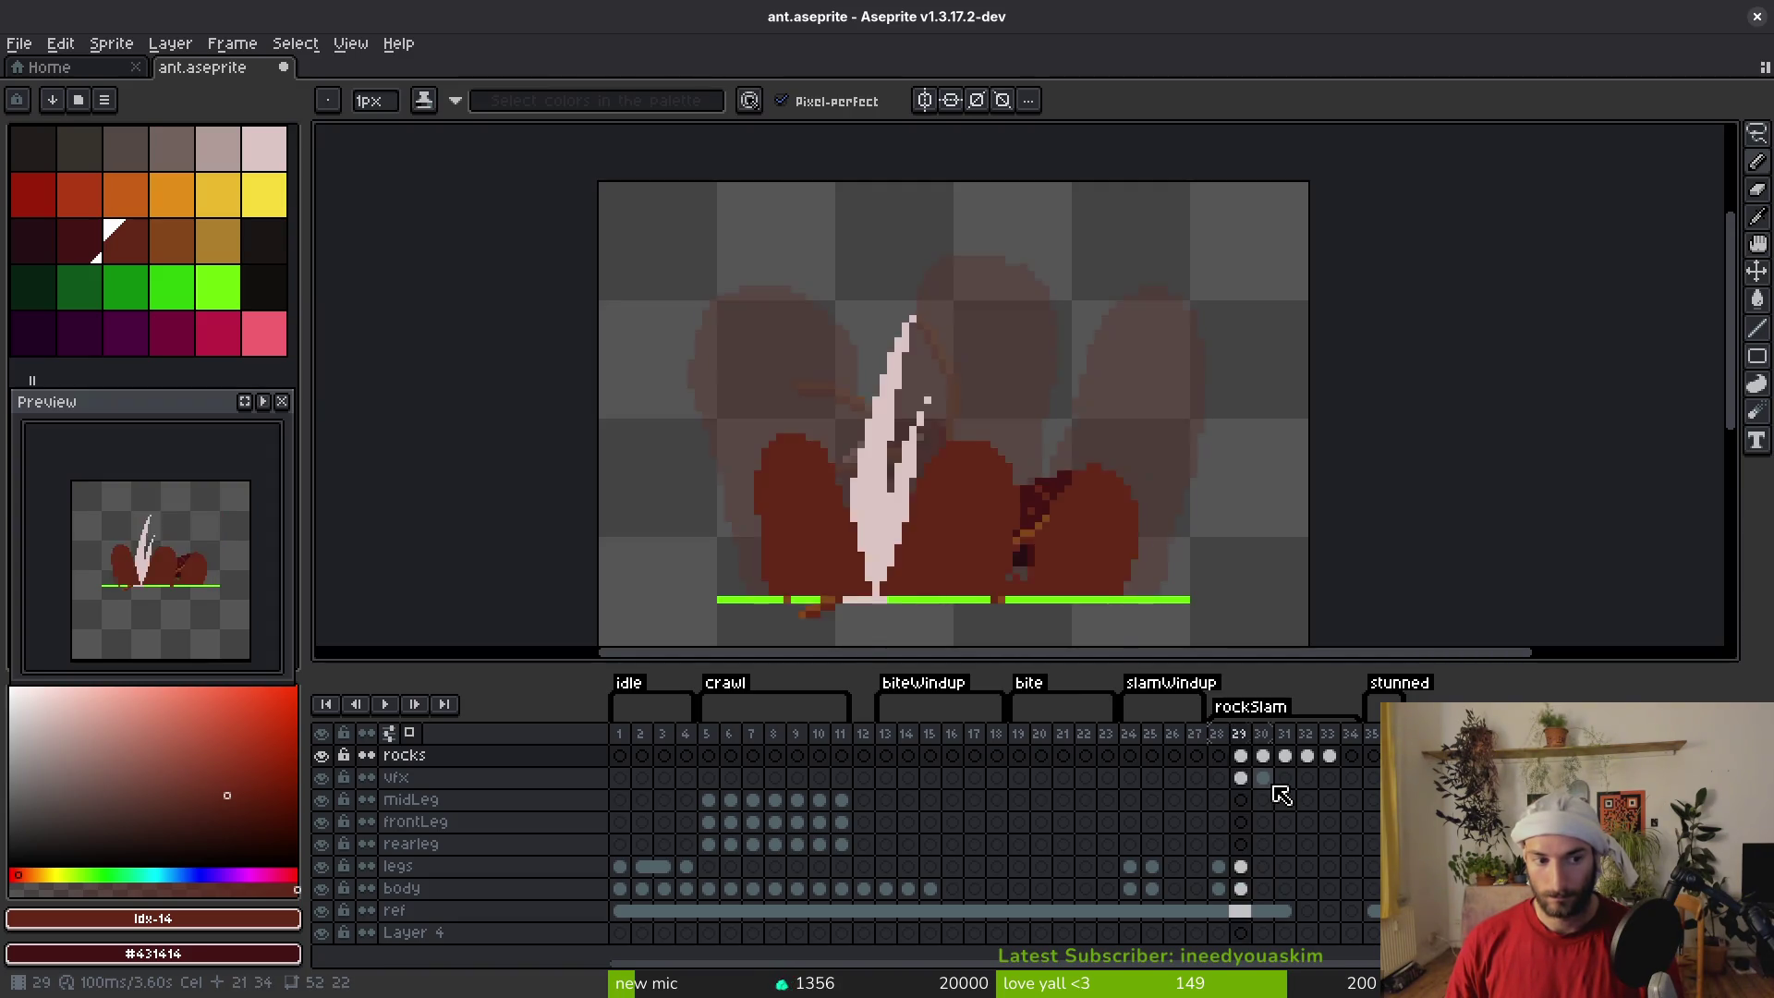
key("ctrl+s")
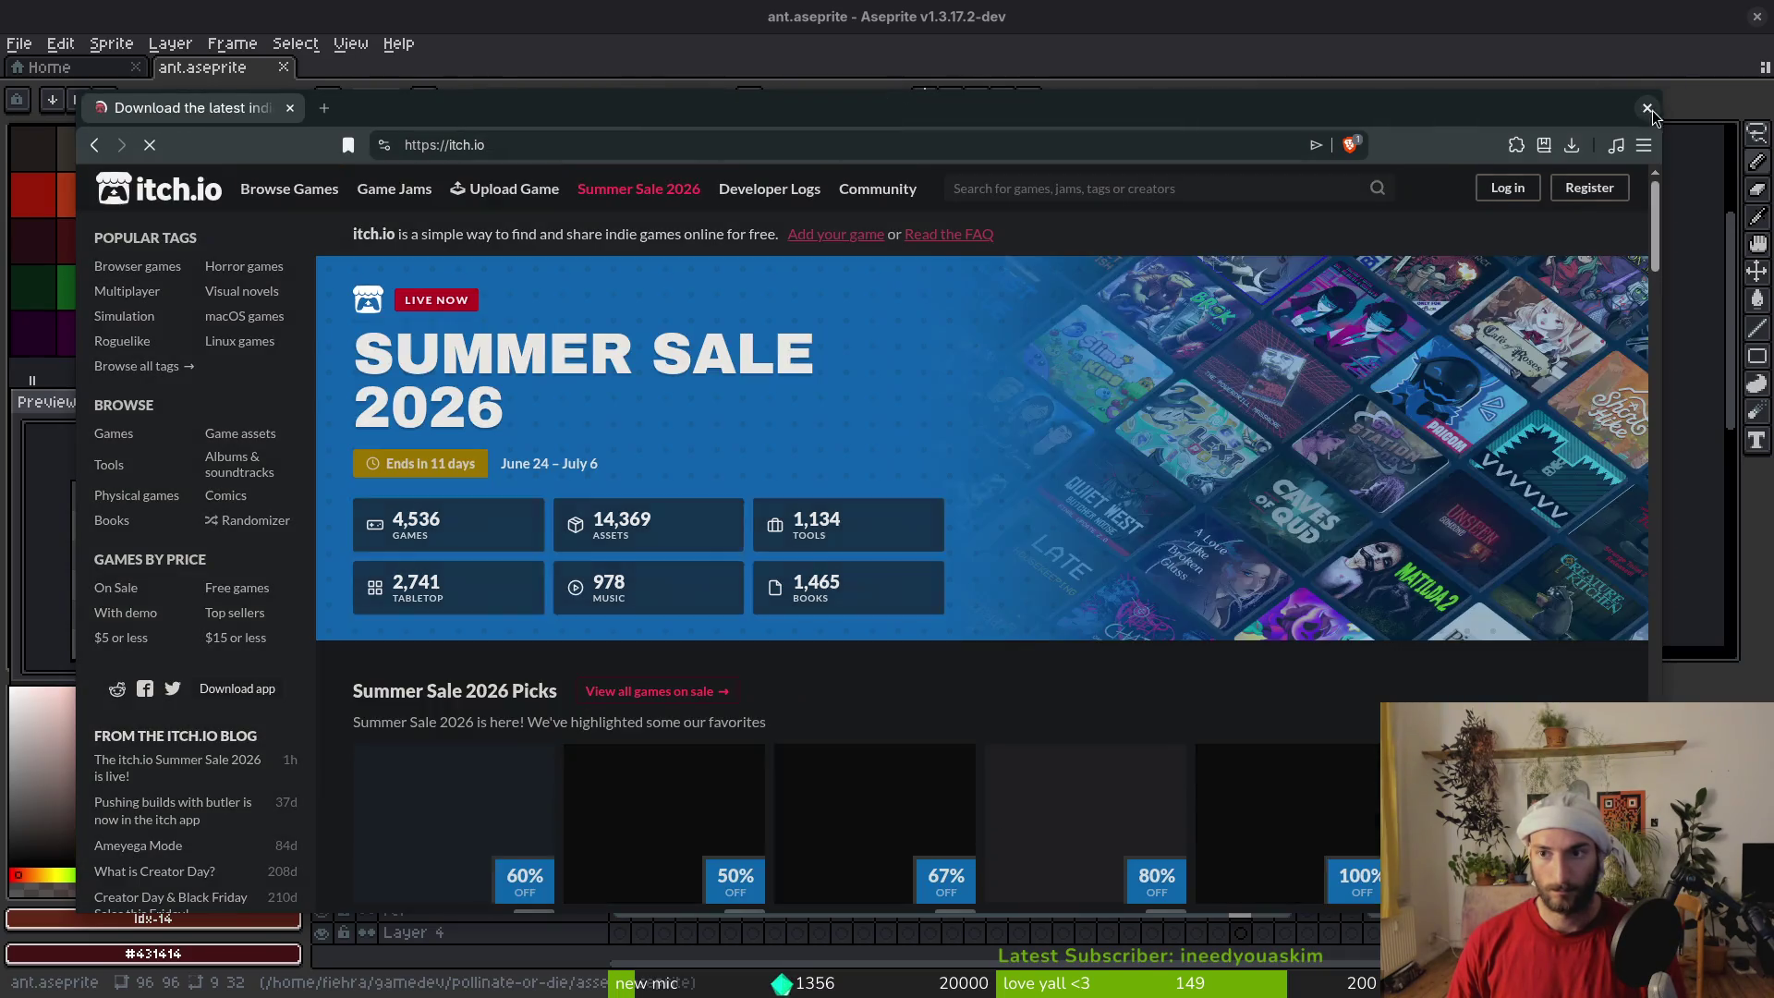
Search itch.io for 'rock attack pixelart', then open a blank new tab
left_click(1035, 188)
type("o")
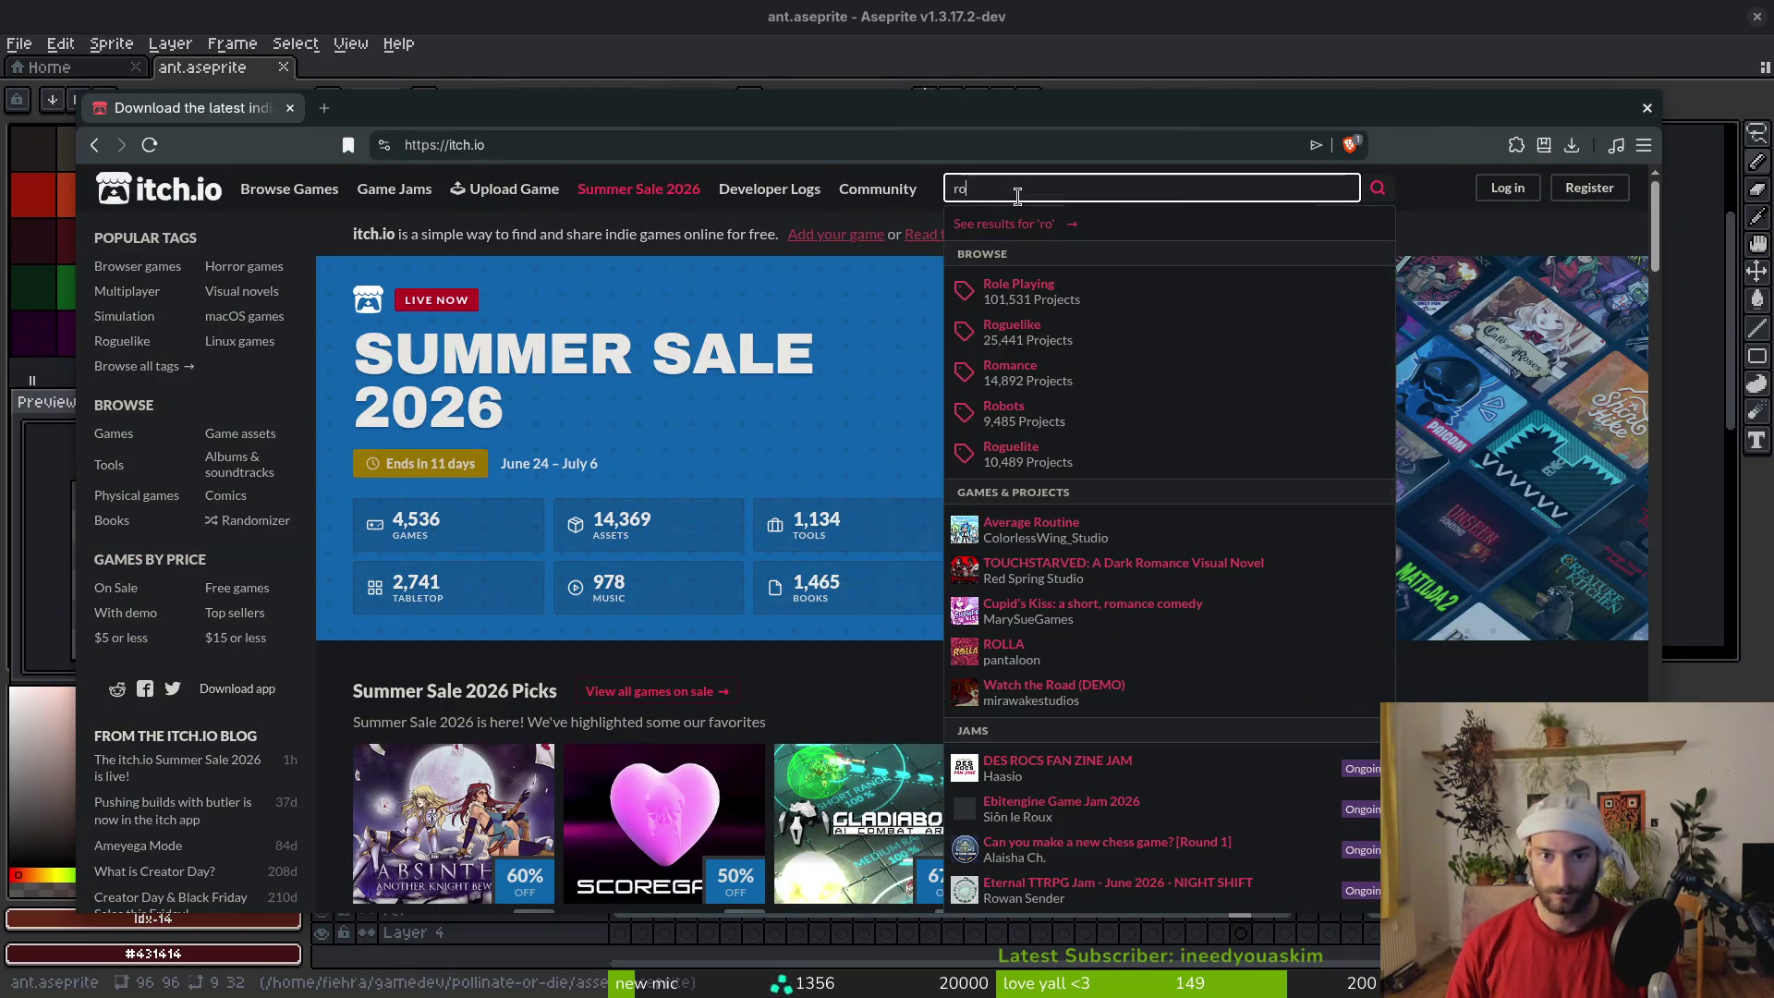
type("ck attack pixelart")
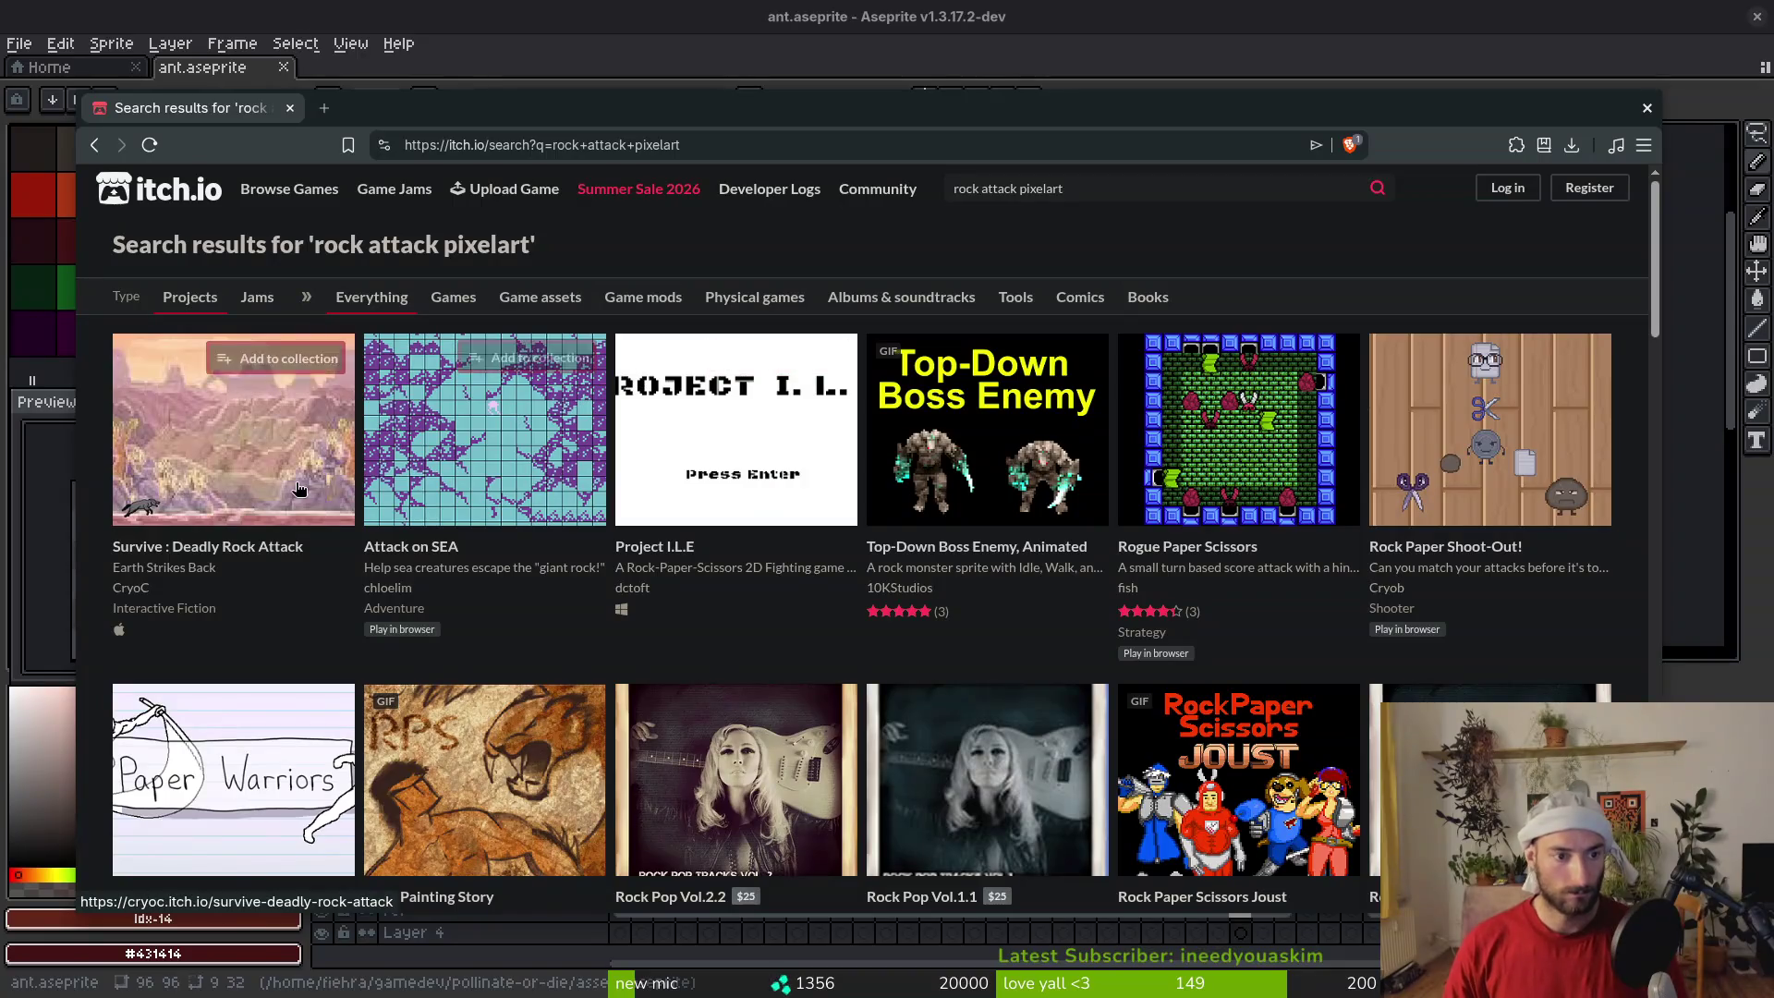
scroll(744, 472, "down", 5)
scroll(743, 472, "up", 5)
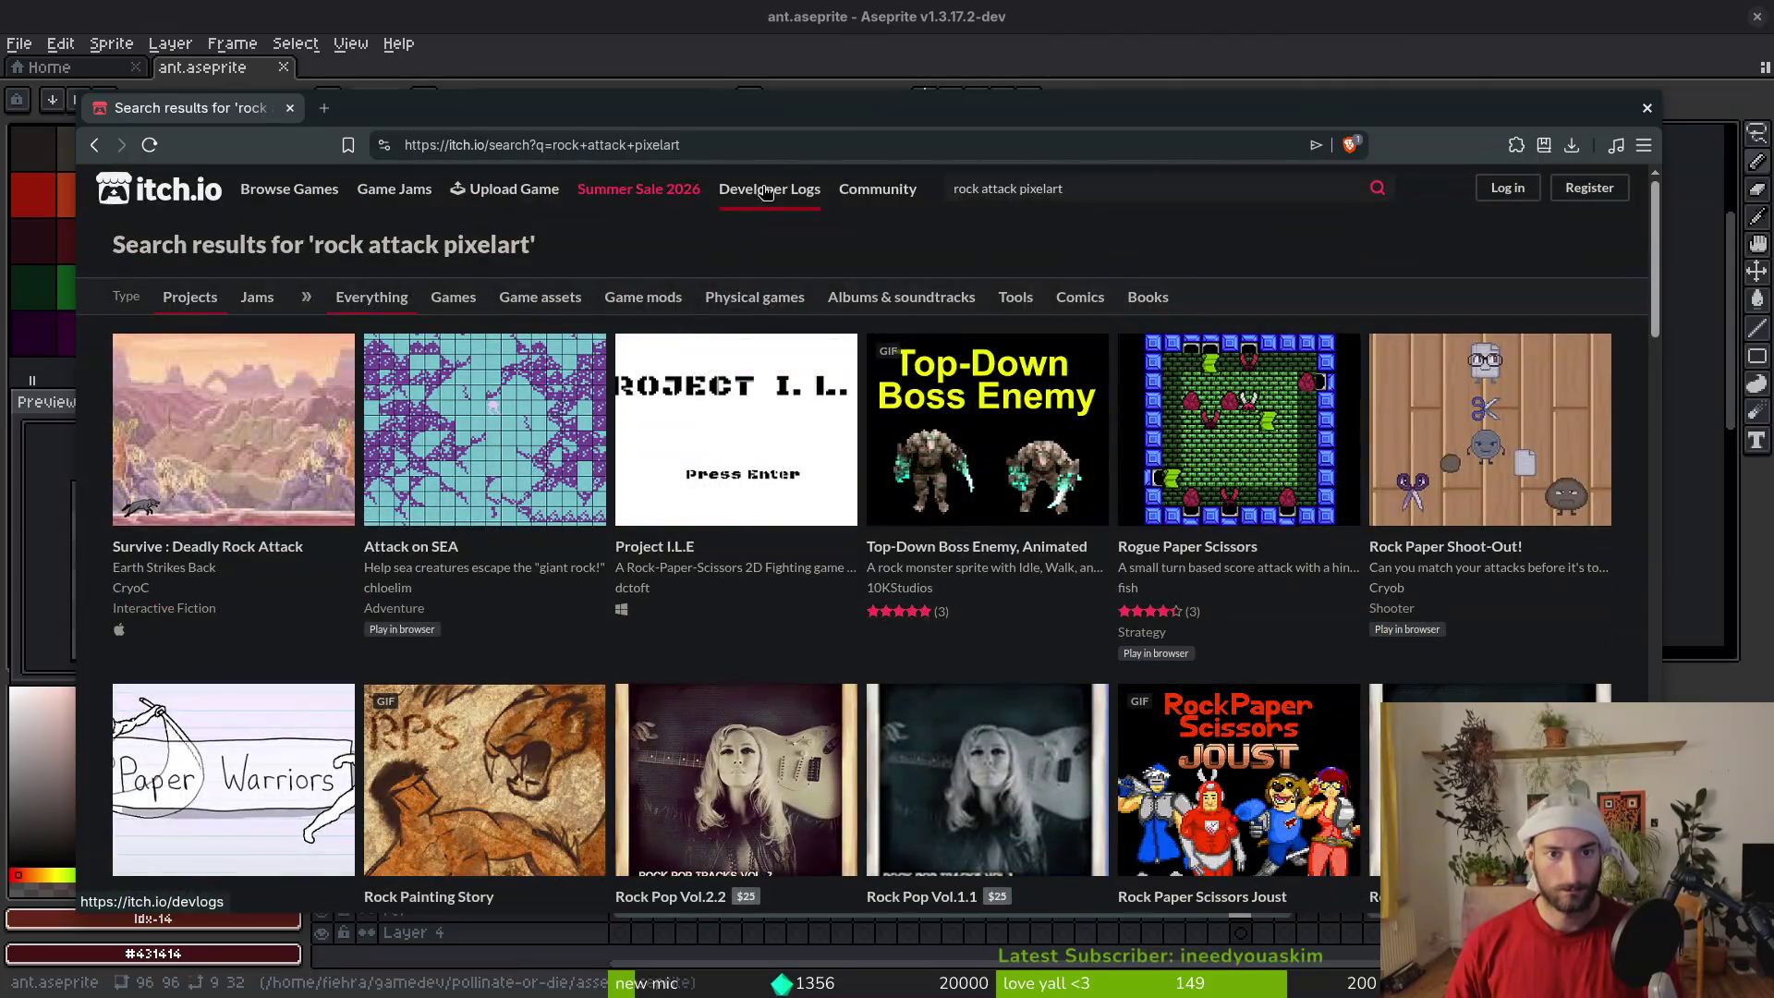
left_click(1067, 188)
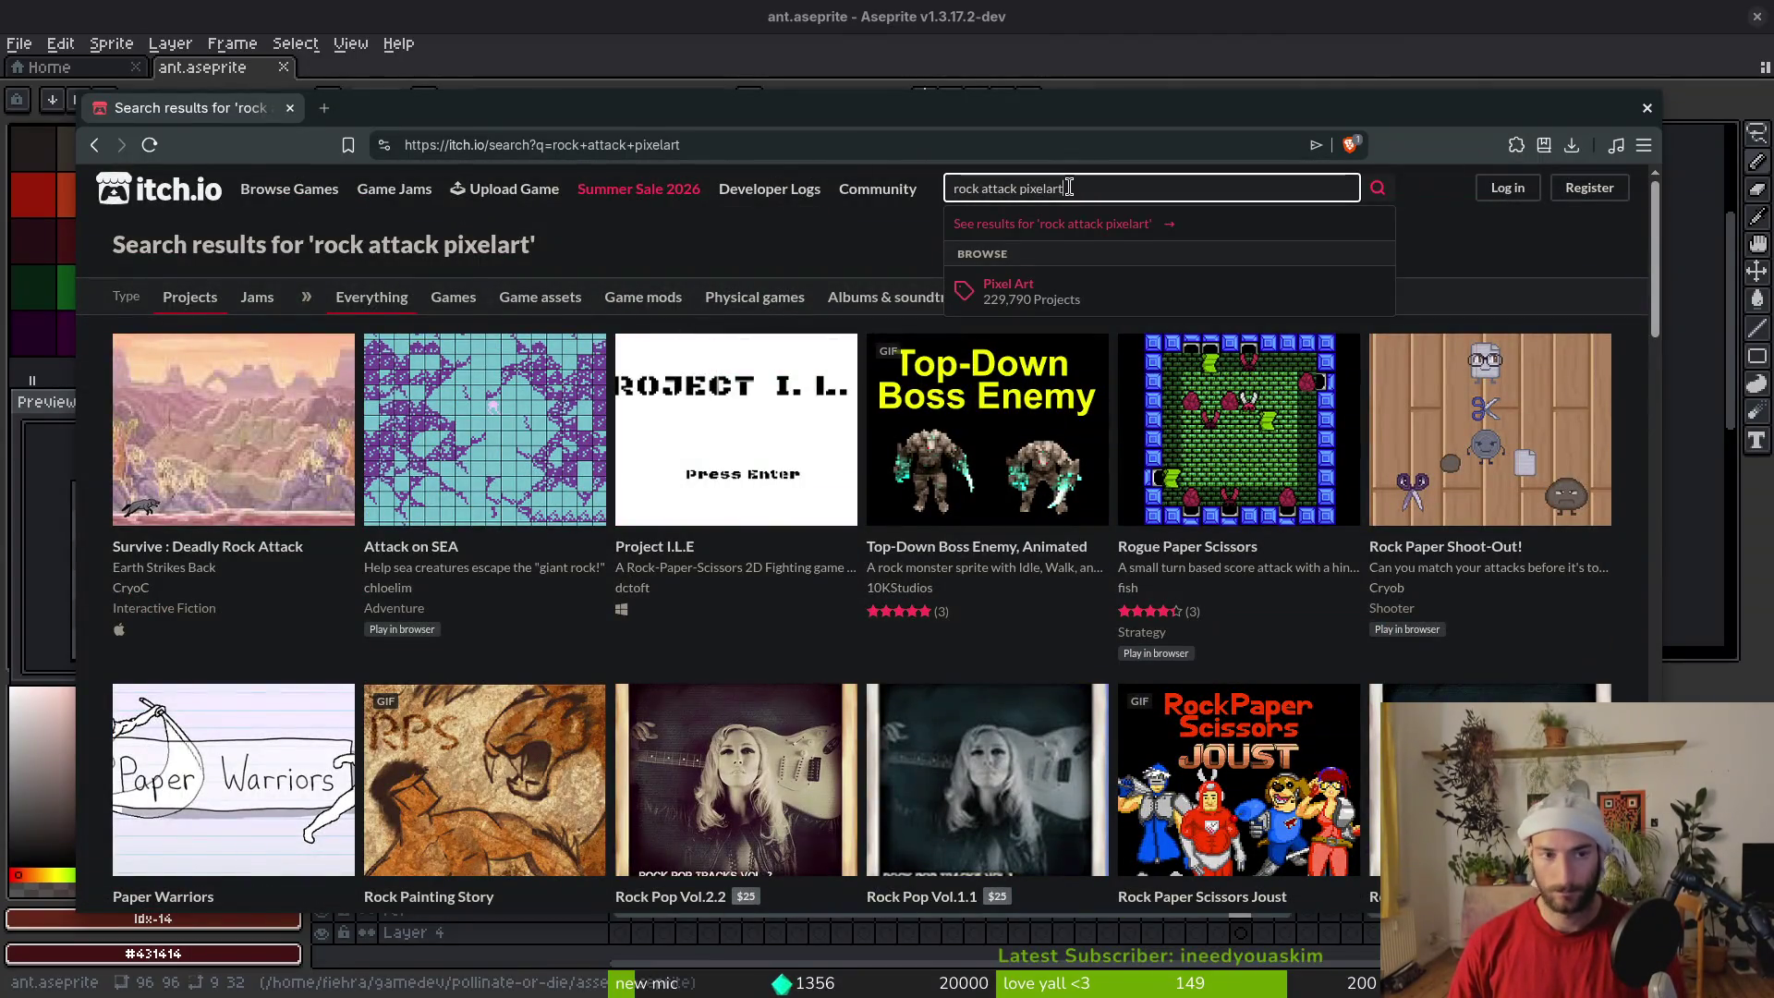
key("ctrl+t")
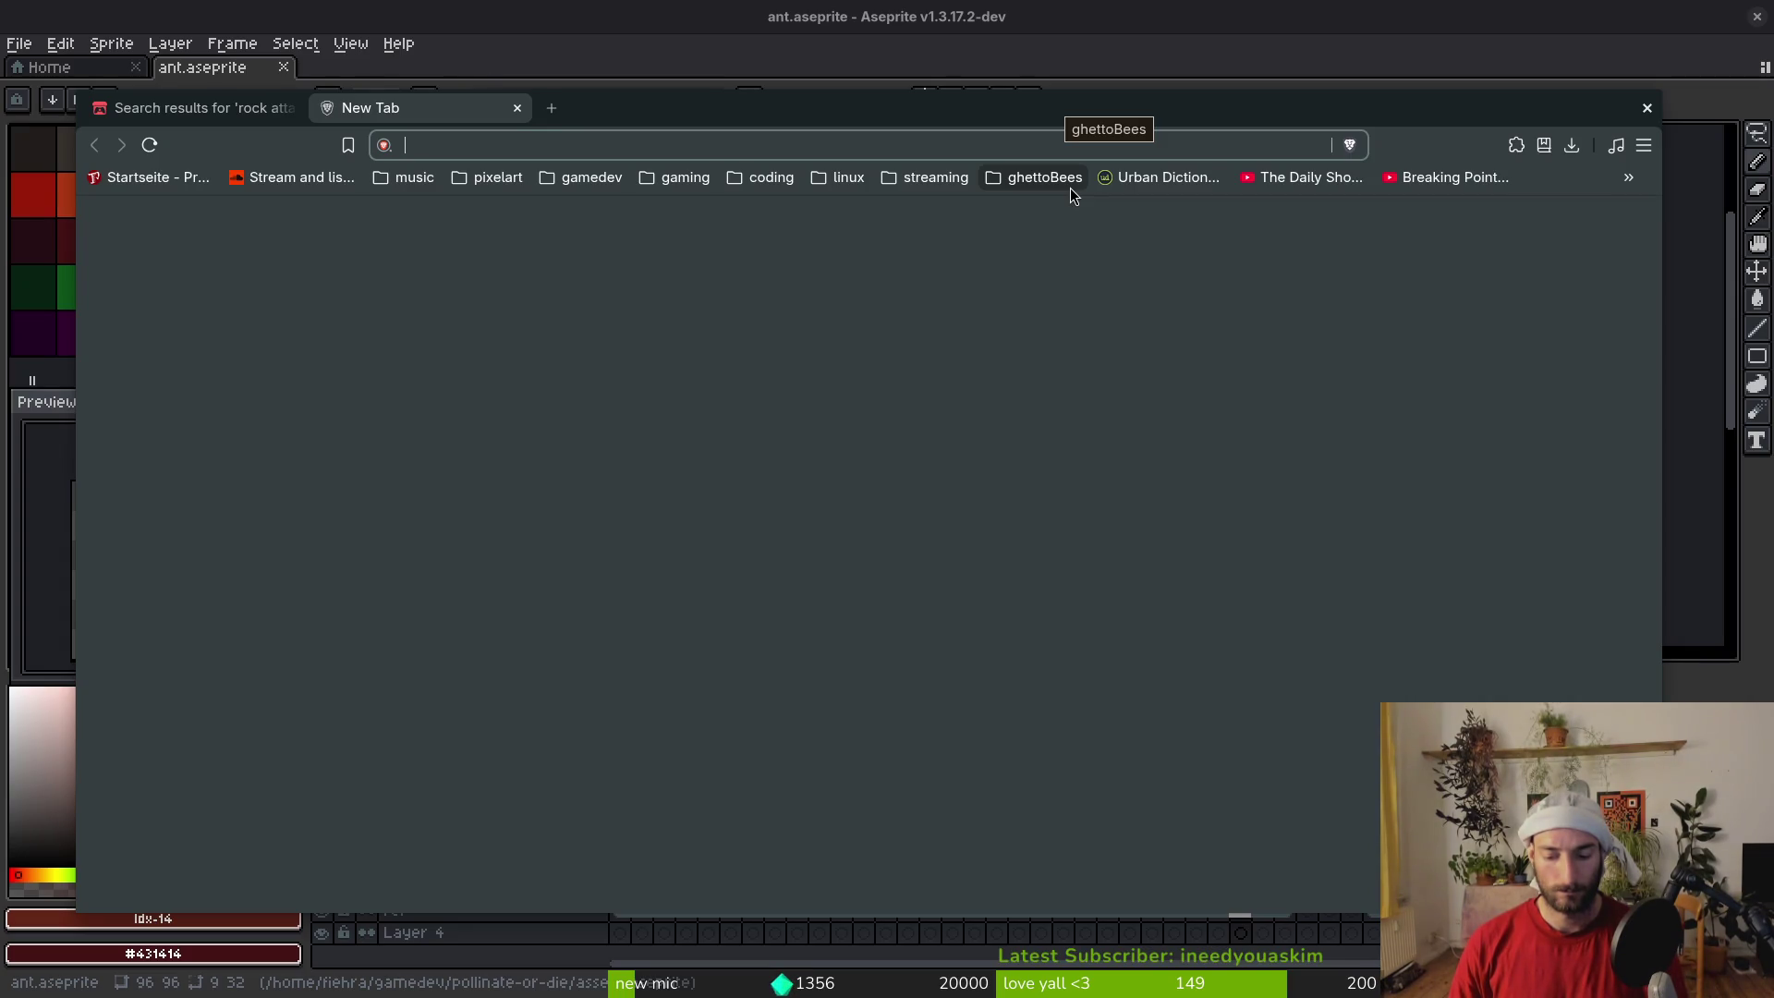
Search the web for 'dalamite', then for 'pointy rock cave'
type("dalamite")
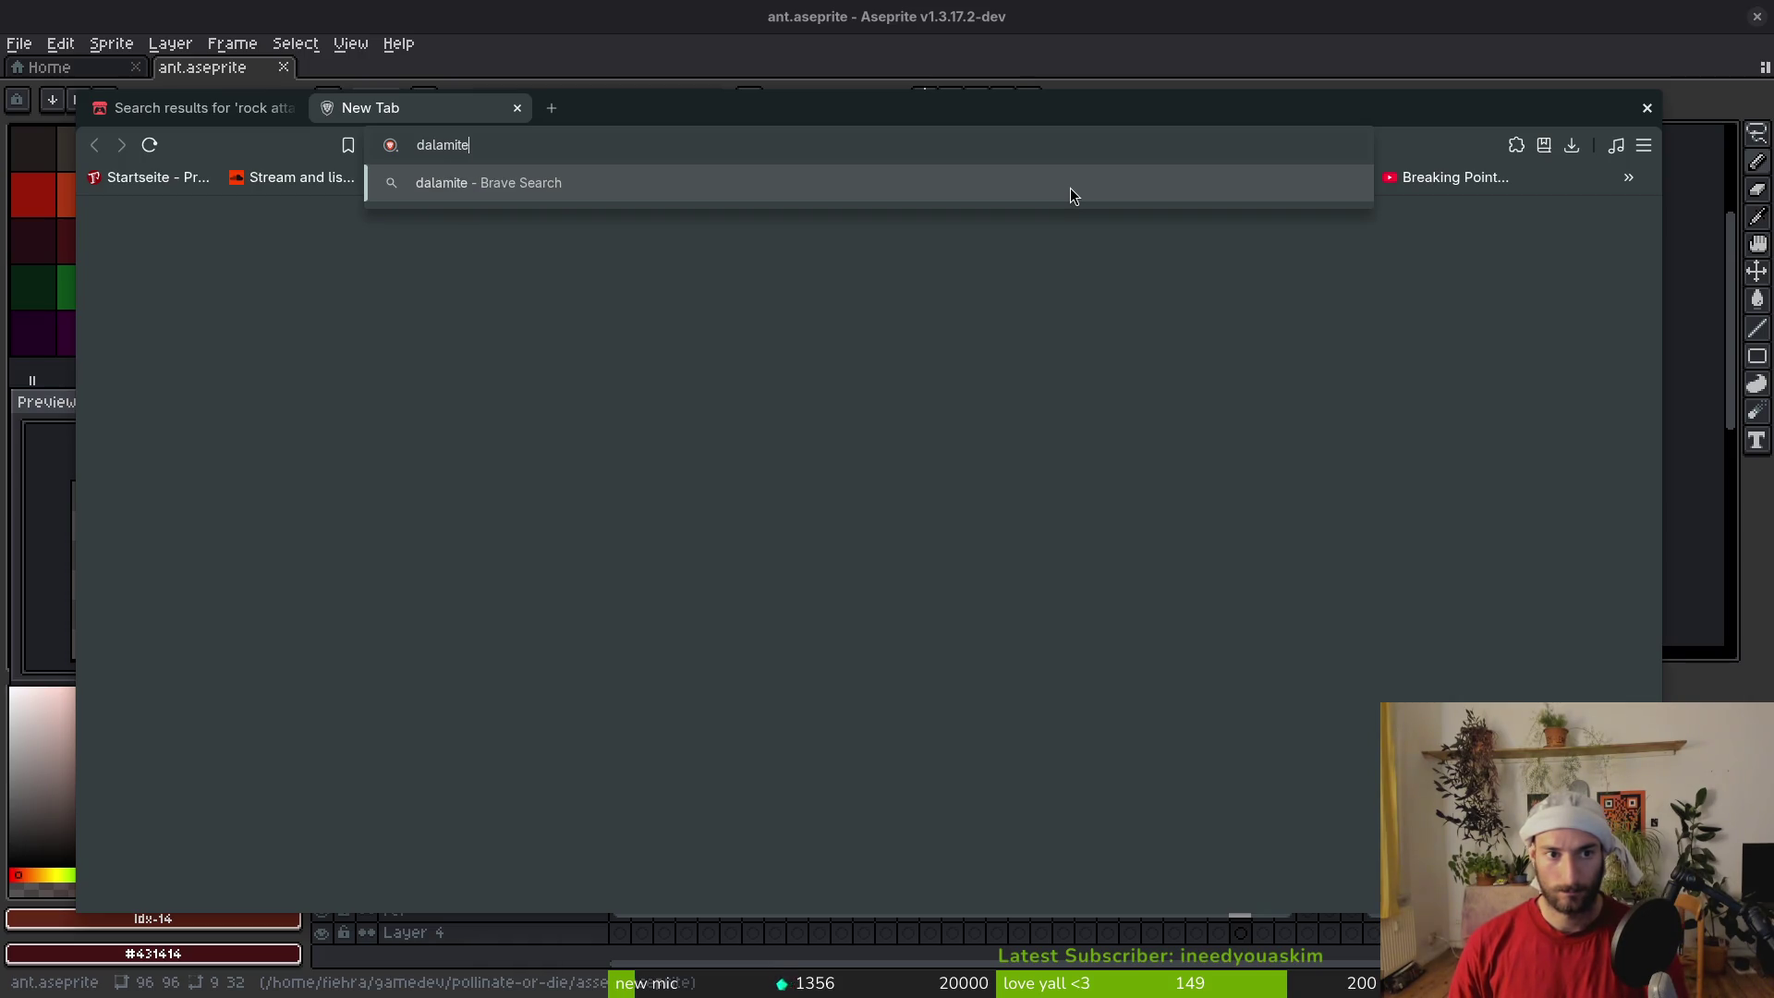
key("Return")
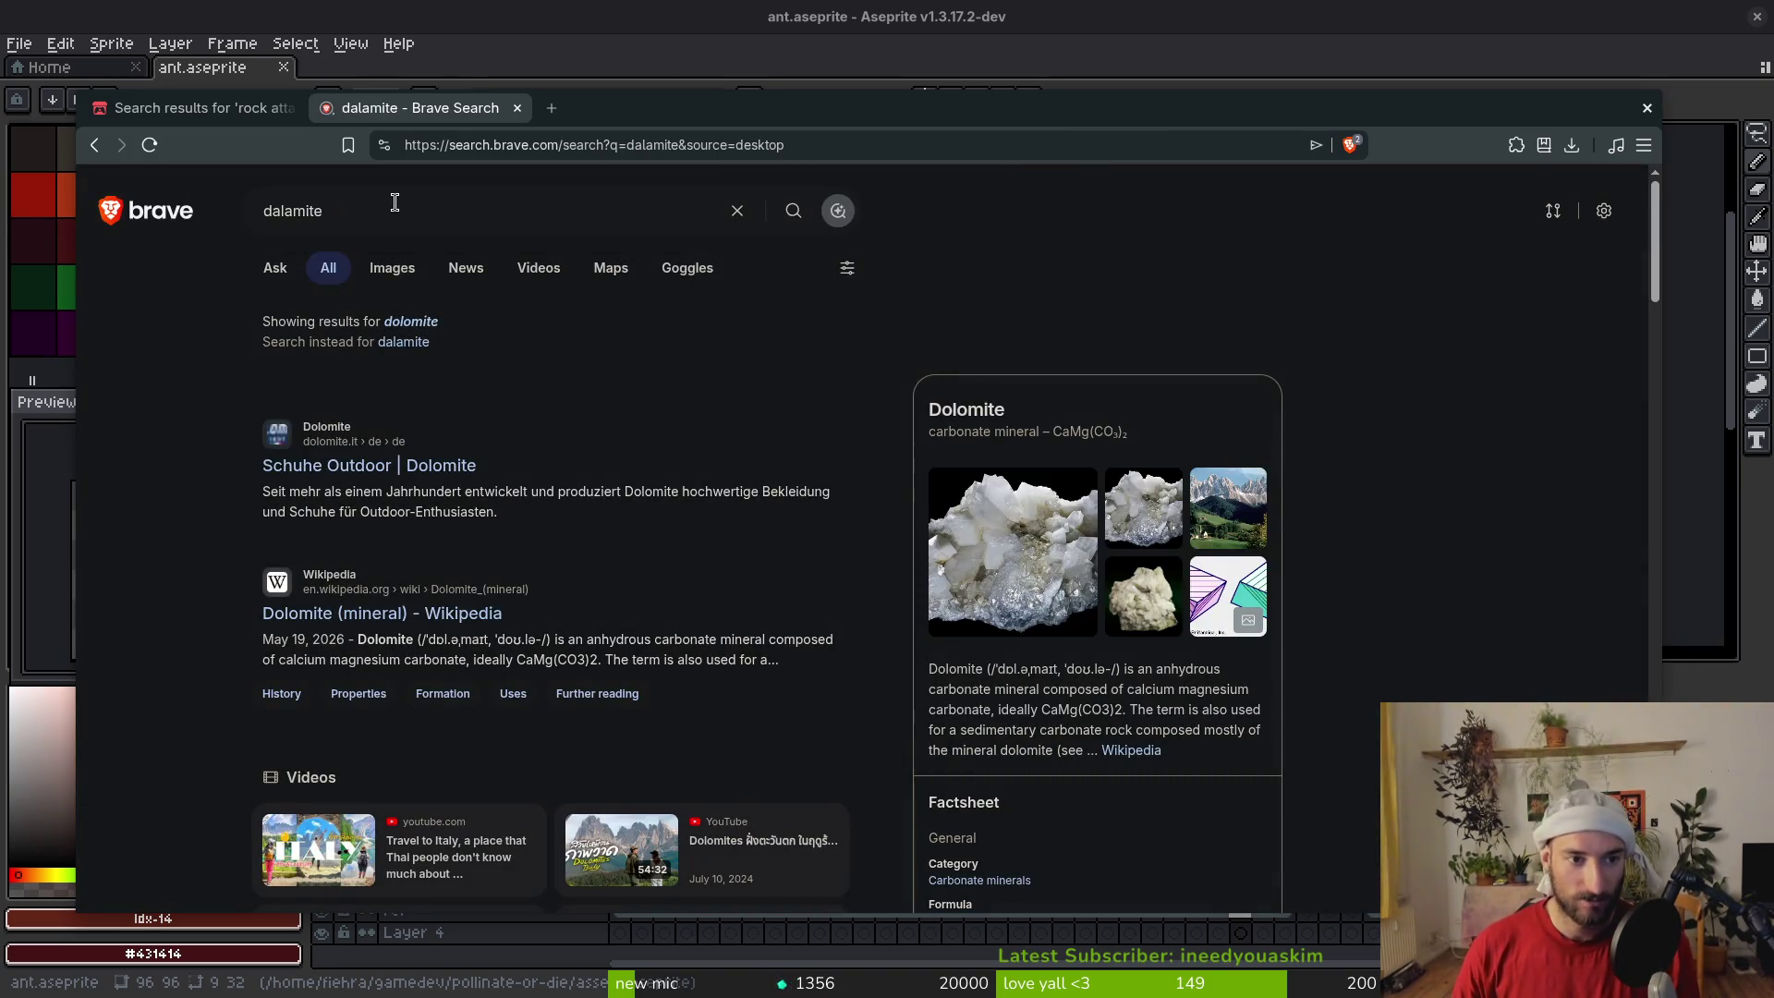
left_click(394, 202)
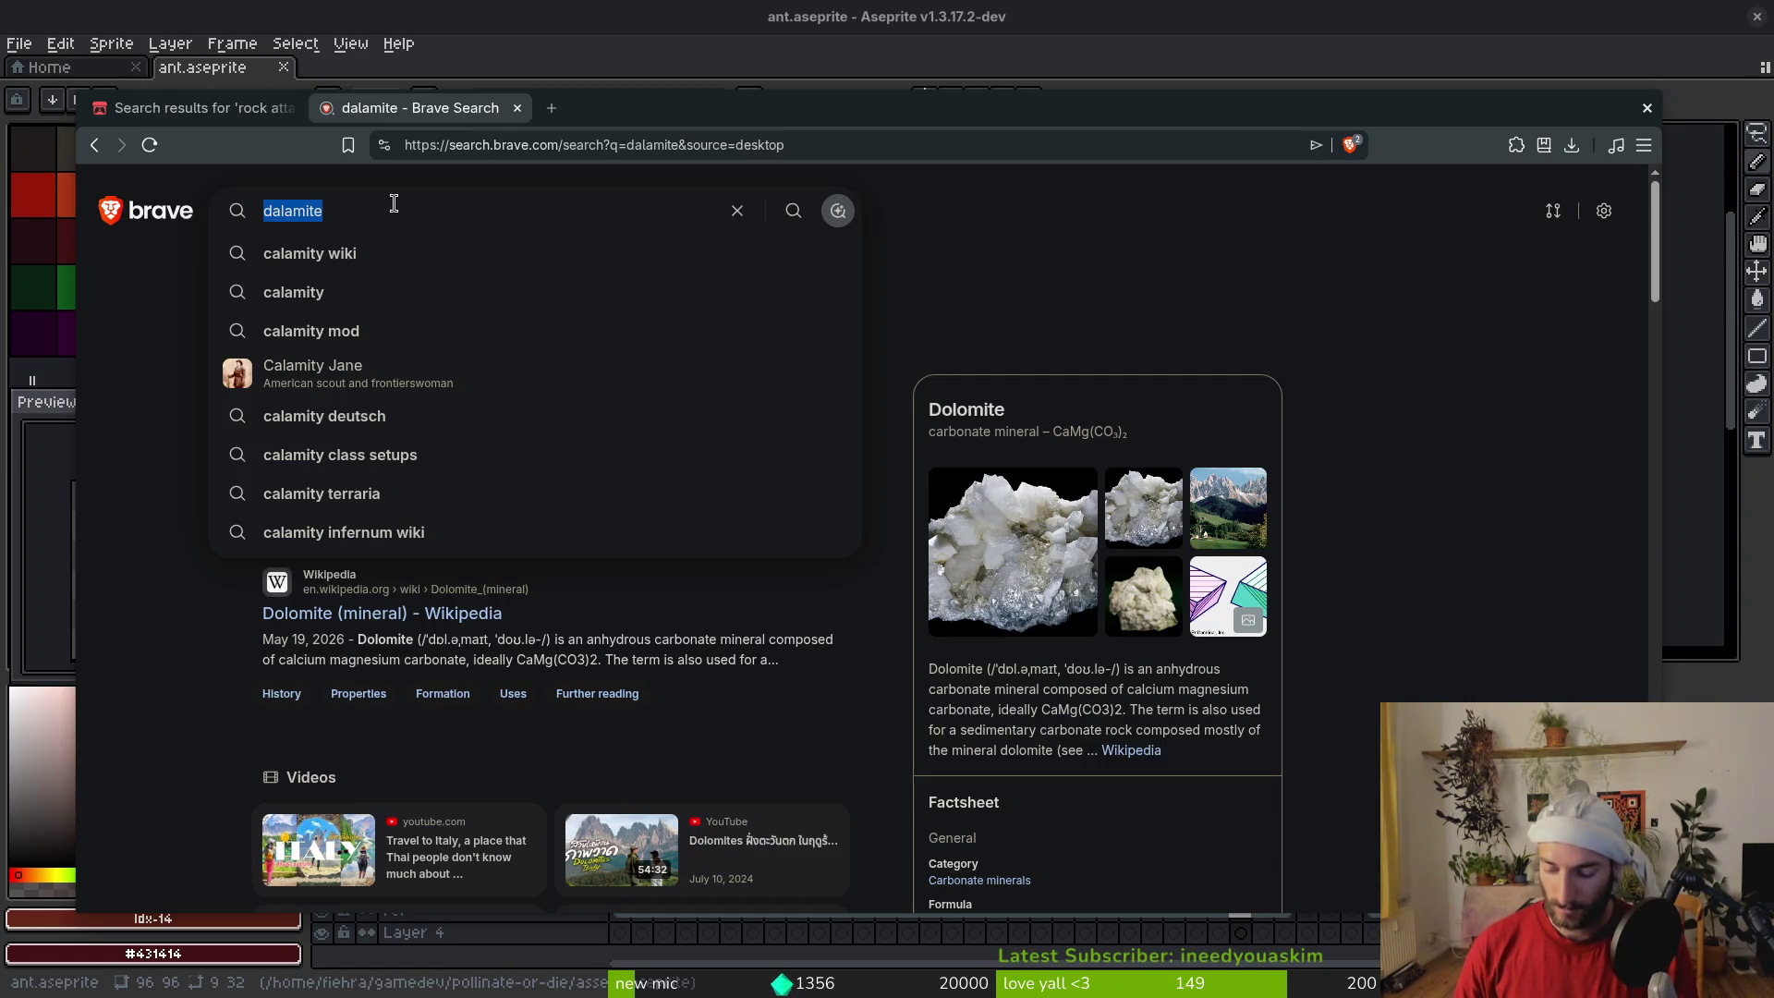
type("pointy r")
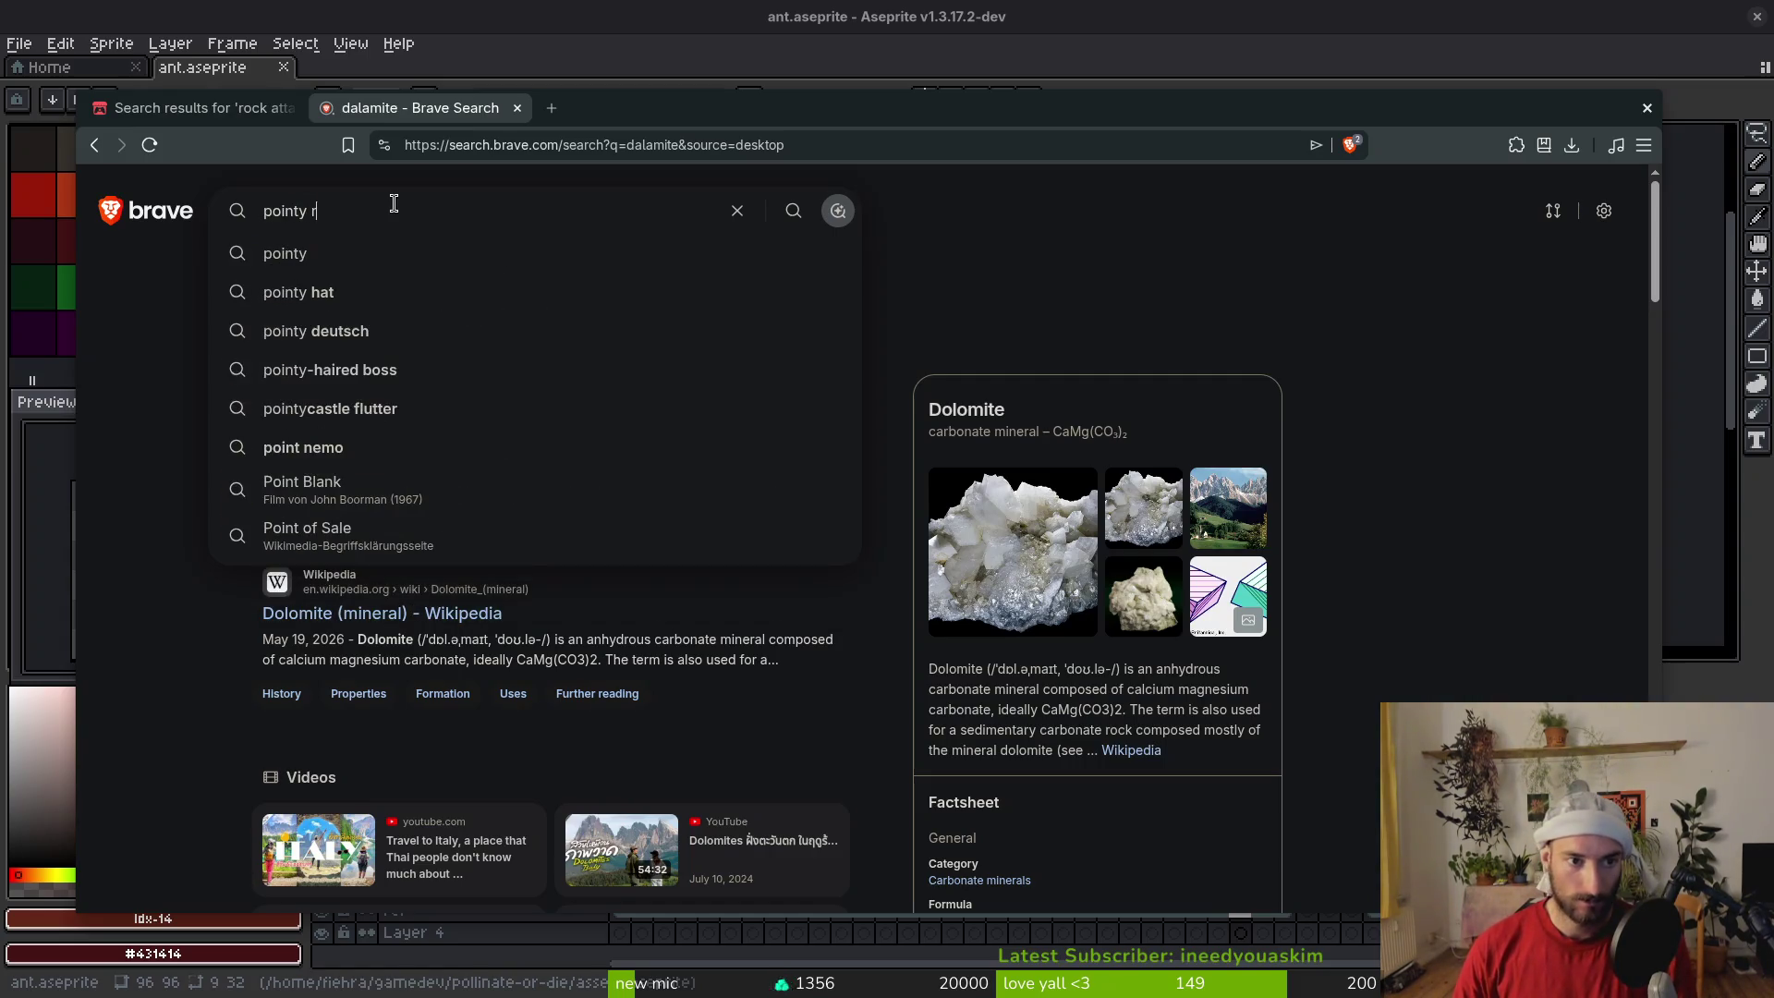
type("ock cave")
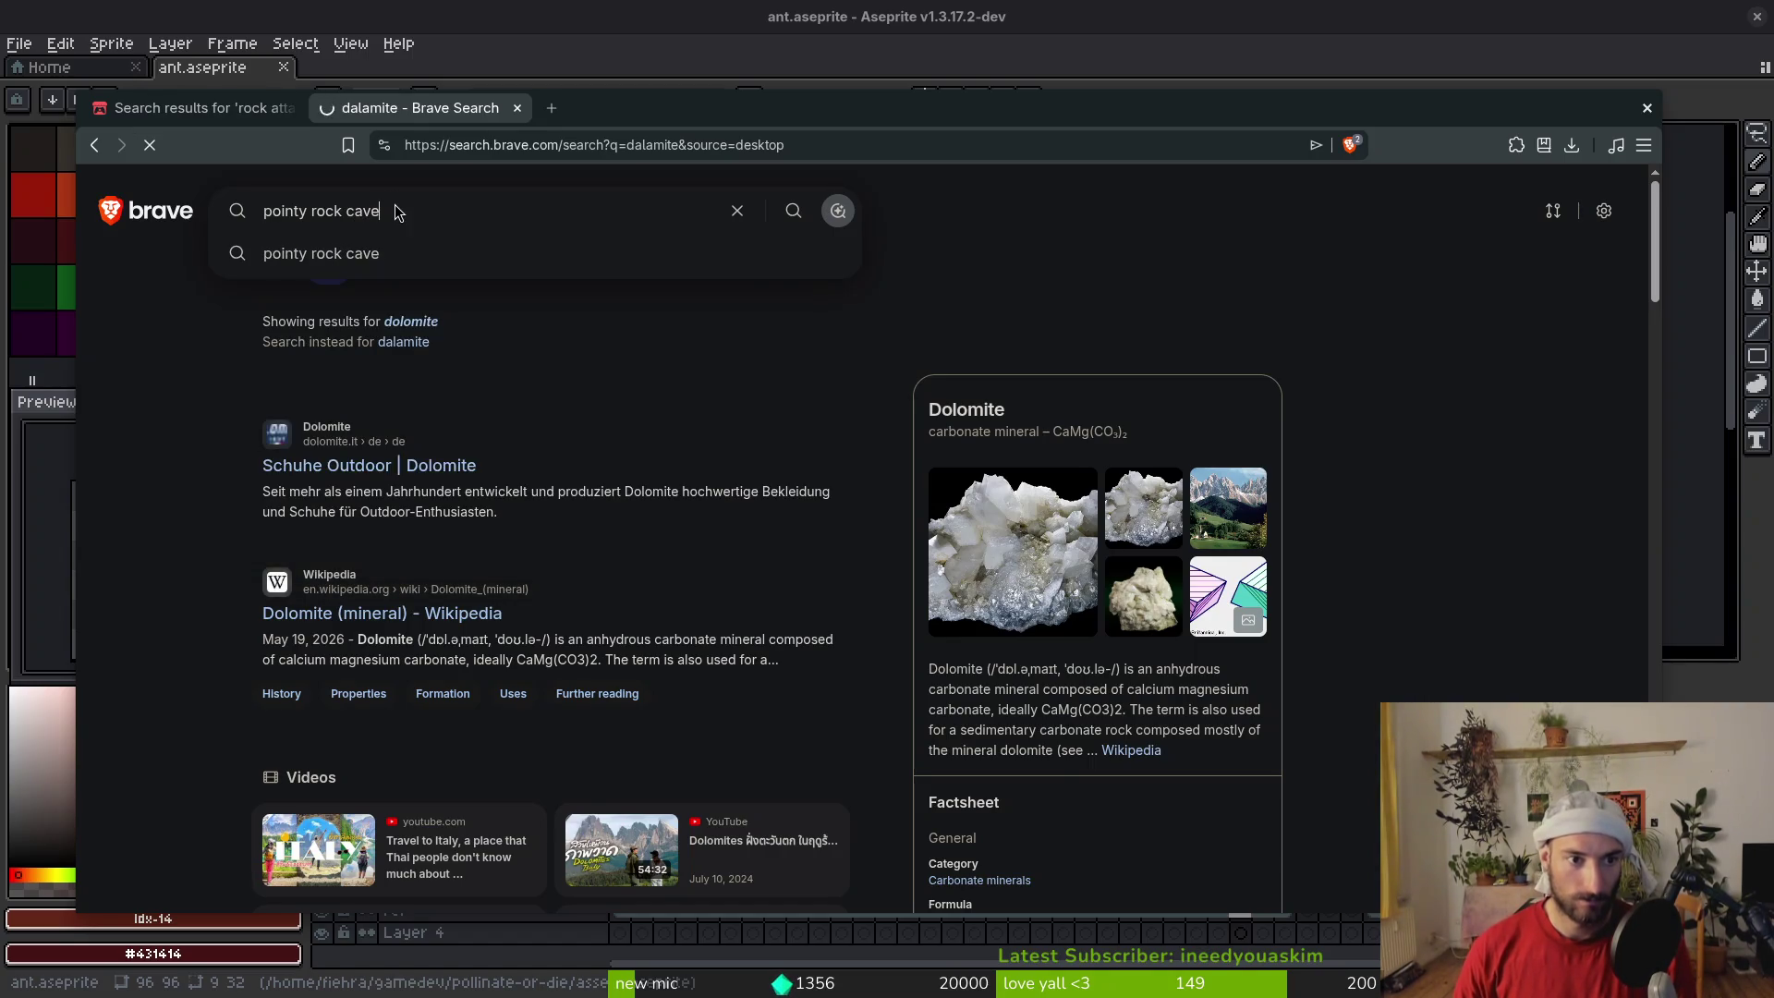
key("Return")
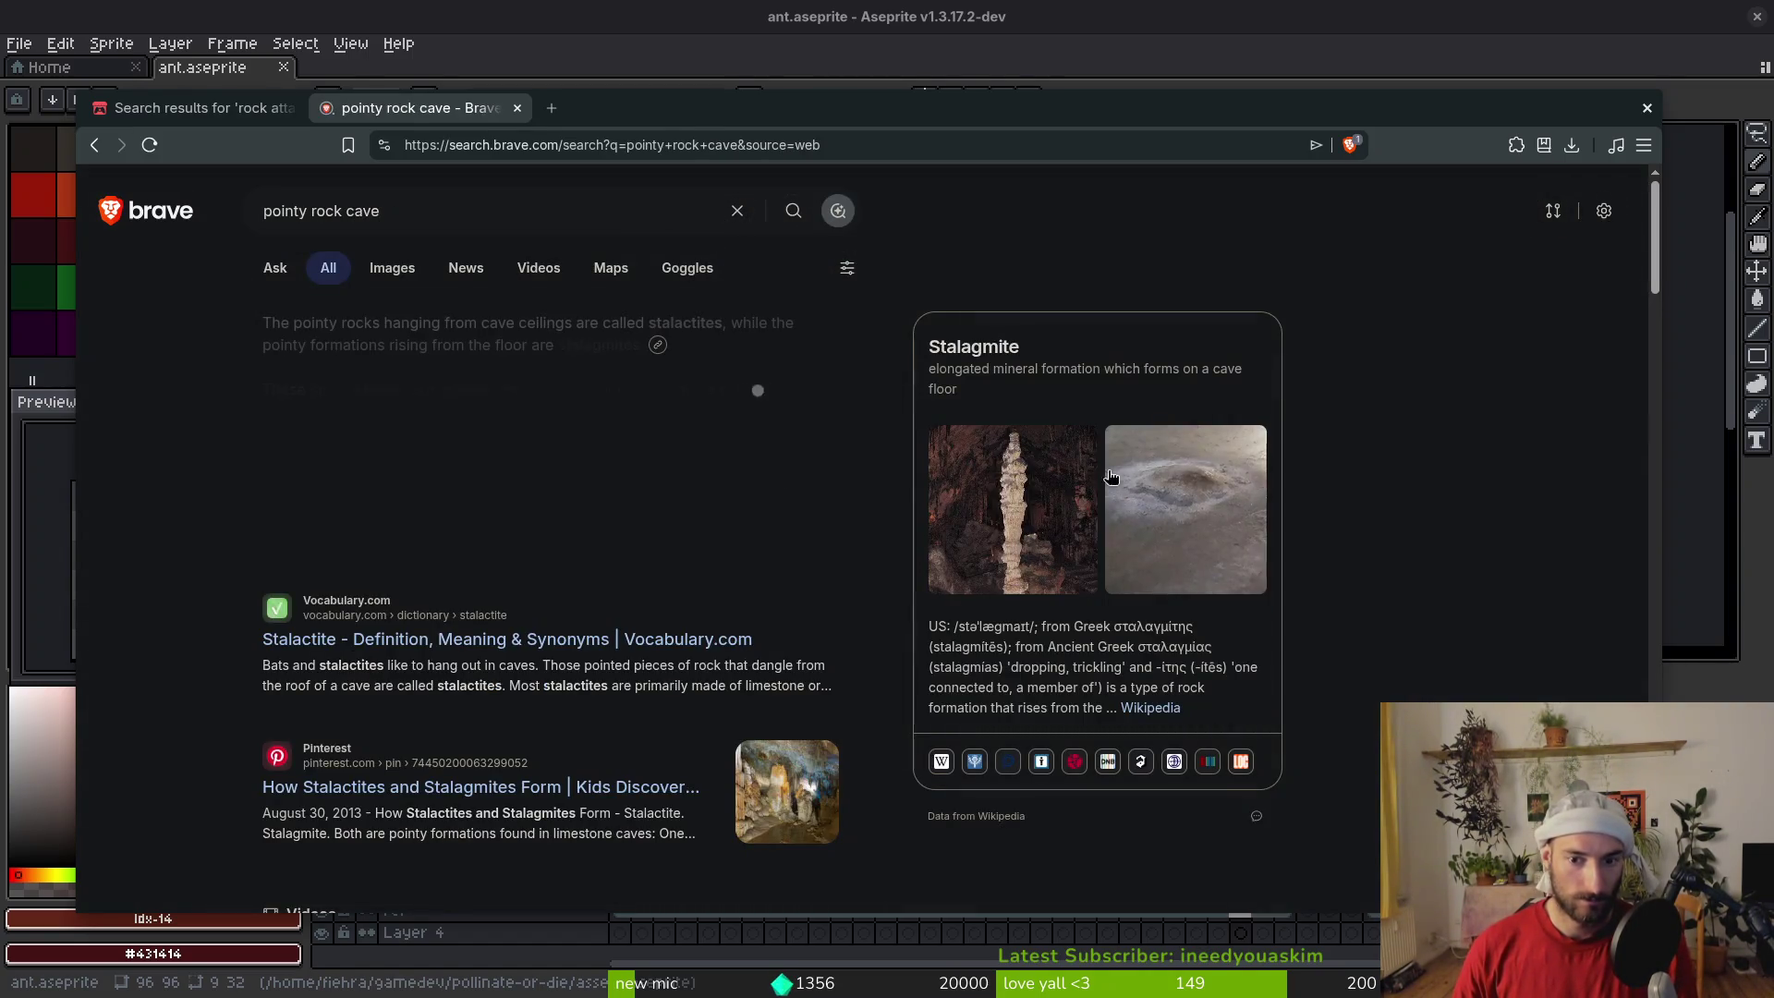
Search for 'stalagmite' and go back to the itch.io results tab
left_click(480, 204)
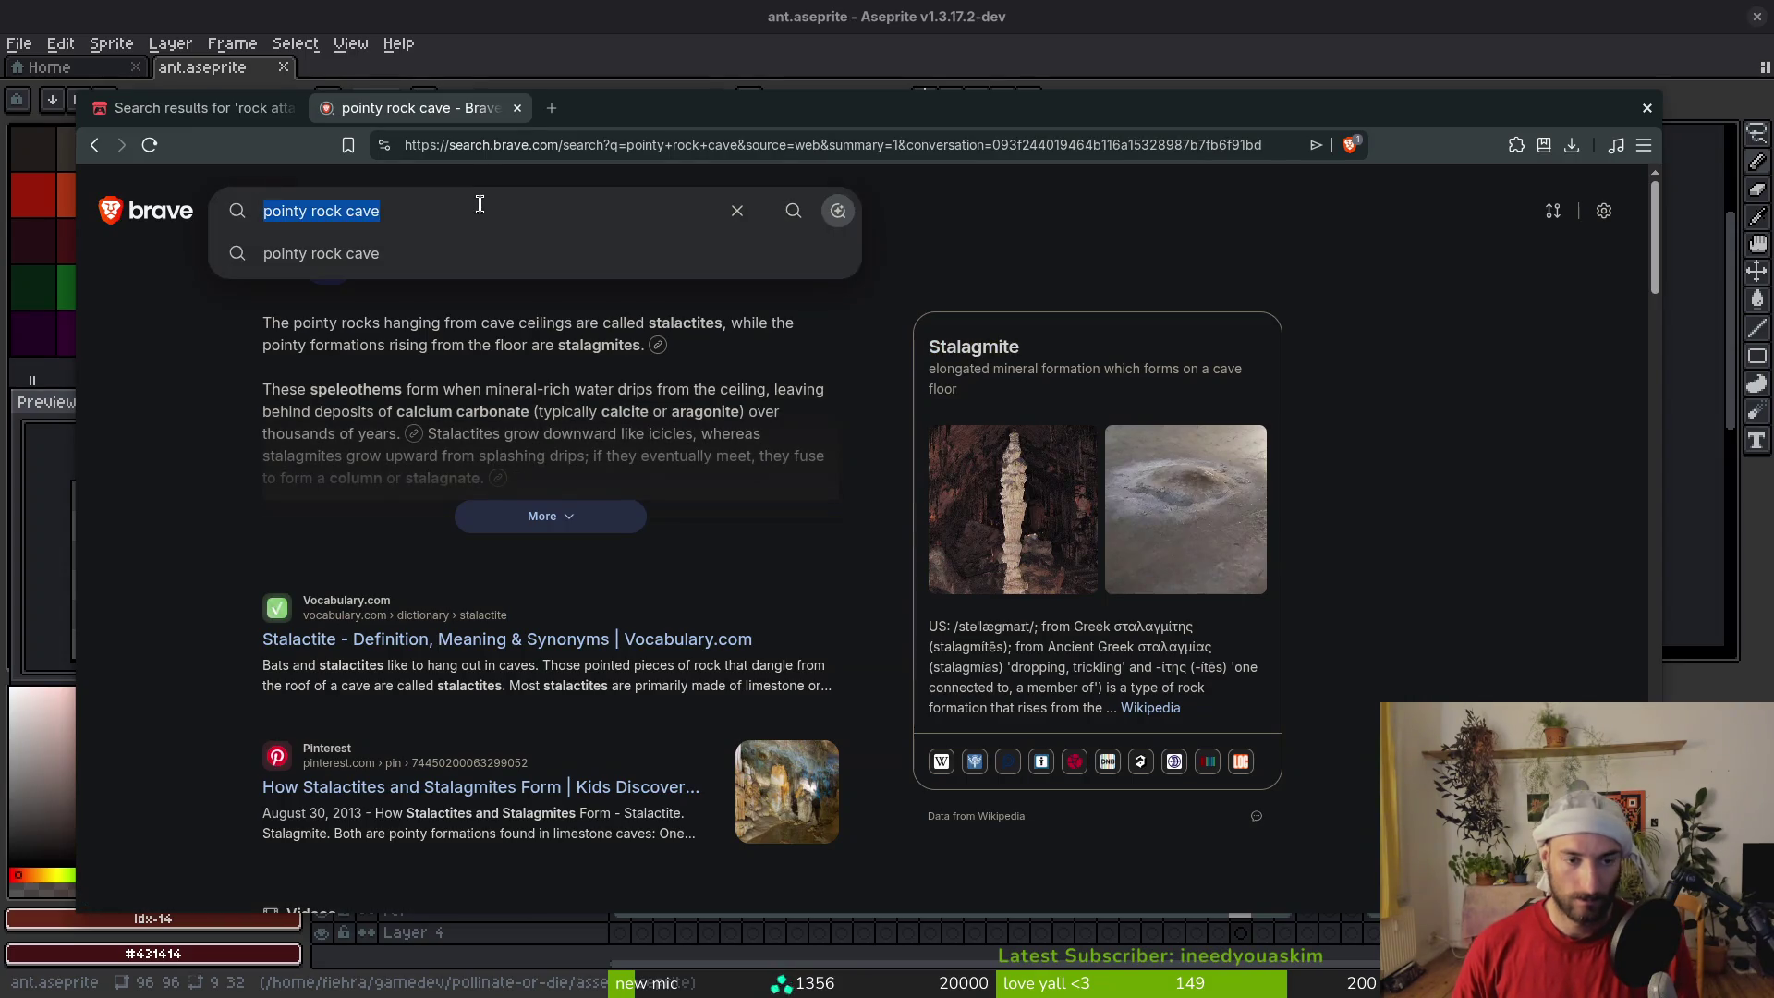
type("stalagmite")
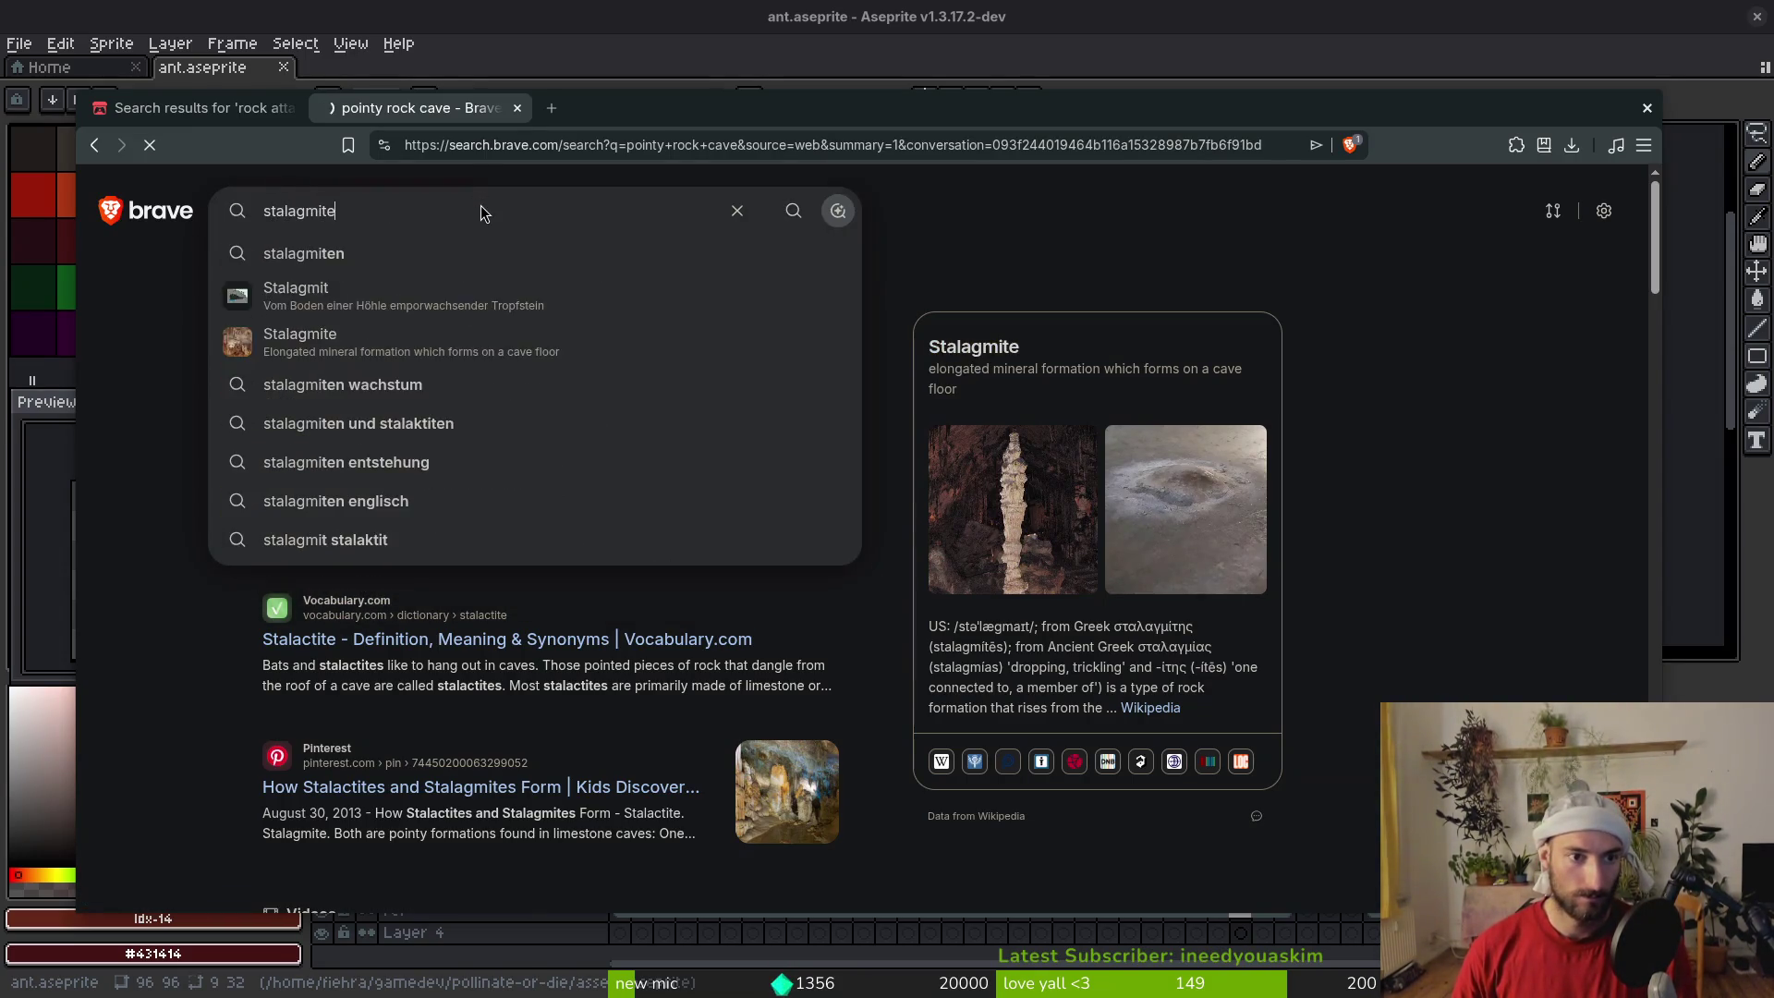
key("Return")
left_click(229, 111)
Search itch.io for 'stalagmite', then for 'rock pixelart'
type("stalagmite")
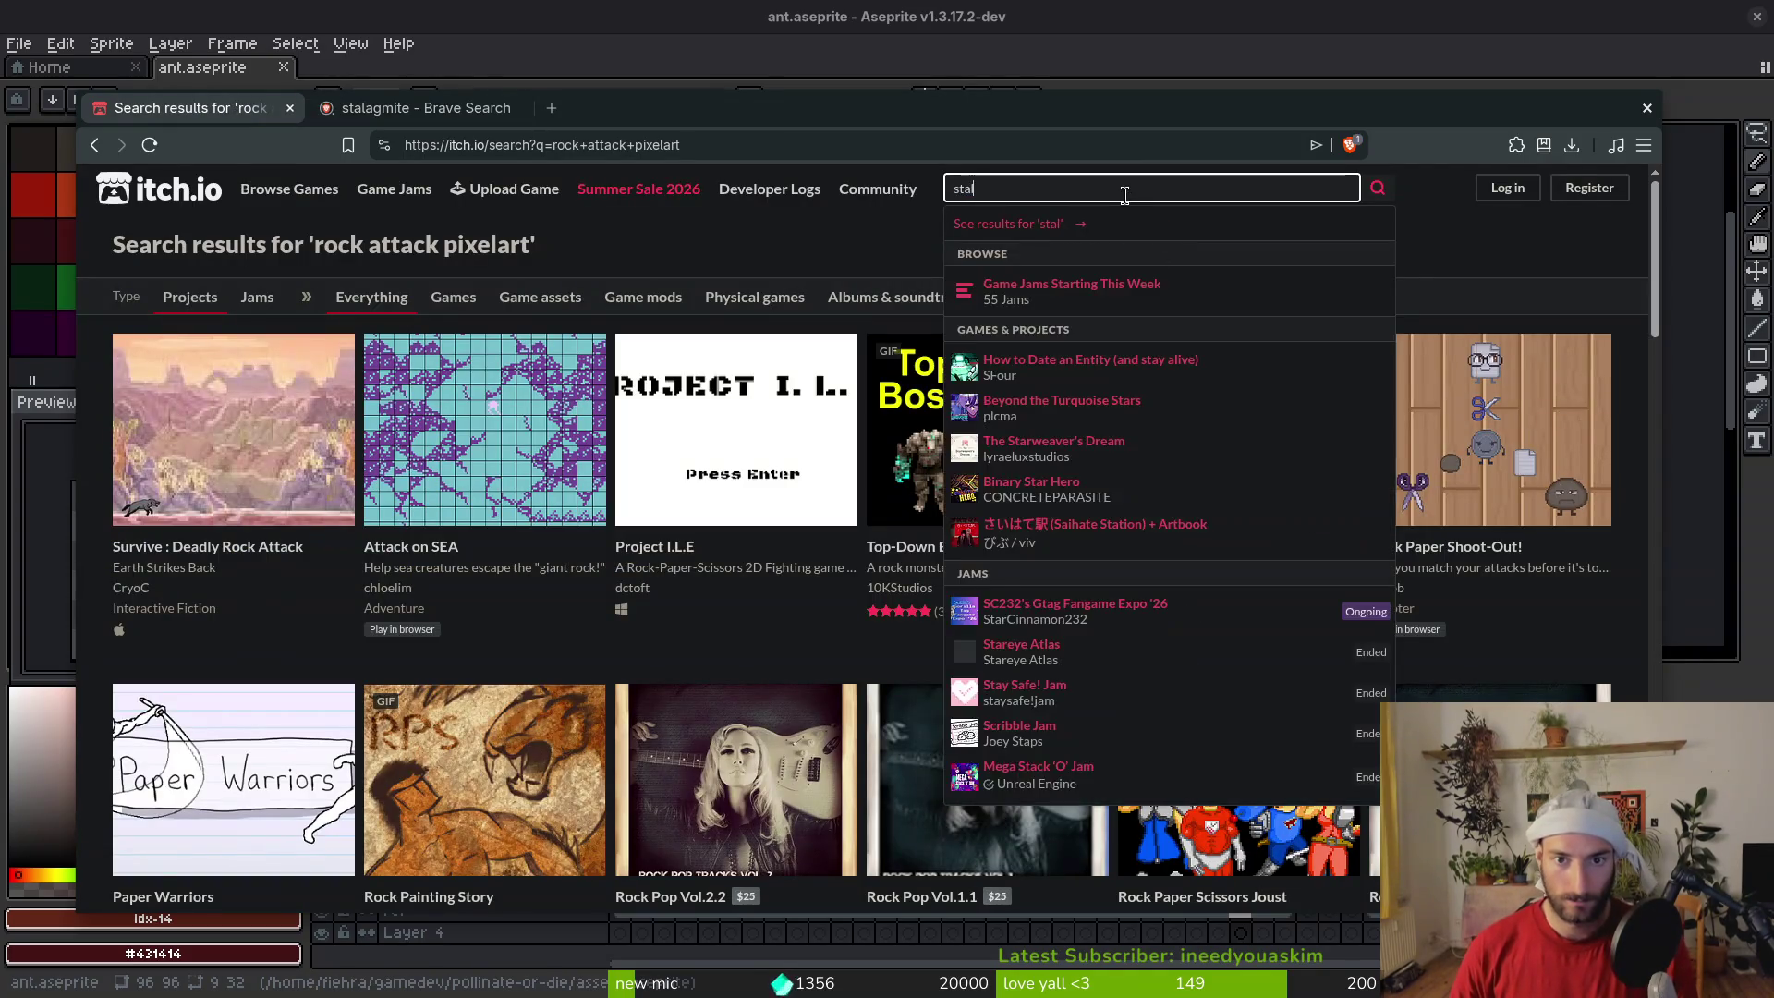
key("Return")
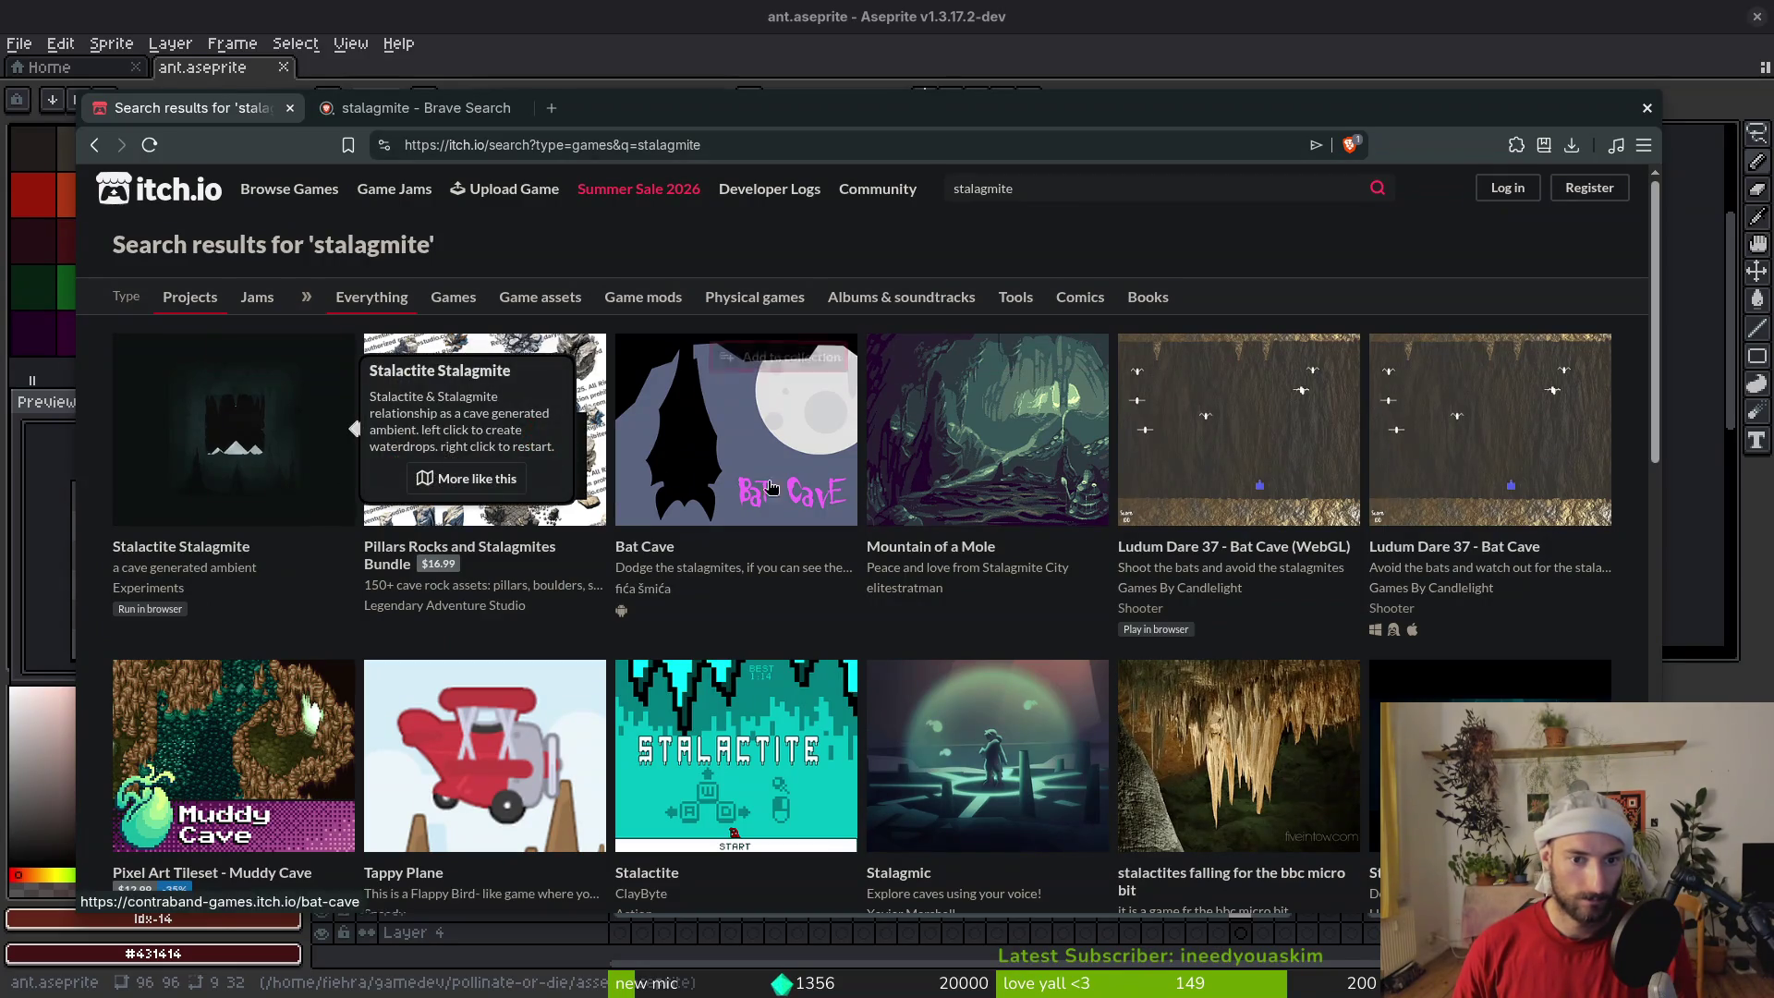
mouse_move(1007, 481)
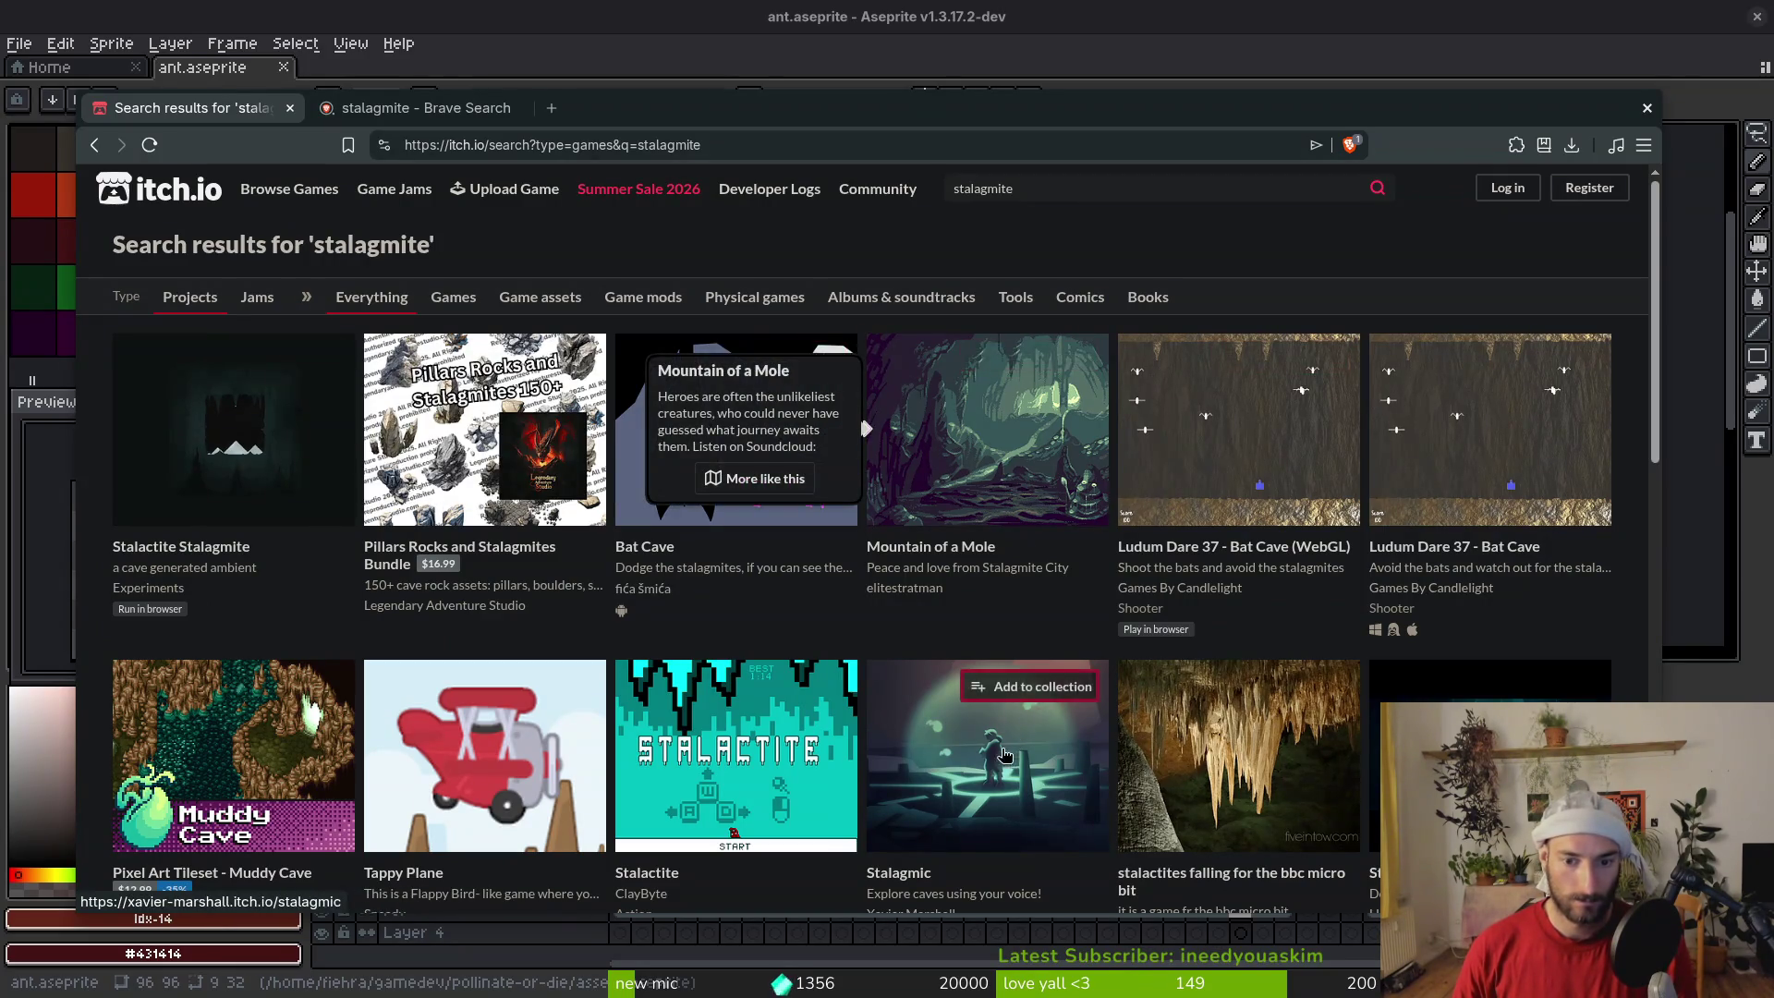
scroll(1017, 721, "down", 3)
scroll(479, 501, "down", 3)
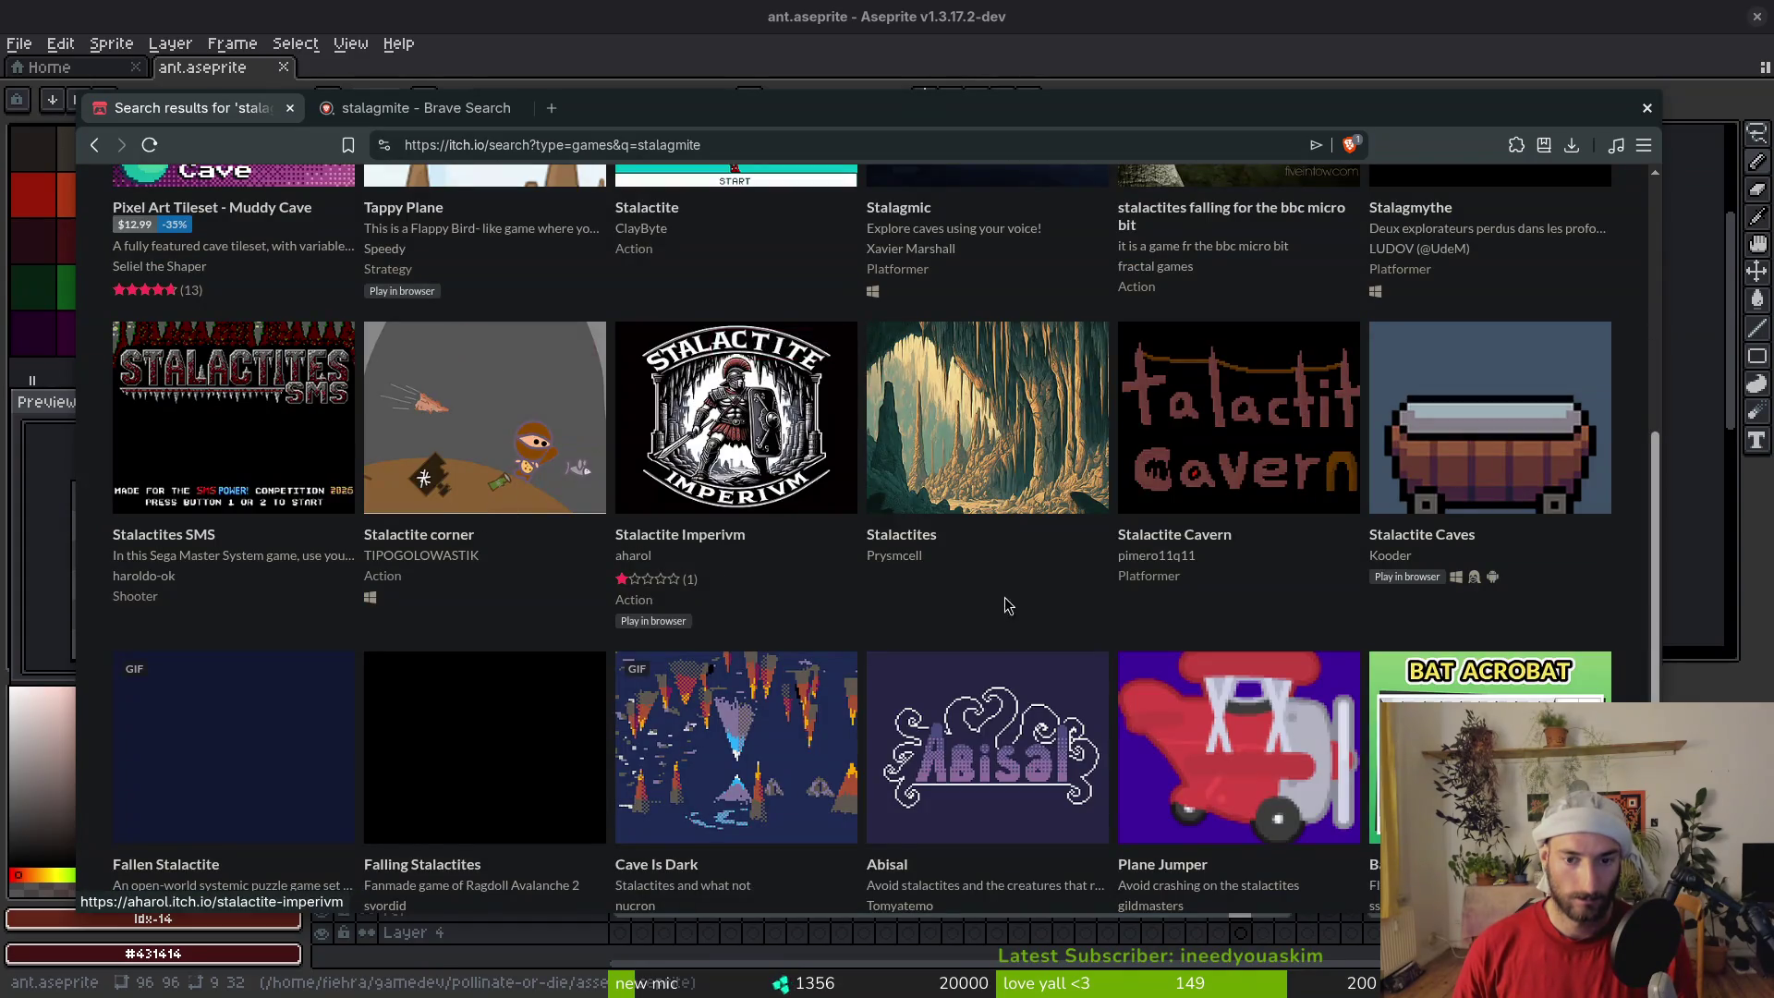
scroll(1002, 607, "up", 6)
double_click(989, 191)
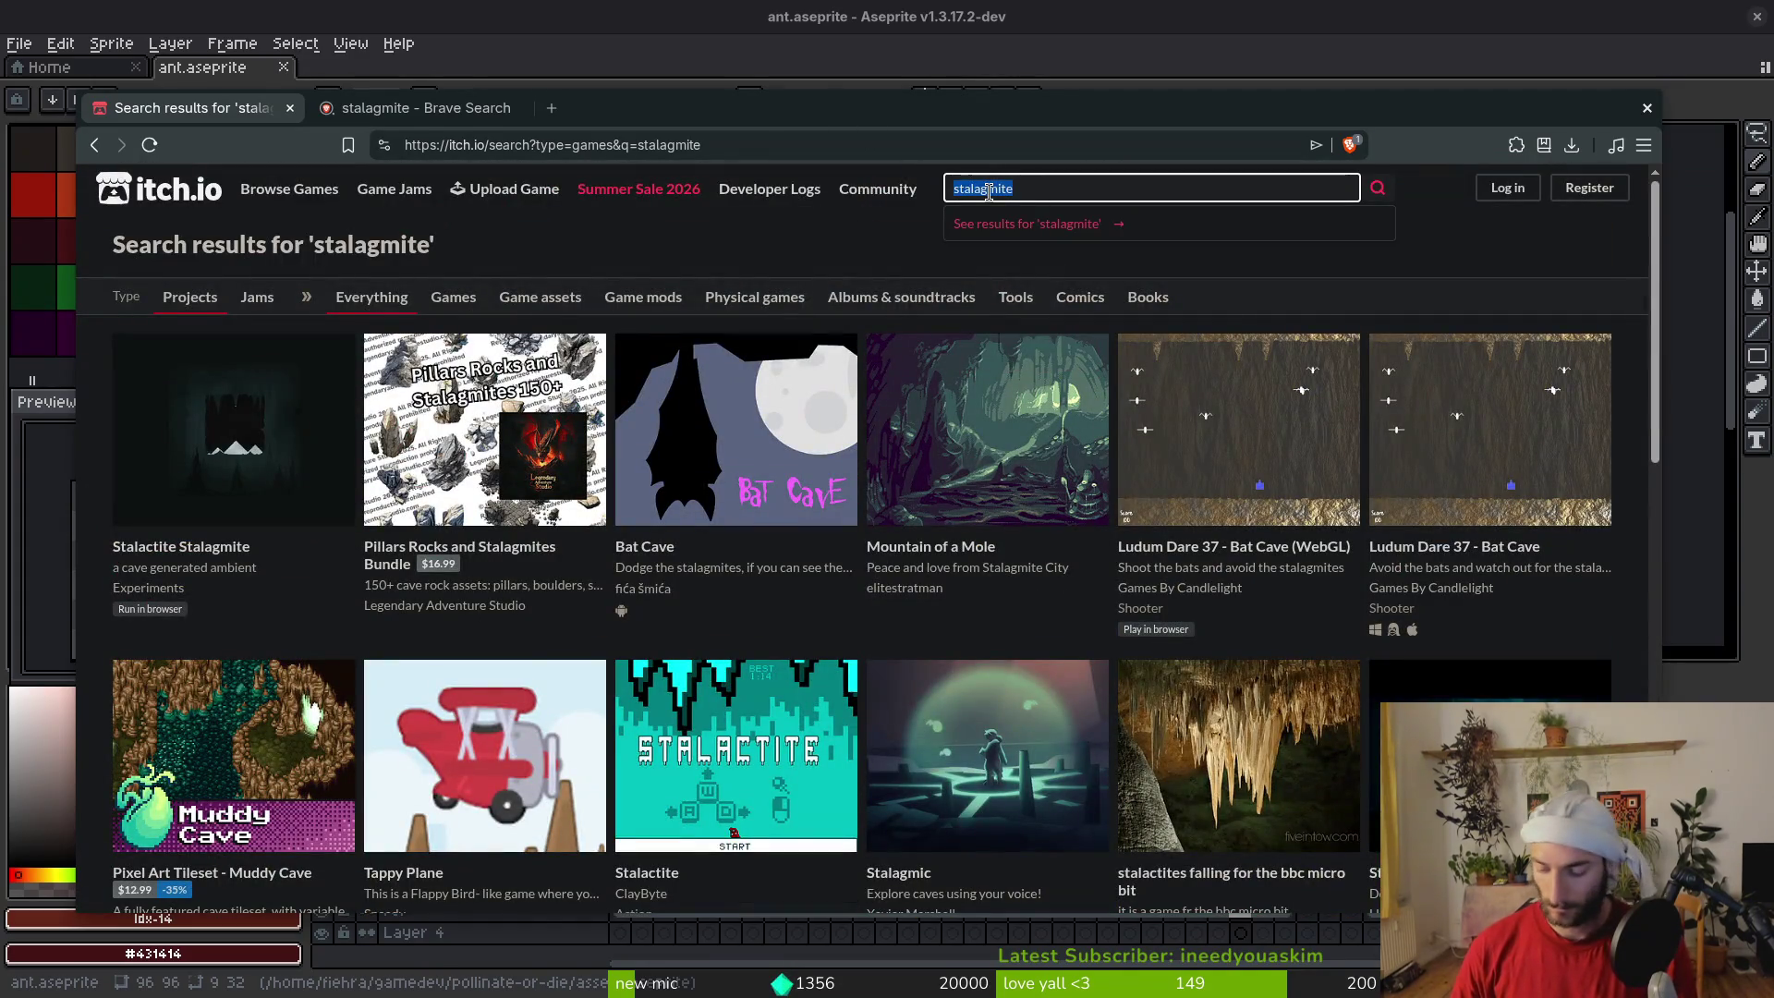
type("rock pixelart")
key("Return")
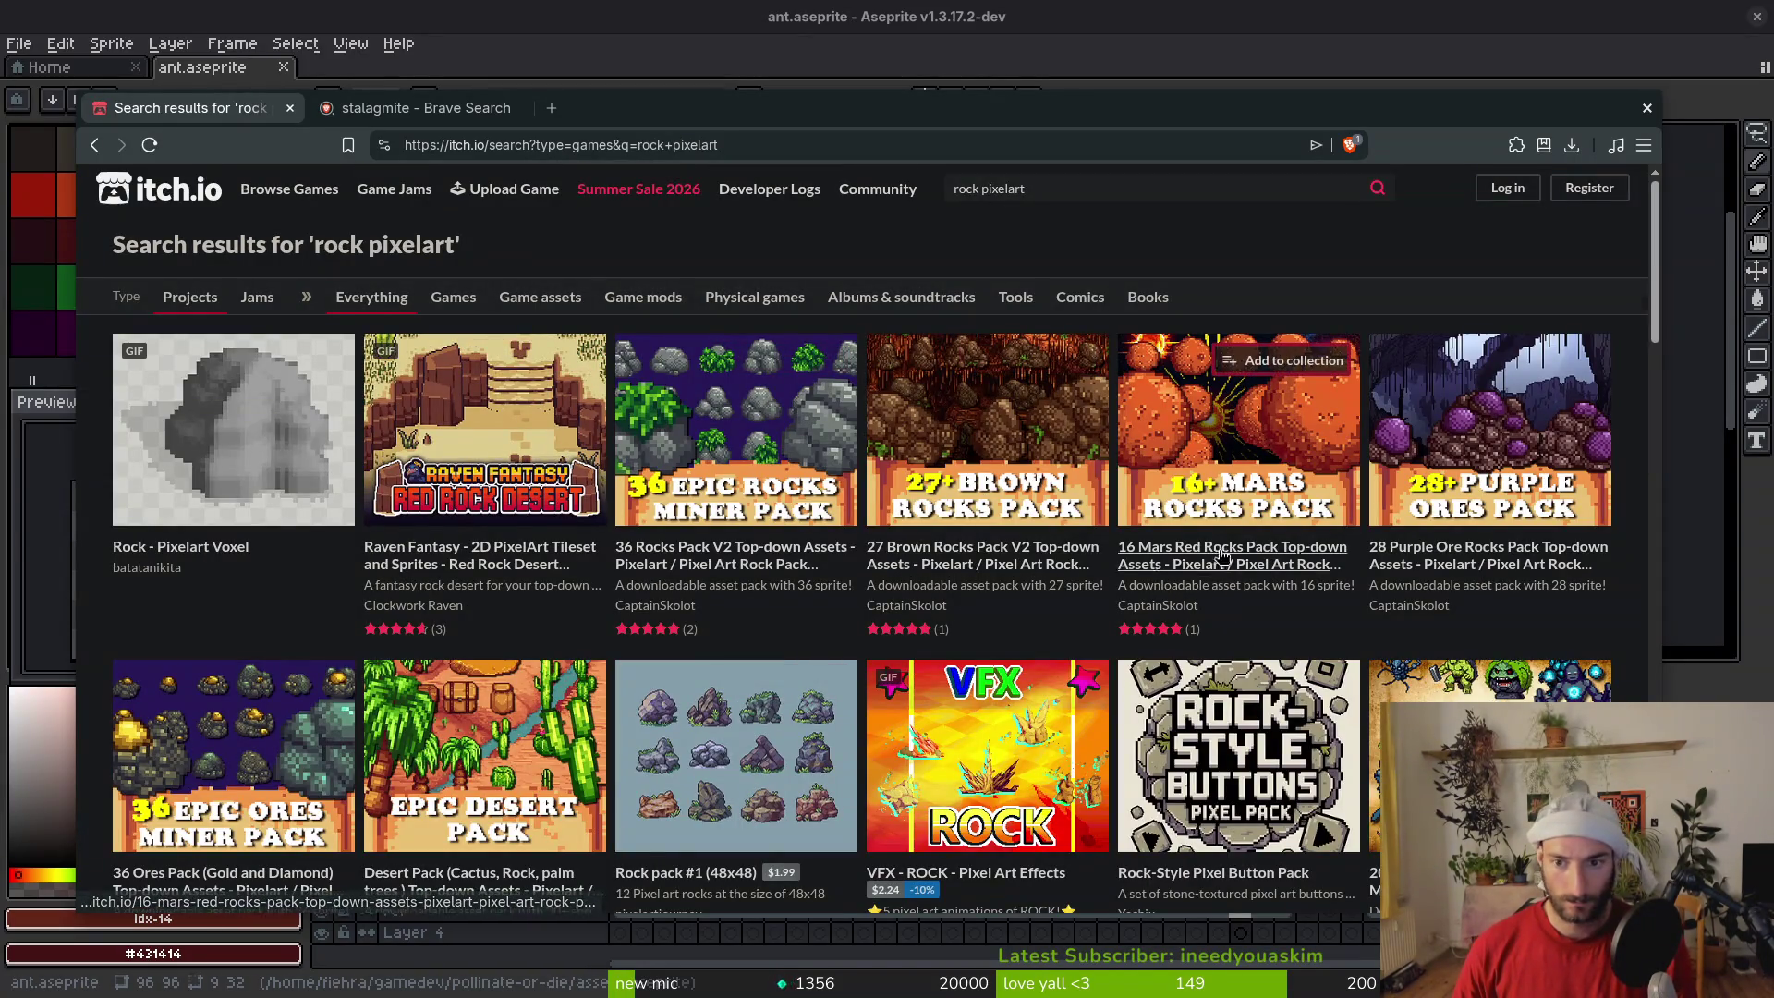
Open Rock Golem 2D Pixel Art Animation and VFX - ROCK VOL 2 in background tabs
scroll(1002, 573, "down", 3)
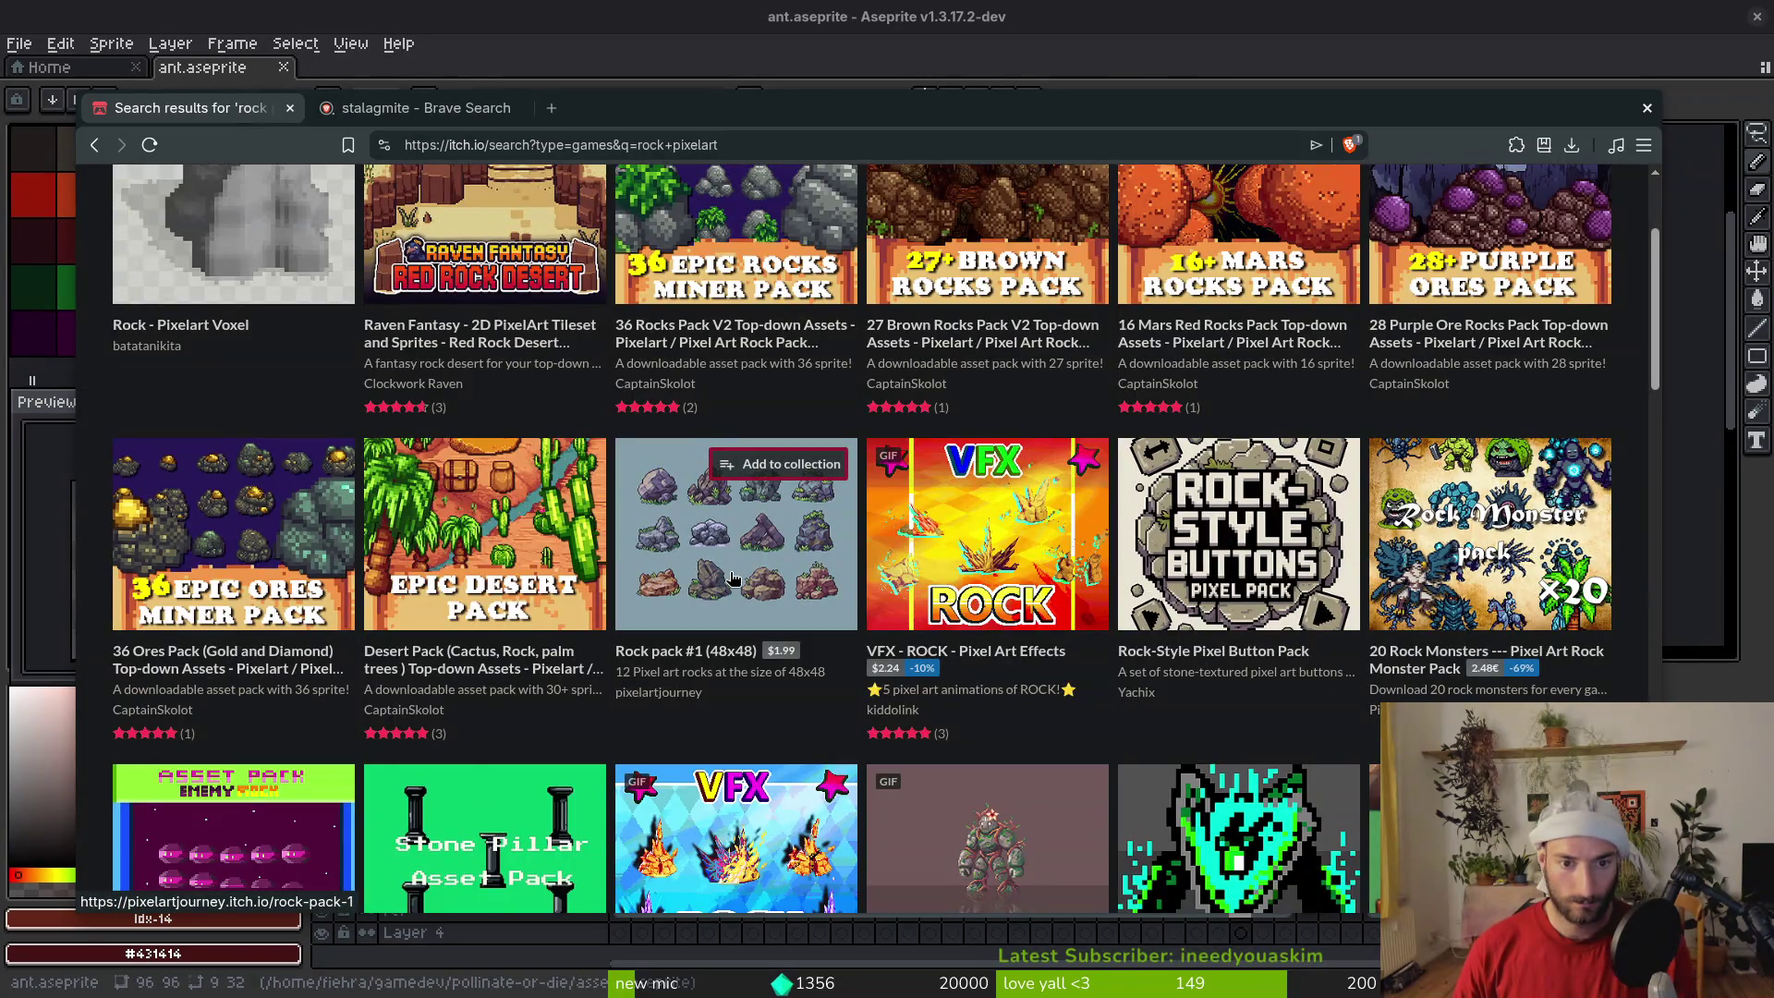
mouse_move(733, 579)
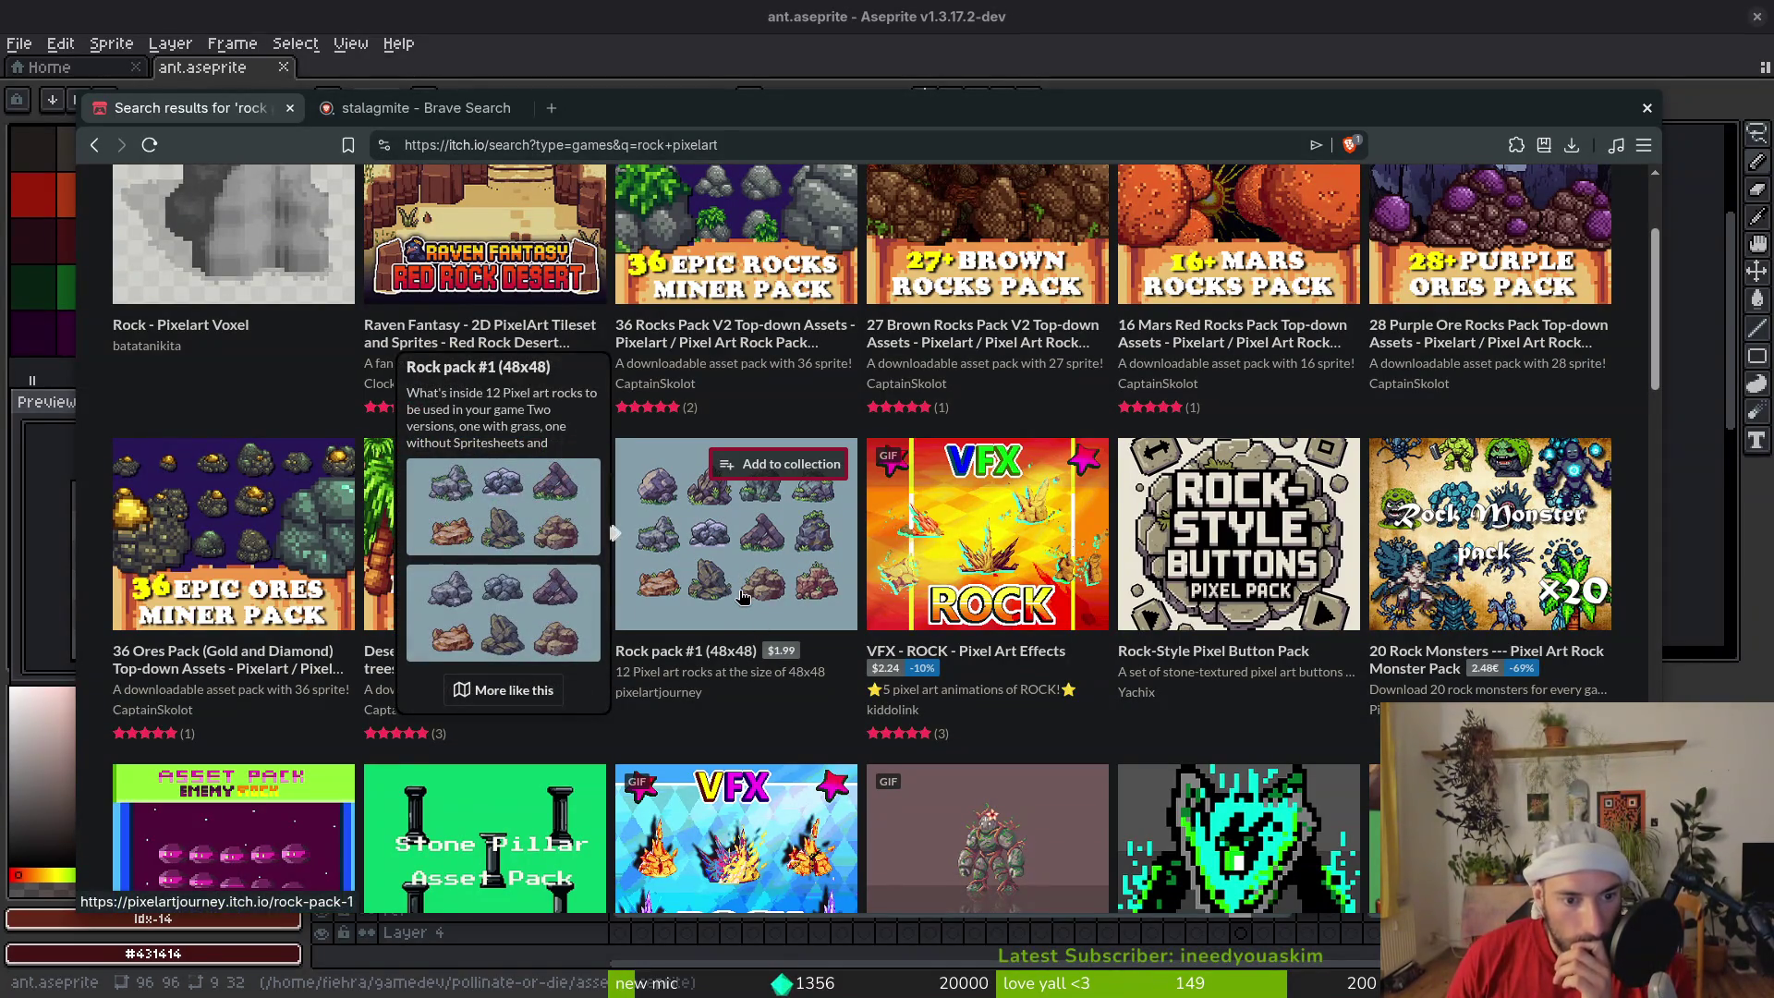
scroll(1155, 684, "down", 1)
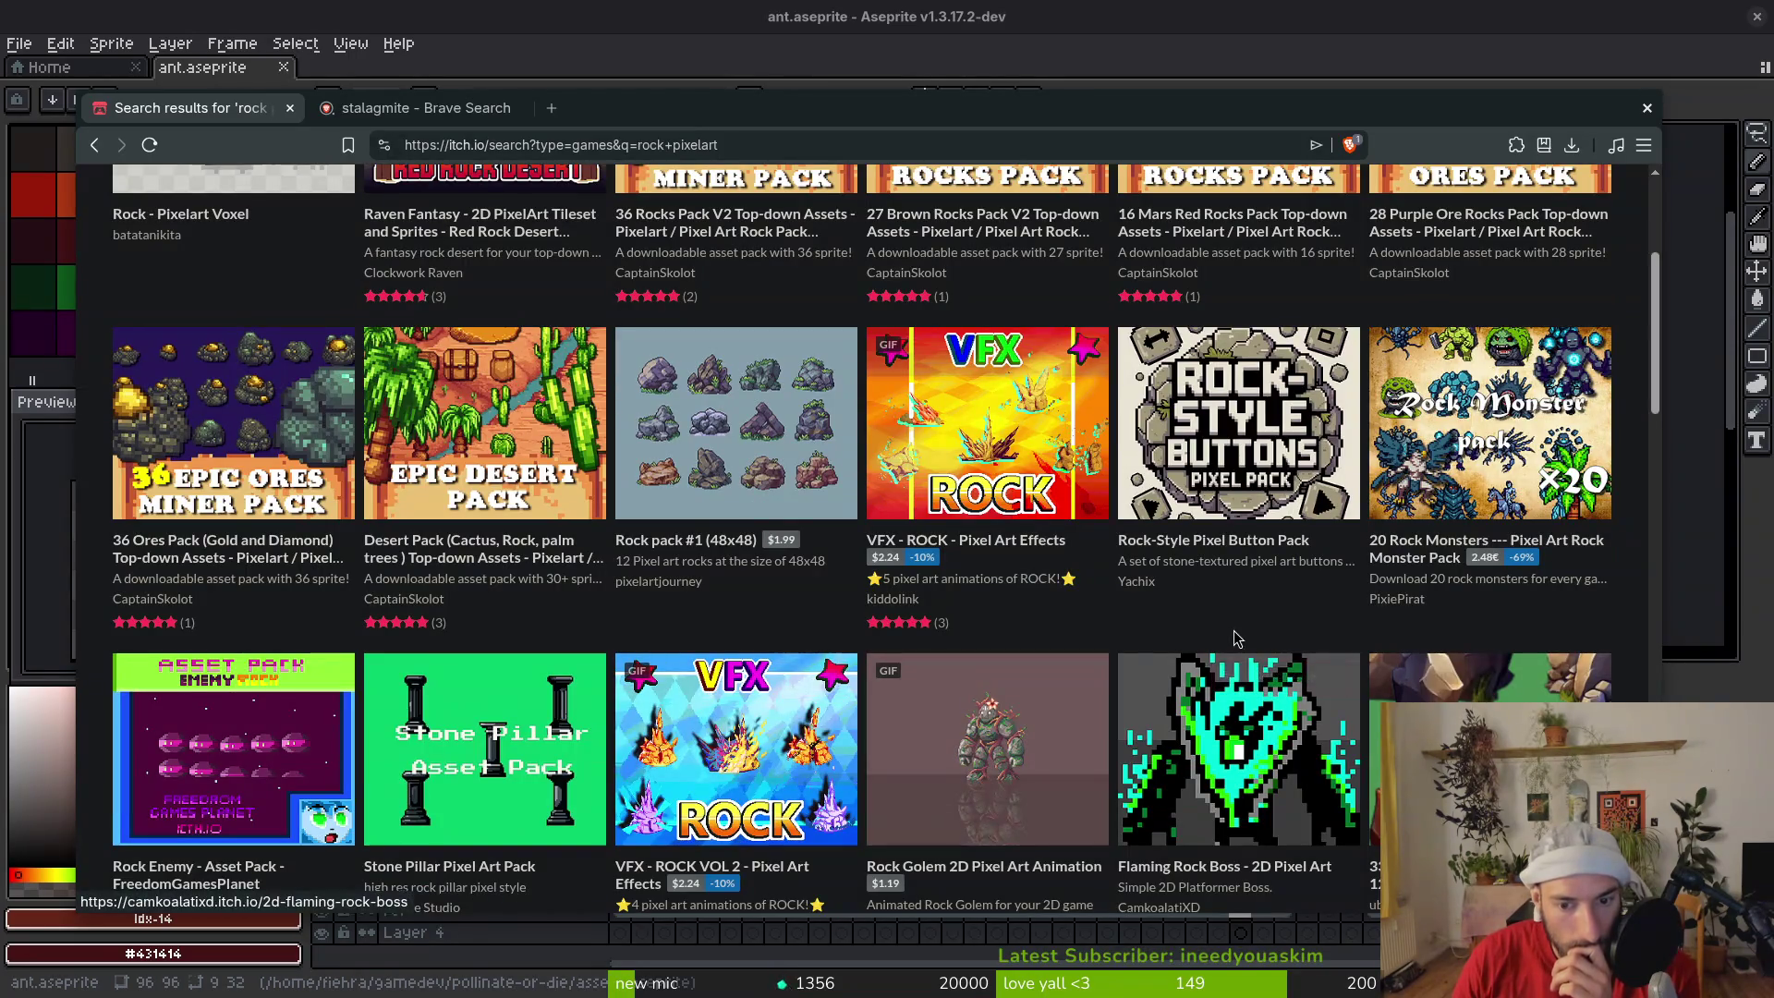
middle_click(996, 794)
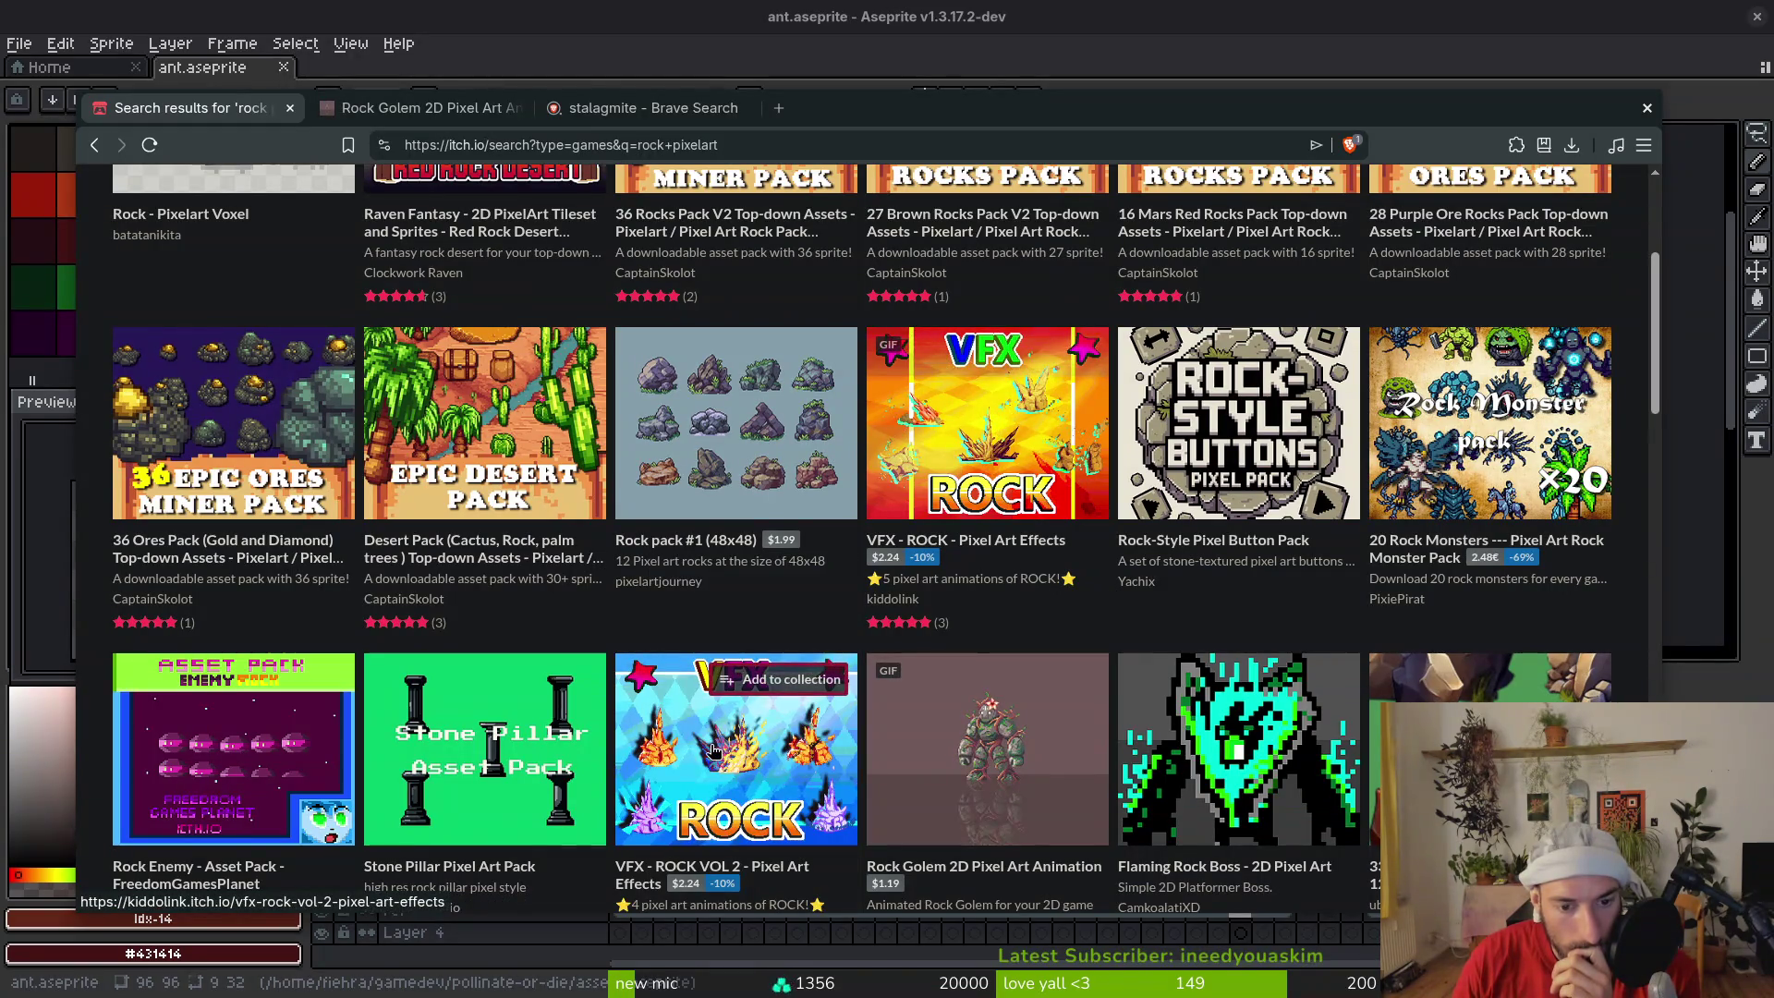
middle_click(712, 750)
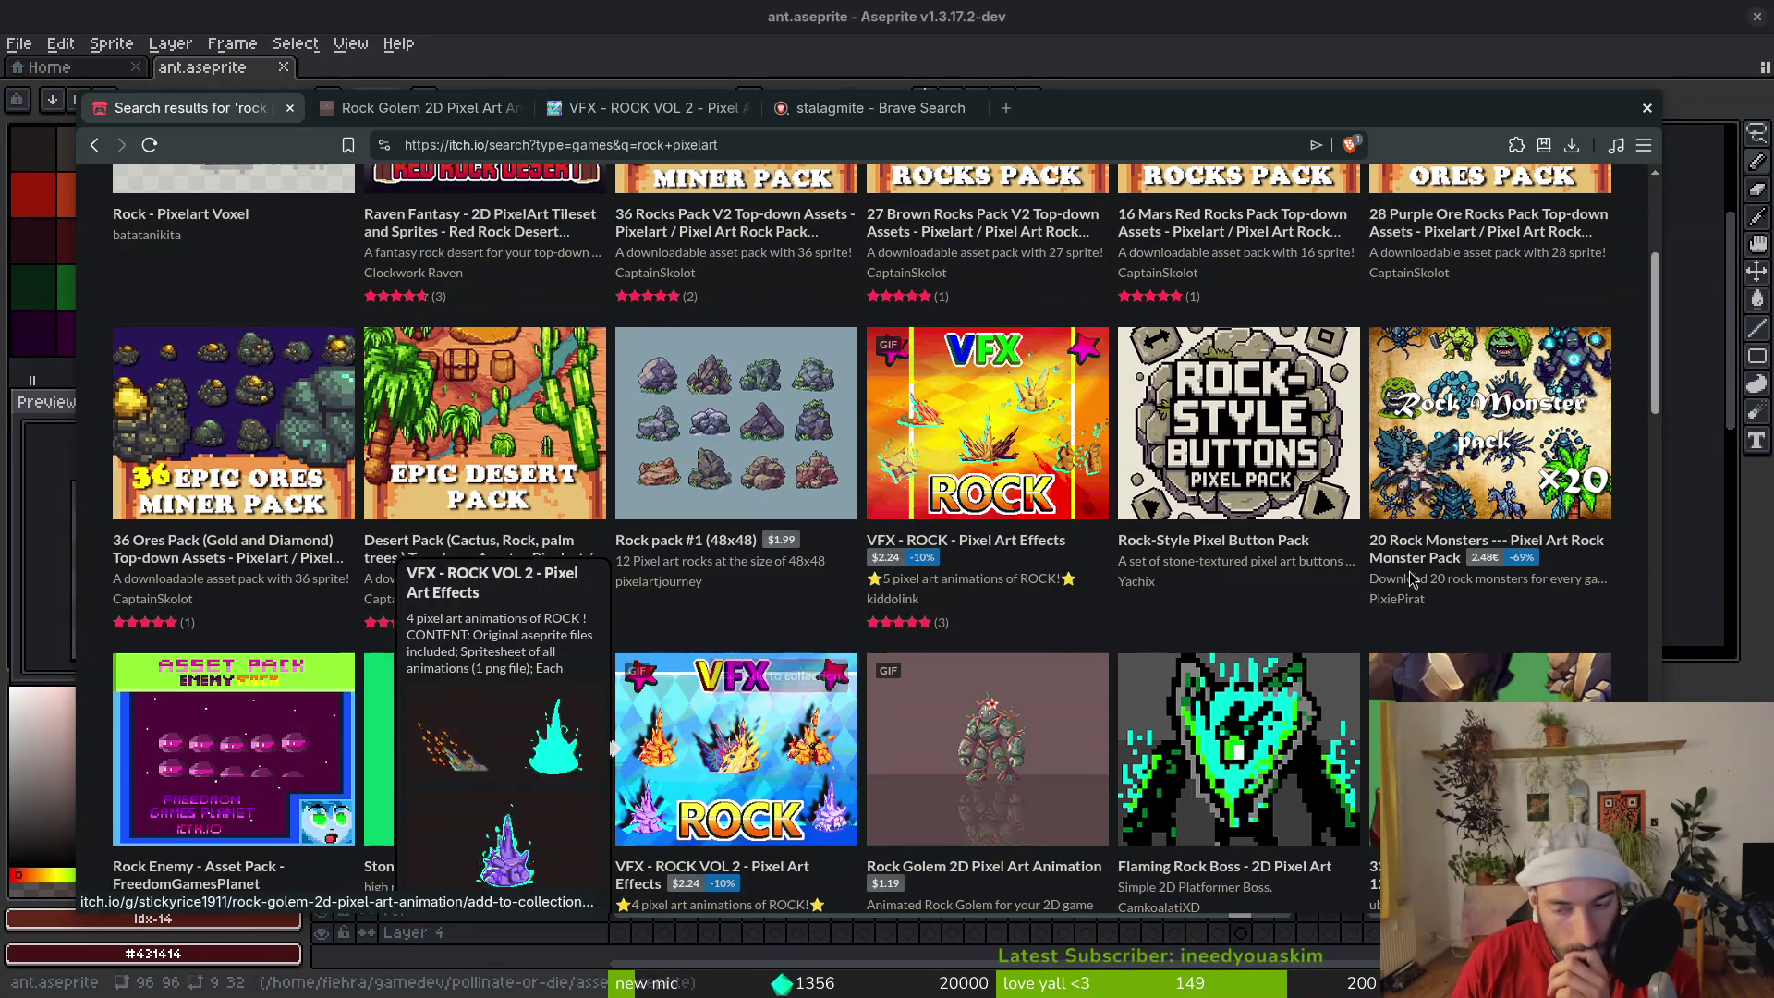
Open the VFX COMPLETE SET - Season 3 pack in a background tab and view it
scroll(1386, 587, "down", 5)
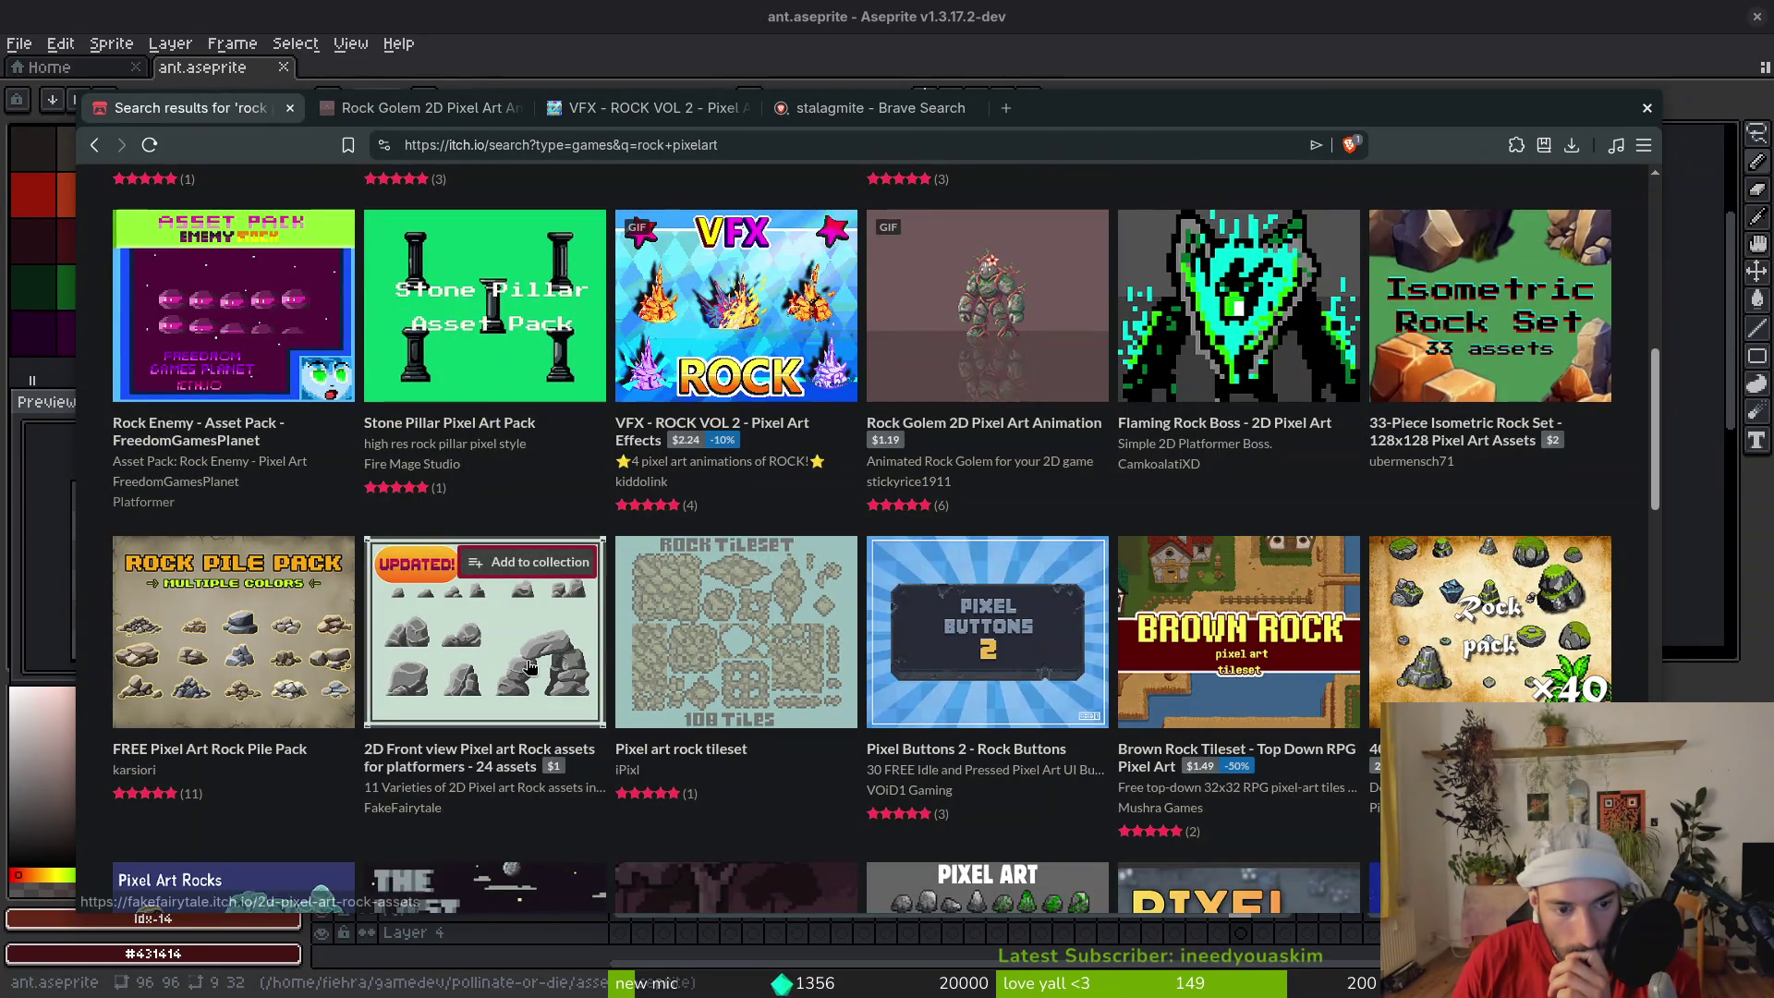
mouse_move(531, 665)
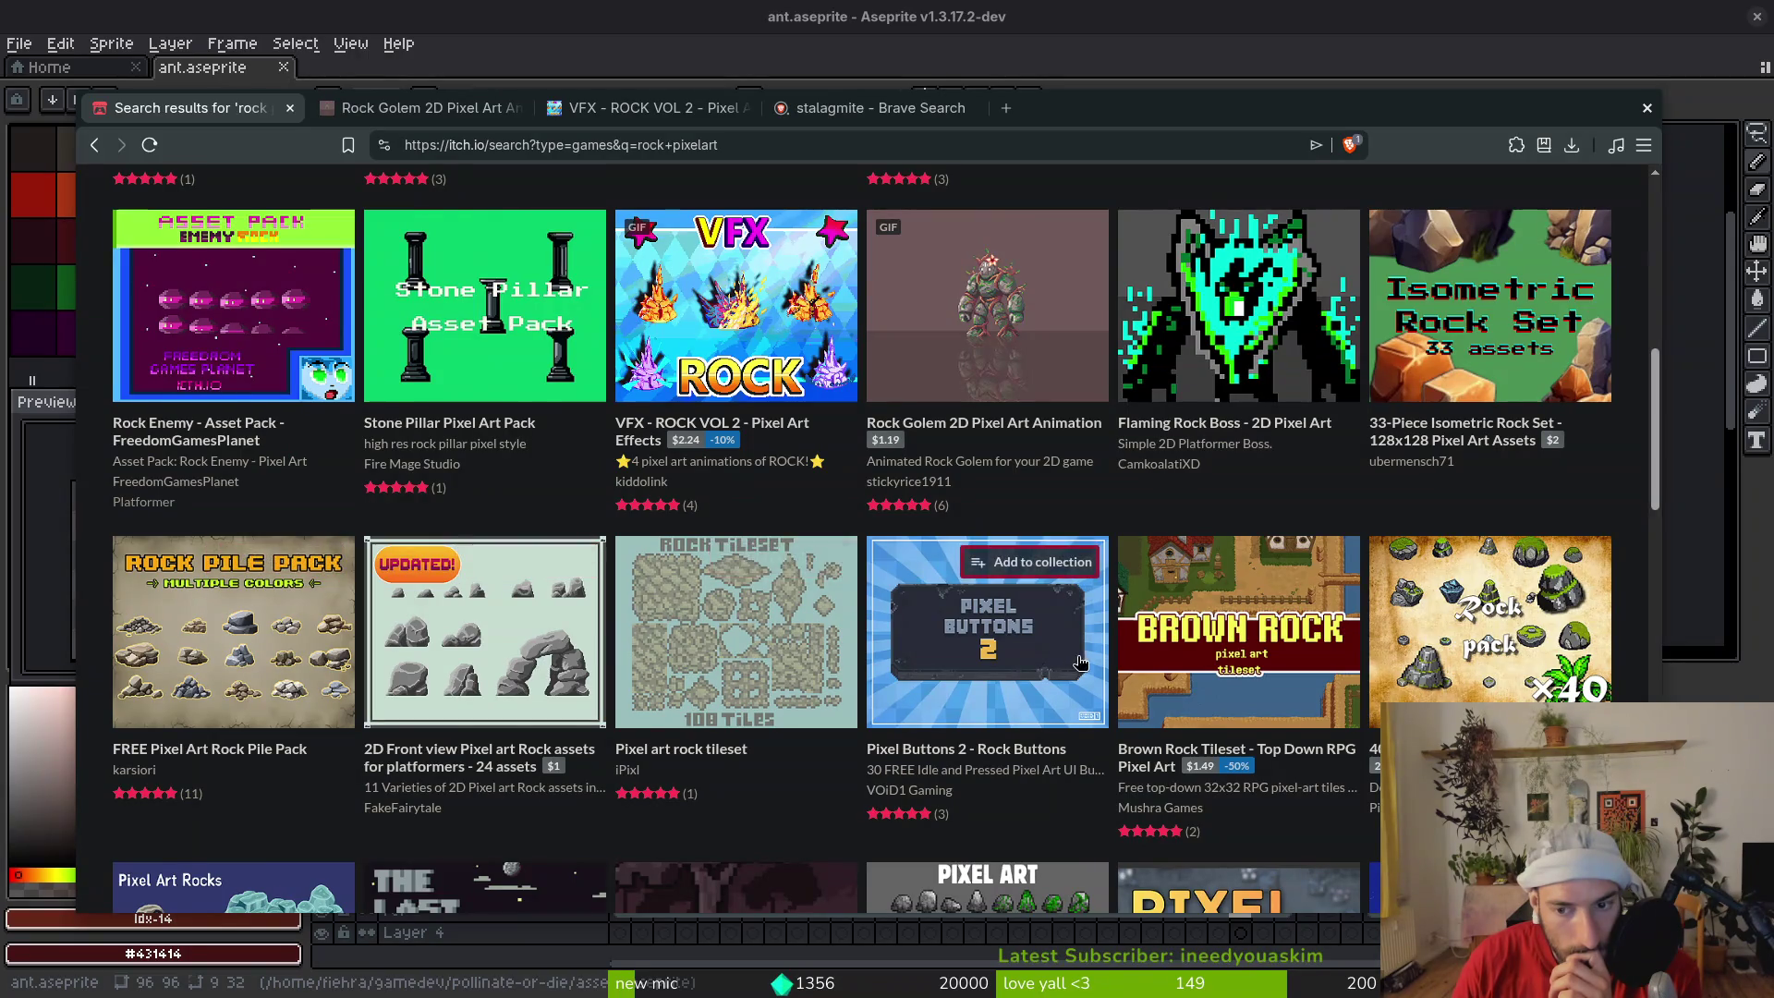
scroll(615, 647, "down", 6)
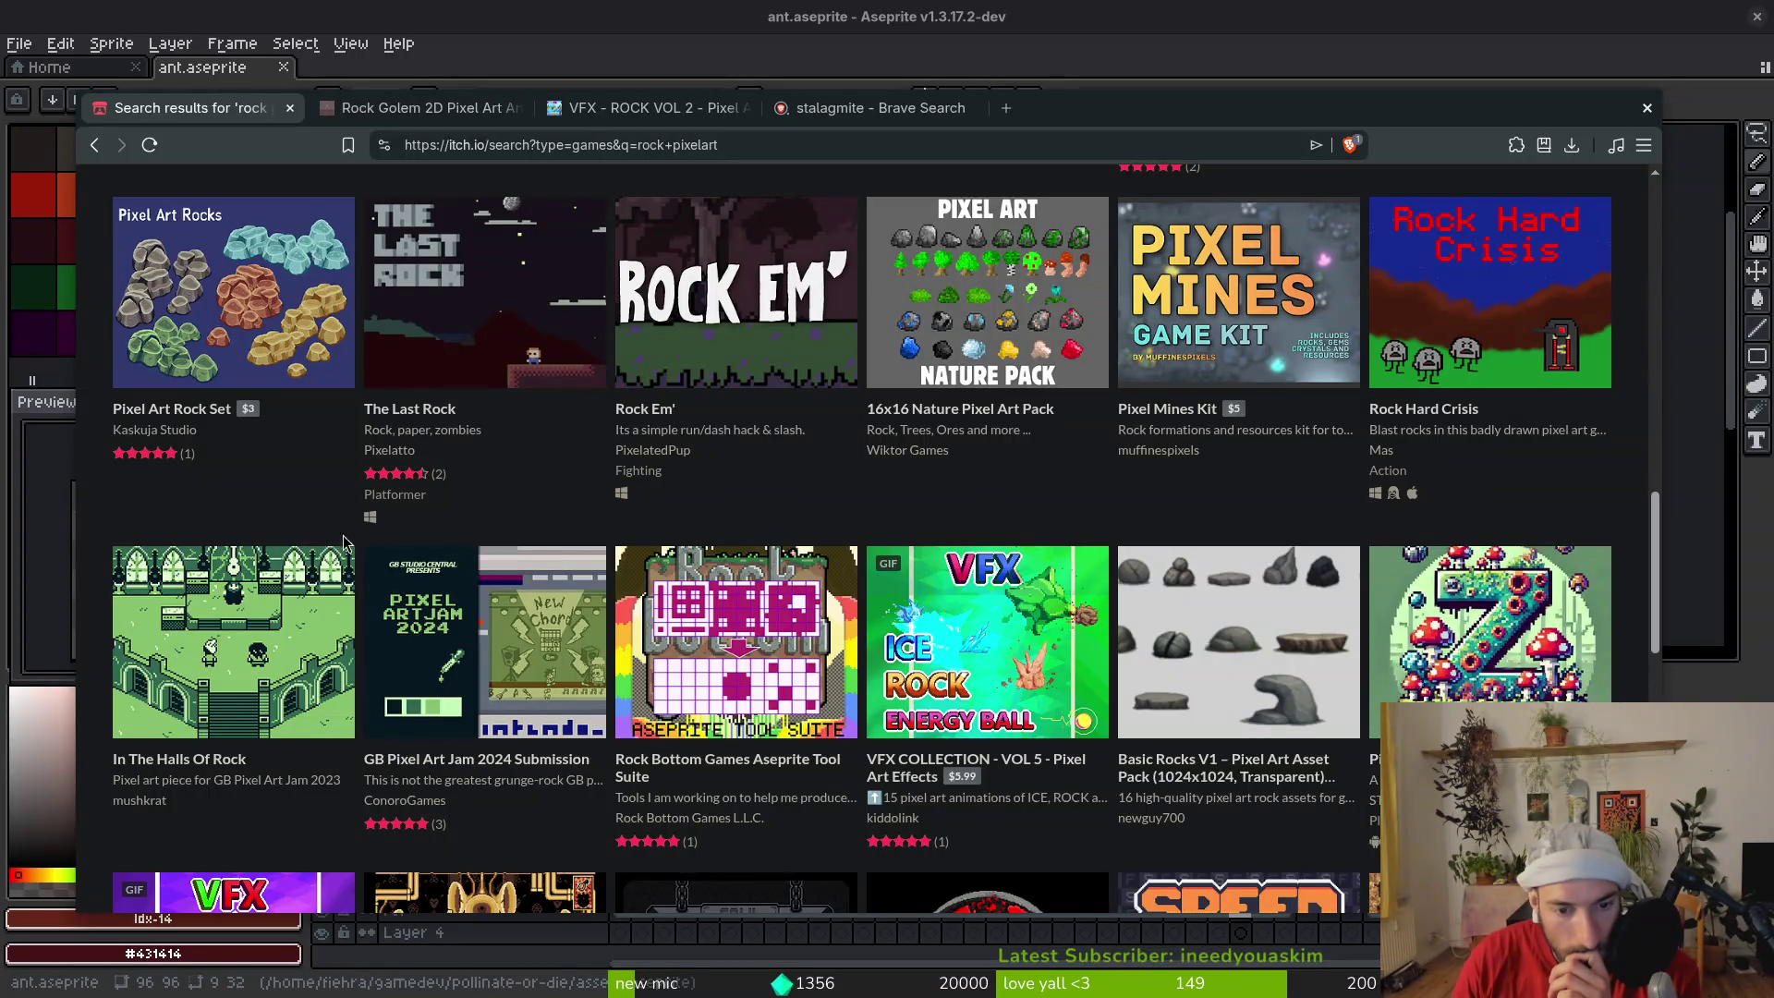
scroll(309, 496, "down", 5)
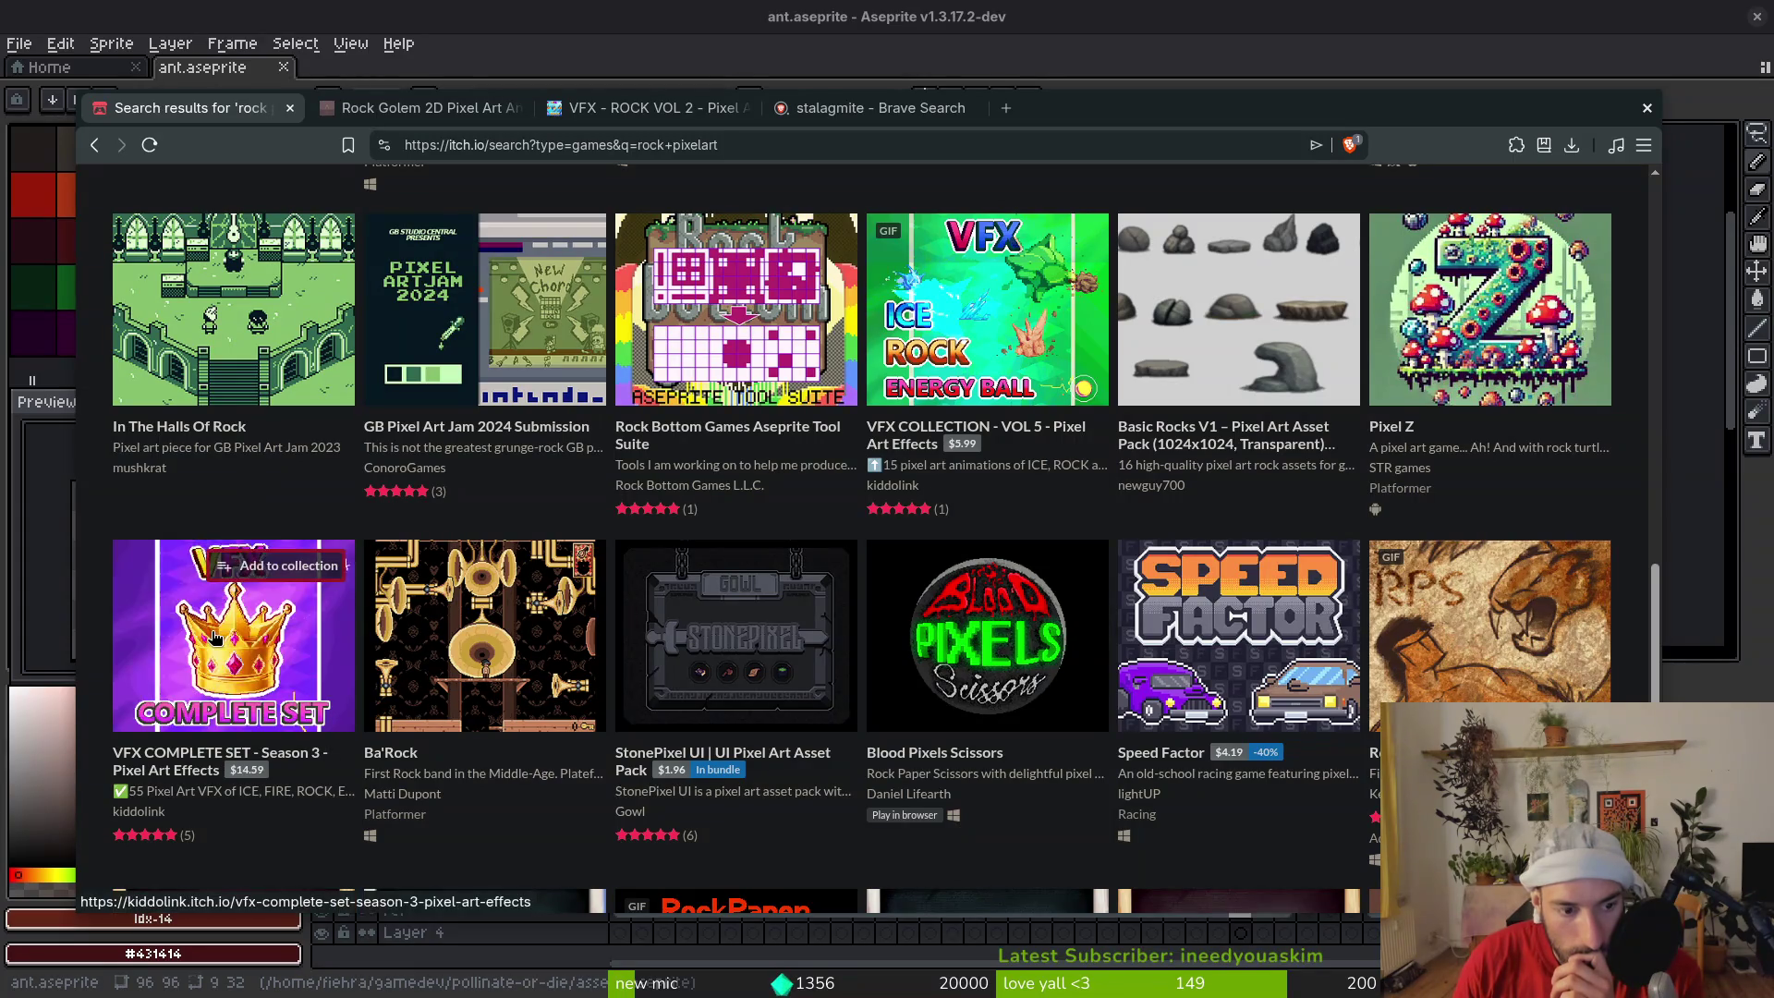
middle_click(246, 653)
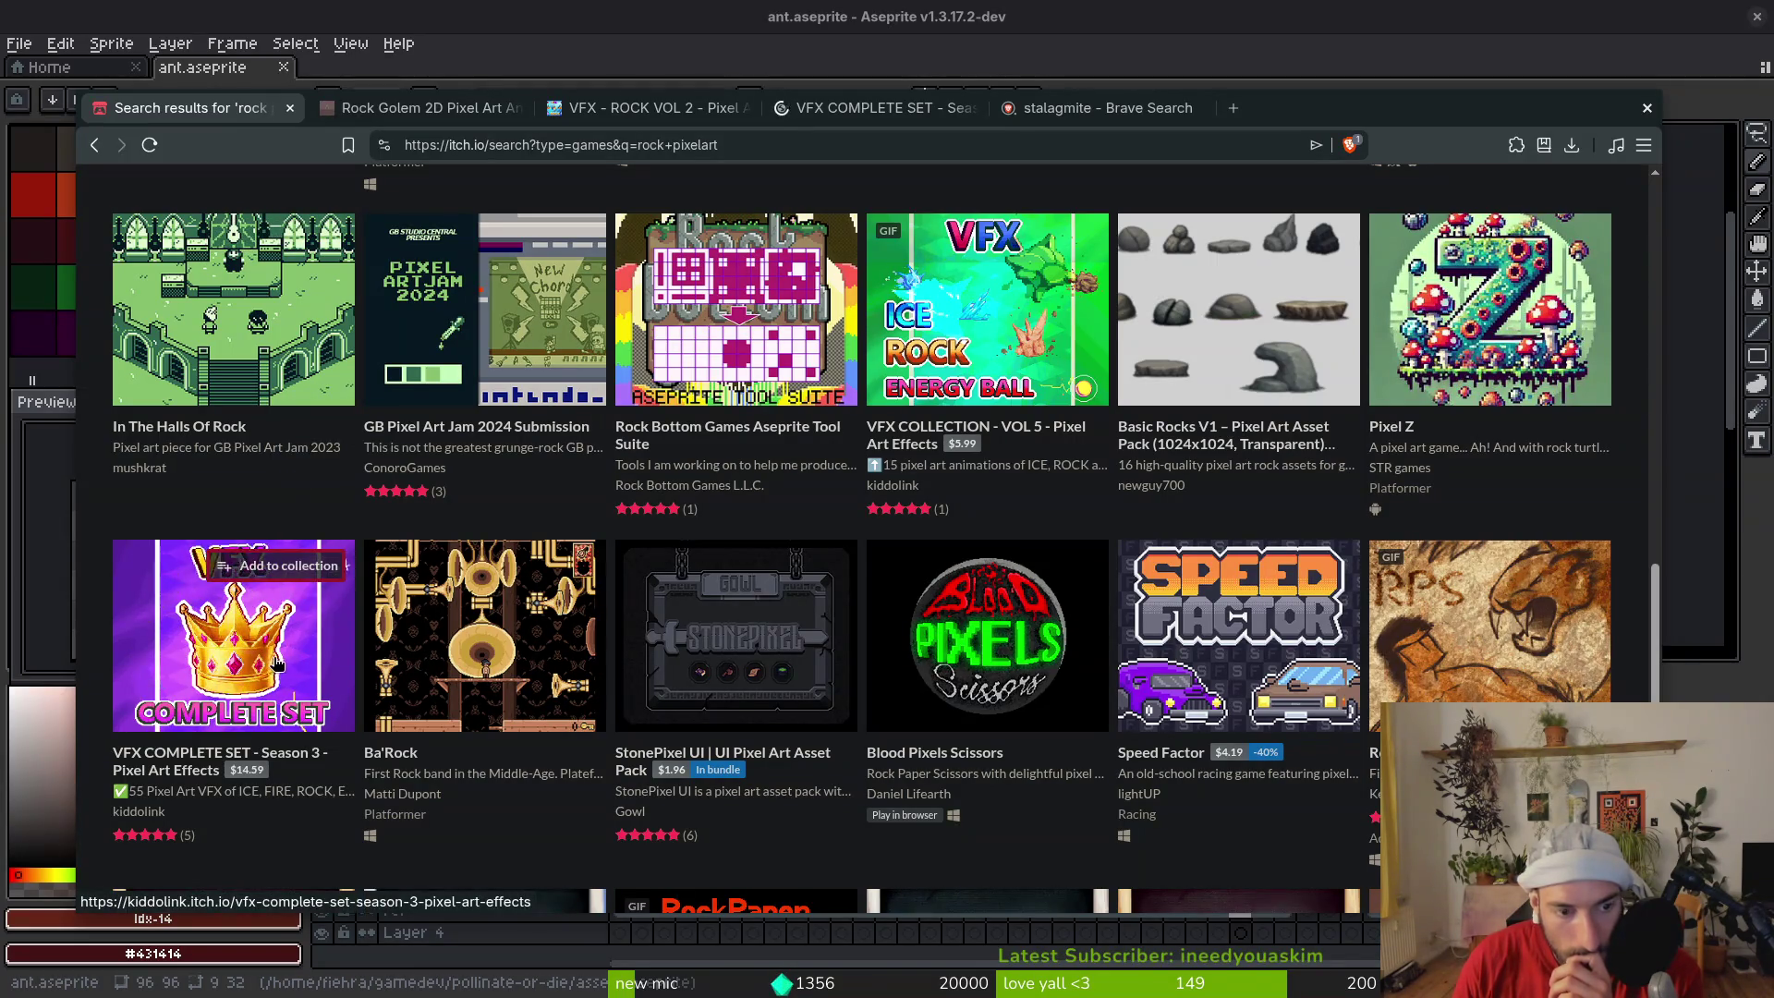
scroll(252, 594, "down", 2)
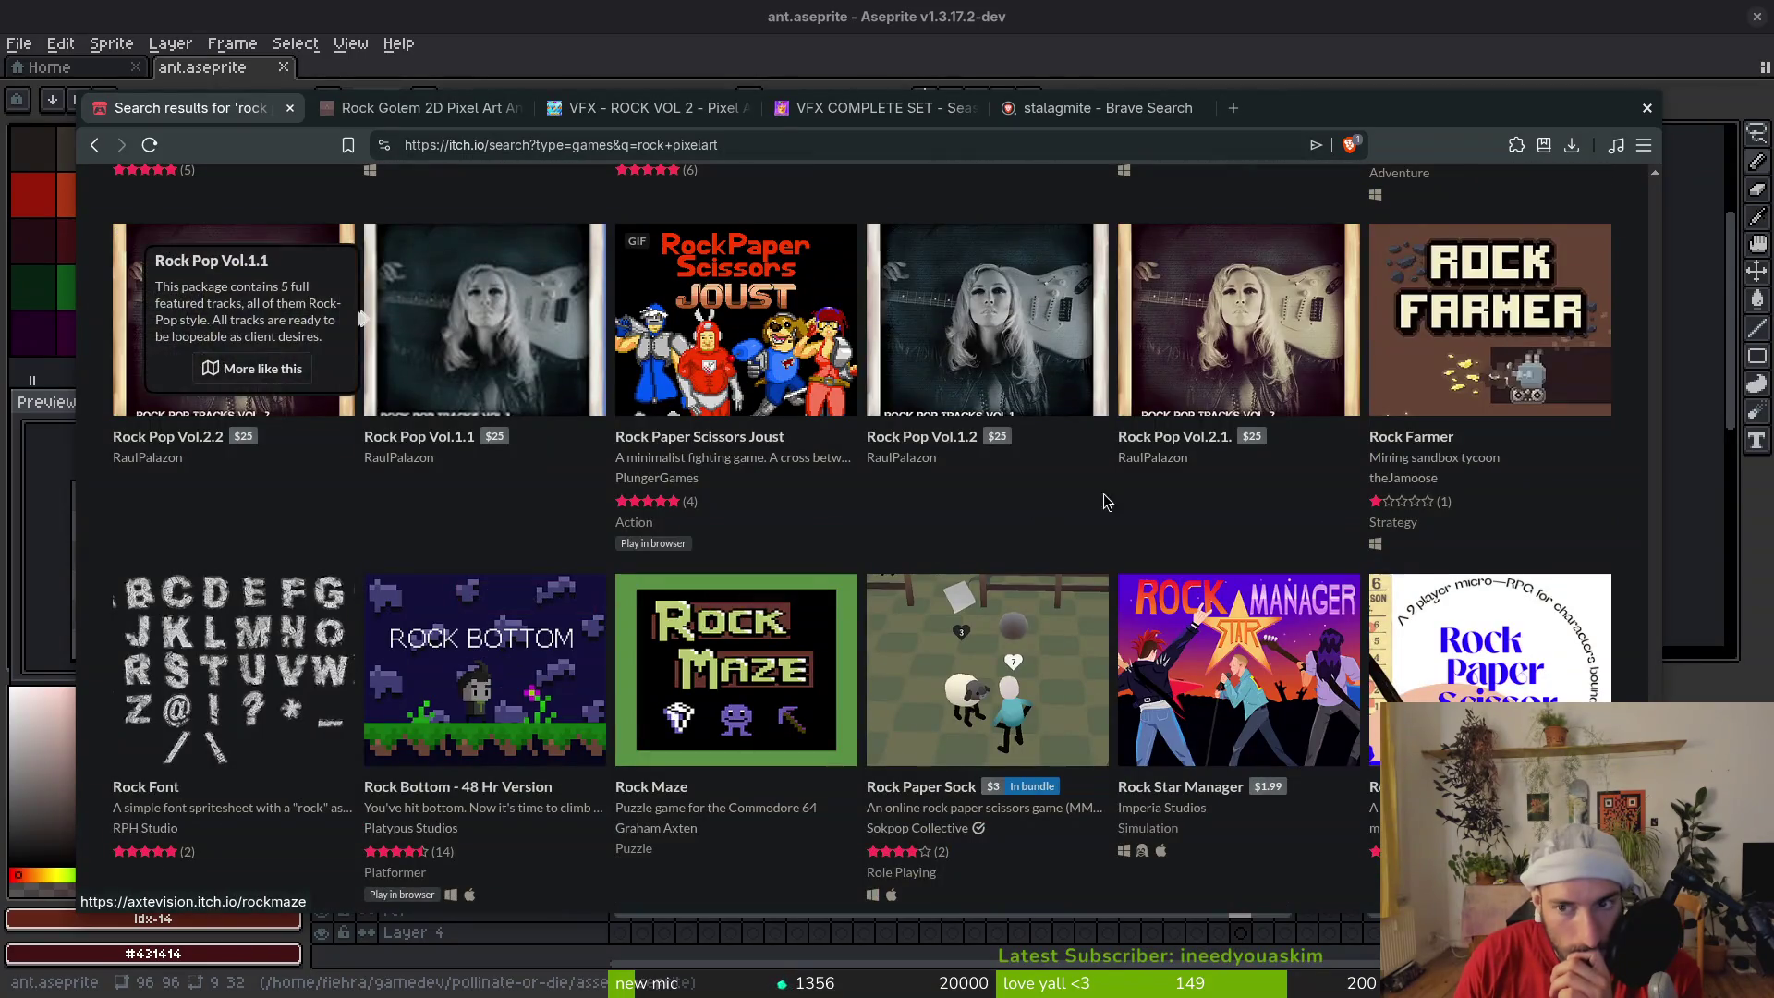
scroll(1100, 505, "down", 2)
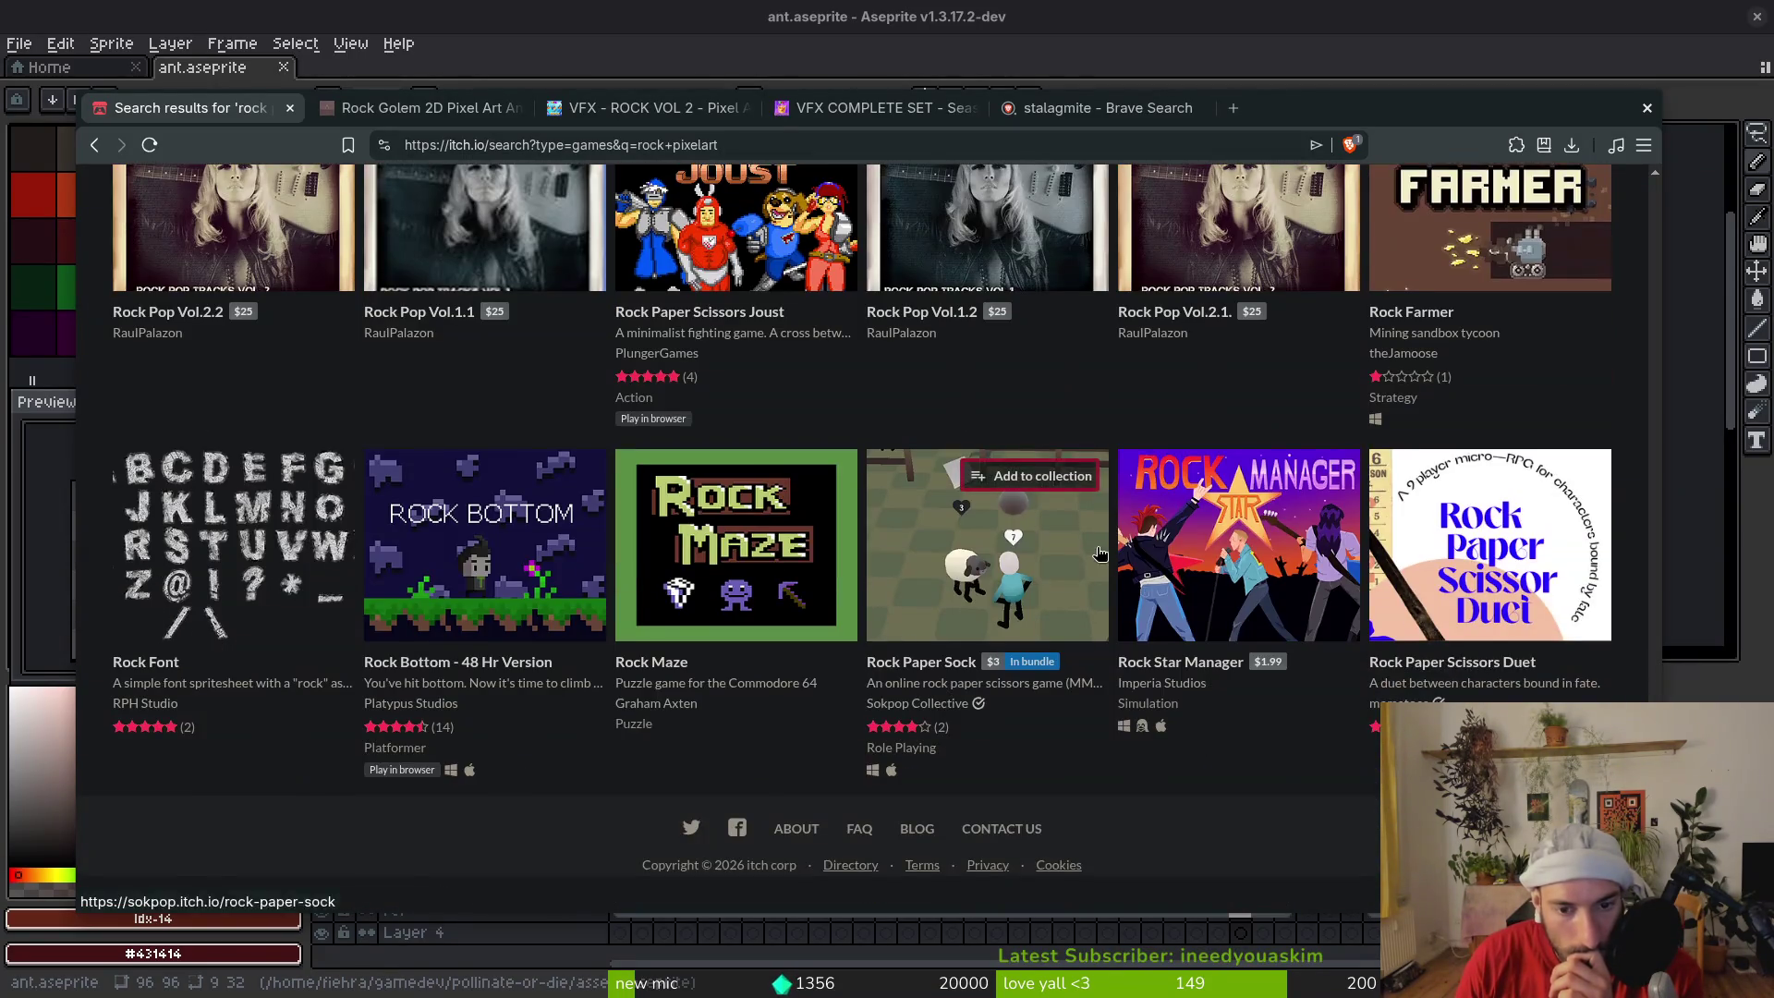
scroll(1099, 505, "up", 6)
left_click(836, 120)
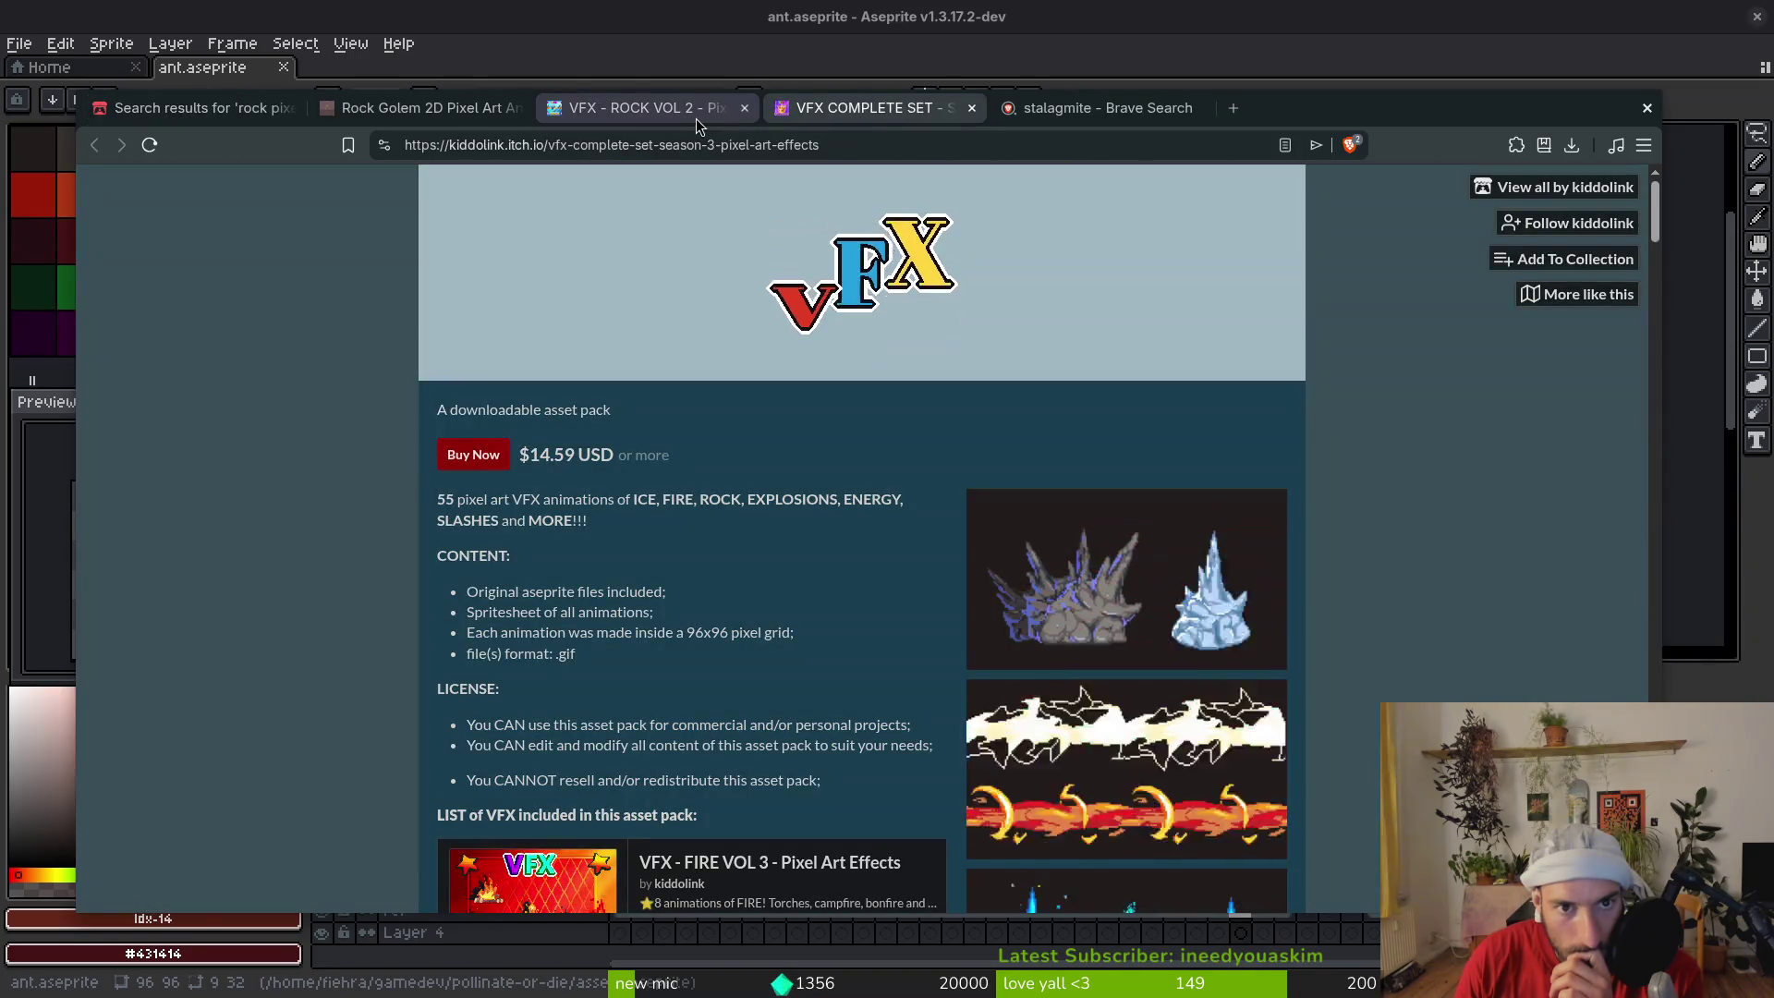
From VFX - ROCK VOL 2's Related Packs, open VFX - ENERGY BEAM in a new tab
left_click(696, 119)
scroll(877, 647, "down", 5)
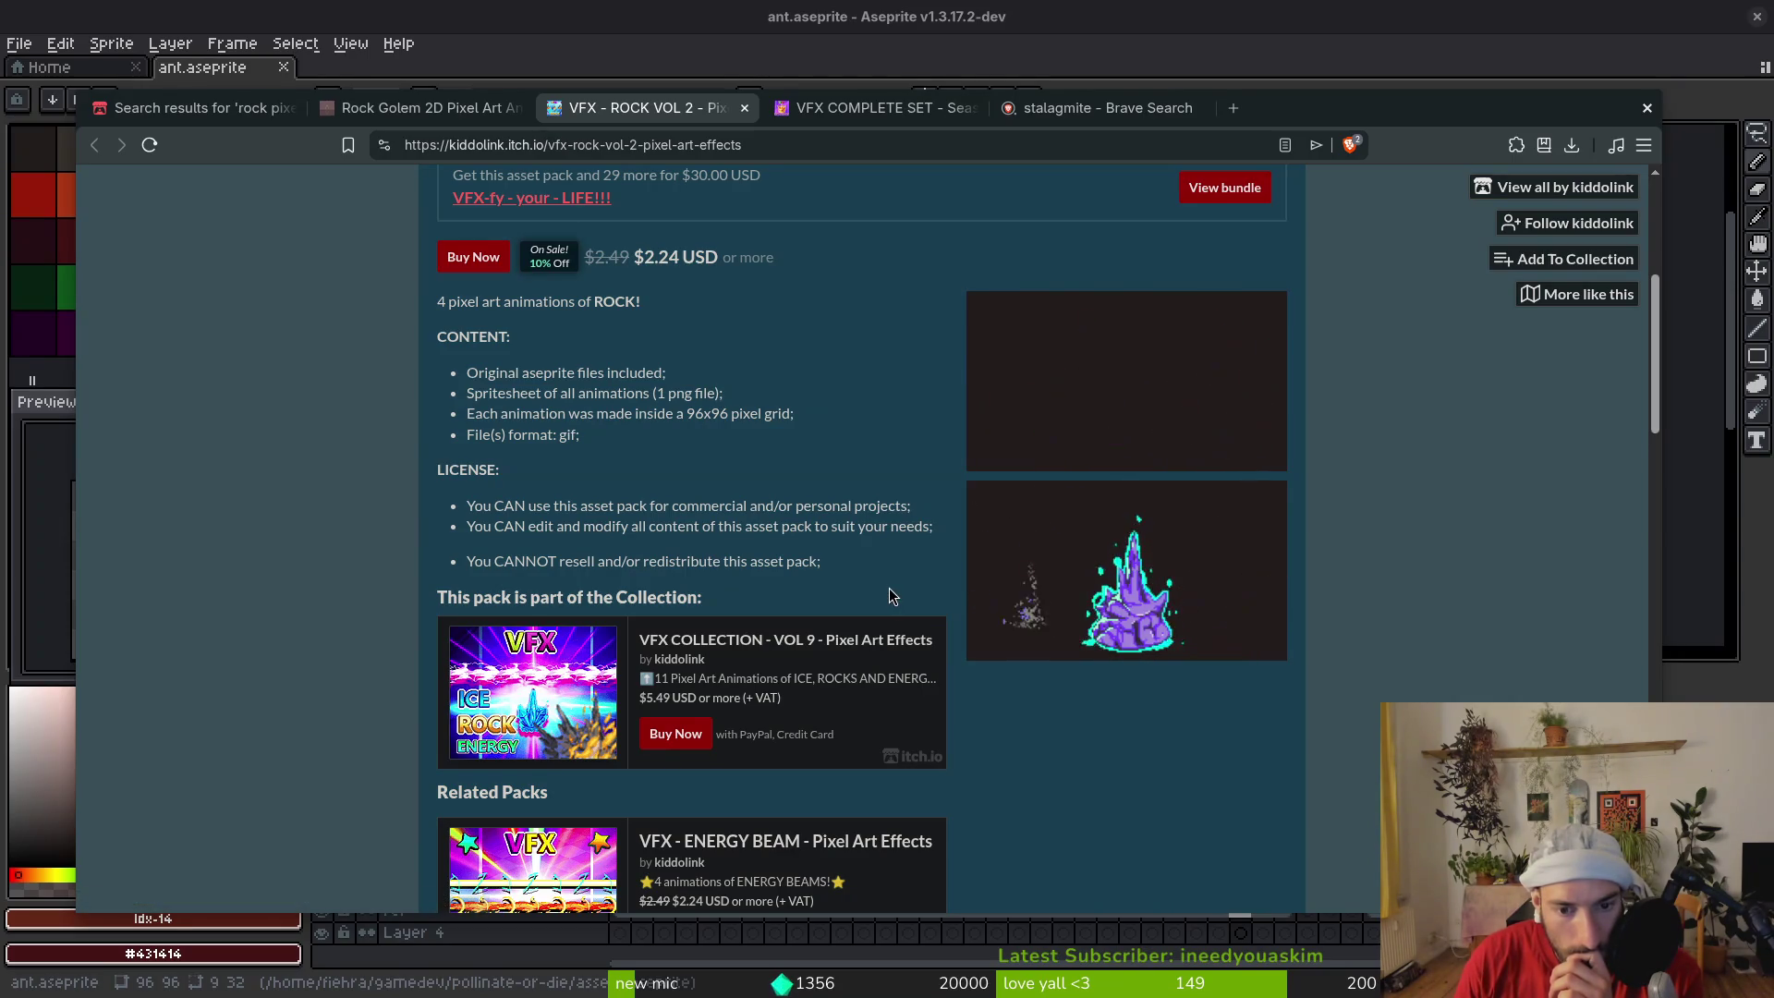
scroll(1029, 762, "down", 3)
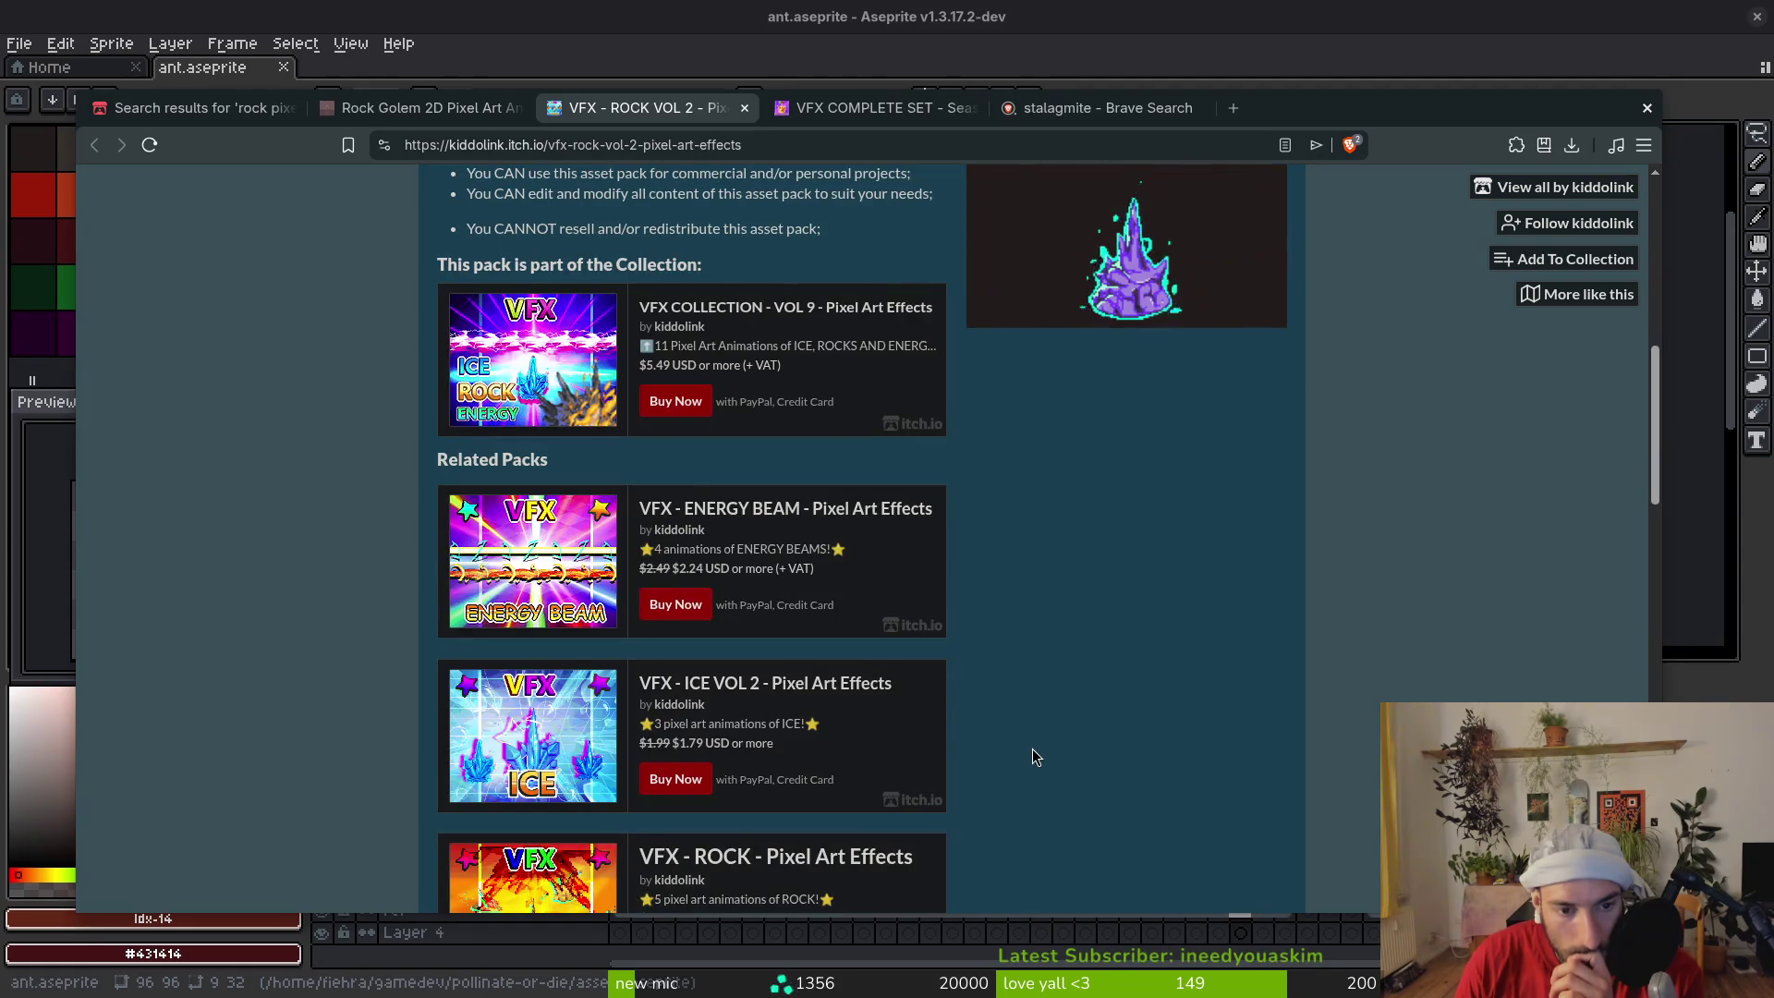
middle_click(823, 515)
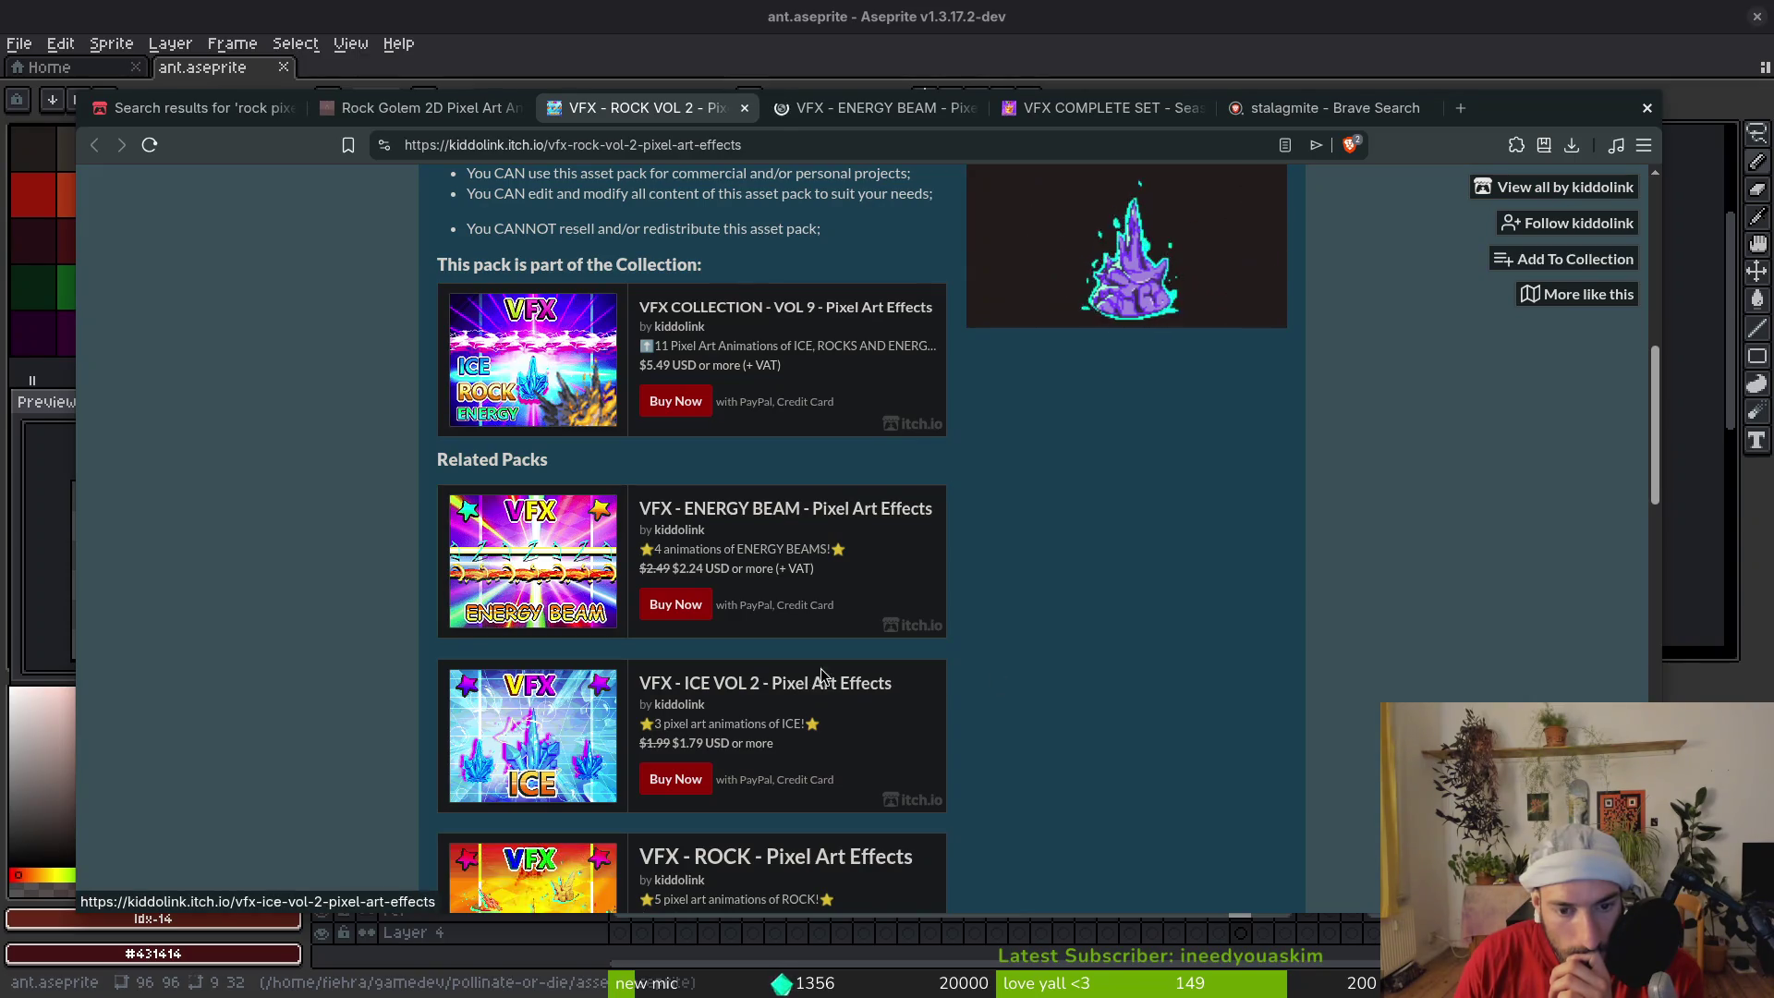
Return to the VFX COMPLETE SET page and view its included packs
scroll(916, 726, "up", 5)
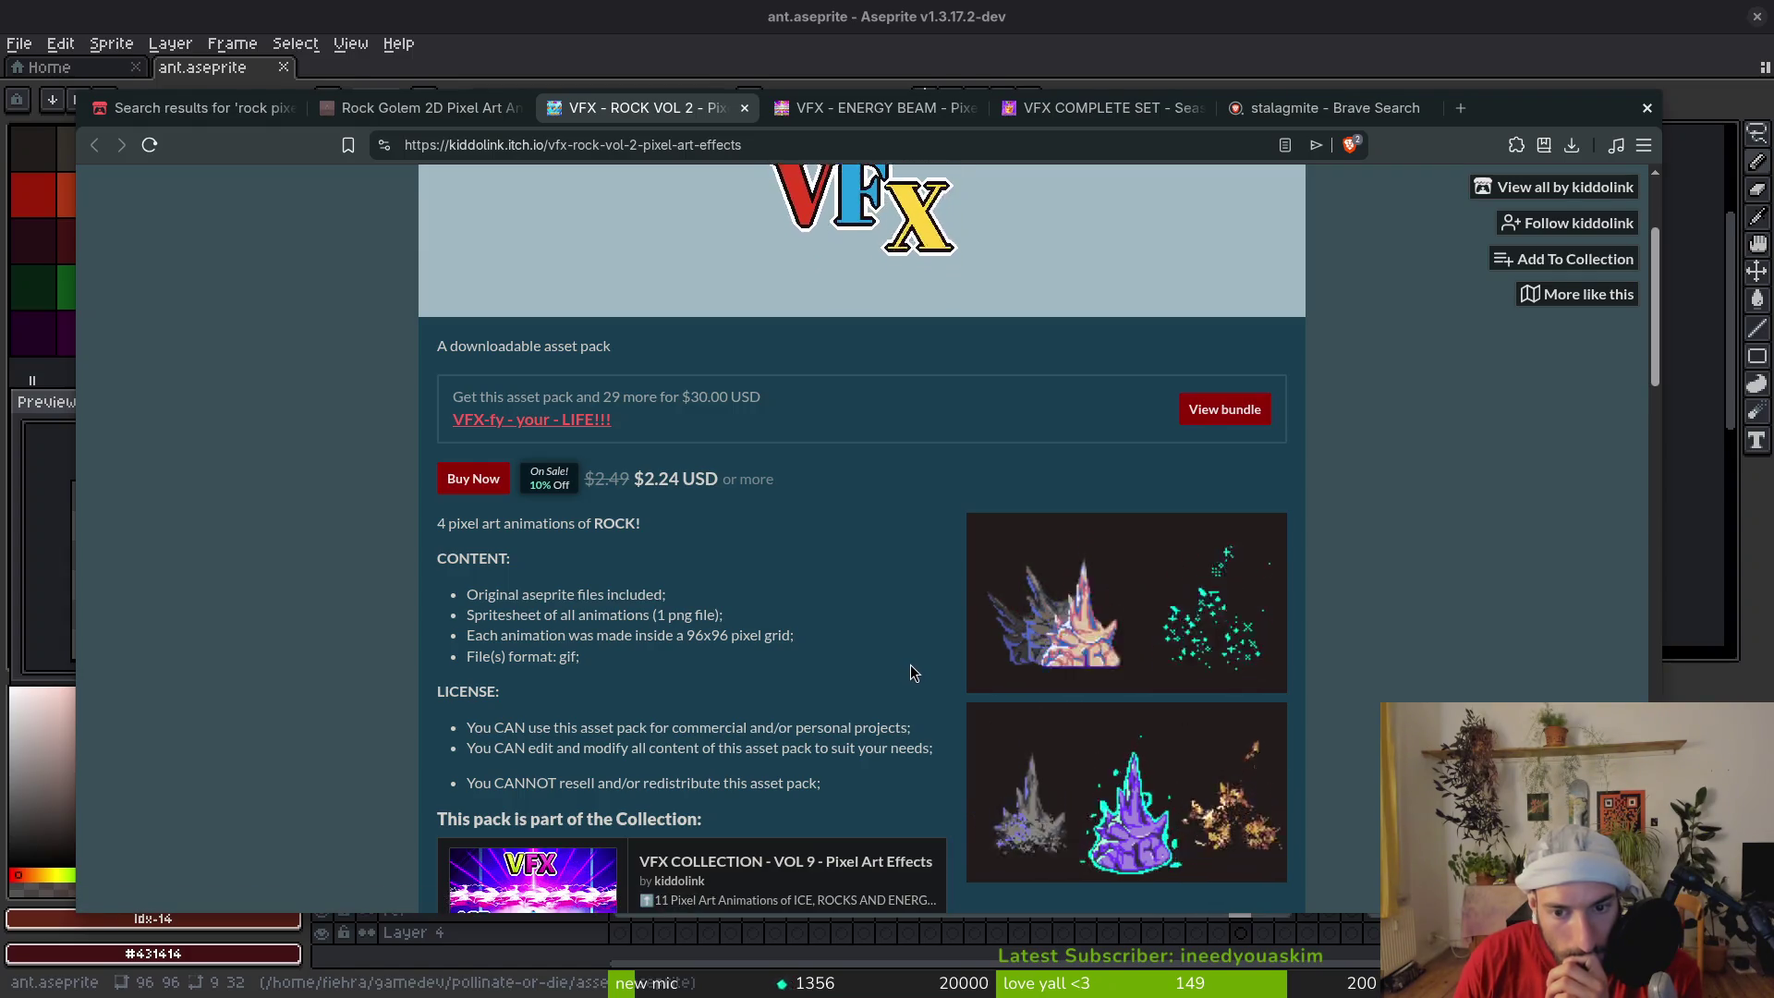
scroll(913, 663, "down", 10)
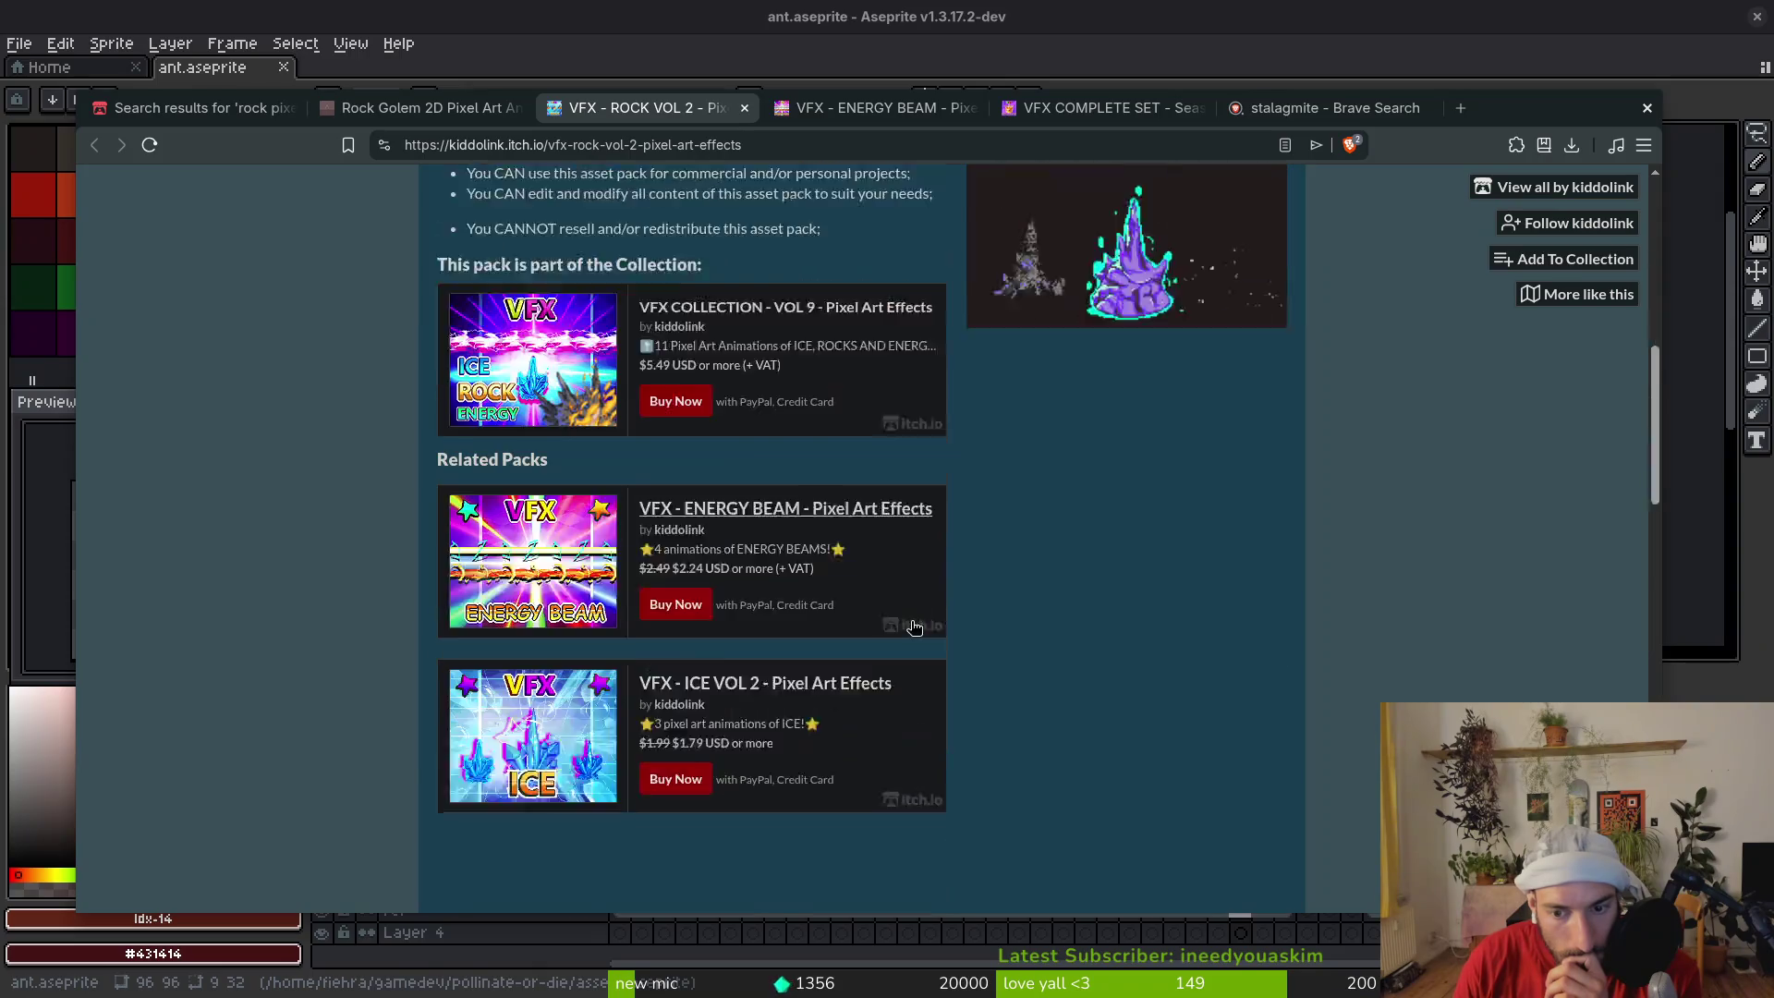
scroll(1014, 630, "down", 10)
scroll(1039, 618, "up", 5)
scroll(1038, 618, "up", 3)
left_click(1072, 111)
scroll(911, 643, "down", 5)
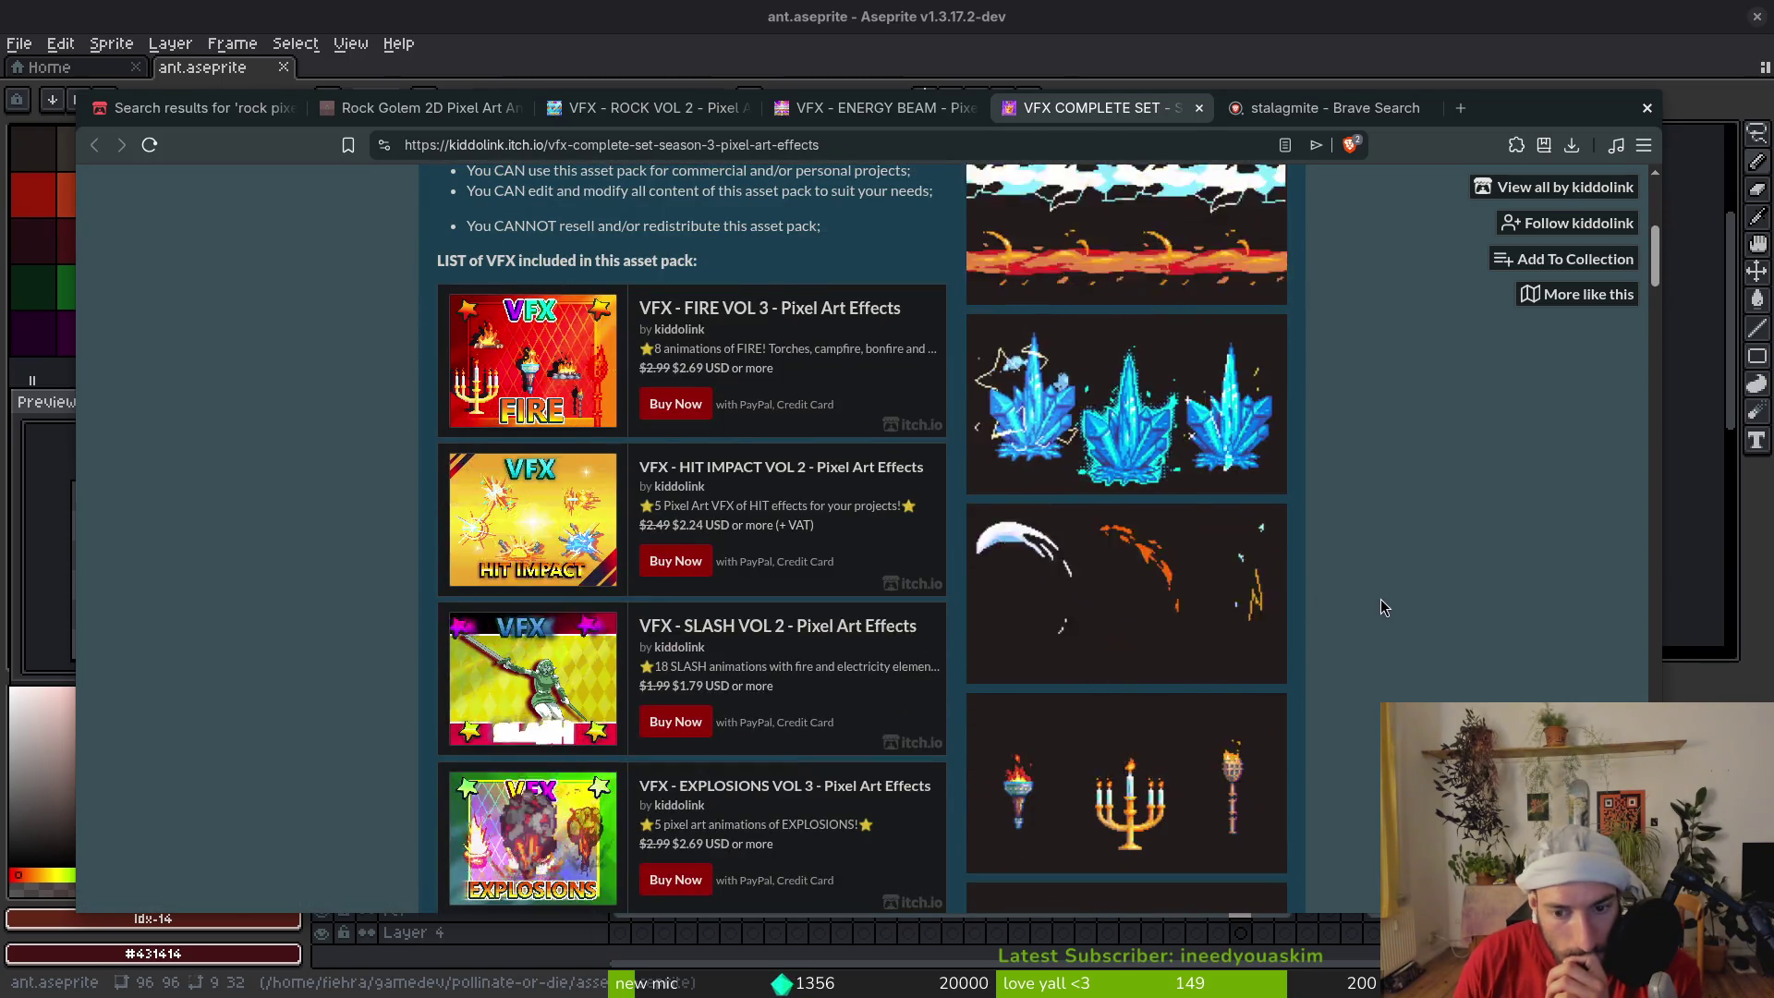
Bookmark the VFX COMPLETE SET page into the gamedev folder
scroll(1381, 600, "down", 3)
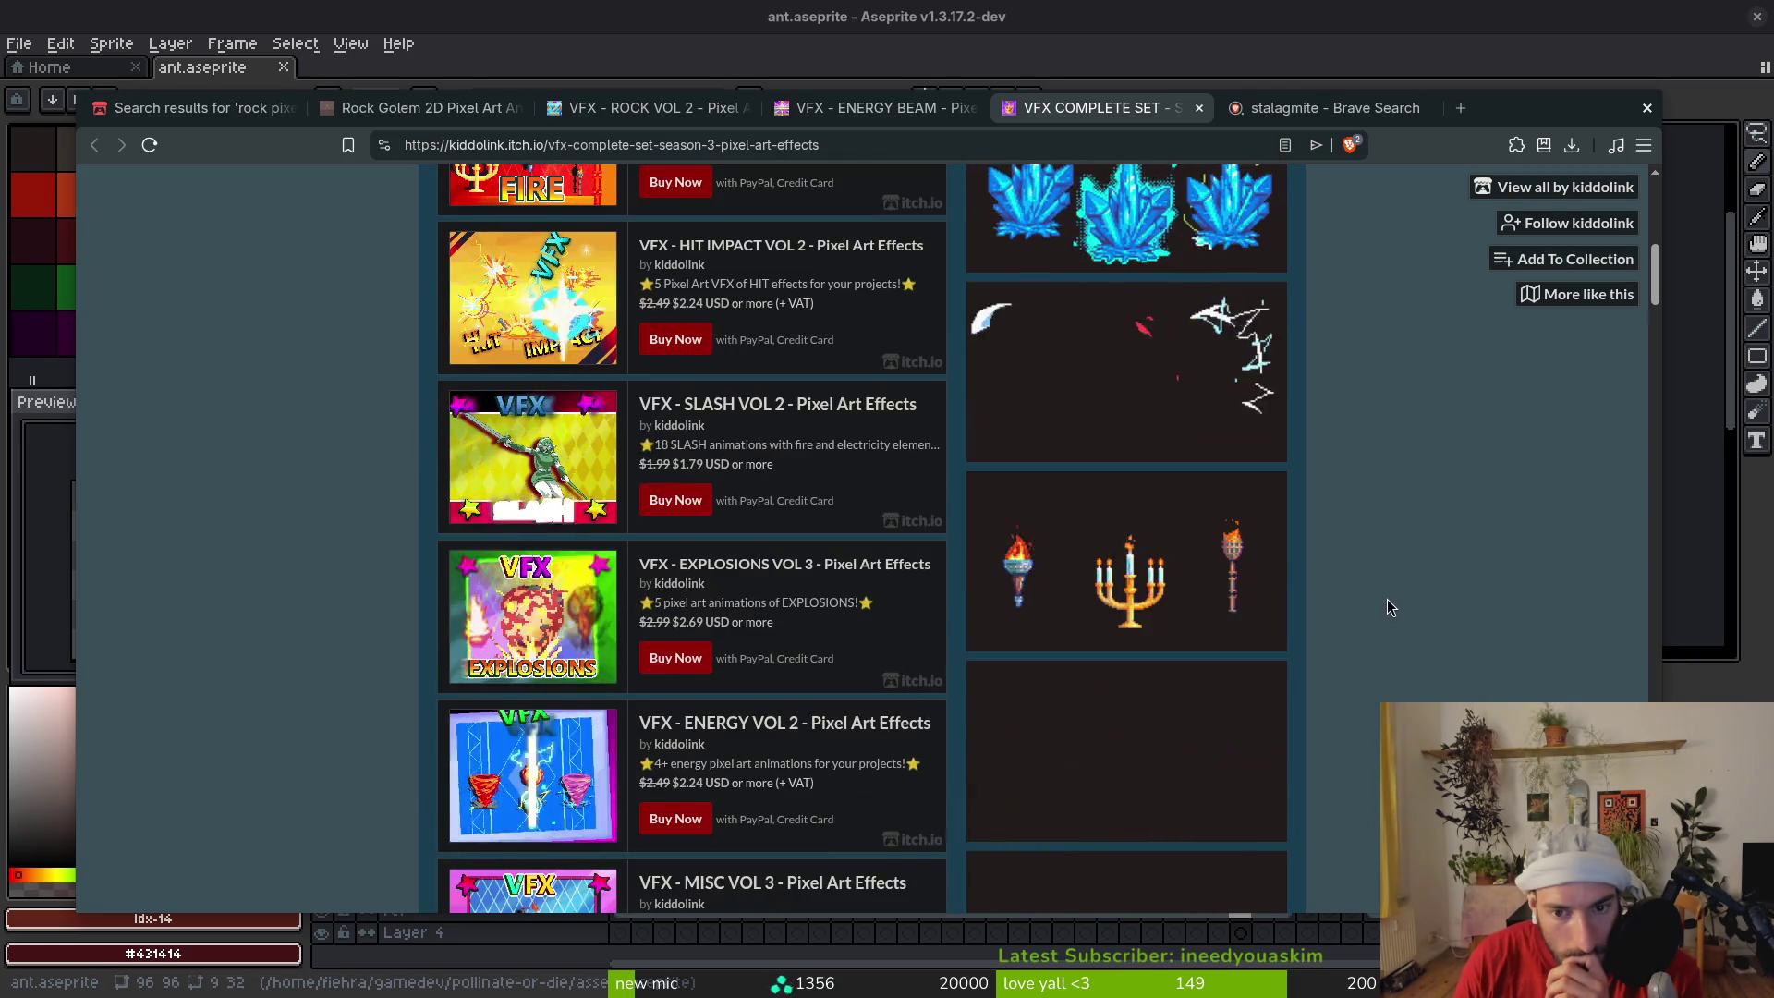
scroll(1386, 601, "down", 4)
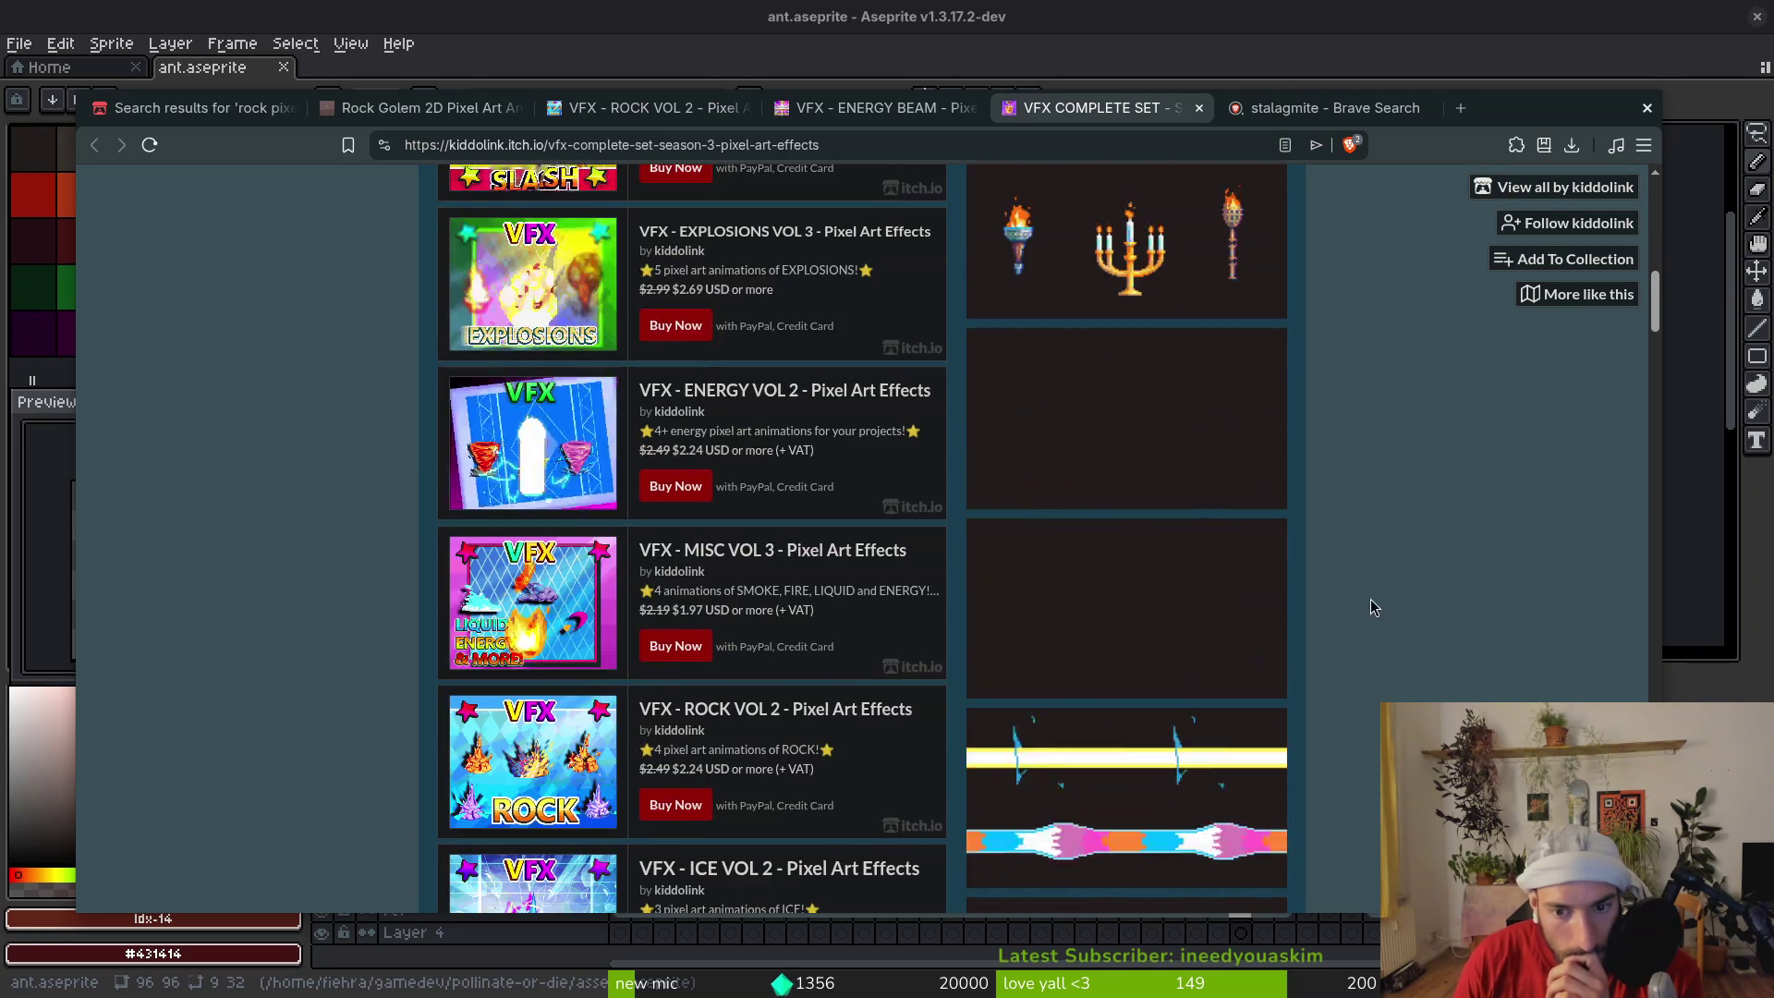
scroll(1379, 605, "down", 9)
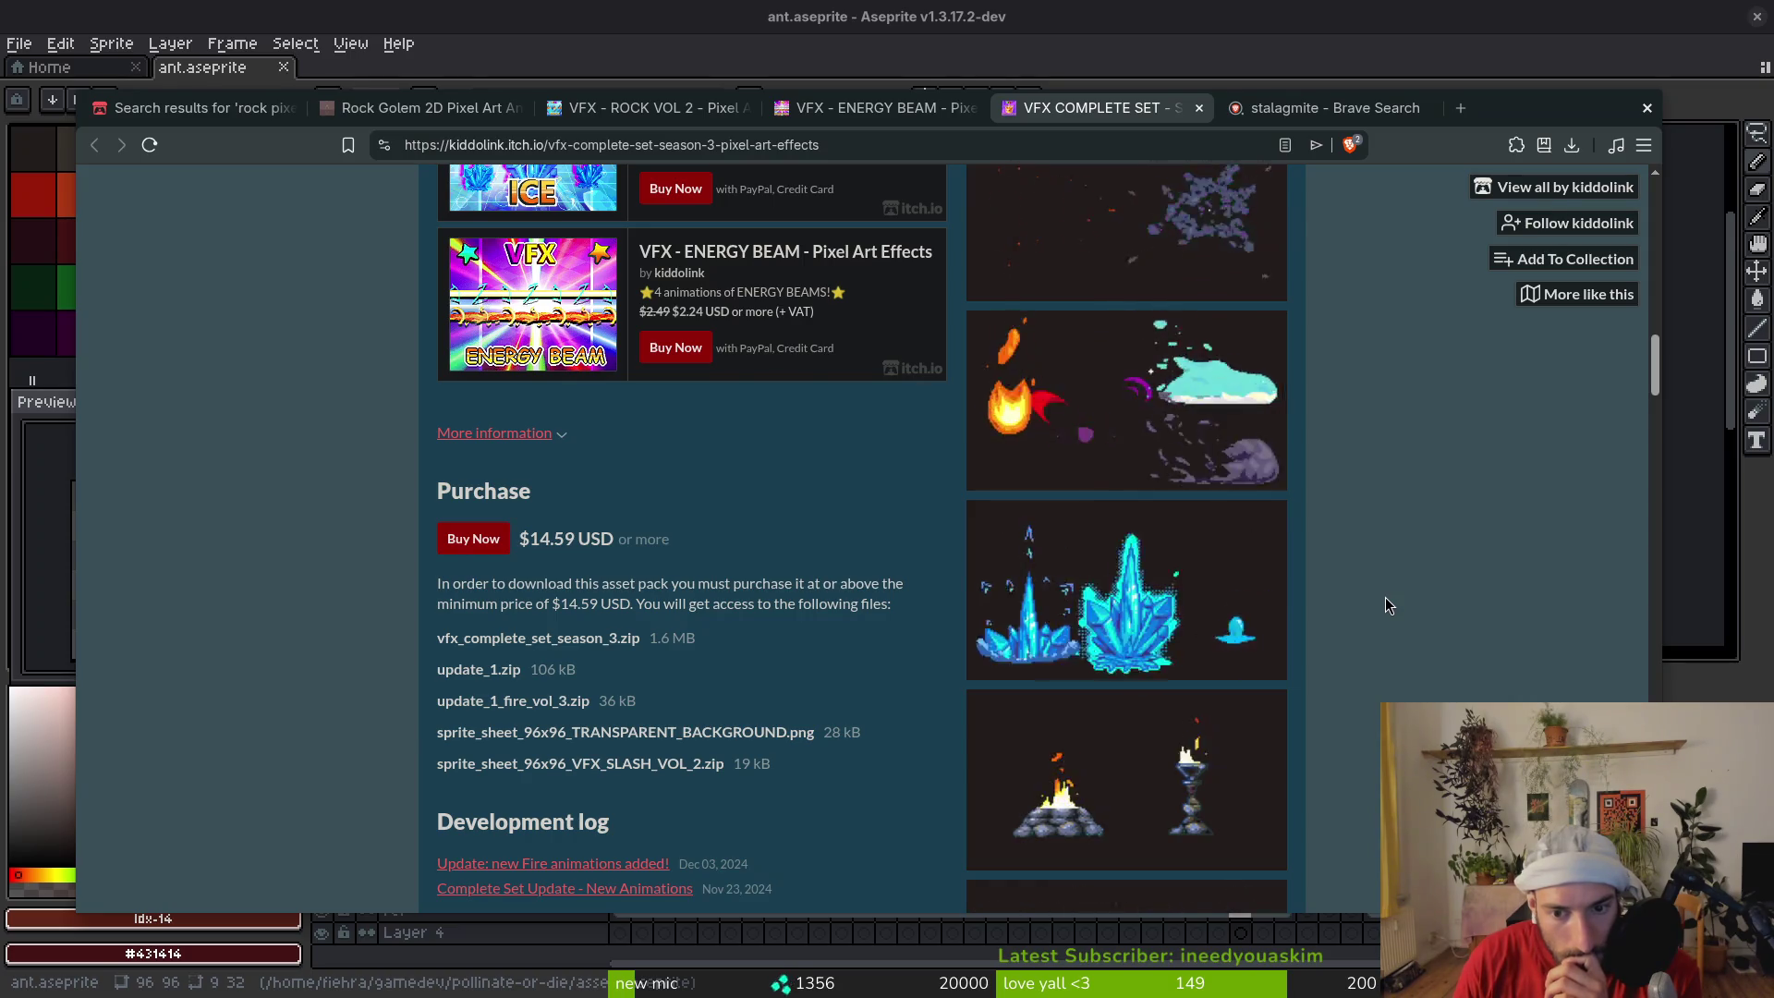
scroll(1386, 603, "down", 6)
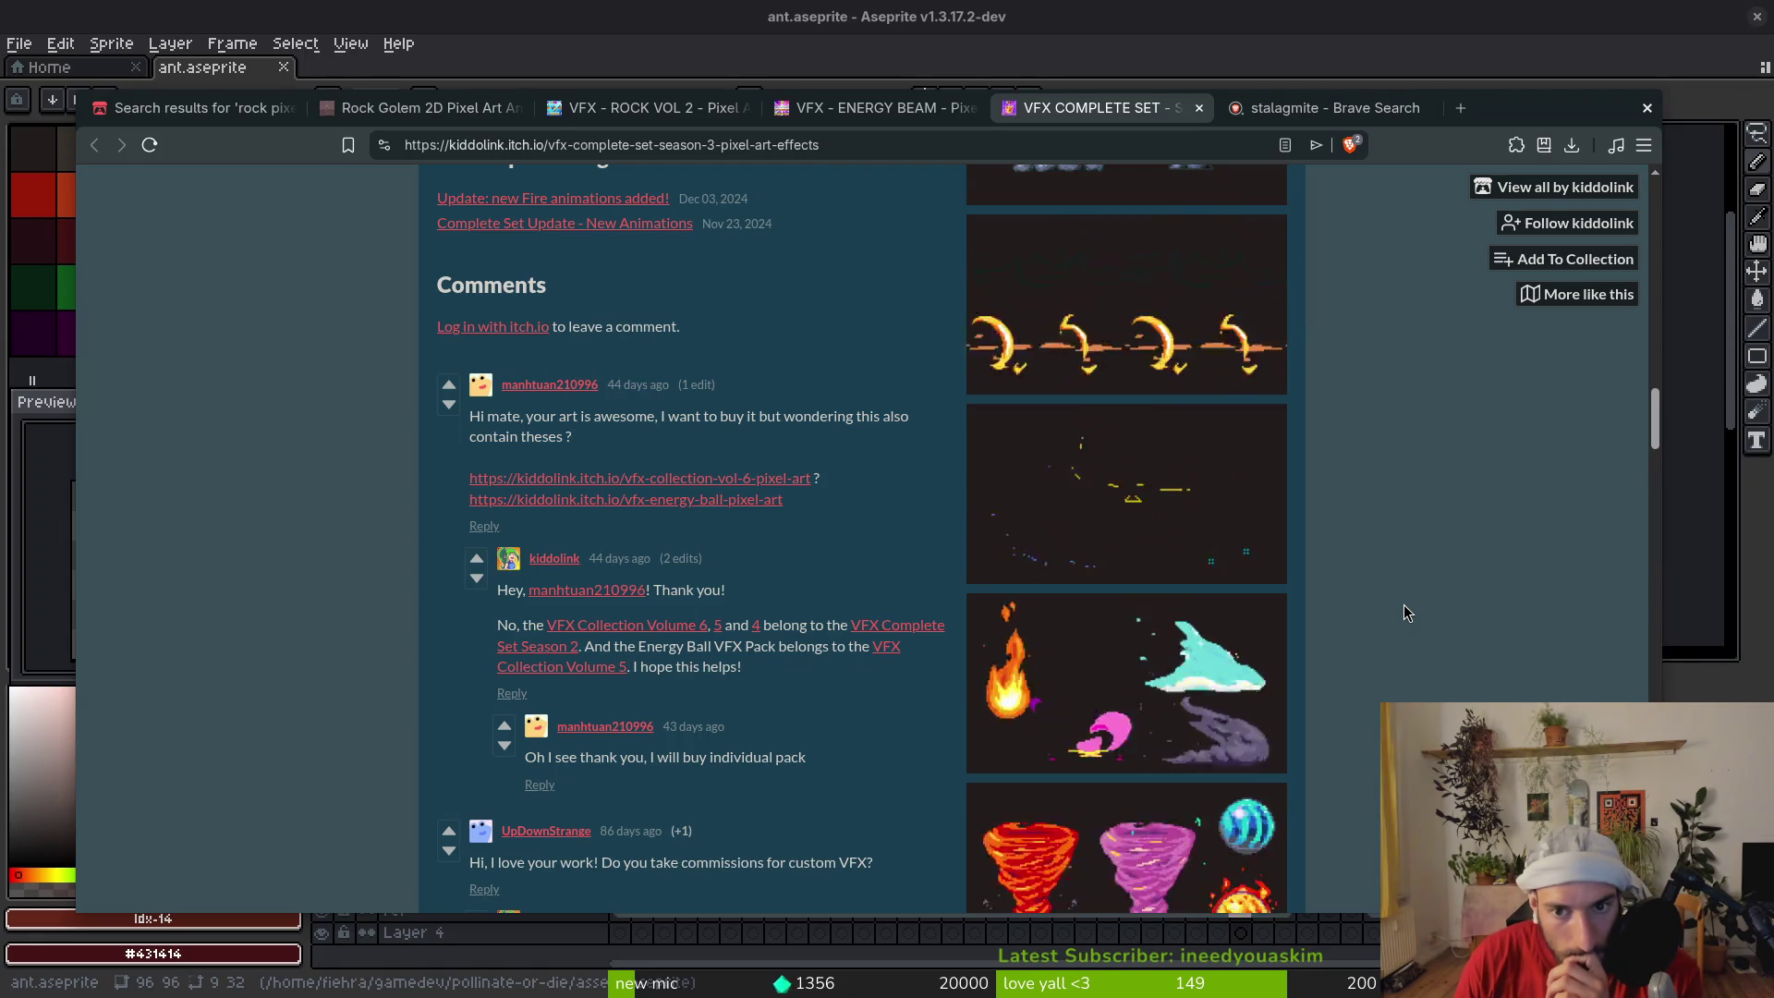
scroll(1404, 606, "down", 2)
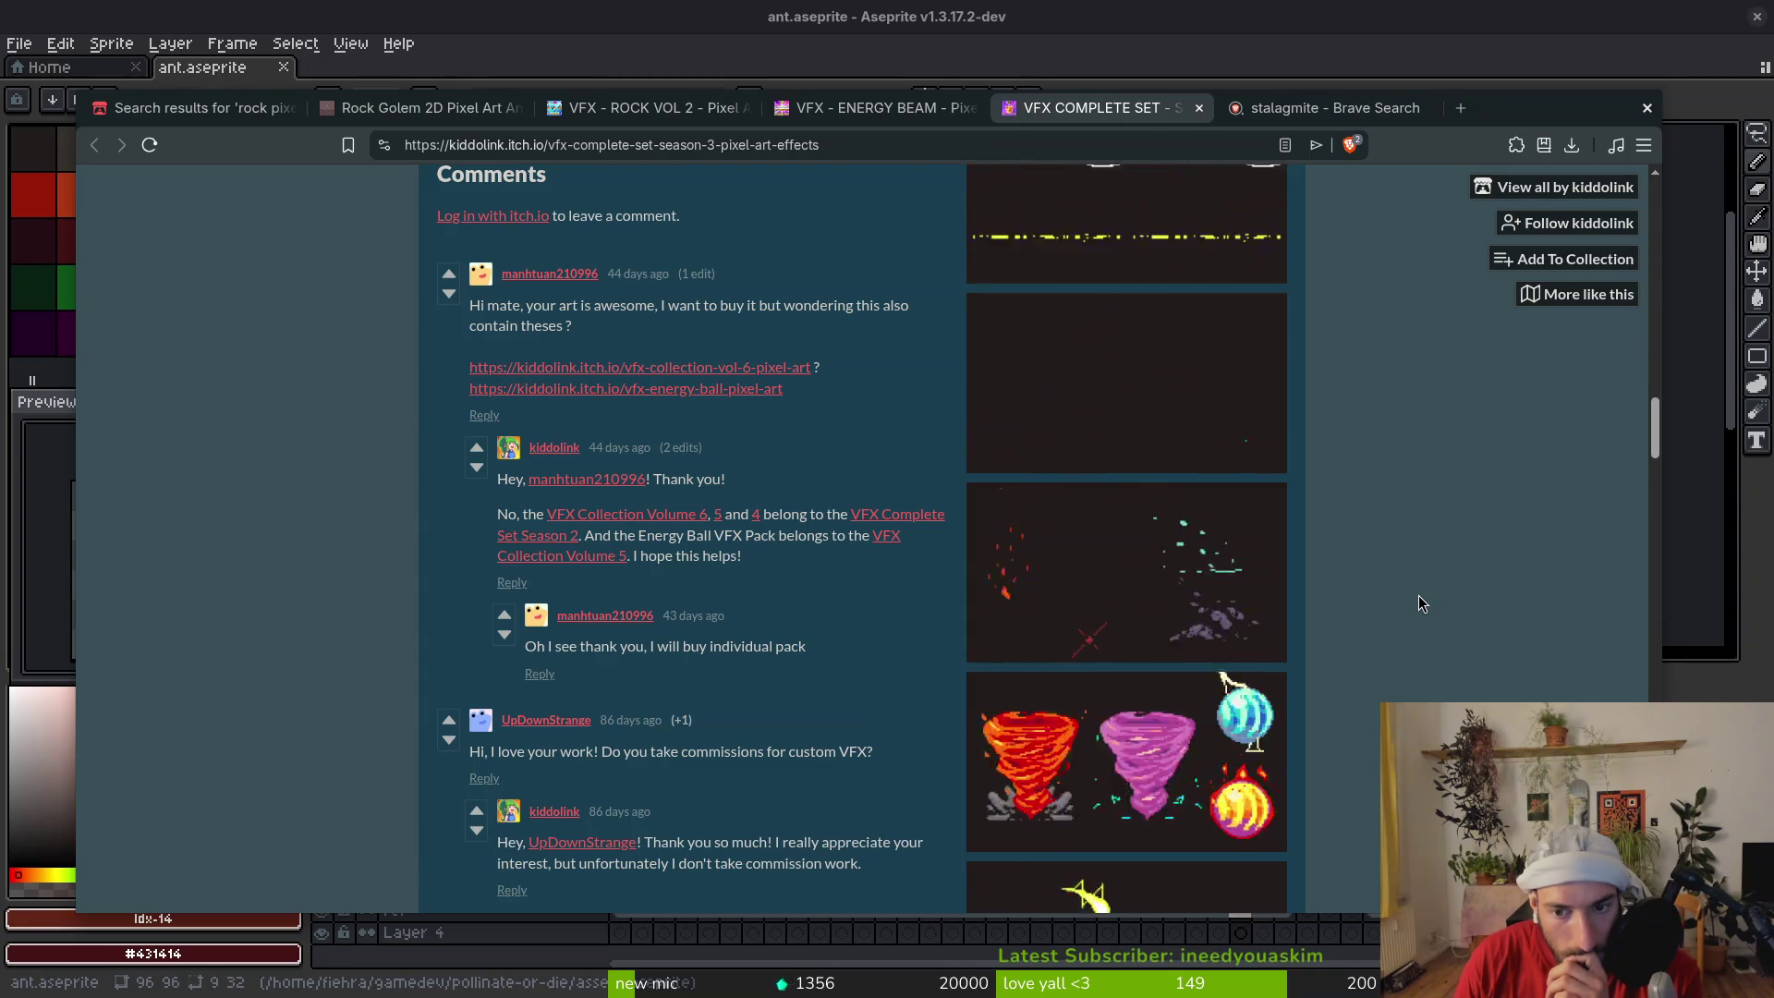
left_click(348, 145)
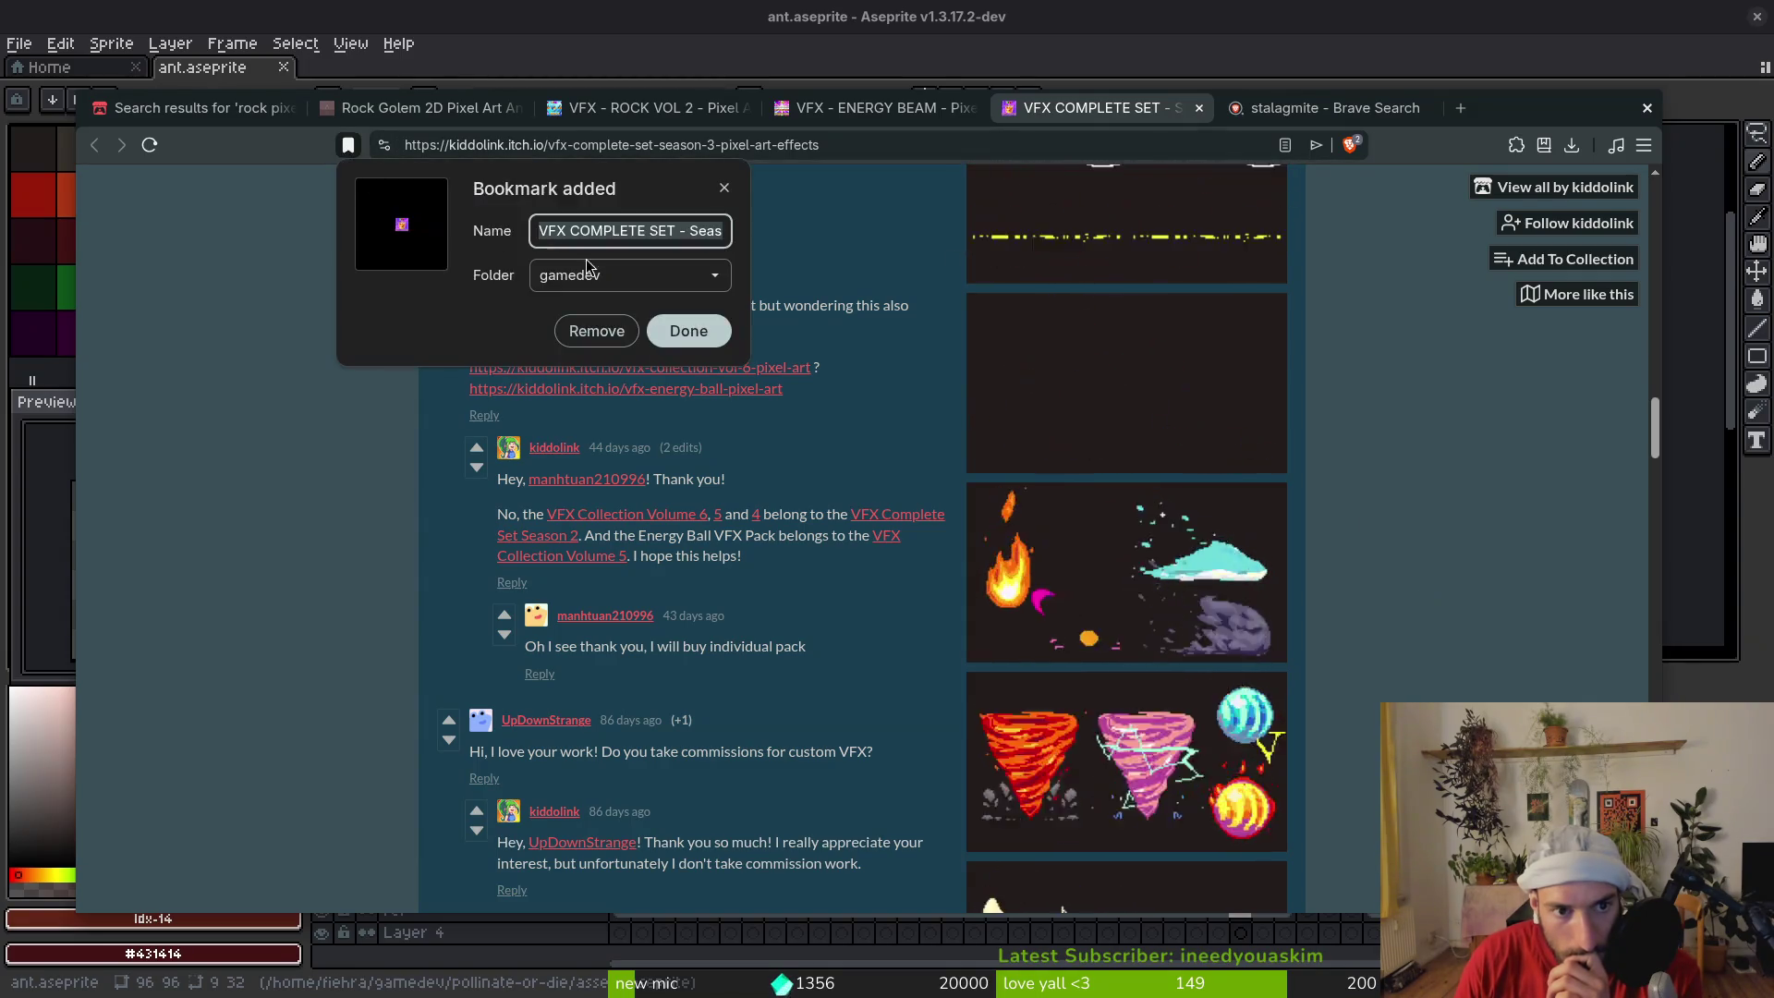
left_click(675, 345)
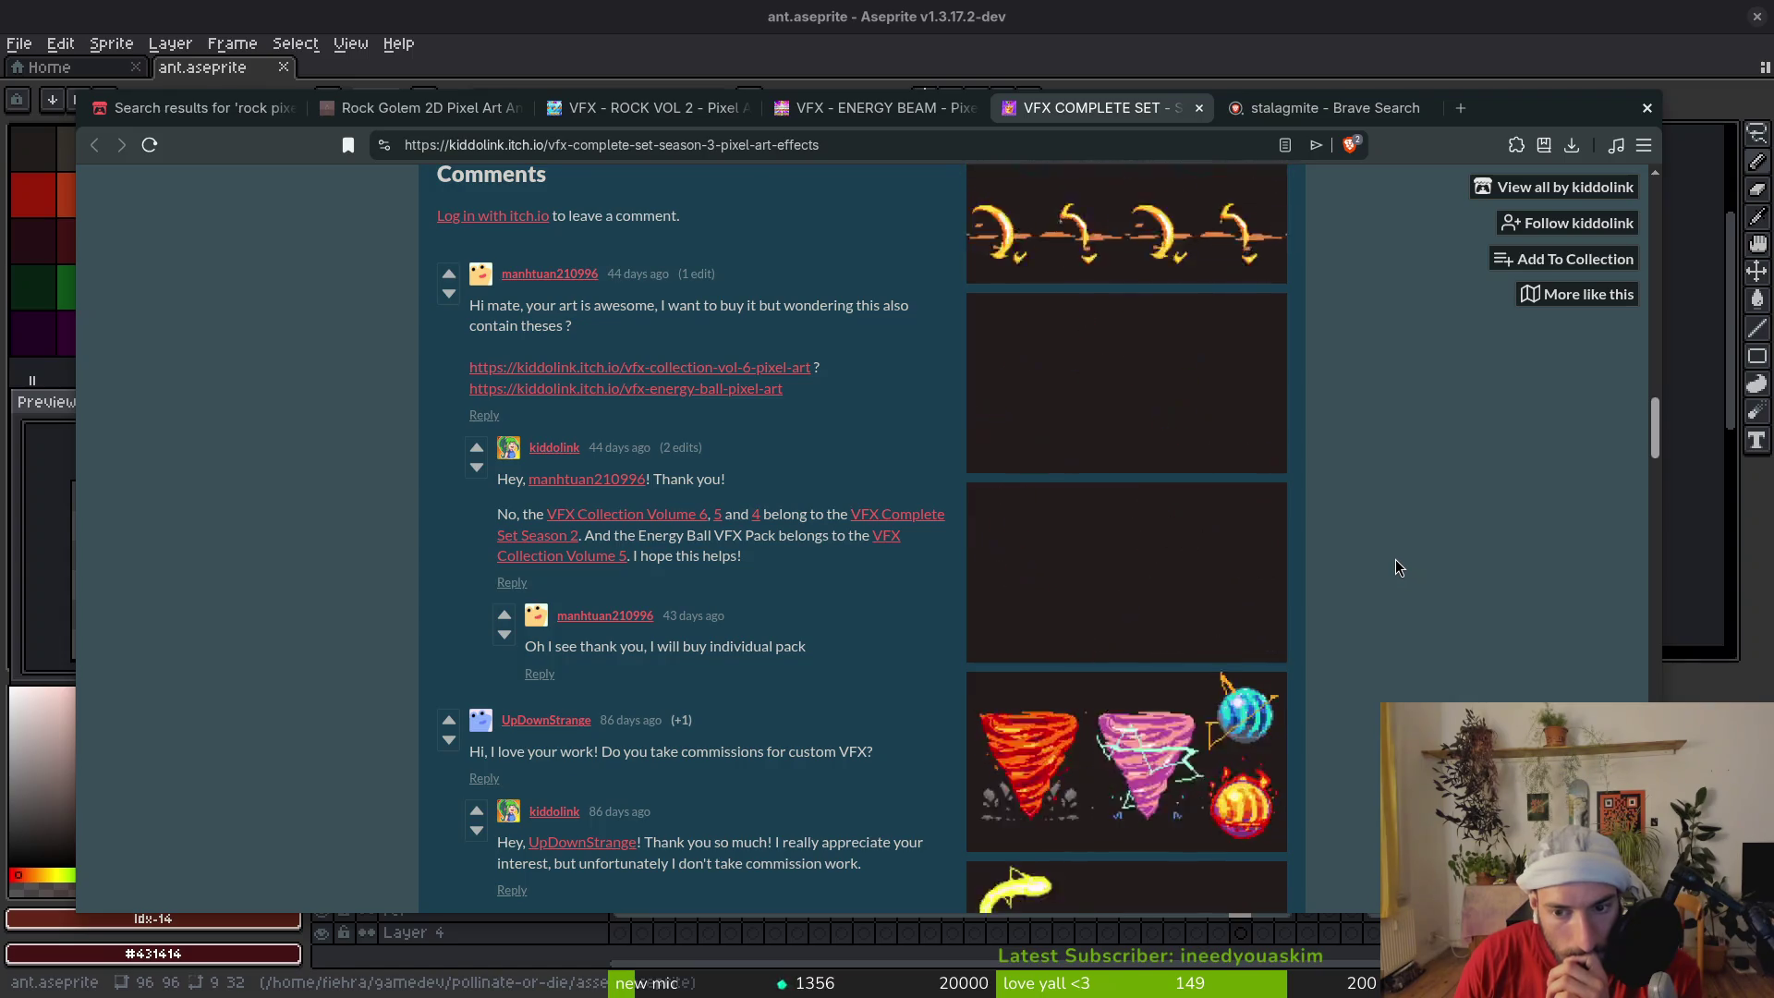
Finish reading the pack page, close its tab, and select the stalagmite search query
scroll(1395, 558, "down", 3)
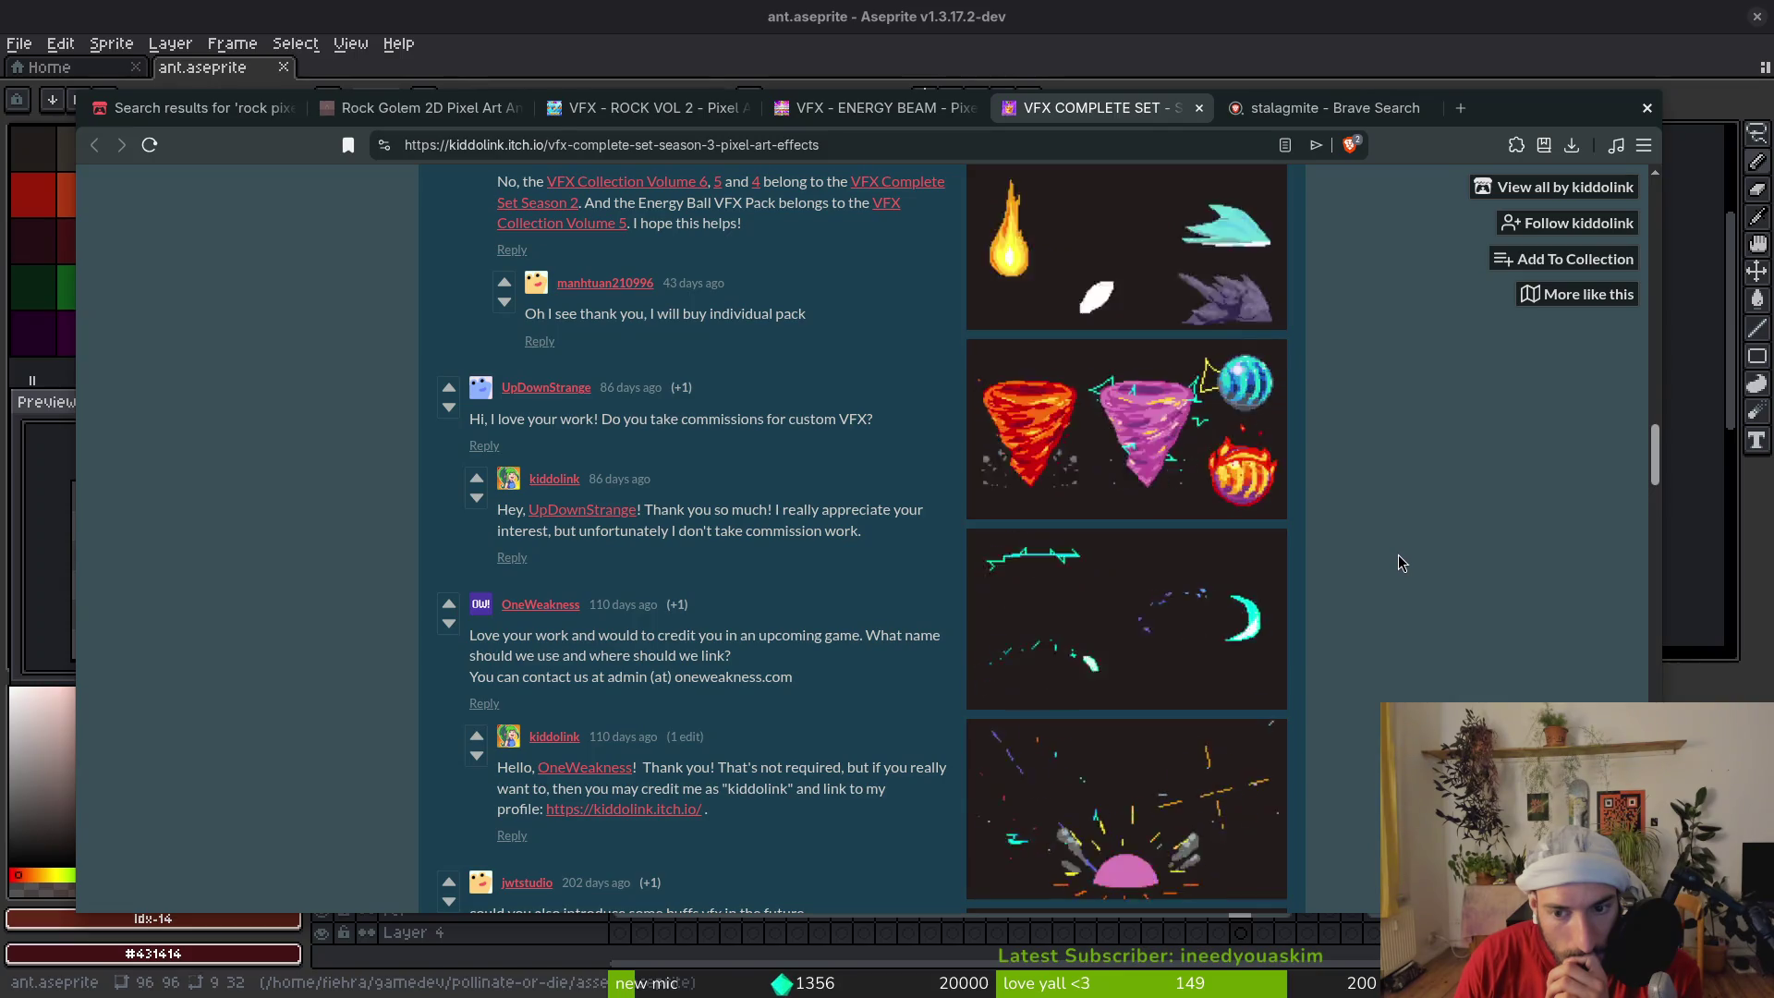
scroll(1399, 562, "down", 1)
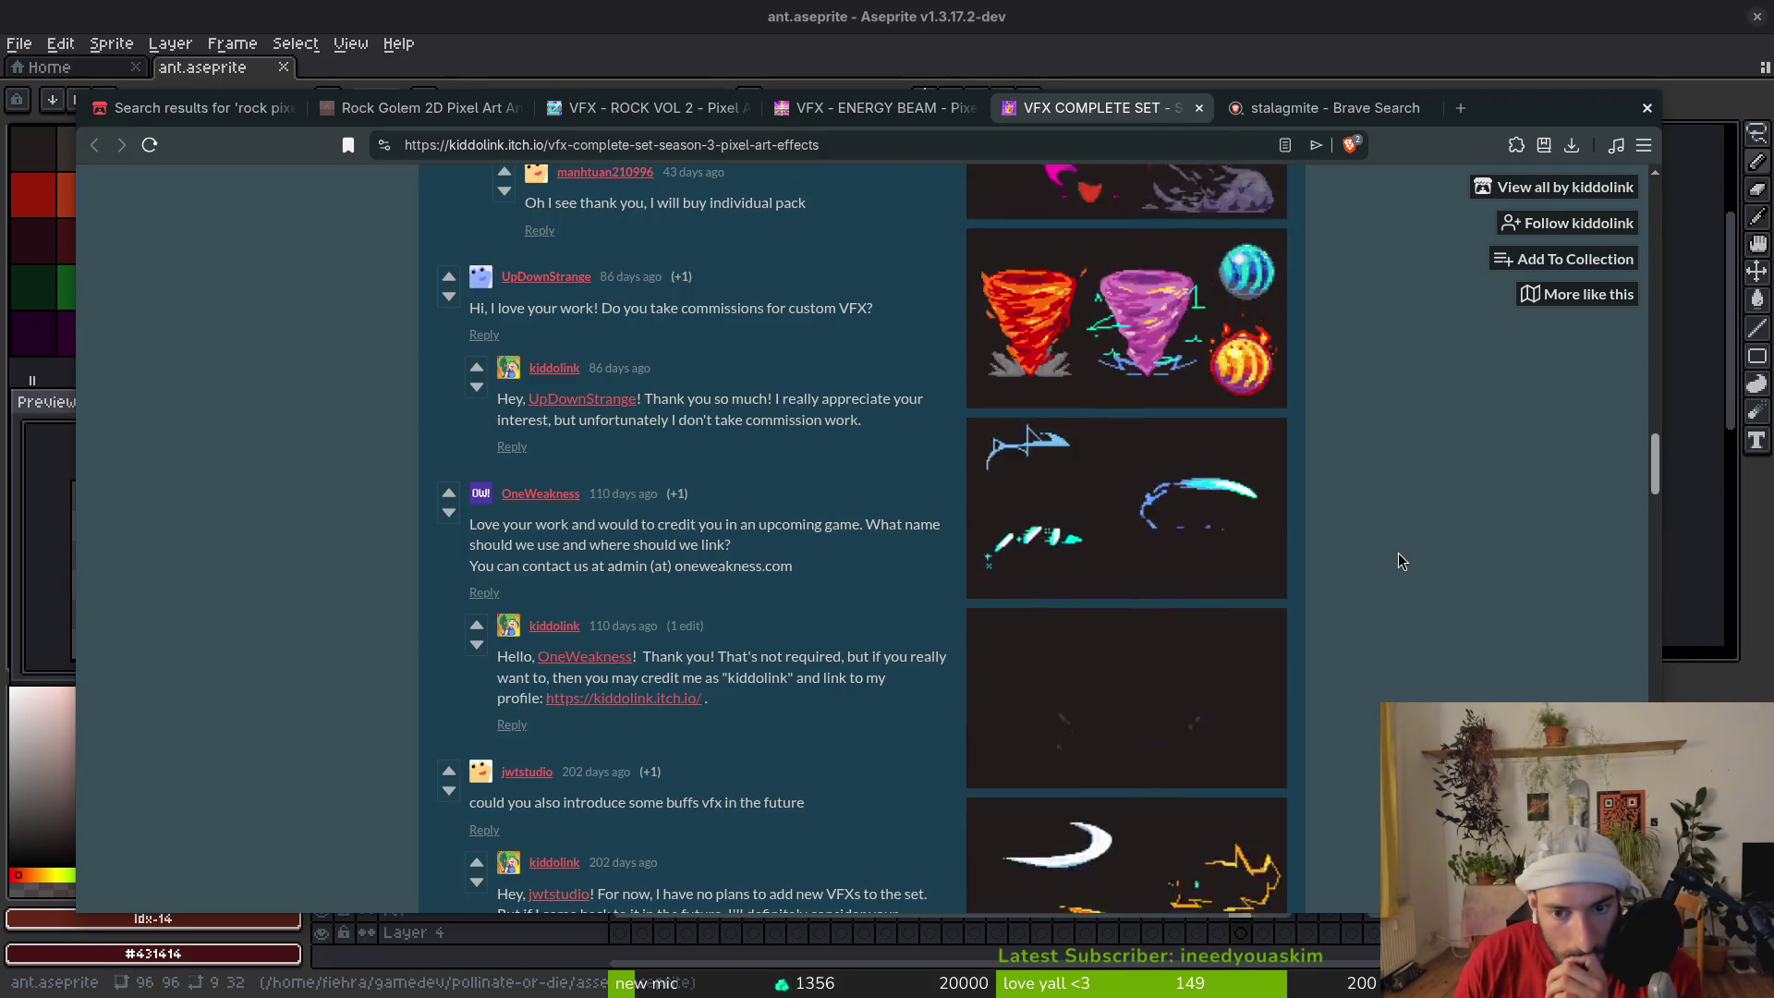
scroll(1399, 554, "down", 1)
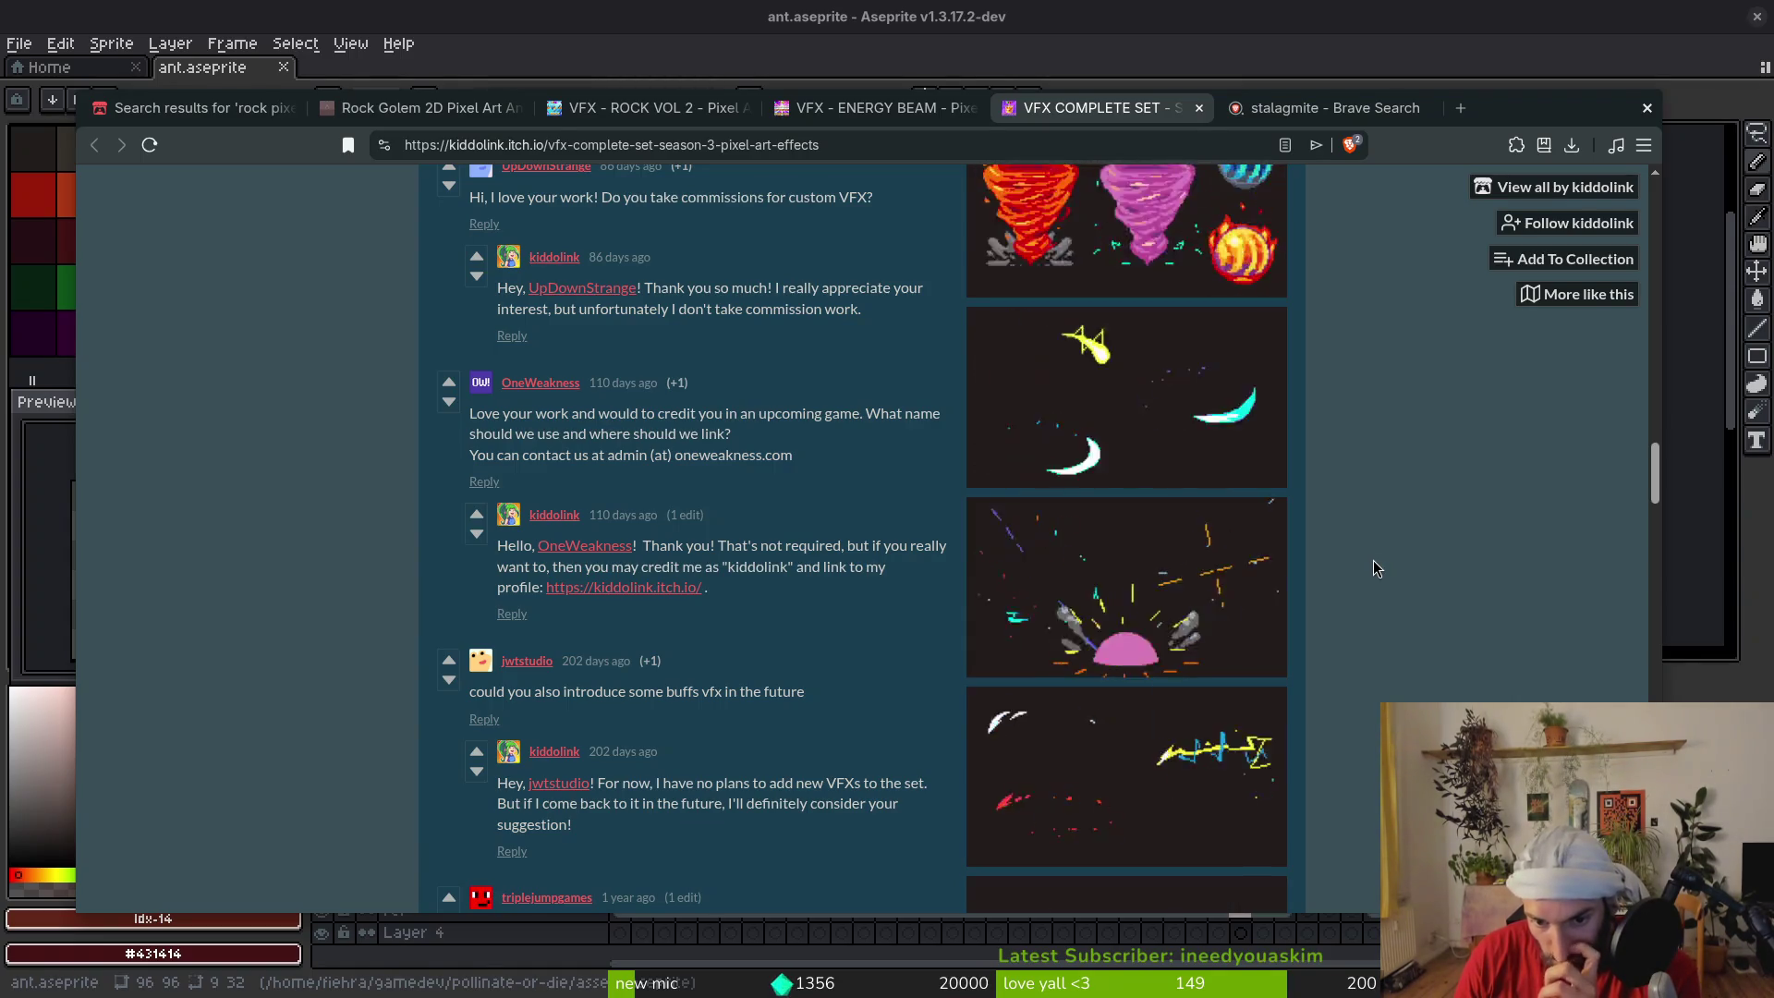
scroll(1367, 566, "down", 1)
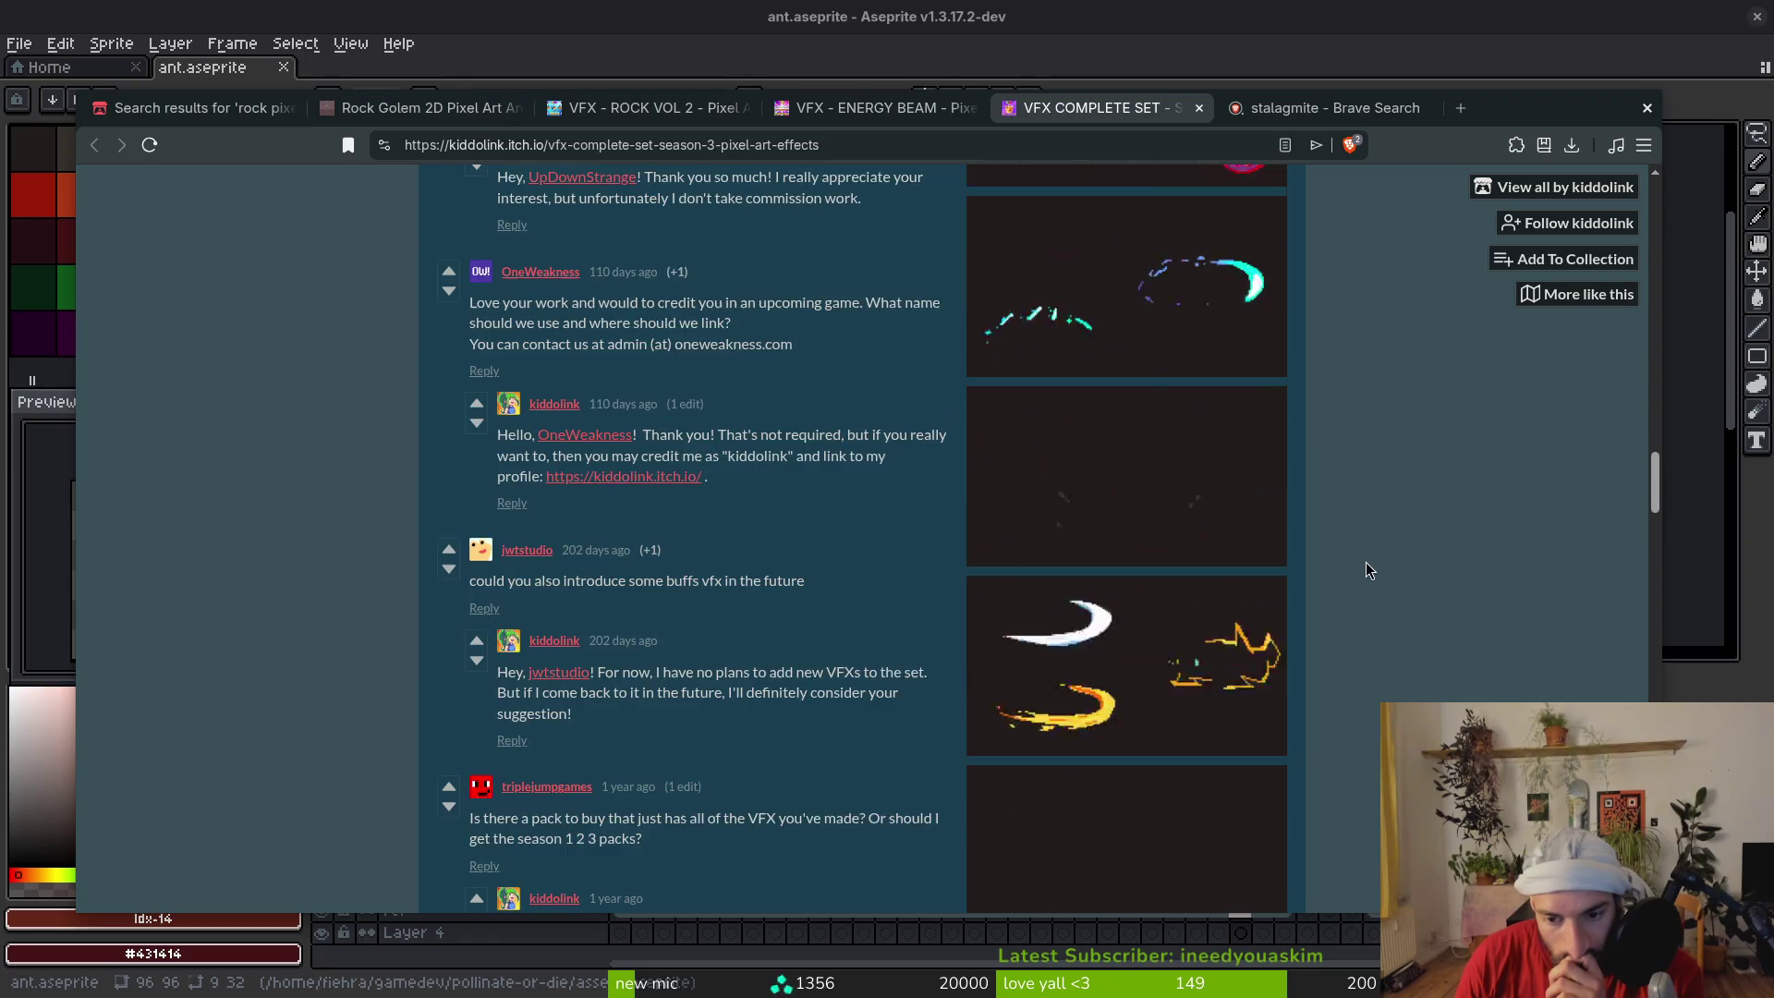
scroll(1367, 570, "down", 2)
scroll(1369, 571, "down", 2)
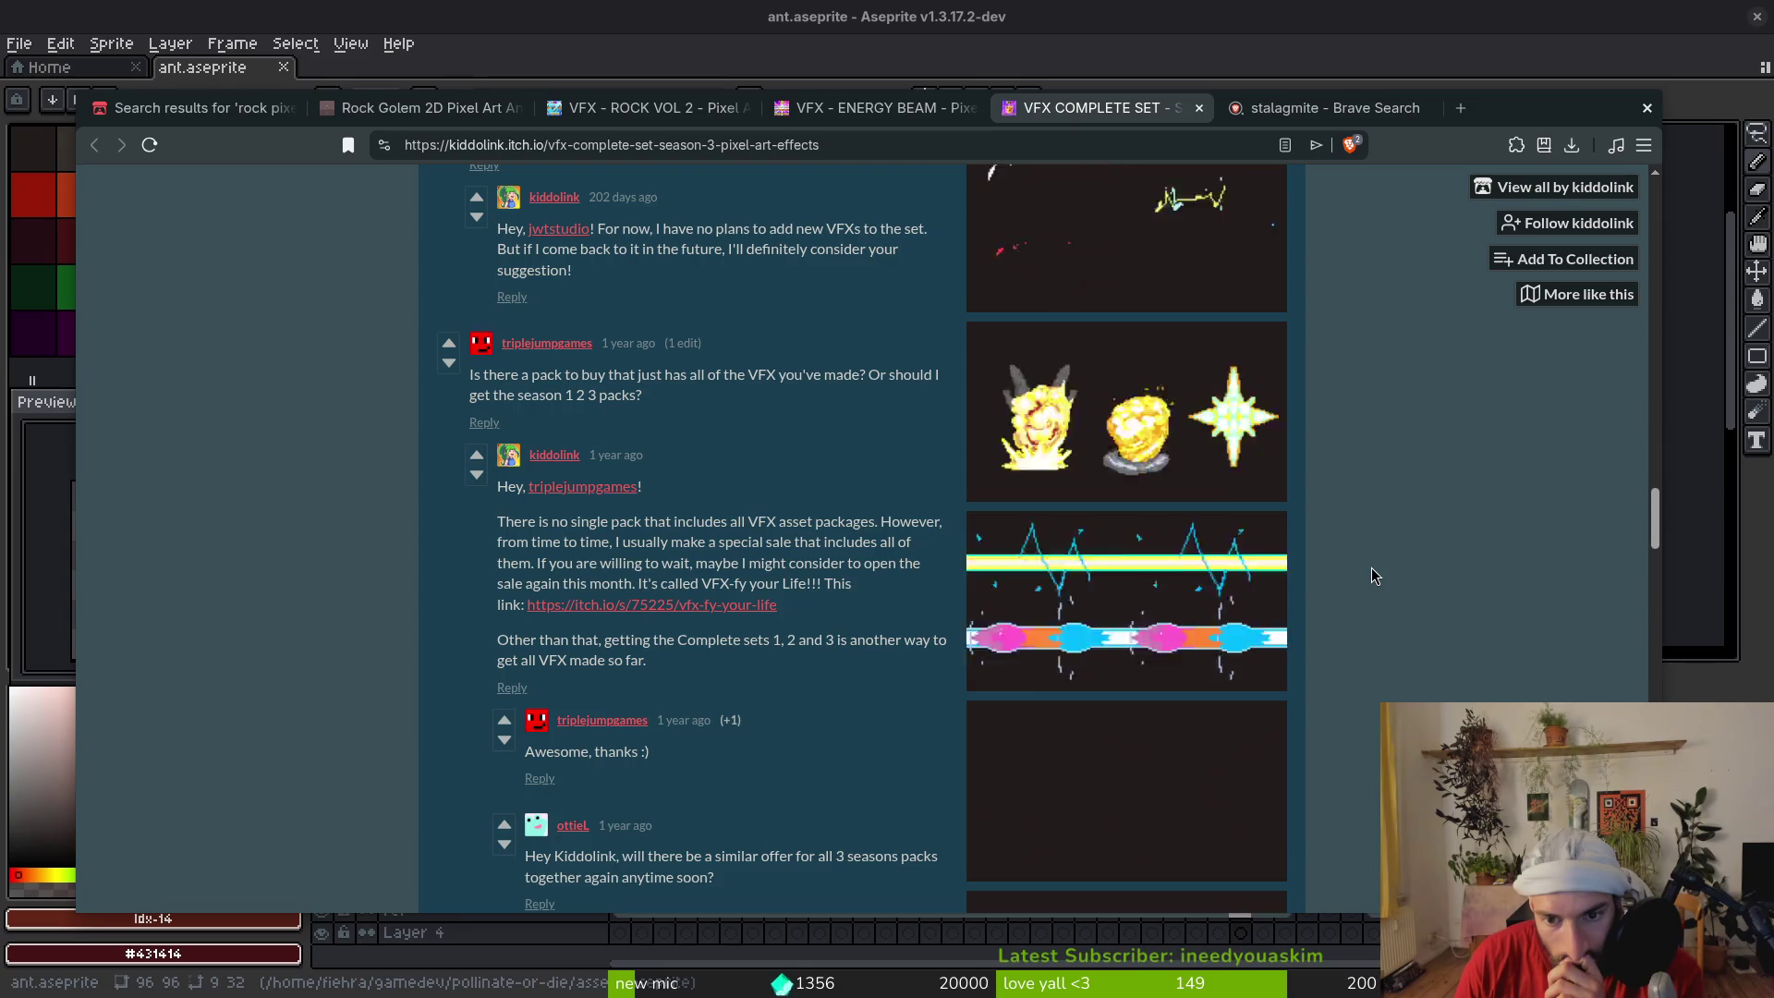
scroll(1373, 571, "down", 3)
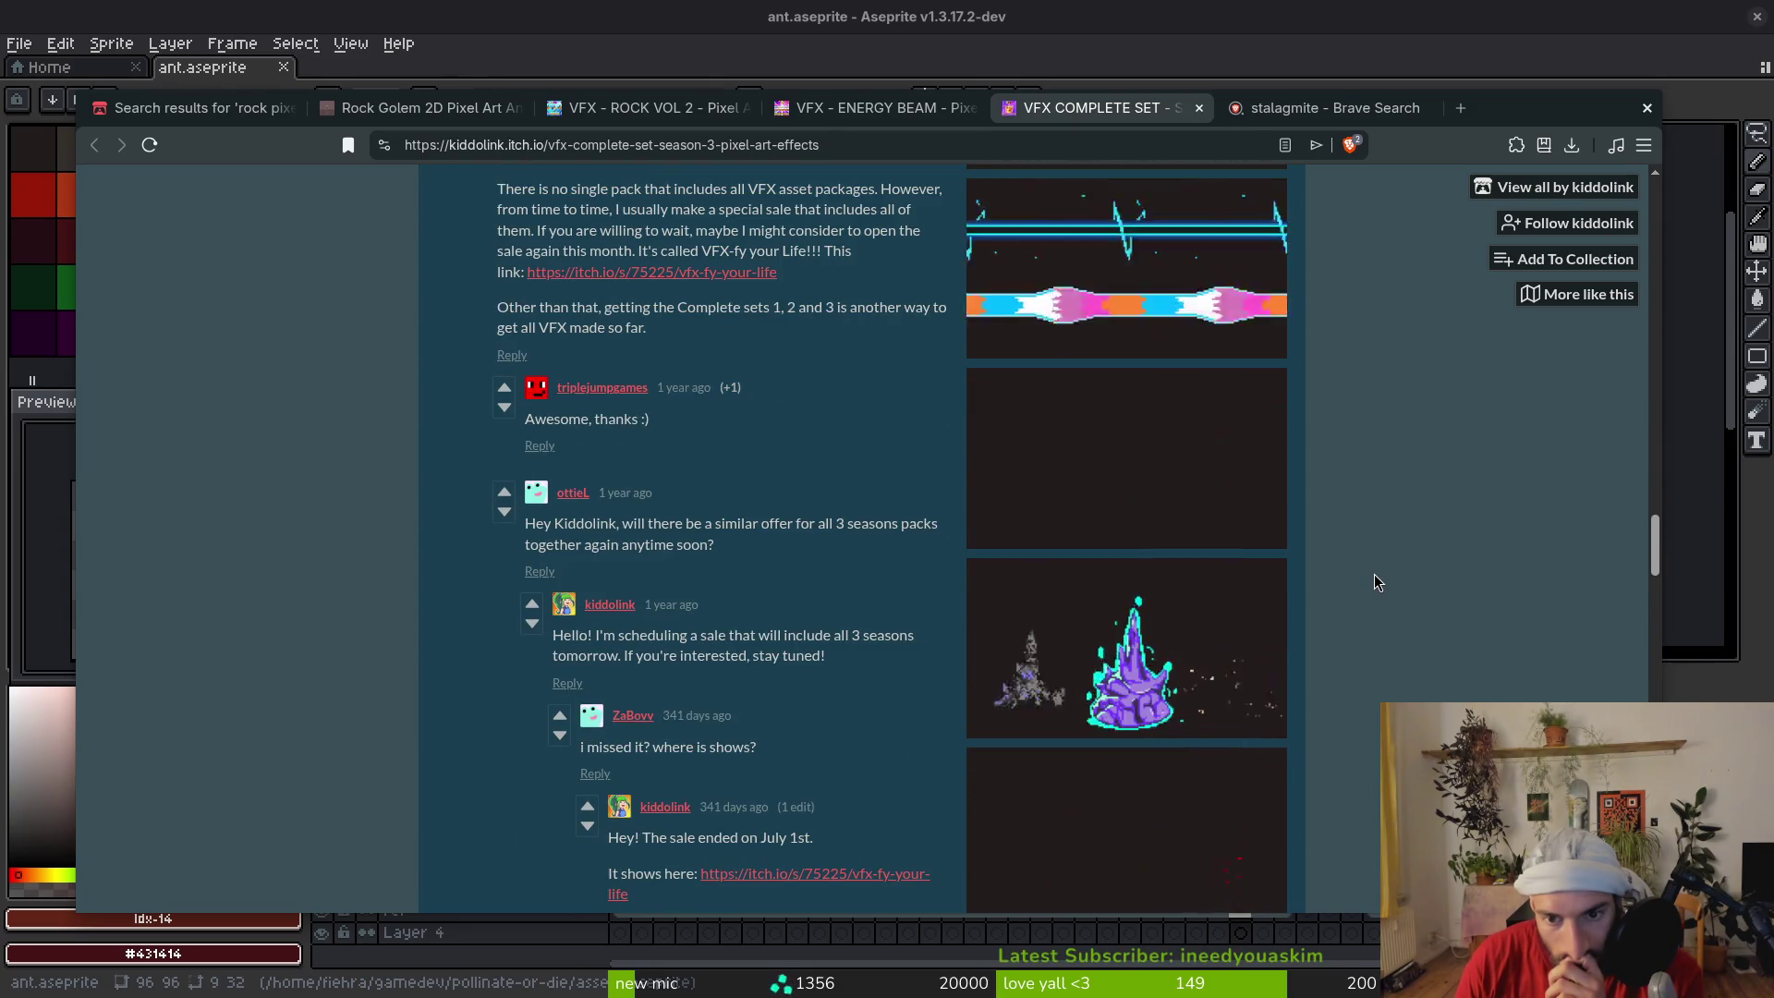
scroll(1375, 584, "down", 2)
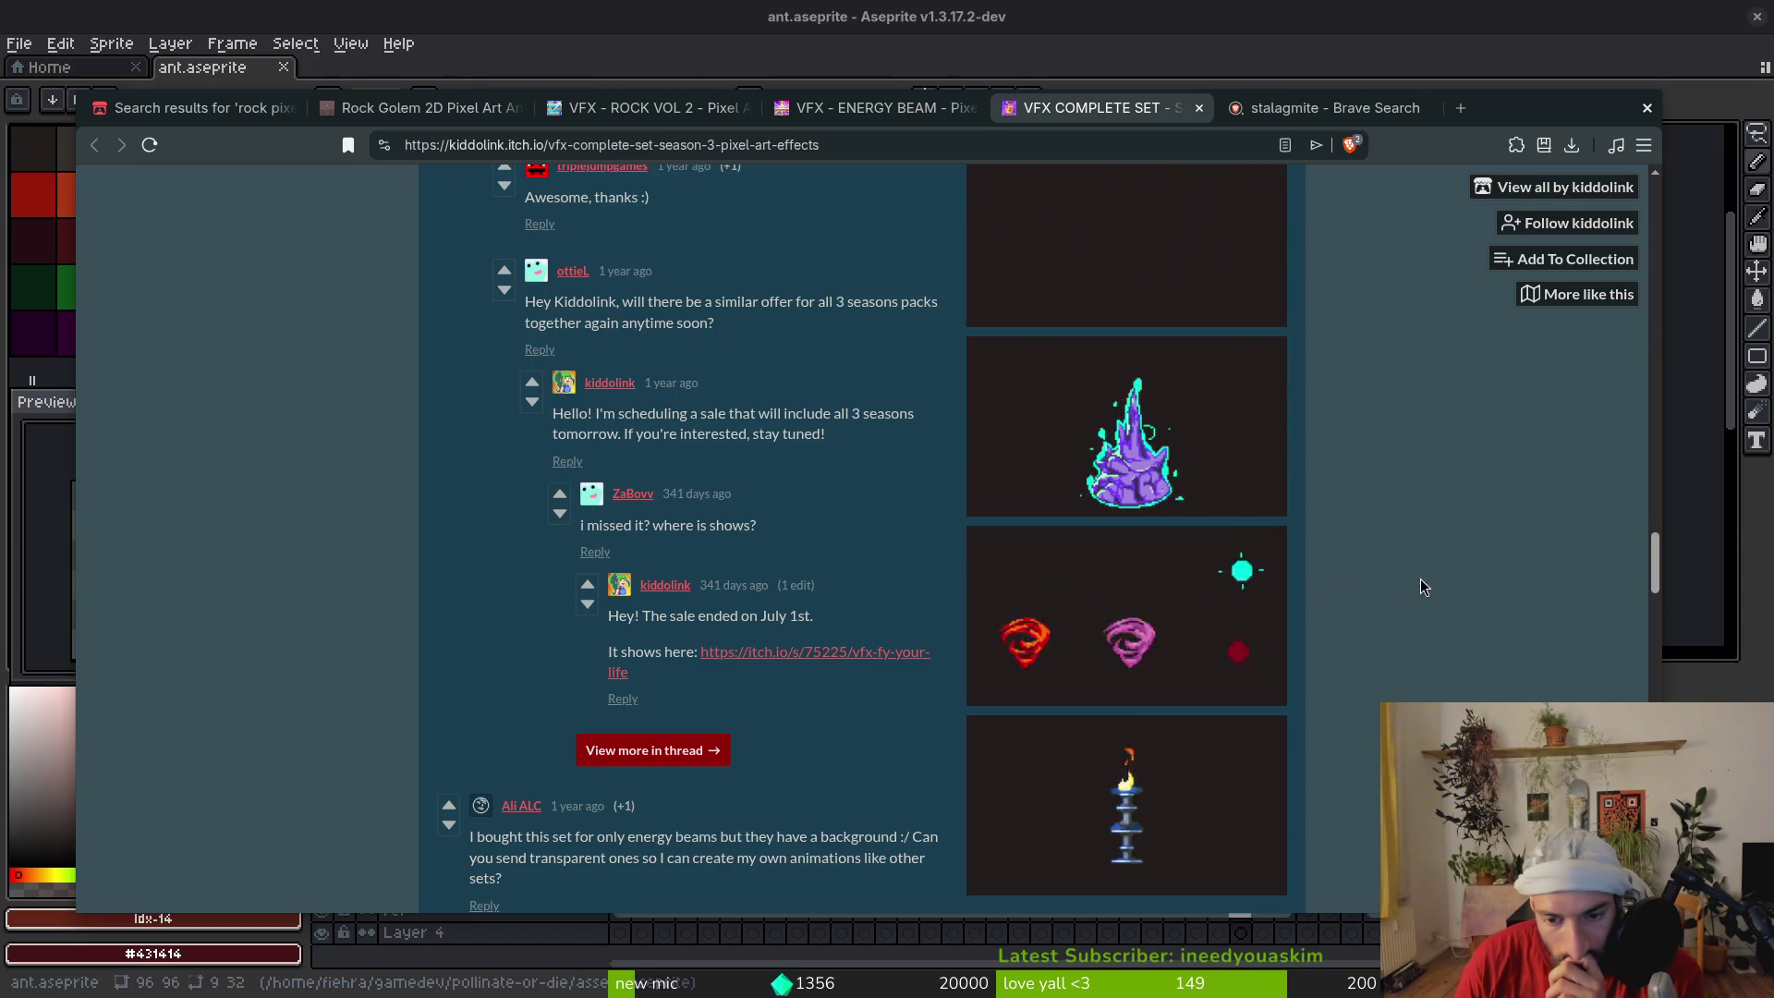
scroll(1419, 583, "down", 3)
scroll(1386, 573, "up", 3)
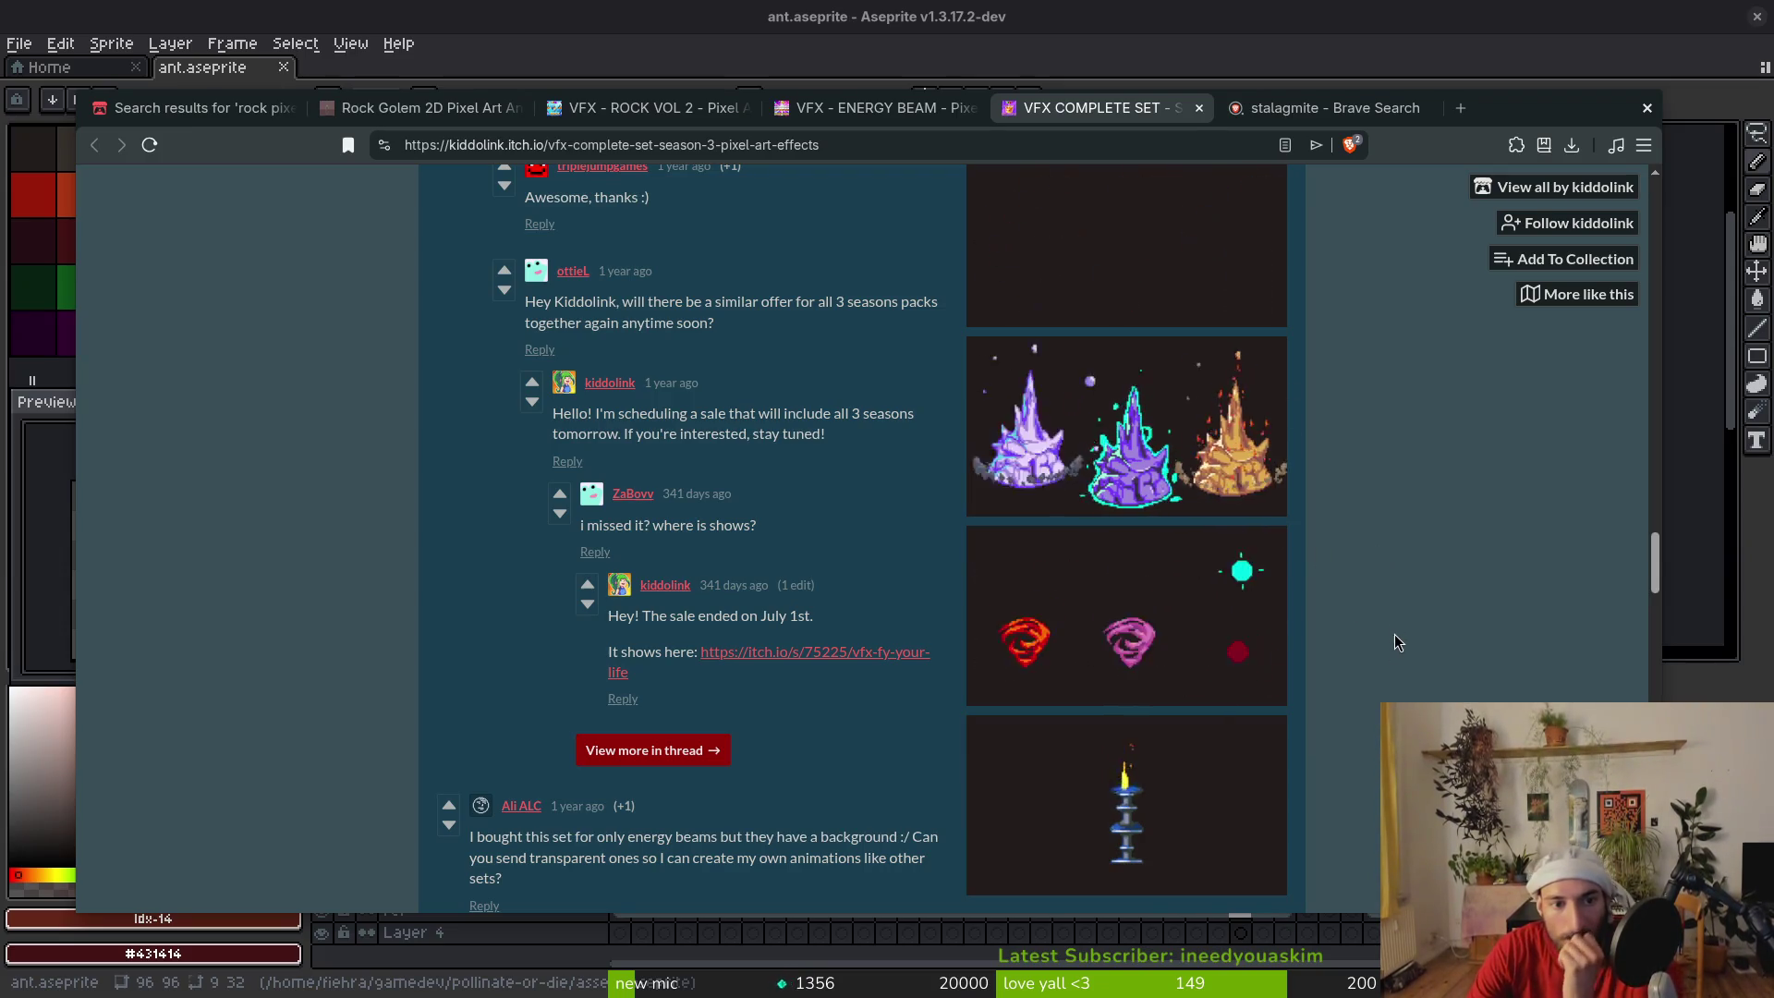
middle_click(1168, 120)
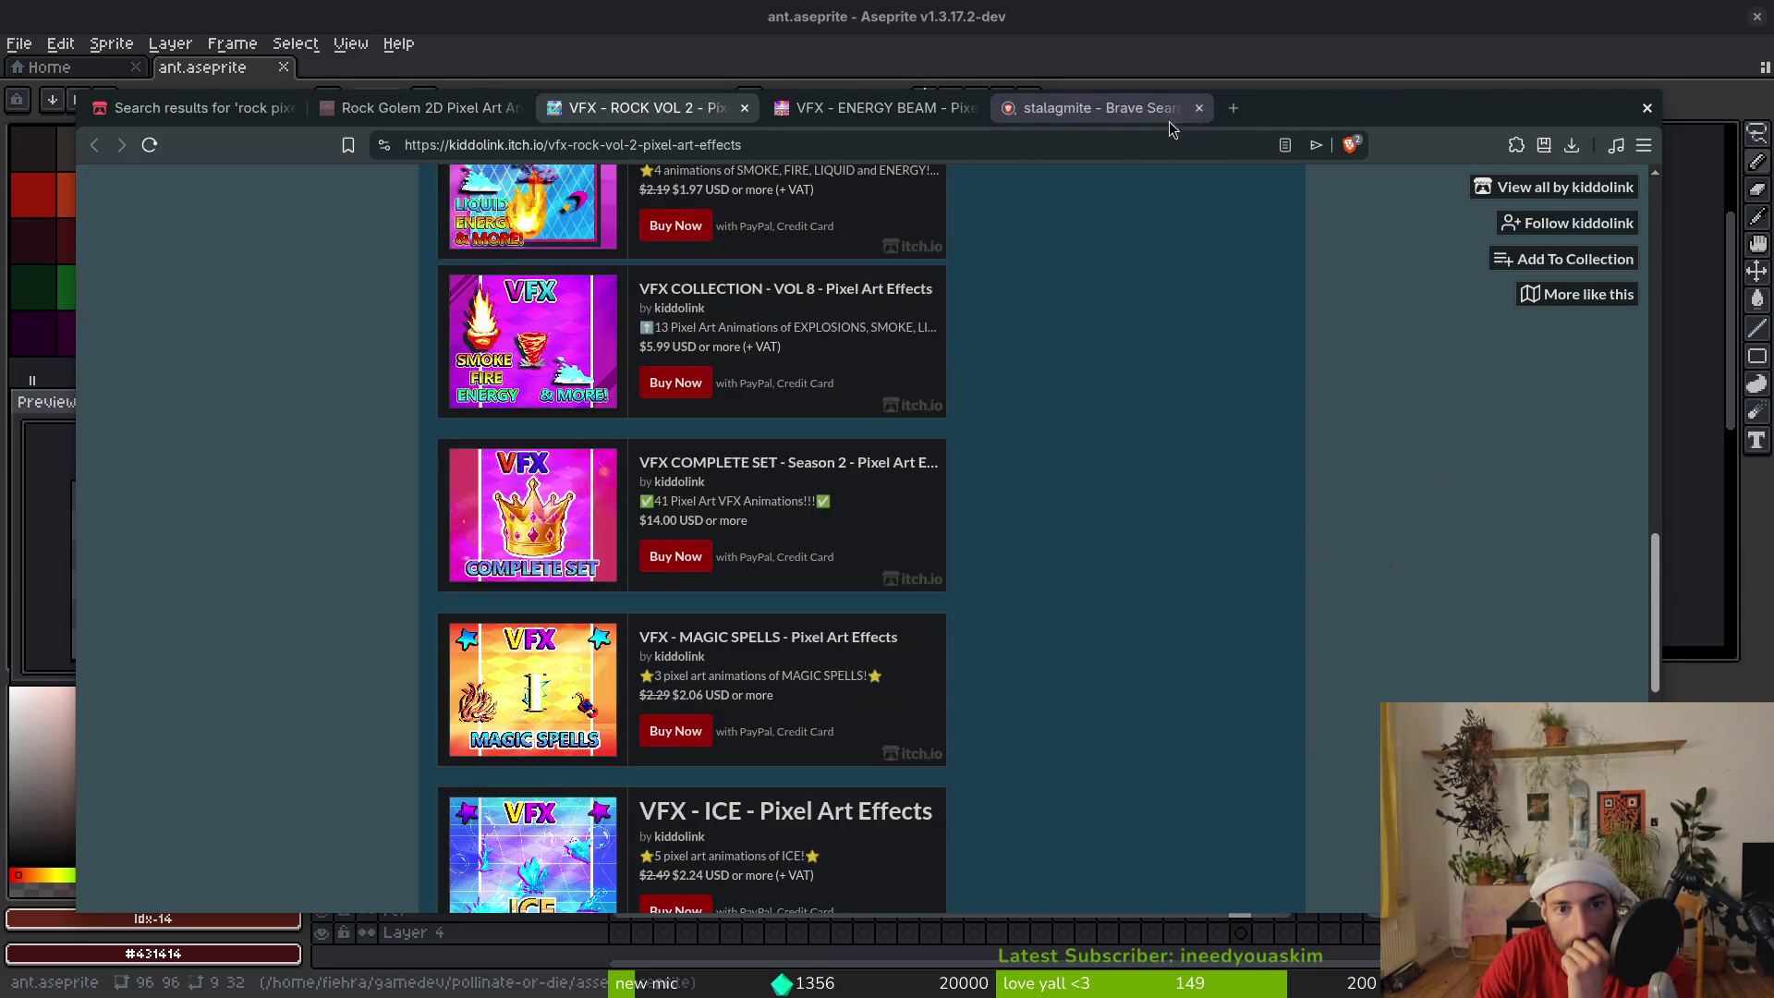
left_click(1161, 118)
left_click(385, 213)
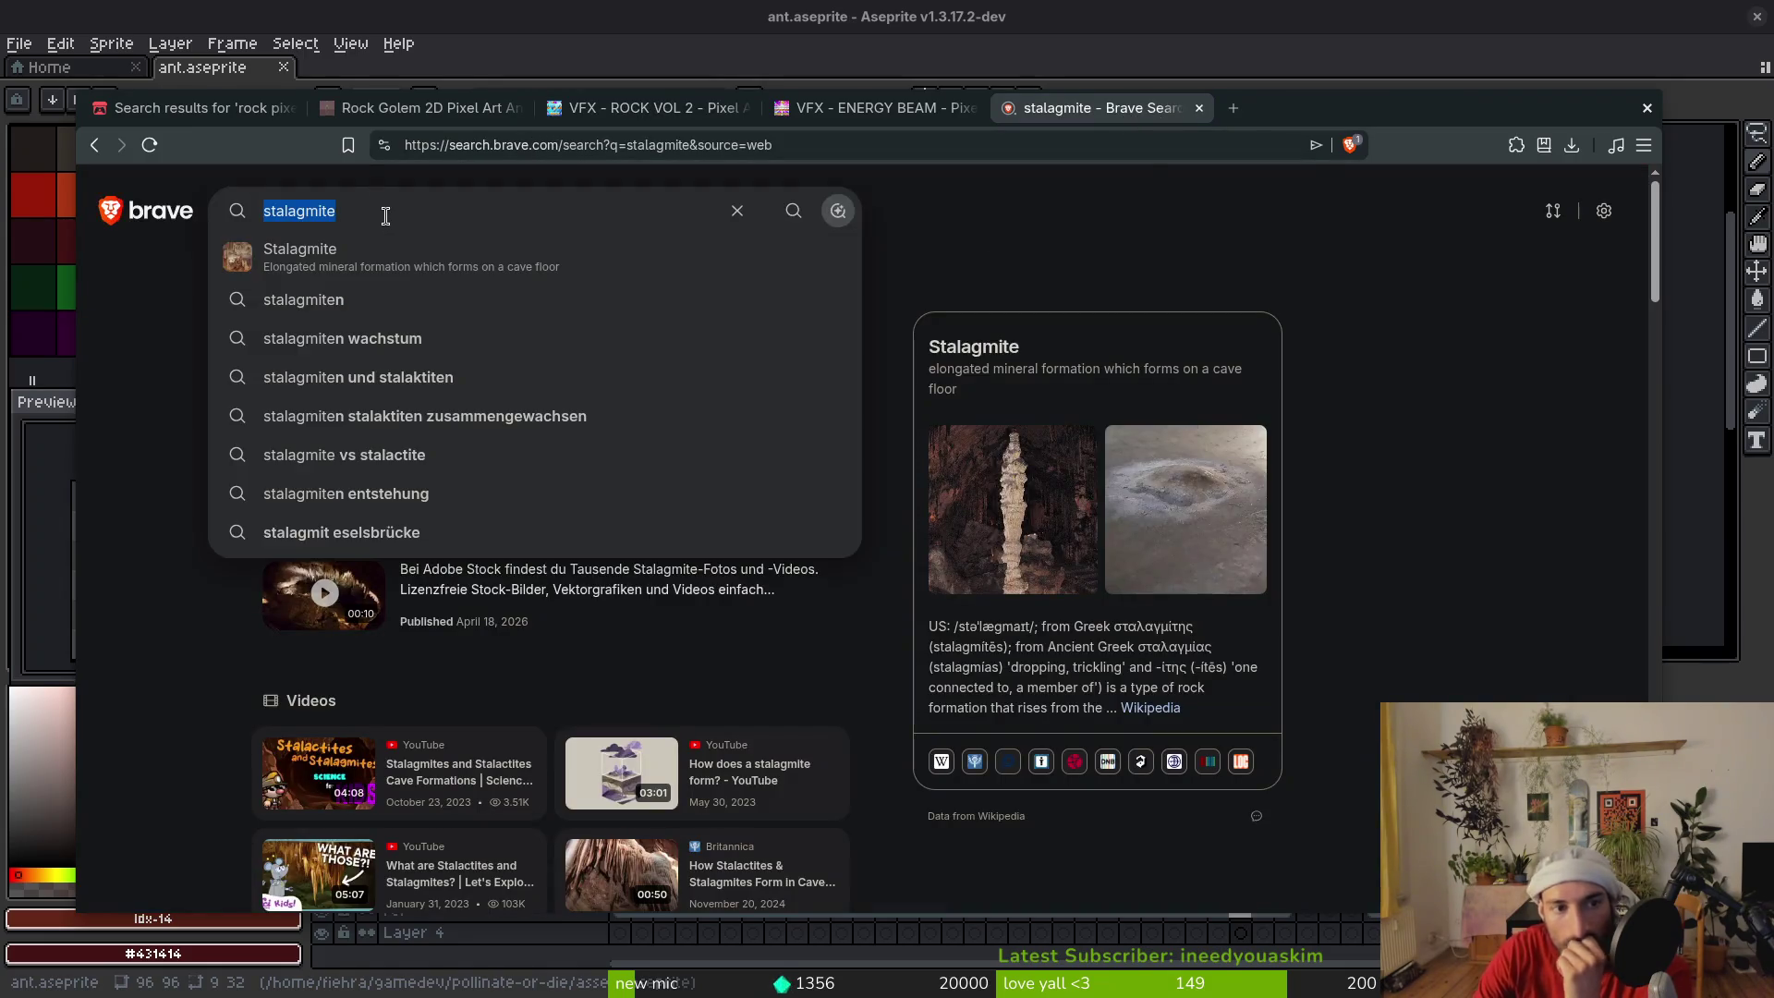
Search Brave for 'stalagmite pixelart', then open YouTube in a new tab
type(" p")
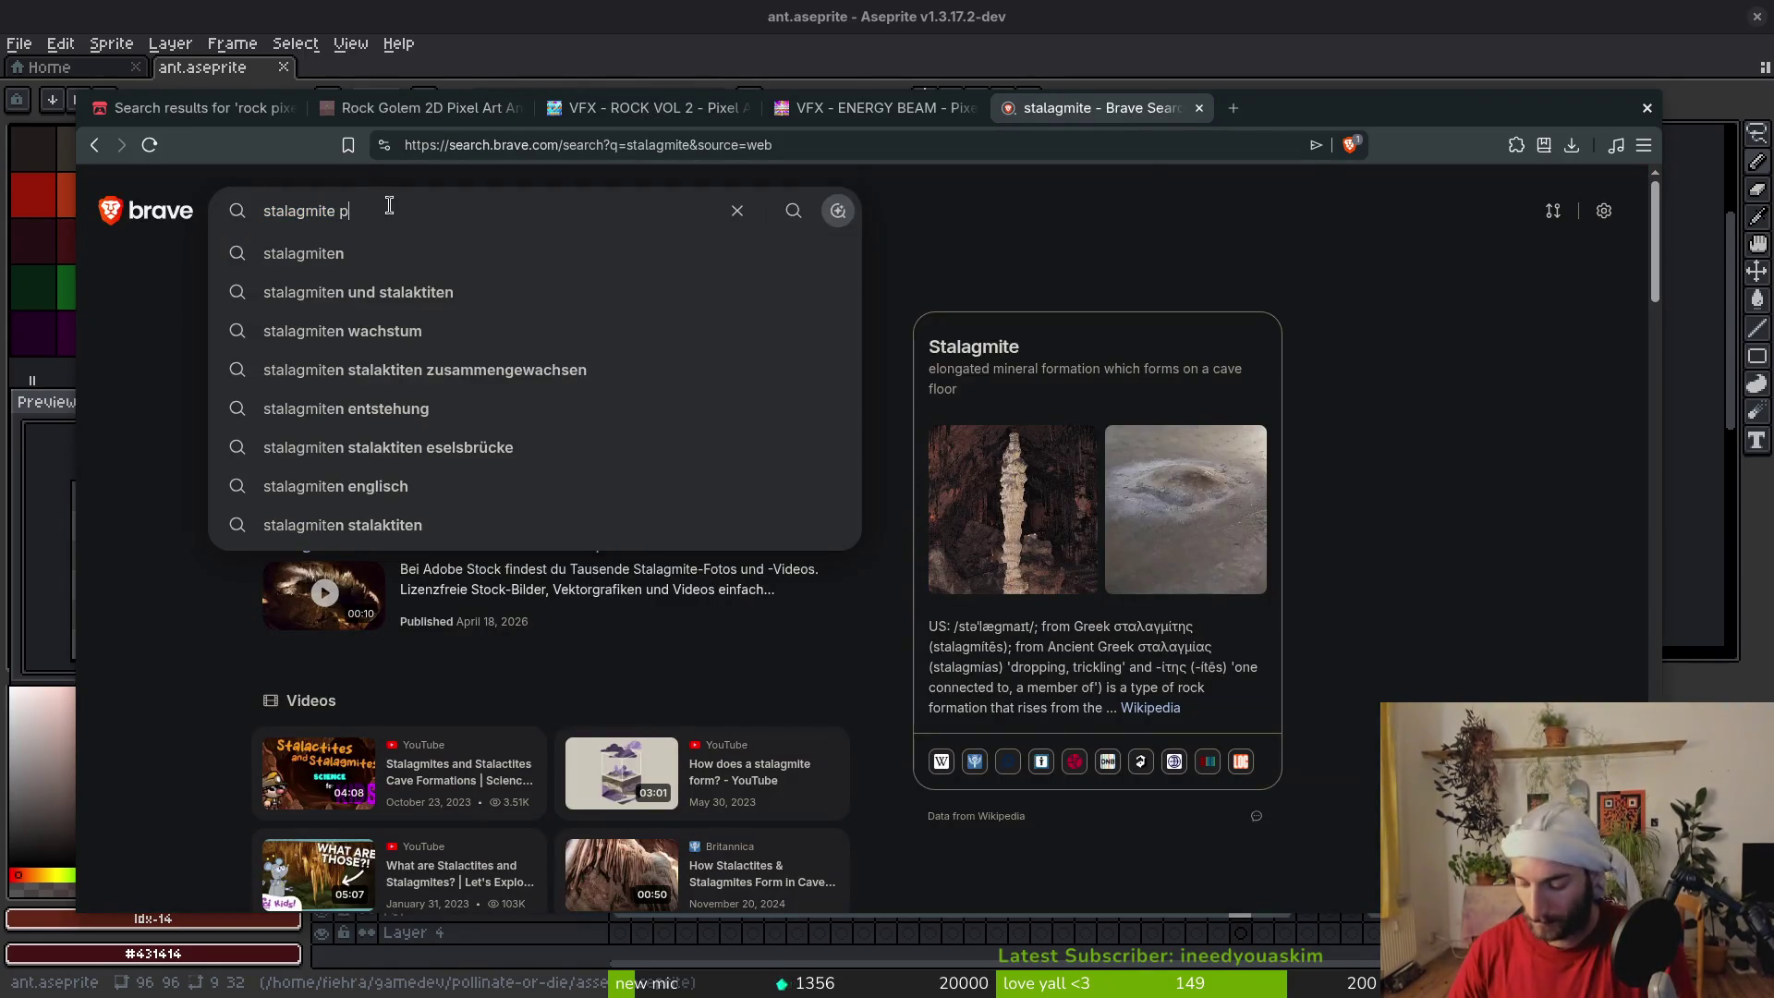
type("ixelart")
key("Return")
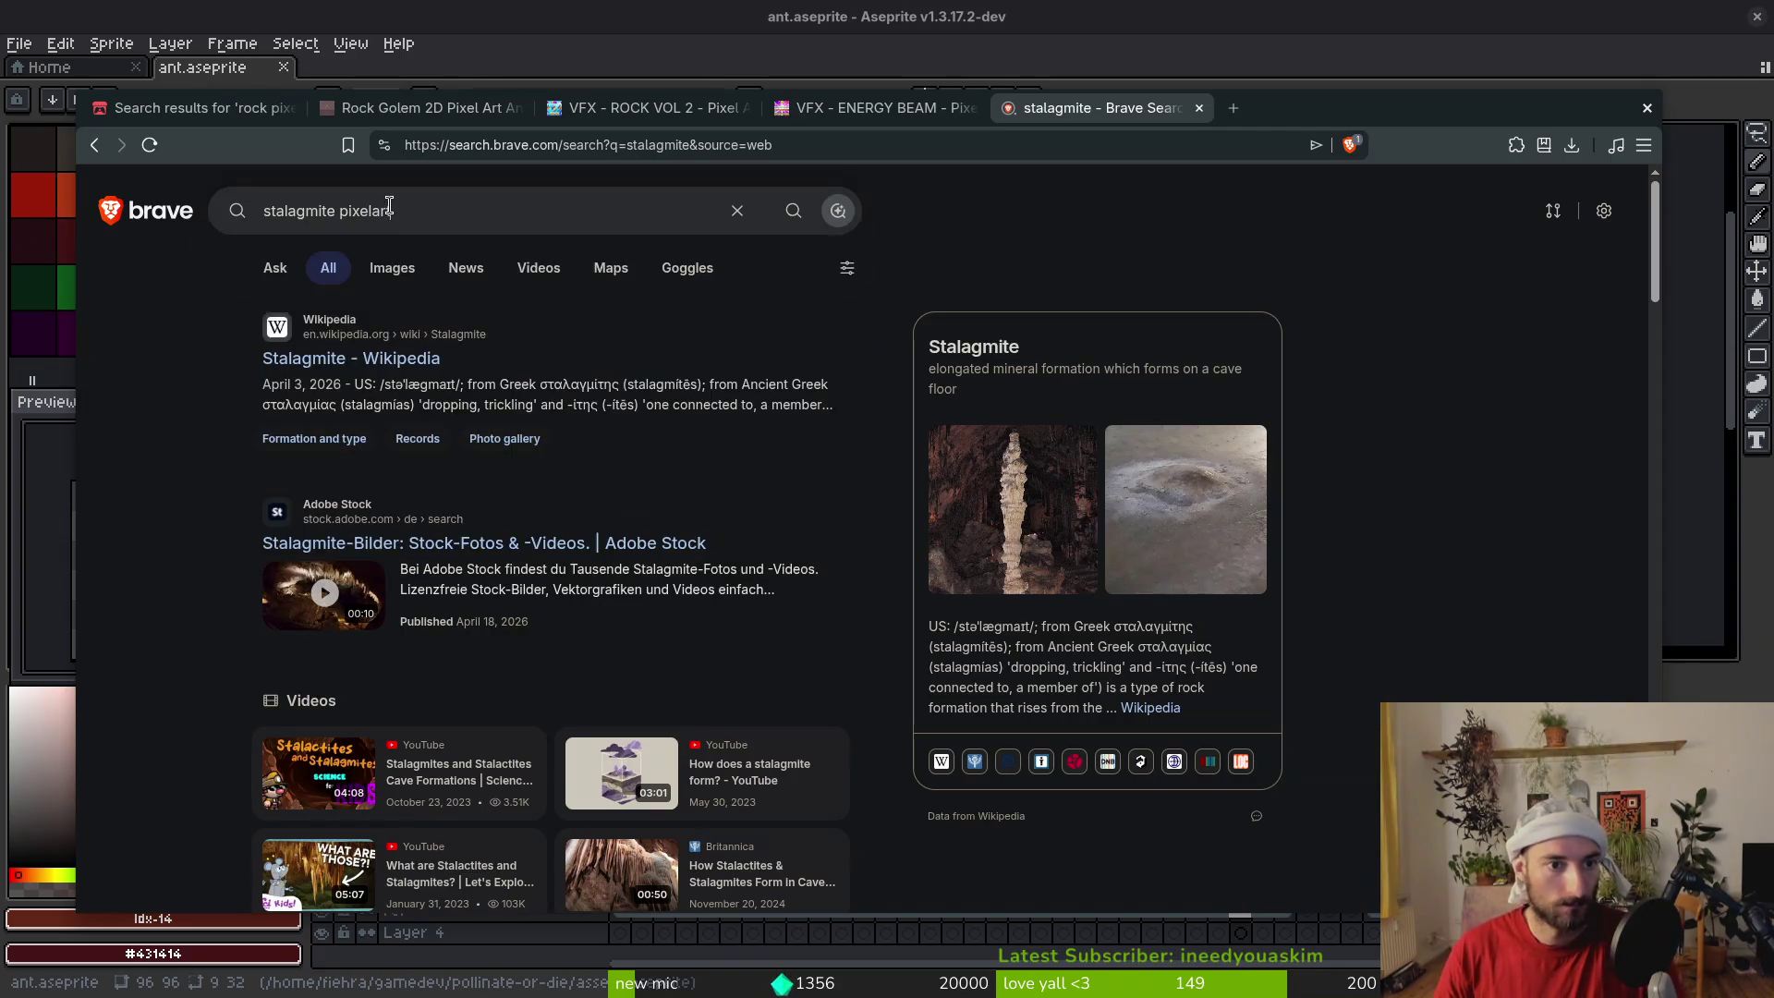
key("ctrl+t")
type("yout")
left_click(391, 217)
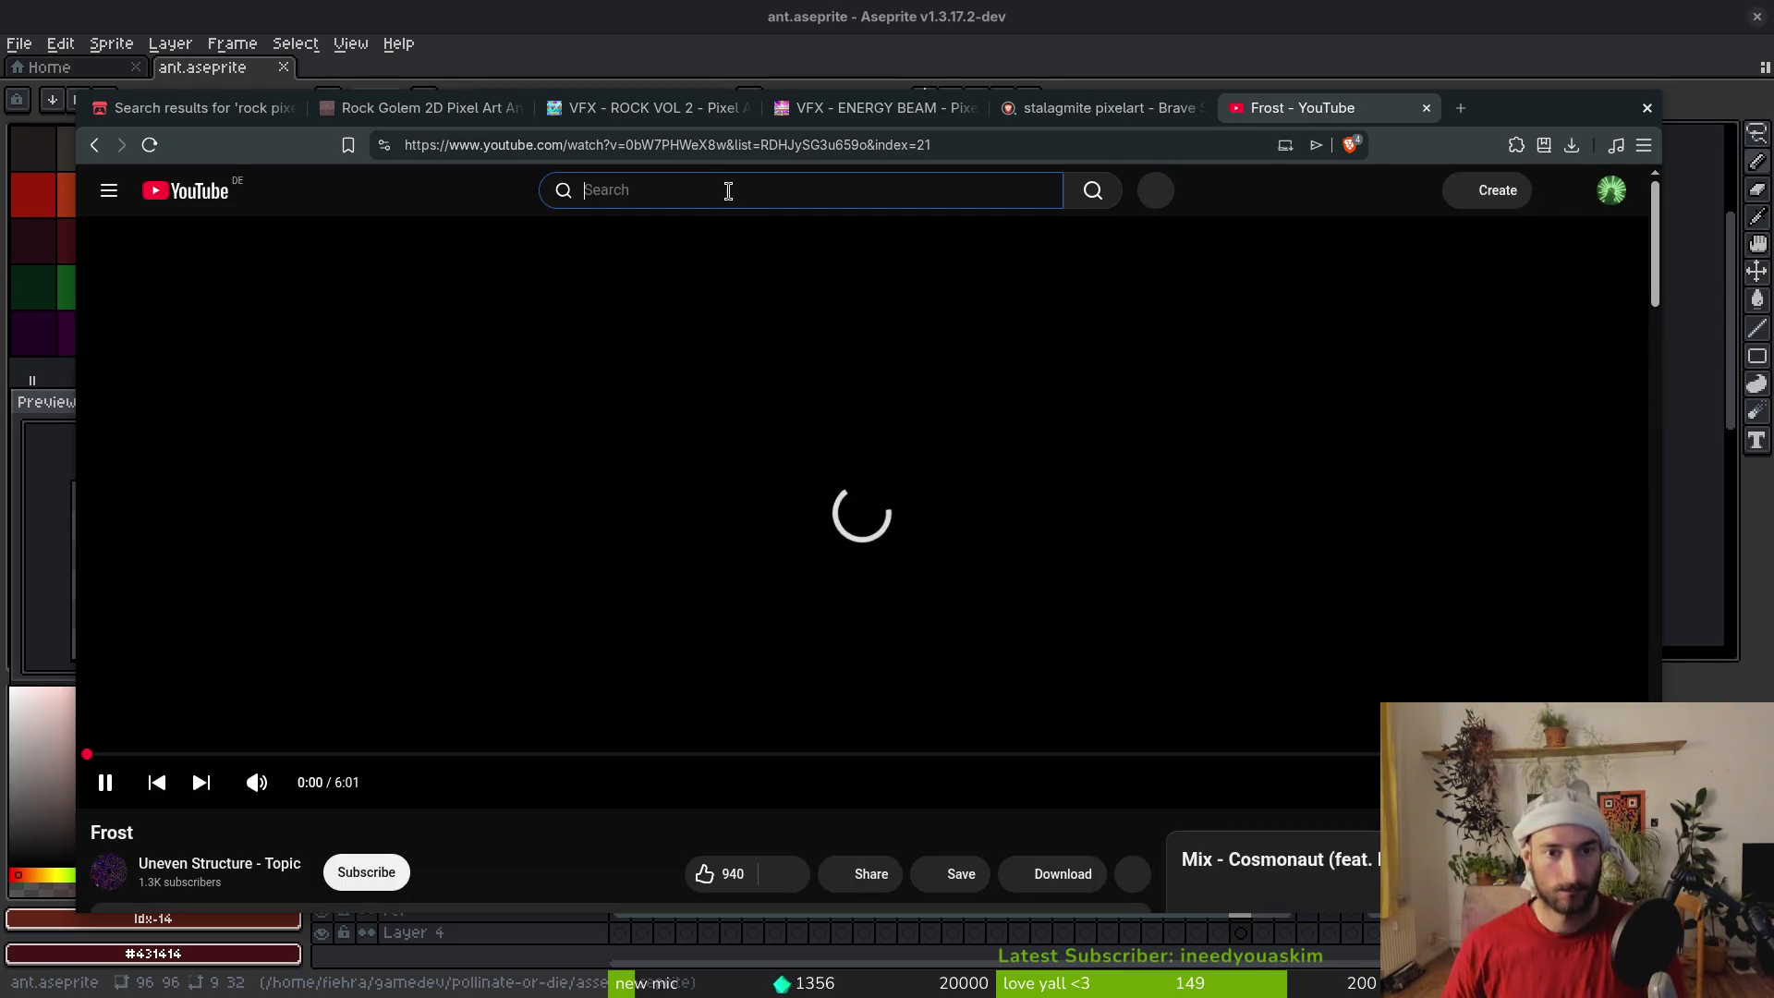
Search YouTube for 'stalagmite attack' and skim the results
left_click(726, 188)
type("stalagmite attack")
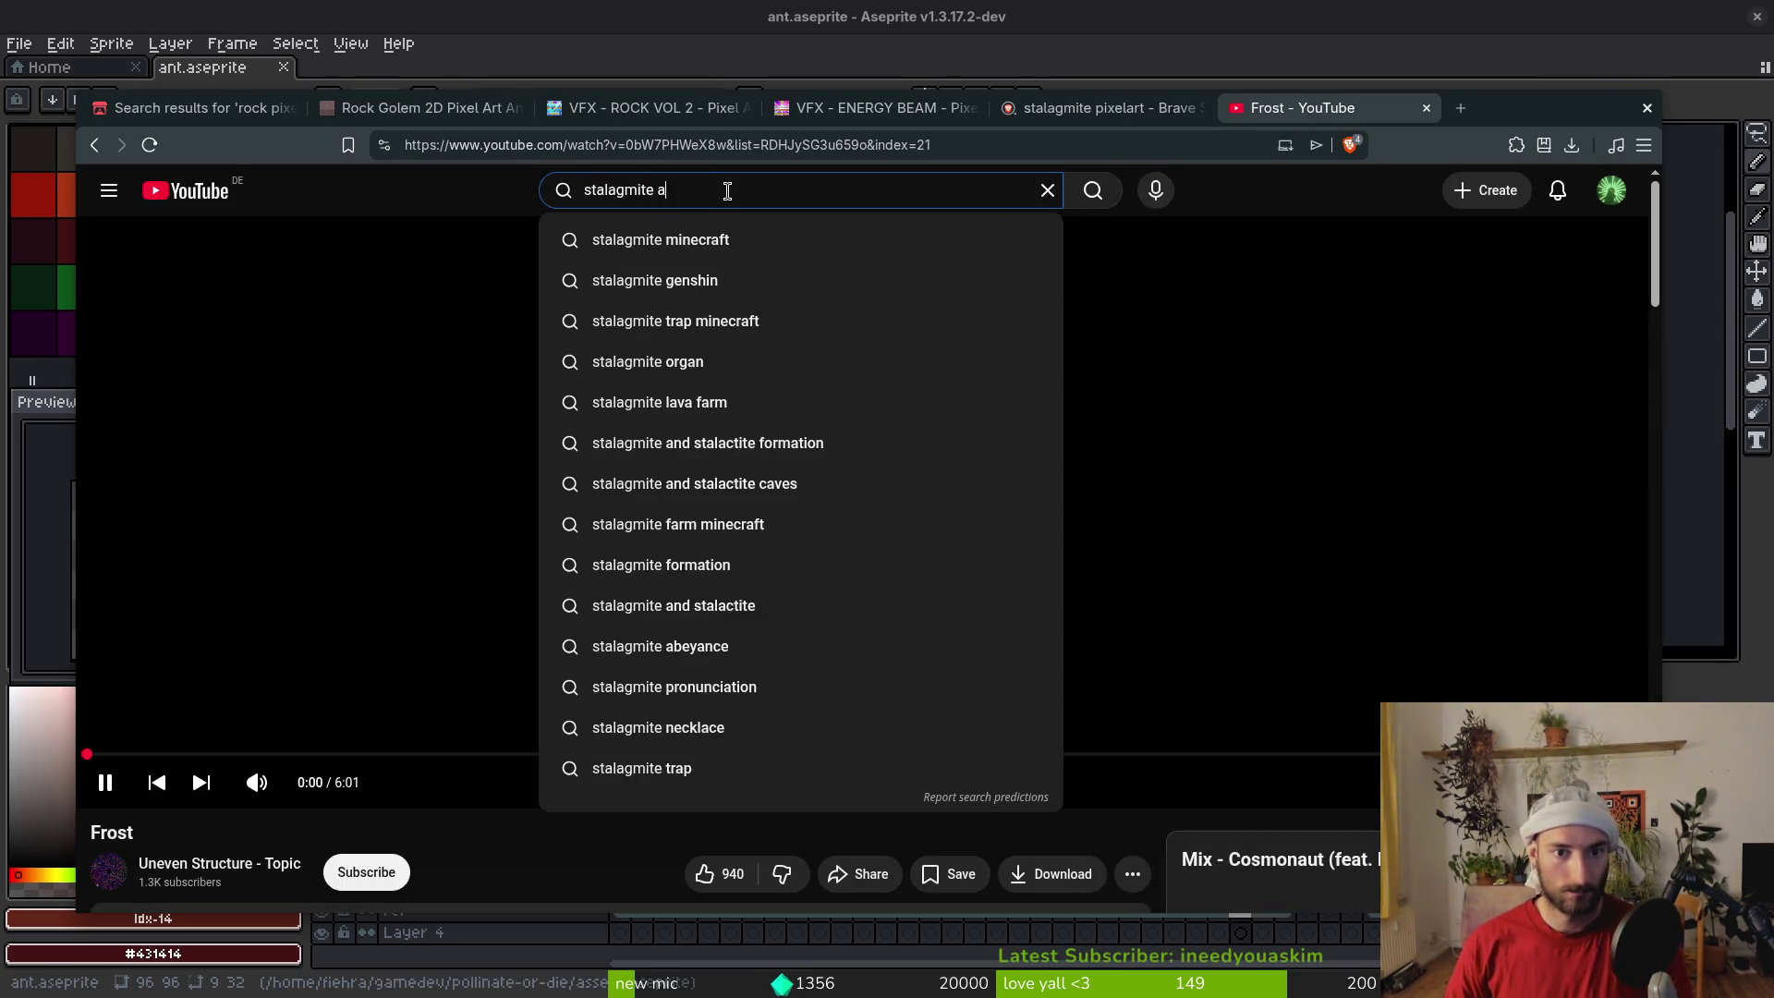
key("Return")
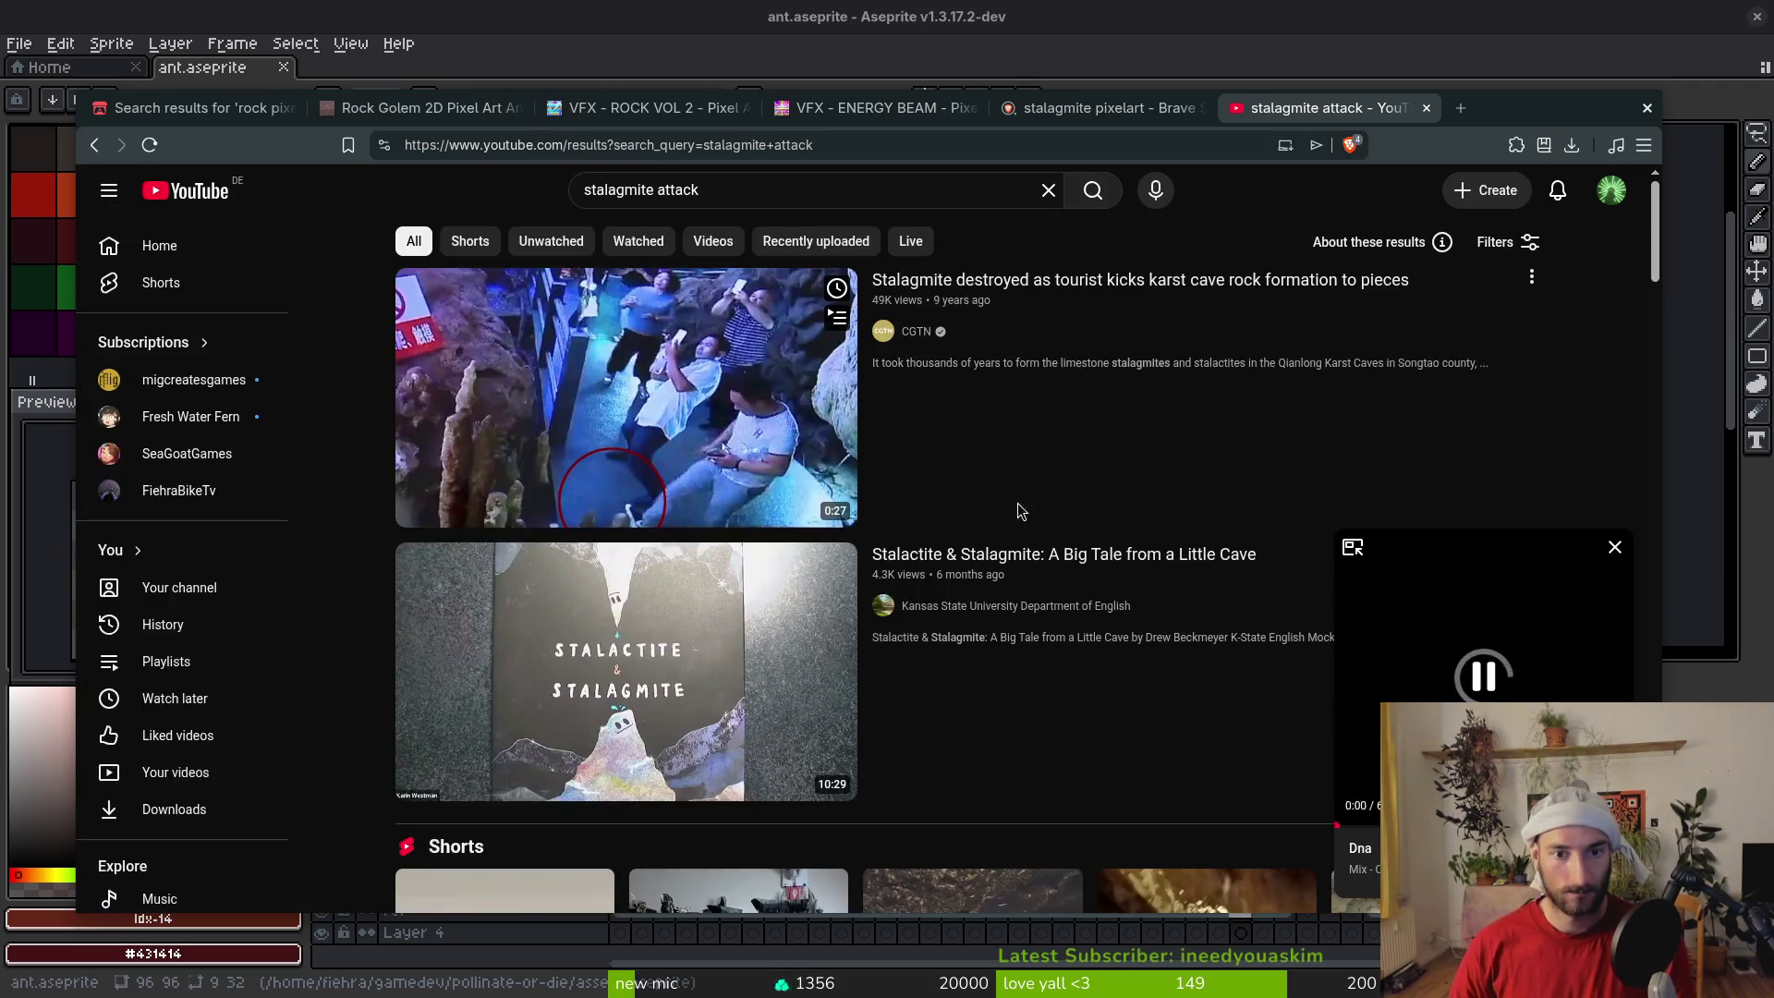
scroll(1016, 462, "down", 10)
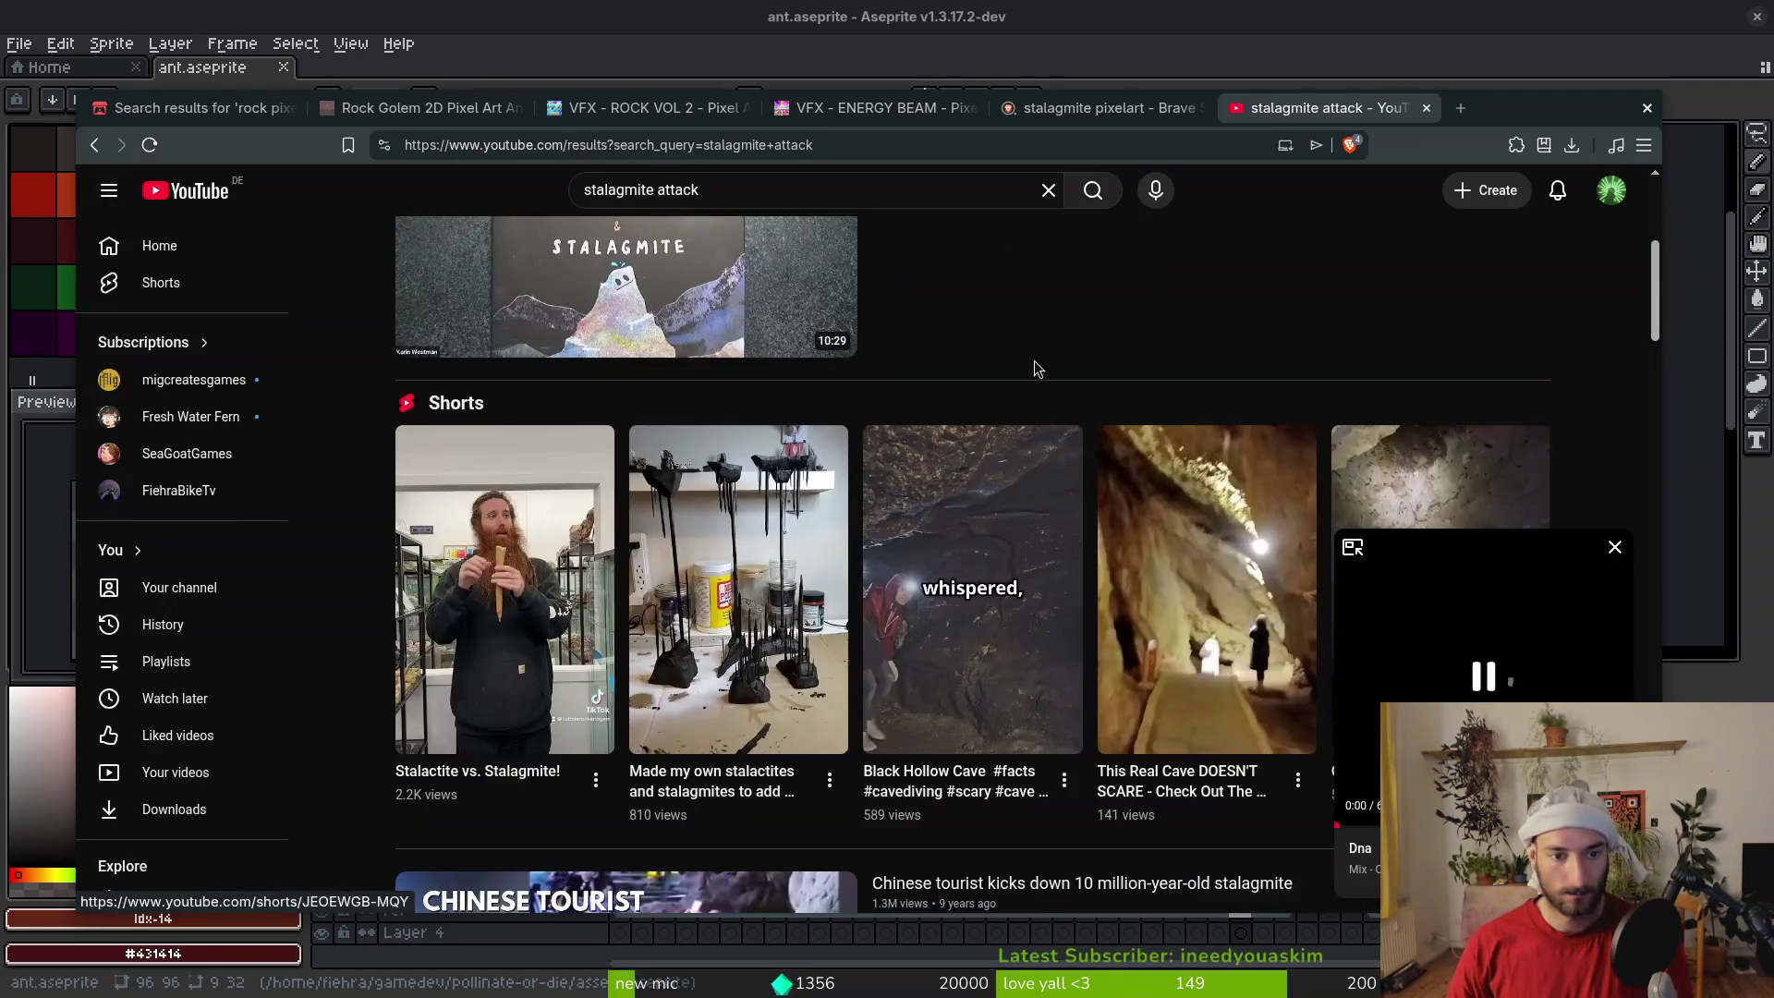
scroll(1005, 415, "down", 5)
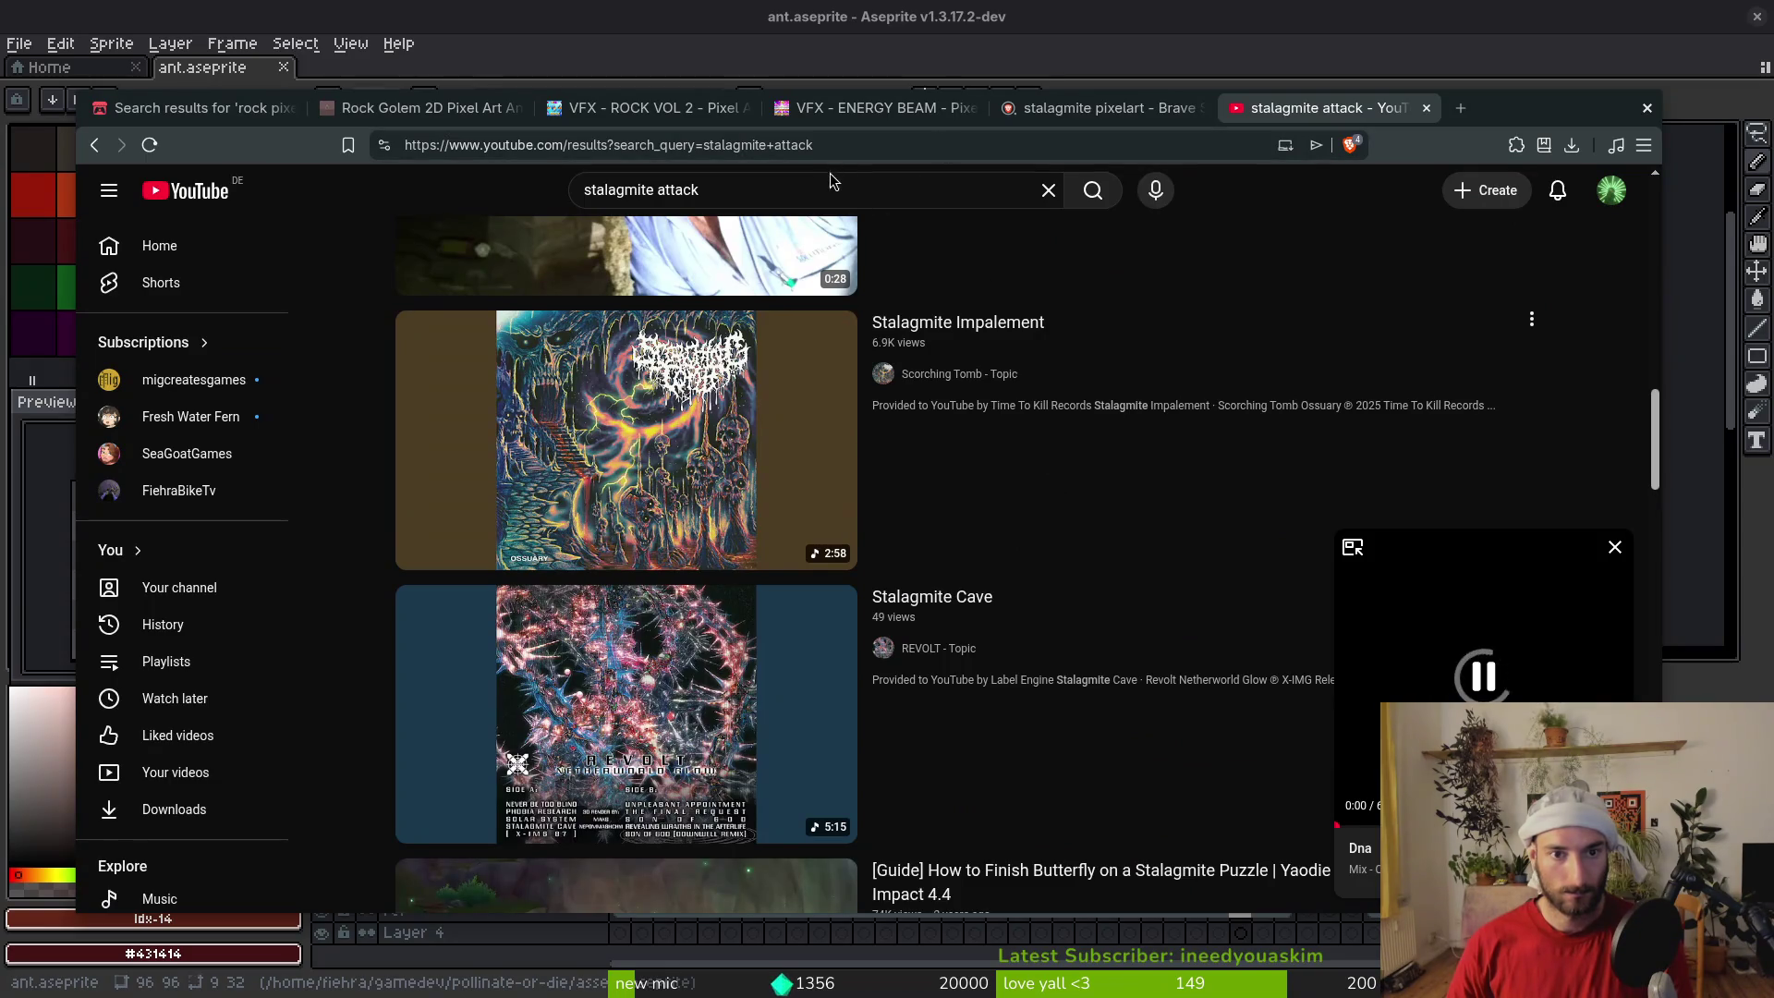
Refine the search to 'stalagmite attack vfx' and close the floating miniplayer
left_click(832, 181)
type("vfx")
key("Return")
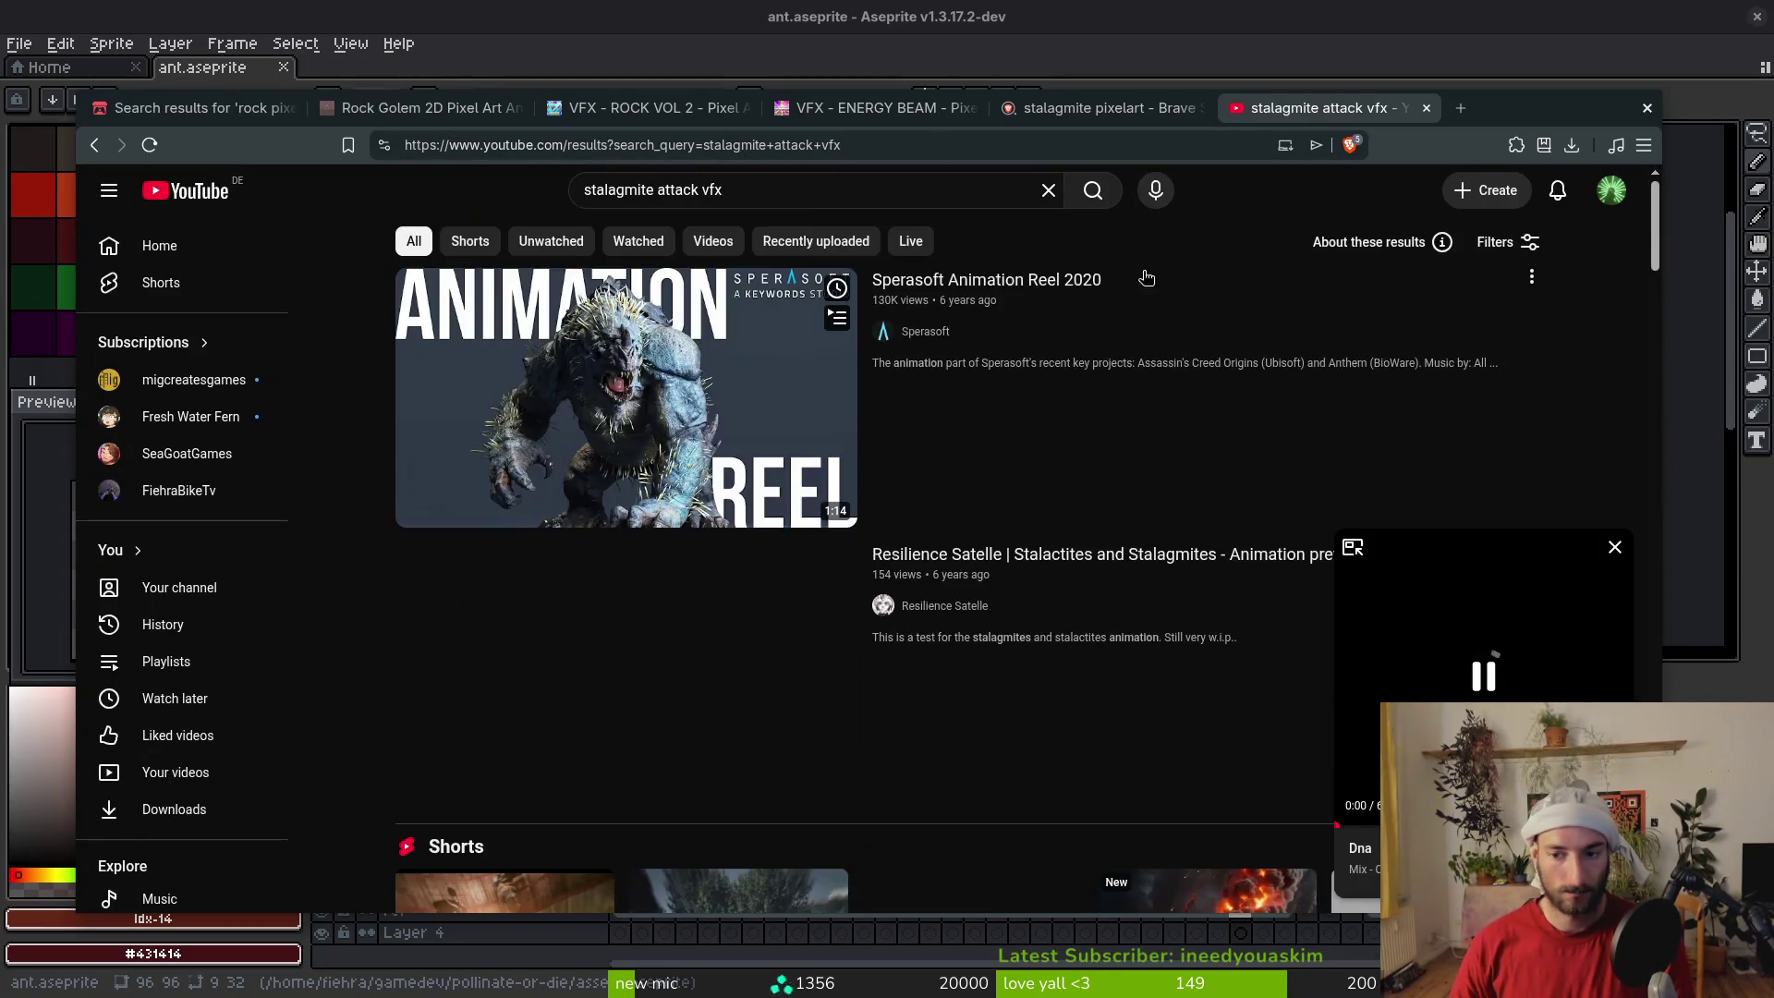
left_click(1615, 551)
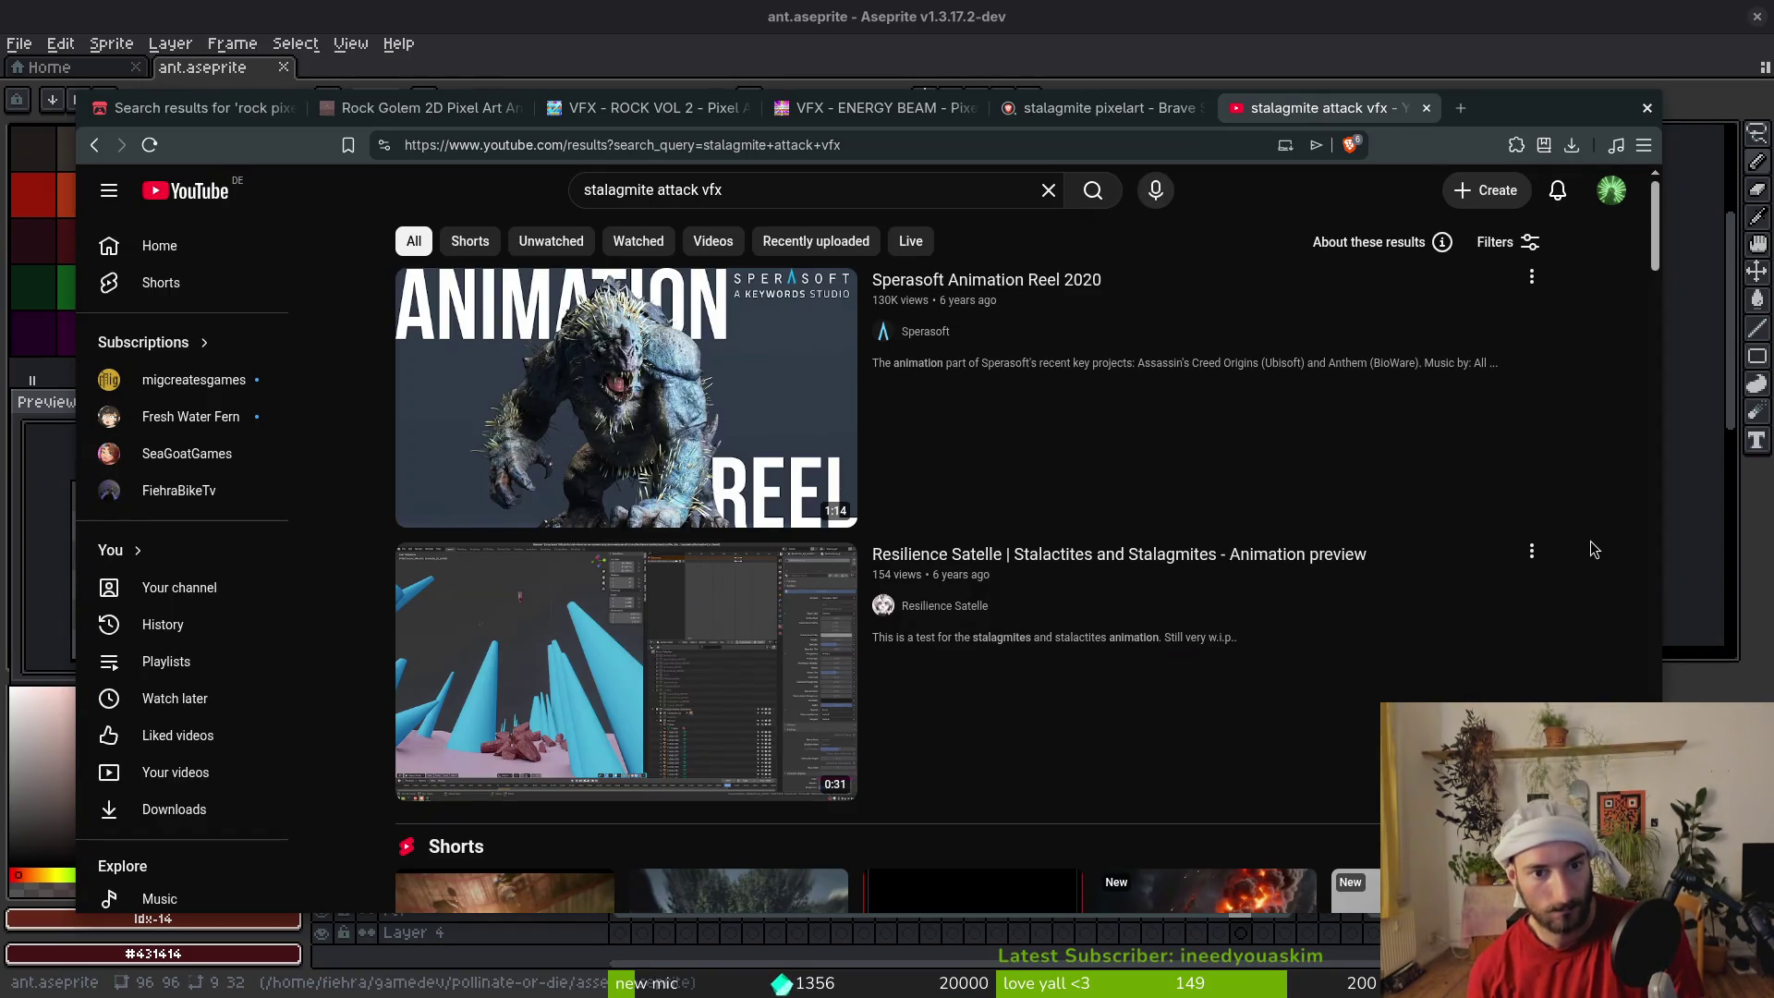
Open the Sand Monster Study video in a background tab
mouse_move(804, 425)
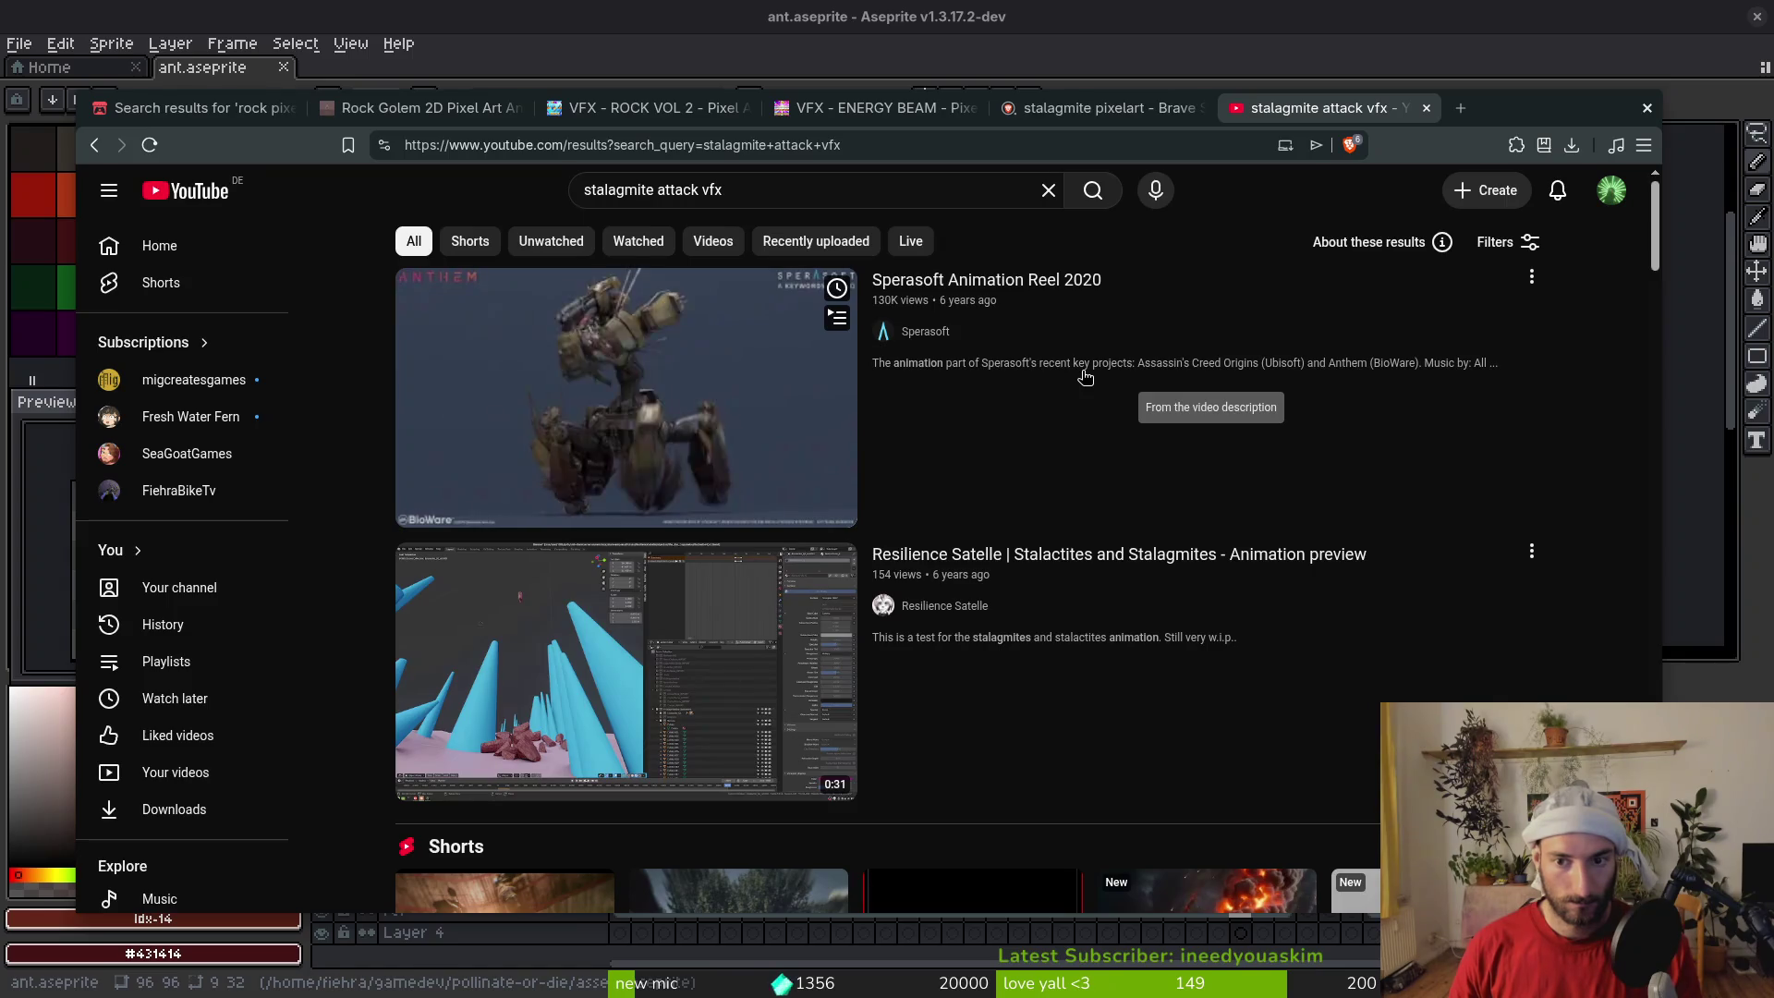
mouse_move(717, 677)
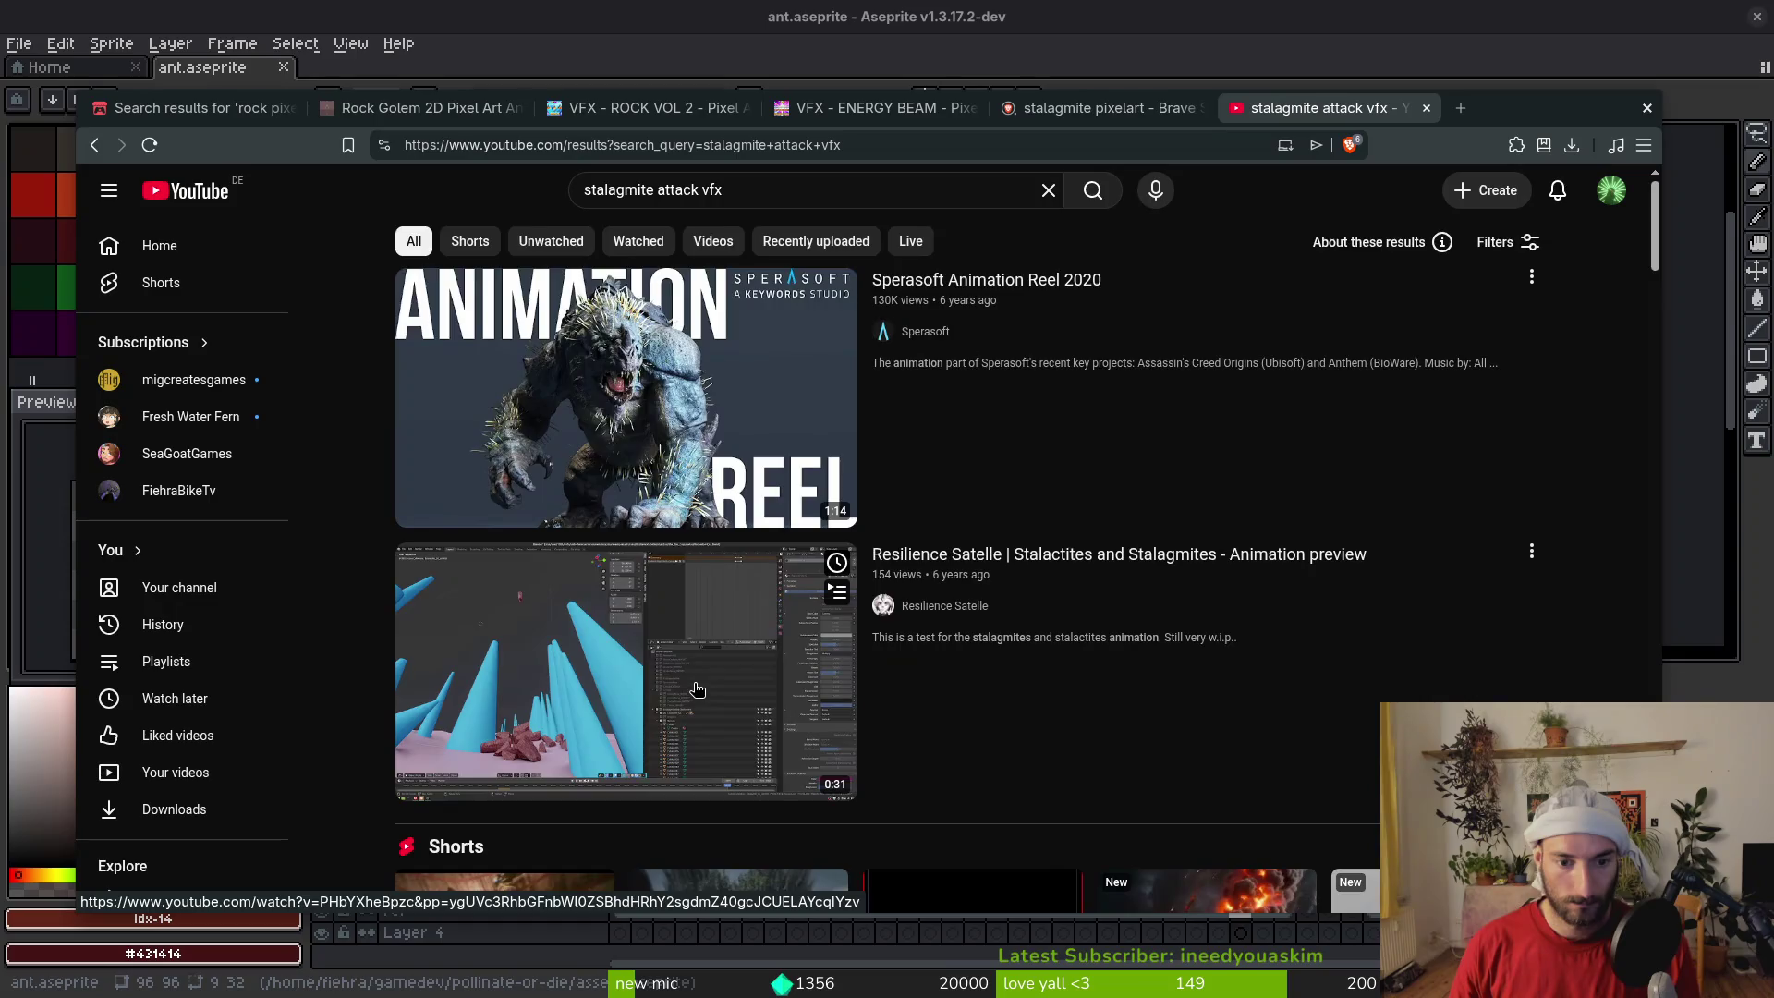
scroll(697, 689, "down", 5)
scroll(582, 472, "down", 3)
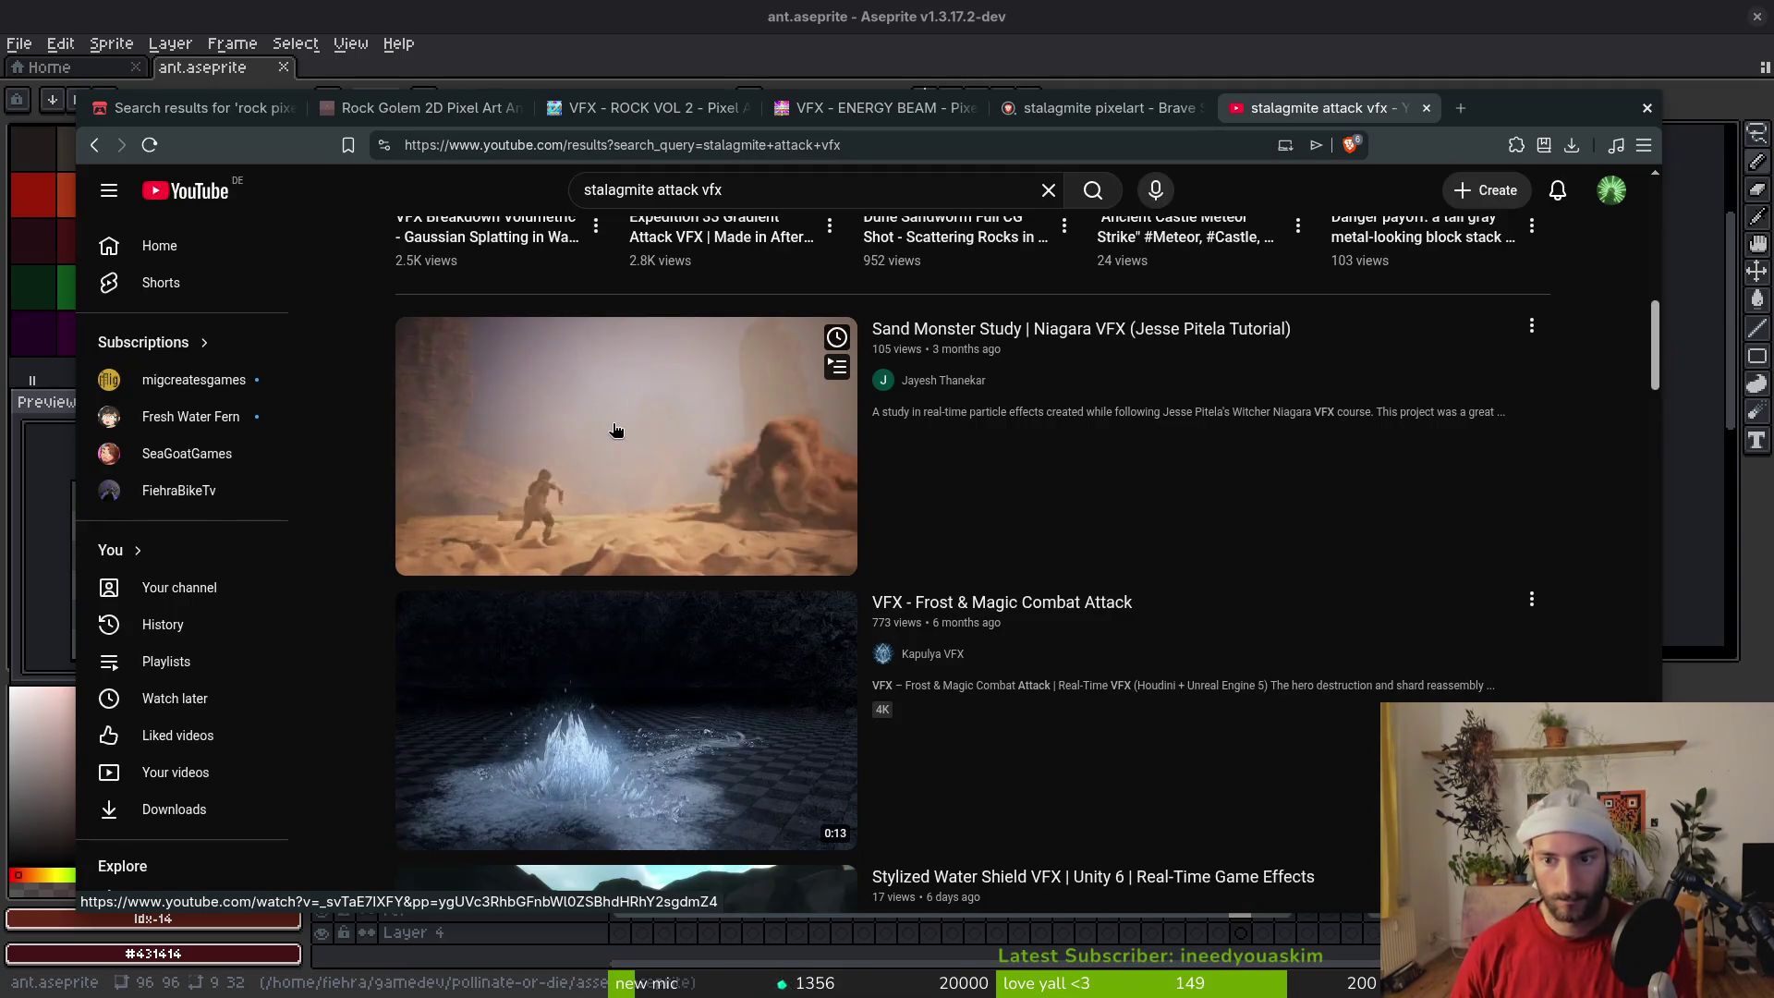
middle_click(646, 465)
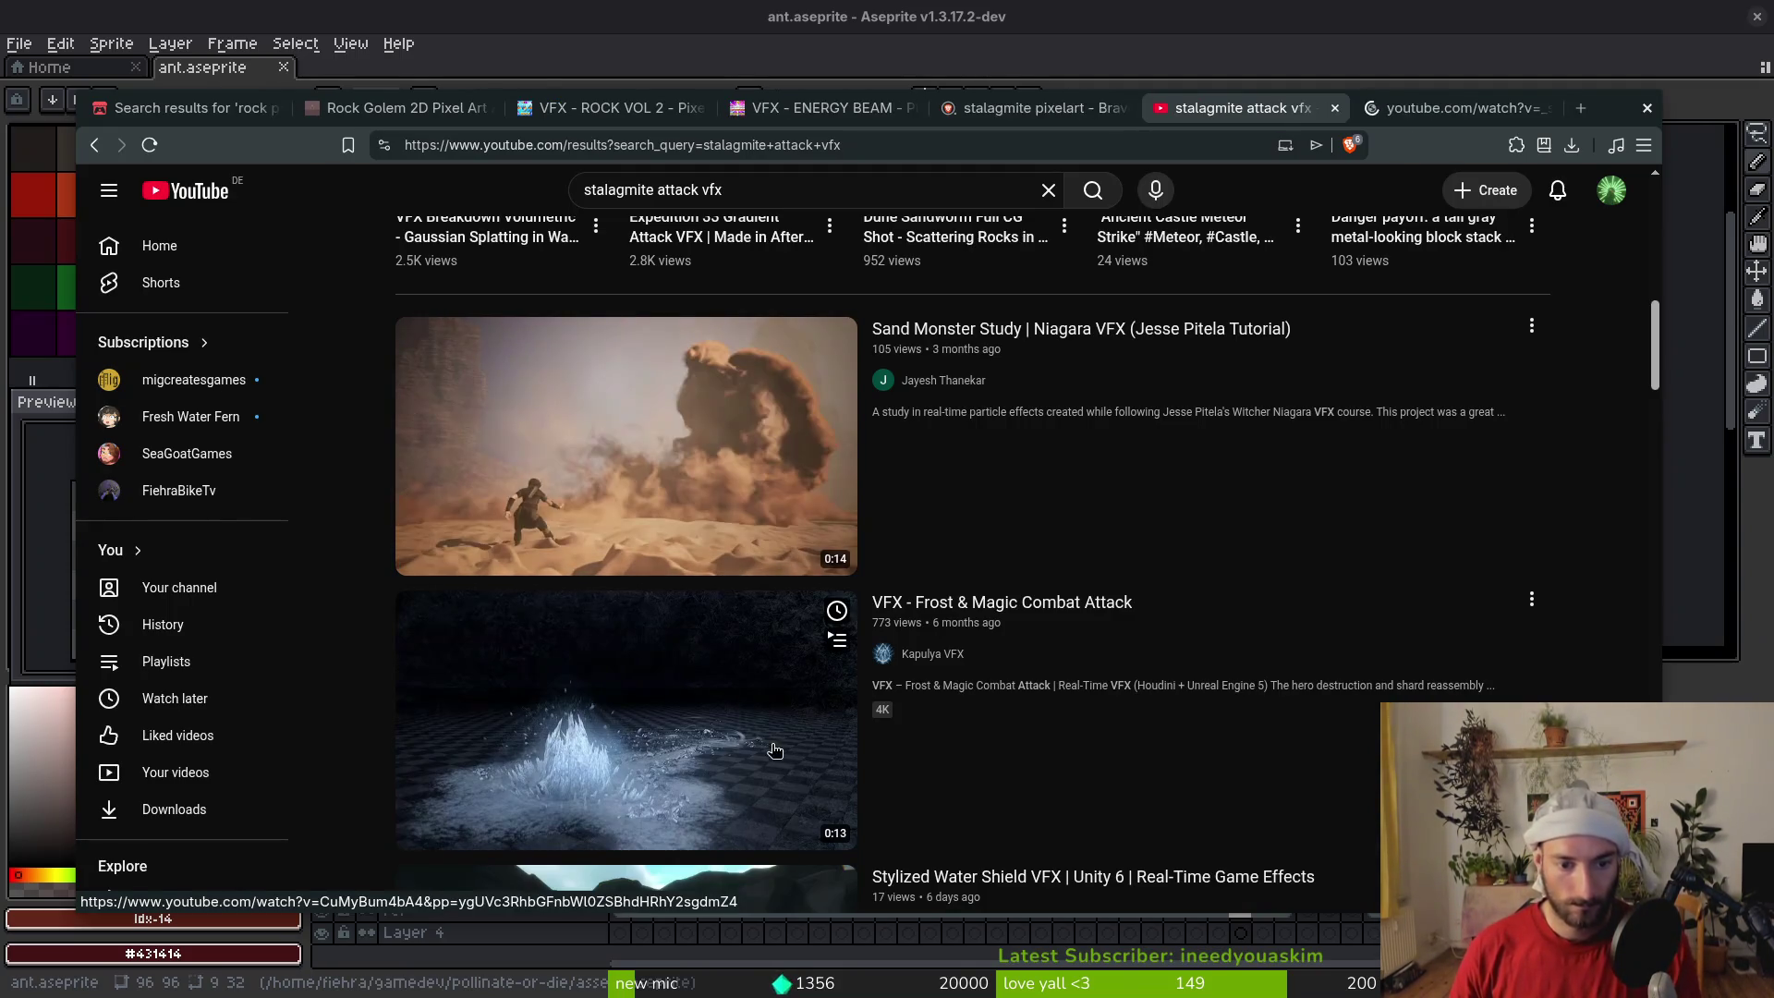
Scroll through more vfx results and select the whole search query for replacement
scroll(740, 735, "down", 2)
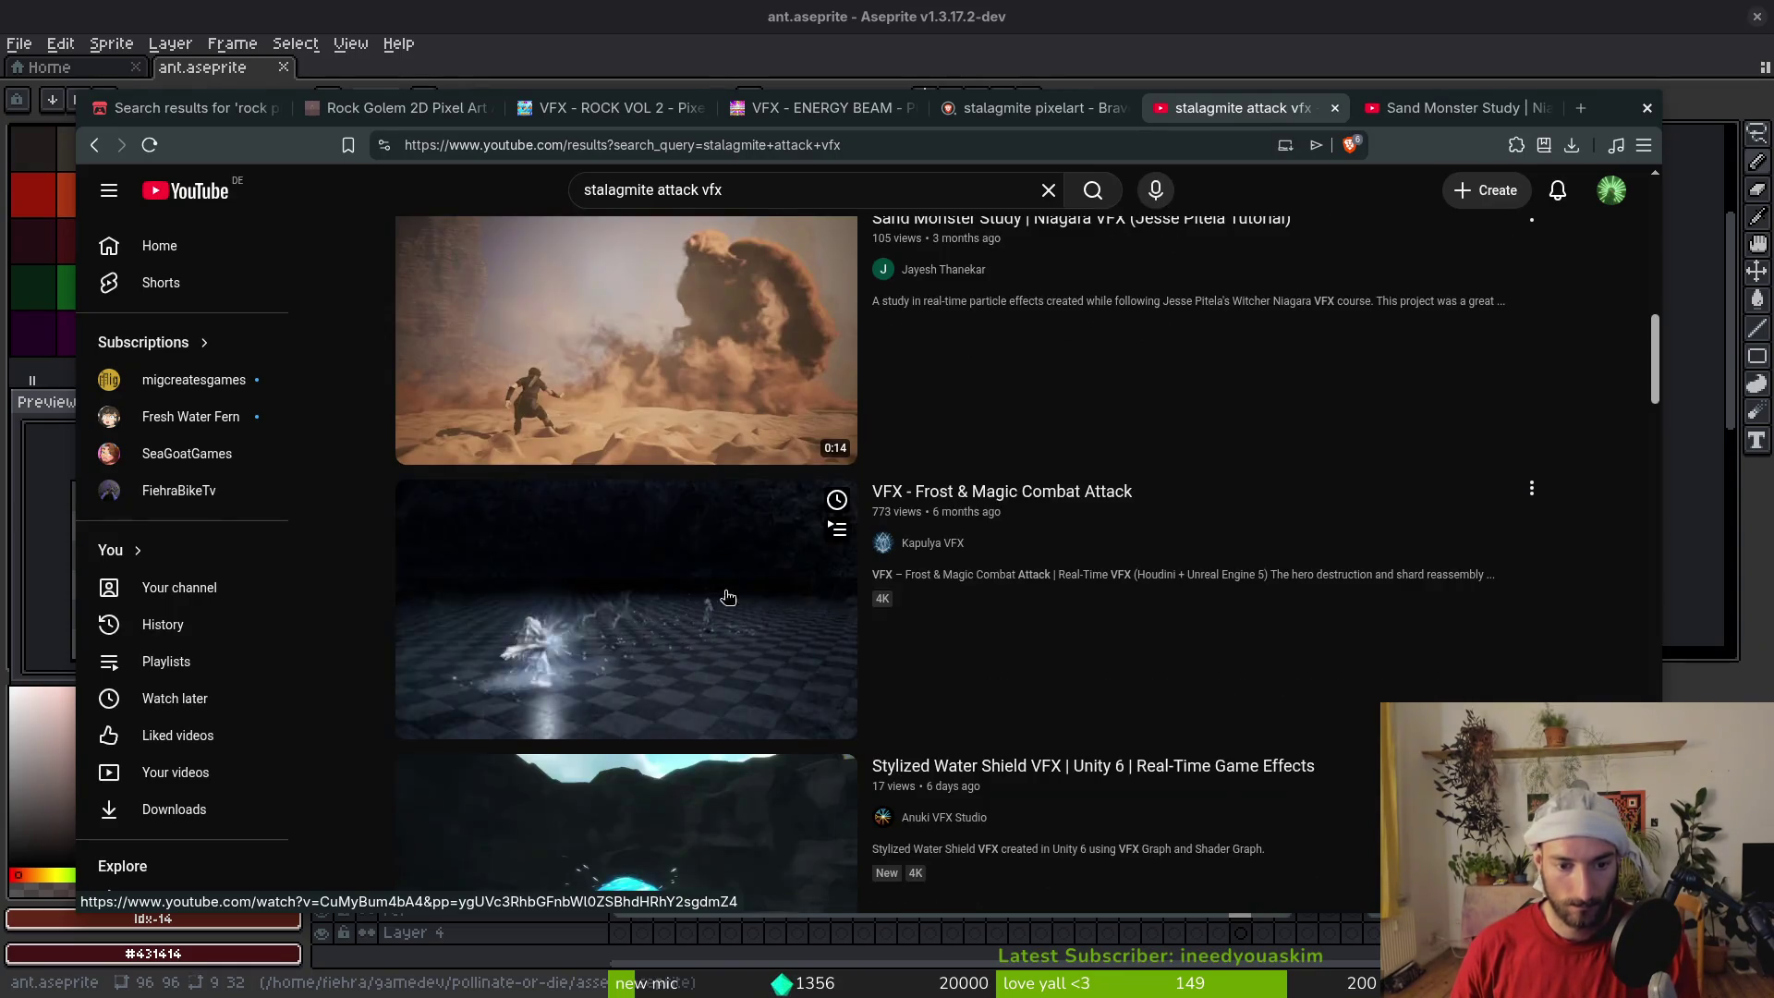
scroll(725, 587, "down", 6)
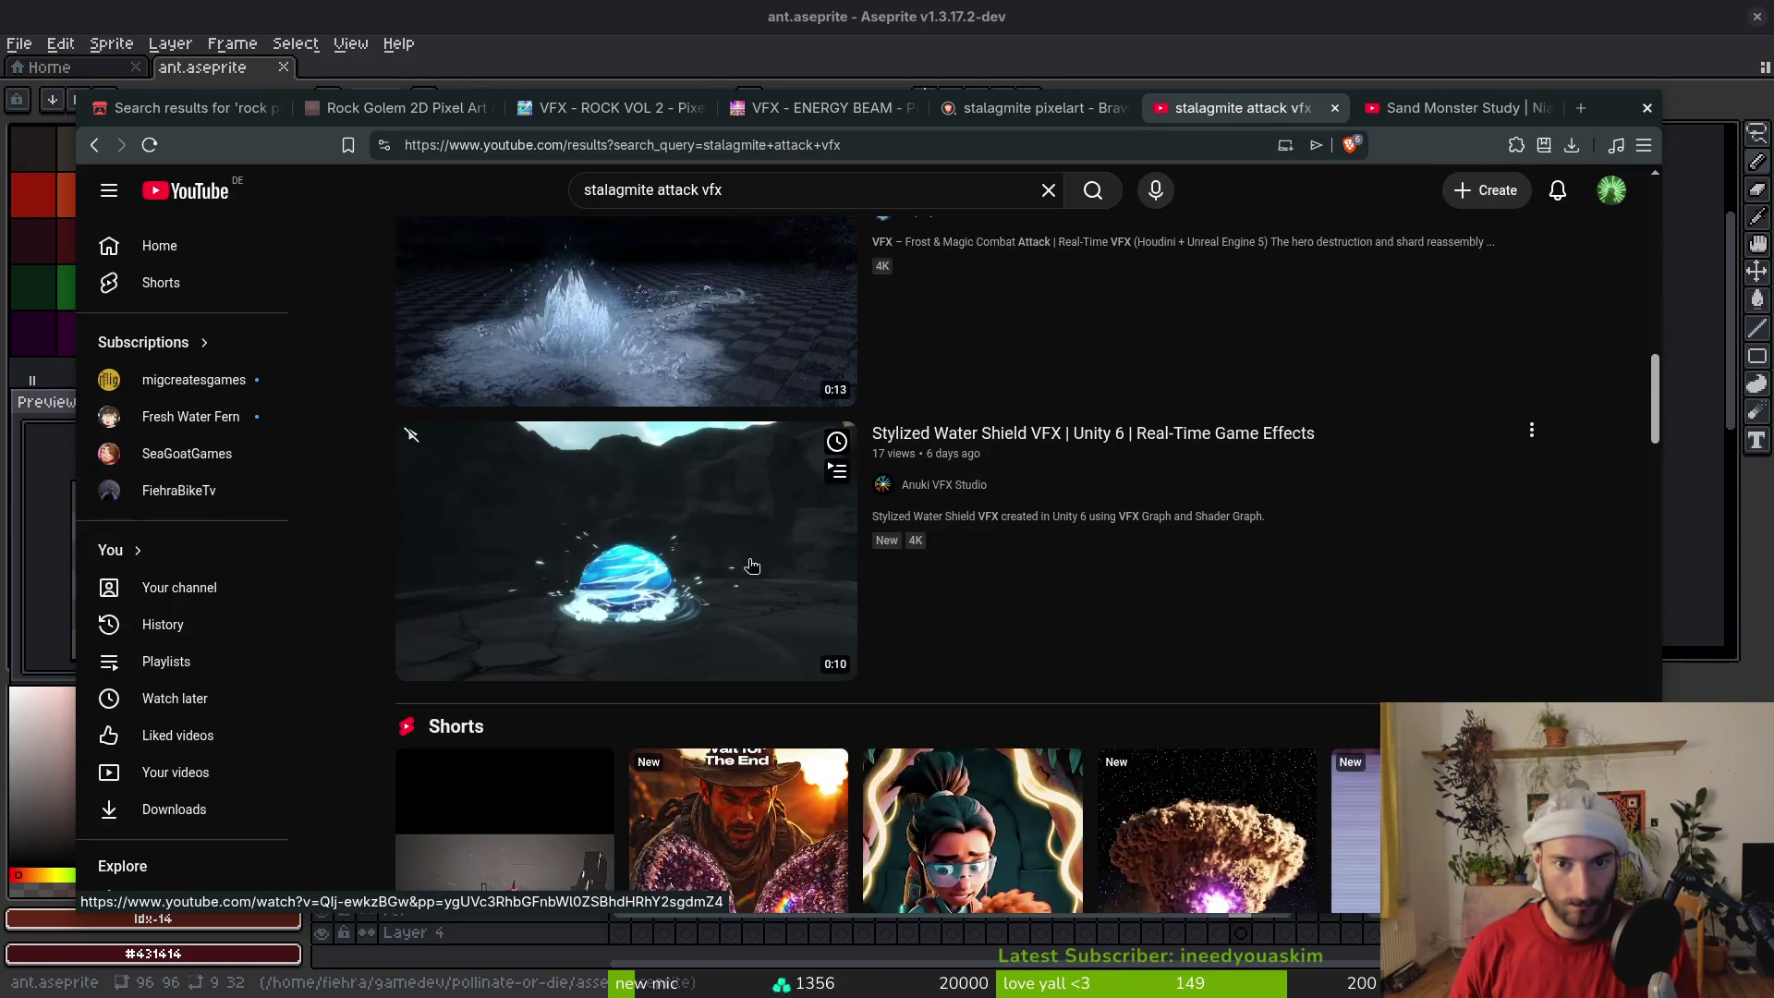
scroll(739, 574, "up", 4)
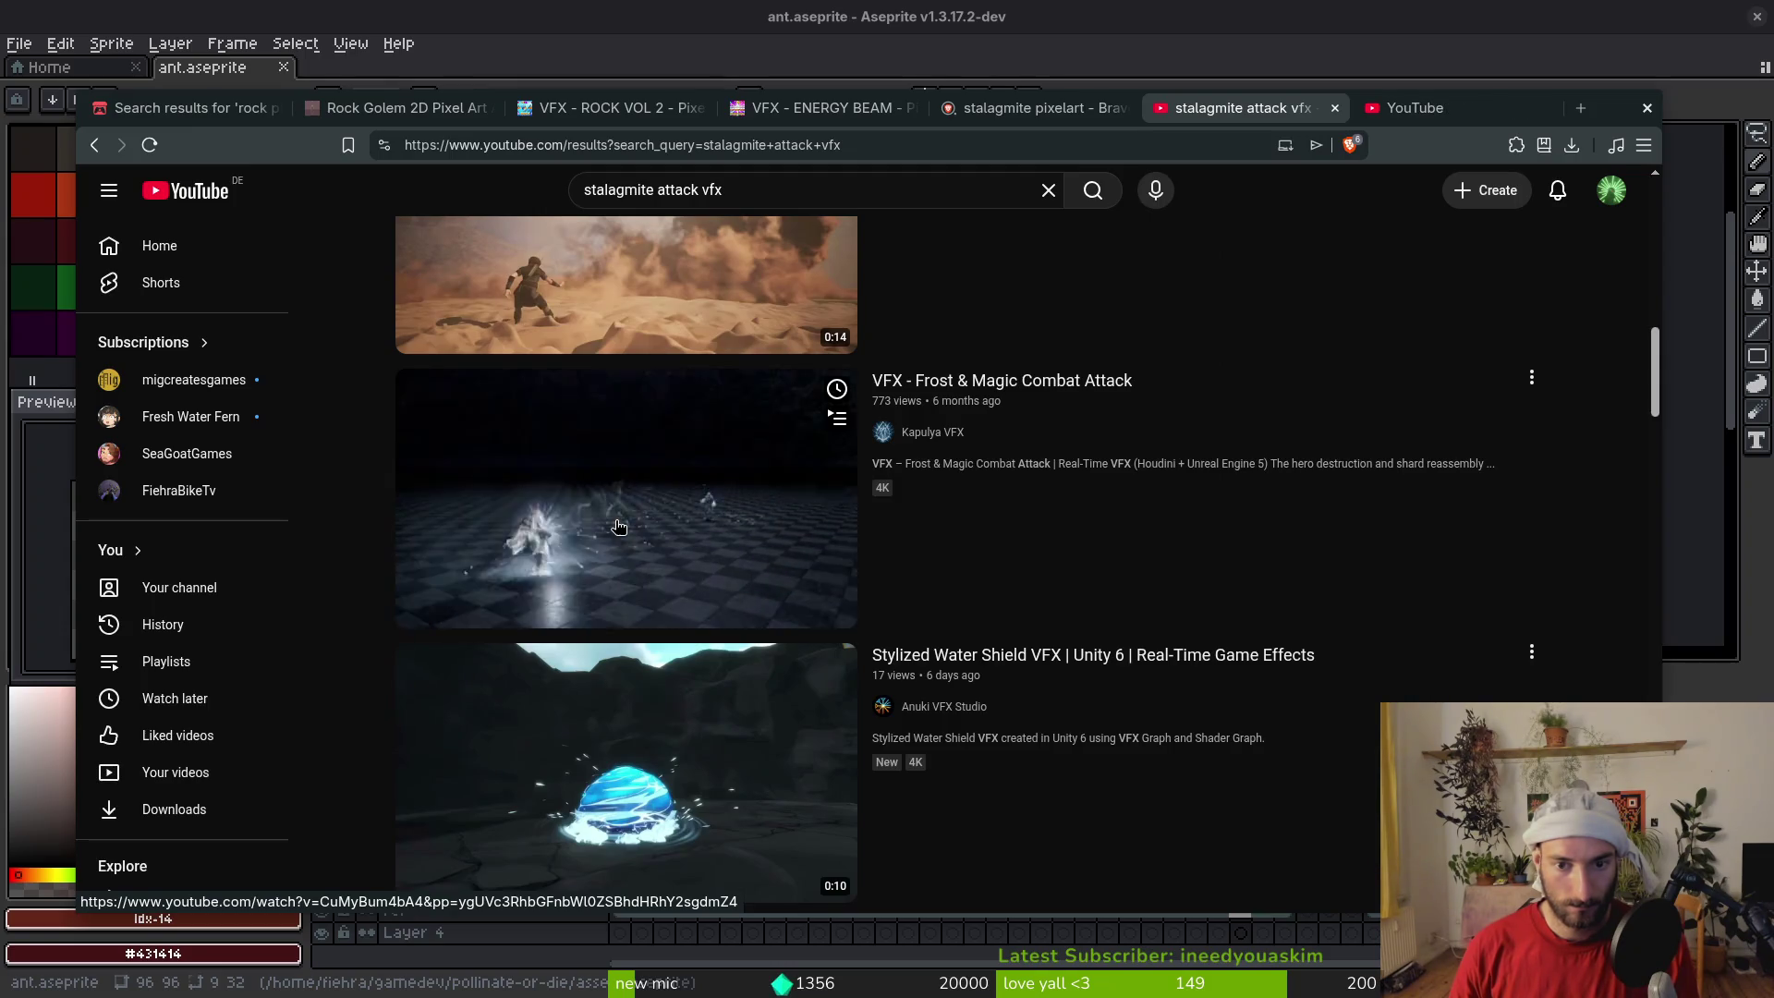
scroll(647, 517, "down", 4)
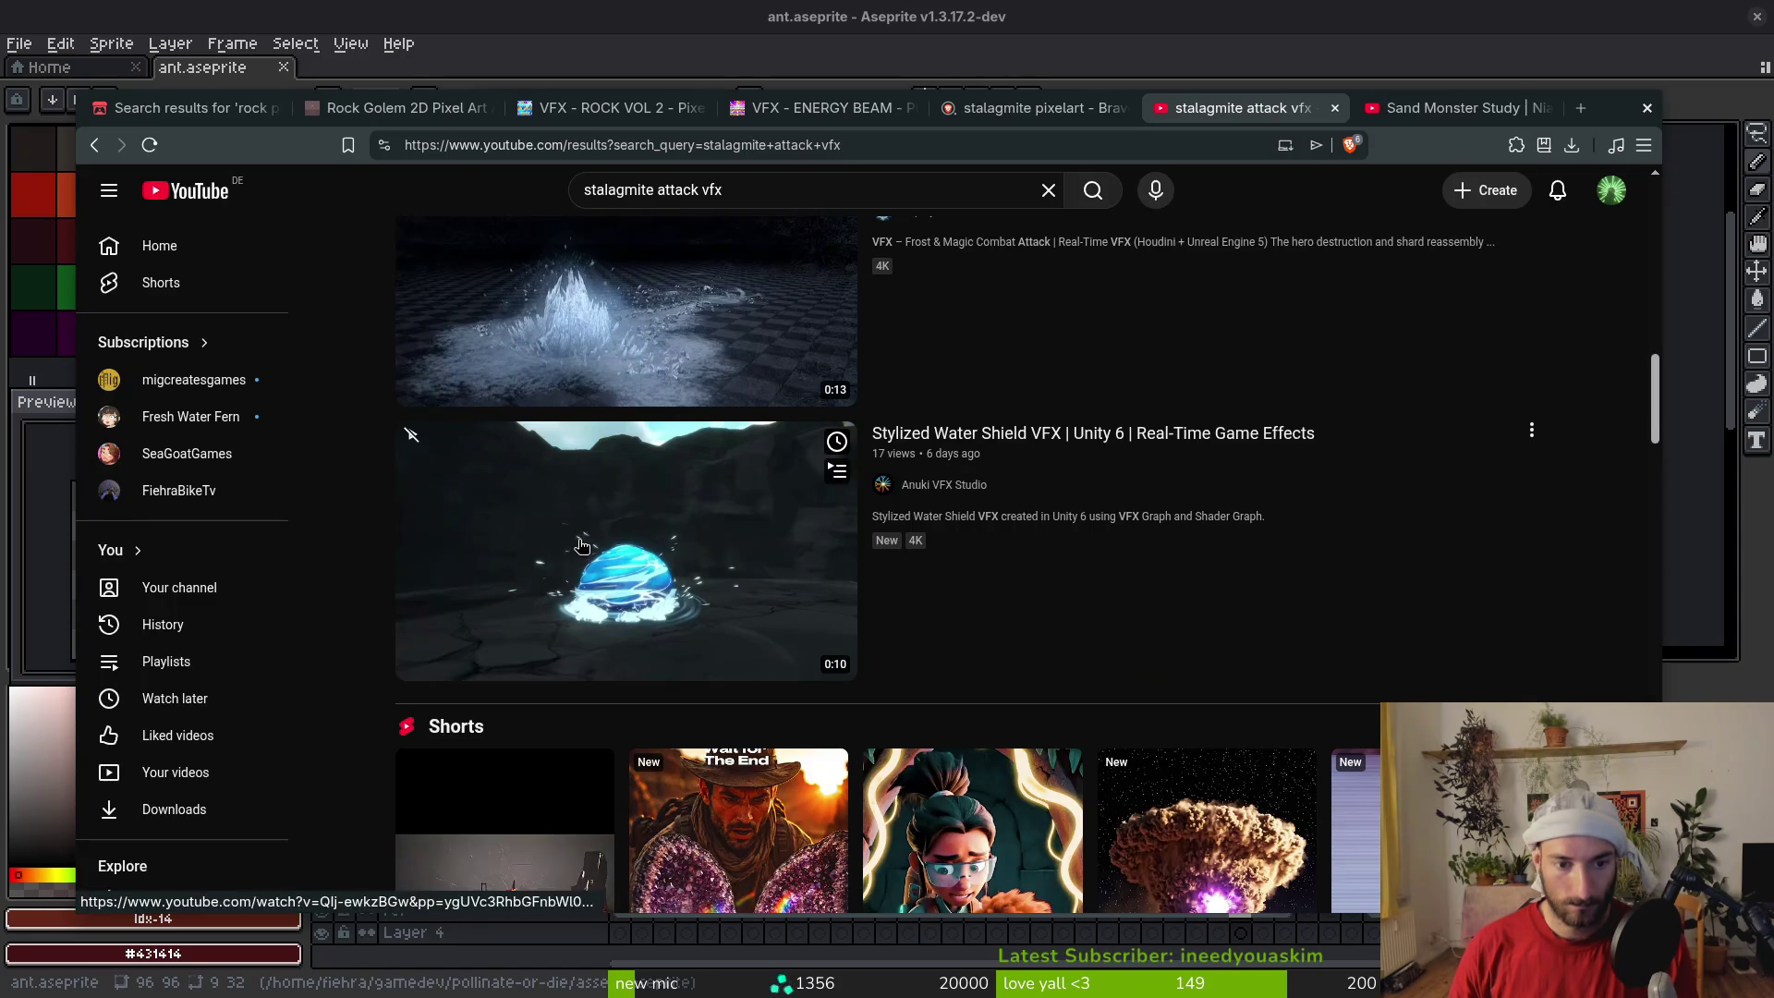
scroll(582, 545, "down", 5)
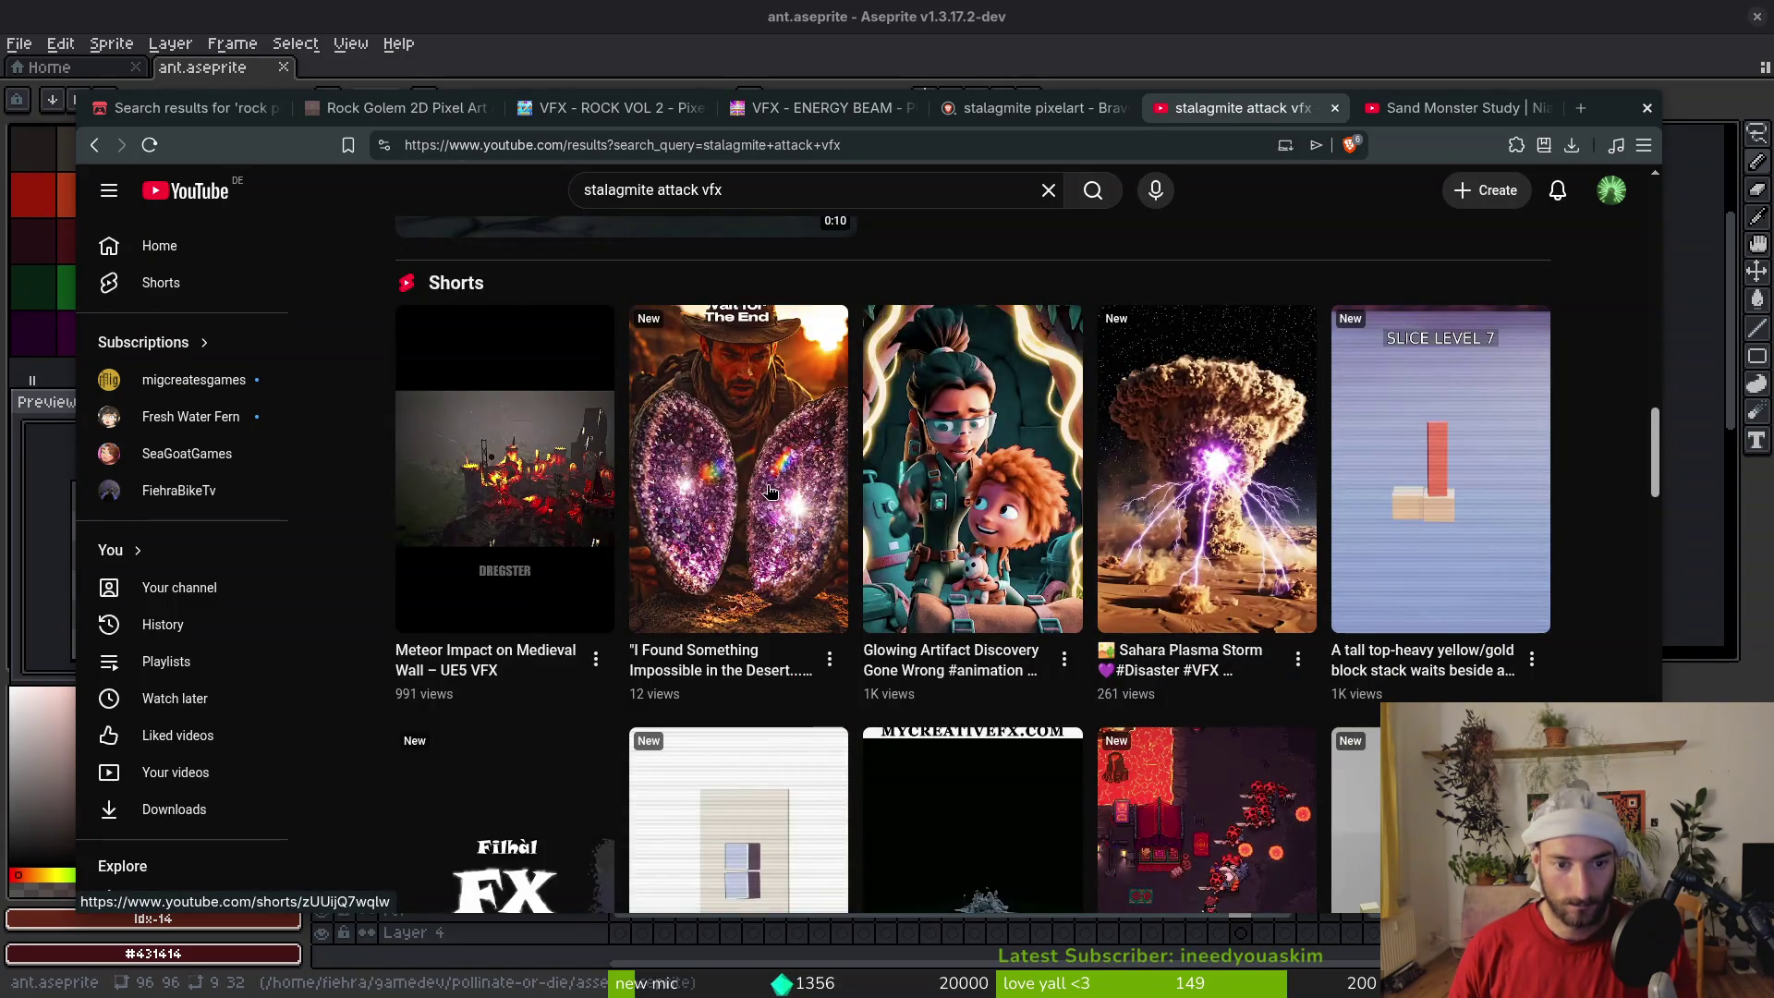
scroll(769, 491, "down", 8)
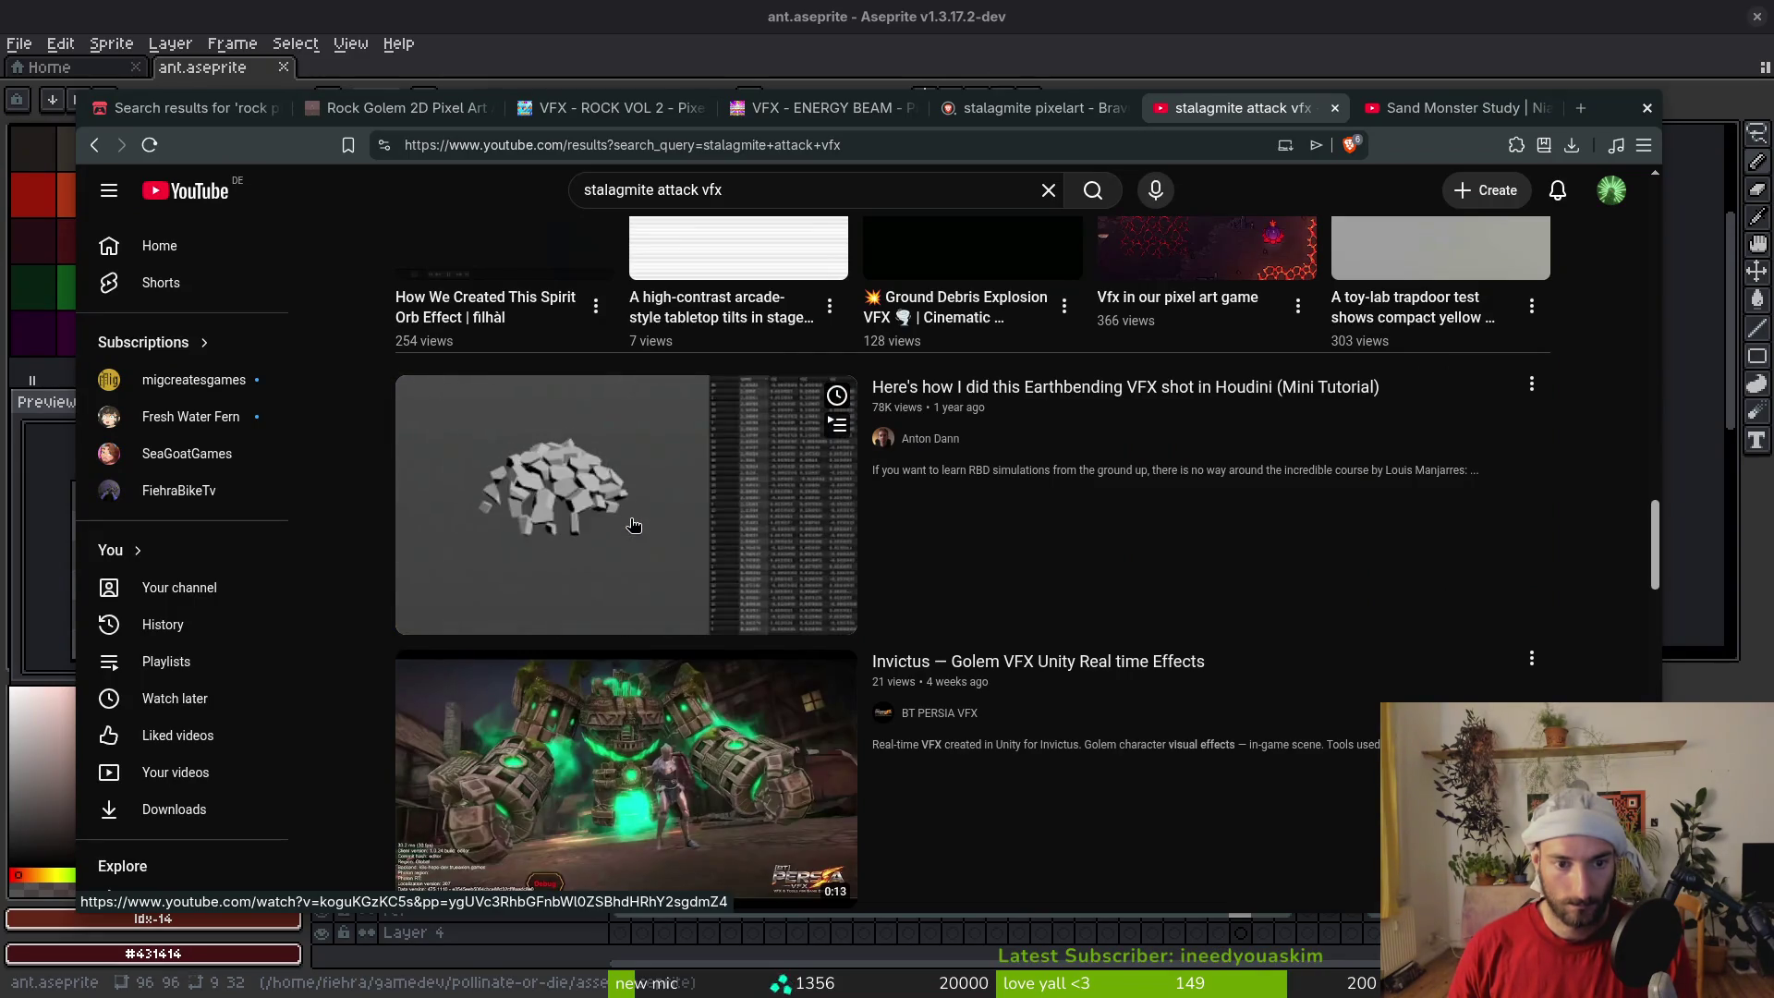
triple_click(721, 177)
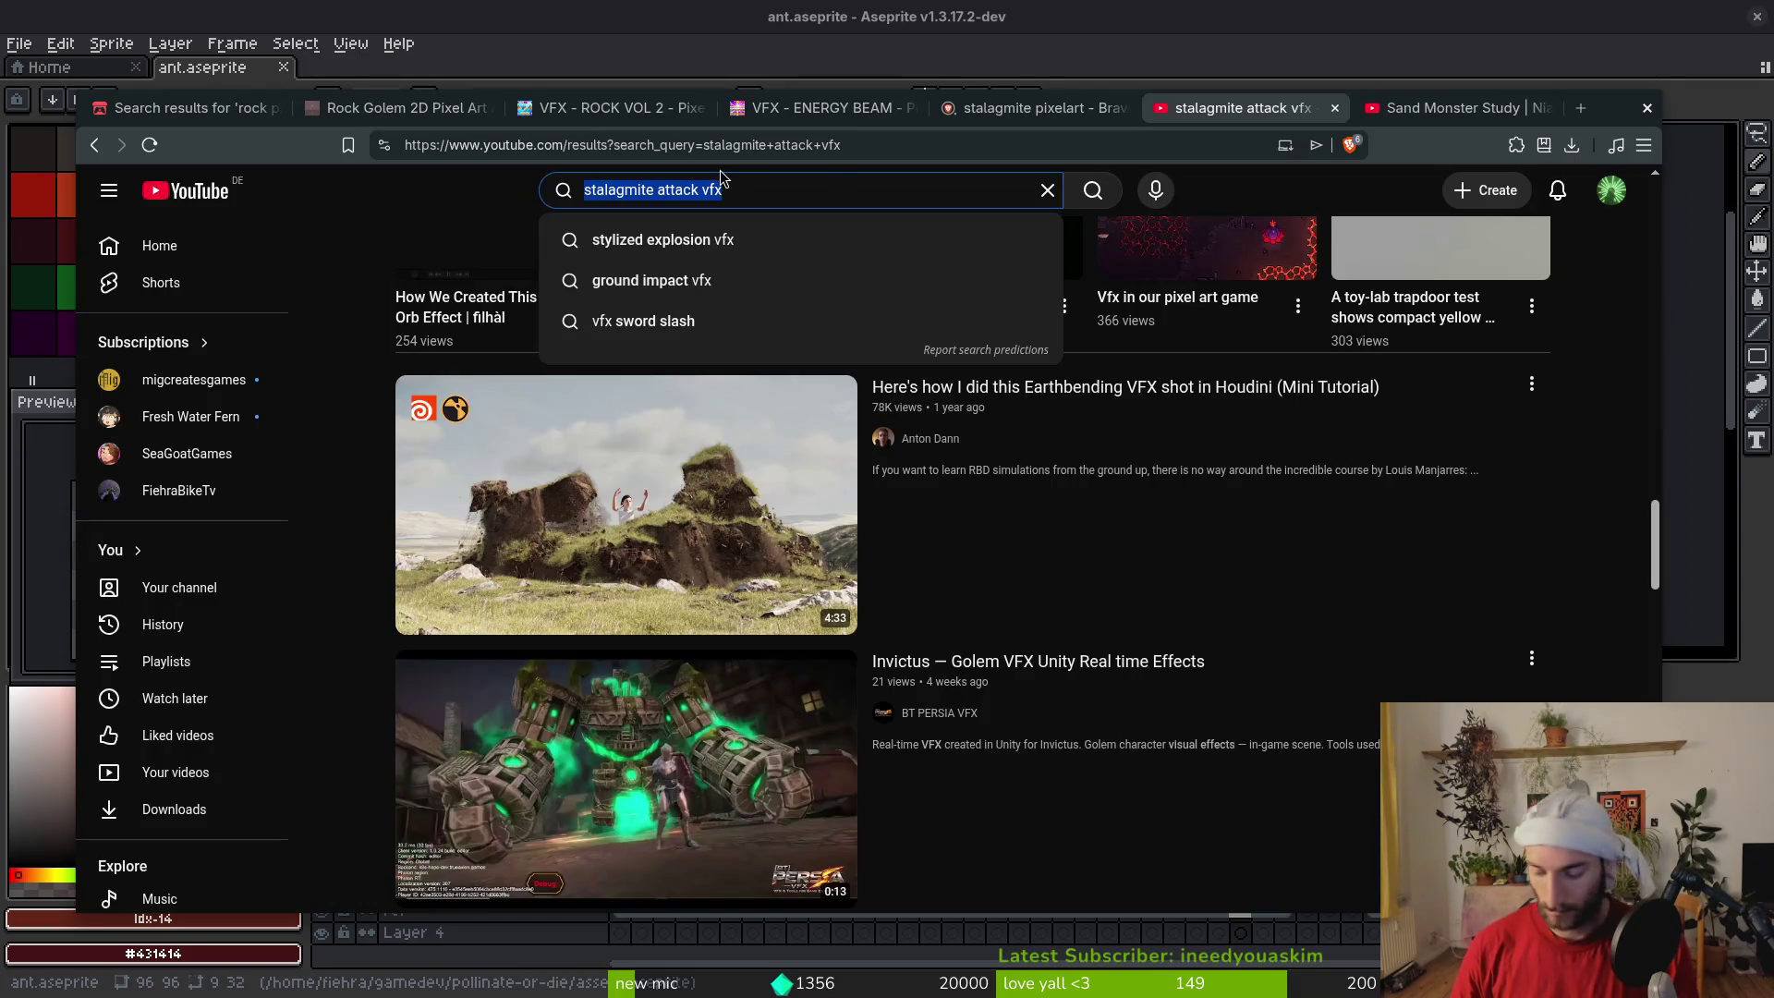
Search YouTube for 'earthbinding vfx', skim the results, and return to the Rock Golem itch.io tab
type("earthbinding ")
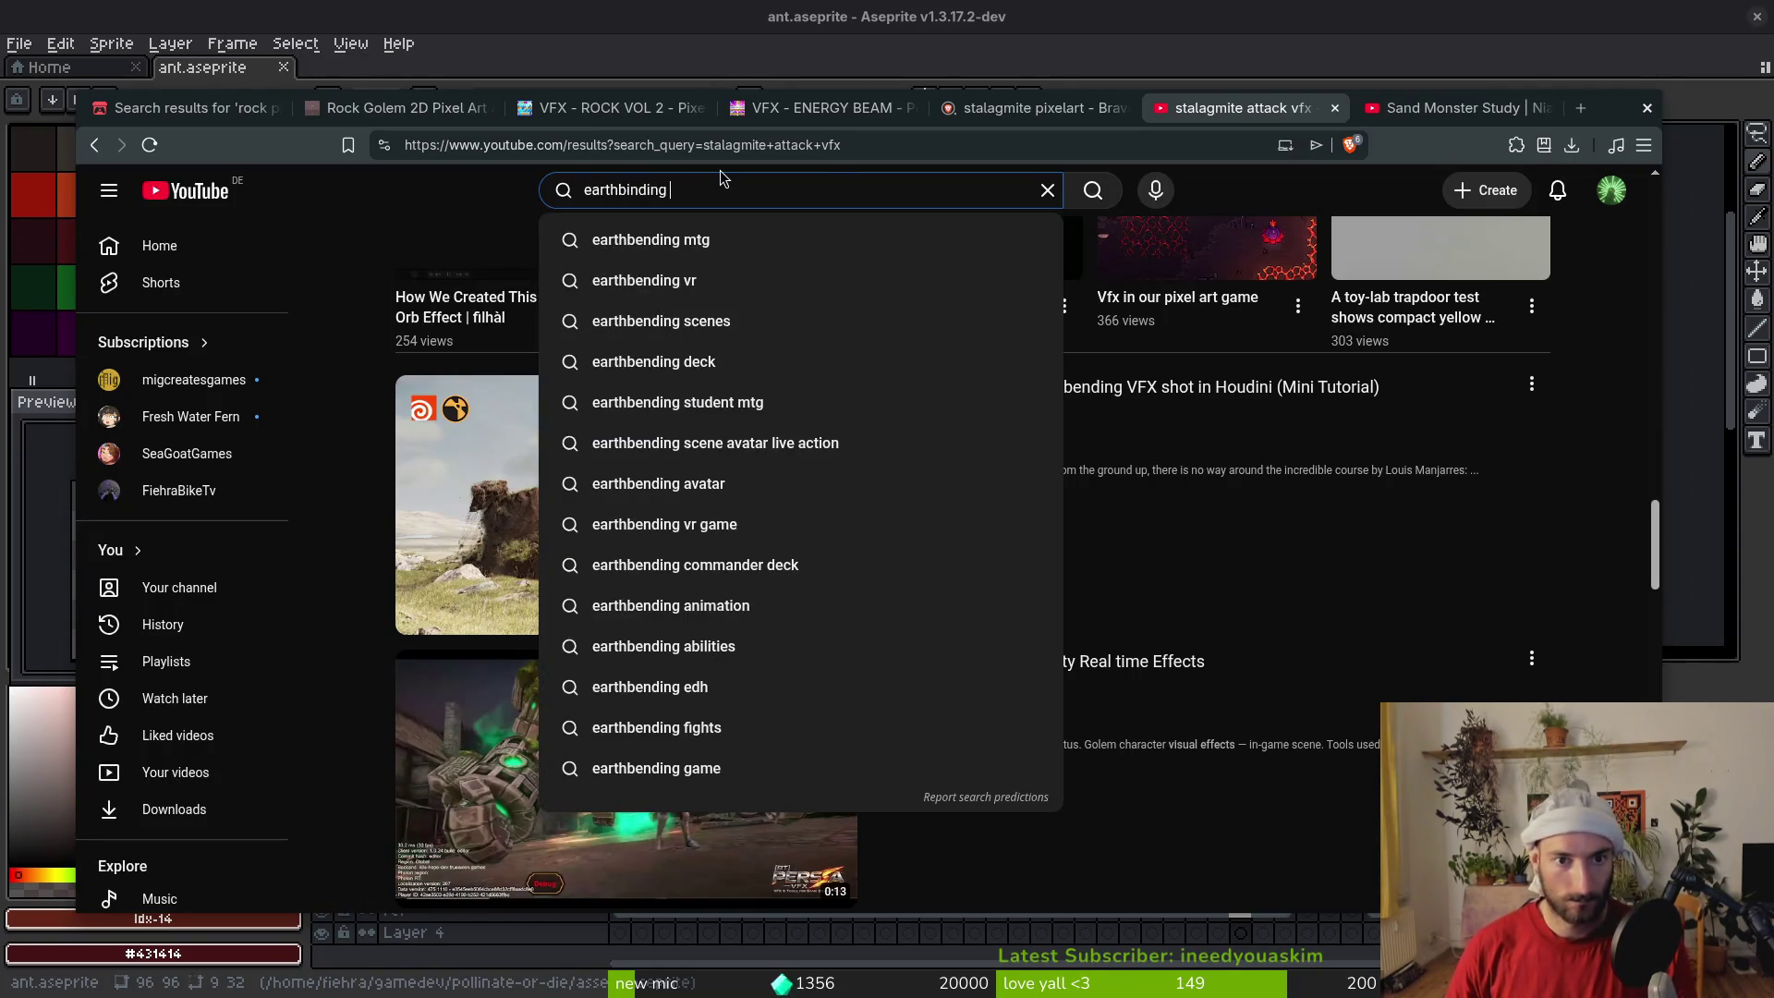
type("vfx")
key("Return")
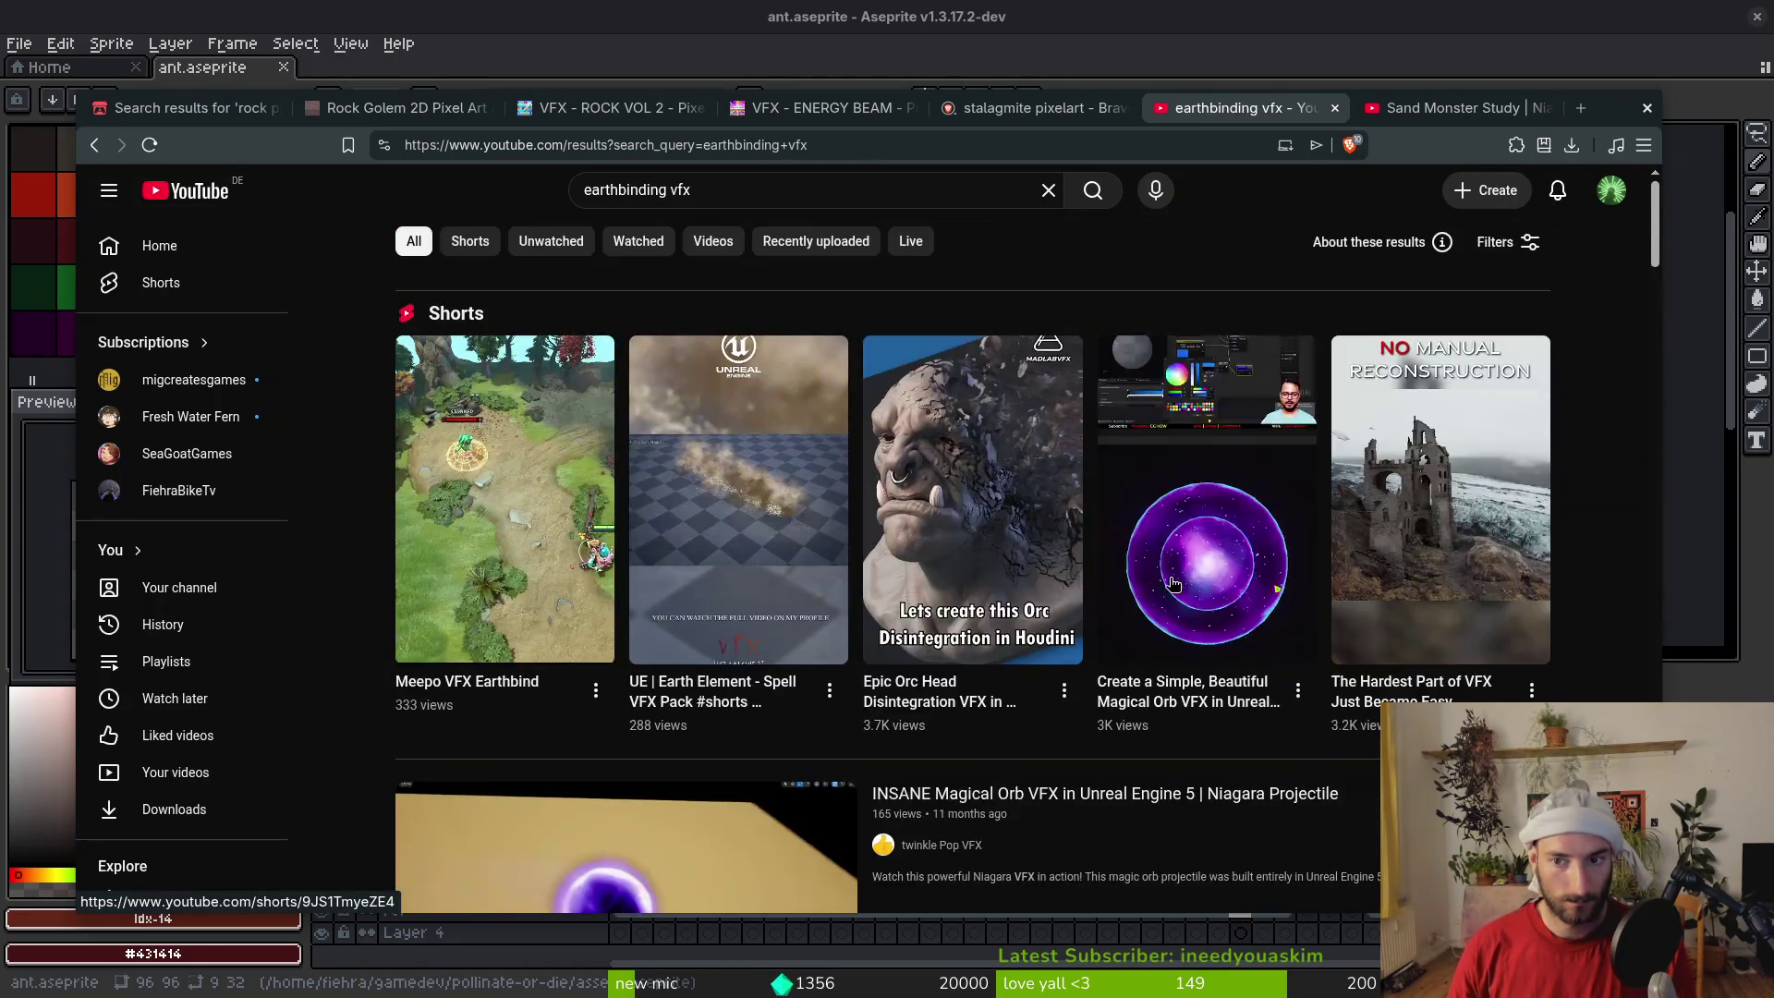
scroll(1449, 483, "down", 7)
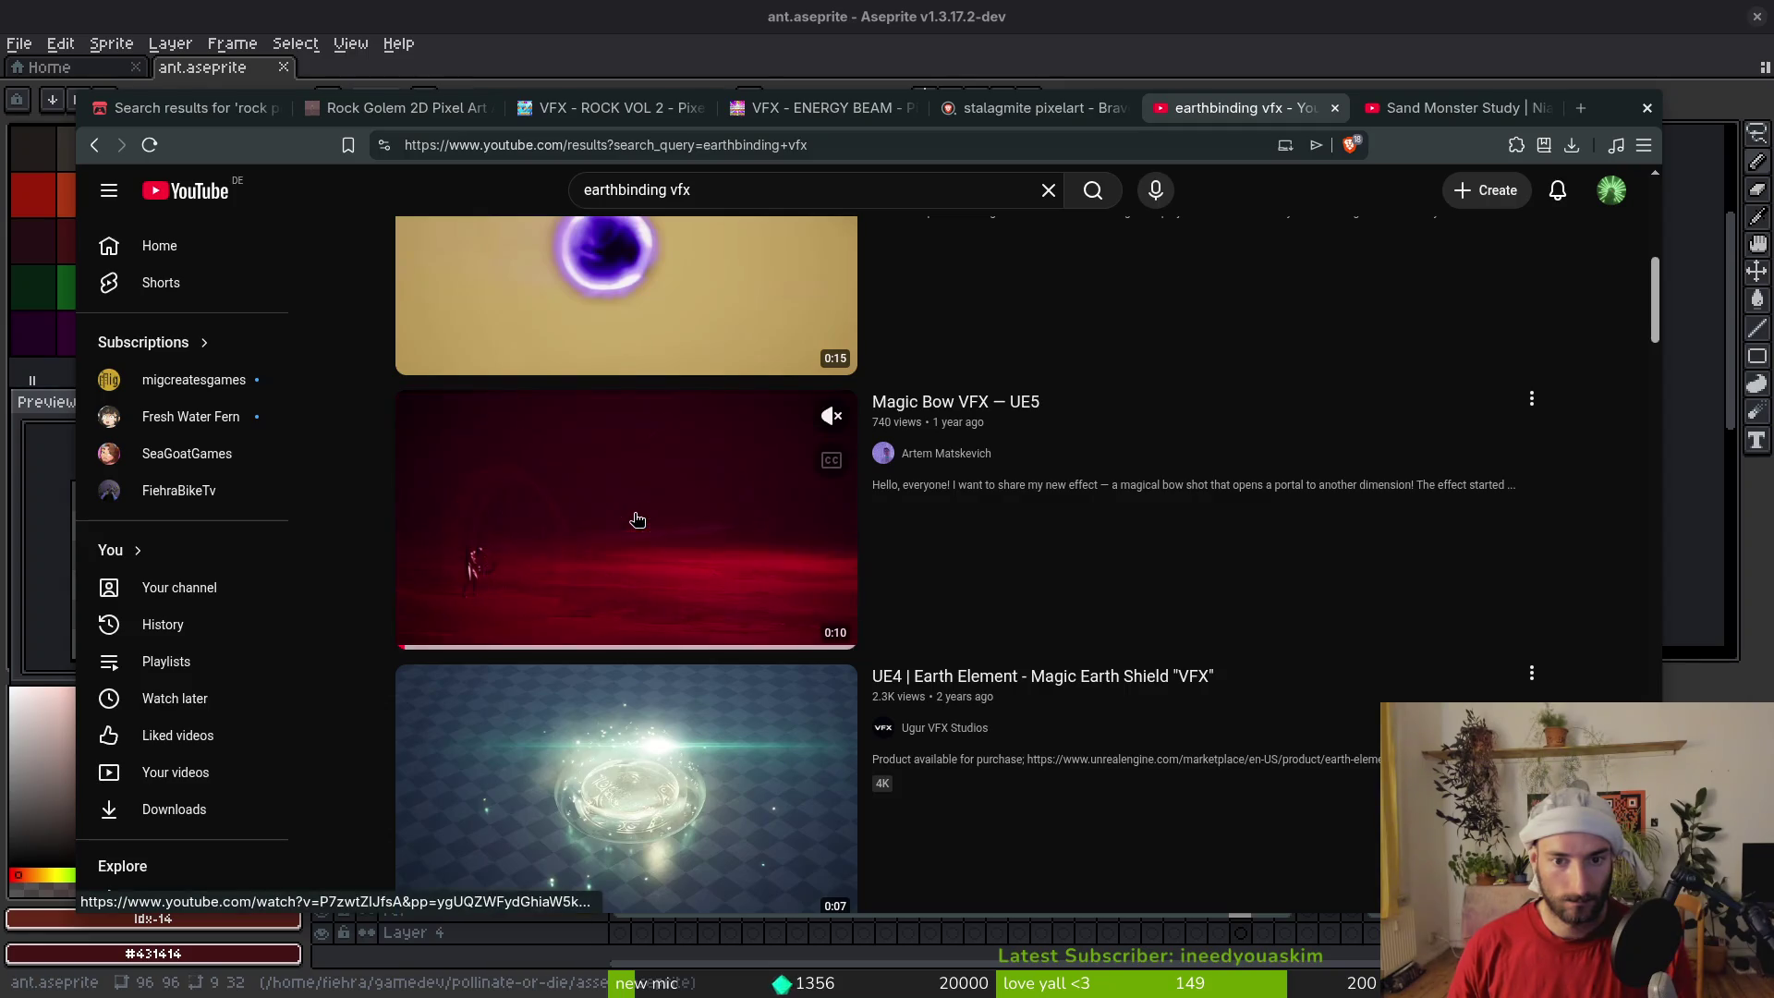
scroll(1000, 597, "down", 2)
scroll(998, 582, "down", 10)
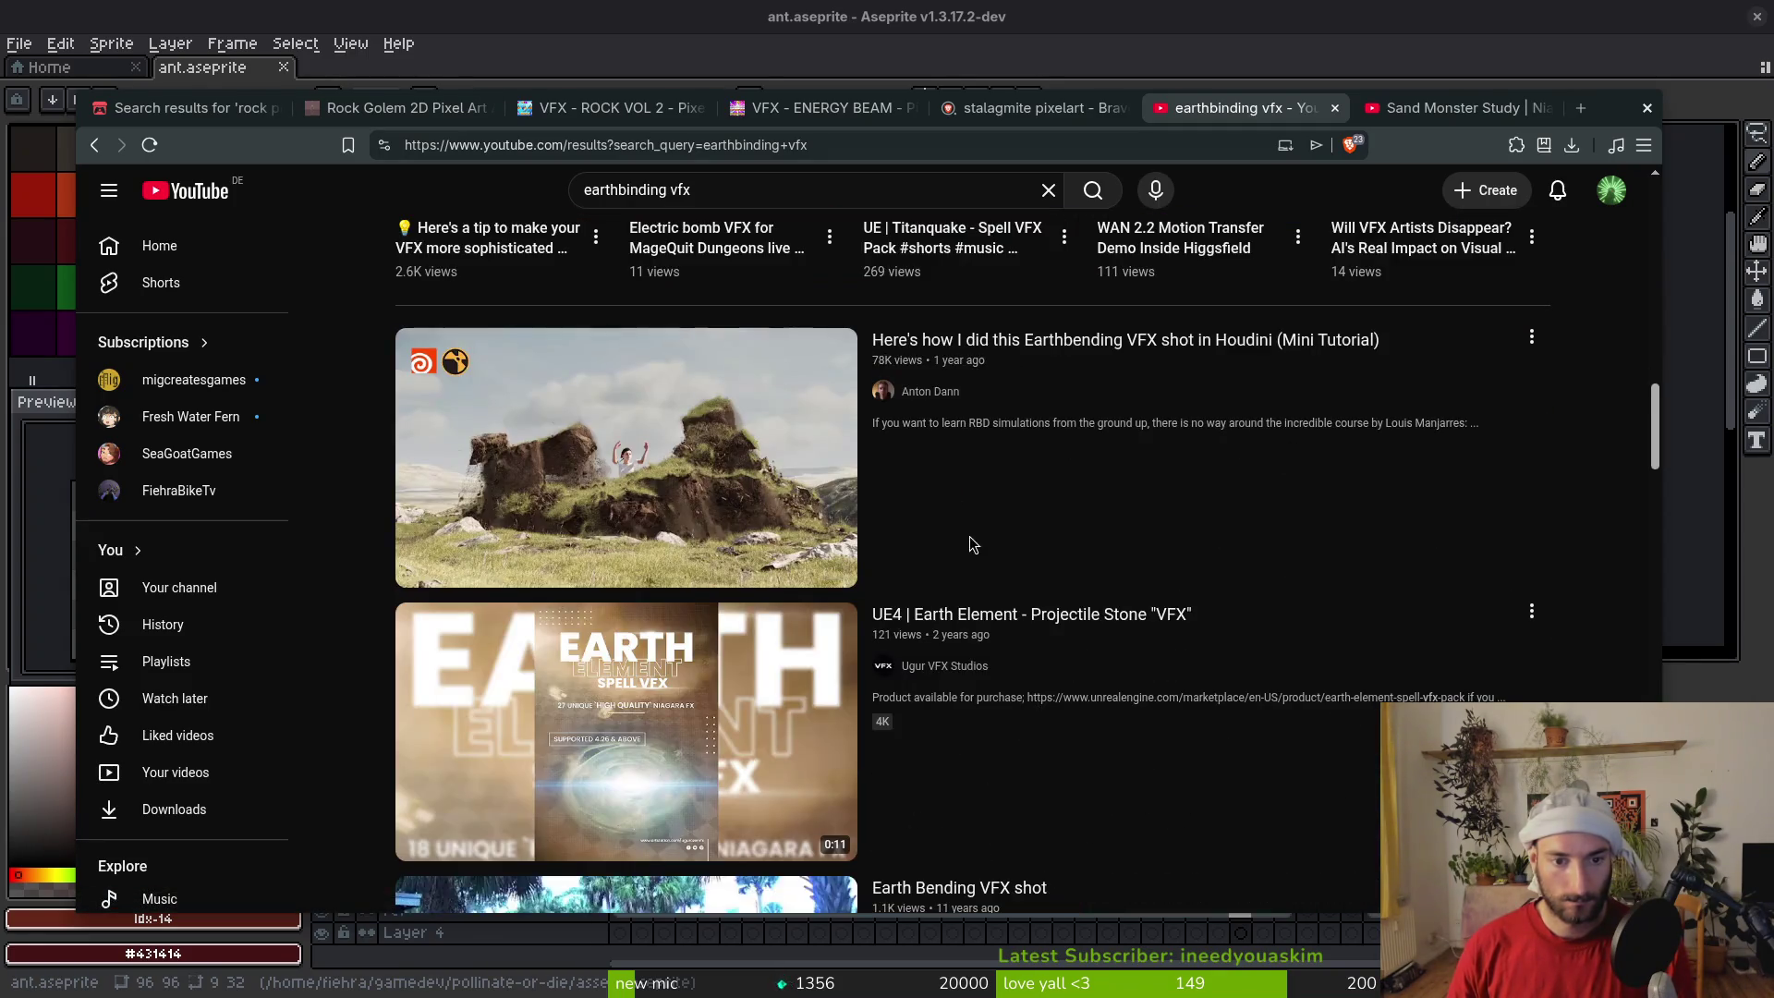
scroll(989, 554, "down", 5)
left_click(407, 111)
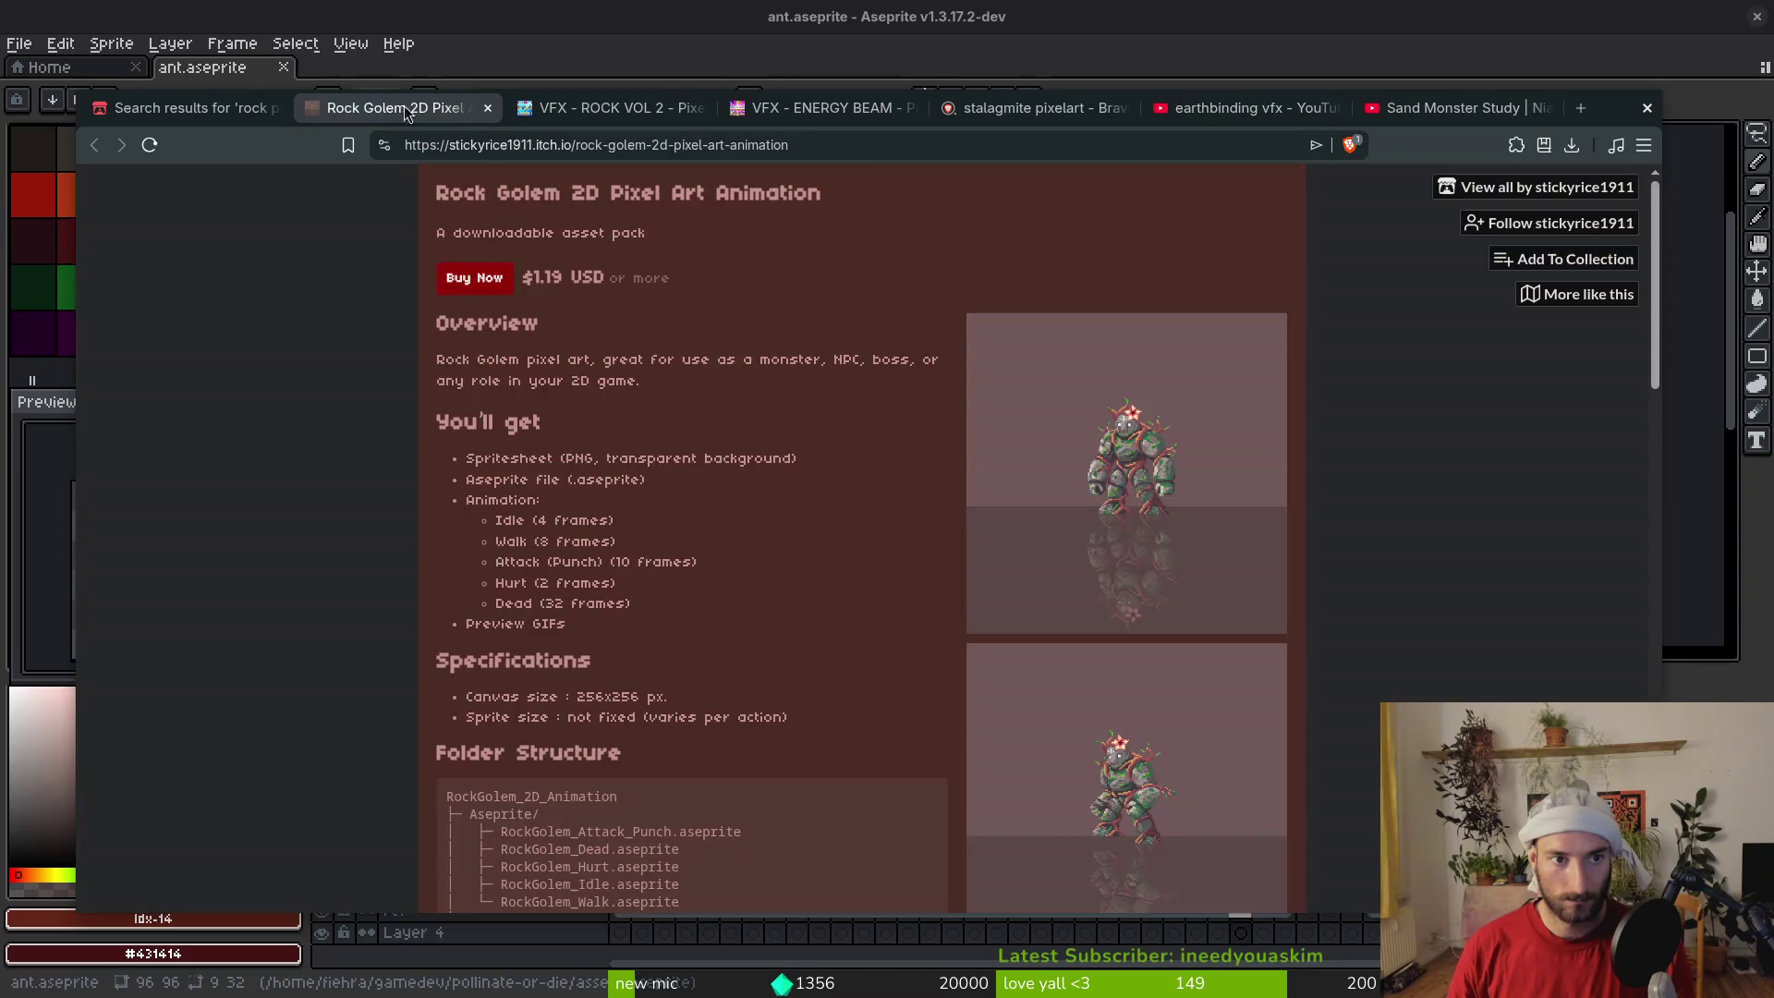
Scroll up and down through the Rock Golem 2D Pixel Art Animation asset page
scroll(1360, 533, "down", 15)
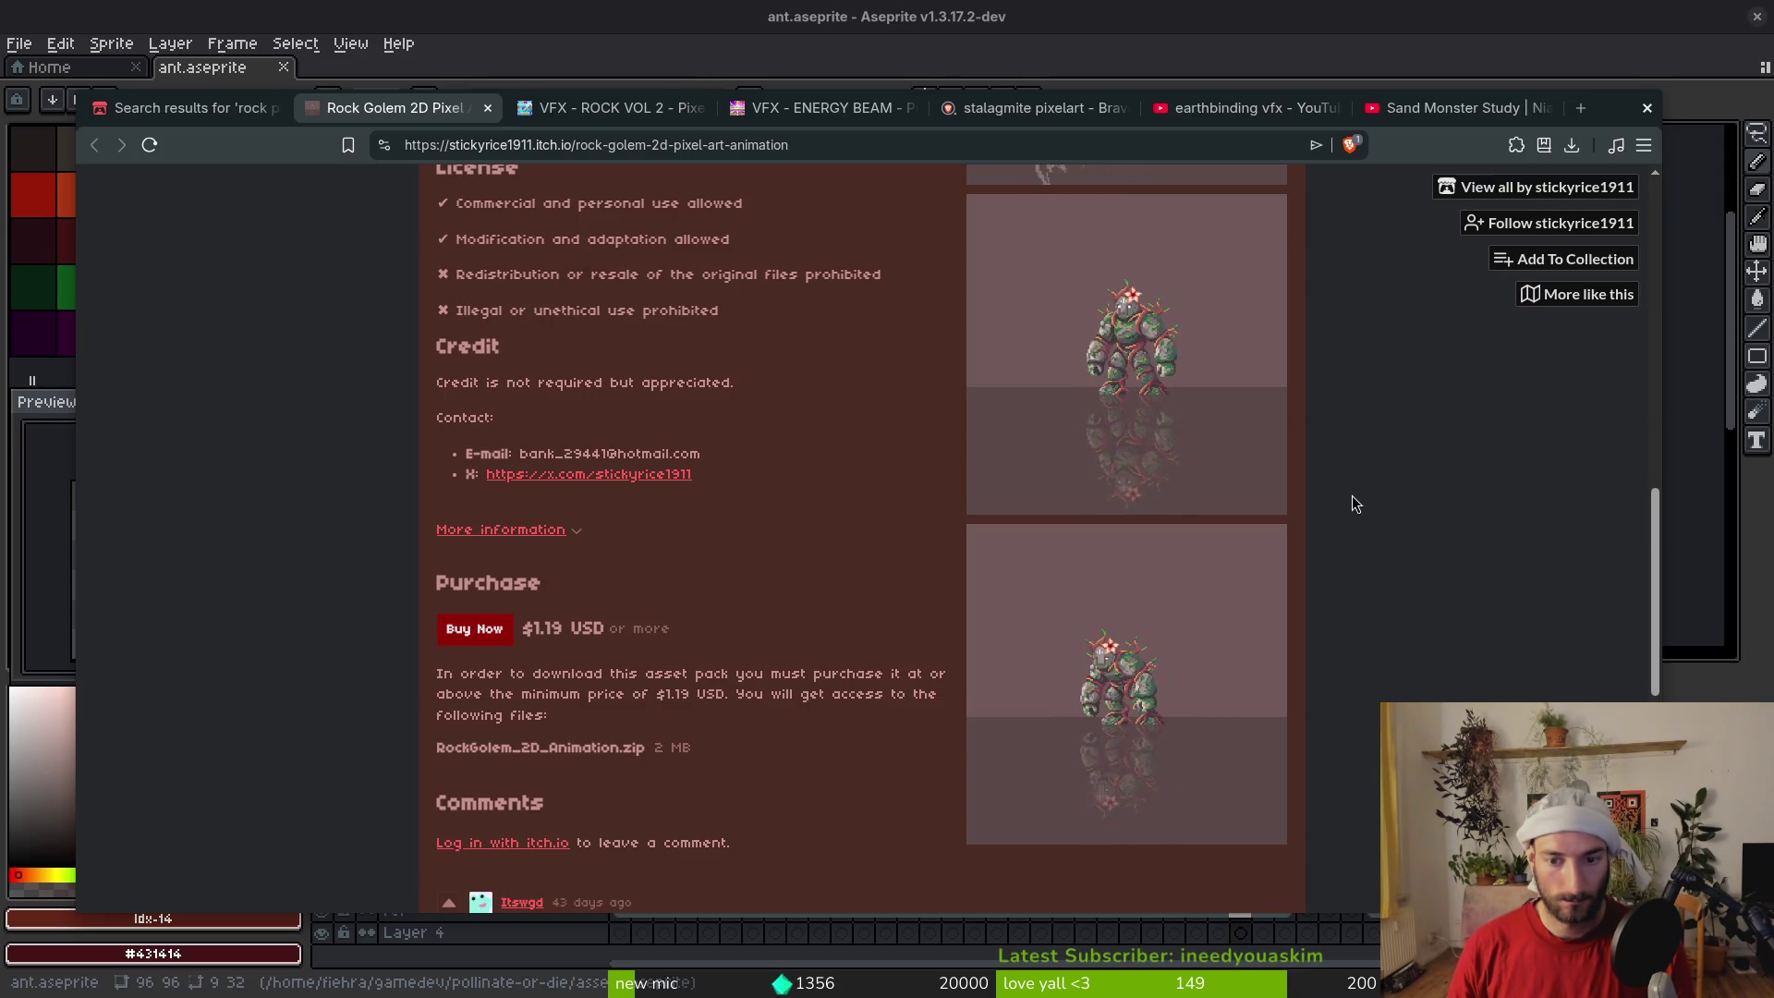
scroll(1338, 507, "up", 2)
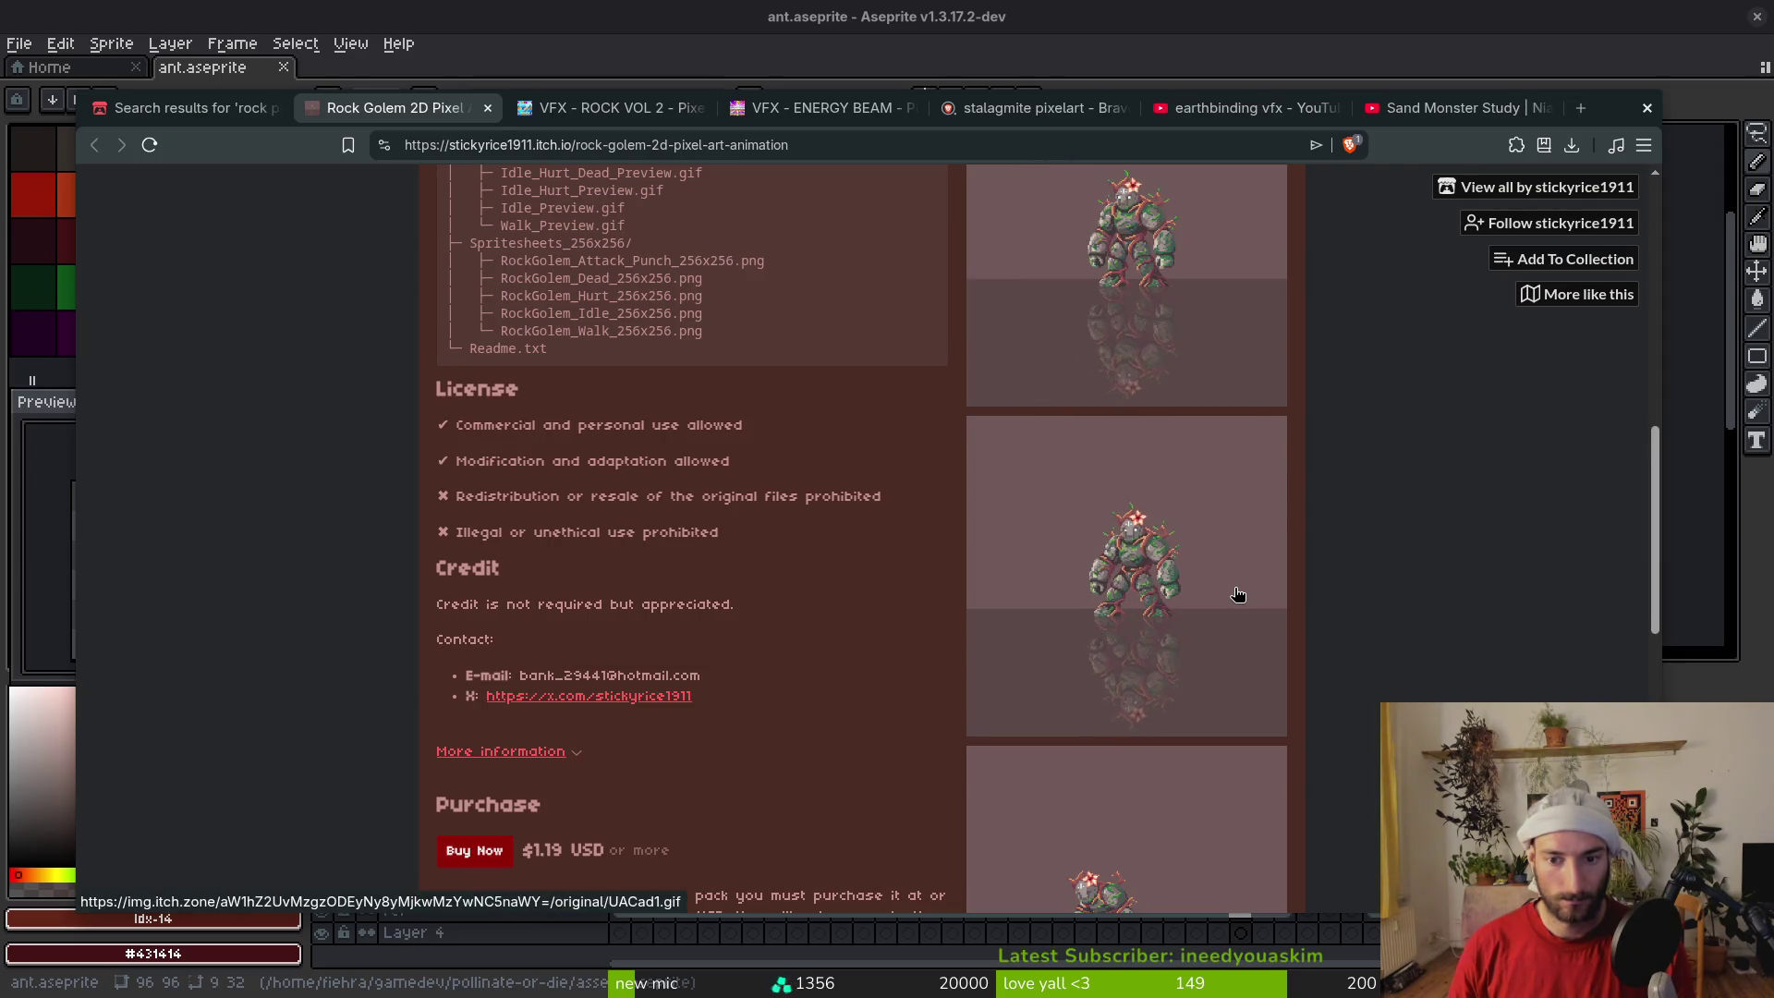
scroll(1282, 581, "up", 3)
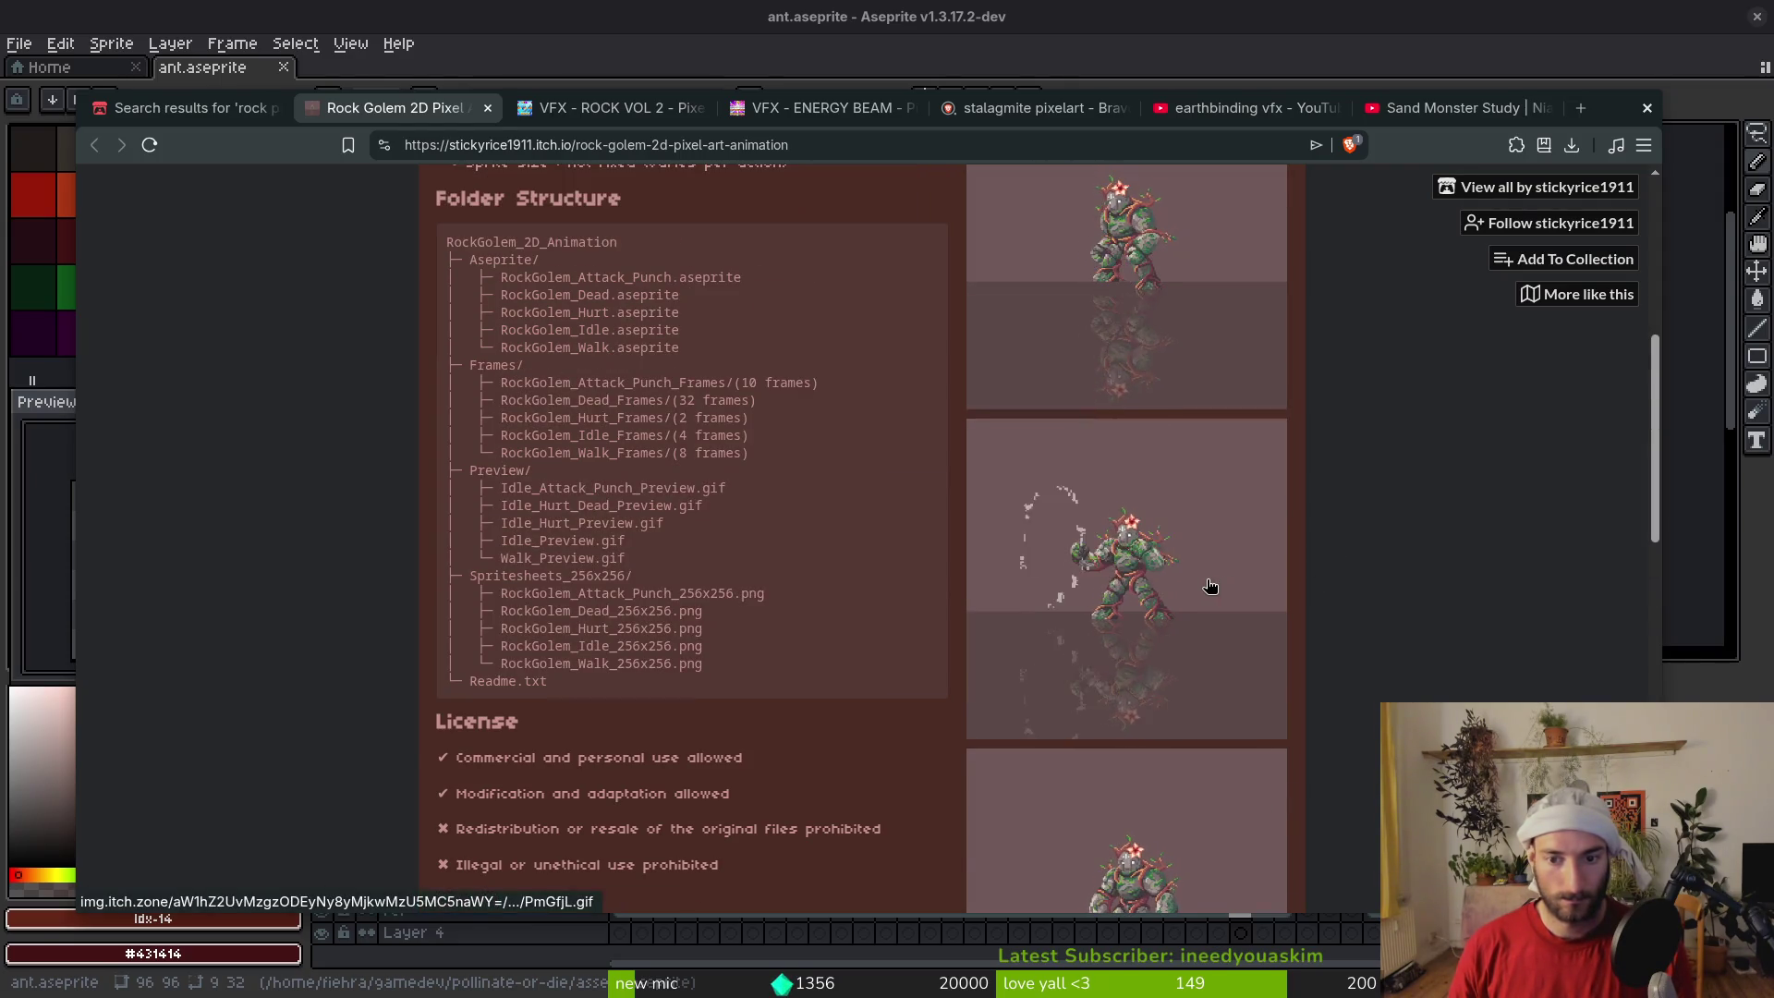
scroll(1213, 583, "up", 2)
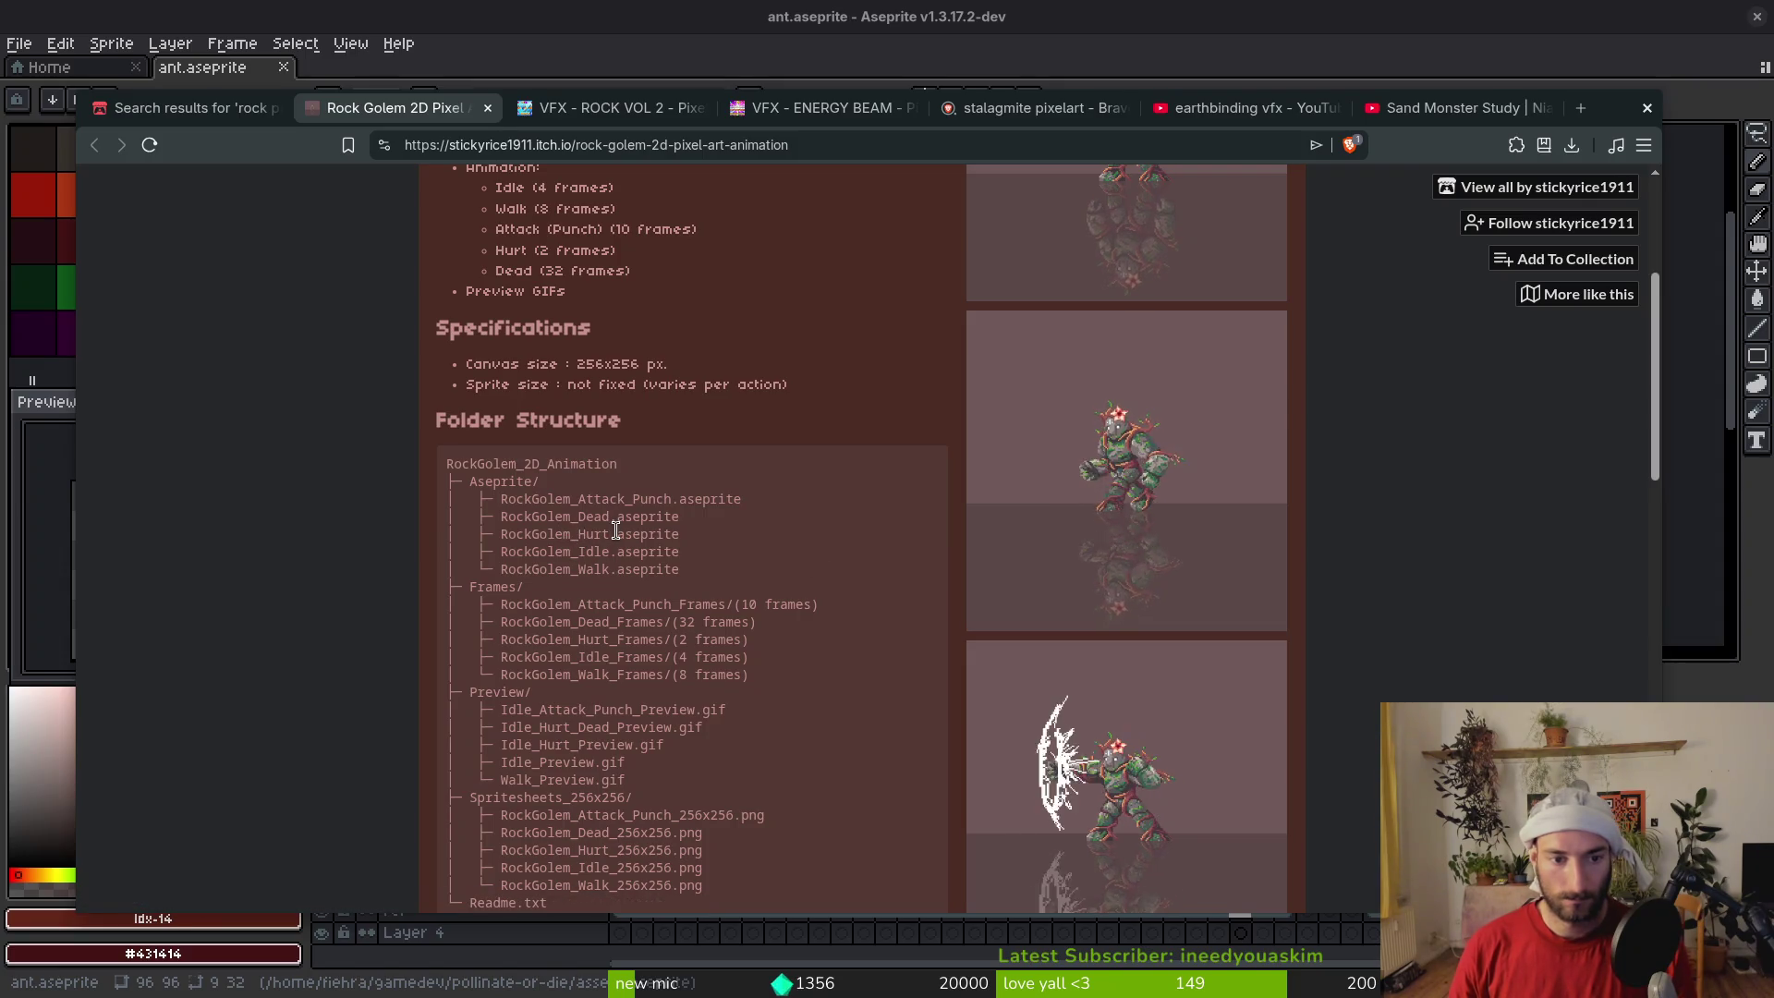
scroll(726, 547, "down", 2)
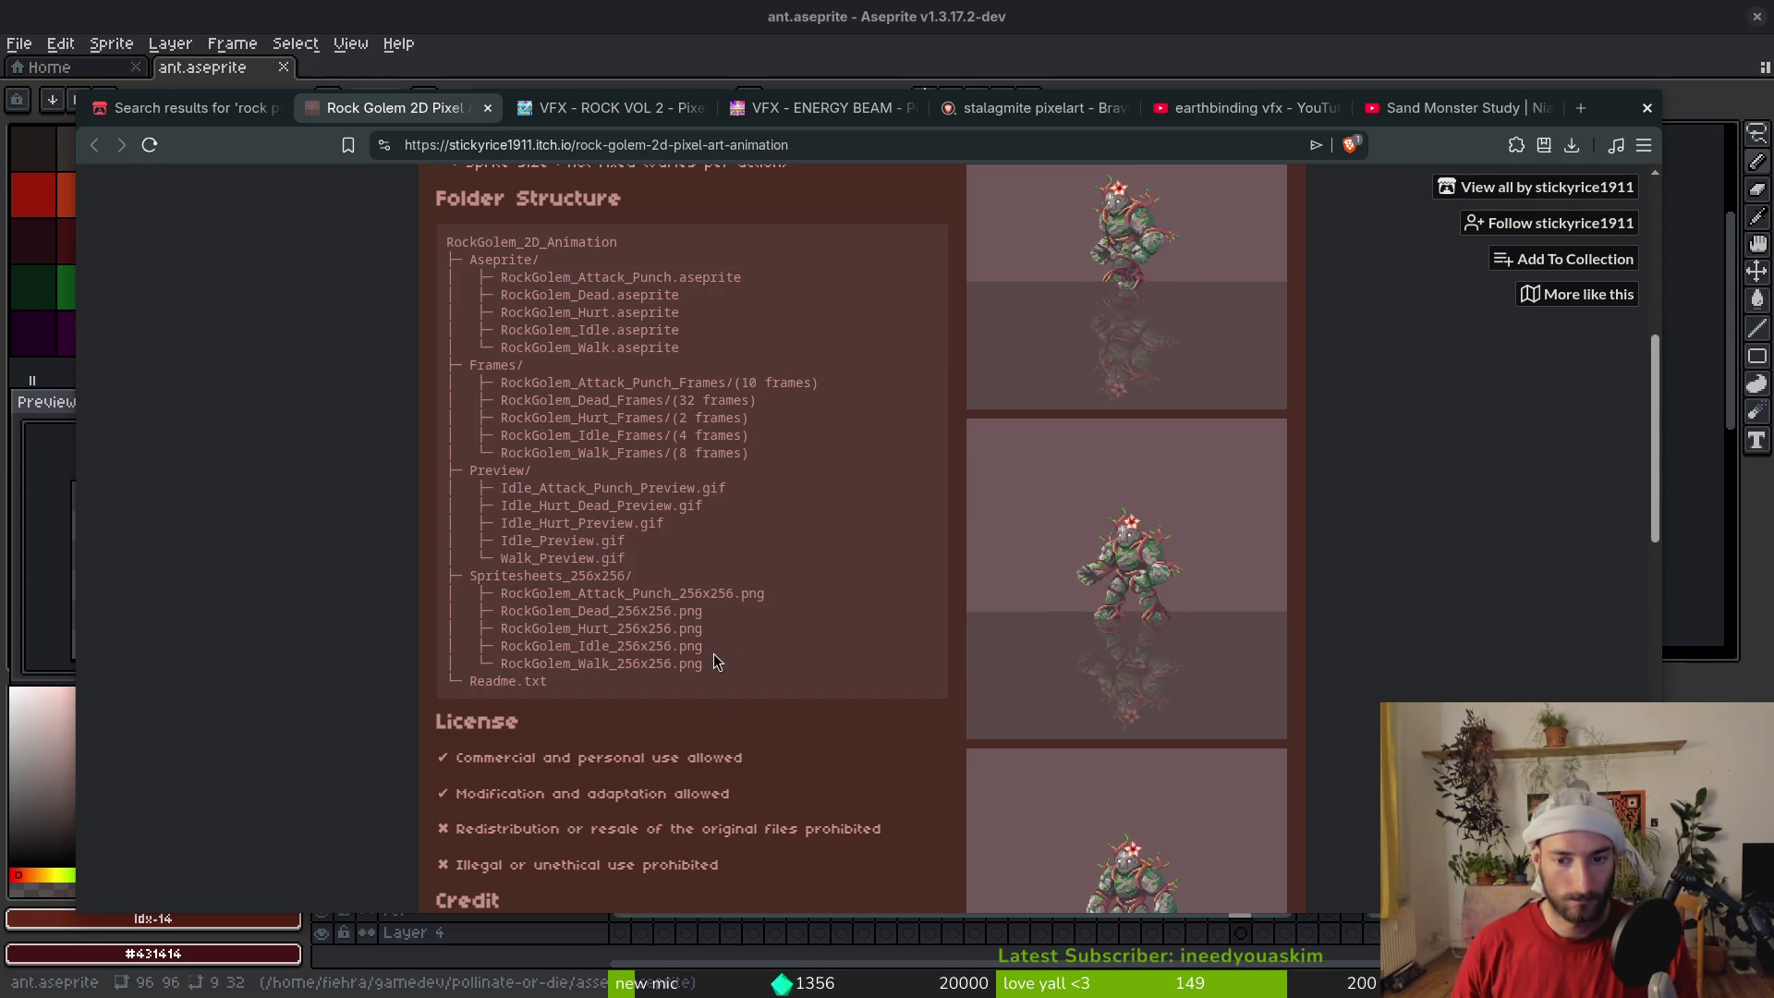
scroll(728, 655, "down", 4)
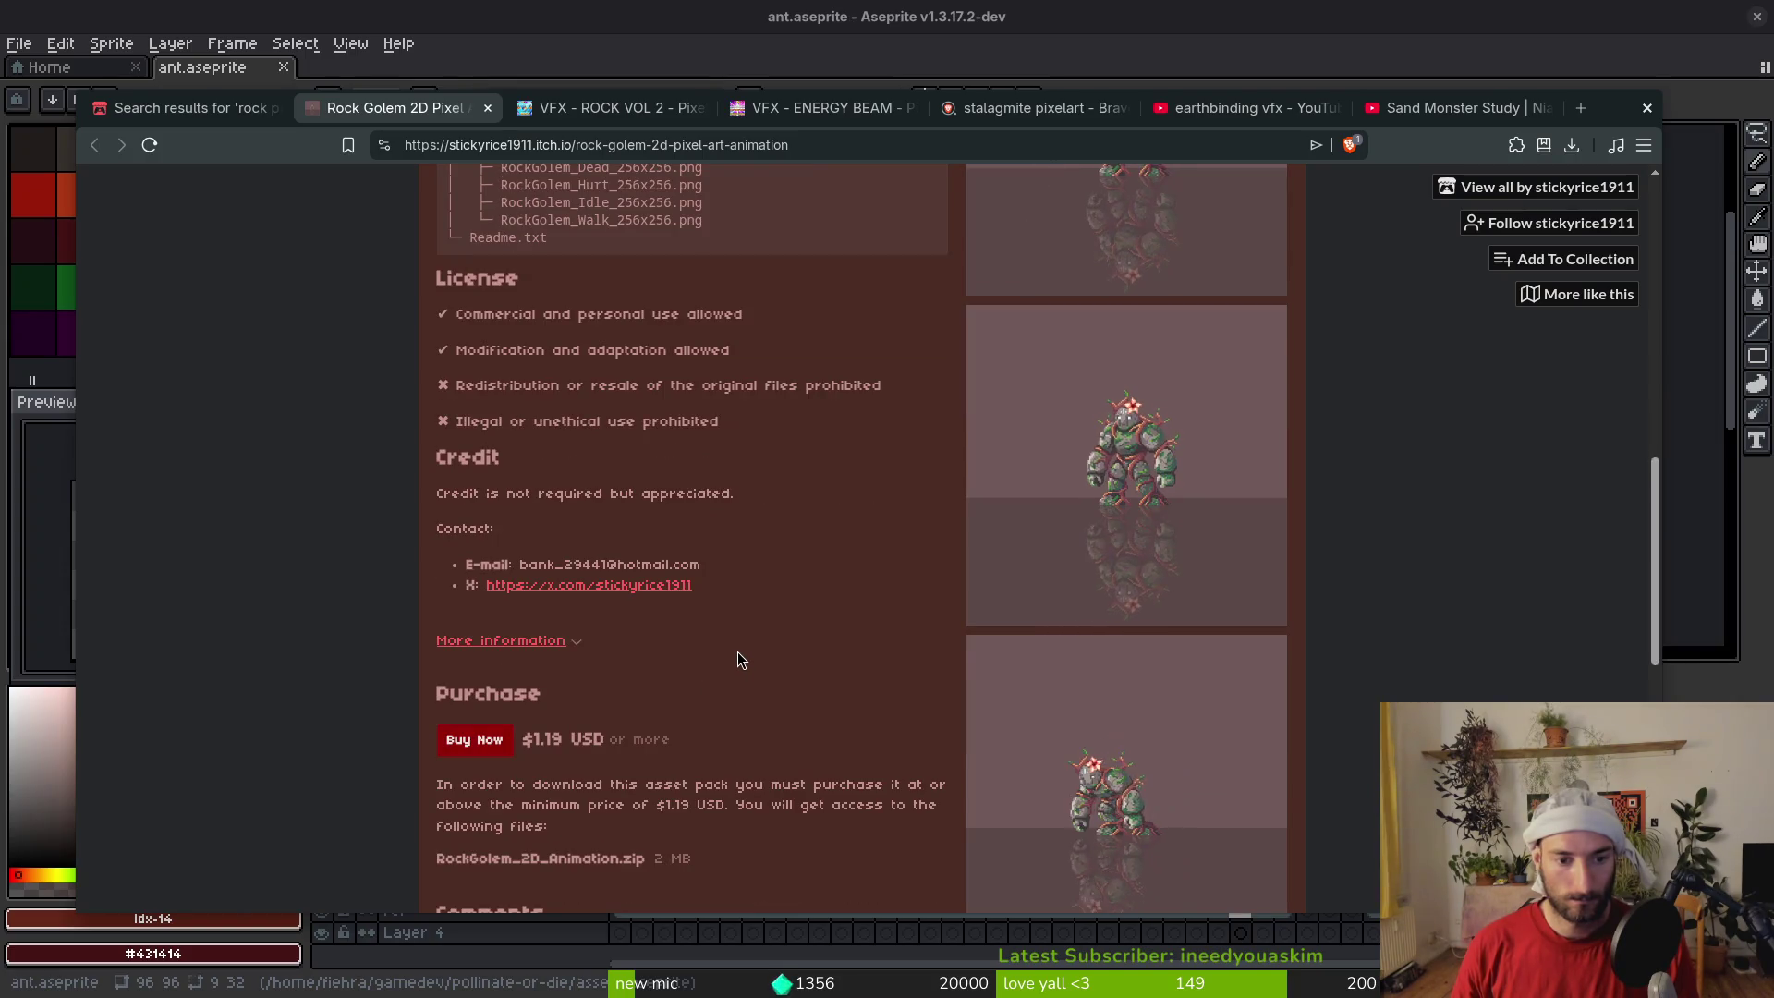
scroll(737, 651, "up", 7)
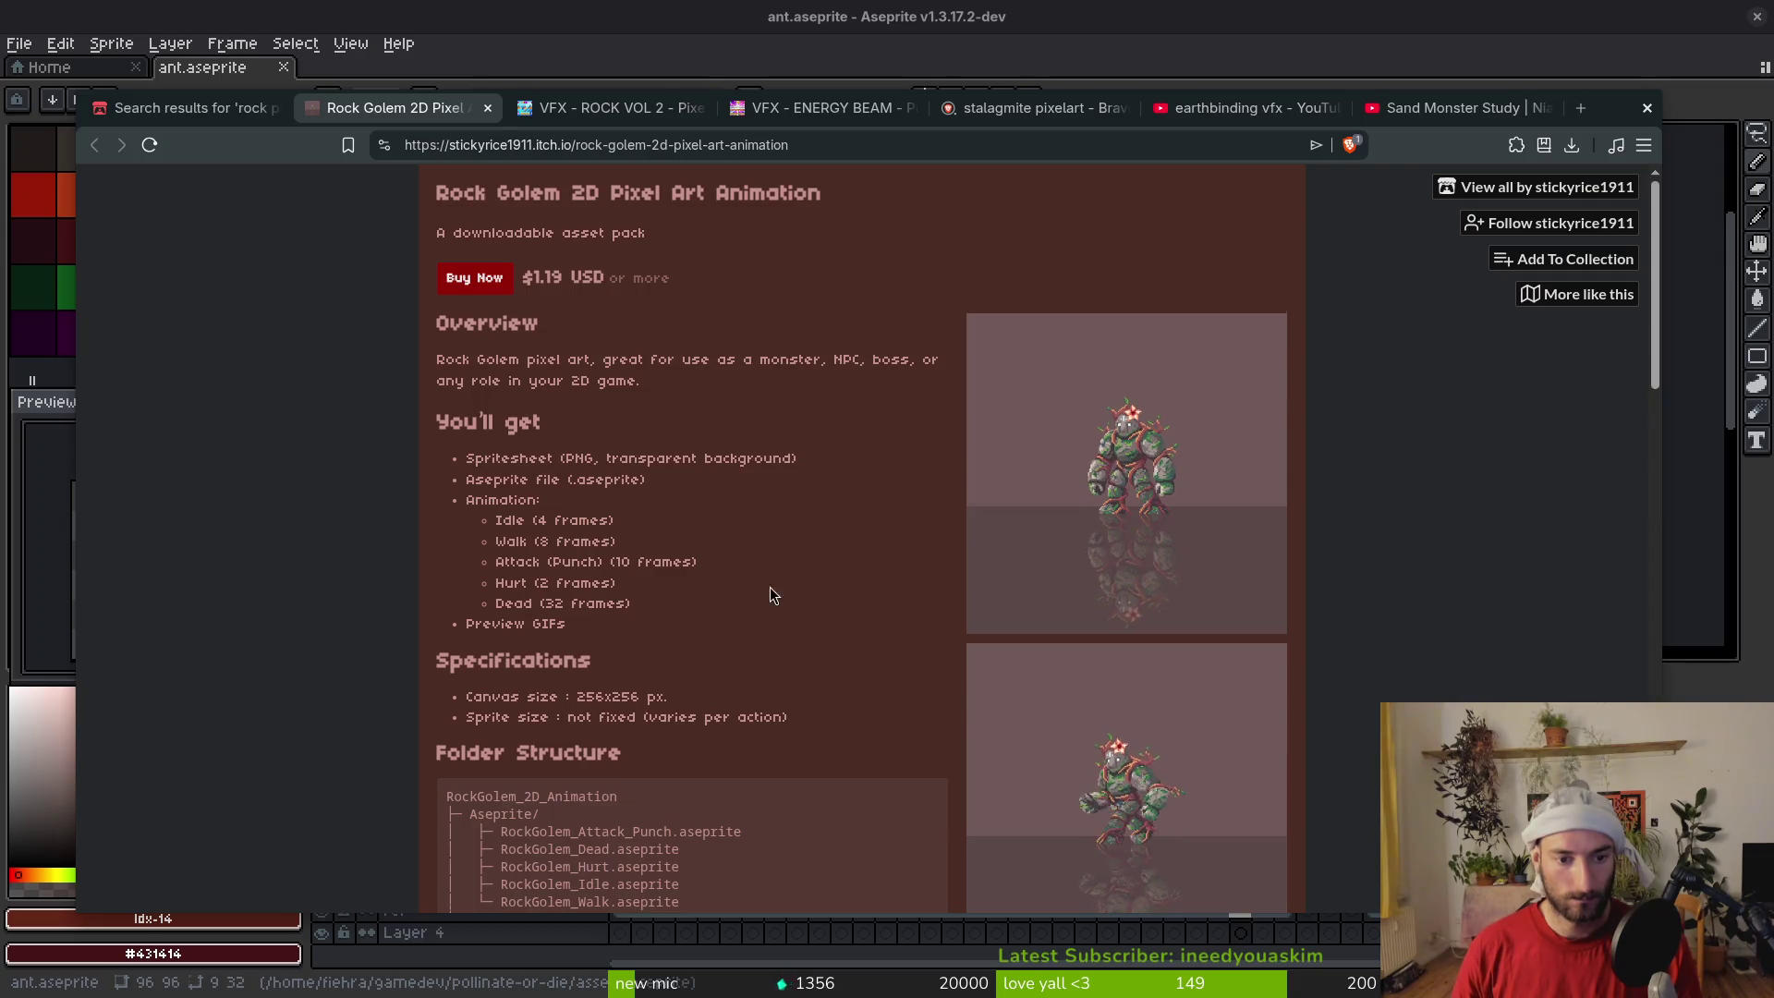
scroll(785, 589, "down", 10)
scroll(860, 658, "down", 4)
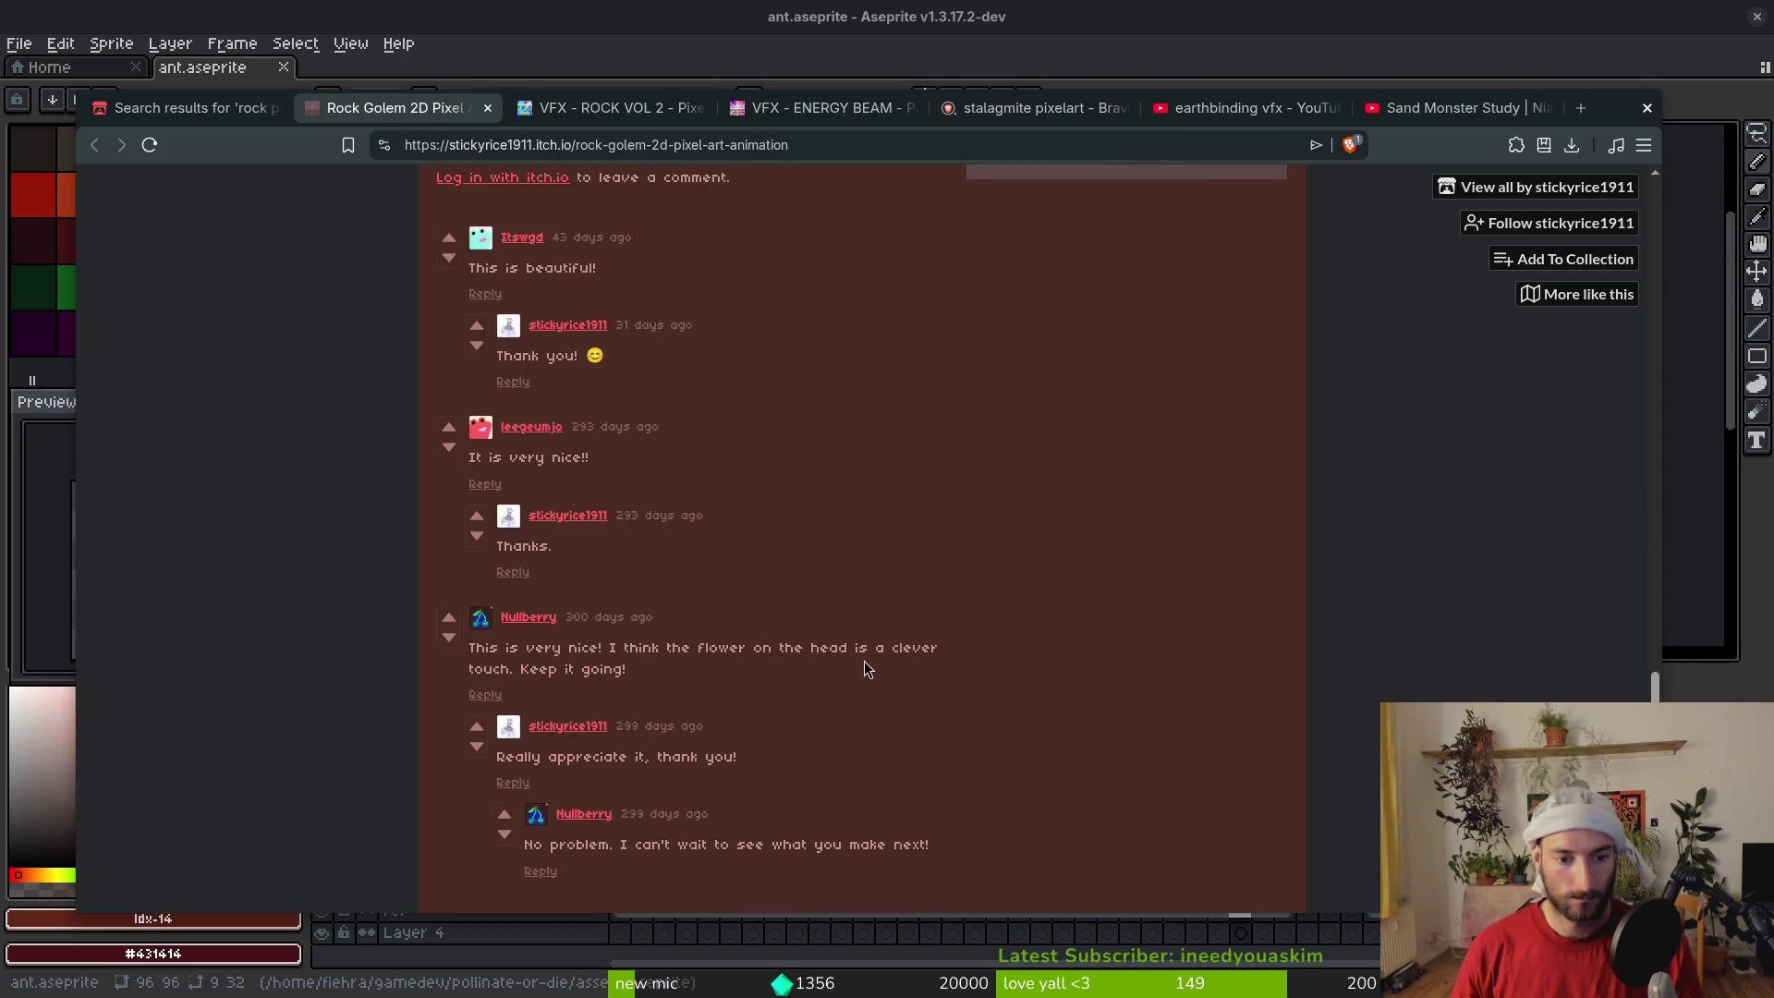
scroll(837, 605, "up", 15)
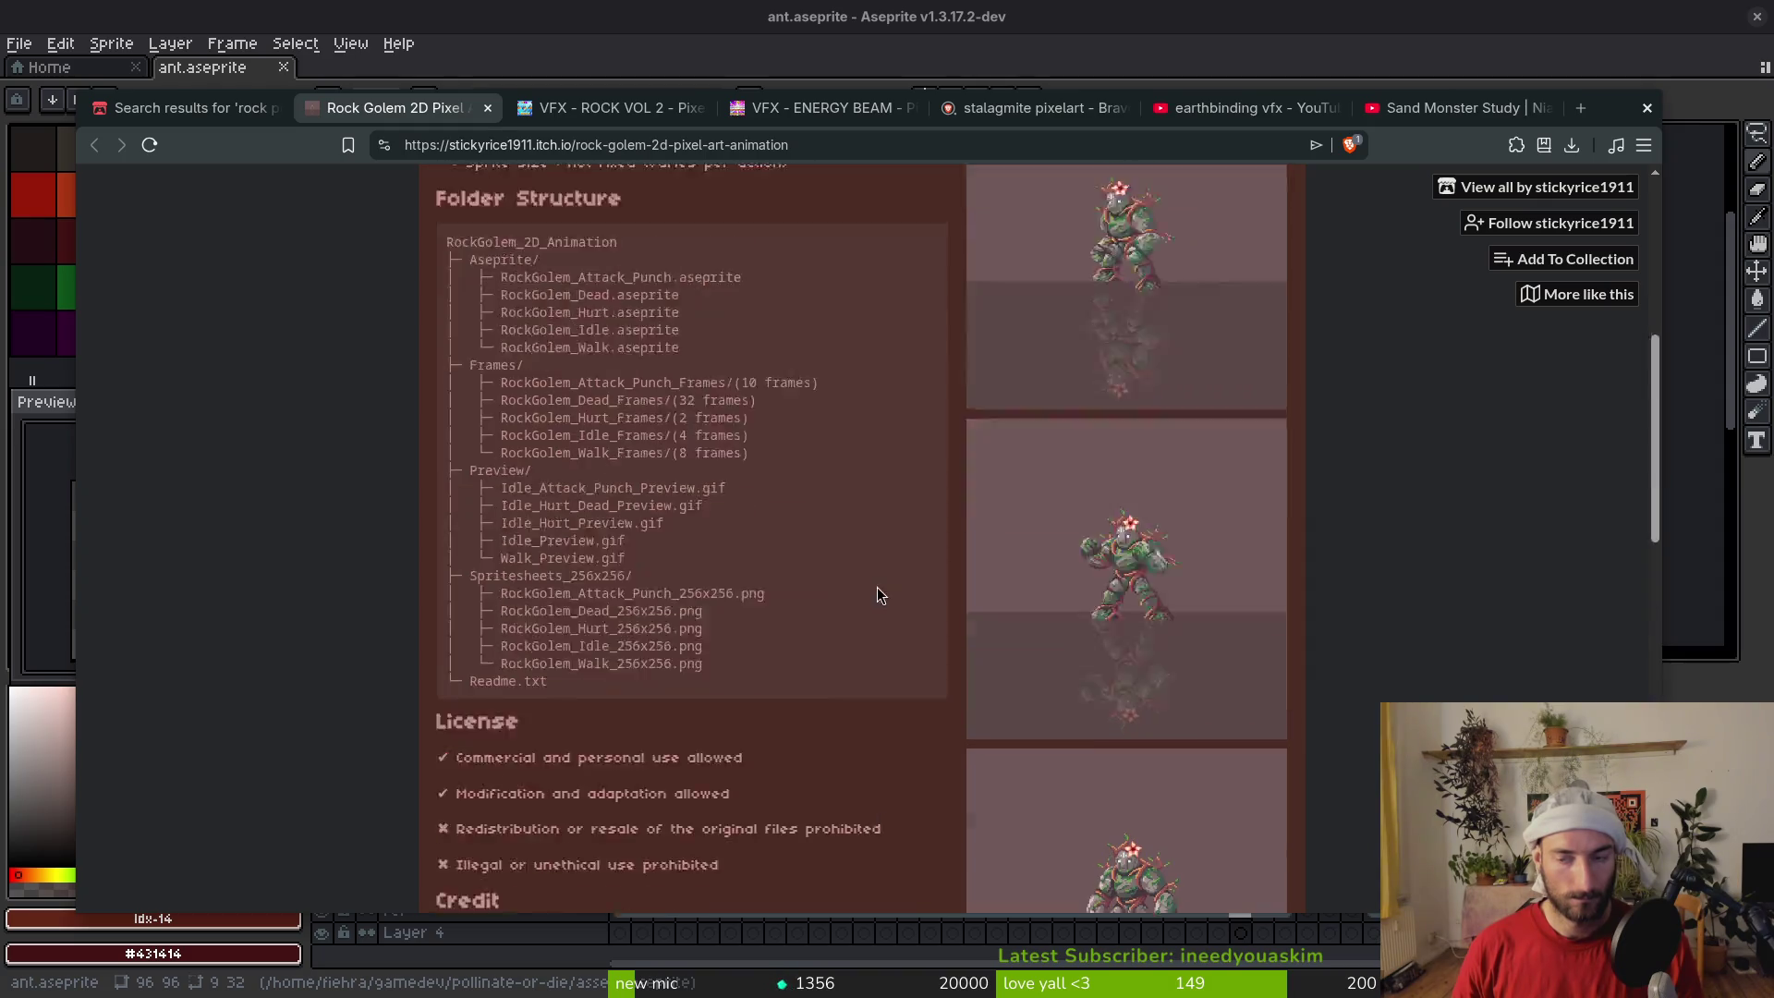
scroll(573, 734, "down", 14)
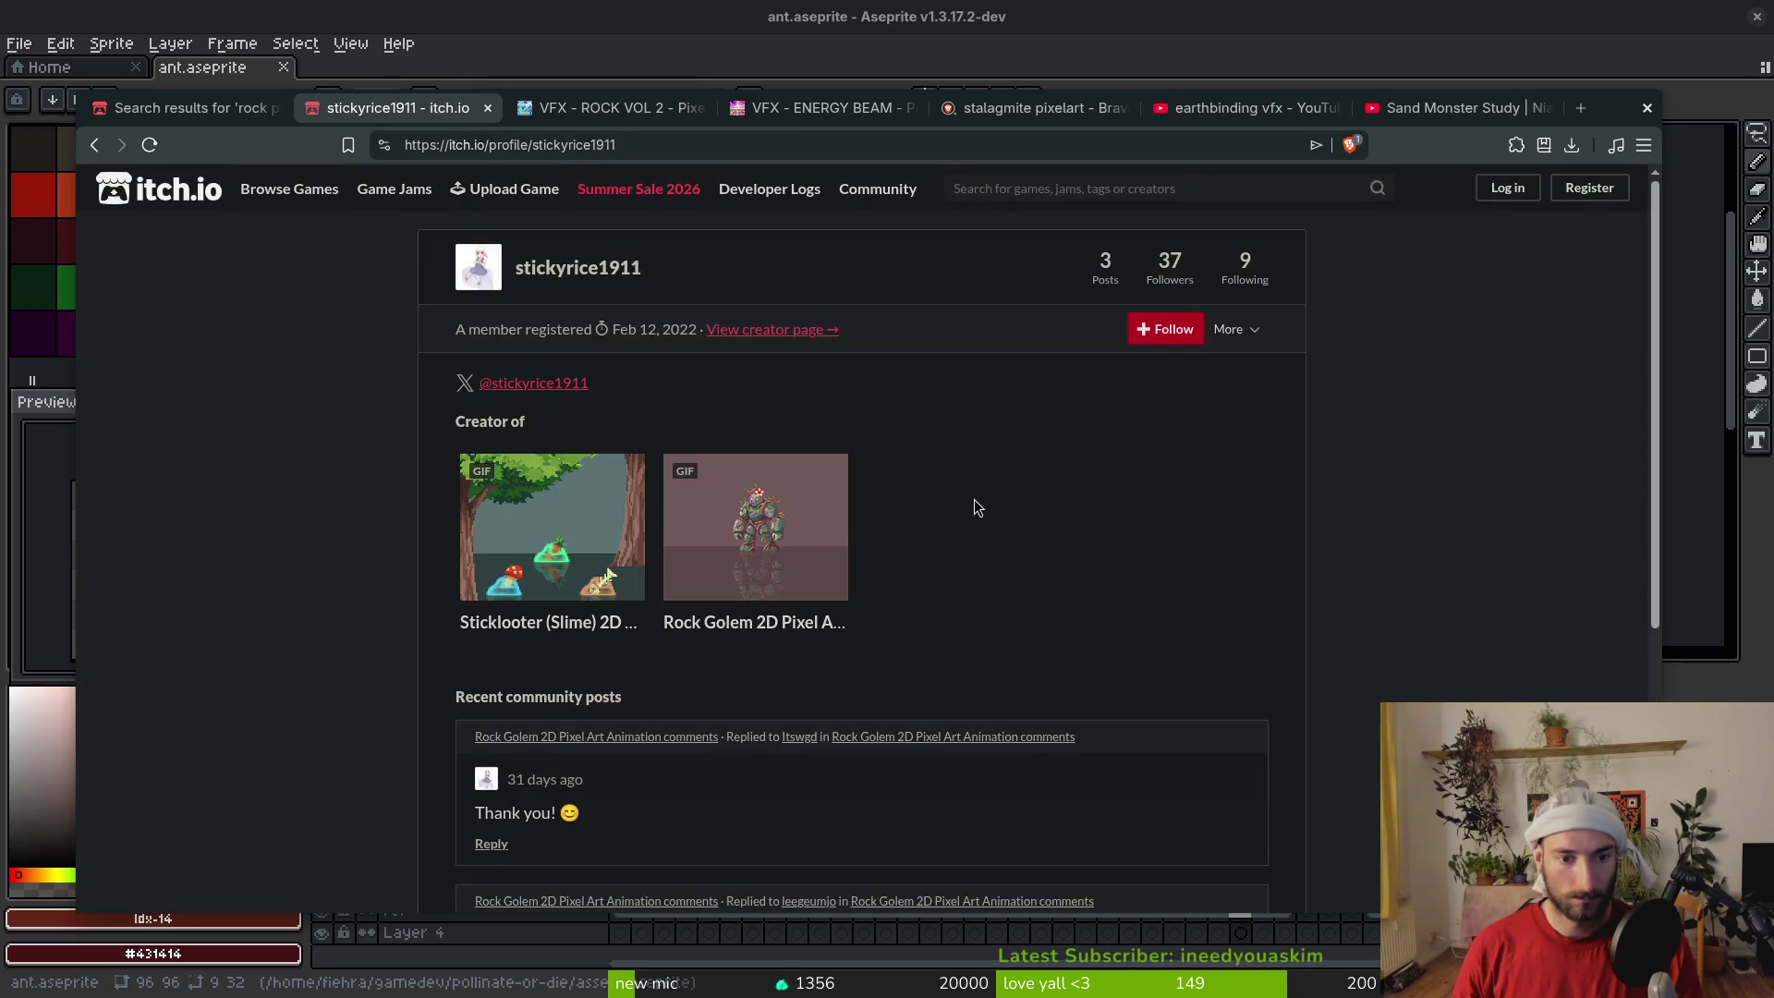
Open the Sticklooter slime asset page, skim it, then close it to return to VFX - ROCK VOL 2
left_click(525, 550)
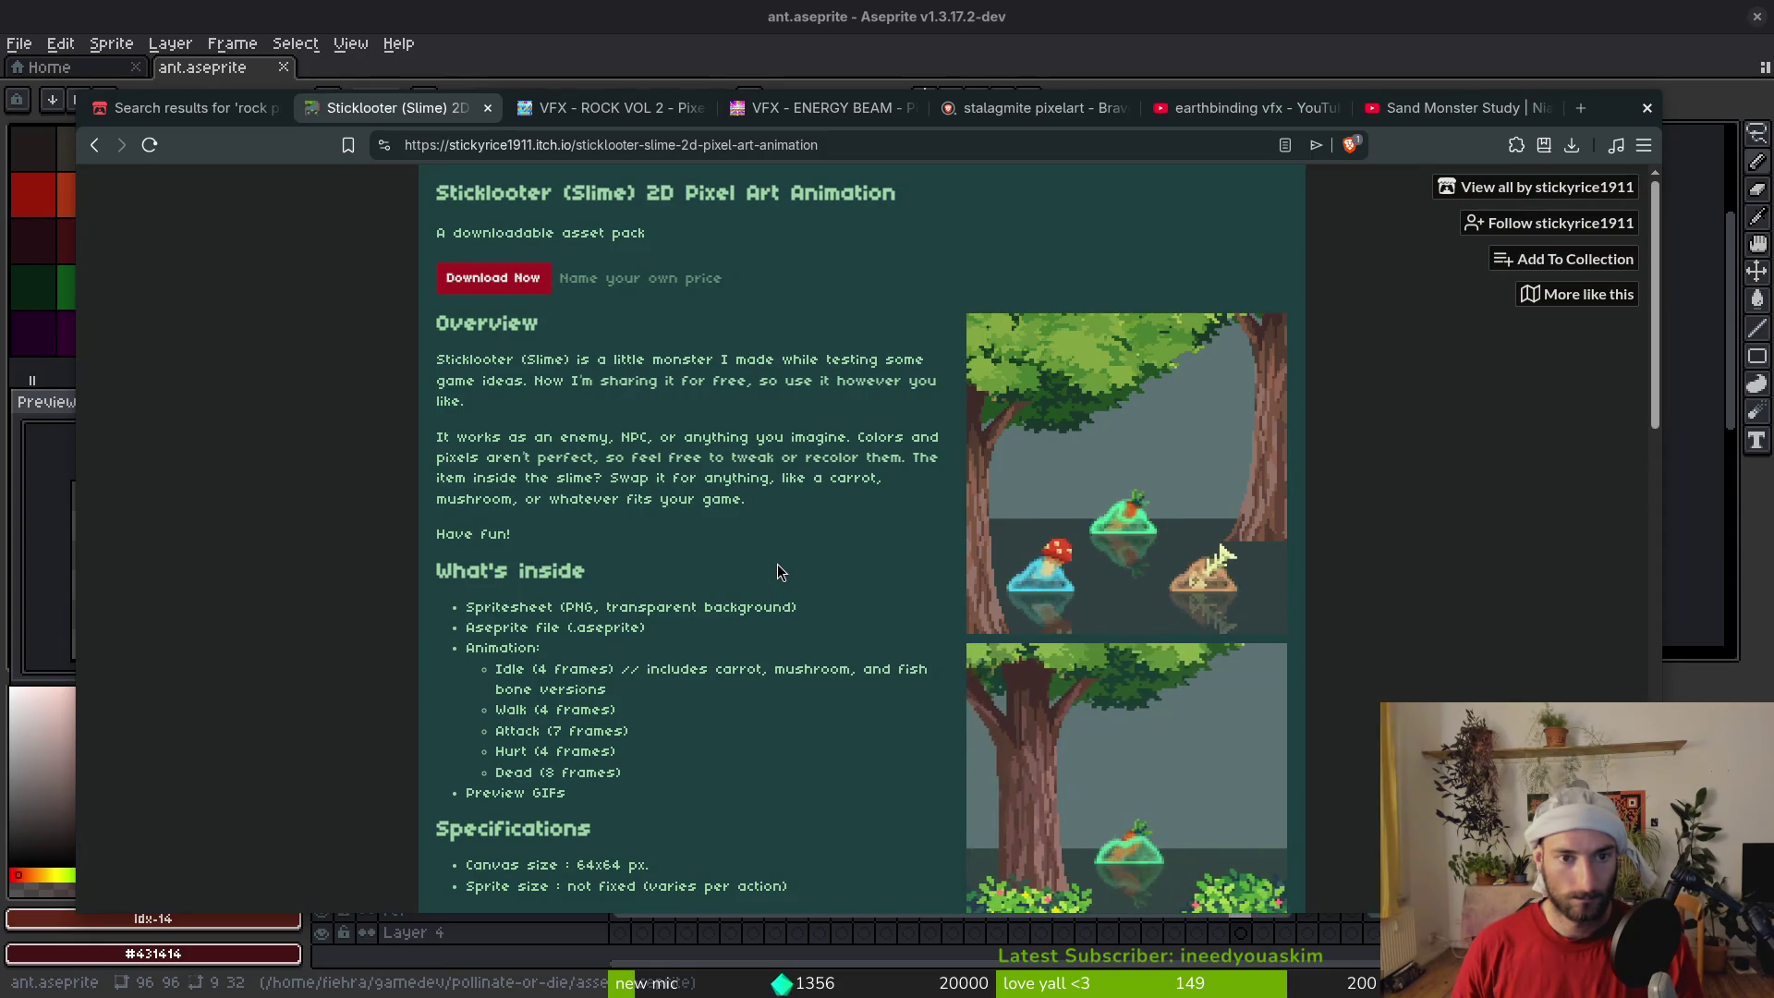
scroll(784, 564, "down", 6)
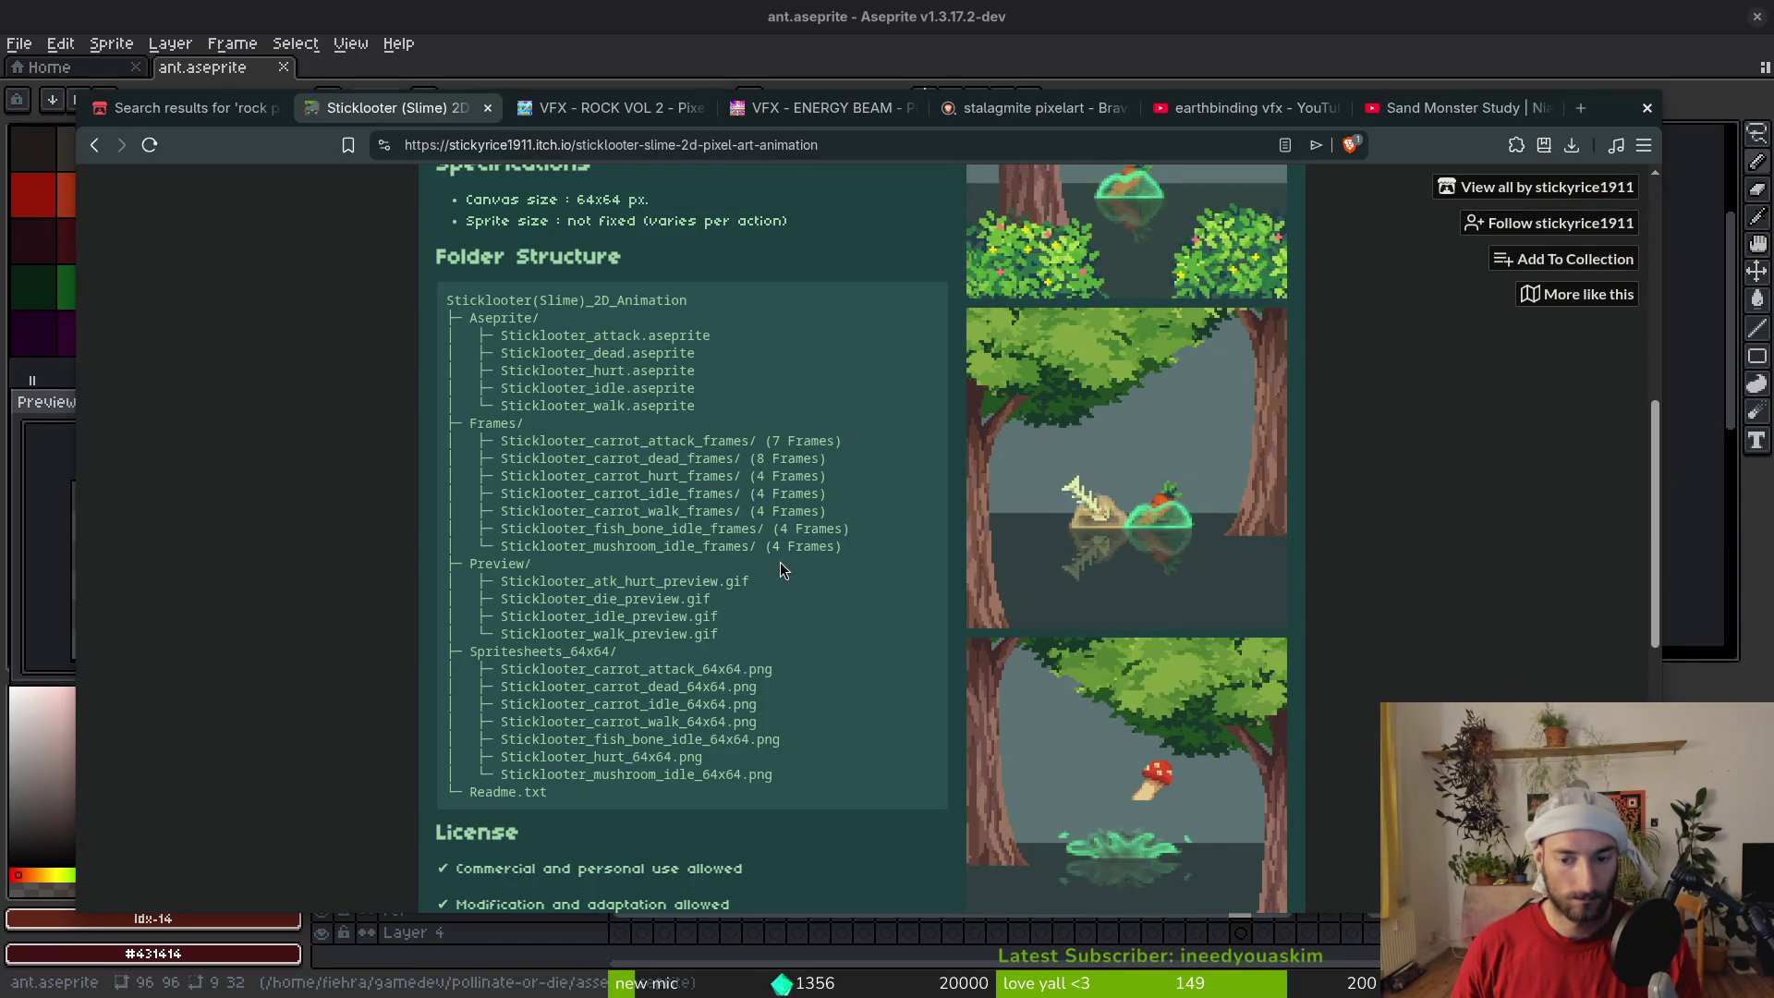
scroll(784, 570, "down", 5)
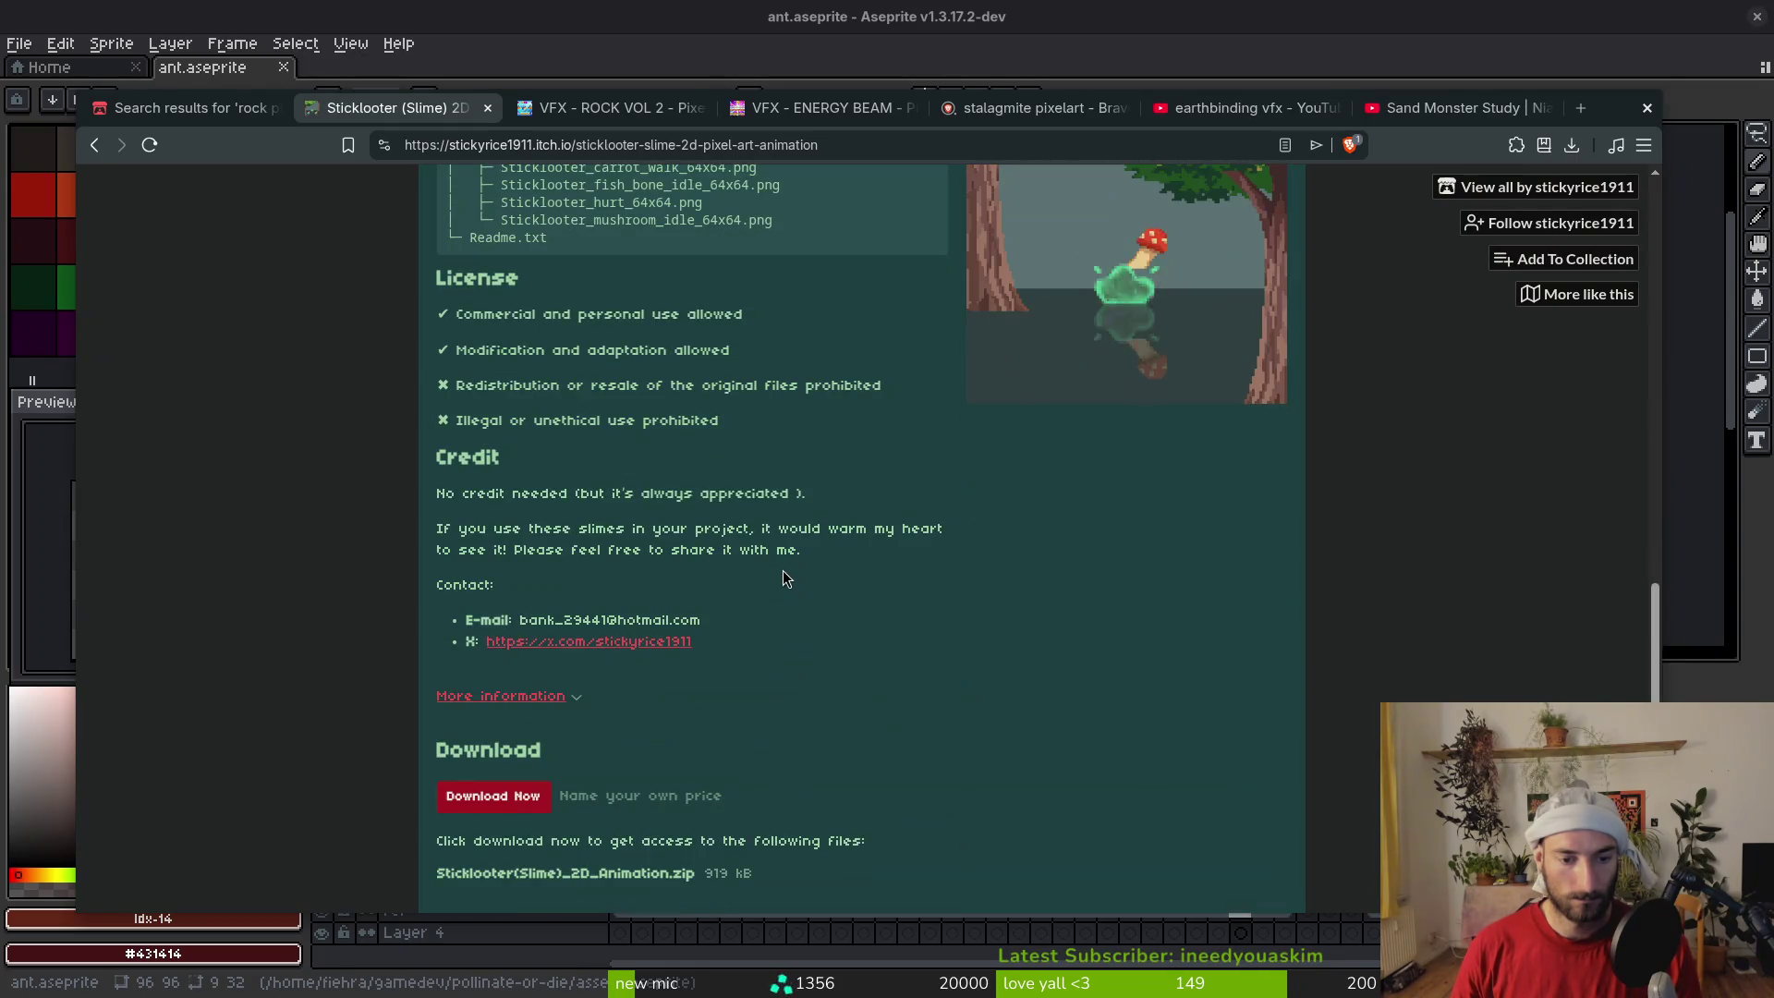
key("ctrl+w")
scroll(1054, 425, "up", 15)
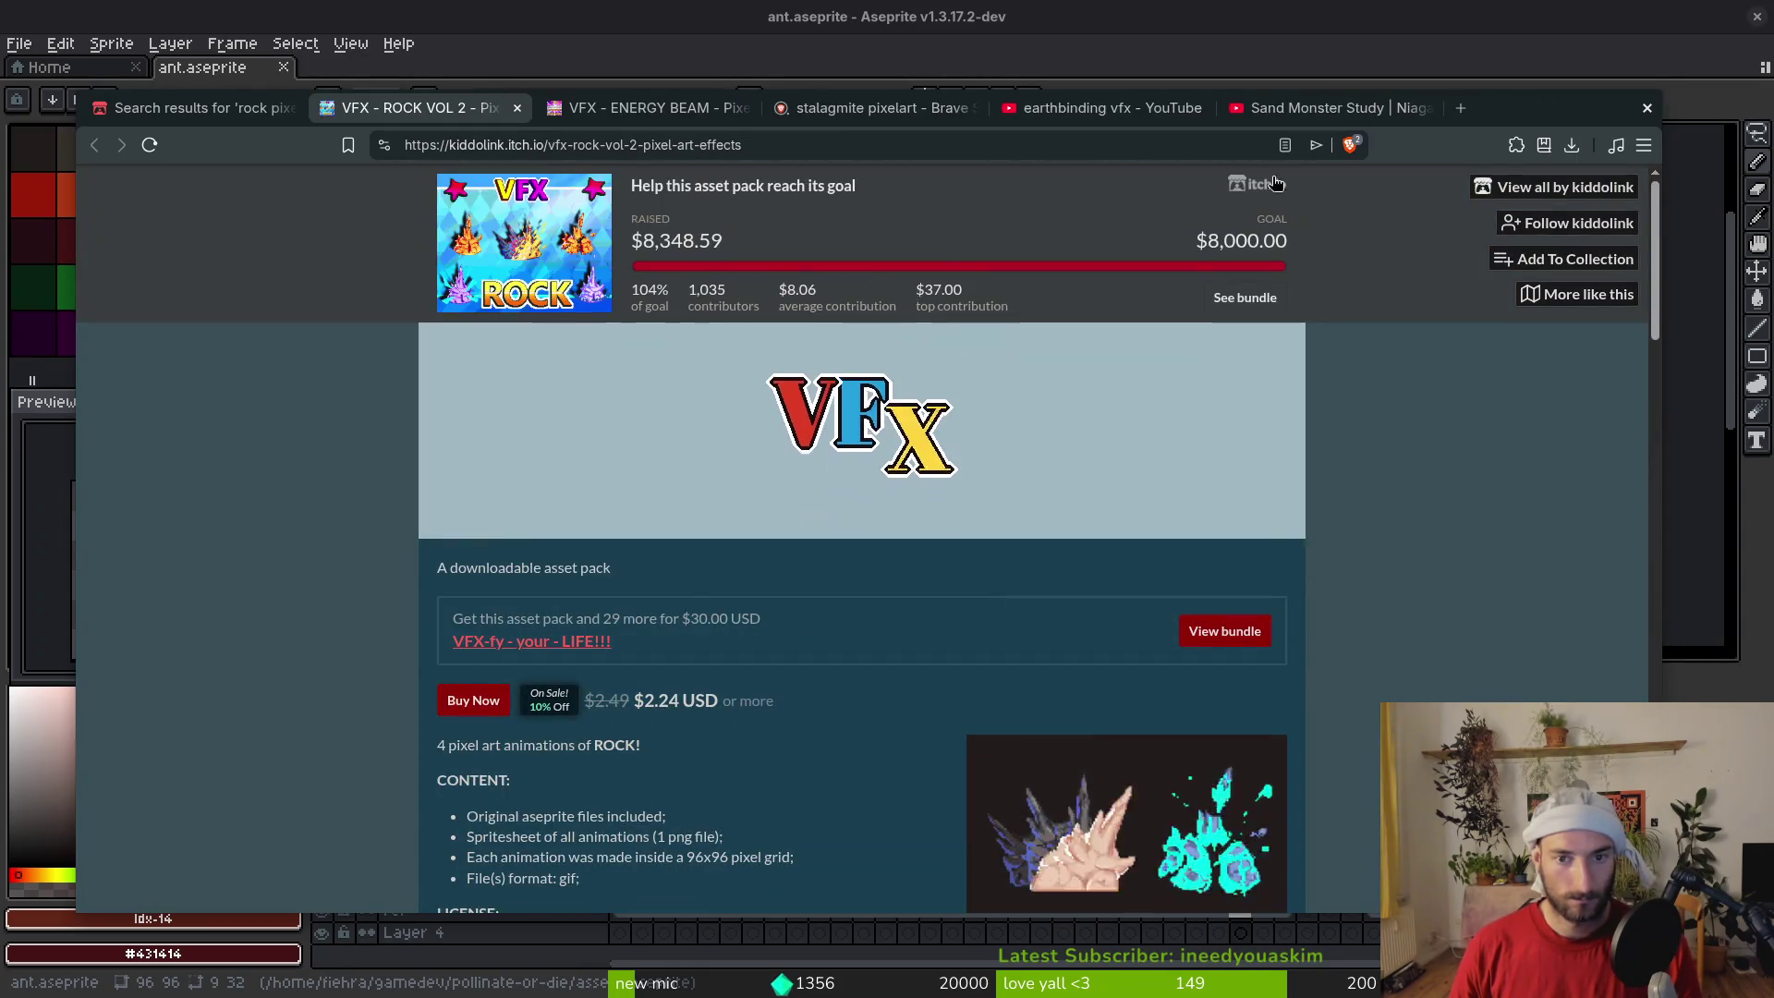
Return to the rock pixelart search results tab
left_click(194, 108)
scroll(992, 542, "up", 10)
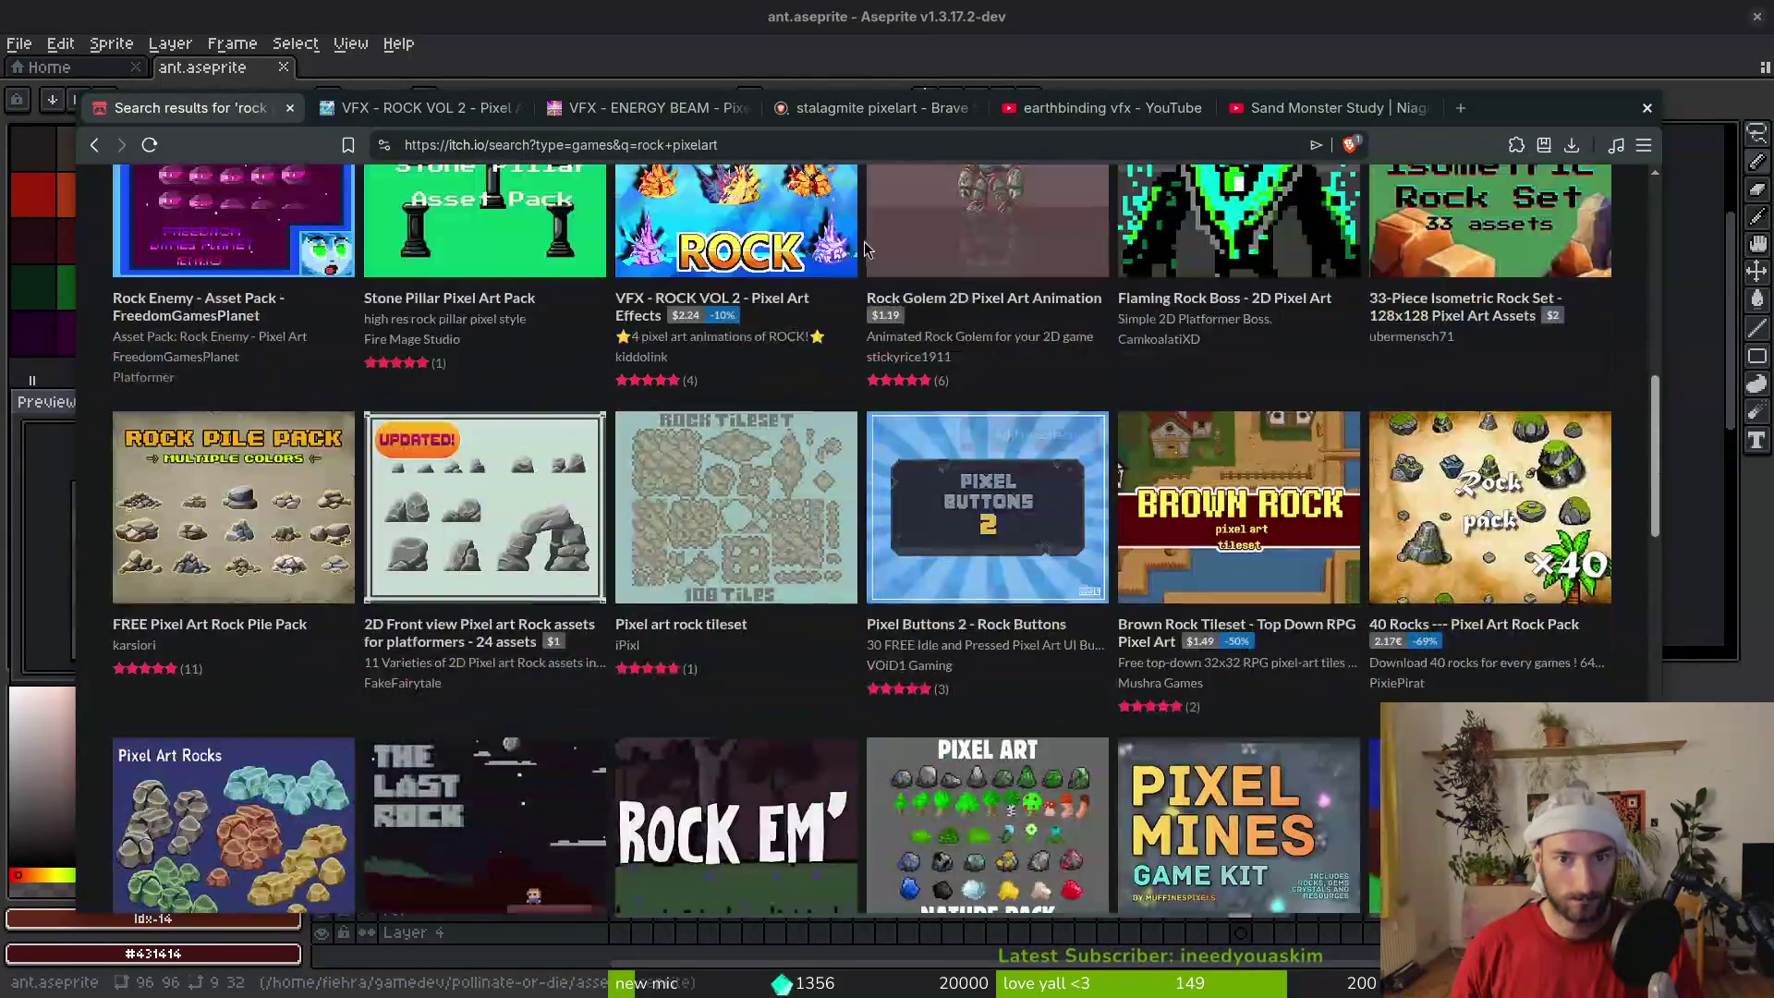
scroll(992, 542, "down", 7)
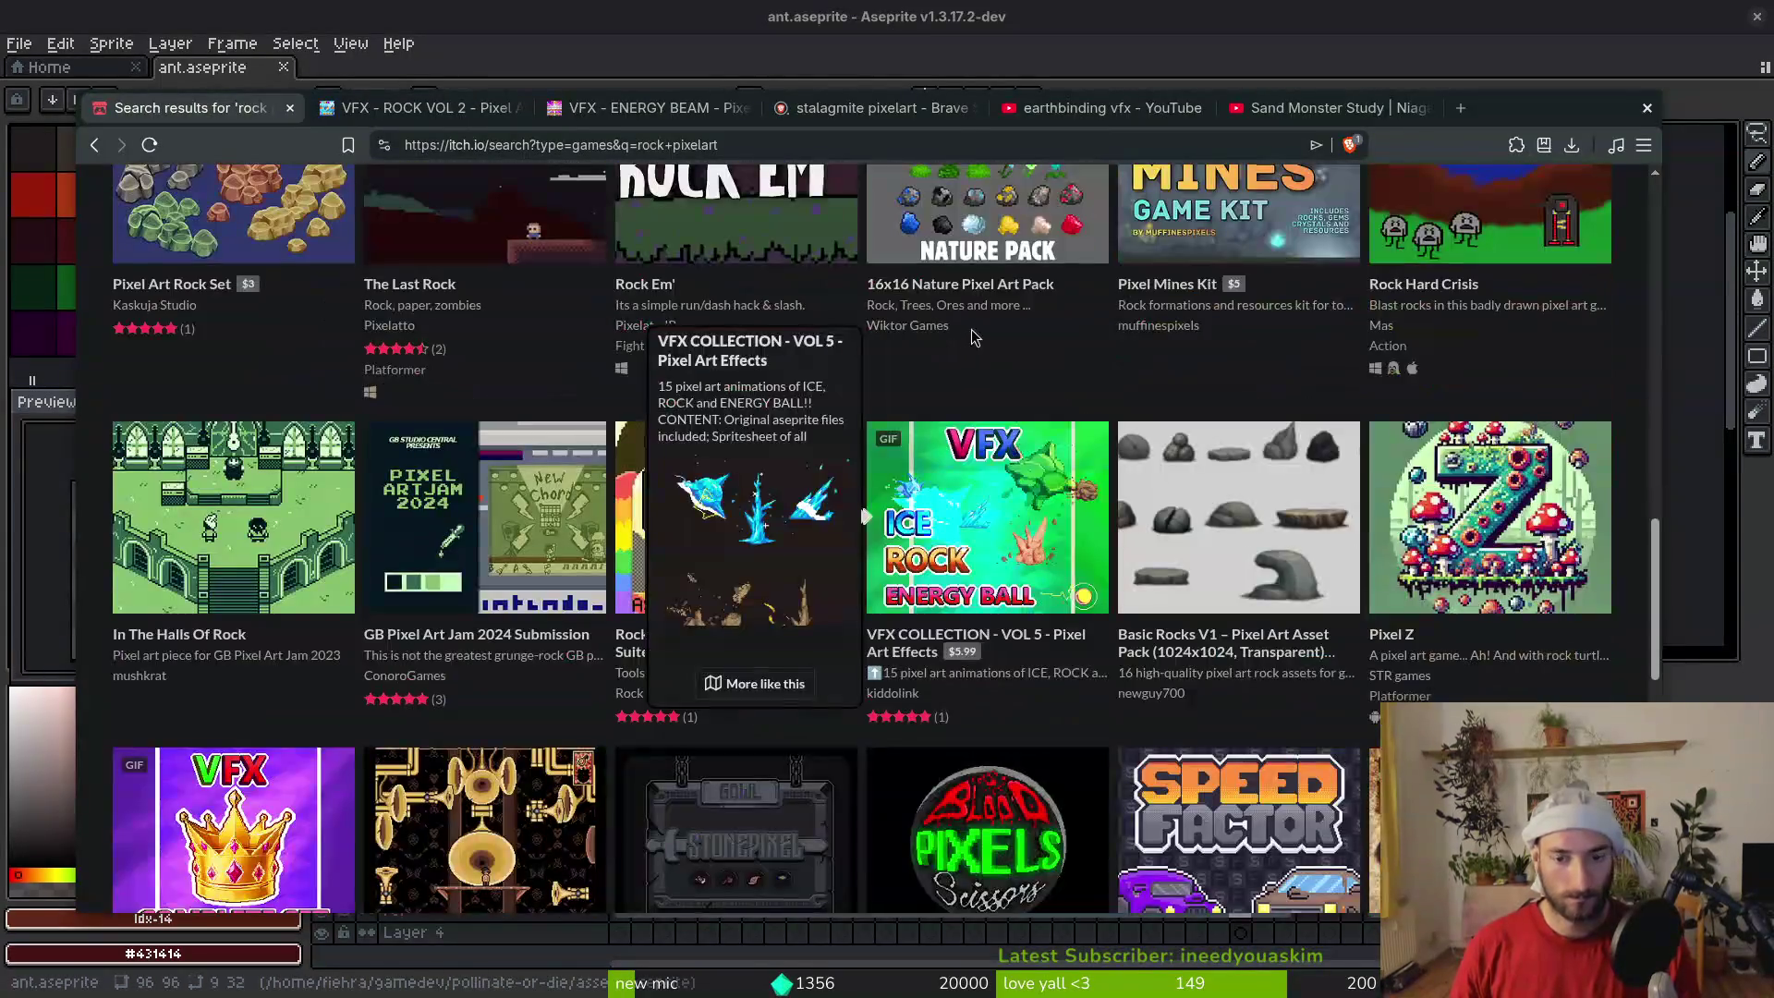
Preview the VFX COLLECTION - VOL 5 pack in its own tab, then close it
middle_click(984, 561)
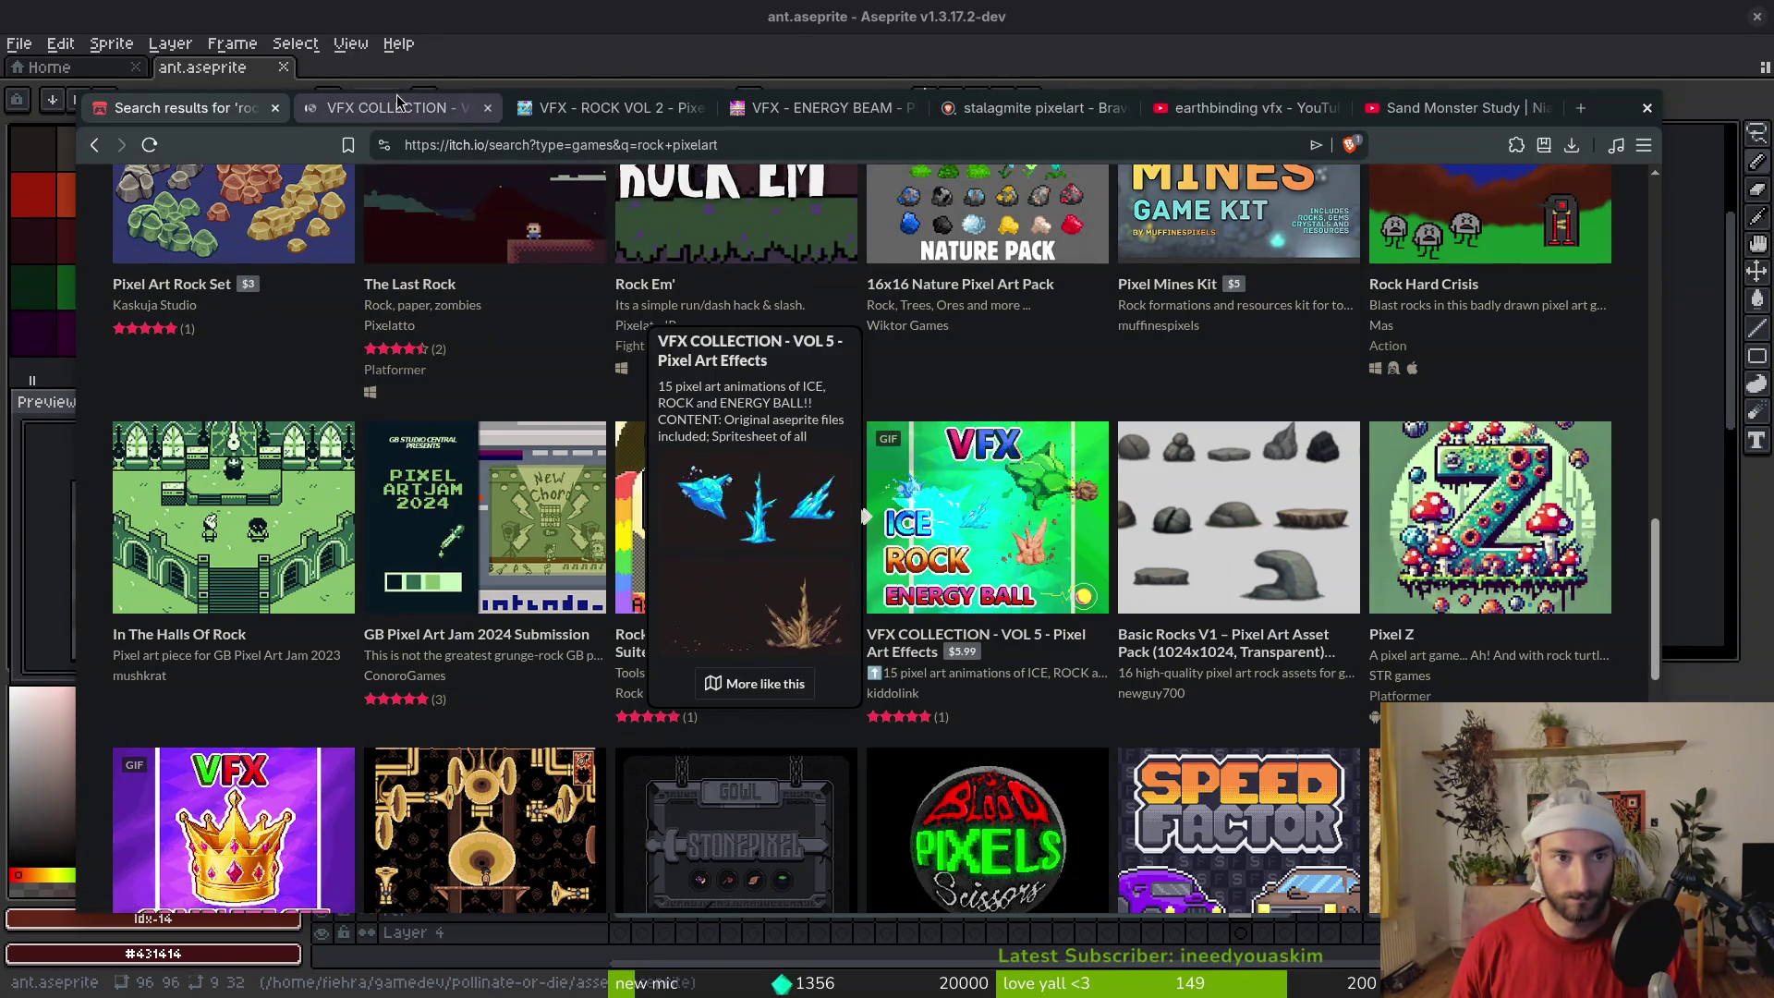
key("ctrl+Tab")
scroll(1363, 596, "down", 2)
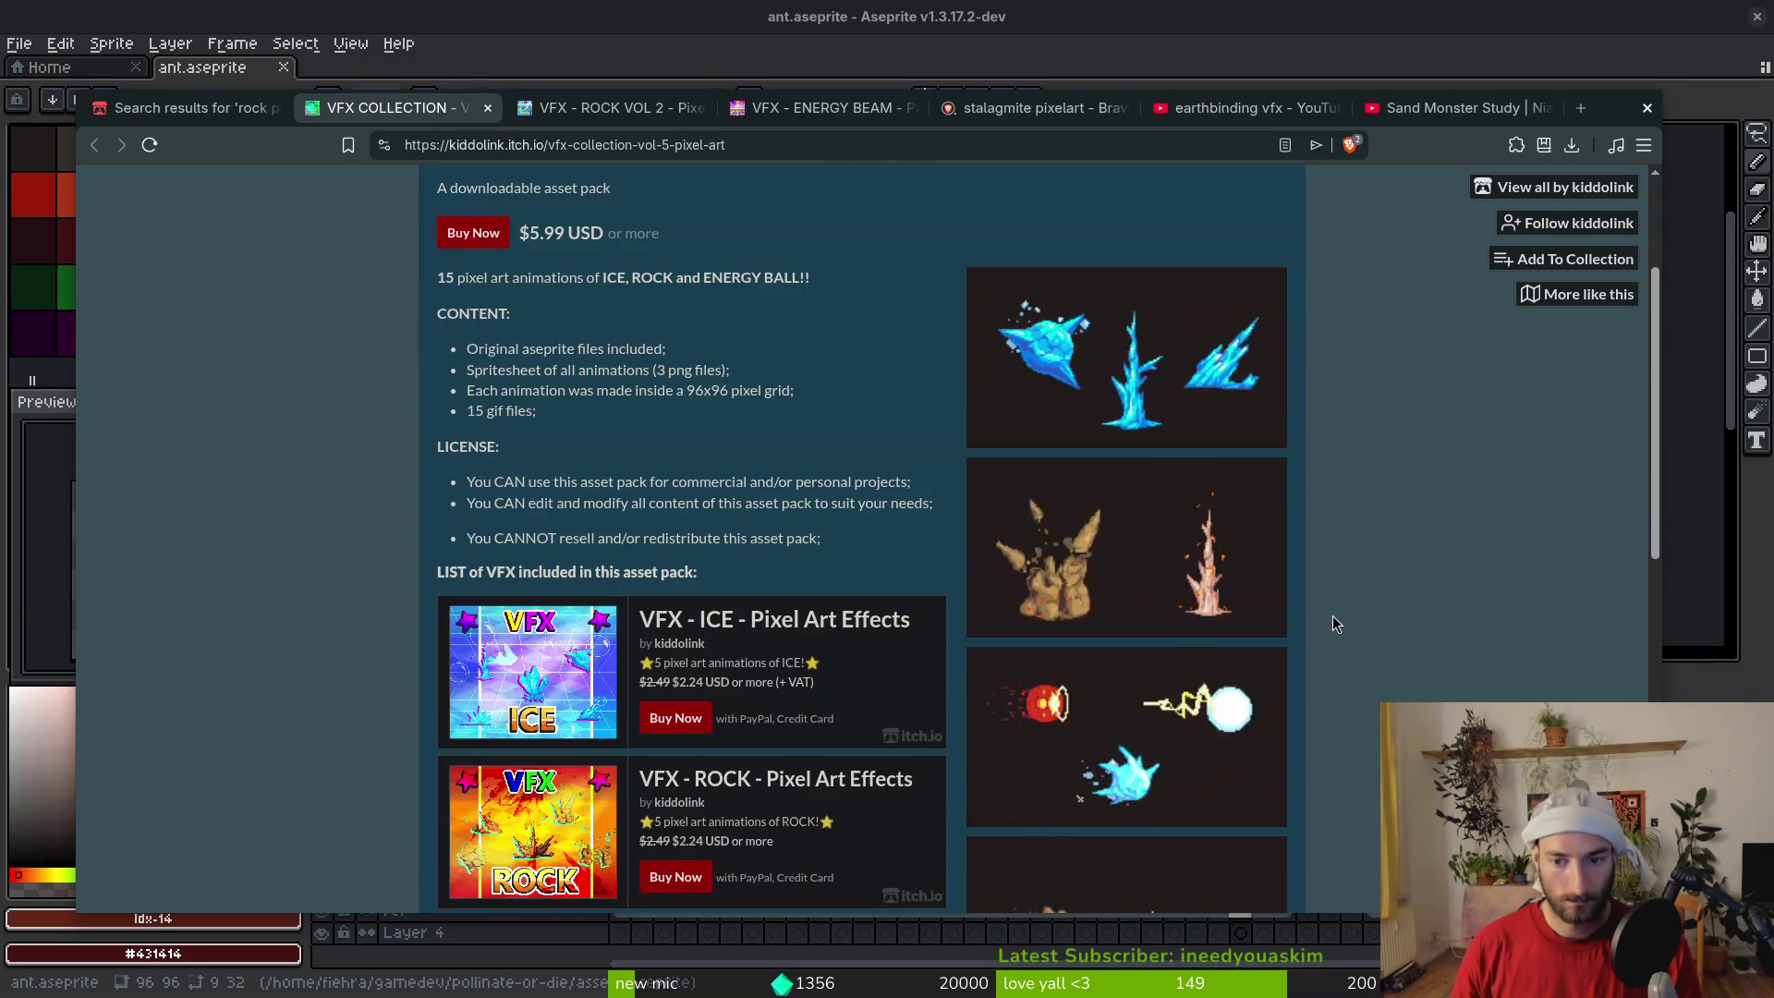
scroll(1329, 600, "down", 5)
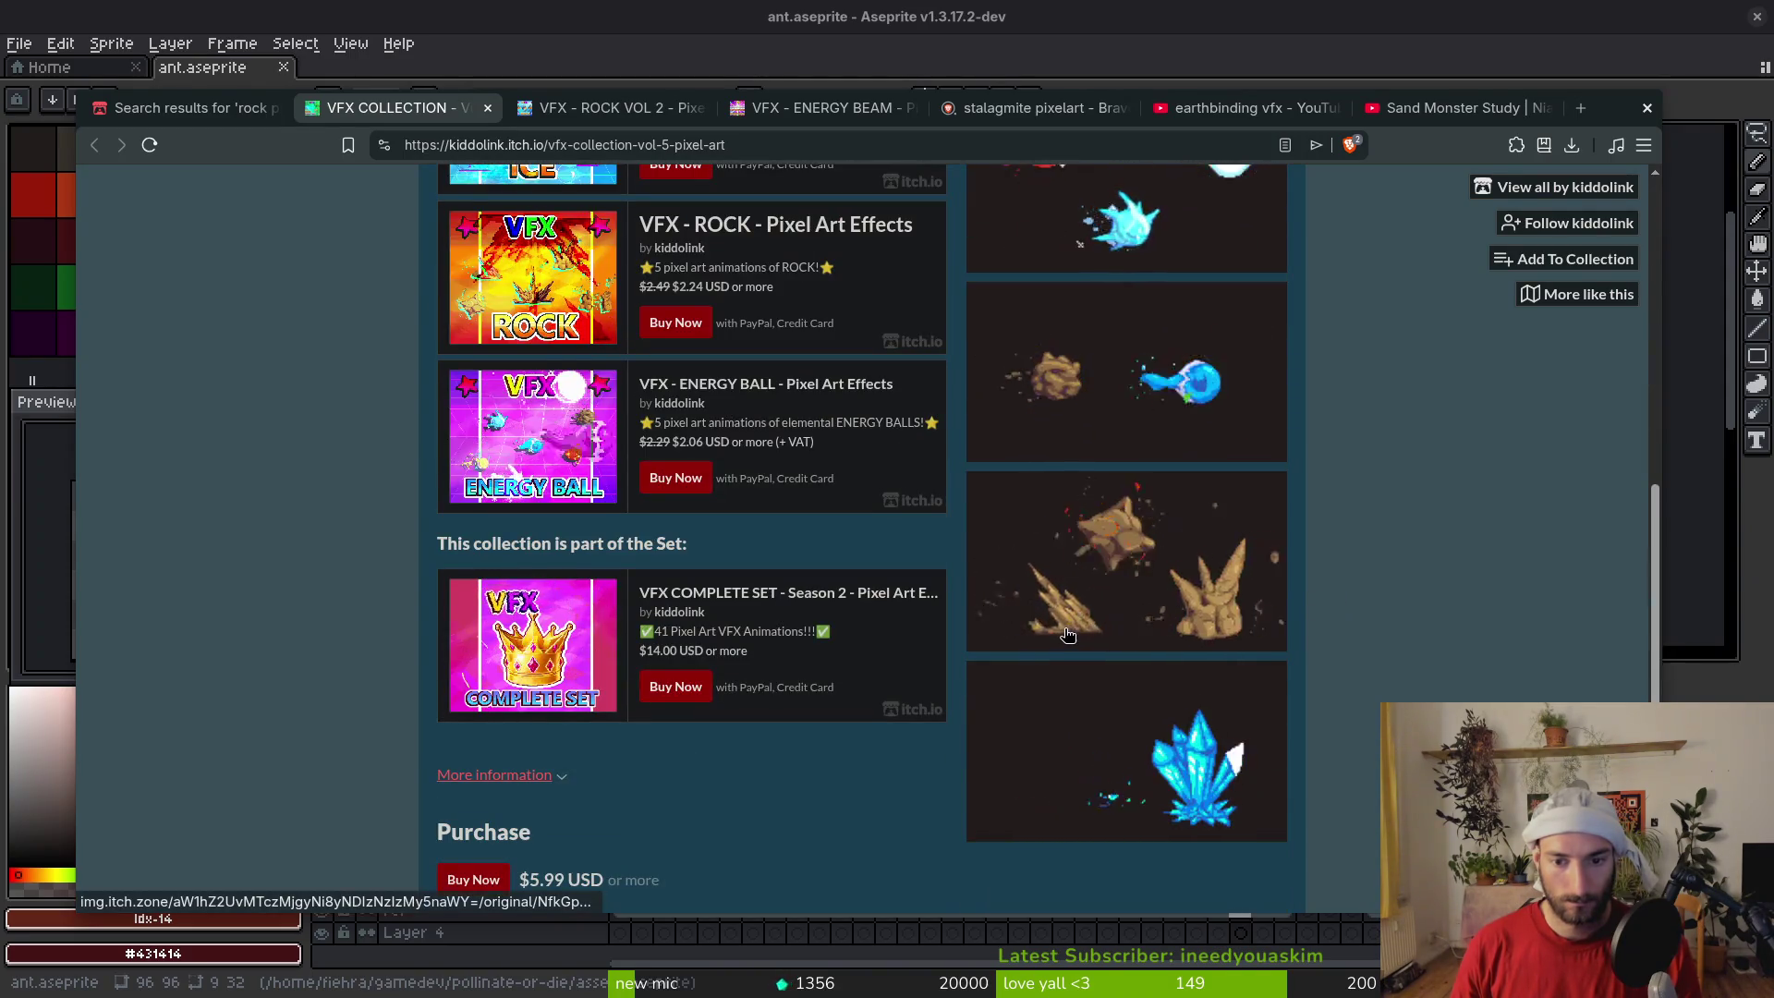
scroll(1083, 633, "up", 10)
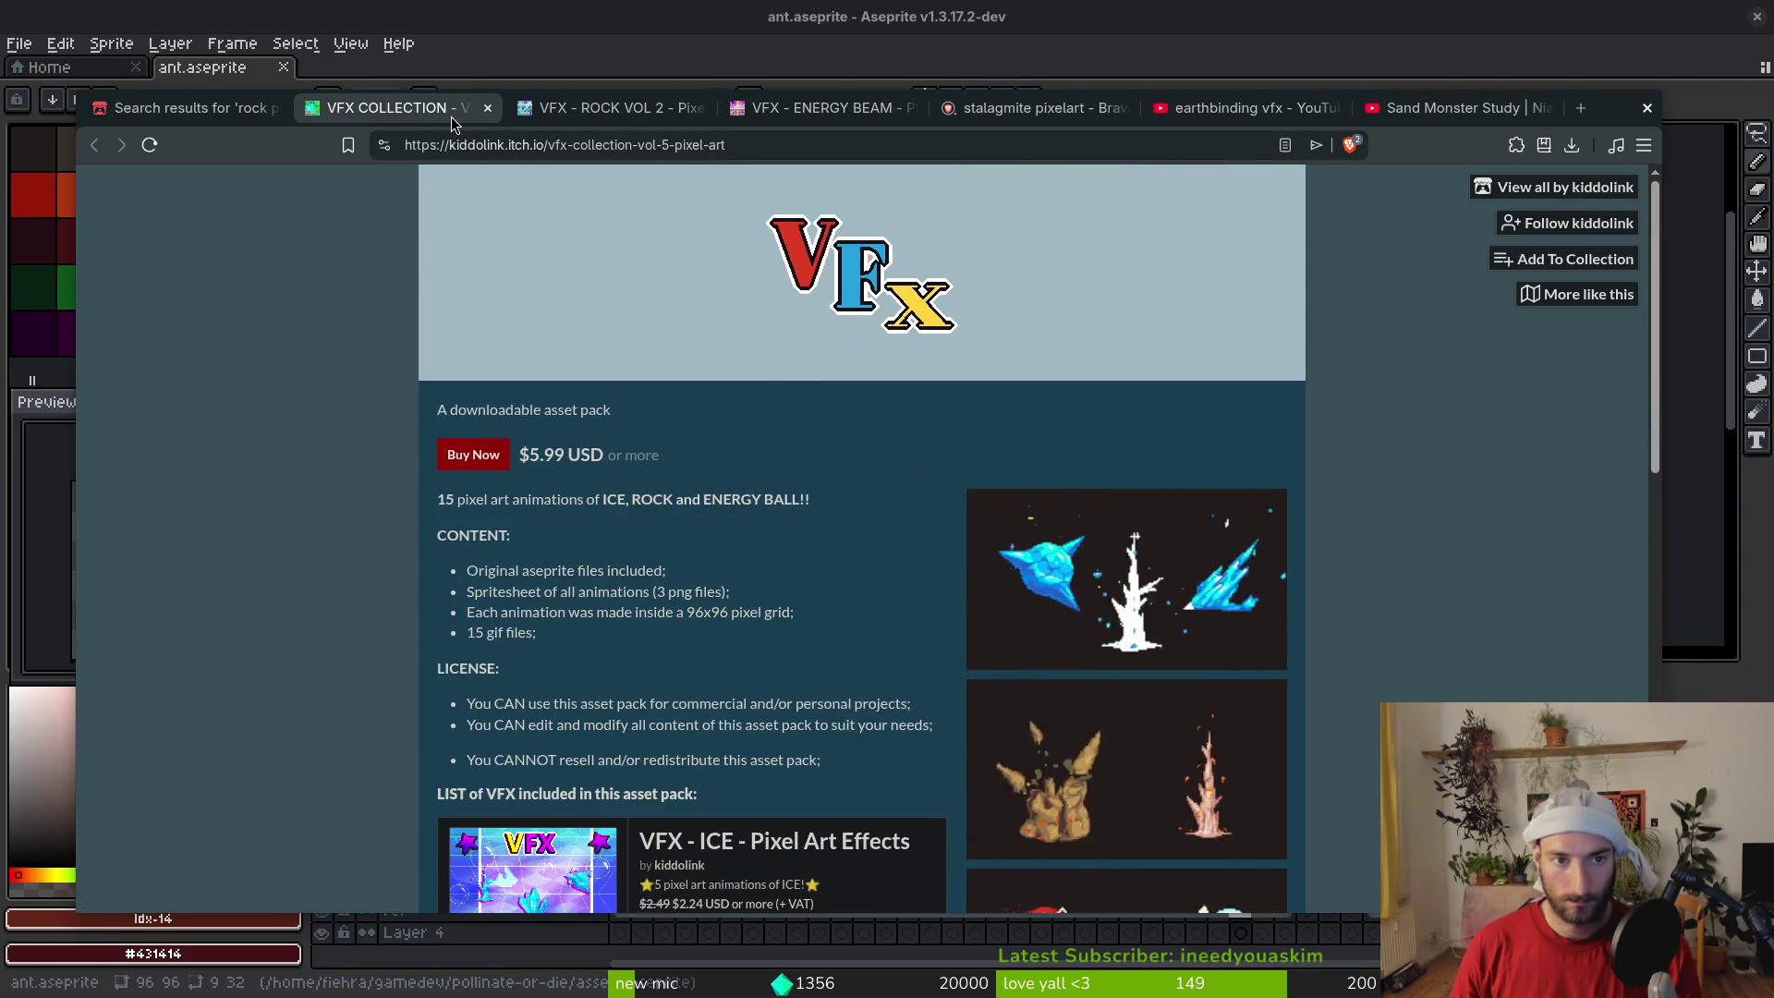
left_click(488, 107)
scroll(876, 413, "up", 5)
scroll(876, 413, "up", 10)
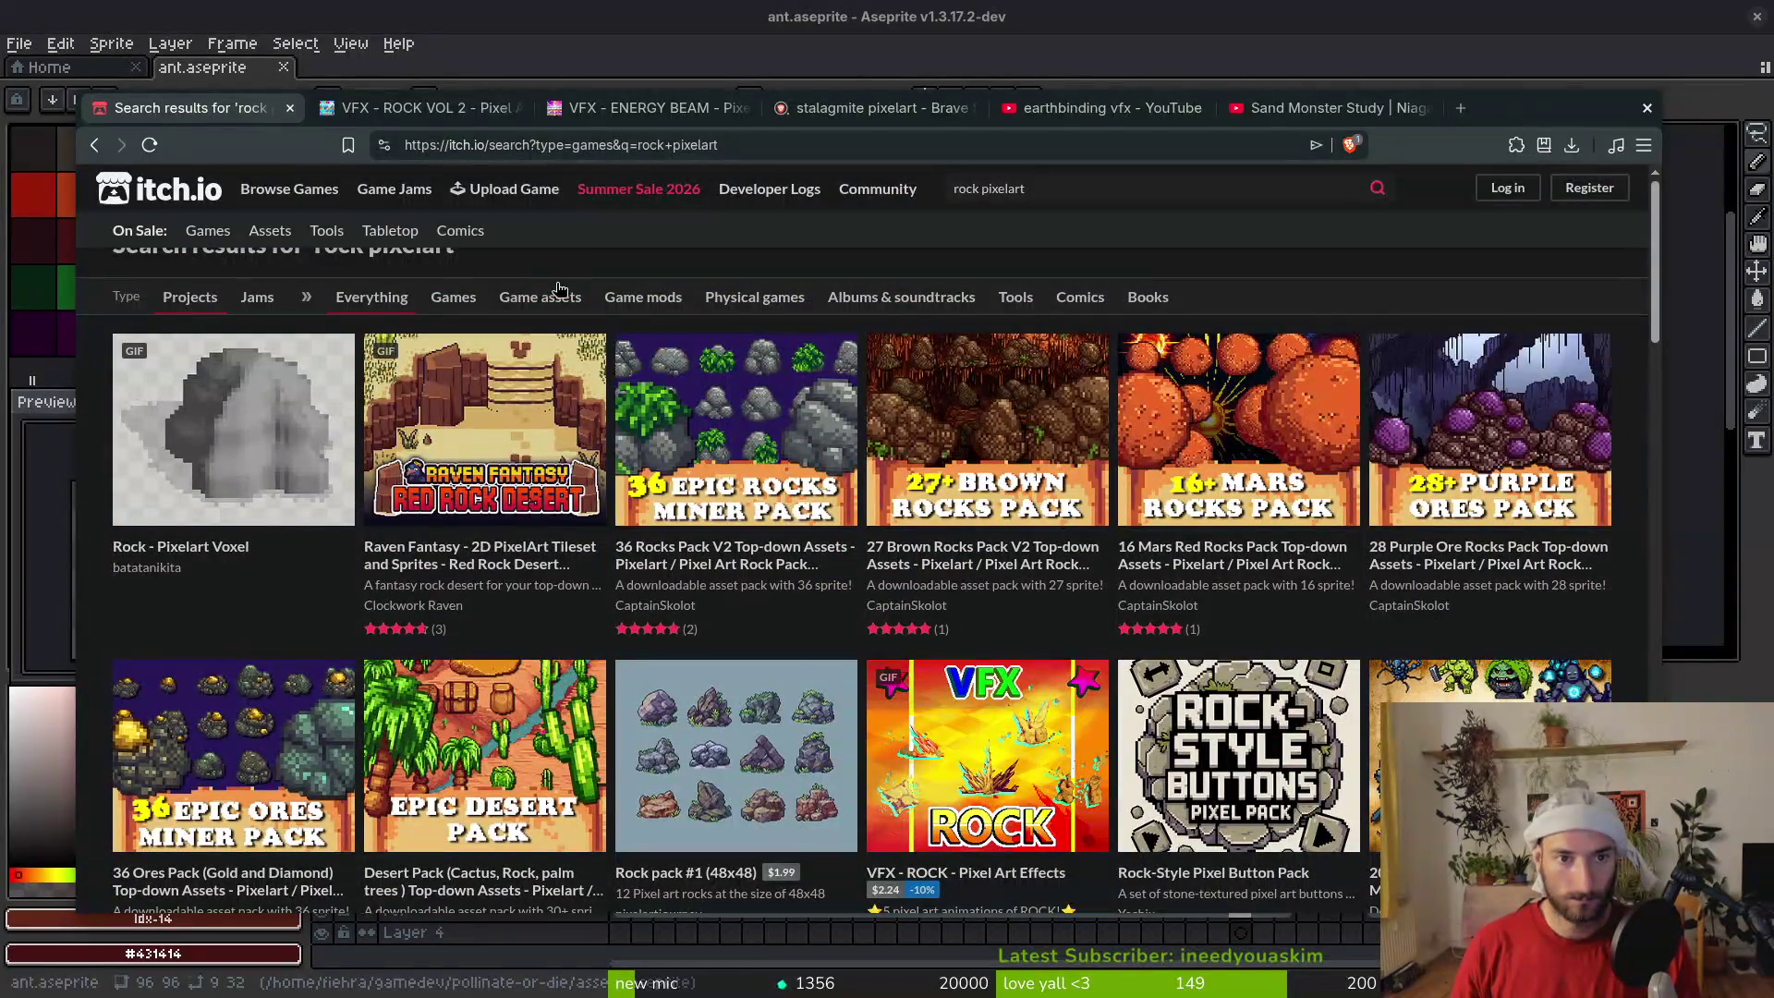
Search itch.io for 'pixelart vfx'
left_click(1220, 188)
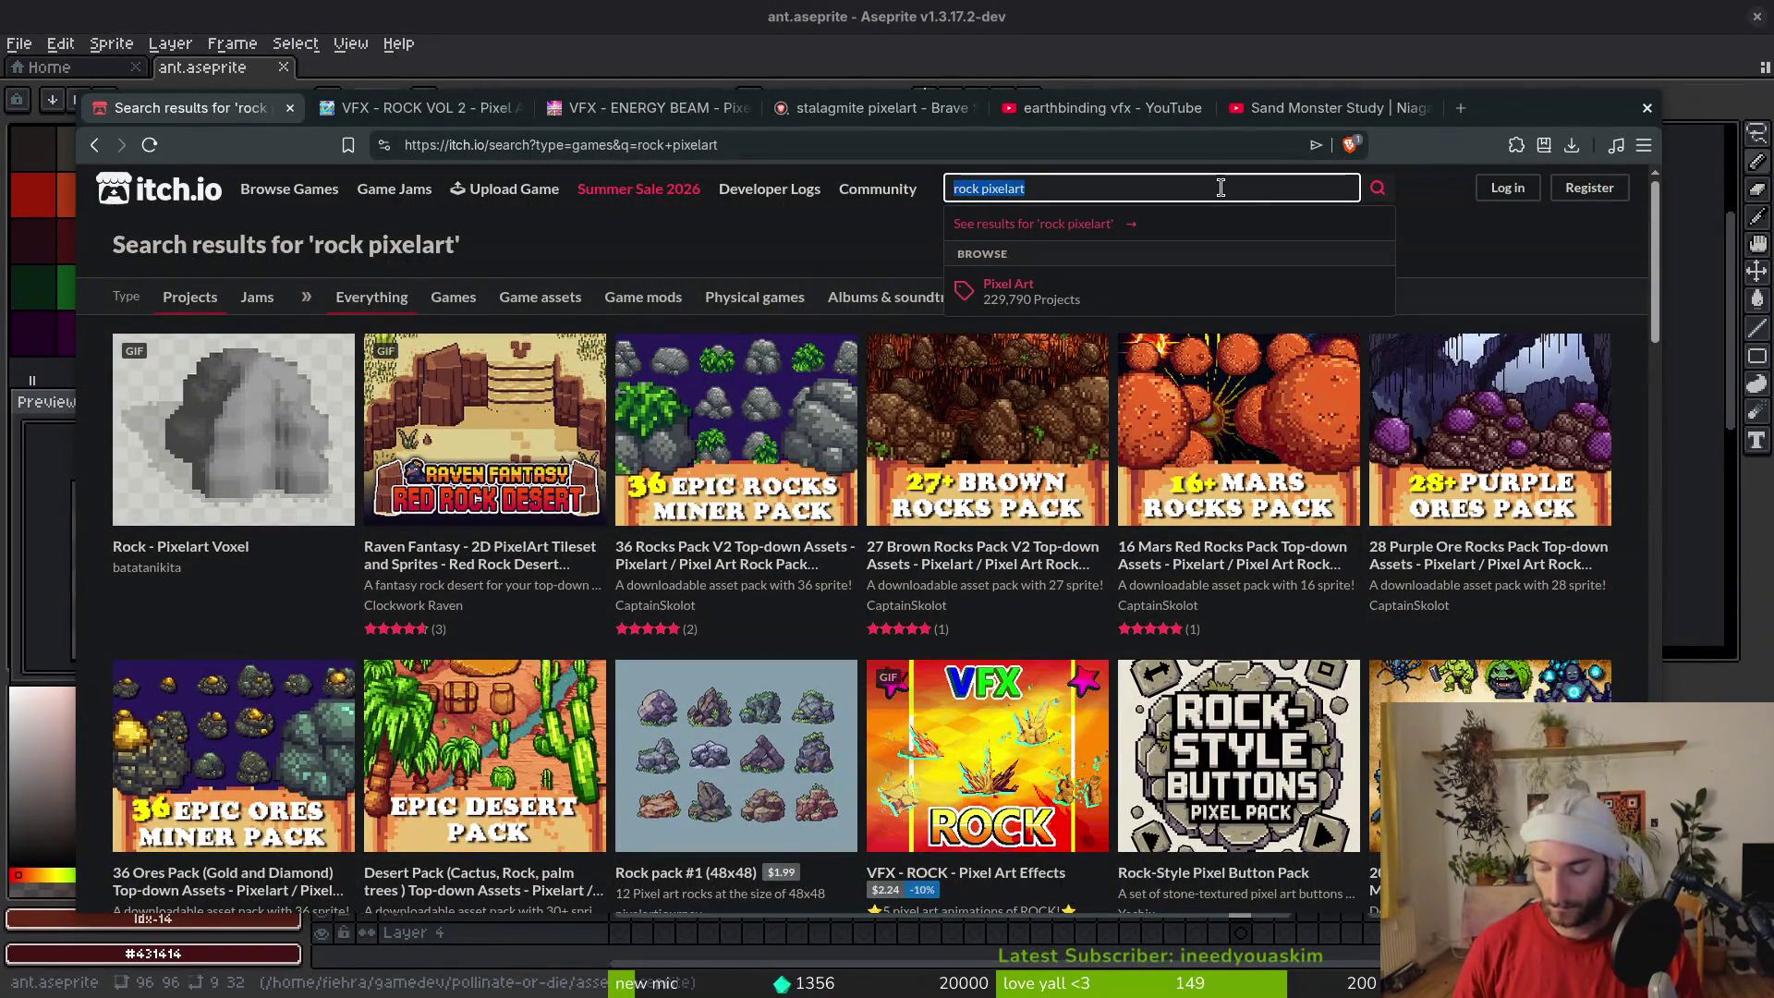
type("pixelart vfx")
key("Return")
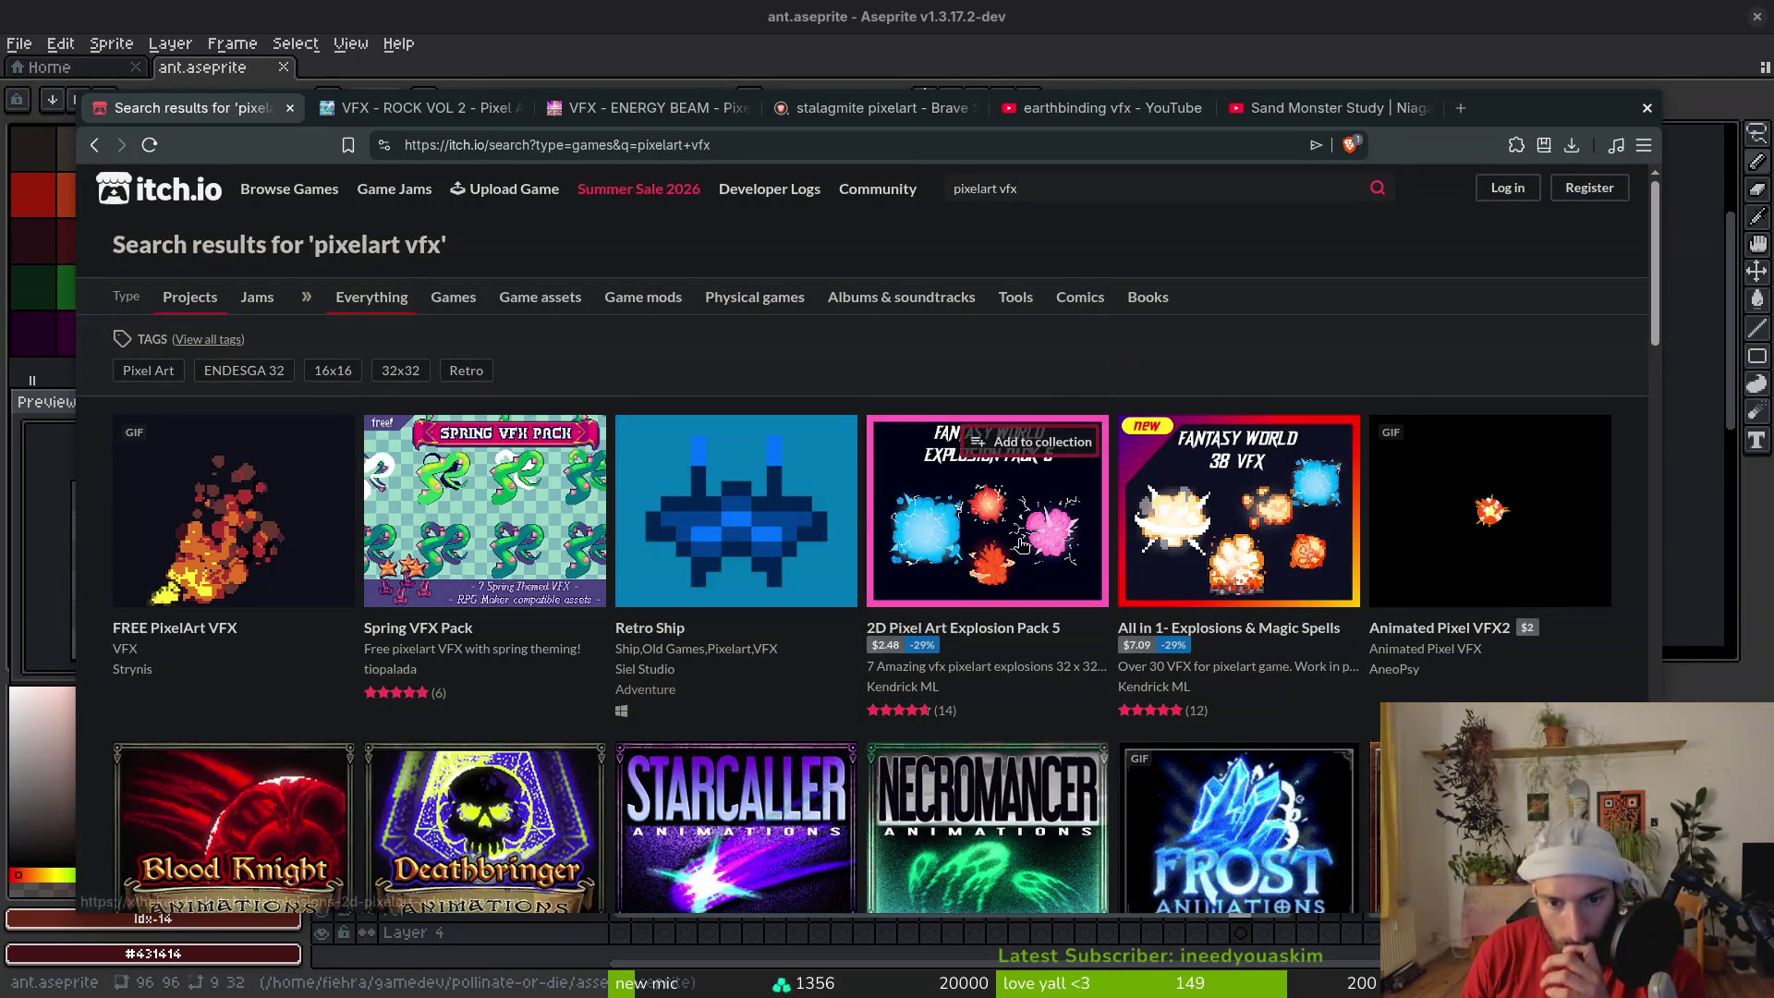
Open the Blood Knight and free Warrior VFX packs in background tabs
mouse_move(1021, 552)
mouse_move(1238, 546)
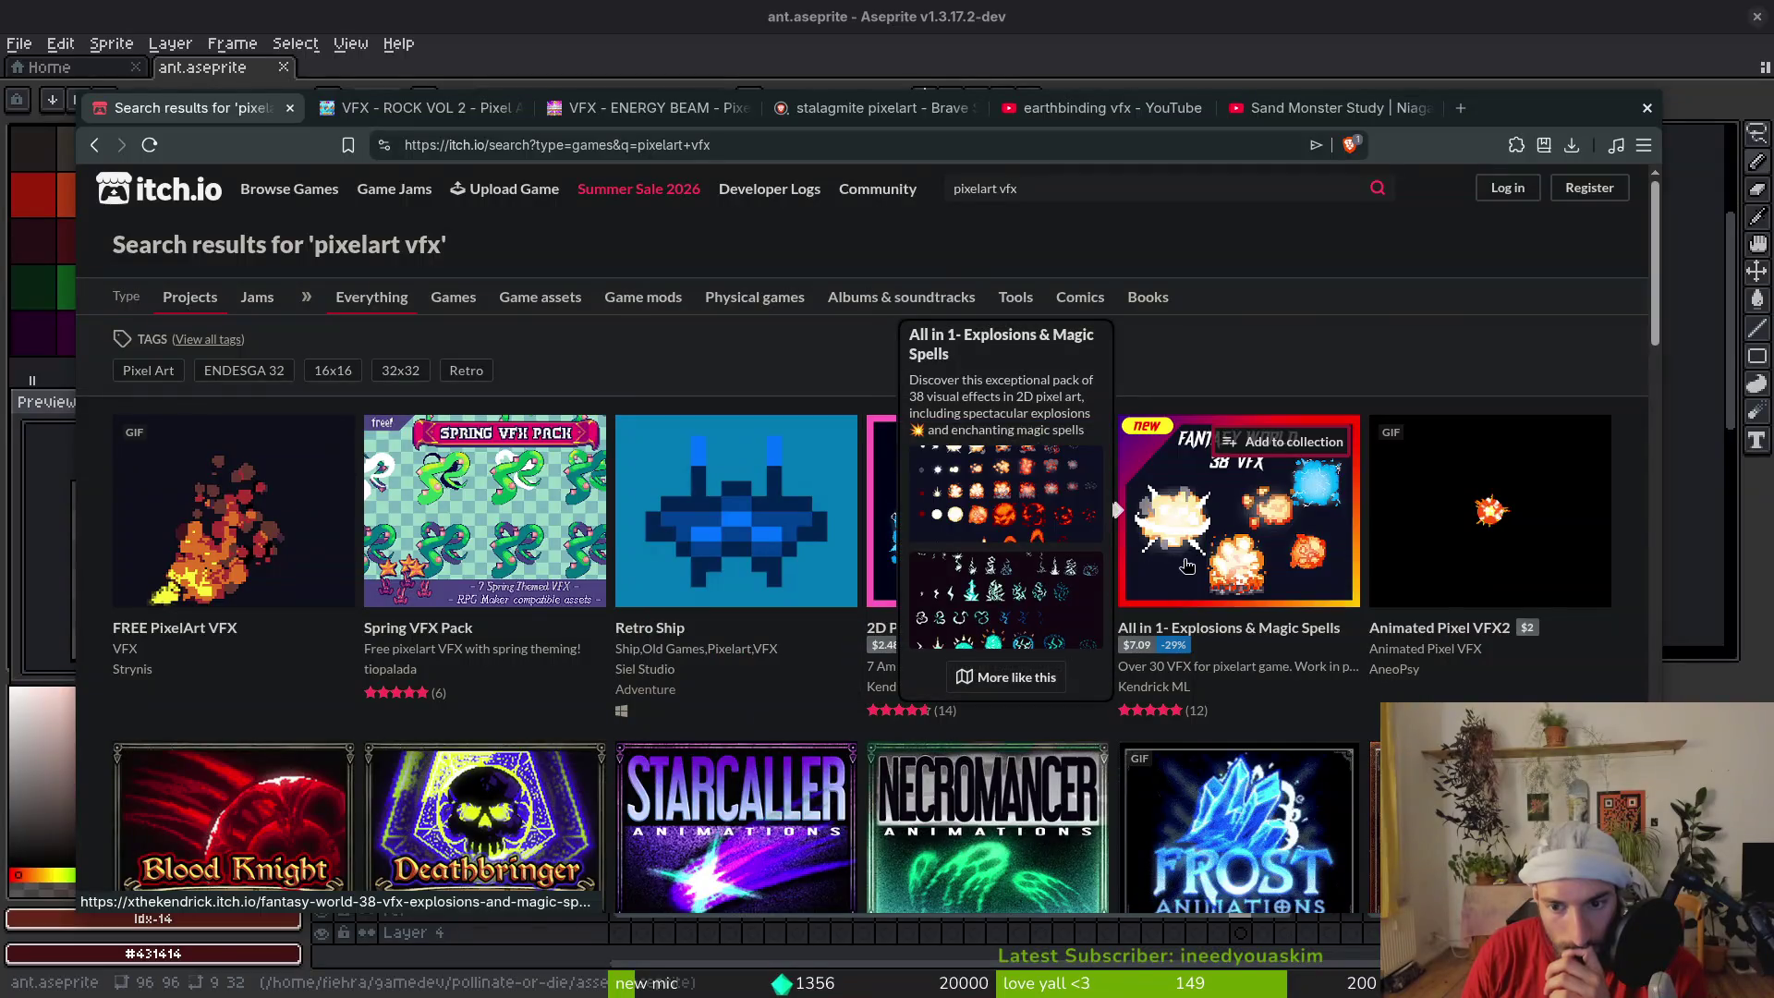
scroll(1527, 575, "down", 3)
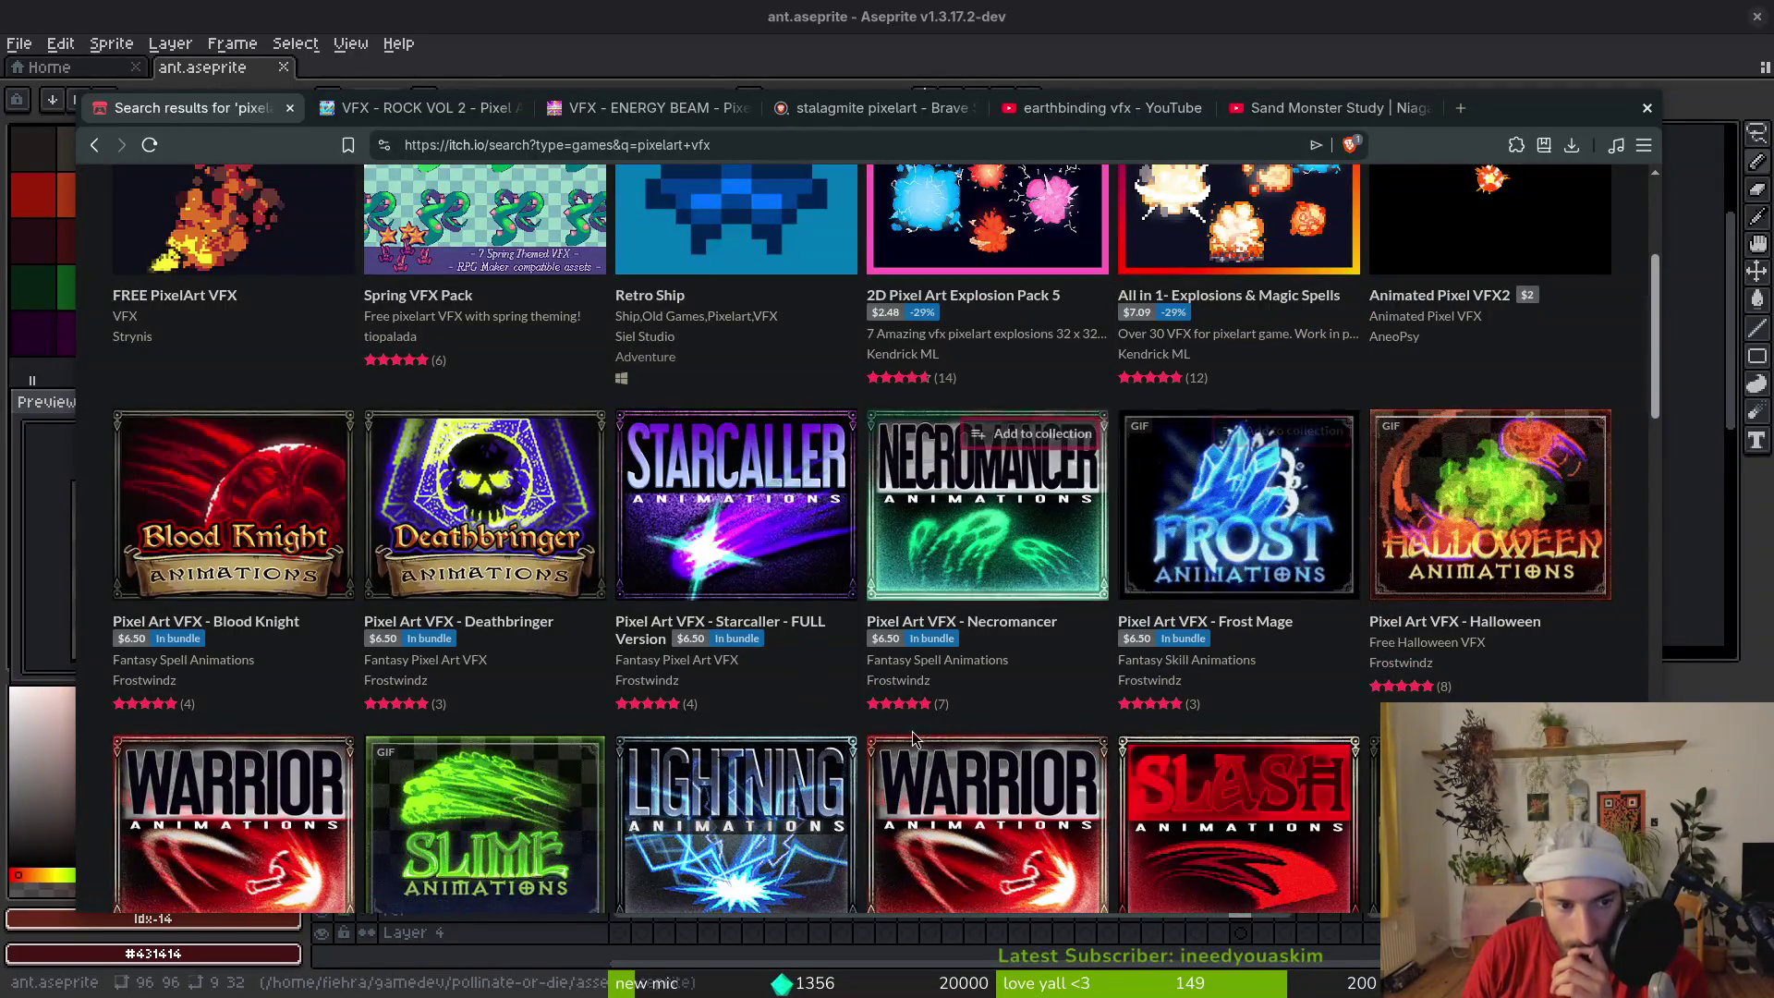
mouse_move(250, 597)
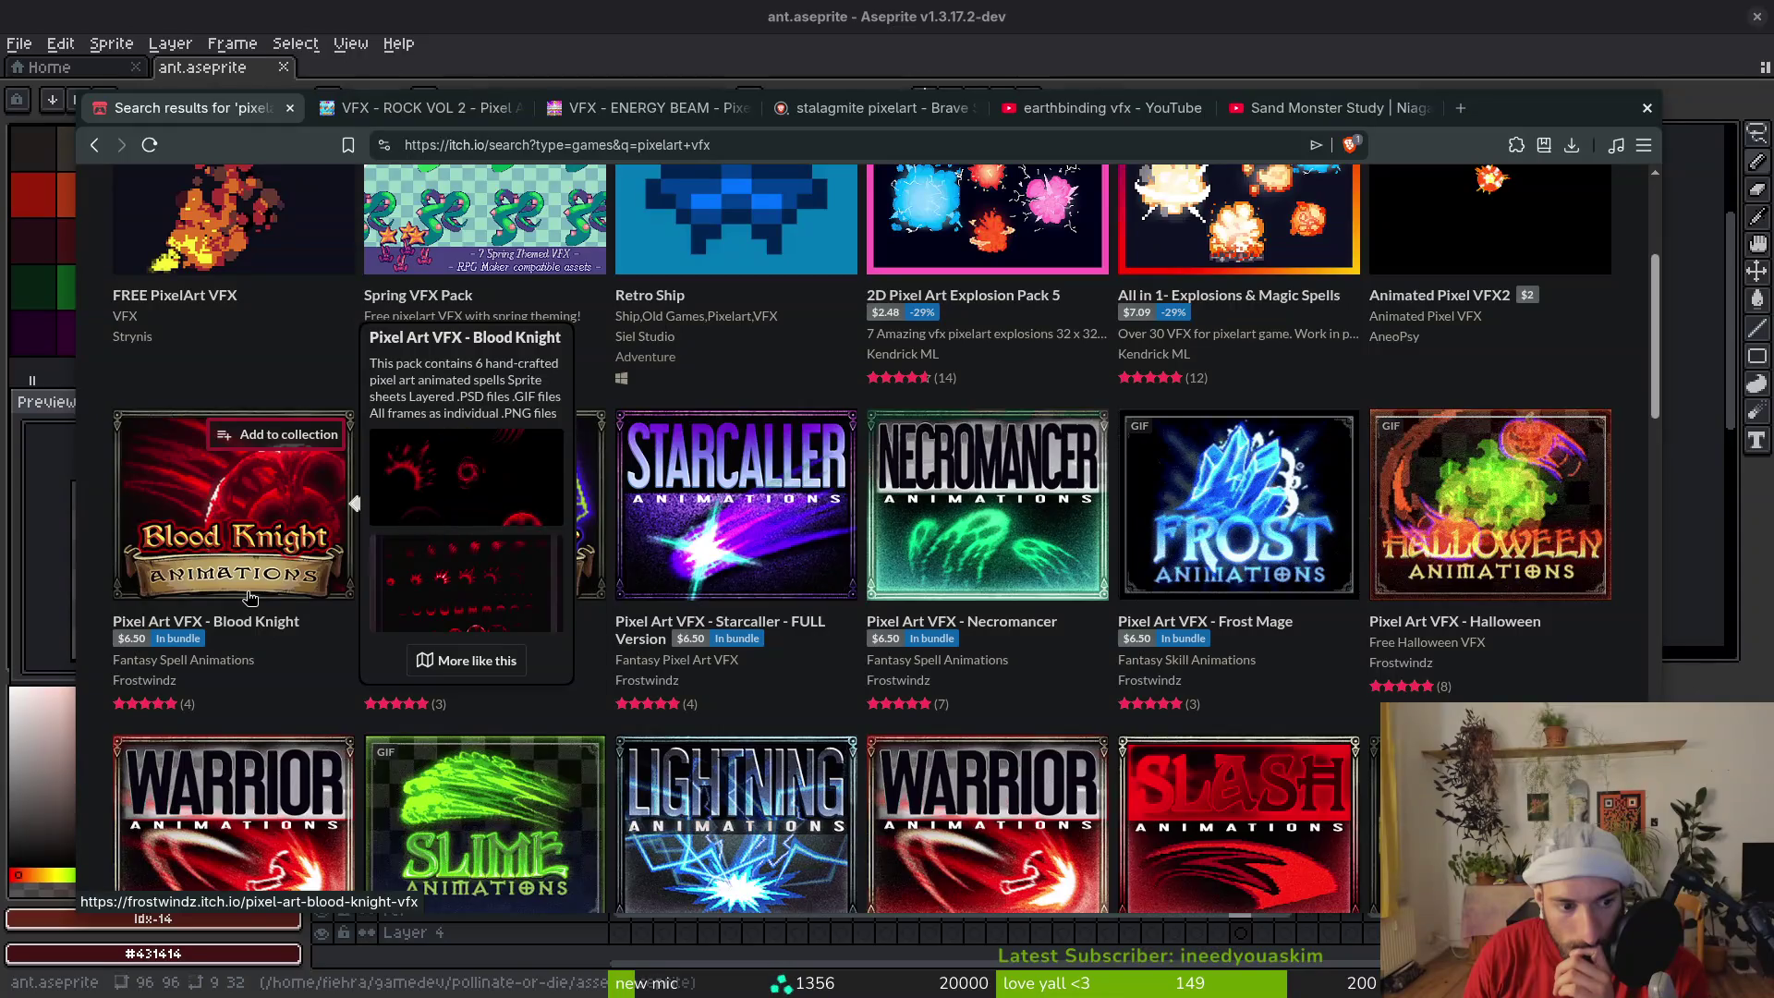
middle_click(166, 543)
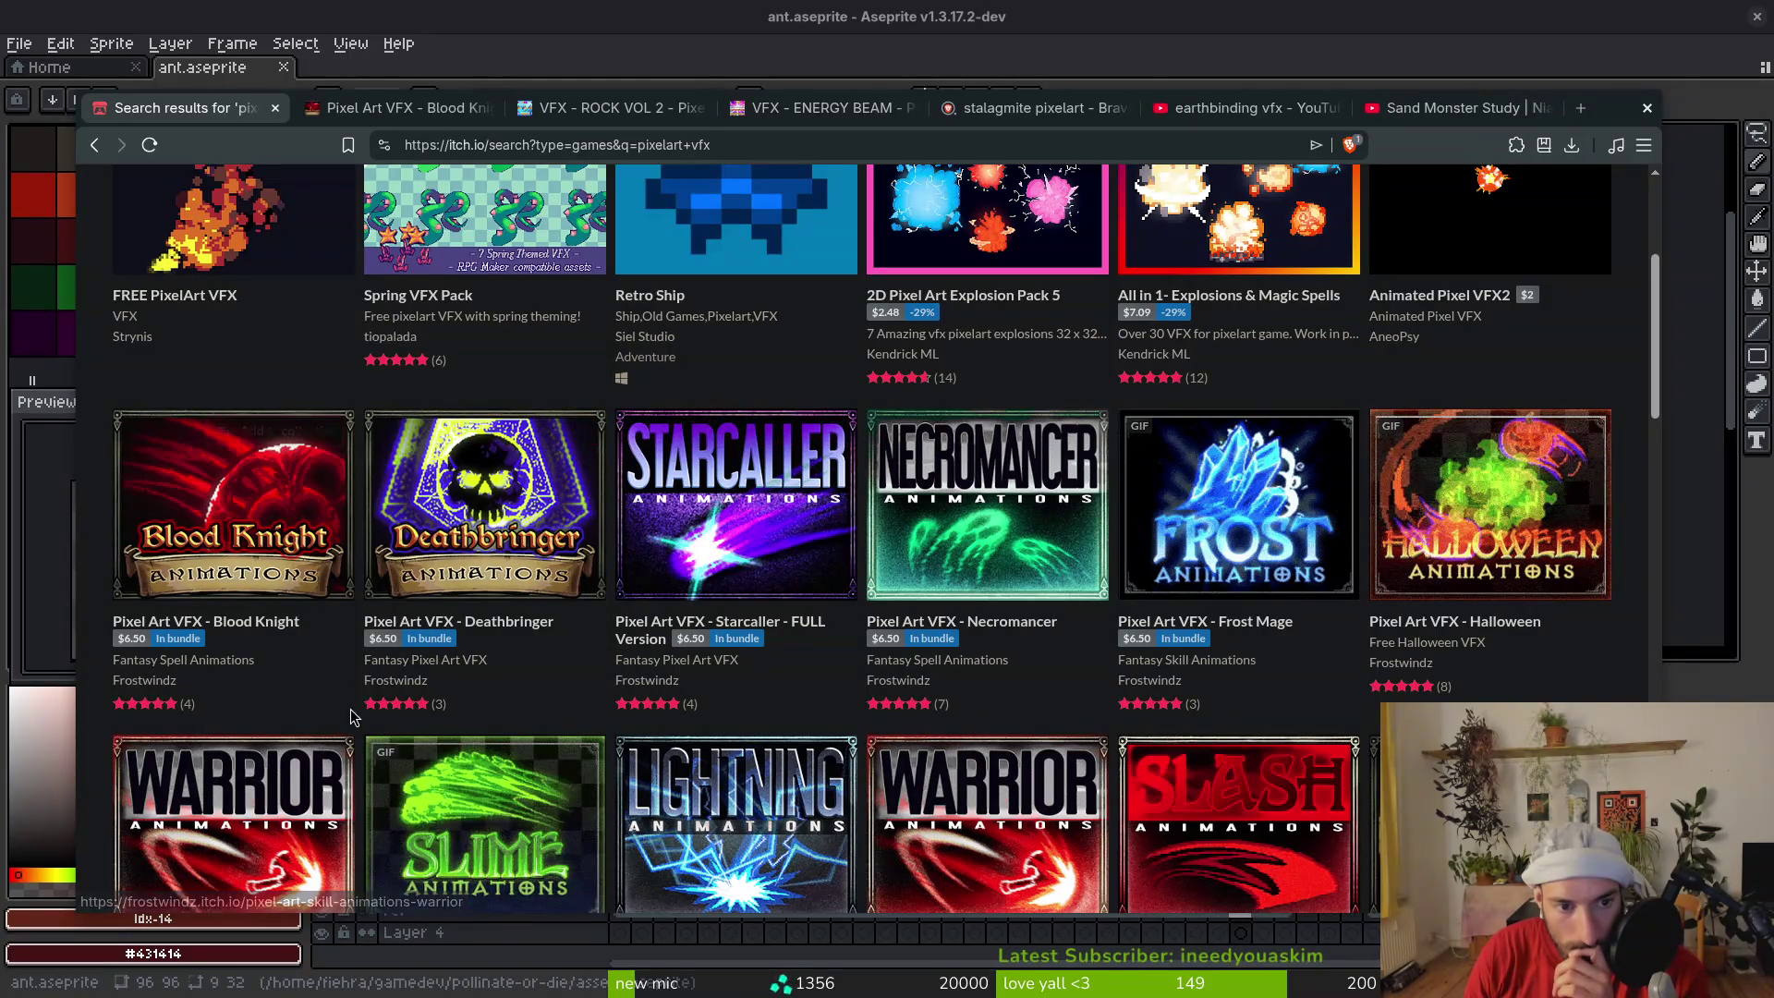
mouse_move(516, 534)
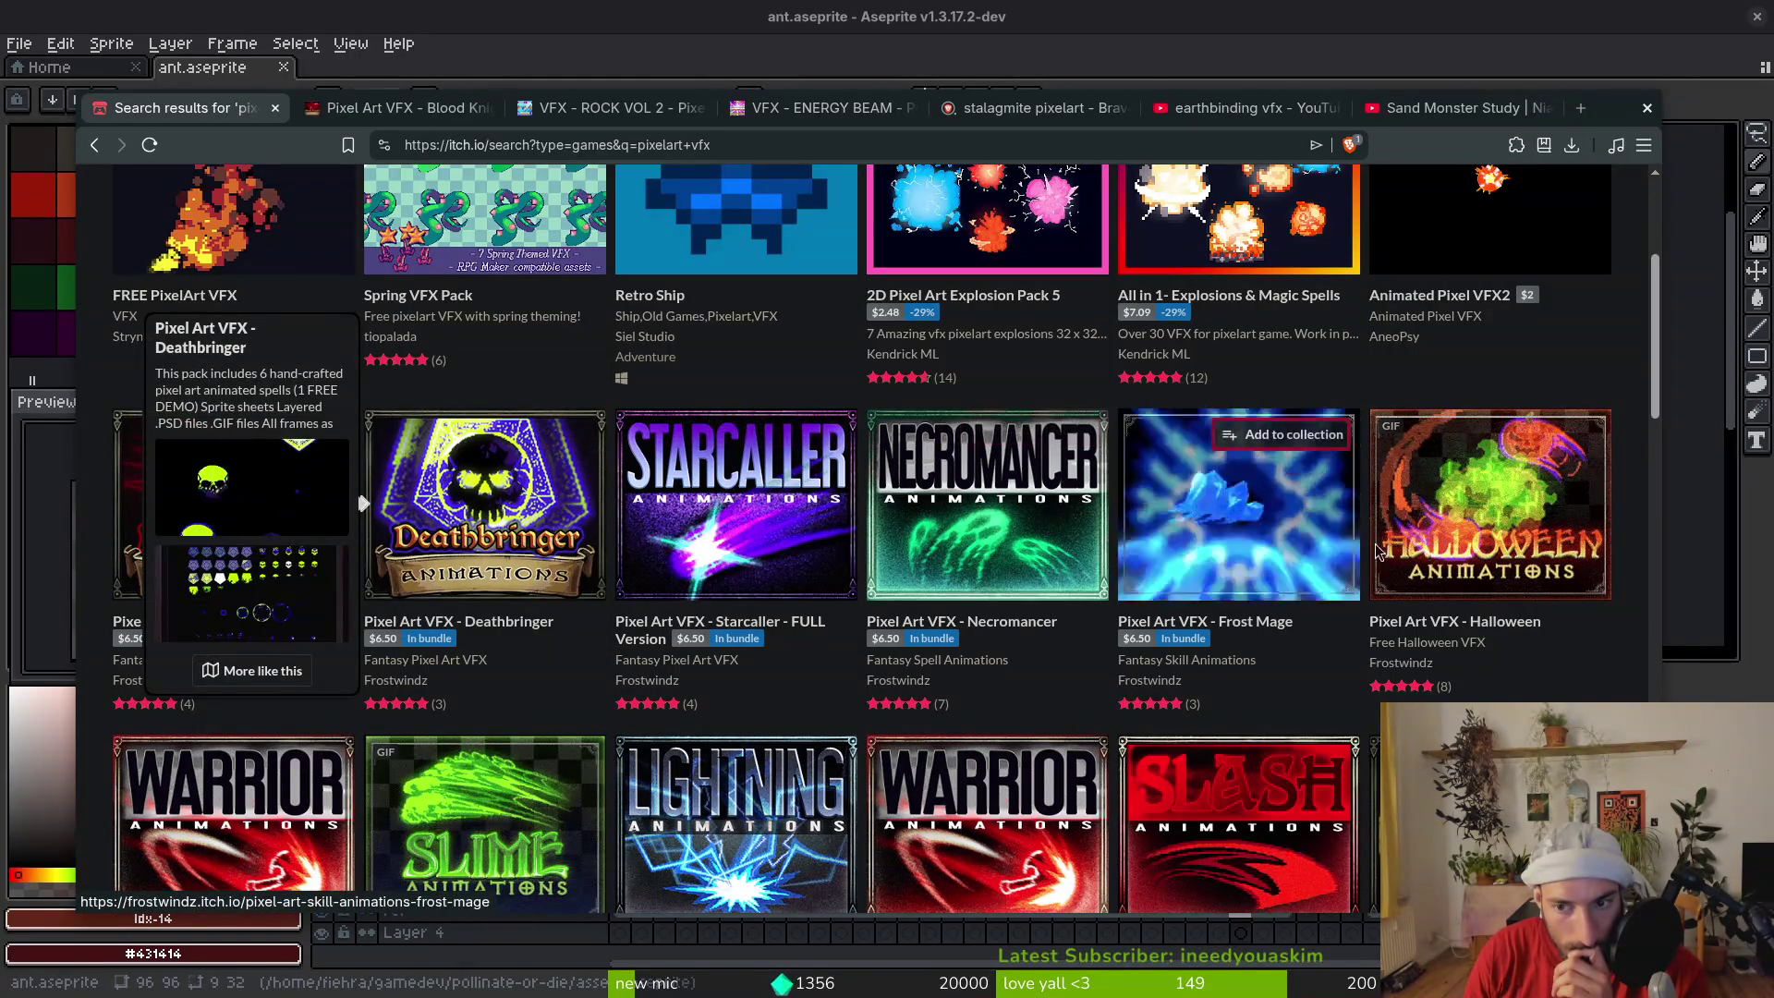
scroll(1169, 532, "down", 2)
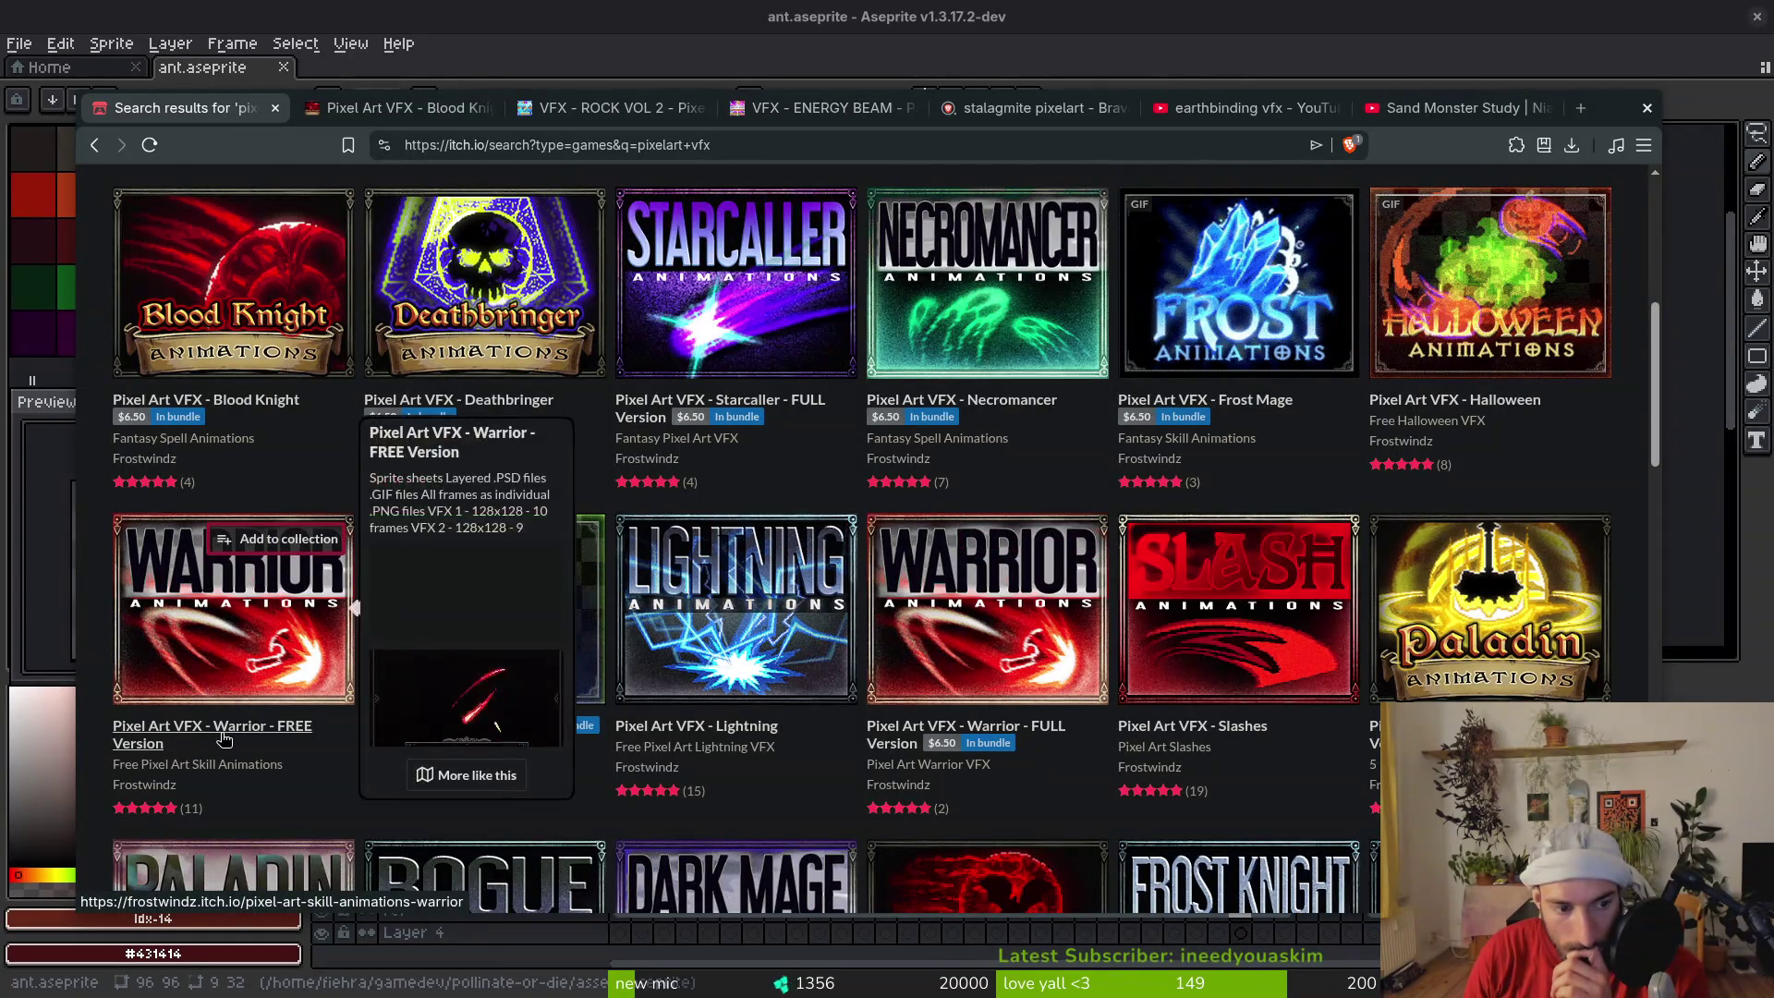
mouse_move(215, 646)
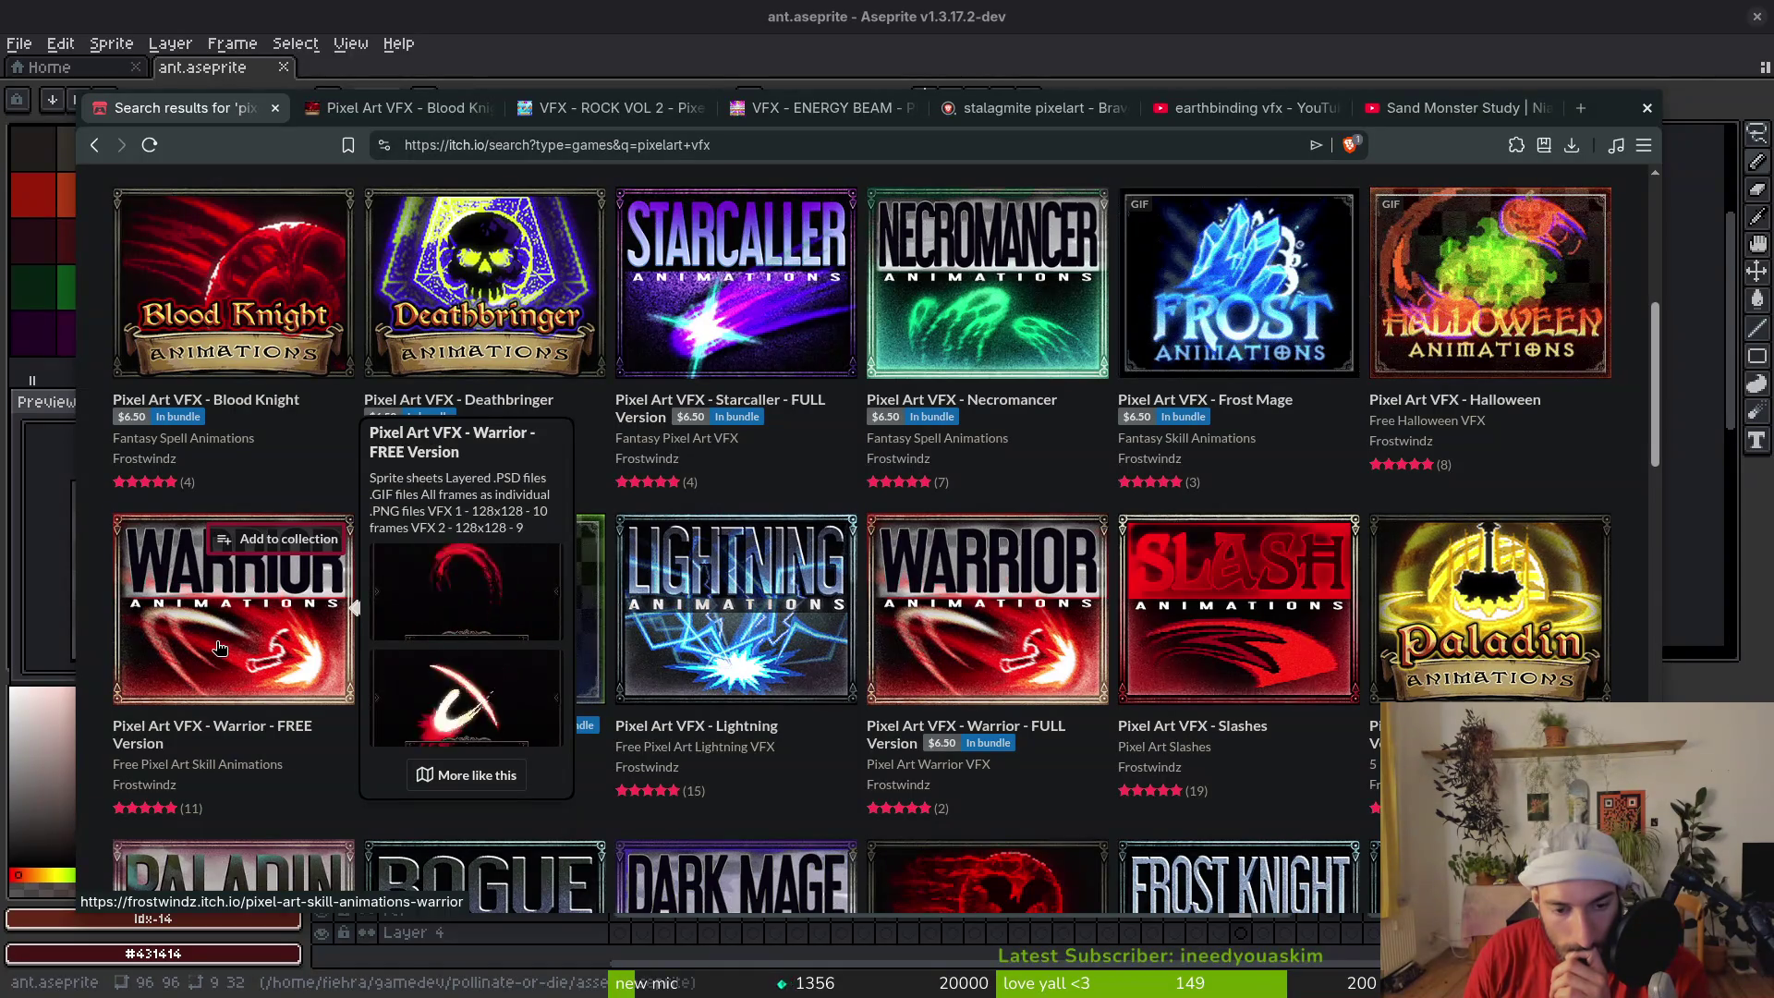
middle_click(219, 647)
Scroll further through the pixelart vfx results
mouse_move(832, 658)
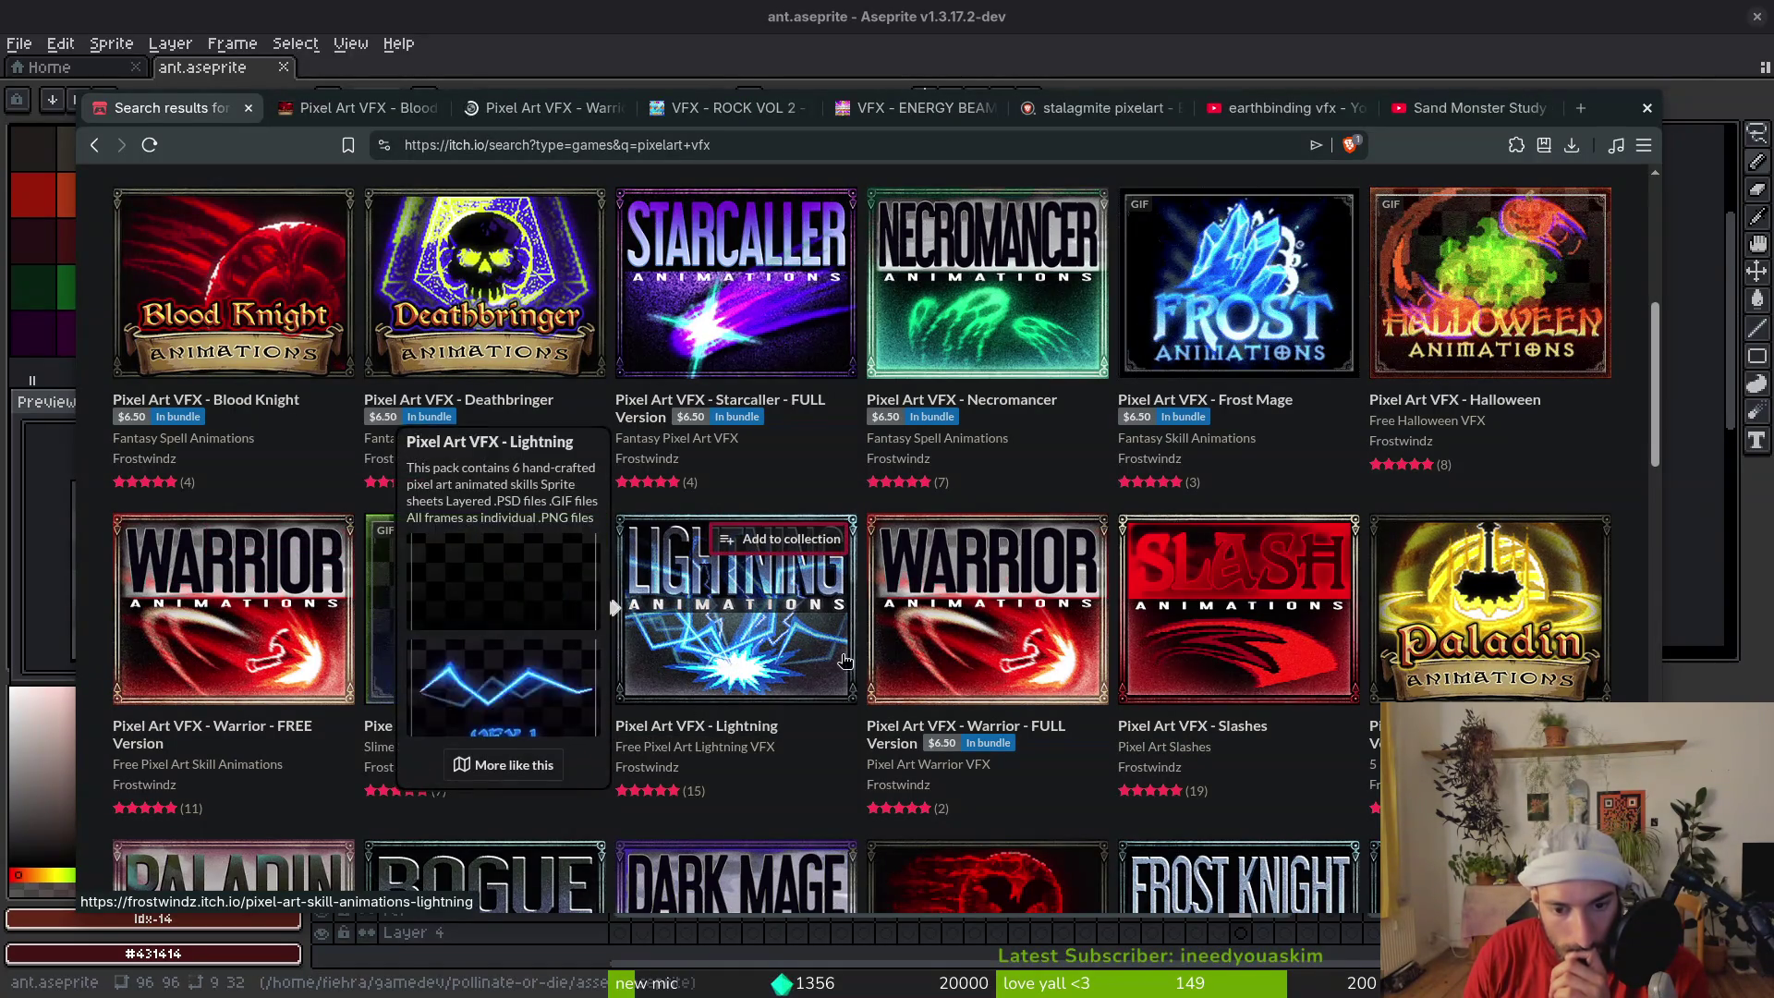
scroll(844, 660, "down", 3)
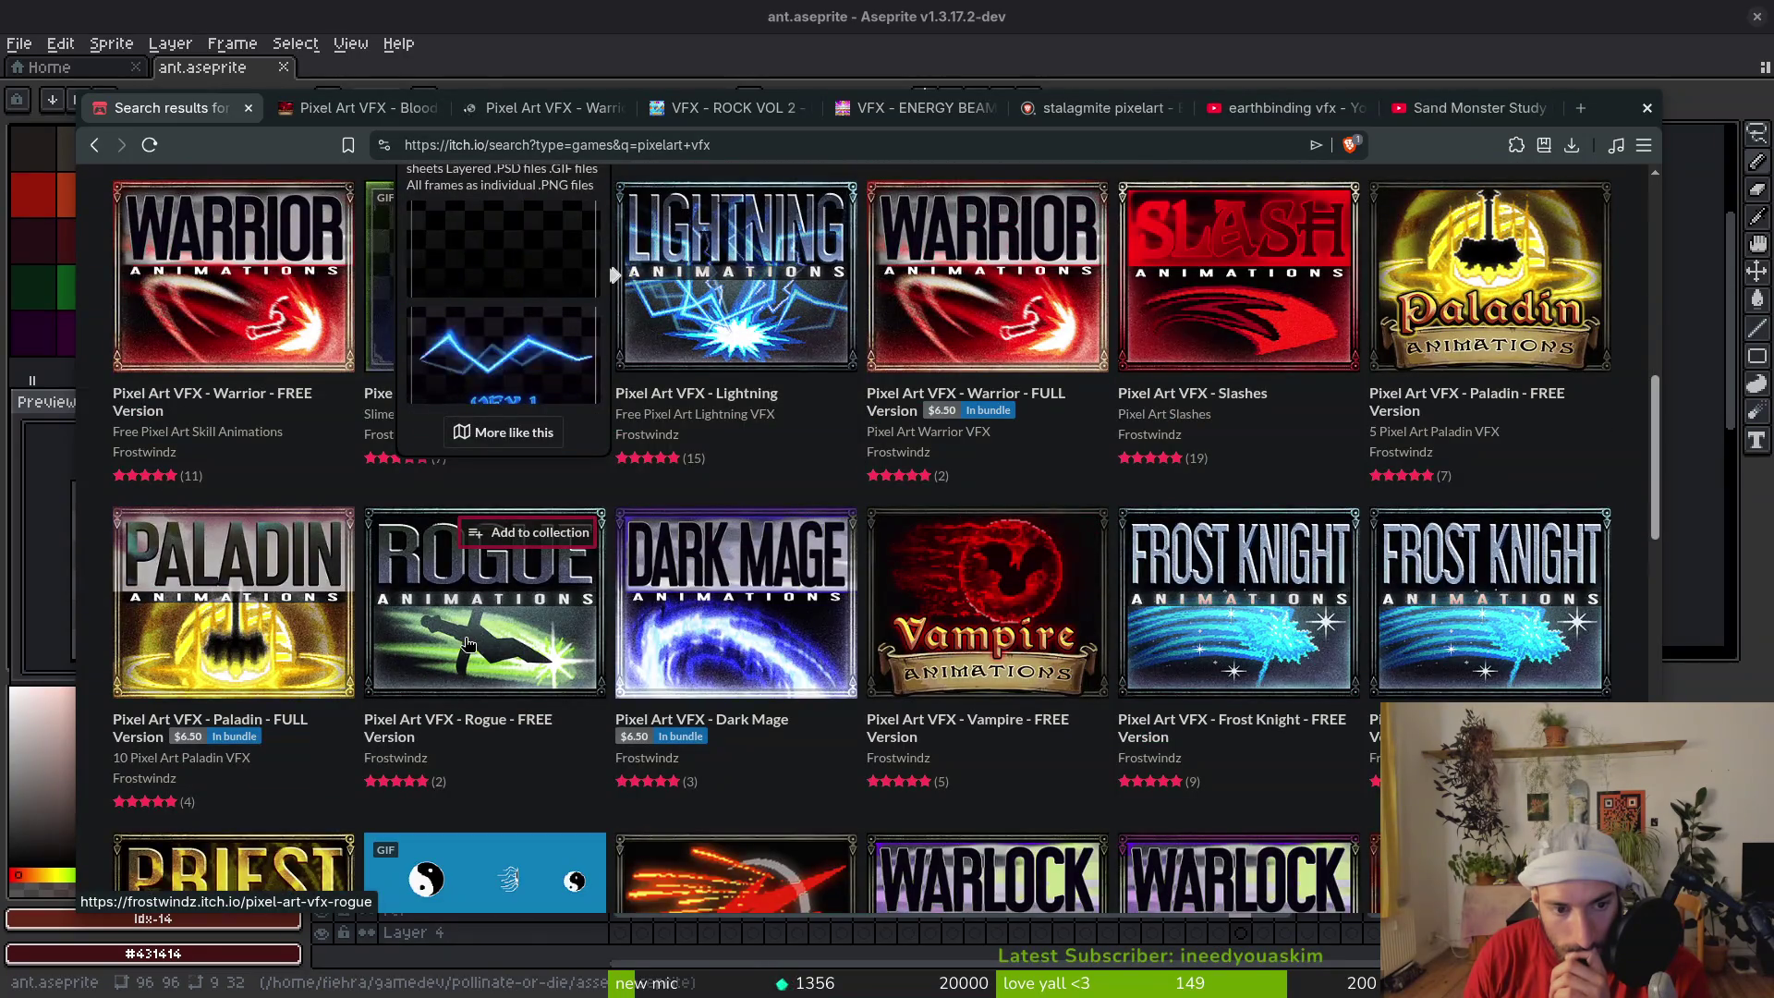
mouse_move(476, 639)
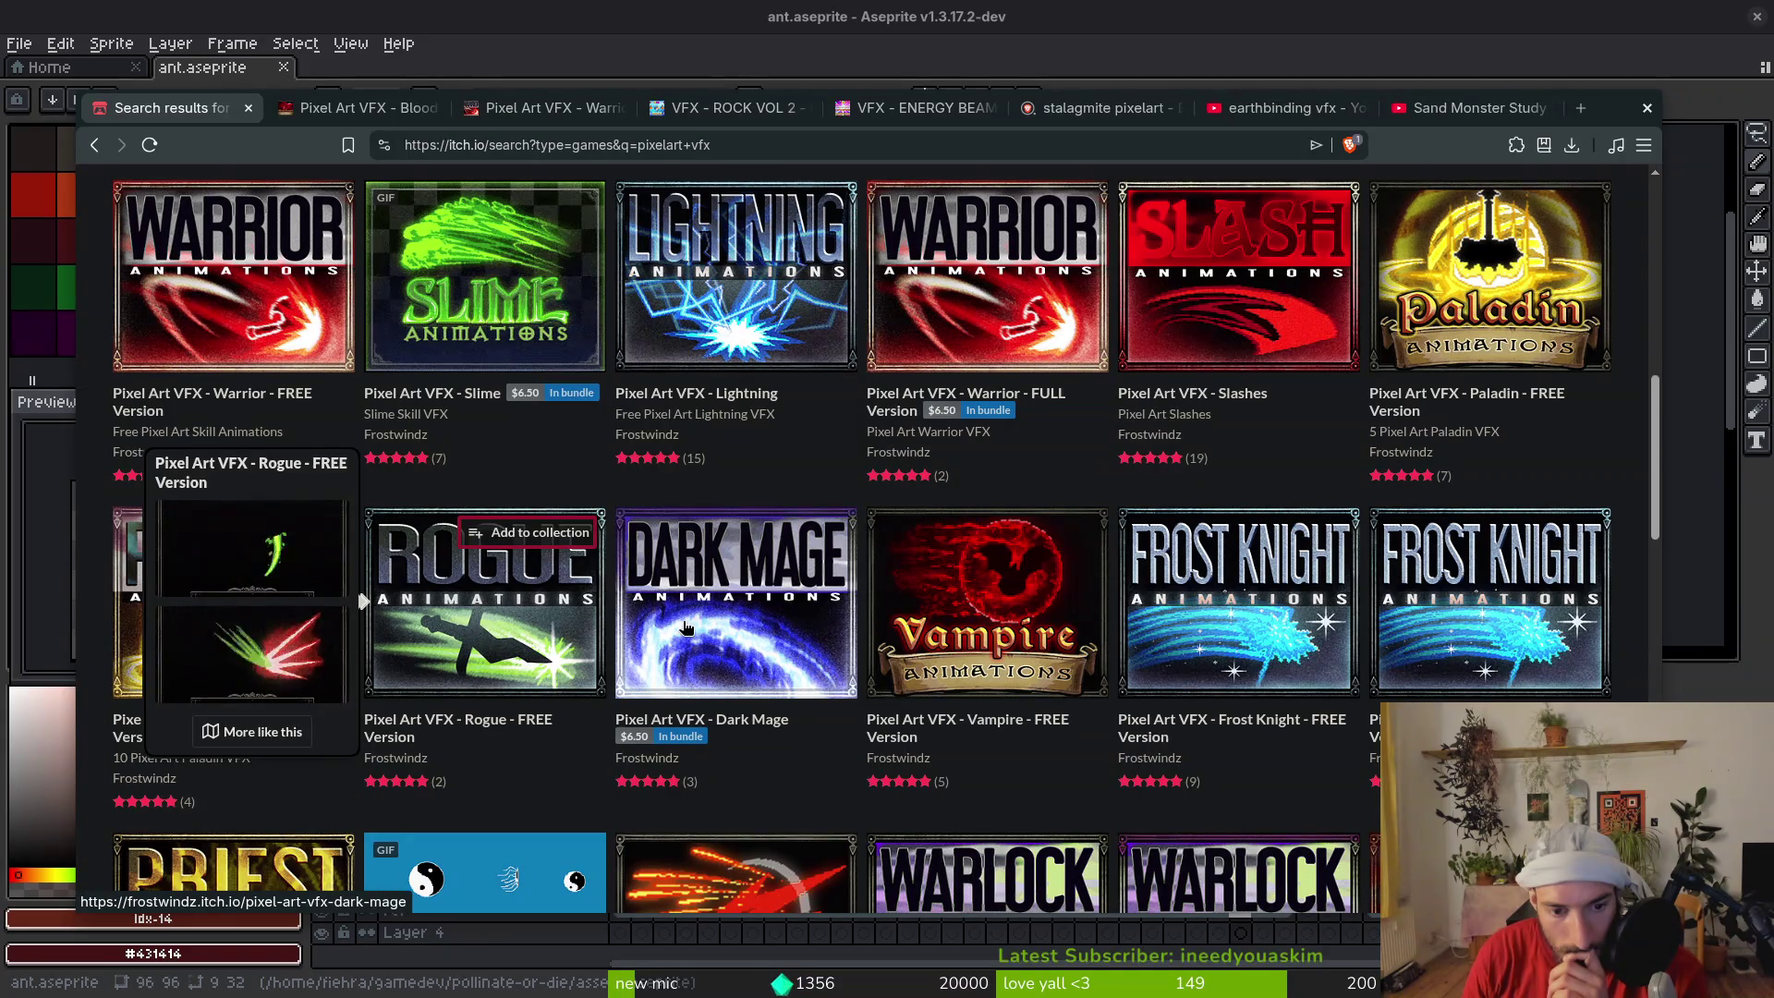
mouse_move(687, 628)
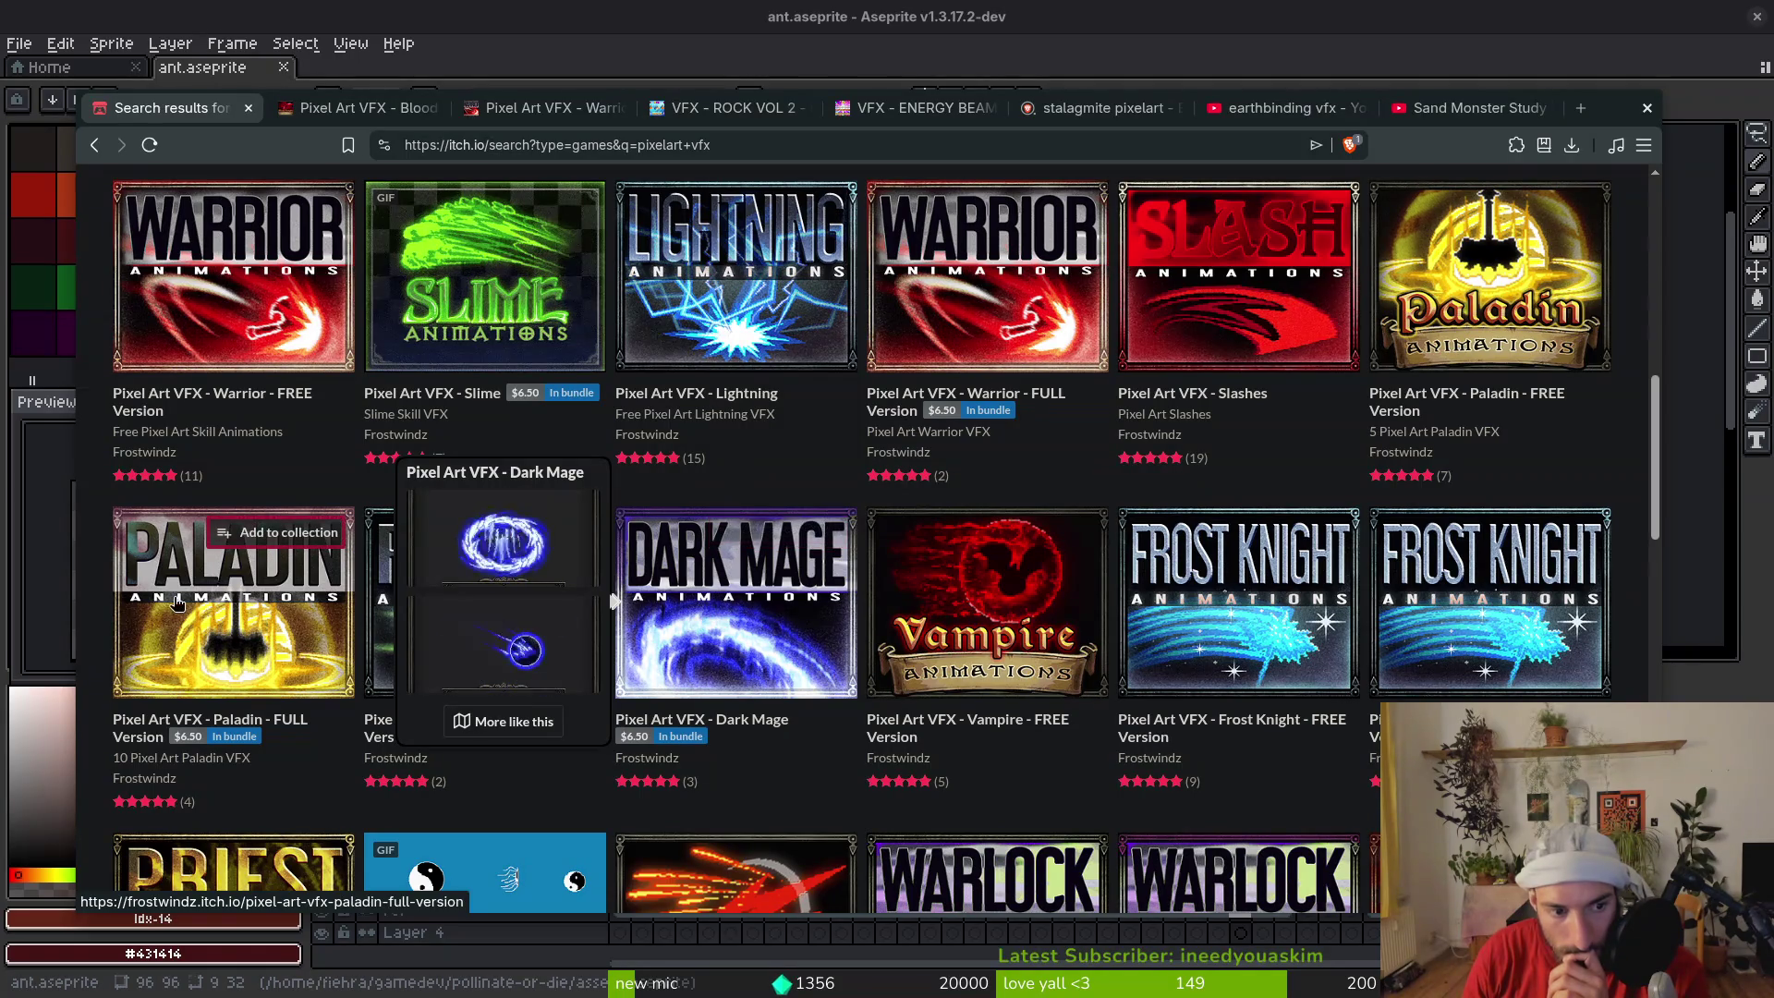
mouse_move(187, 627)
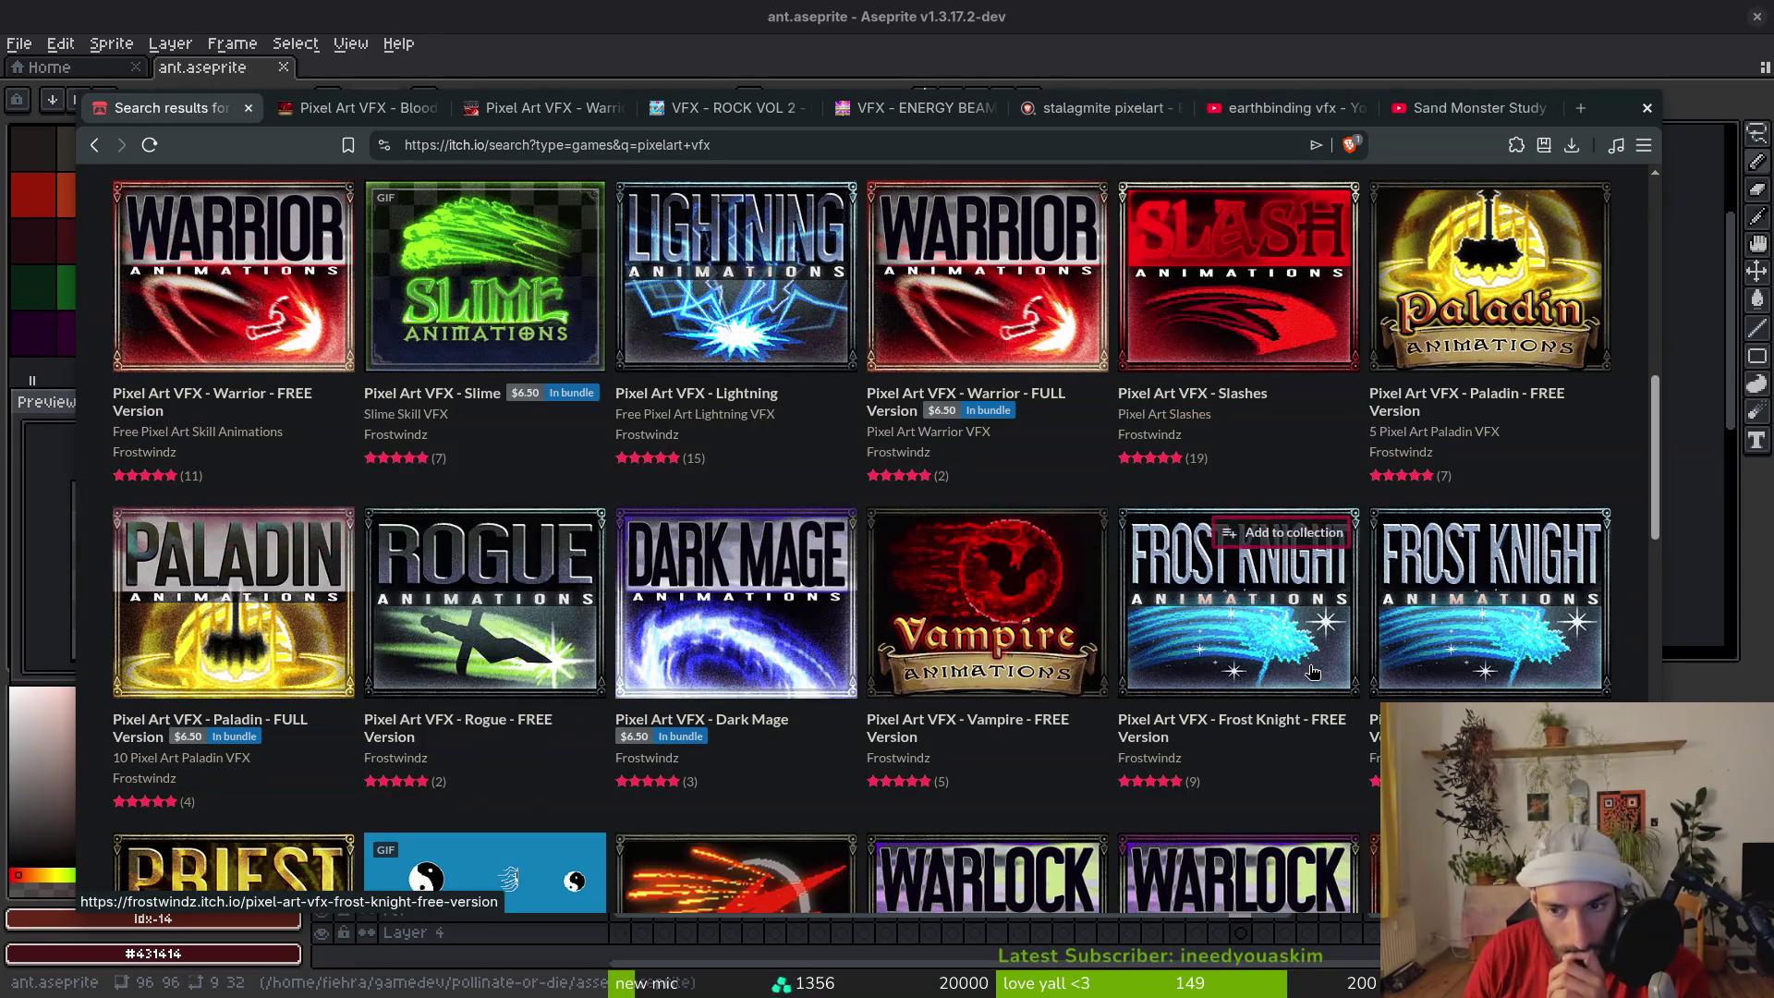
scroll(1146, 795, "down", 2)
mouse_move(705, 752)
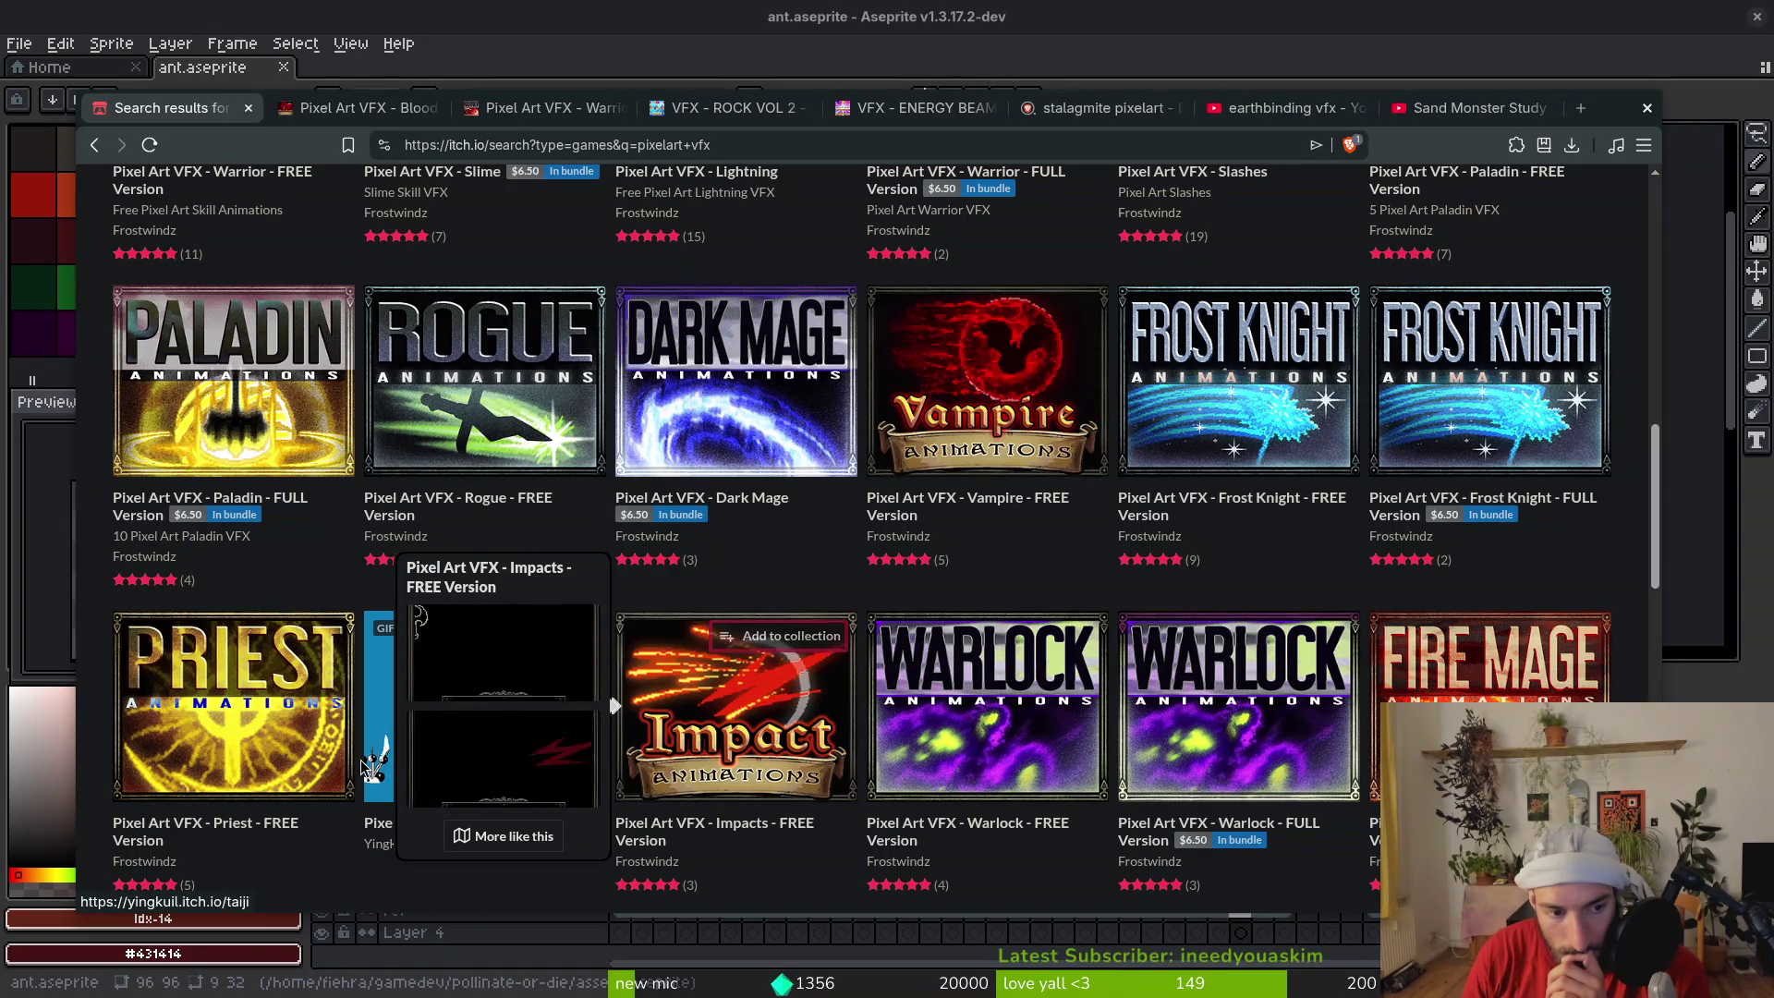
Browse further results and open the SMOKE VOL 2 effects pack in a new tab
scroll(730, 739, "down", 2)
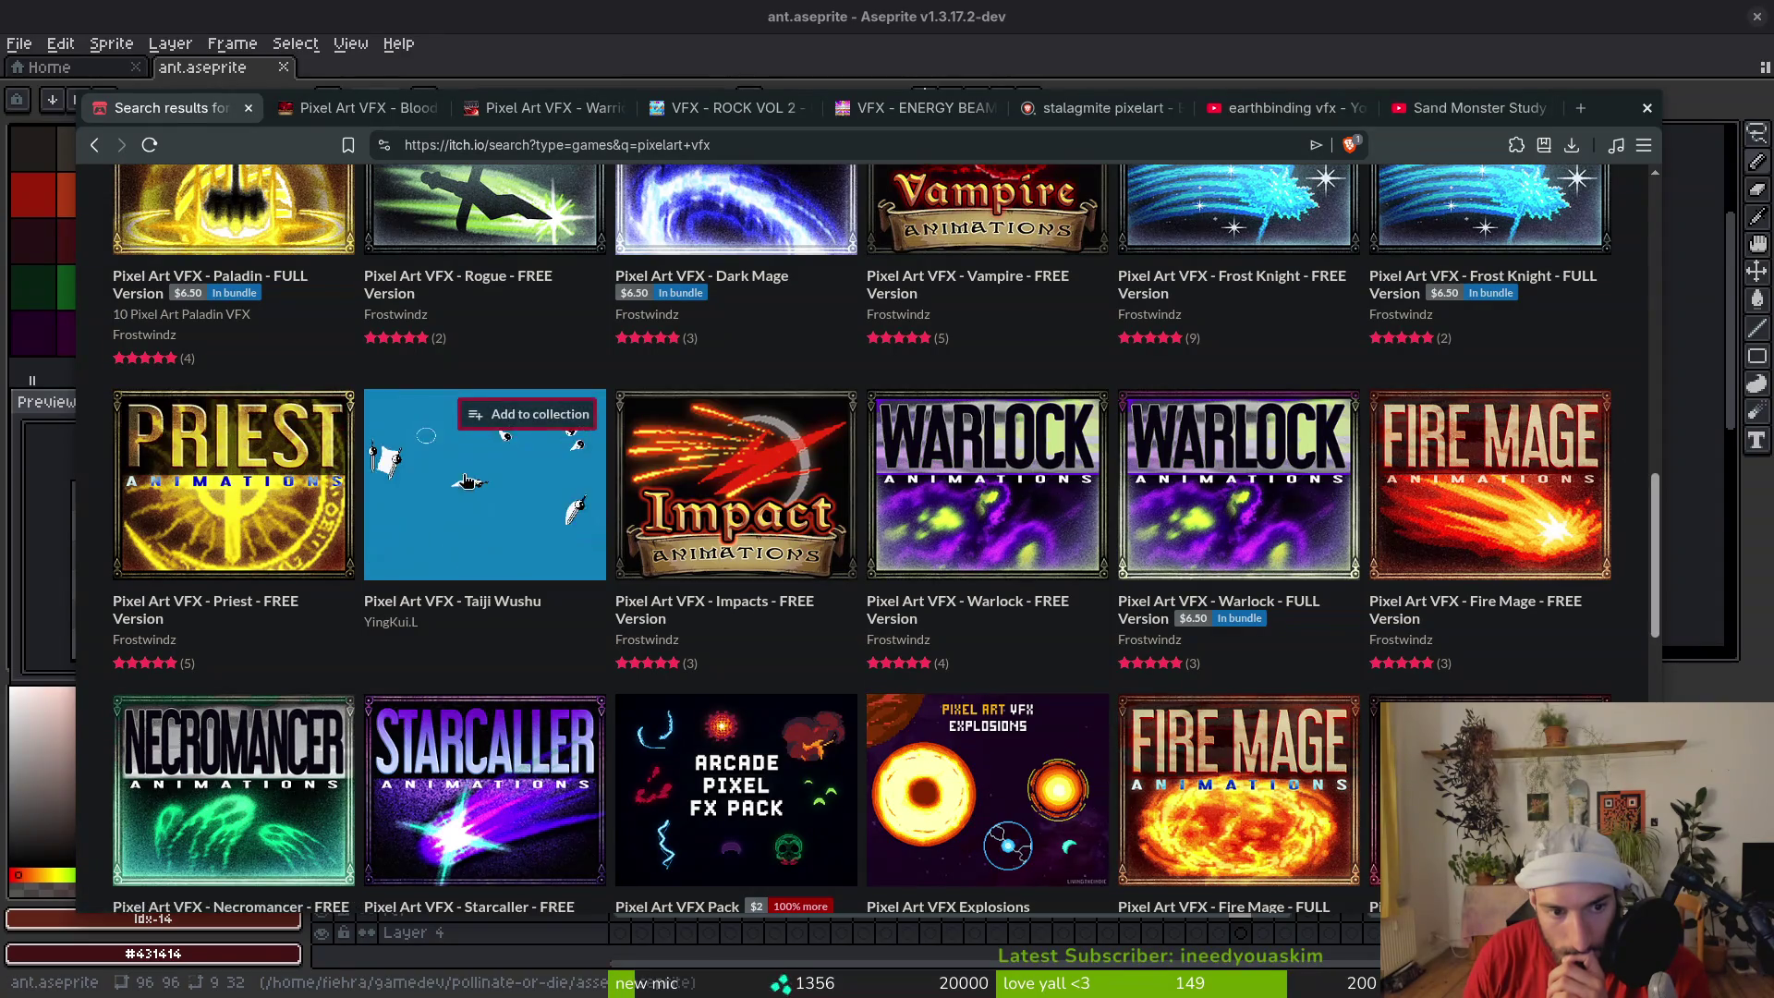
mouse_move(462, 503)
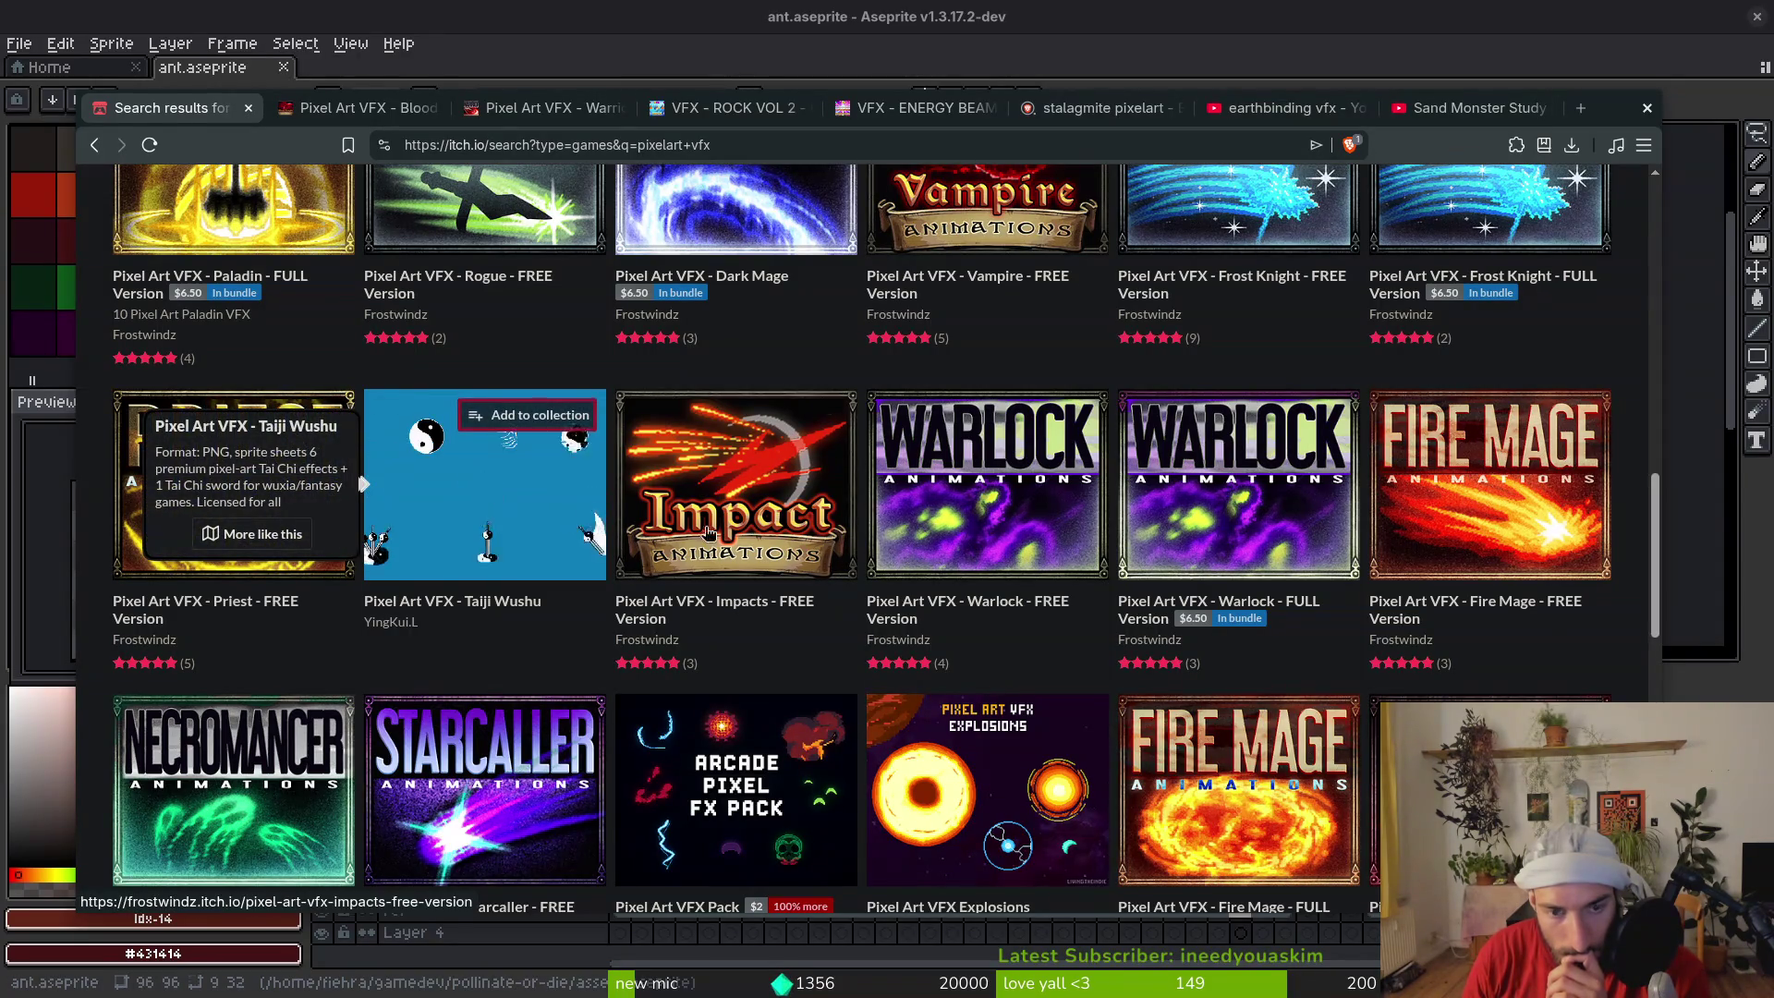
mouse_move(1457, 529)
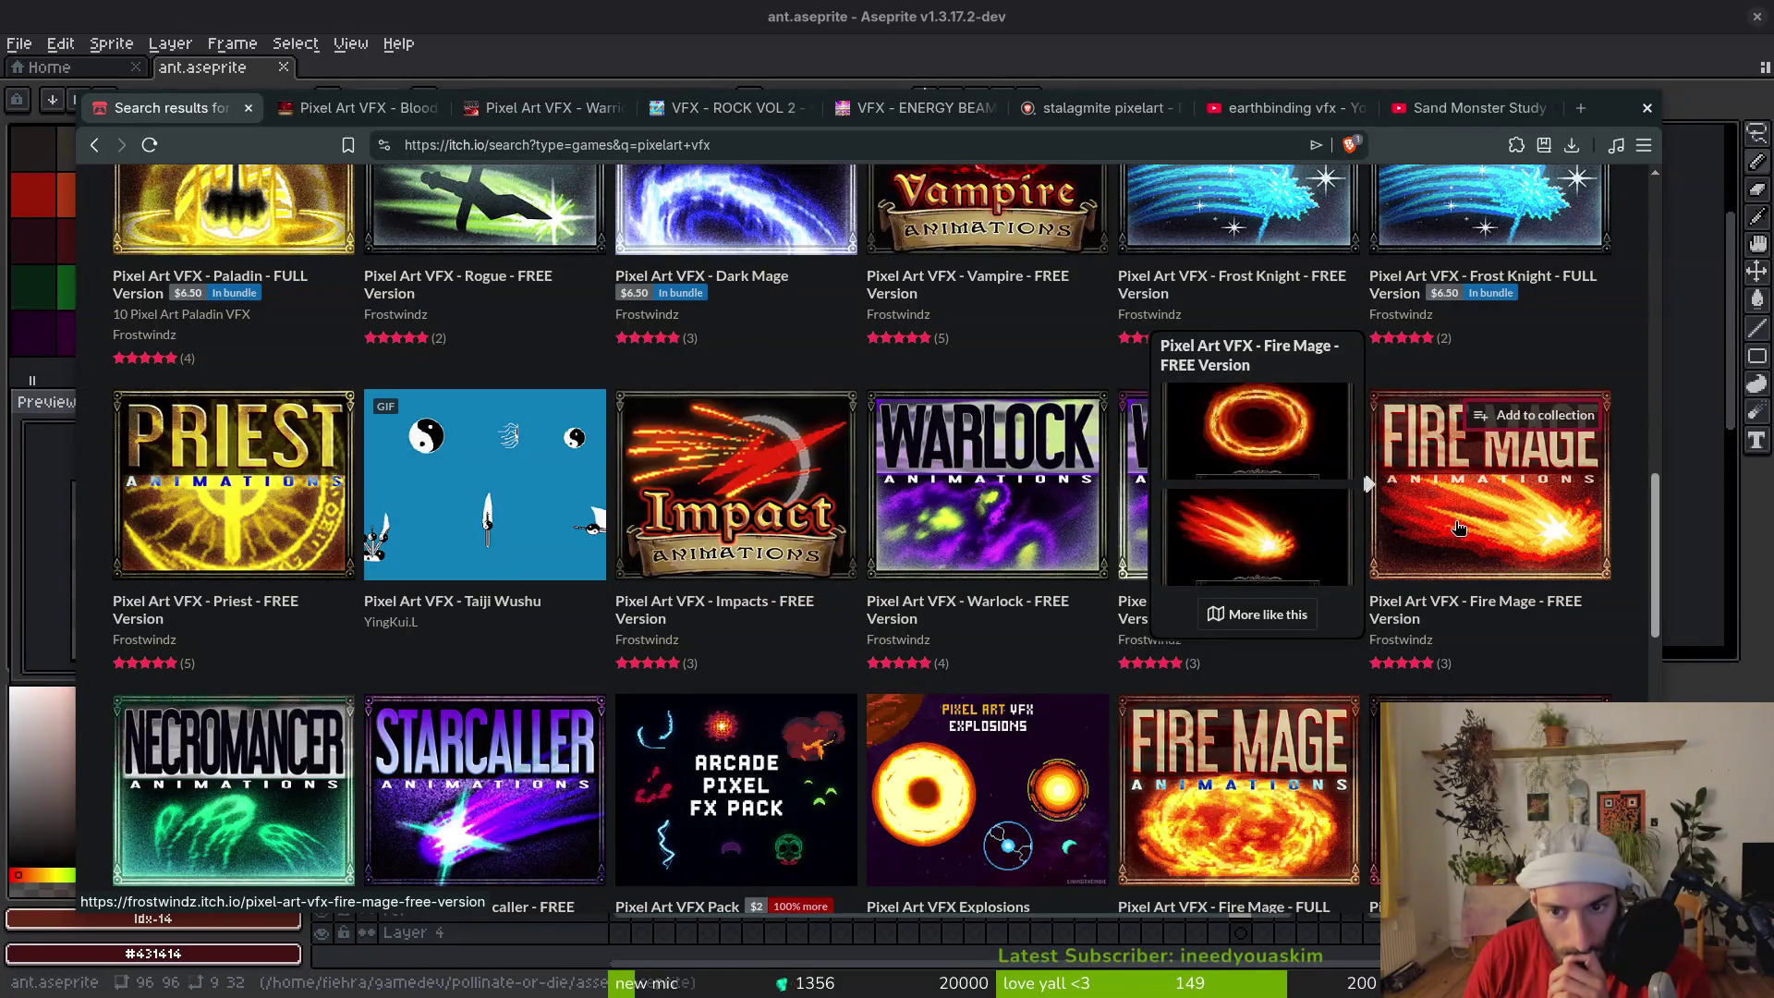
scroll(1458, 529, "down", 3)
scroll(1487, 511, "down", 2)
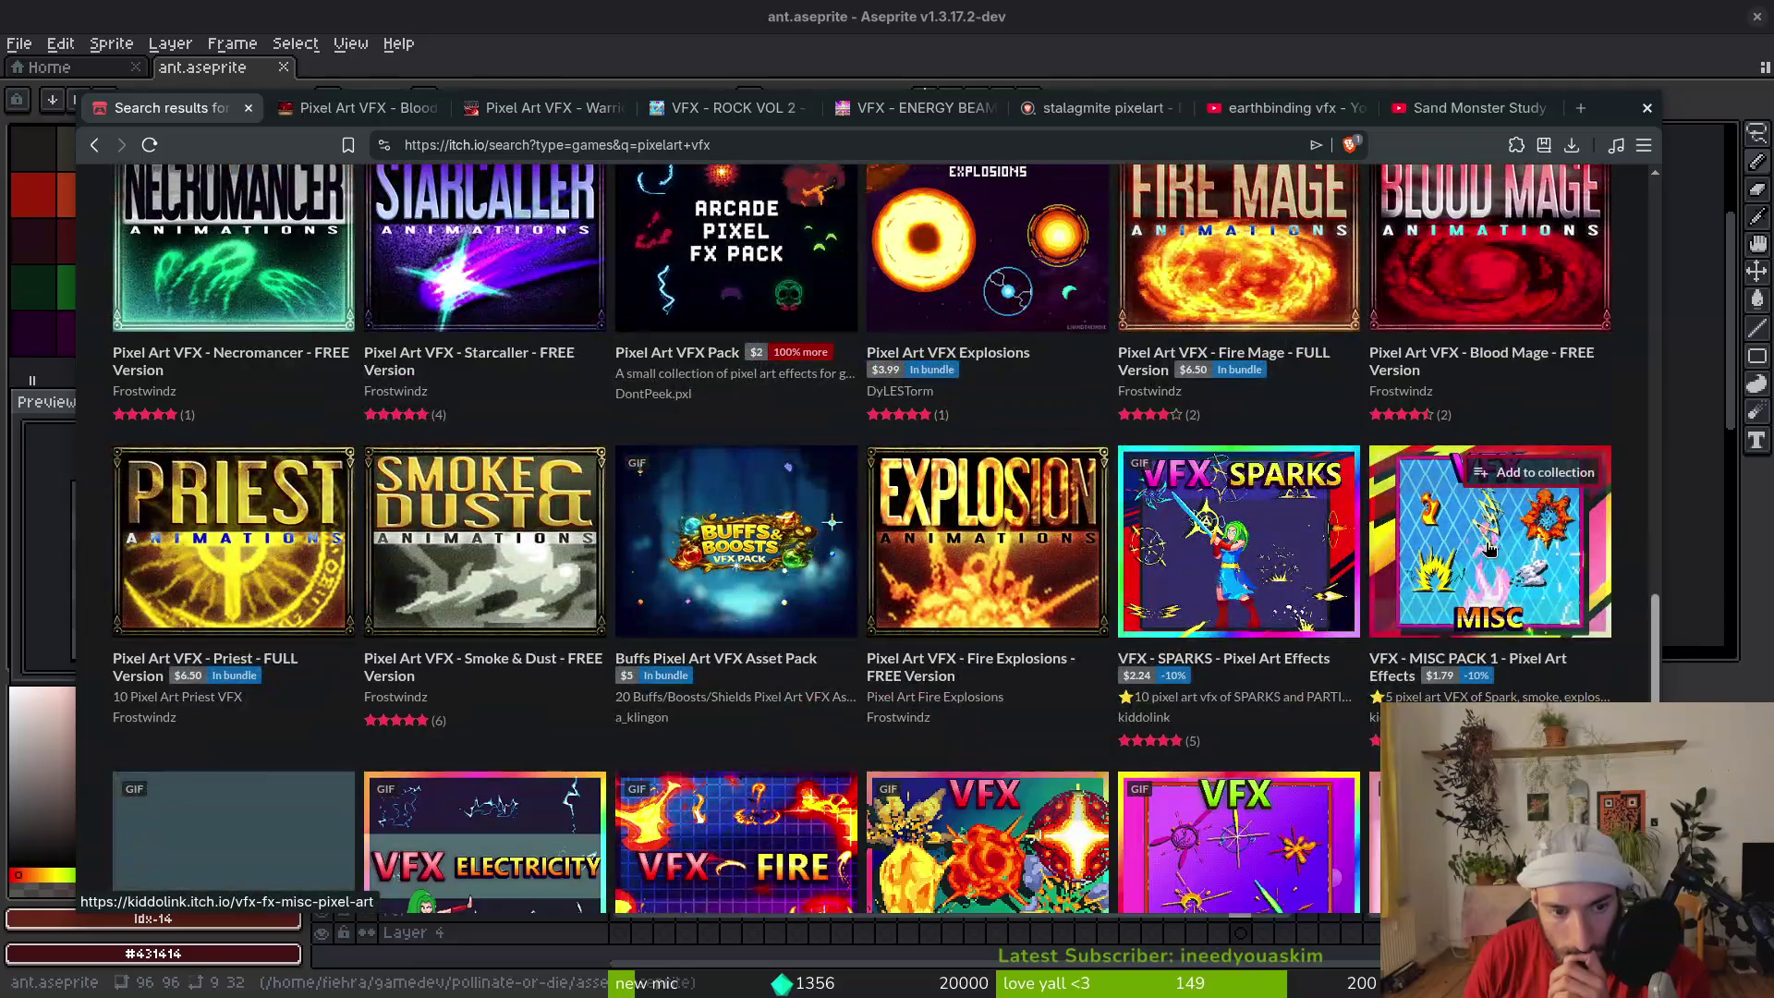
mouse_move(456, 587)
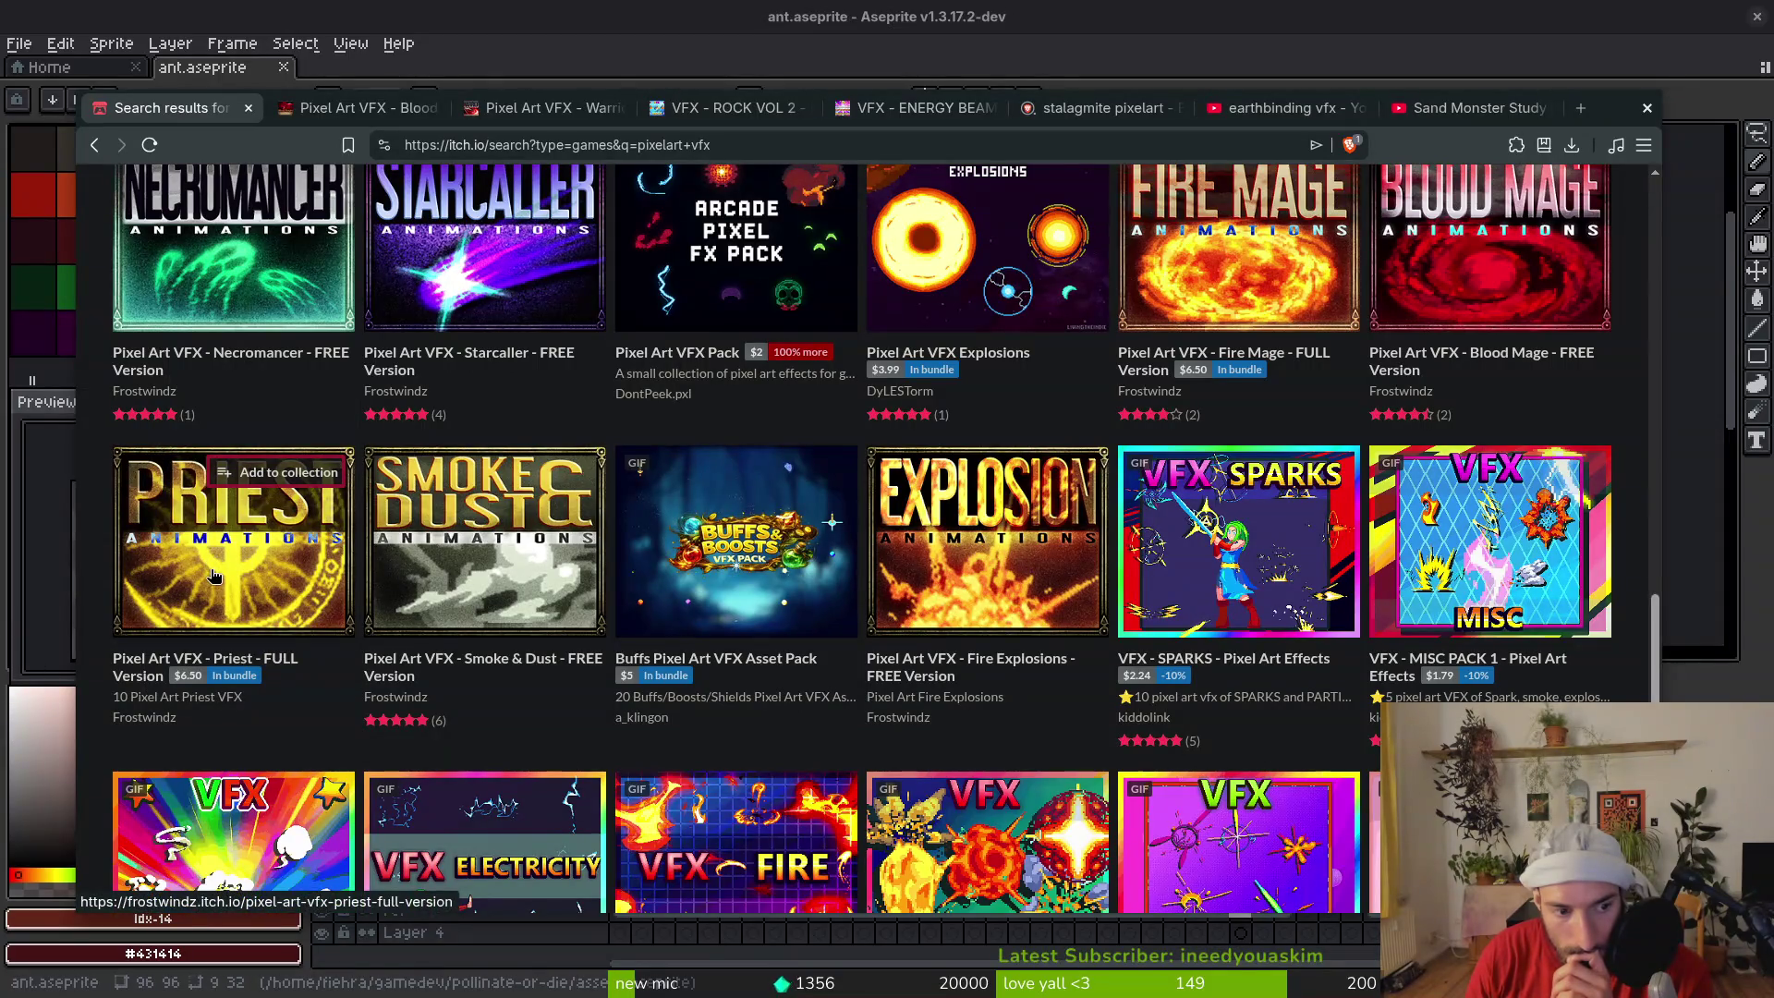
mouse_move(214, 578)
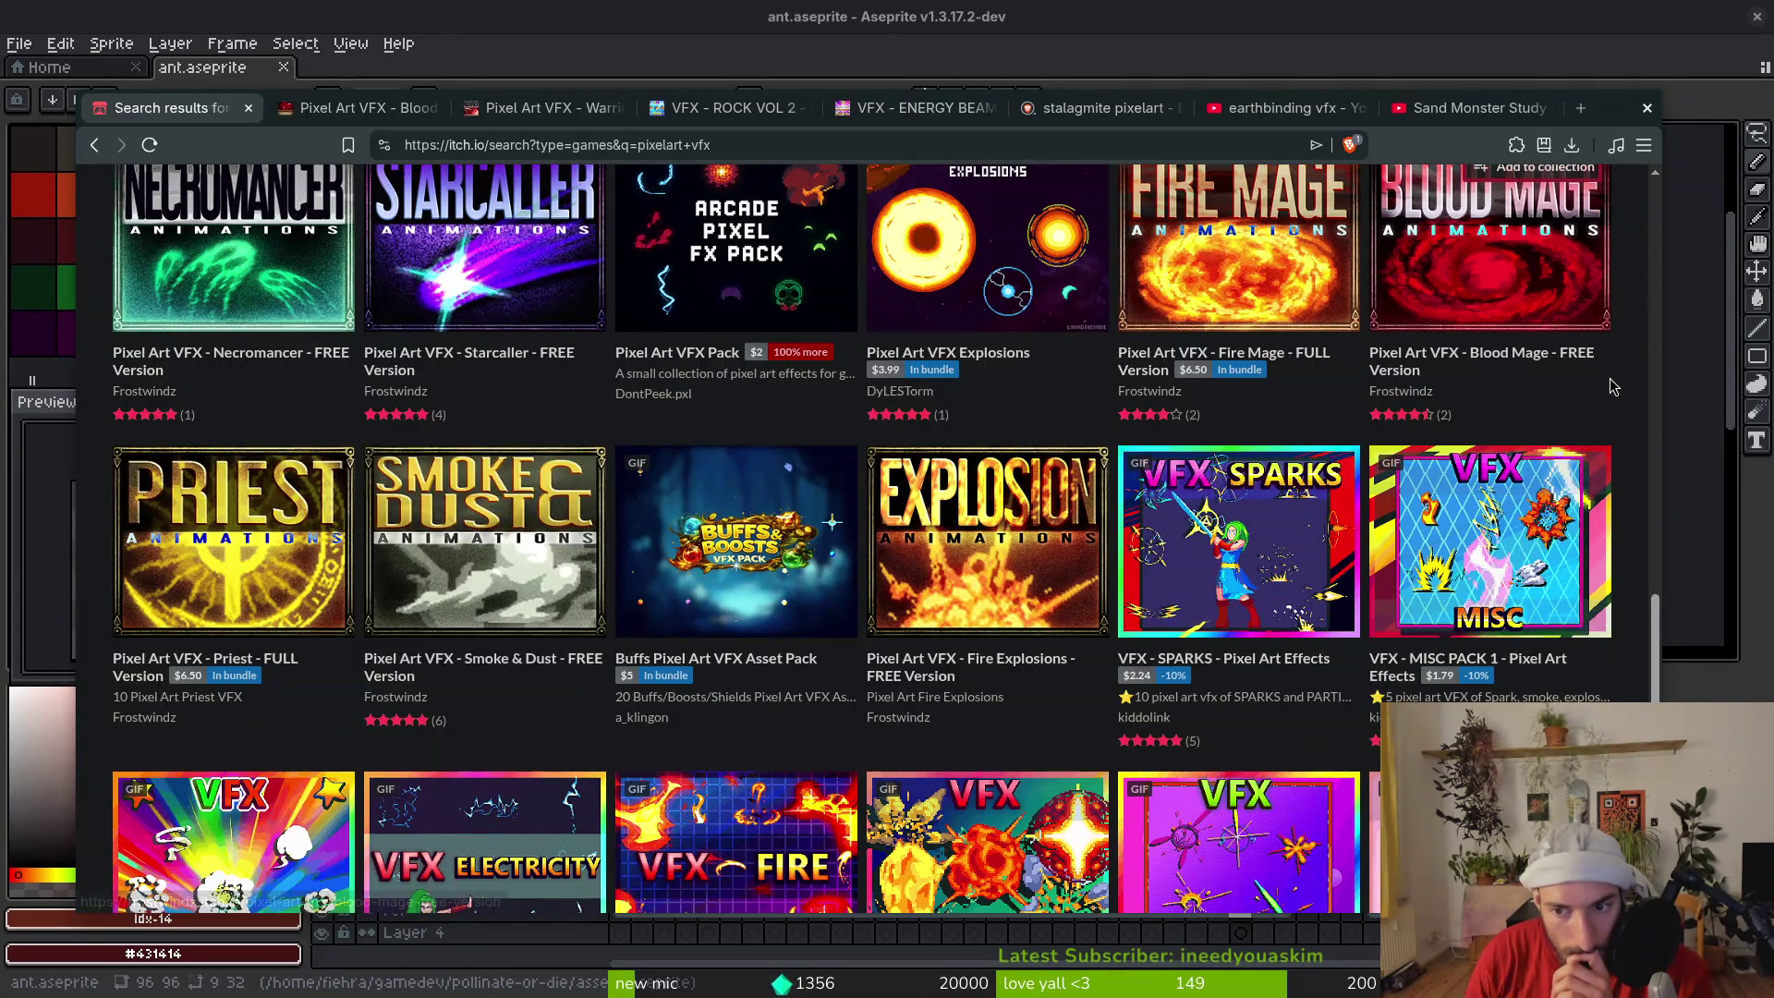
scroll(1610, 379, "down", 2)
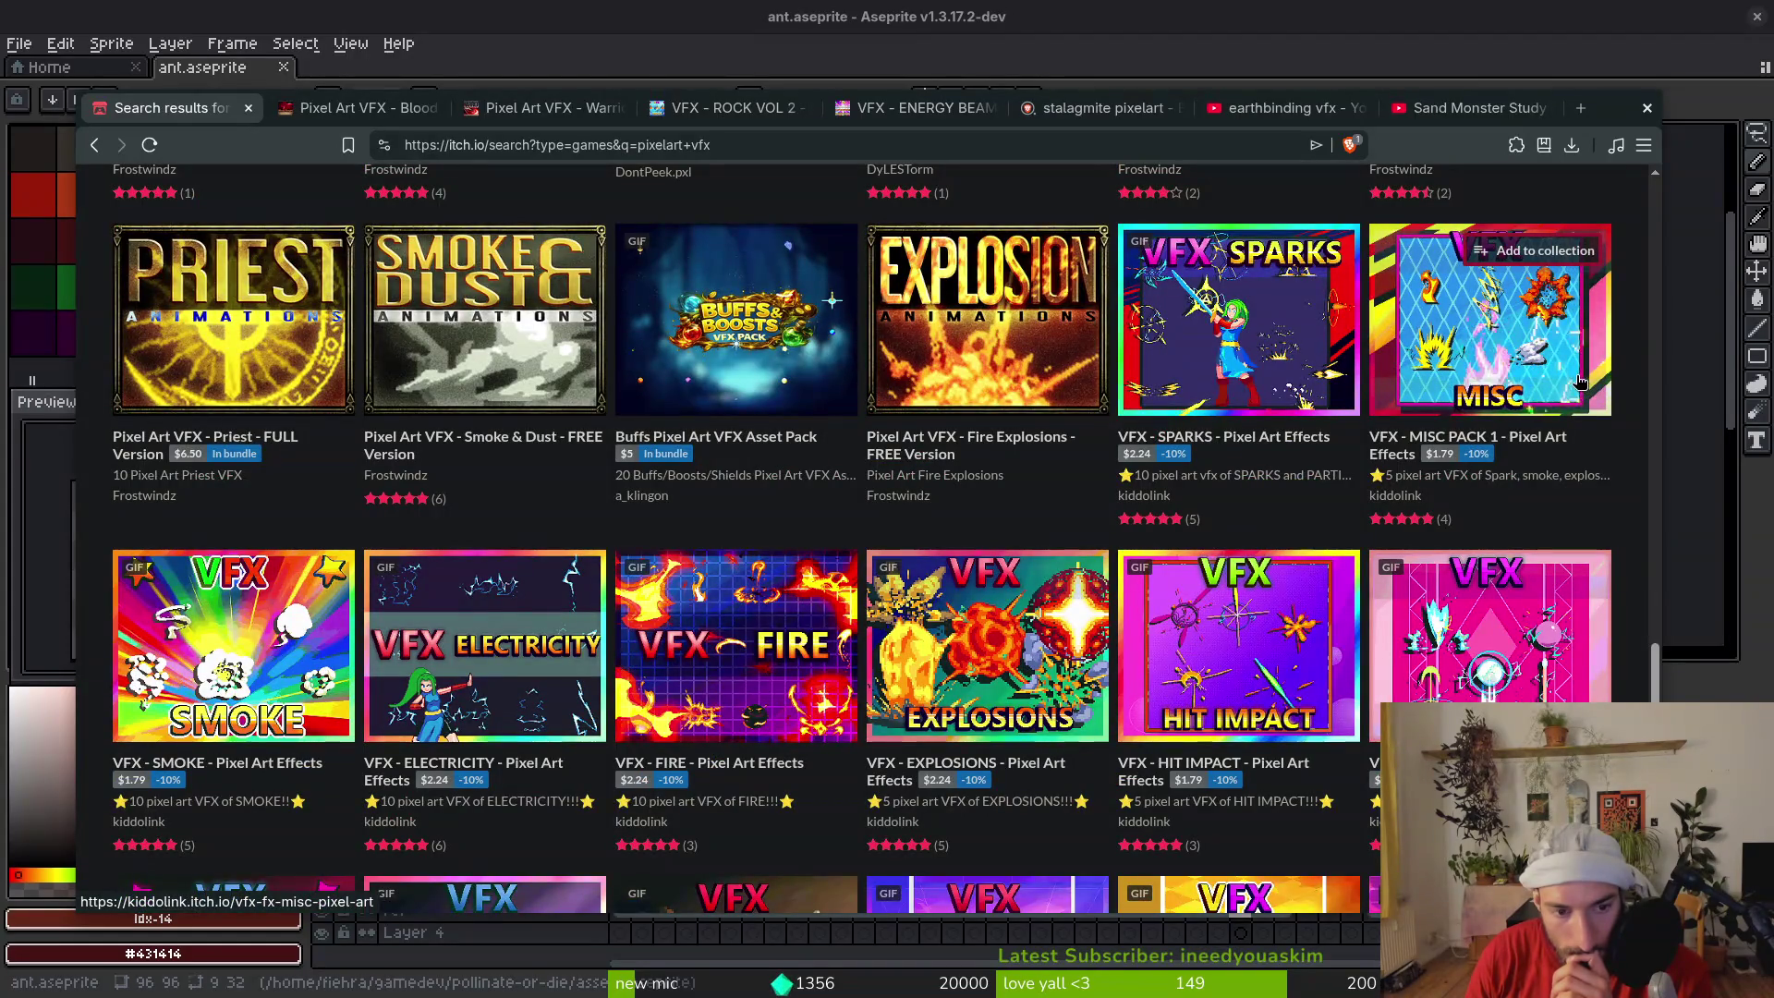
scroll(1578, 382, "down", 3)
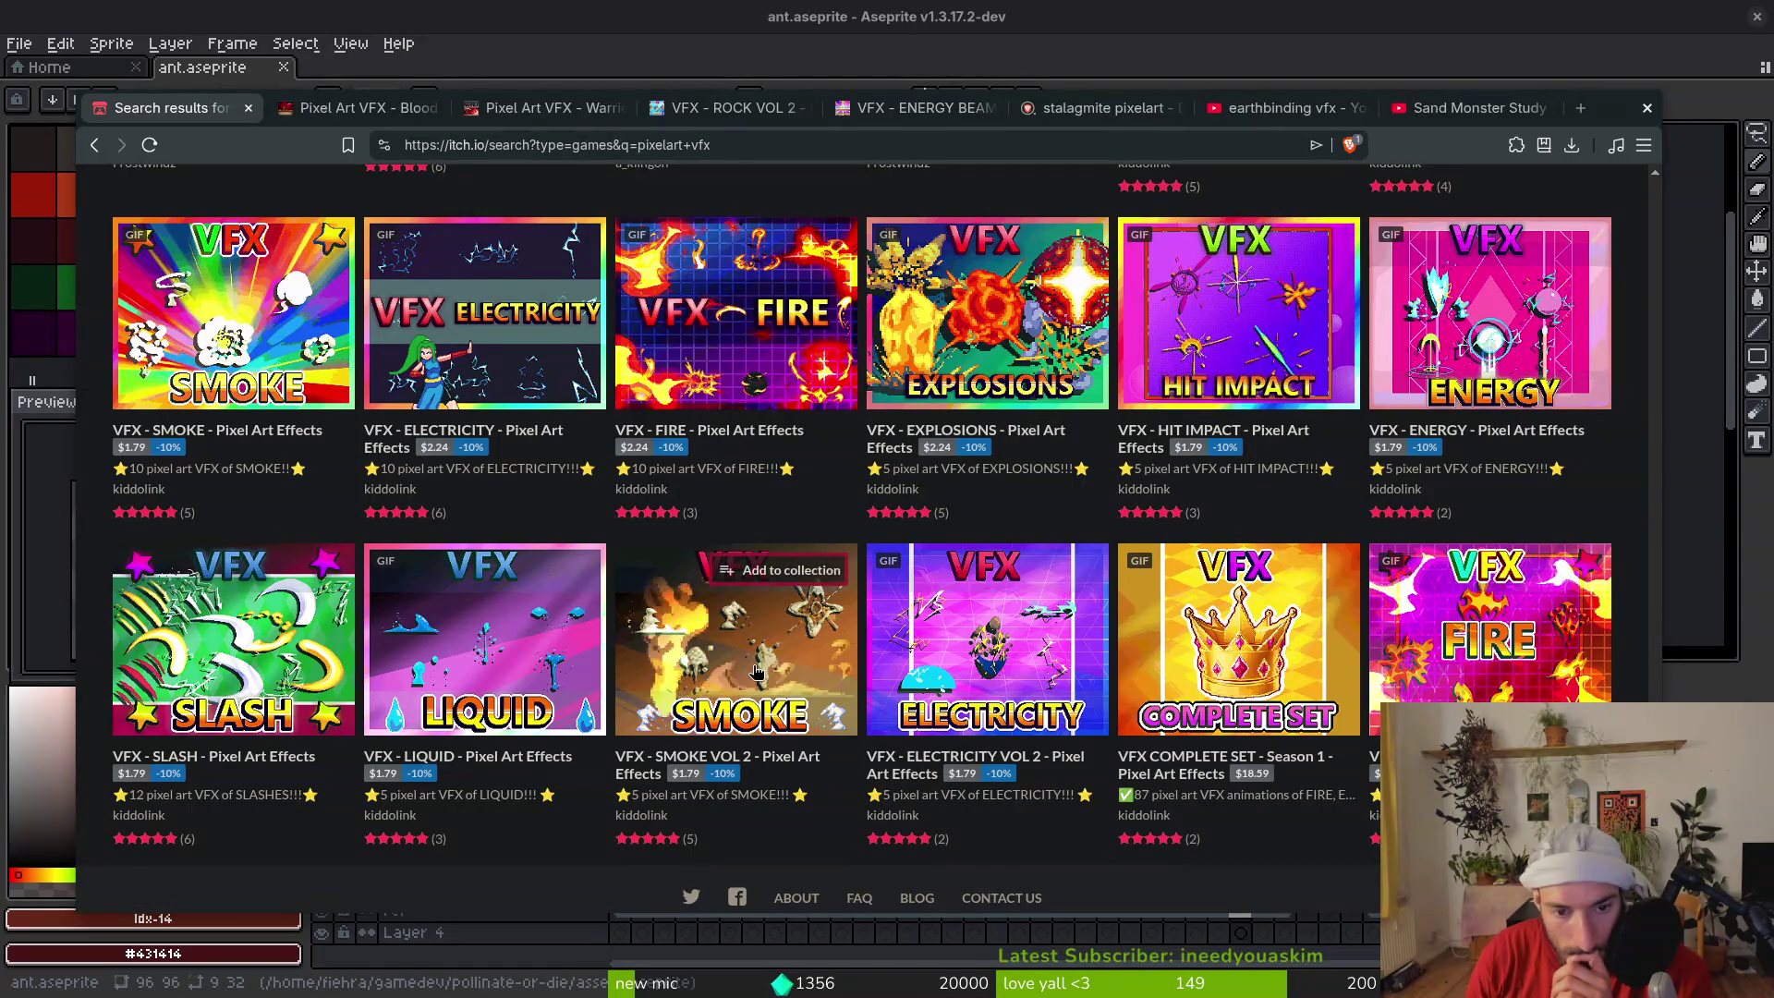
mouse_move(756, 672)
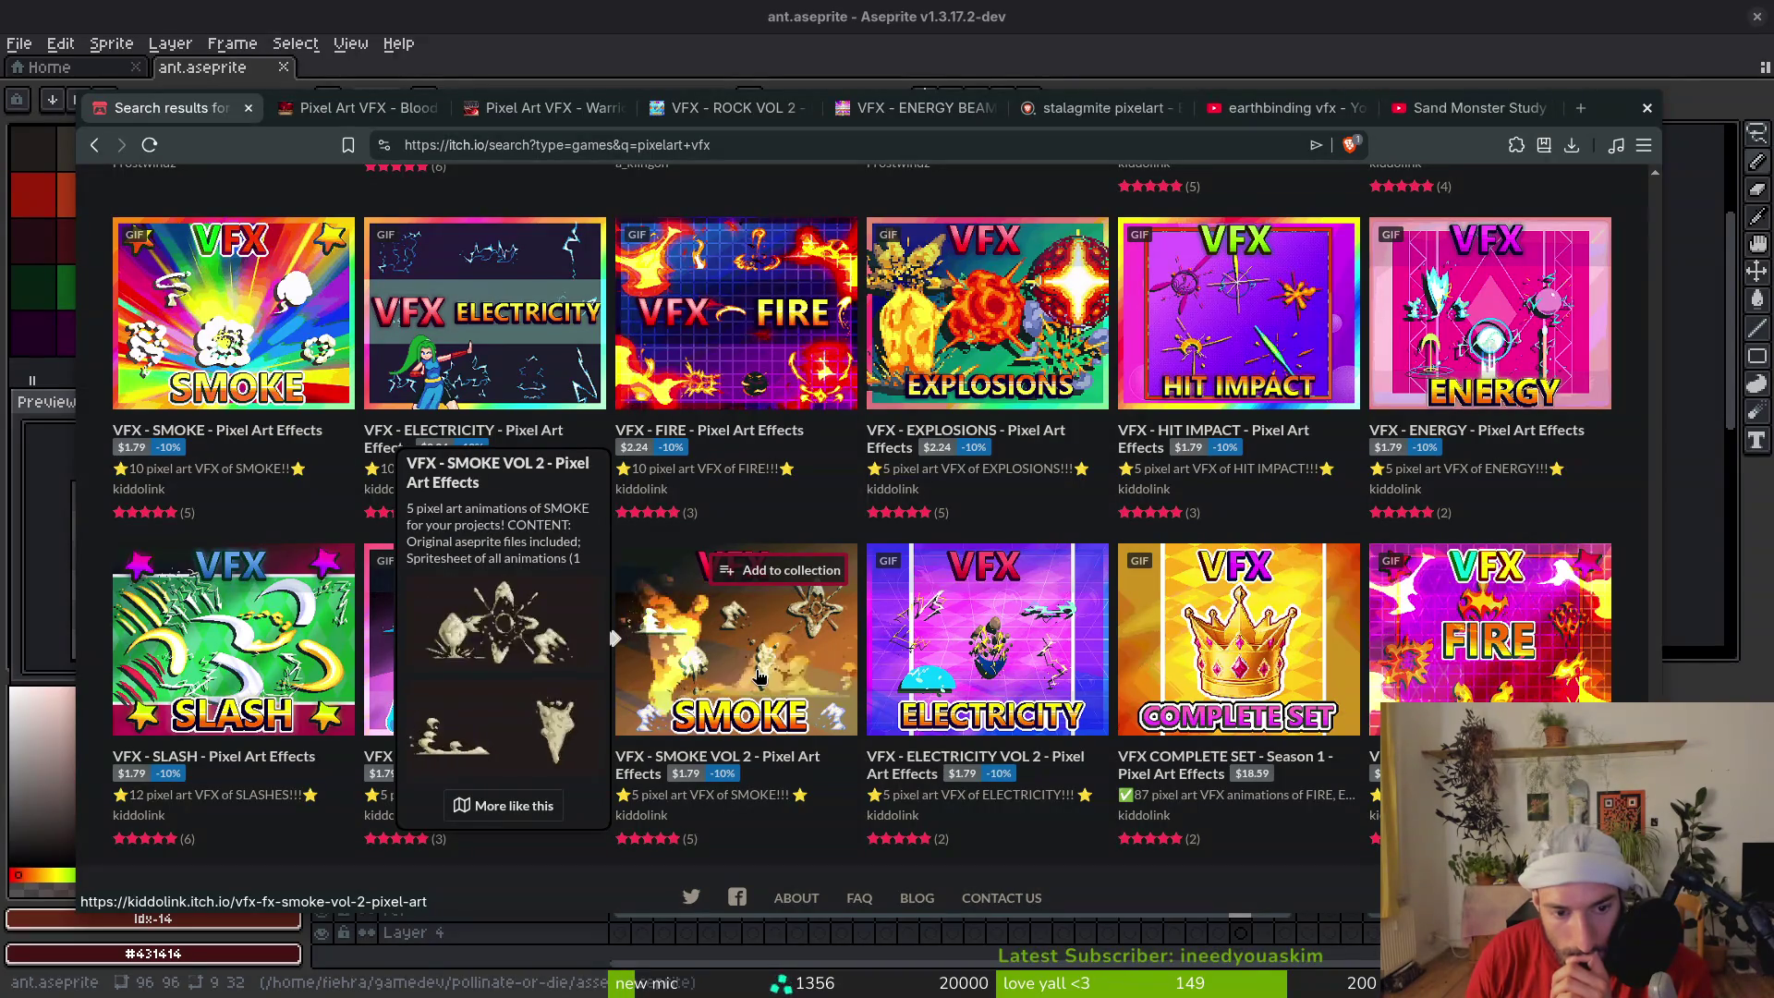
middle_click(744, 668)
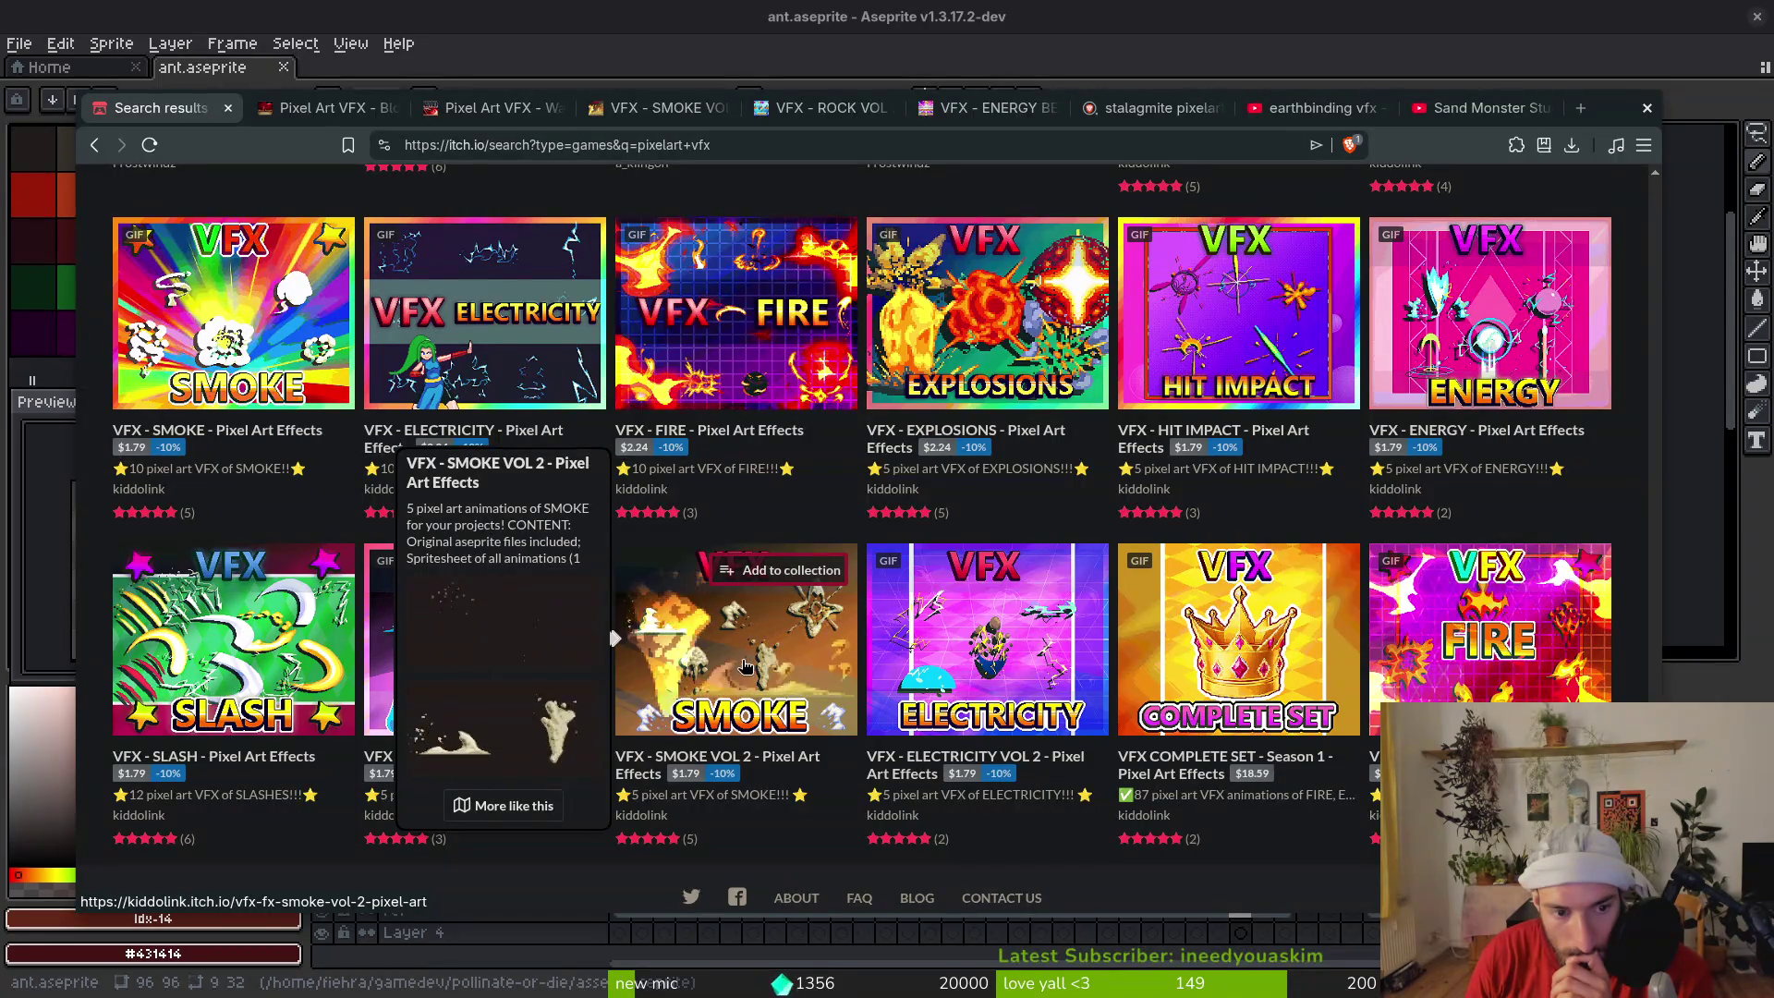
Switch to the Blood Knight VFX pack page
scroll(776, 679, "down", 1)
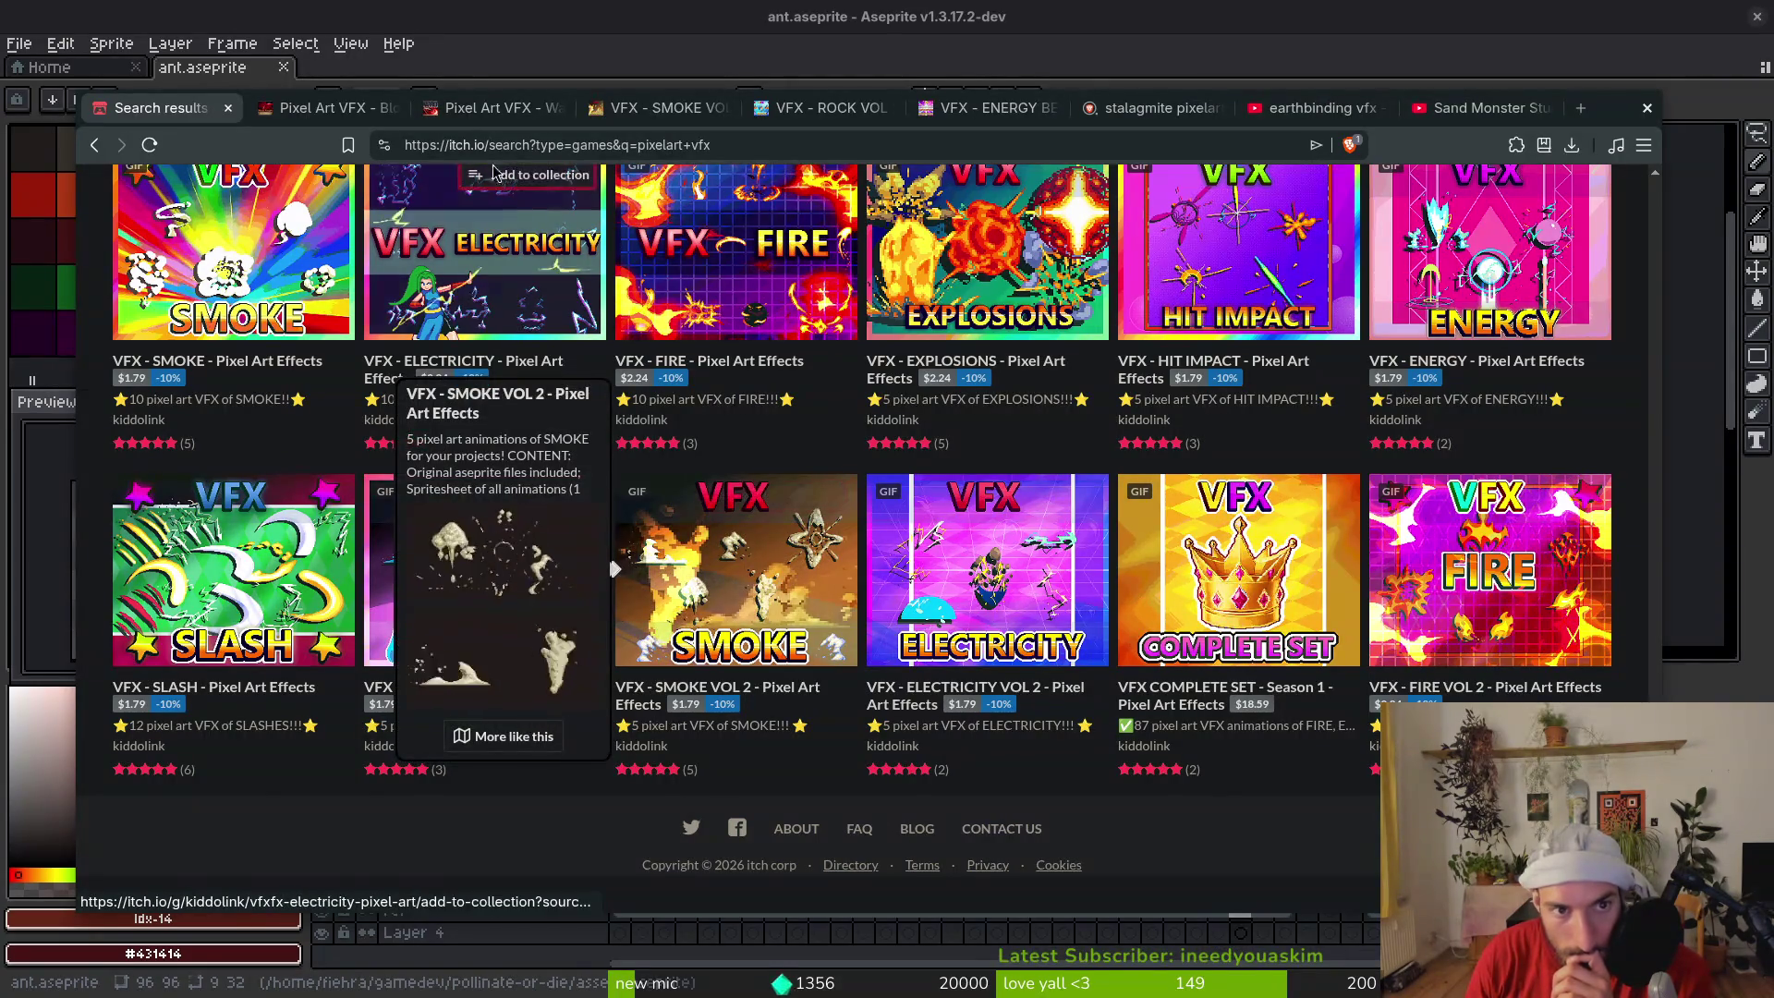
key("ctrl+Tab")
scroll(1373, 638, "down", 5)
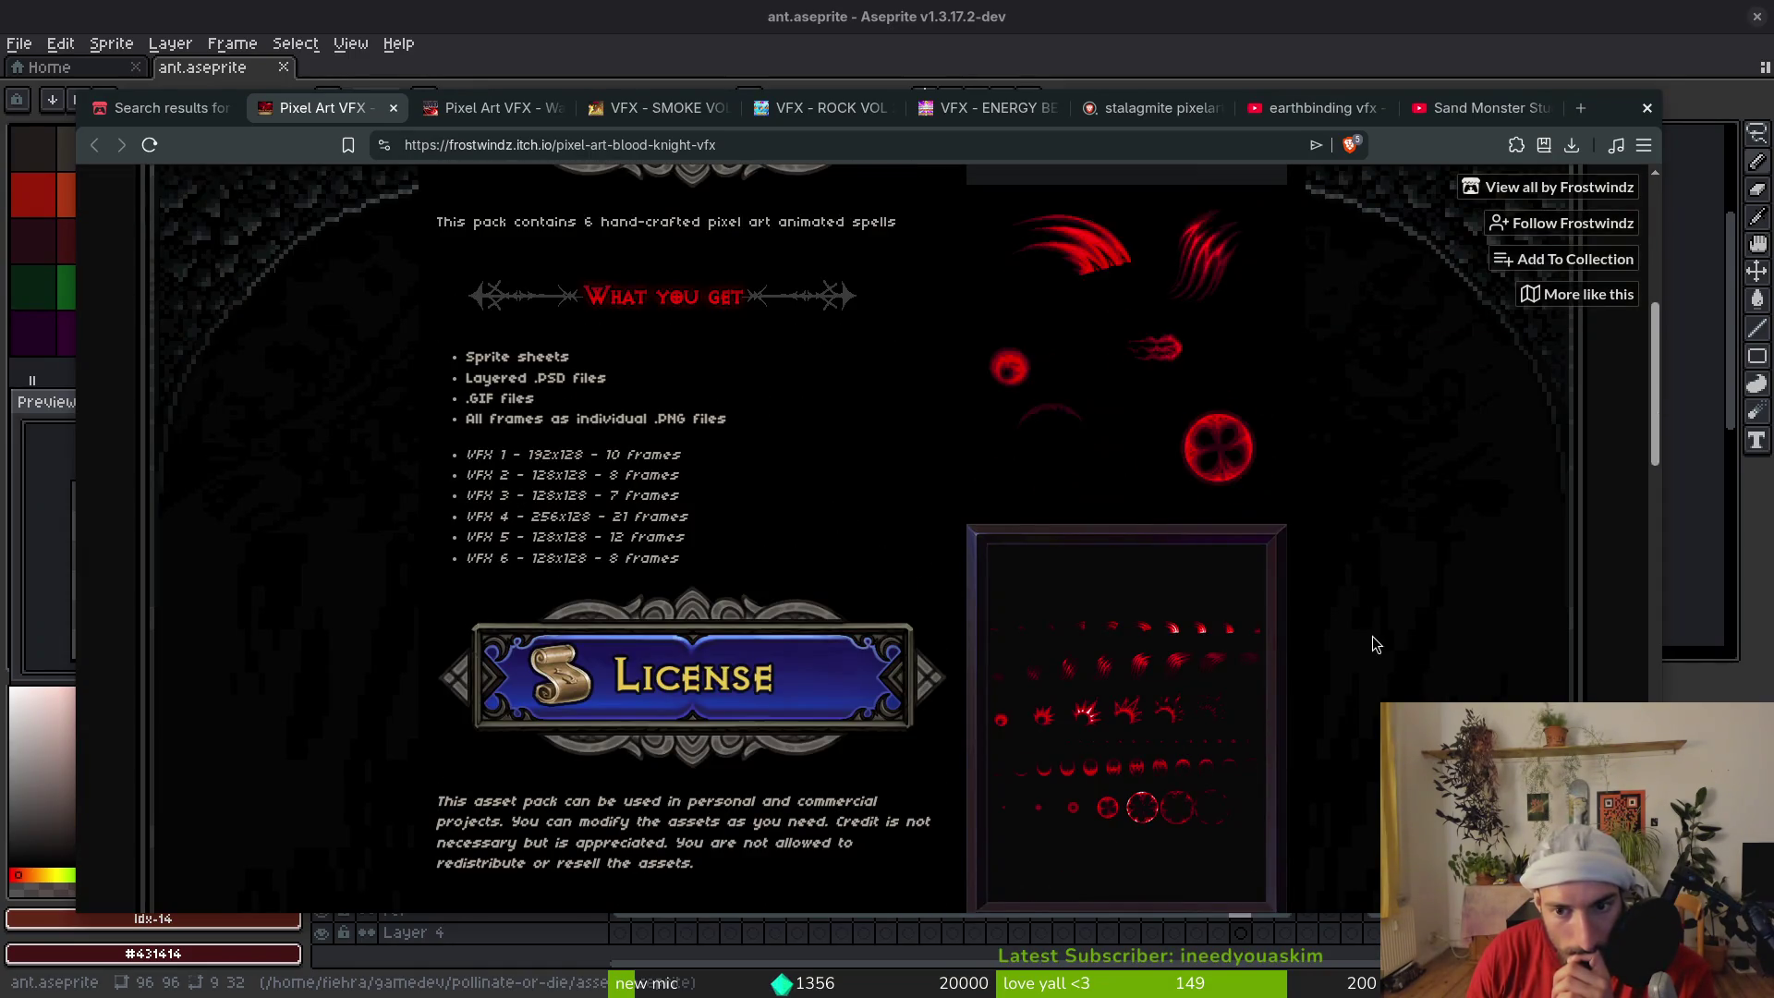
Scroll through the Blood Knight VFX pack page
scroll(1373, 635, "up", 5)
scroll(1371, 635, "down", 5)
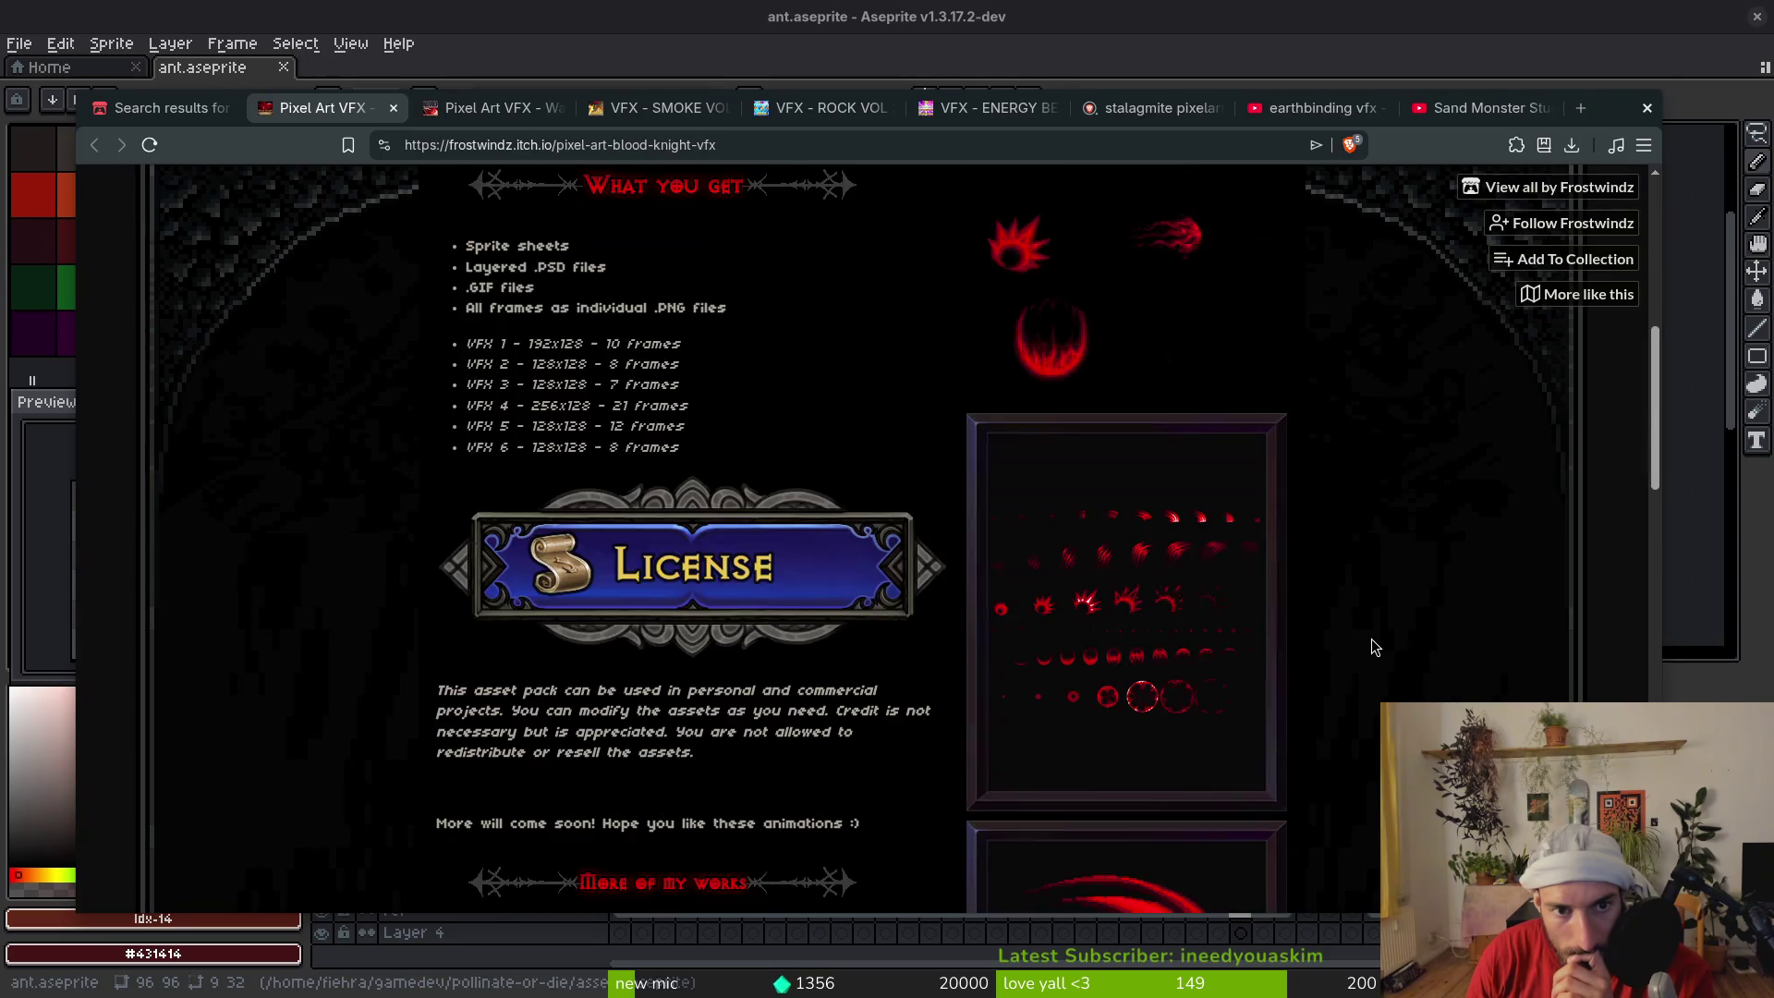
scroll(1371, 636, "down", 3)
scroll(974, 582, "down", 3)
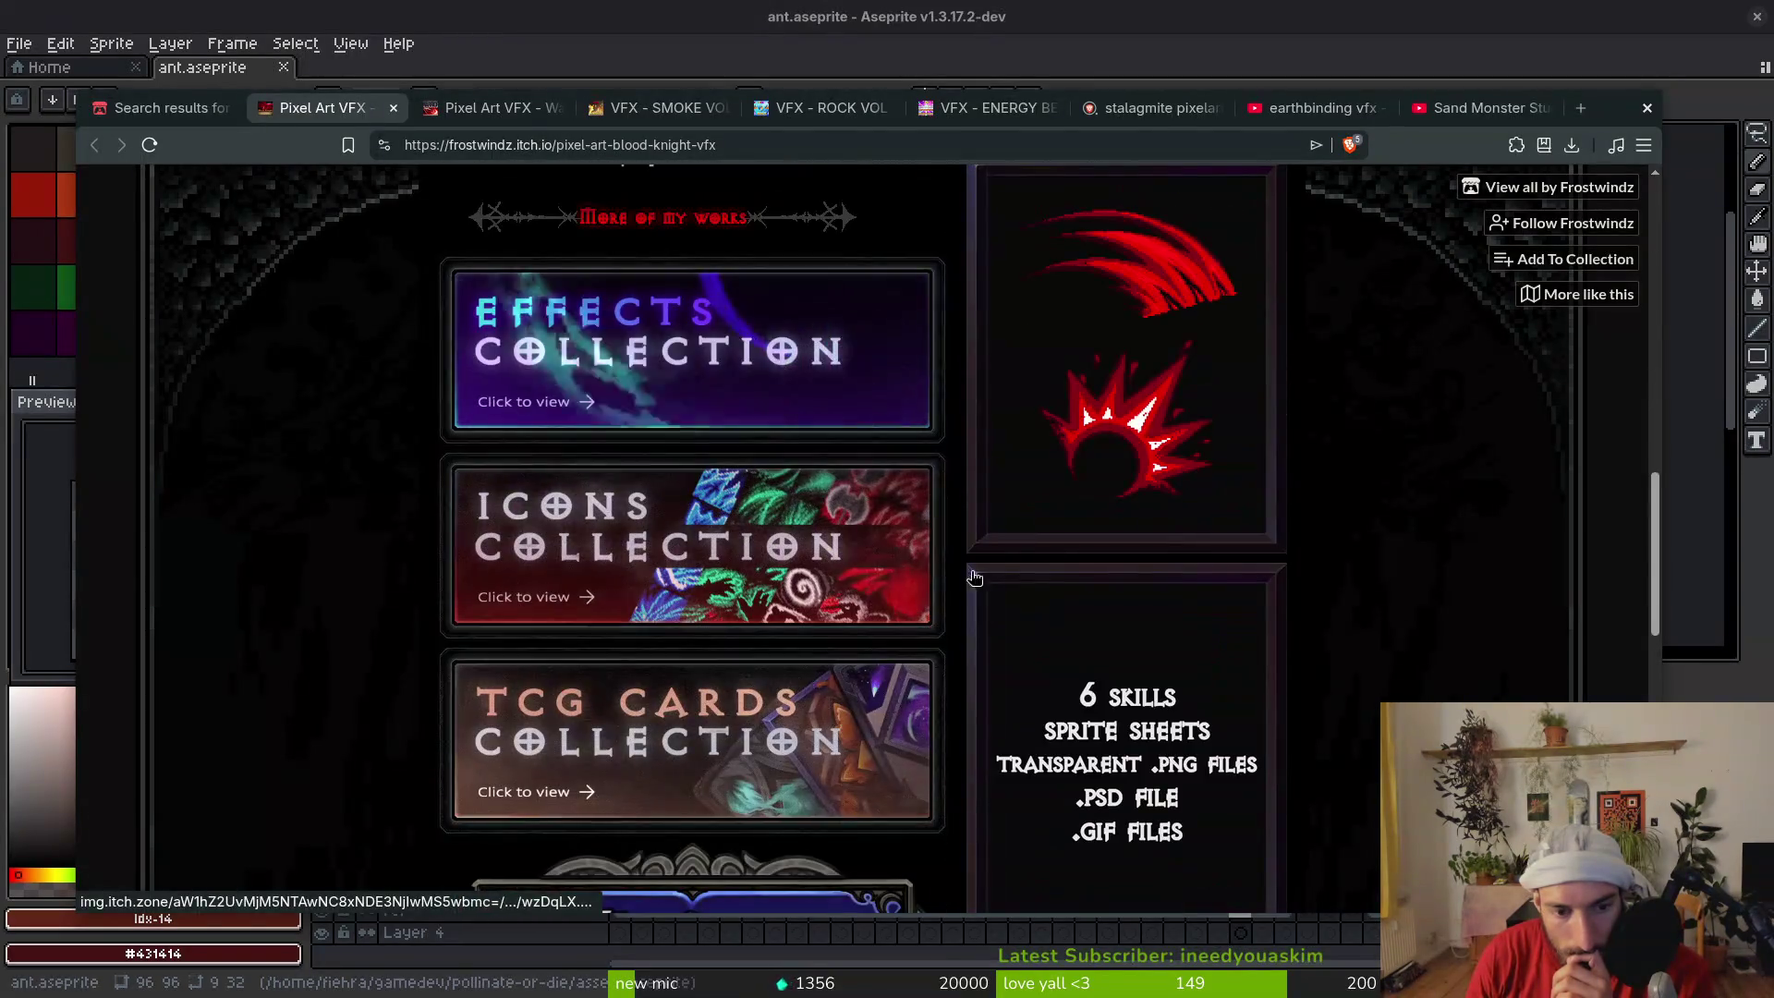
scroll(712, 795, "down", 5)
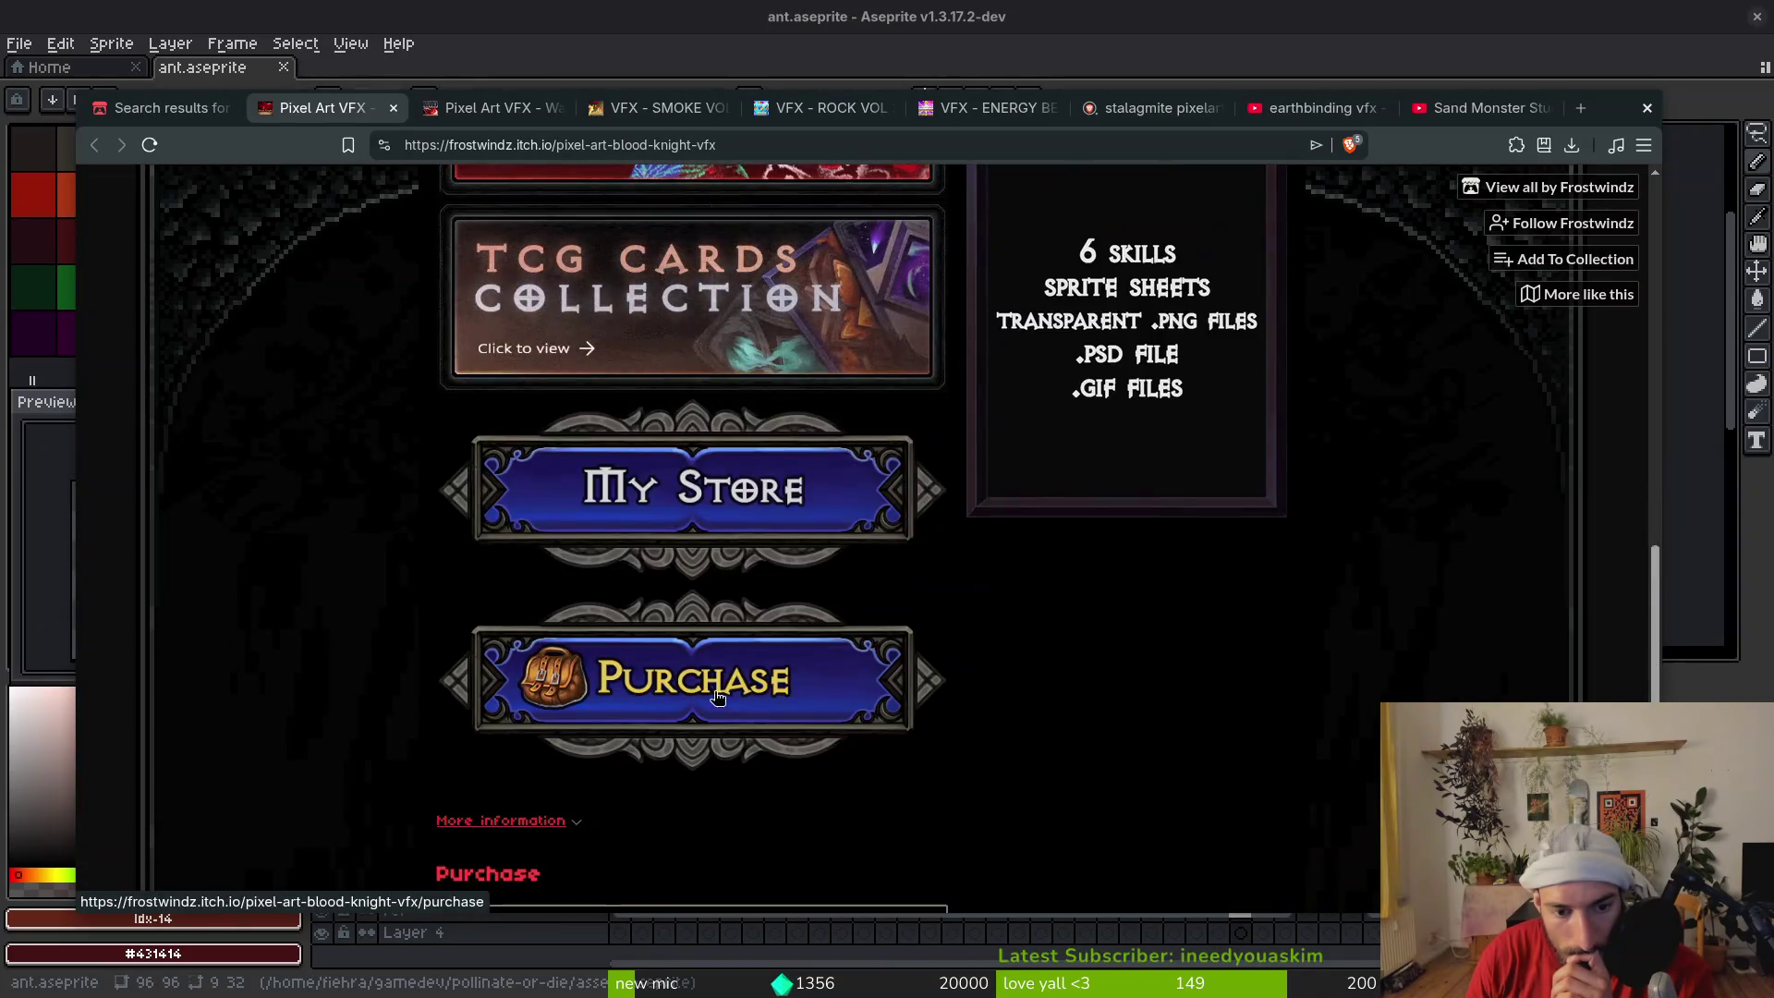
scroll(712, 795, "up", 7)
Close the Blood Knight, Warrior and SMOKE VOL 2 tabs
left_click(391, 110)
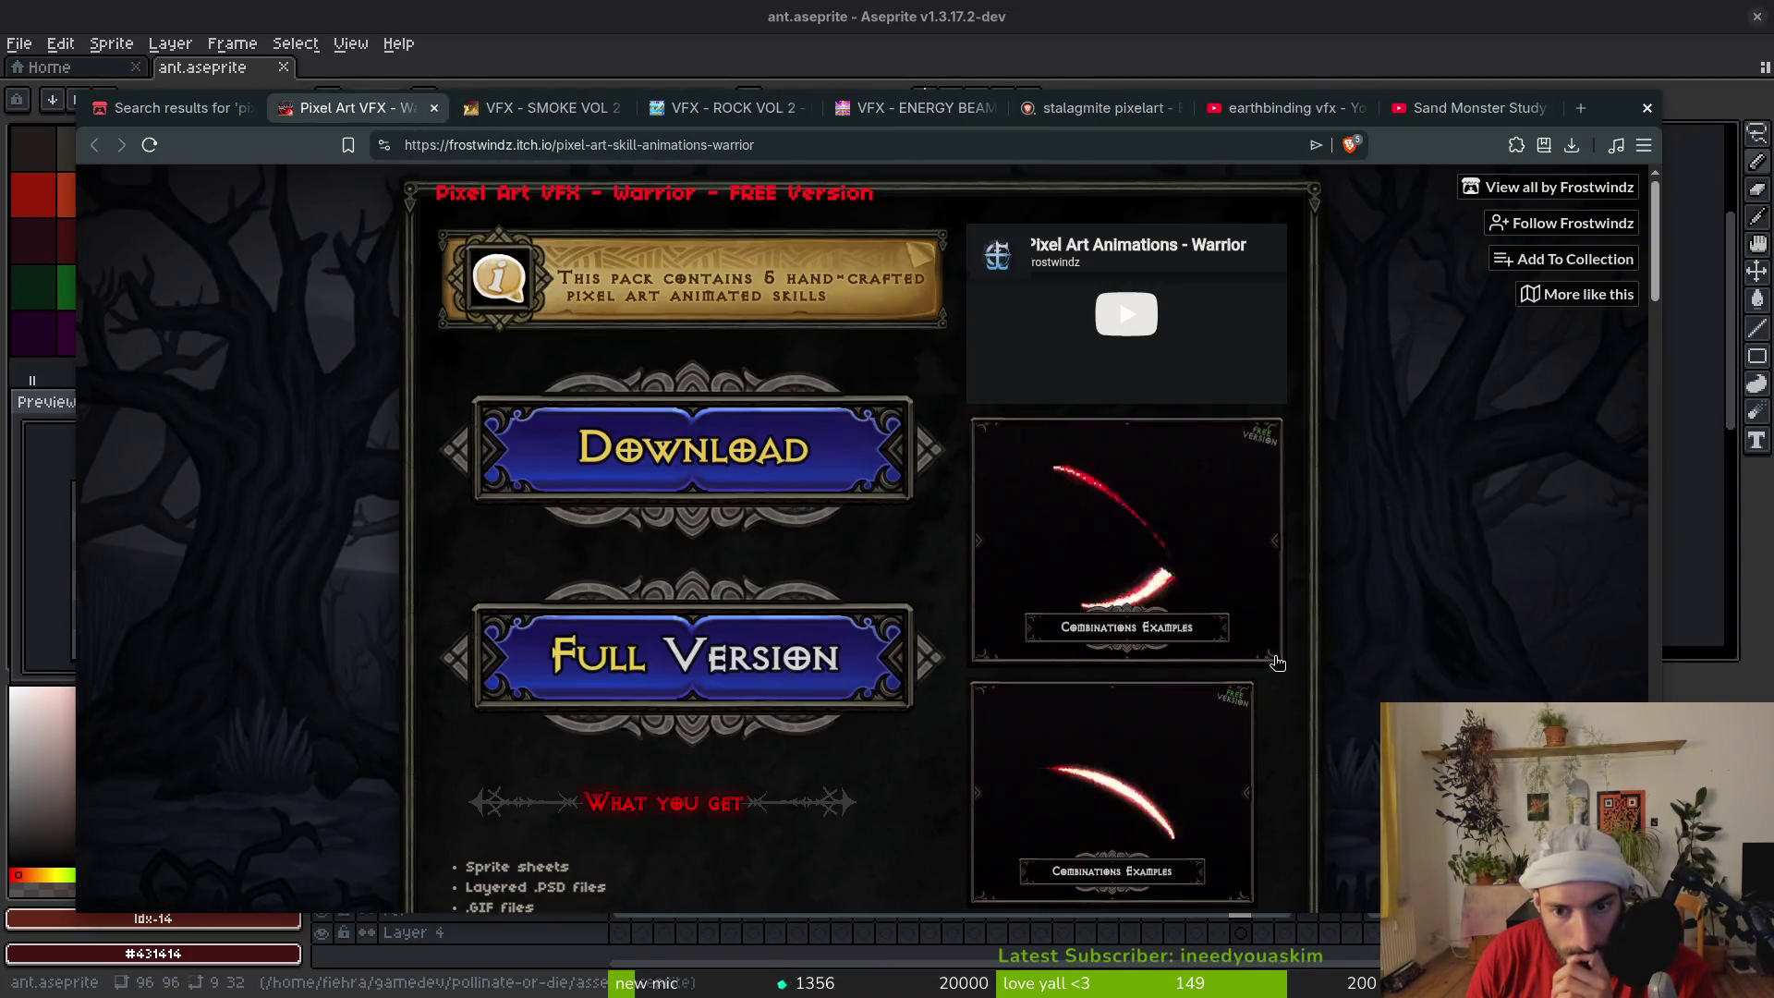
left_click(433, 109)
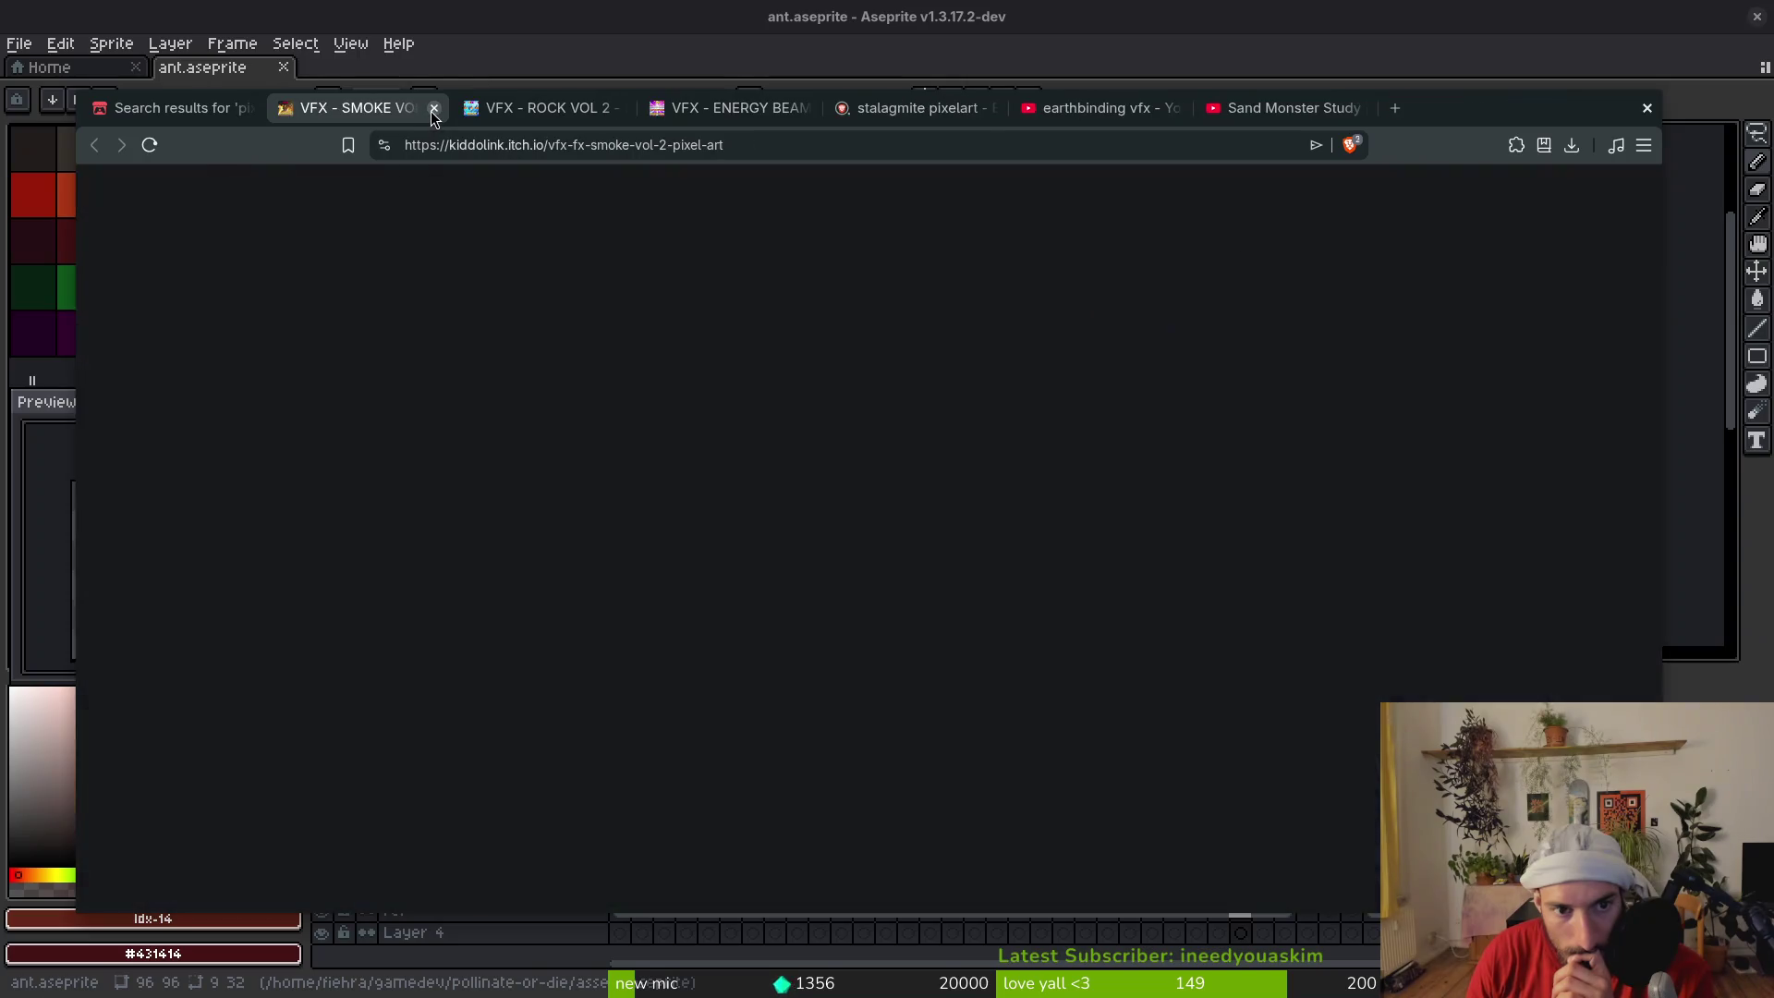
scroll(379, 536, "down", 3)
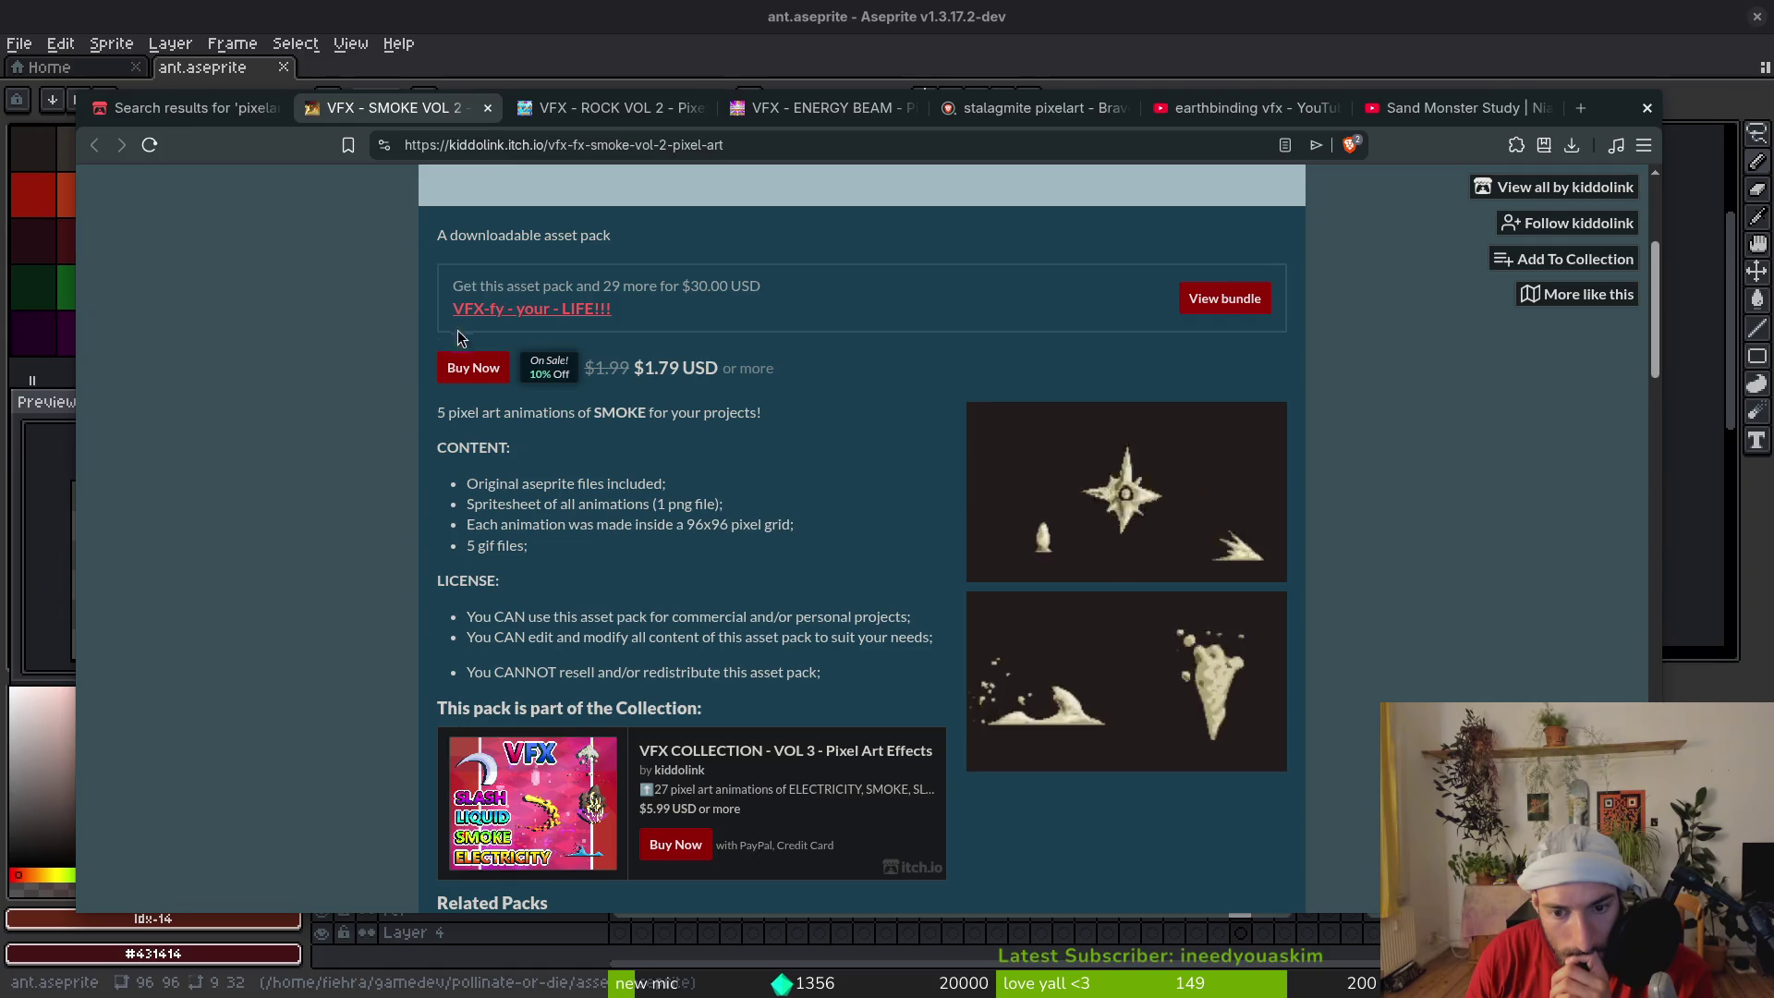
left_click(488, 108)
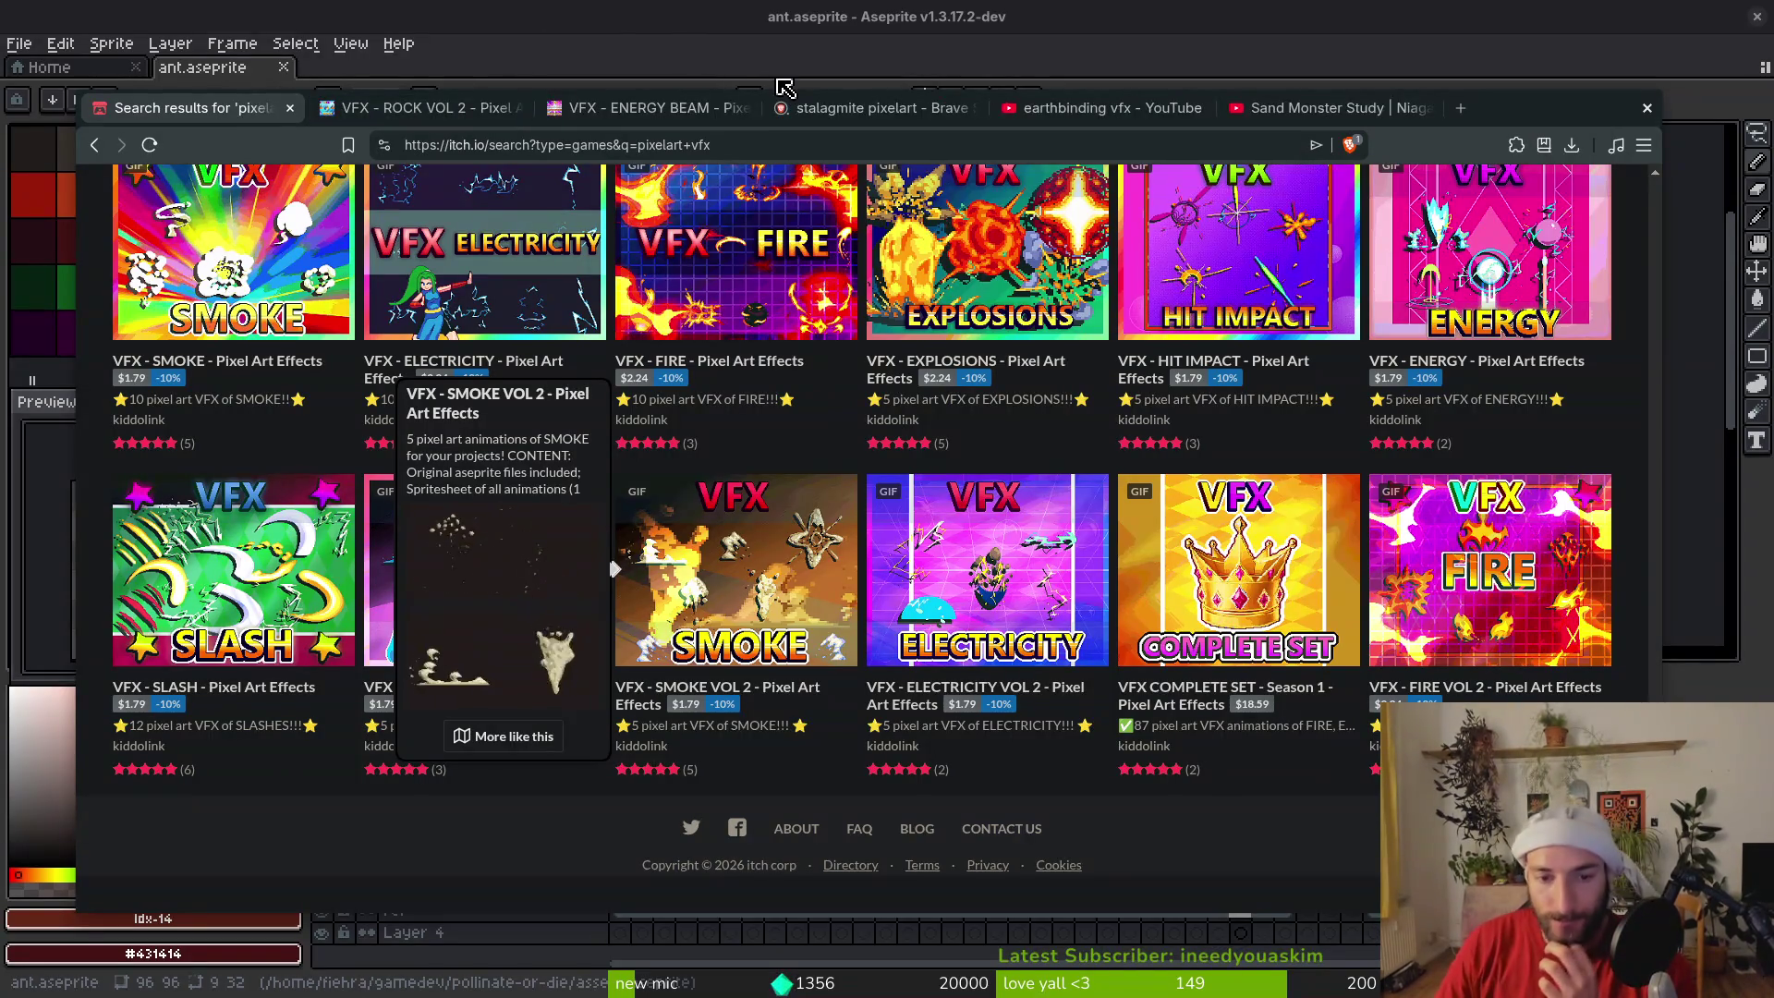
Edit the itch.io search query, dropping 'vfx', to look for magic pixel art assets
mouse_move(766, 602)
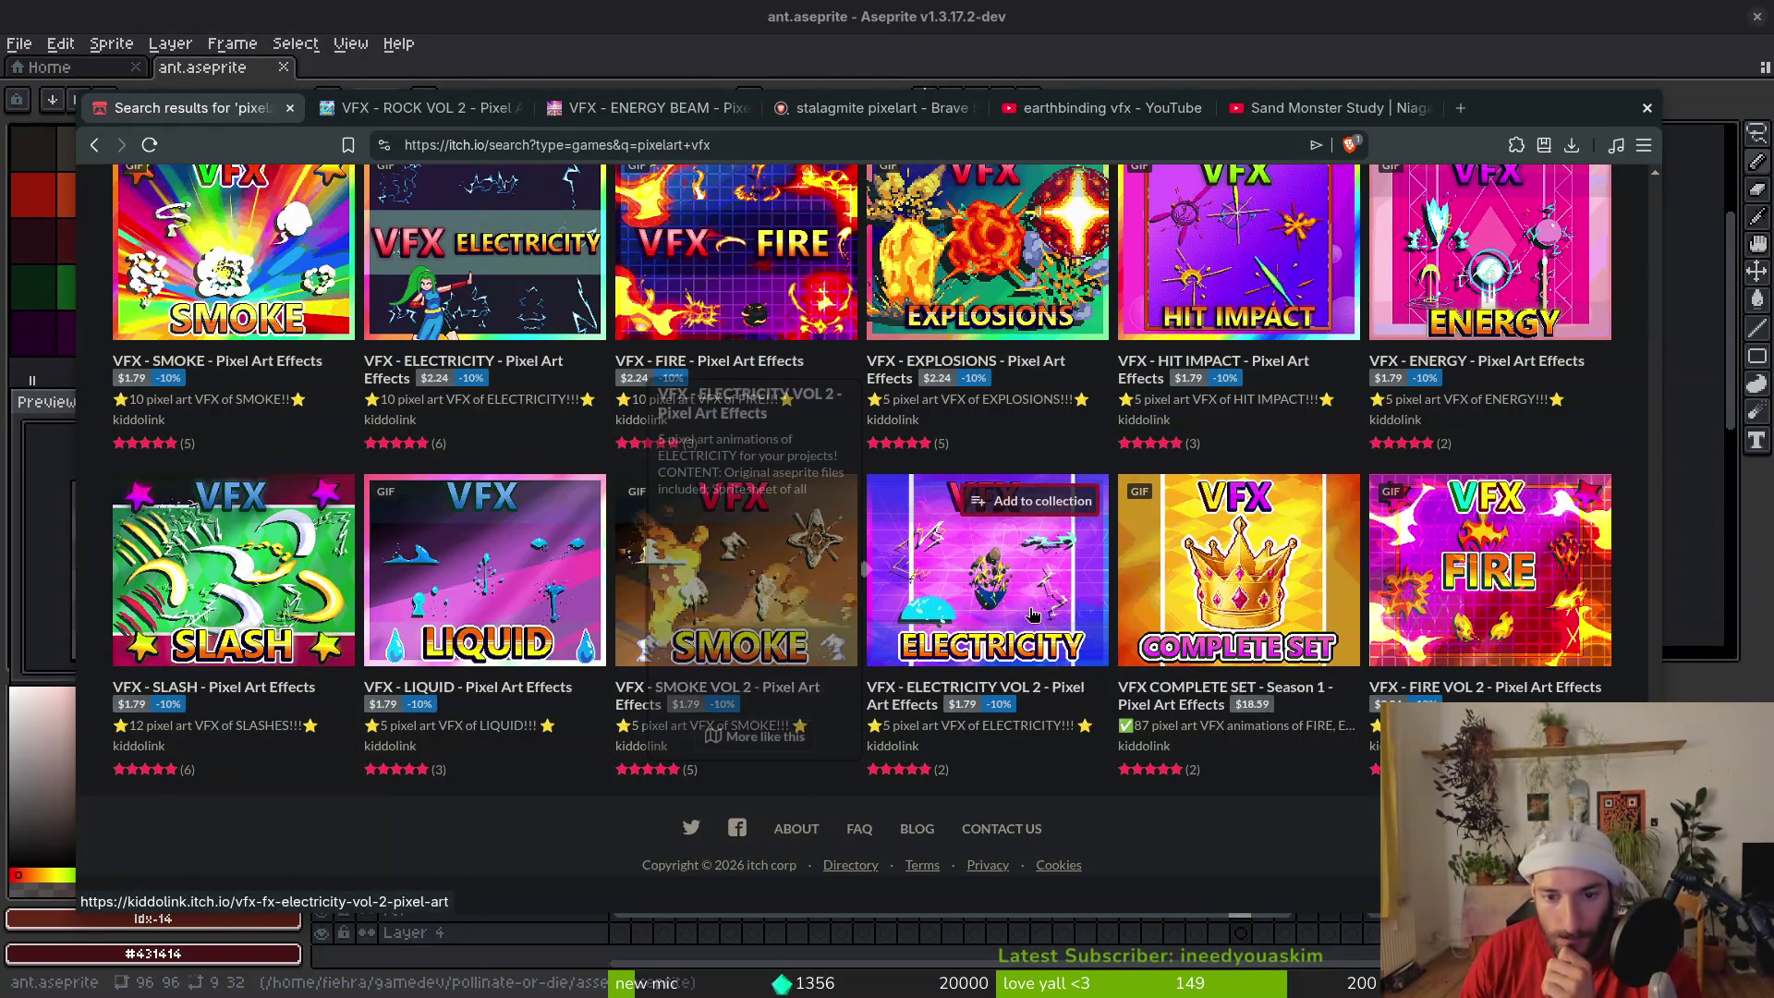
scroll(1457, 607, "up", 6)
scroll(1457, 607, "up", 5)
left_click(1045, 188)
key("BackSpace")
key("BackSpace")
key("BackSpace")
double_click(987, 175)
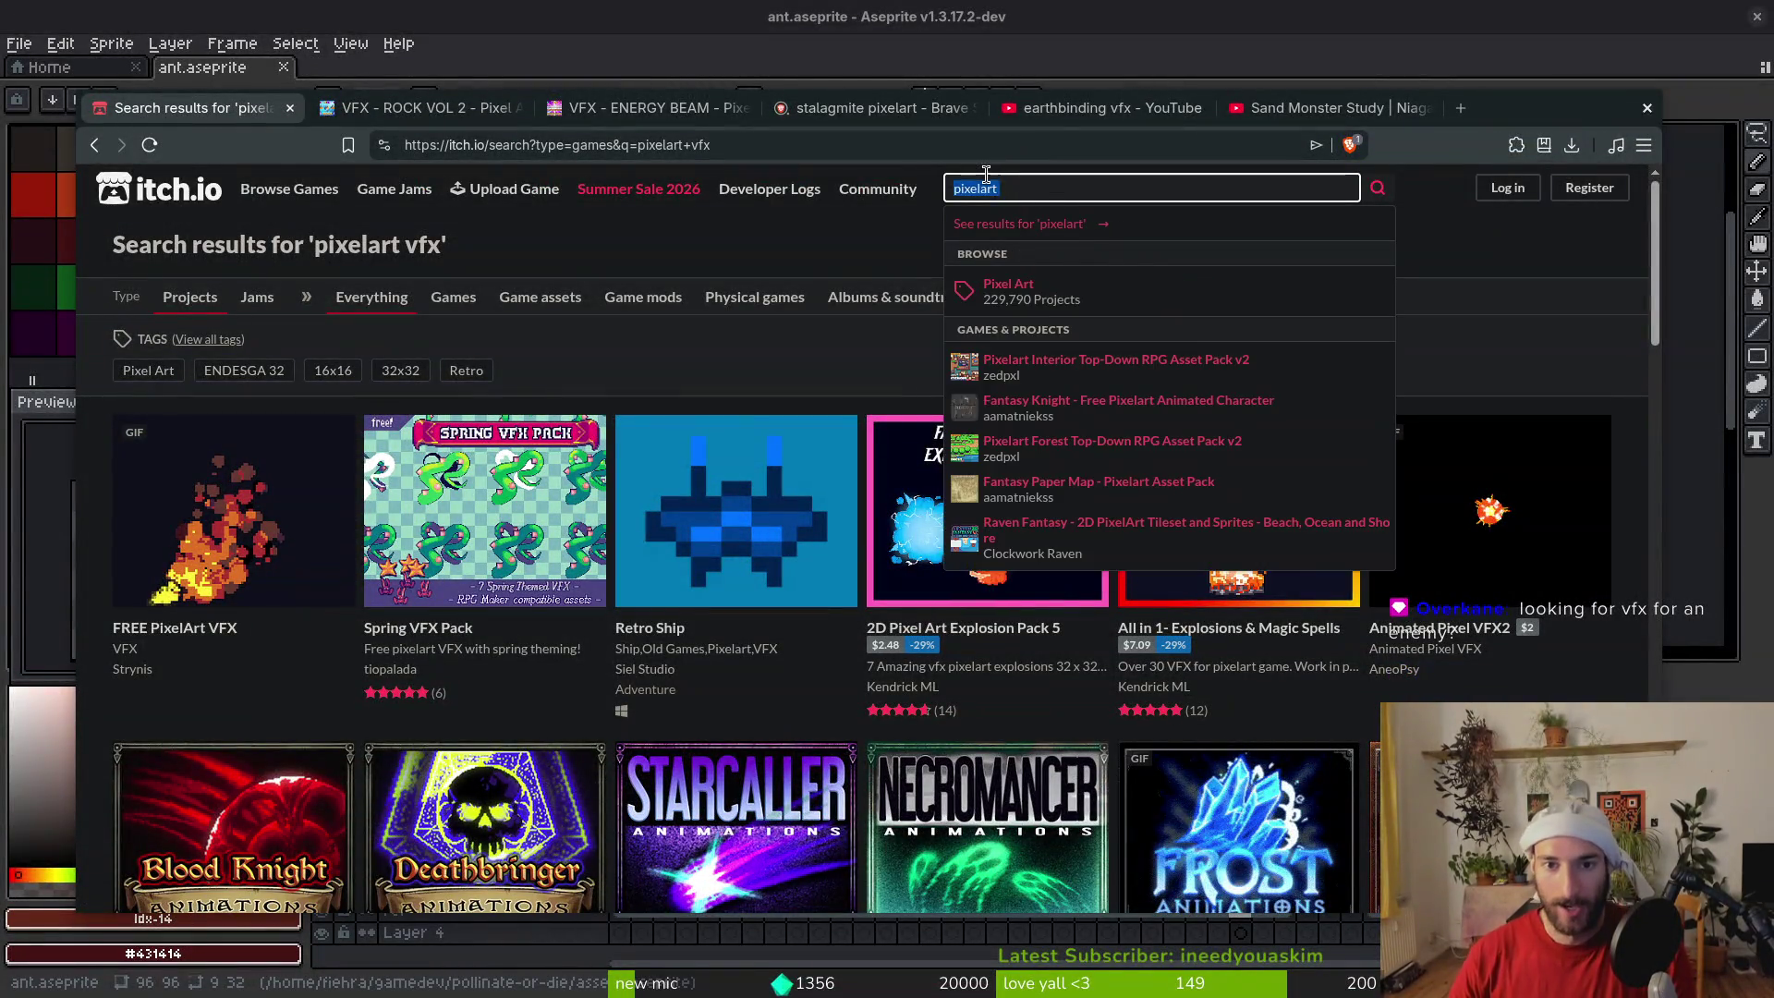
type("c")
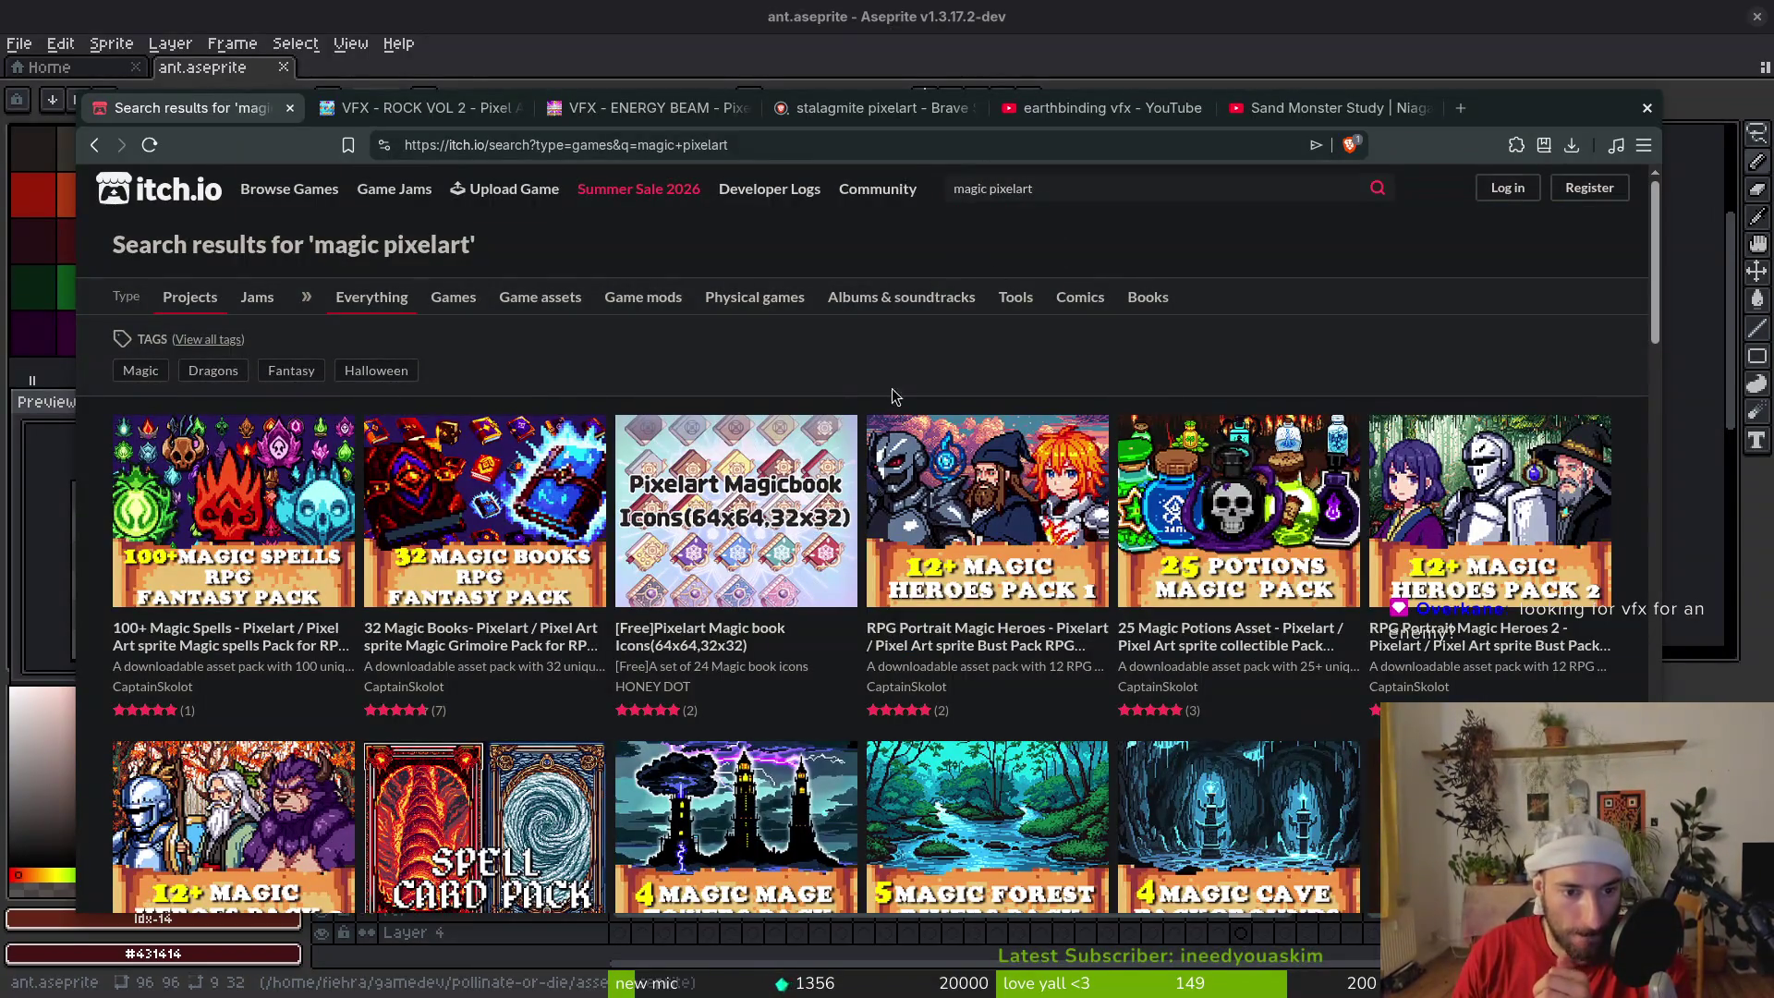
Open the 100+ Magic Spells pack in a new tab and scroll the results
middle_click(255, 561)
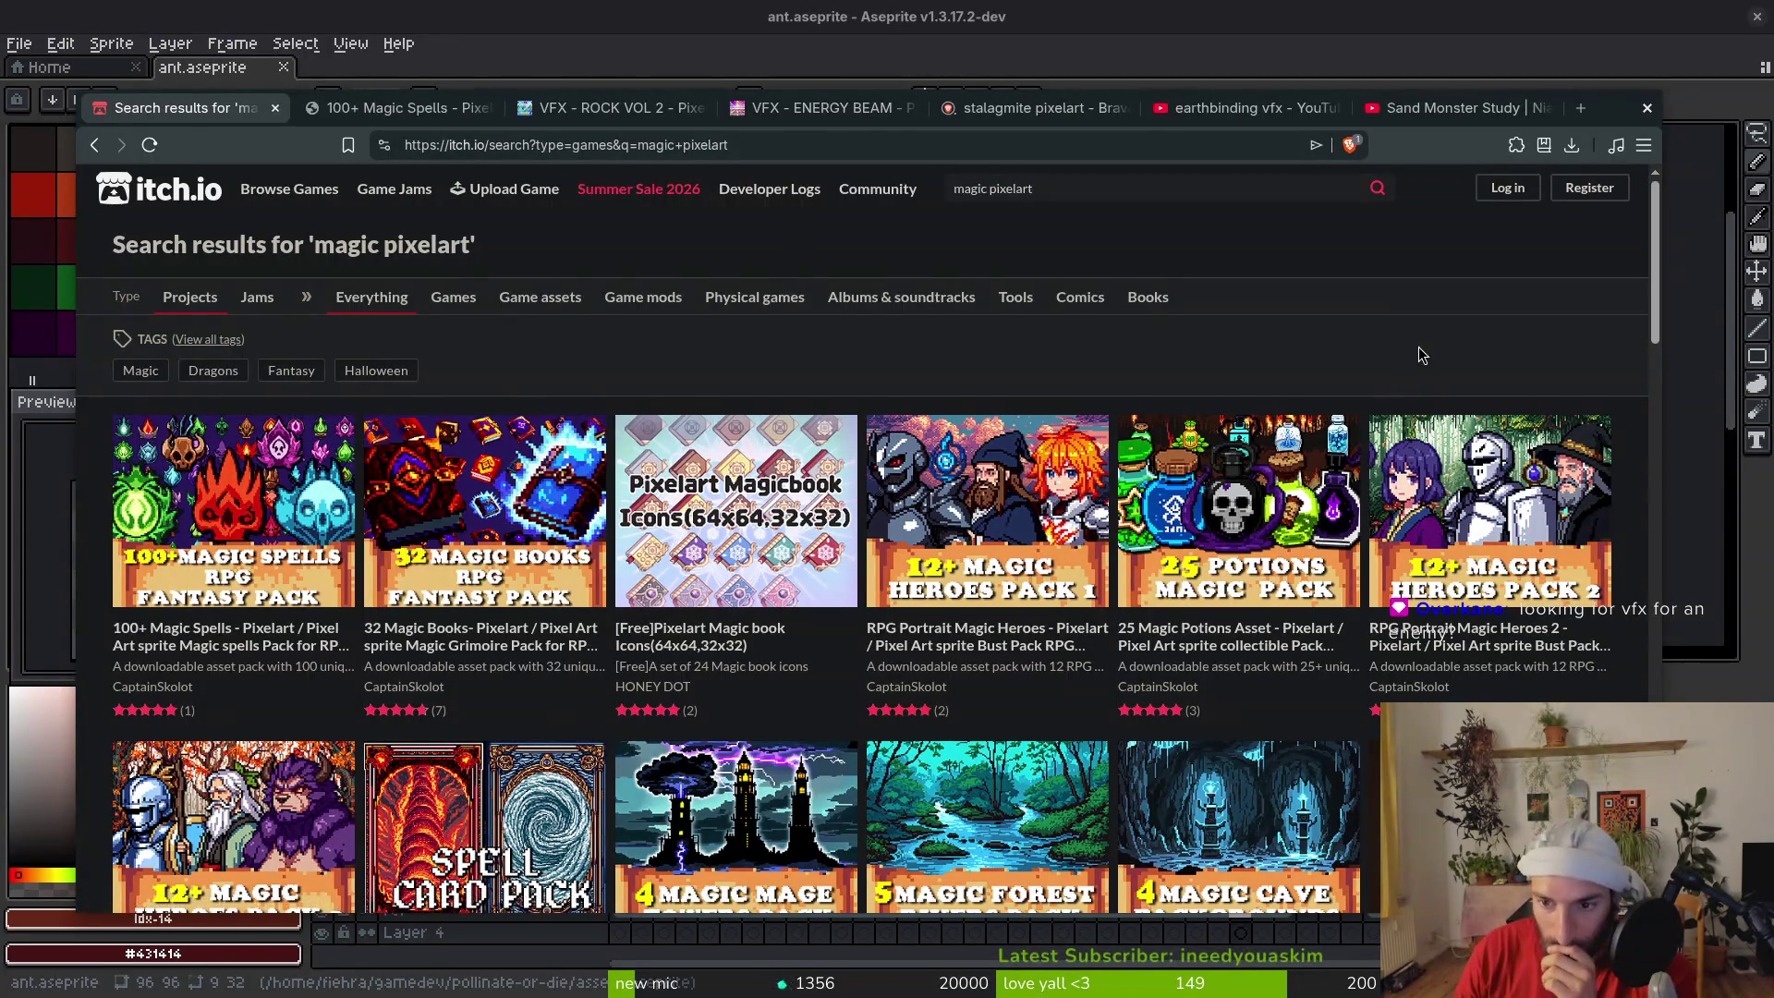
scroll(1421, 354, "down", 4)
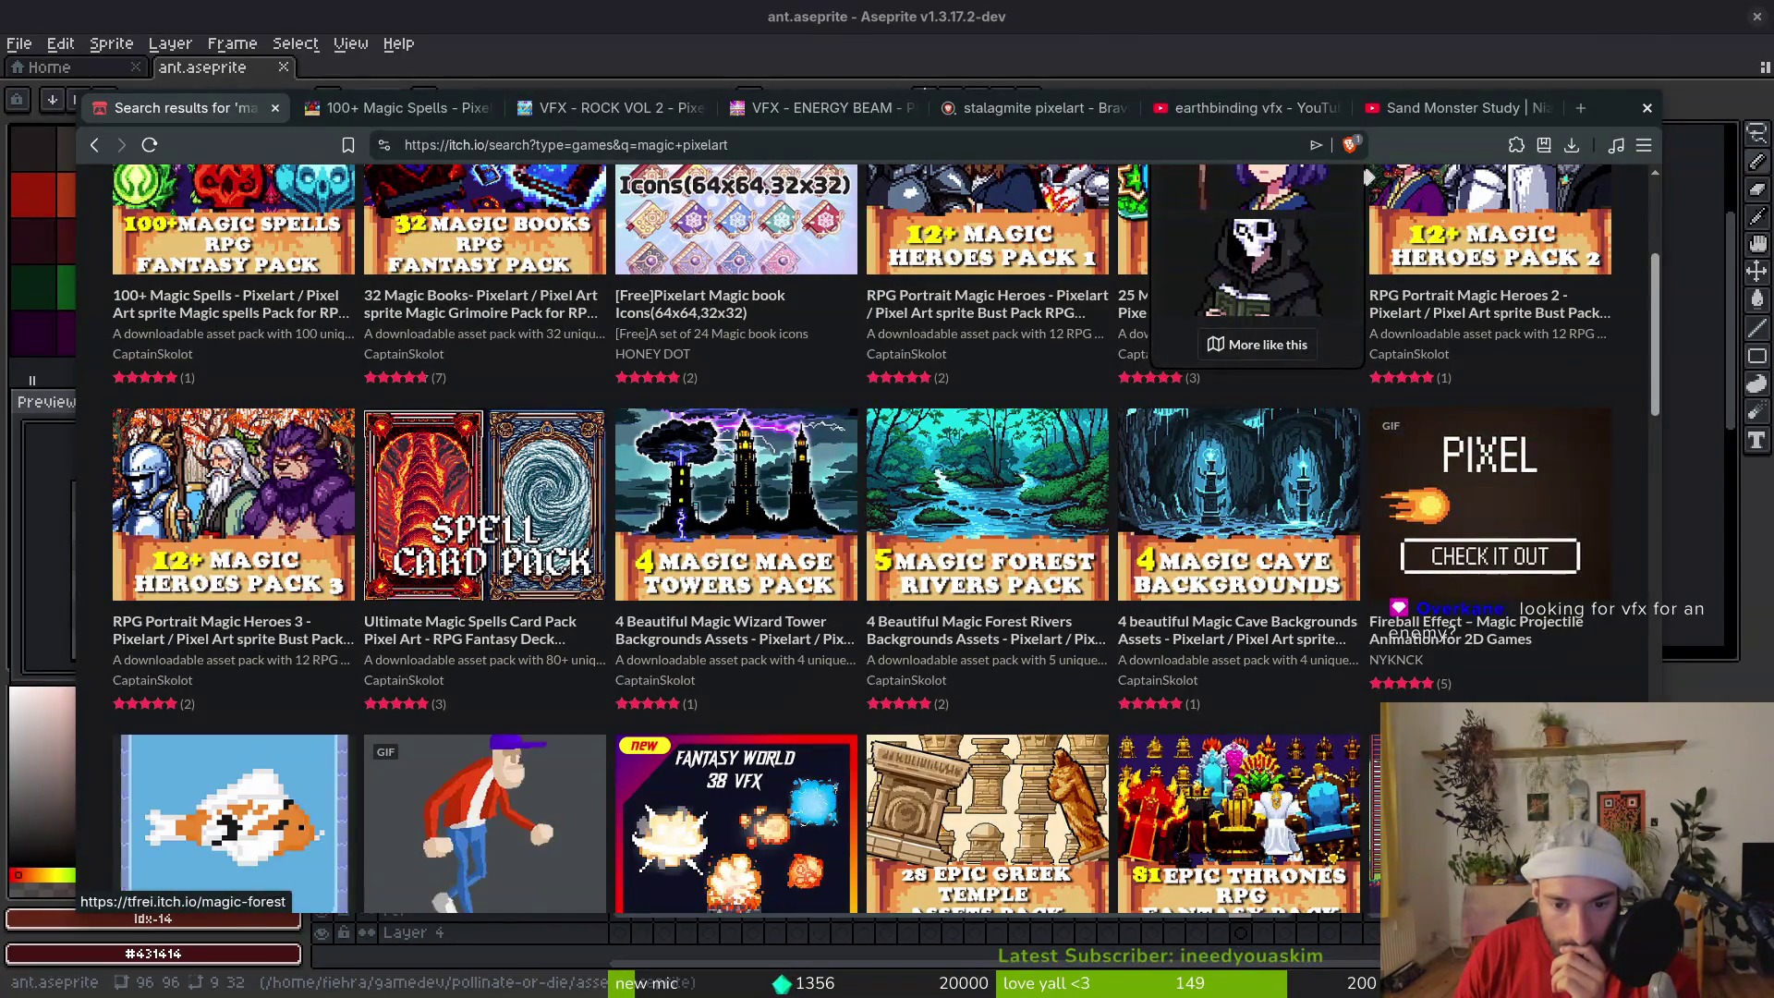
scroll(1370, 176, "down", 6)
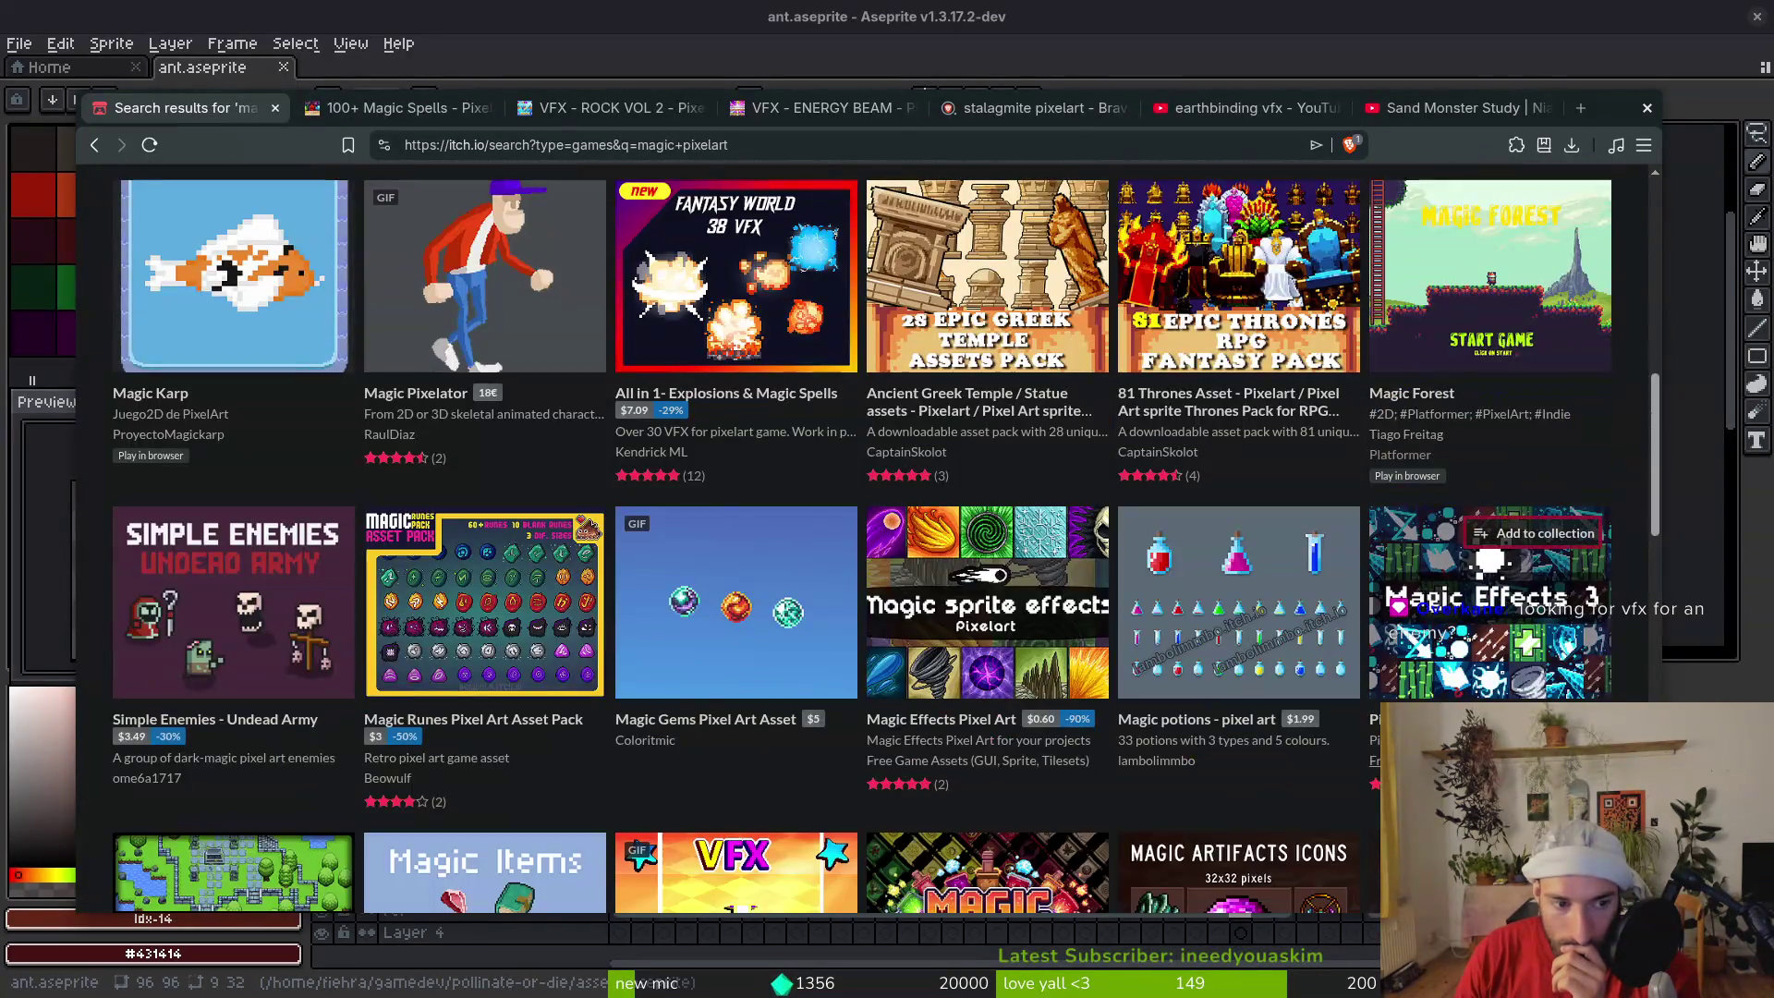
scroll(1479, 573, "down", 4)
scroll(1056, 756, "down", 4)
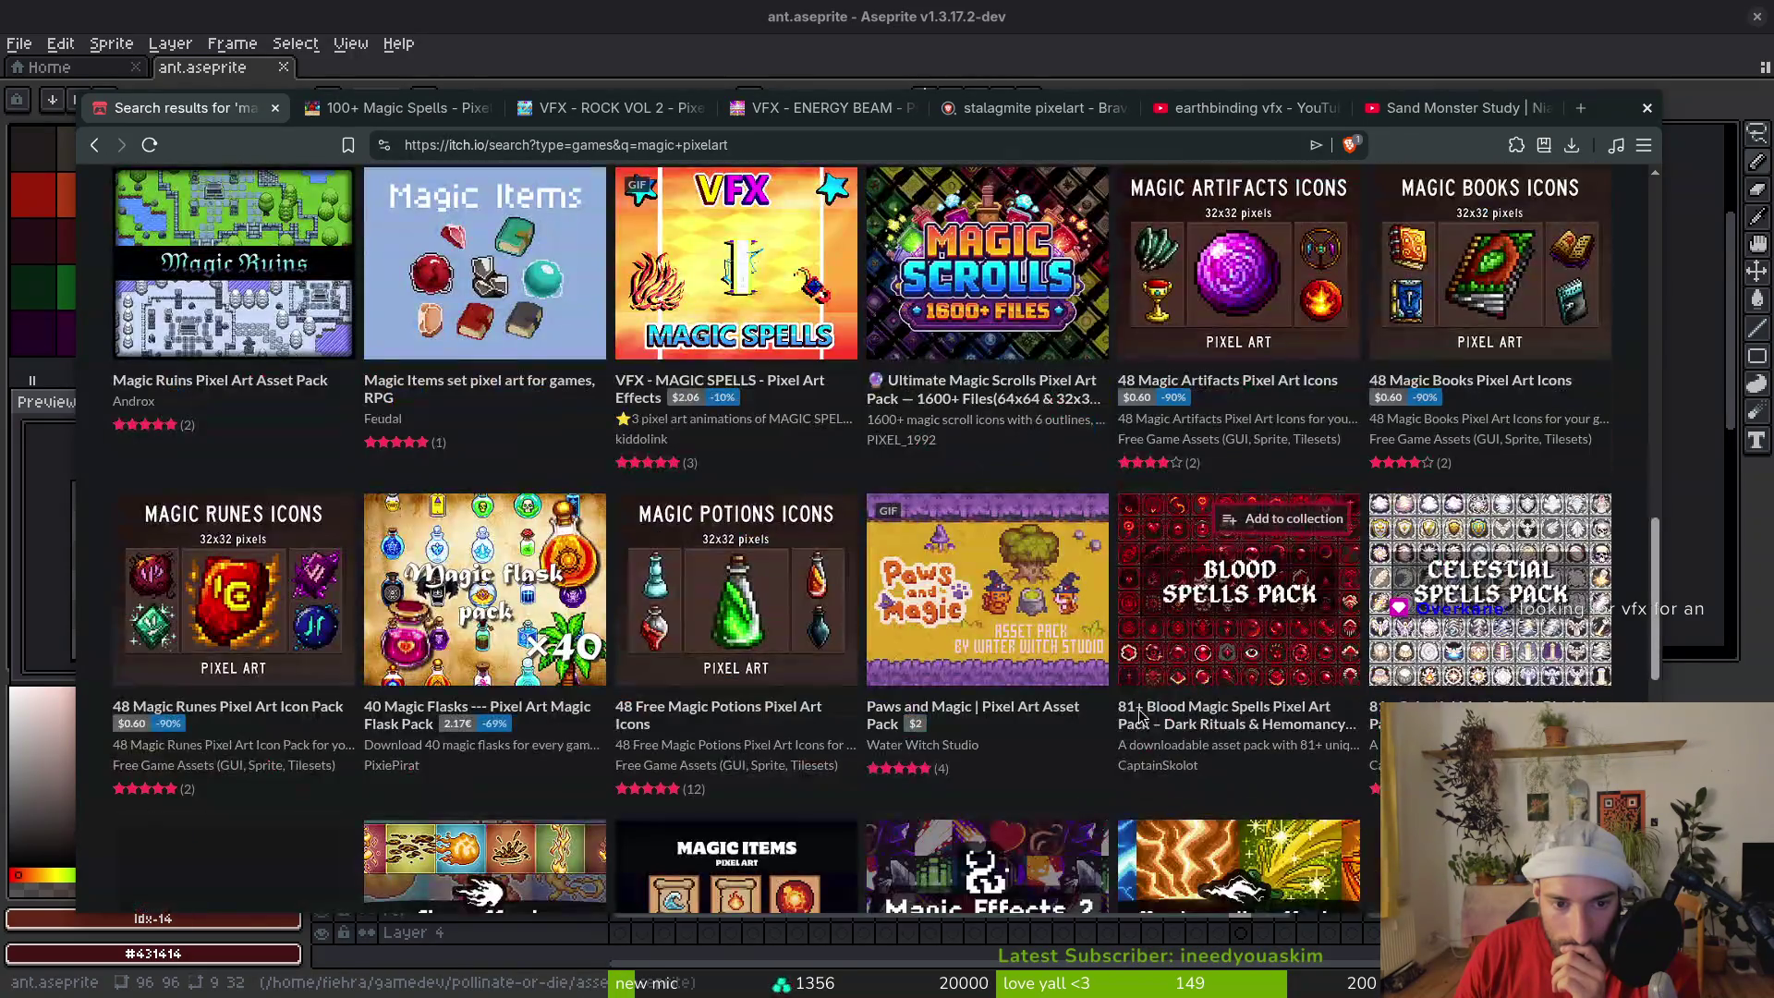
scroll(1056, 756, "down", 2)
scroll(1025, 651, "down", 3)
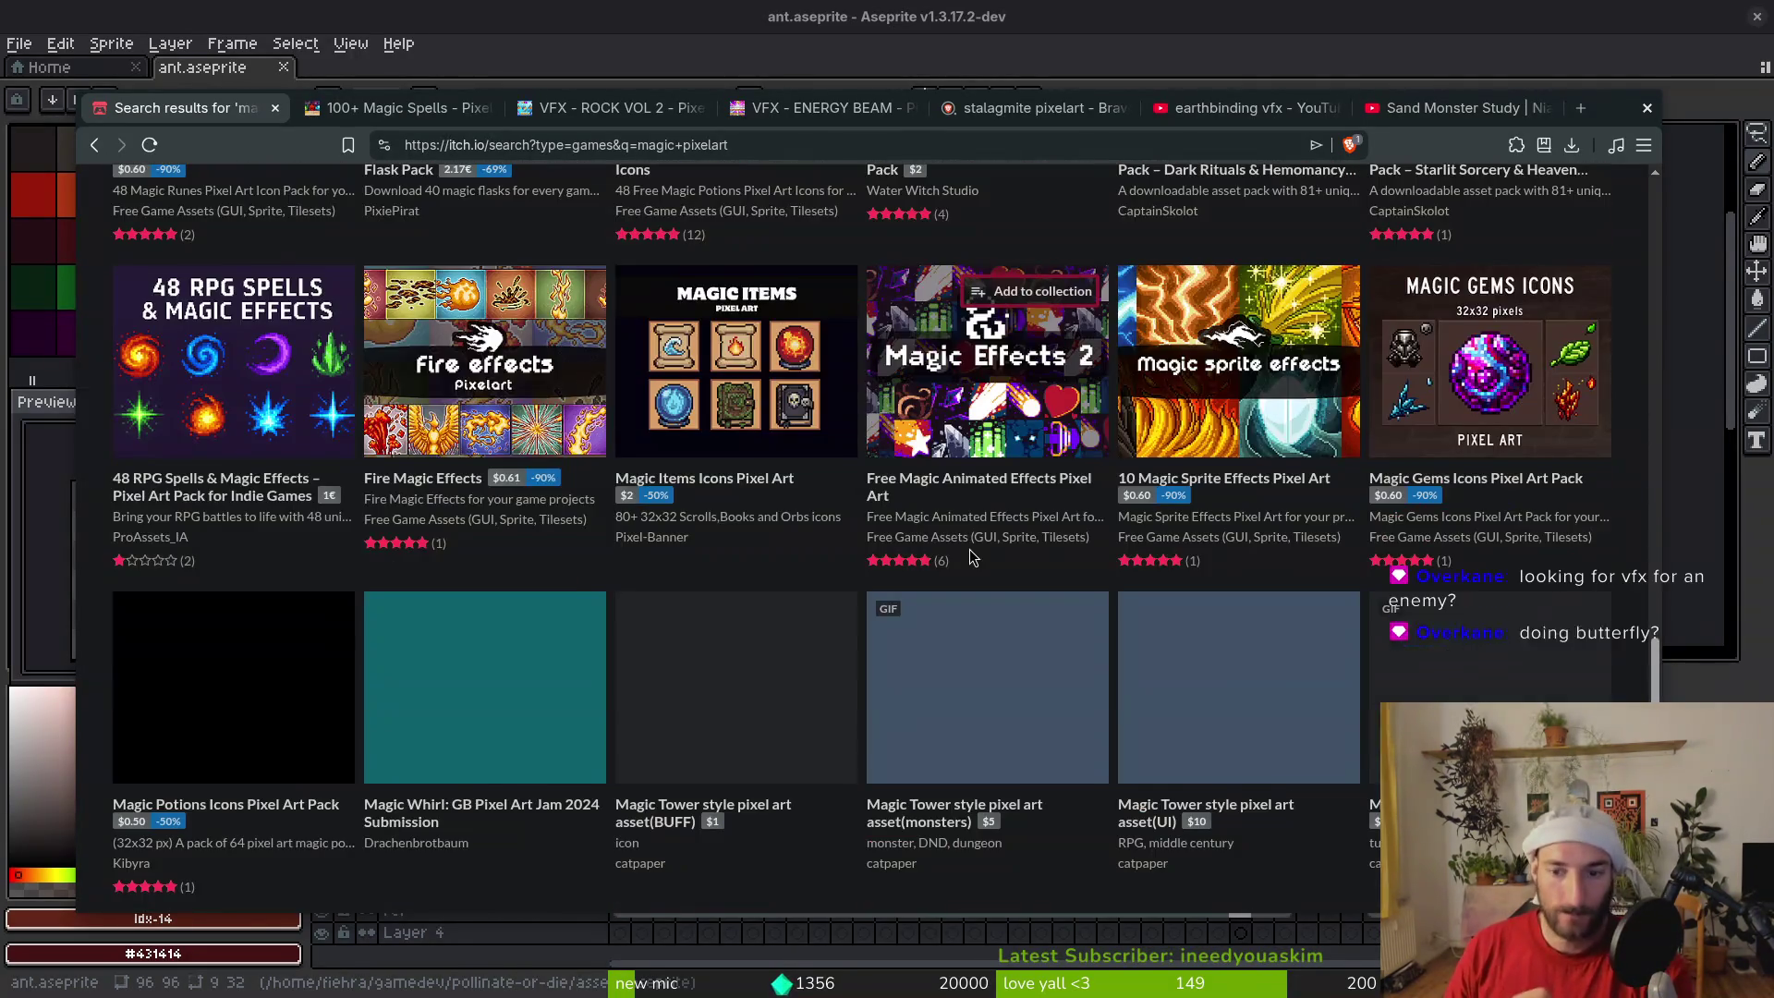
Scroll through the remaining magic pixelart results, then back to the search box
mouse_move(972, 557)
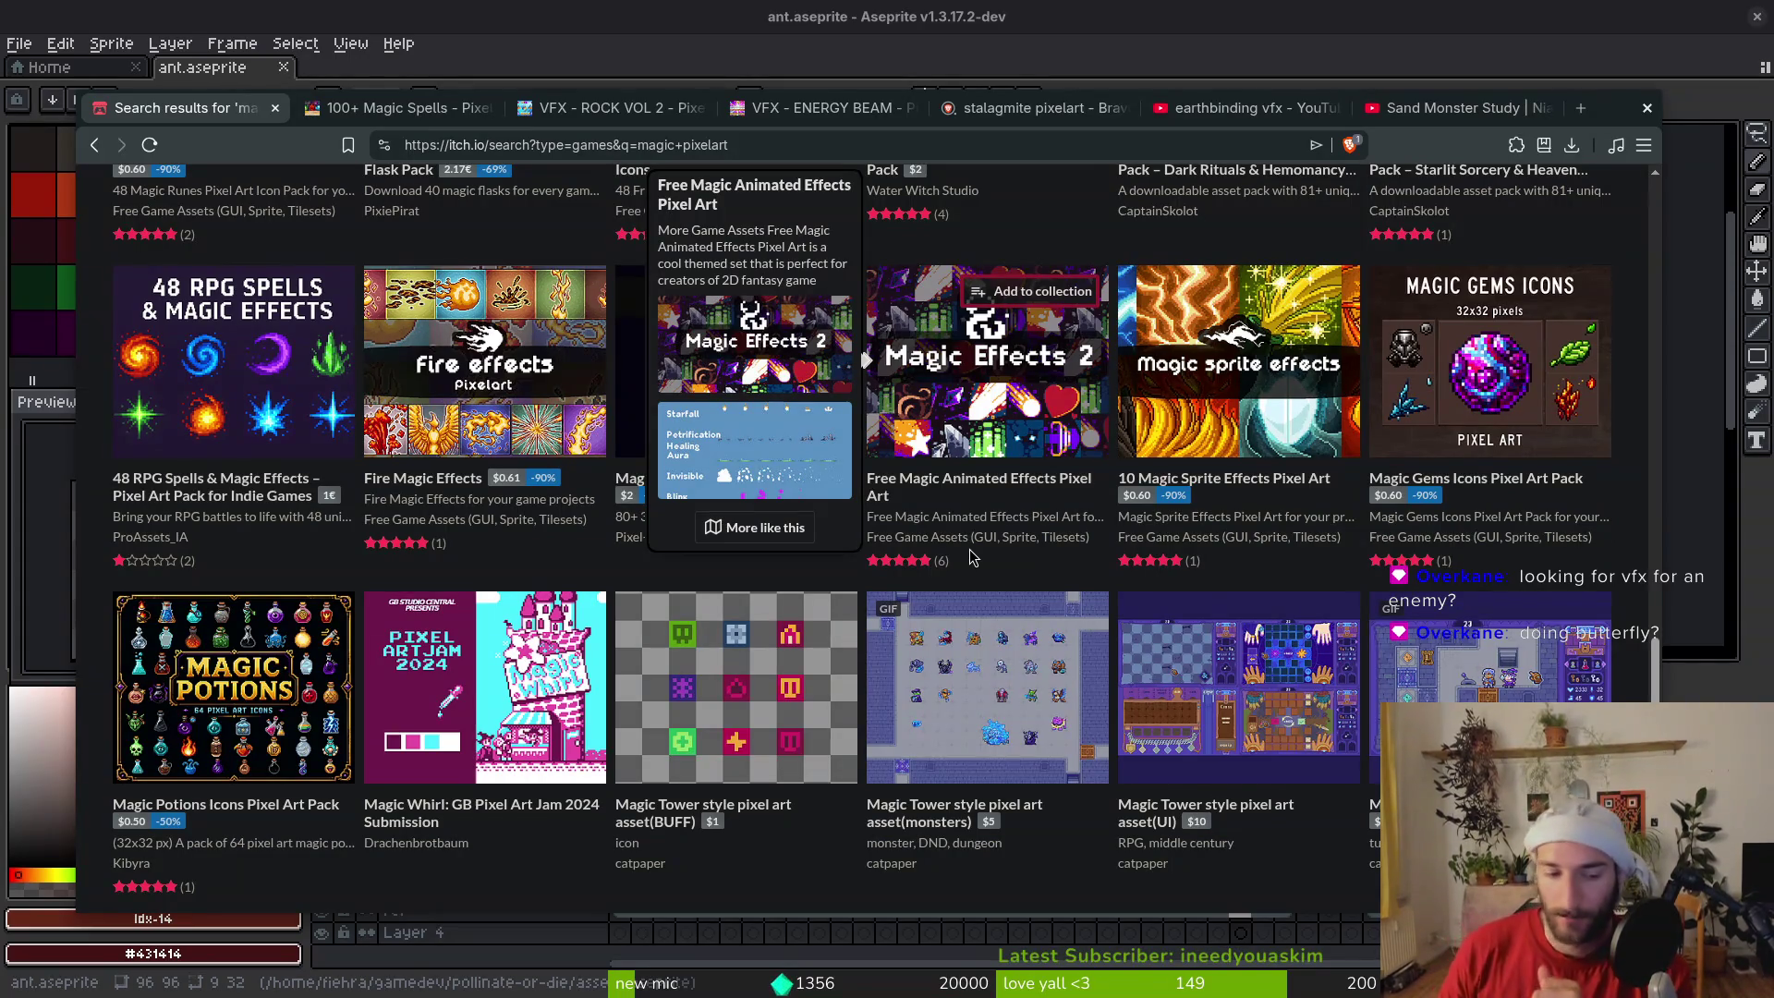
scroll(1023, 569, "down", 1)
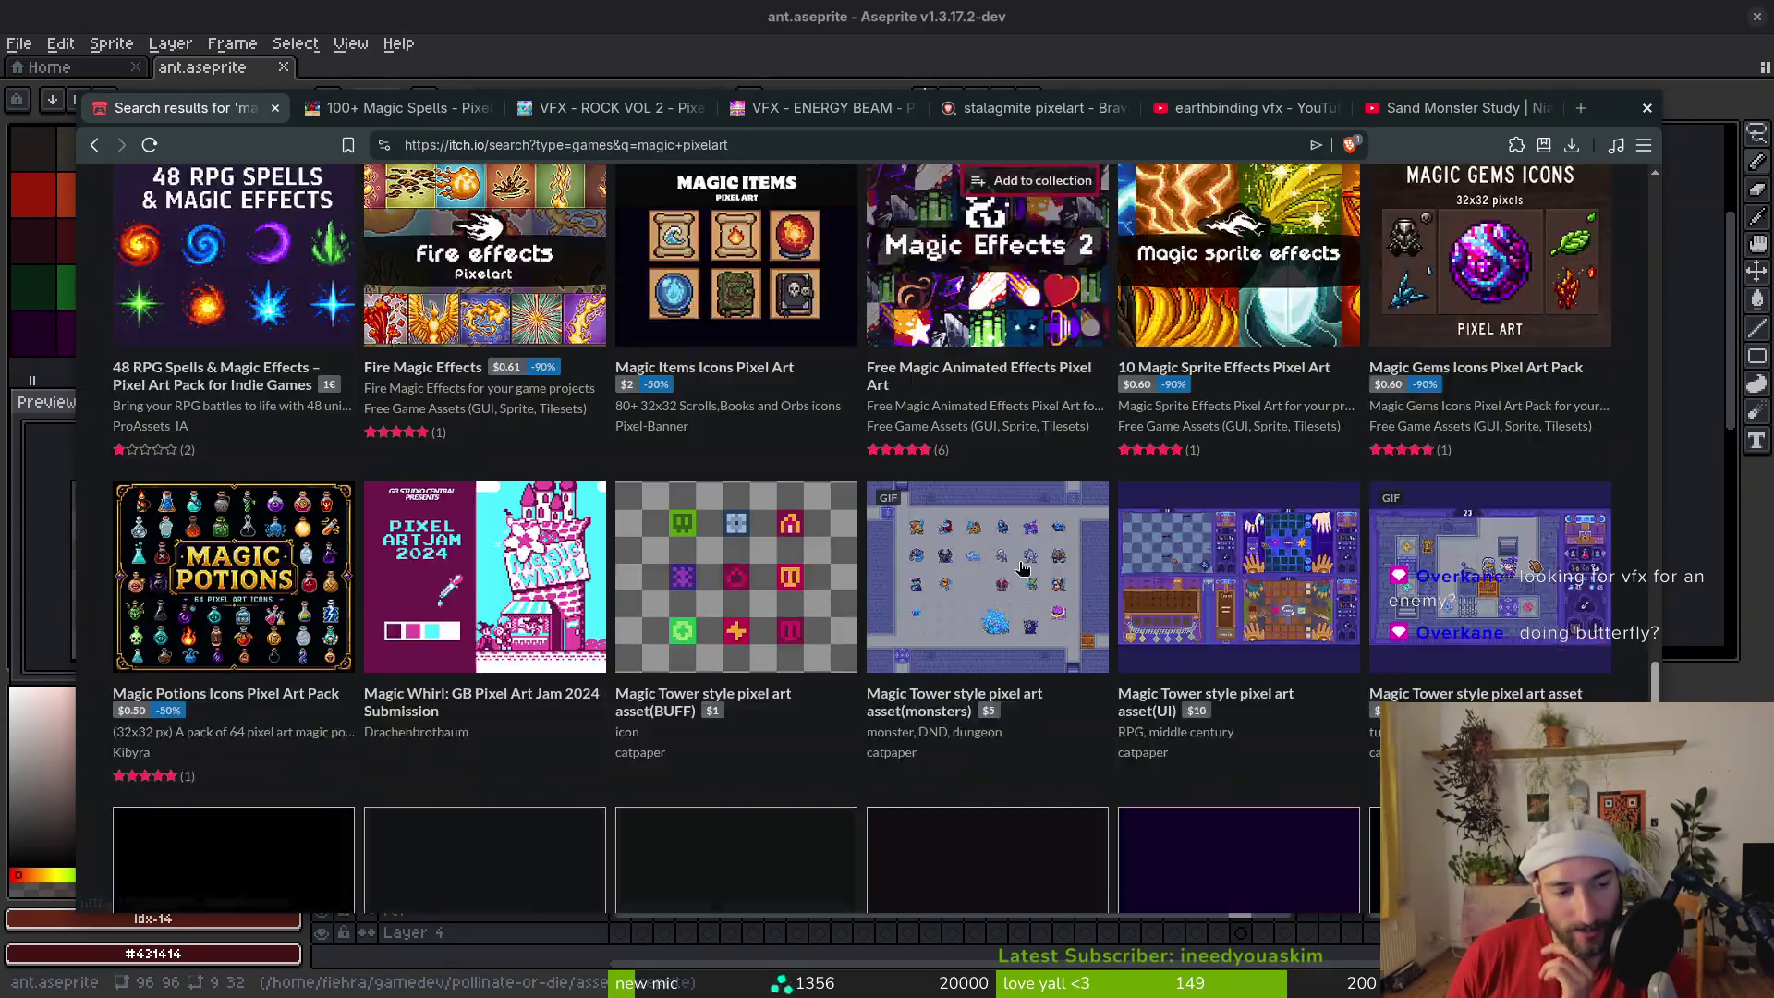
scroll(1023, 568, "down", 3)
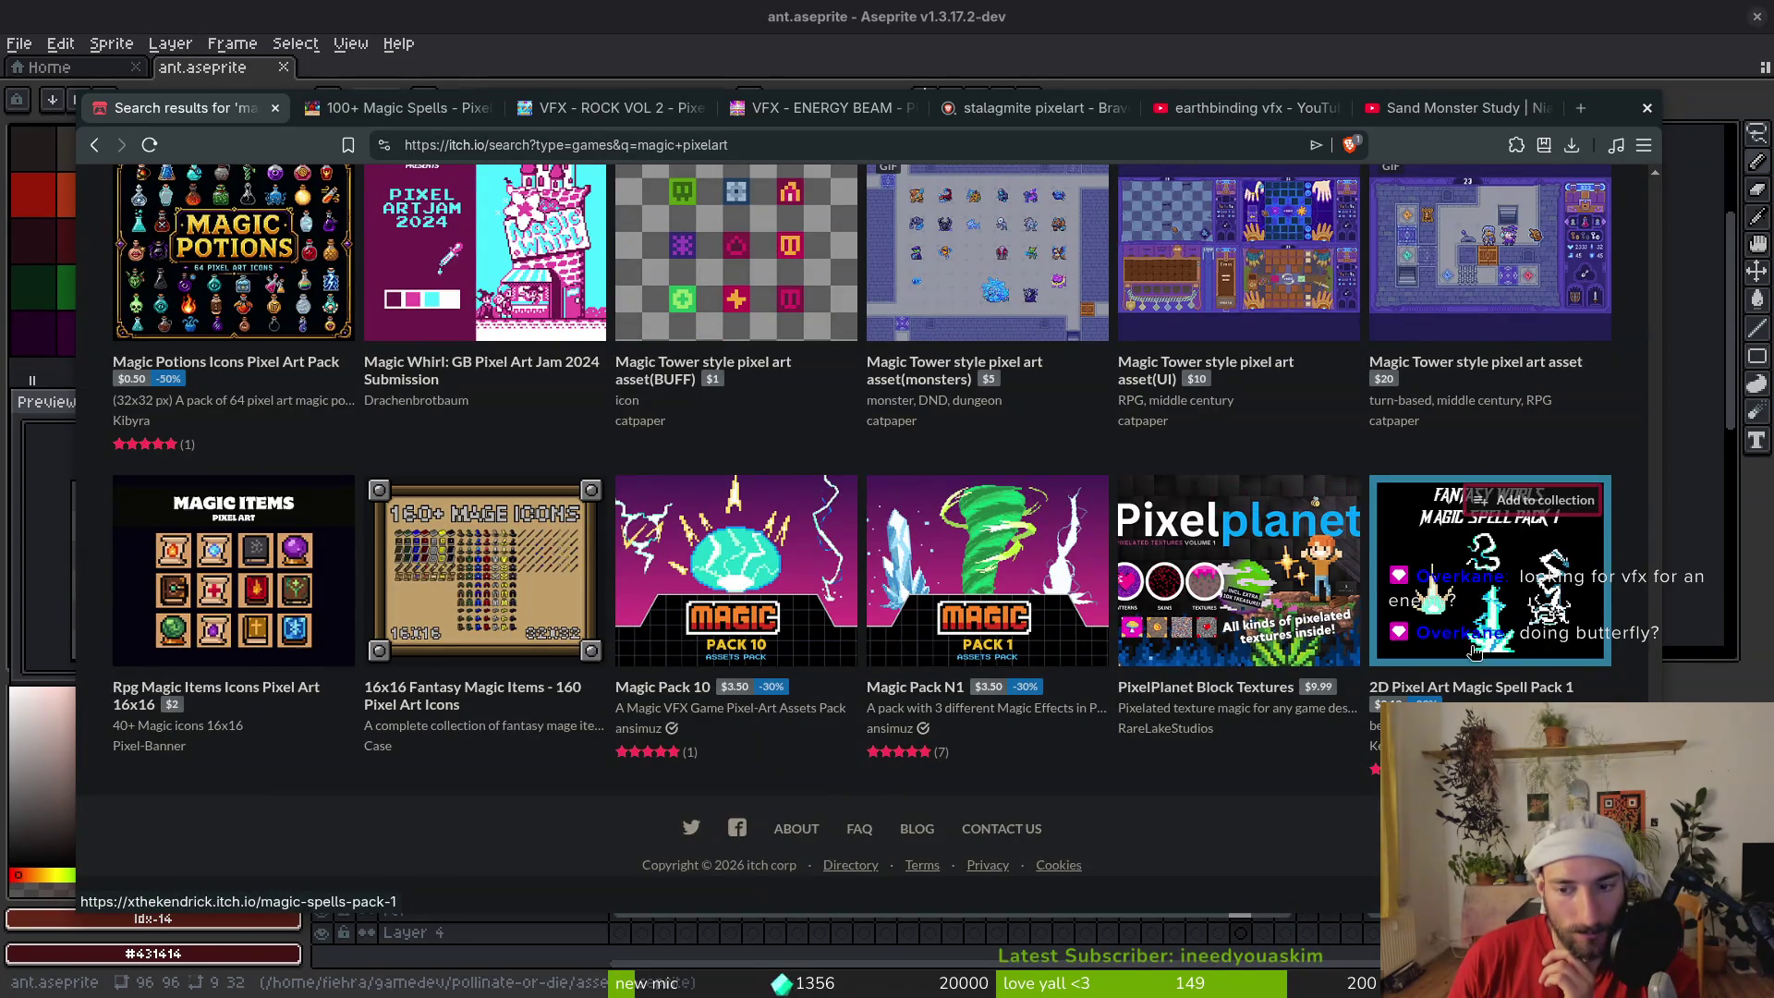
mouse_move(1476, 641)
scroll(1476, 642, "up", 15)
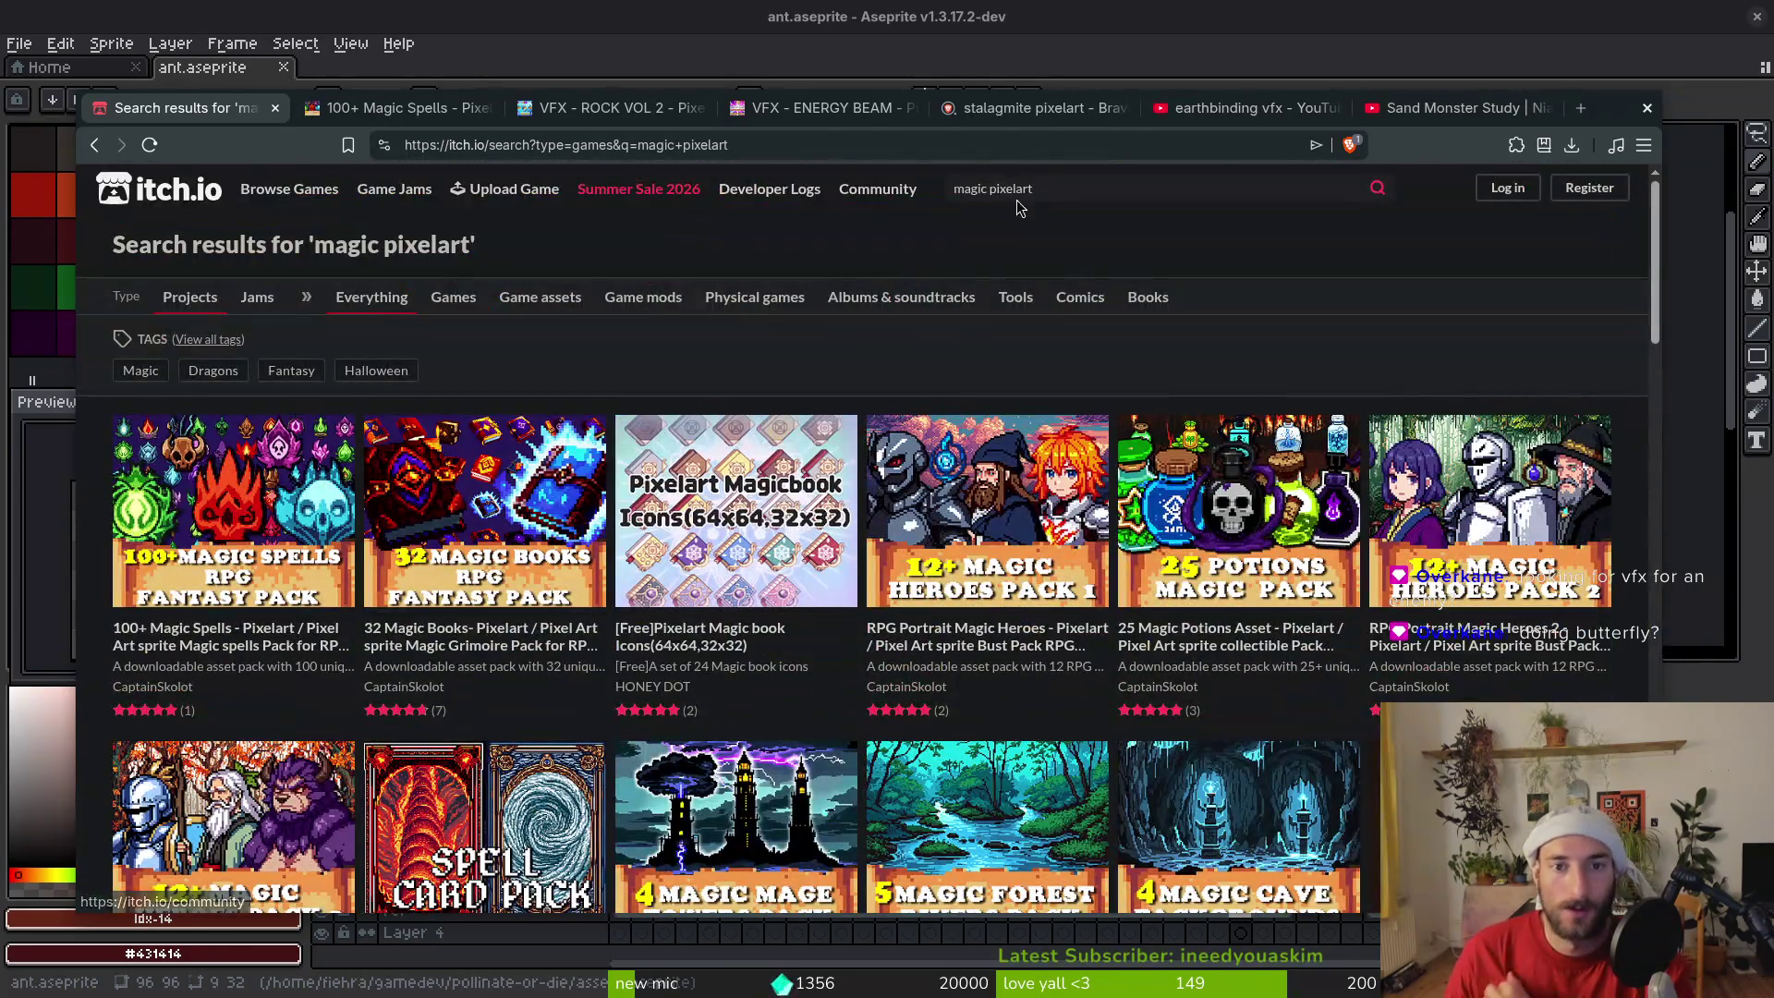
left_click(1047, 187)
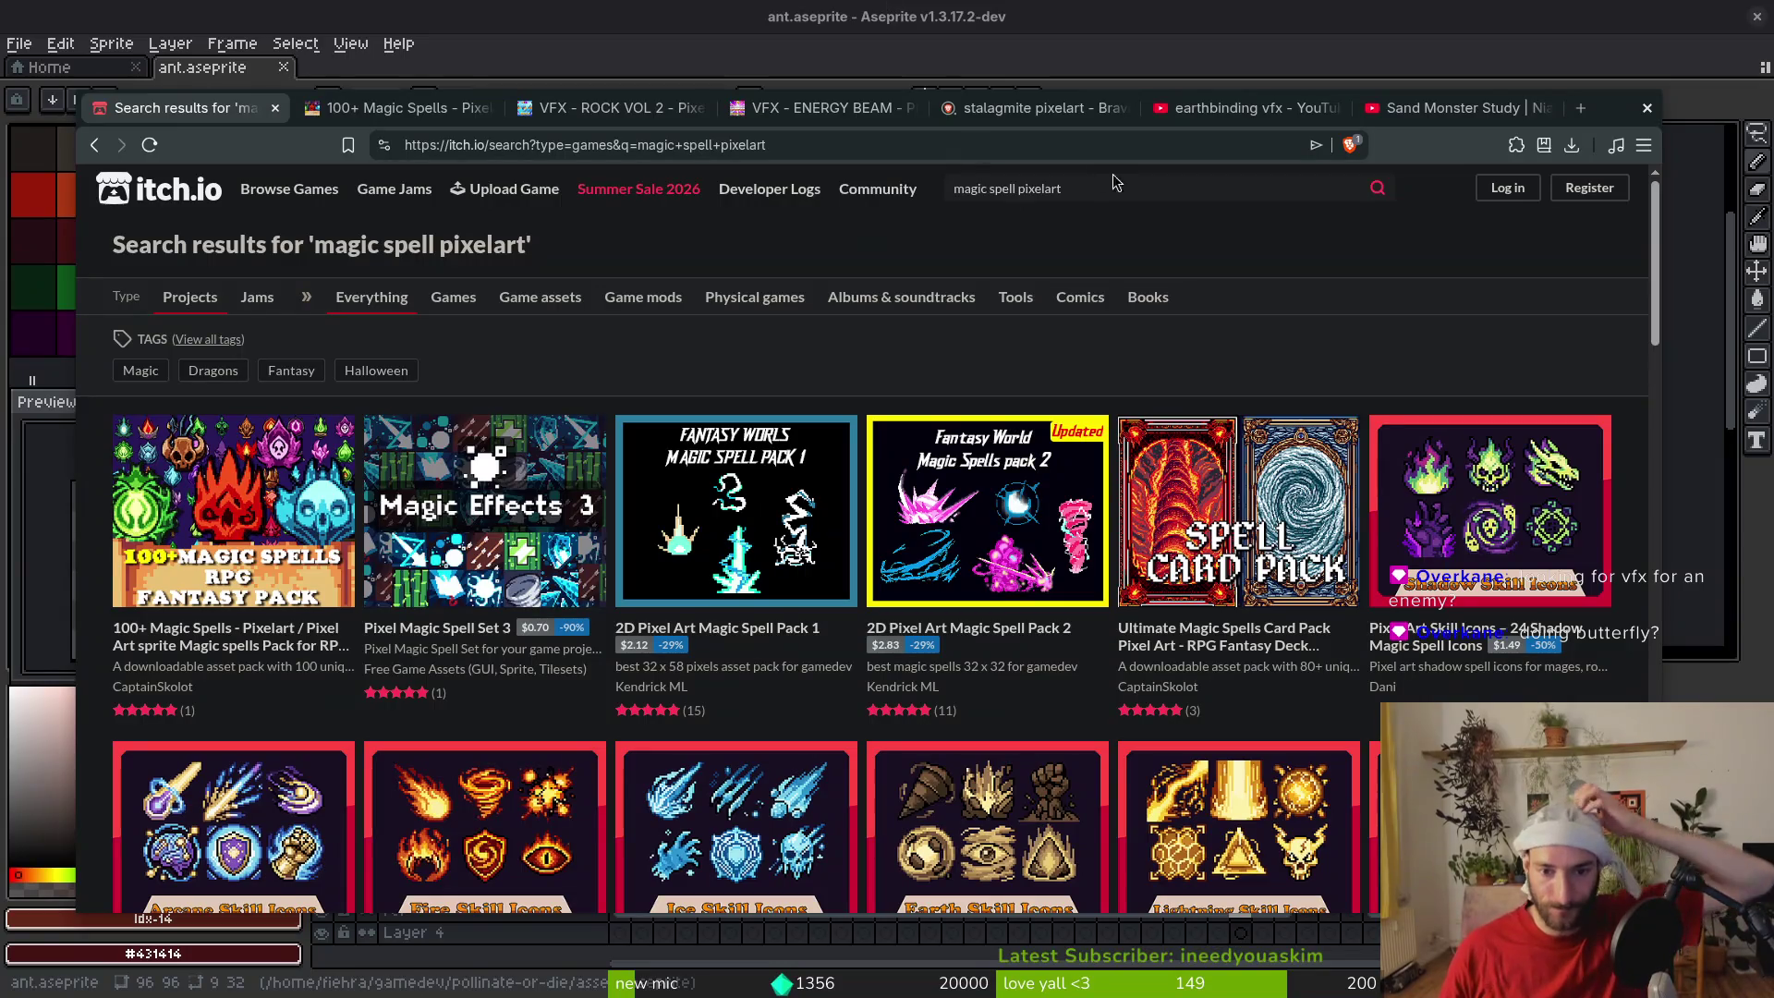
Open 2D Pixel Art Magic Spell Pack 2 and the Earth skill icons pack in background tabs
middle_click(1016, 541)
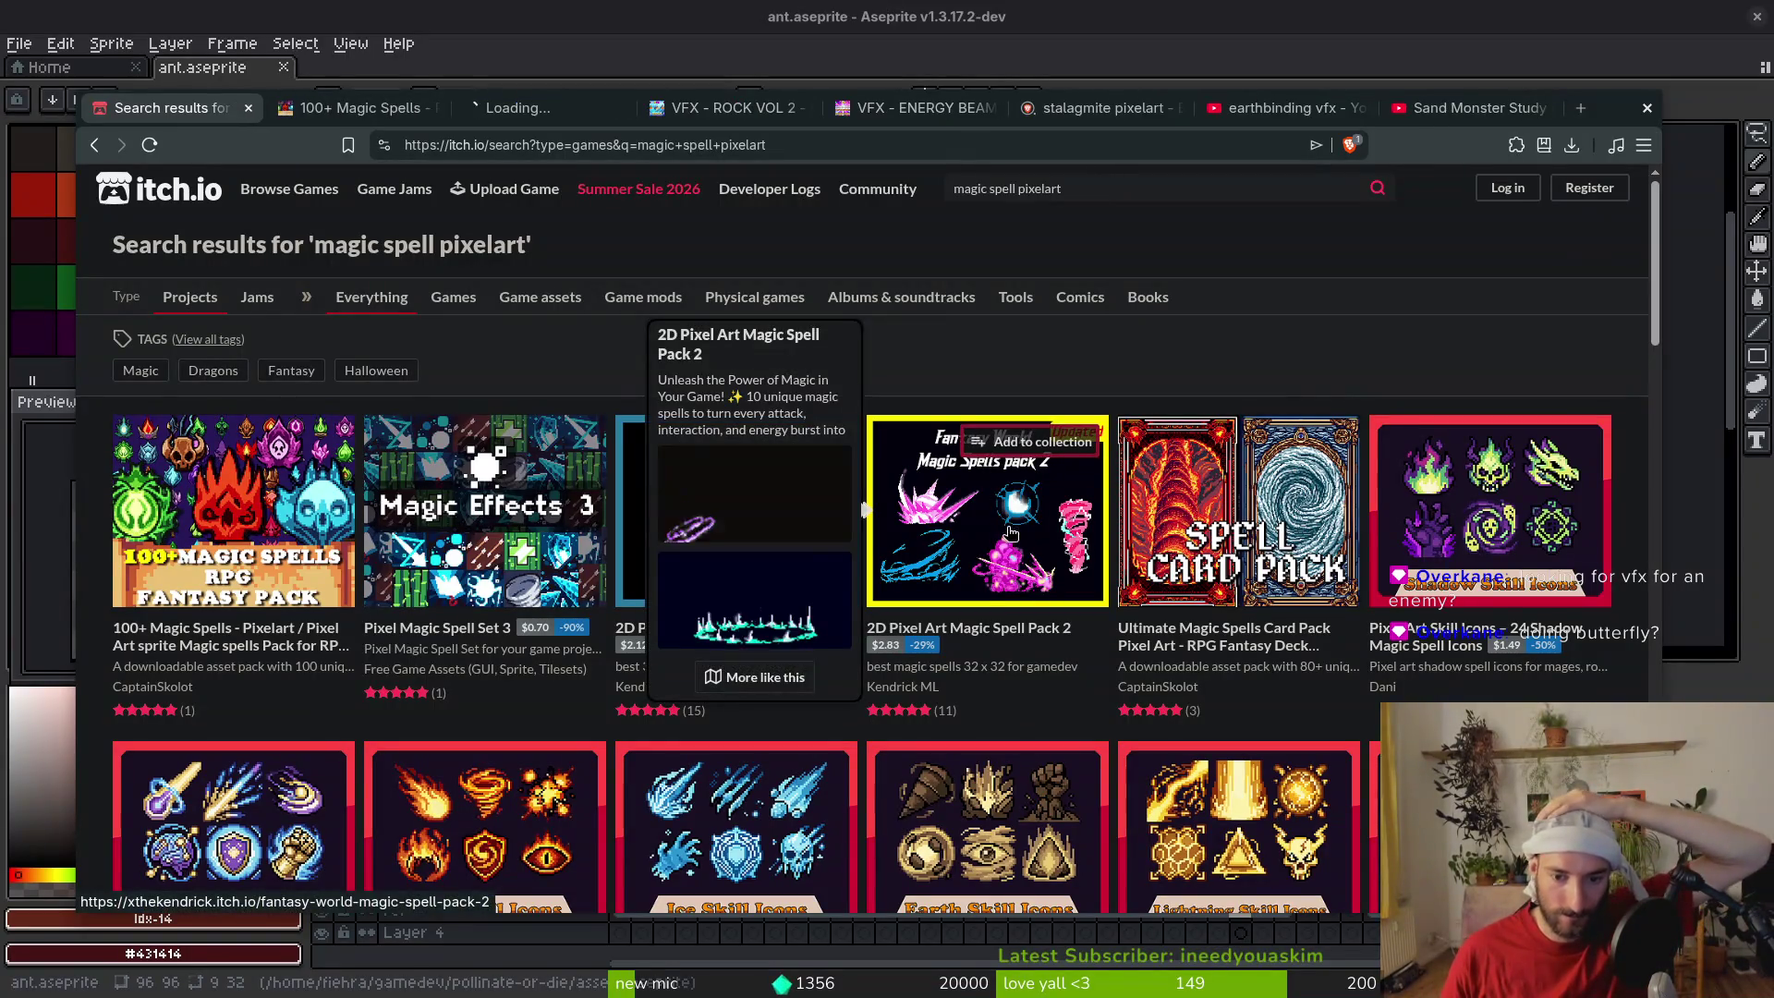
scroll(1051, 524, "down", 1)
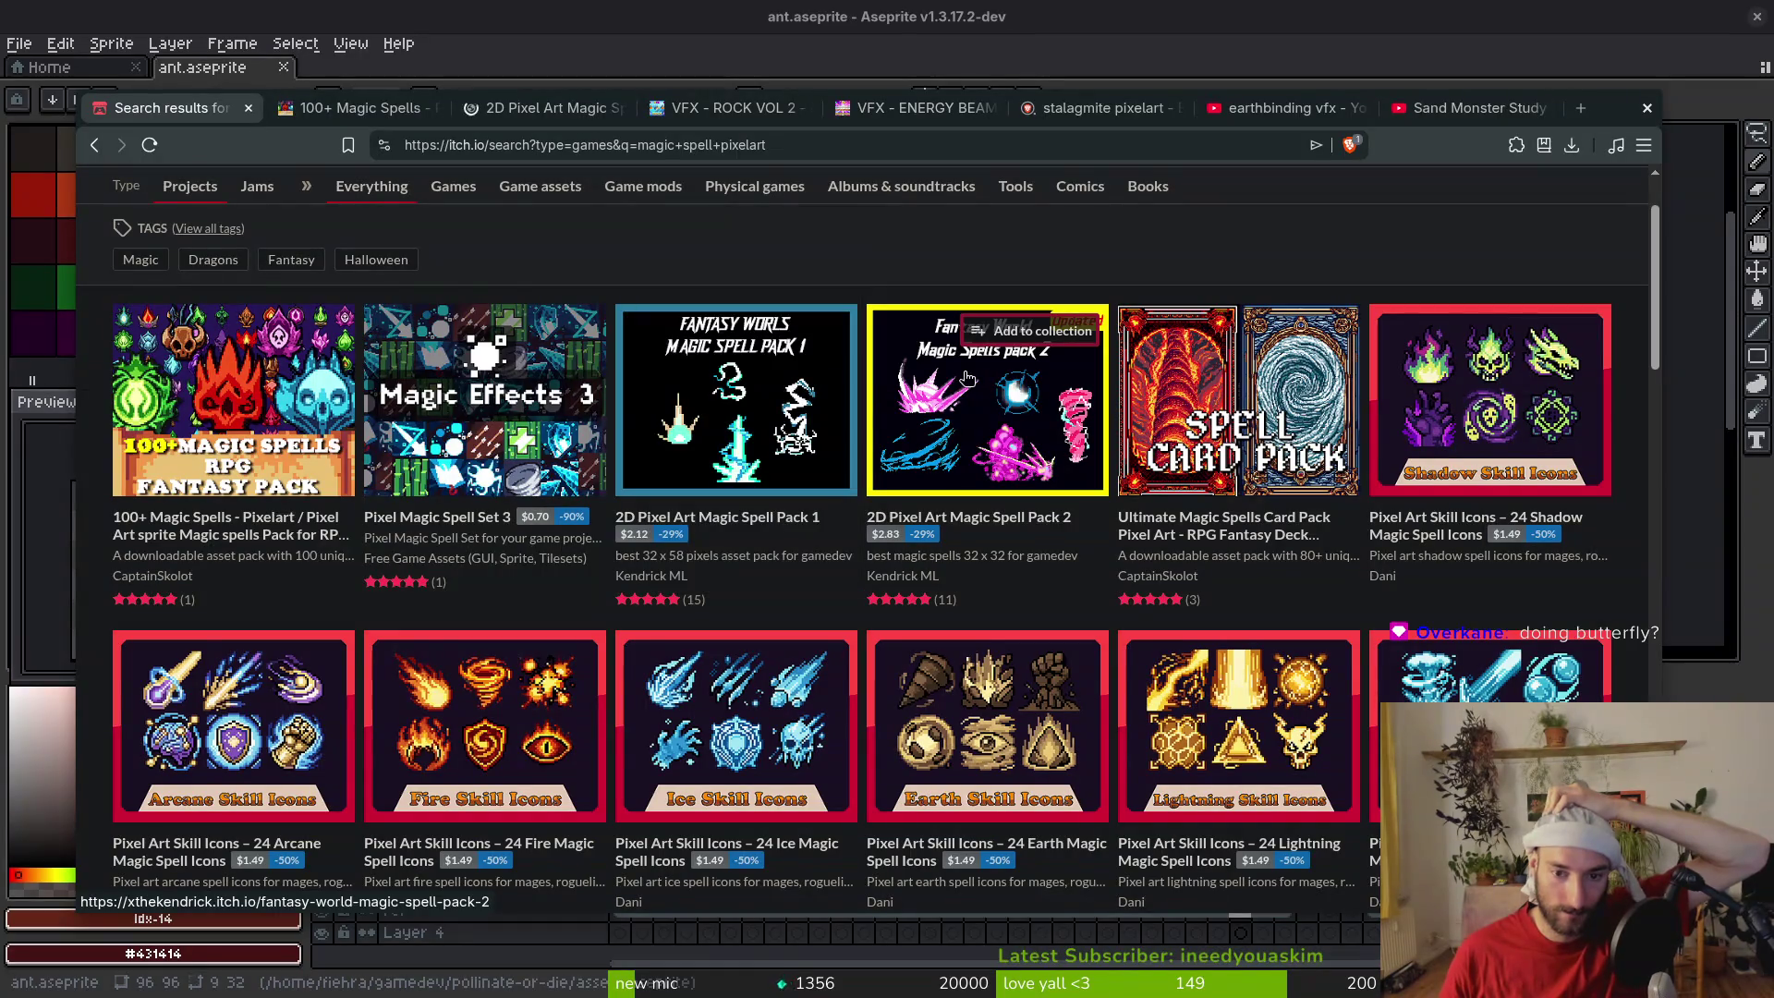
mouse_move(983, 452)
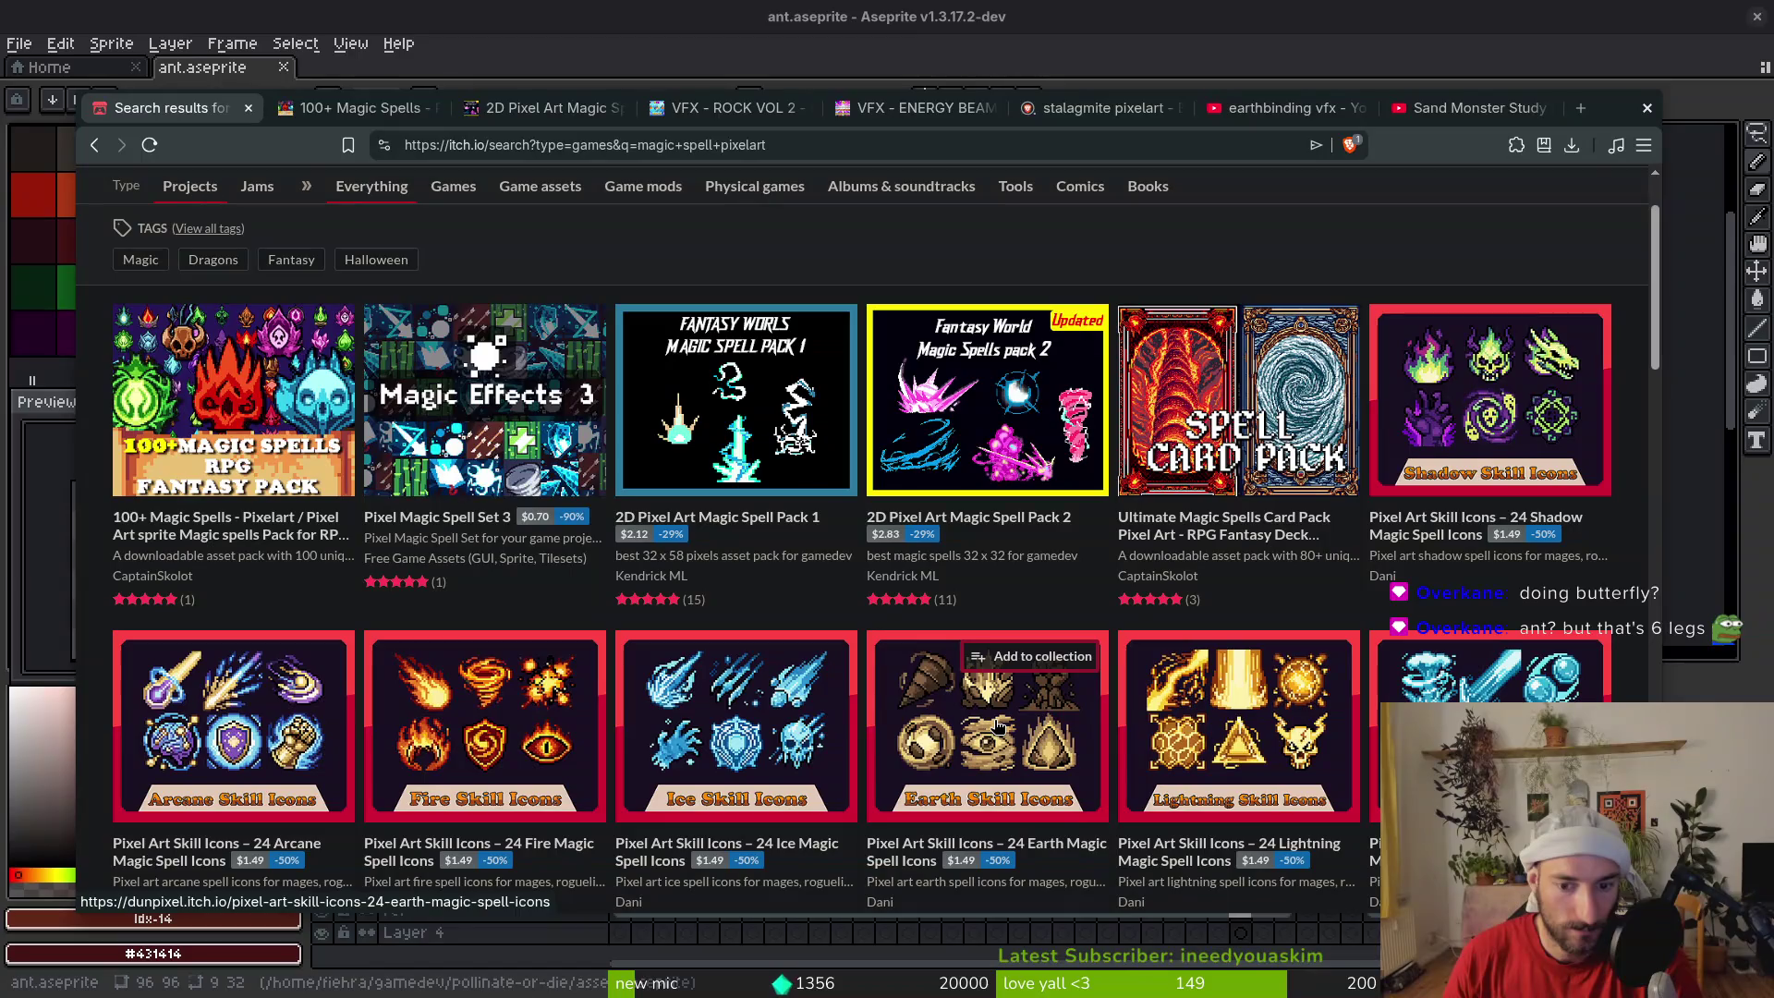
middle_click(997, 727)
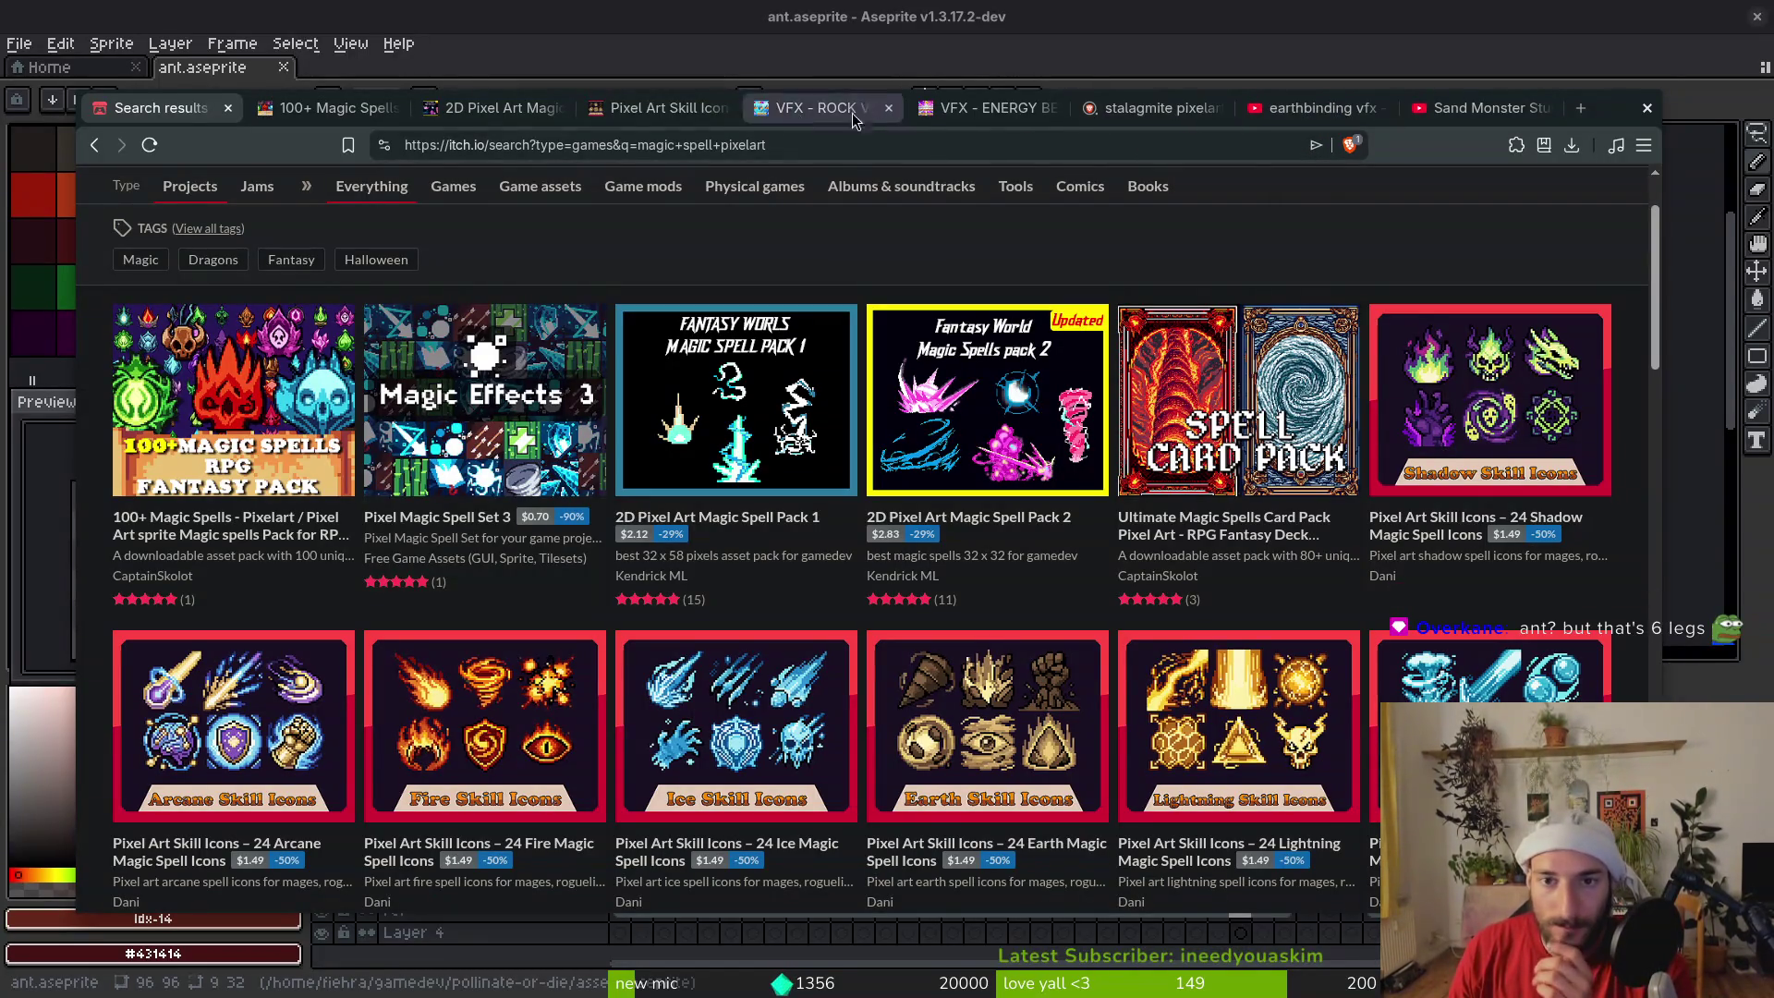
Review and close the 100+ Magic Spells and Magic Spell Pack 2 asset pages
left_click(319, 109)
scroll(985, 734, "down", 5)
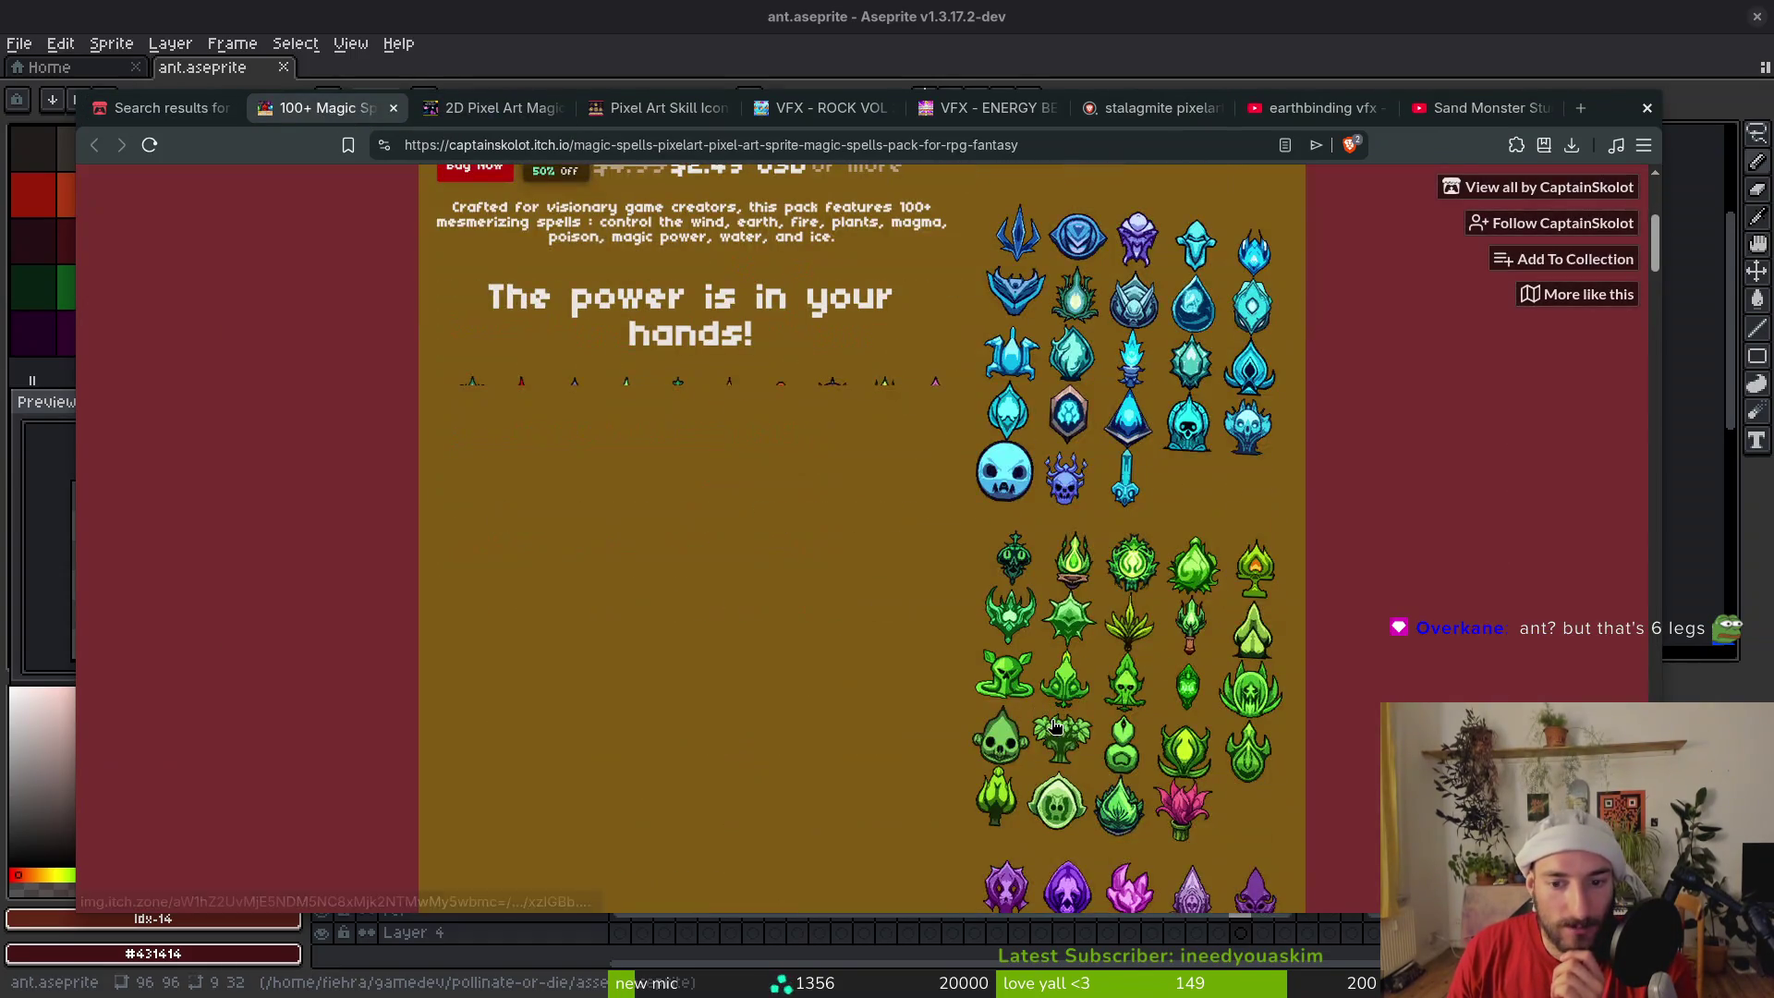
left_click(394, 108)
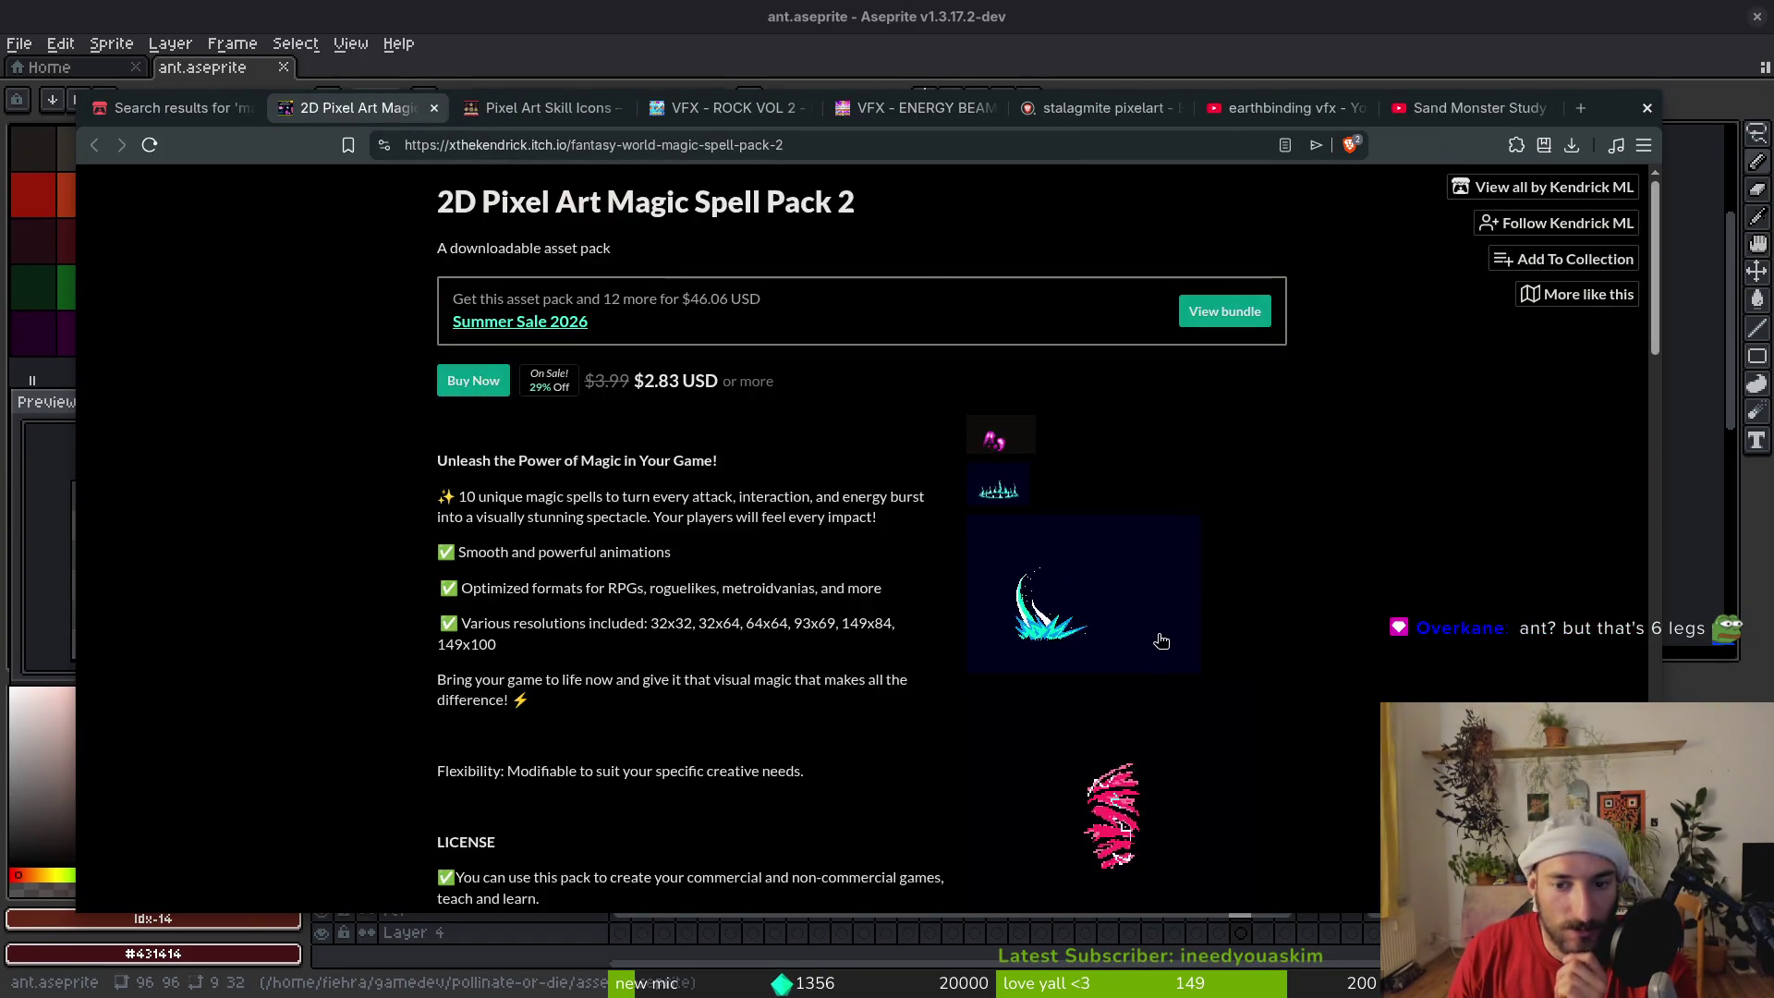
scroll(1275, 588, "down", 3)
scroll(1277, 585, "down", 1)
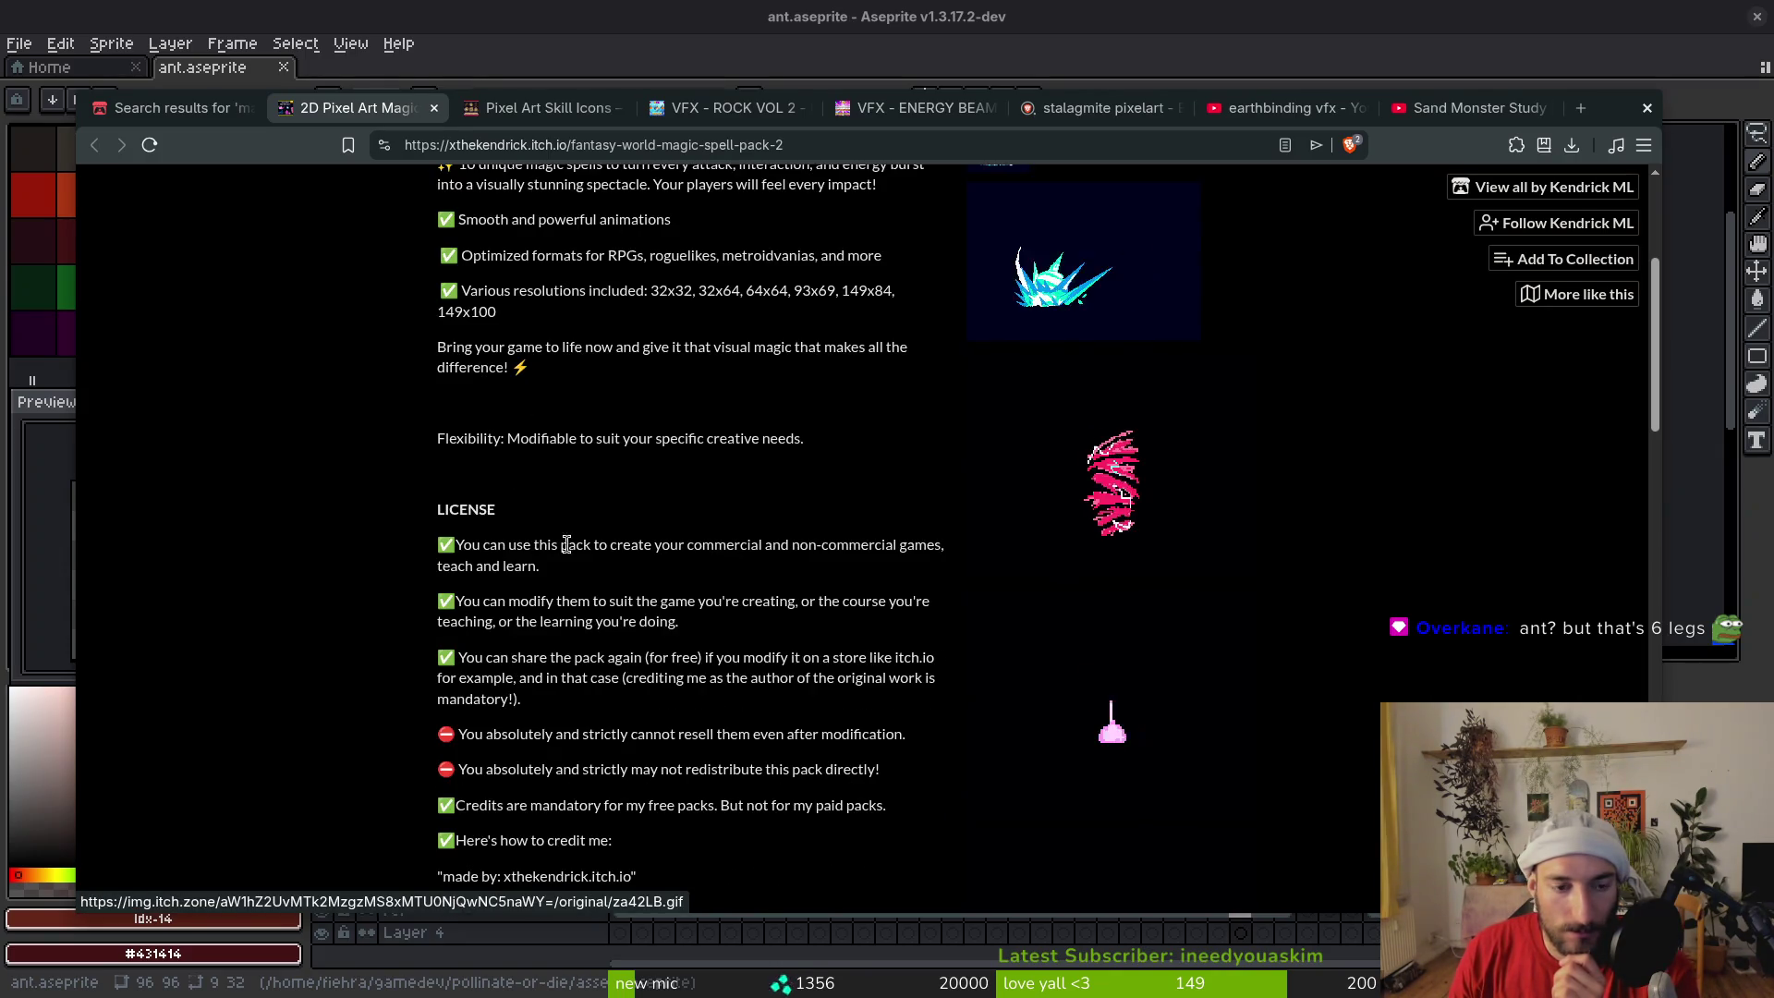
scroll(335, 516, "up", 2)
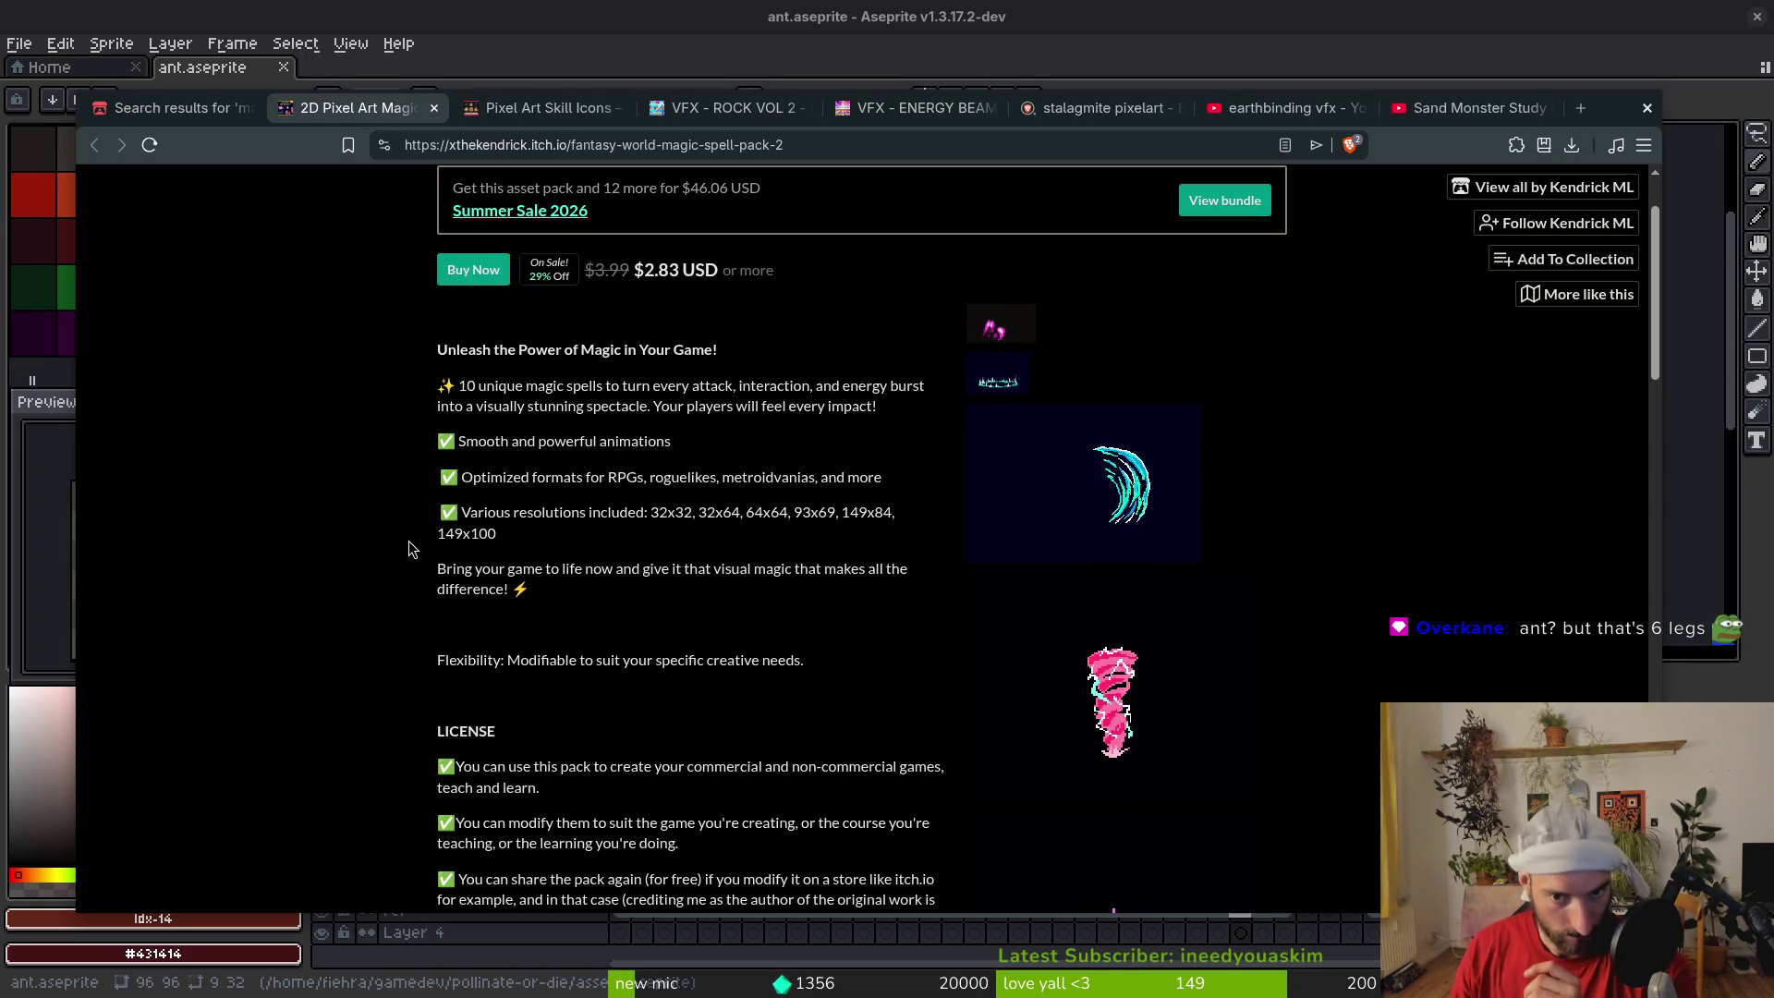
scroll(591, 500, "up", 2)
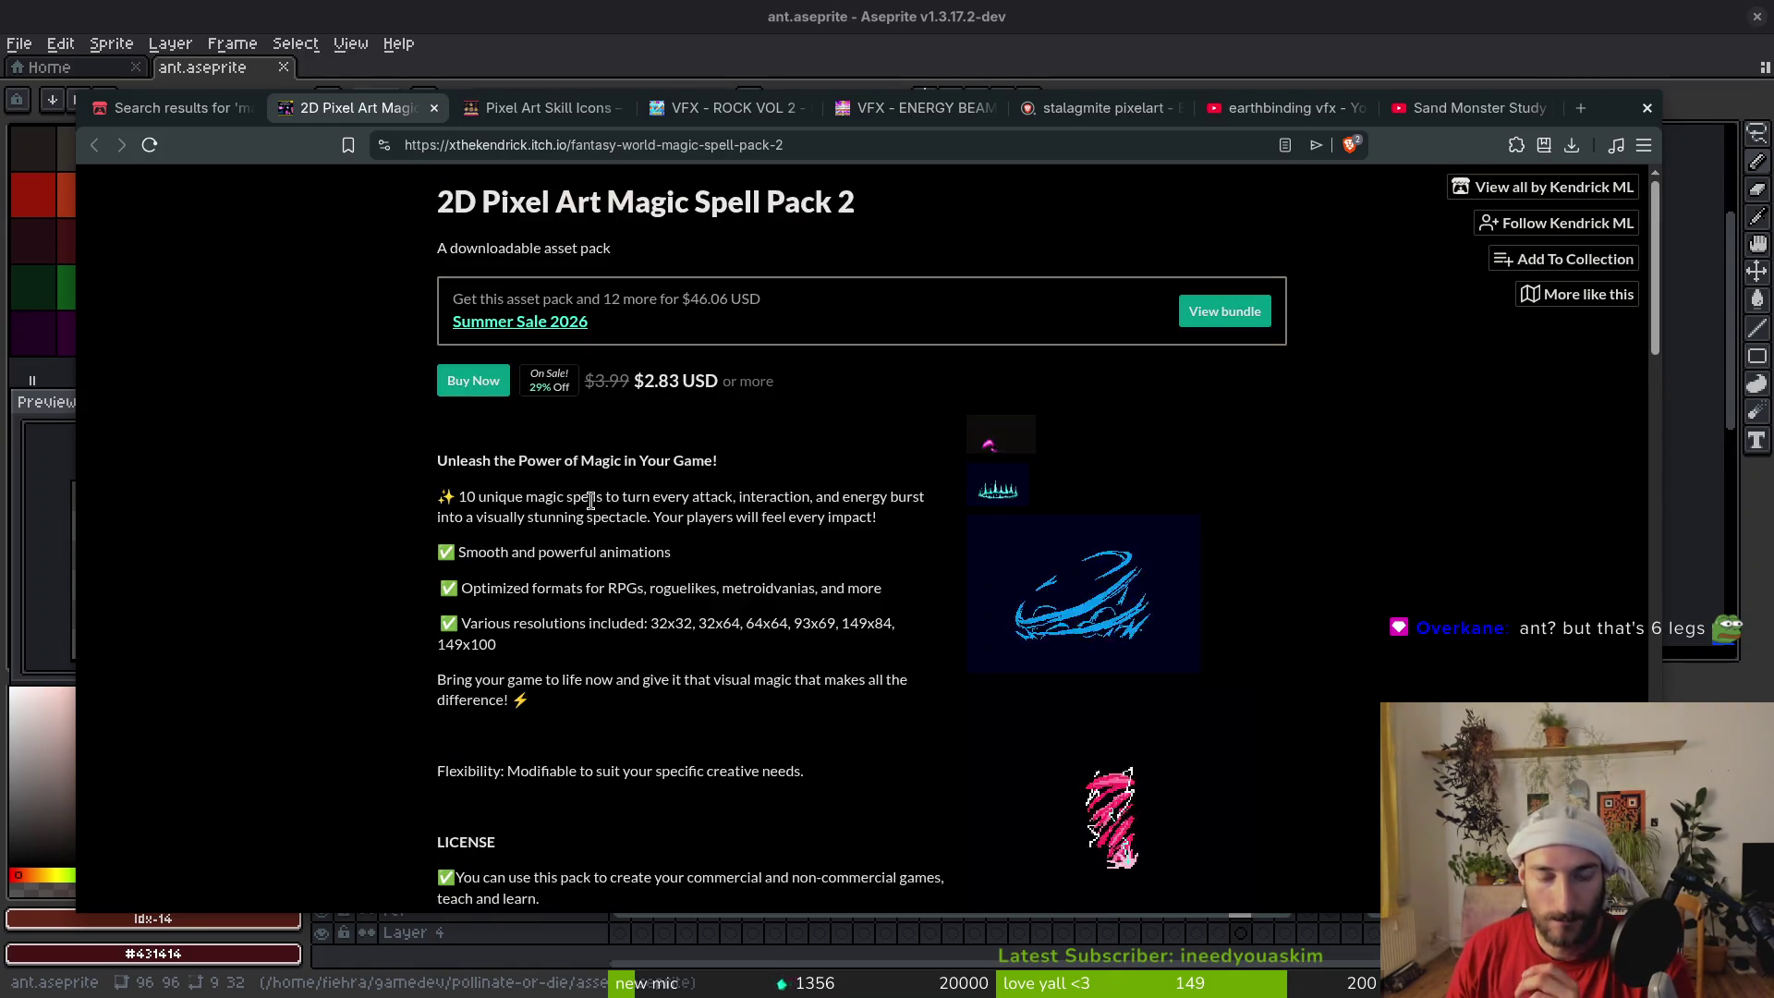
left_click(434, 109)
Close the Earth skill icons page and browse further down the 'magic spell pixelart' results
scroll(1143, 561, "down", 5)
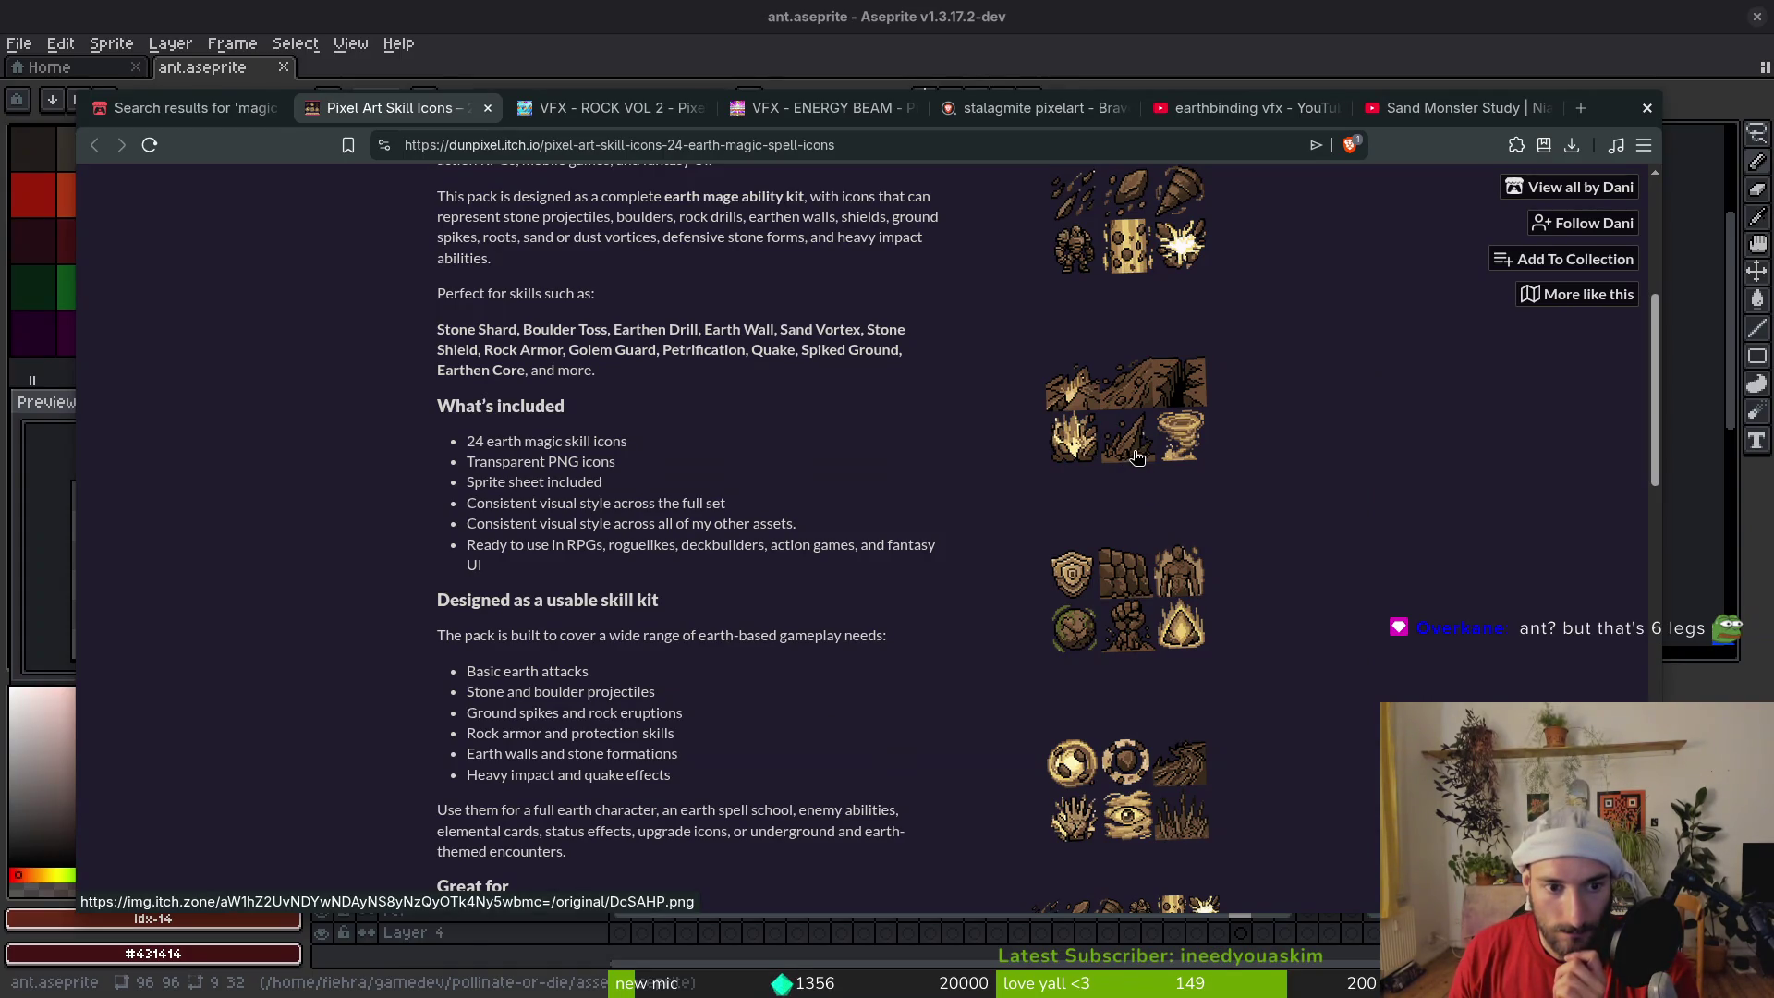
scroll(1149, 542, "down", 3)
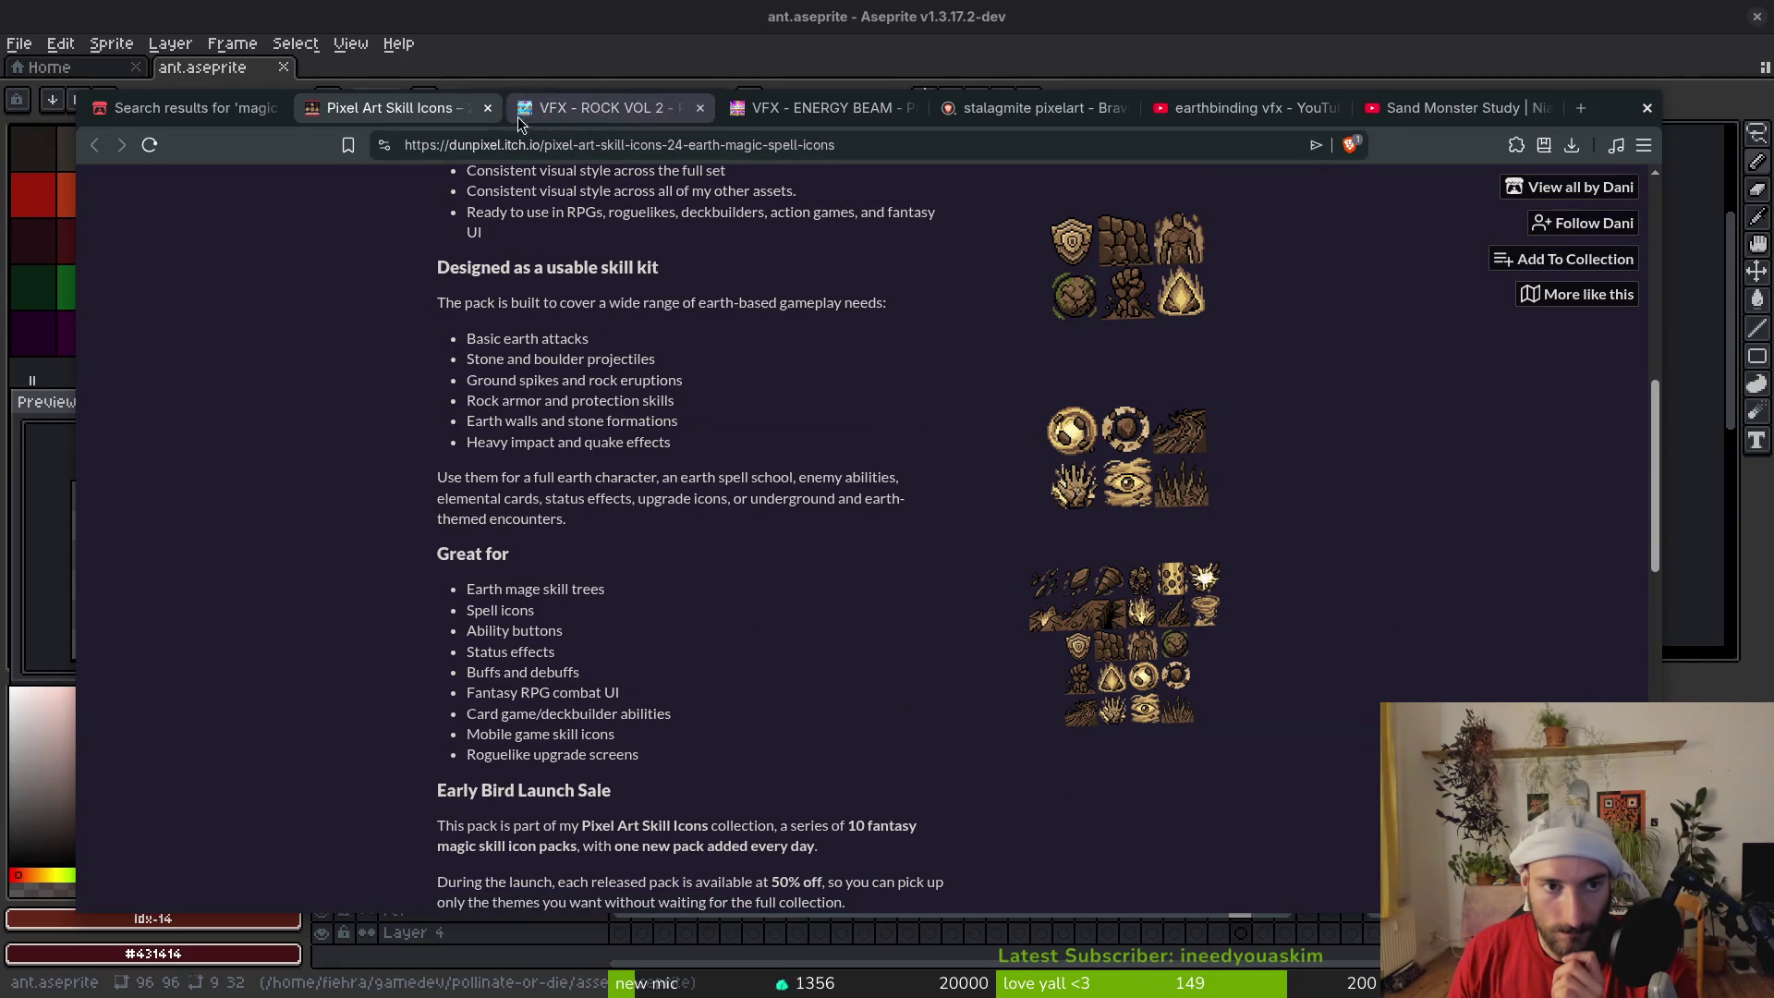
left_click(488, 114)
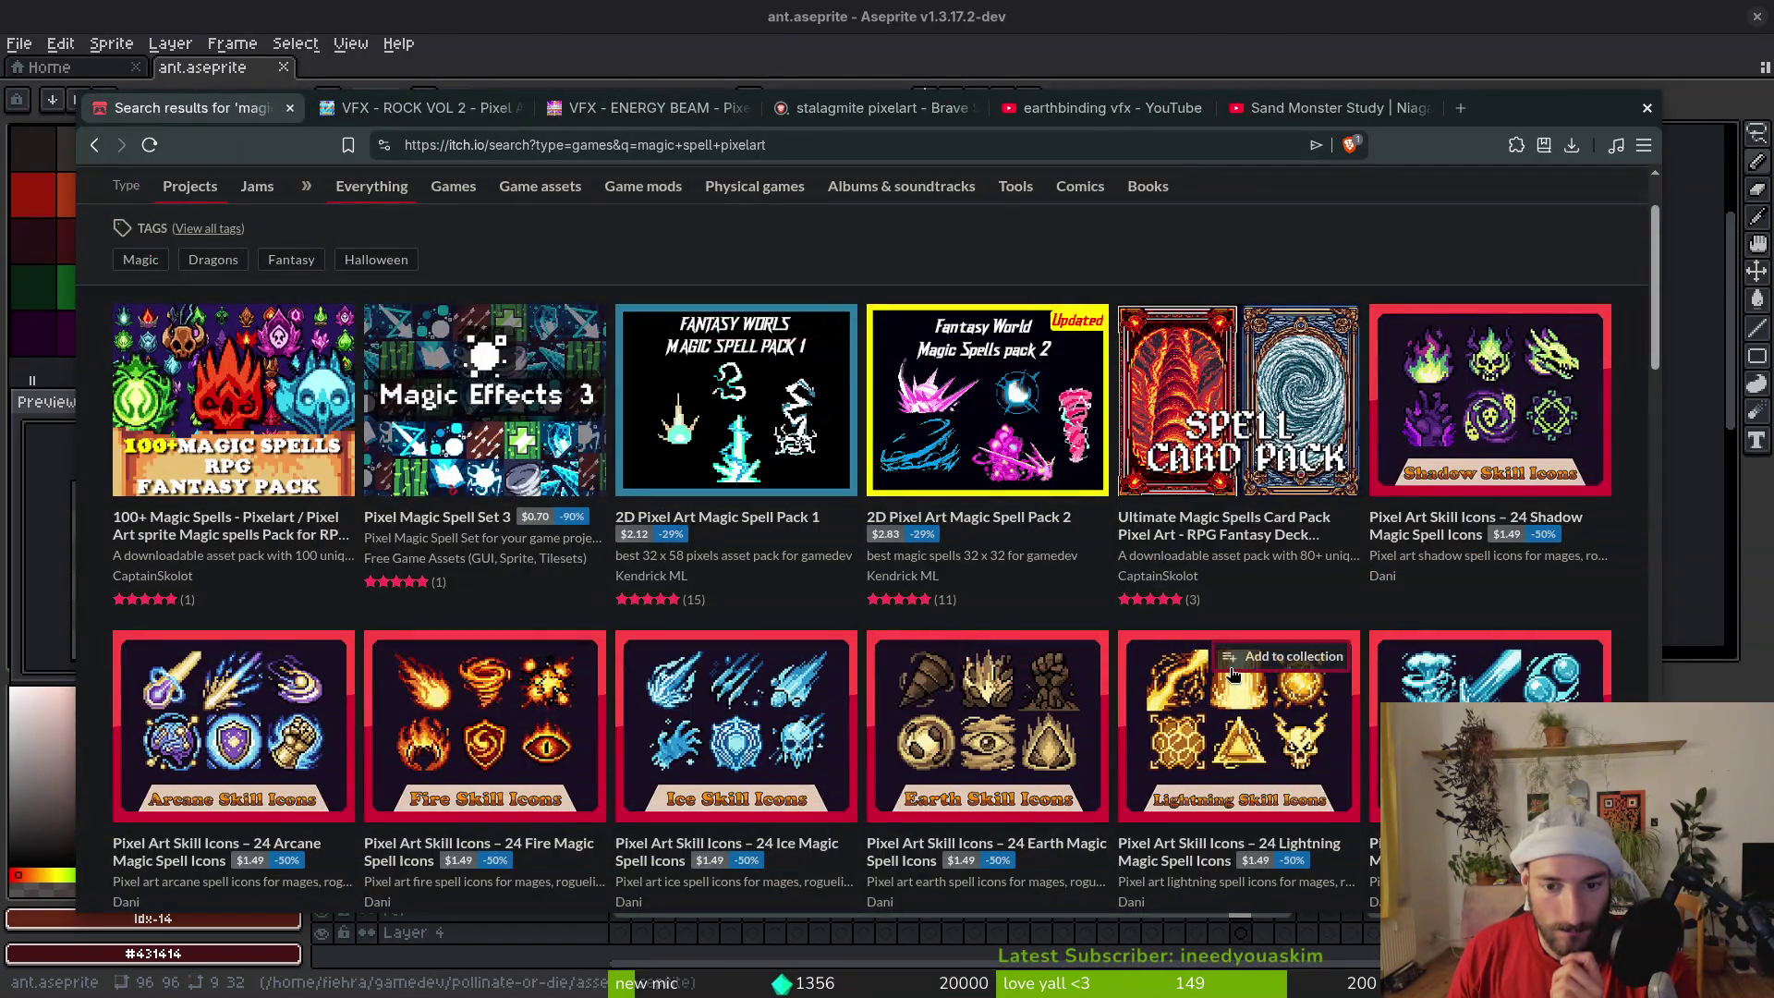
scroll(1255, 686, "down", 4)
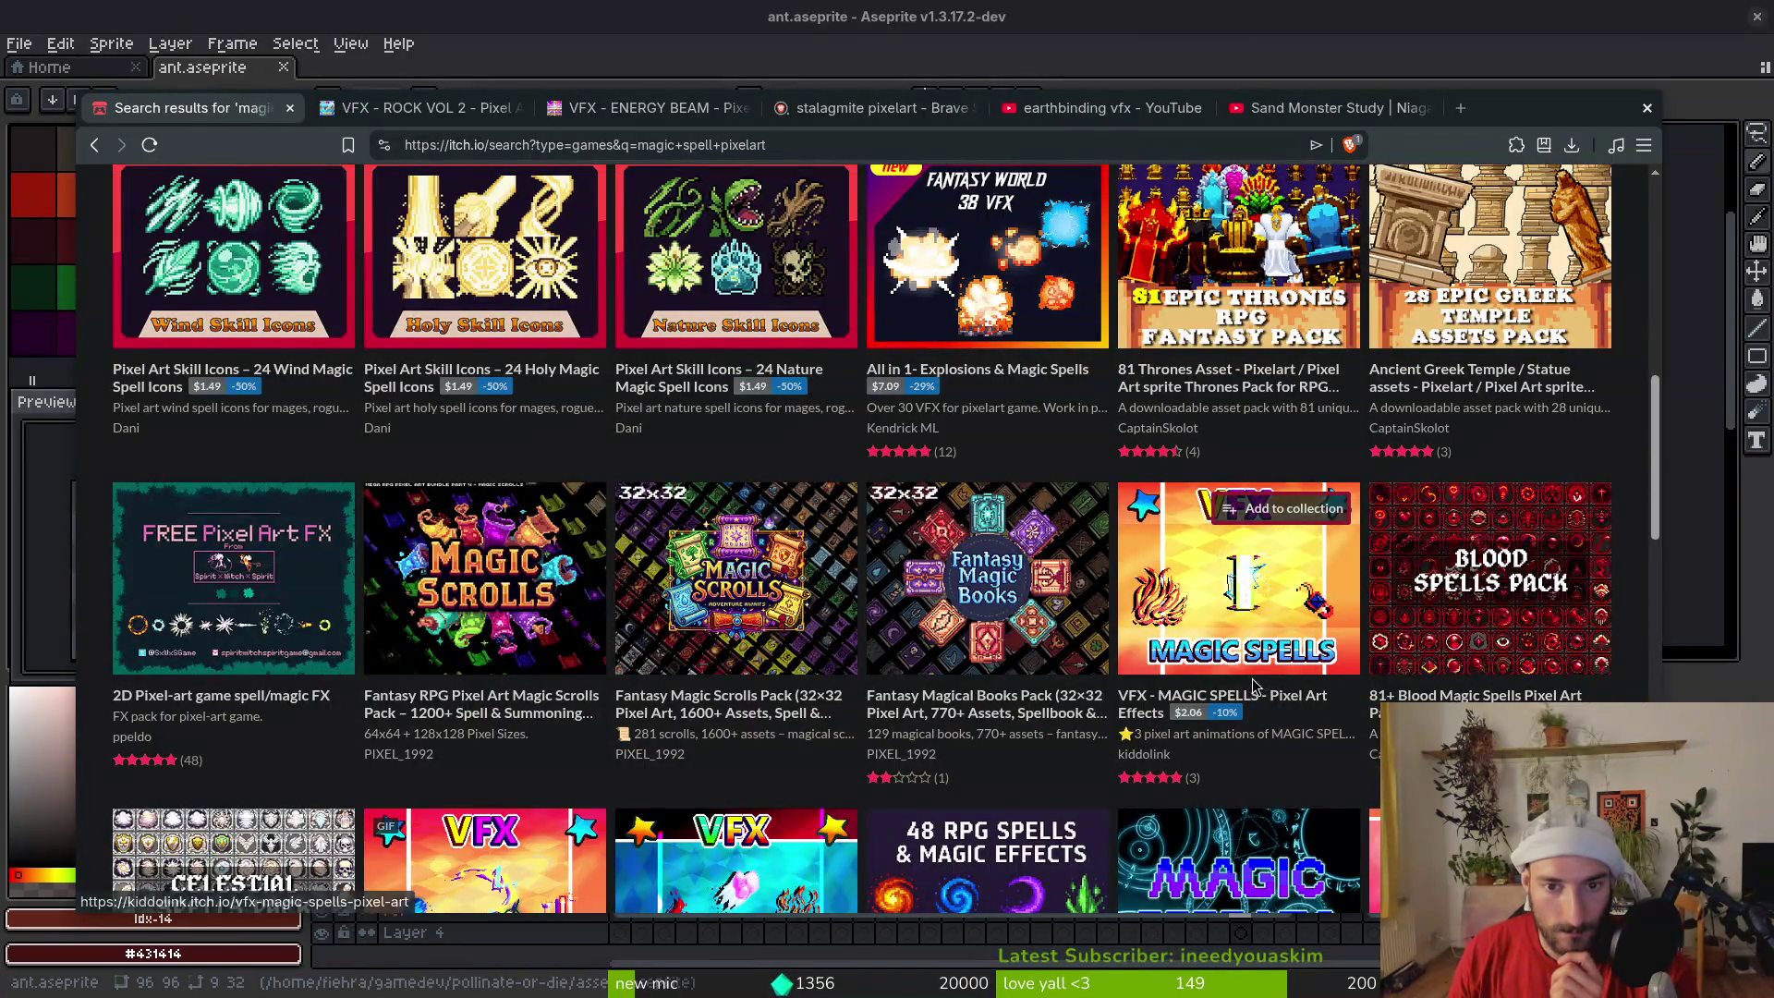
mouse_move(1056, 305)
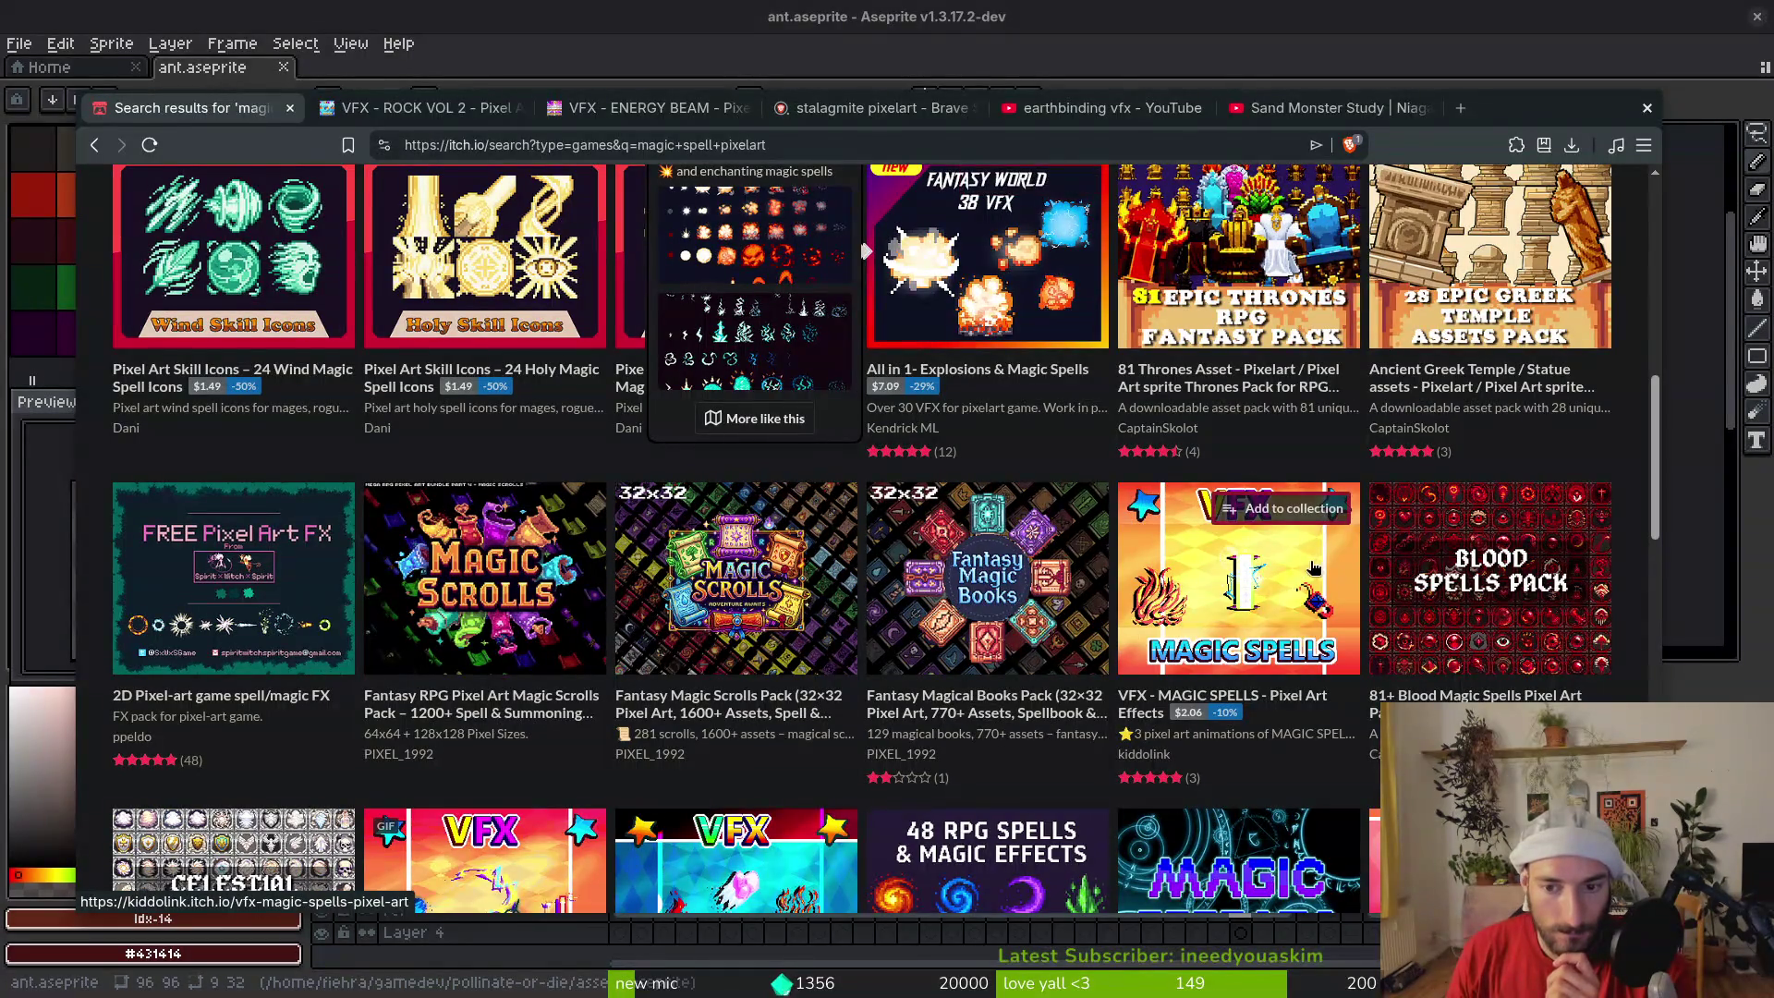
mouse_move(1314, 568)
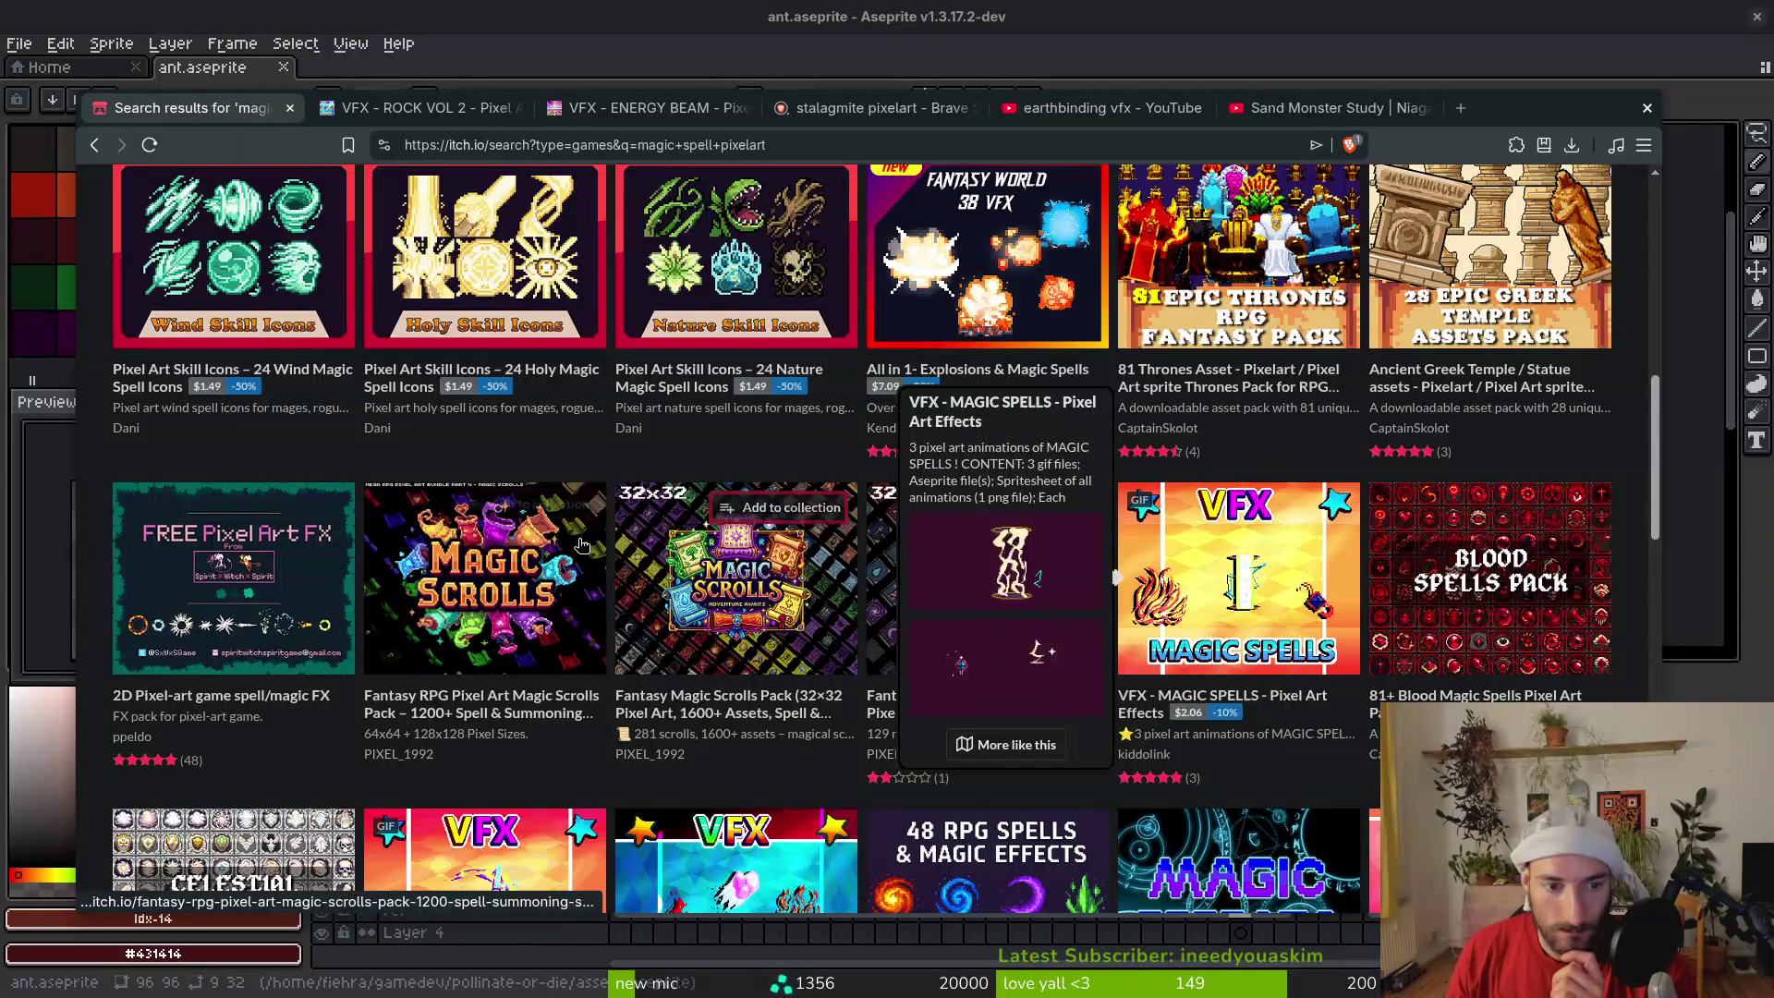
scroll(756, 635, "down", 5)
scroll(756, 635, "down", 9)
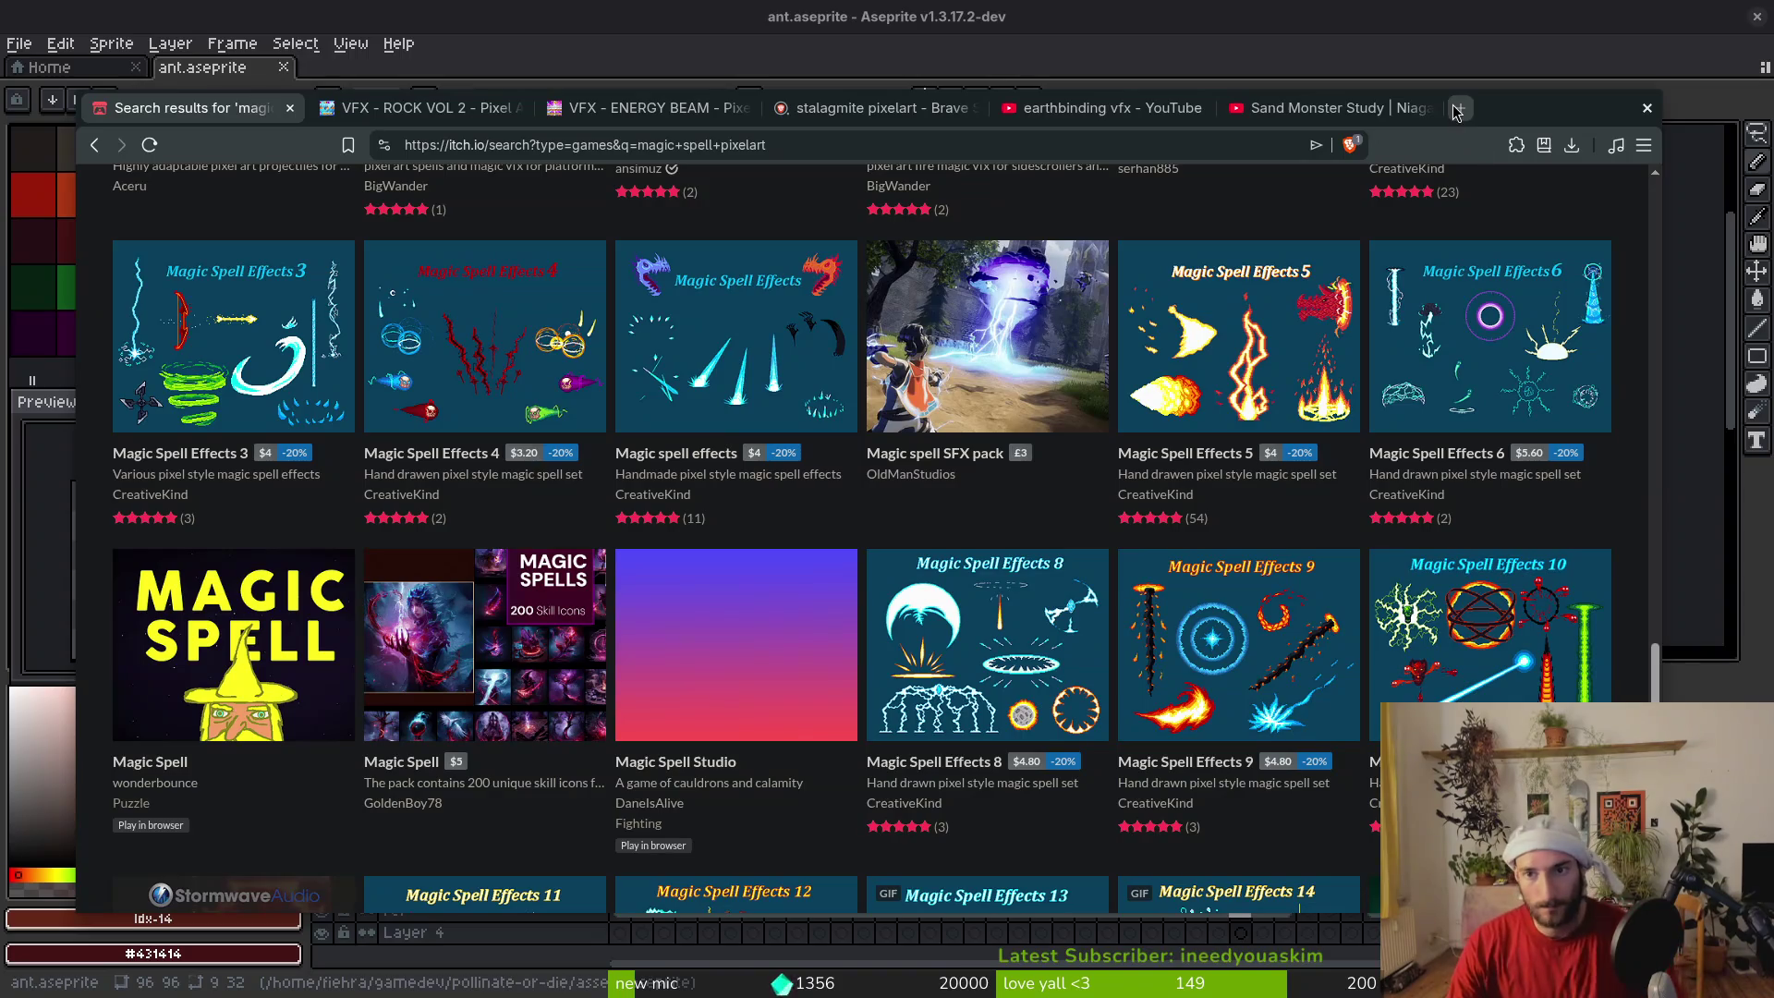
left_click(1456, 111)
Web-search 'earthbind attacks', then search YouTube for 'earthbinding spell'
type("earthbi")
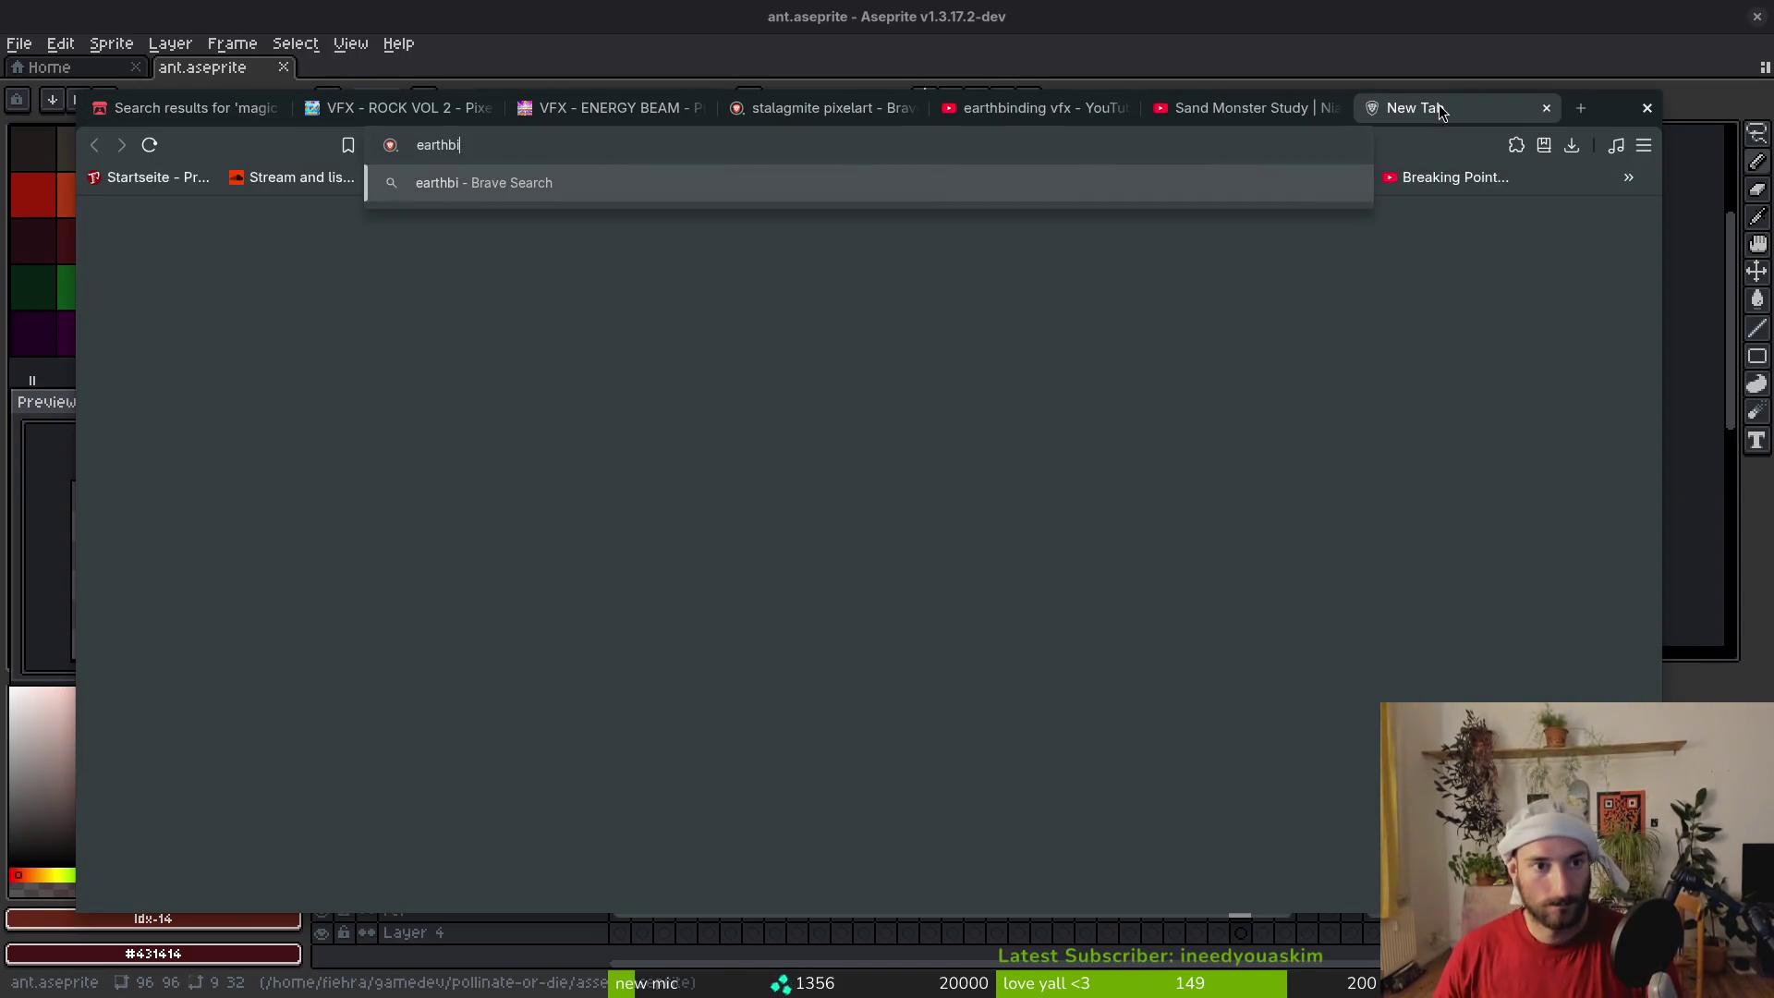
type("nd+attacks")
key("Return")
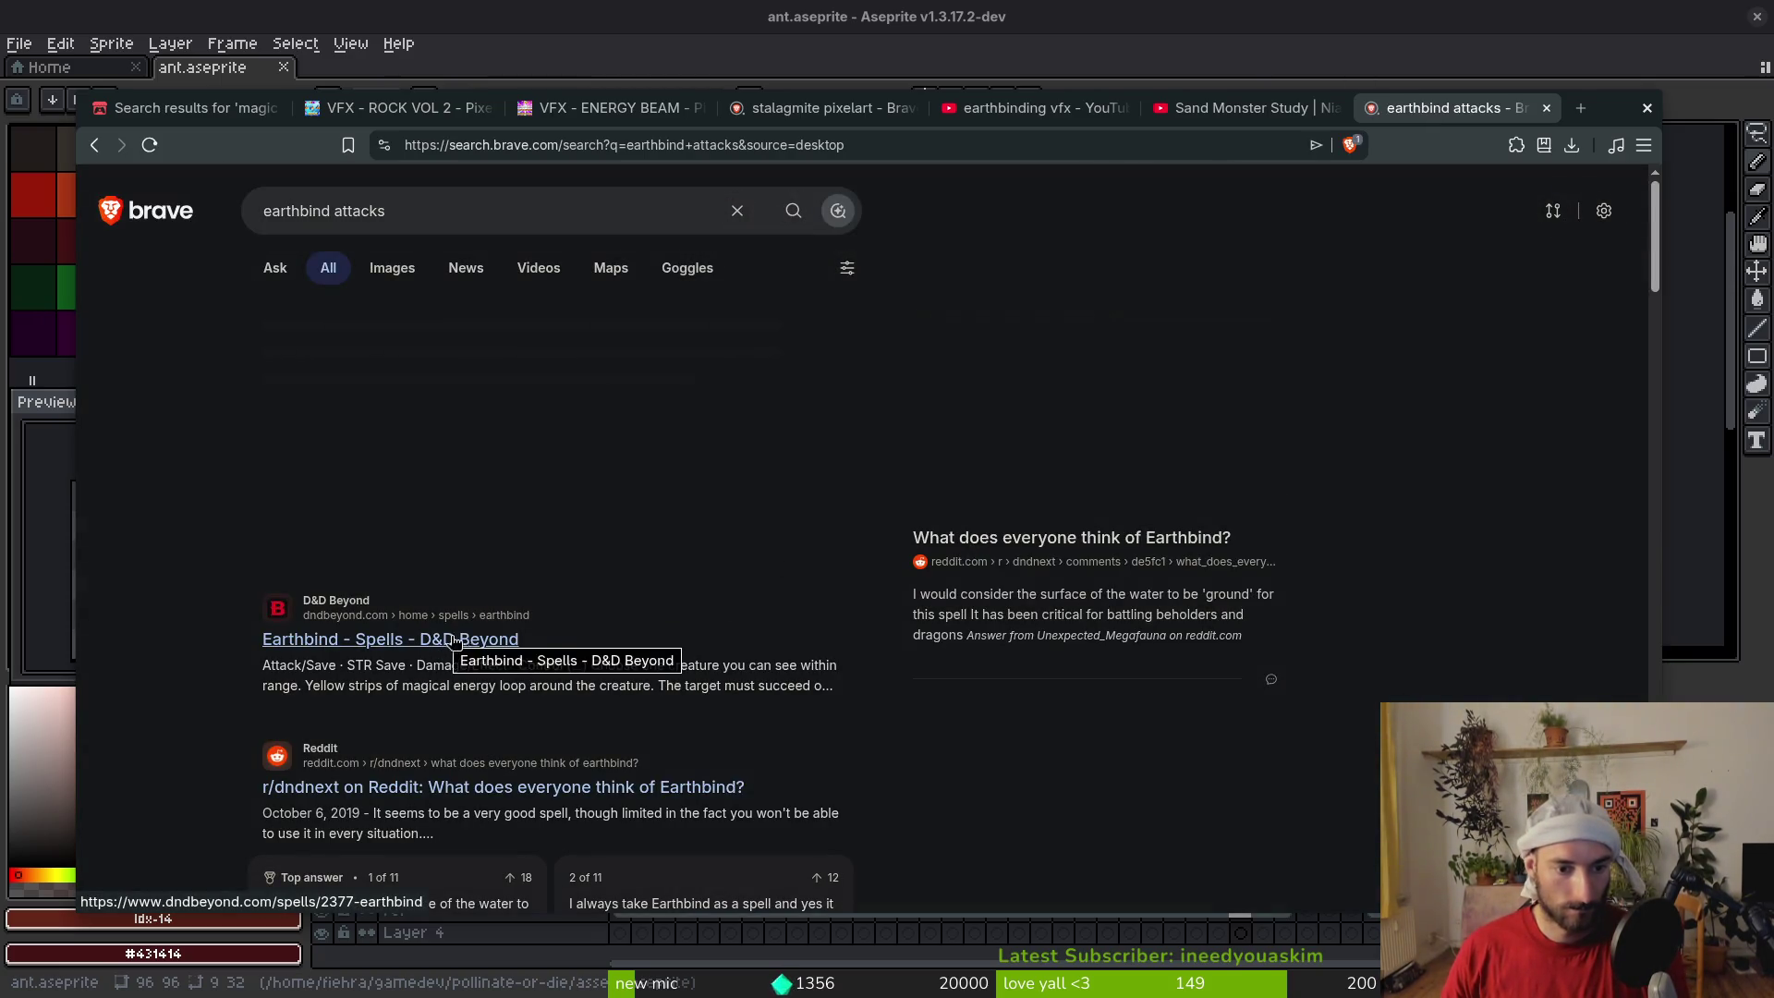
left_click(1238, 108)
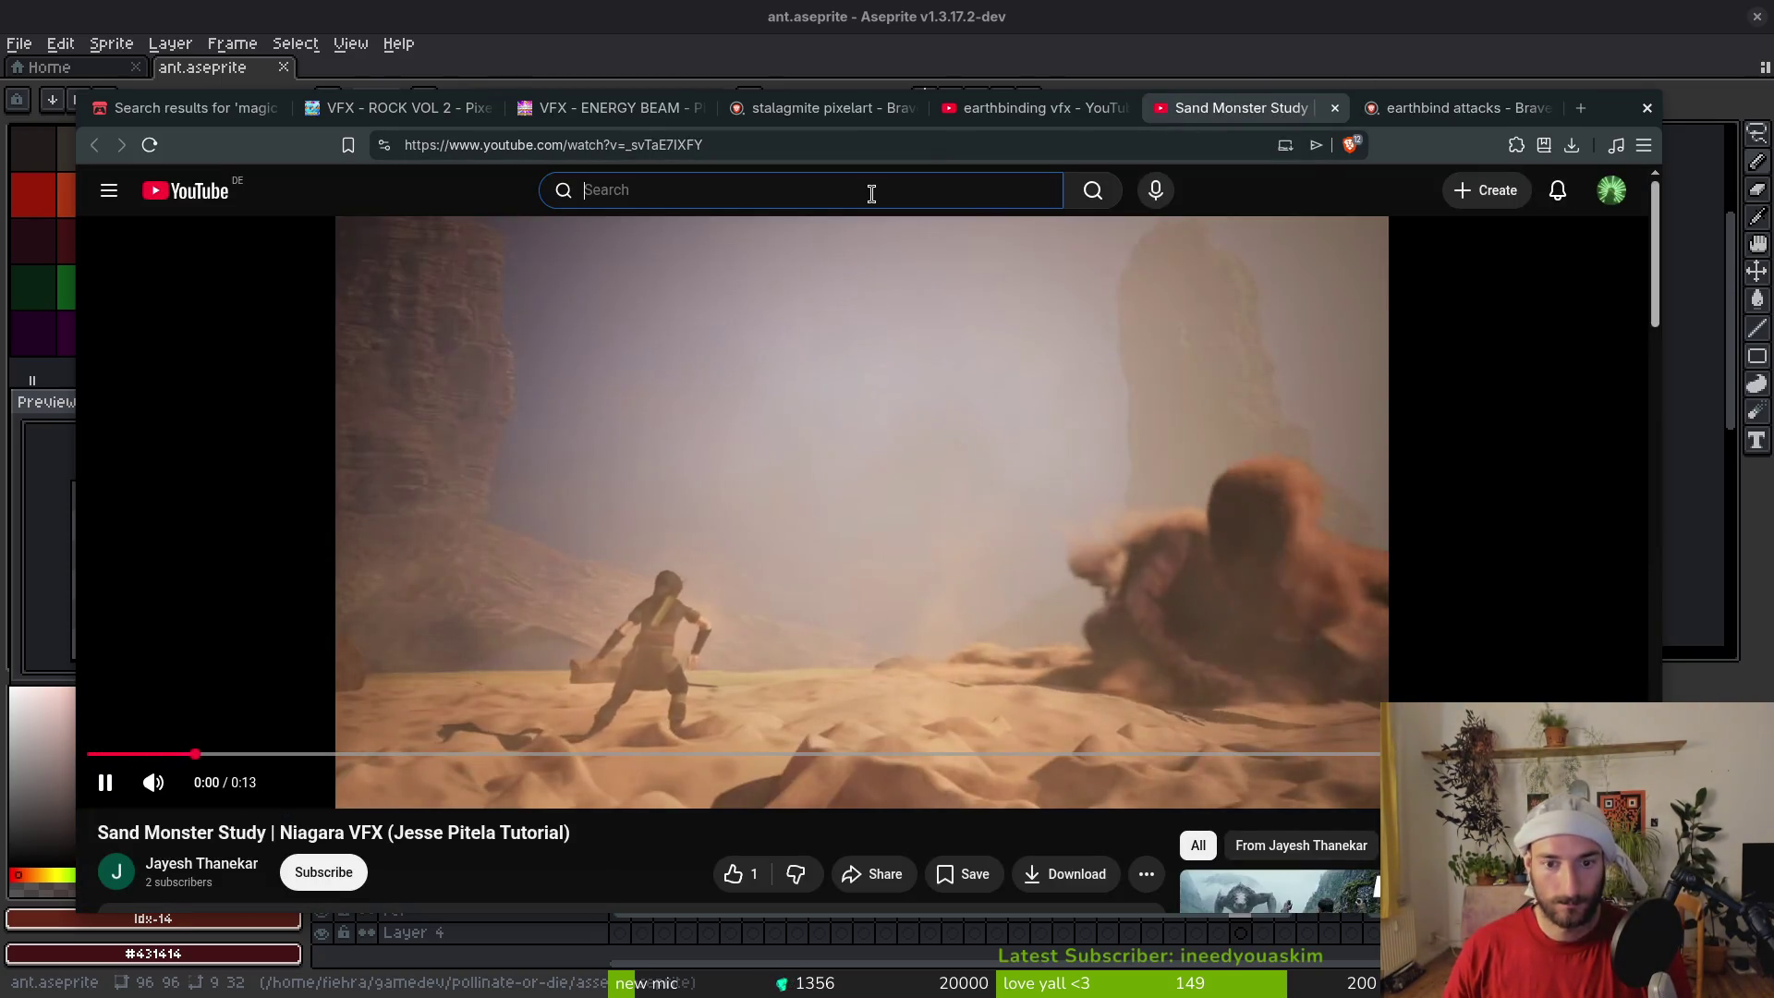
type("earthbinding ")
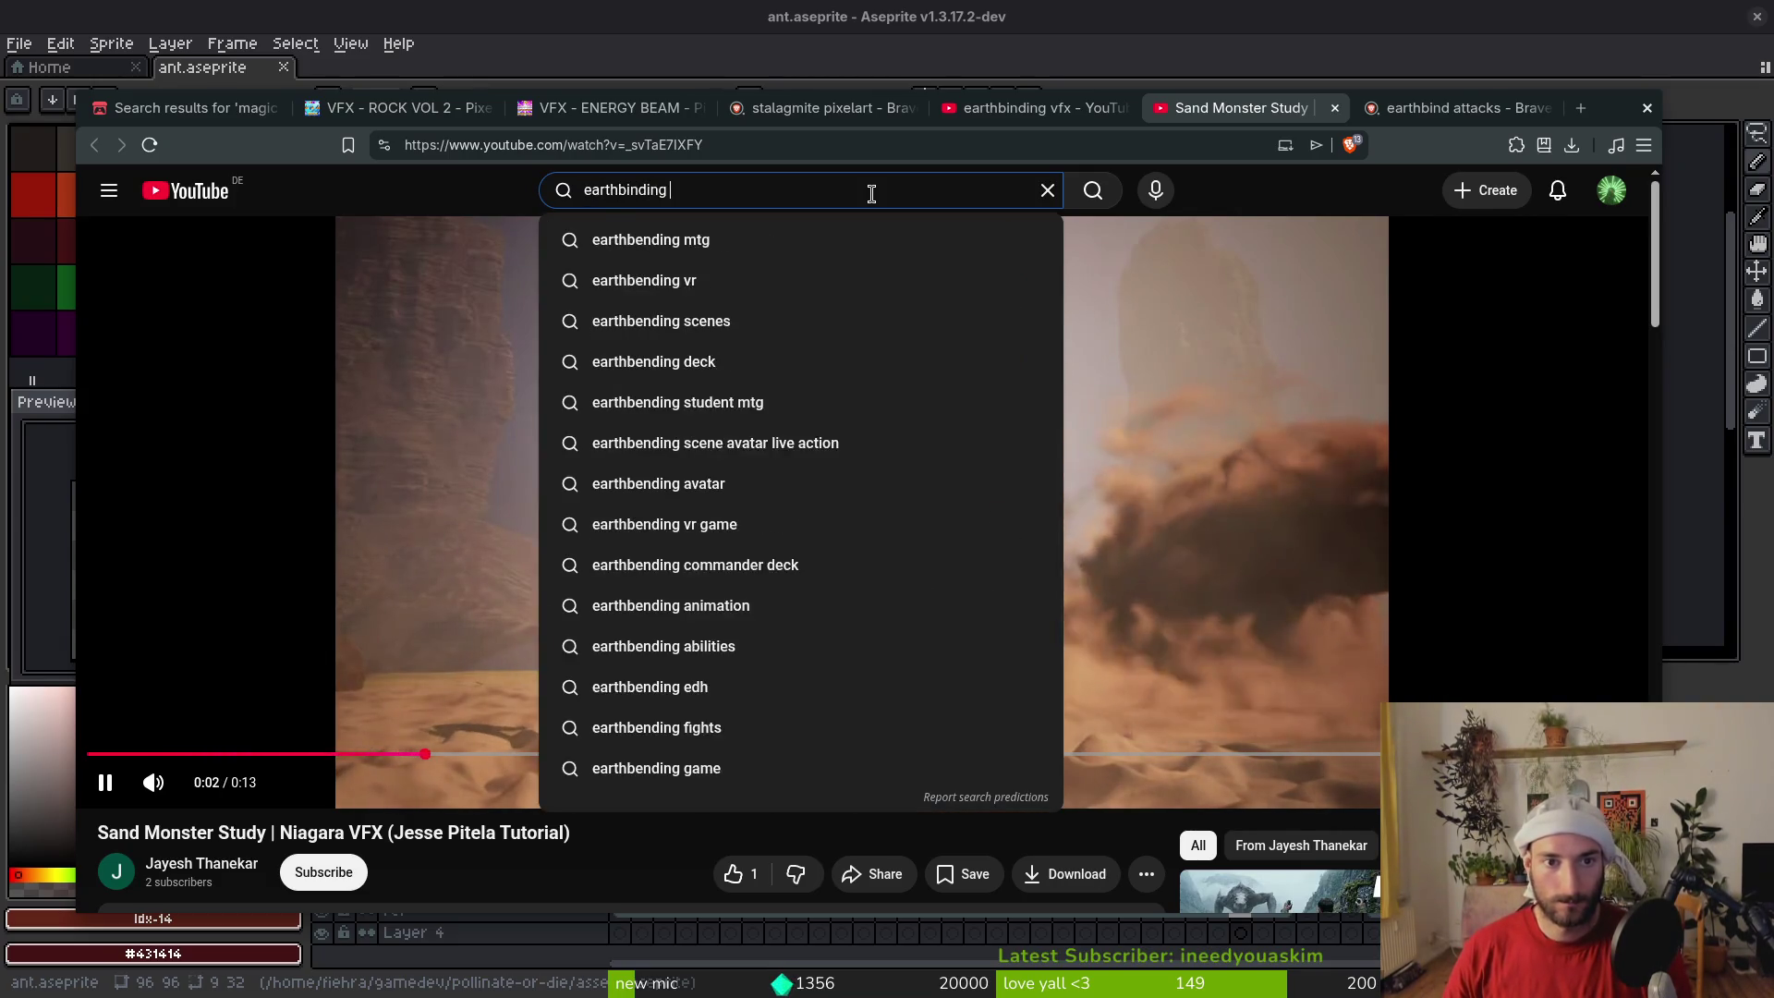
type("spell")
key("Return")
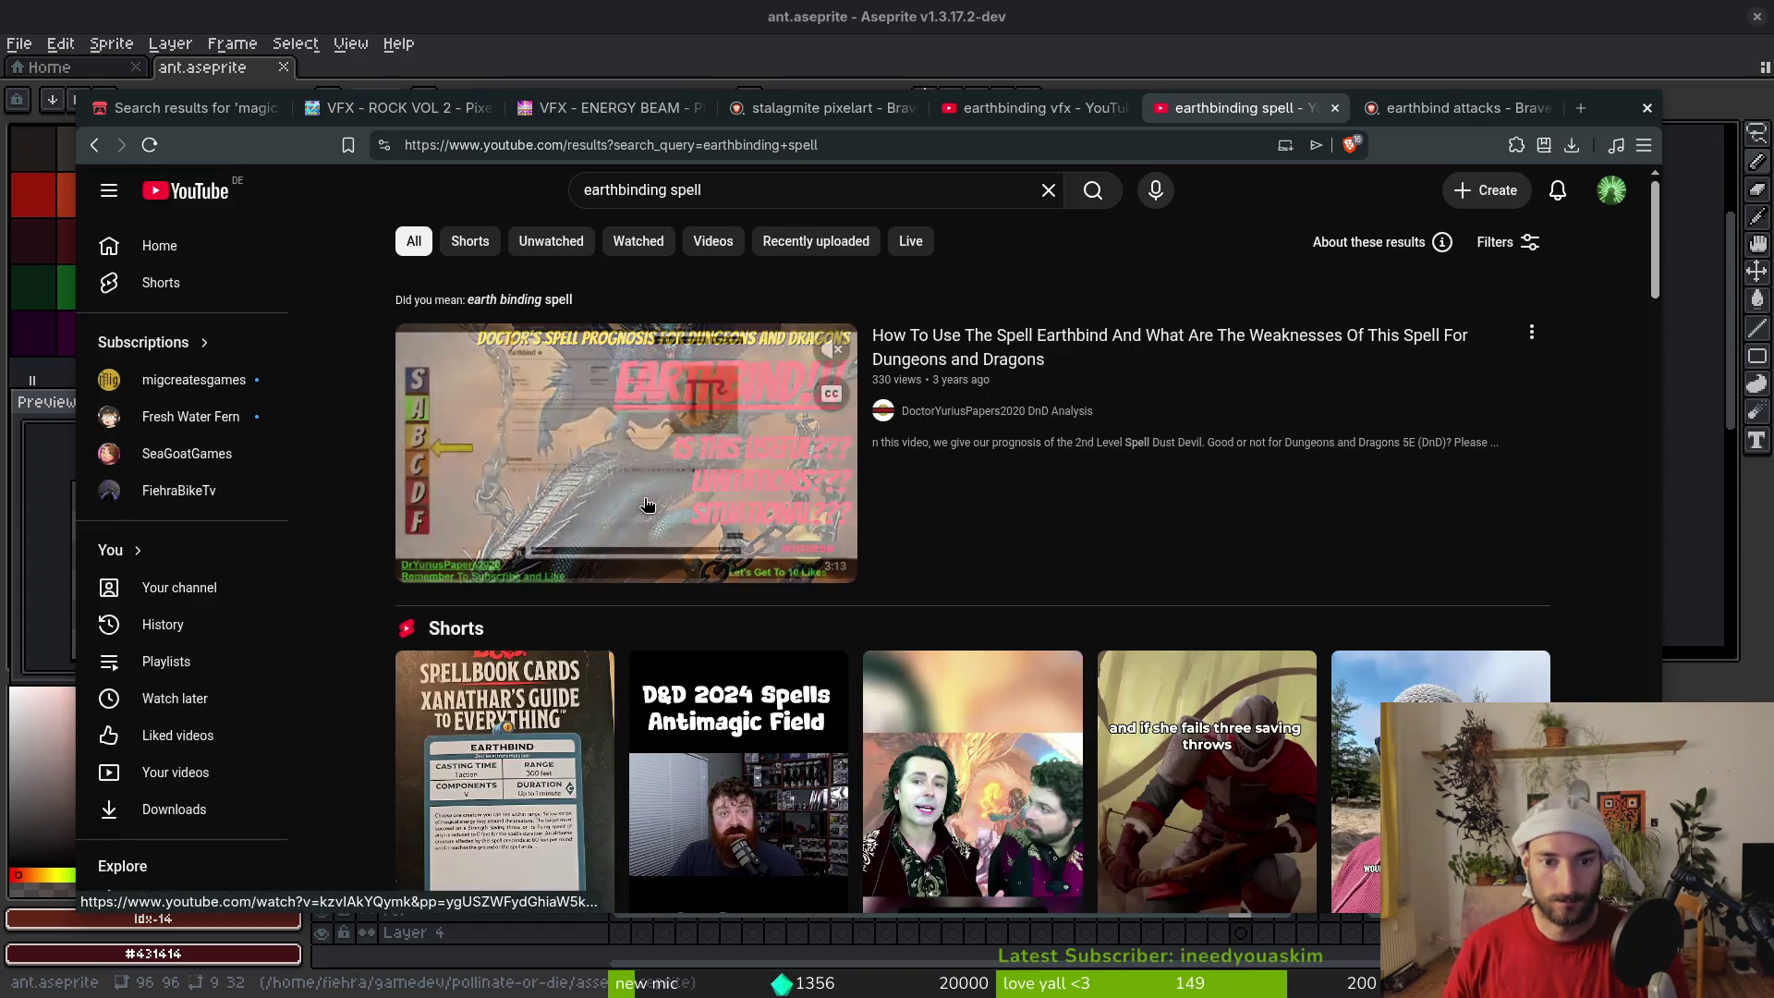
Watch the Mold Earth spell video, then search YouTube for 'avatar earthbinding'
mouse_move(650, 502)
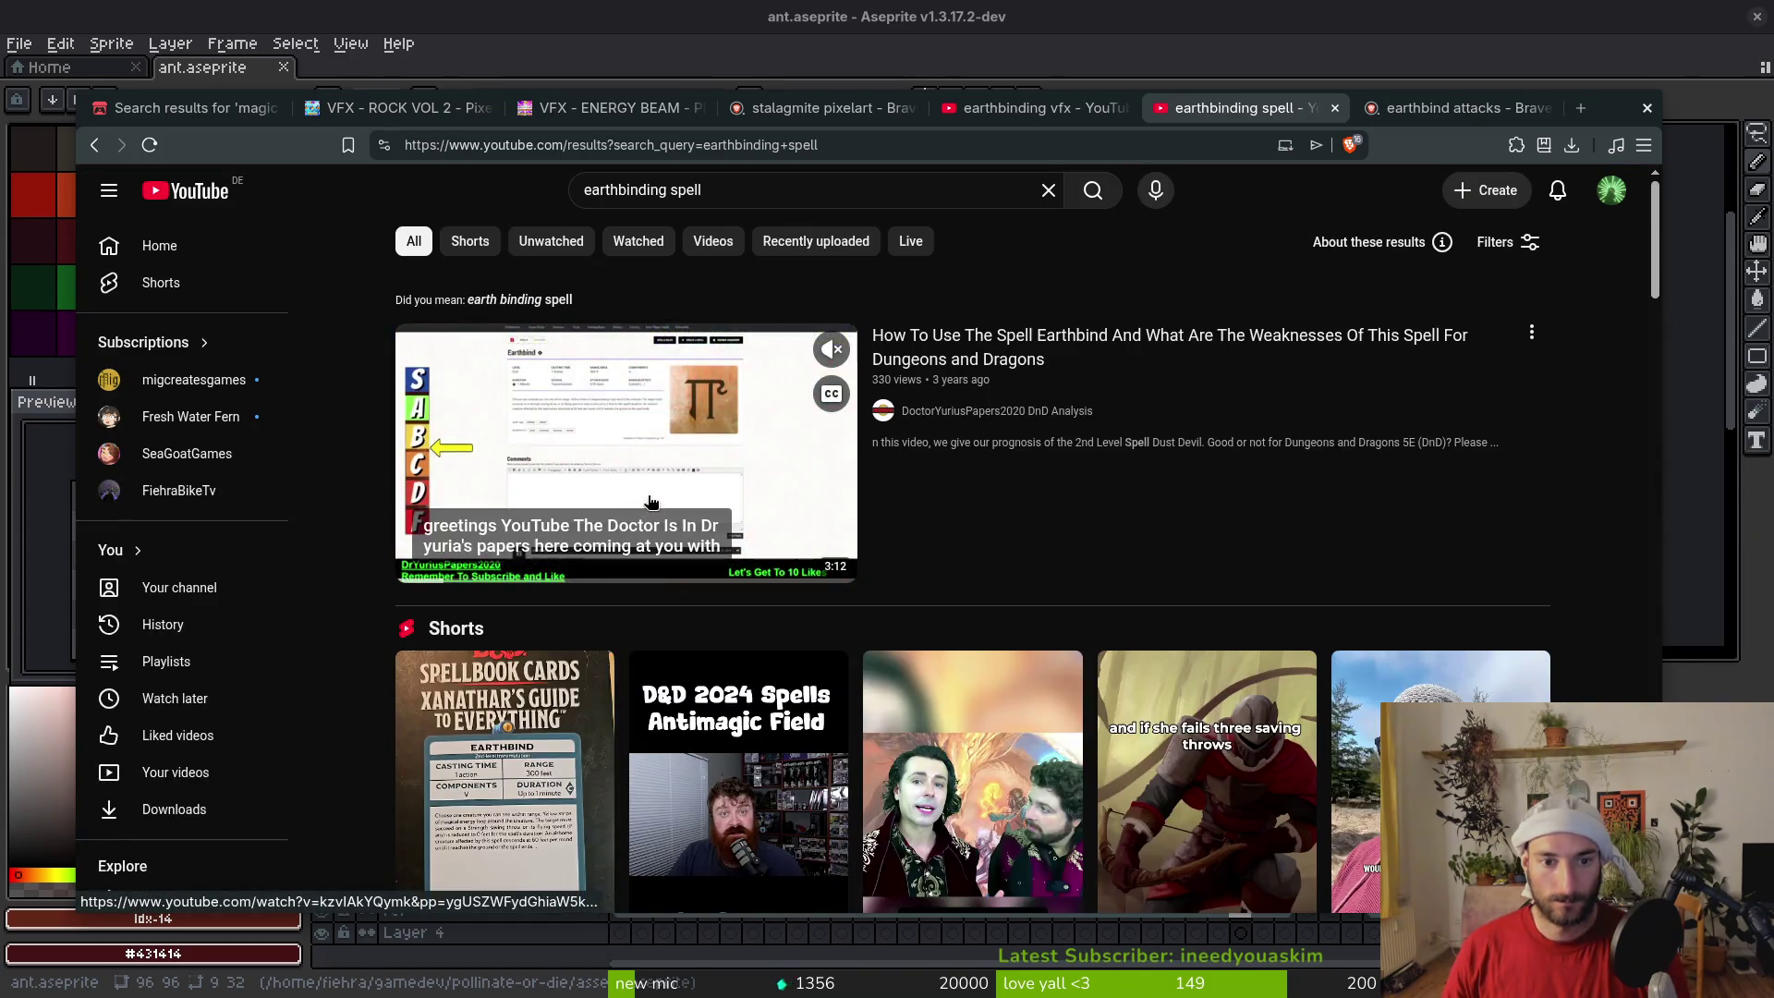
scroll(649, 502, "down", 8)
mouse_move(662, 736)
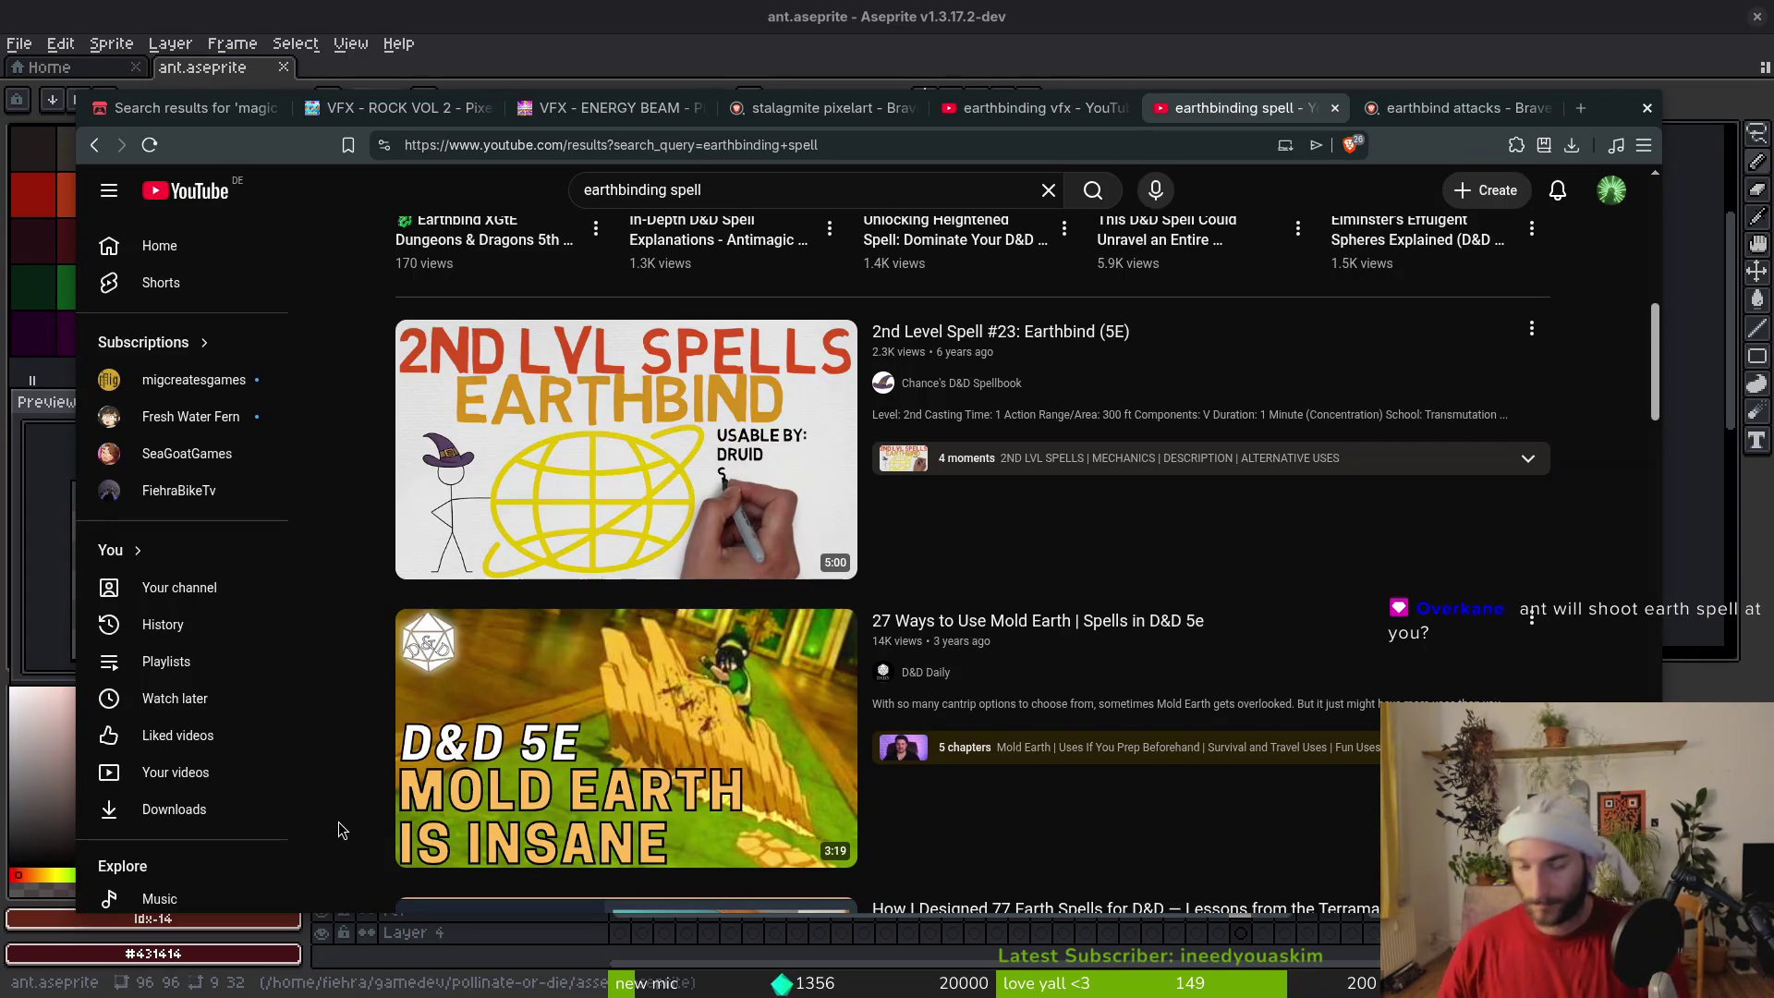
mouse_move(598, 713)
left_click(664, 726)
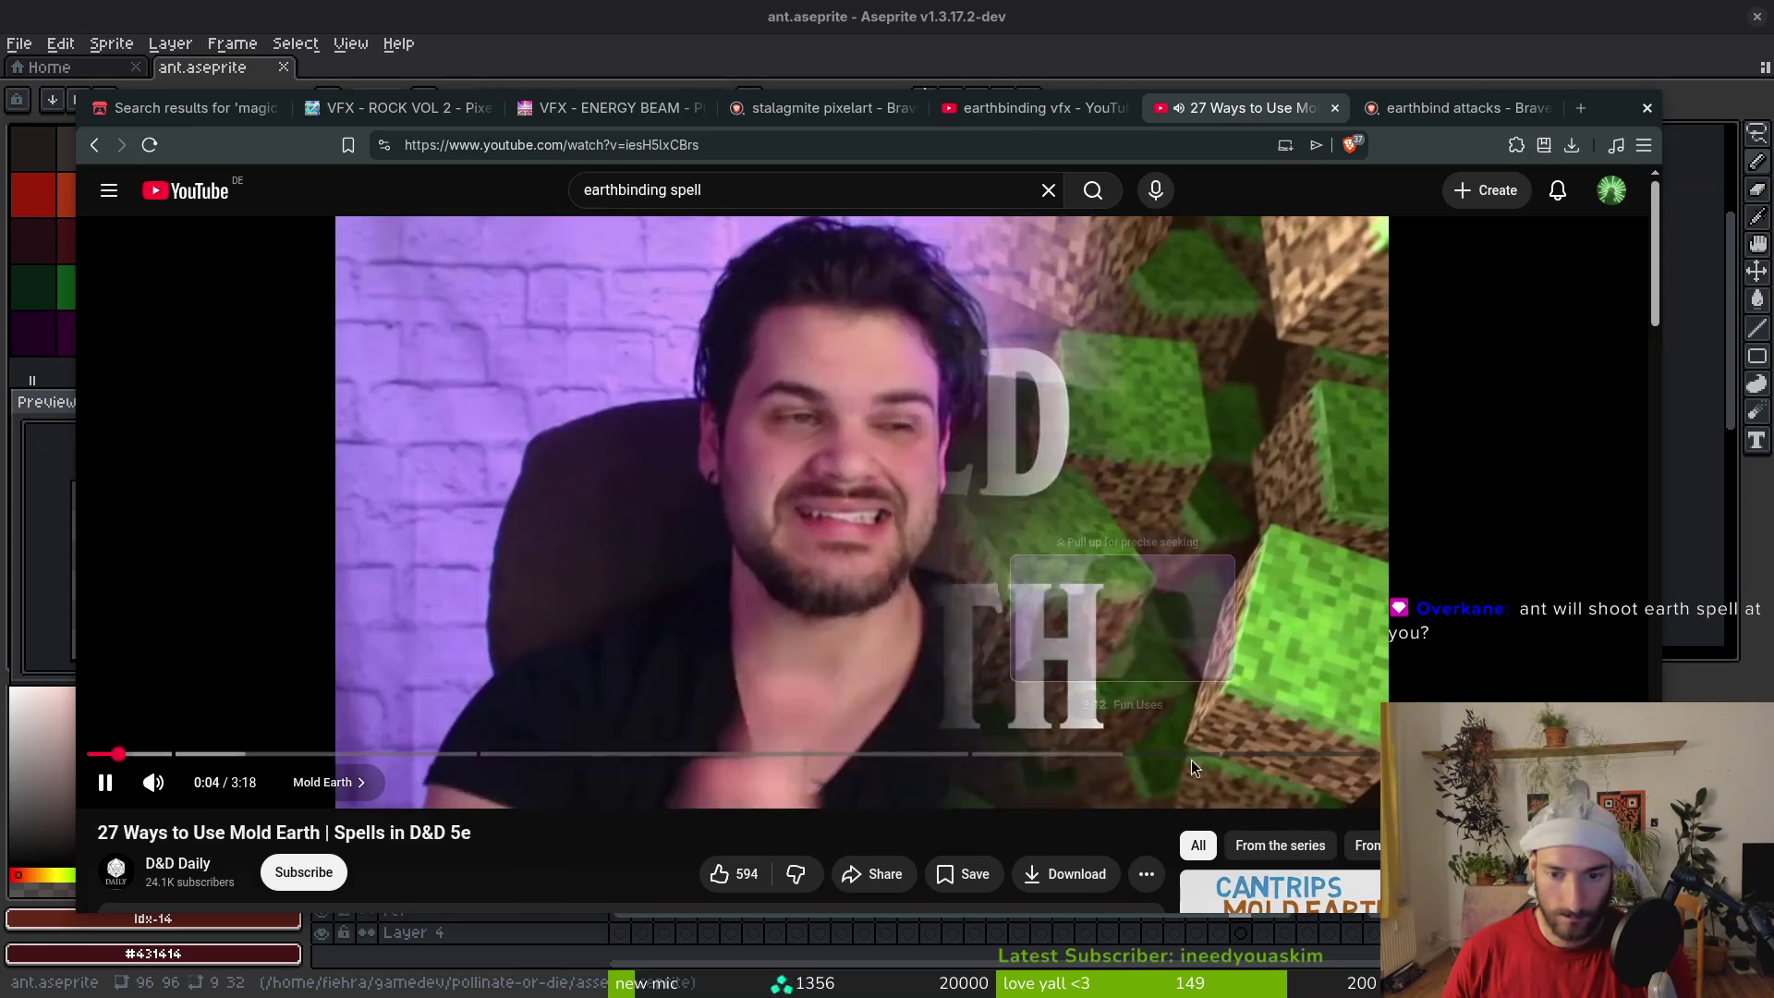
triple_click(781, 186)
type("avatar earthbinding")
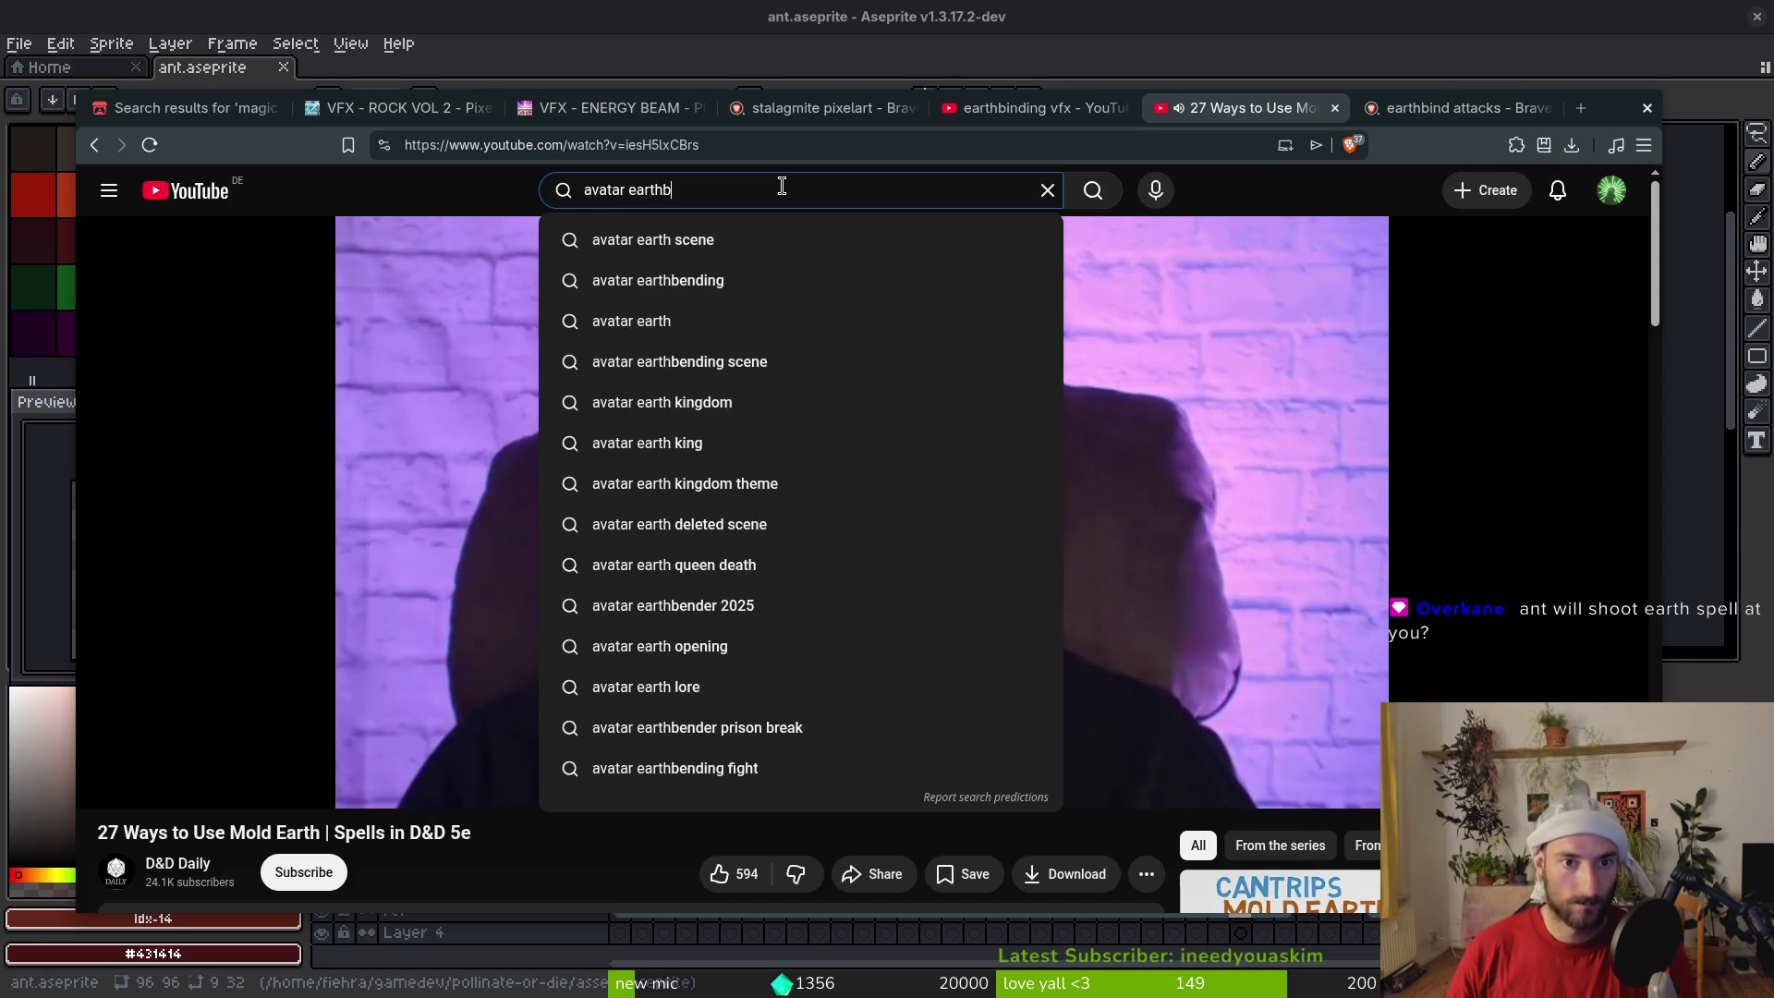
key("Return")
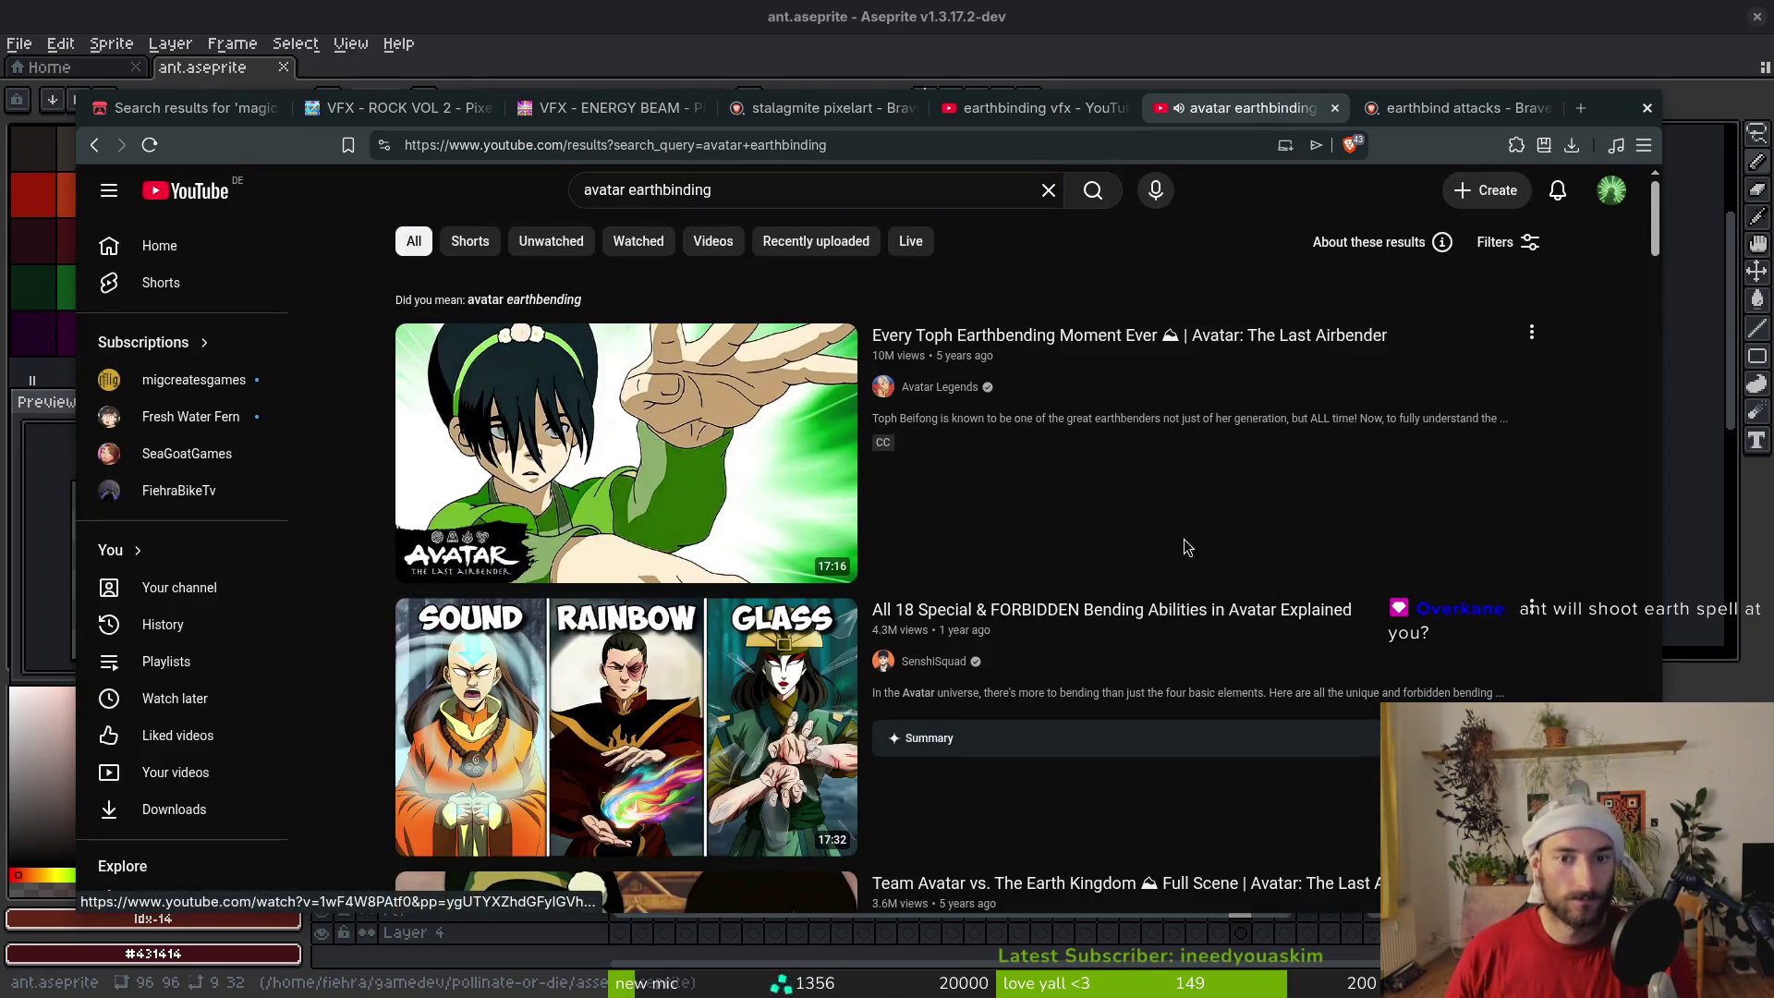
Play 'Every Toph Earthbending Moment Ever', scrub to about 1:14, then pause and rewind five seconds
left_click(624, 424)
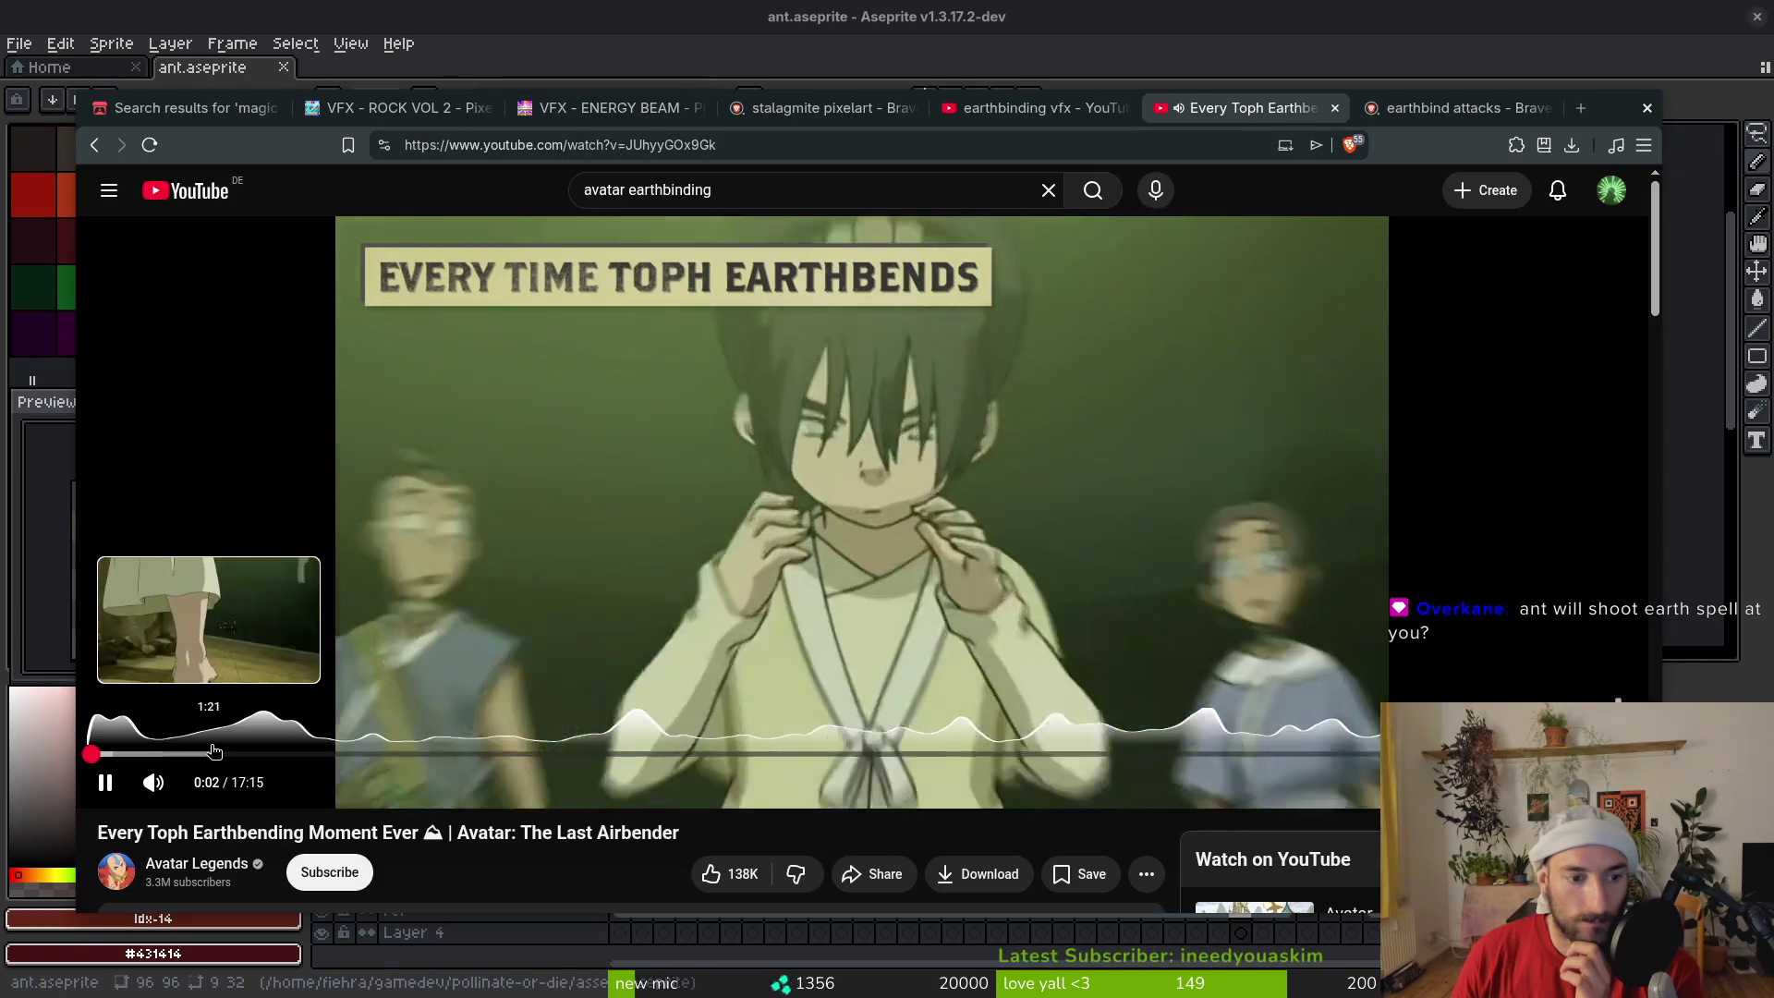
left_click(232, 752)
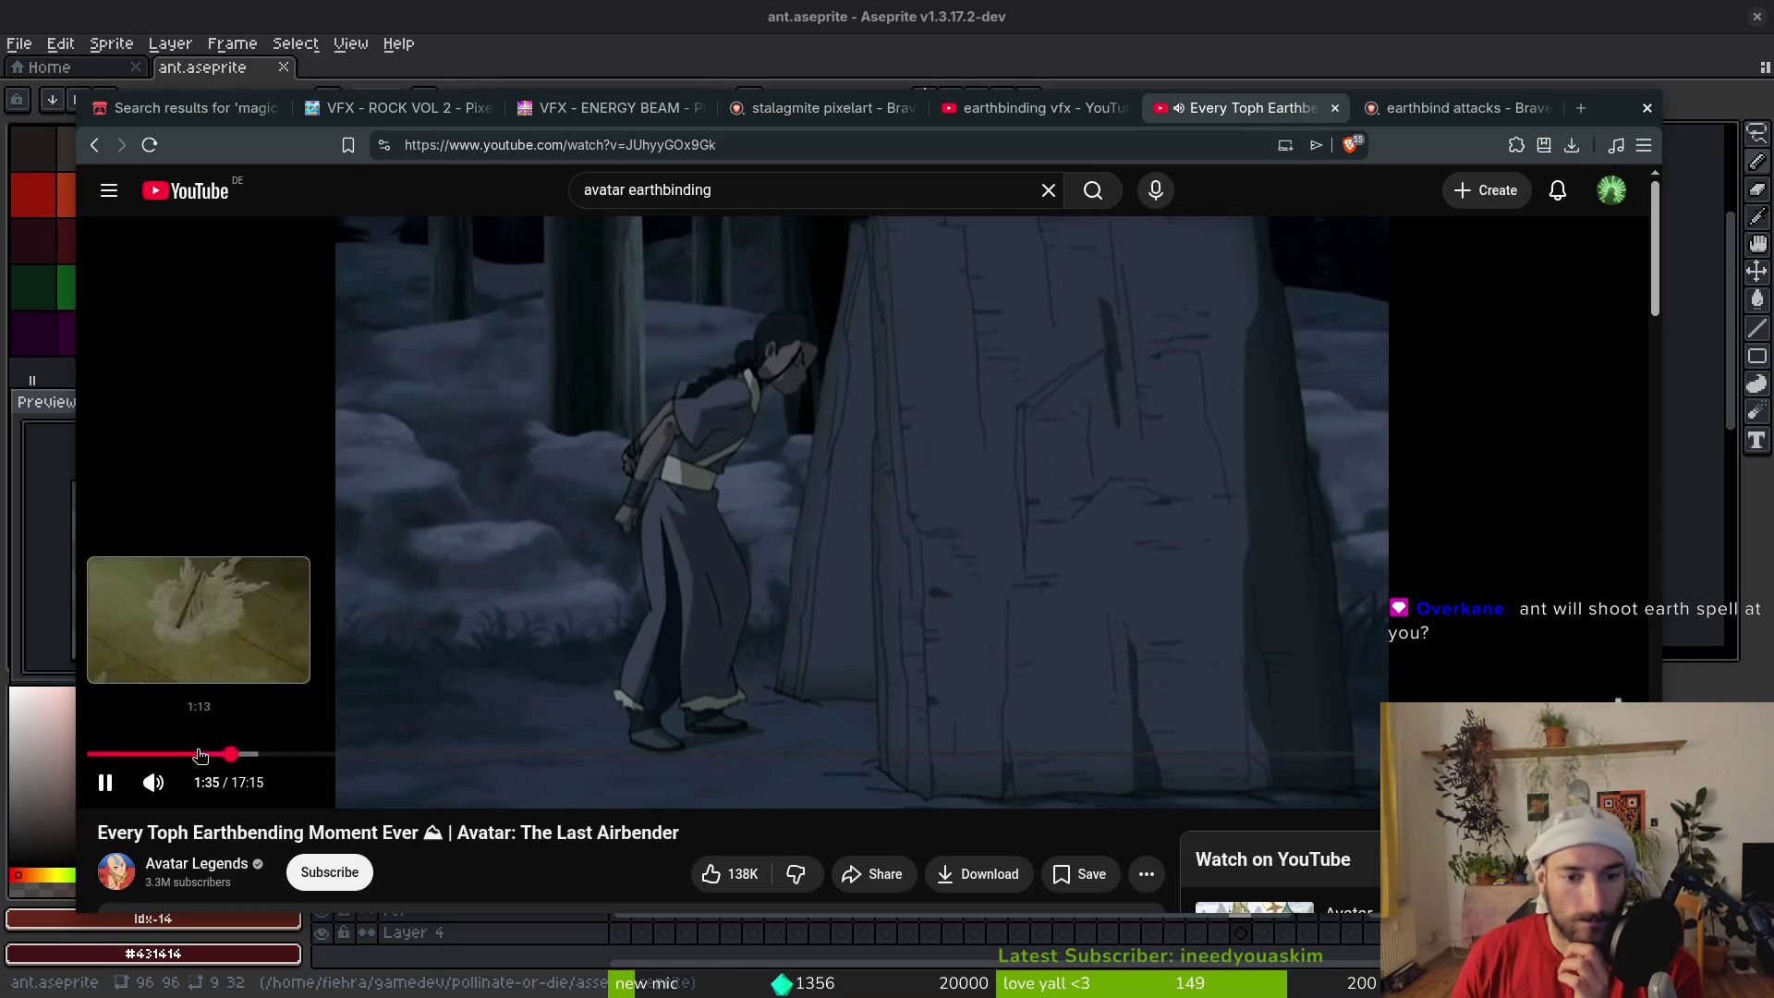
left_click(200, 753)
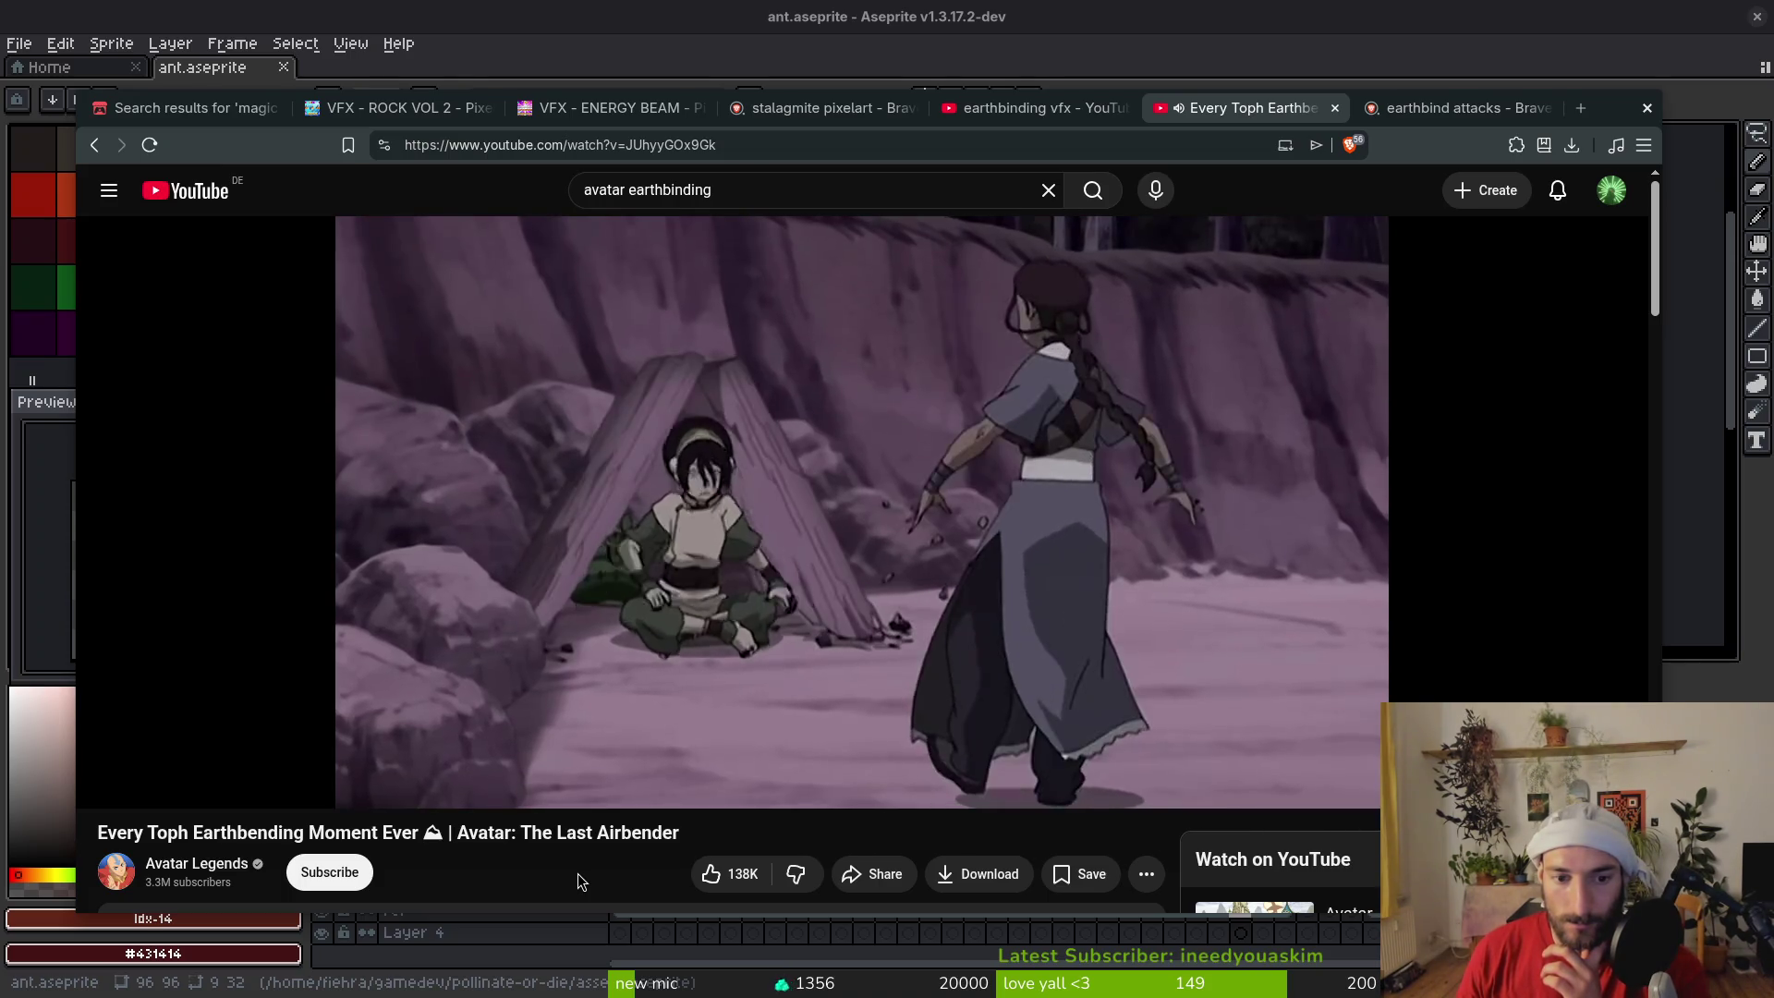
key("space")
key("Left")
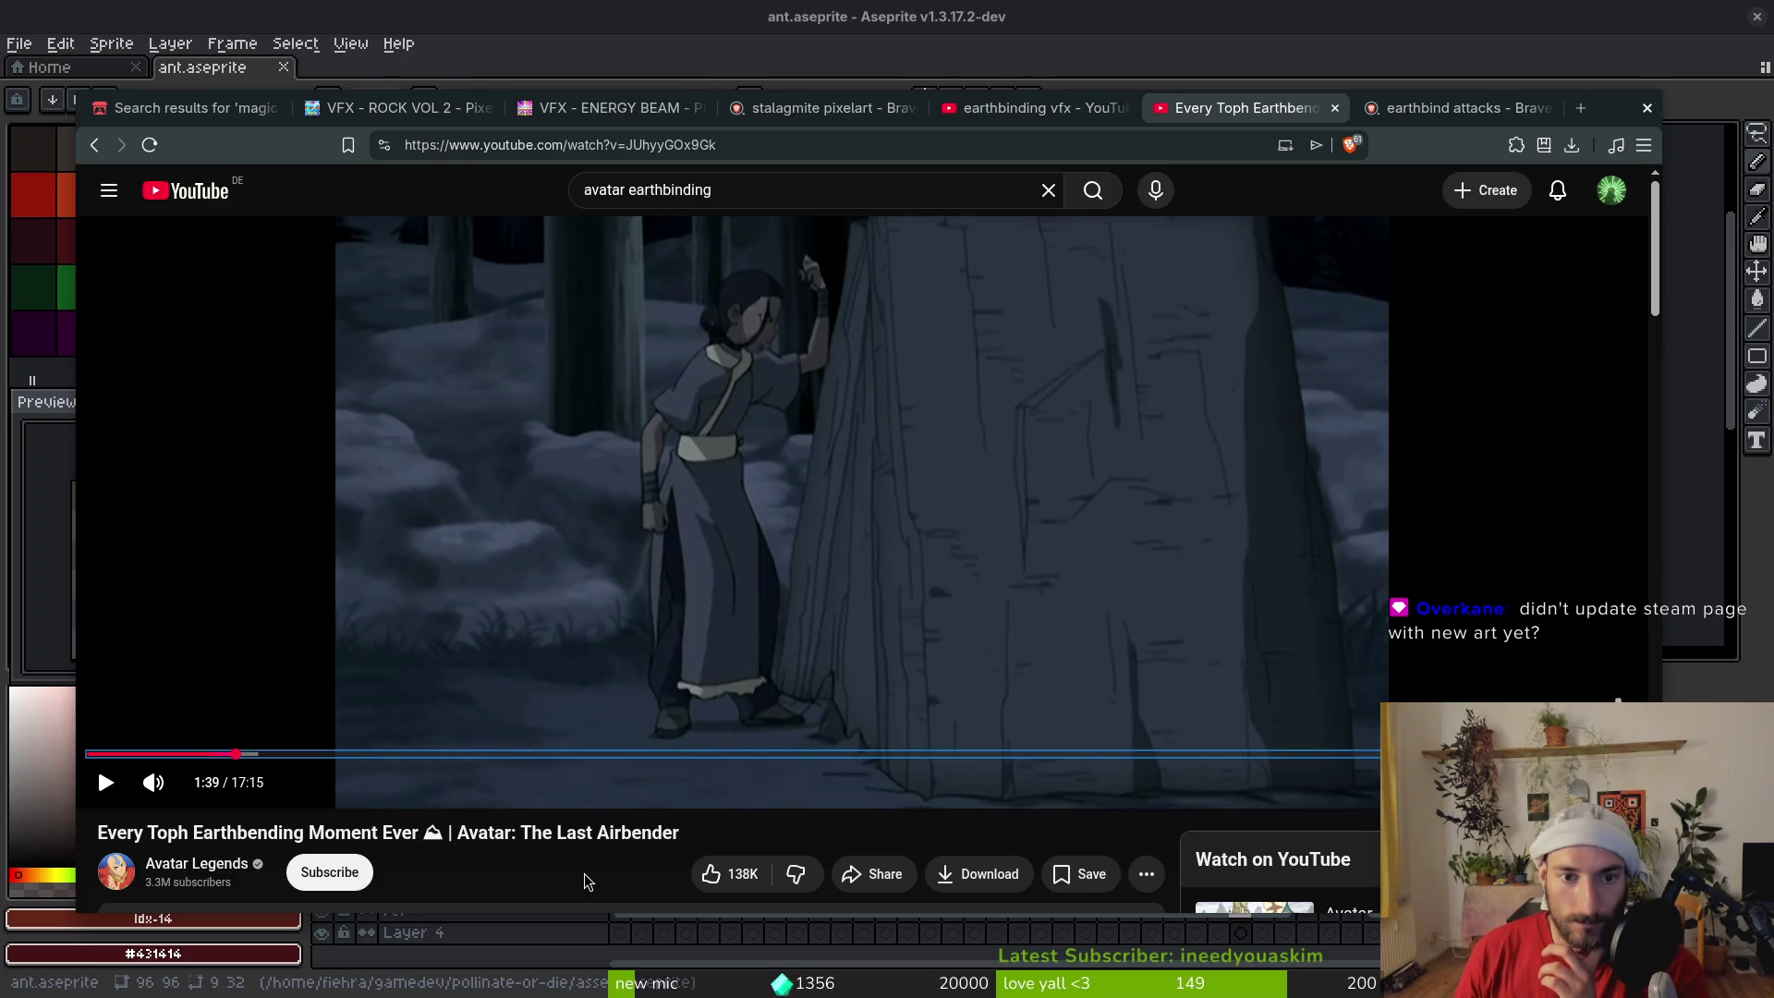
Resume the video, skip to 7:13 then 8:40, pause, and hide the browser to show Aseprite
key("space")
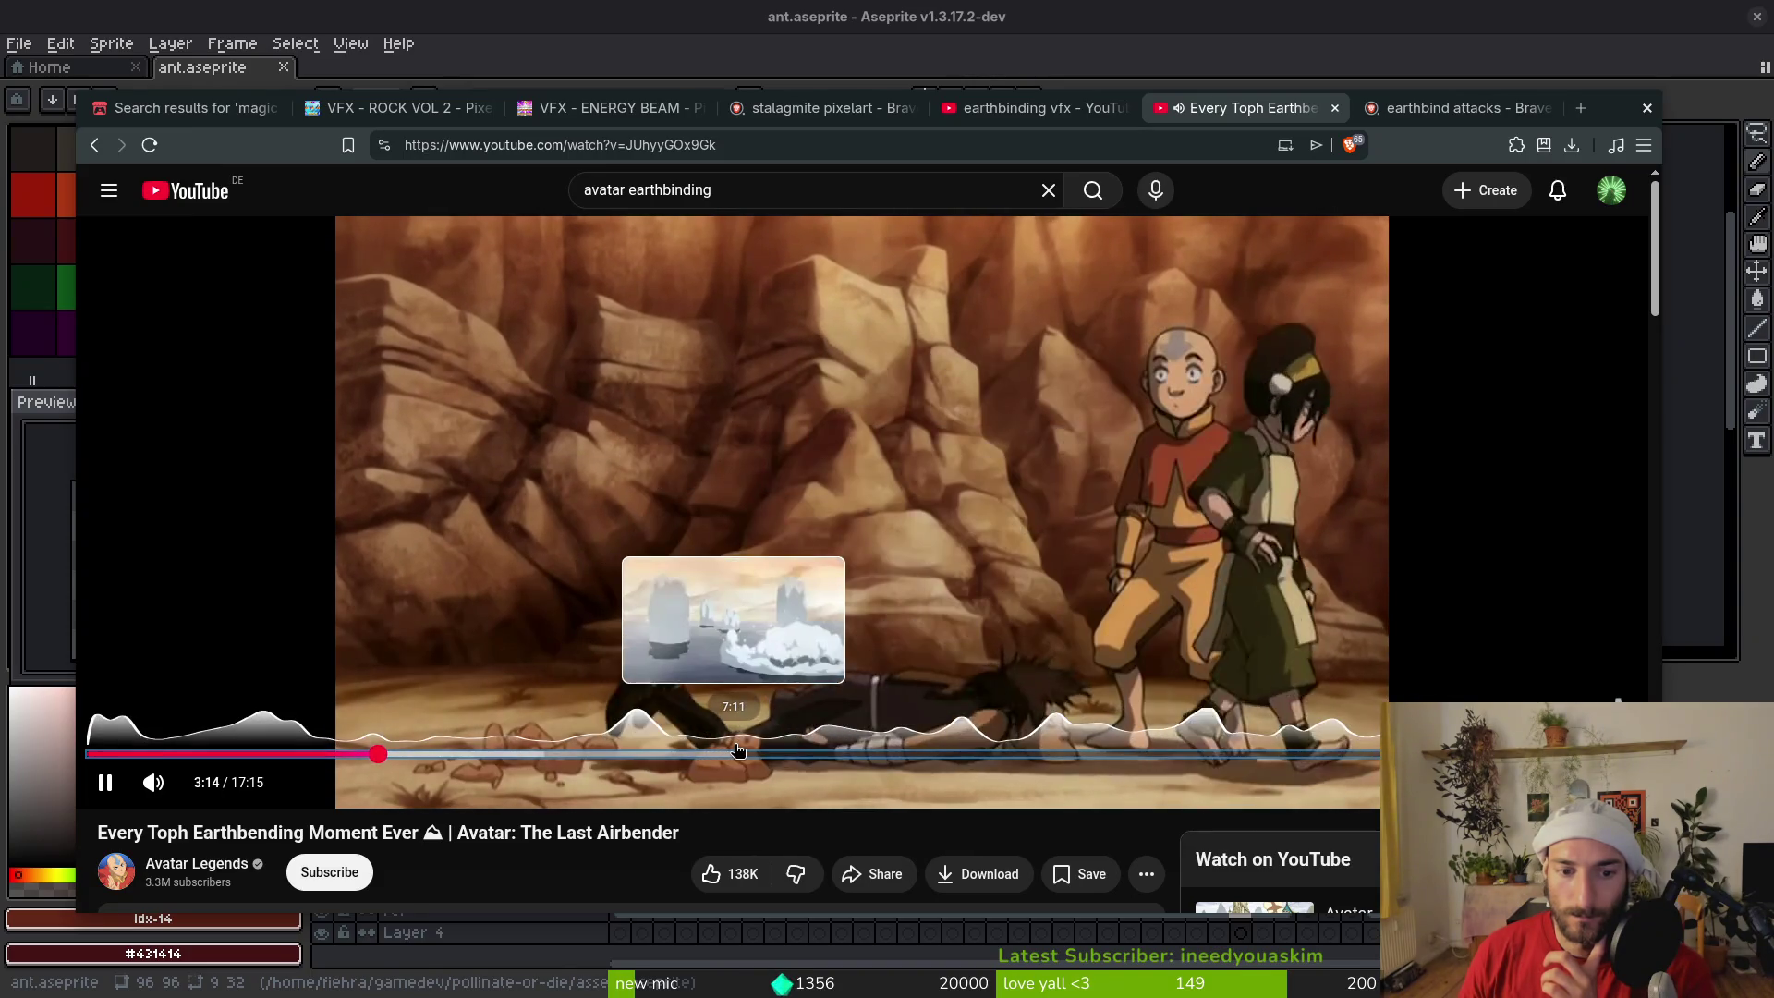
left_click(739, 750)
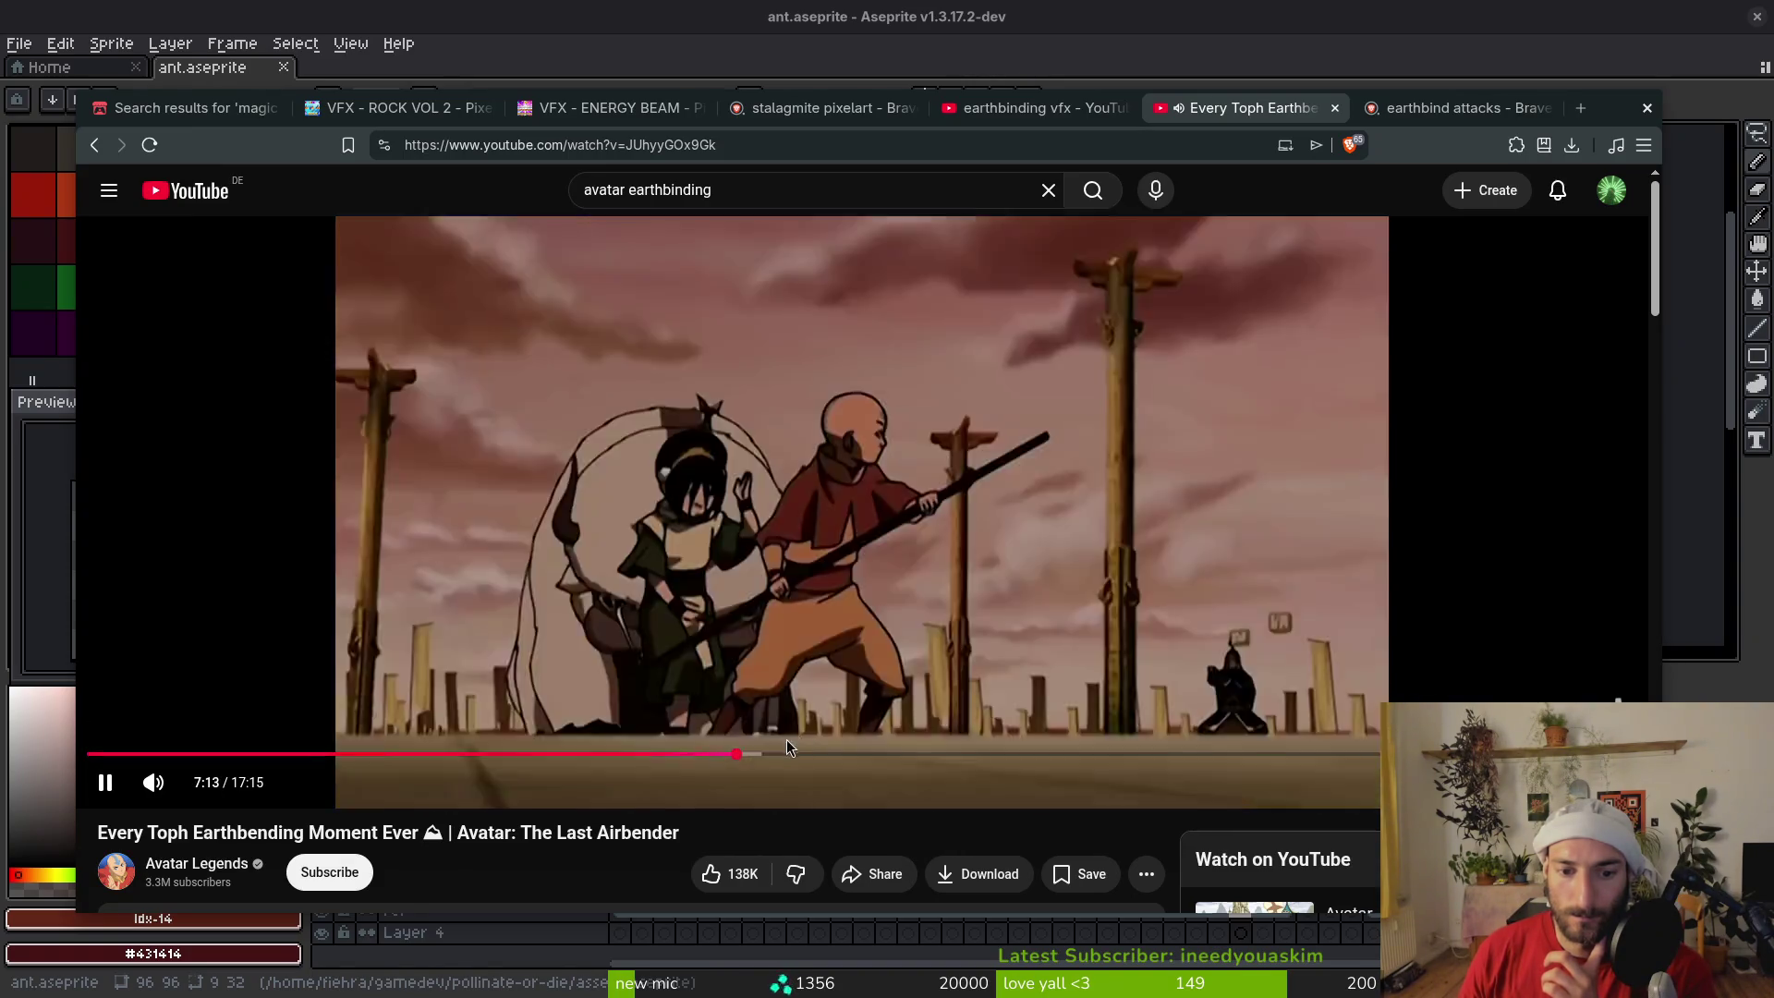
left_click(866, 754)
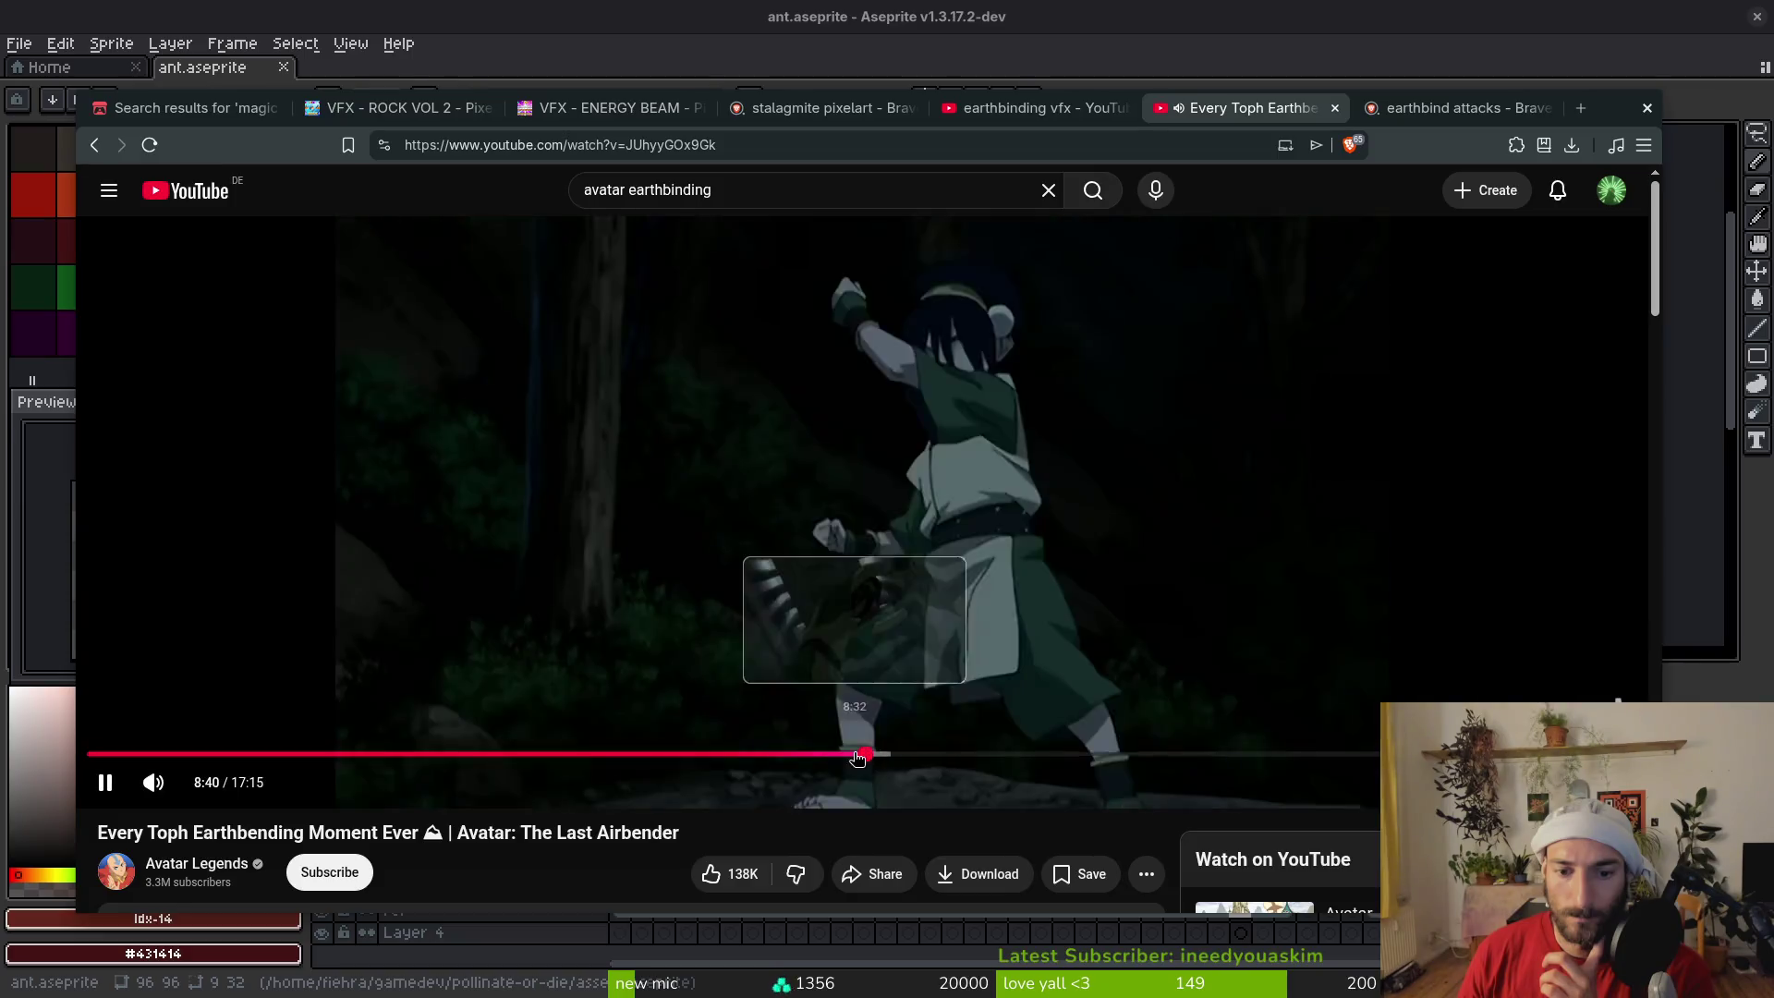
key("space")
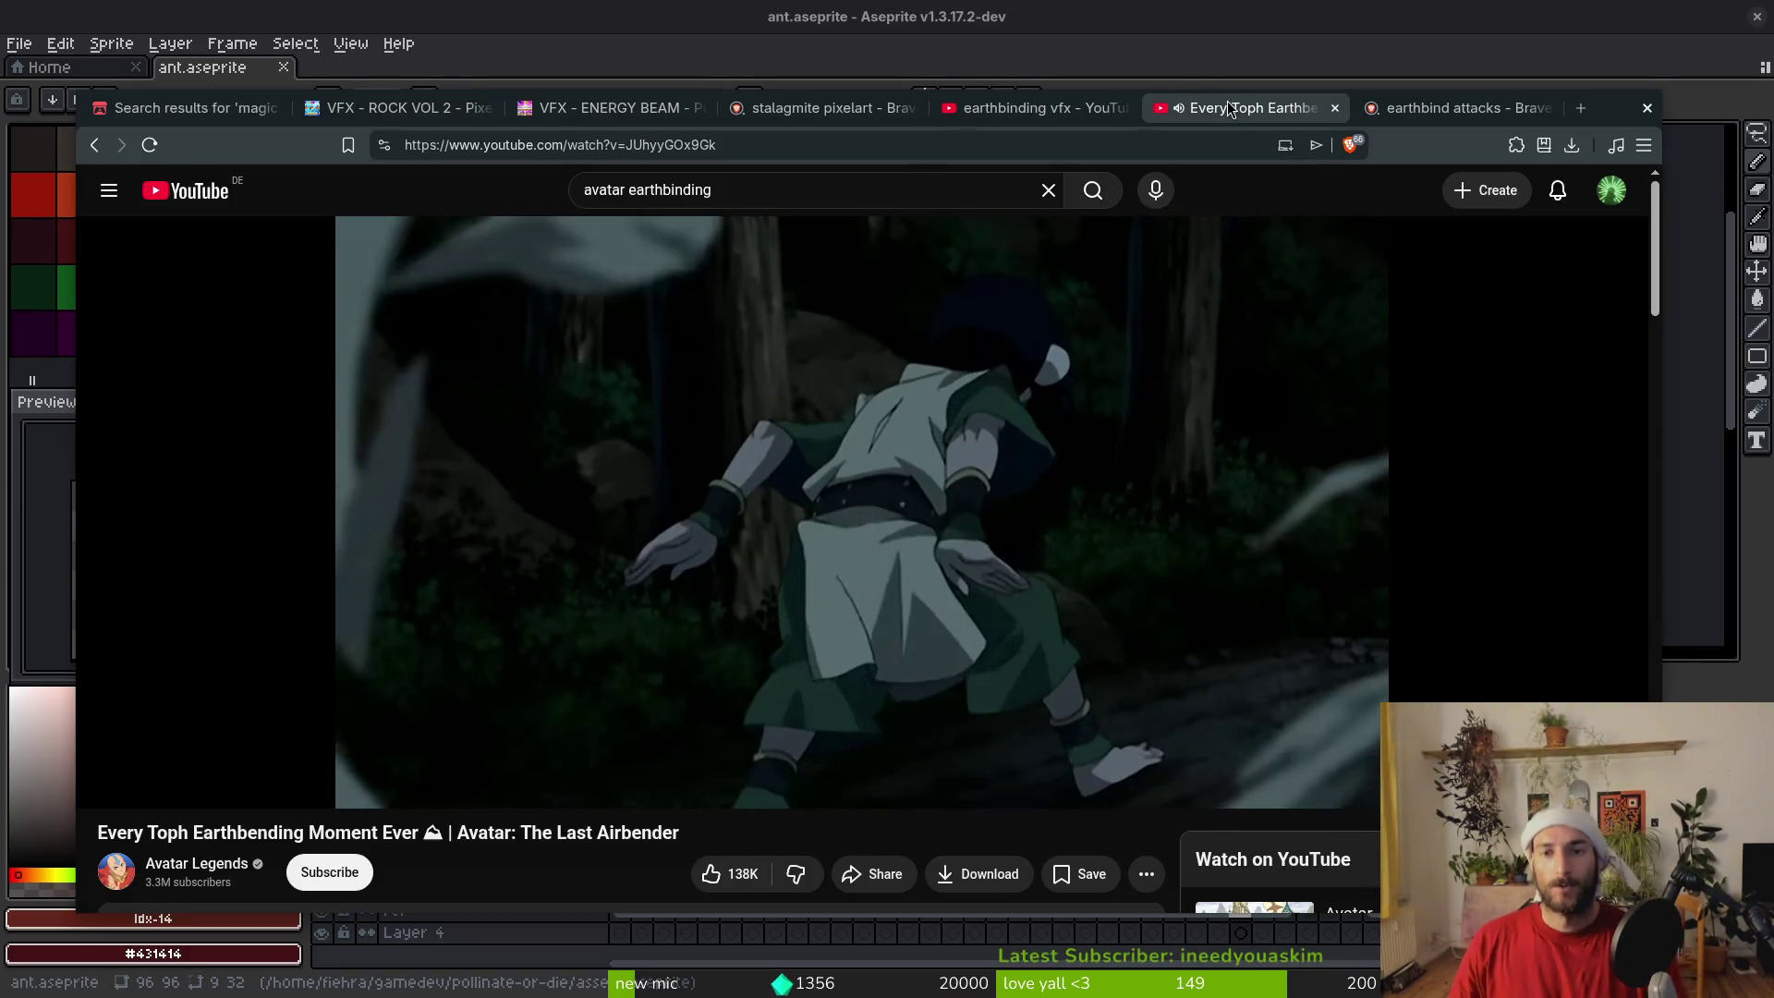
key("ctrl+Tab")
key("super+b")
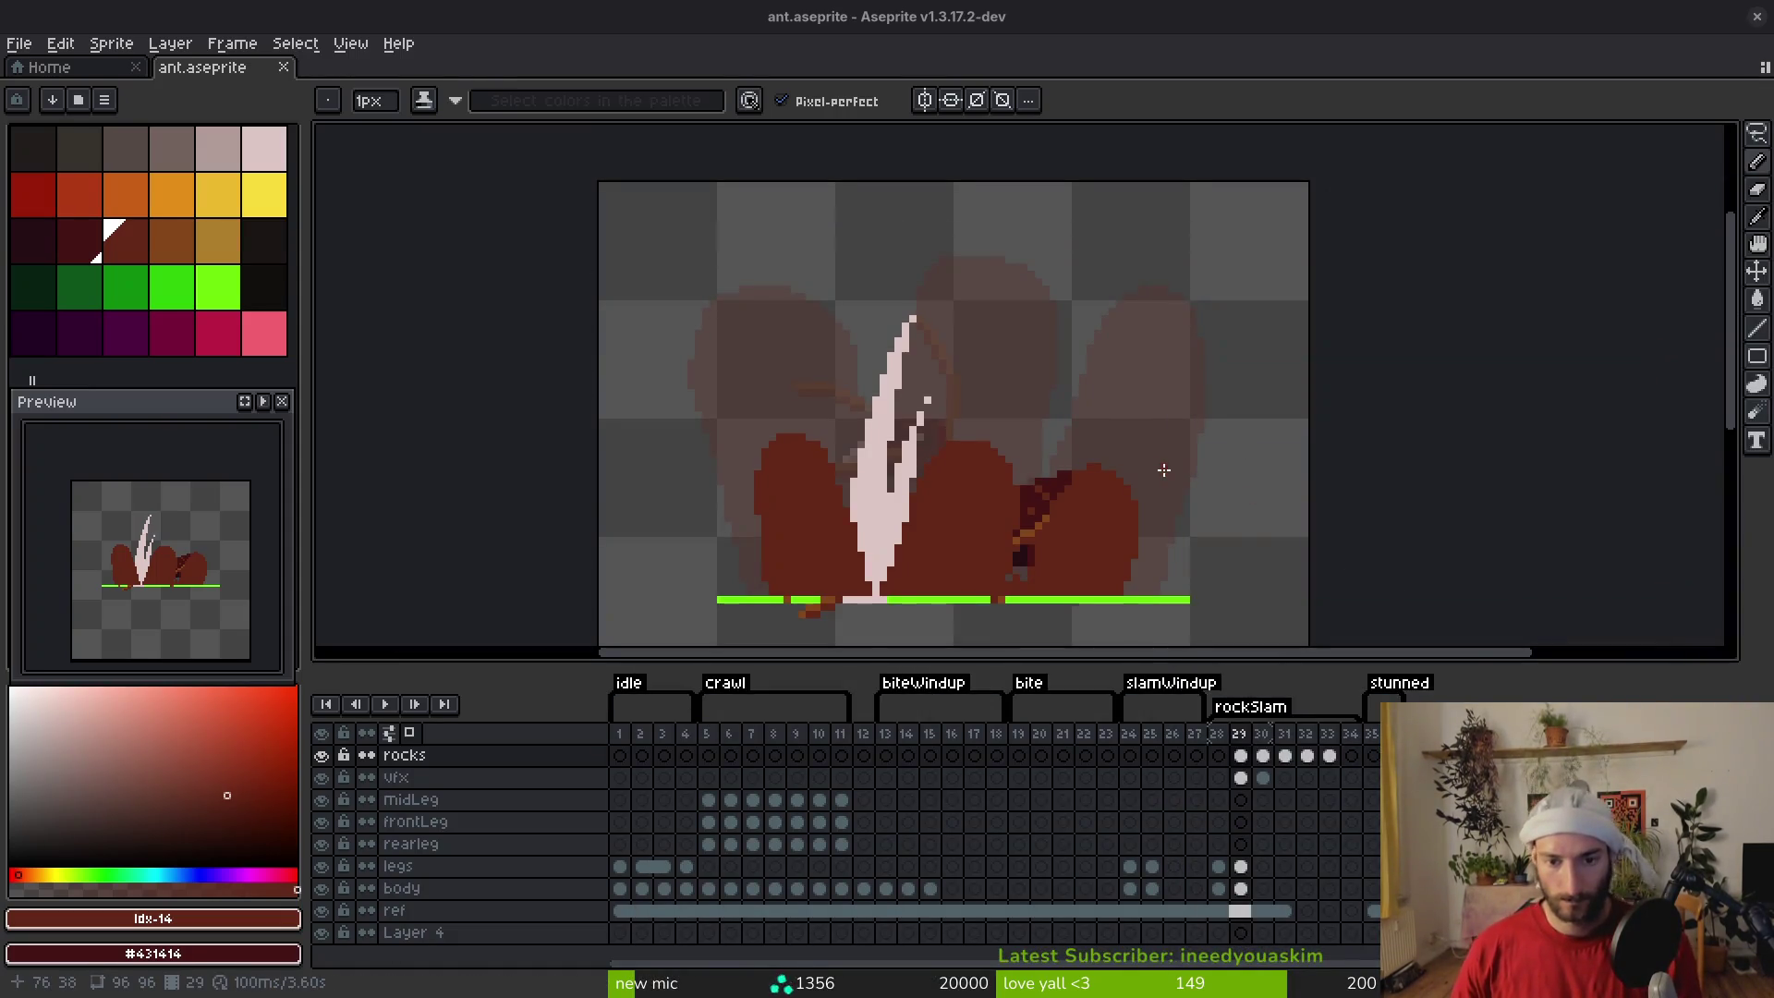
Go to rockSlam frame 30 and insert a new empty frame 31 after it
key("Right")
key("i")
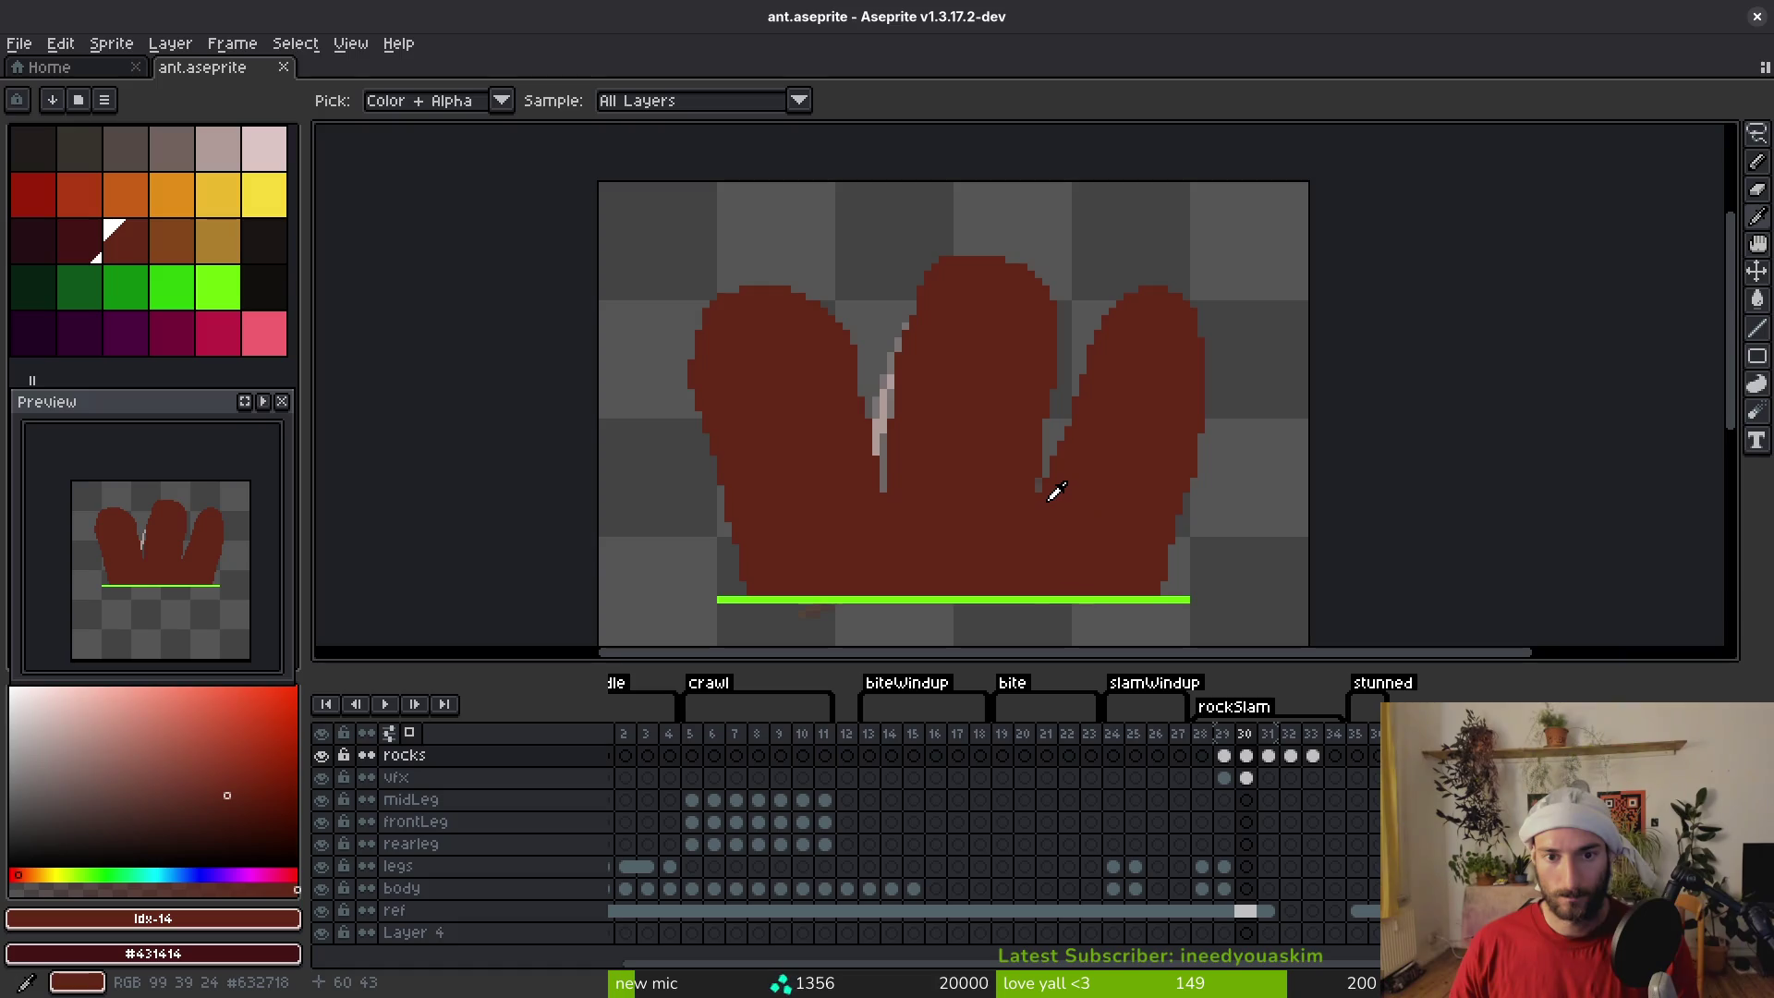
key("Right")
key("Left")
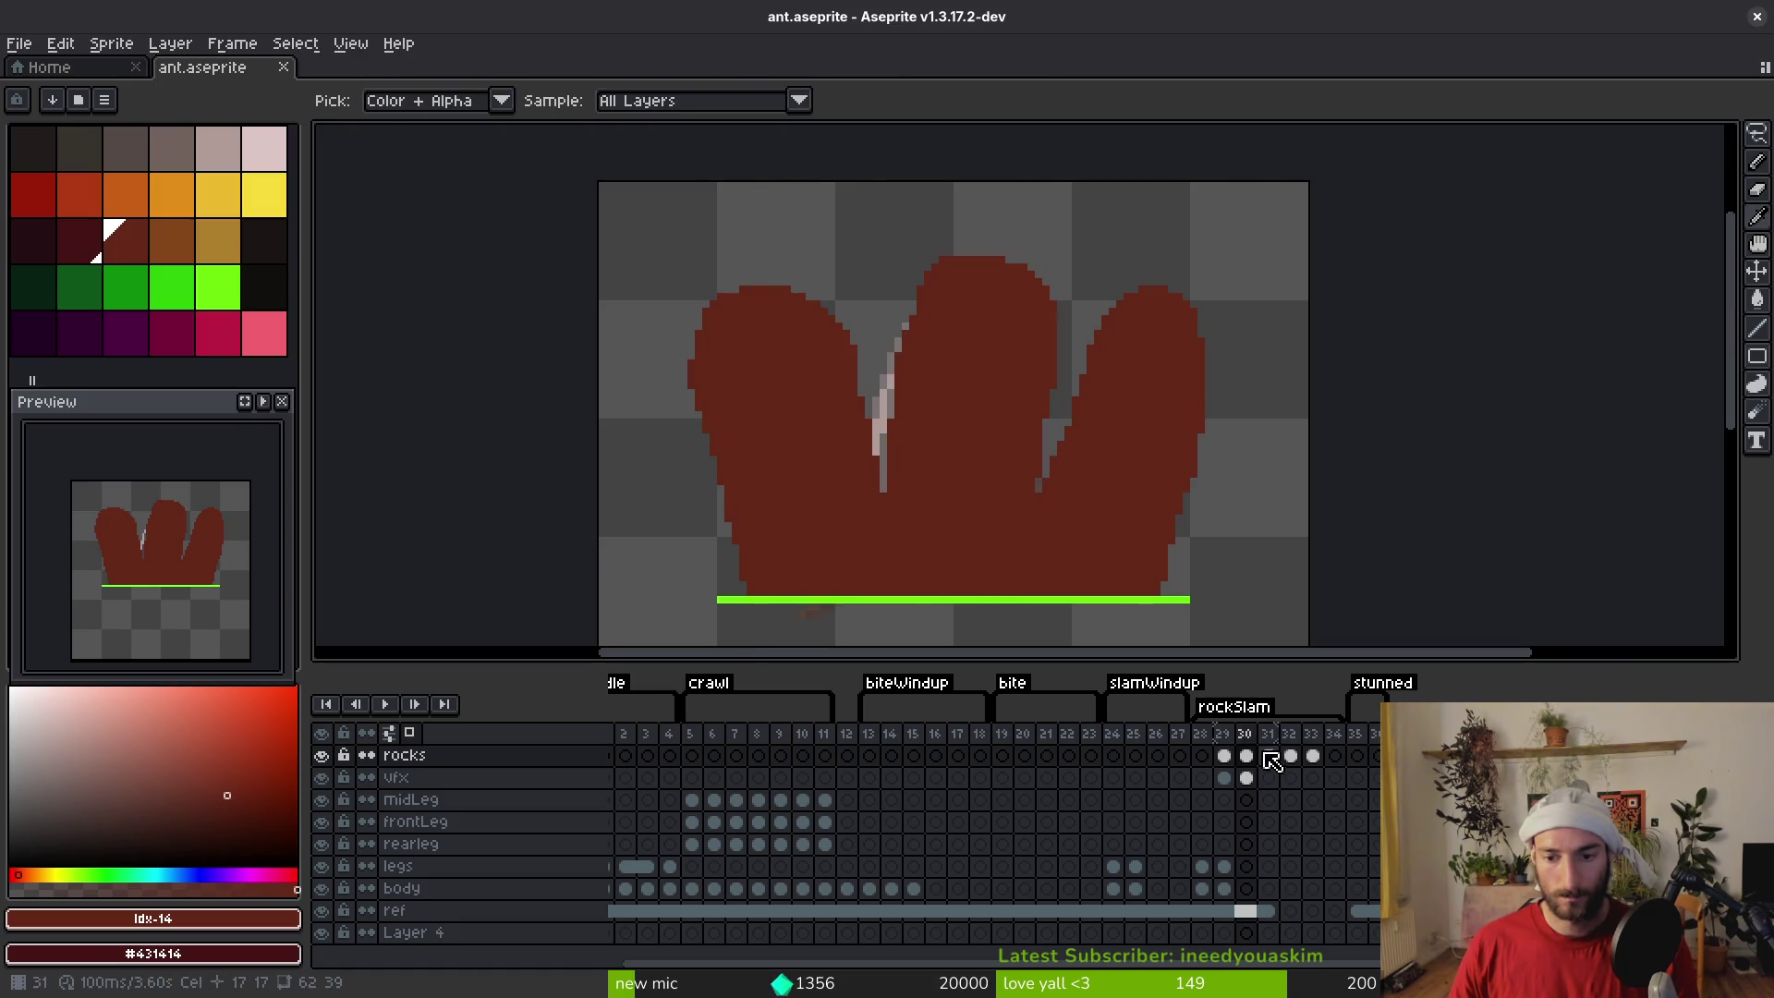
key("alt+b")
key("Left")
key("Right")
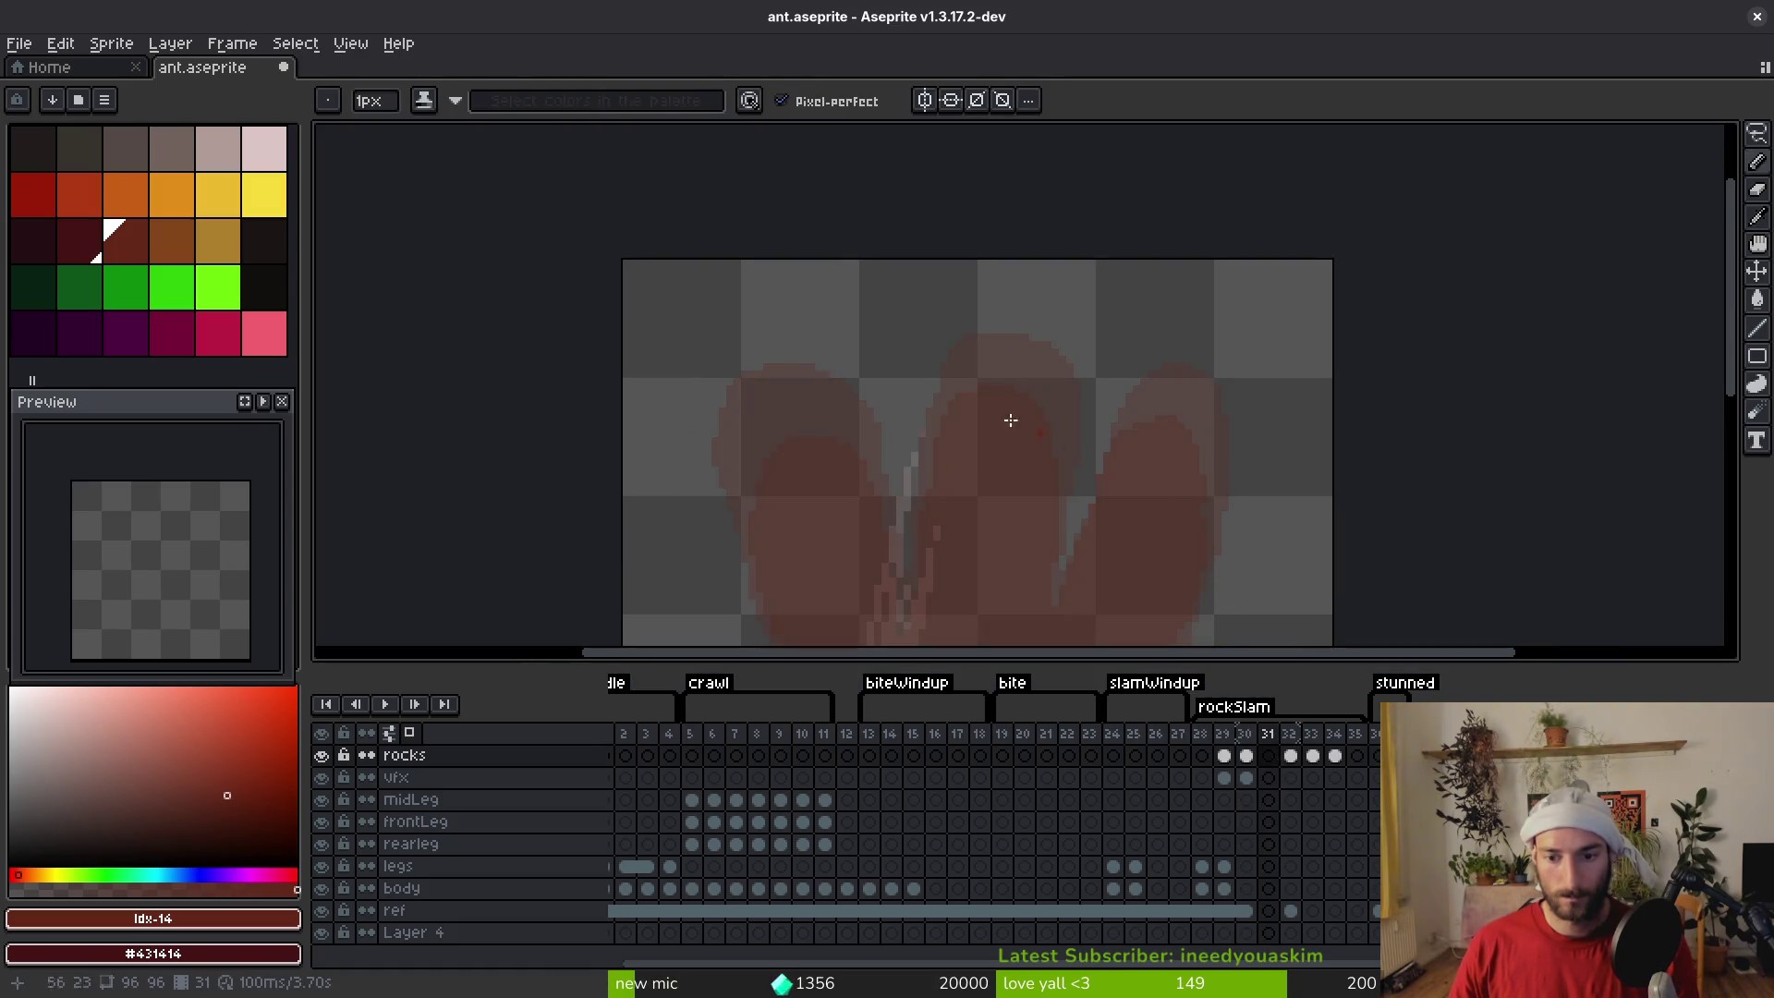
scroll(998, 328, "up", 1)
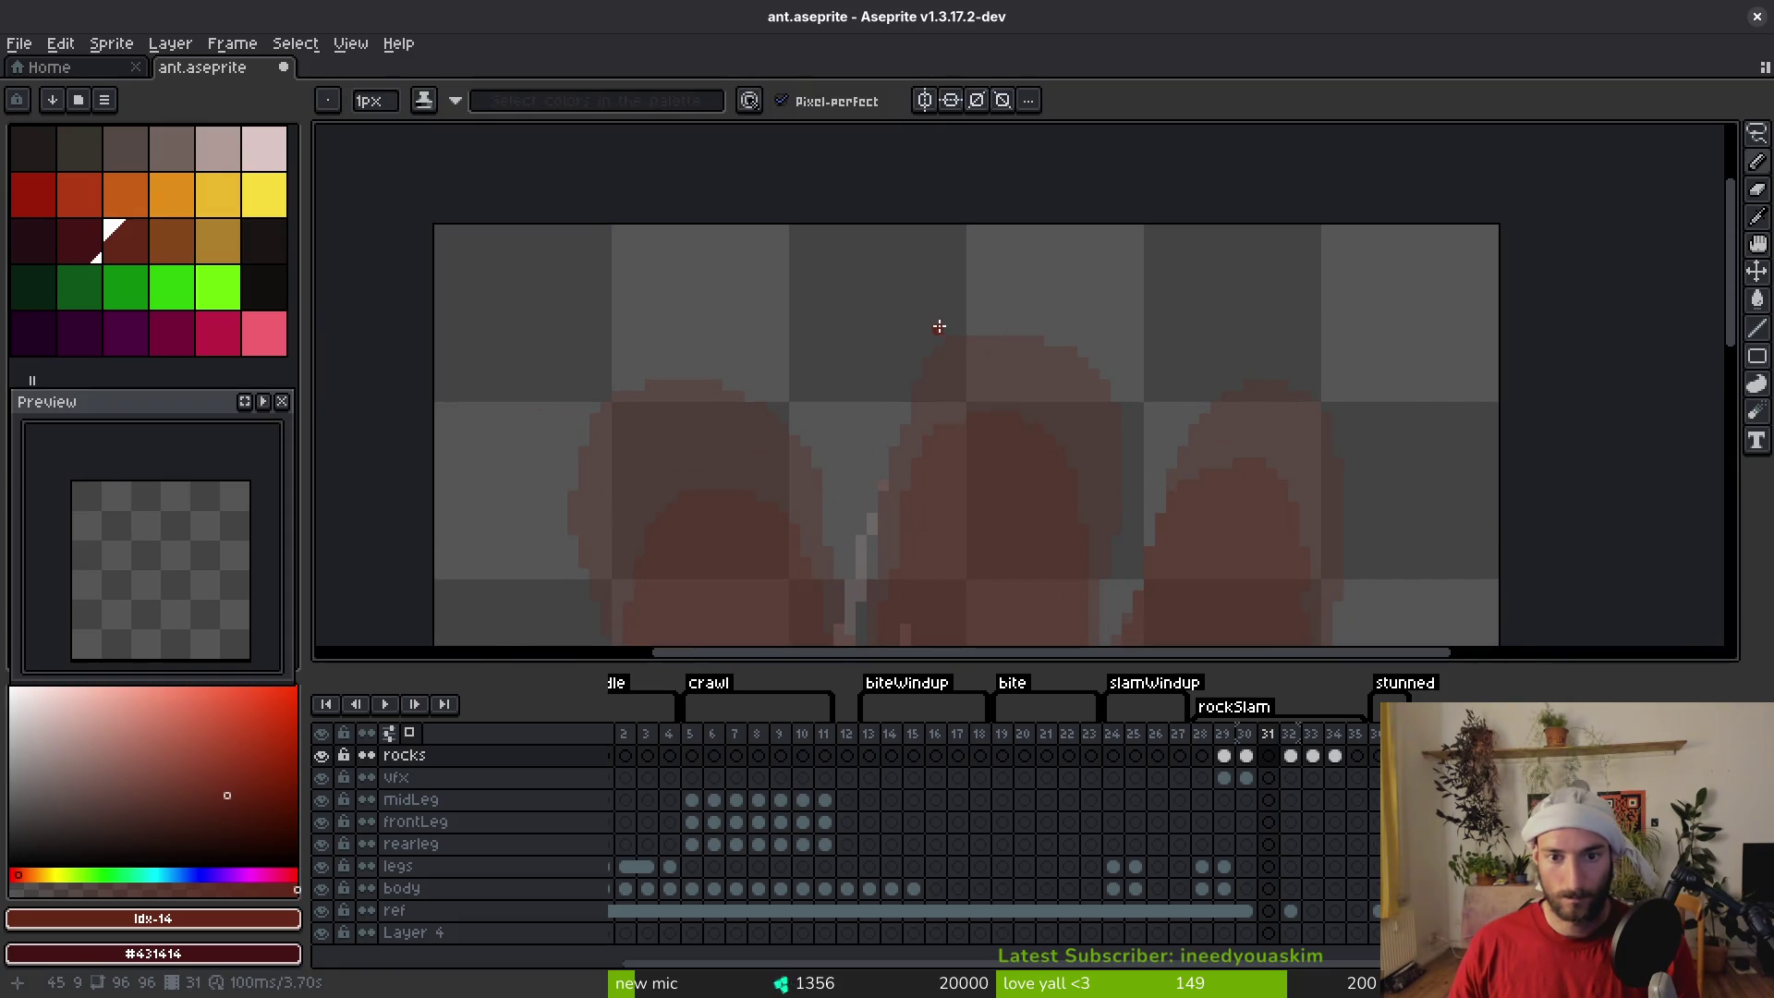
scroll(939, 326, "up", 1)
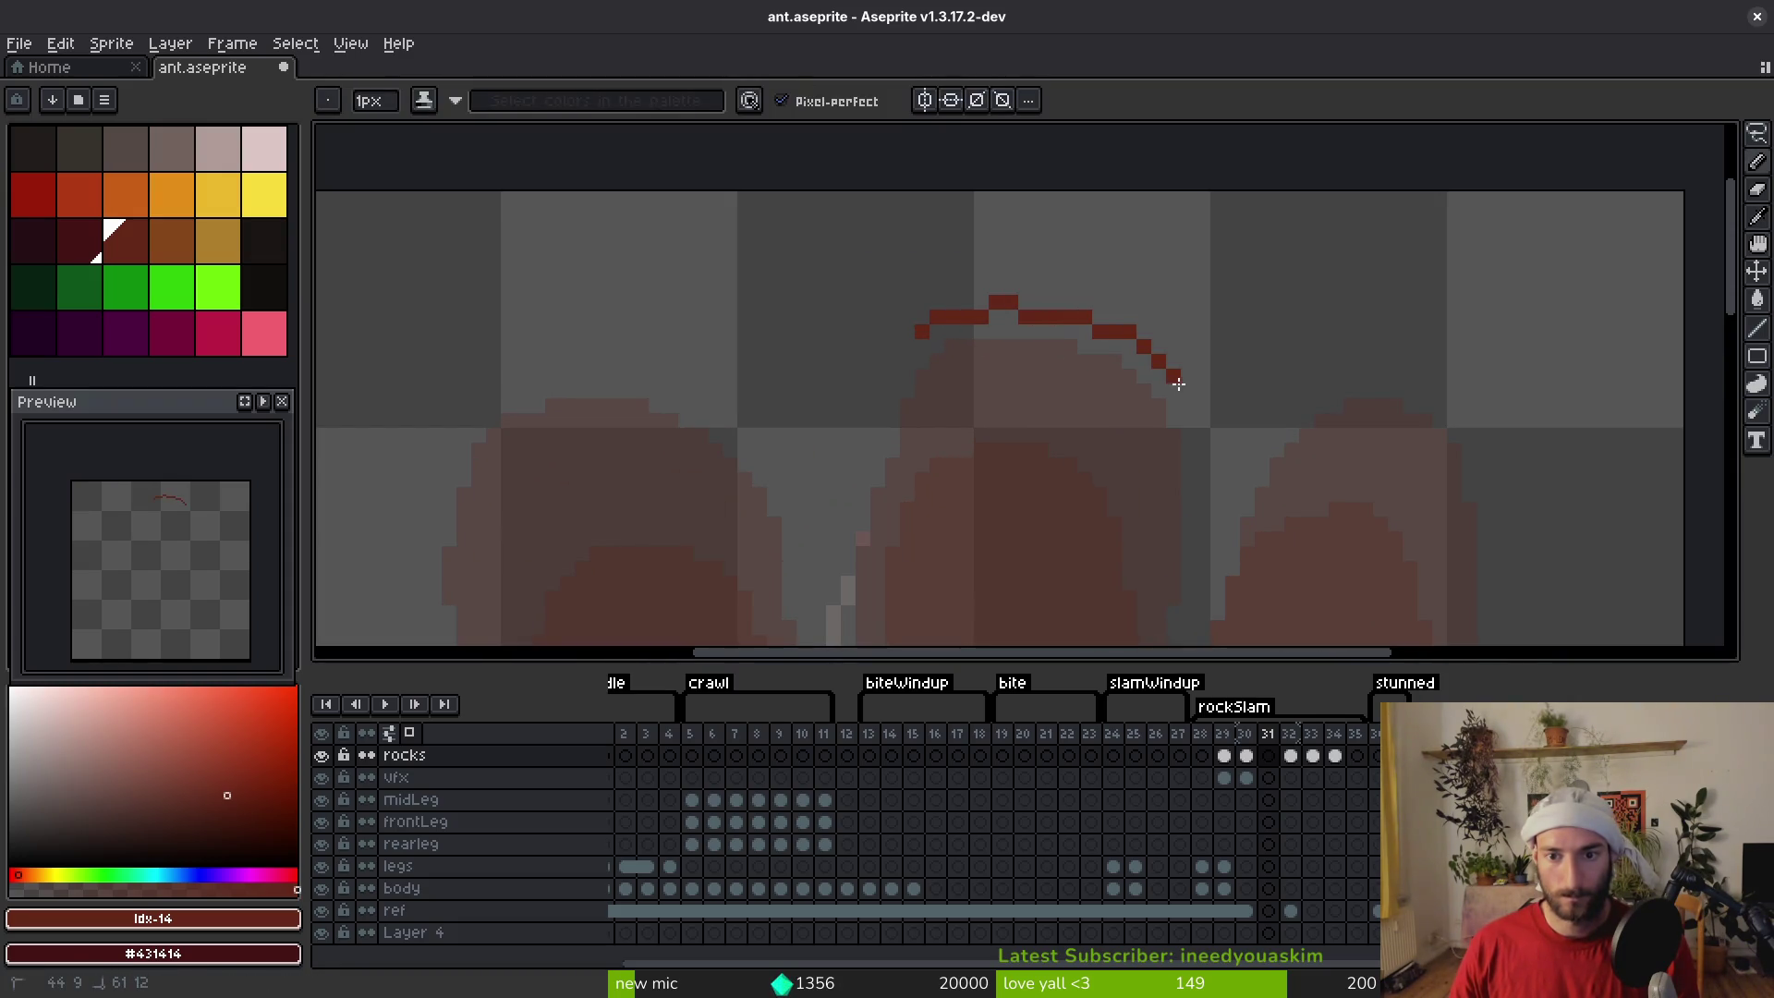
Draw the middle rock arch outline in dark red over the onion skin, undoing one stray stroke
left_click_drag(1192, 498, 1192, 532)
scroll(1147, 266, "down", 2)
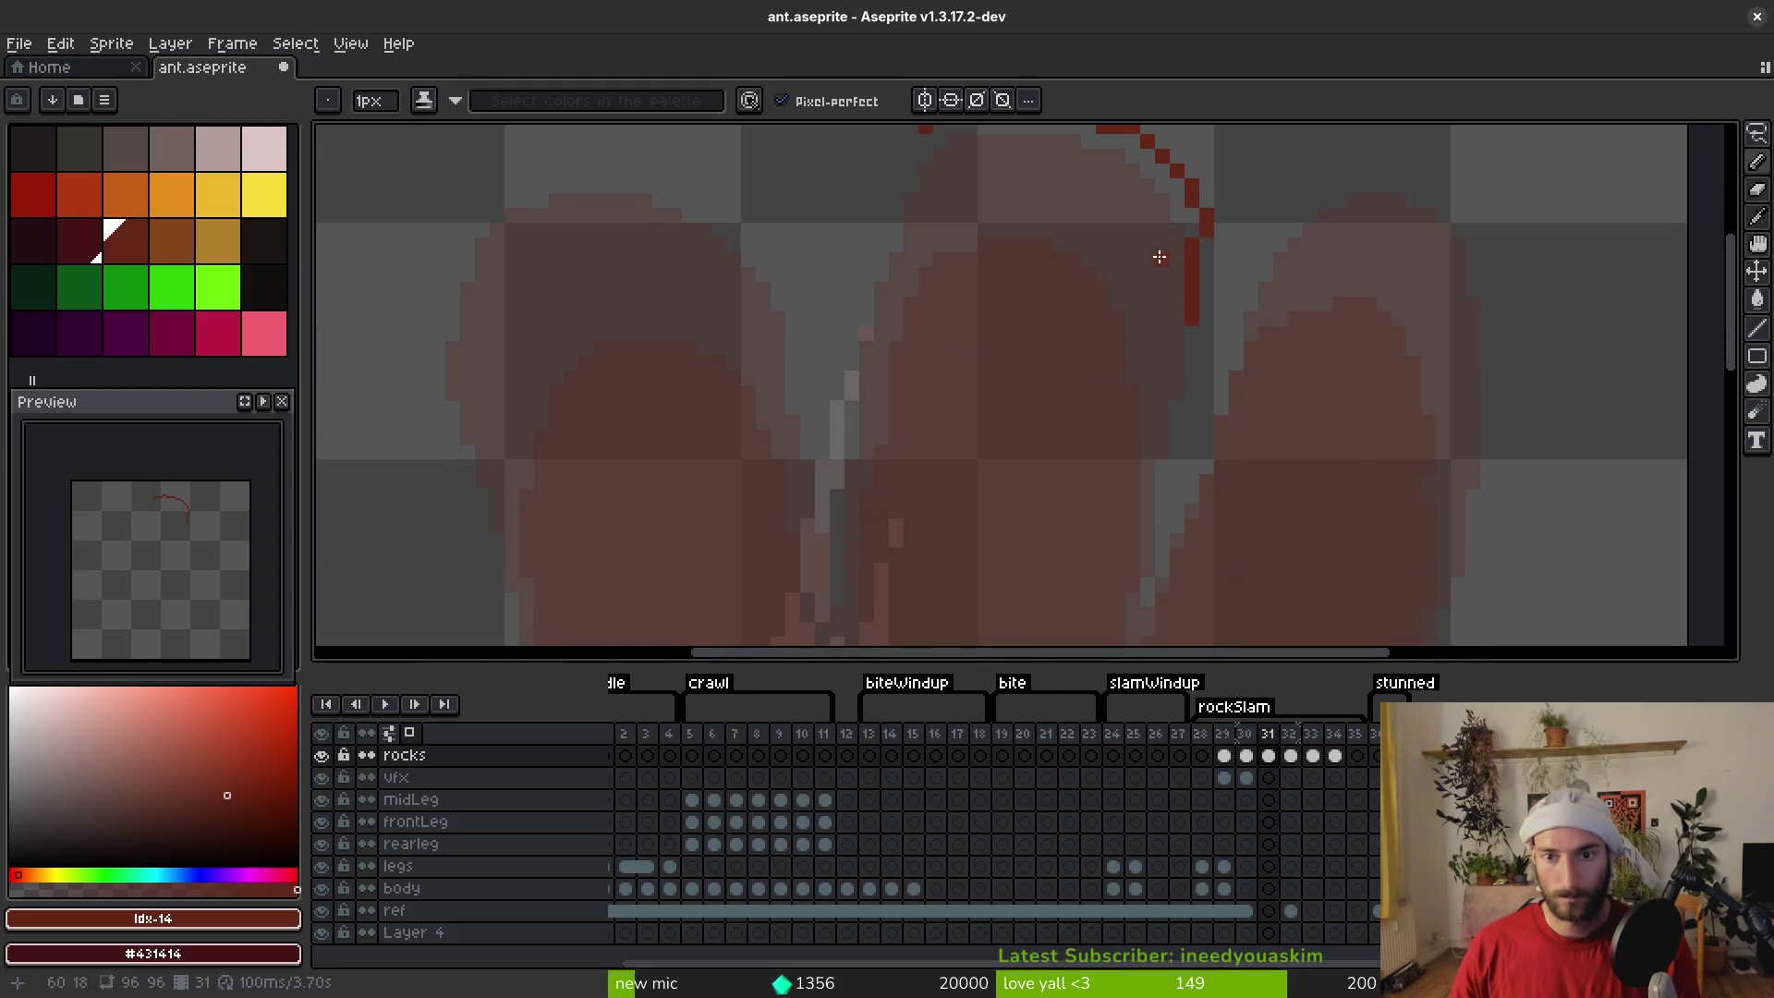
key("ctrl+z")
scroll(1015, 215, "up", 1)
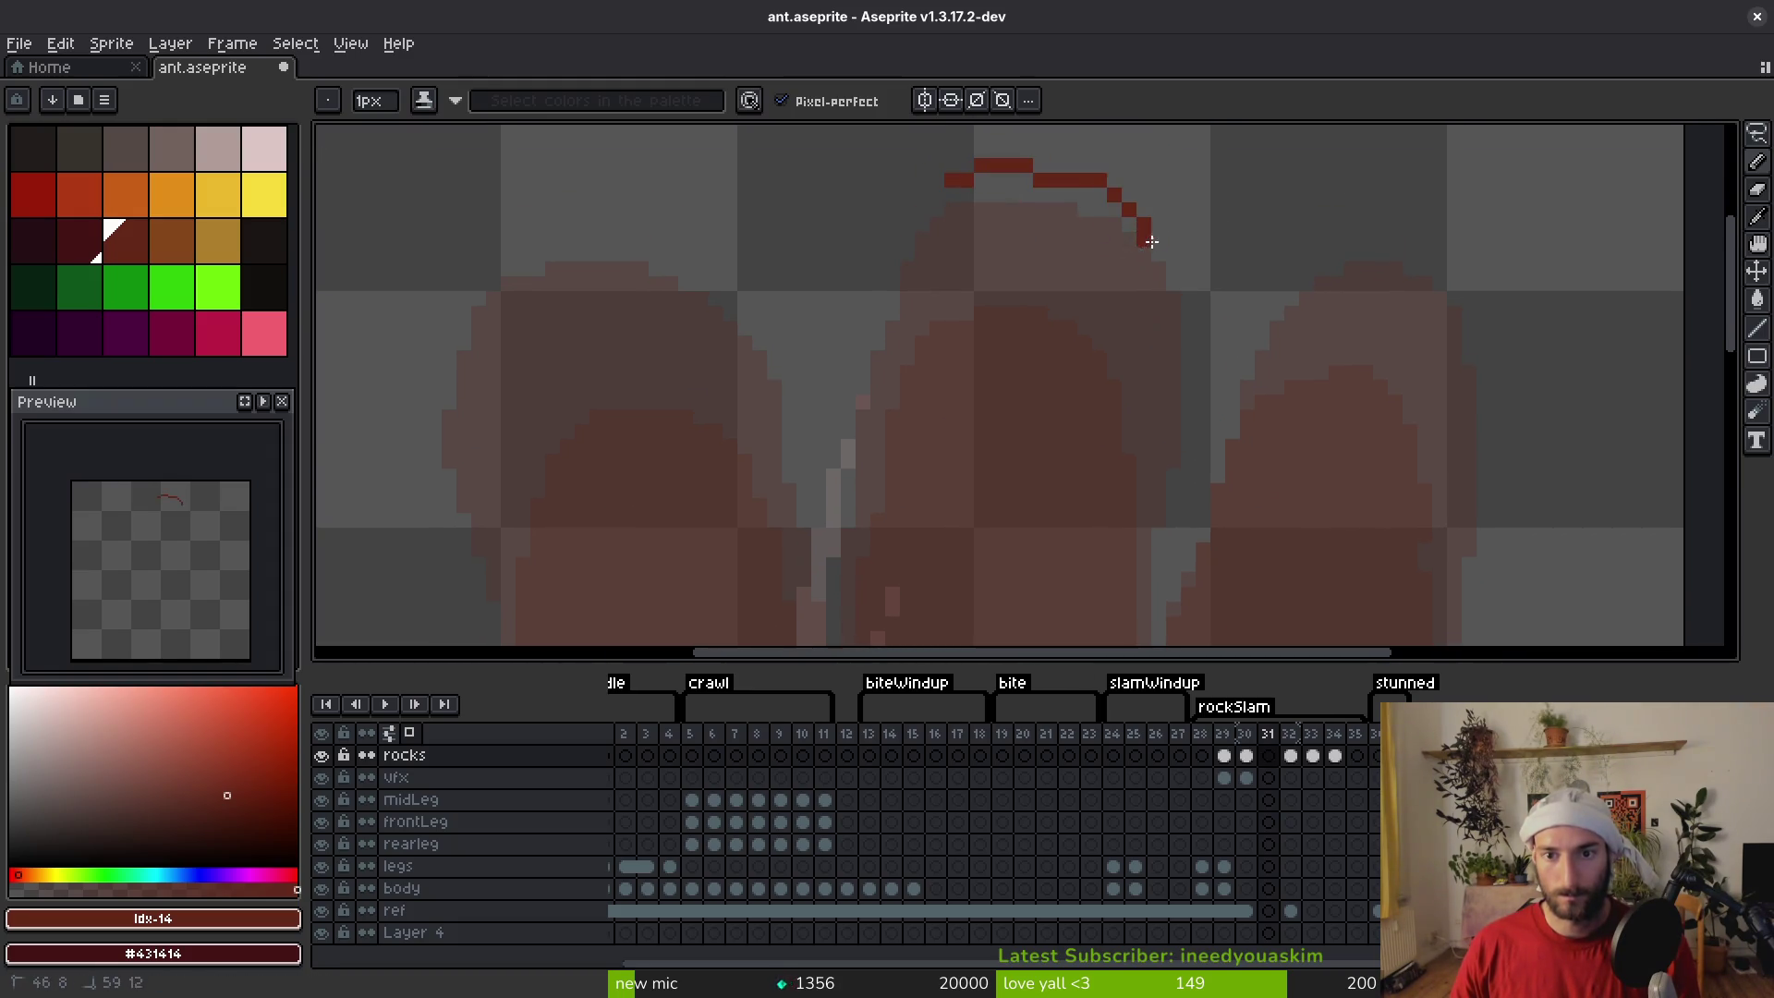
left_click_drag(1159, 487, 1199, 275)
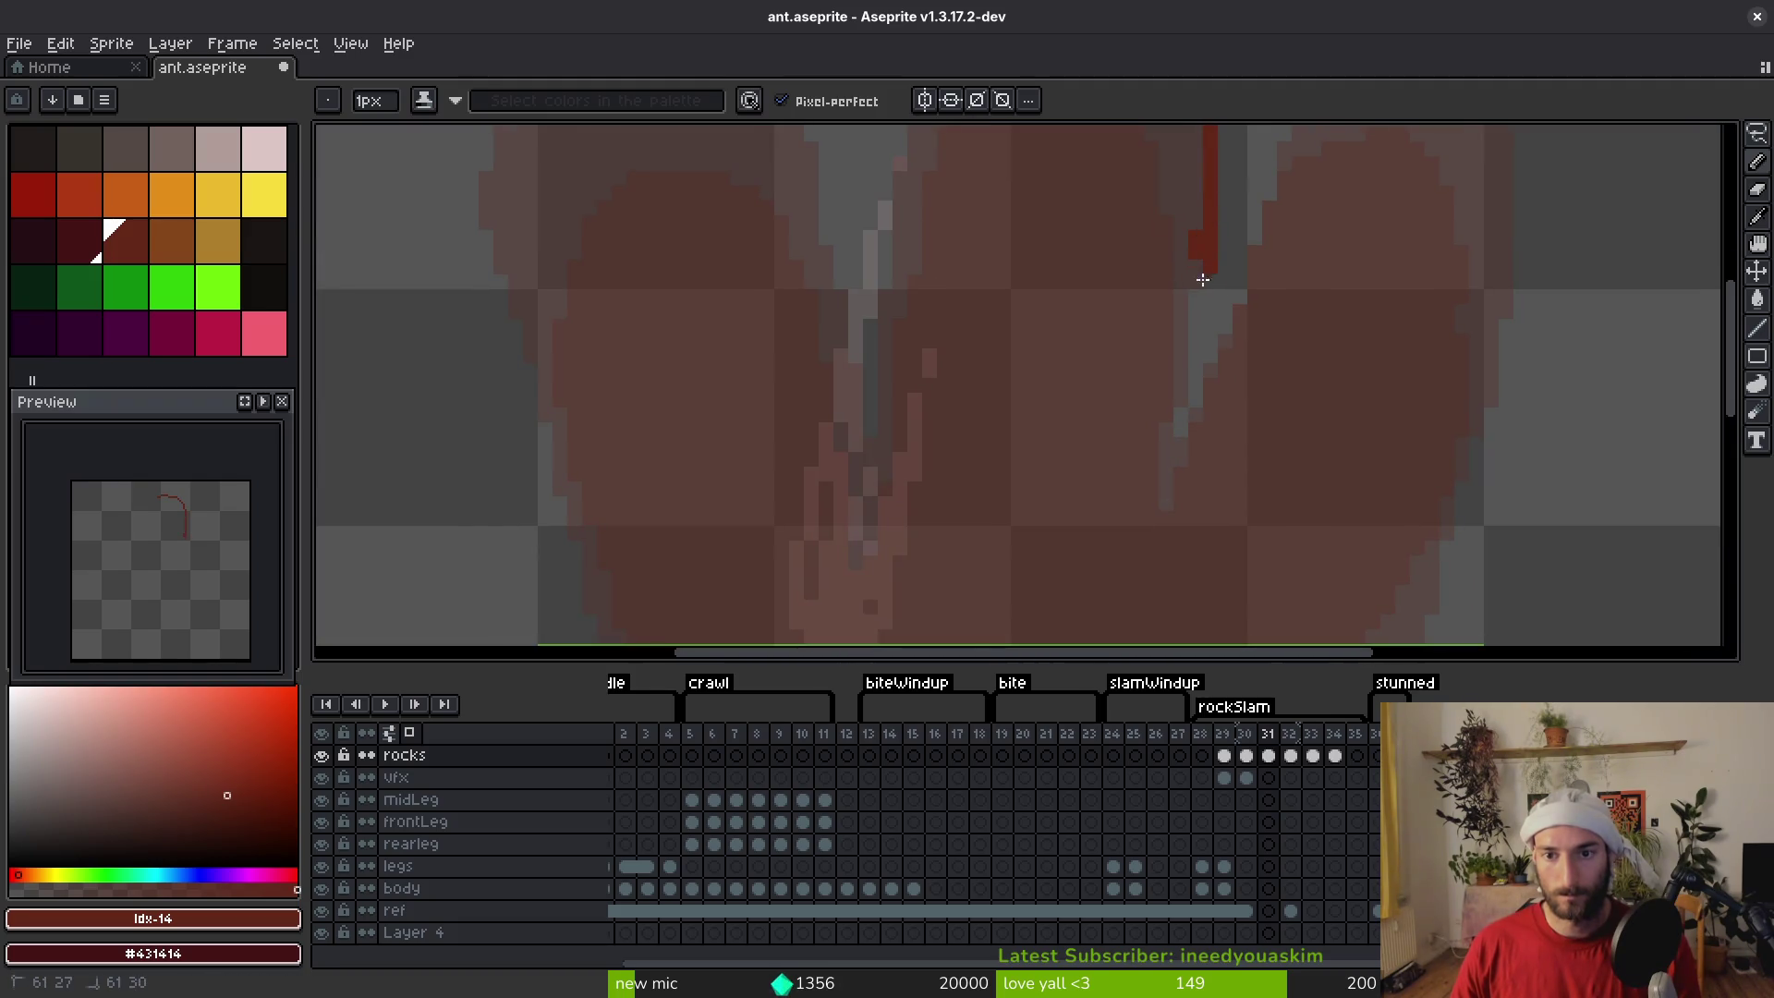
scroll(1189, 422, "up", 1)
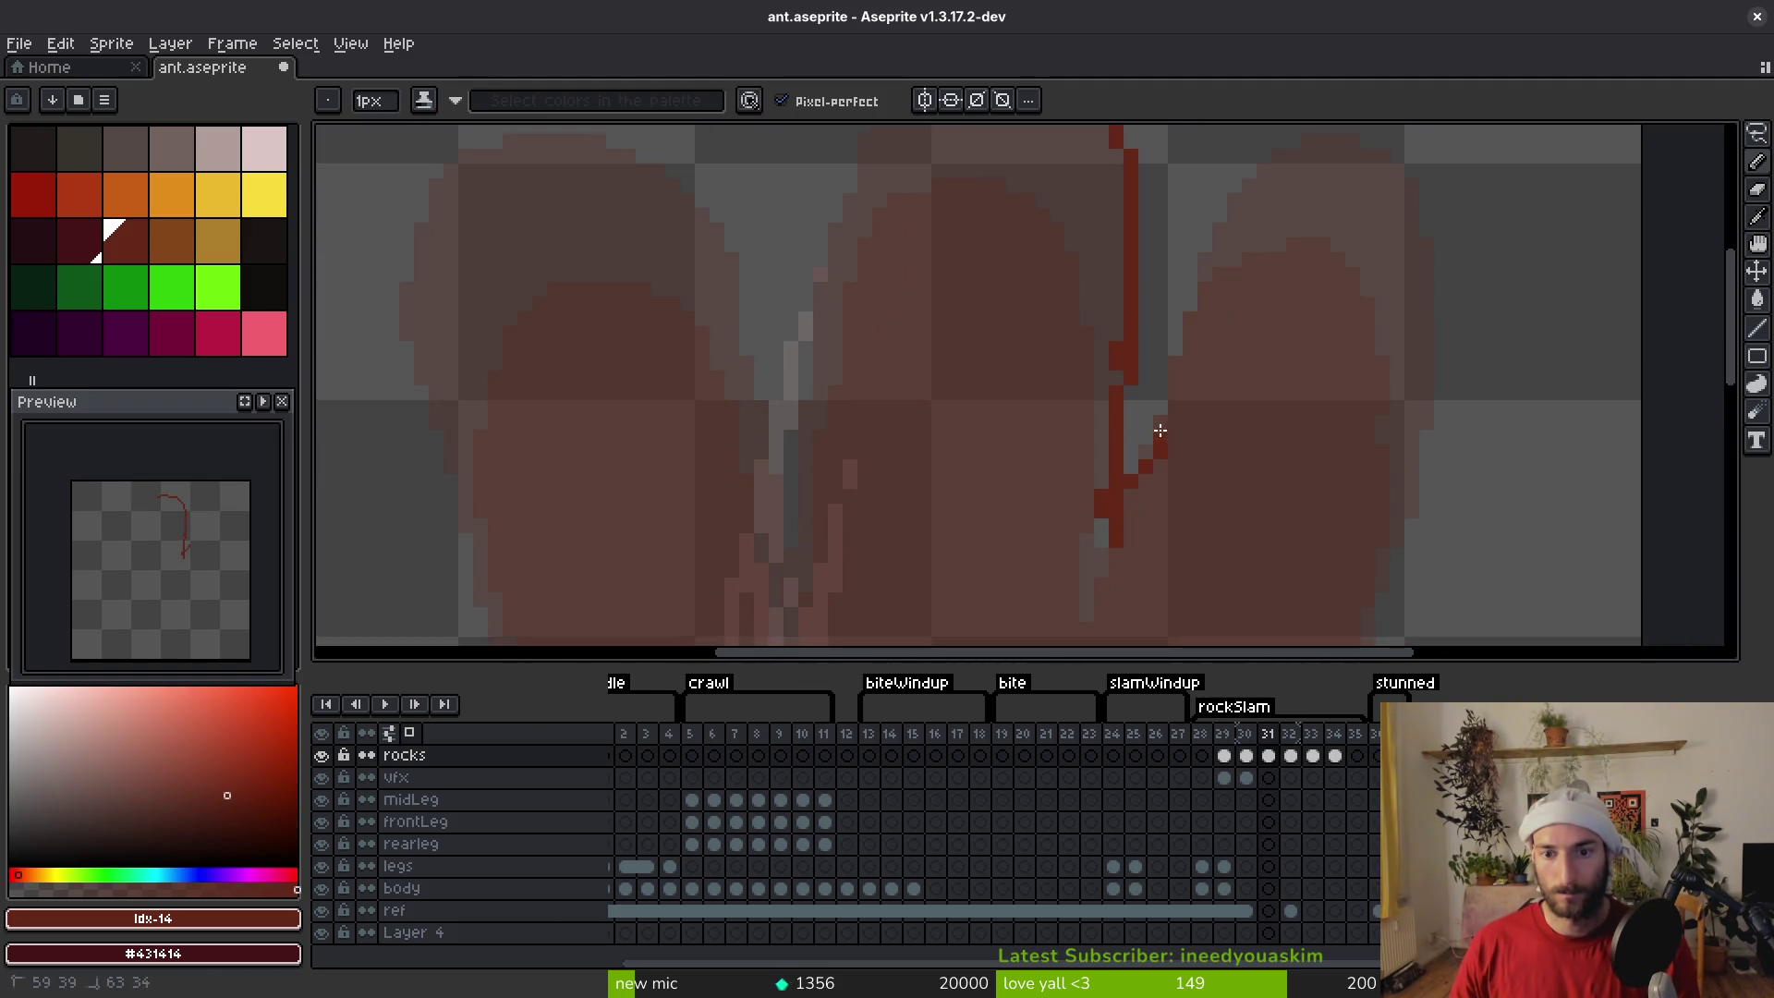
scroll(1169, 422, "up", 2)
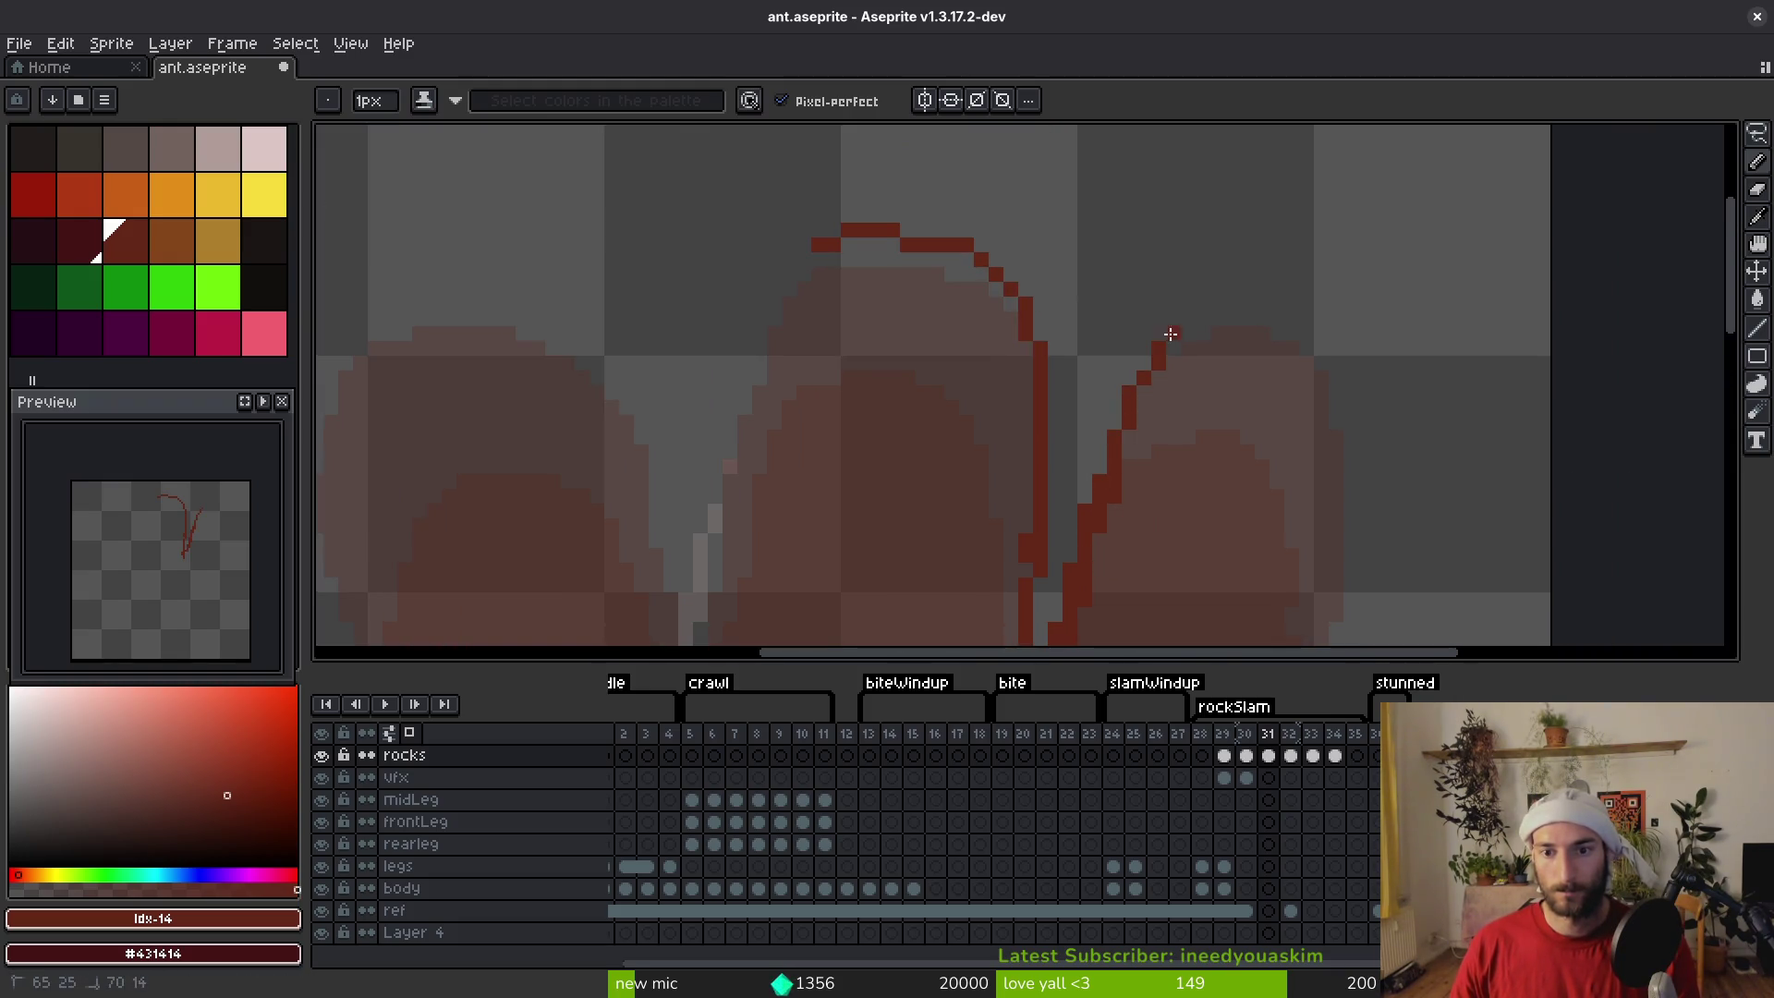
left_click_drag(1346, 524, 1349, 559)
Outline the left rock arch and pan to check the gaps and lower sides of the arches
scroll(1320, 179, "down", 3)
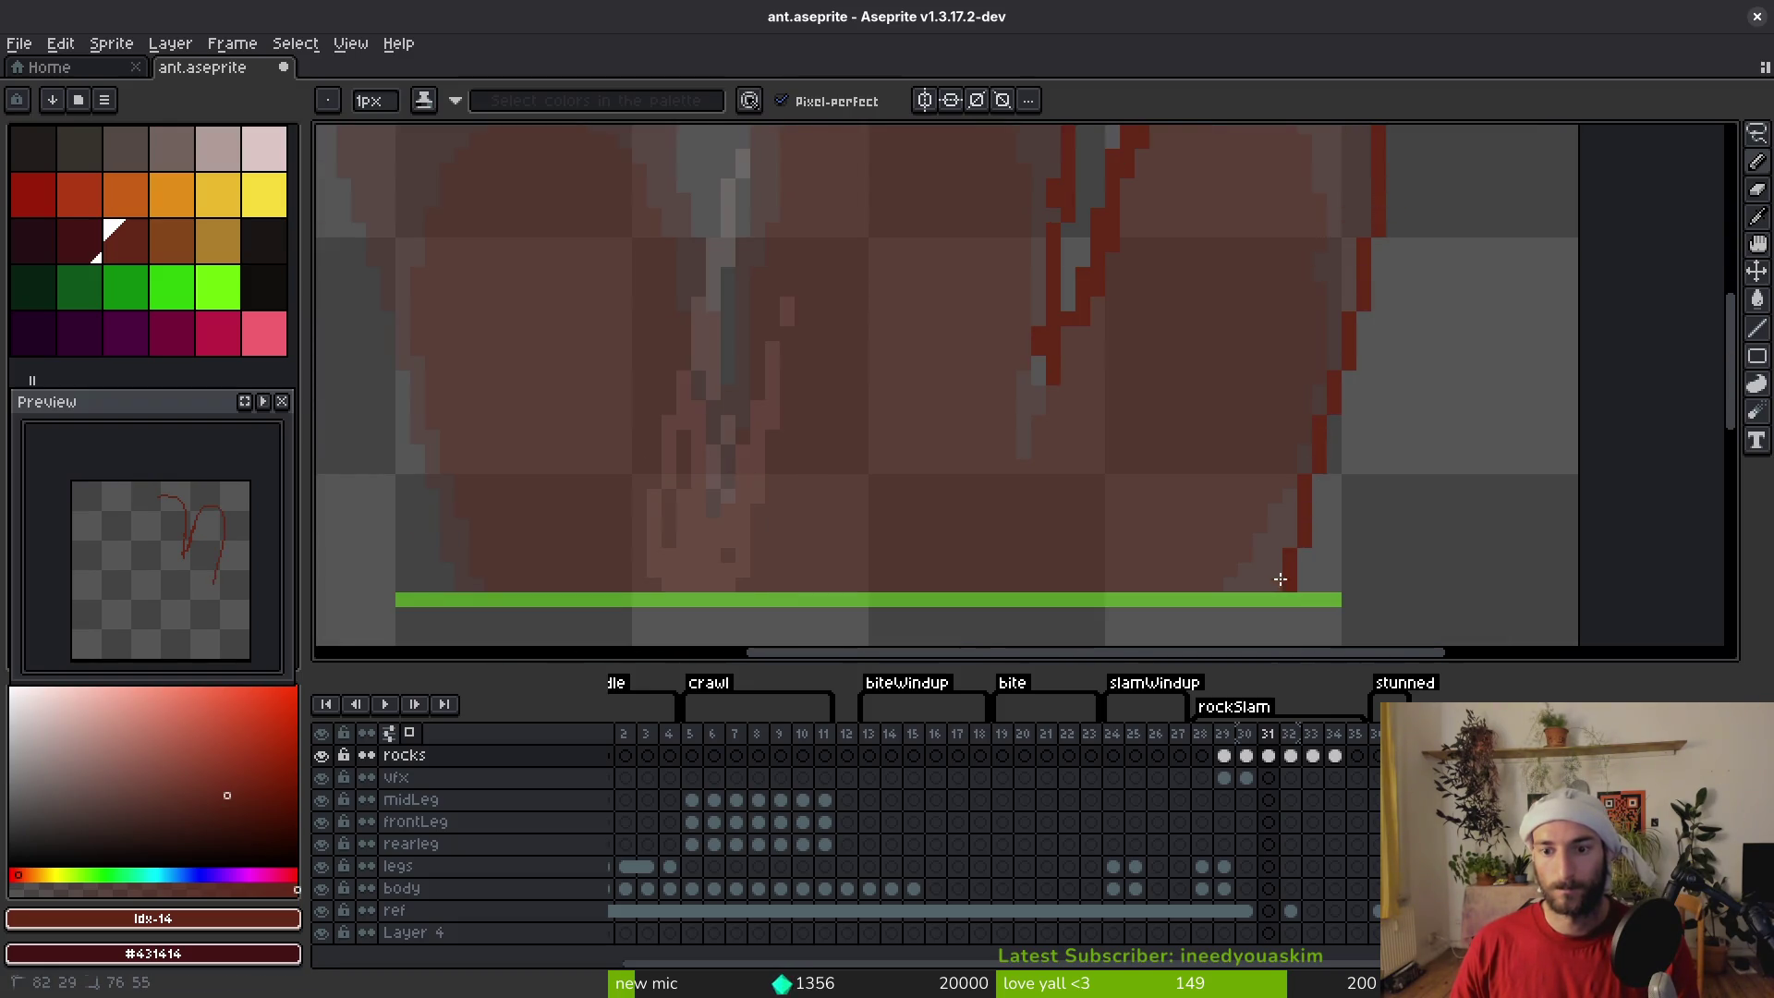
scroll(1280, 580, "left", 4)
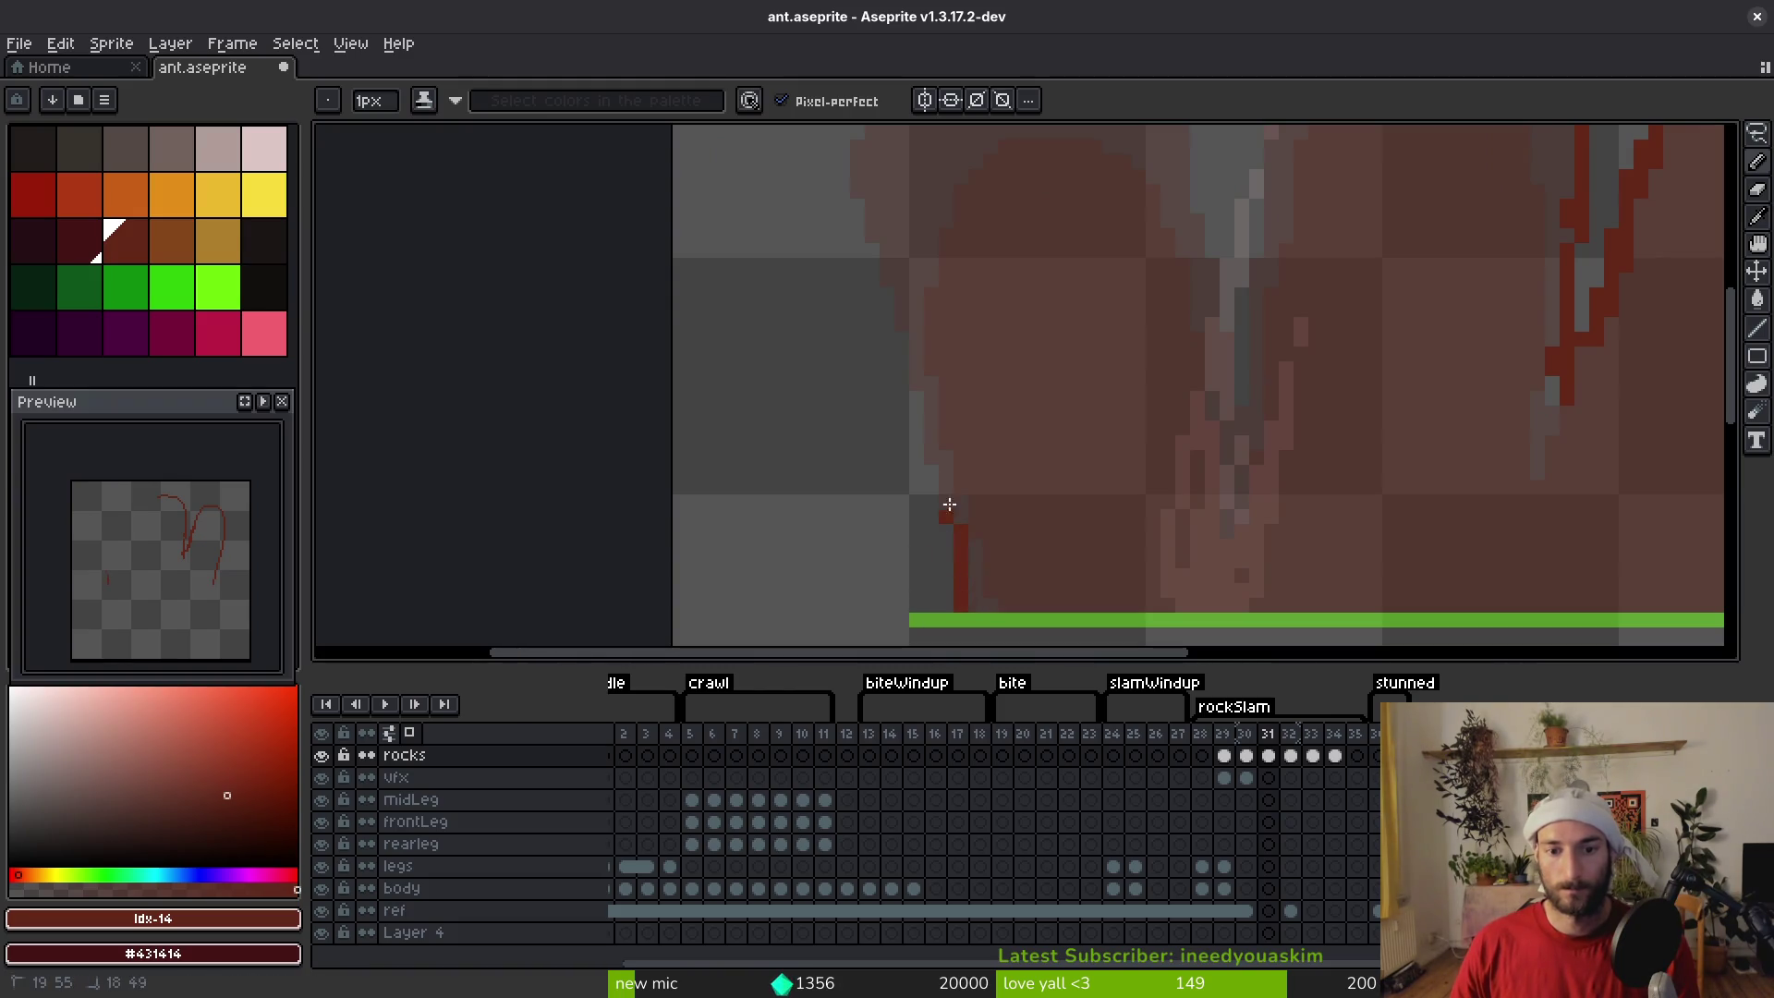
left_click_drag(891, 276, 971, 621)
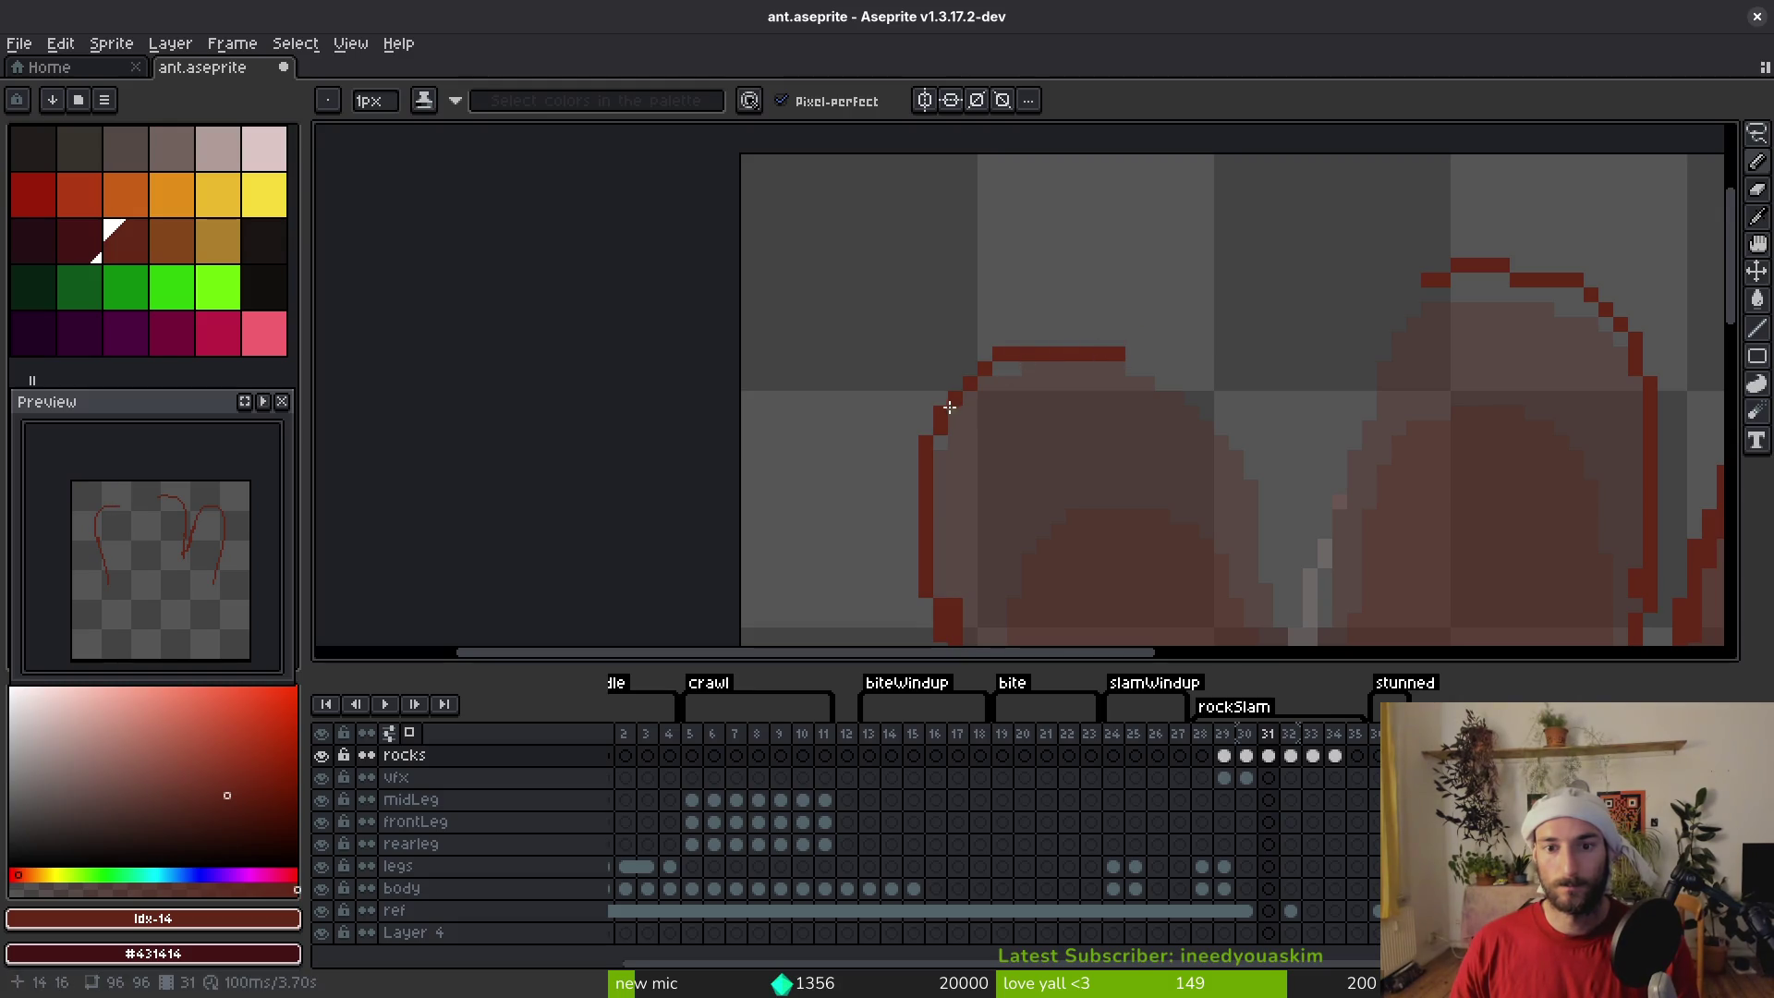
mouse_move(1255, 477)
left_mouse_down()
mouse_move(1160, 447)
mouse_move(1165, 322)
left_mouse_up()
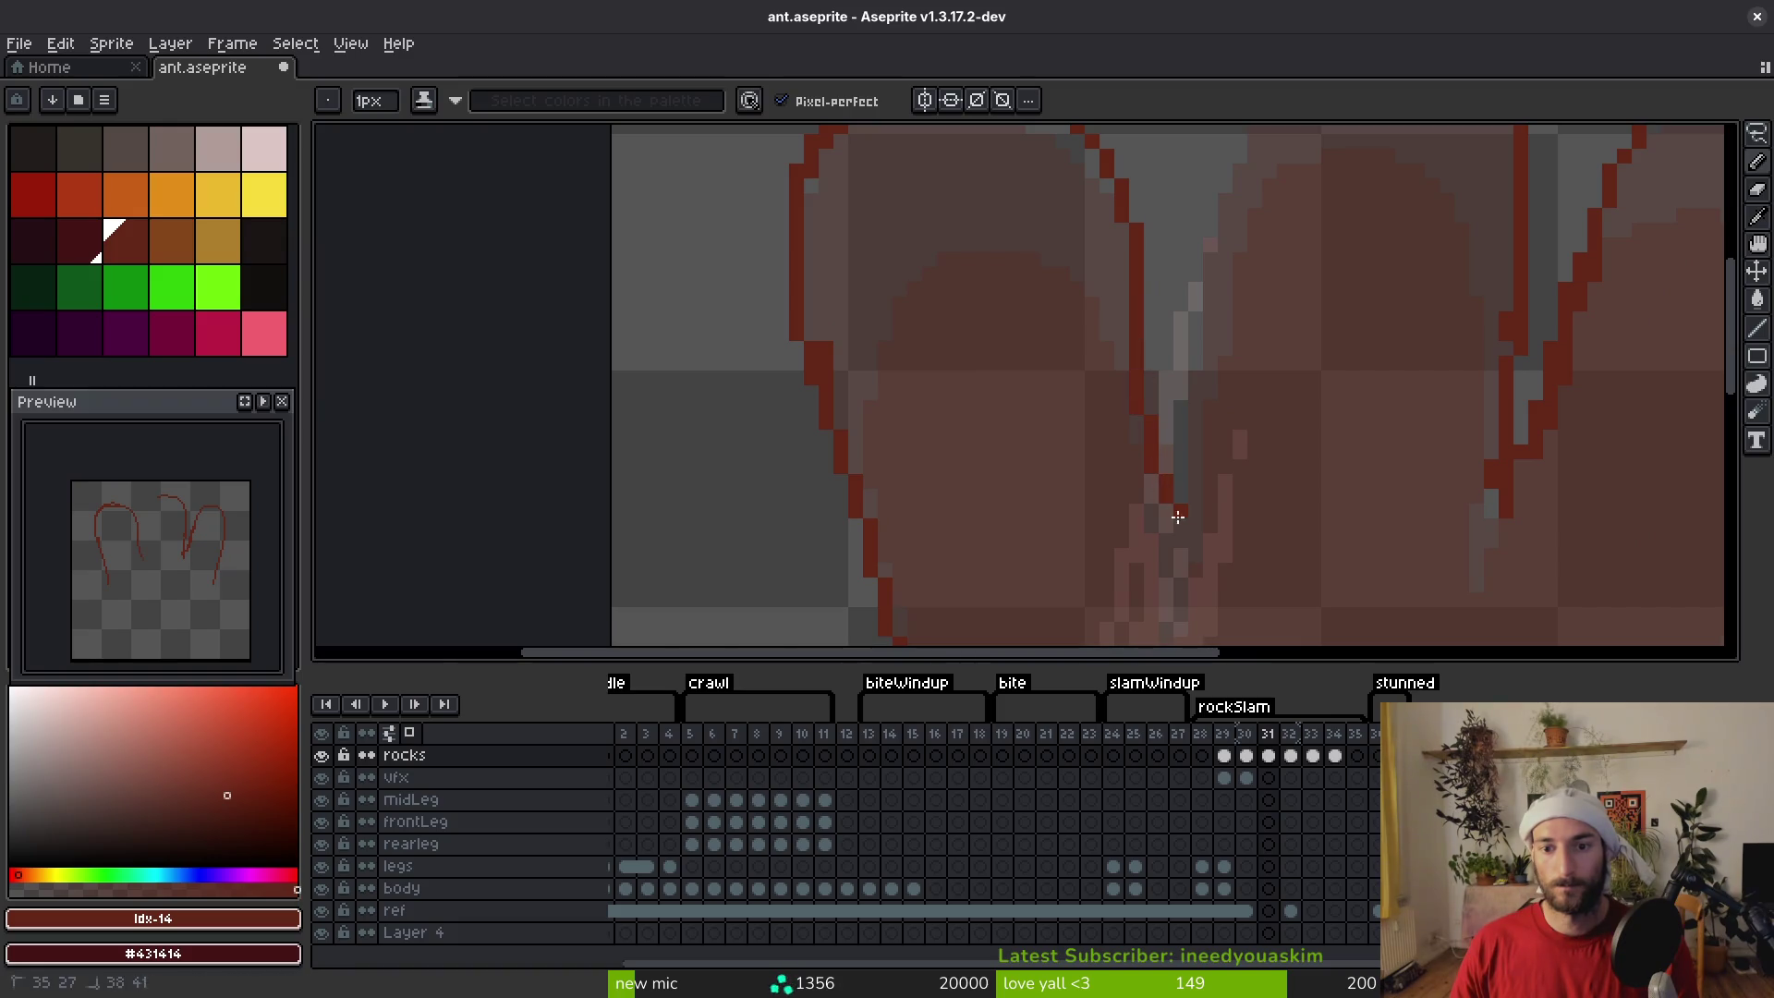
scroll(1231, 197, "up", 5)
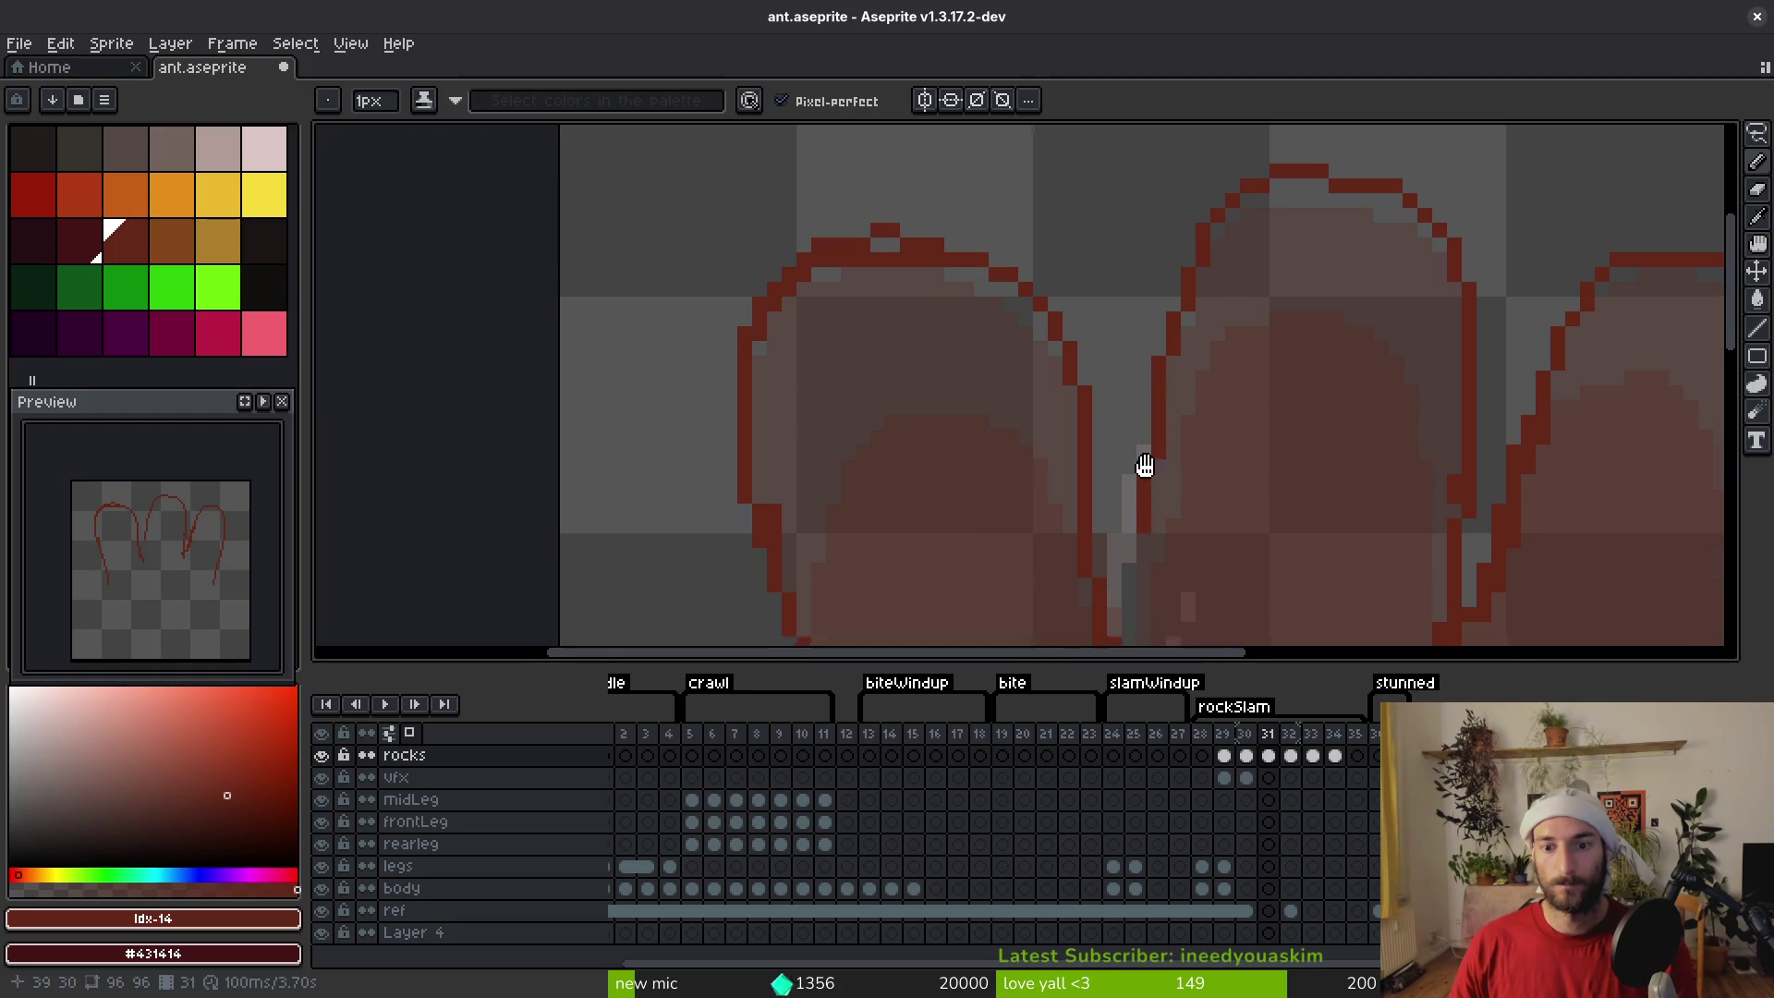
left_click_drag(1144, 468, 1176, 325)
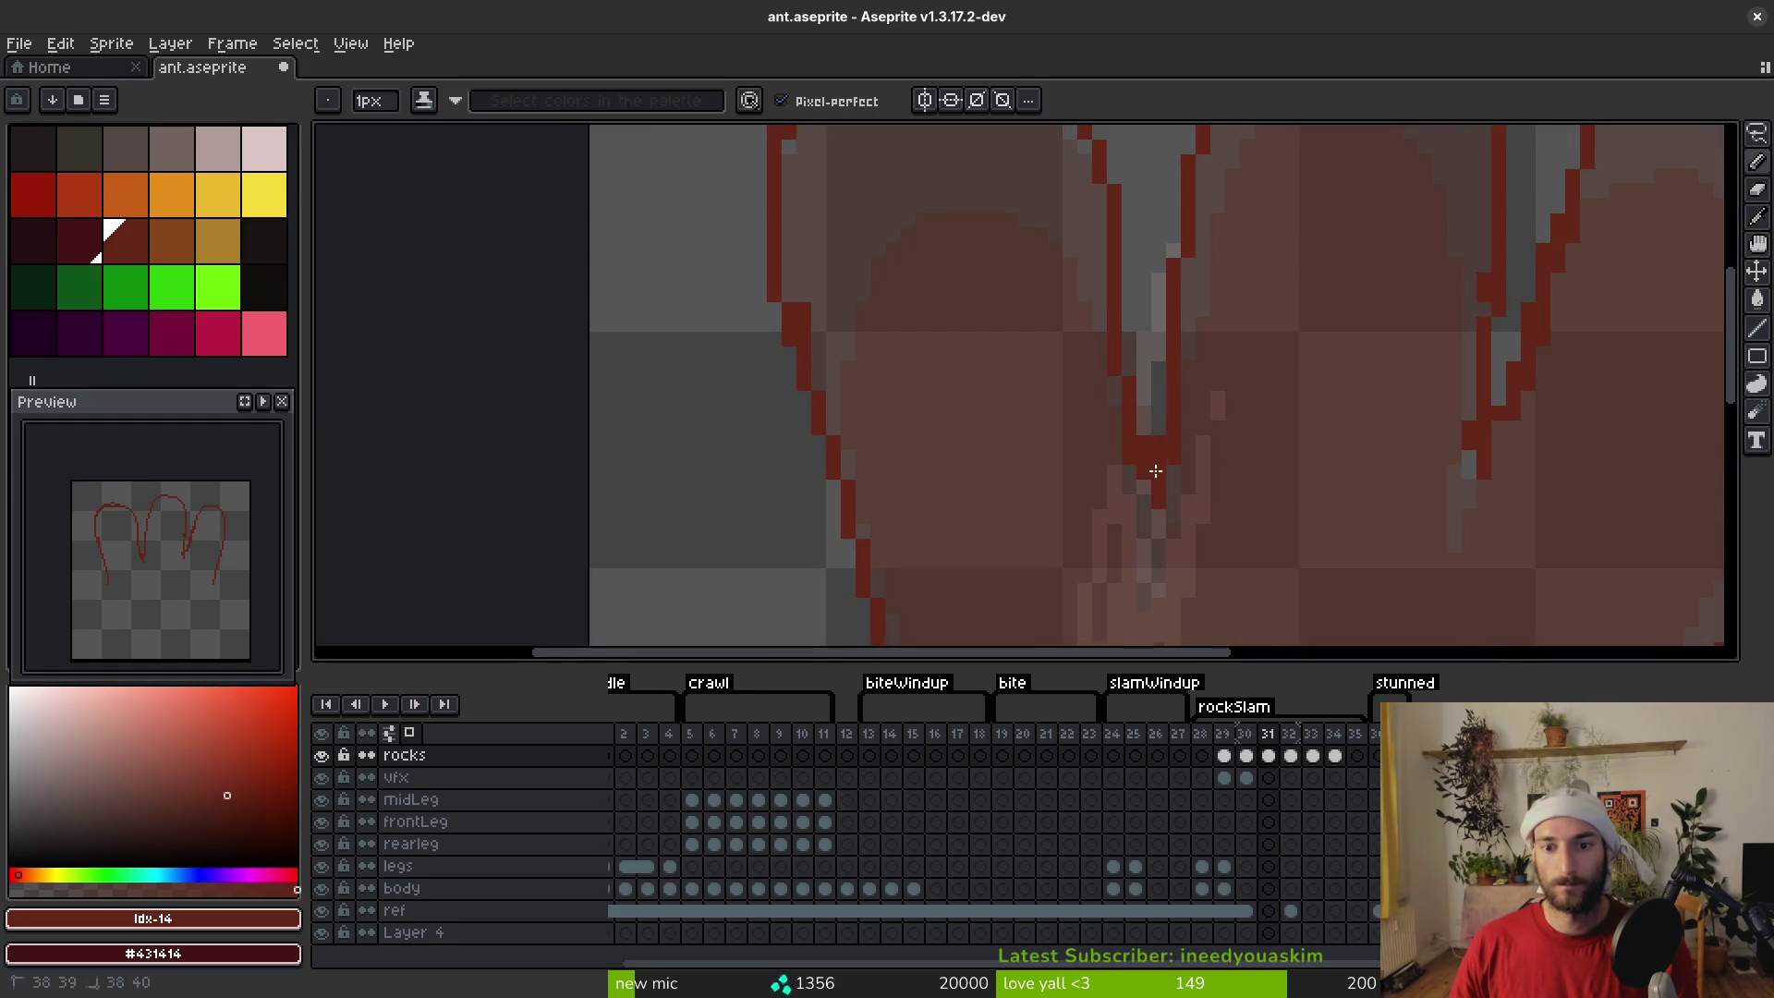
Close the arch bases with straight lines and fill the outlined rocks solid dark red
key("e")
key("g")
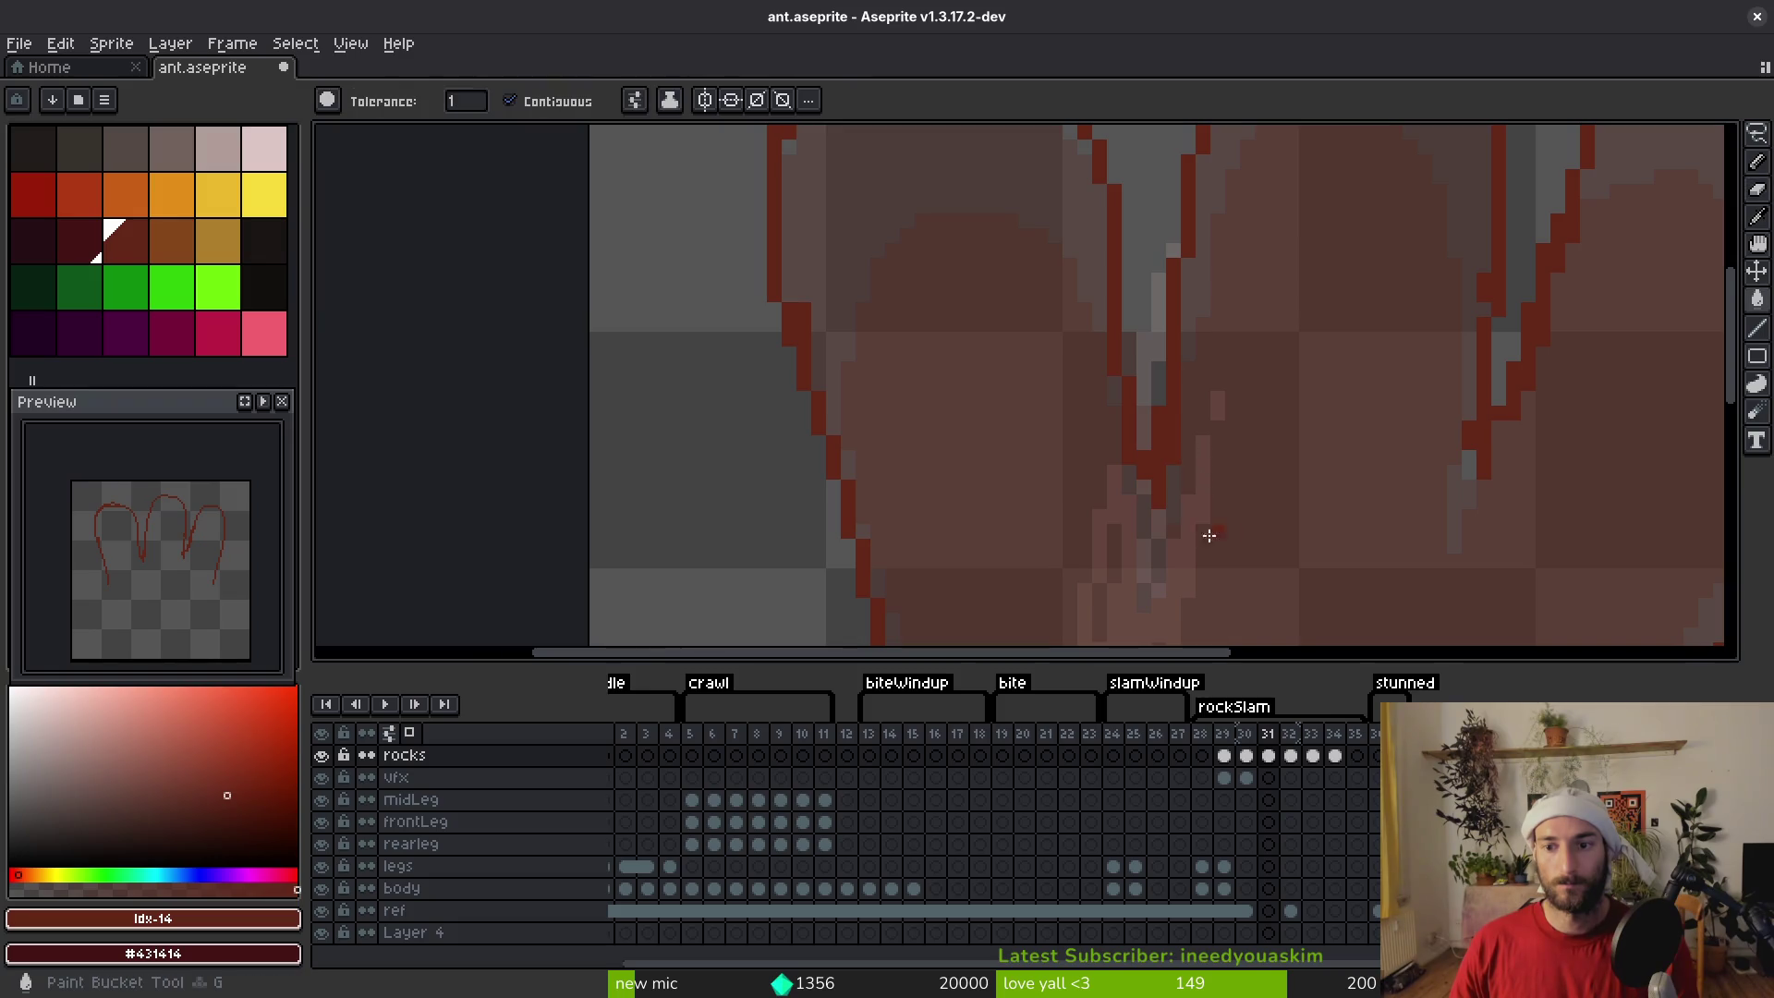
scroll(1192, 527, "down", 2)
key("l")
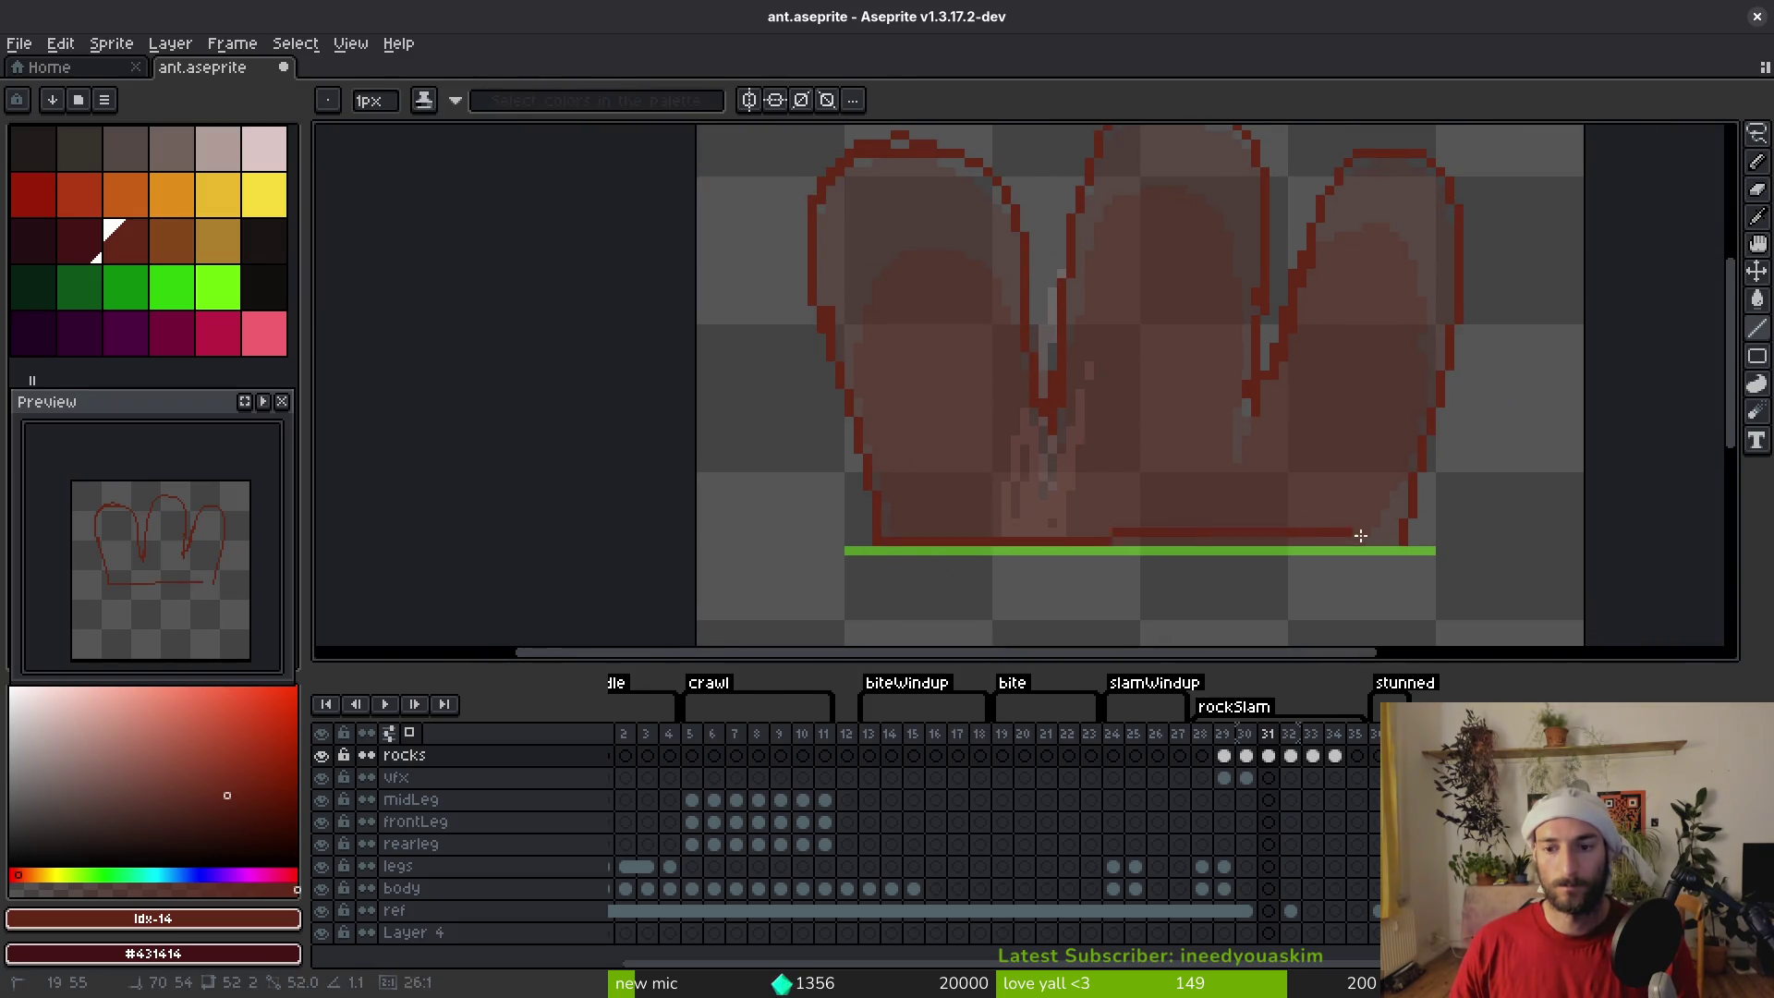
key("g")
left_click(1239, 463)
scroll(1050, 388, "down", 1)
scroll(1050, 276, "up", 2)
Touch up the arch edges with single dark-red pixels and save ant.aseprite
key("b")
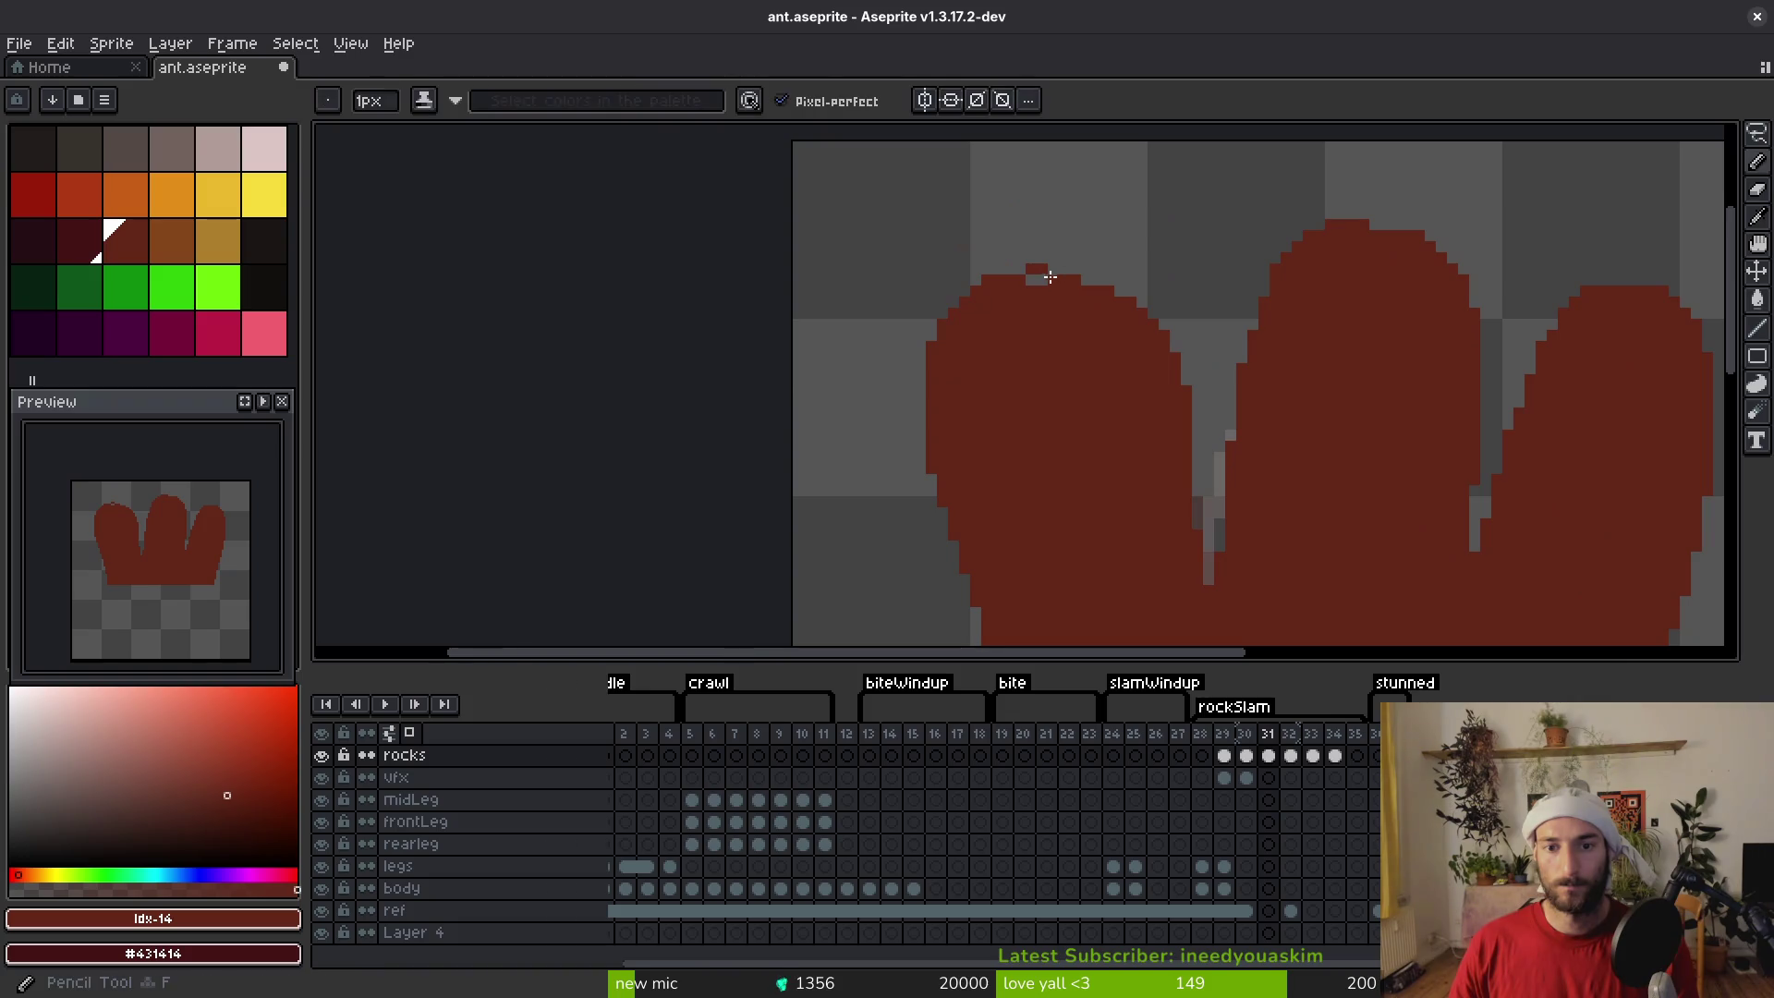
scroll(1039, 276, "up", 1)
left_click(1221, 308)
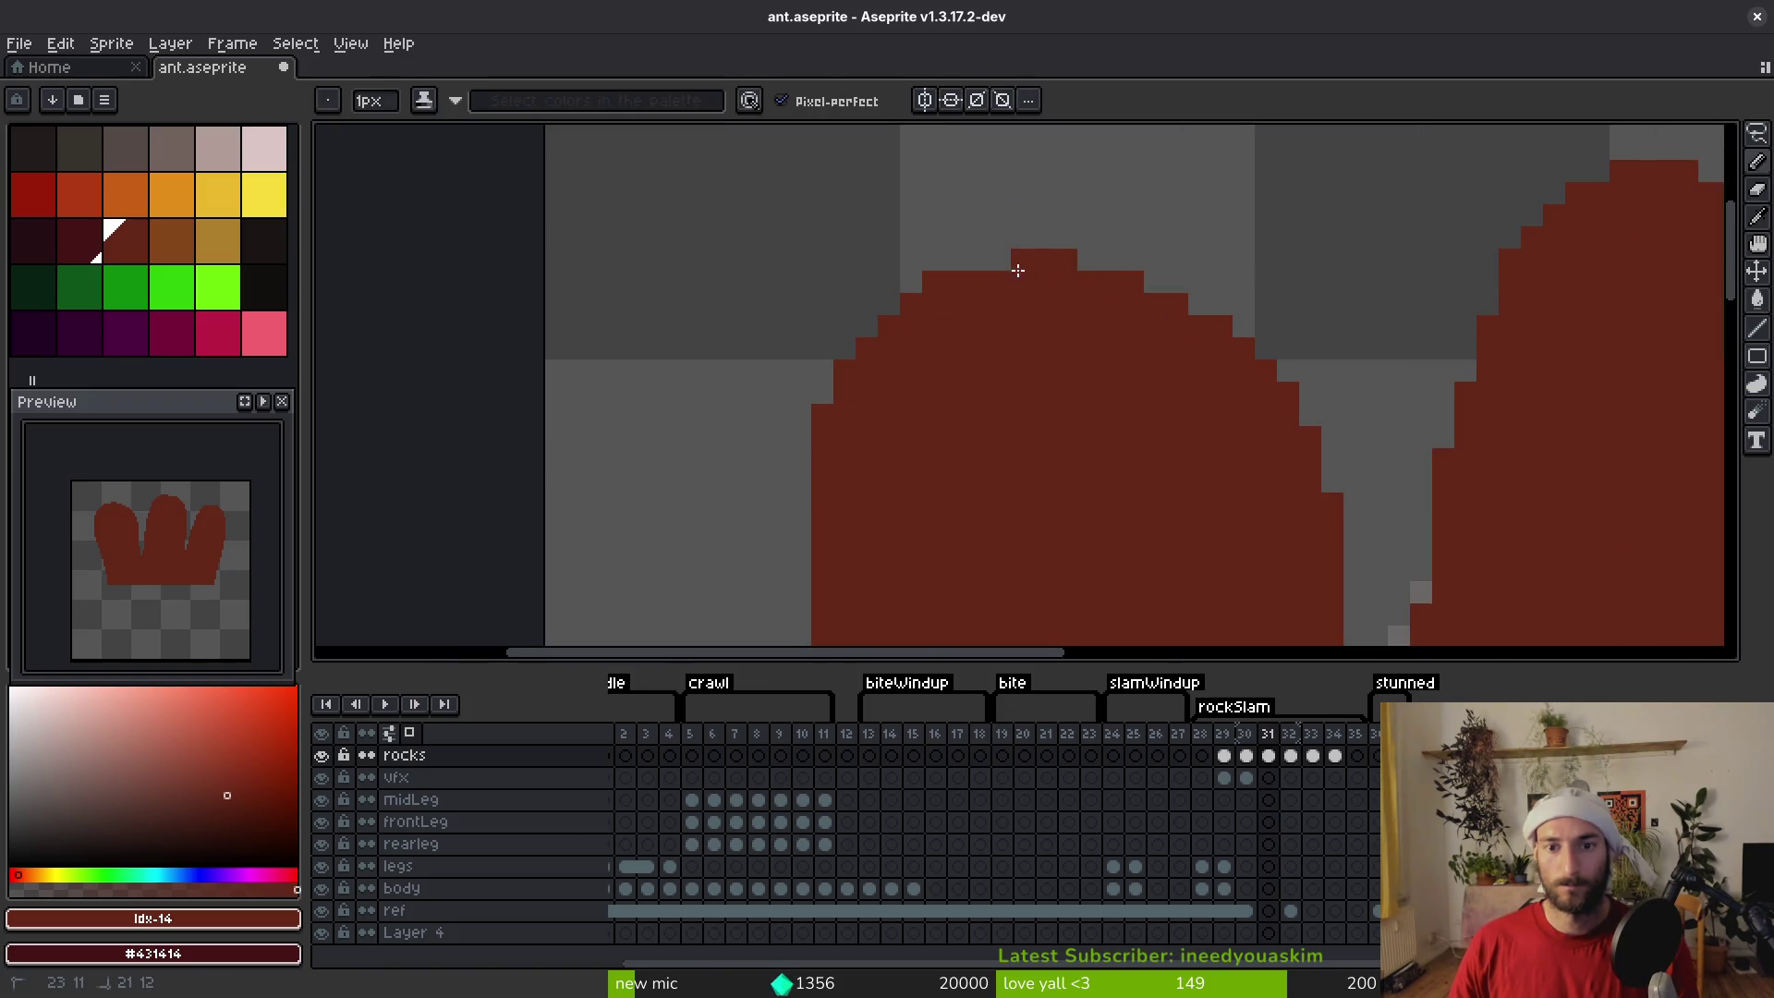
key("e")
key("b")
left_click(892, 314)
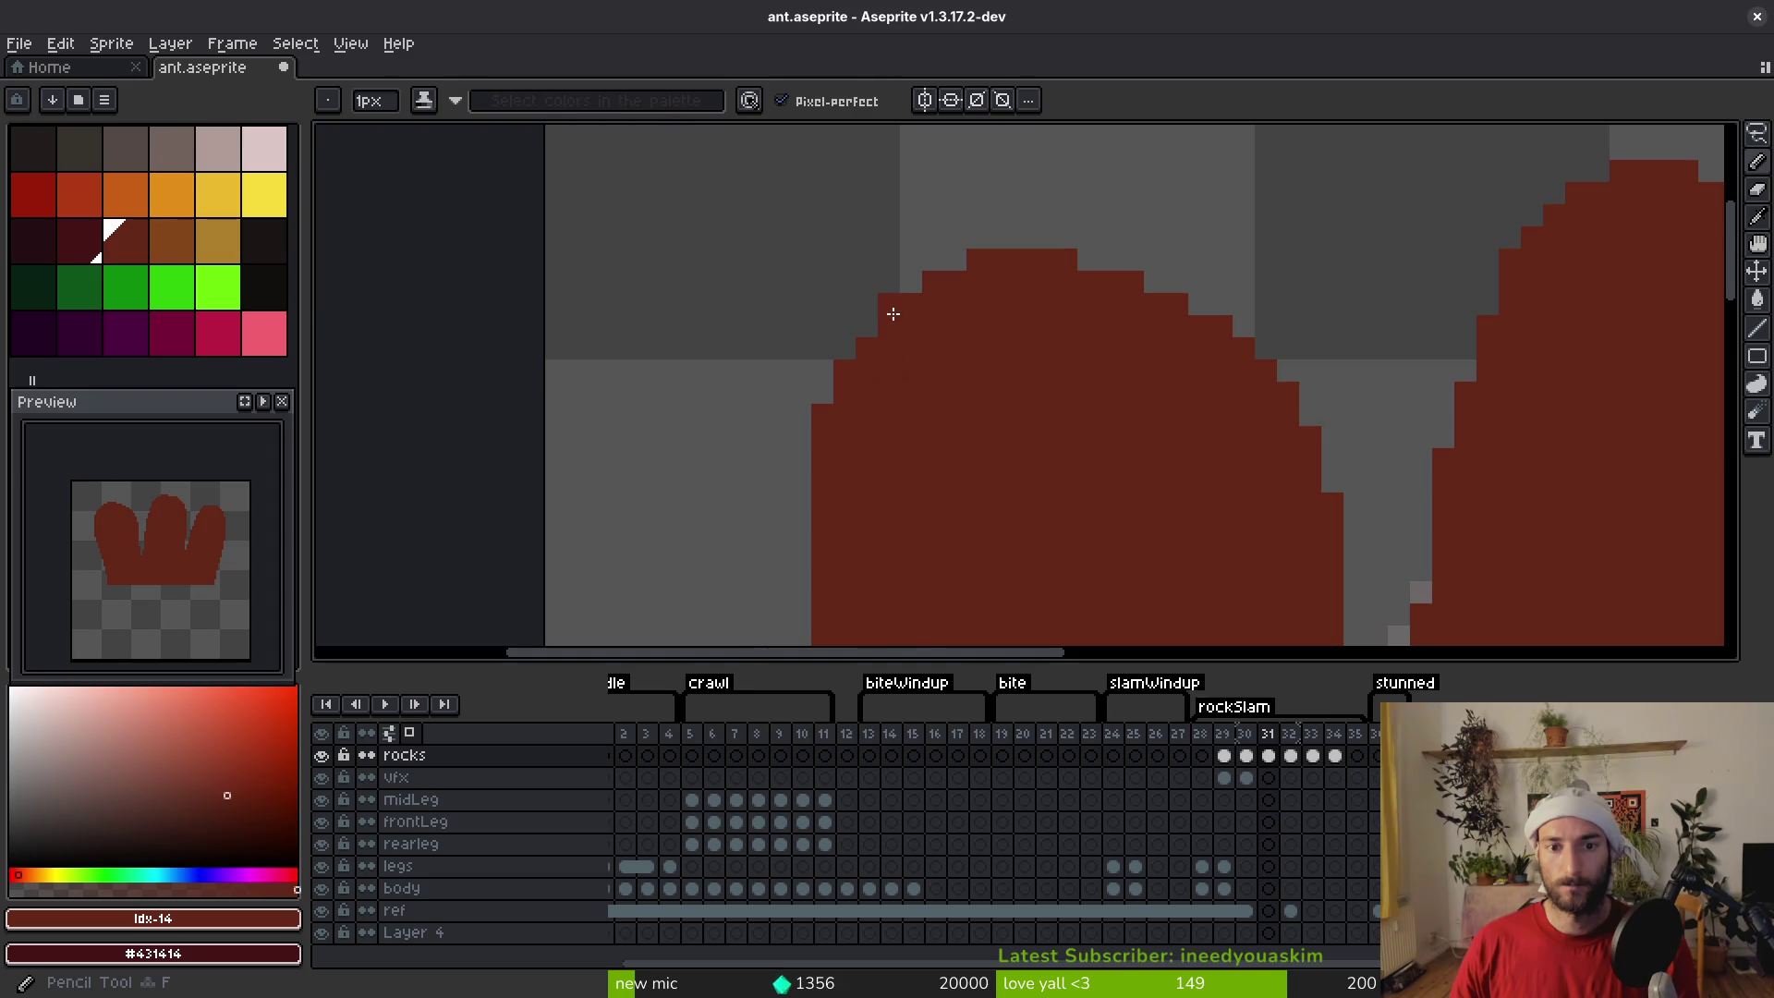
scroll(875, 340, "down", 2)
key("ctrl+s")
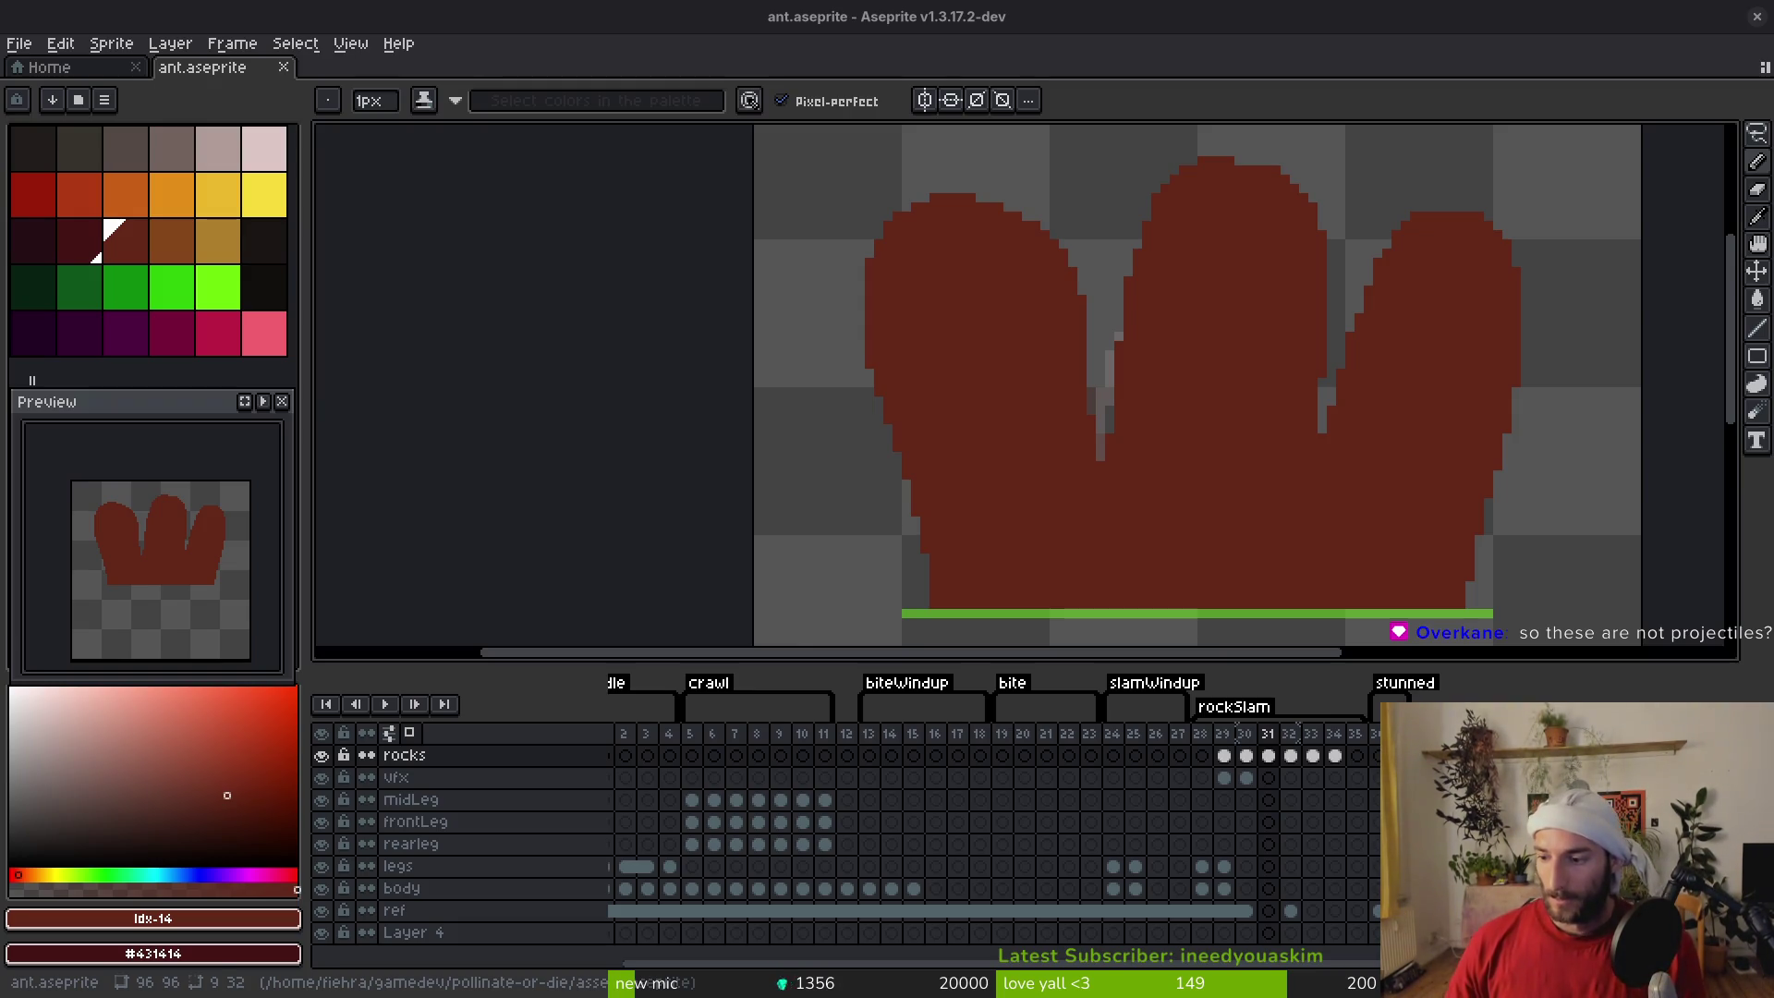
Save the sprite and flip through rockSlam frames 29–34 to compare the rock drawings
key("v")
key("ctrl+s")
key("Left")
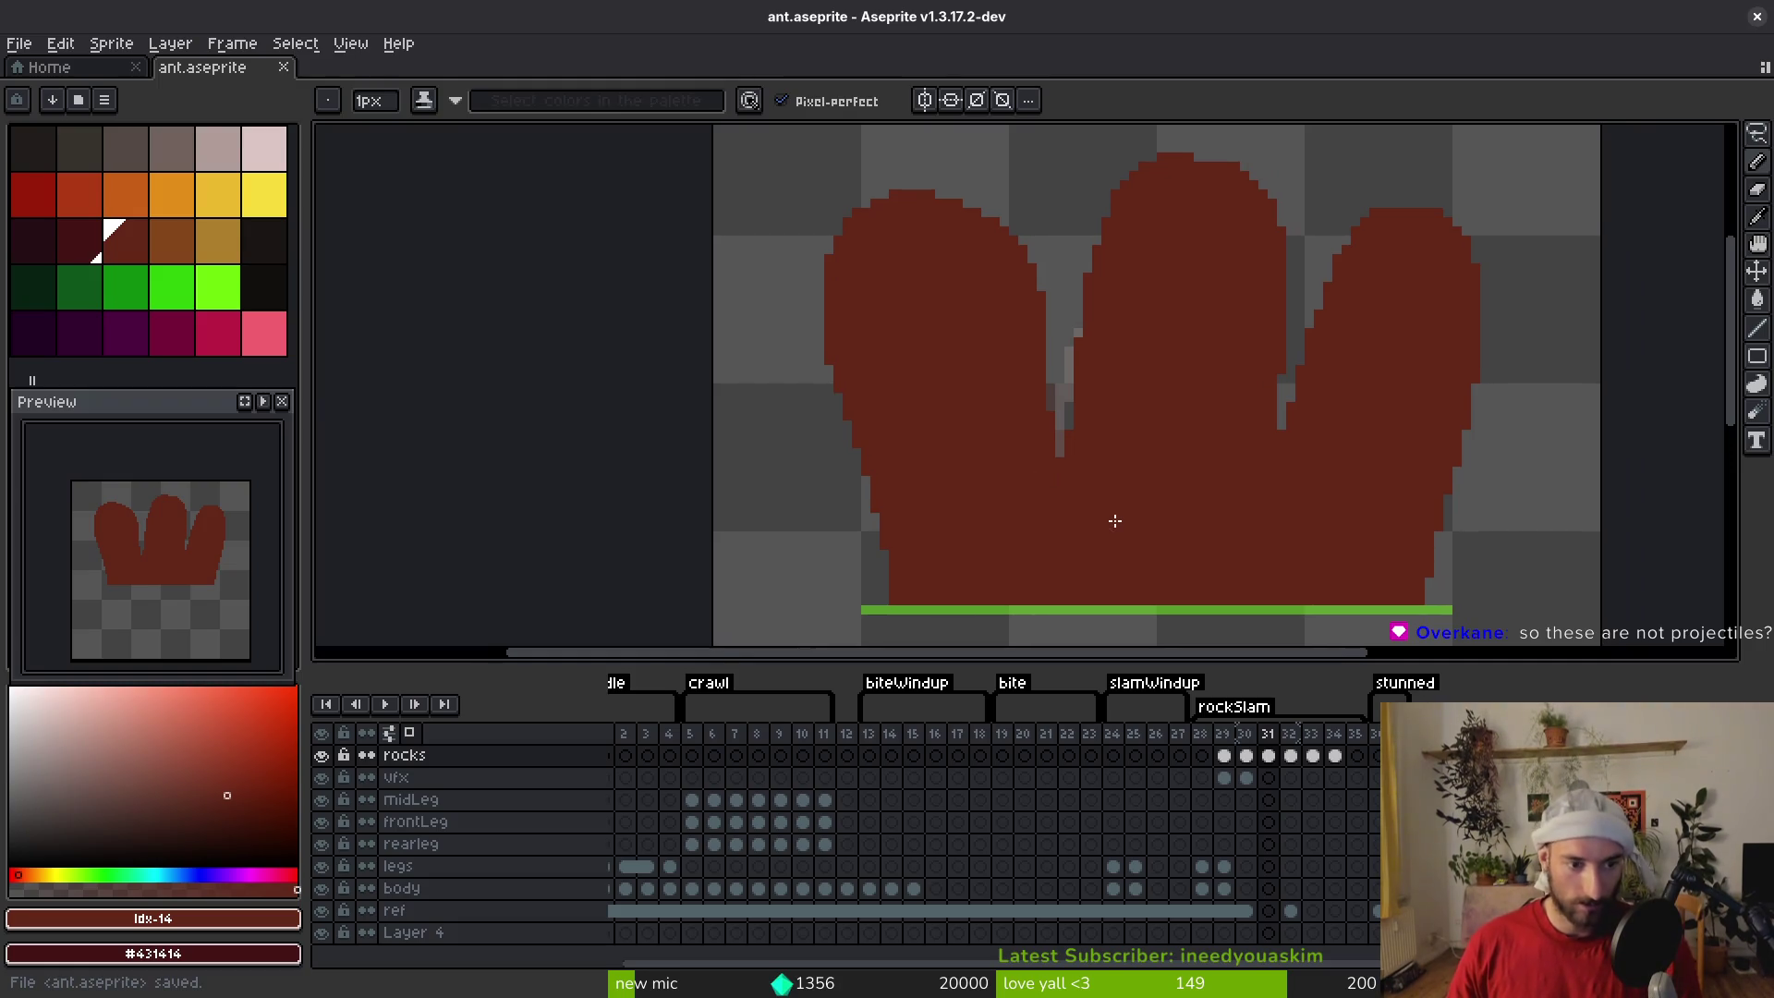
key("i")
key("Left")
key("Left")
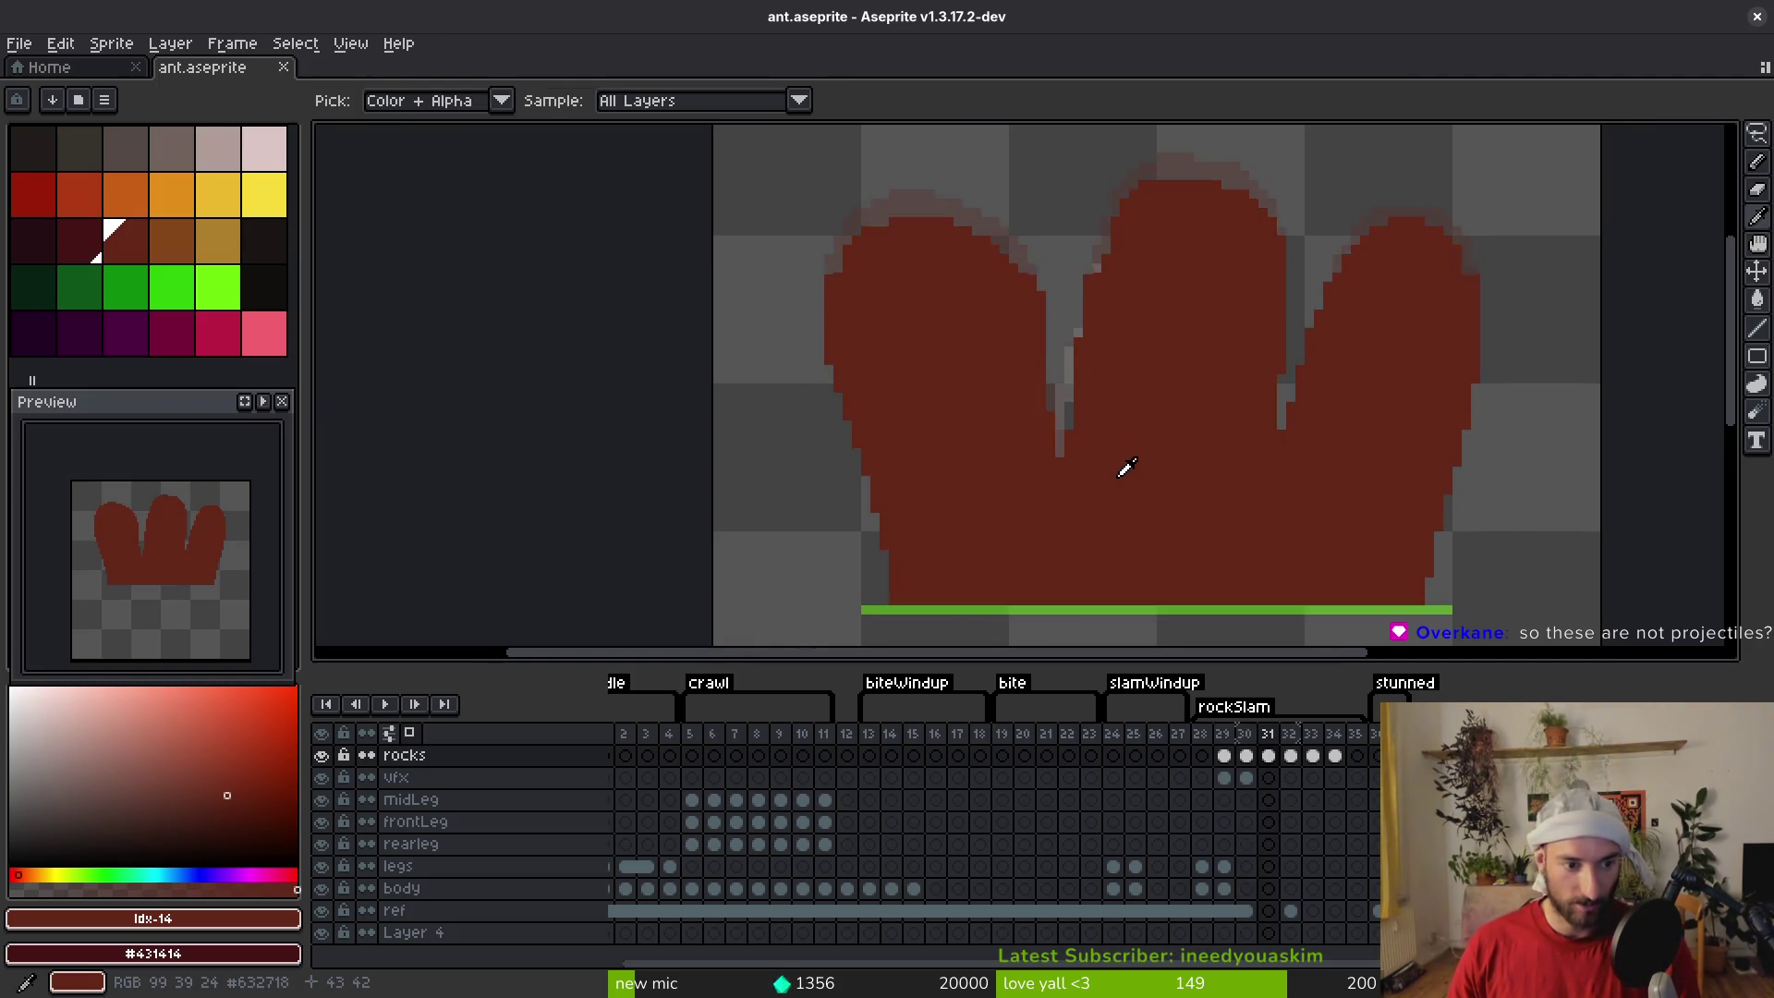
key("Right")
key("Right")
key("Left")
key("Right")
key("Right")
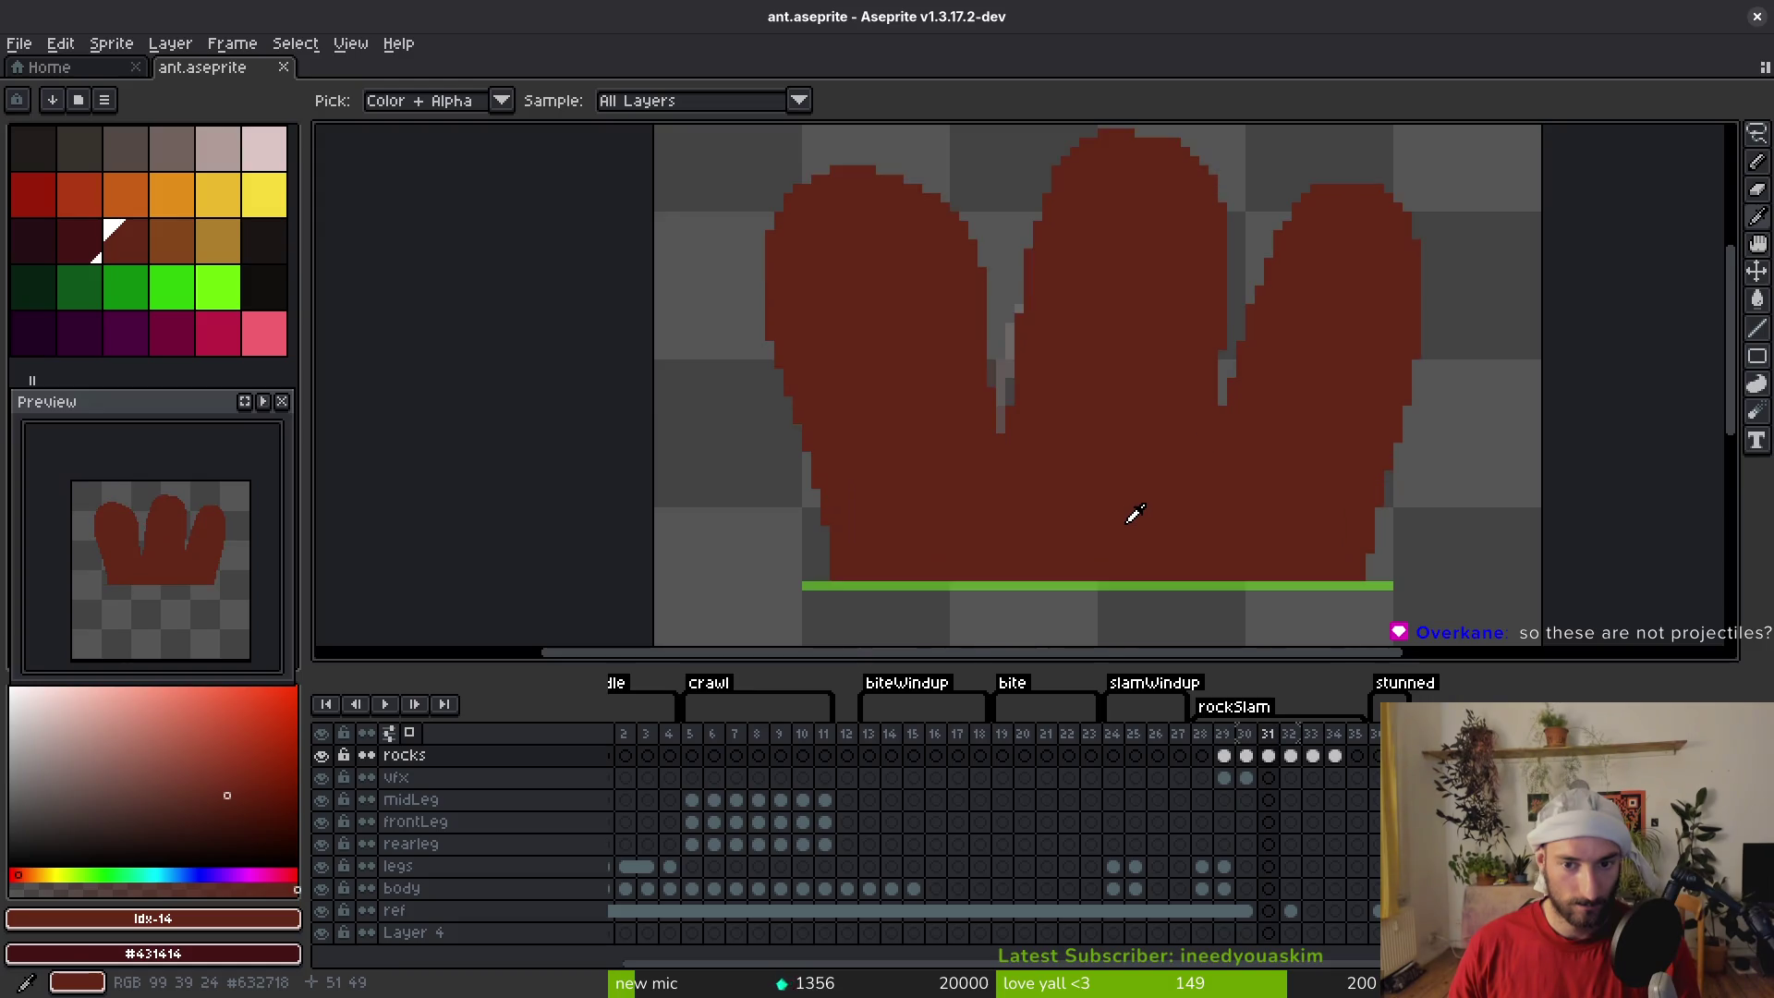
key("Right")
key("Right")
key("Right")
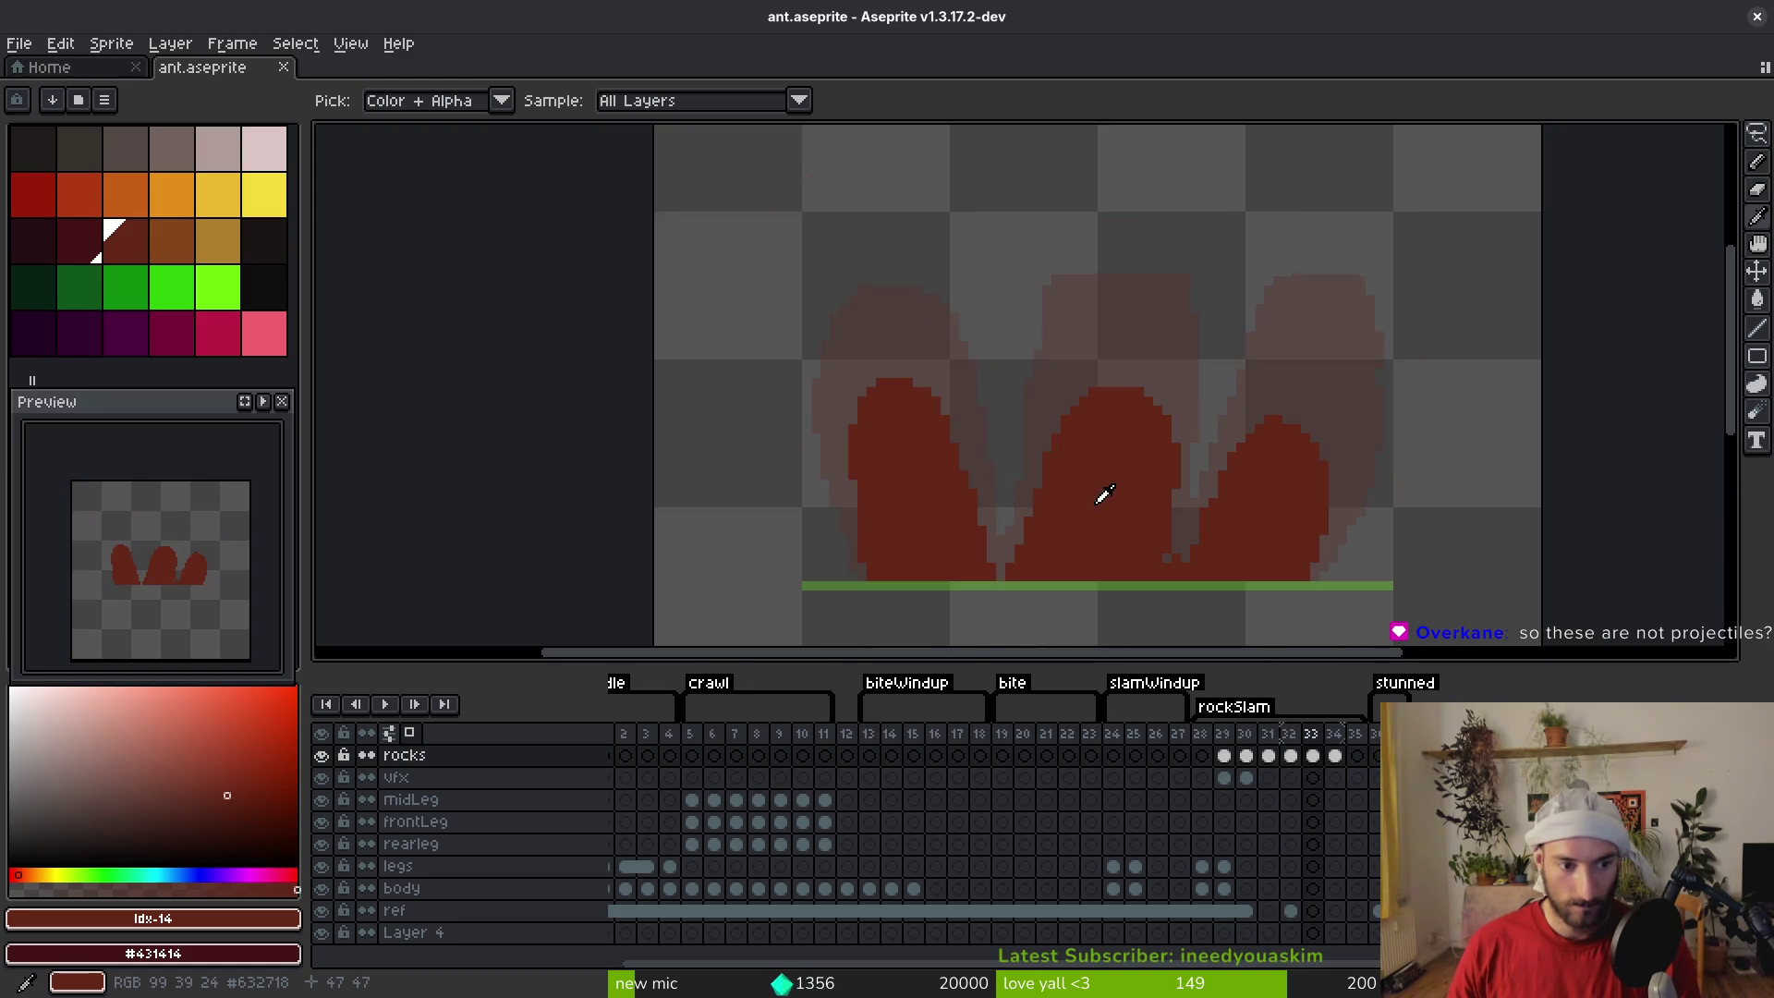
key("Left")
key("Left")
key("Left")
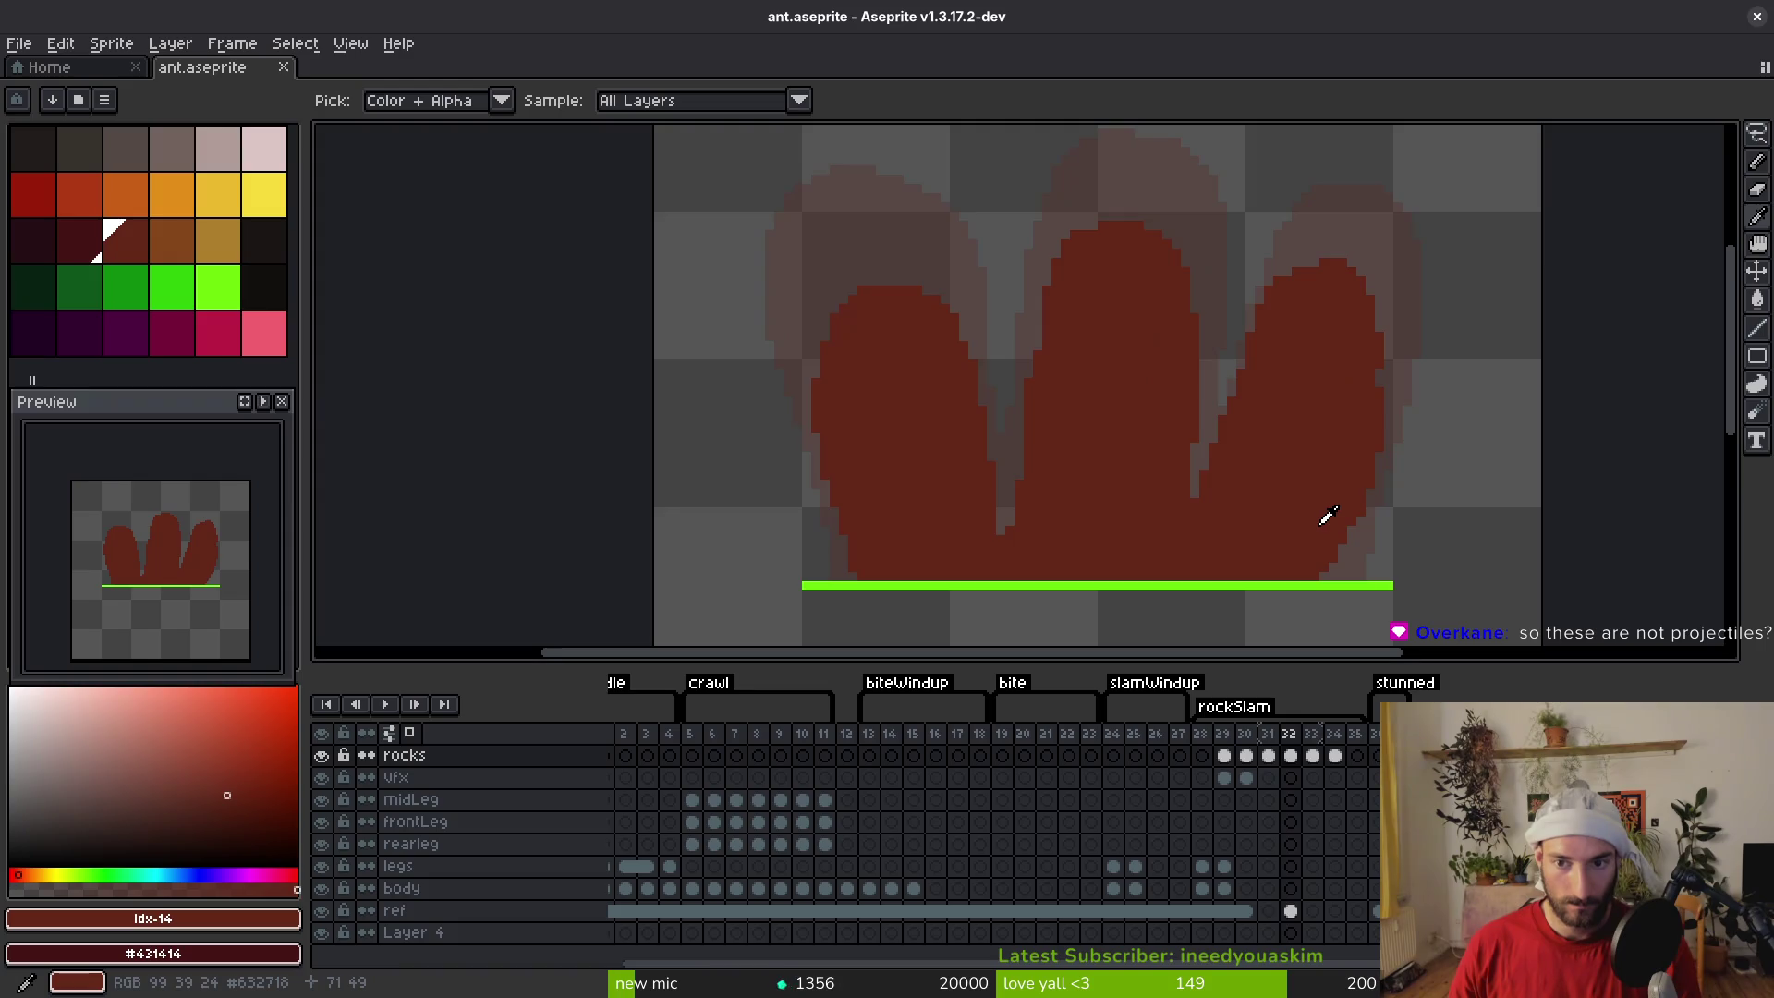
key("Left")
key("Right")
mouse_move(1263, 480)
left_mouse_down()
mouse_move(1180, 503)
mouse_move(1176, 523)
left_mouse_up()
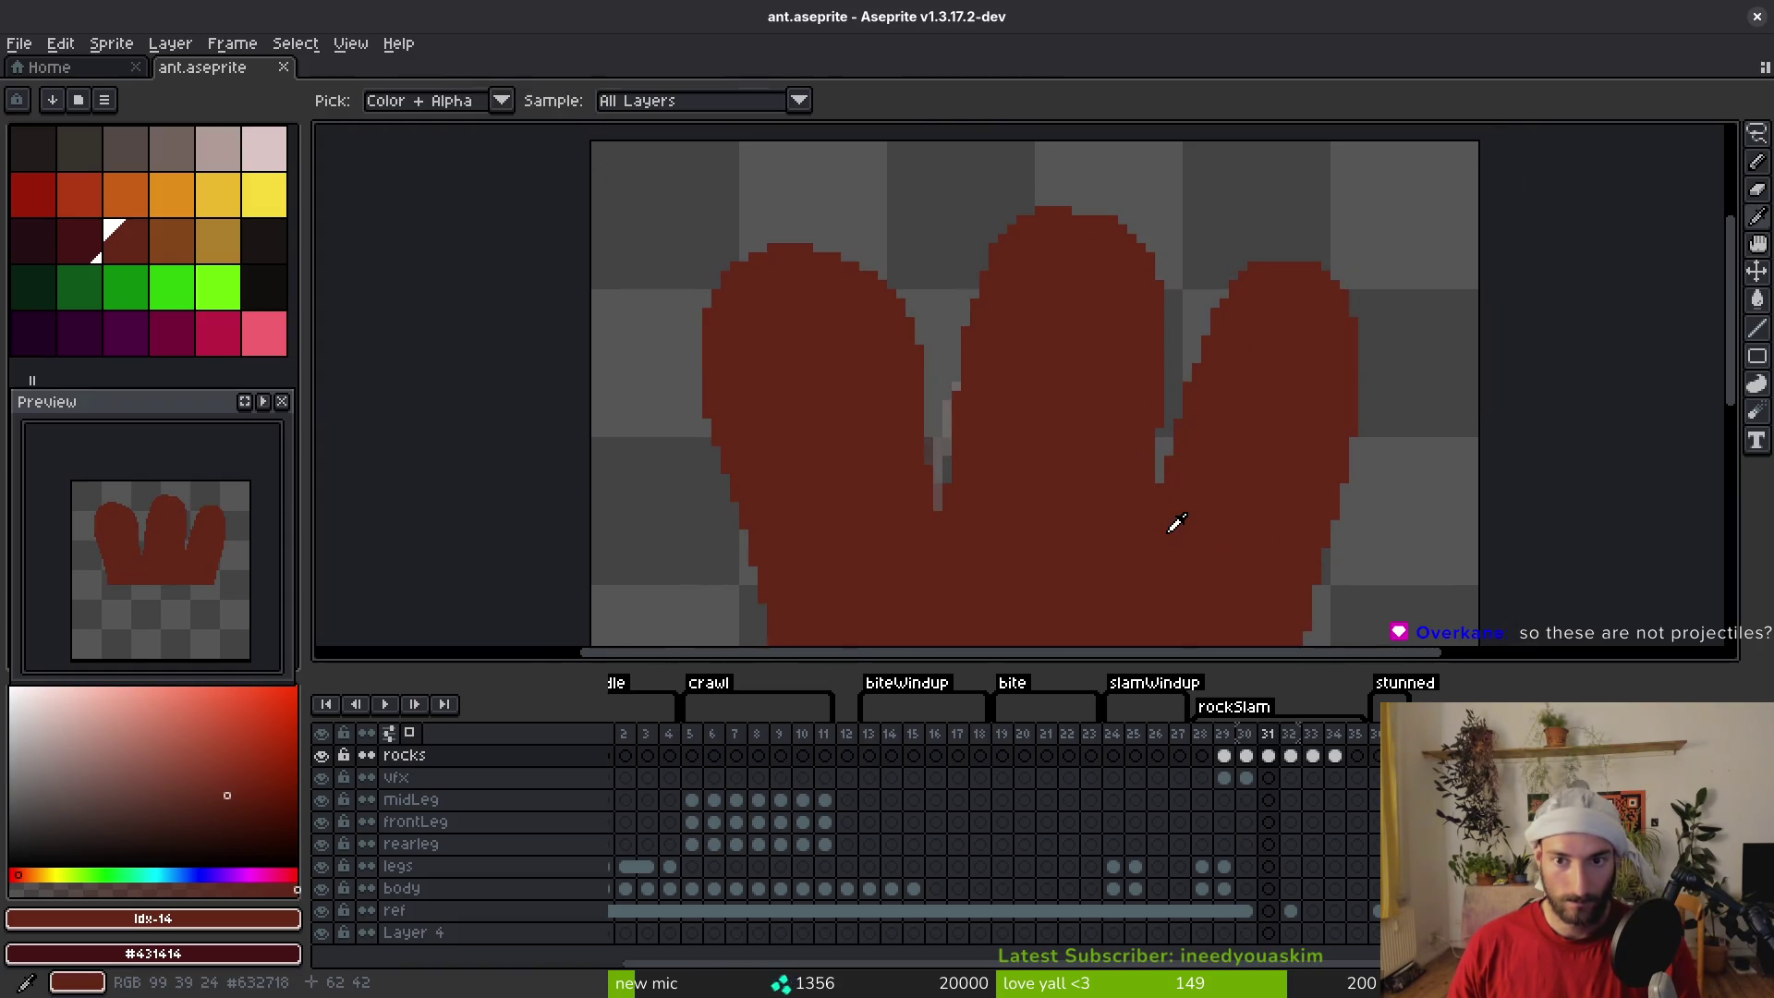
Select the rocks layer cels for frames 29–34, link them, and save the sprite
left_click(1246, 756)
left_click(1267, 756)
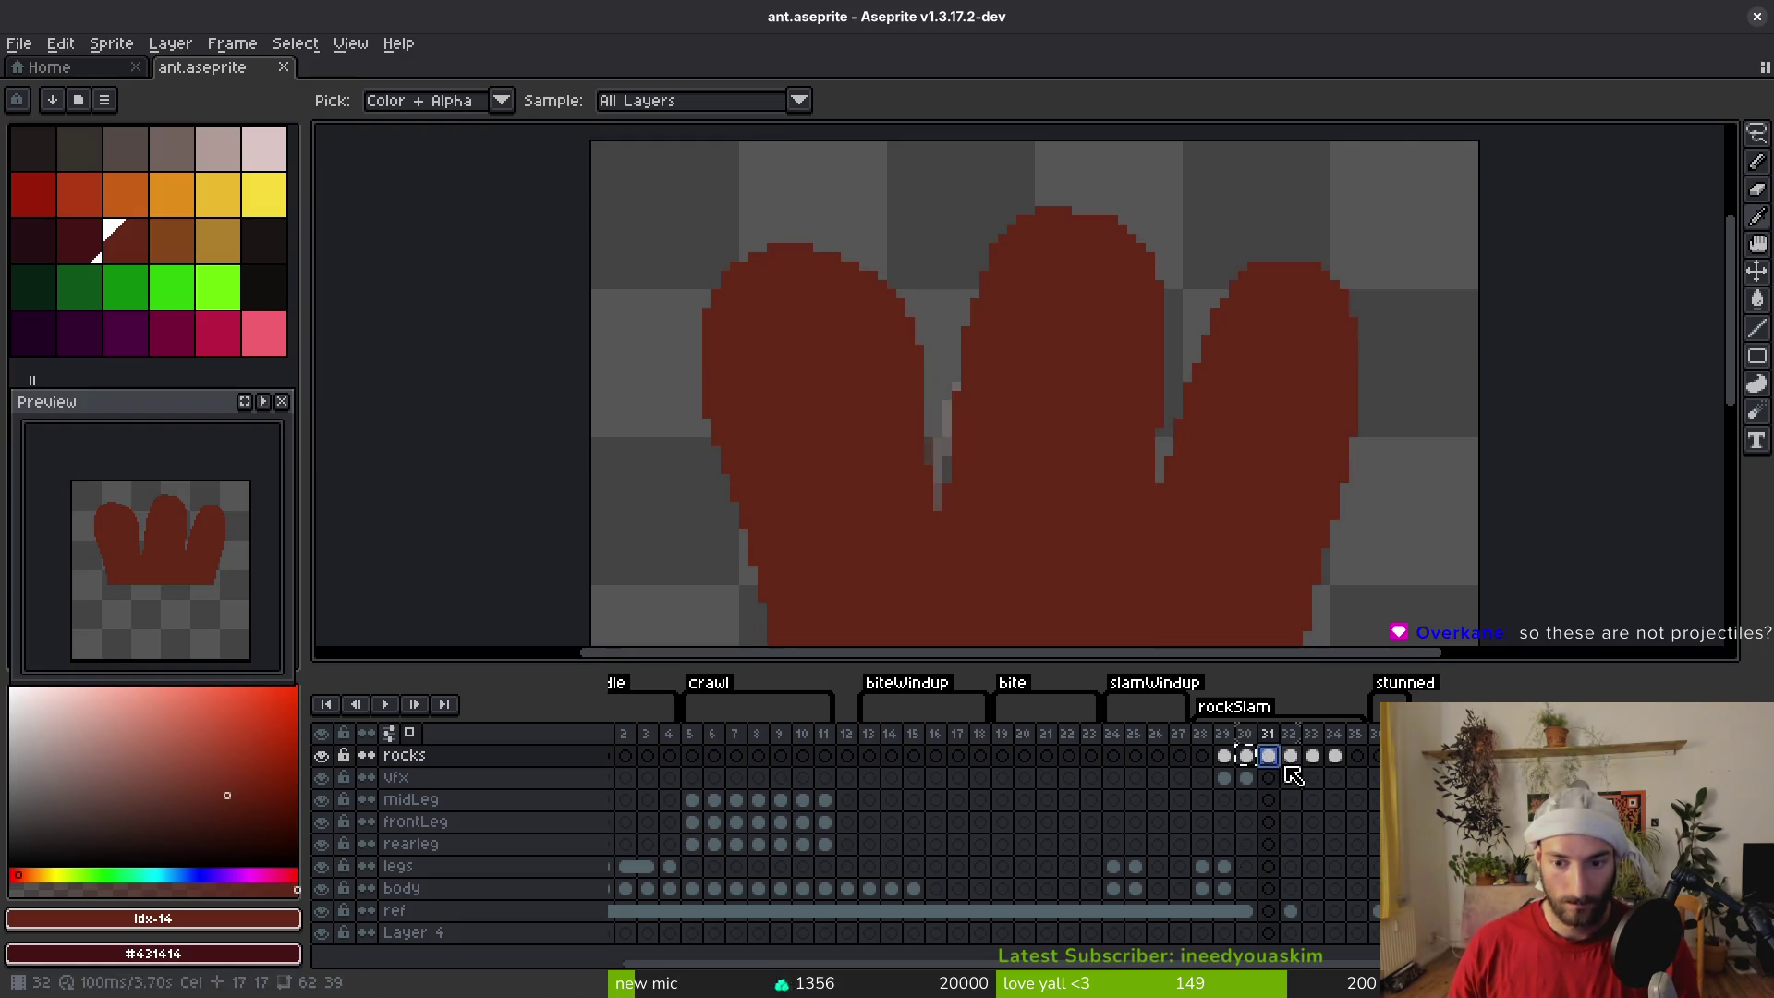
left_click(1290, 756)
left_click_drag(1246, 756, 1338, 760)
right_click(1300, 765)
left_click(1331, 840)
left_click(1233, 765)
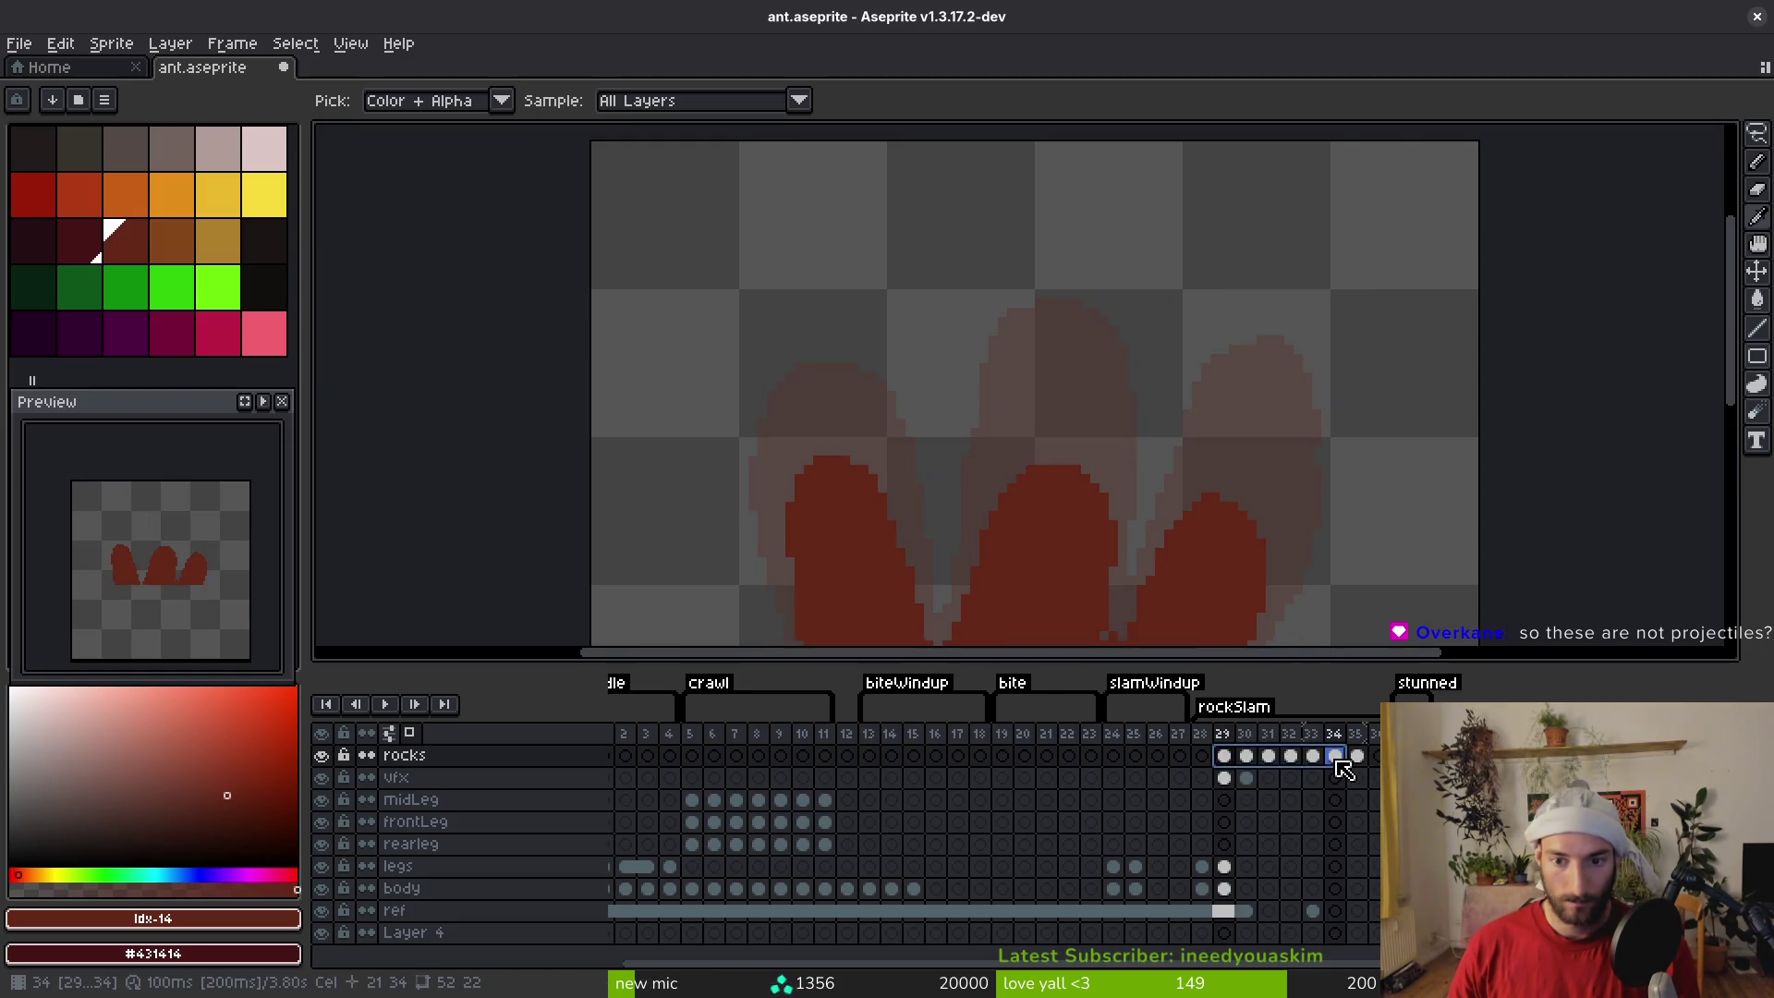
right_click(1337, 759)
left_click(1363, 837)
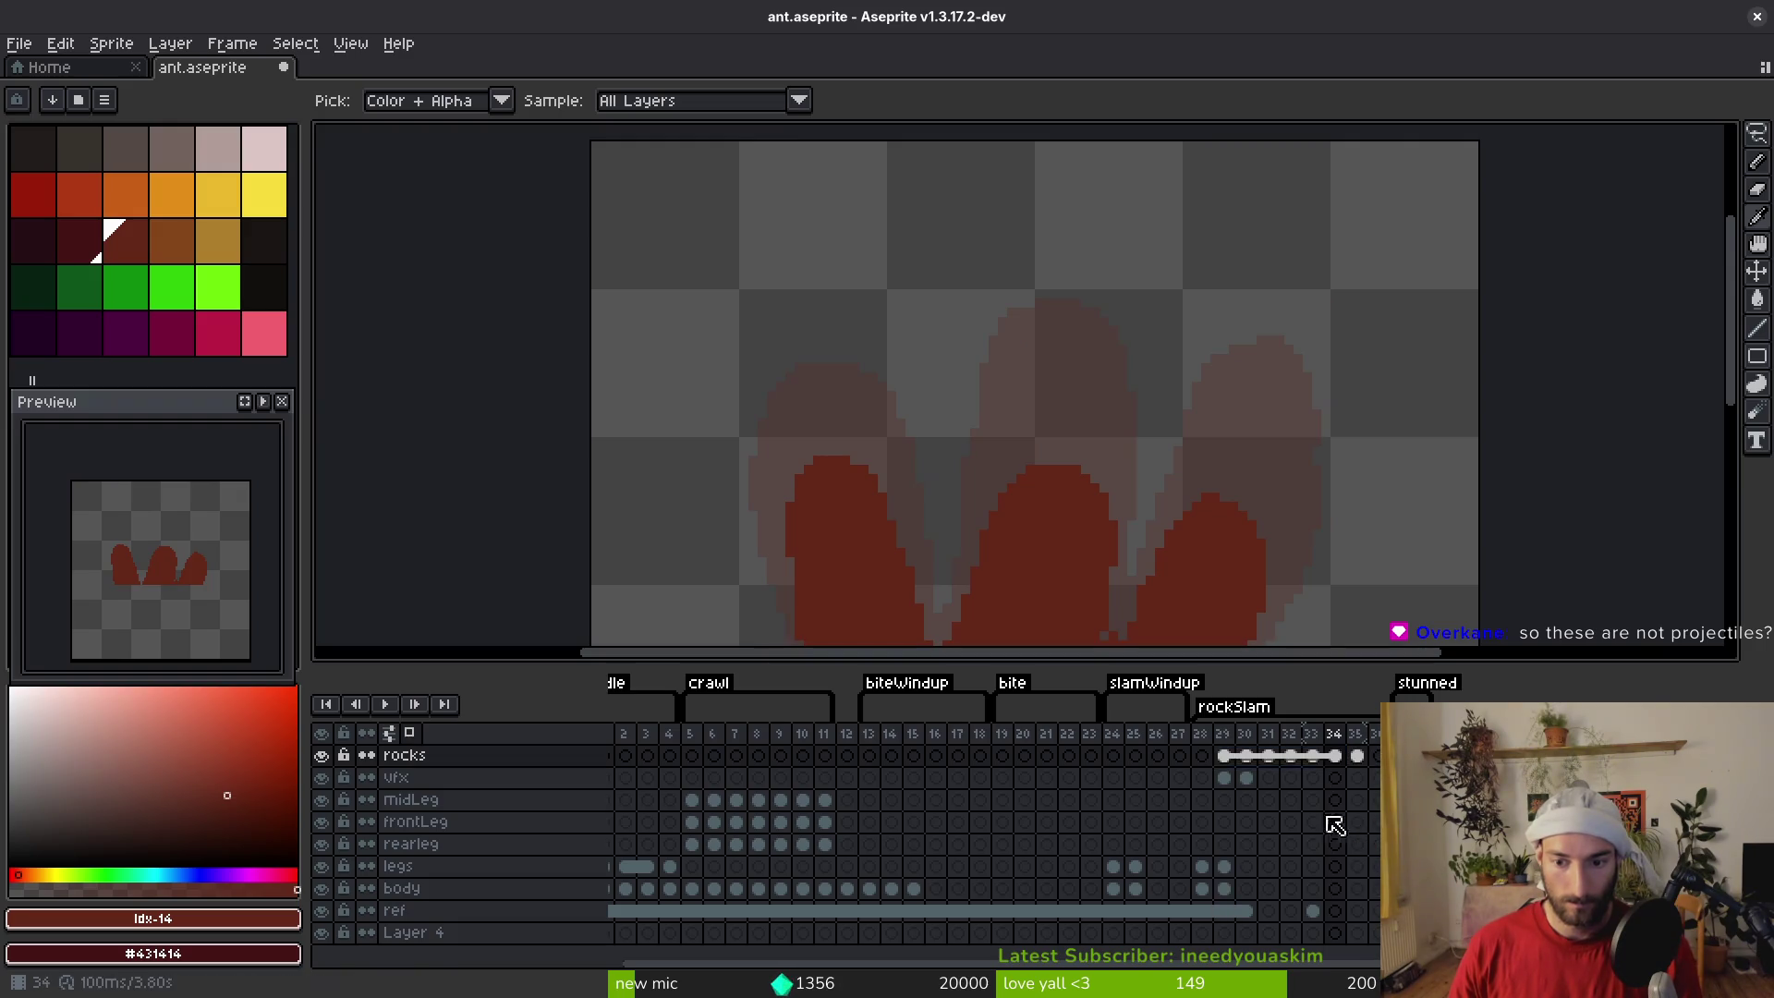
left_click(1229, 757)
key("ctrl+s")
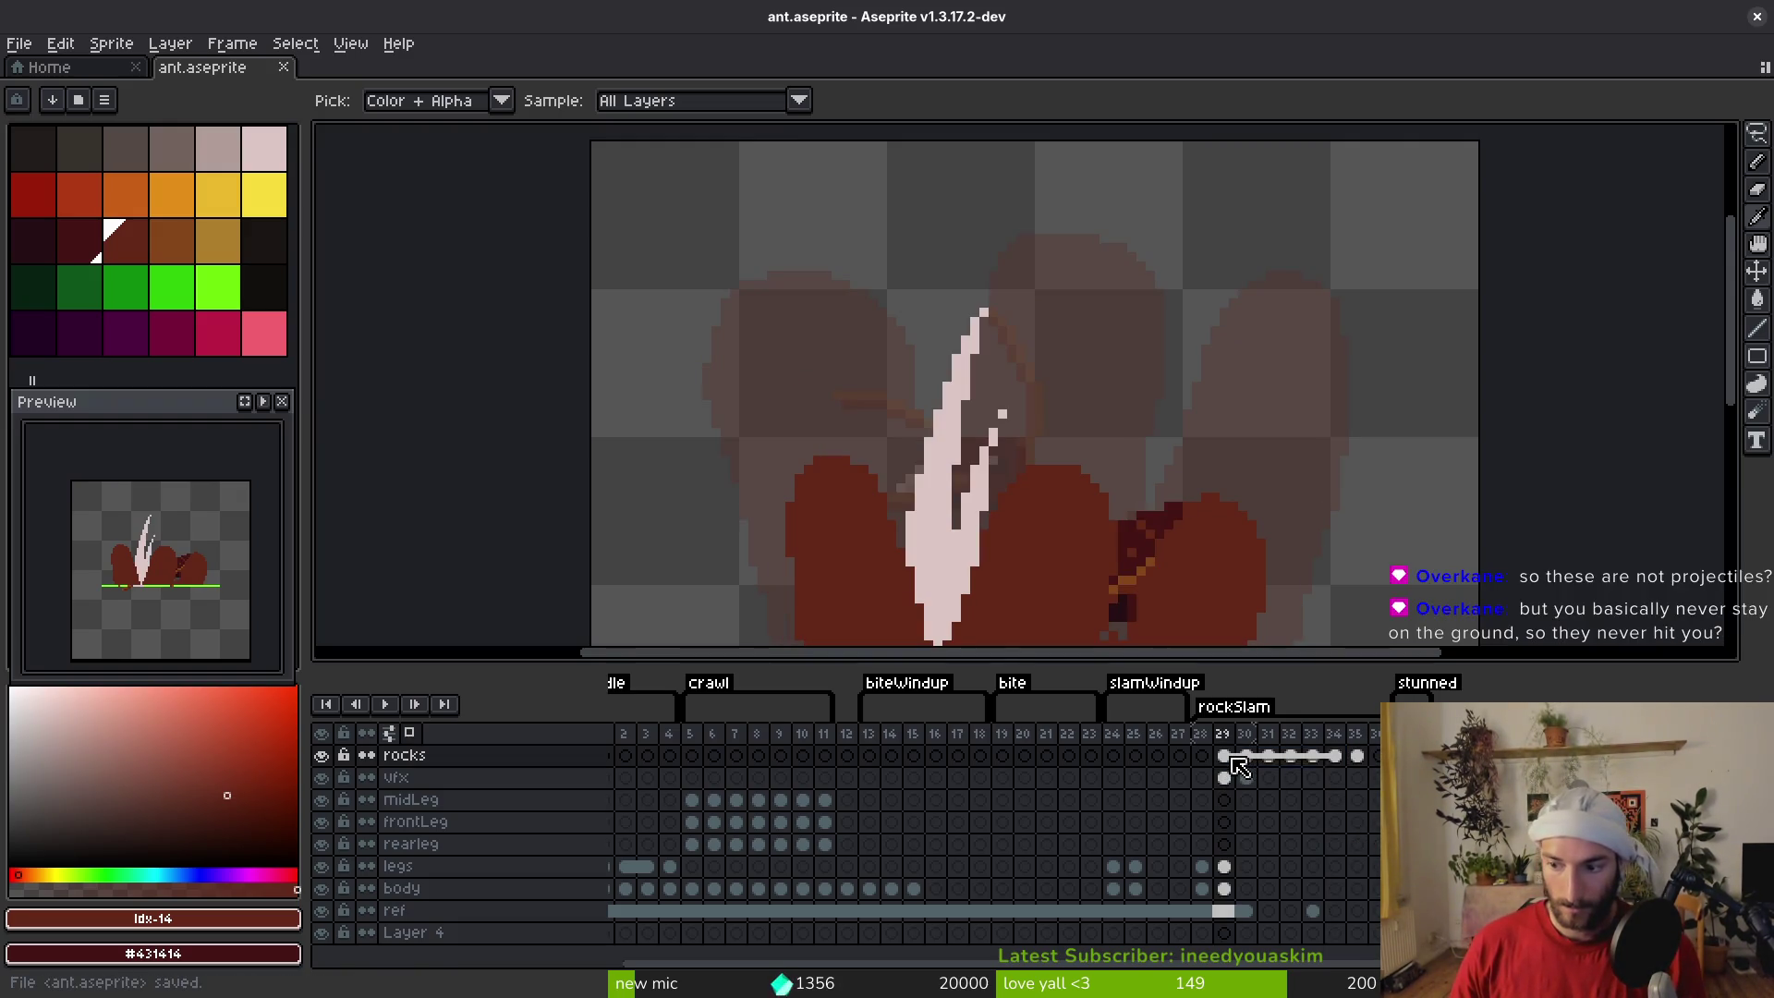
key("b")
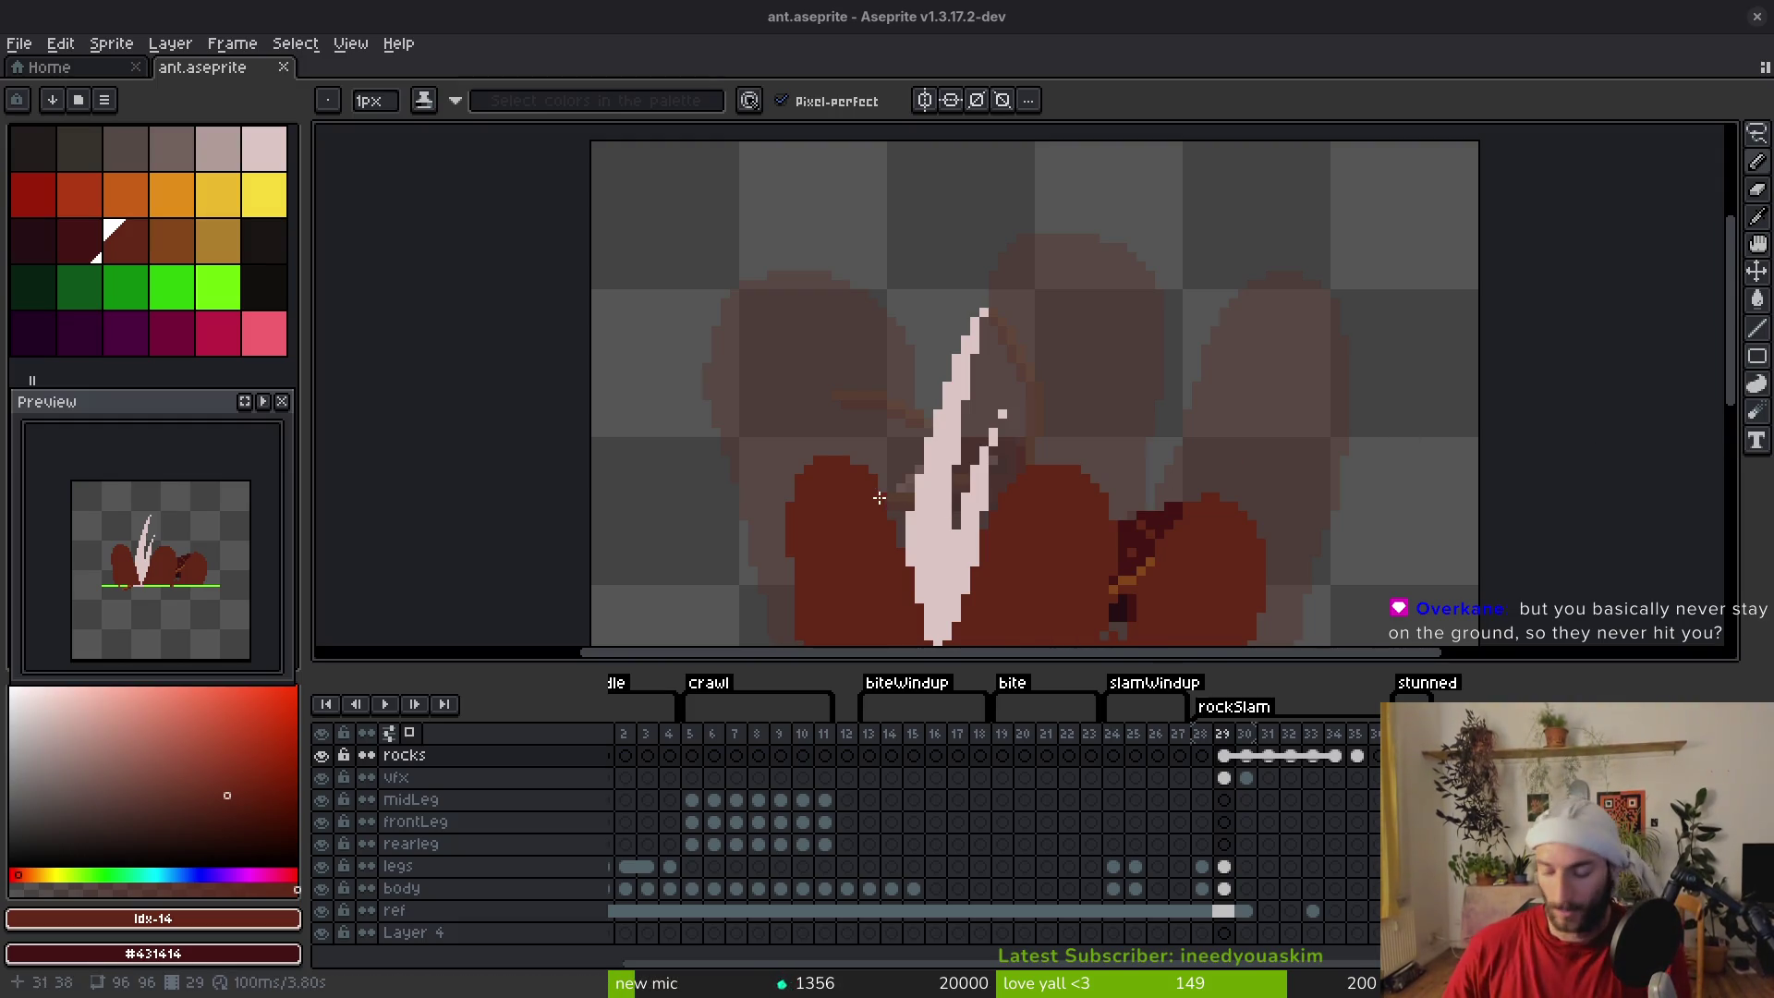
Browse to Downloads/steamCapsule/2026 06 23/Steam Capsules in Files
key("ctrl+o")
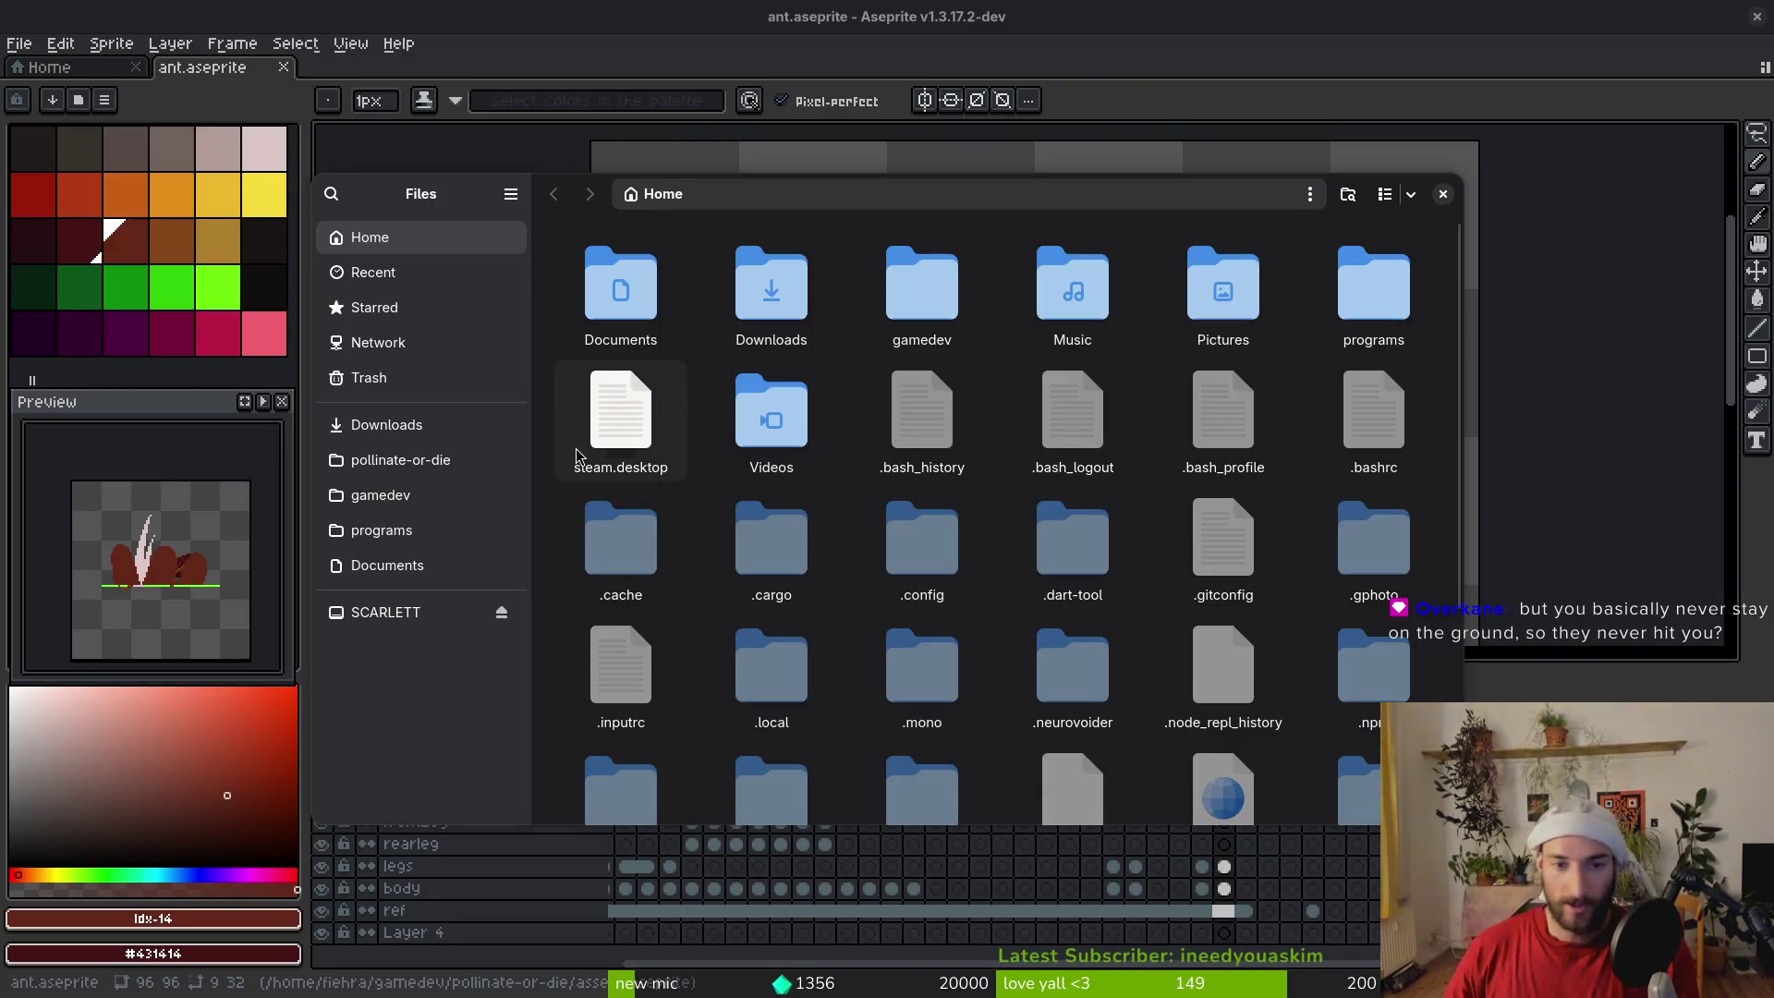
double_click(781, 296)
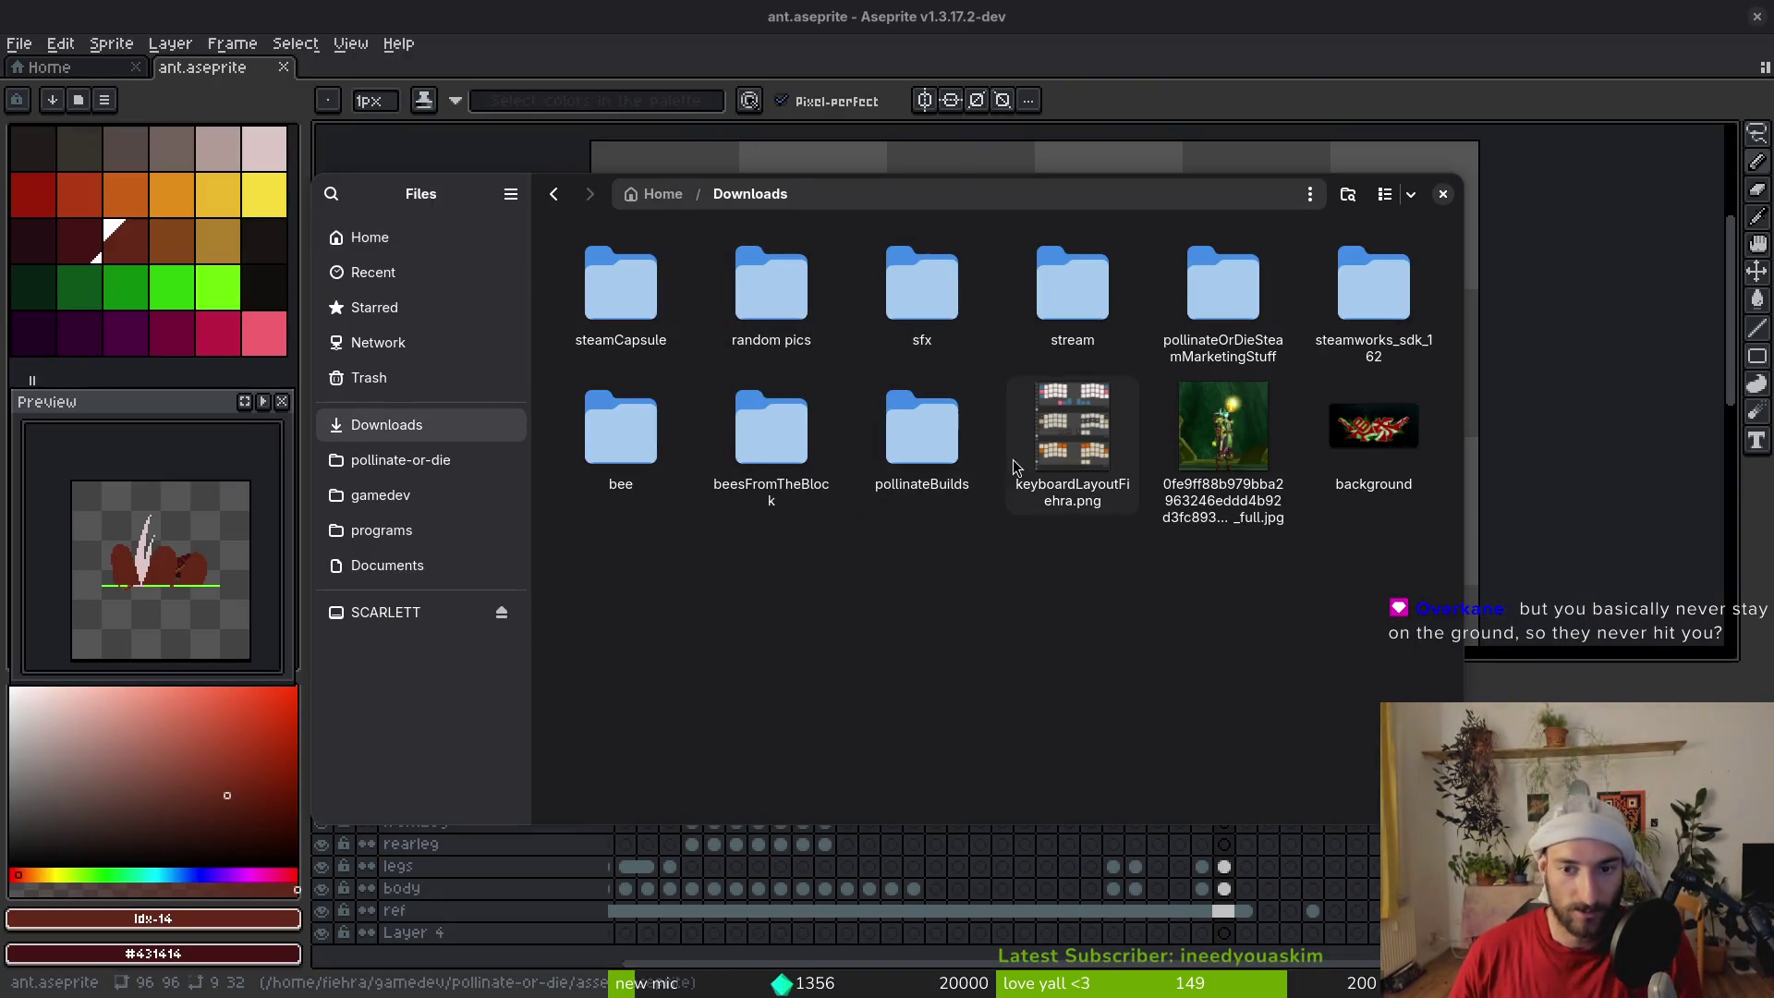
double_click(610, 288)
left_click(632, 313)
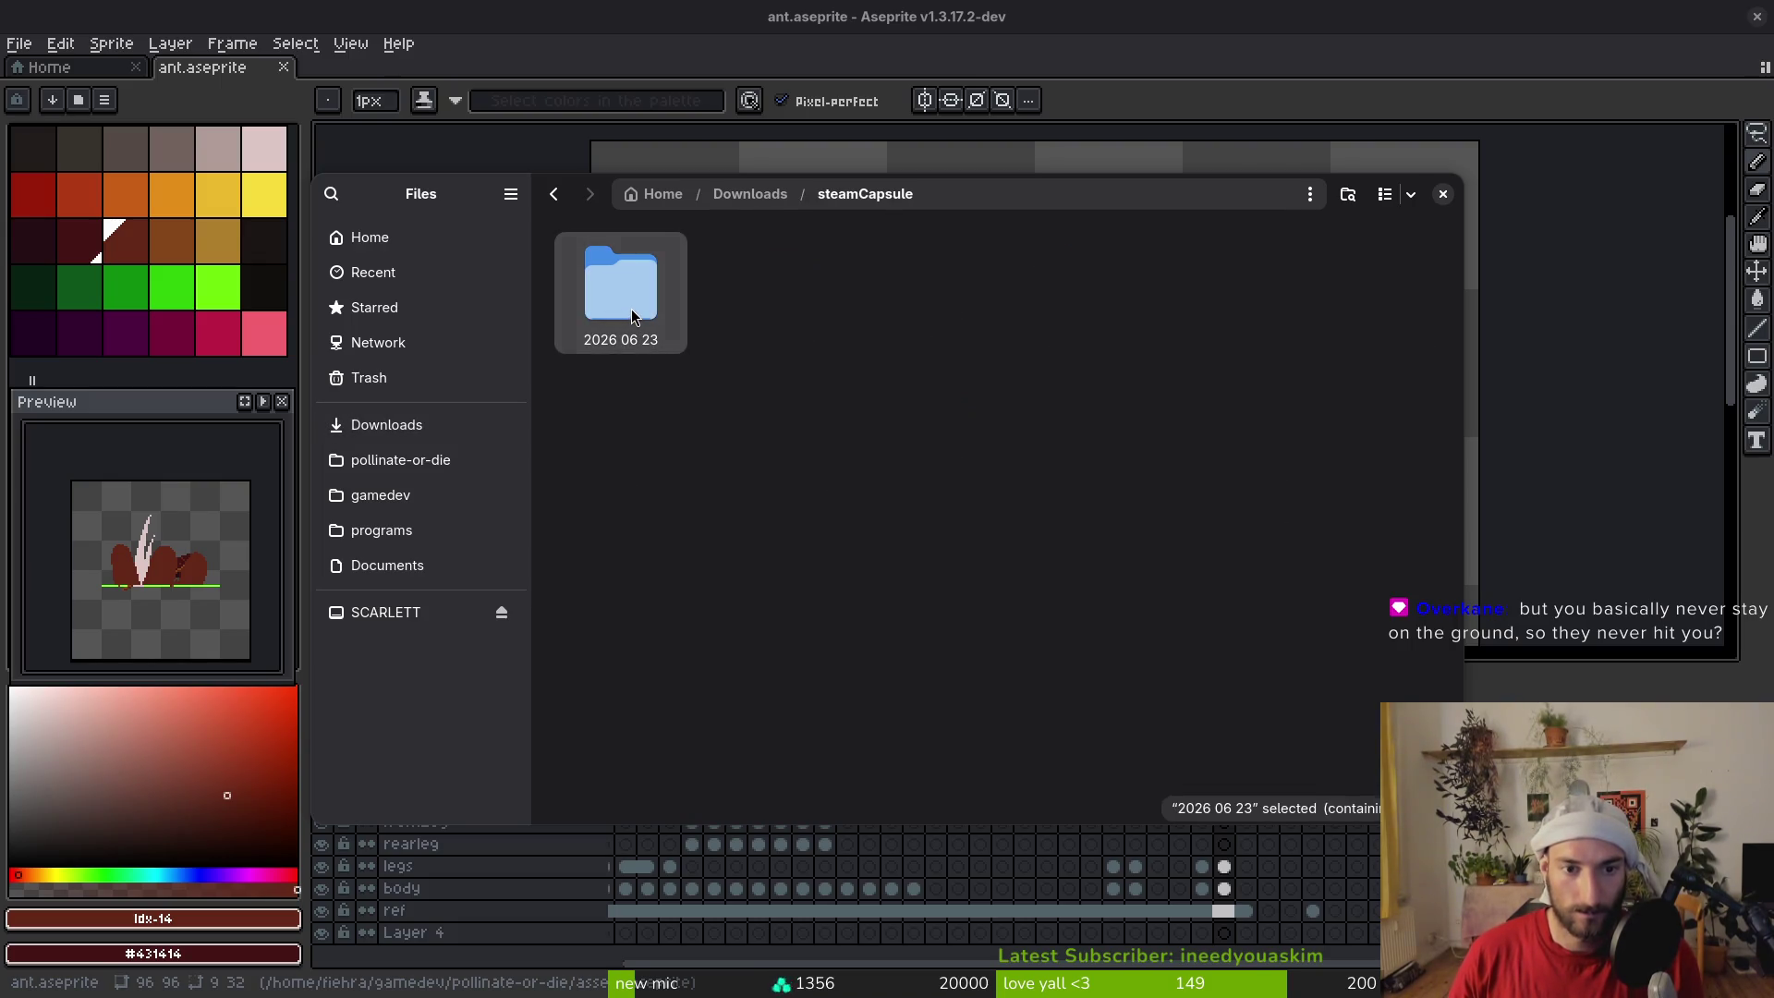
double_click(625, 282)
double_click(924, 296)
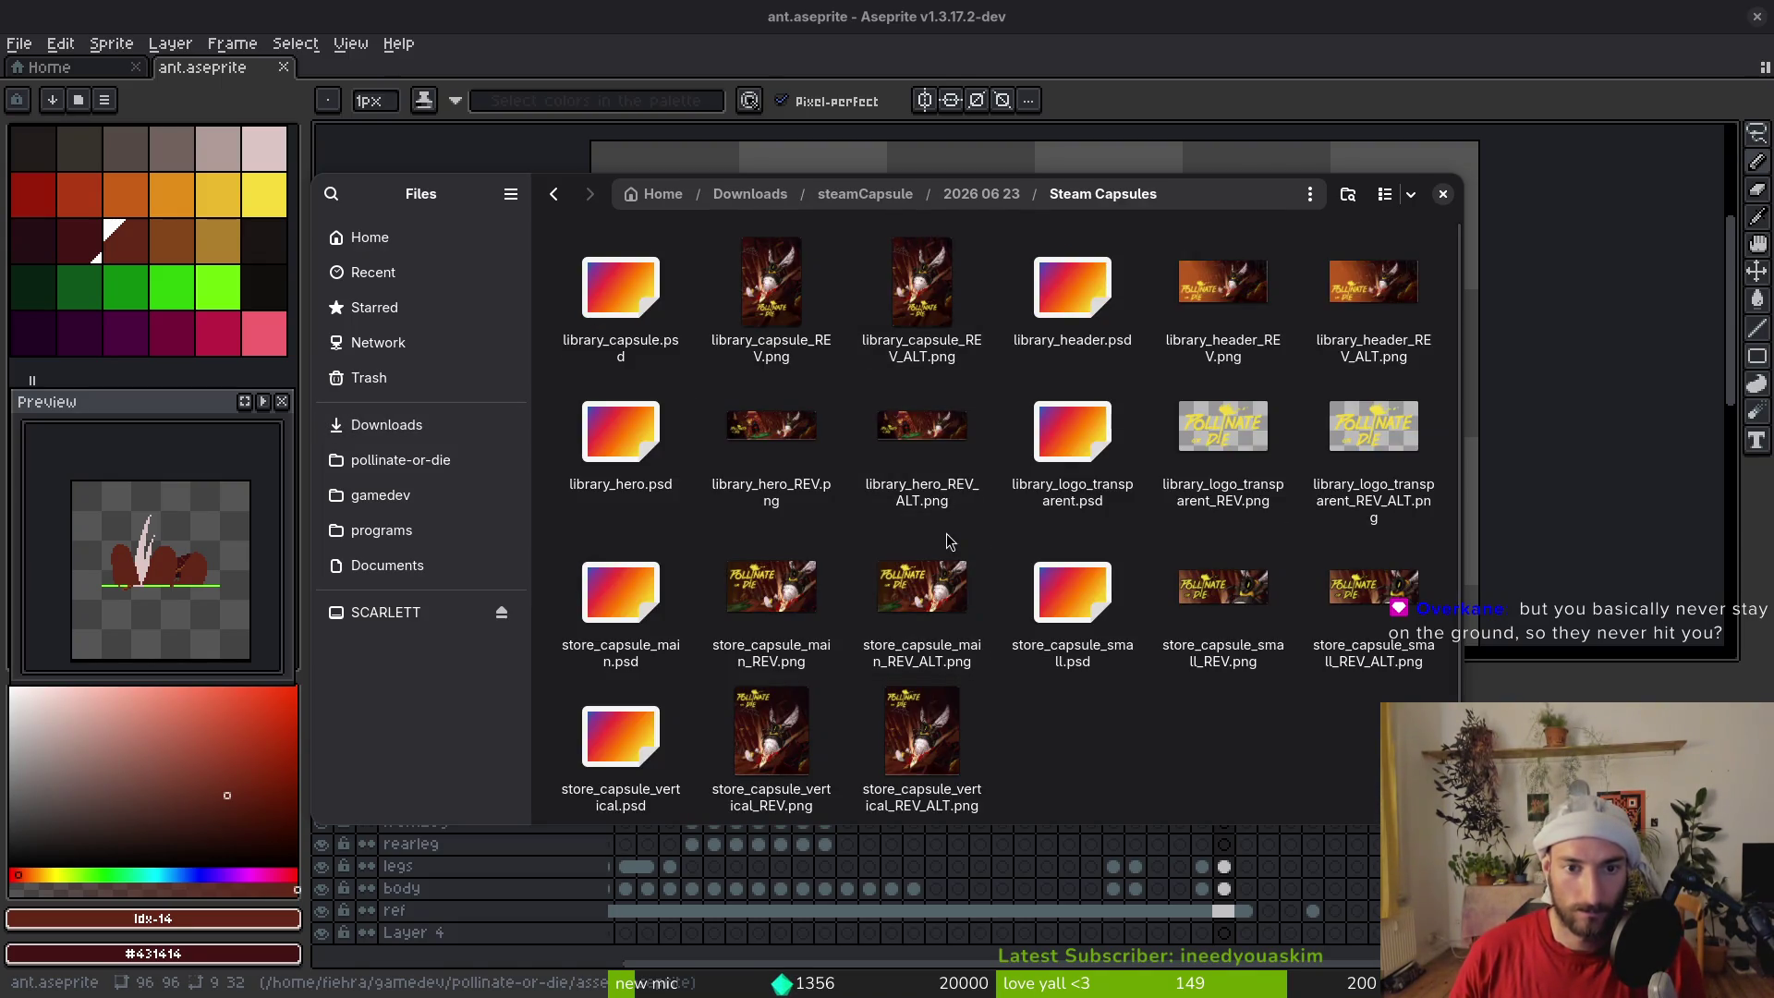
Select the seven _REV.png capsule images, from library_capsule to library_logo_transparent, and delete them
left_click(763, 294)
left_click(1222, 287, "ctrl")
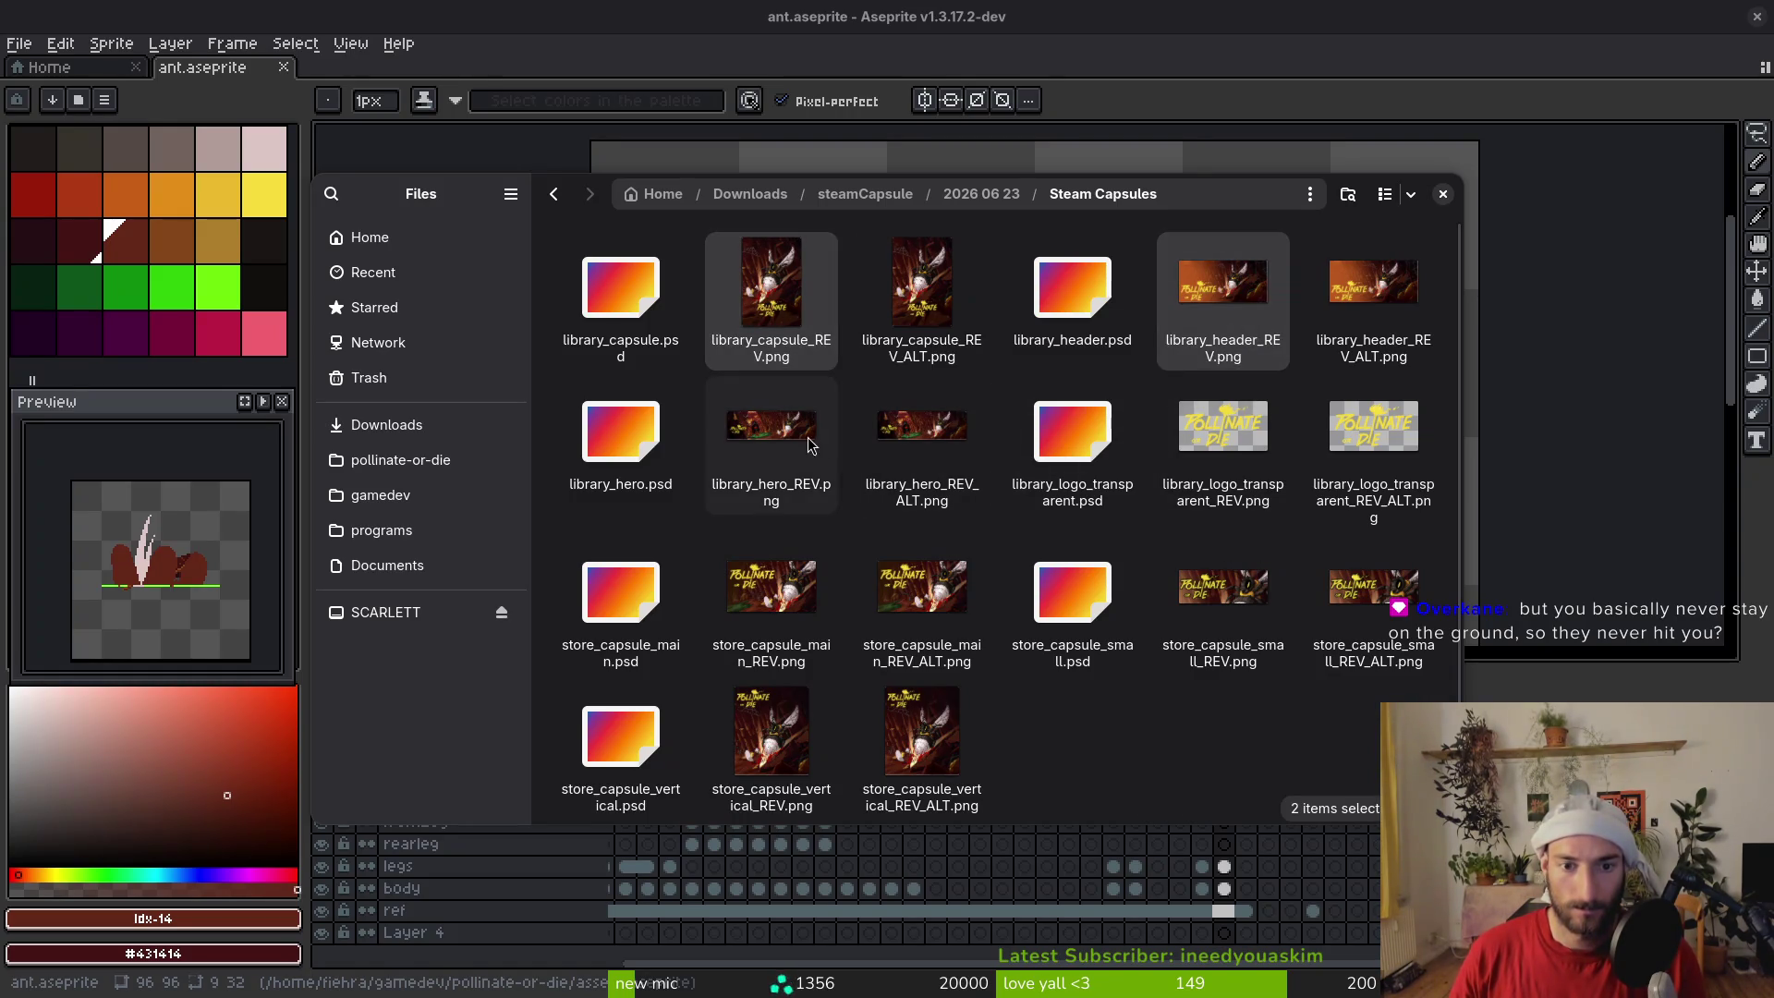
left_click(772, 432, "ctrl")
left_click(779, 601, "ctrl")
left_click(1223, 591, "ctrl")
left_click(772, 739, "ctrl")
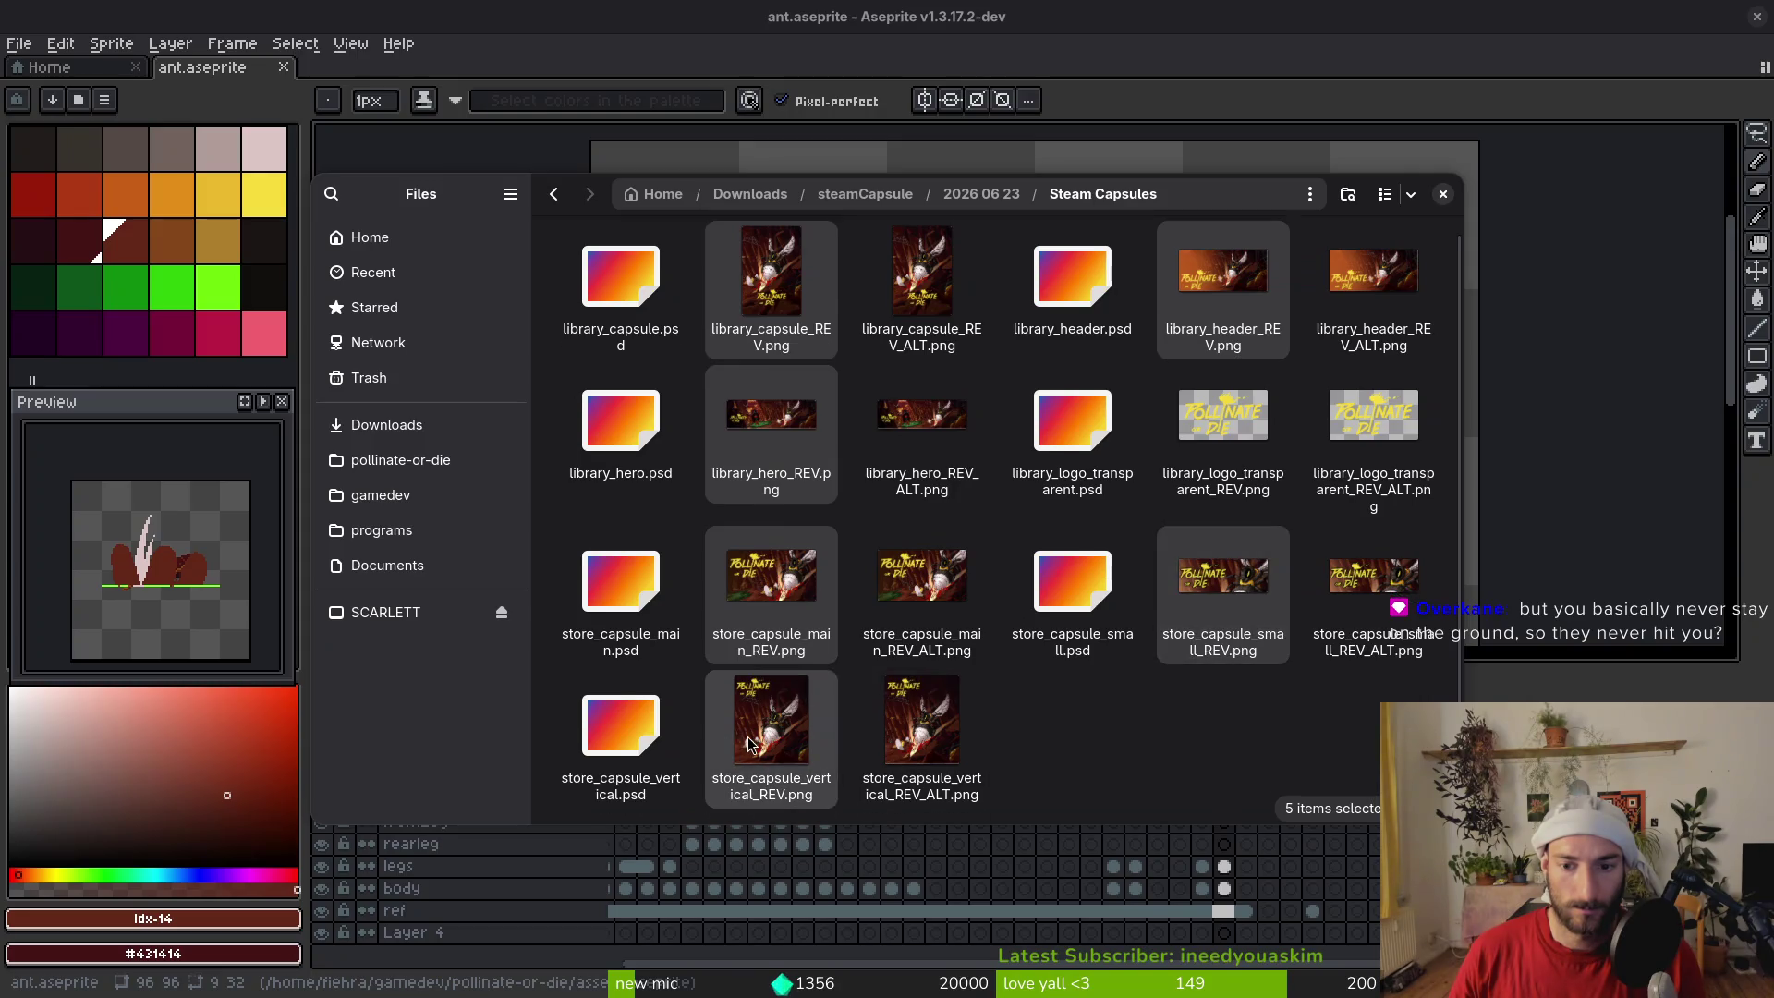
left_click(1178, 466, "ctrl")
key("Delete")
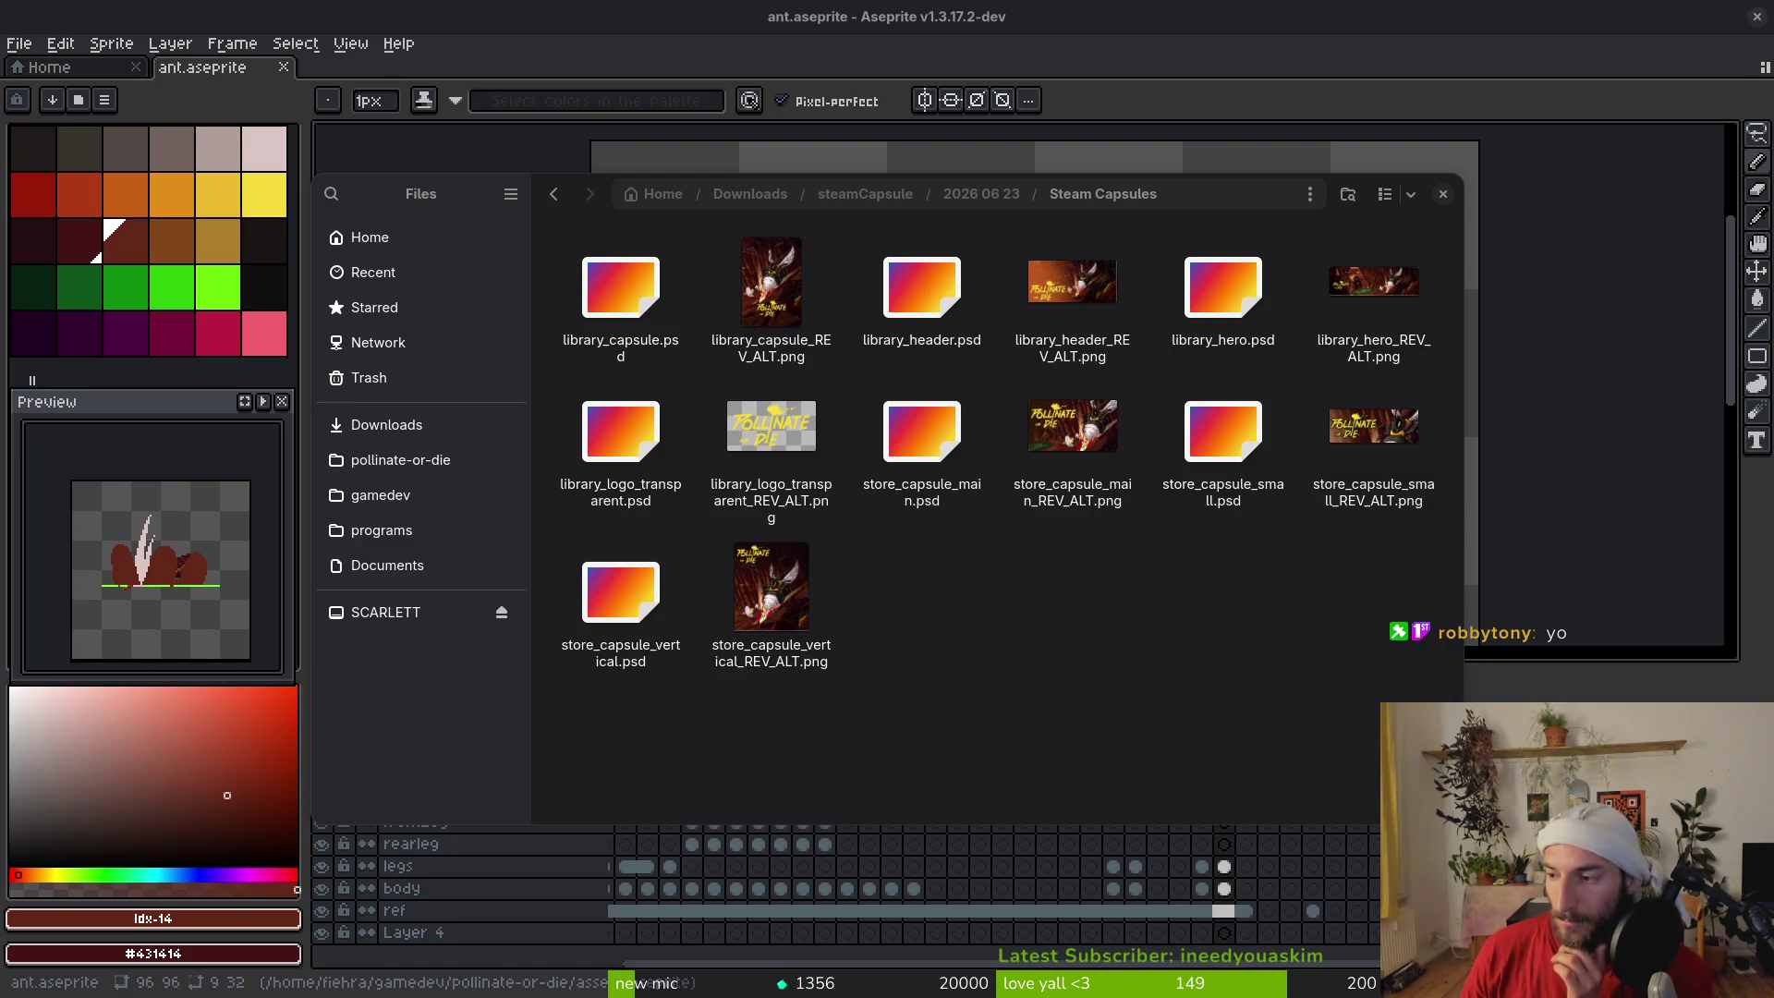
left_click(1372, 494)
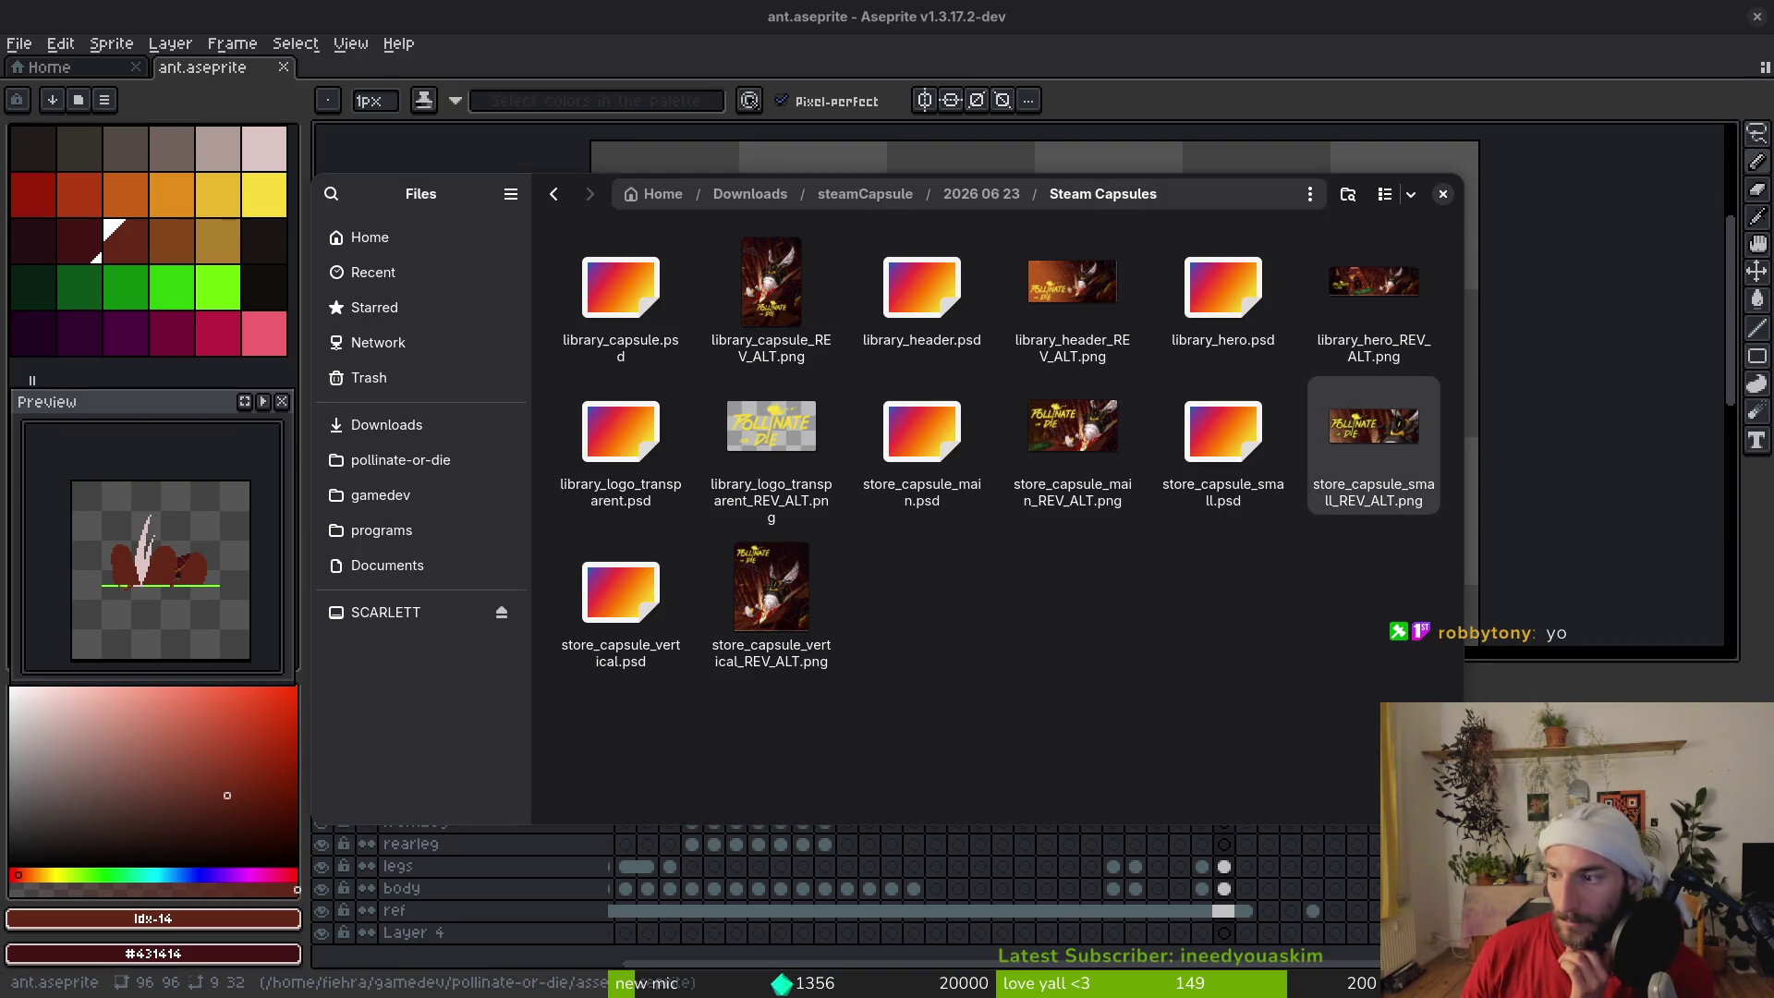
left_click(1390, 310)
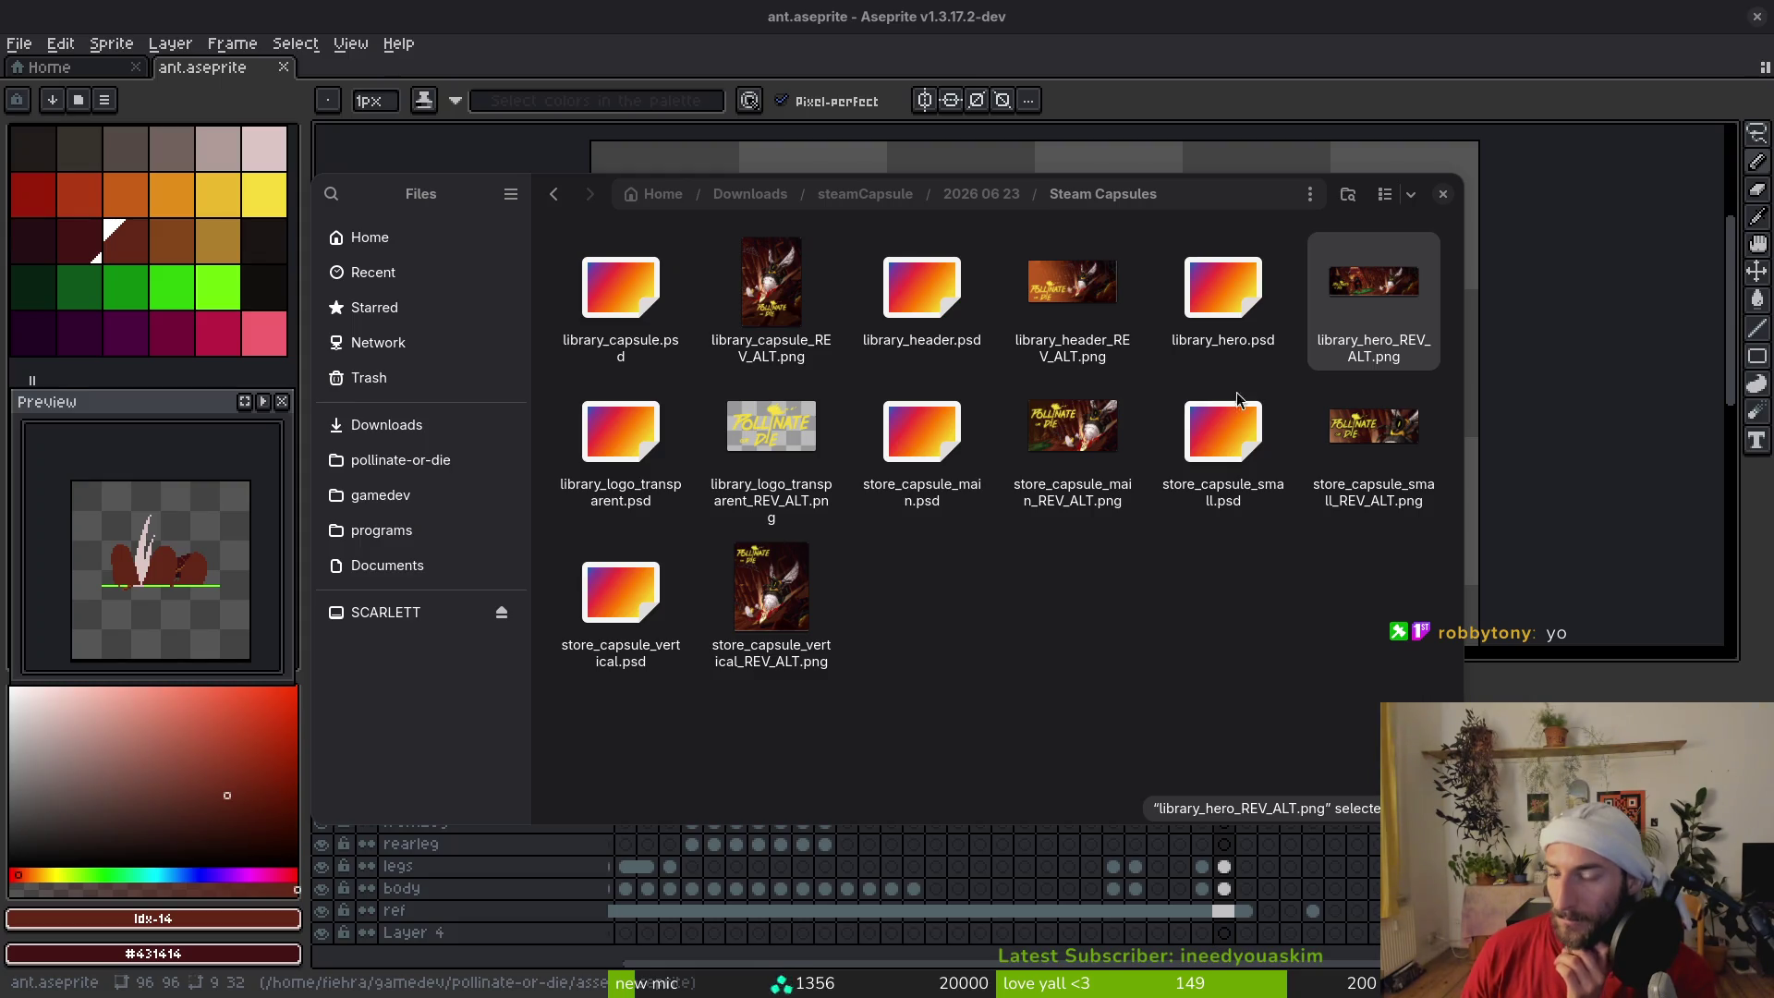
left_click(1072, 291)
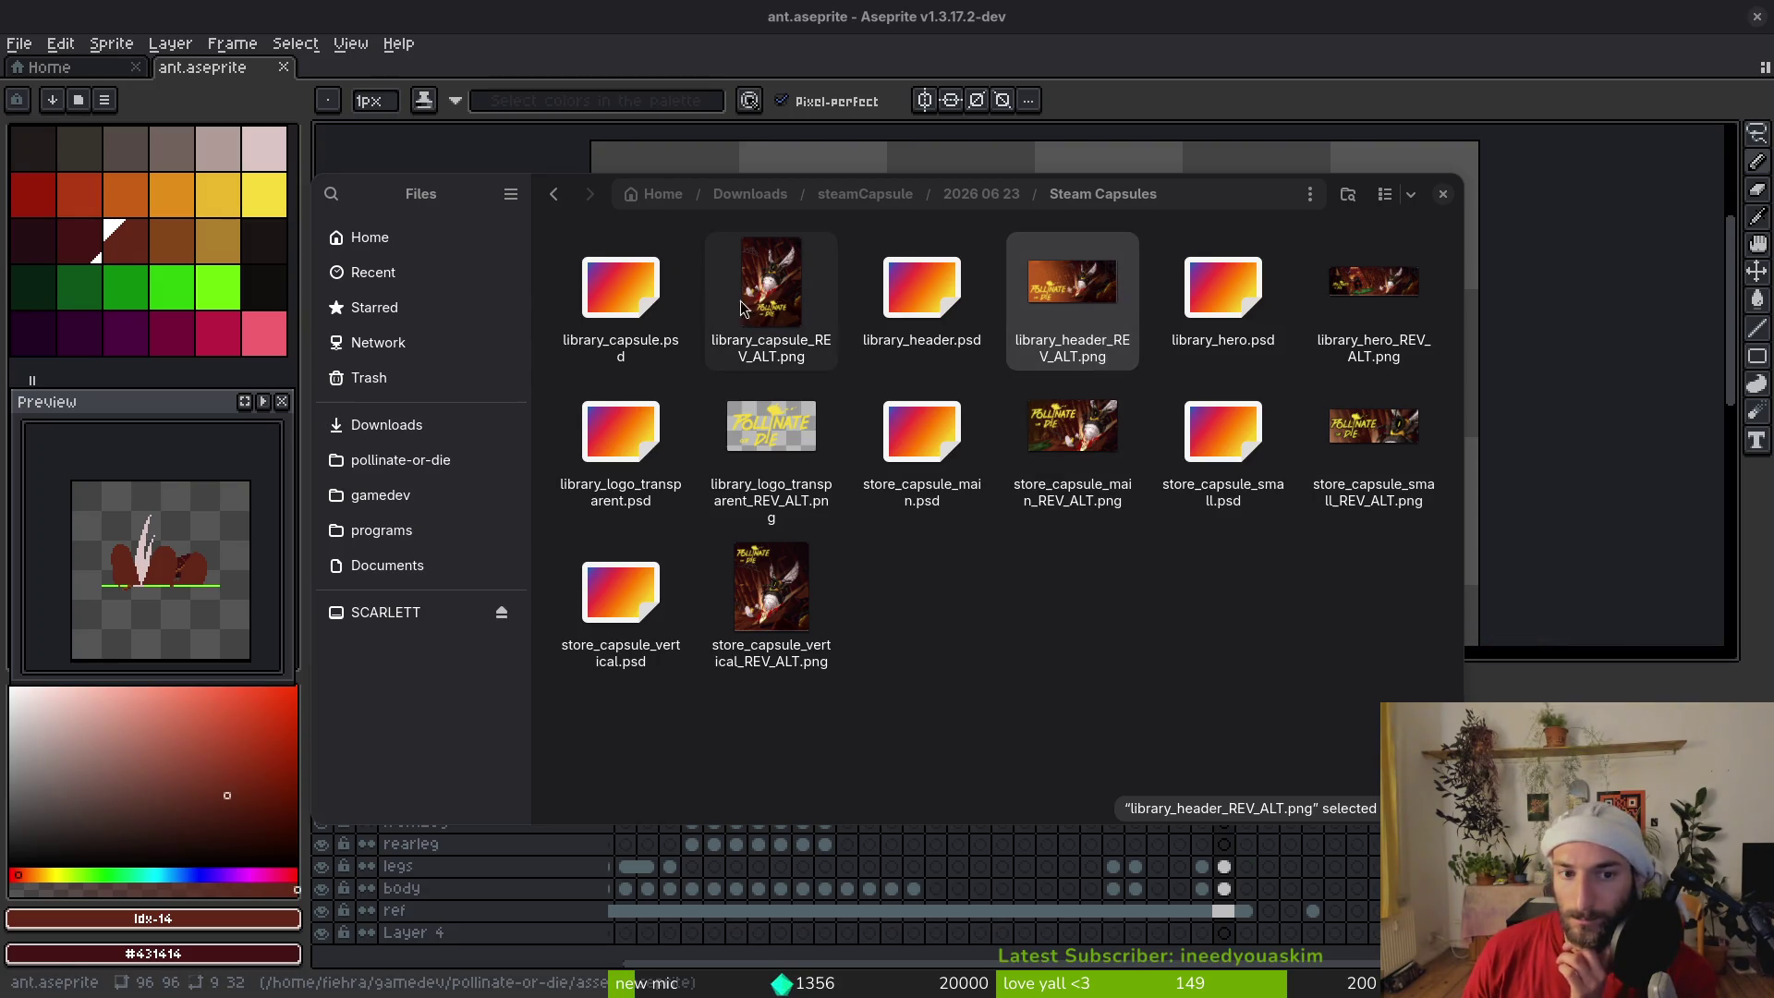
left_click(769, 310)
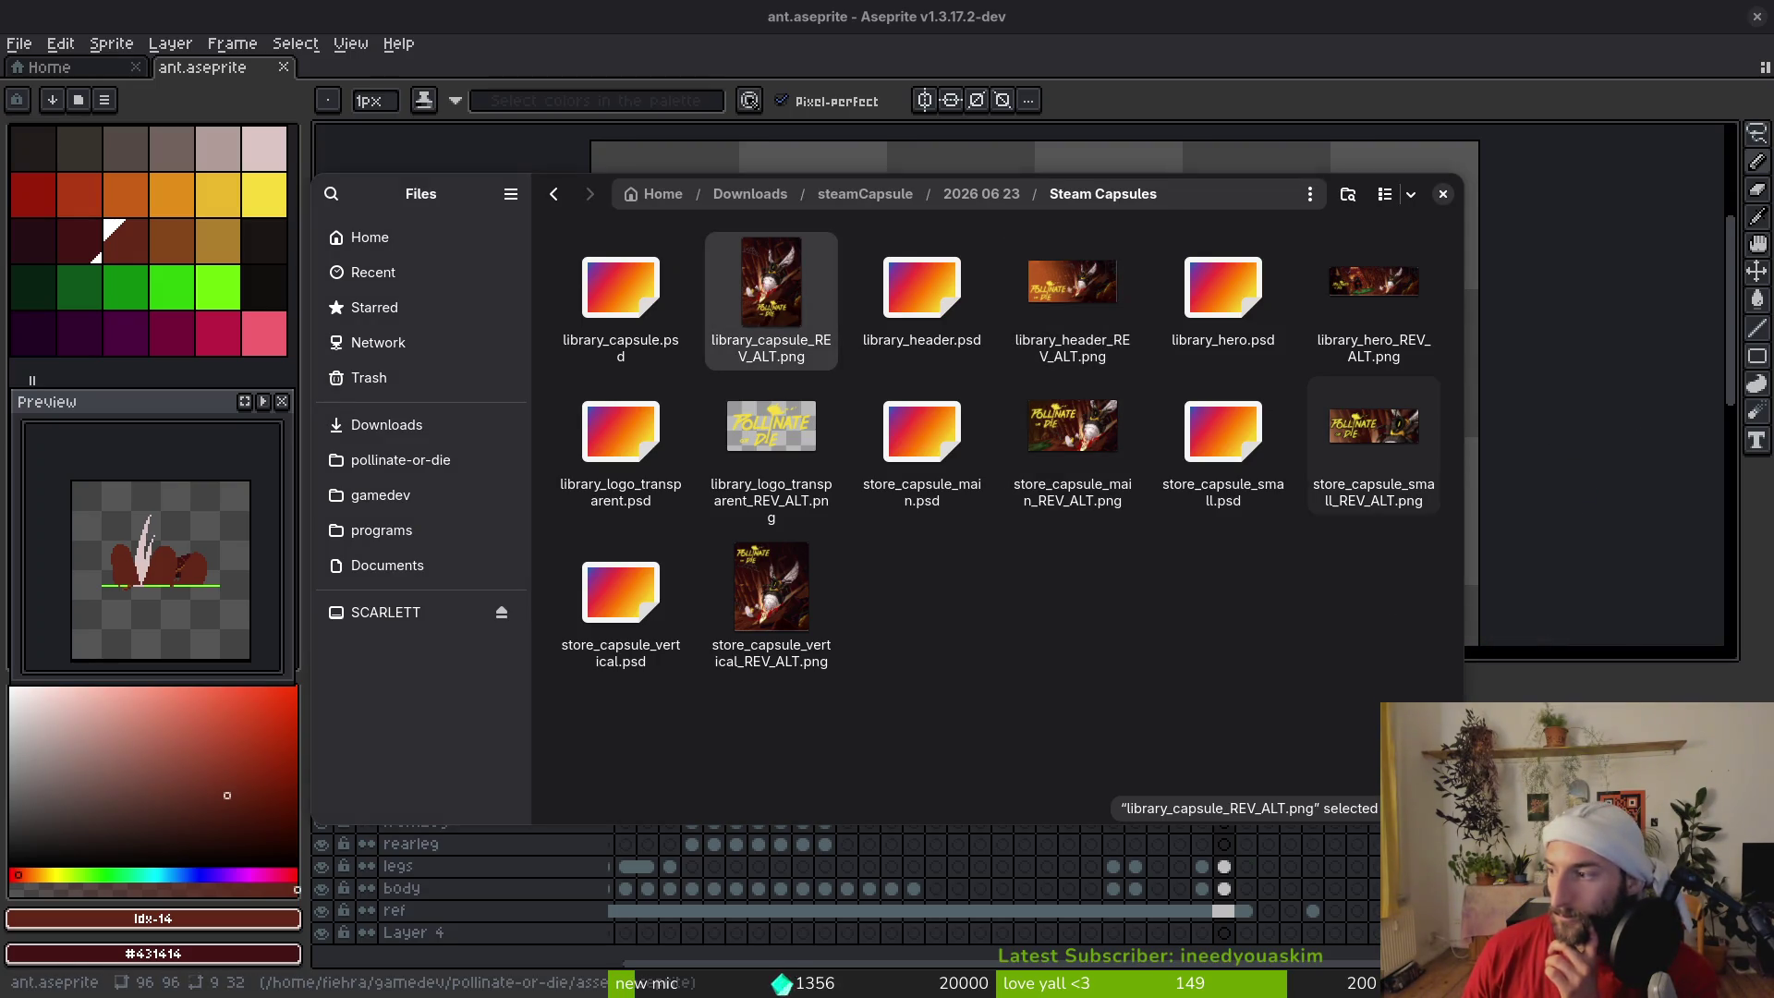
left_click(763, 605)
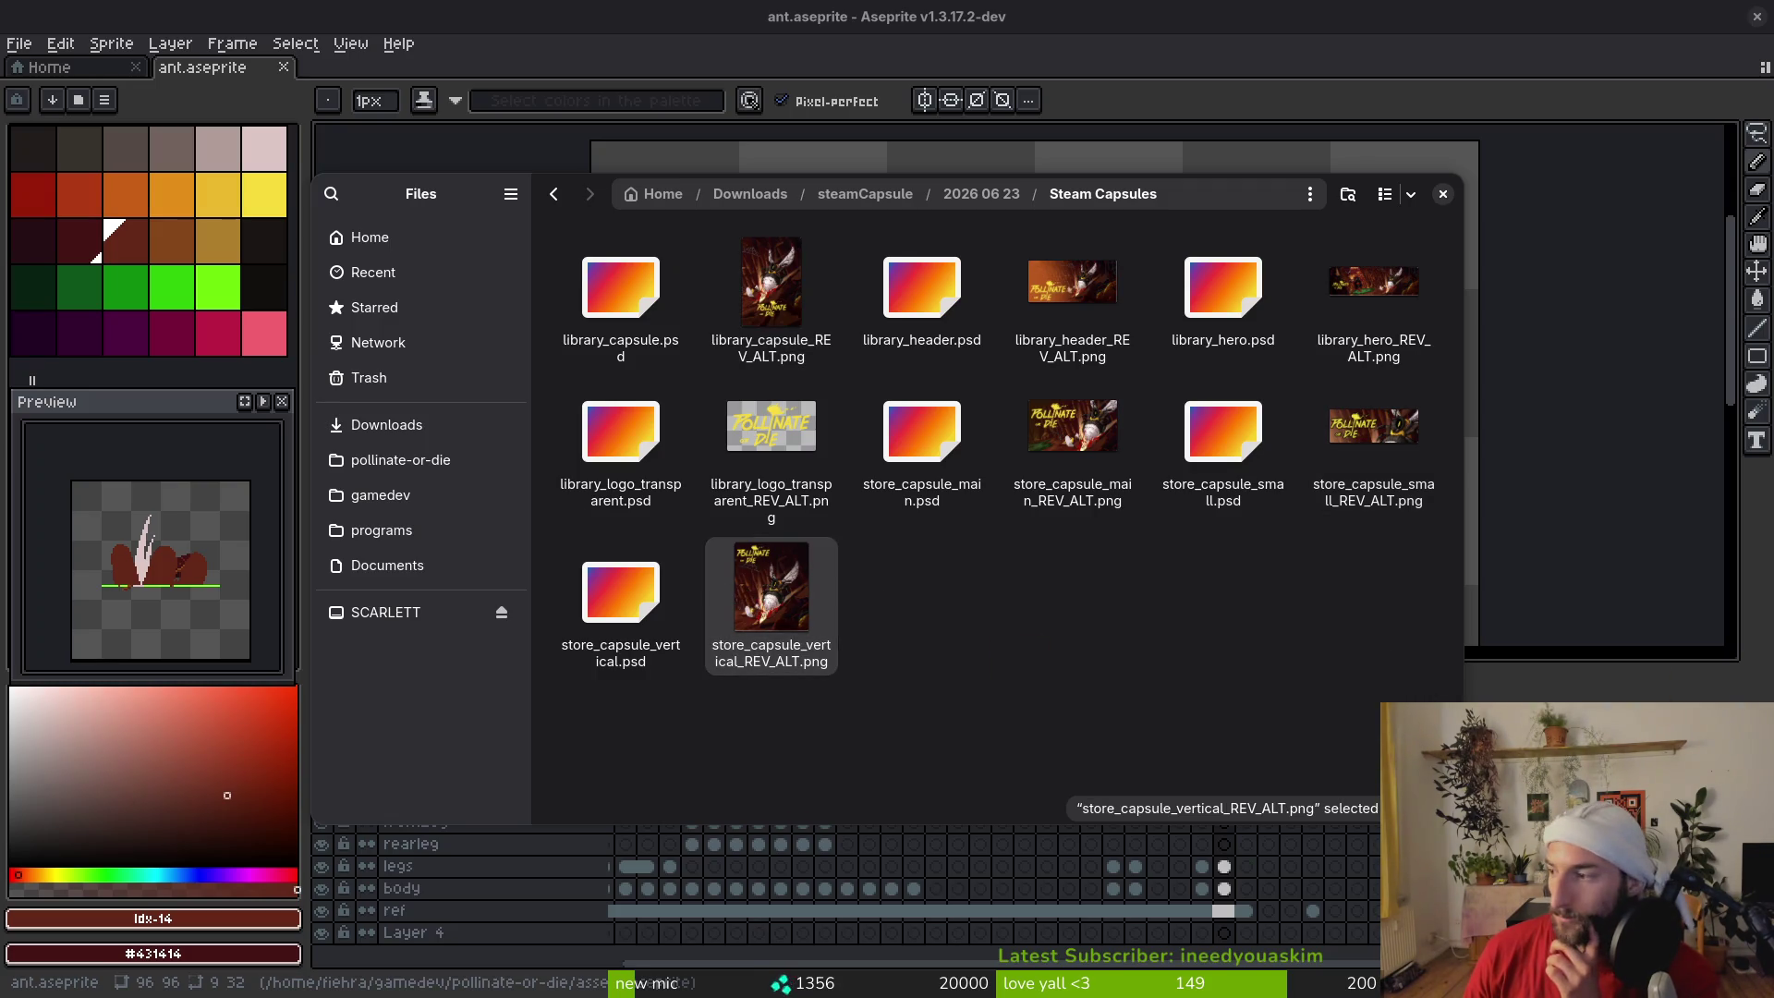
left_click(1072, 434)
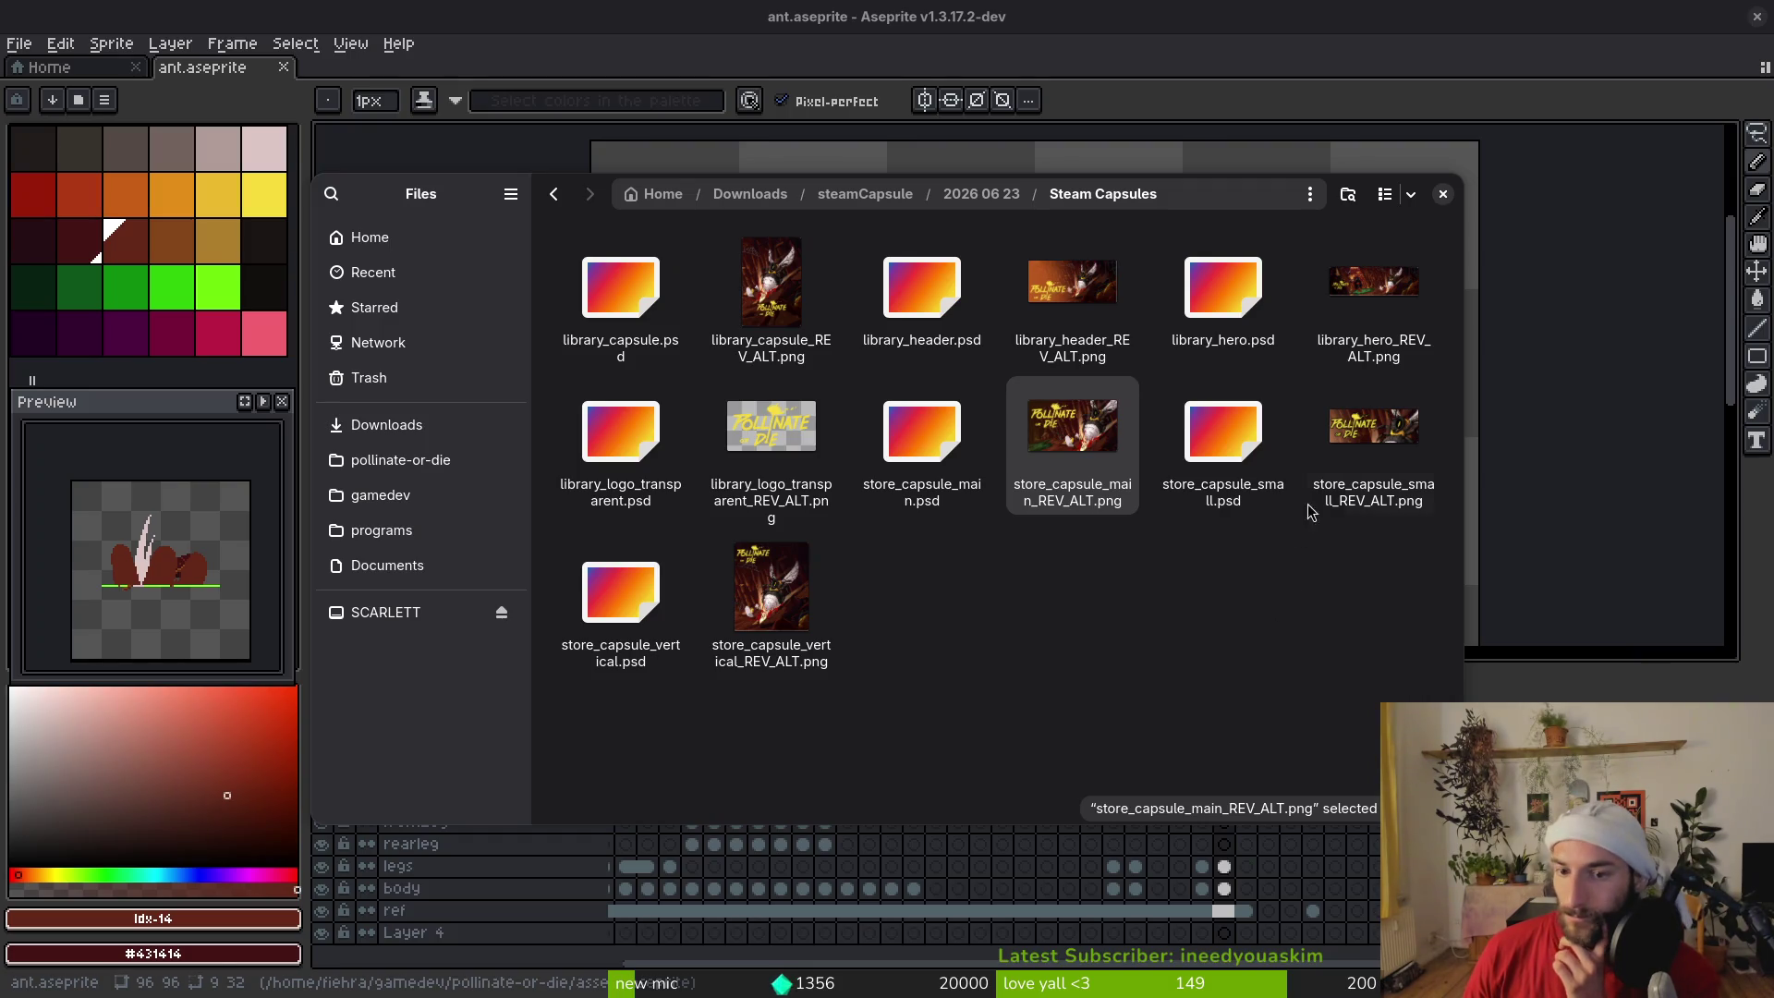
left_click(1354, 454)
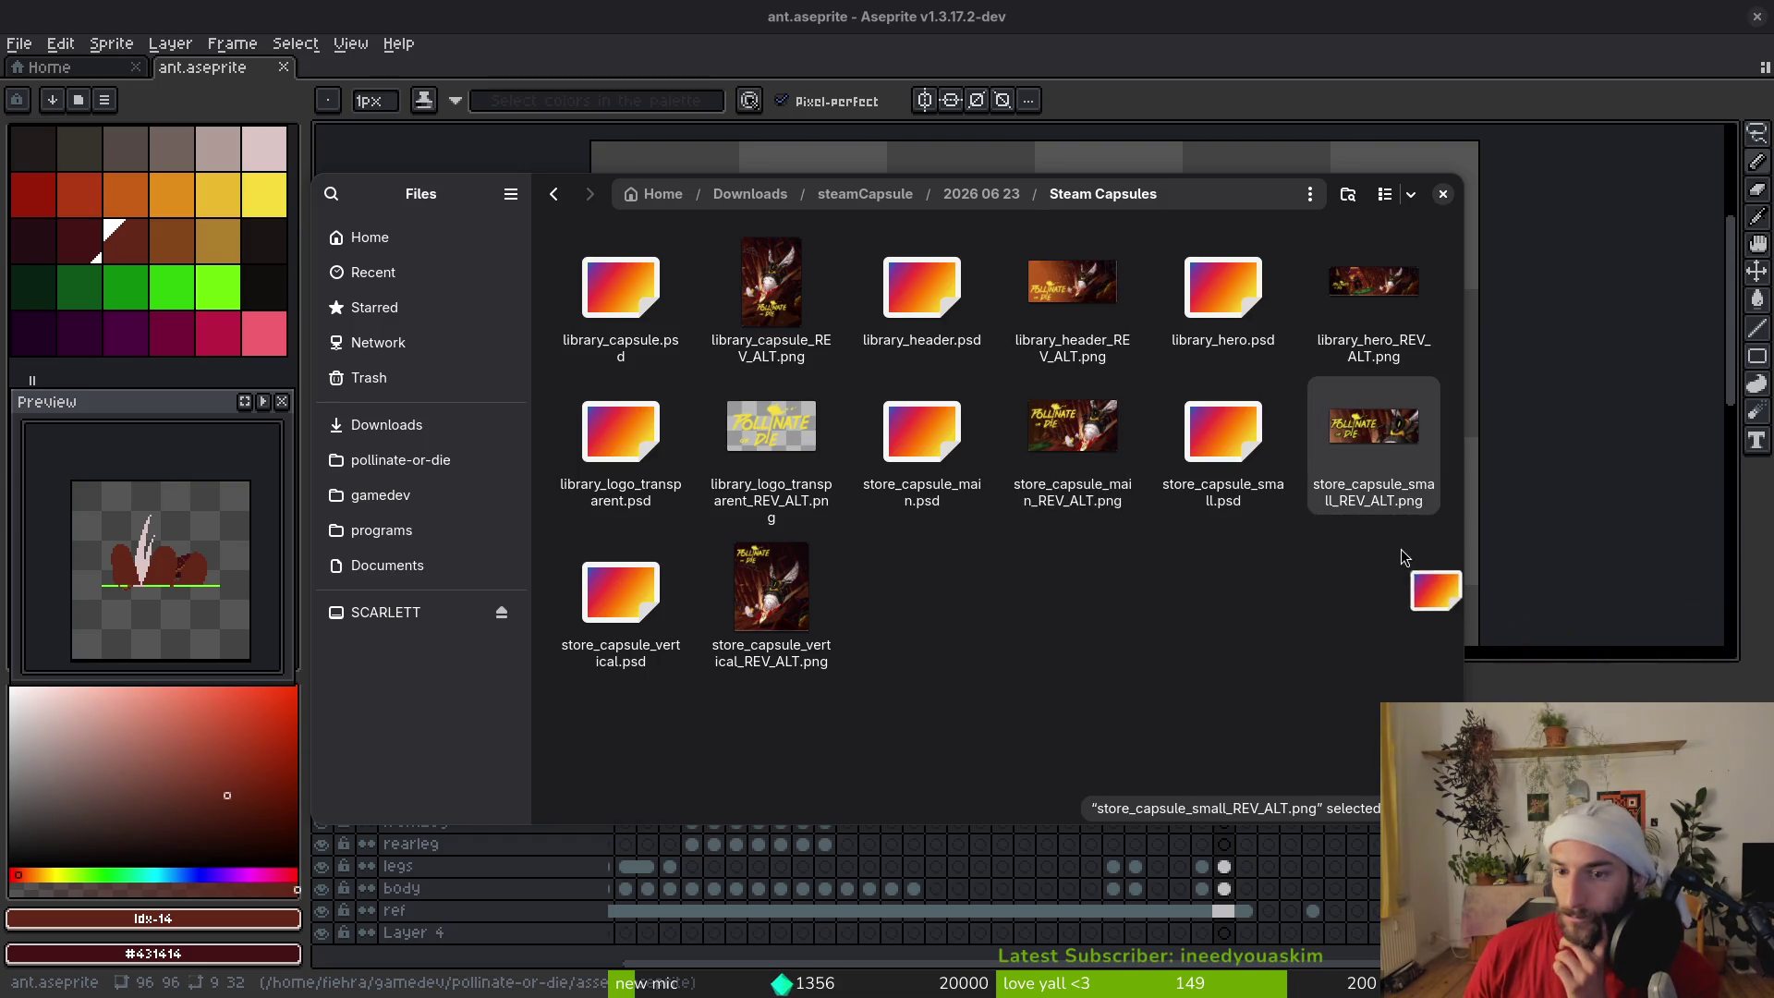
left_click(778, 436)
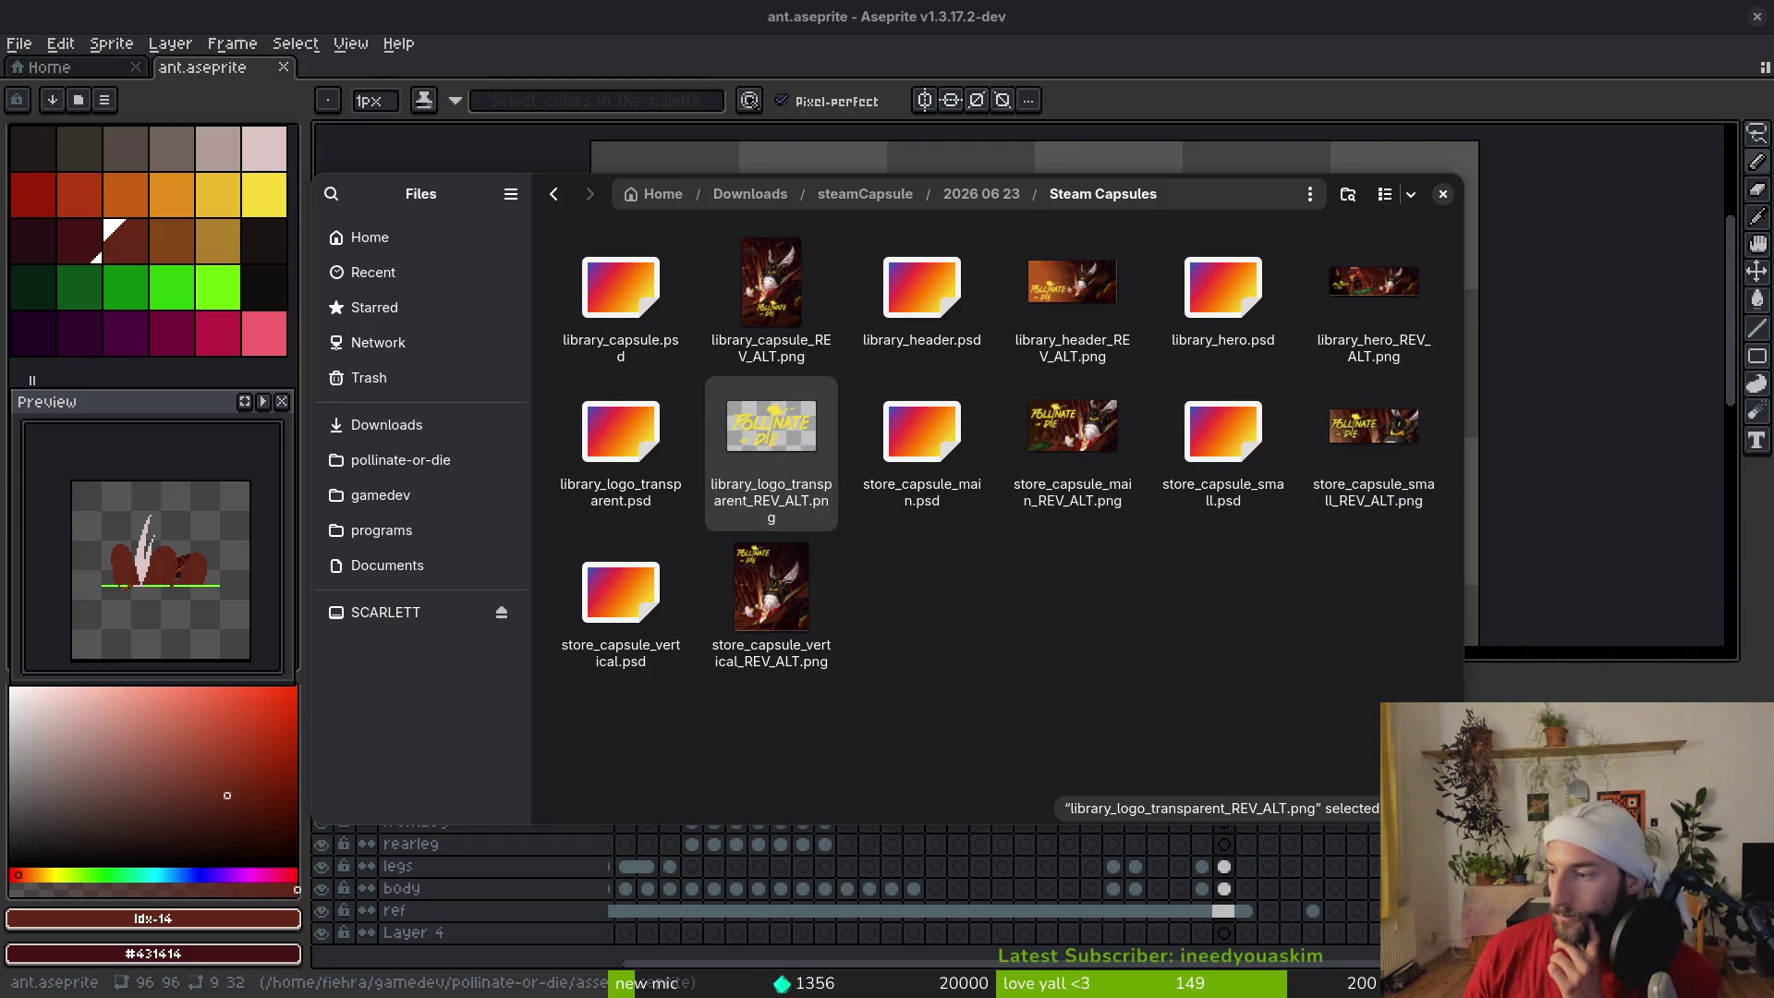
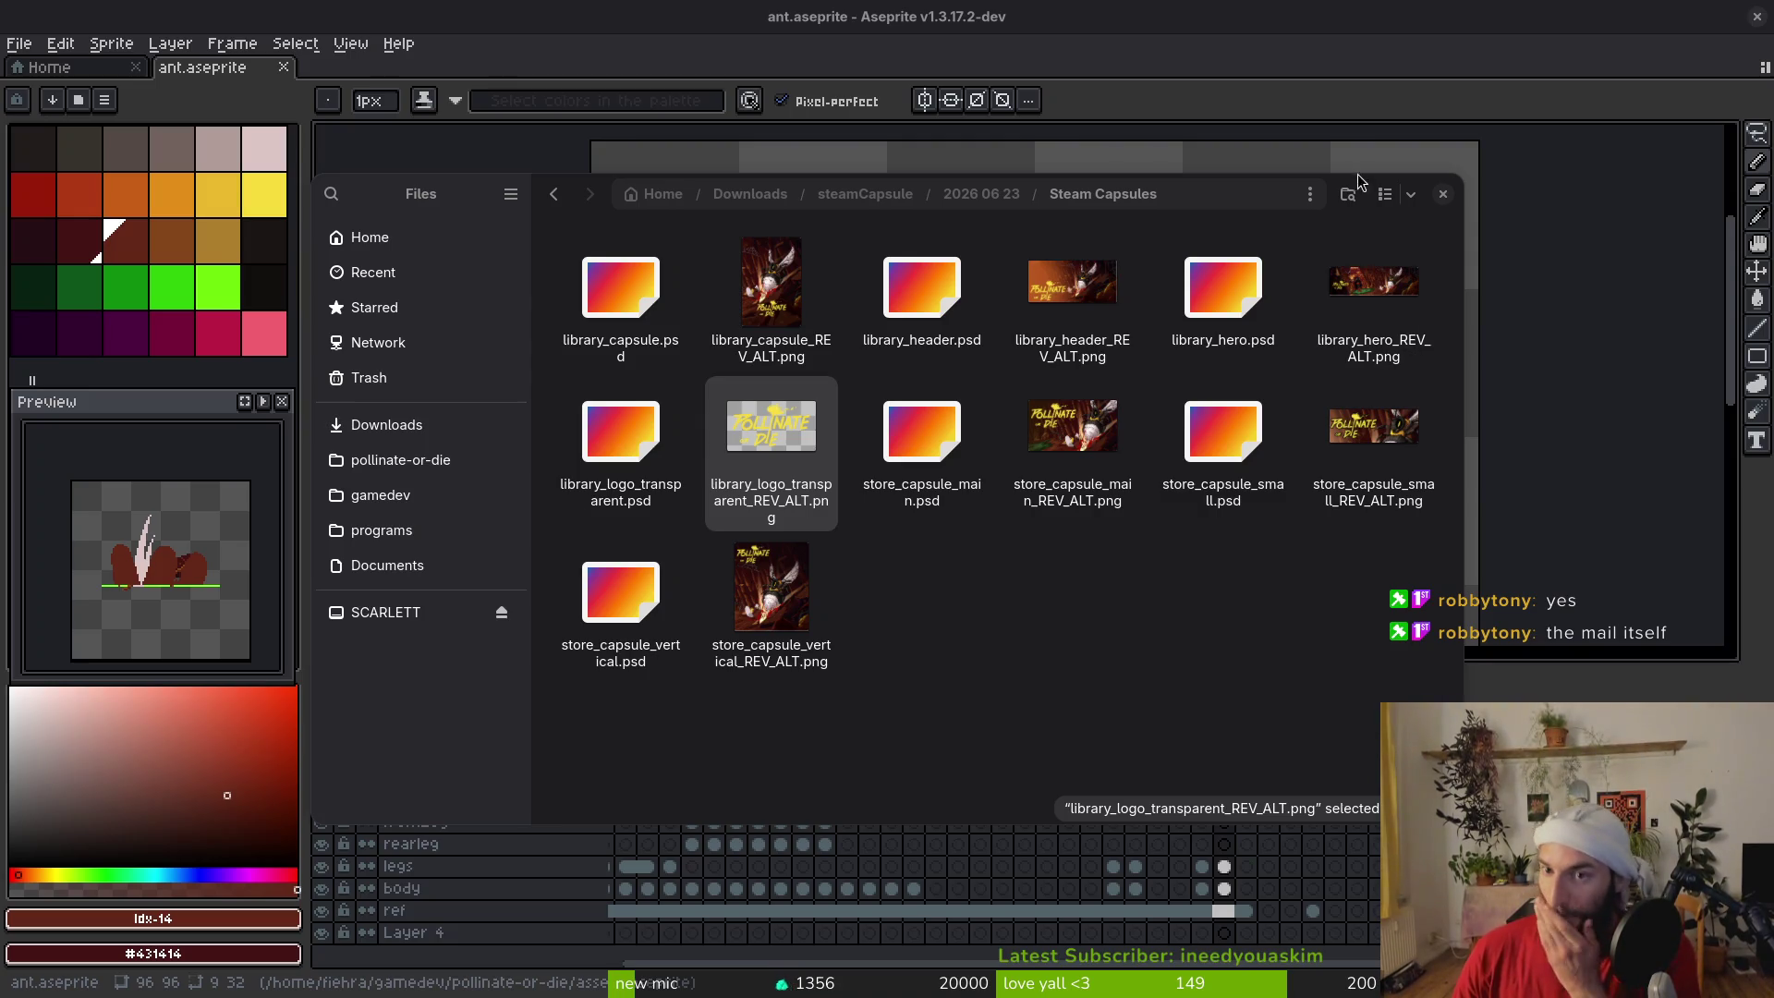
Close the Files window showing the Steam Capsules folder to reveal the ant sprite
left_click(1442, 195)
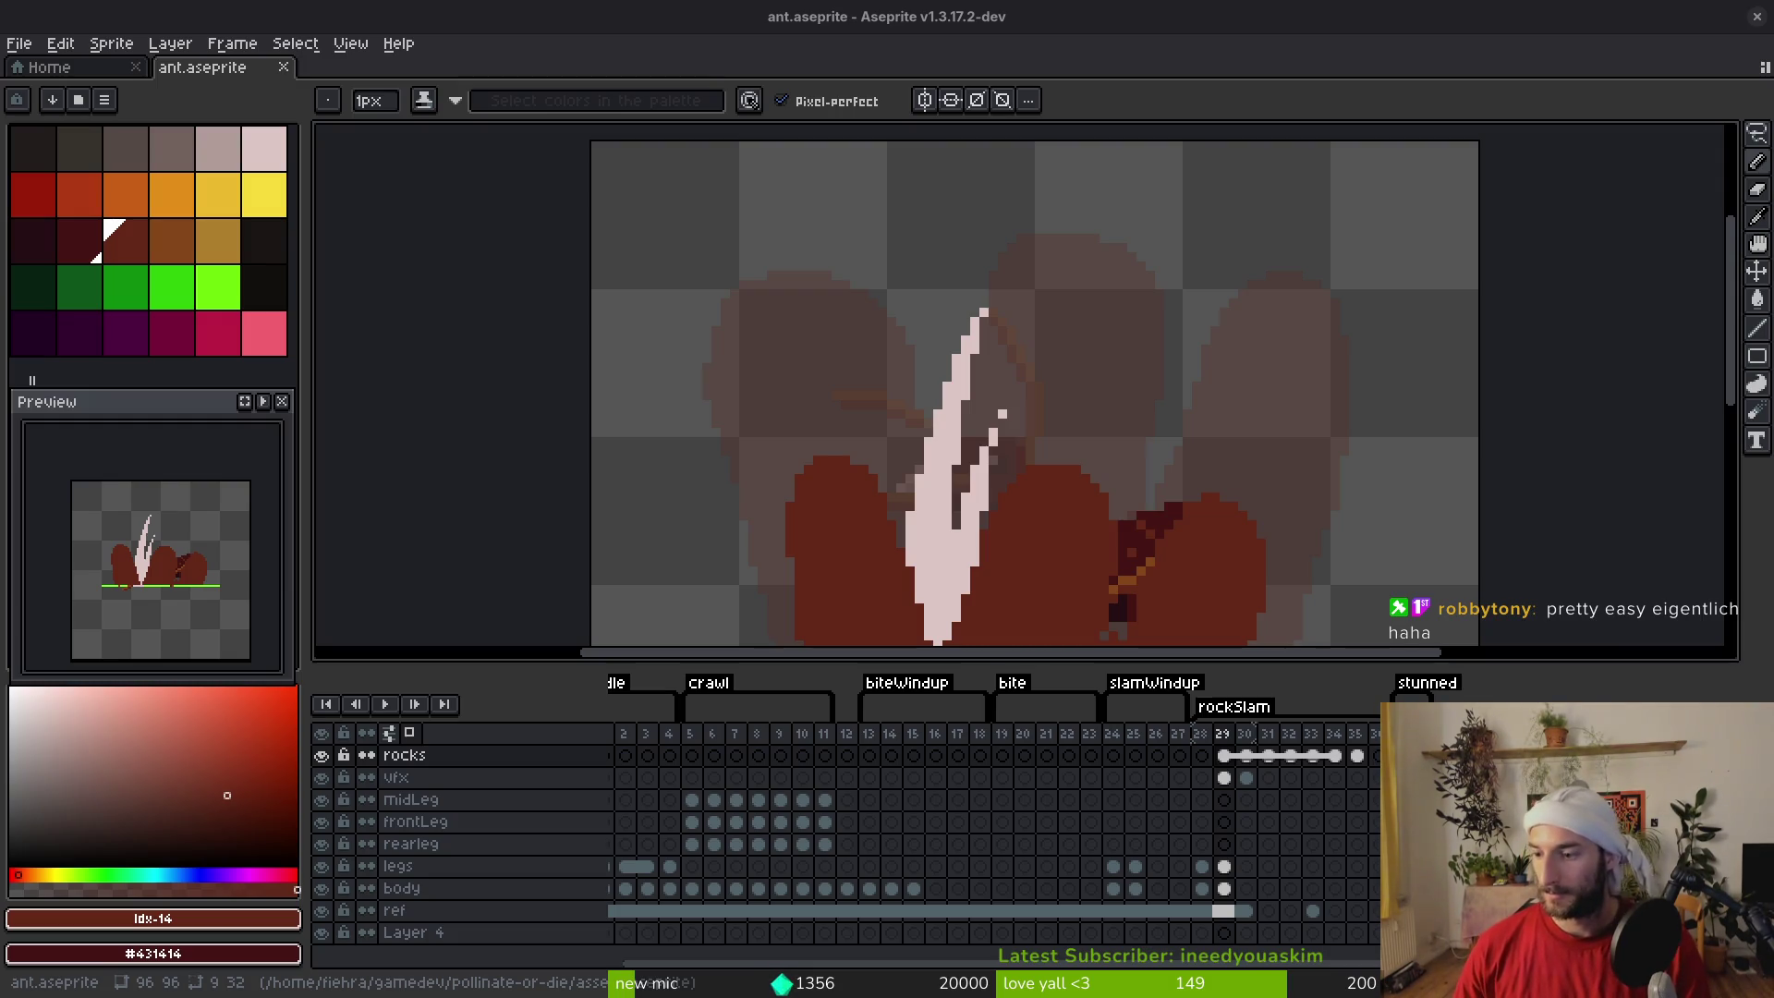
Switch from Aseprite to the Brave browser showing the Reddit home feed
key("alt+Tab")
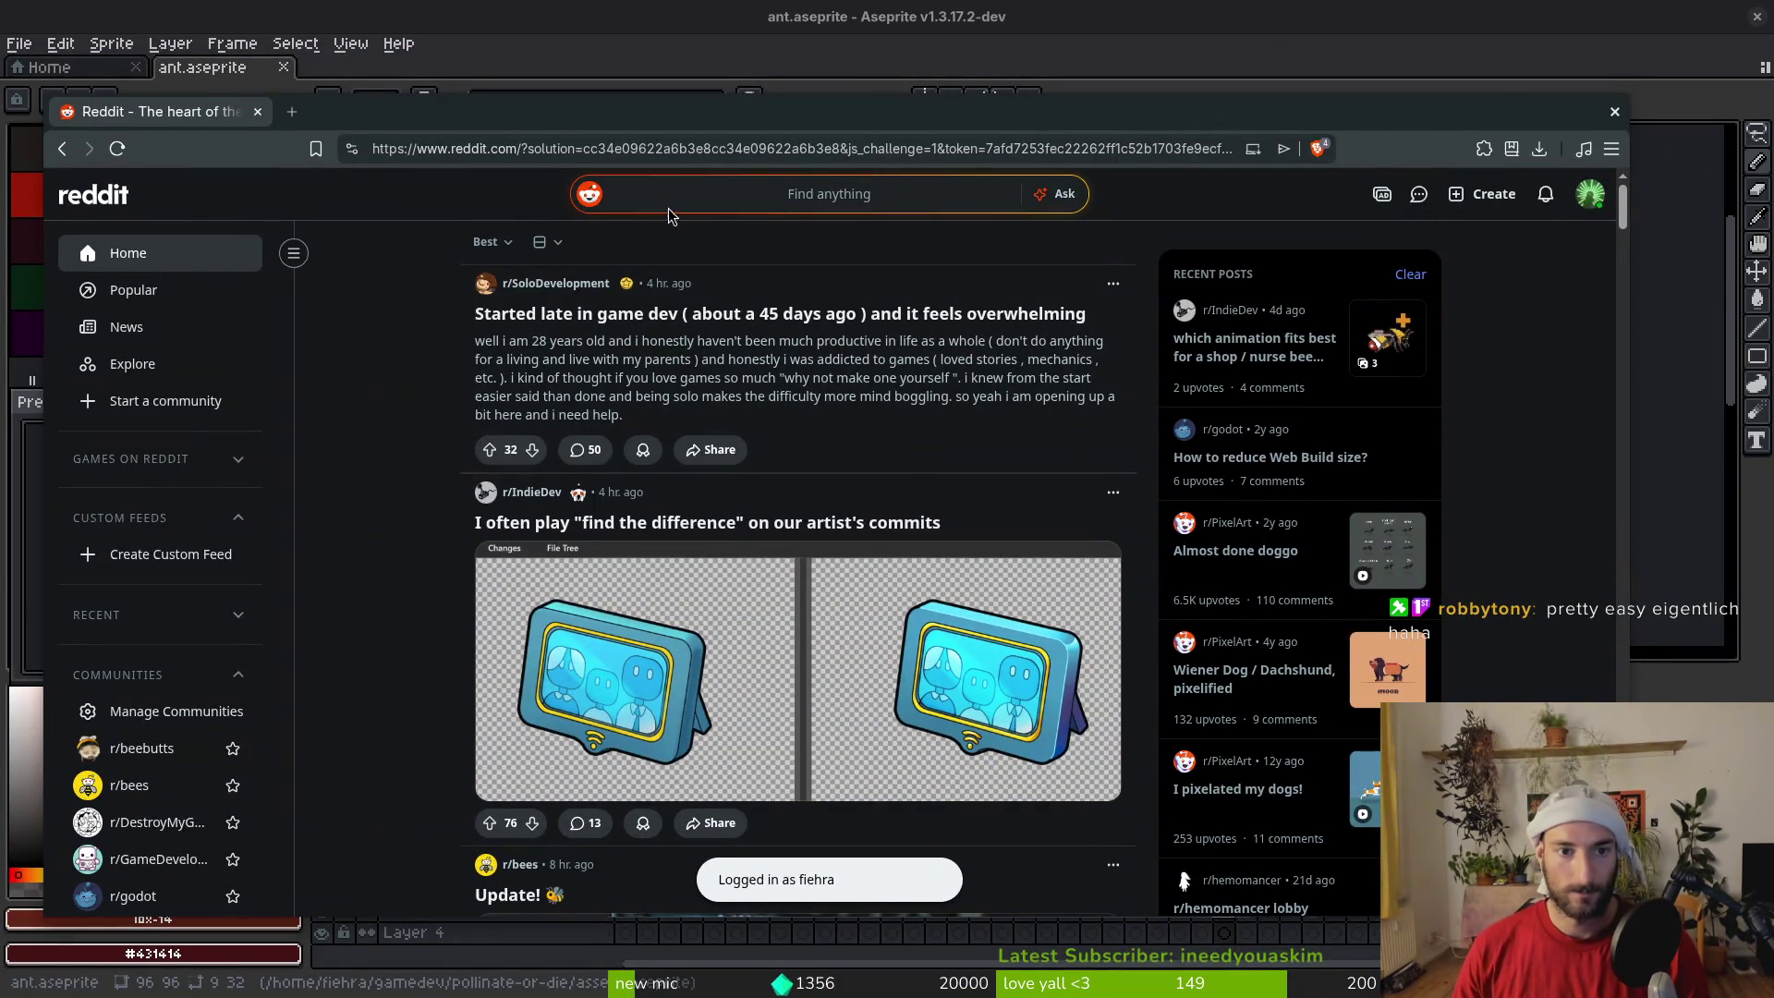
Open your Reddit profile's comment history, check the second comment's thread, then go back
left_click(1598, 196)
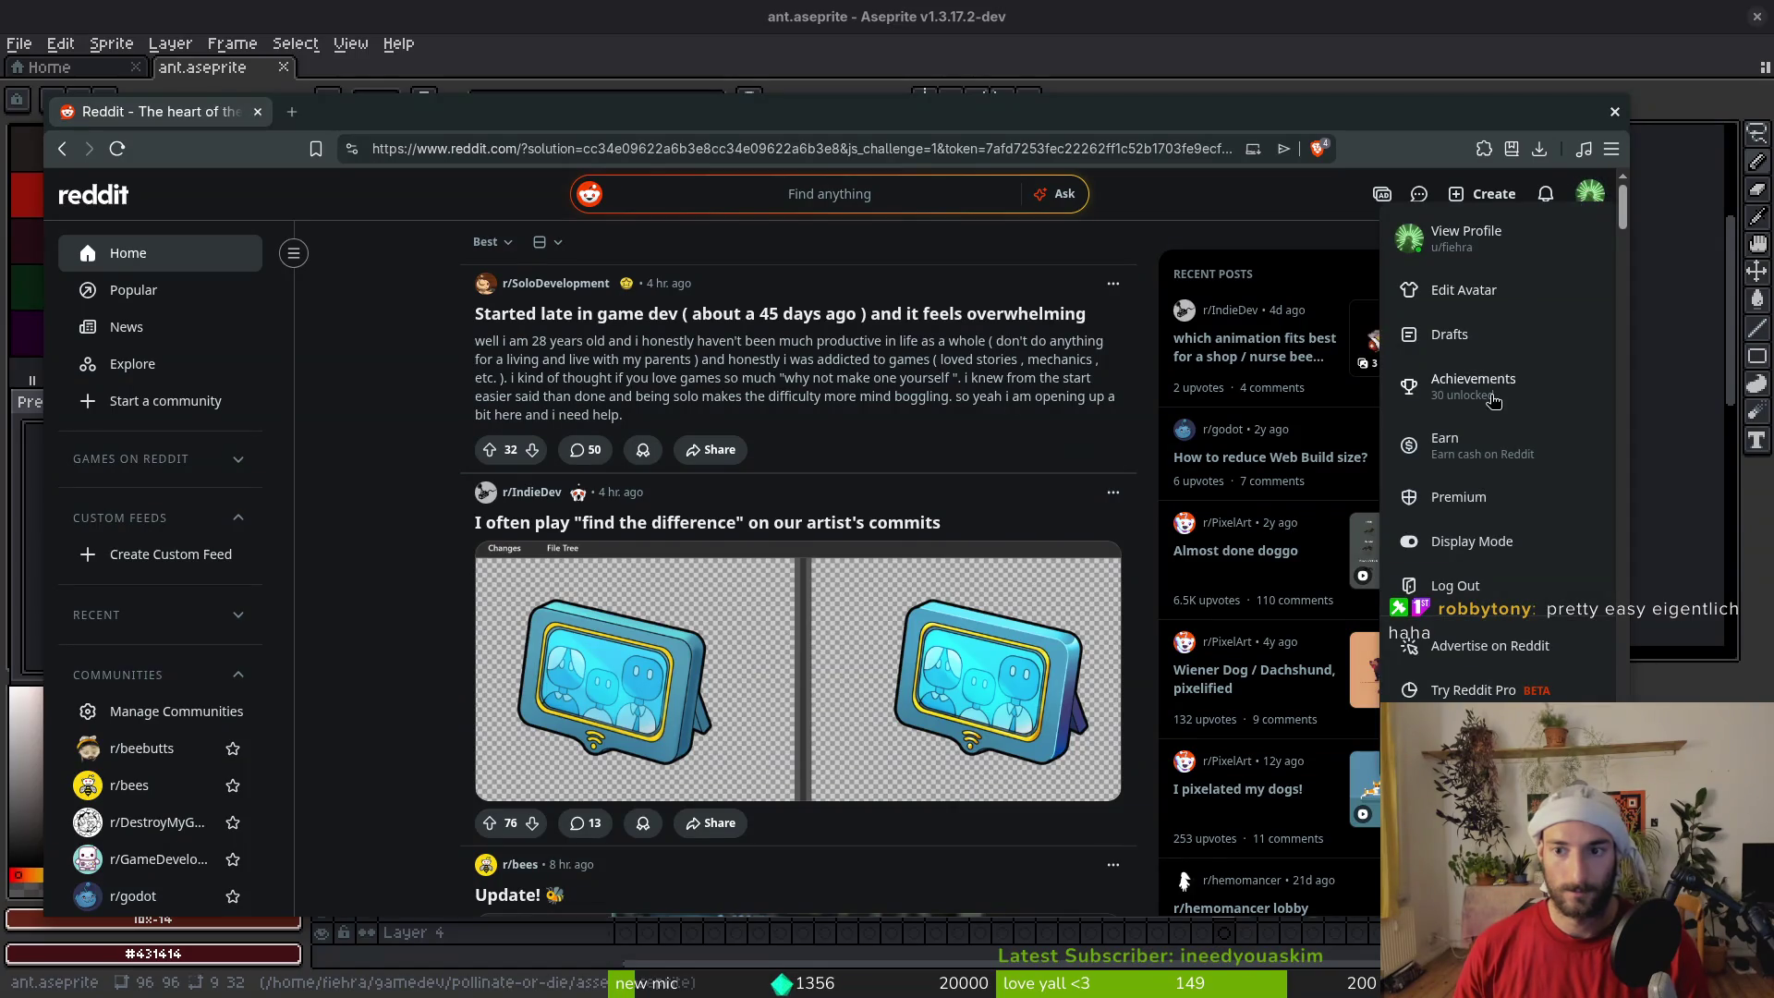
left_click(1469, 236)
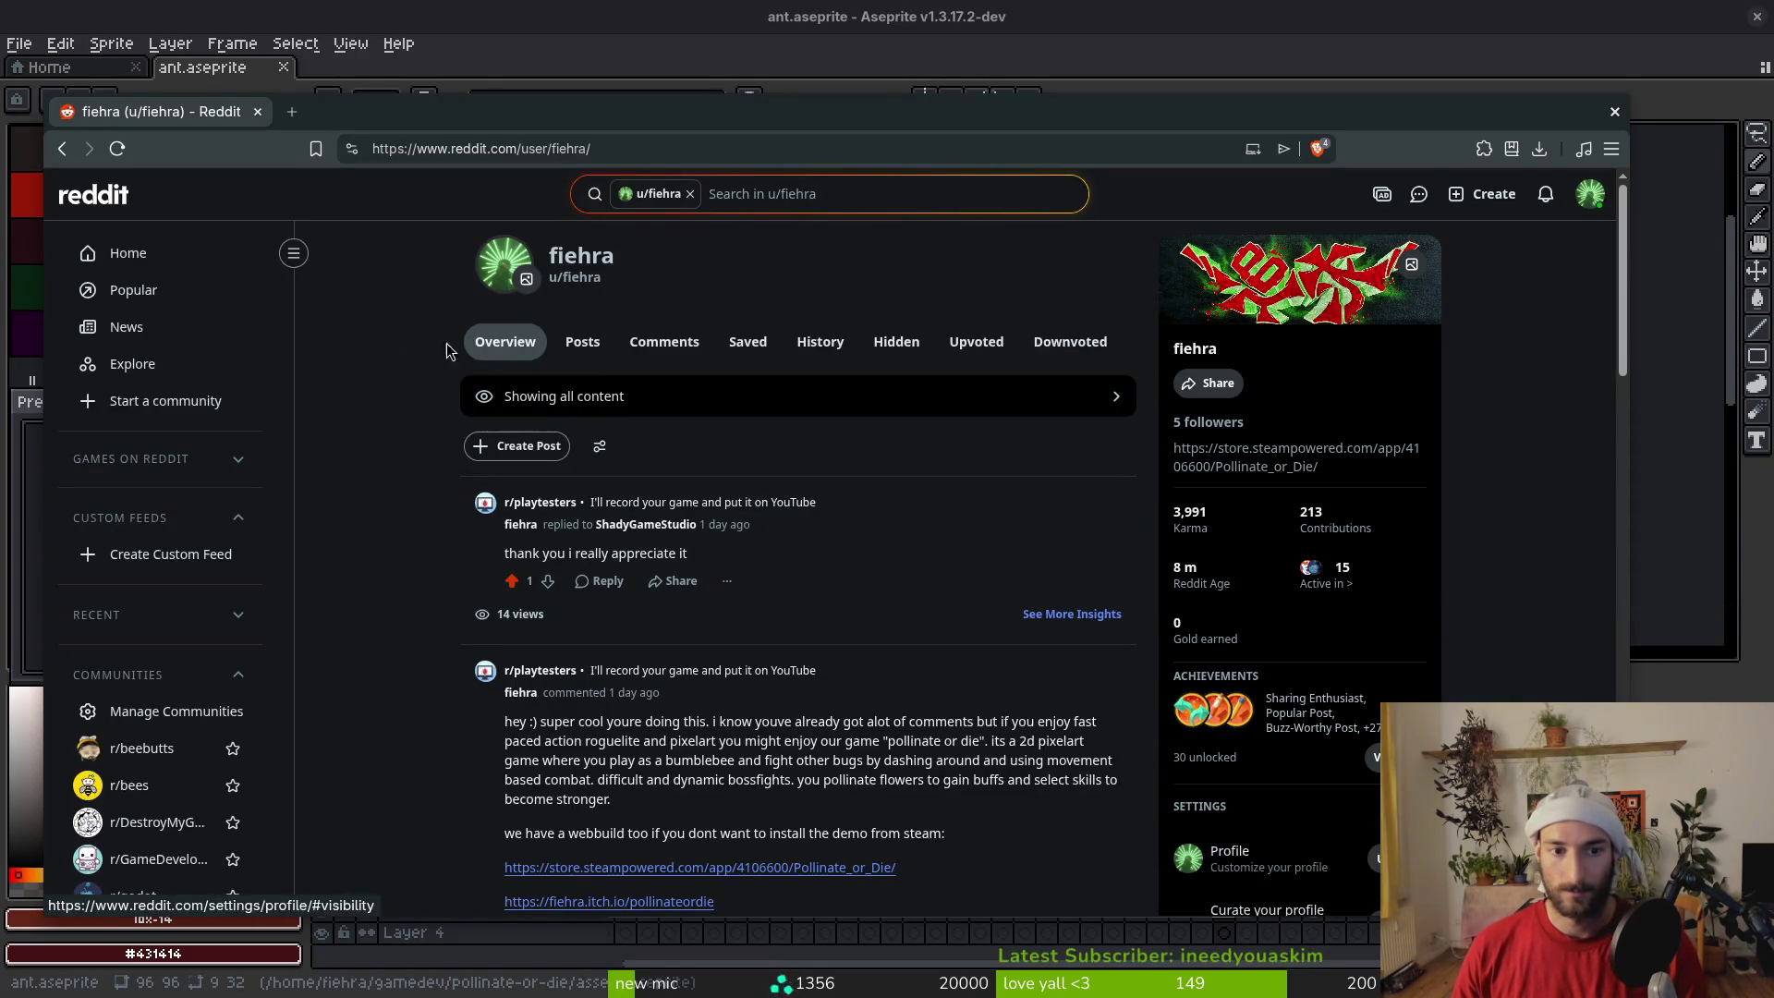
left_click(667, 344)
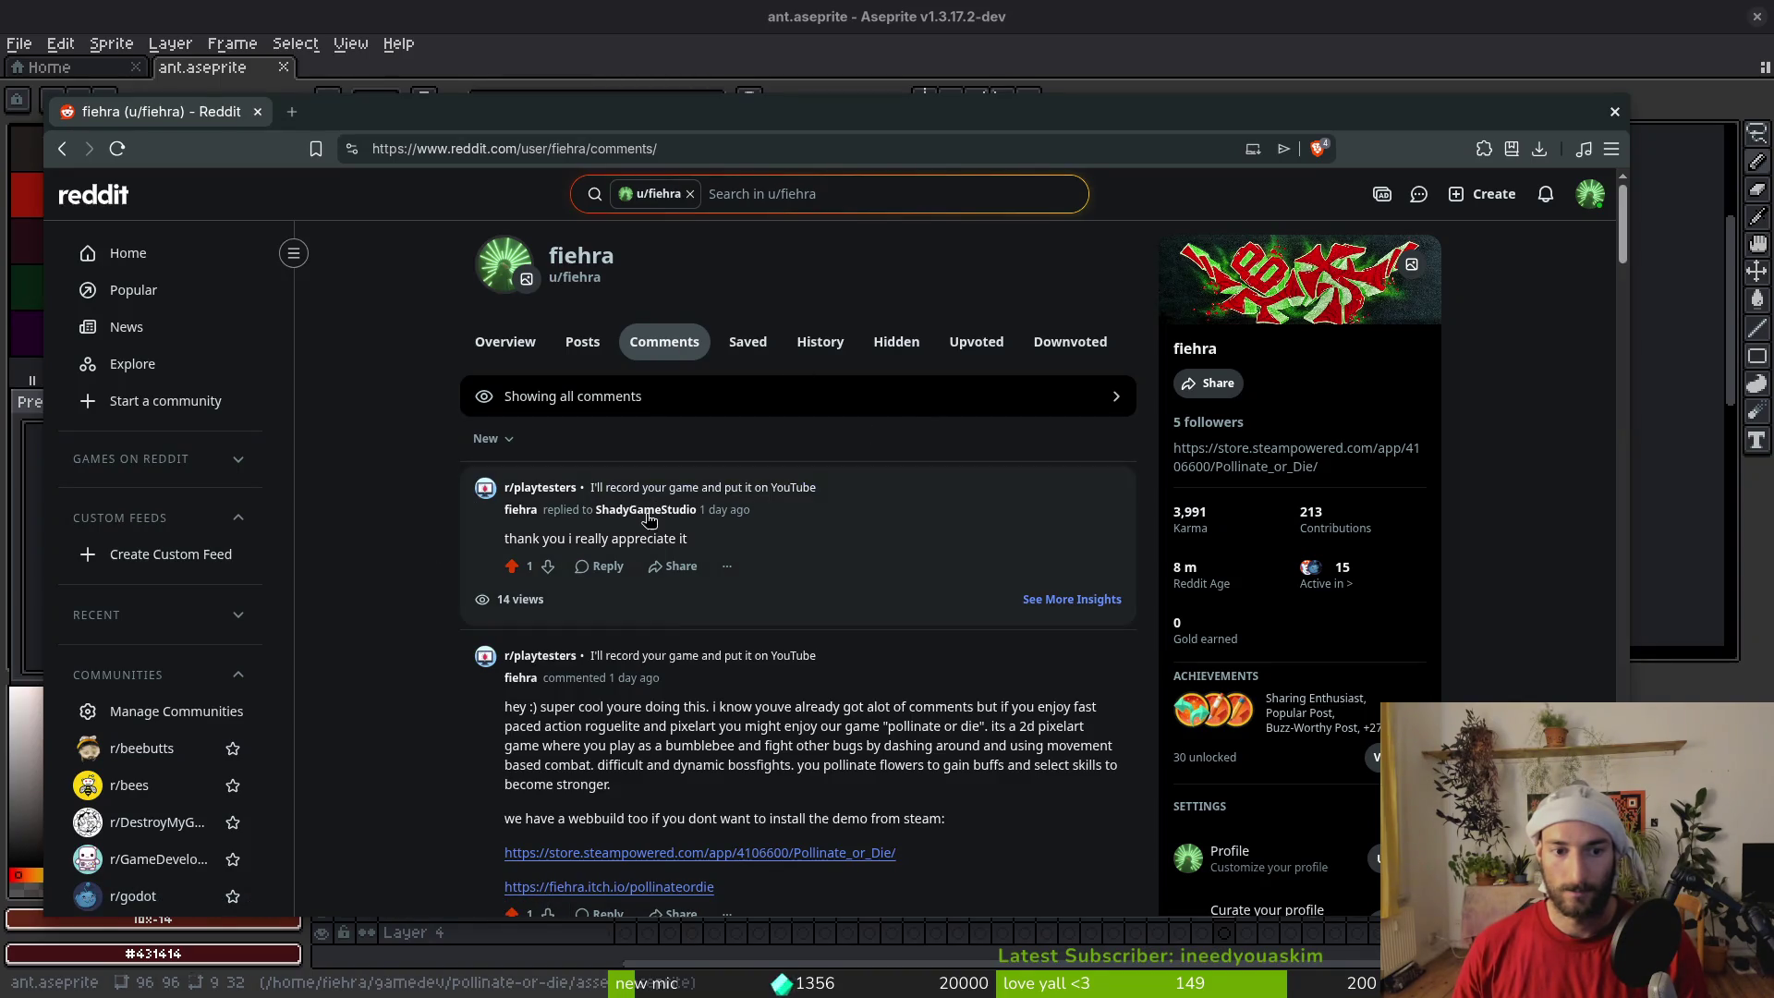
scroll(698, 527, "down", 1)
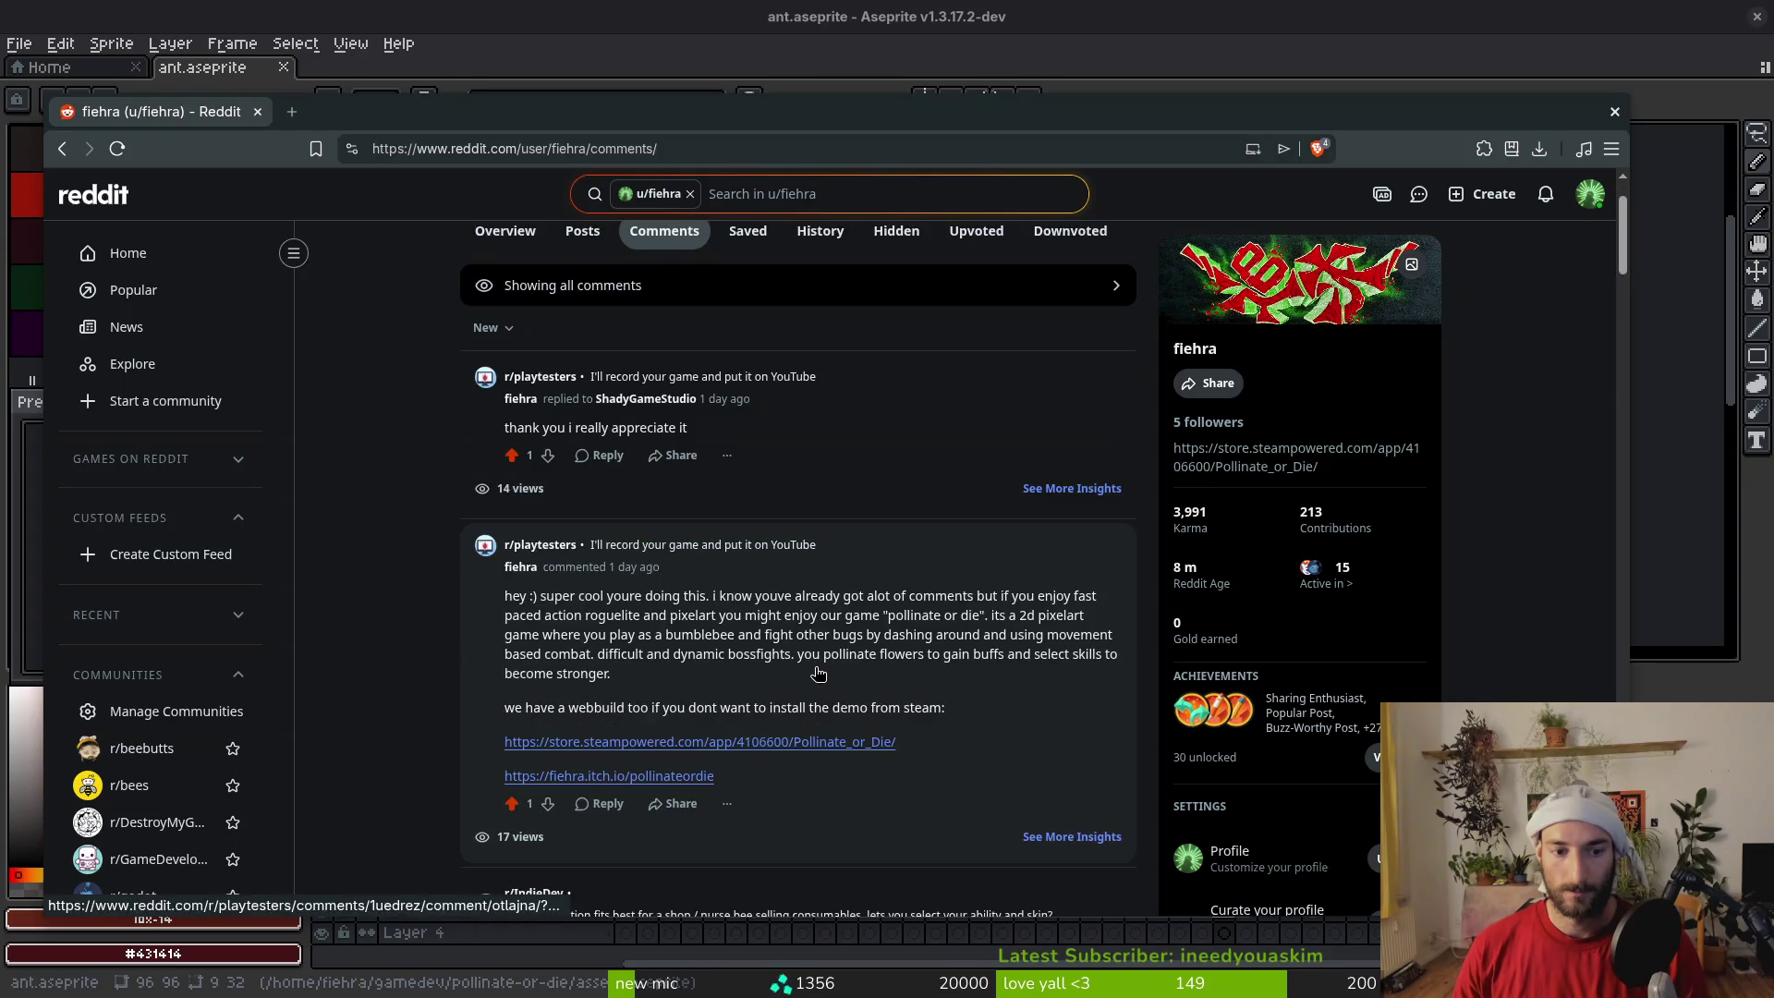
left_click(515, 589)
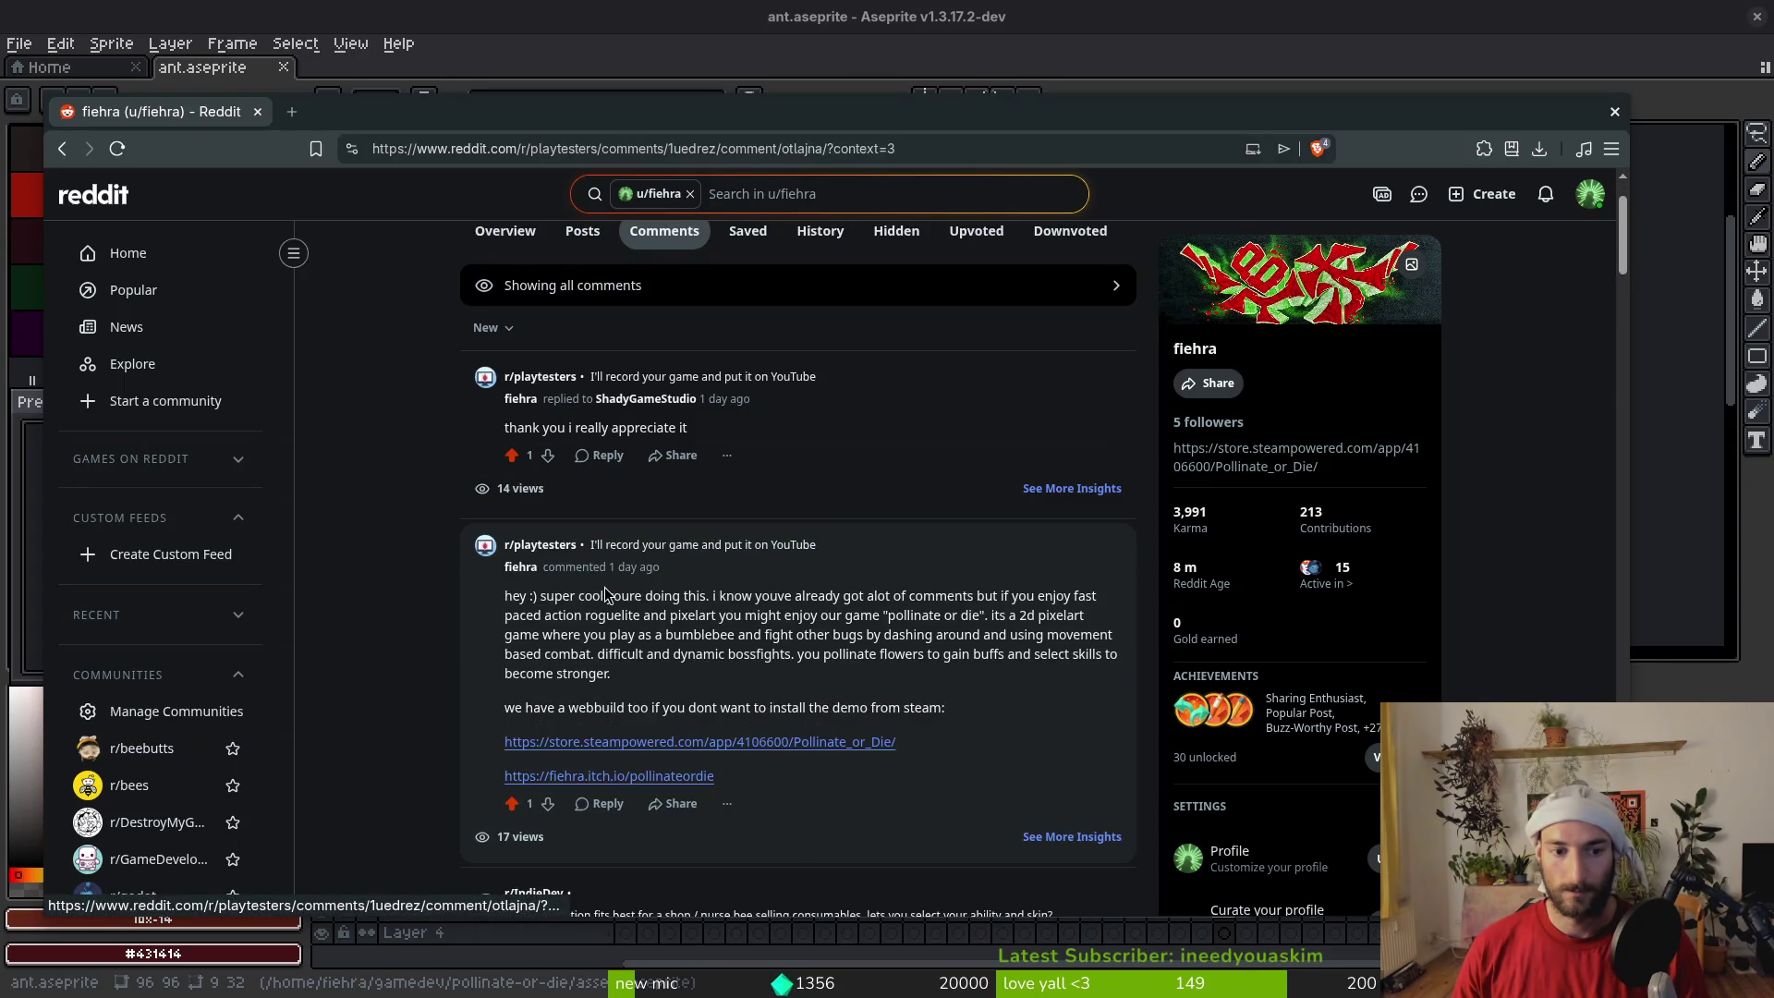
scroll(942, 462, "down", 1)
scroll(956, 476, "up", 1)
scroll(963, 536, "up", 2)
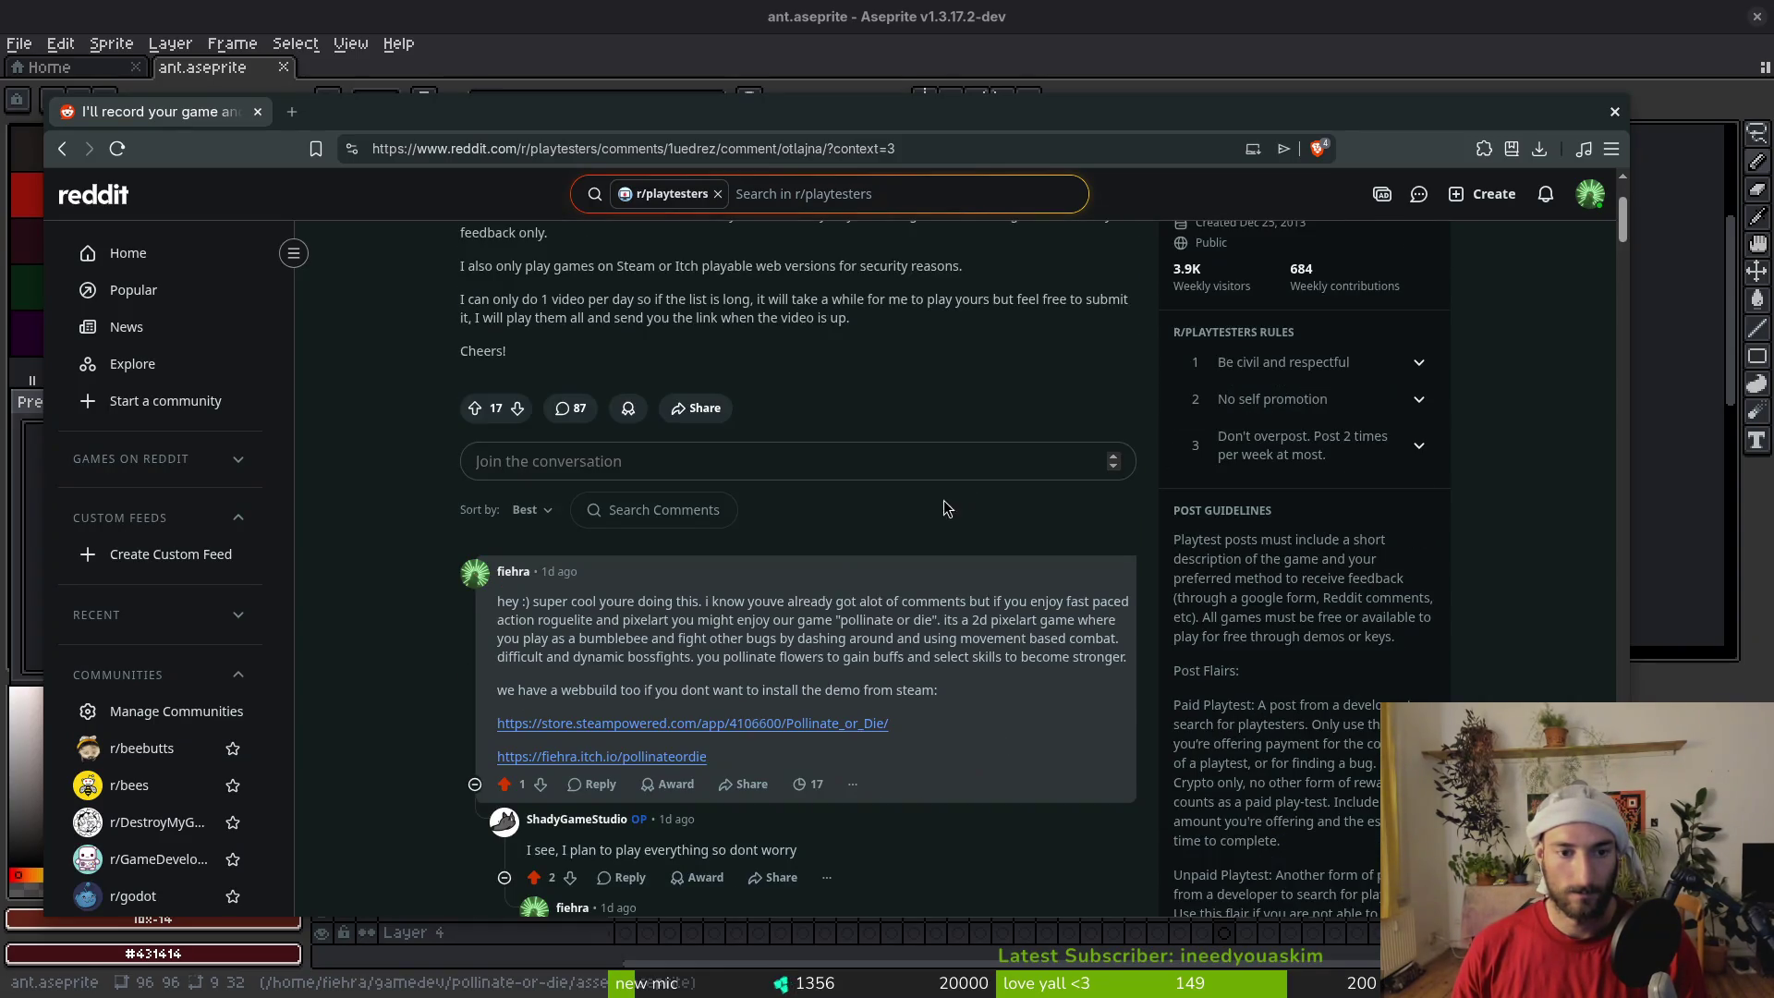
key("alt+Left")
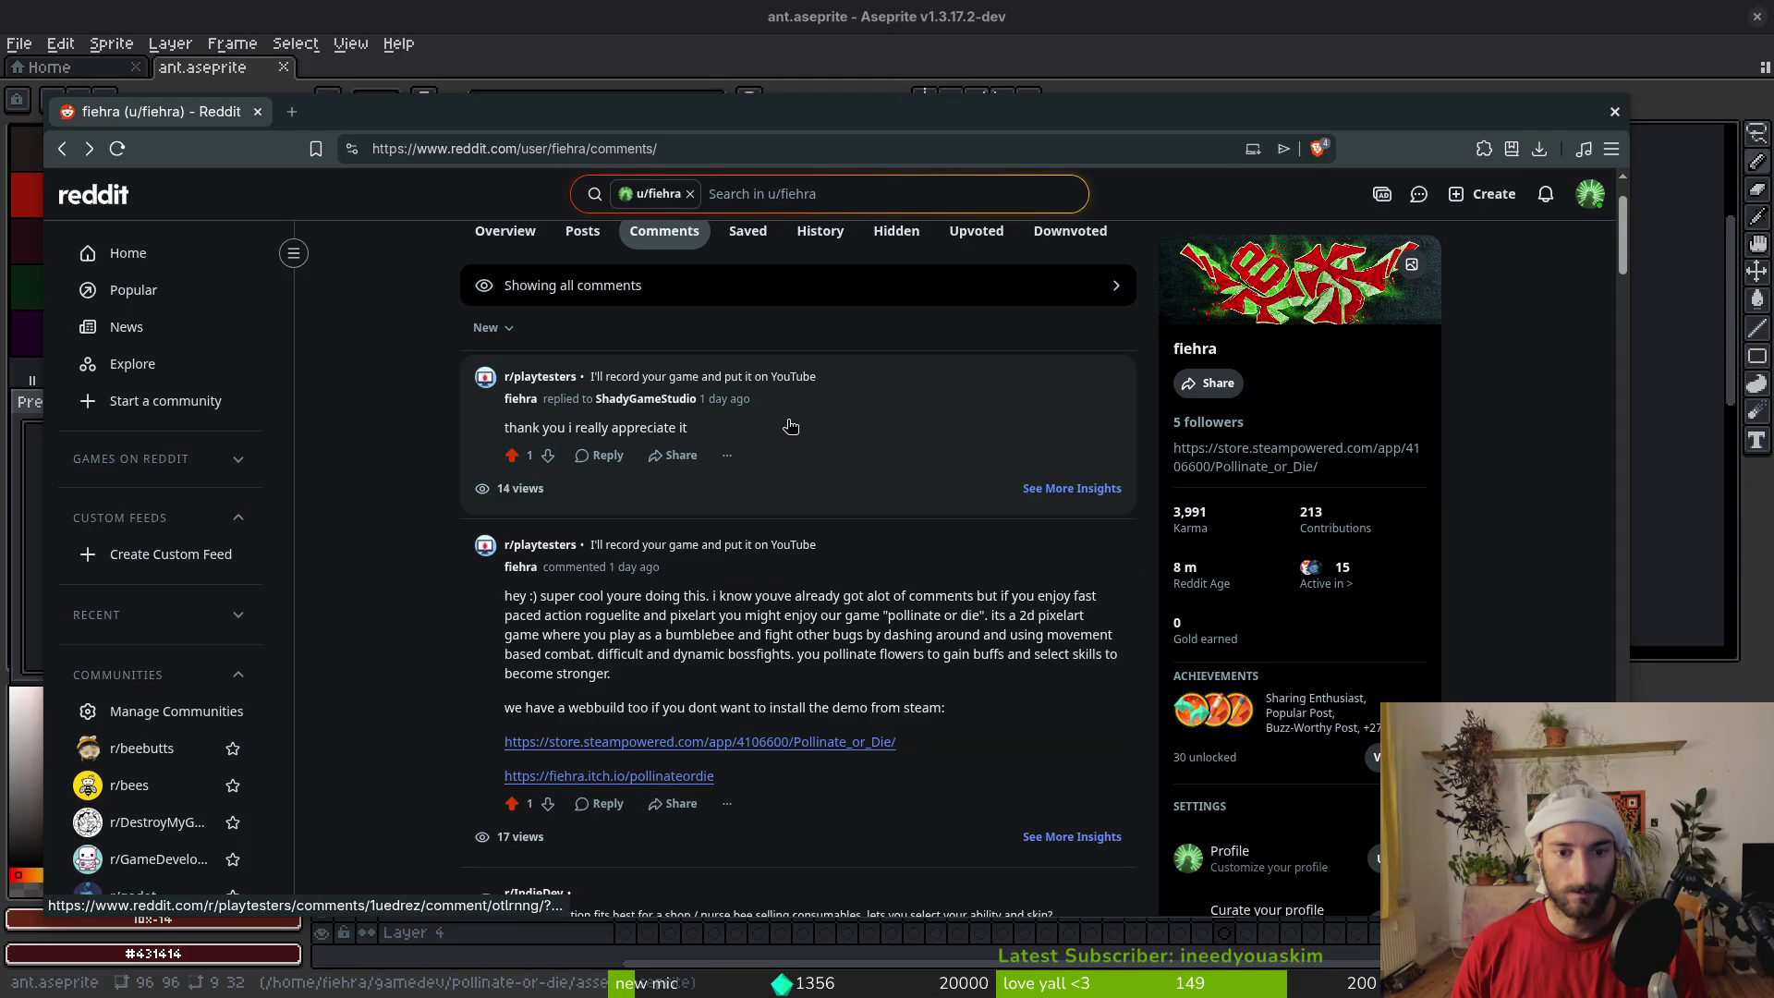
Open the r/playtesters 'Live Streamers Looking to Playtest Your Games!' thread from your comments
scroll(813, 438, "down", 2)
scroll(813, 440, "down", 3)
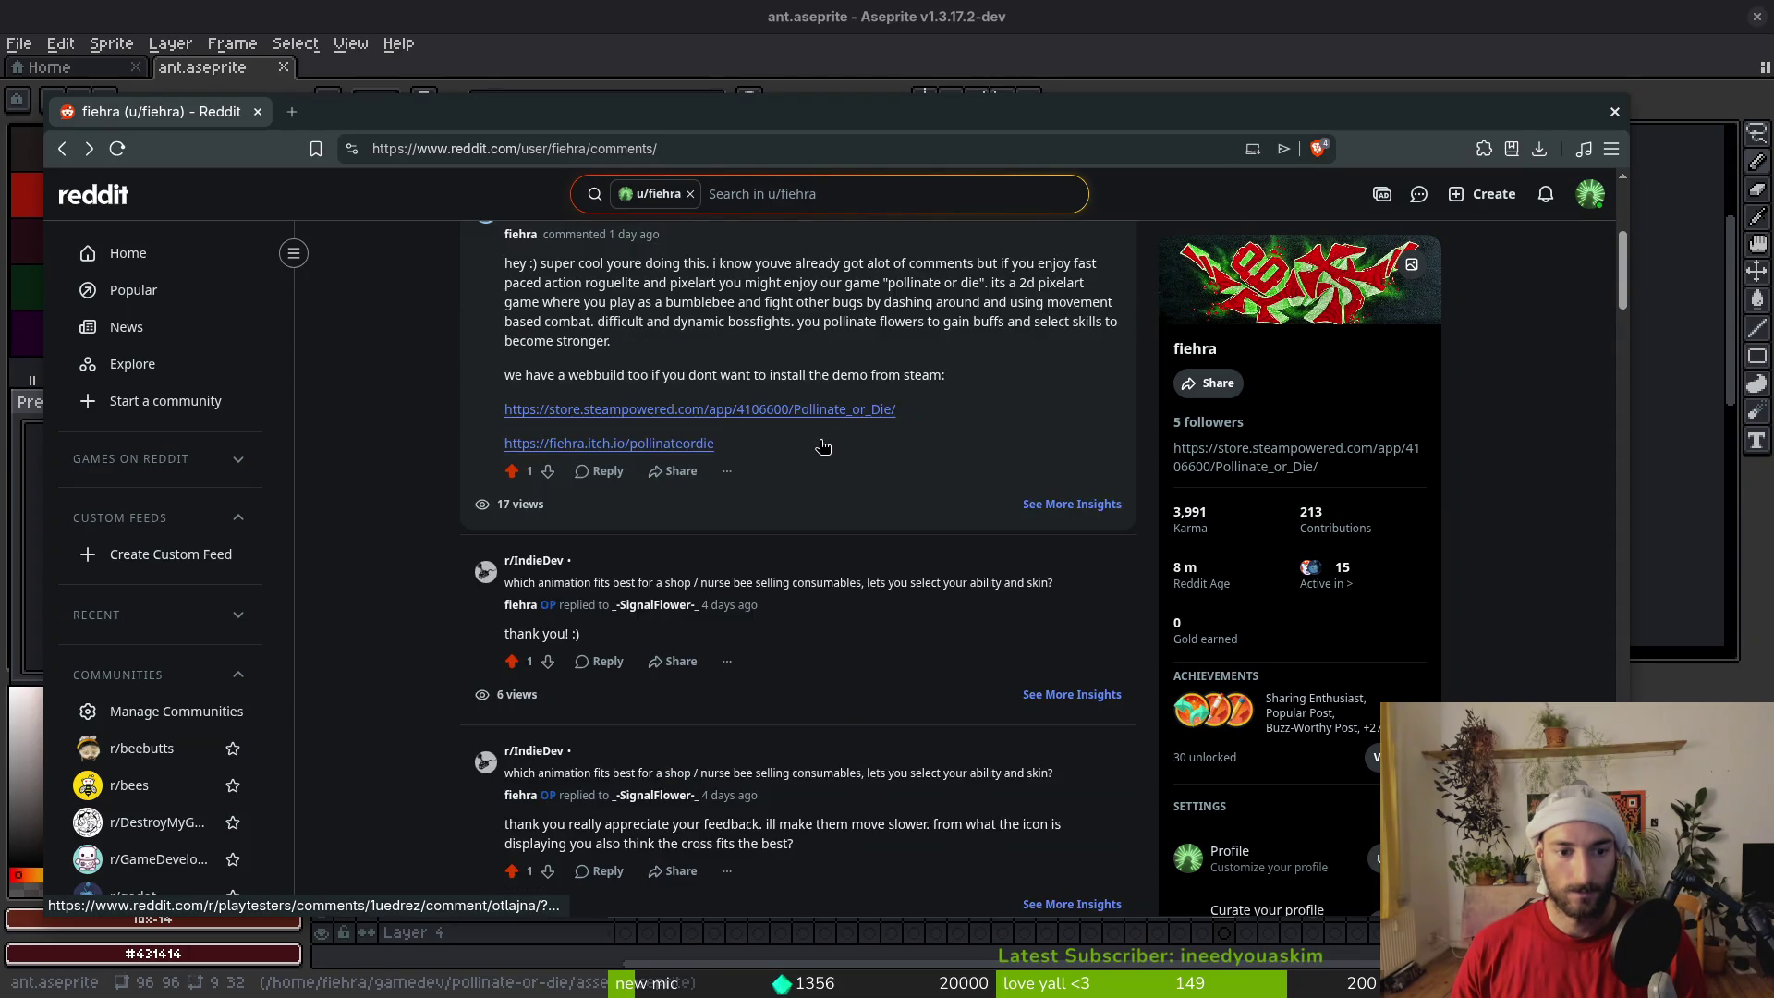
scroll(819, 620, "down", 4)
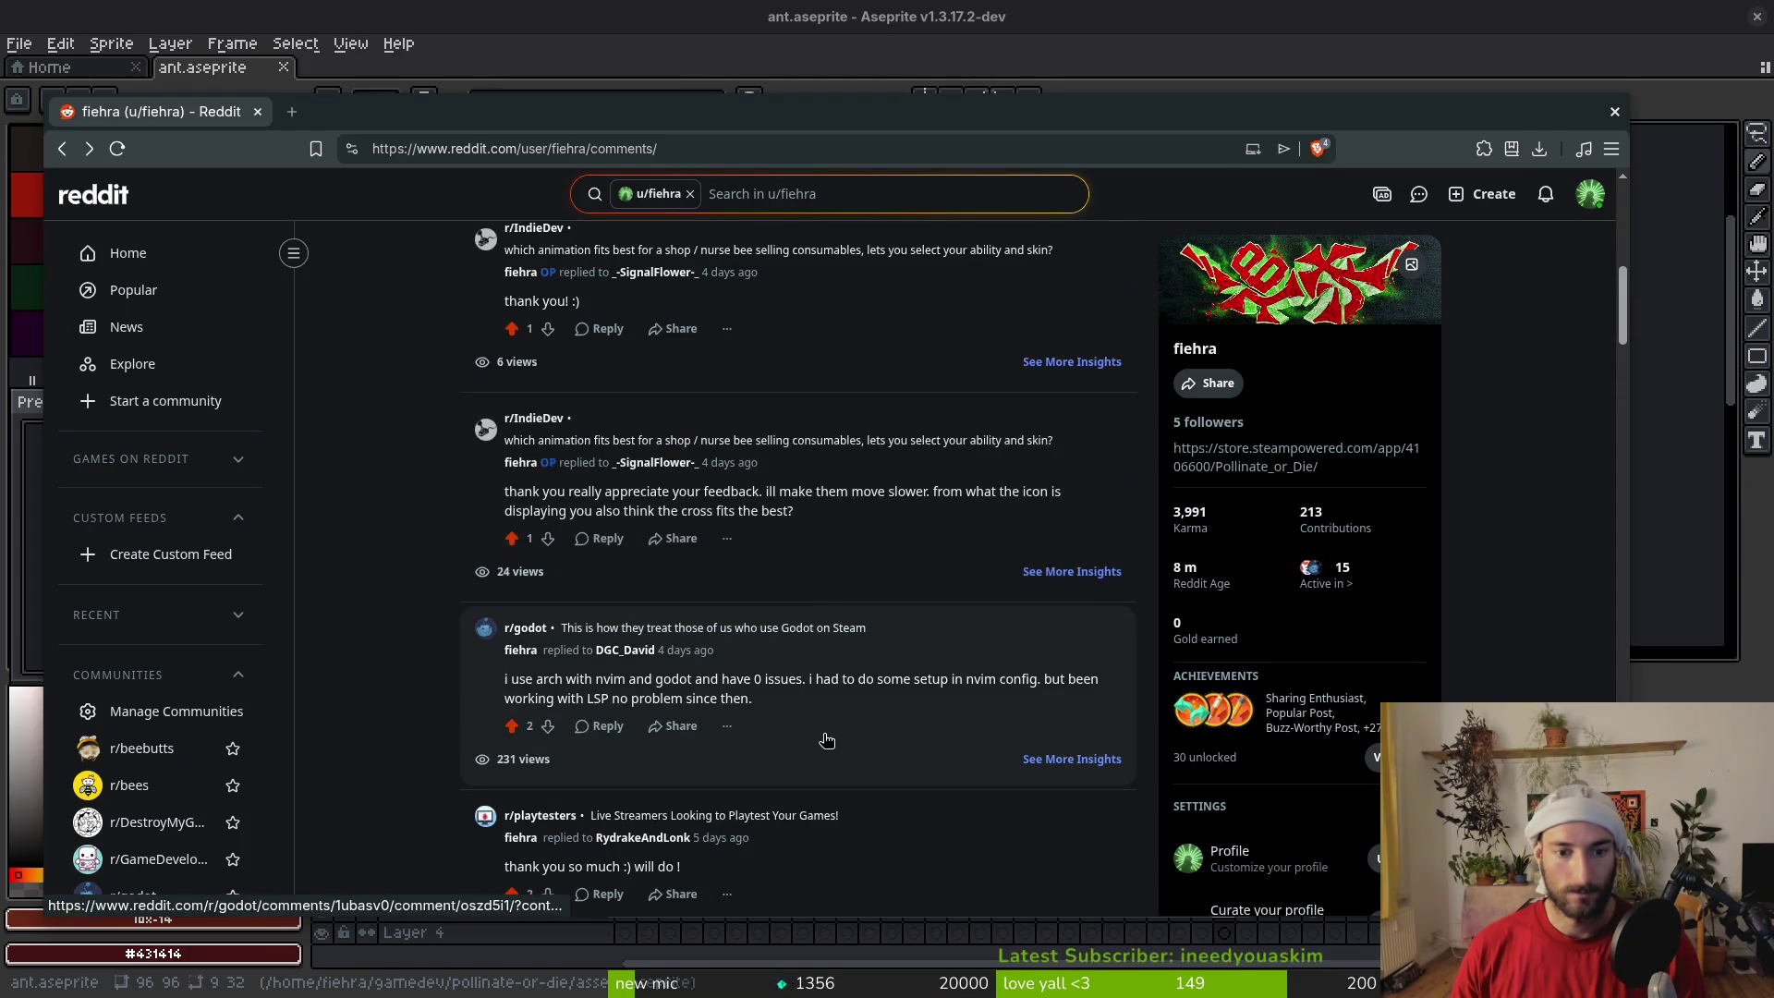
left_click(730, 767)
scroll(765, 661, "down", 1)
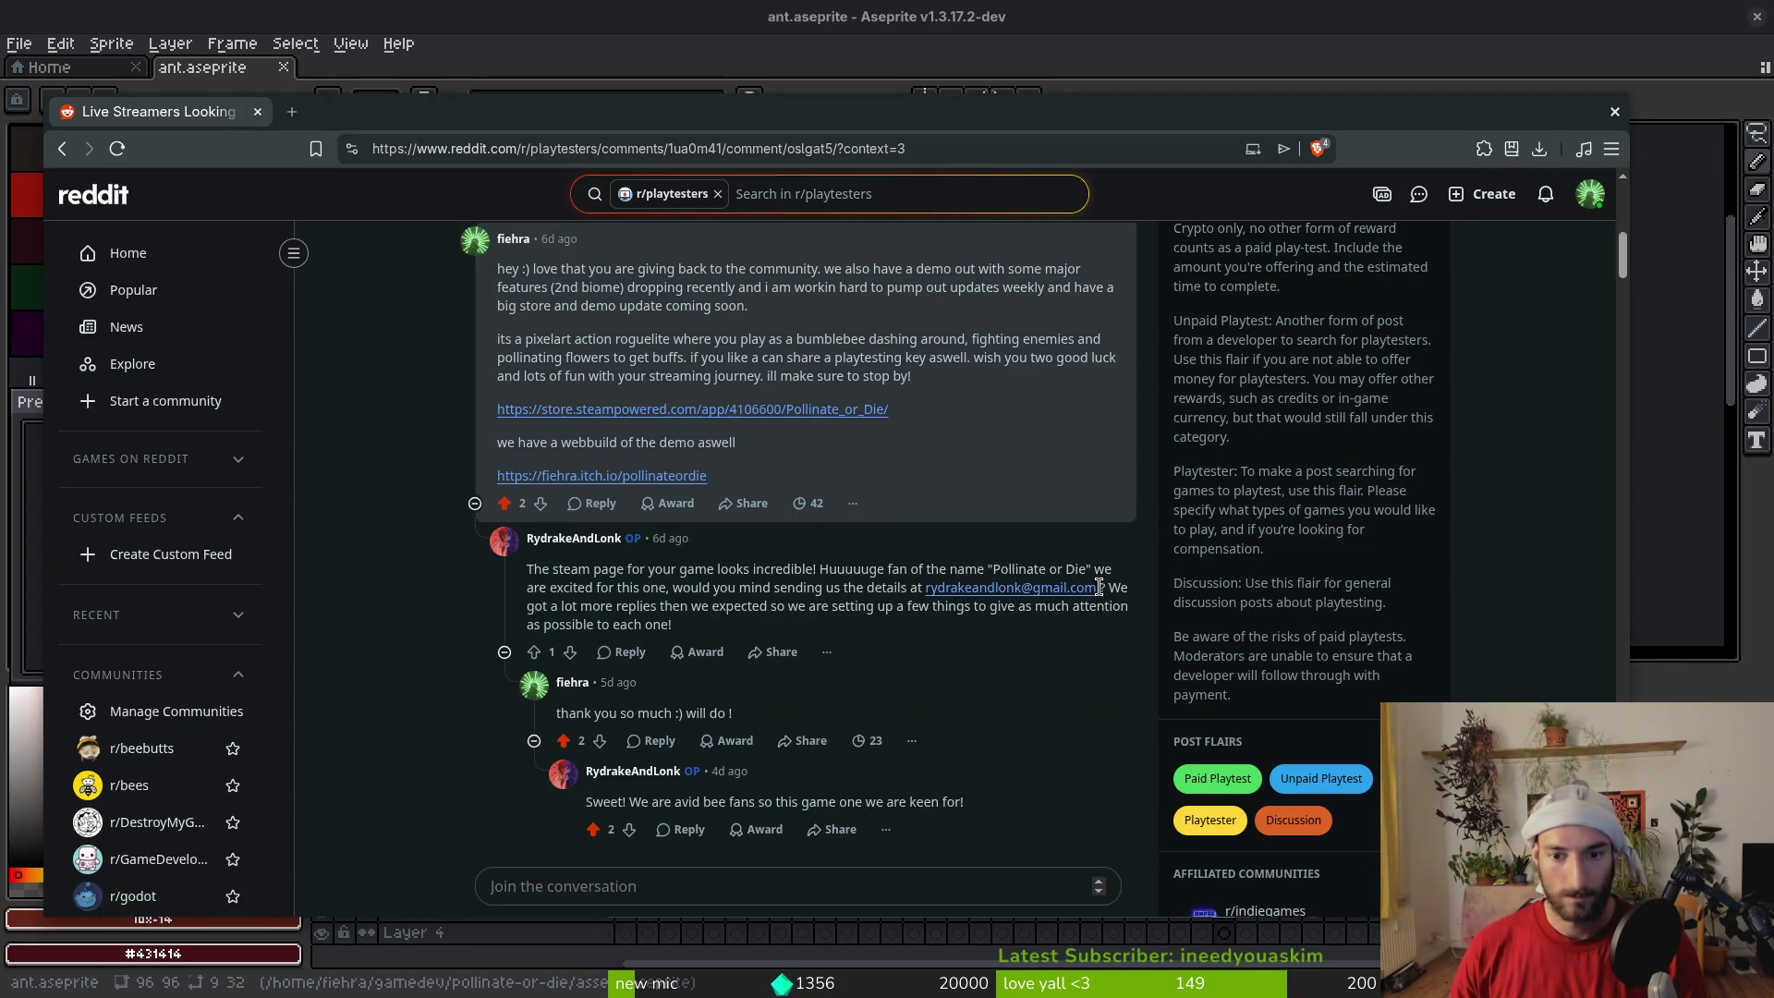
Copy the email address from the streamers' reply, then scroll back up to the original post
right_click(998, 588)
left_click(955, 656)
right_click(970, 587)
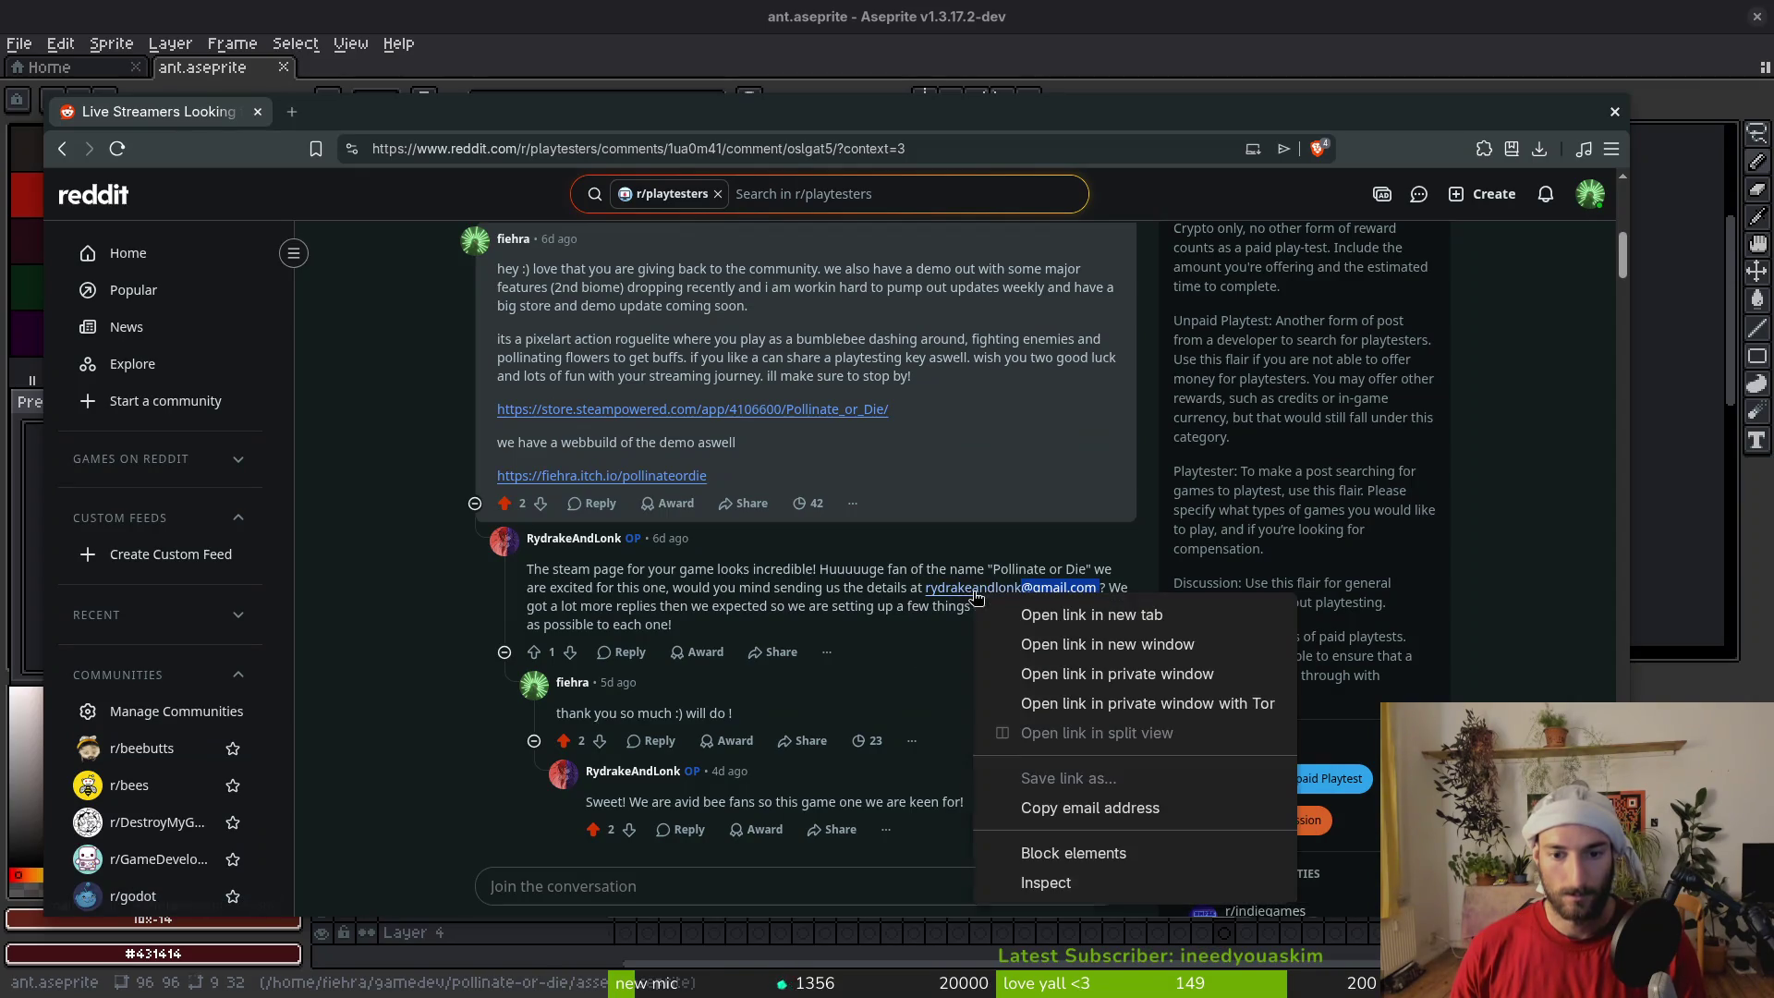
left_click(1122, 813)
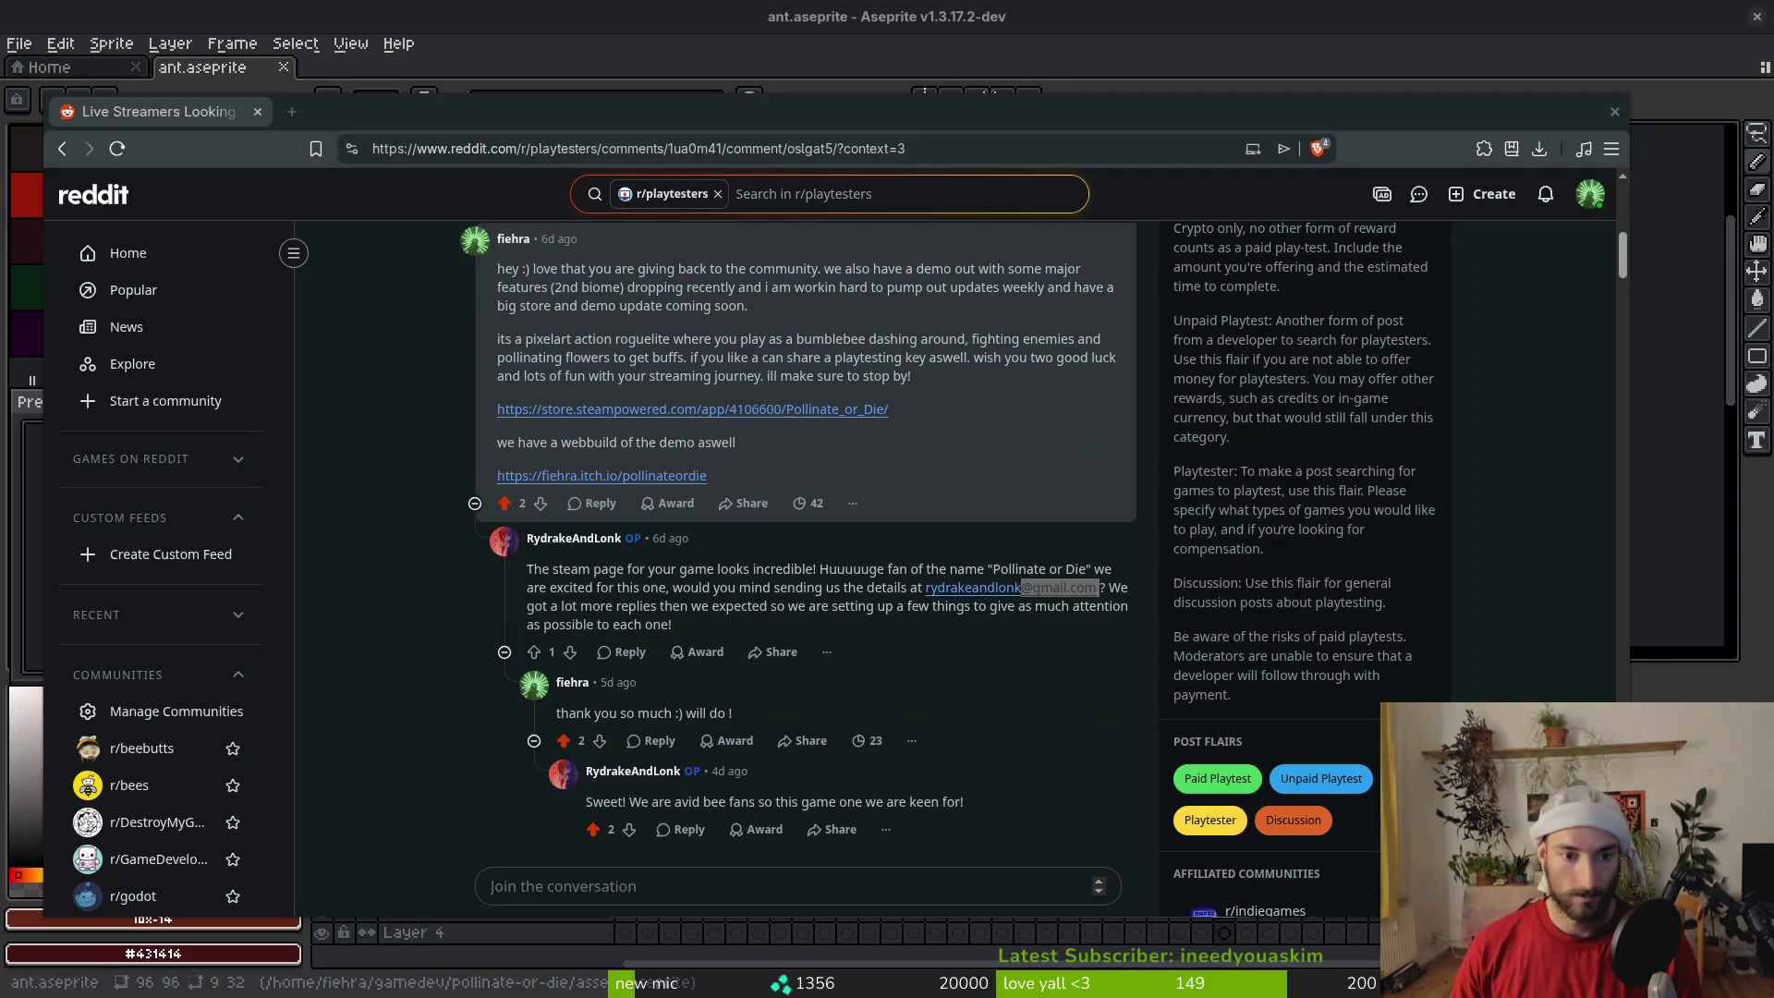
scroll(756, 536, "up", 5)
scroll(756, 536, "up", 4)
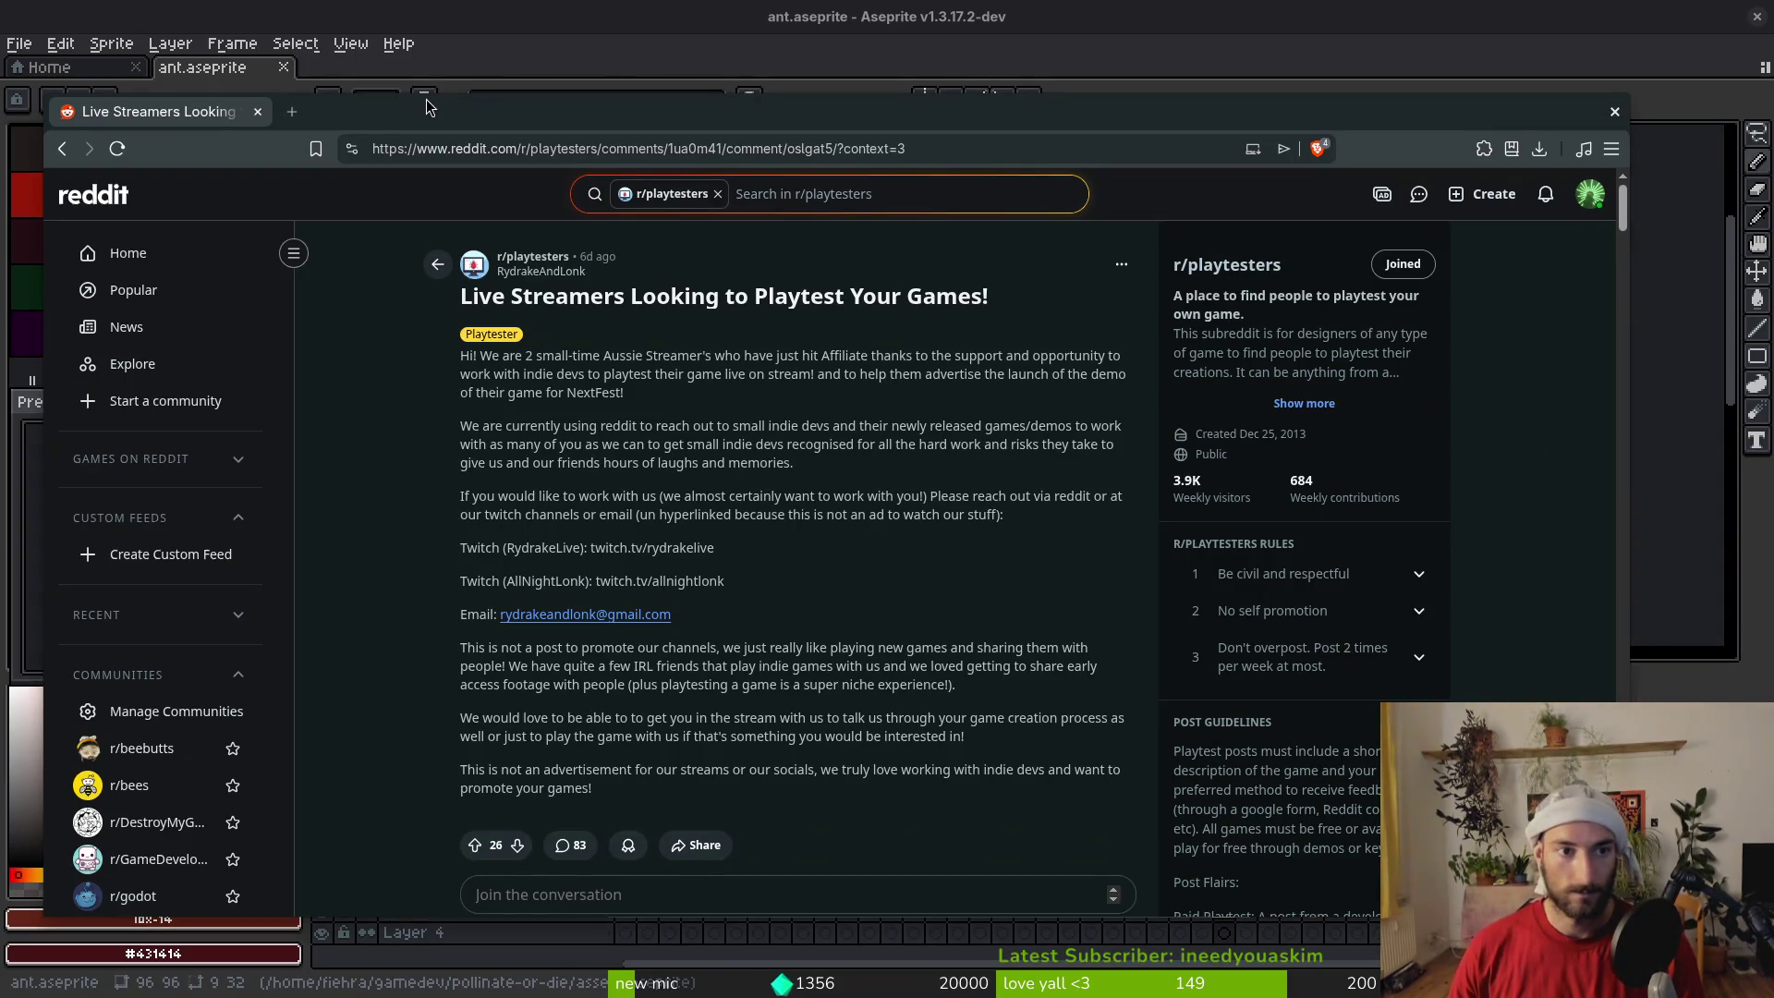
Open Twitch in a new tab, search for the streamers' channel and open it
key("ctrl+t")
type("tw")
key("Down")
key("Down")
key("Return")
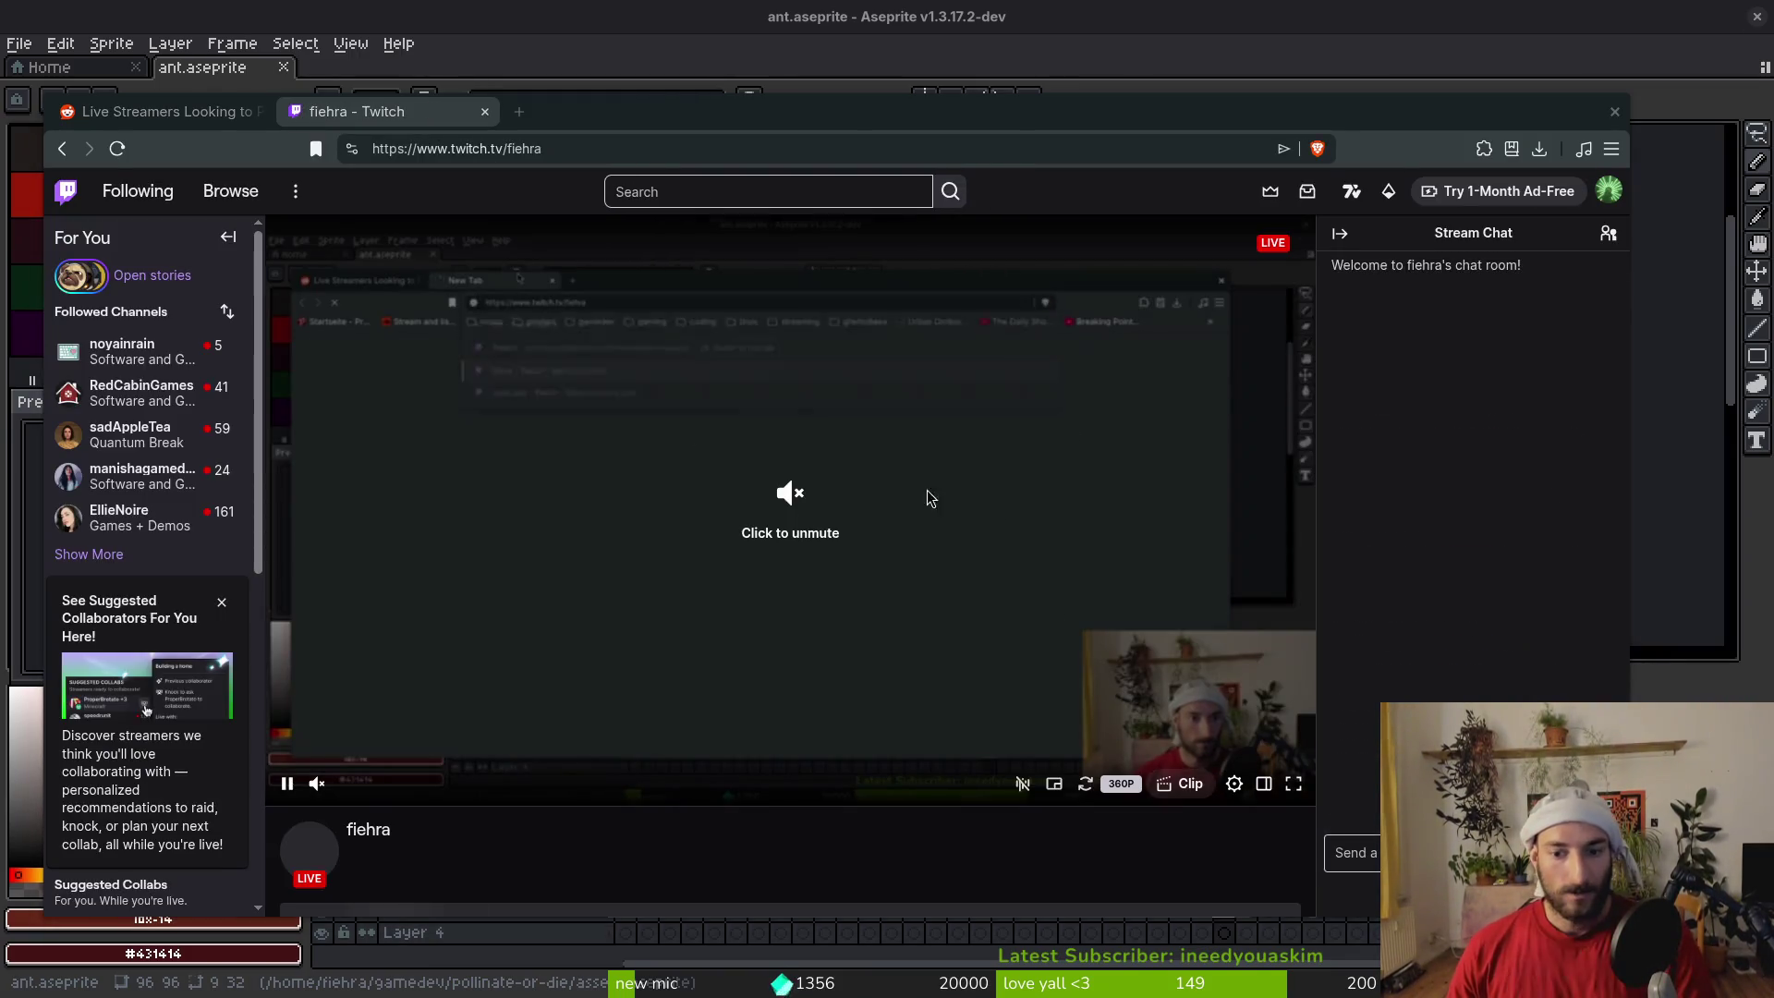
left_click(721, 192)
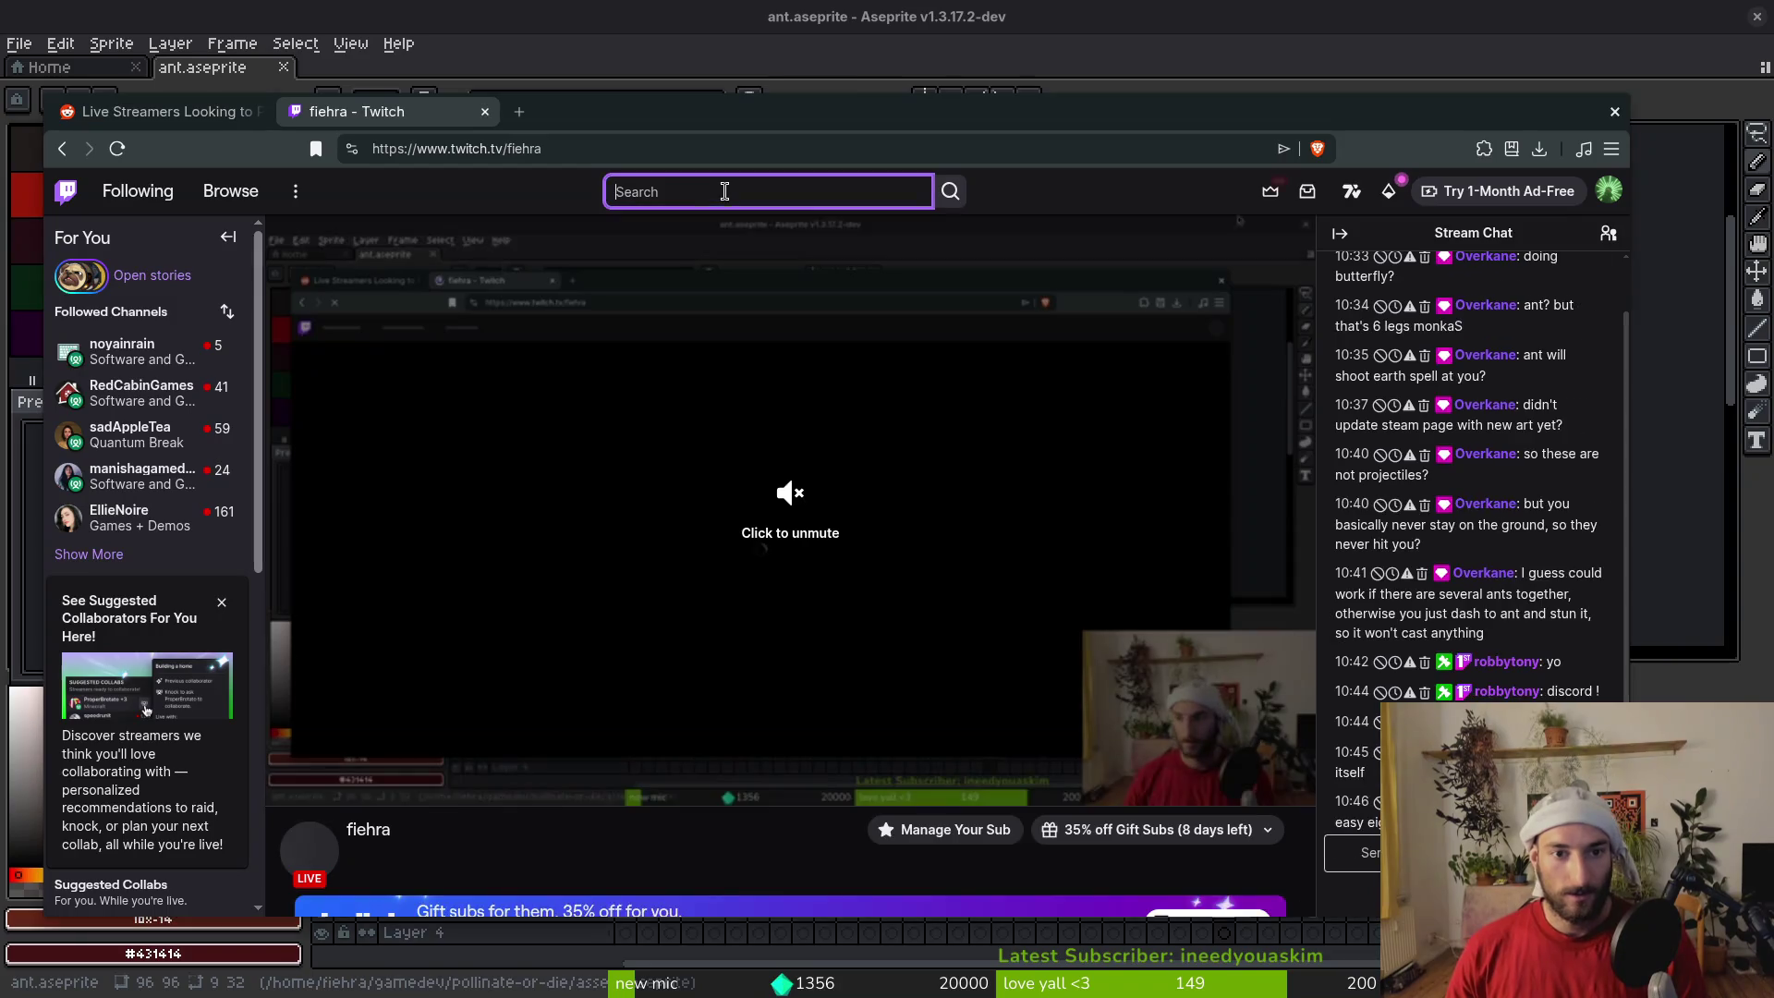
type("rydrake")
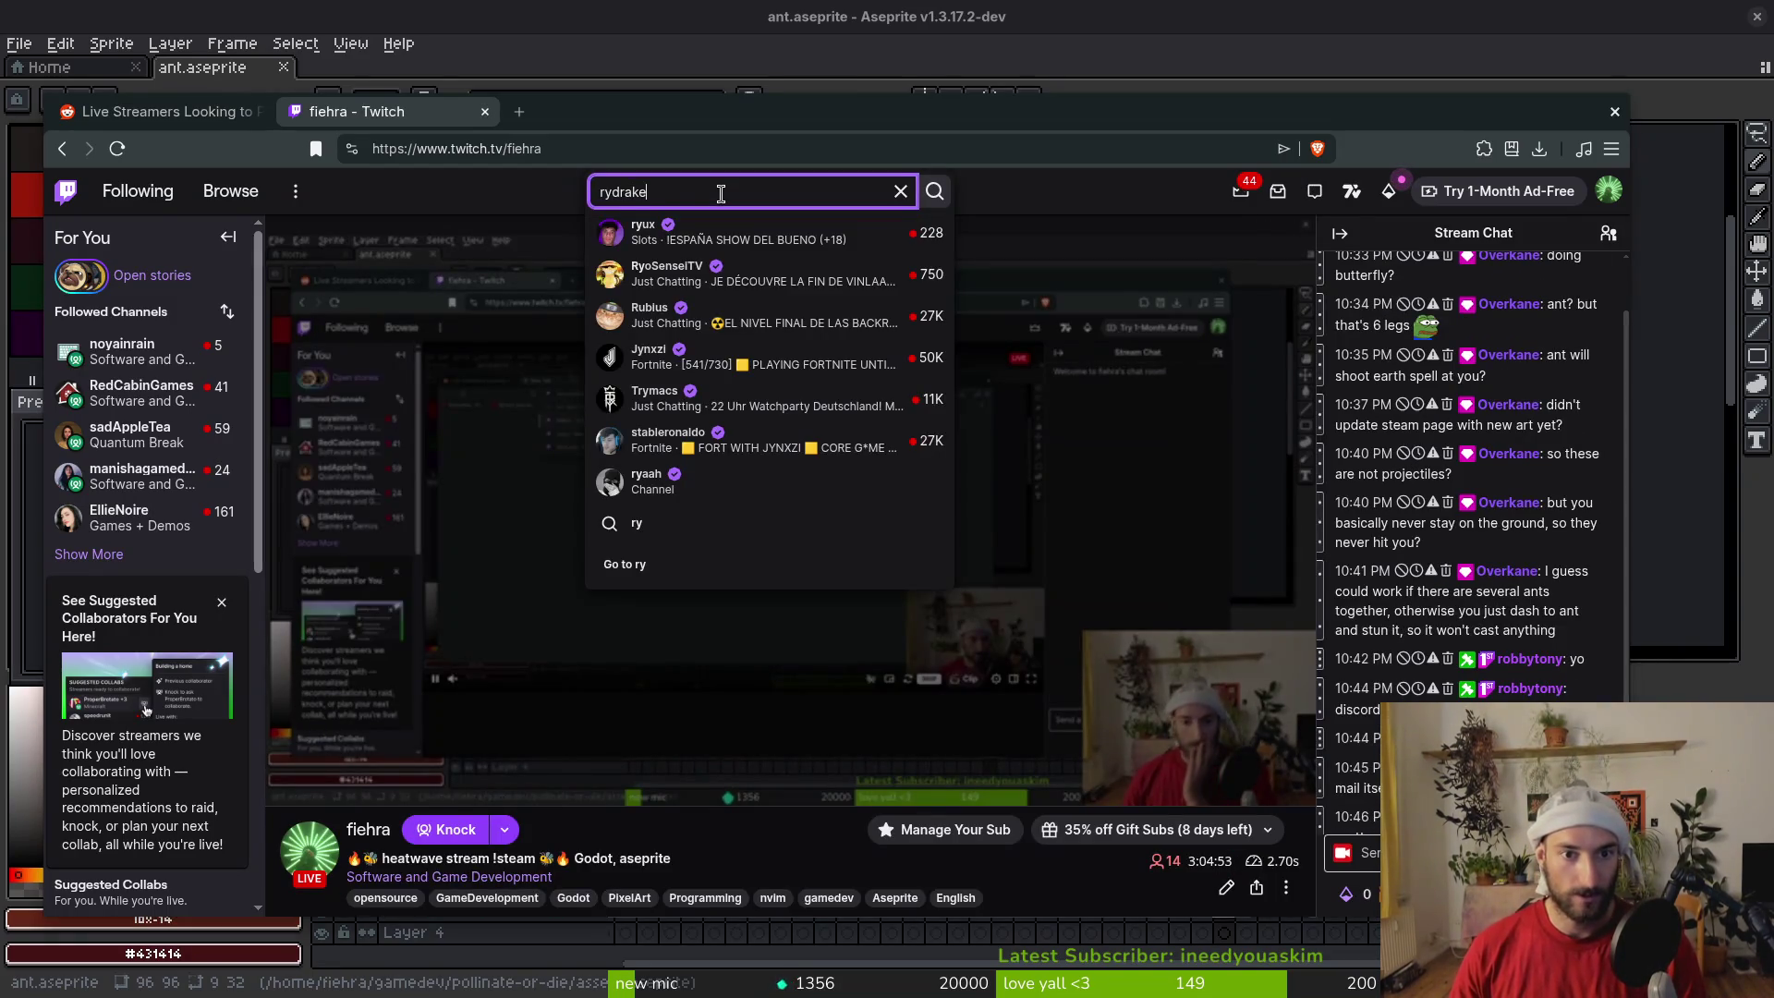
left_click(714, 233)
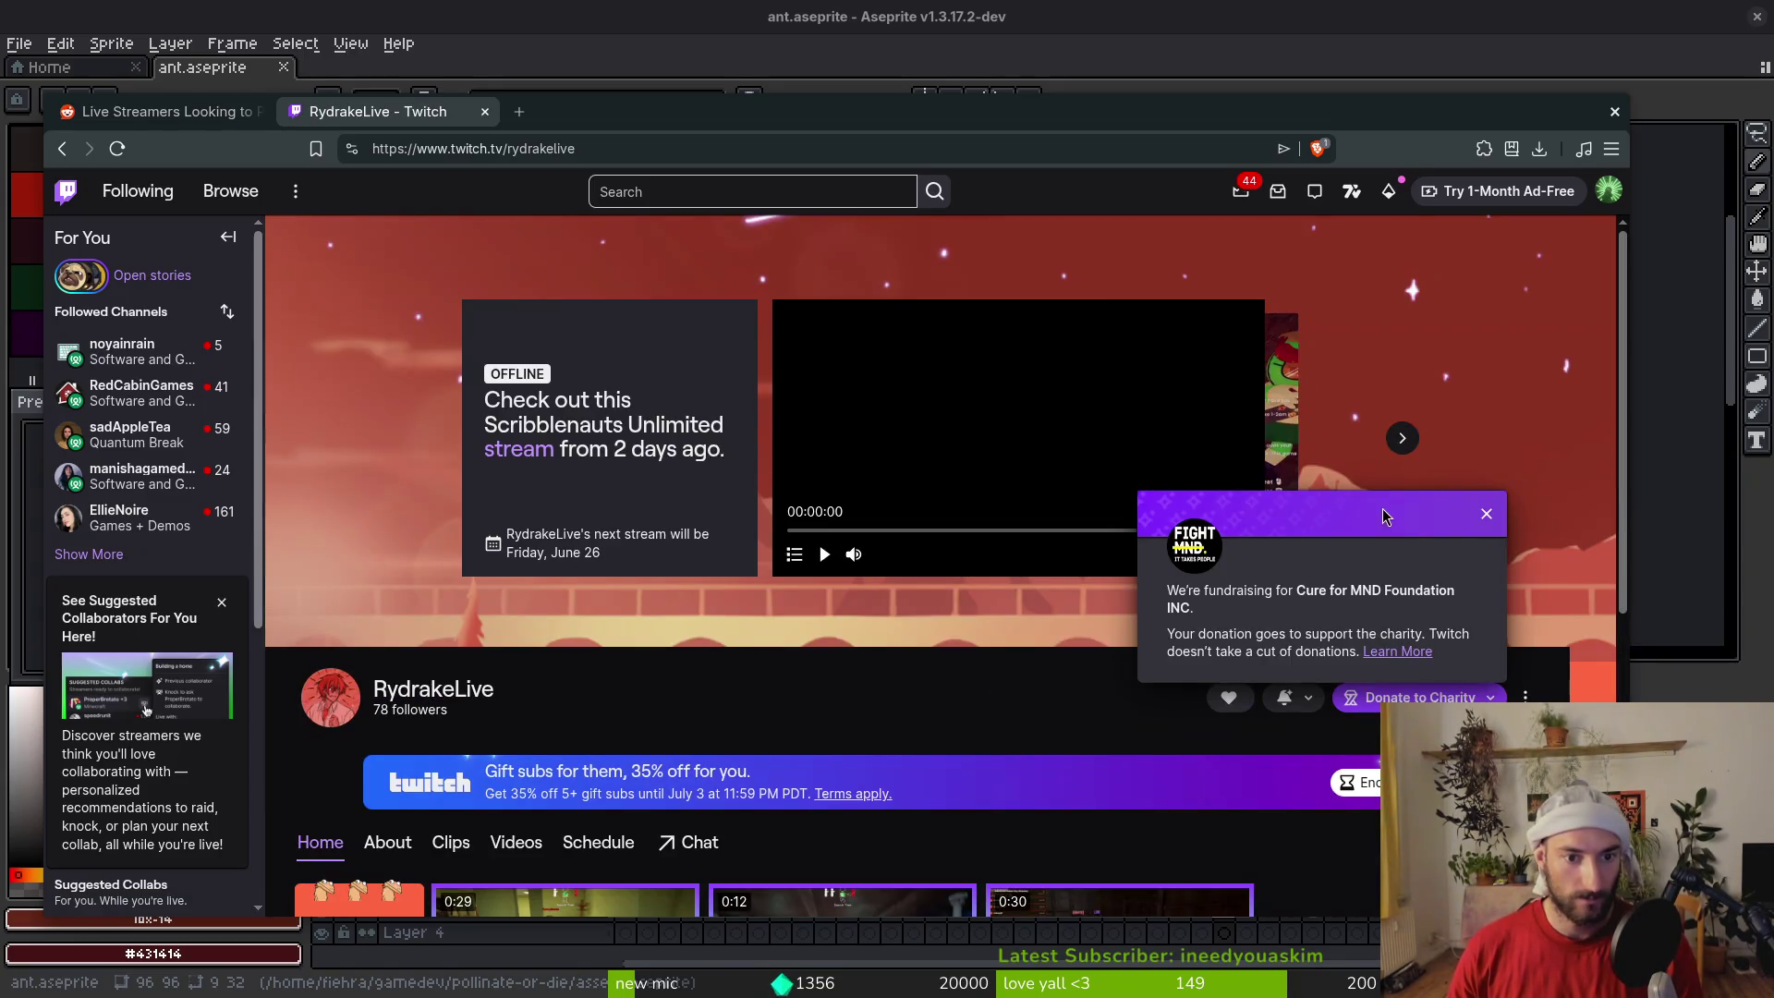
Compare the streamers' Twitch channel with the Reddit post, ending on the Reddit tab
scroll(822, 670, "down", 3)
scroll(822, 670, "up", 3)
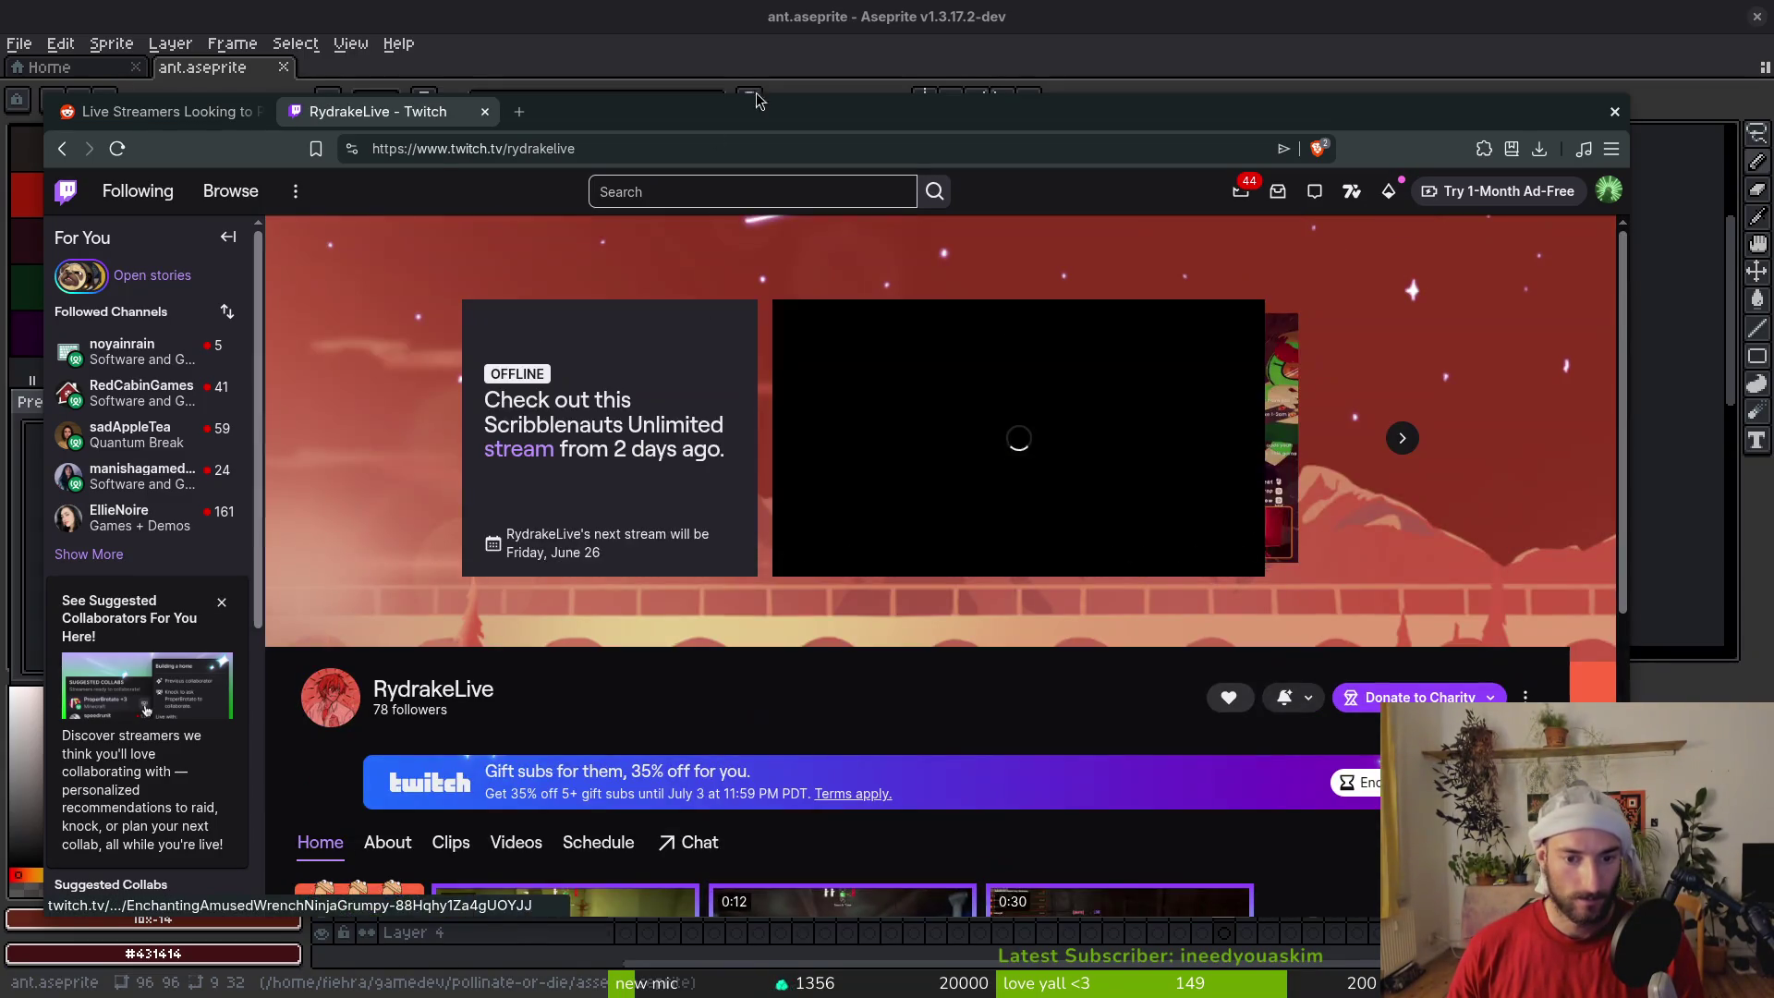
left_click(157, 111)
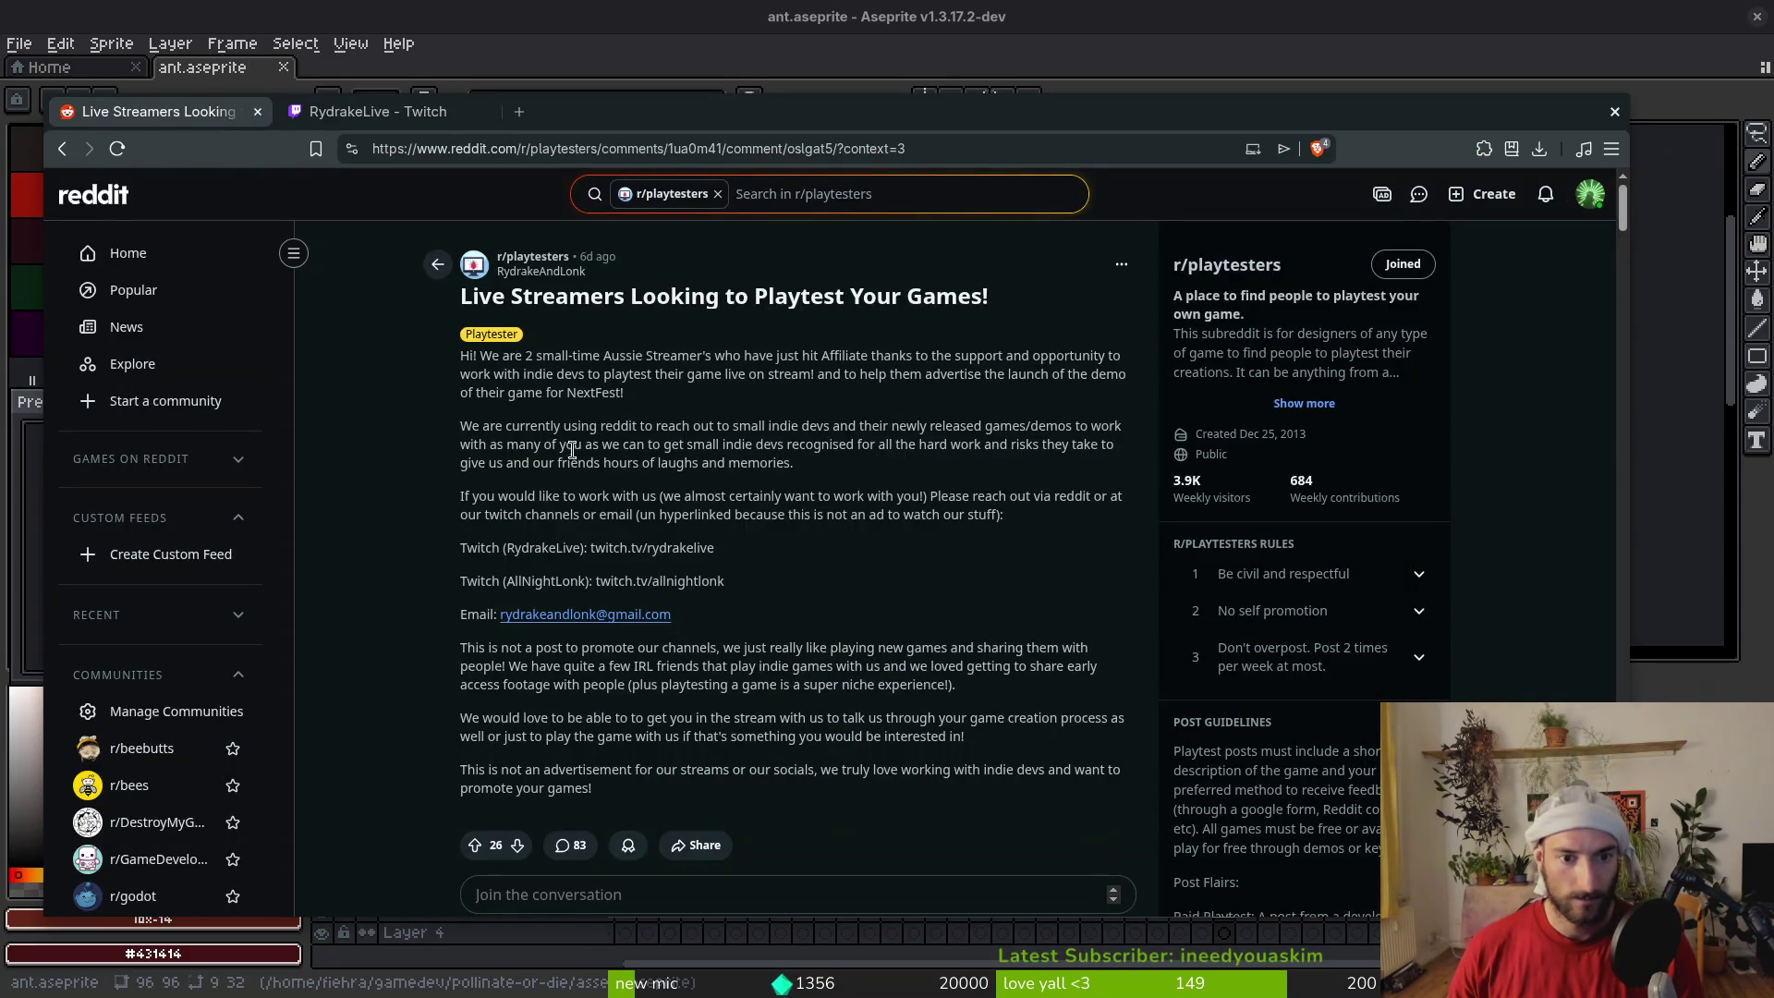
left_click(379, 111)
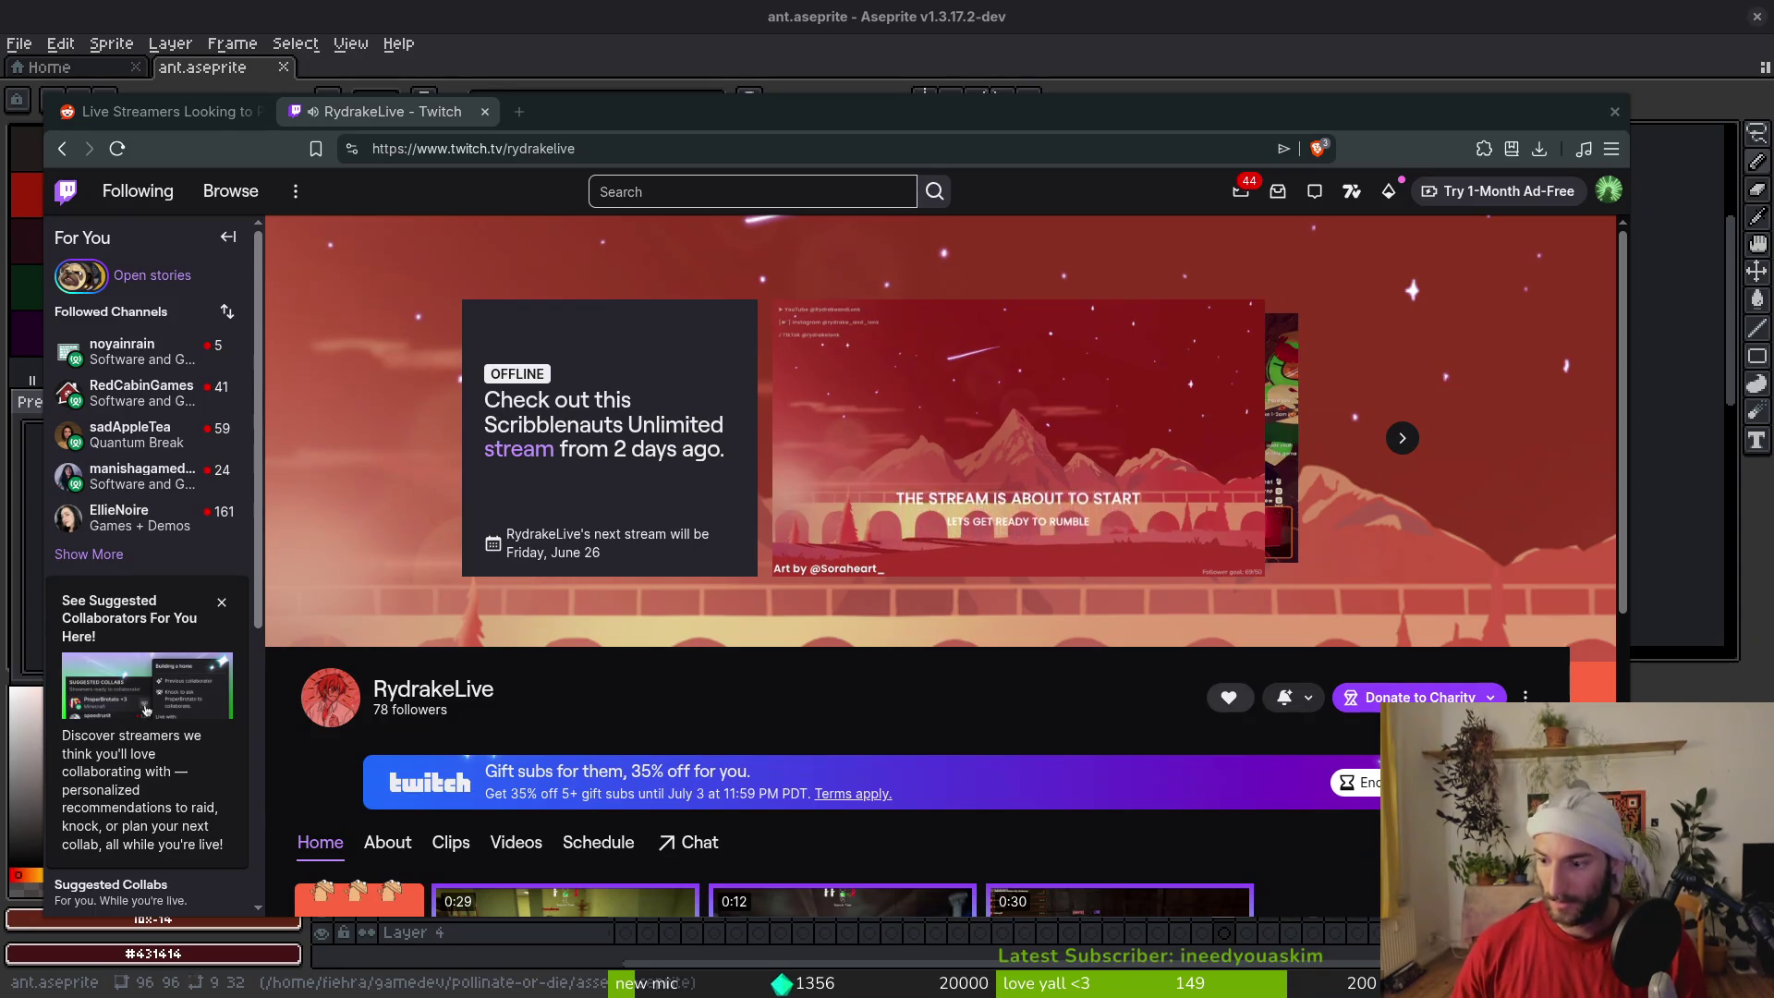
scroll(745, 707, "down", 5)
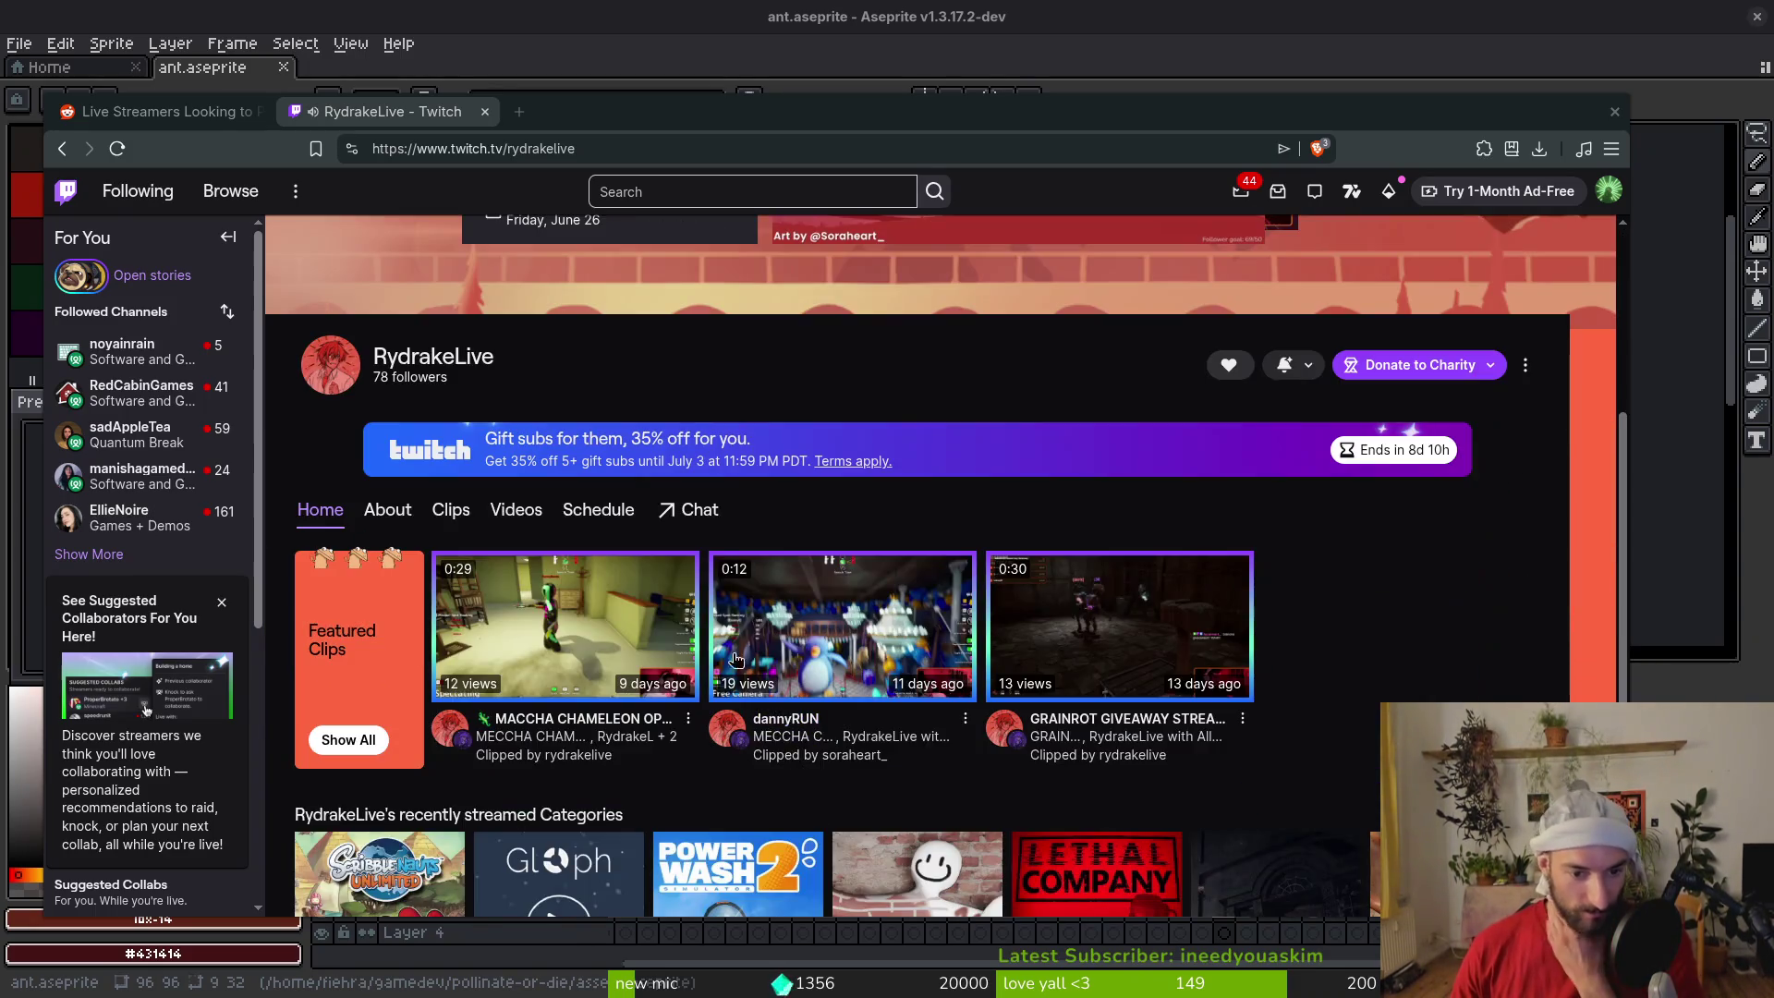
scroll(745, 707, "up", 5)
left_click(185, 120)
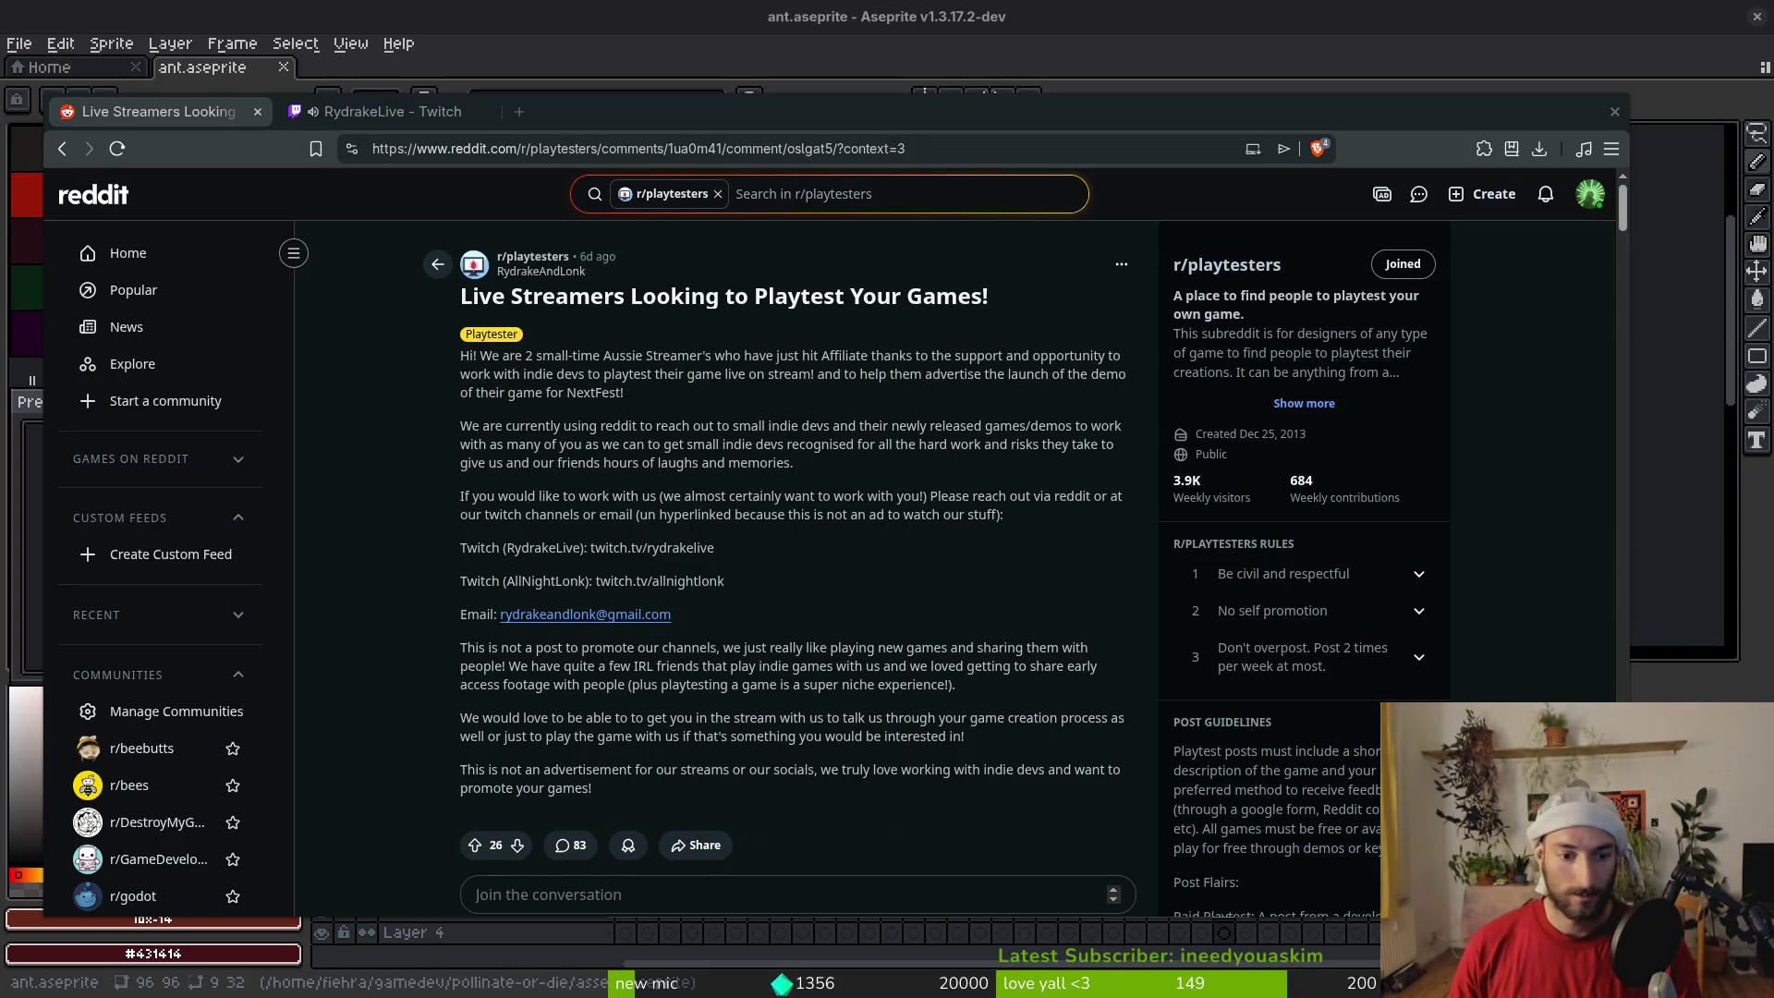
scroll(909, 659, "down", 10)
scroll(784, 540, "down", 3)
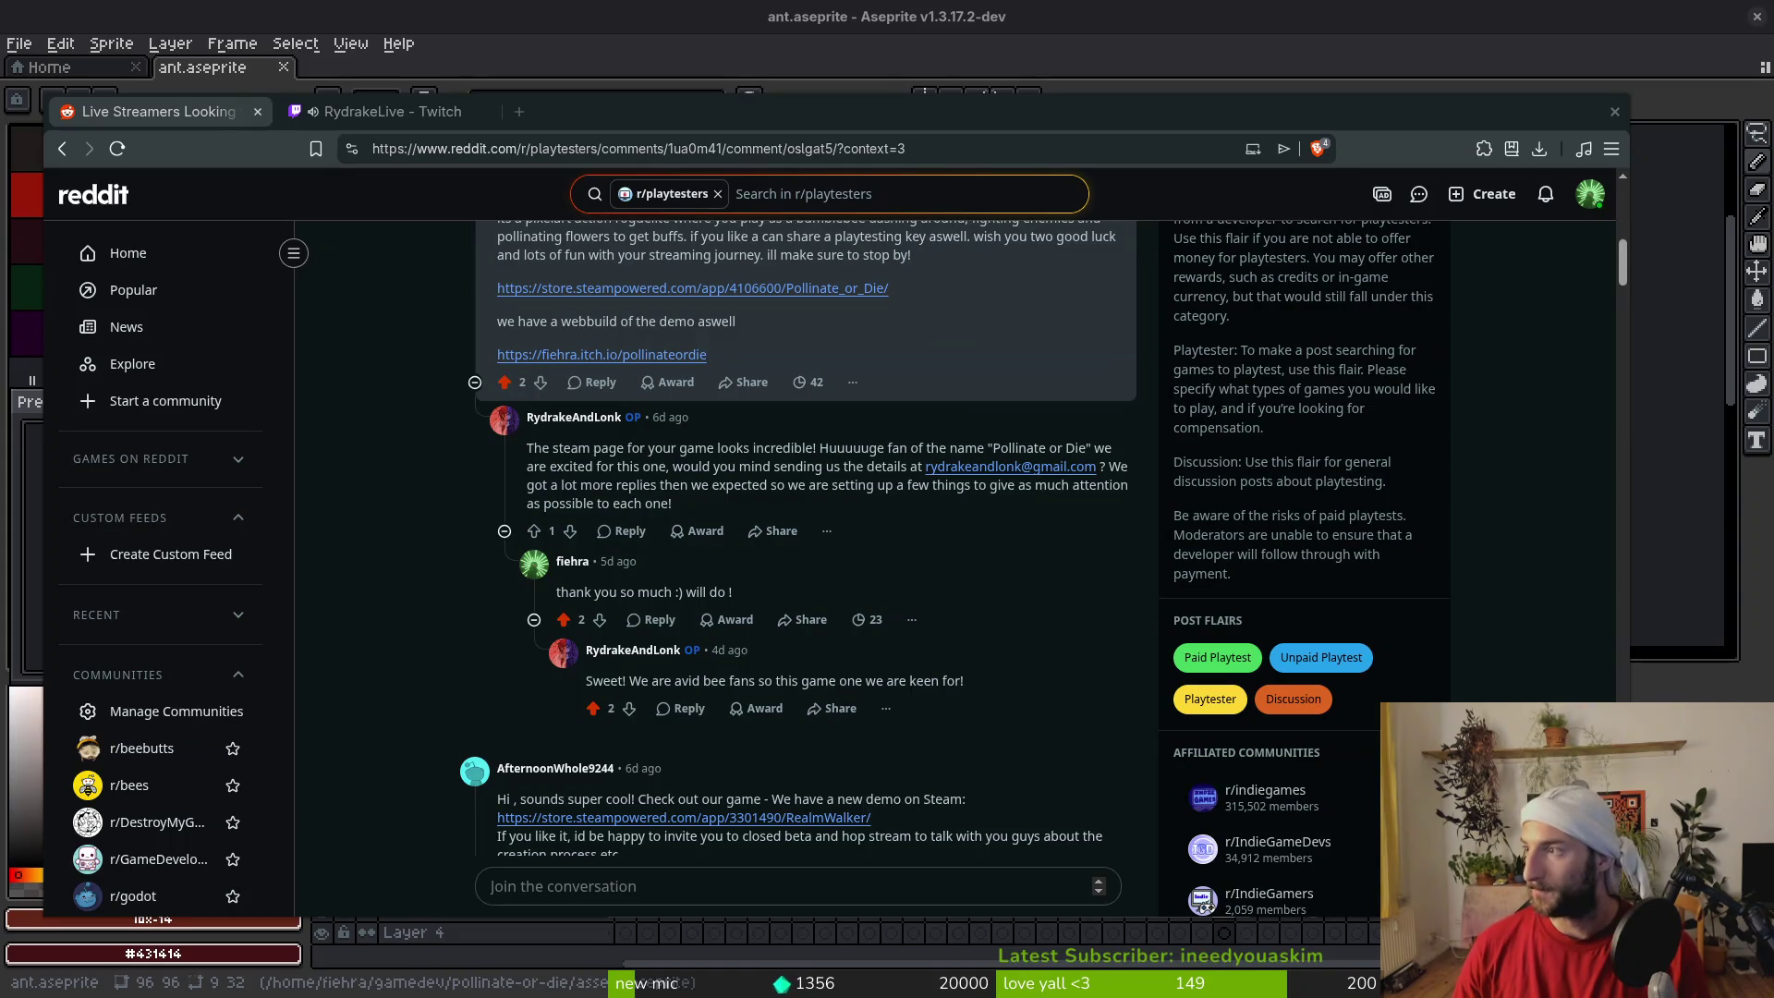
left_click(403, 113)
middle_click(403, 117)
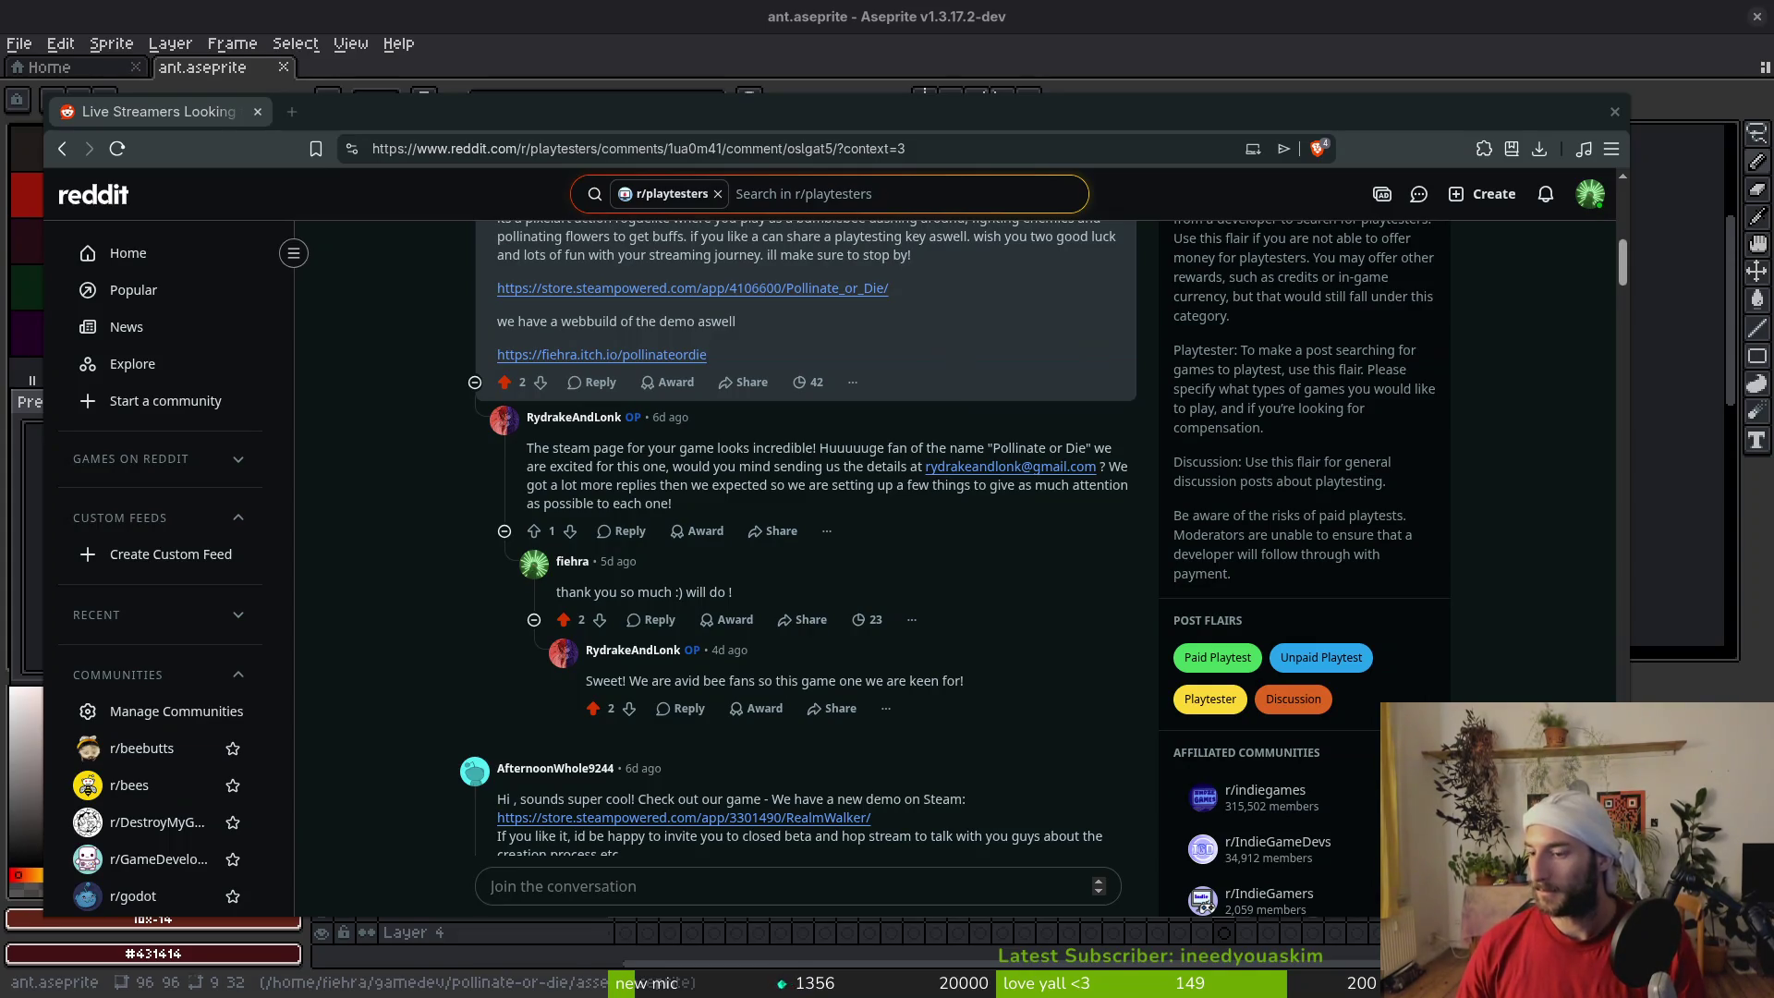
scroll(428, 527, "up", 5)
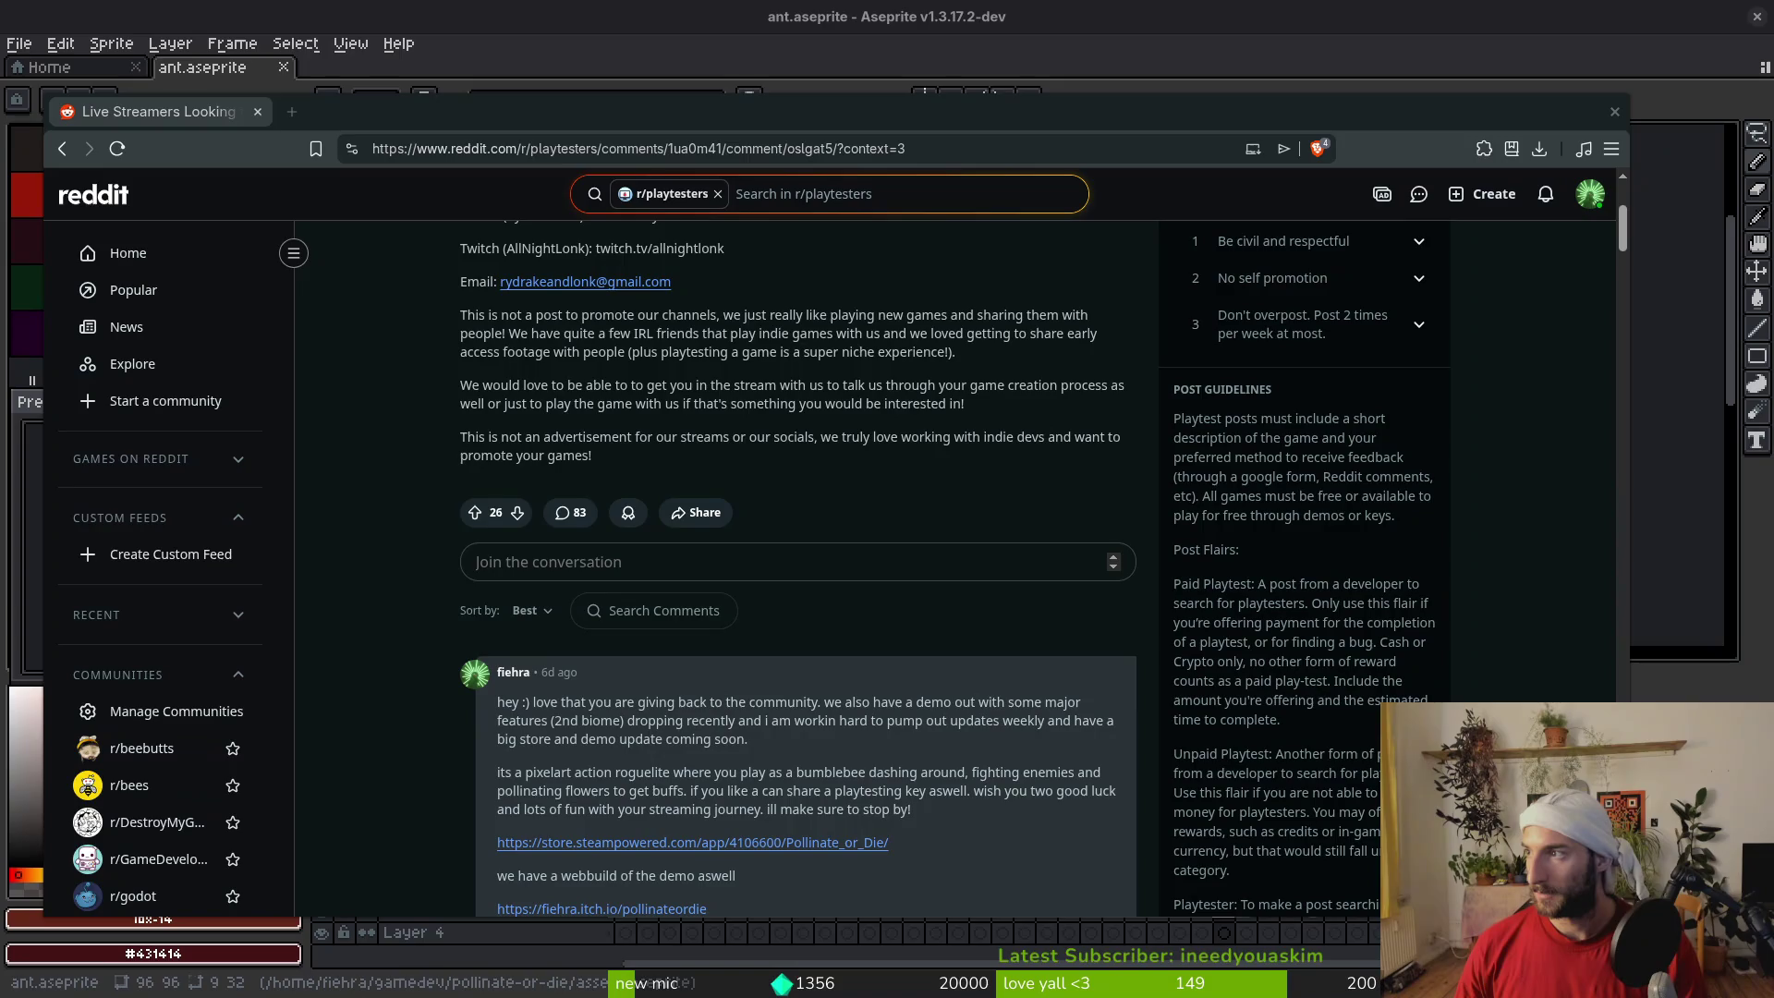
key("ctrl+shift+t")
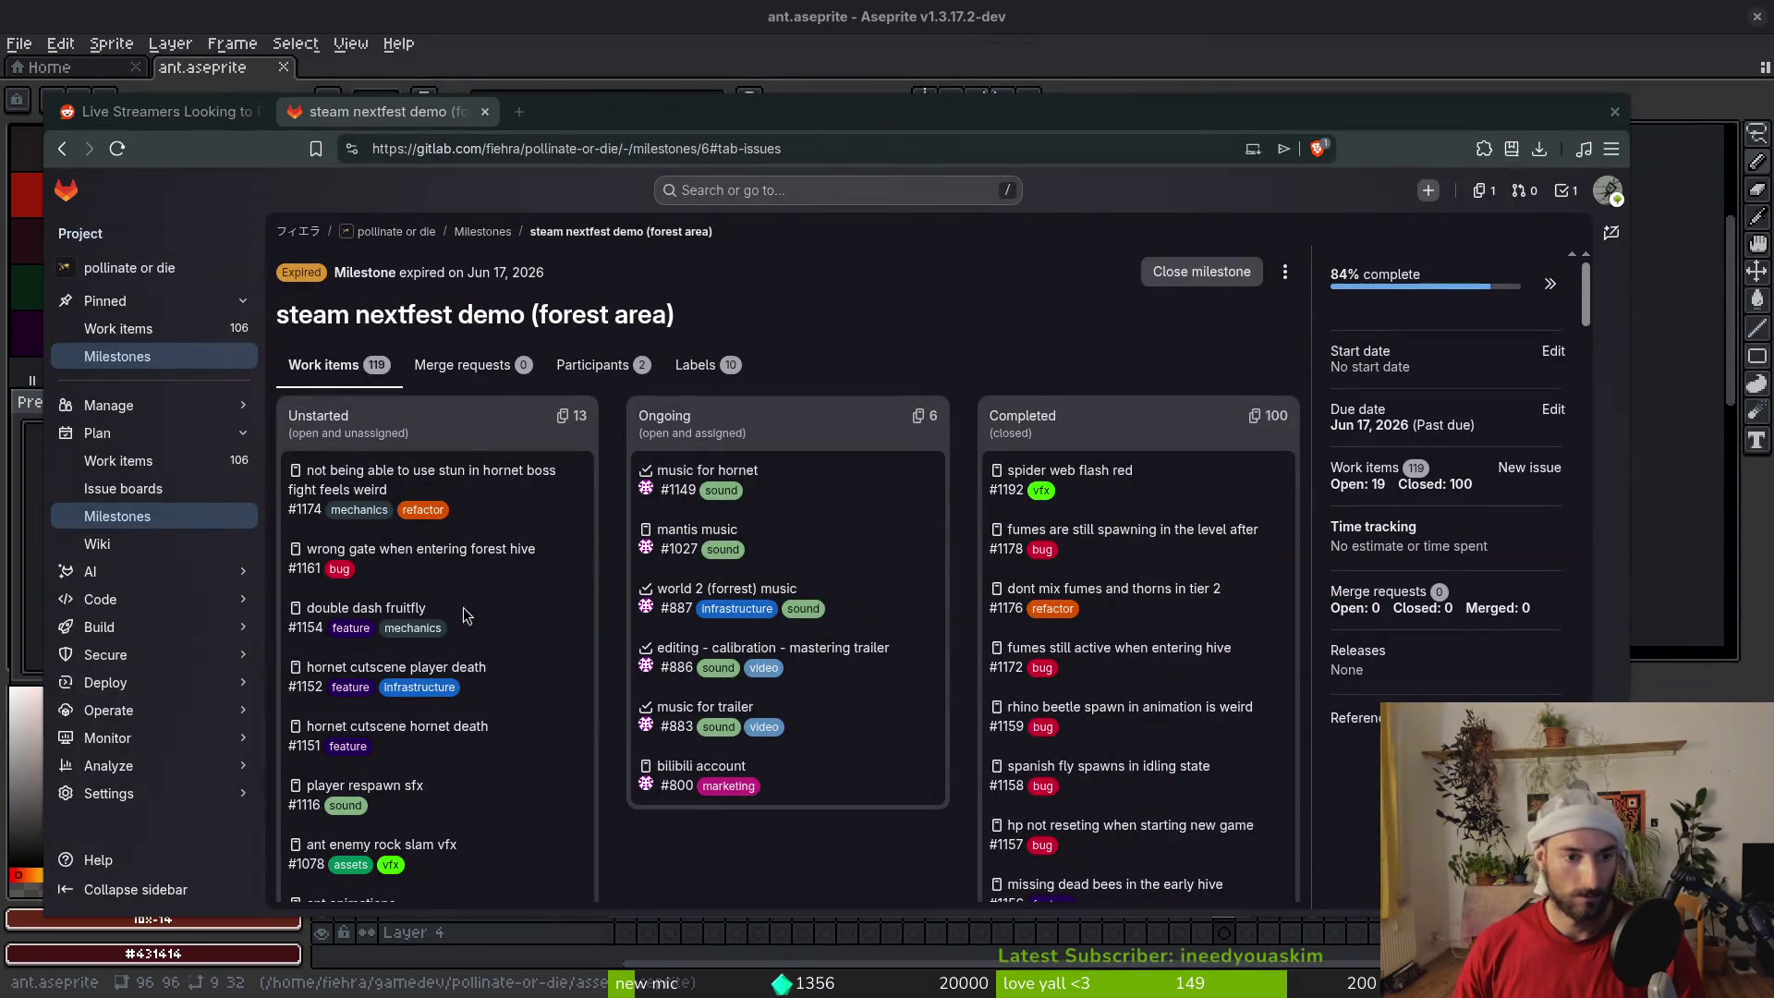
Show the project's 106 open work items and select the oray studio keys item
left_click(132, 329)
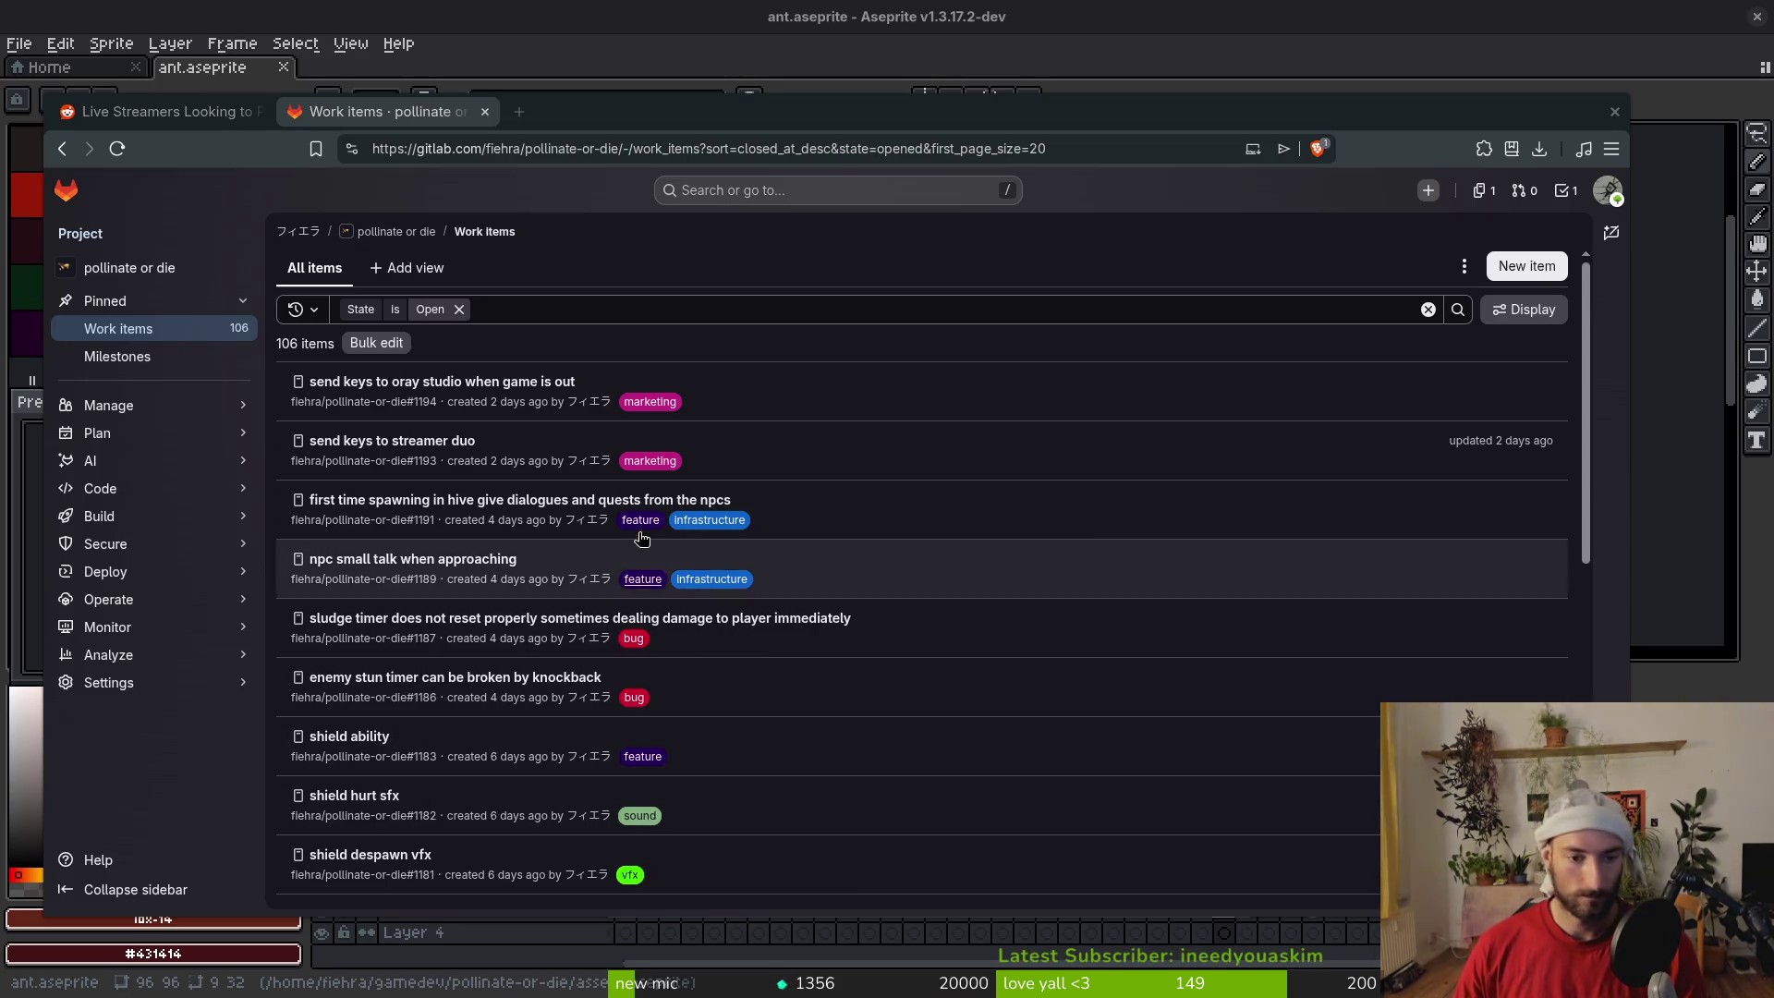
left_click(411, 383)
Close the 'send keys to streamer duo' issue in GitLab
left_click(415, 458)
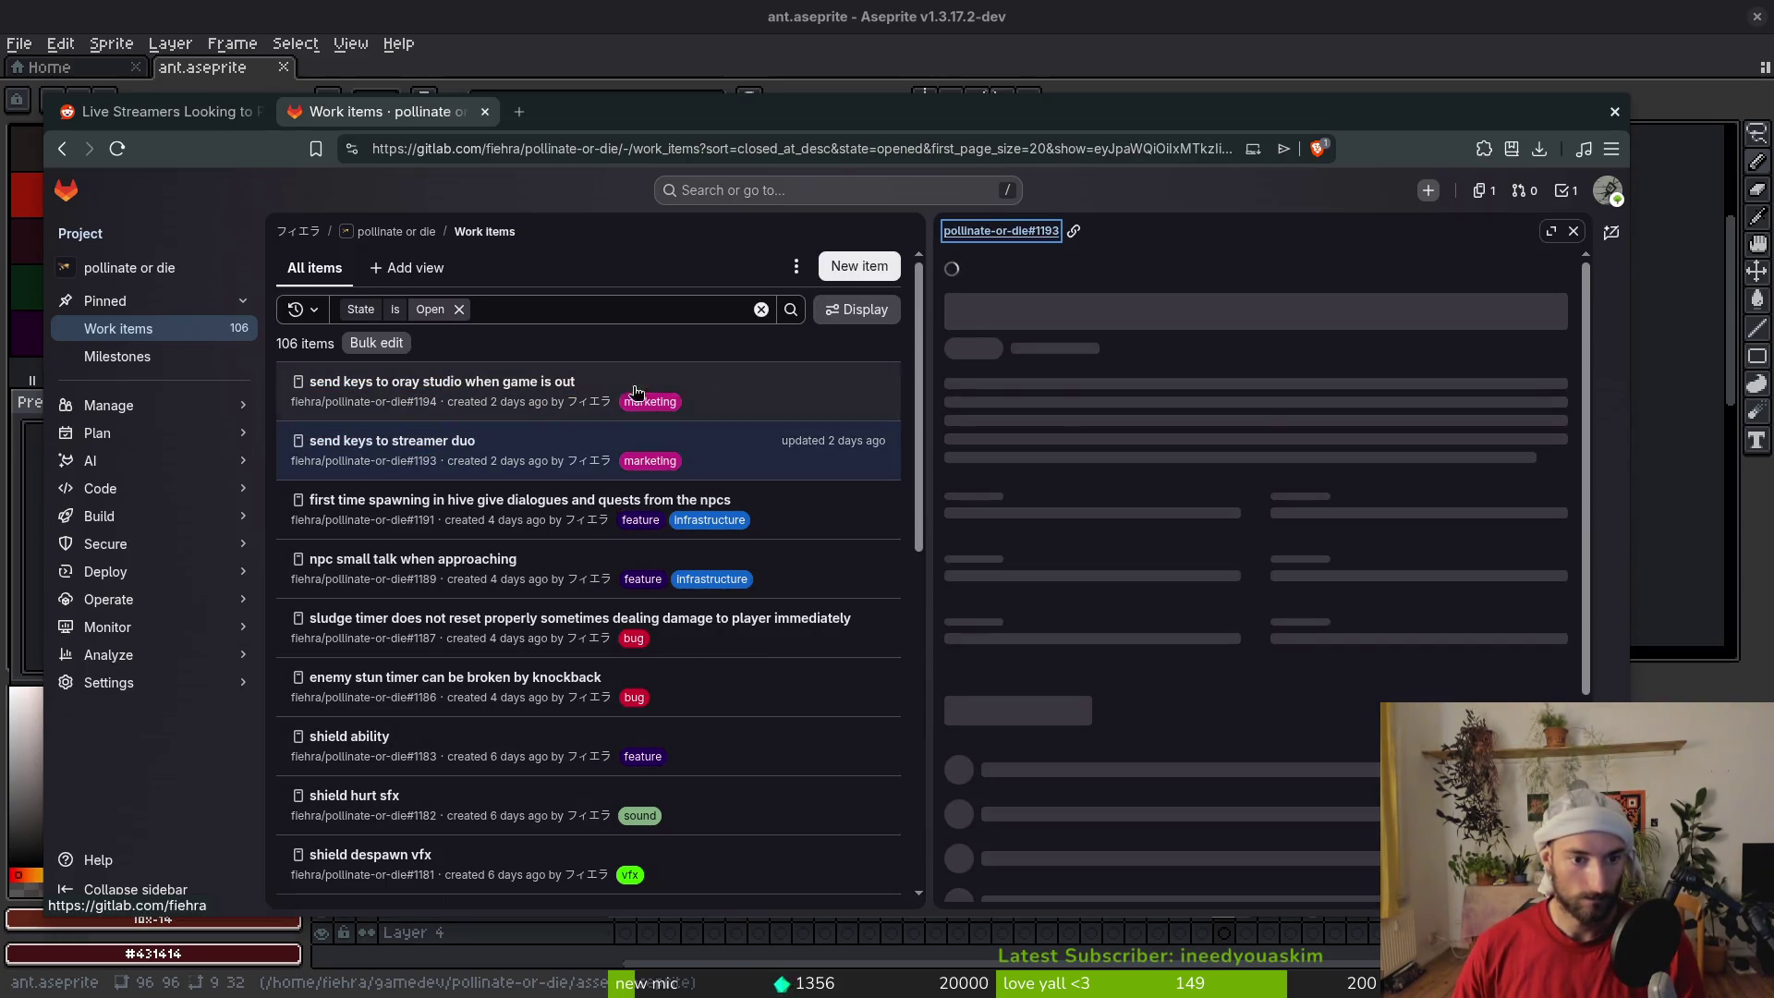
scroll(1102, 776, "down", 3)
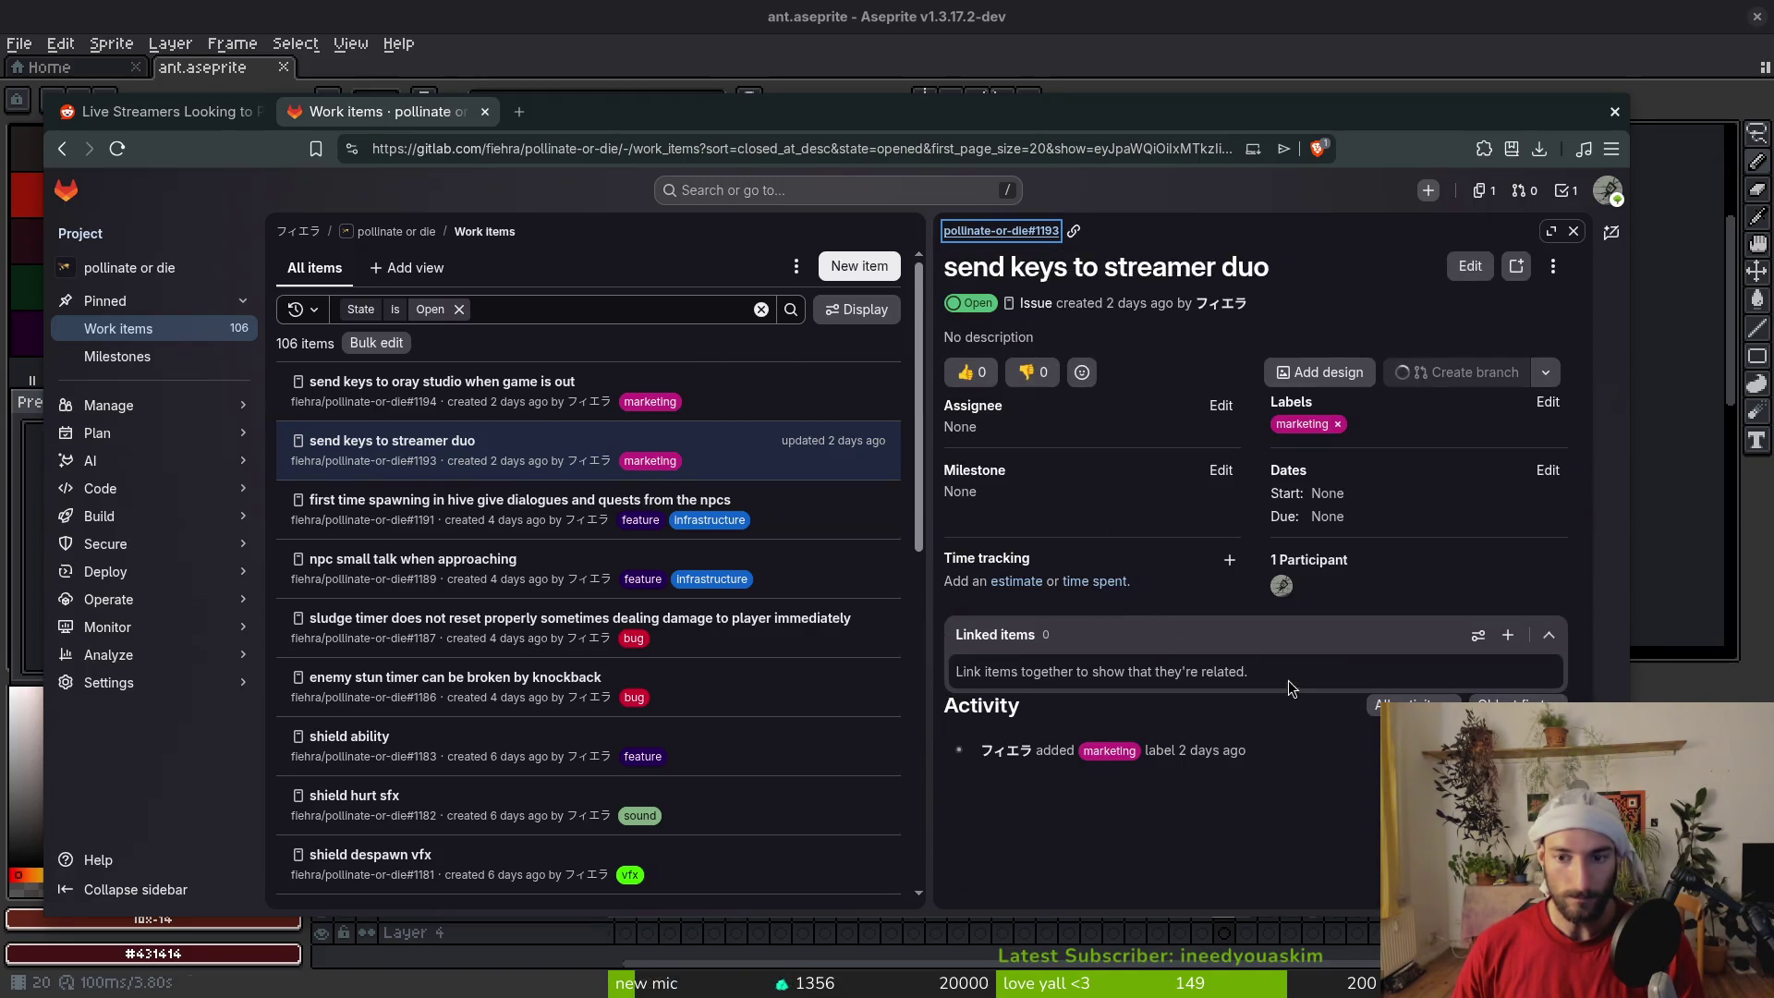
left_click(1574, 231)
left_click(416, 441)
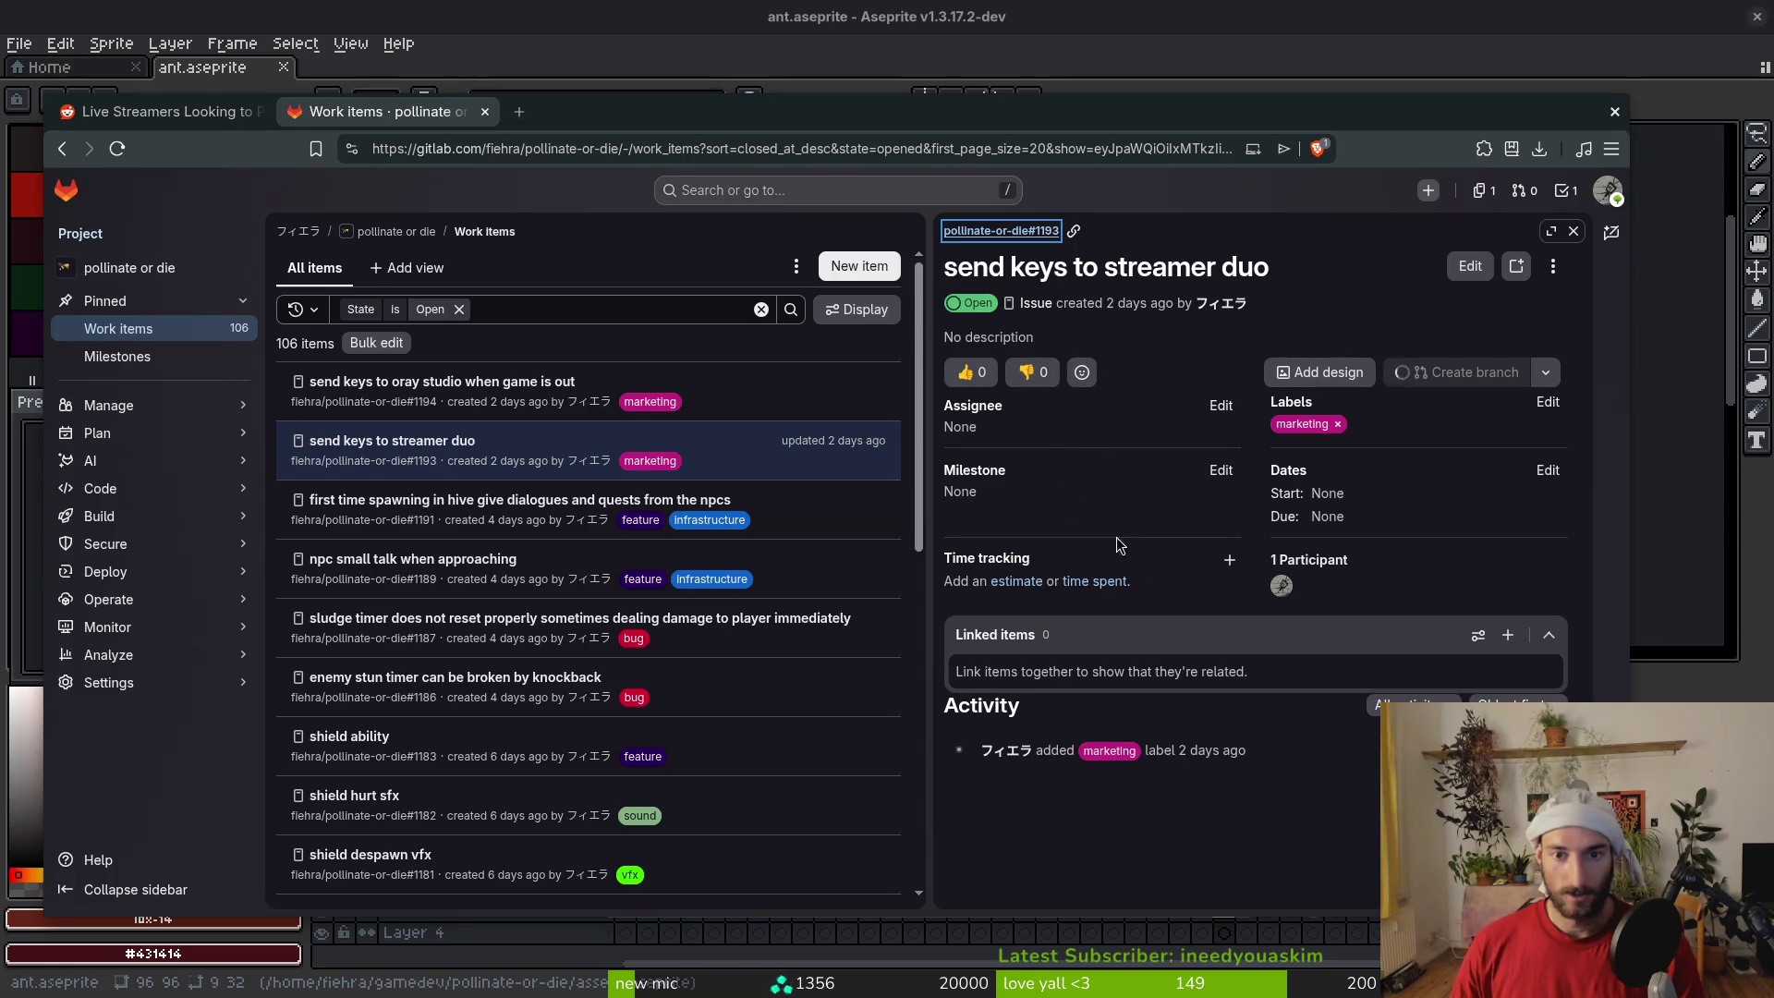
scroll(908, 266, "down", 5)
key("Escape")
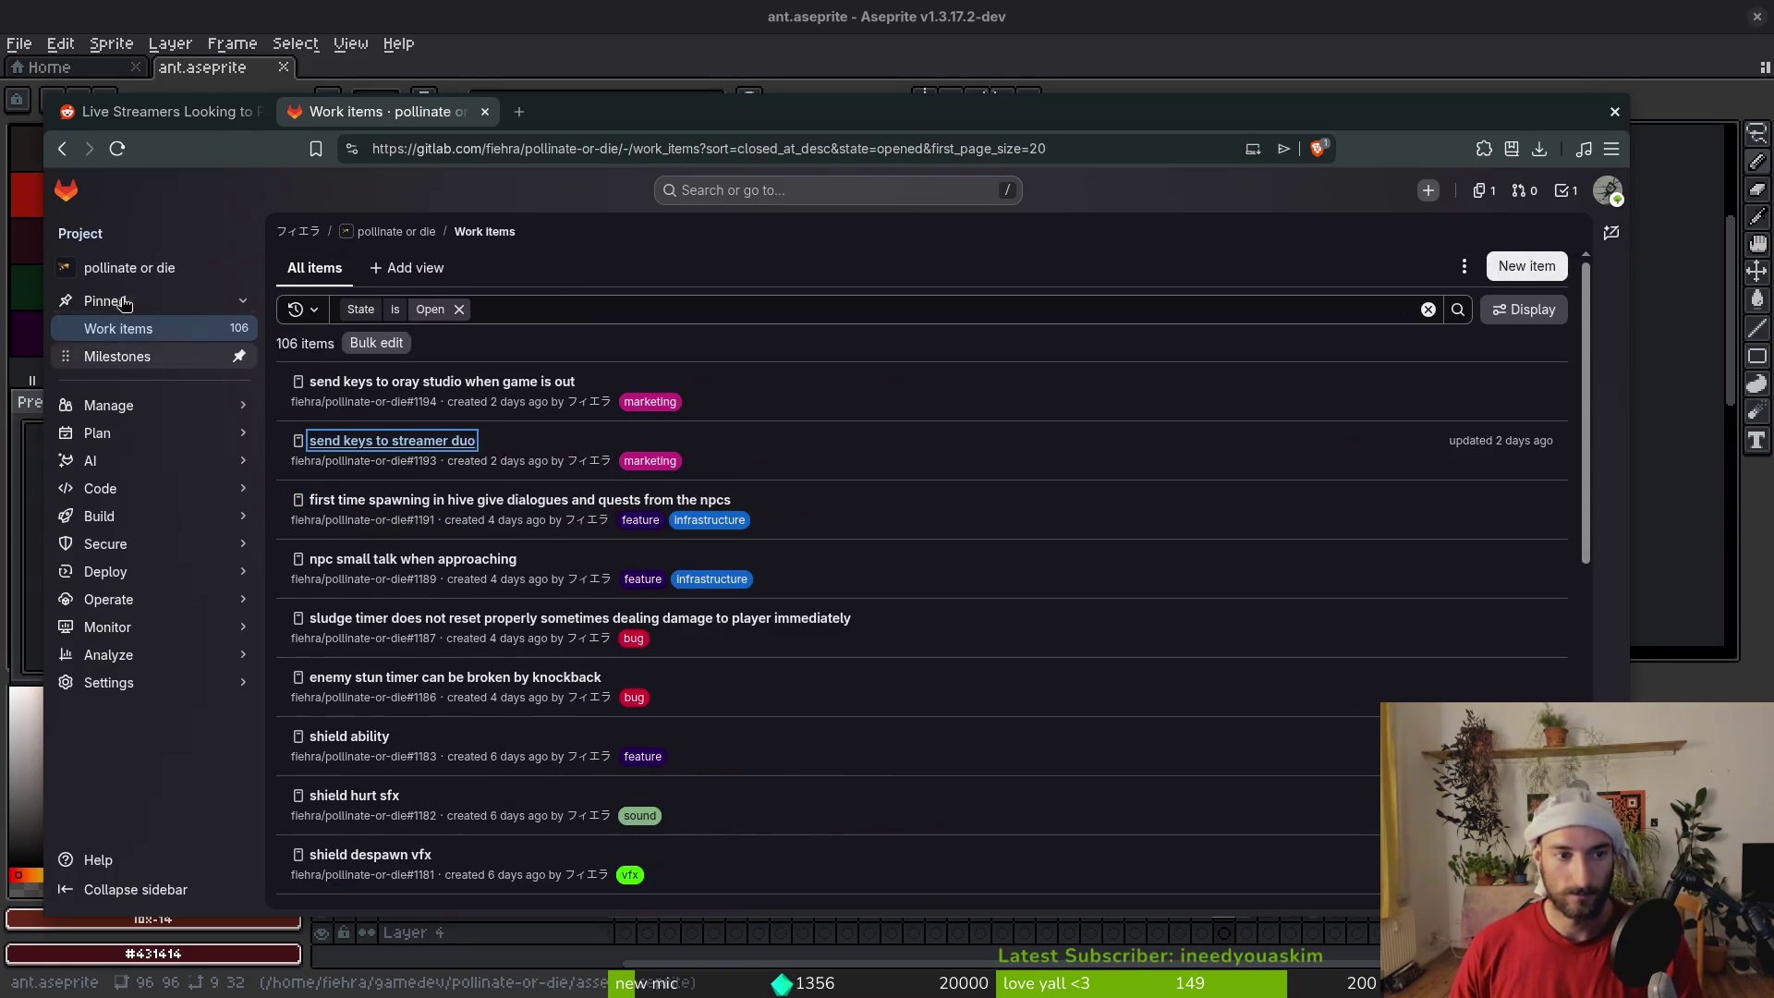
left_click(415, 441)
left_click(564, 464)
left_click(609, 452)
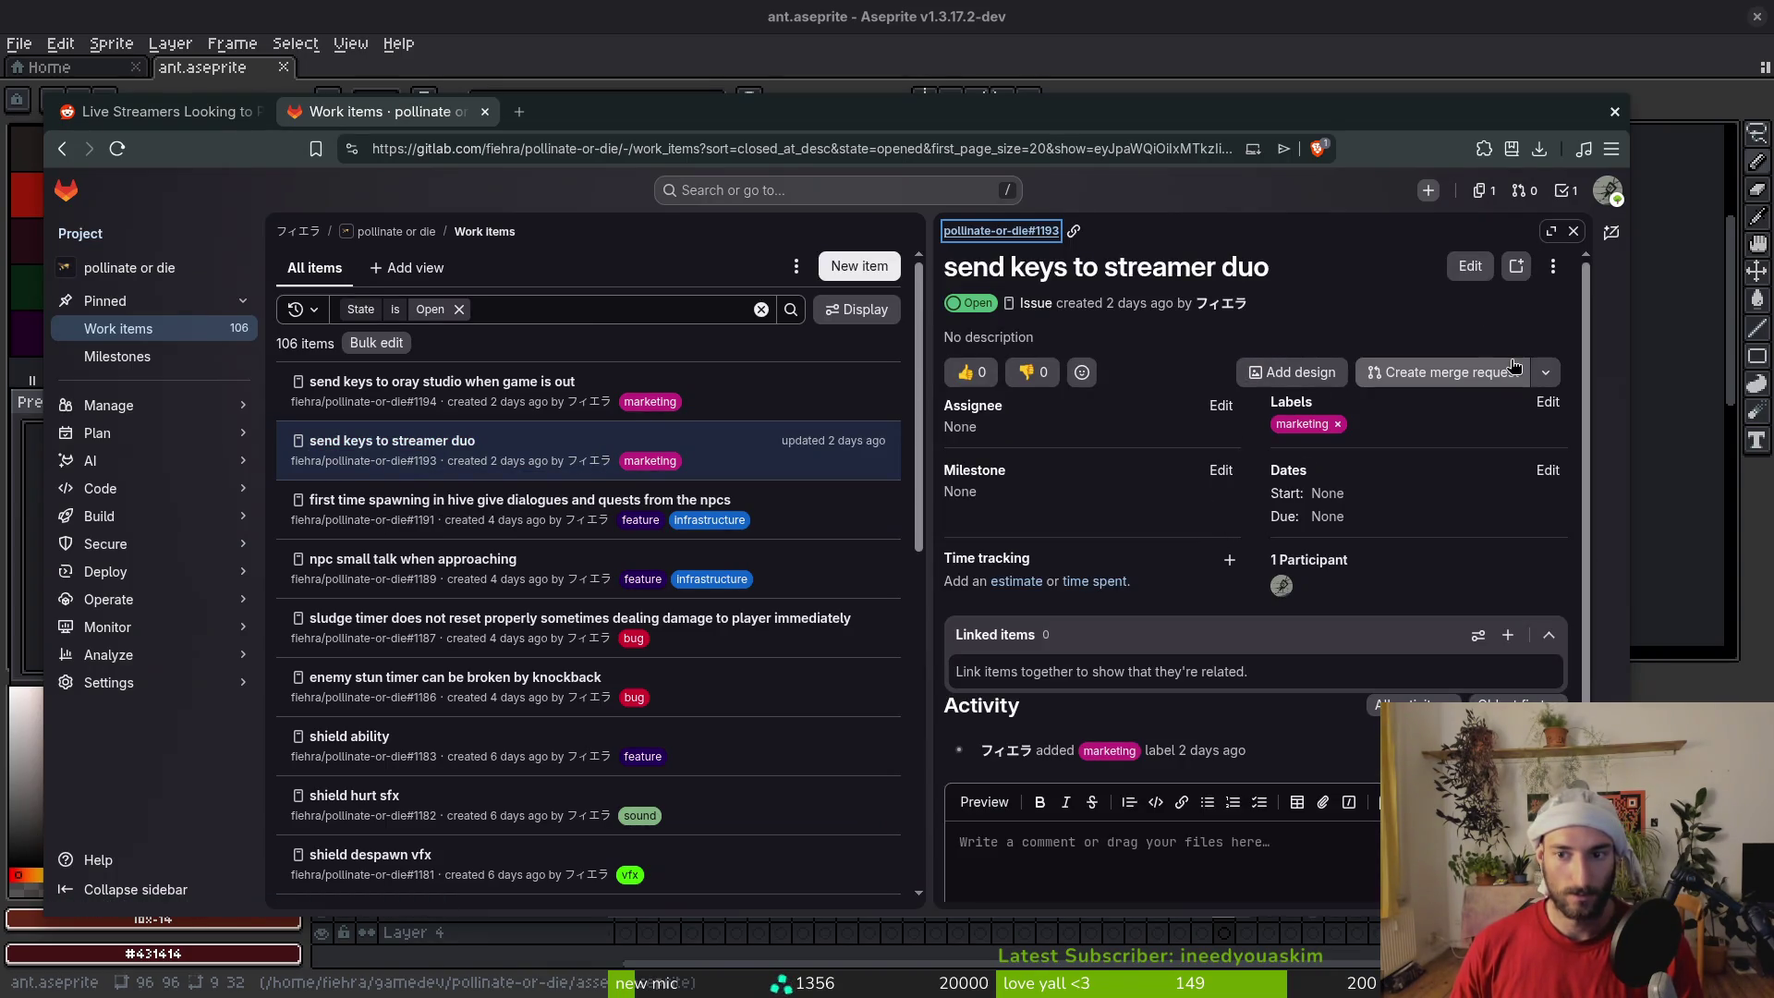
scroll(1328, 685, "down", 2)
left_click(1081, 871)
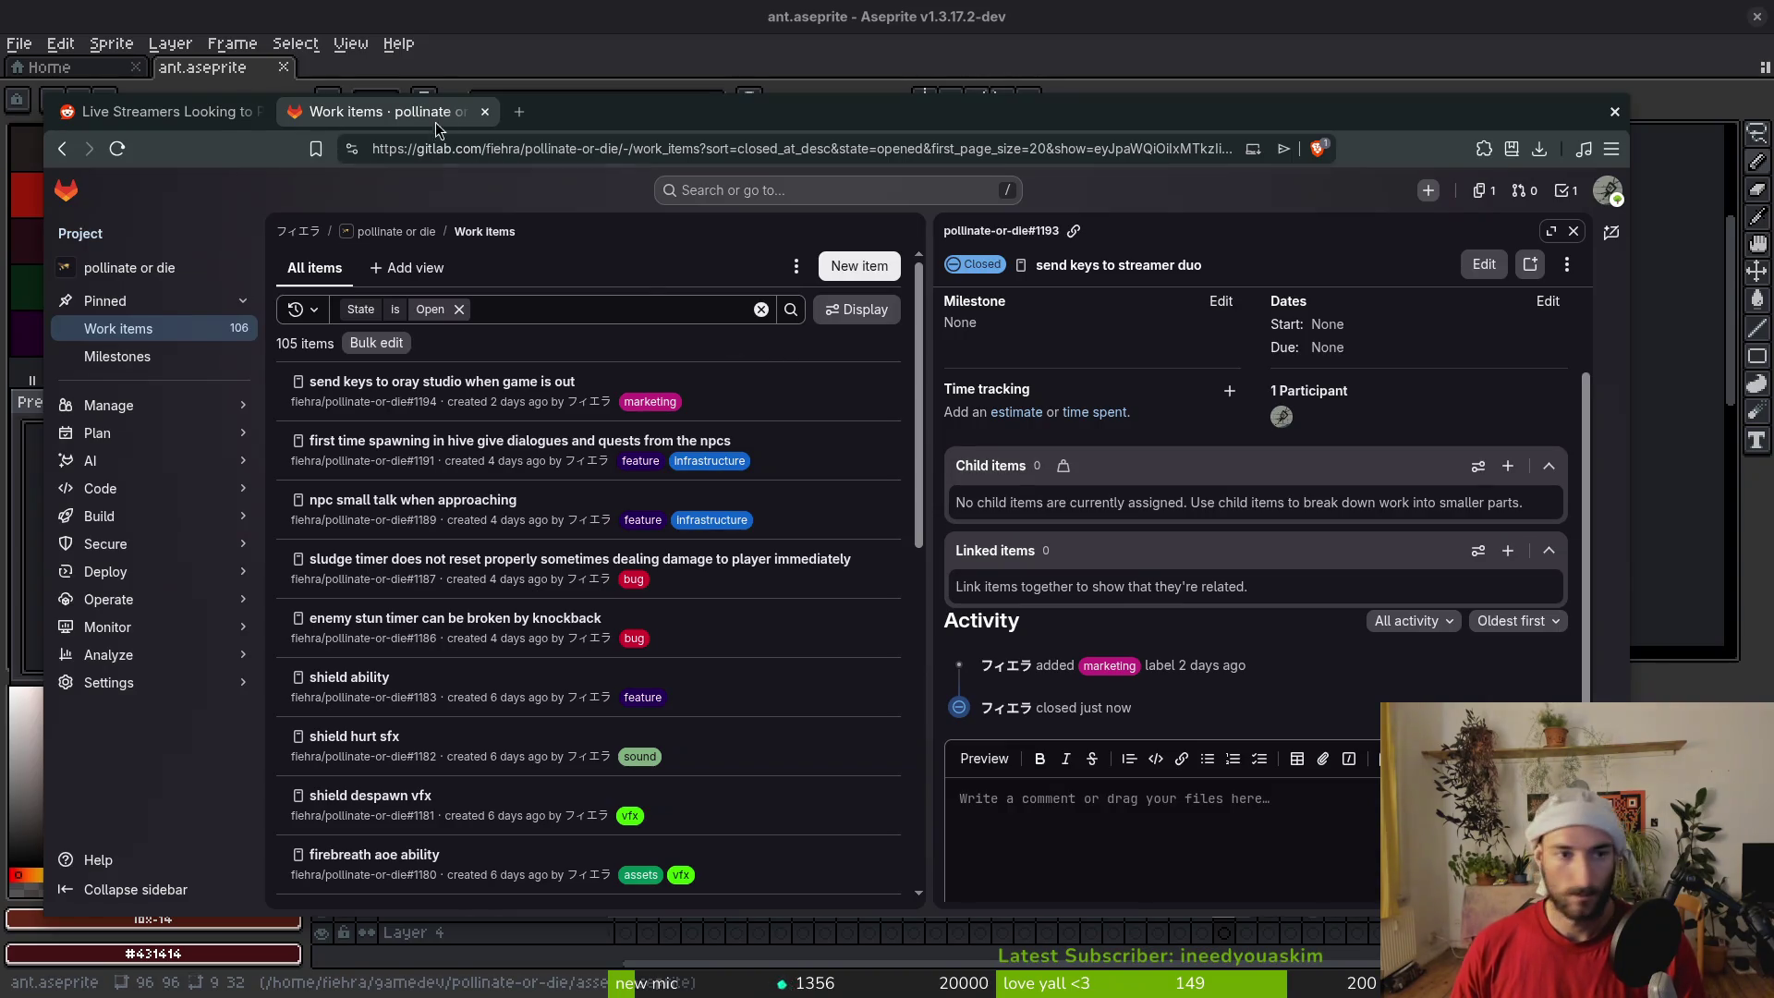
Close the GitLab work items tab and open Downloads in the Files manager
left_click(484, 111)
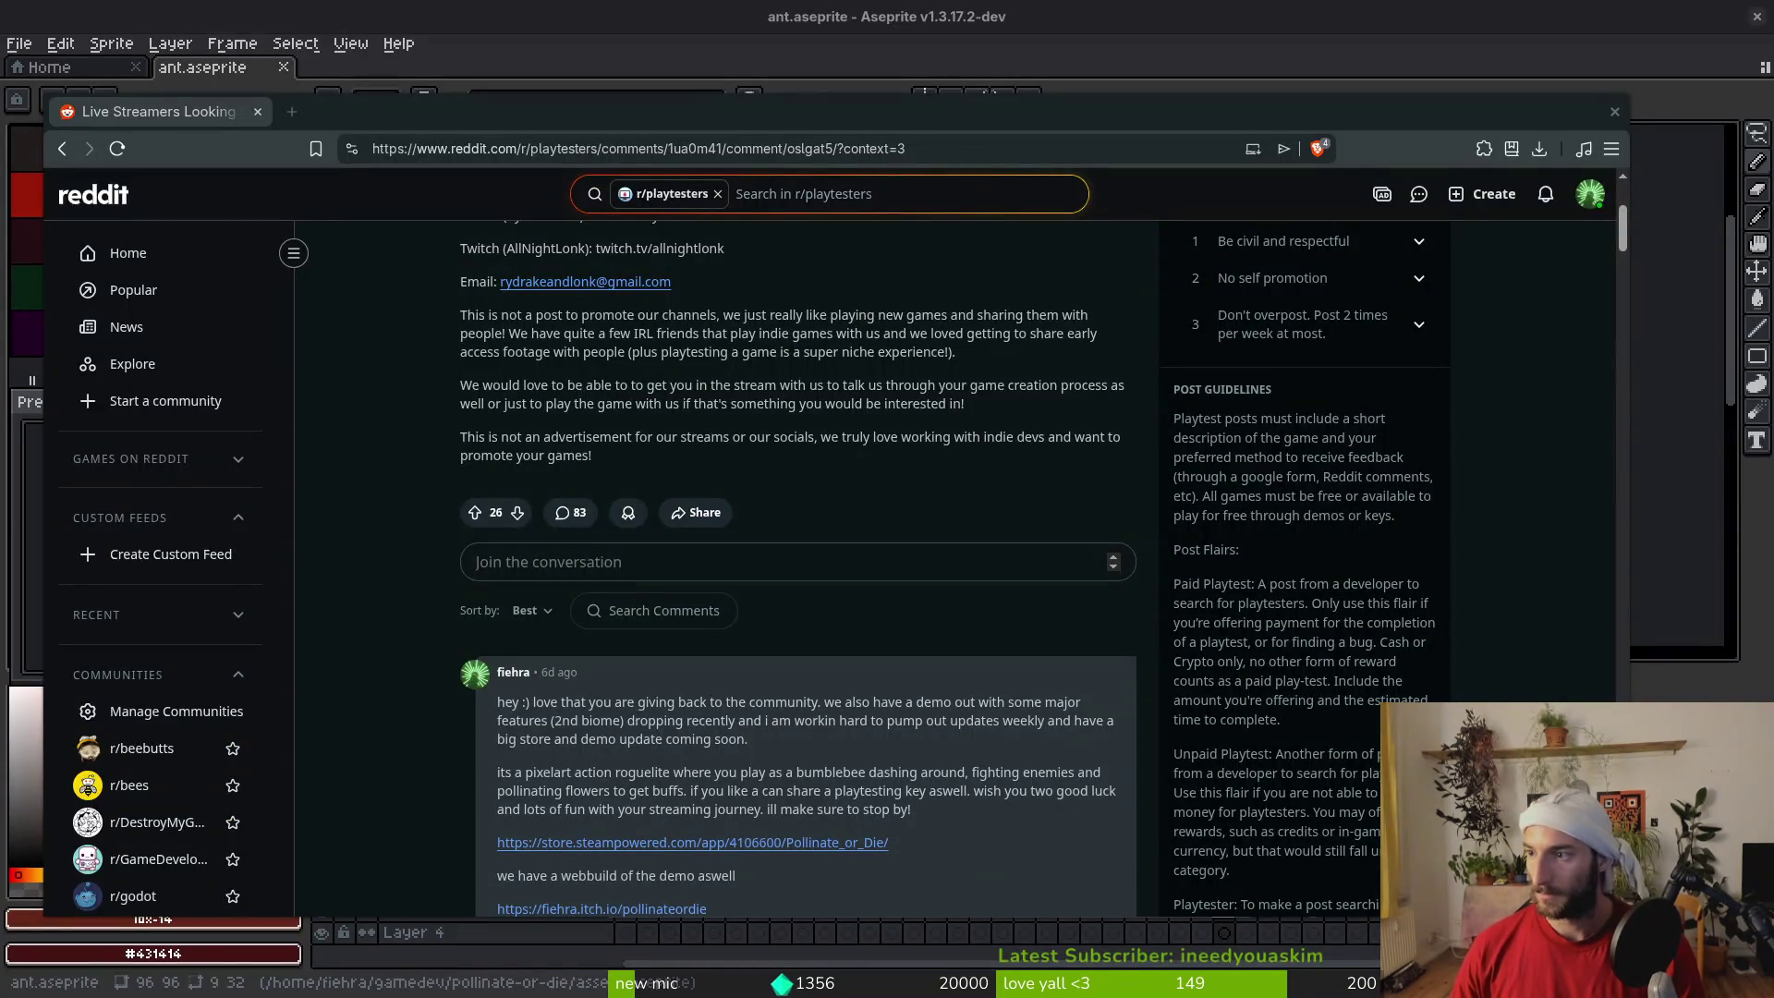
key("super+e")
double_click(695, 322)
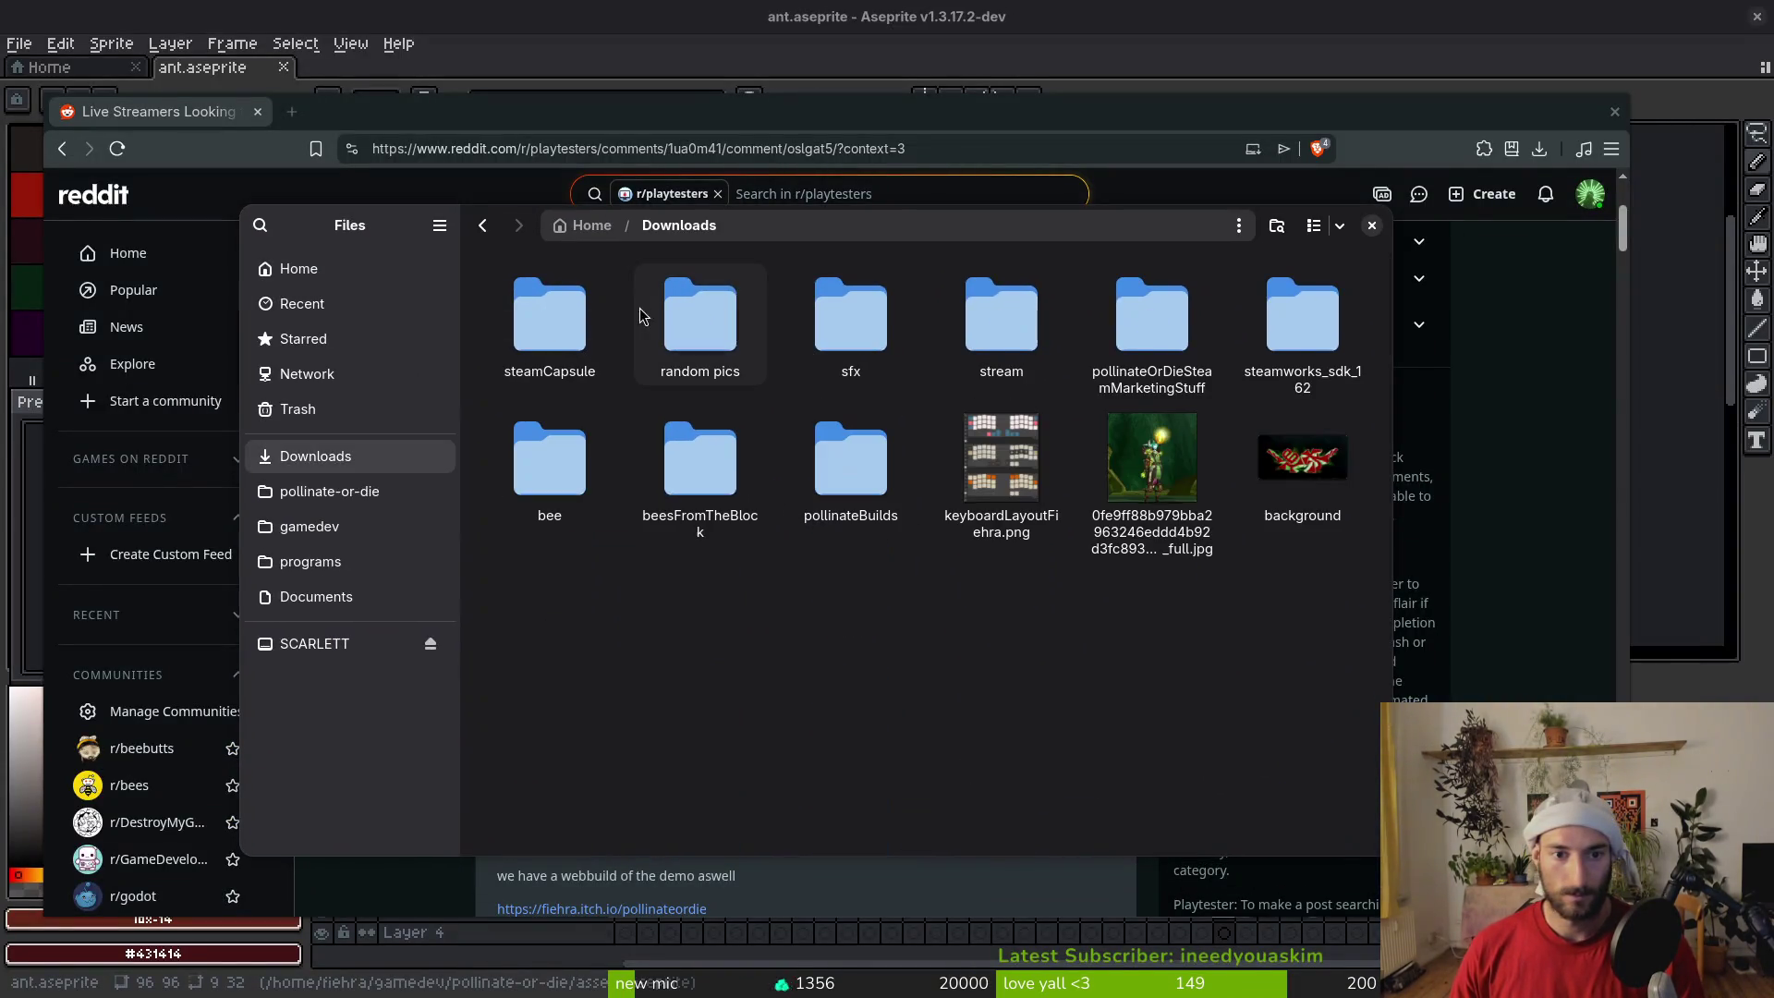
Open steamCapsule > 2026 06 23 > Steam Capsules and read store_capsule_main_REV_ALT.png's size, 1232×706
double_click(578, 336)
double_click(579, 336)
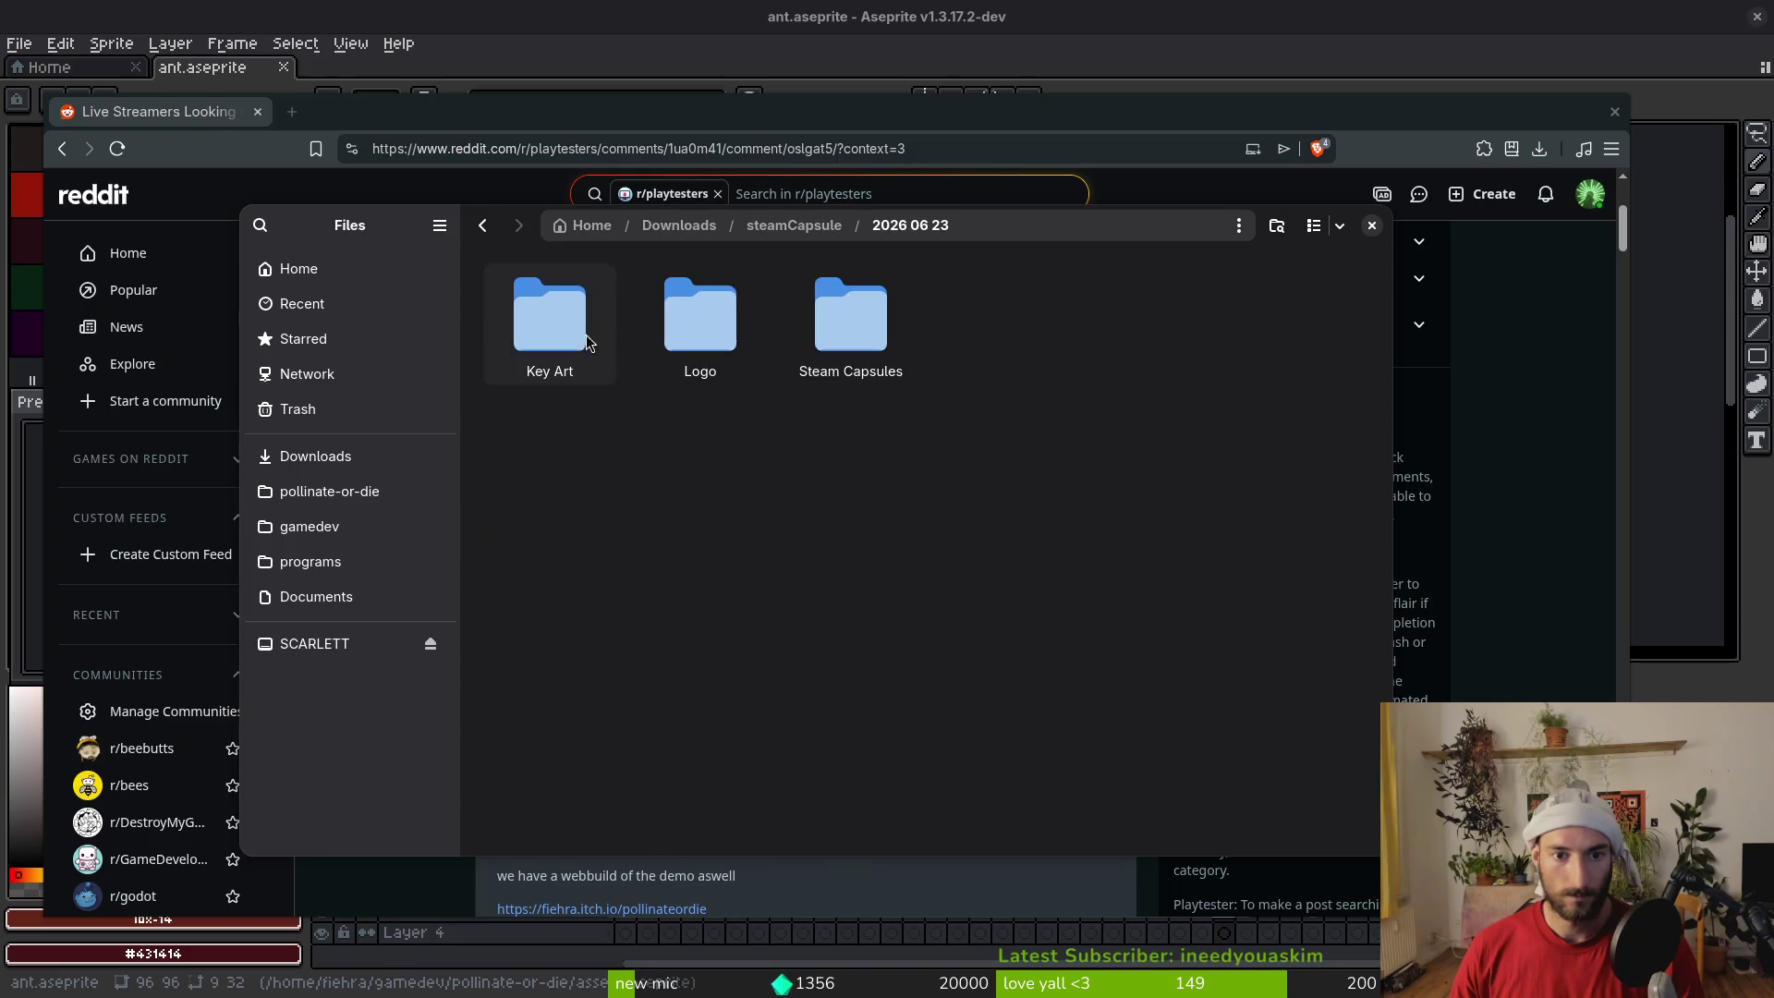
double_click(856, 316)
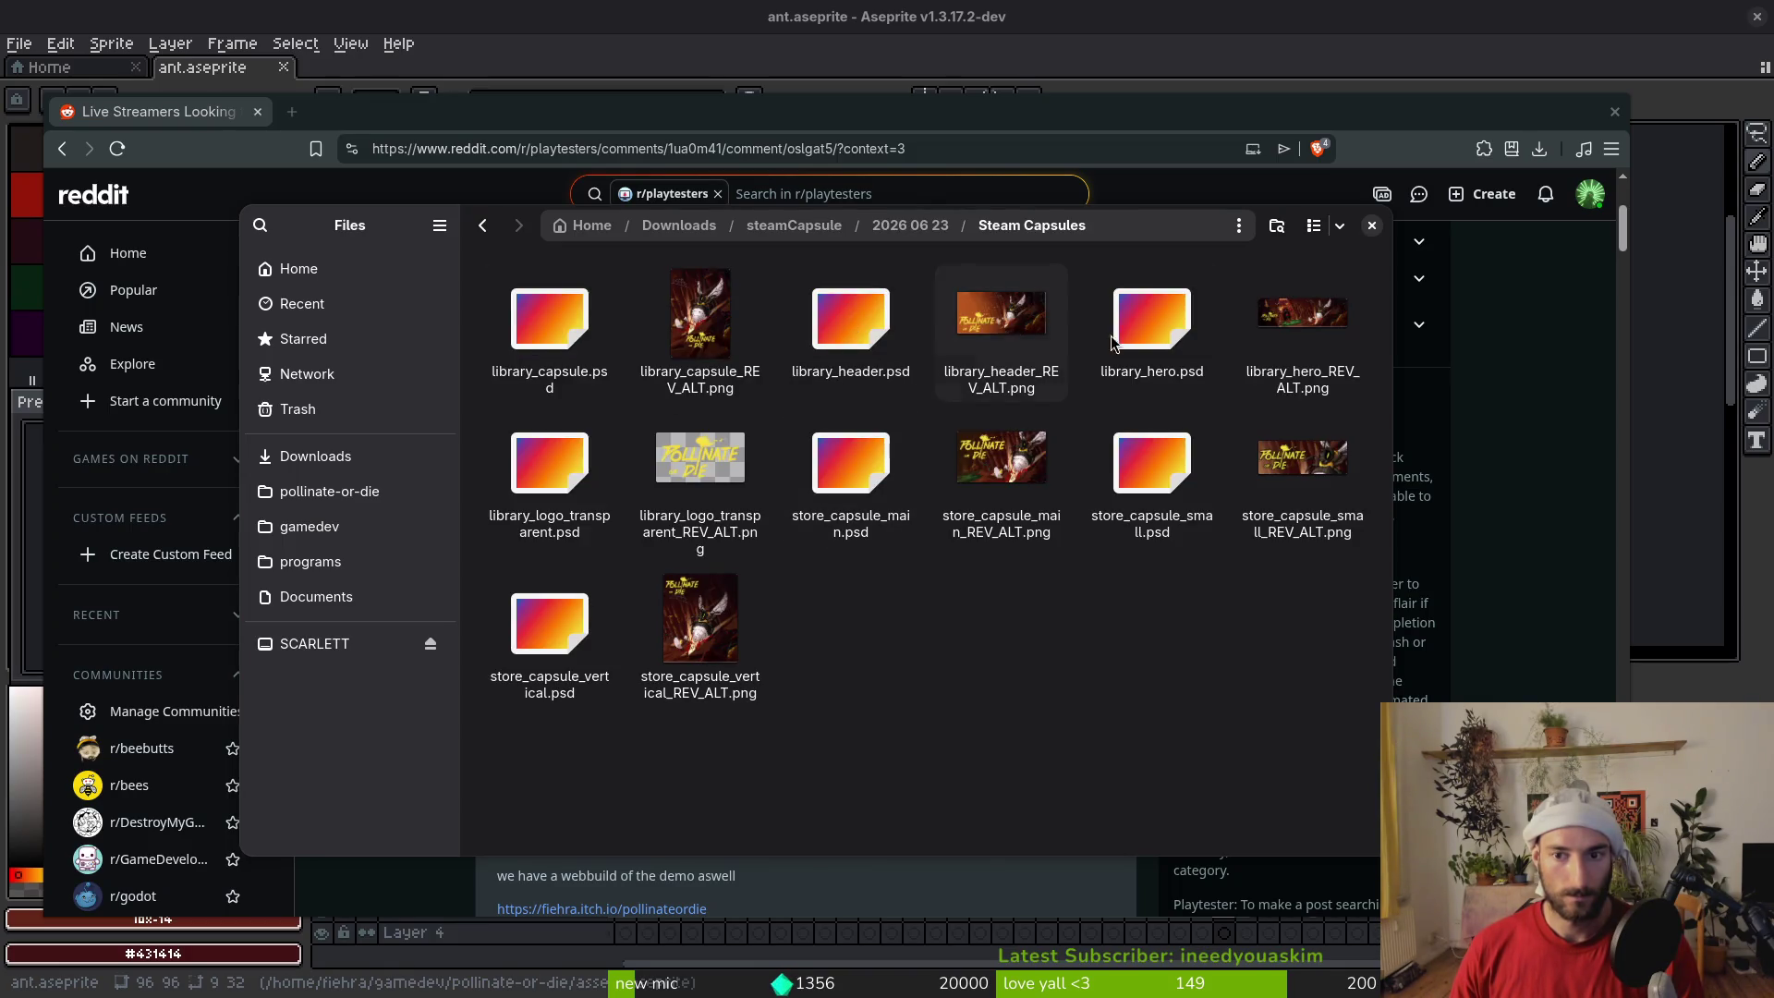
left_click(997, 479)
right_click(998, 479)
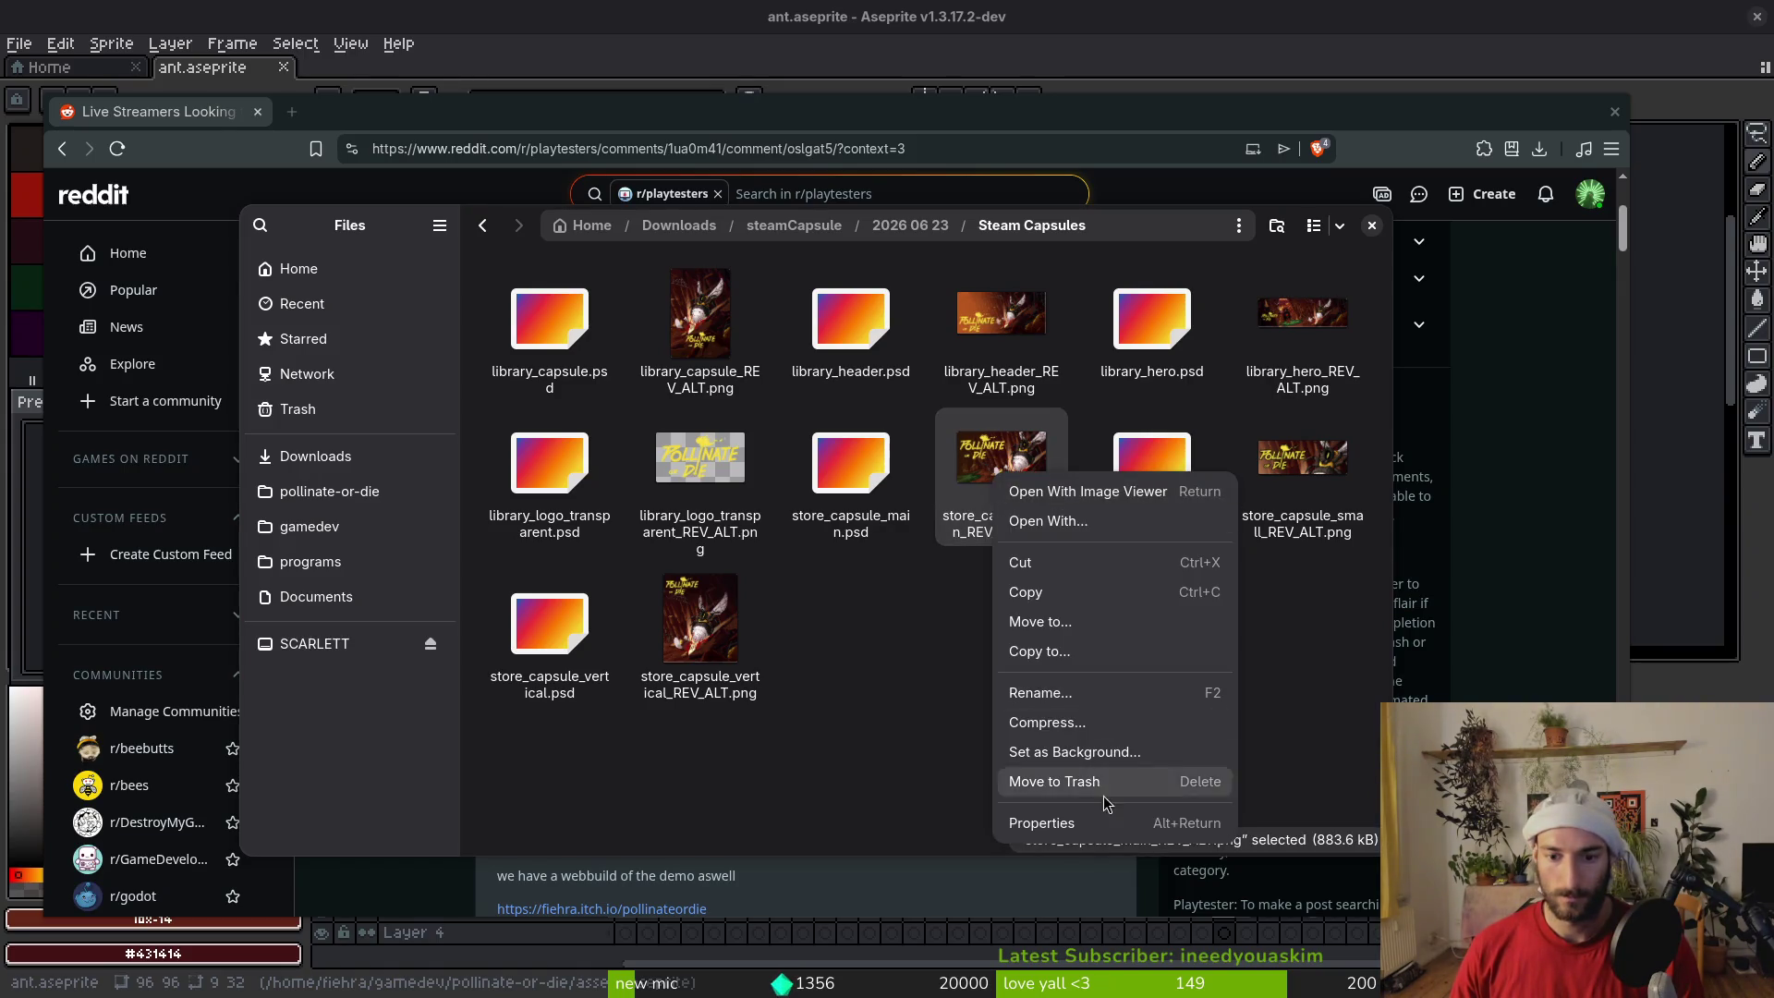
left_click(1083, 821)
scroll(889, 588, "down", 1)
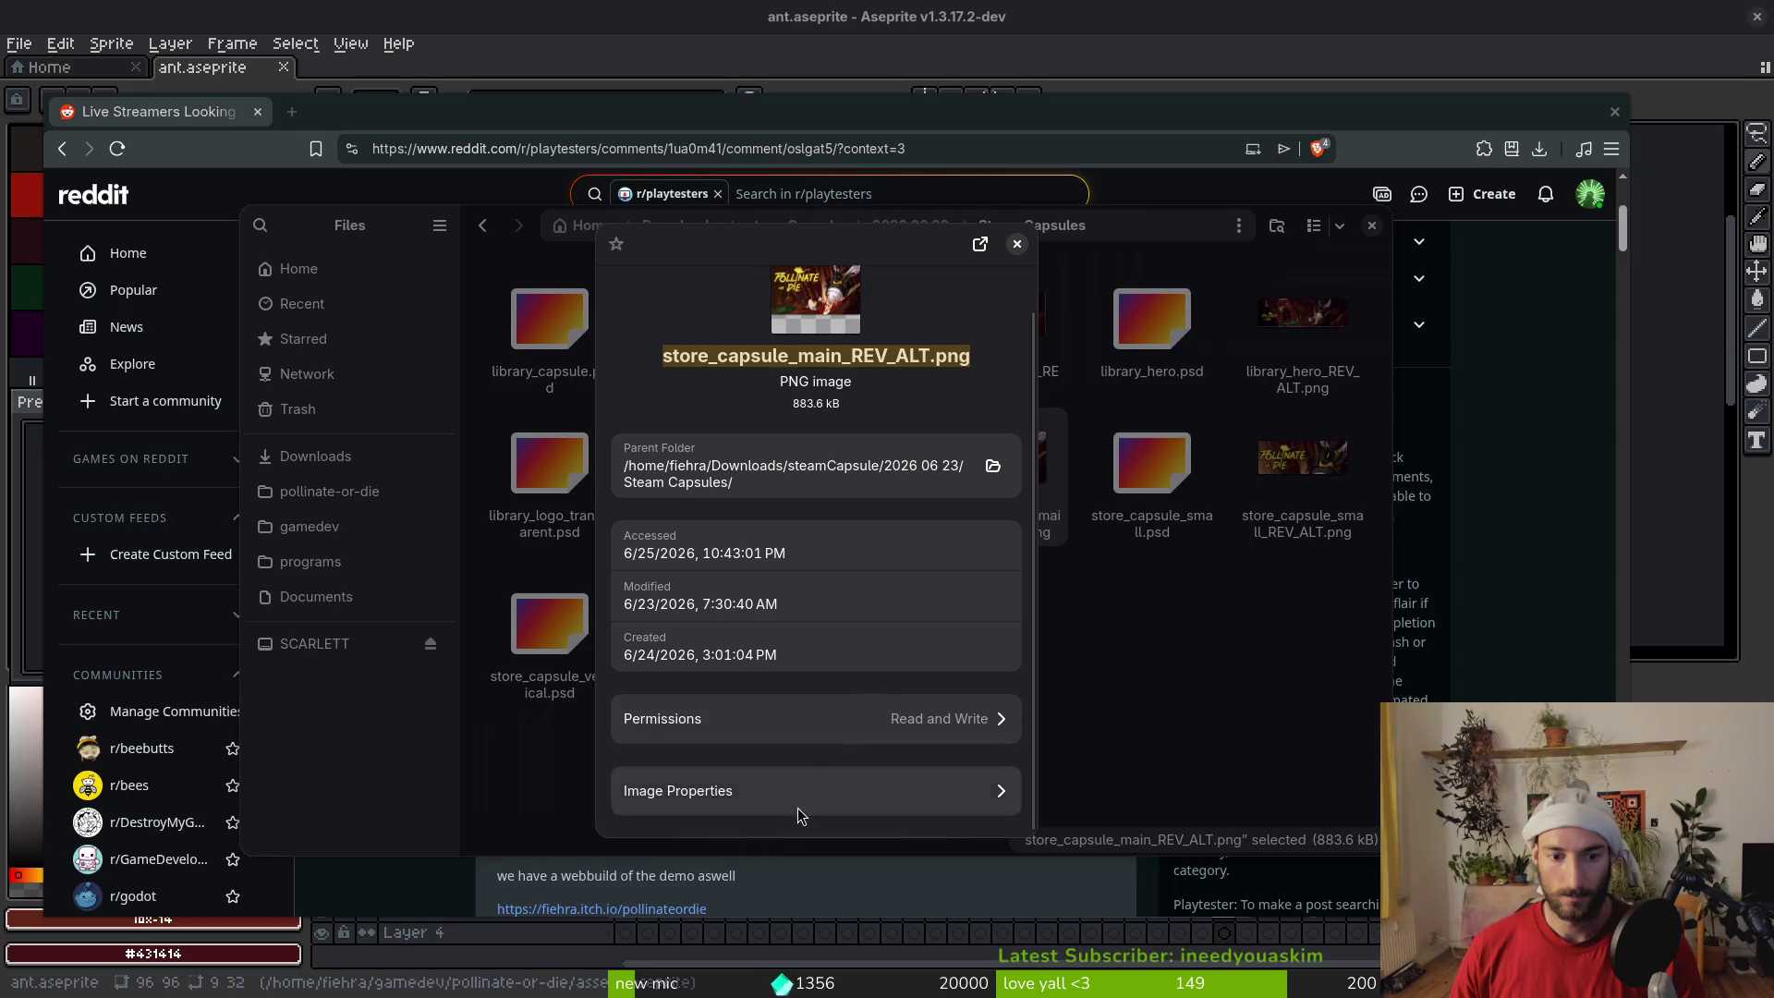
left_click(801, 814)
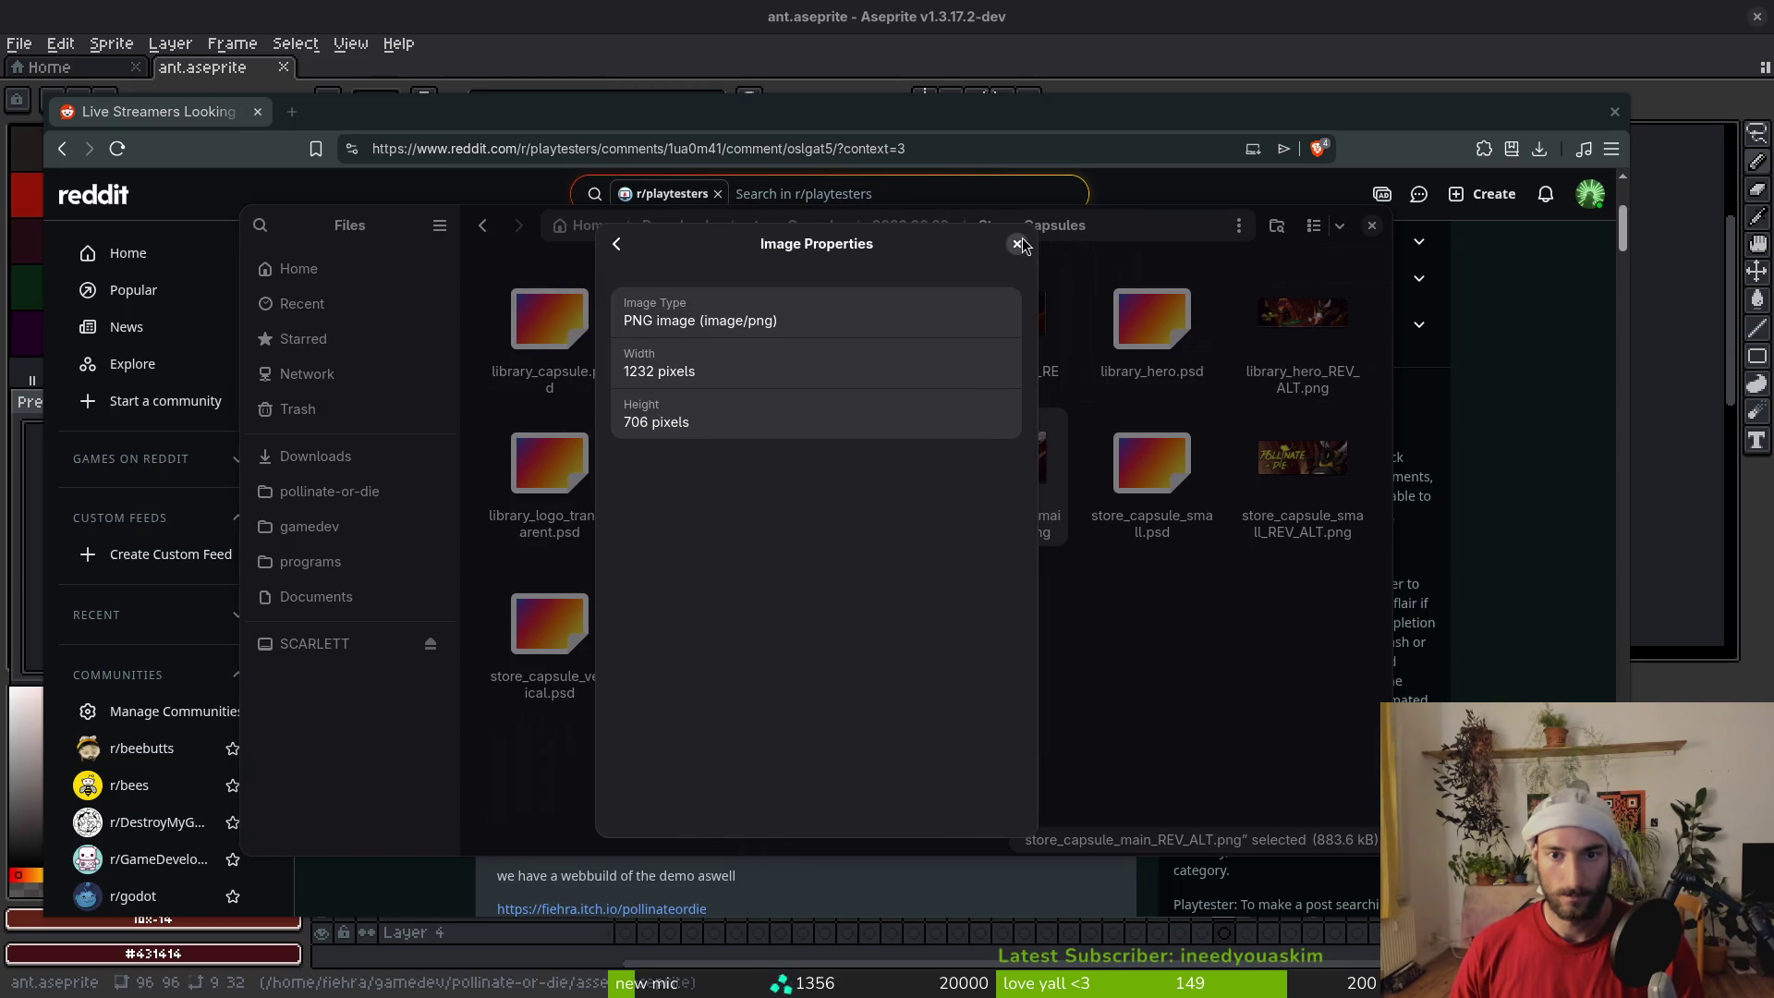
left_click(1016, 243)
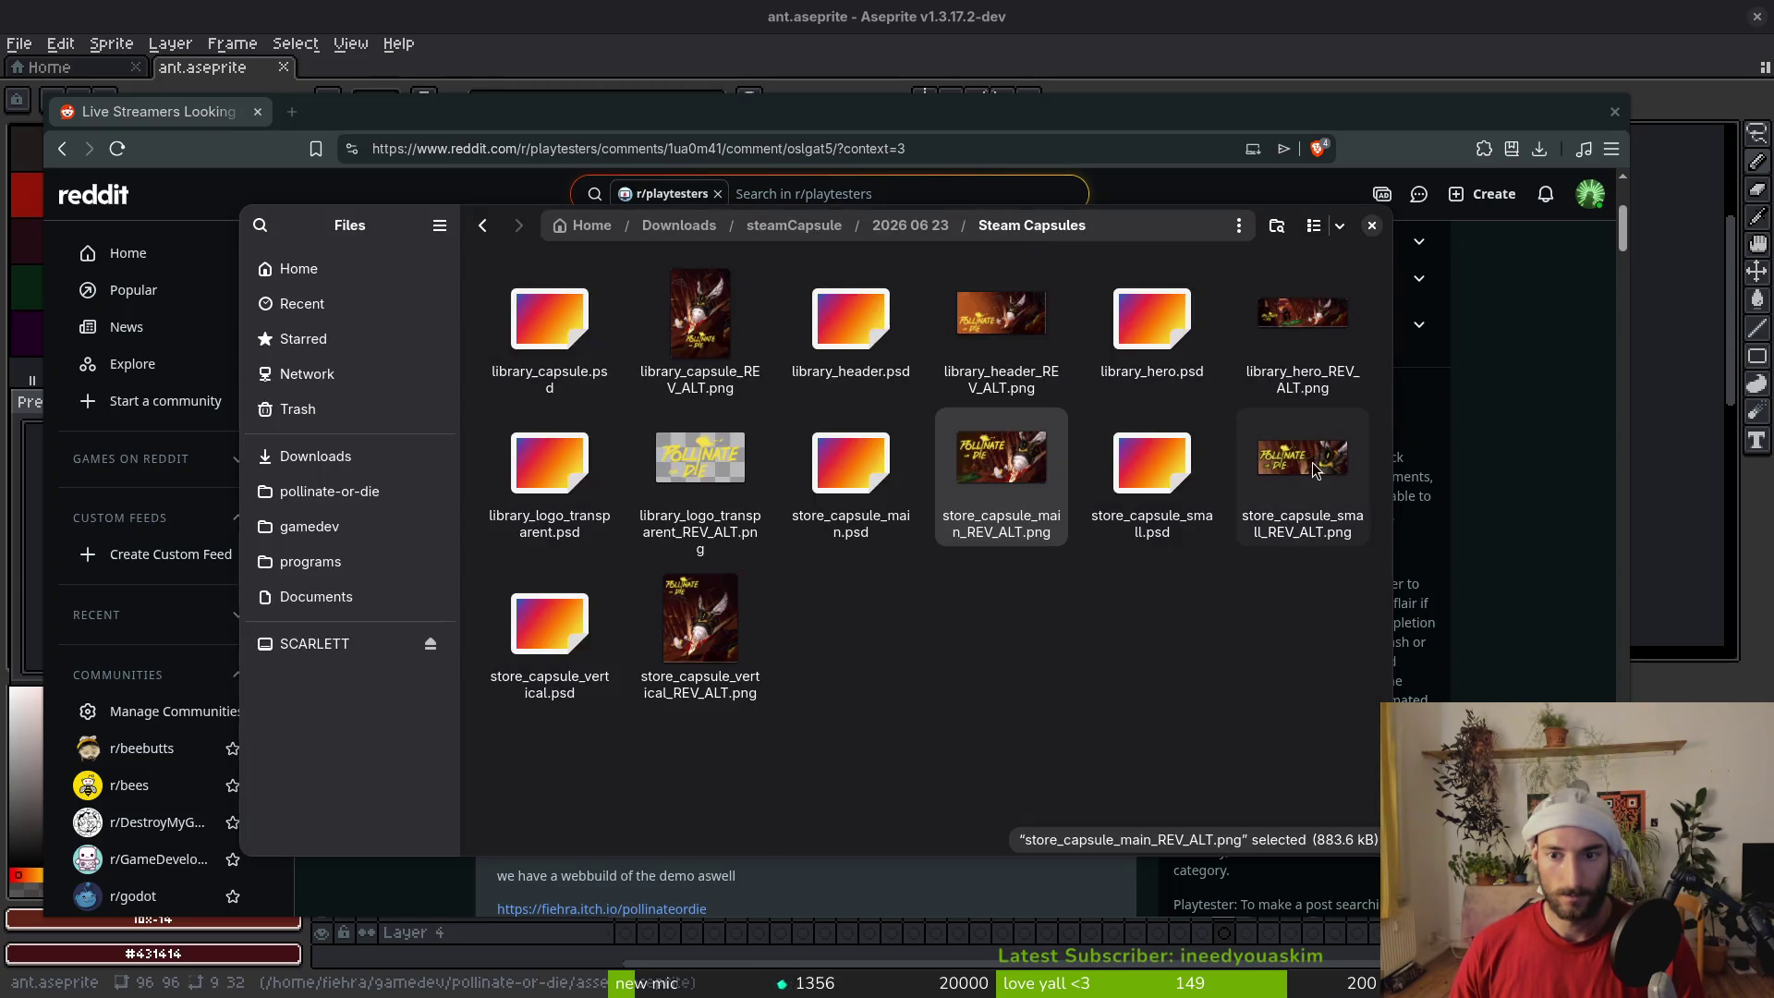
Glance at library_header_REV_ALT.png's properties, then close the file manager
right_click(980, 315)
left_click(1099, 688)
key("Escape")
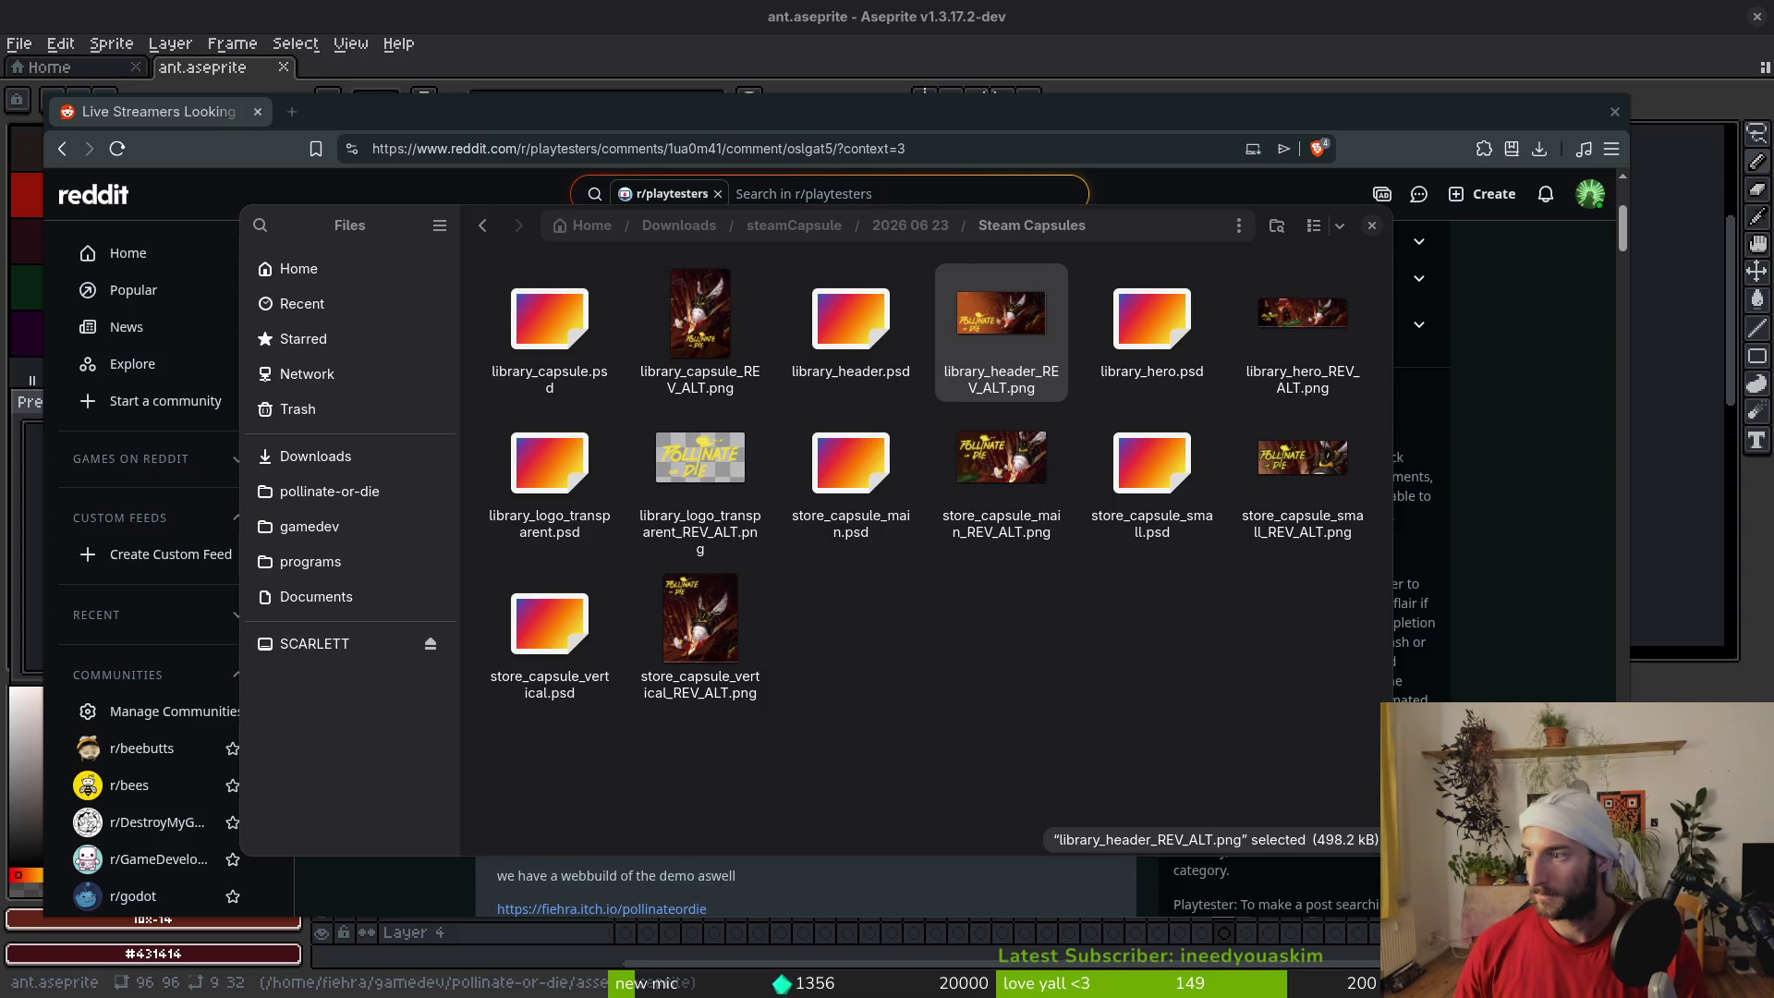
left_click(1054, 596)
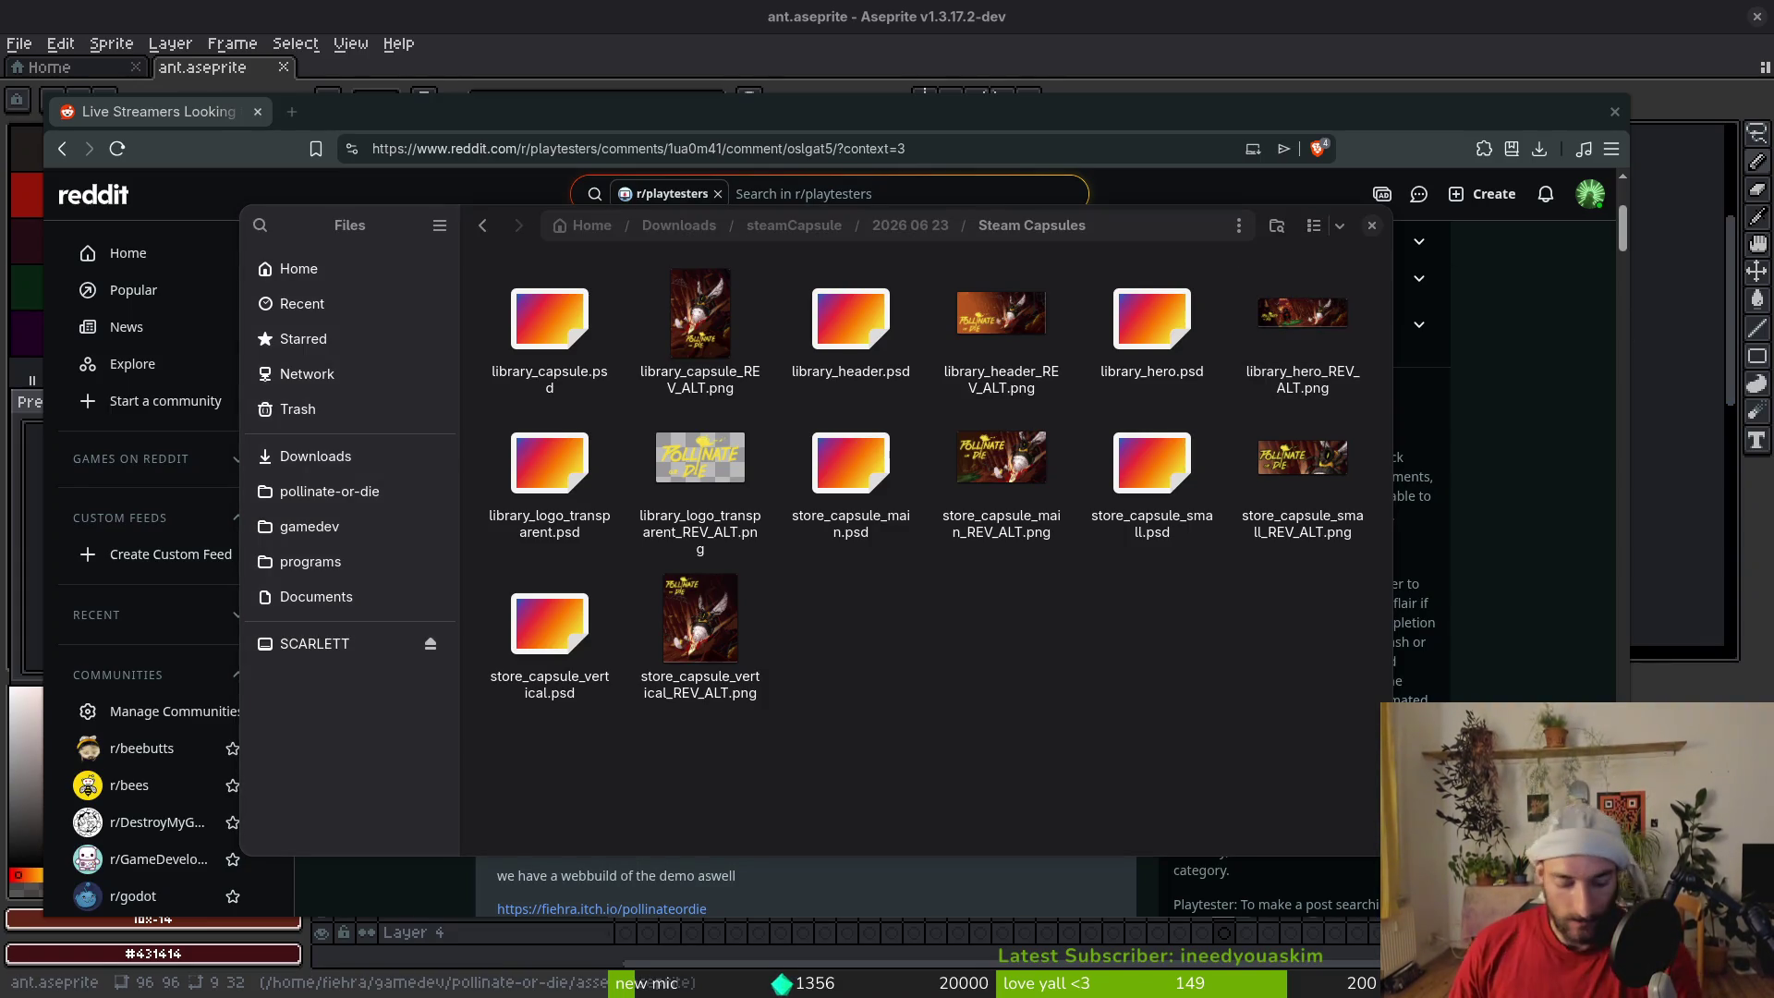
key("alt+Tab")
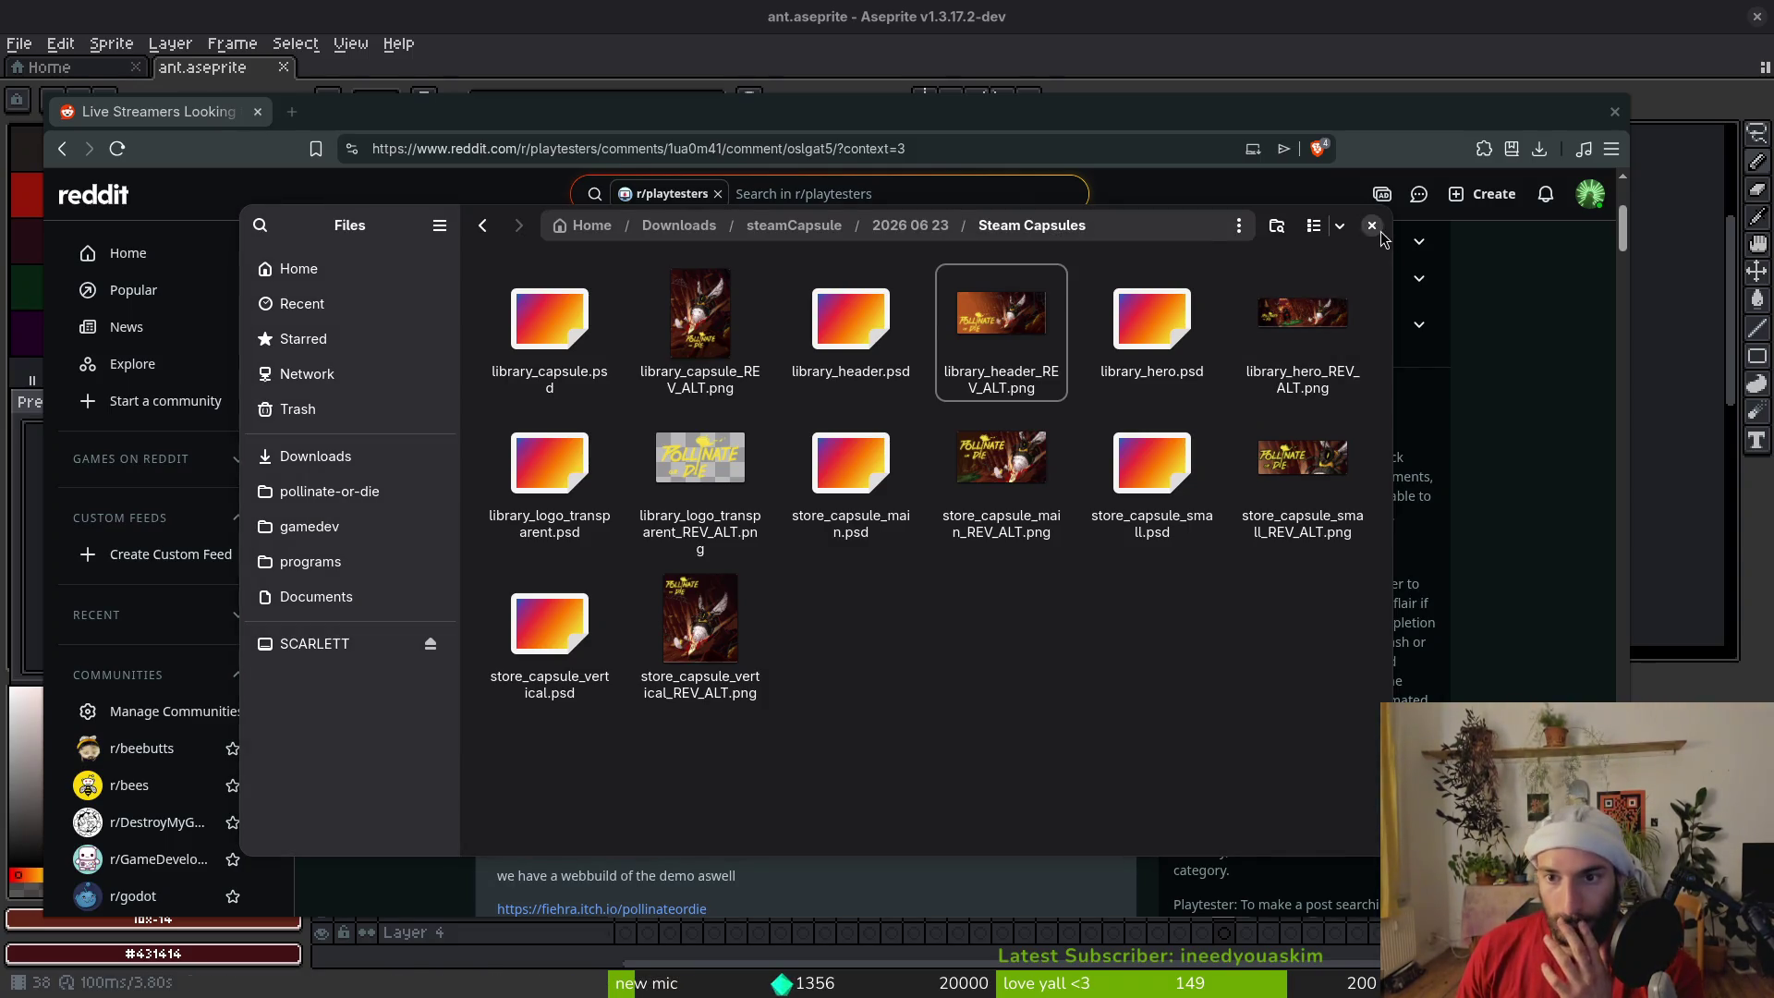
key("alt+Tab")
key("super")
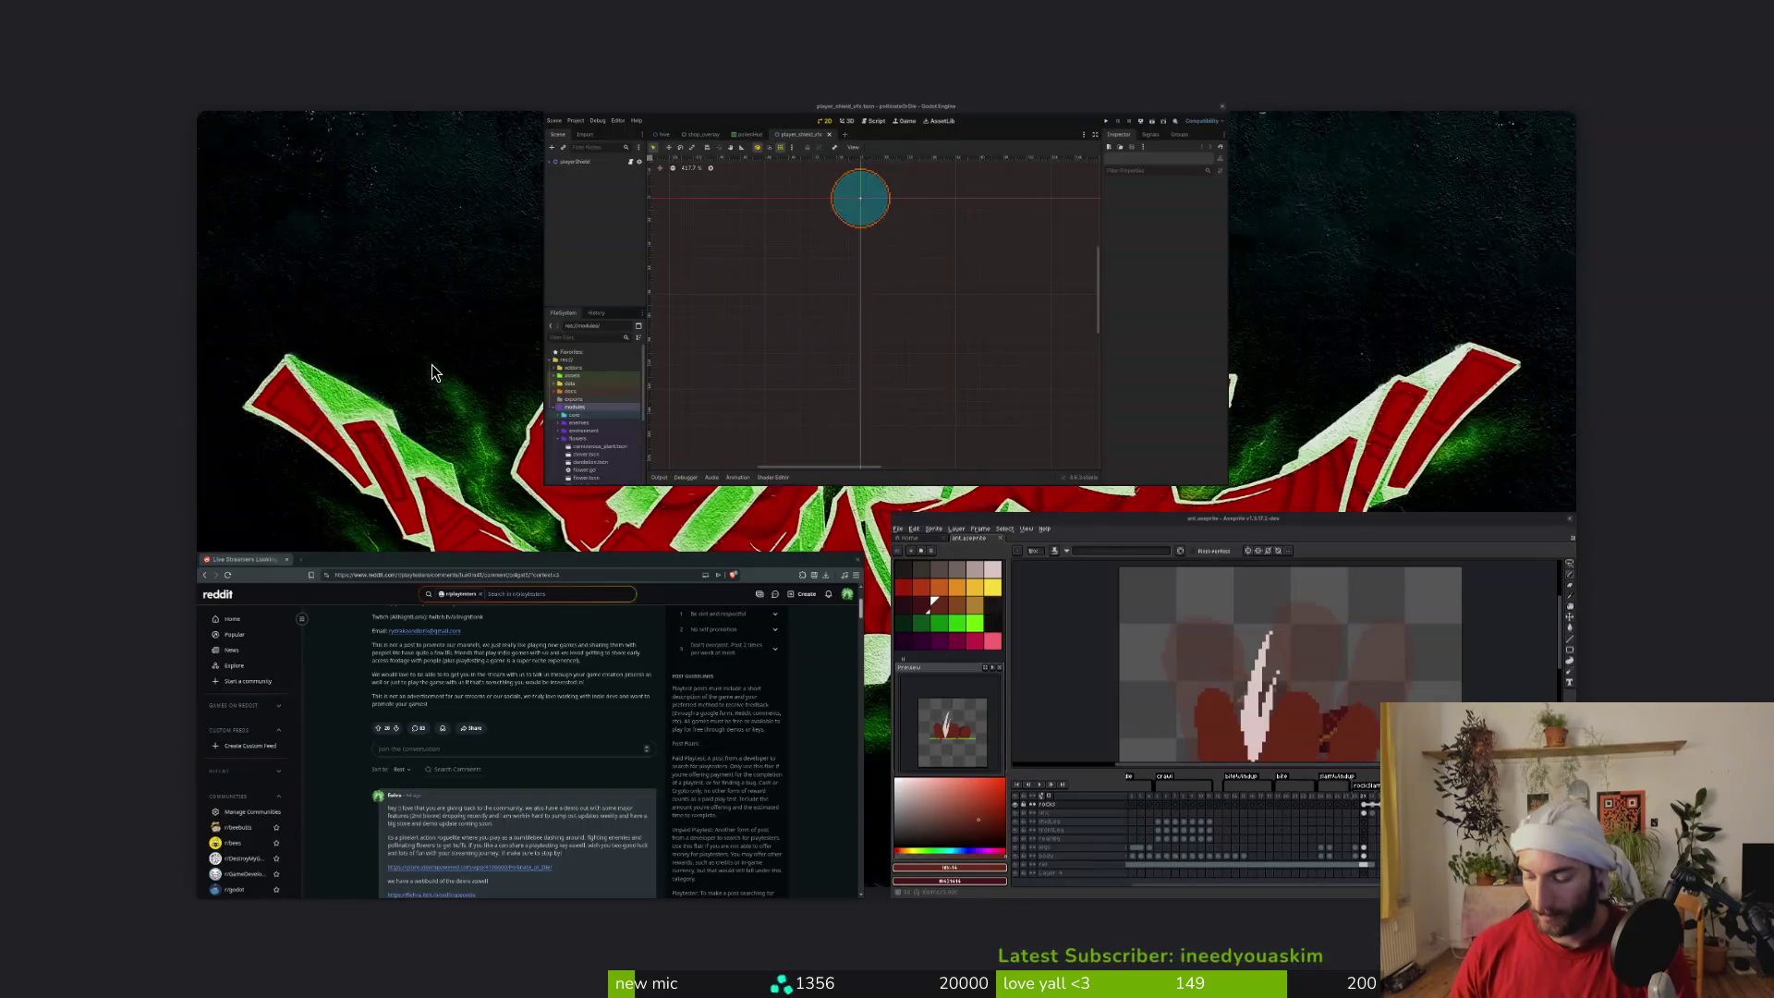
Return from the Activities overview to the browser's Reddit r/playtesters thread
key("super")
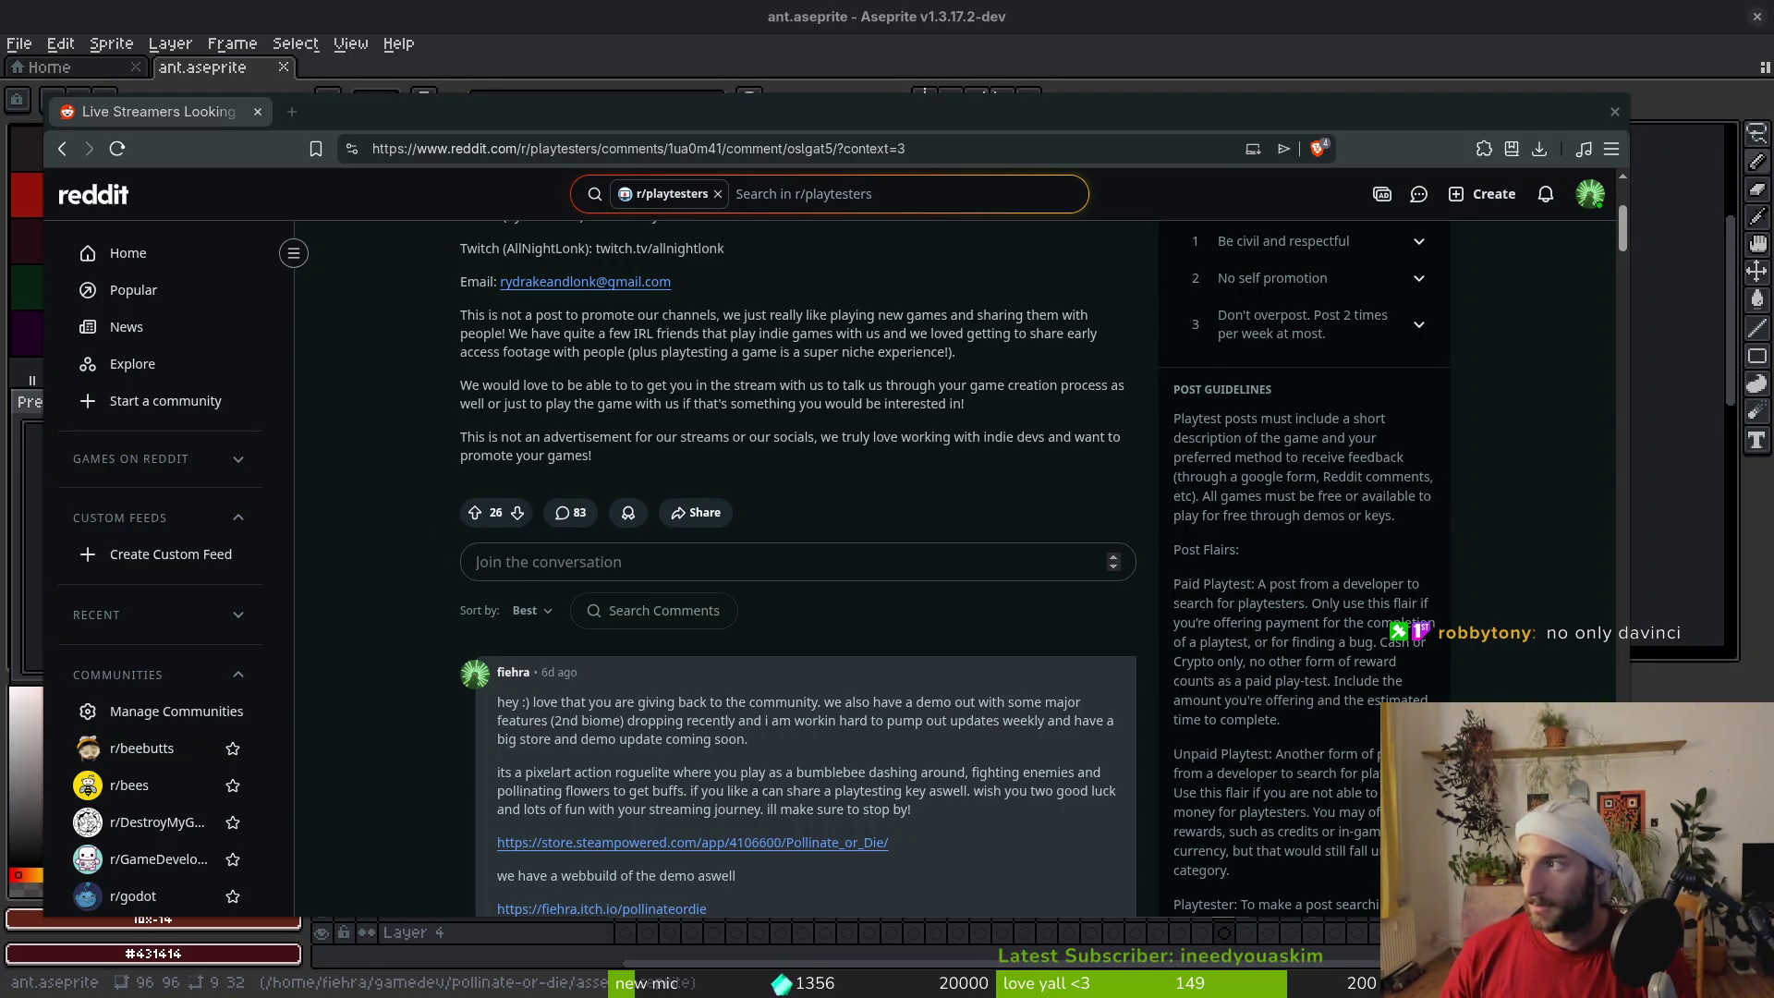
key("ctrl+t")
type("edit photoshop files online")
key("Return")
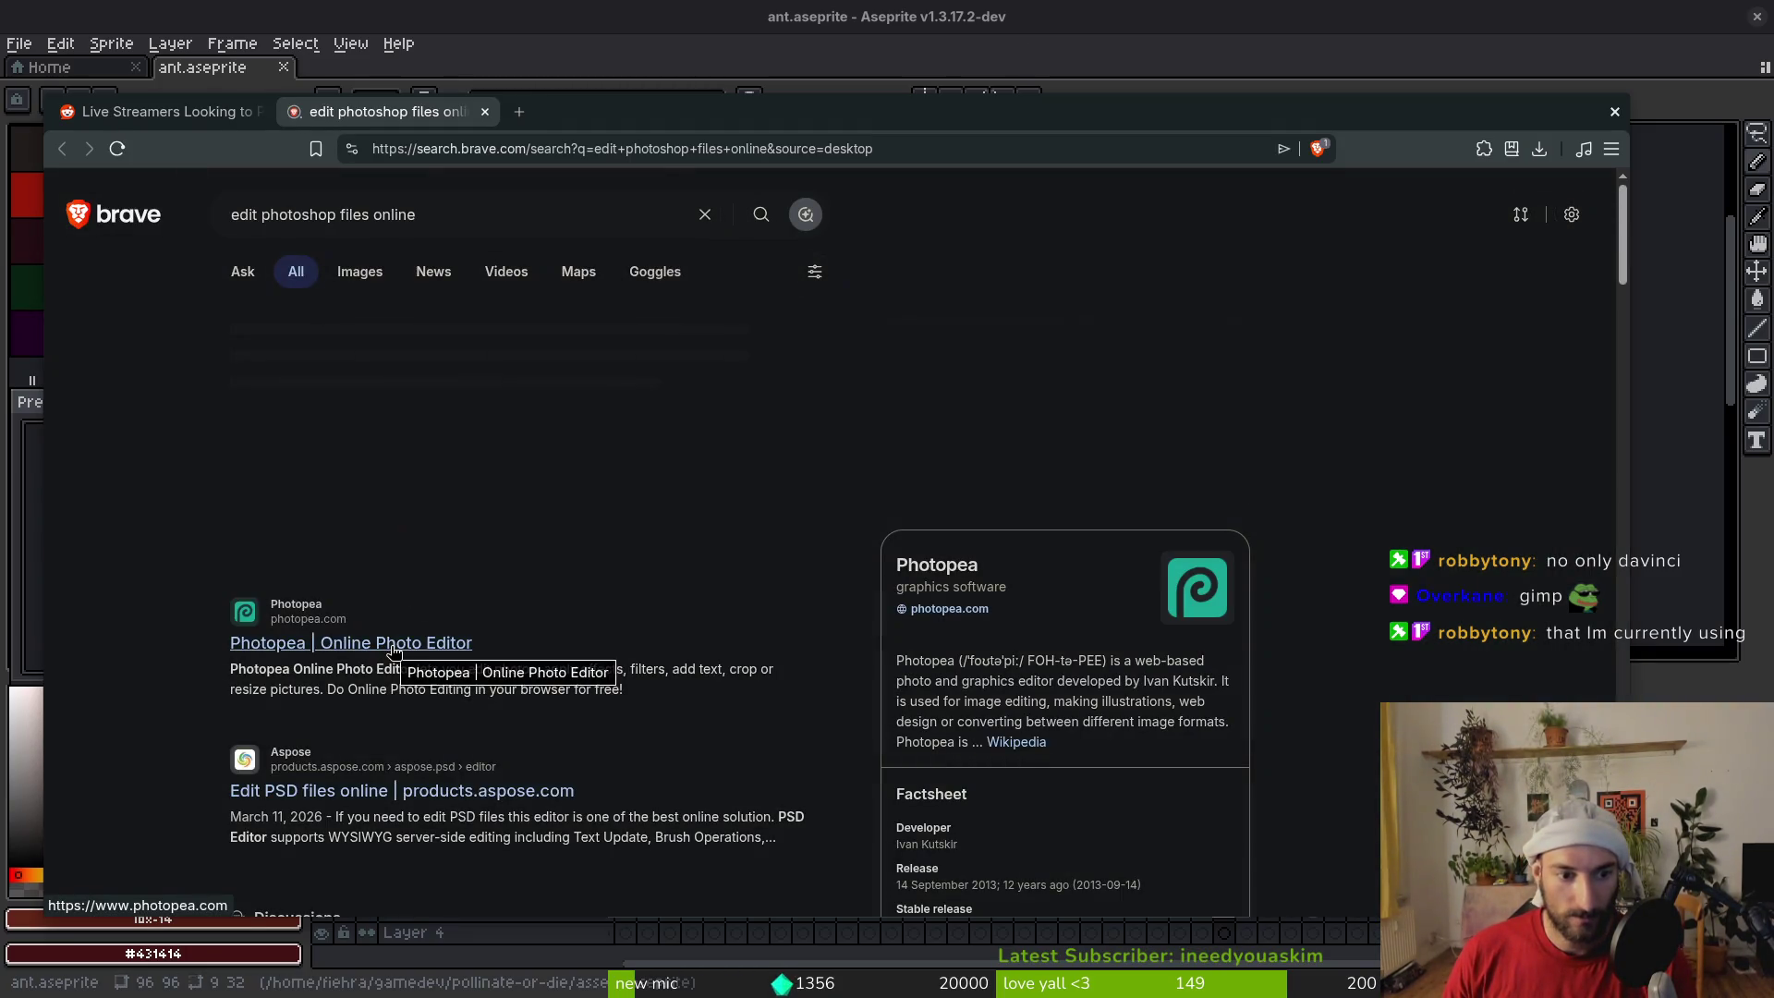
left_click(395, 655)
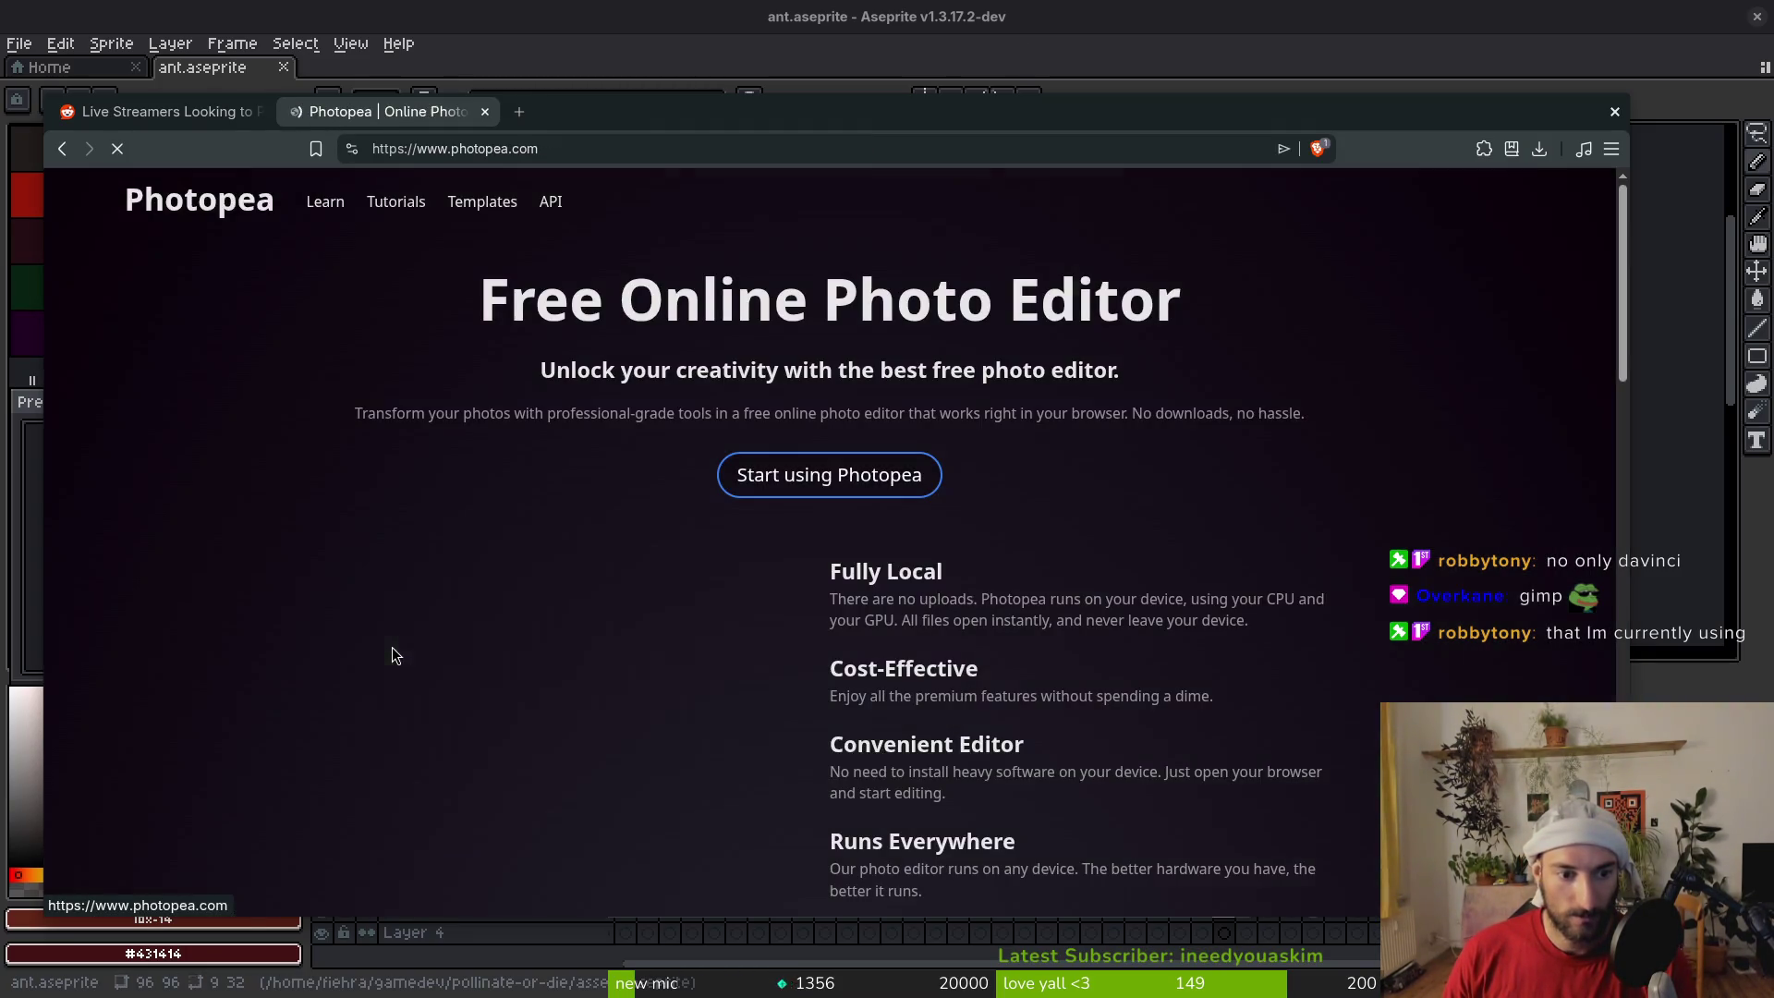
key("alt+Left")
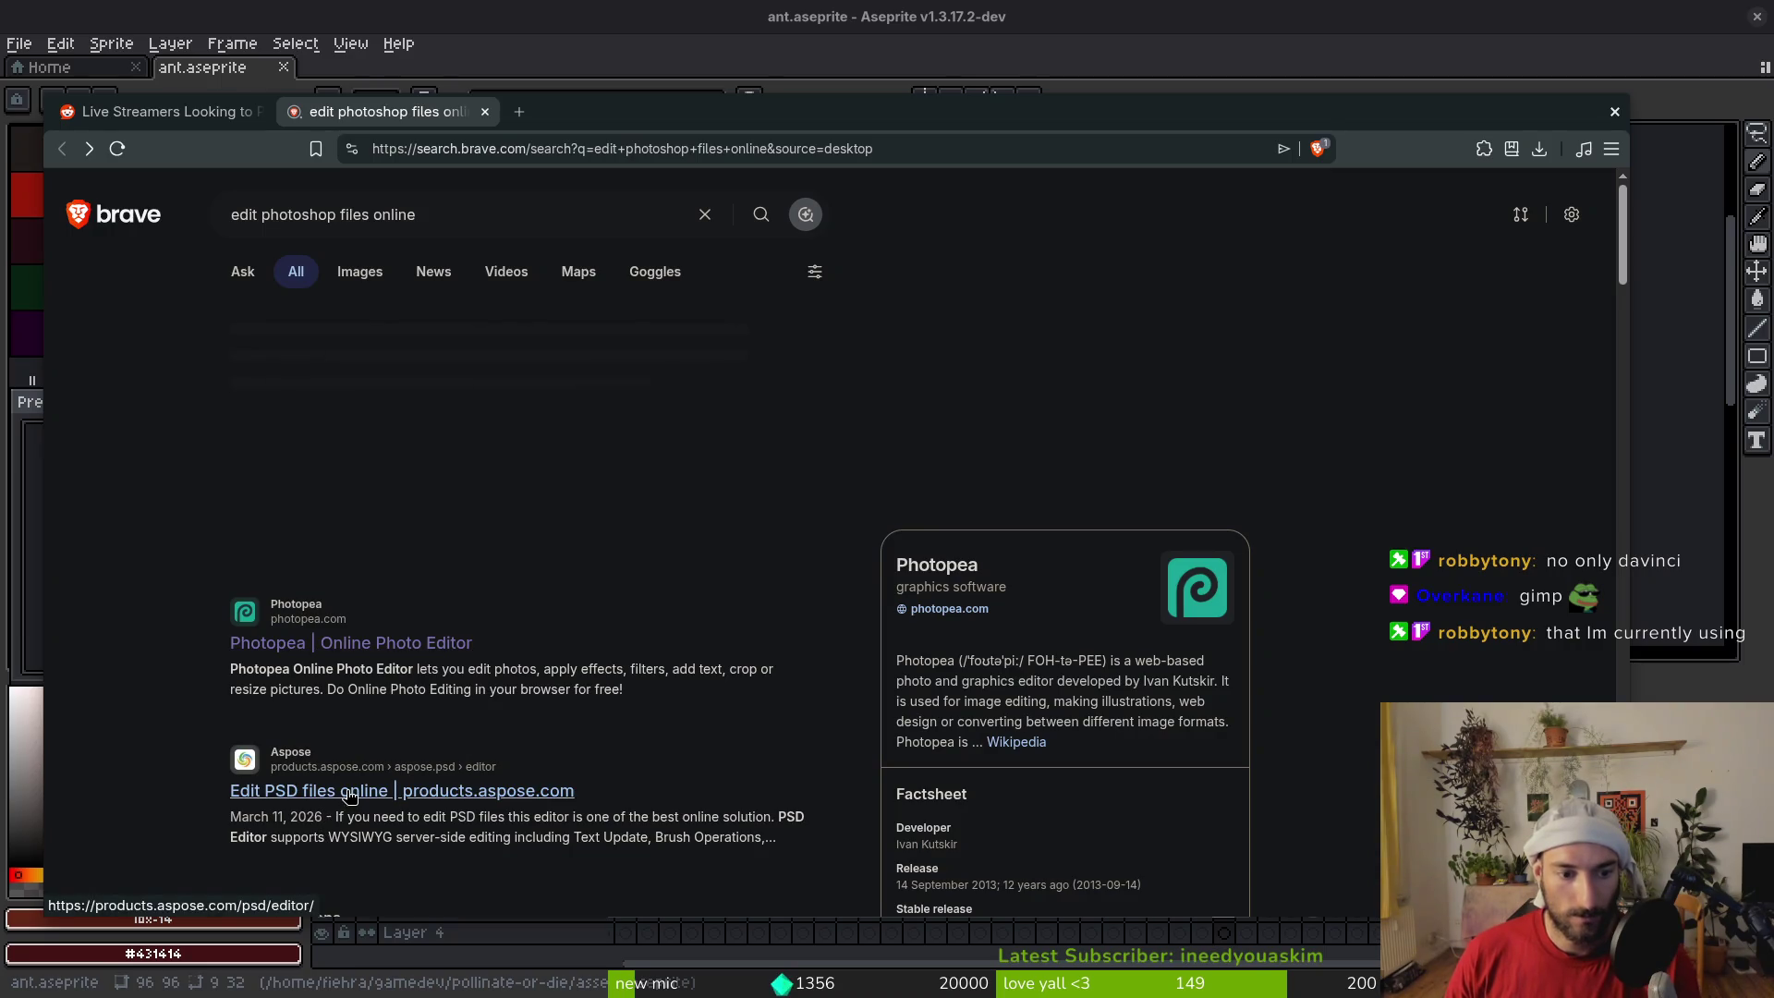
left_click(351, 800)
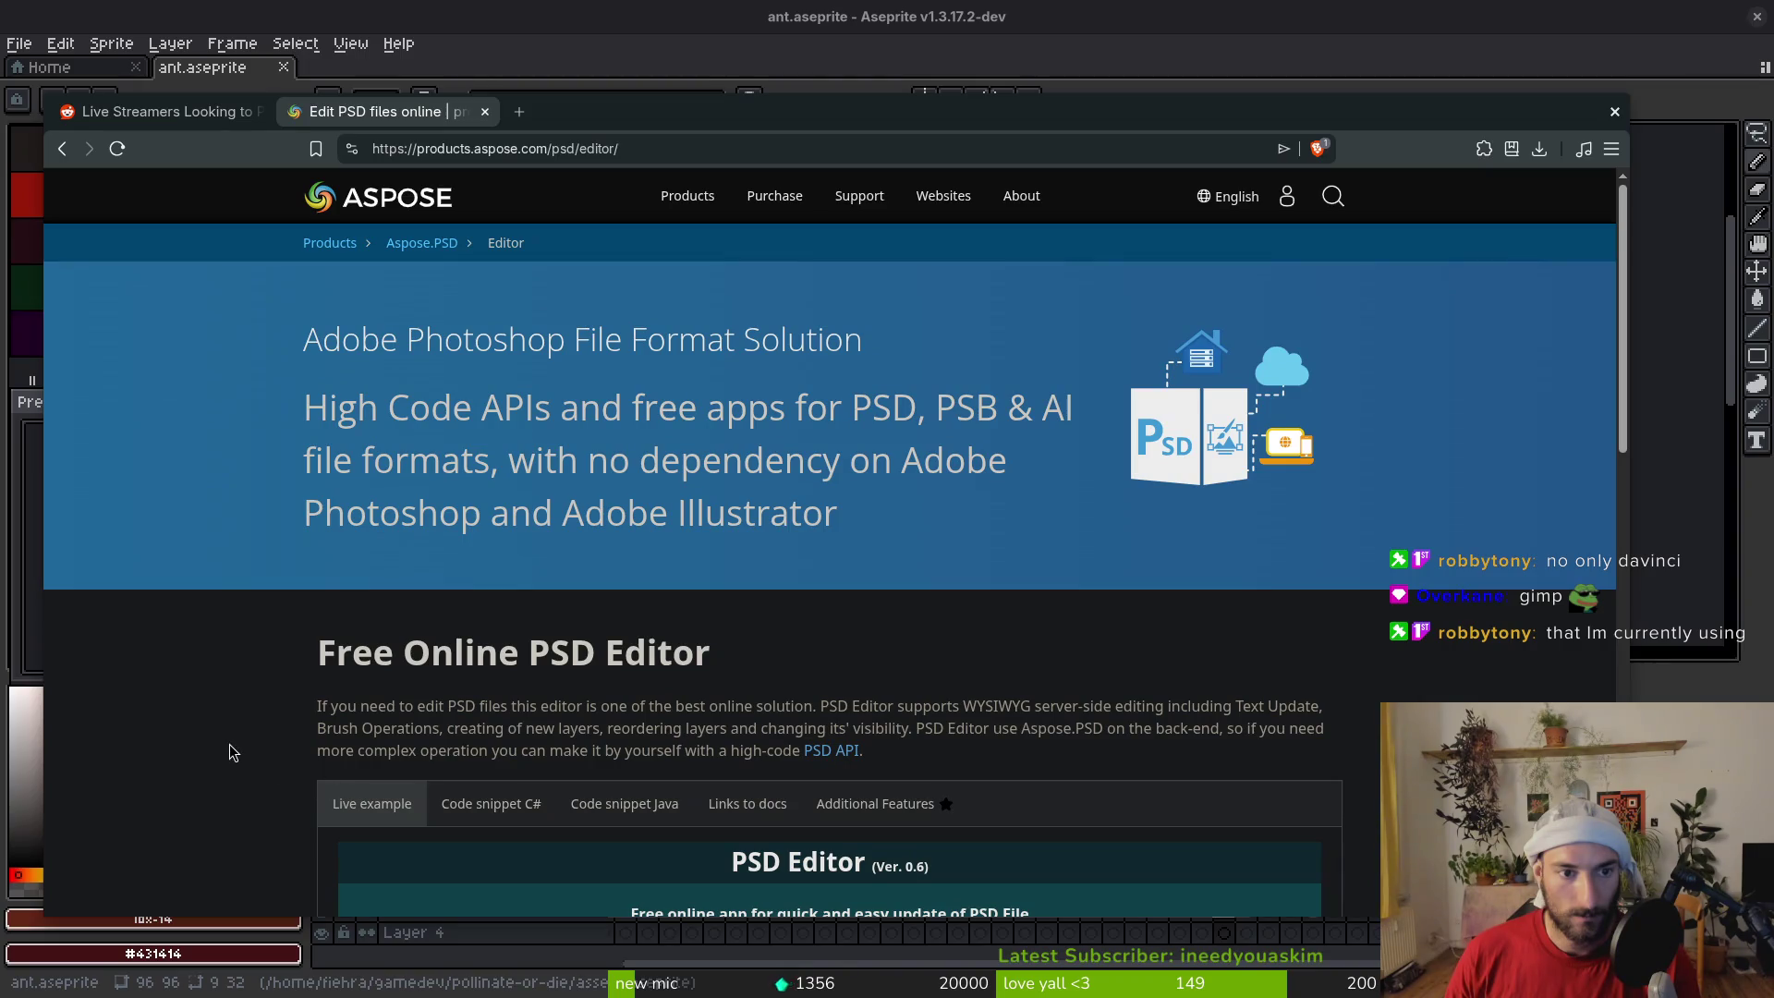
scroll(219, 583, "down", 5)
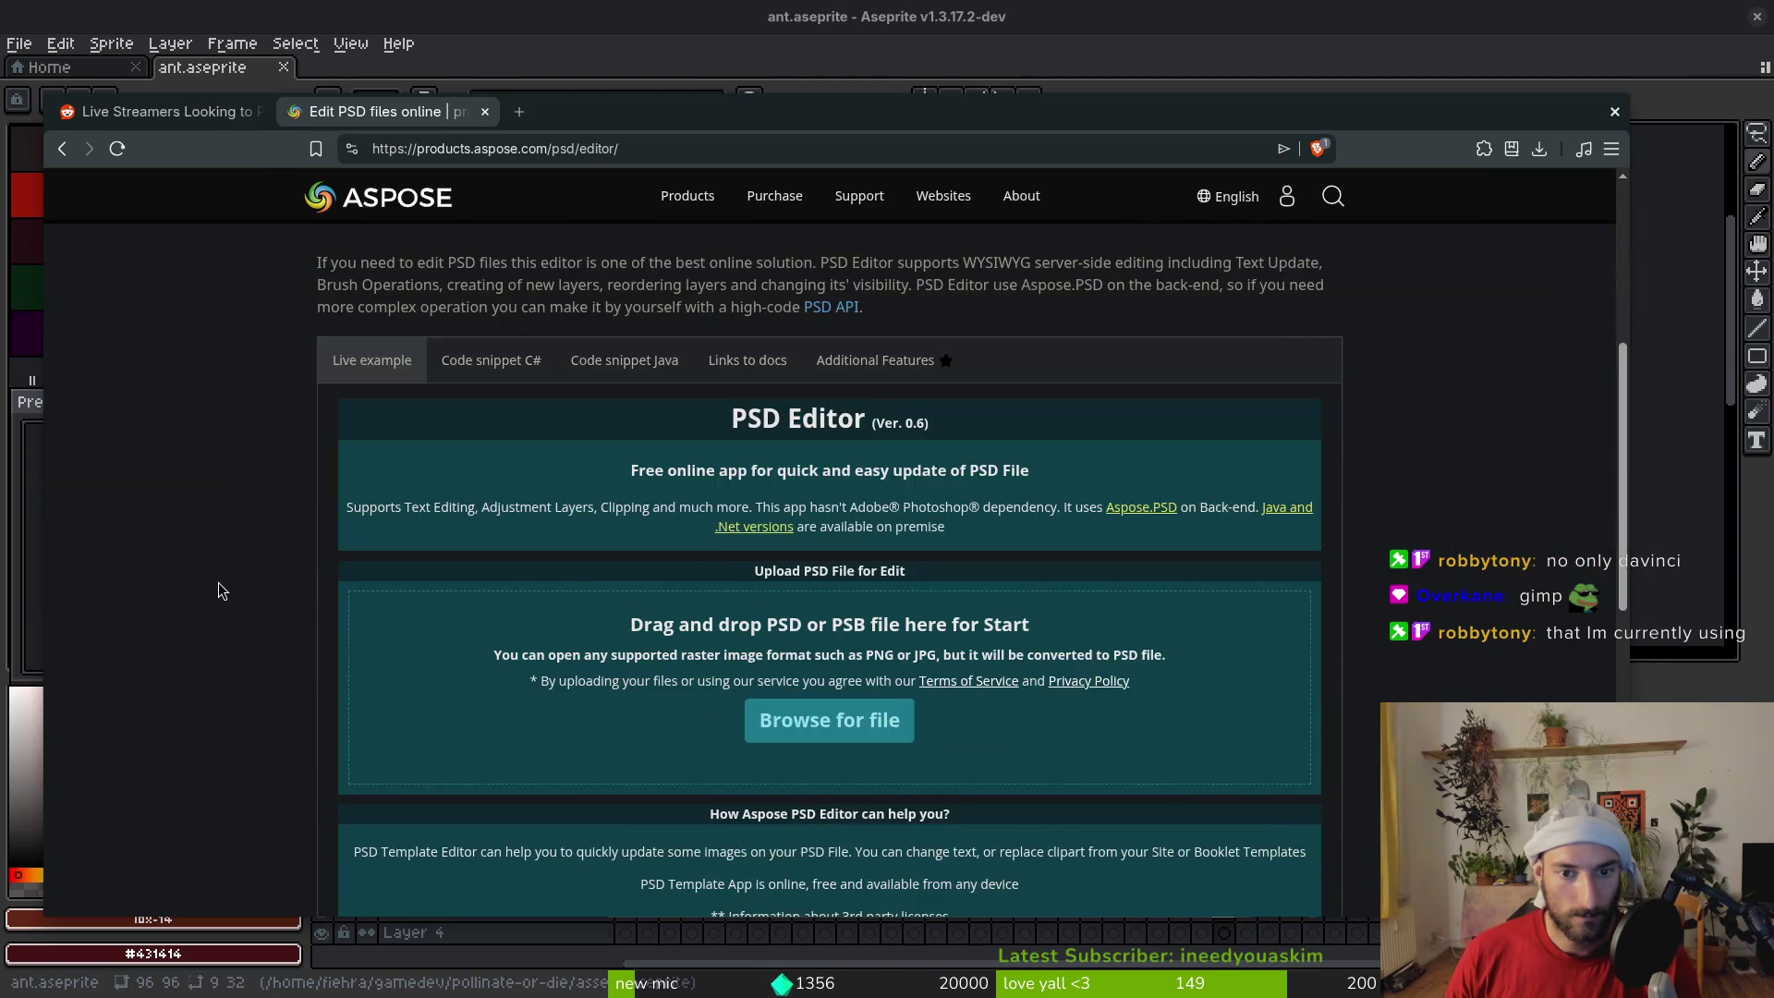
key("ctrl+w")
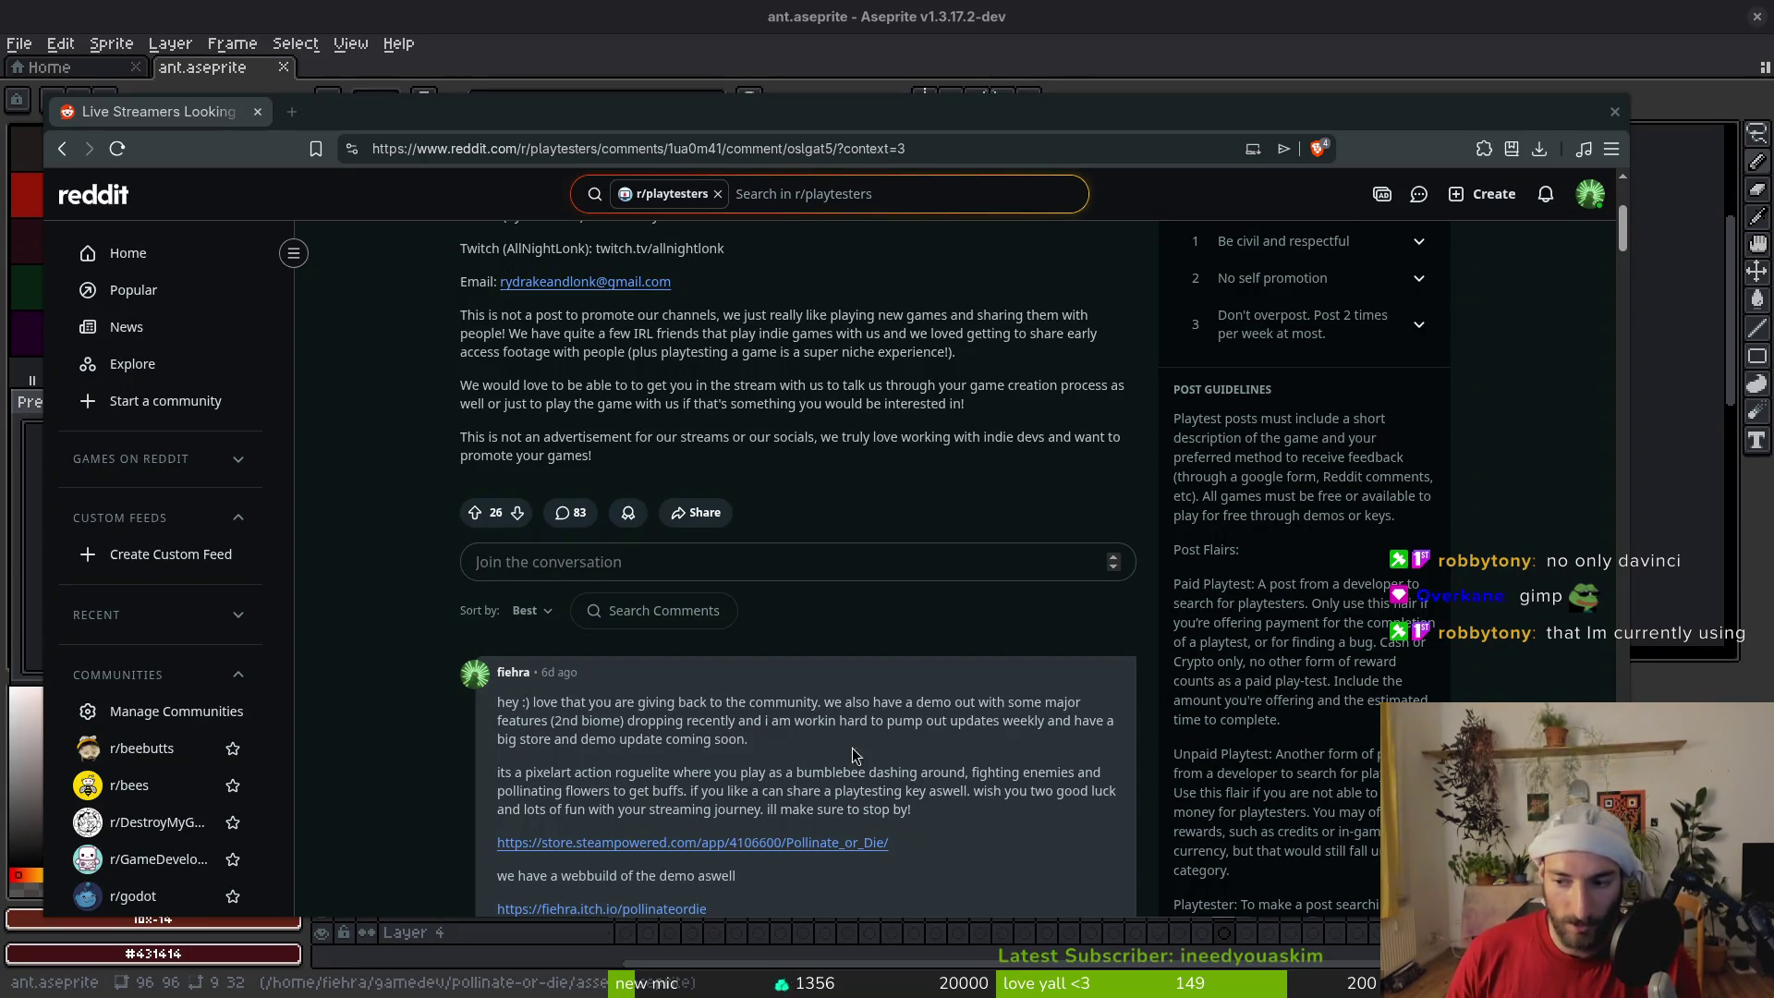
key("super")
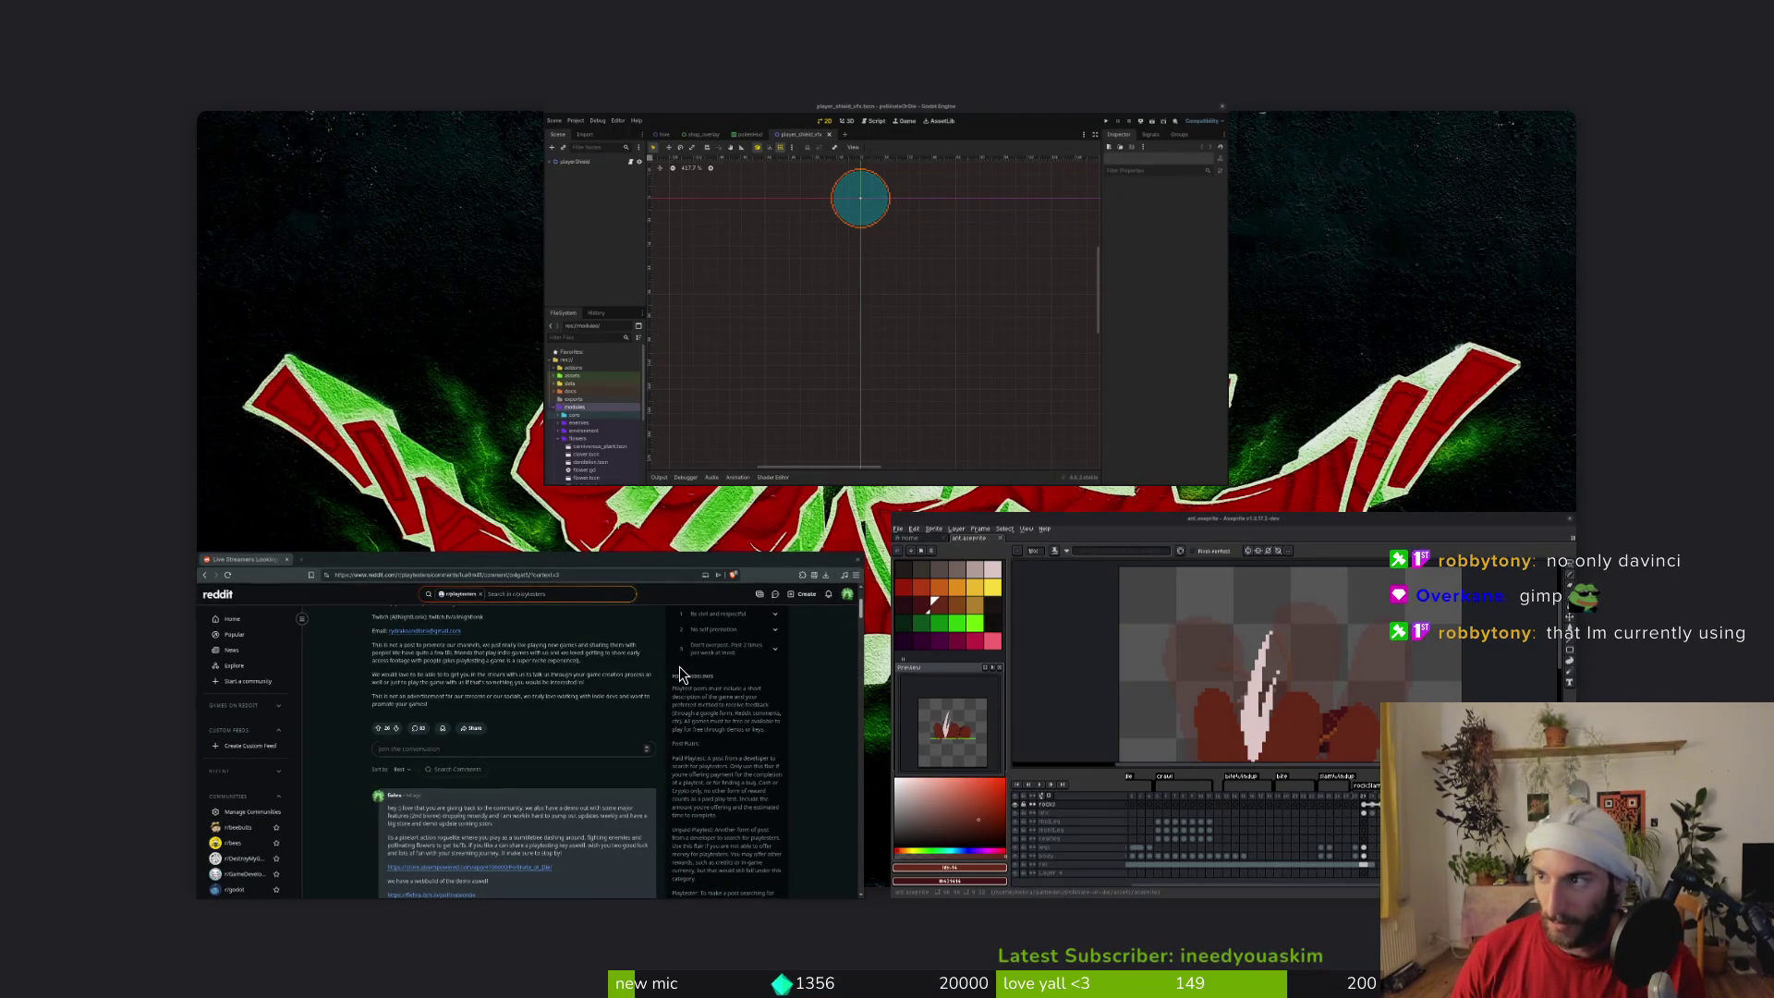
left_click(680, 667)
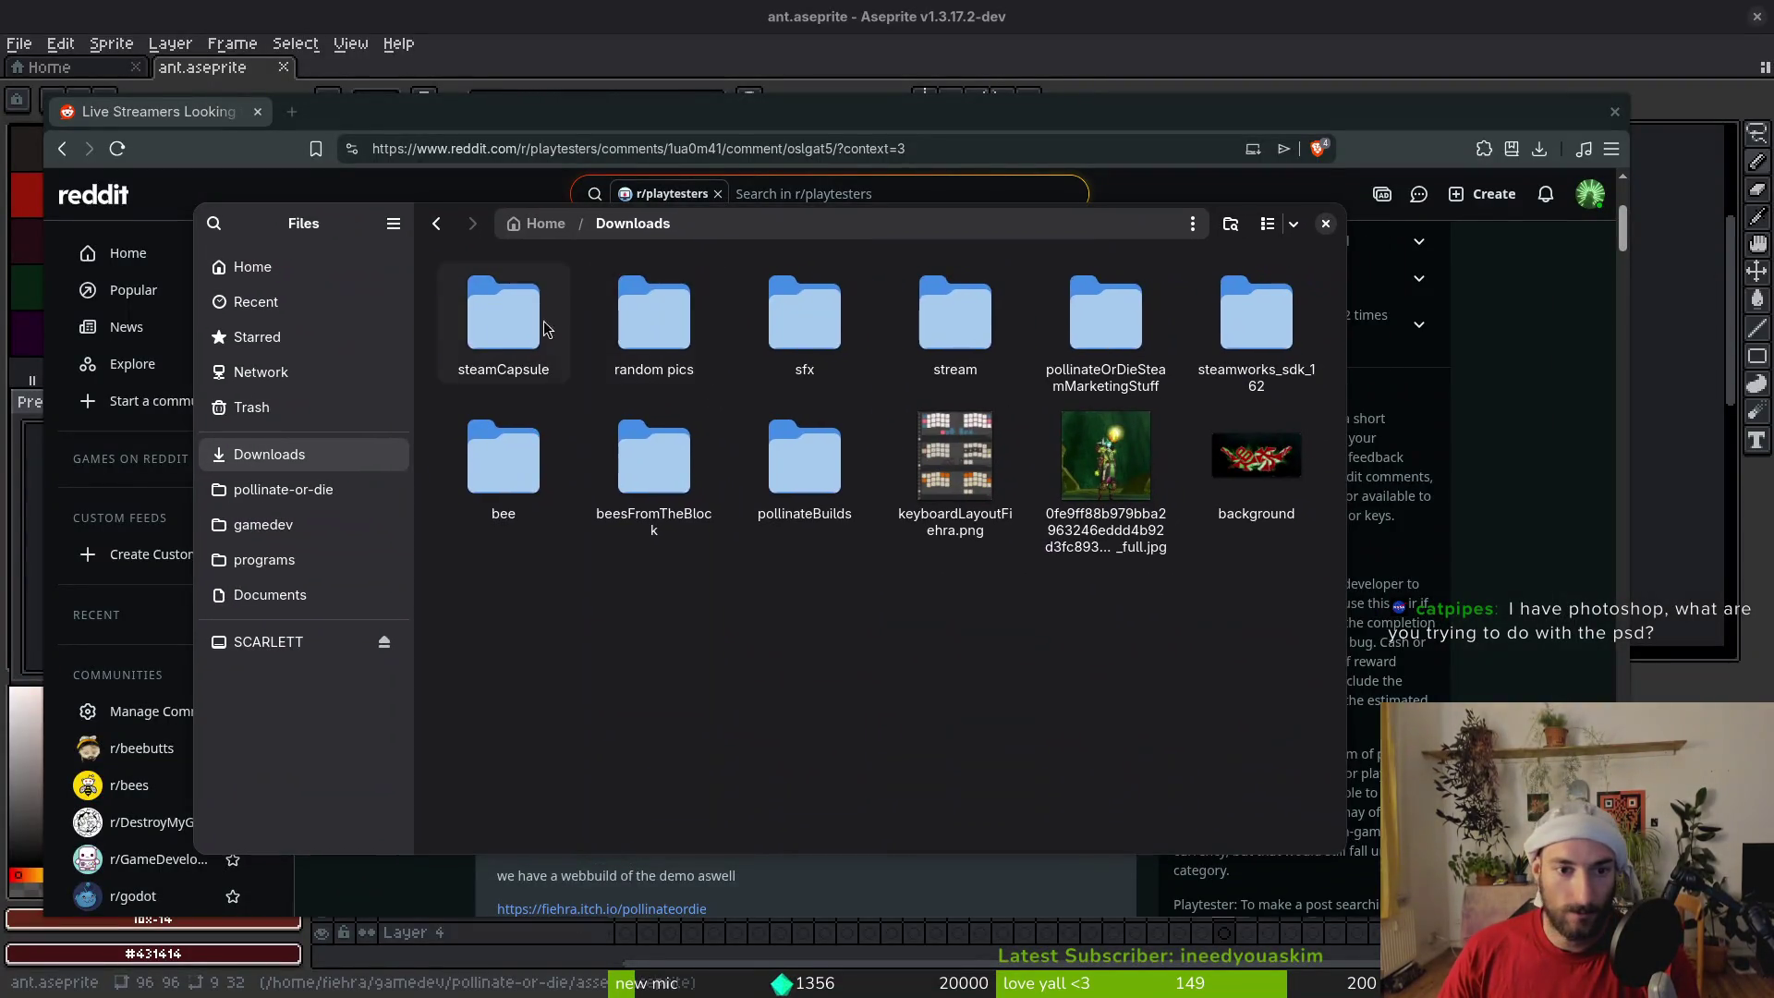
Open Steam Capsules and preview library_header_REV_ALT.png and library_capsule_REV_ALT.png
double_click(504, 314)
double_click(517, 319)
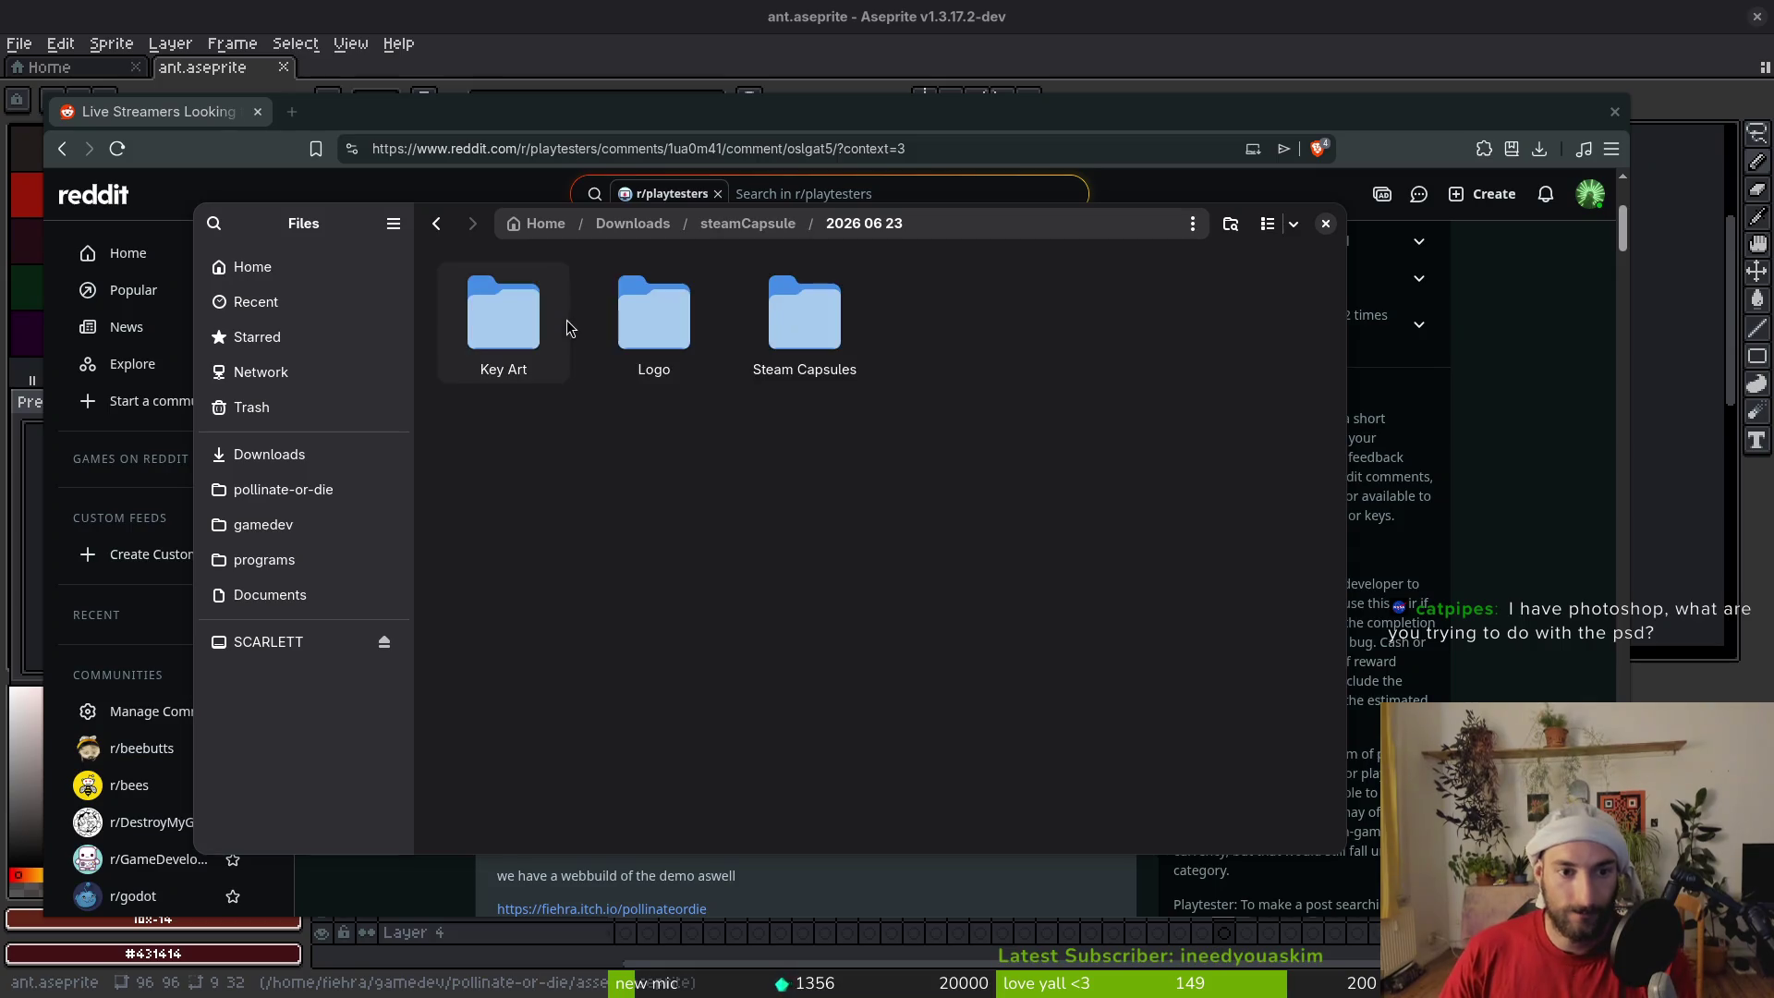
double_click(804, 315)
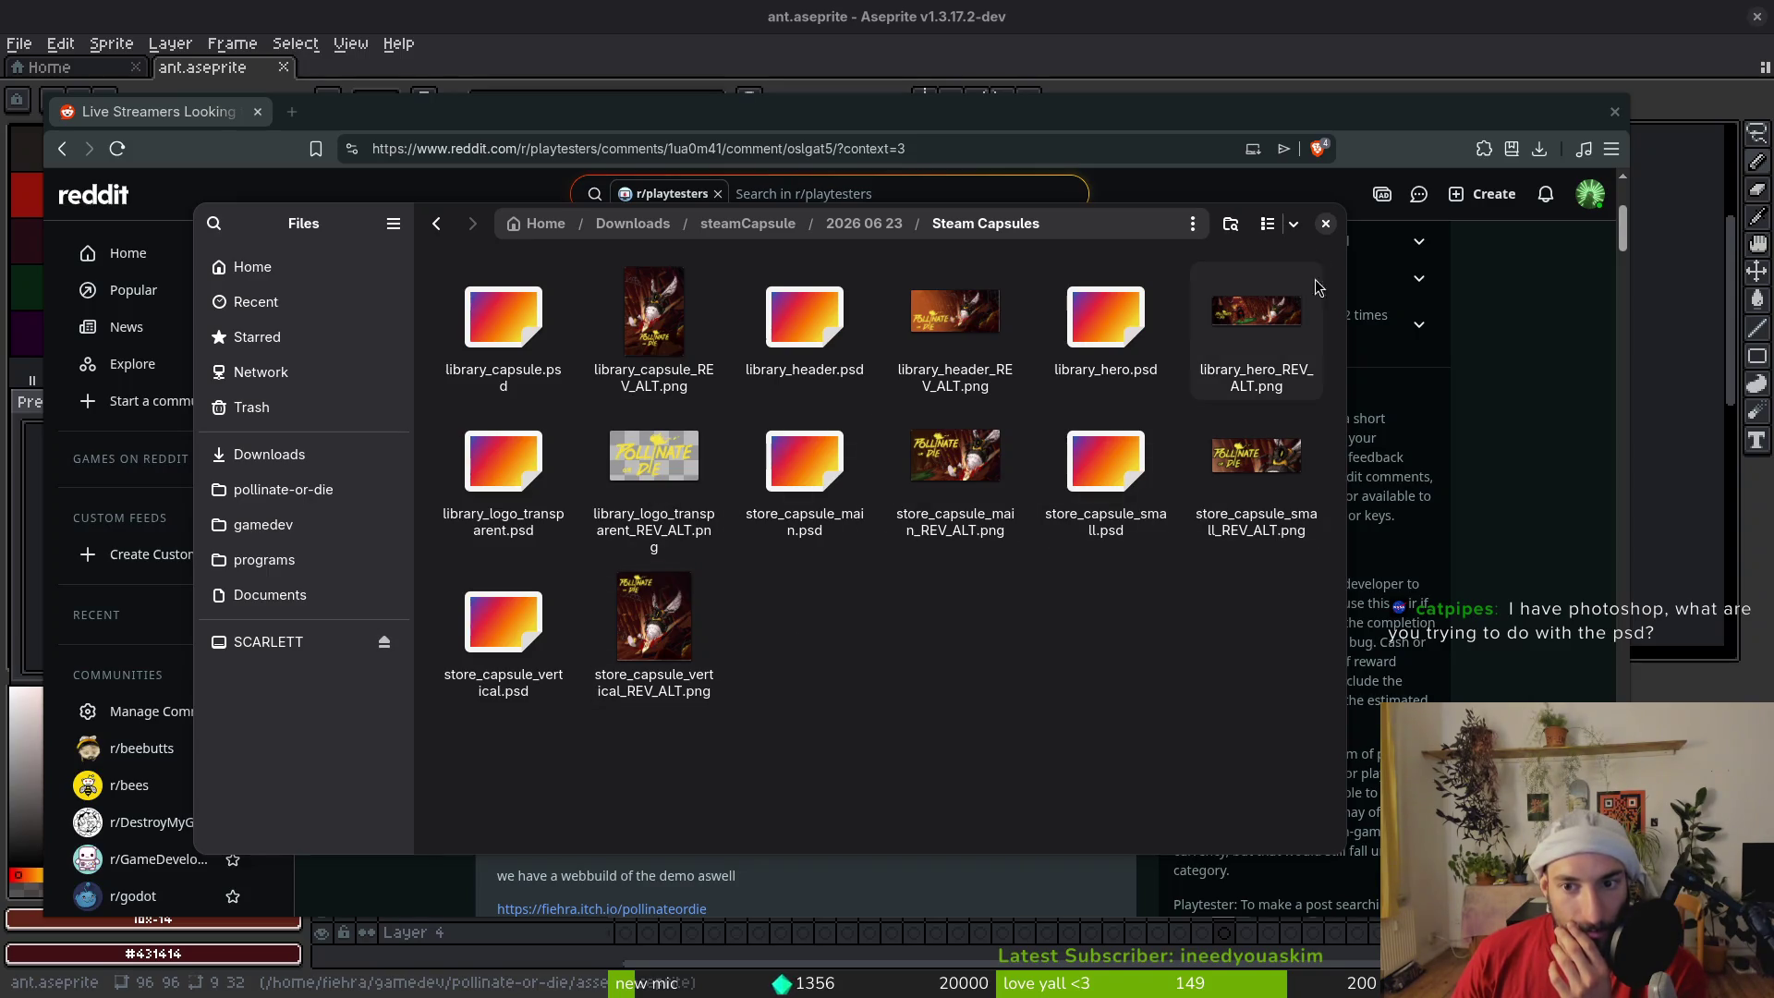
double_click(950, 326)
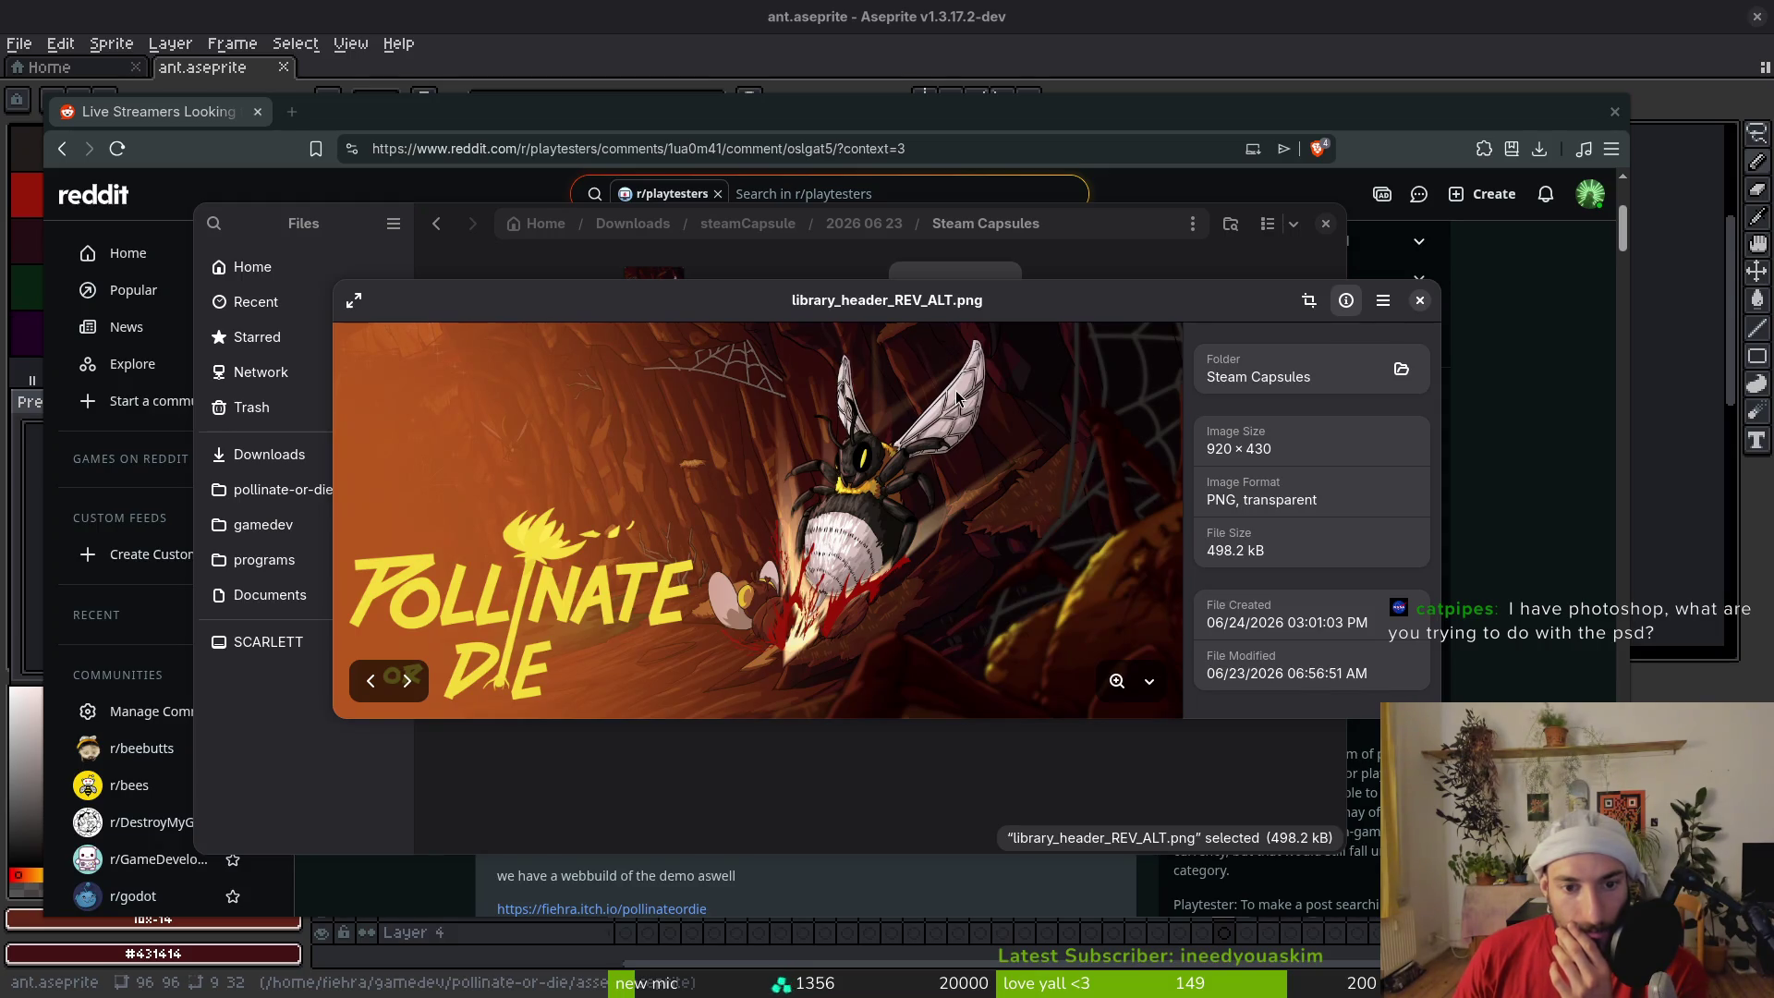
left_click(1421, 300)
double_click(654, 319)
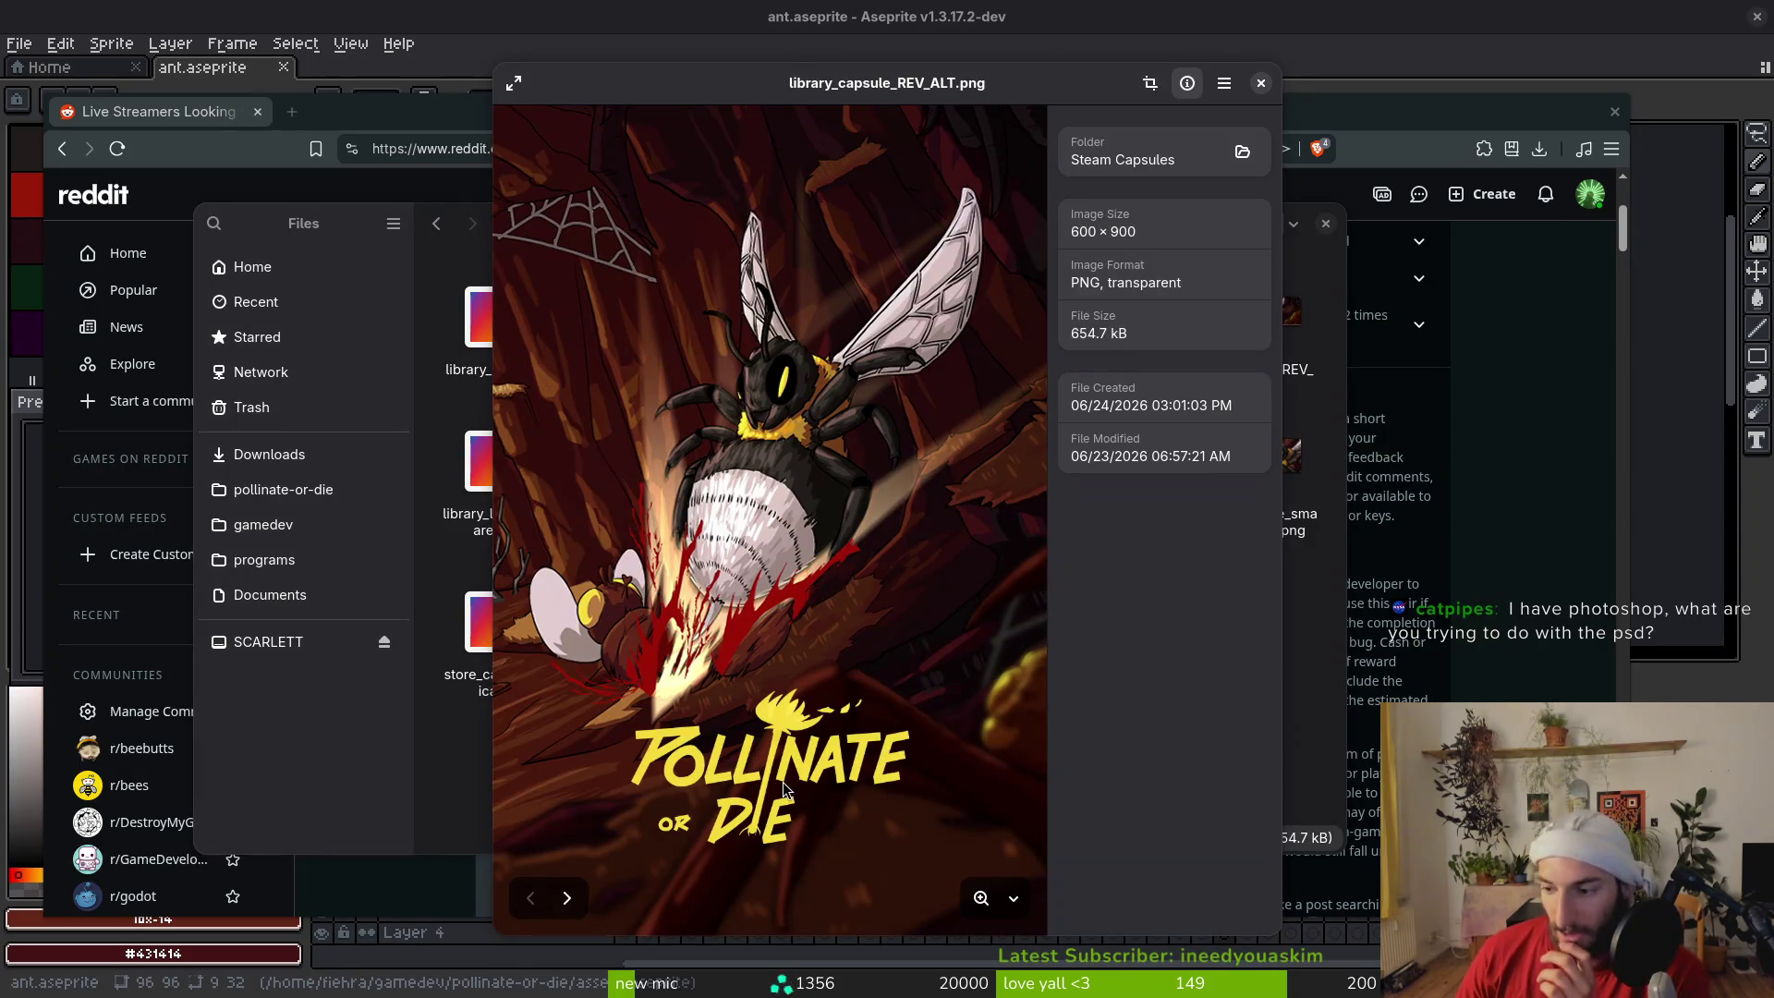
left_click(1262, 83)
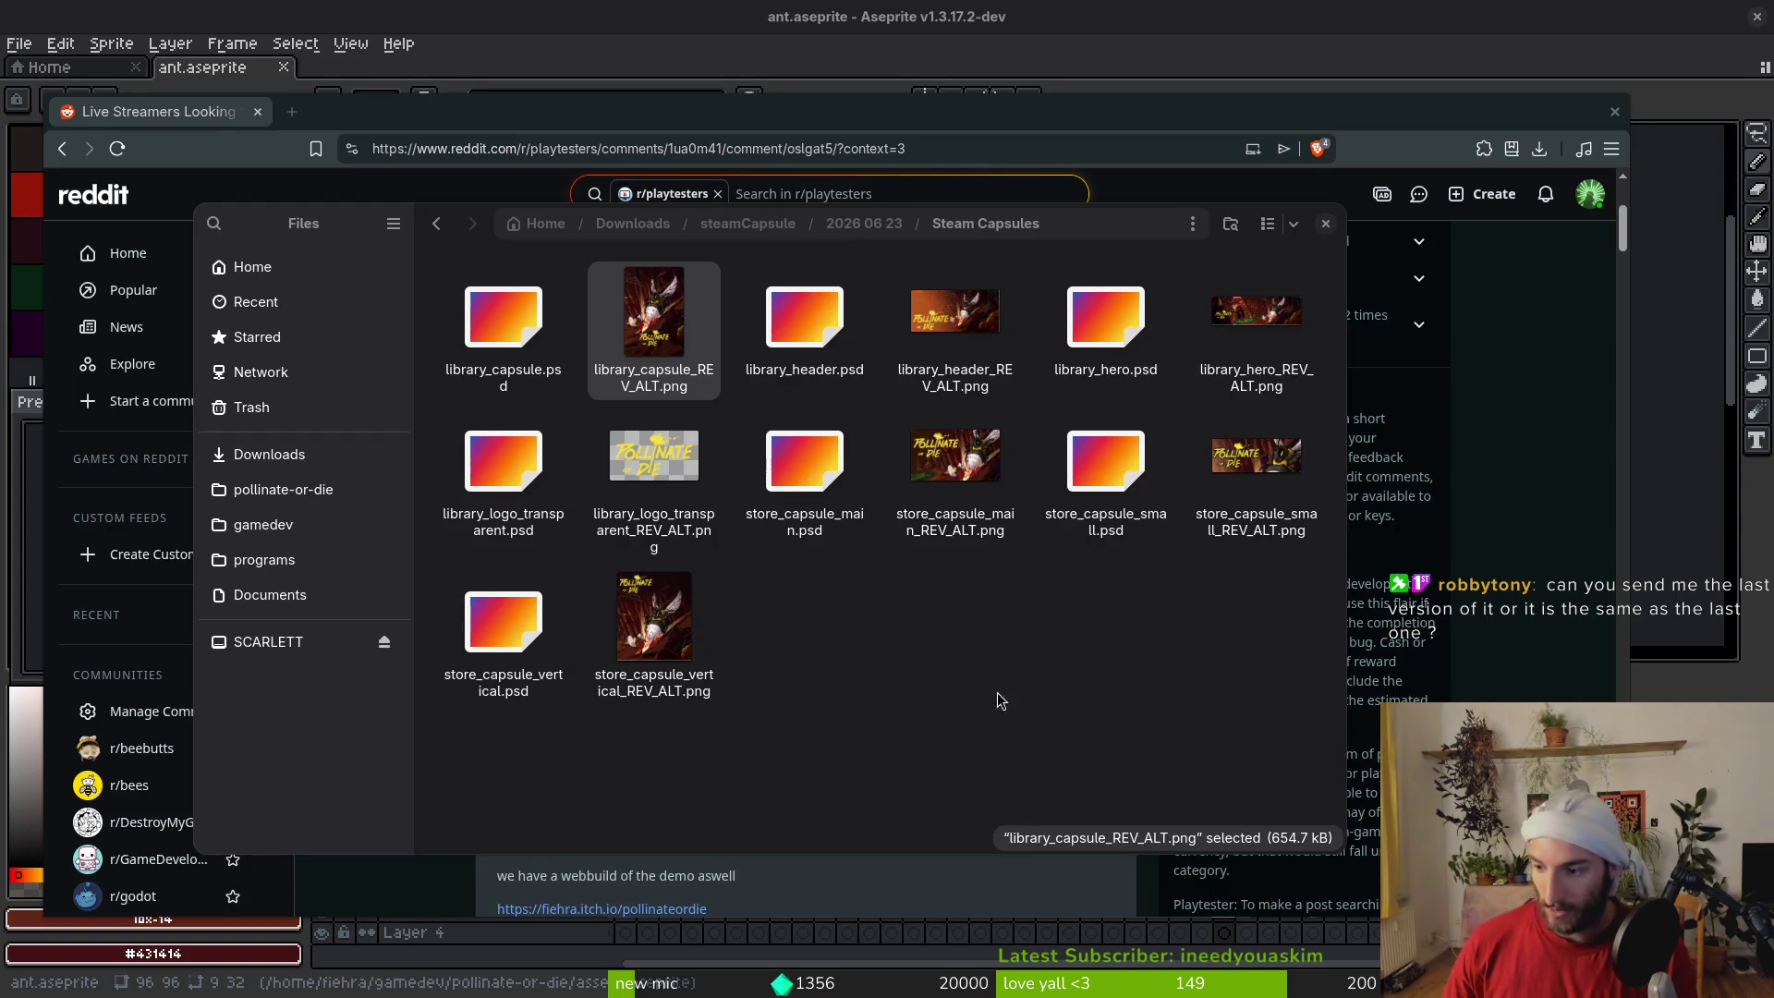
Deselect the capsule image and close the Steam Capsules folder window
left_click(967, 640)
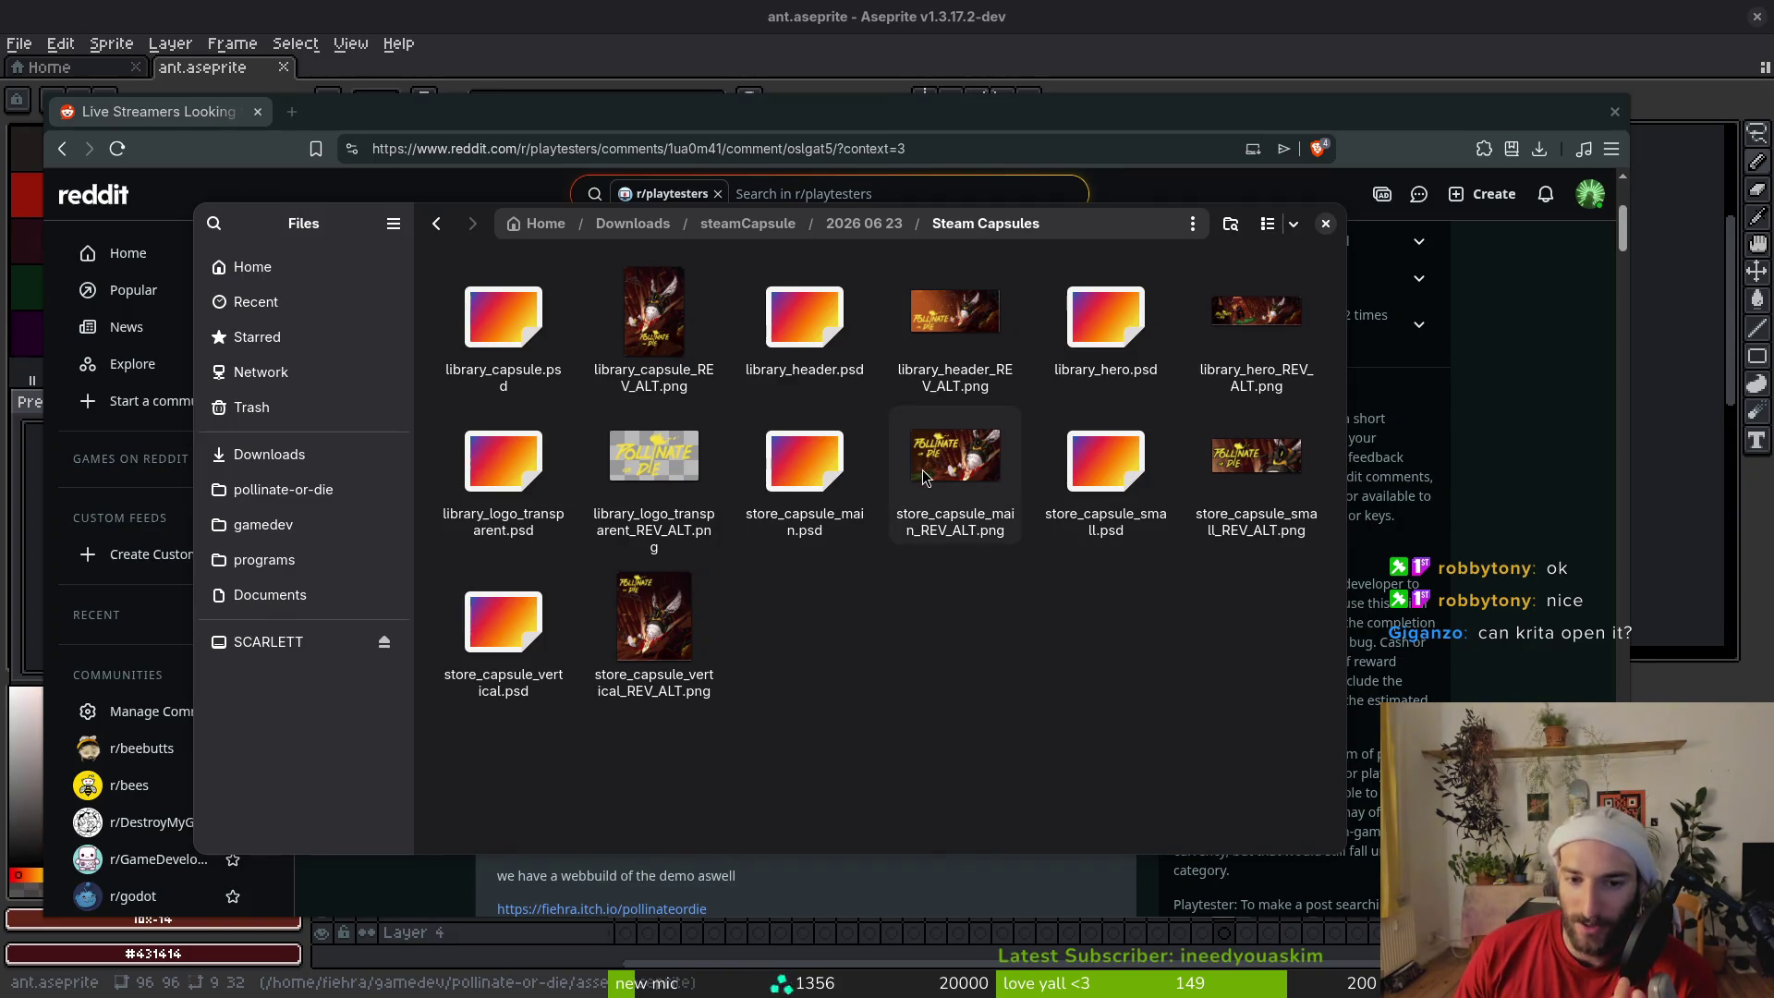
key("super")
key("super")
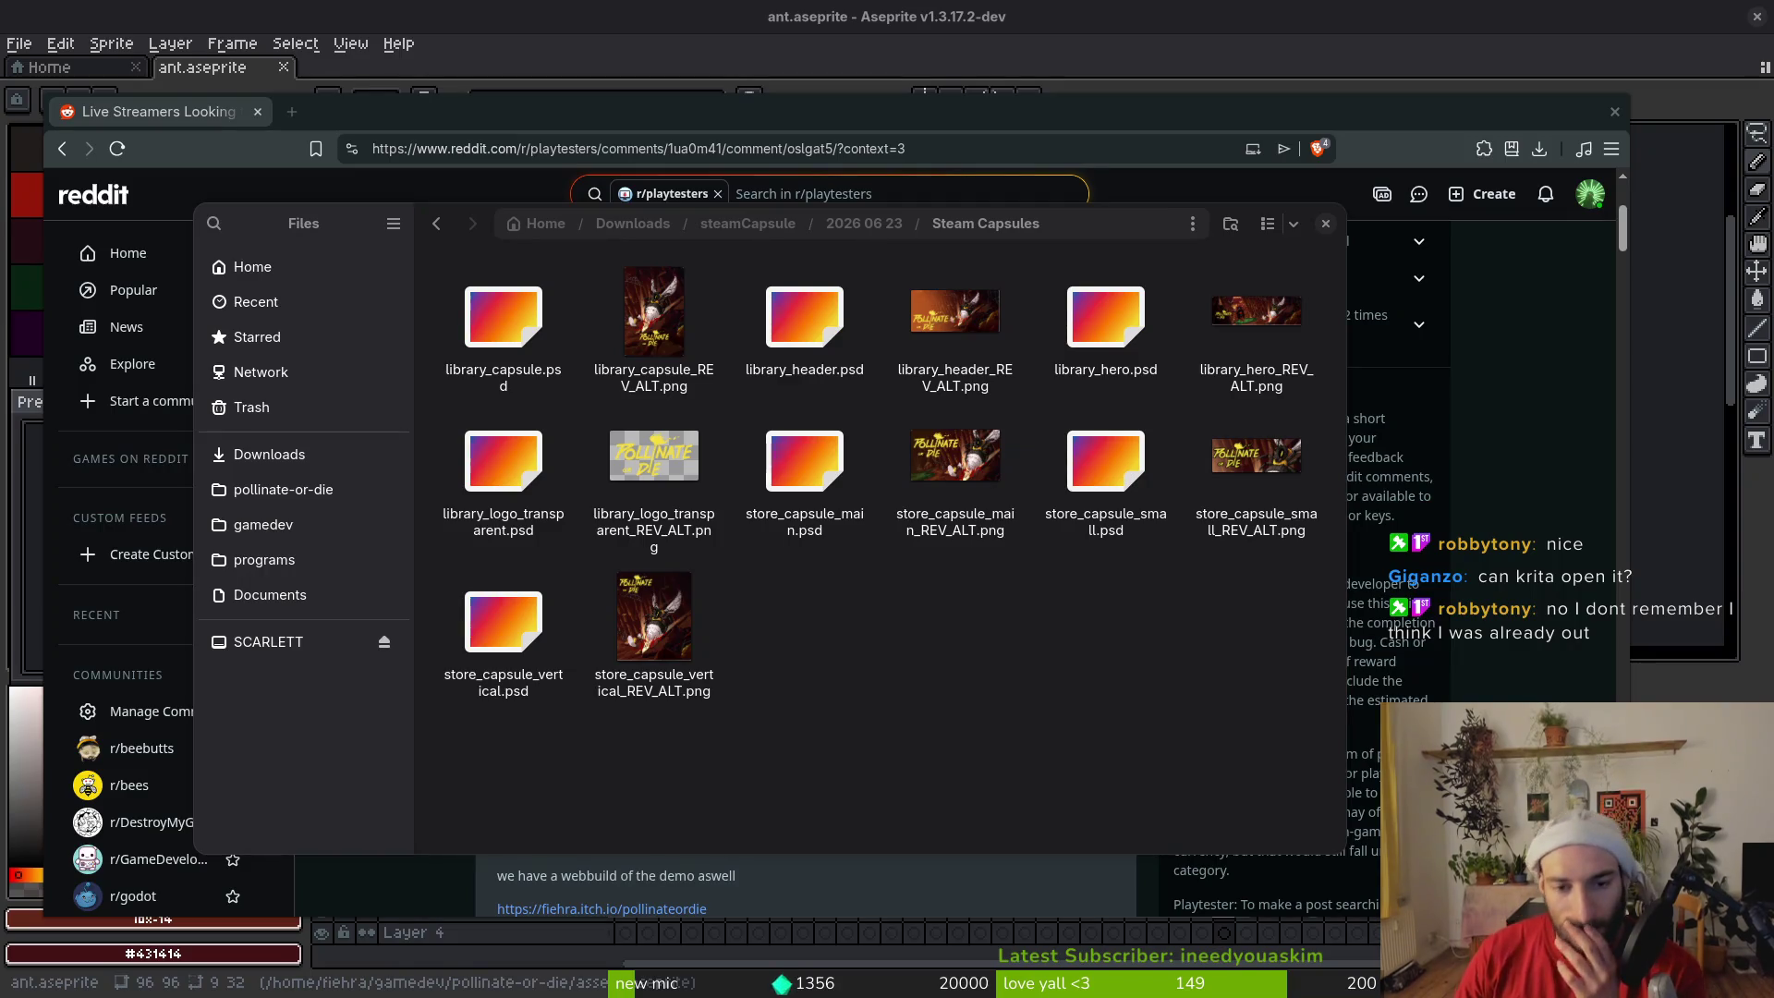
left_click(1326, 226)
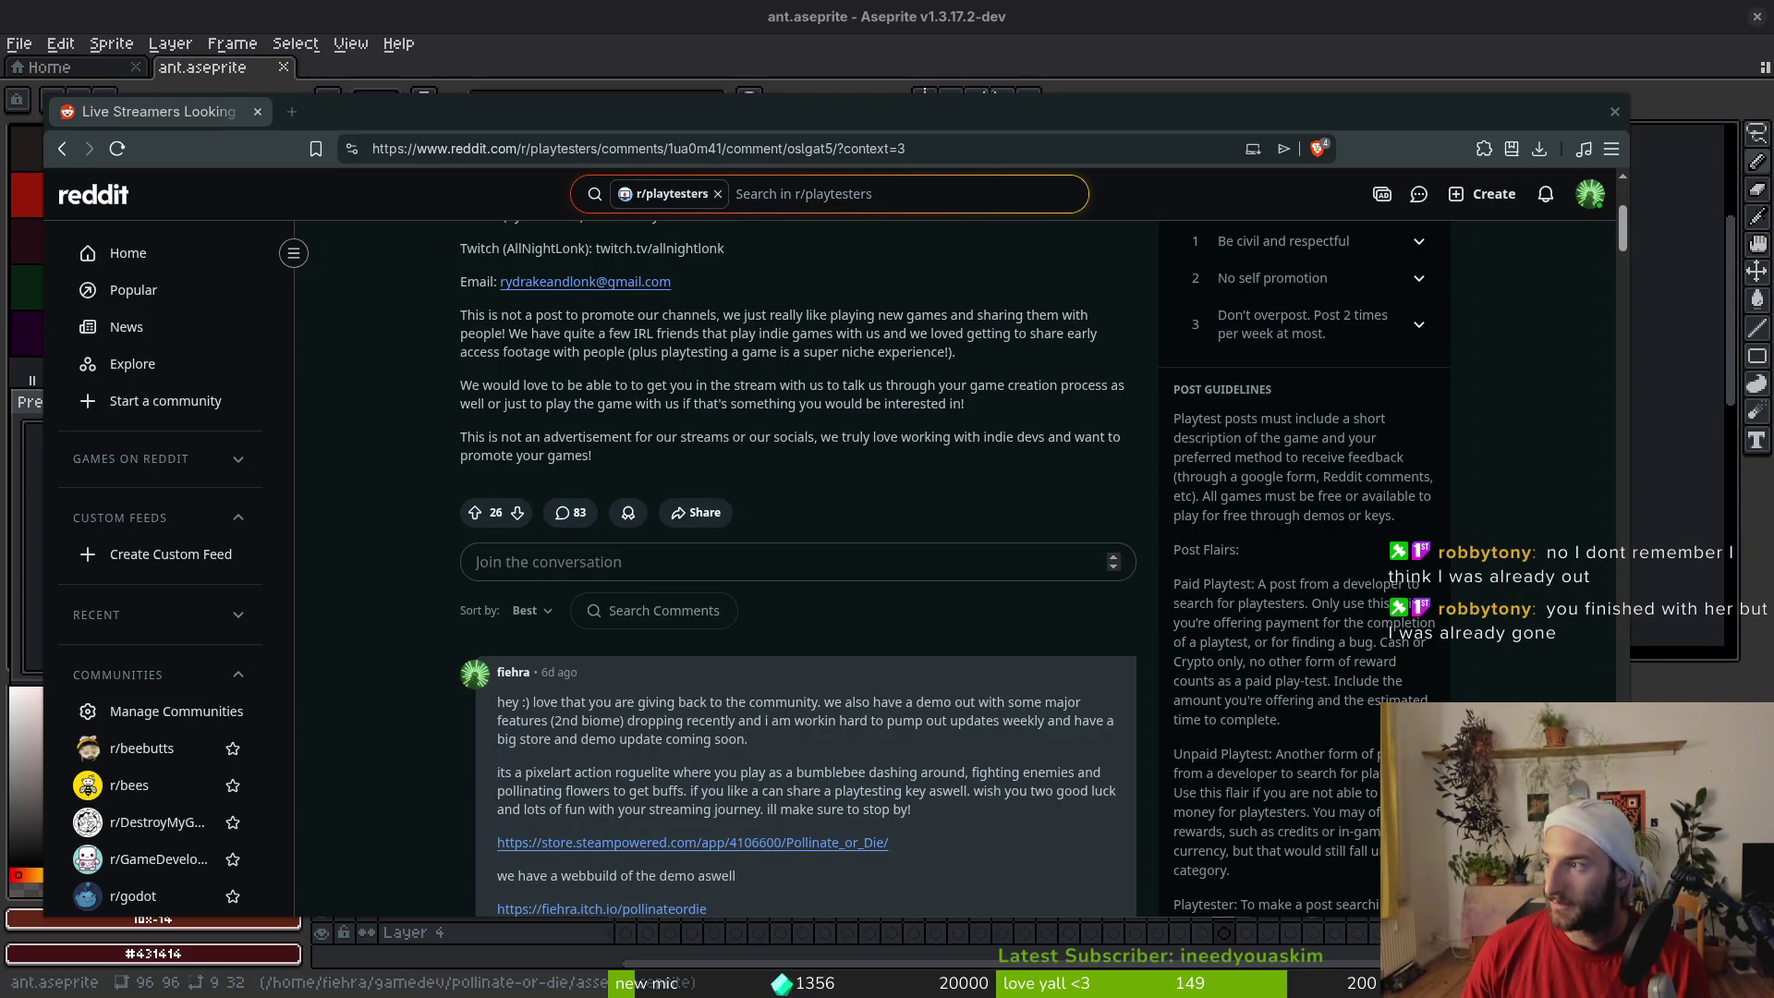
Open the Pollinate or Die Steam page maximized and search the store for 'pollin'
left_click(692, 843)
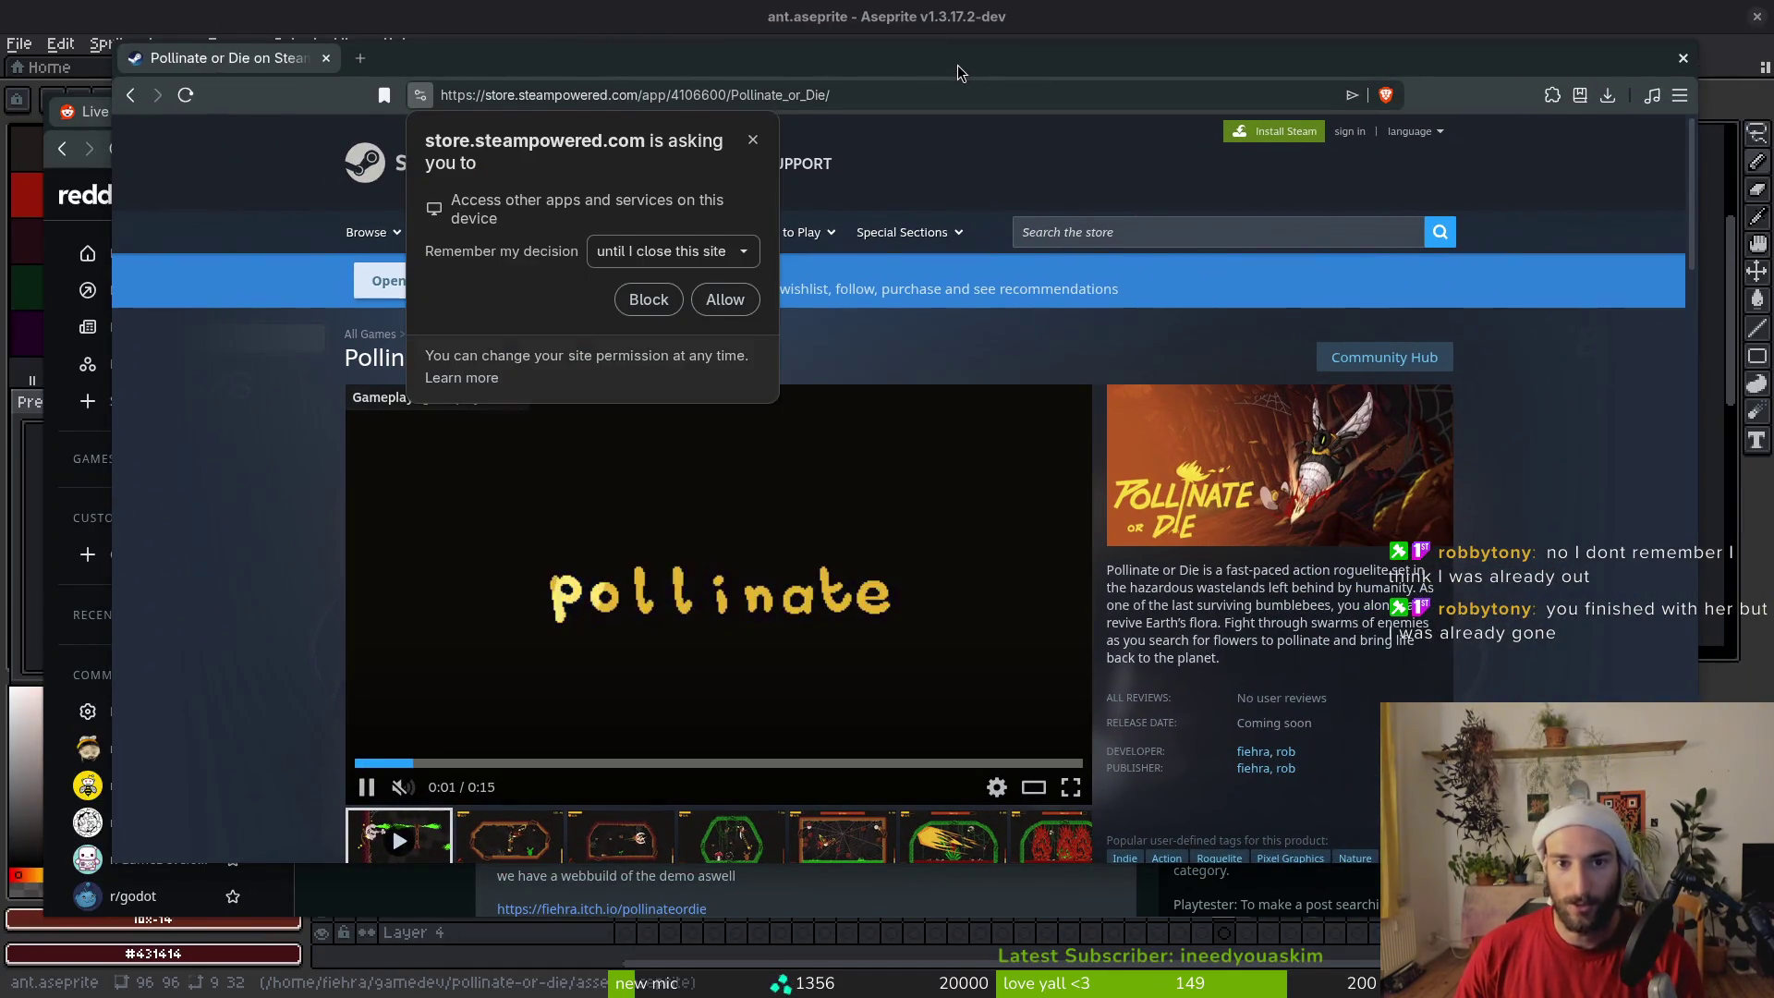
double_click(957, 65)
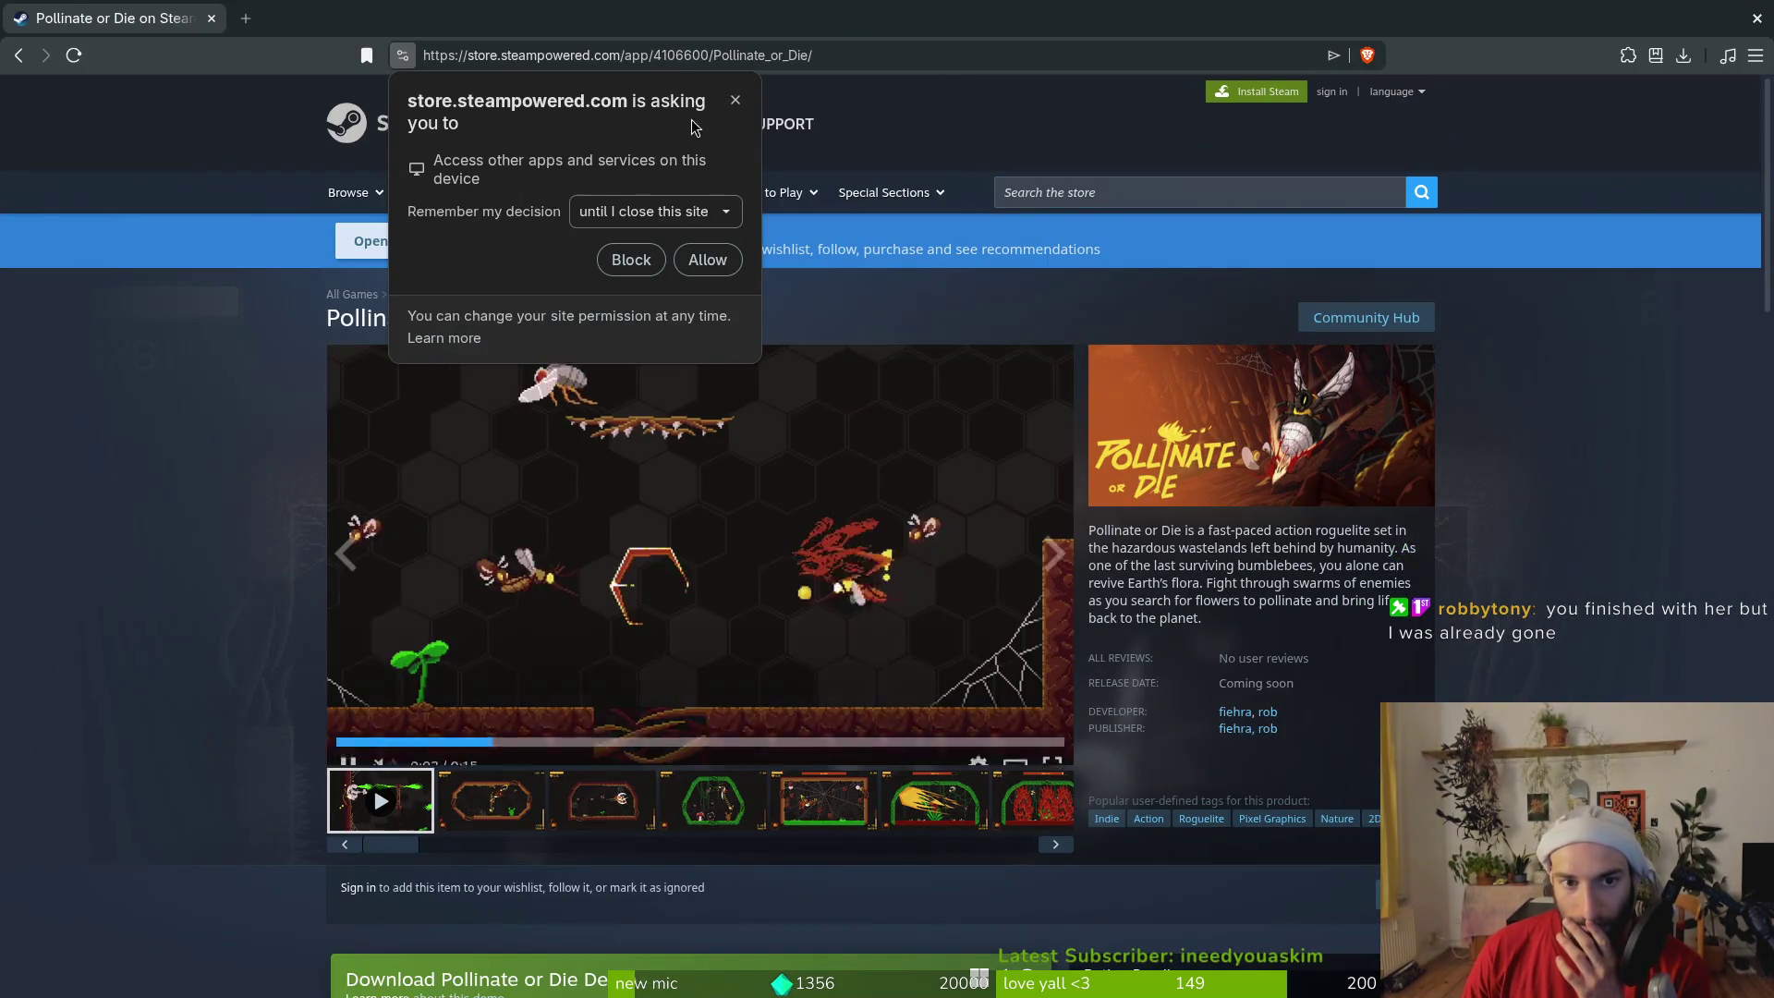
scroll(249, 522, "down", 5)
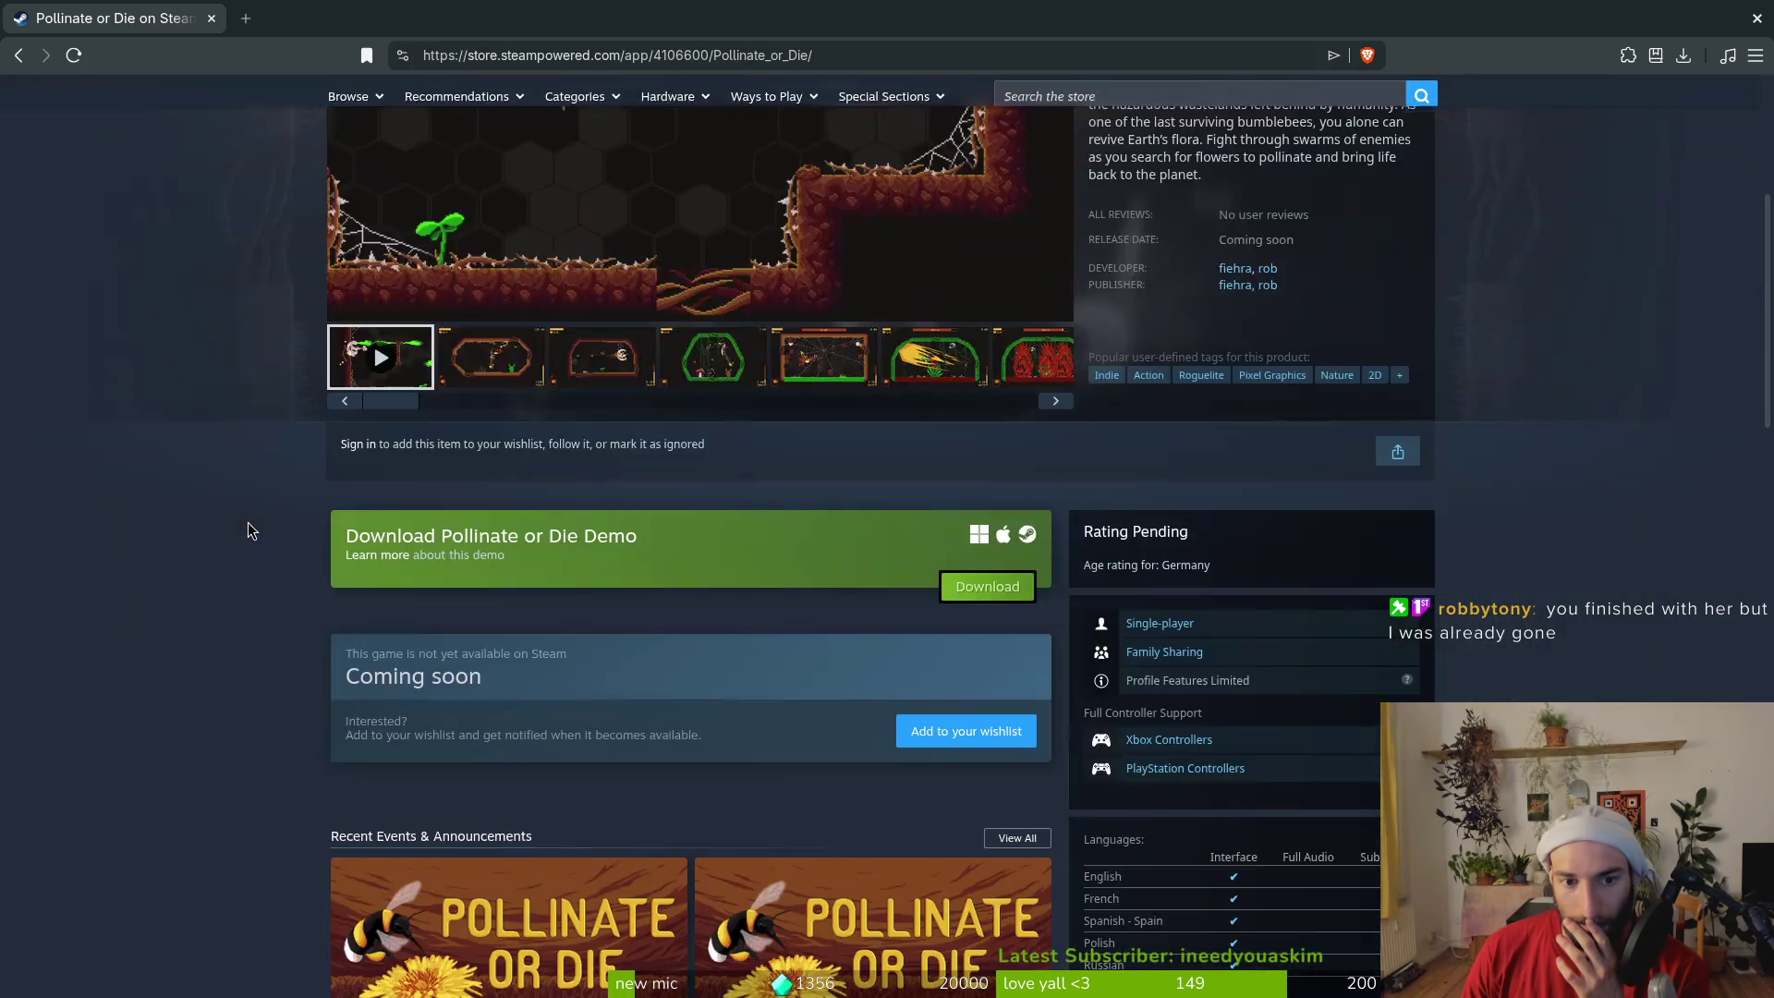
scroll(245, 524, "down", 8)
scroll(241, 526, "up", 4)
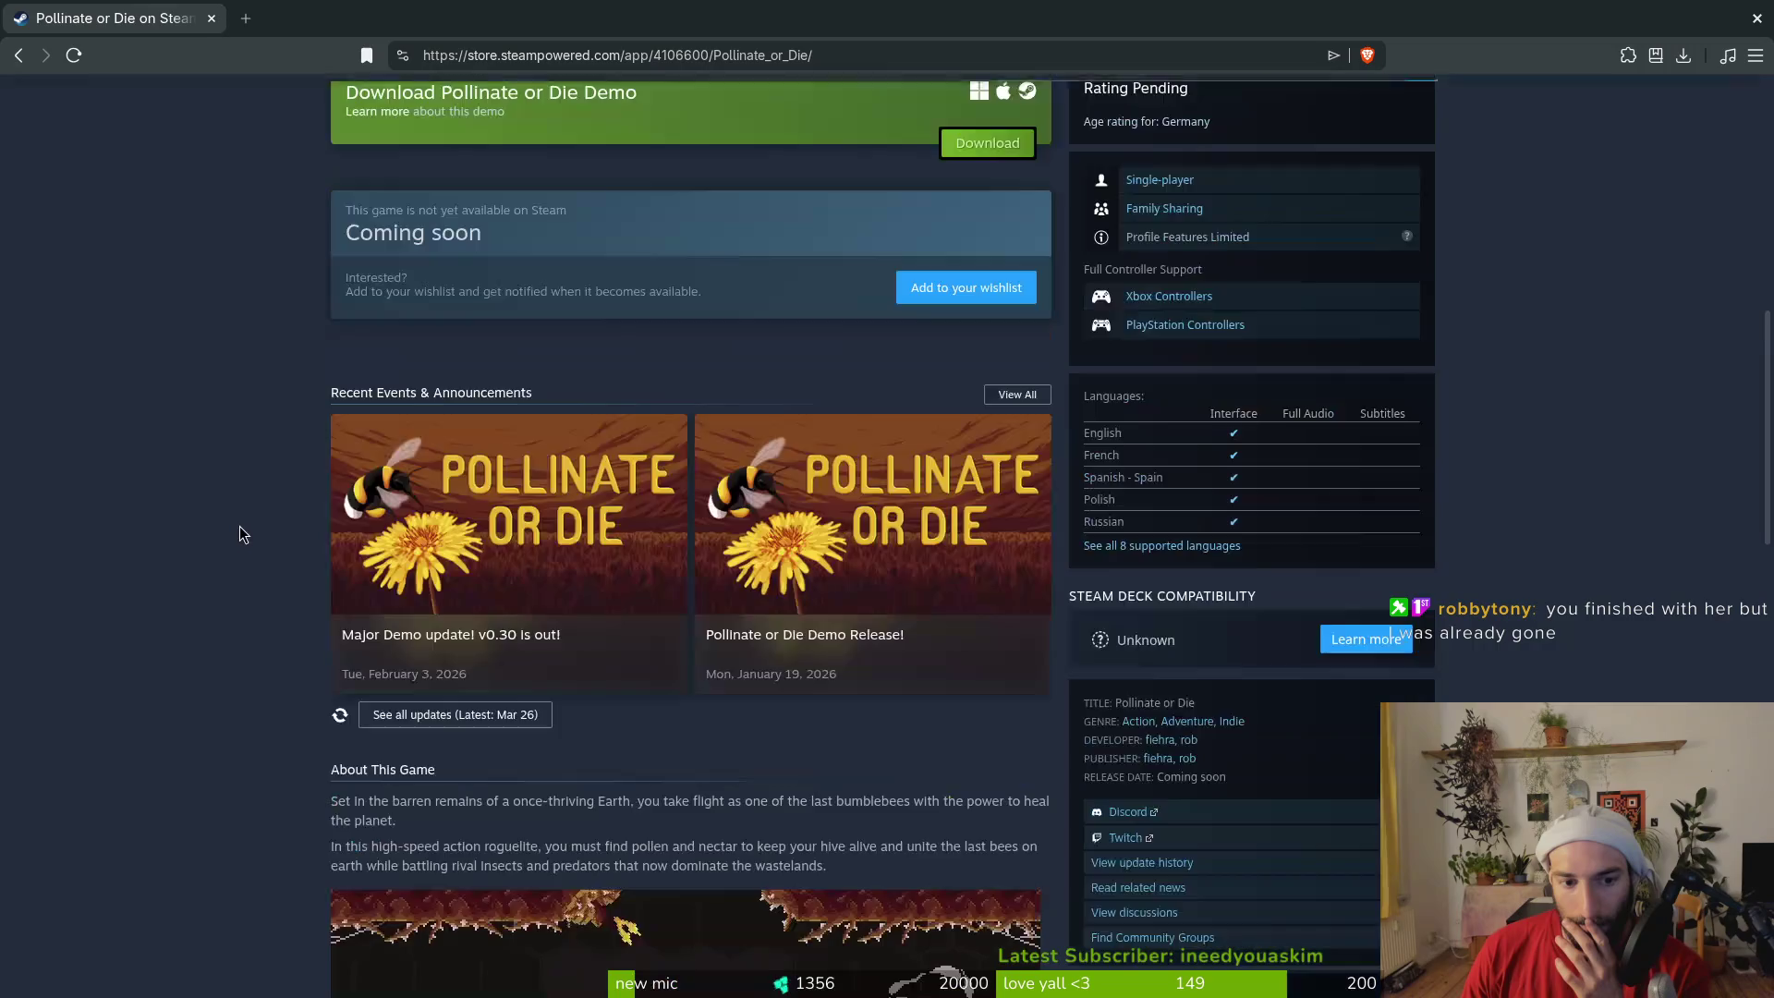
scroll(239, 525, "up", 10)
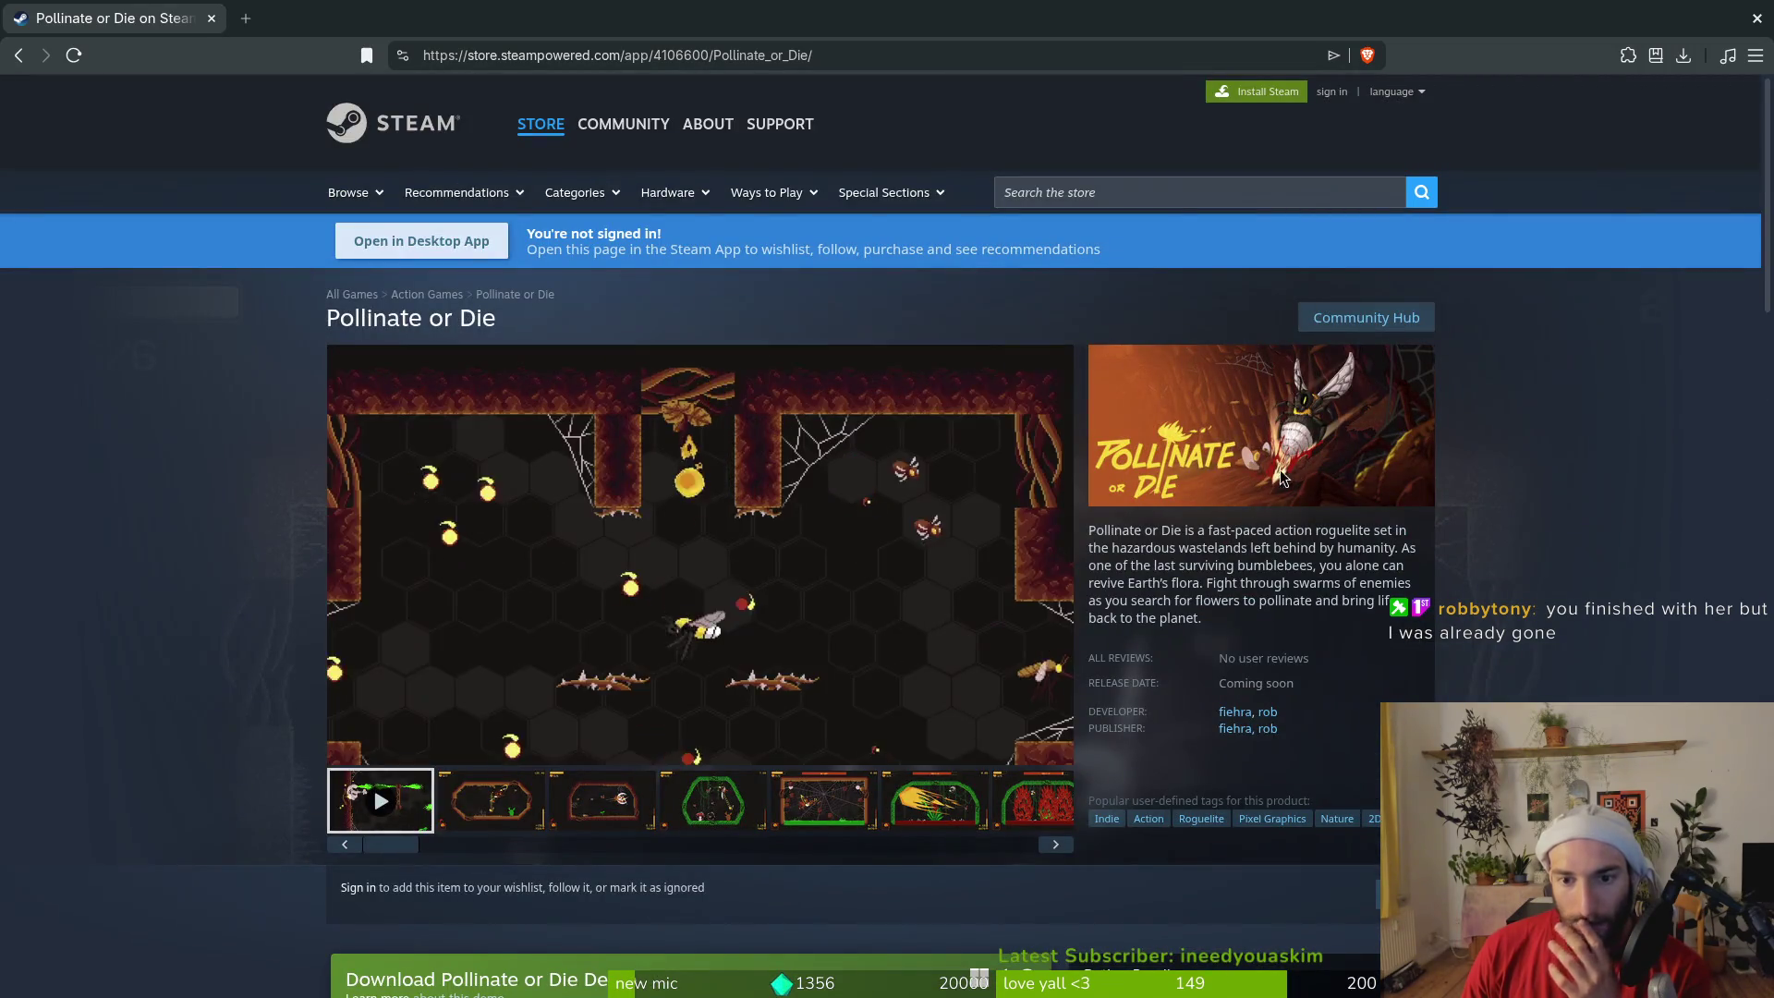
left_click(1119, 189)
type("po")
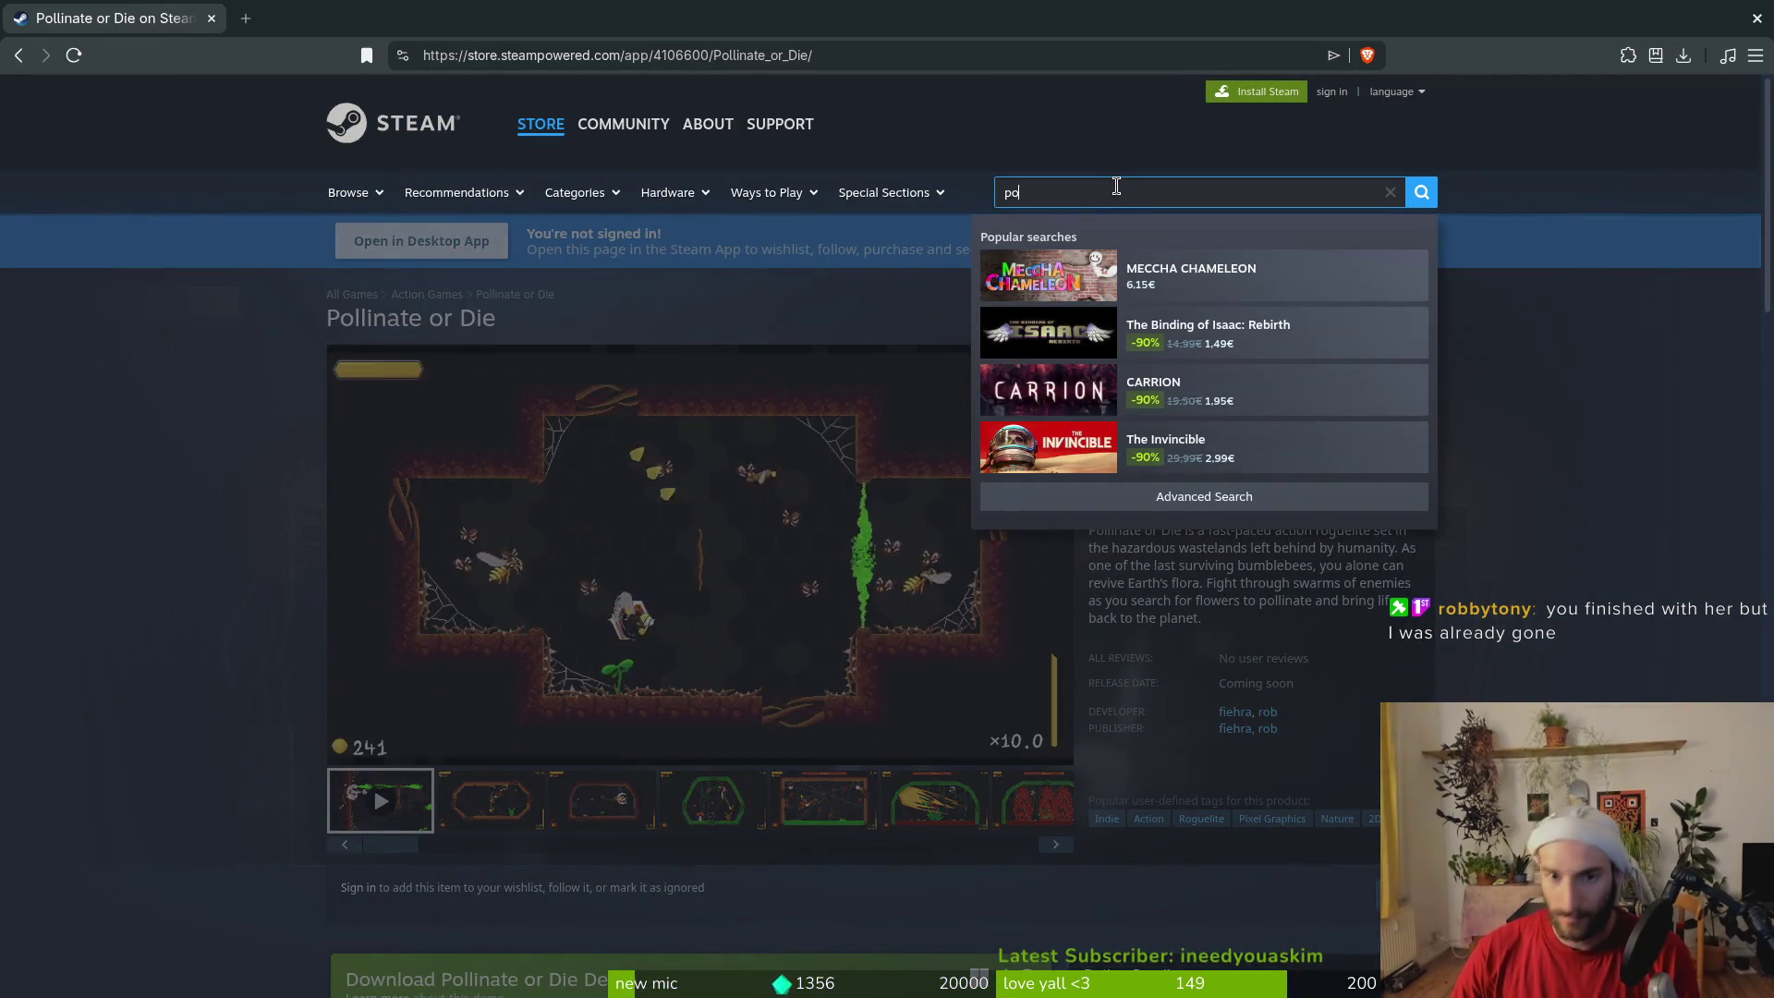
type("llin")
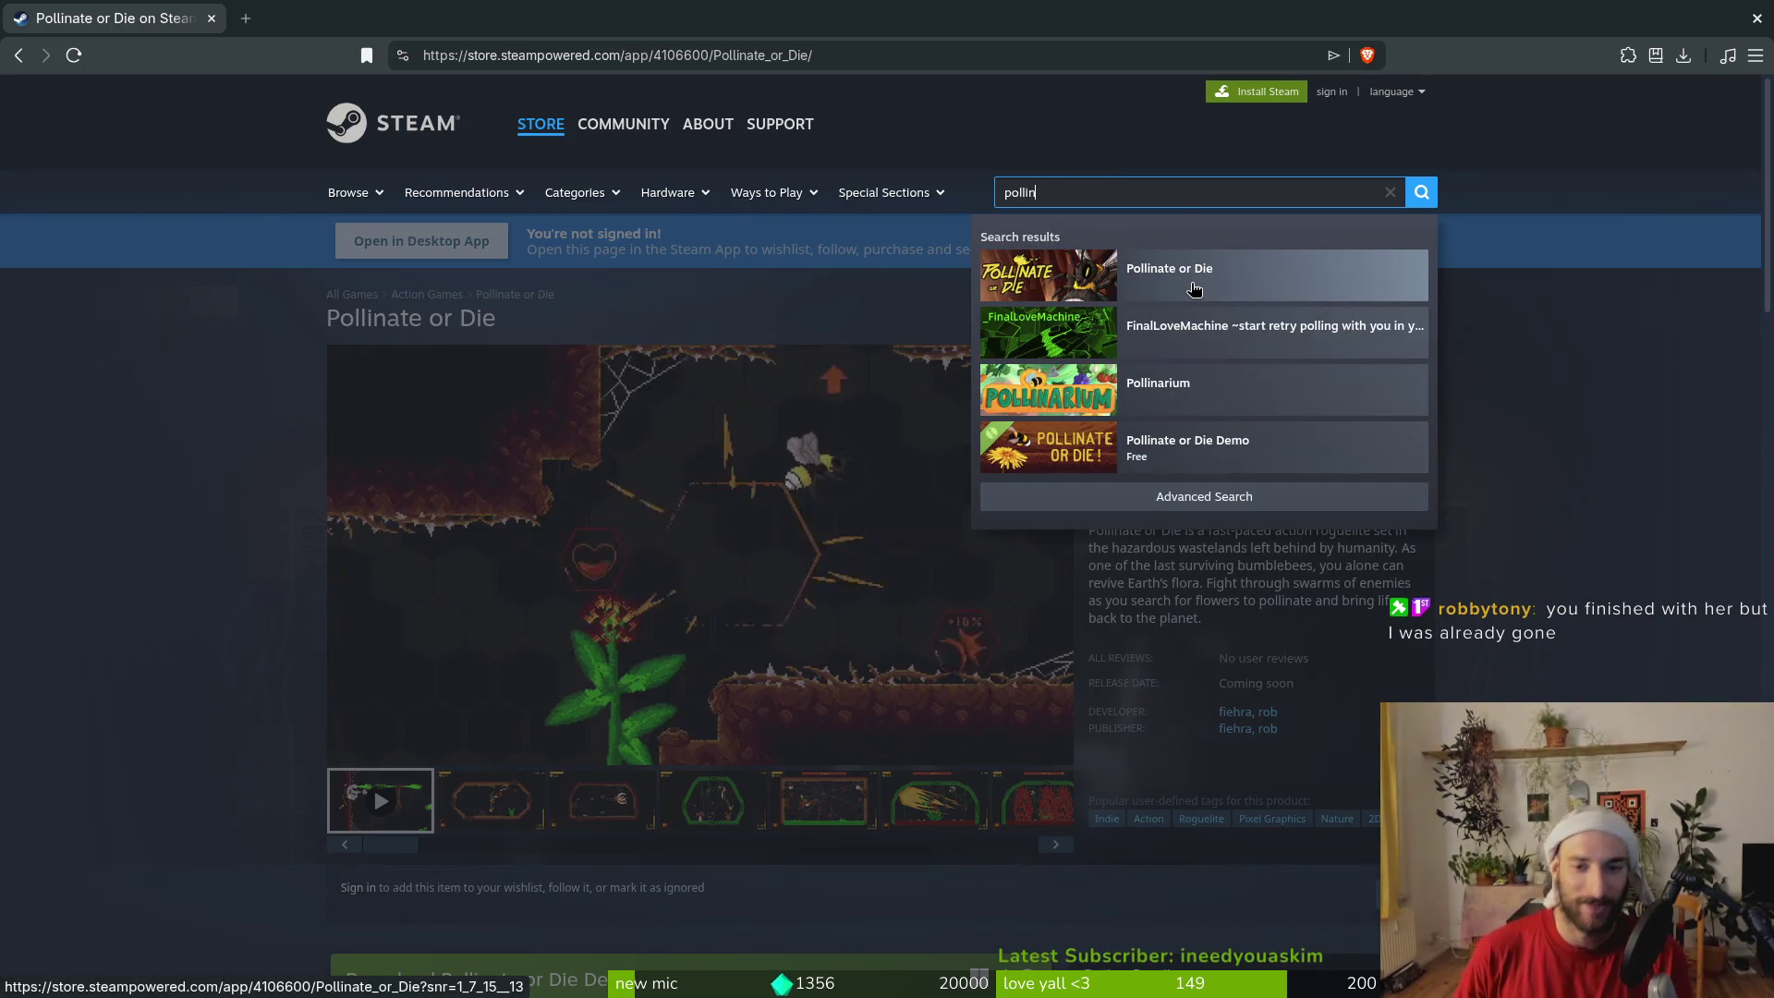
View the Pollinate or Die Demo page, dismiss the permission popup, then go back
left_click(1234, 467)
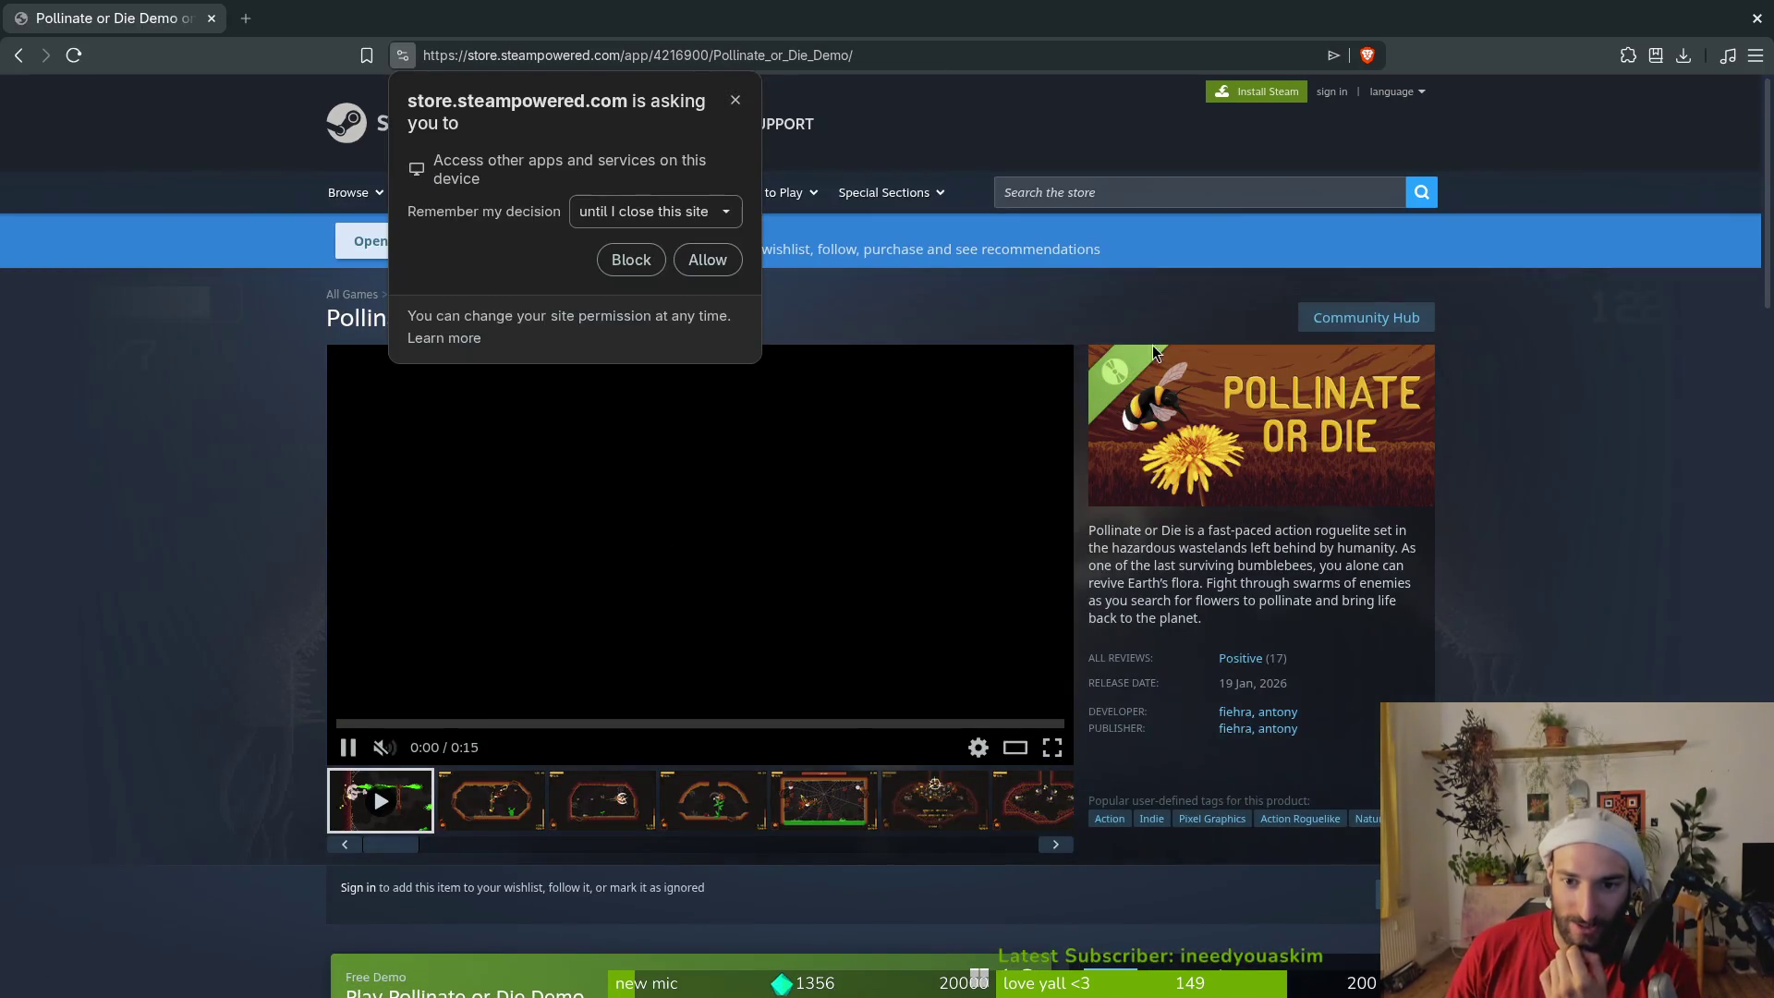
left_click(736, 102)
scroll(1278, 500, "down", 7)
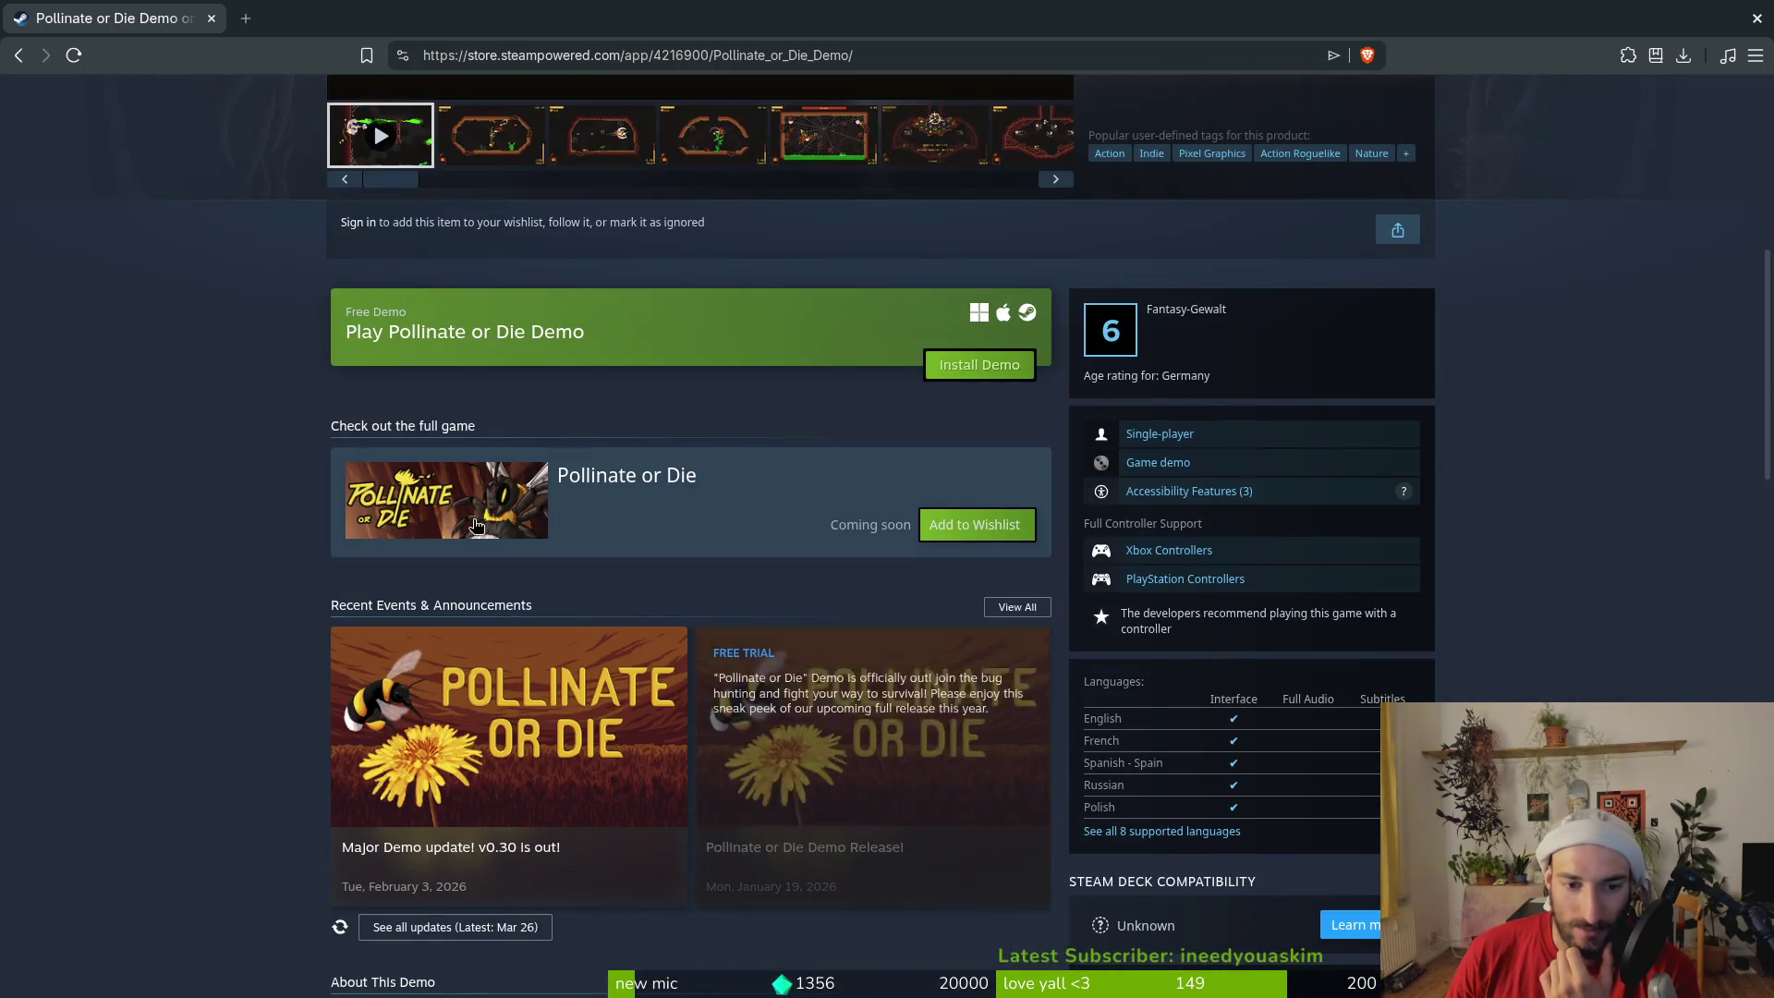
scroll(476, 525, "up", 7)
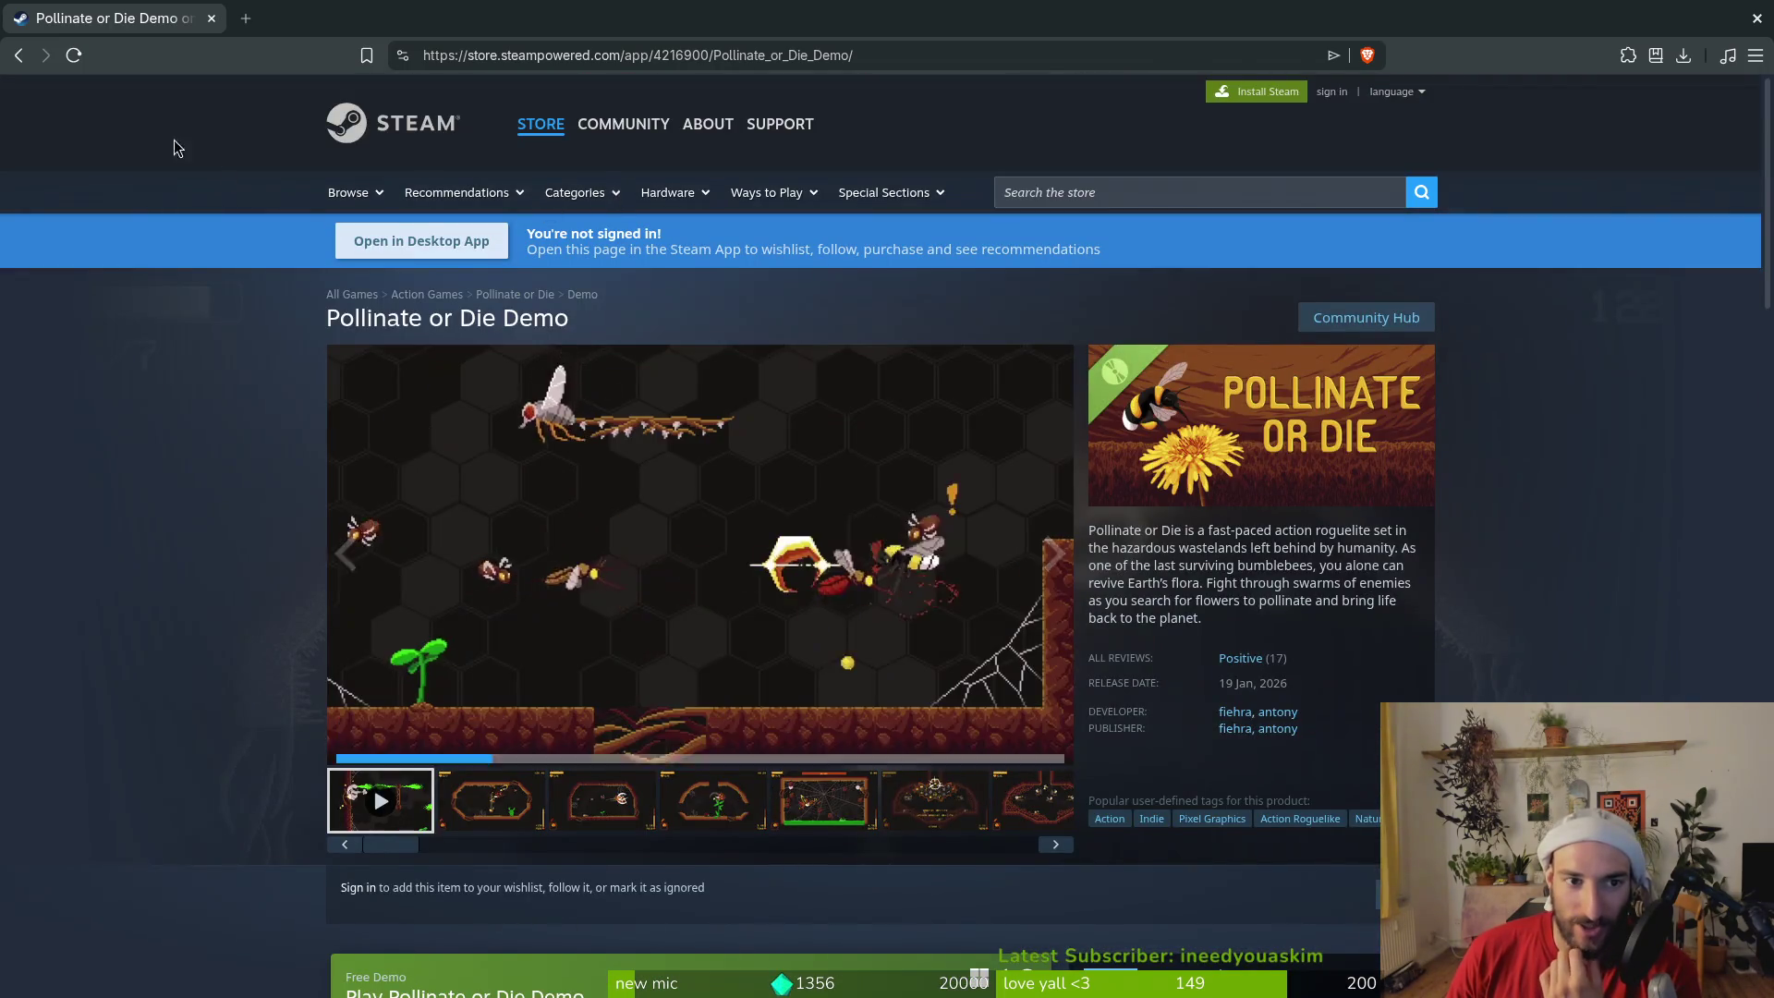
key("alt+Left")
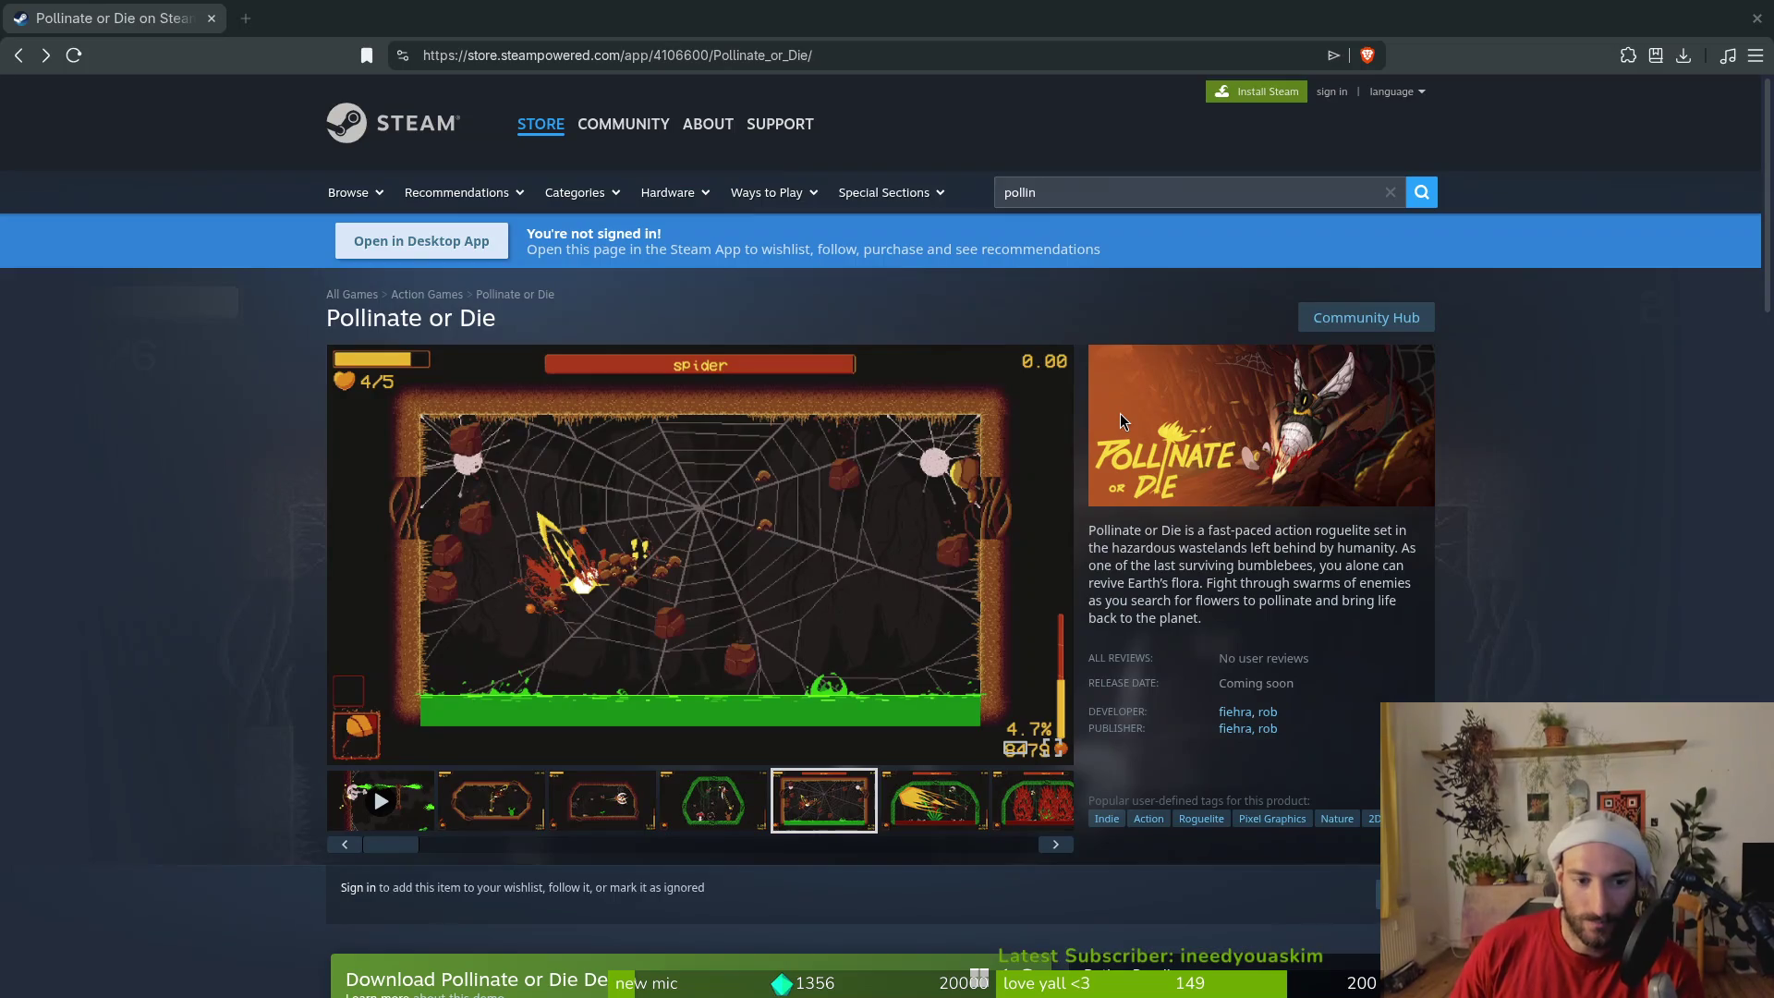
Browse the Mantis boss and the fourth through sixth gameplay screenshots
left_click(931, 804)
left_click(1042, 809)
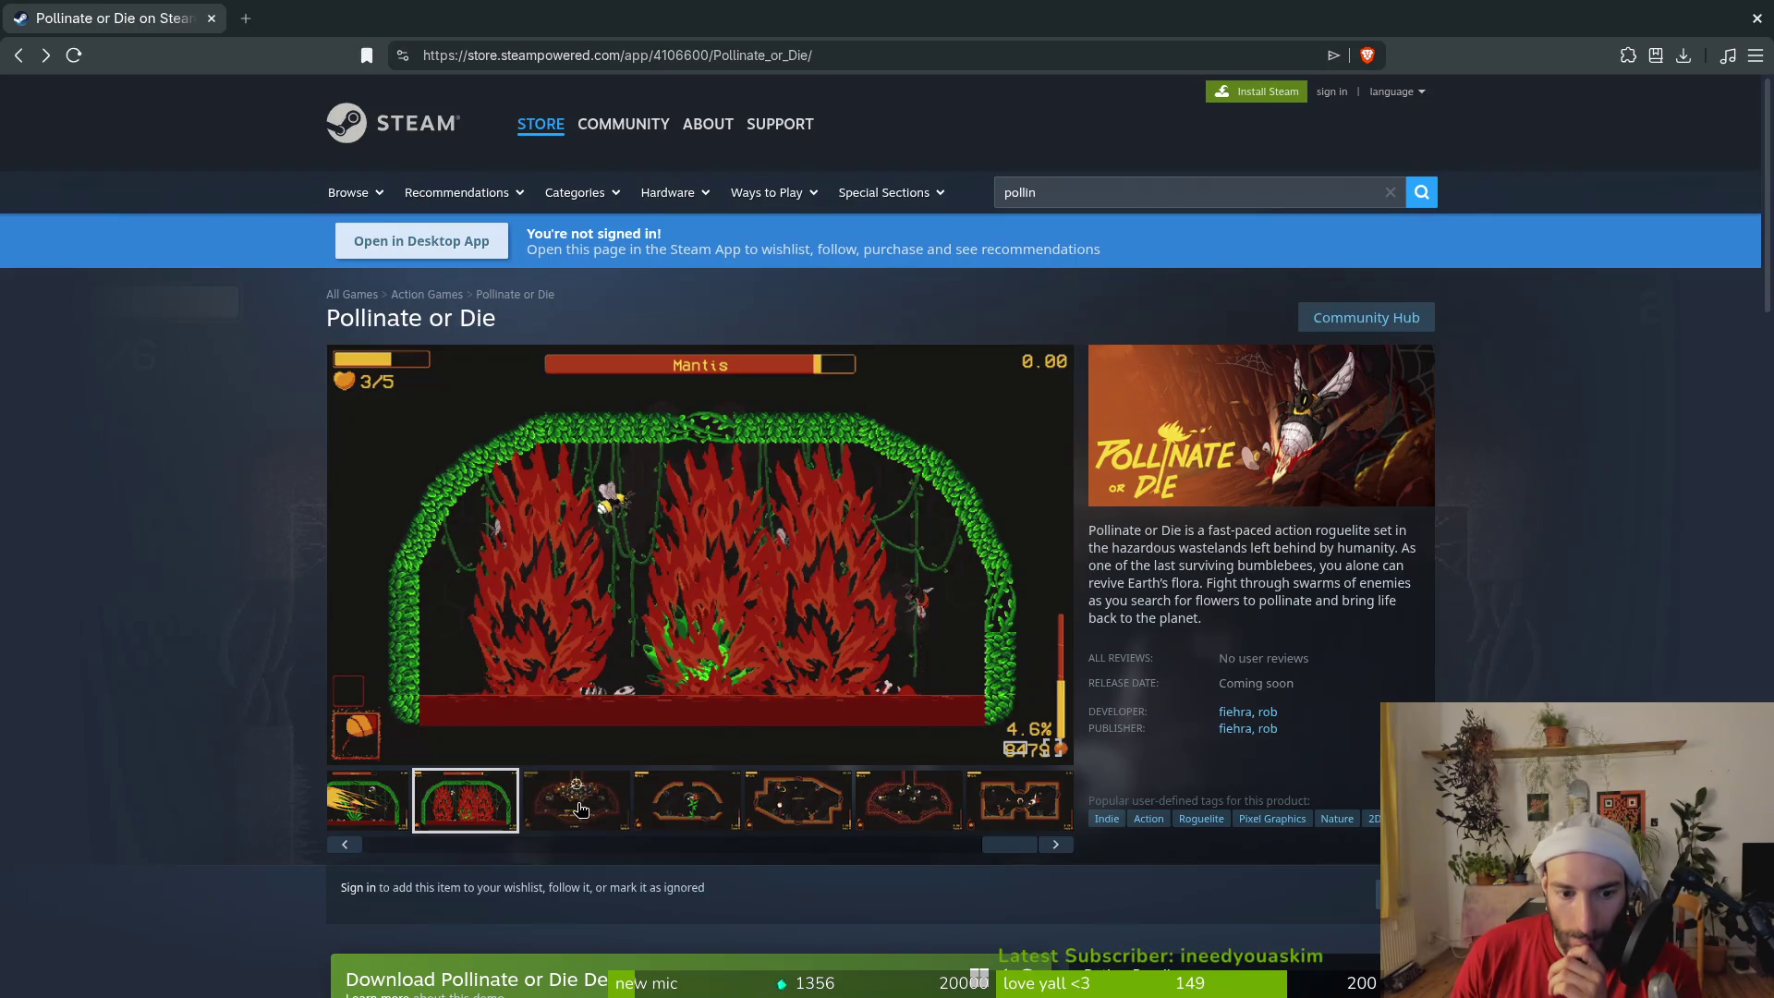
left_click(580, 810)
left_click(688, 804)
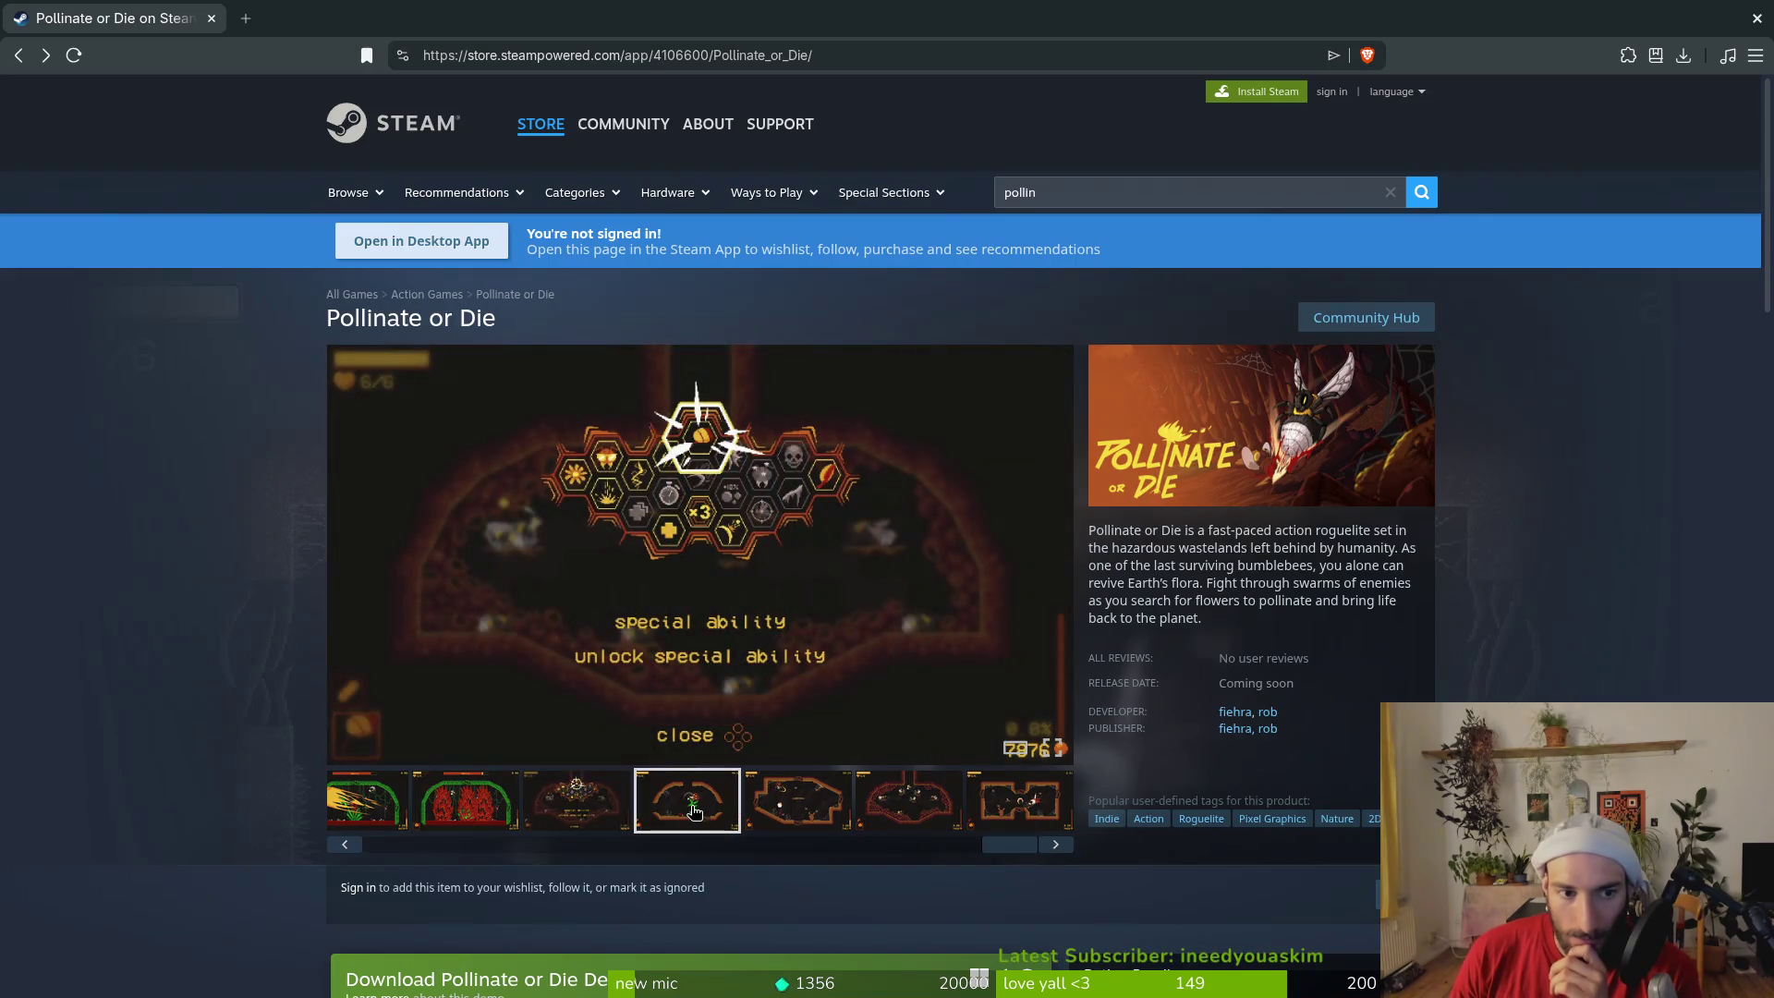
left_click(821, 808)
left_click(907, 806)
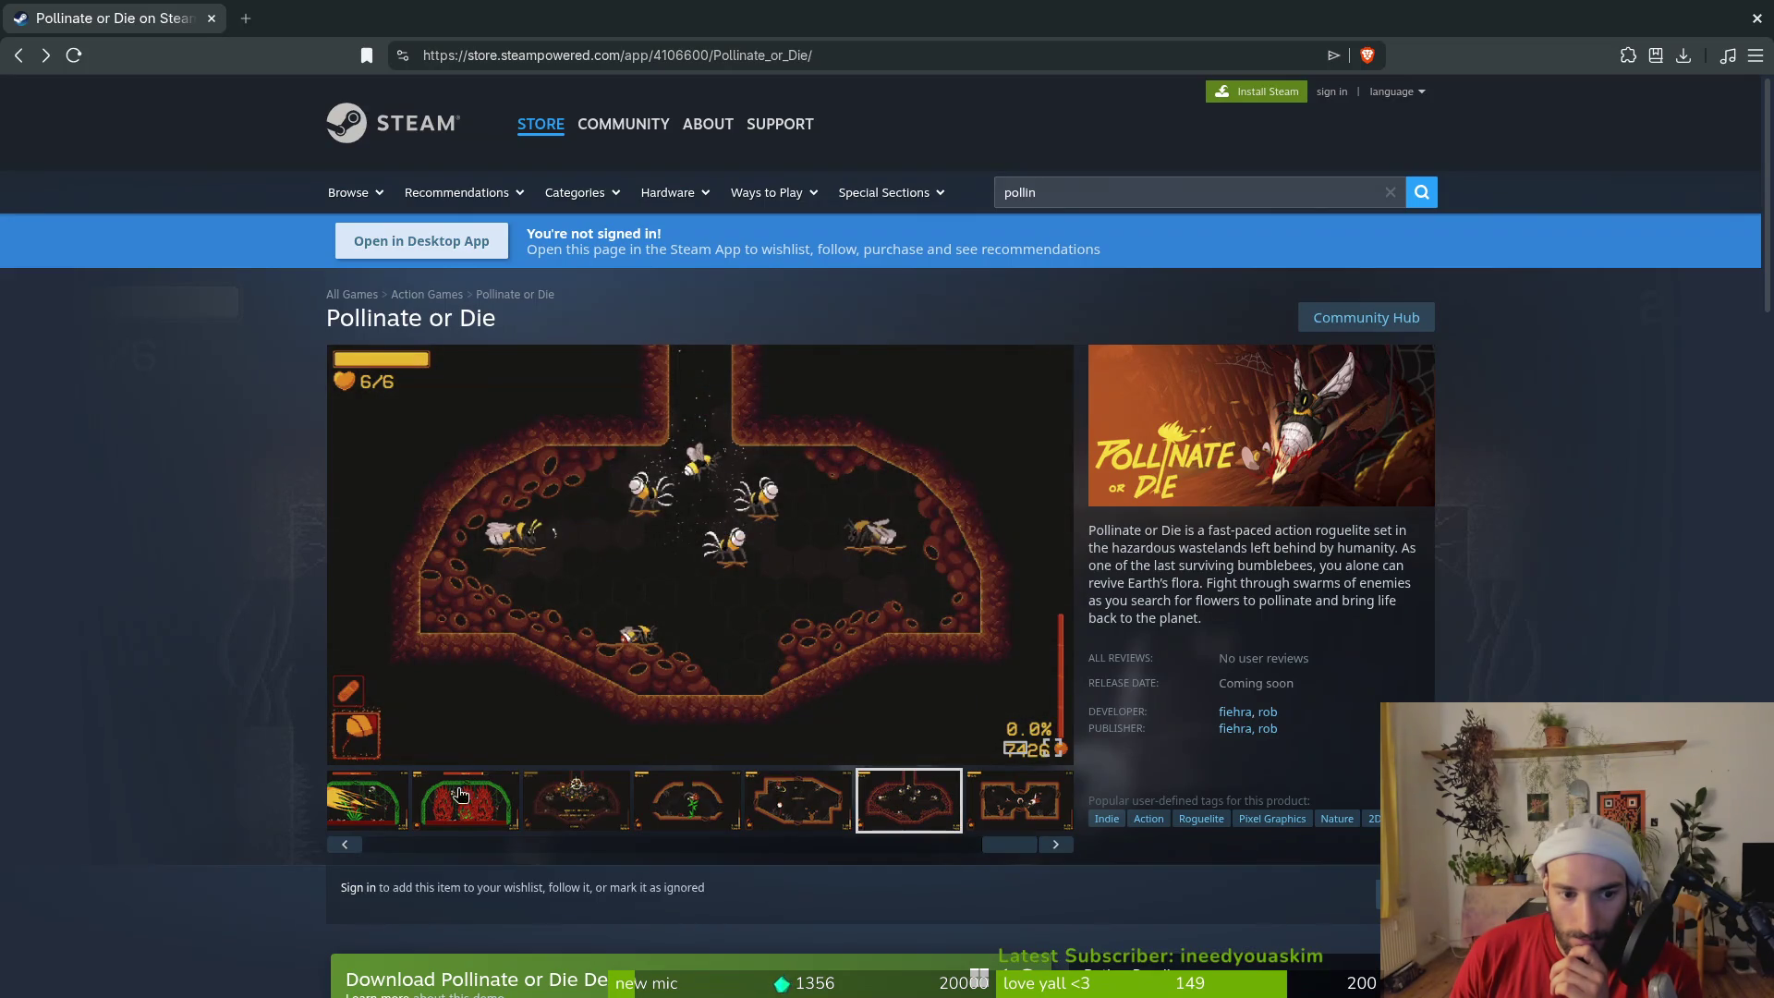
Step back through the media gallery to the trailer video
left_click(346, 845)
left_click(345, 845)
left_click(345, 845)
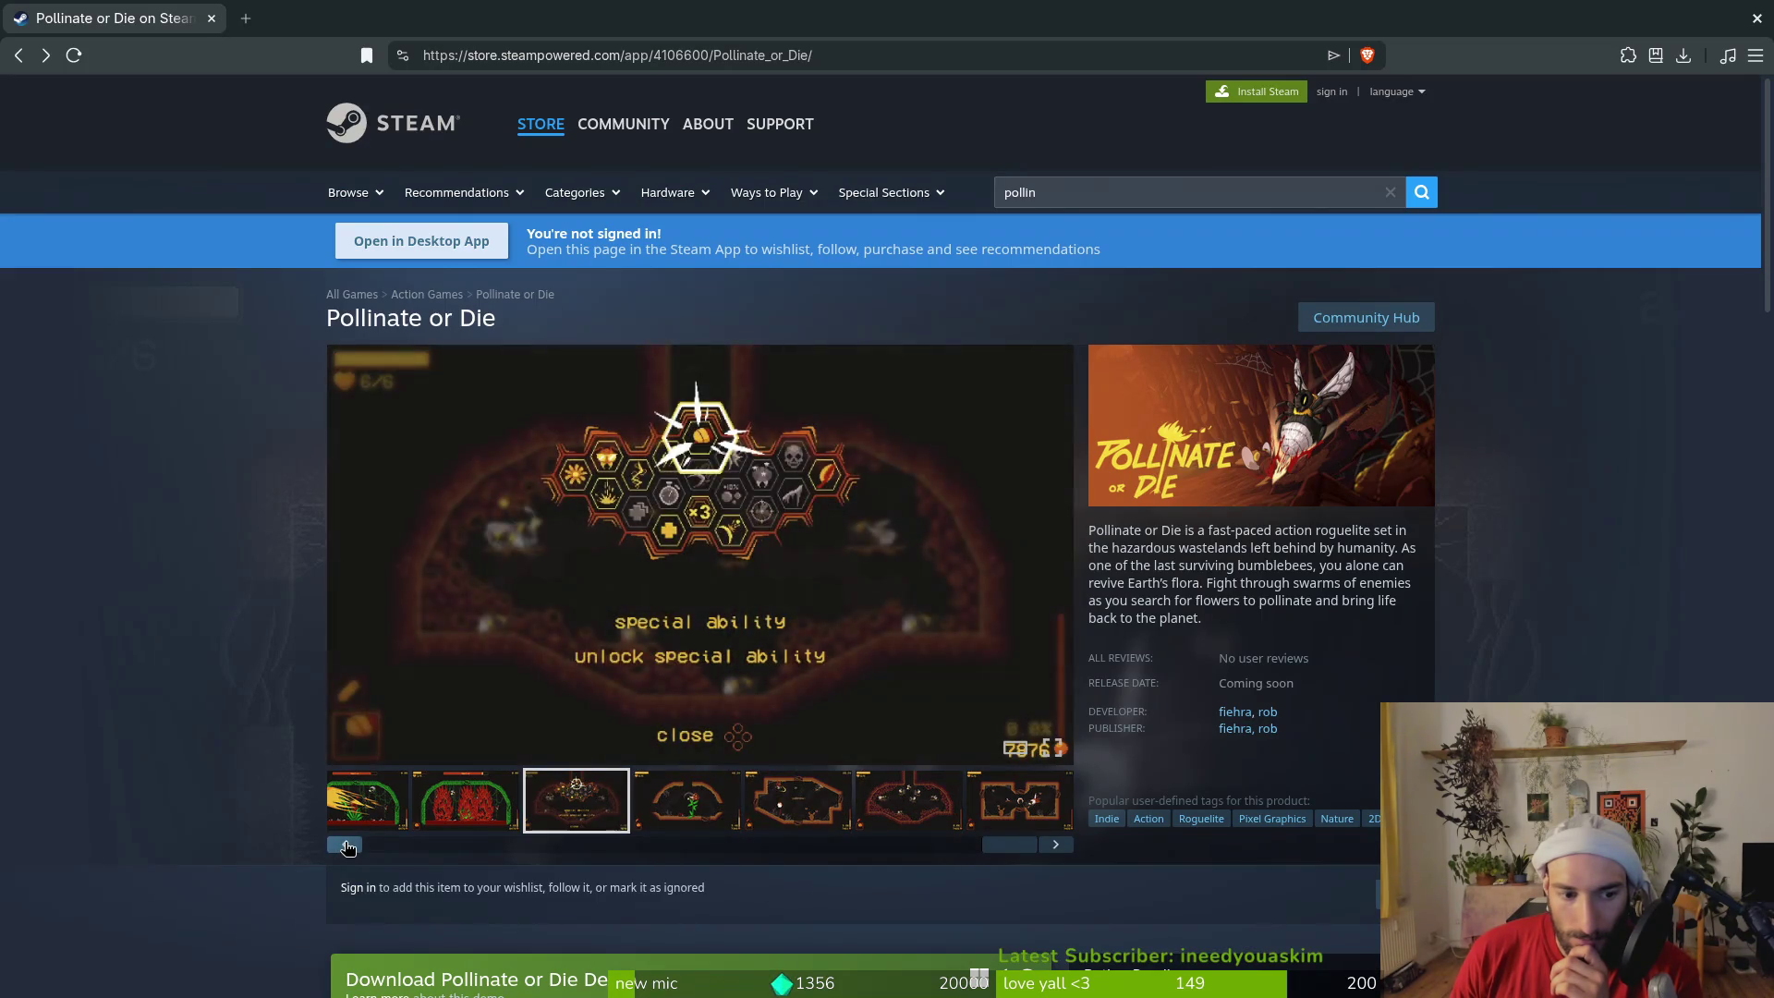
left_click(346, 846)
left_click(346, 846)
left_click(346, 846)
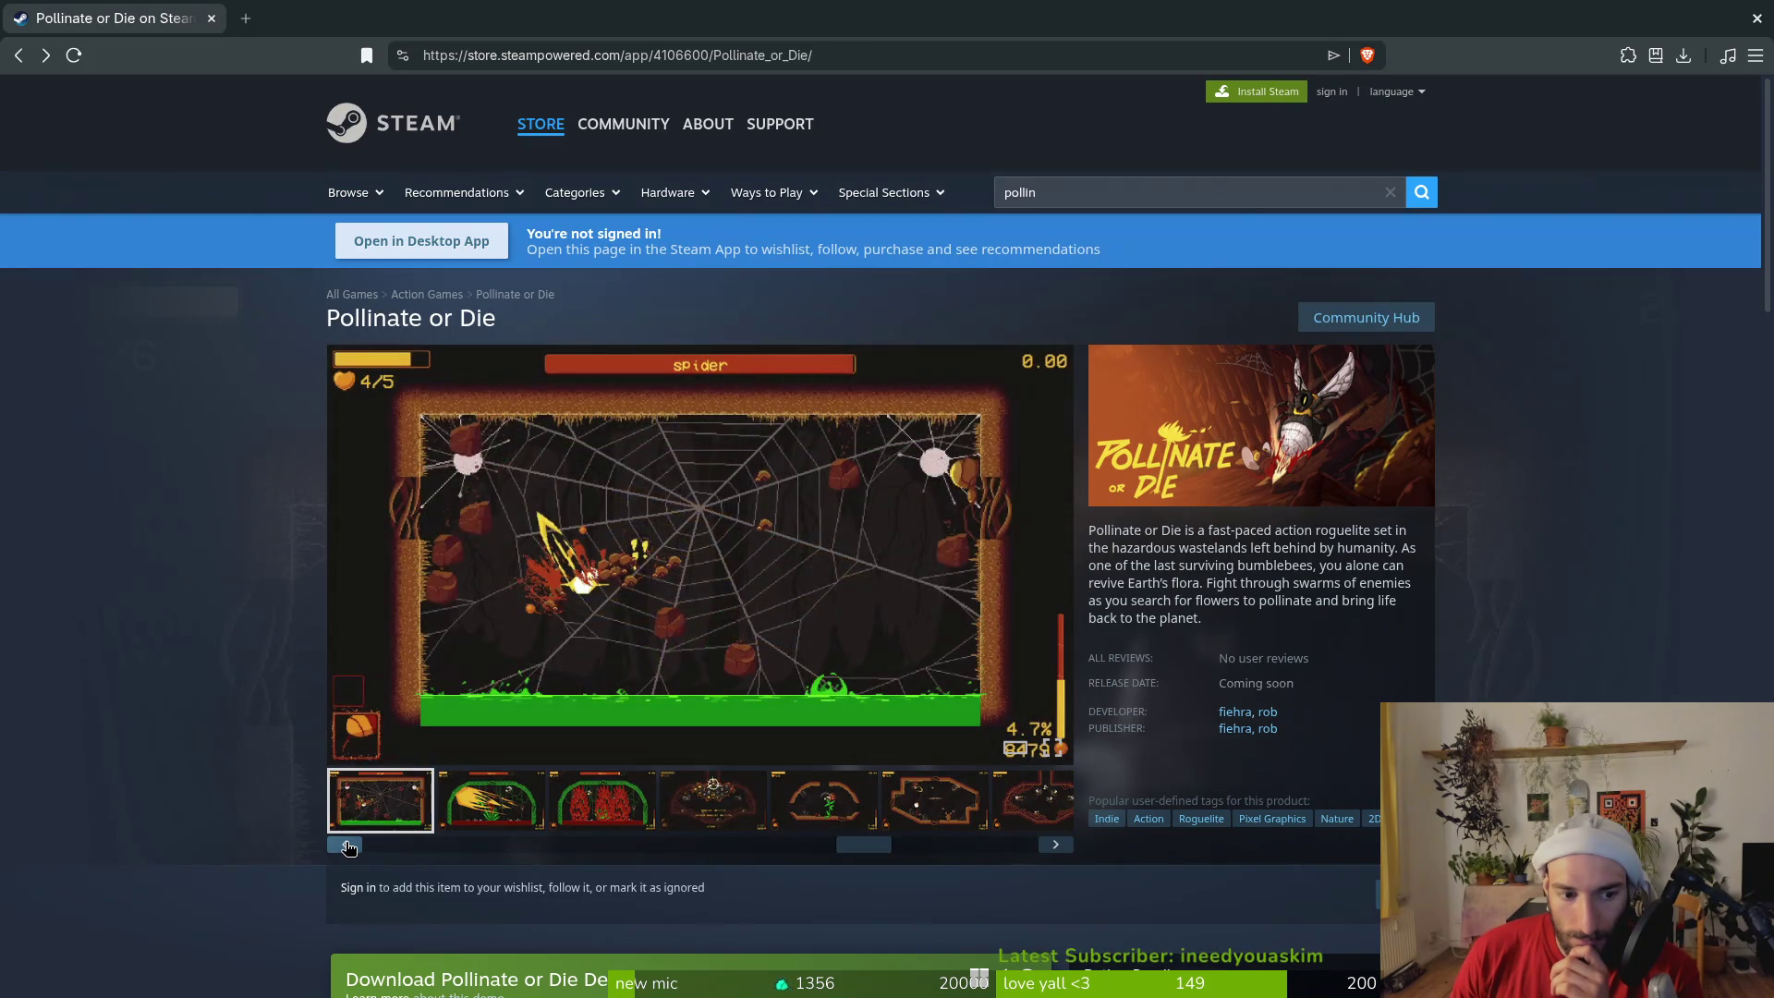
left_click(346, 845)
left_click(347, 845)
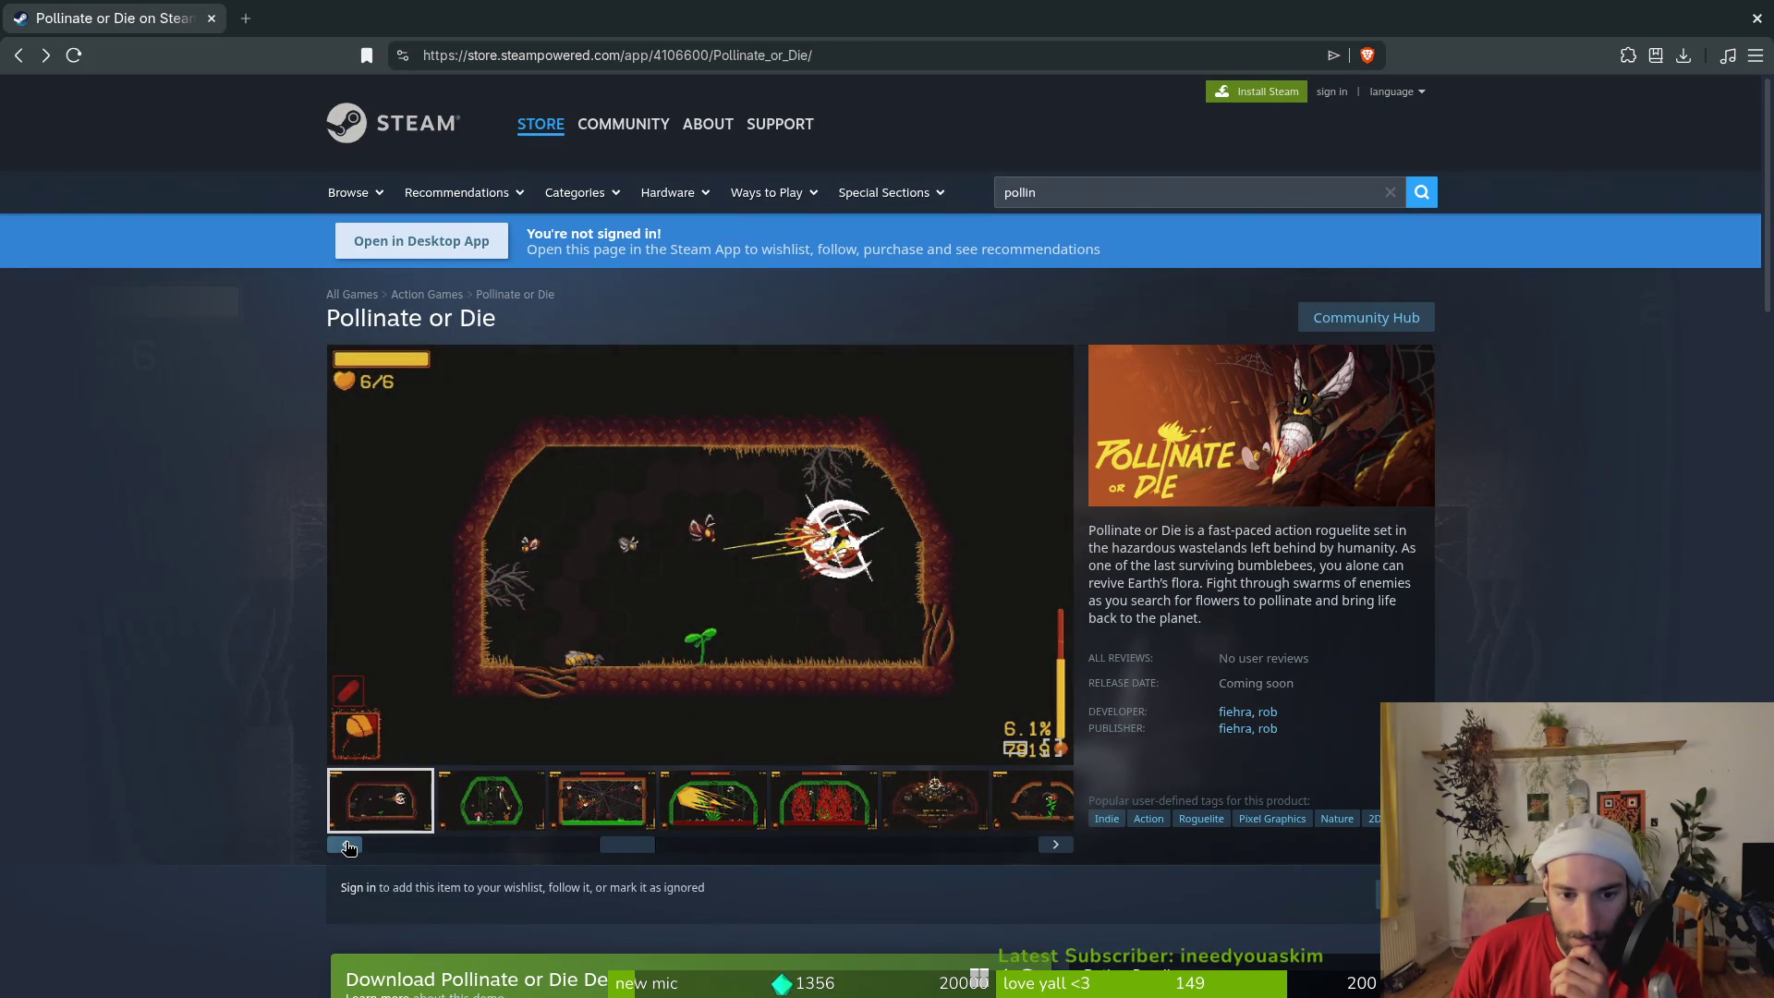
left_click(347, 846)
left_click(346, 845)
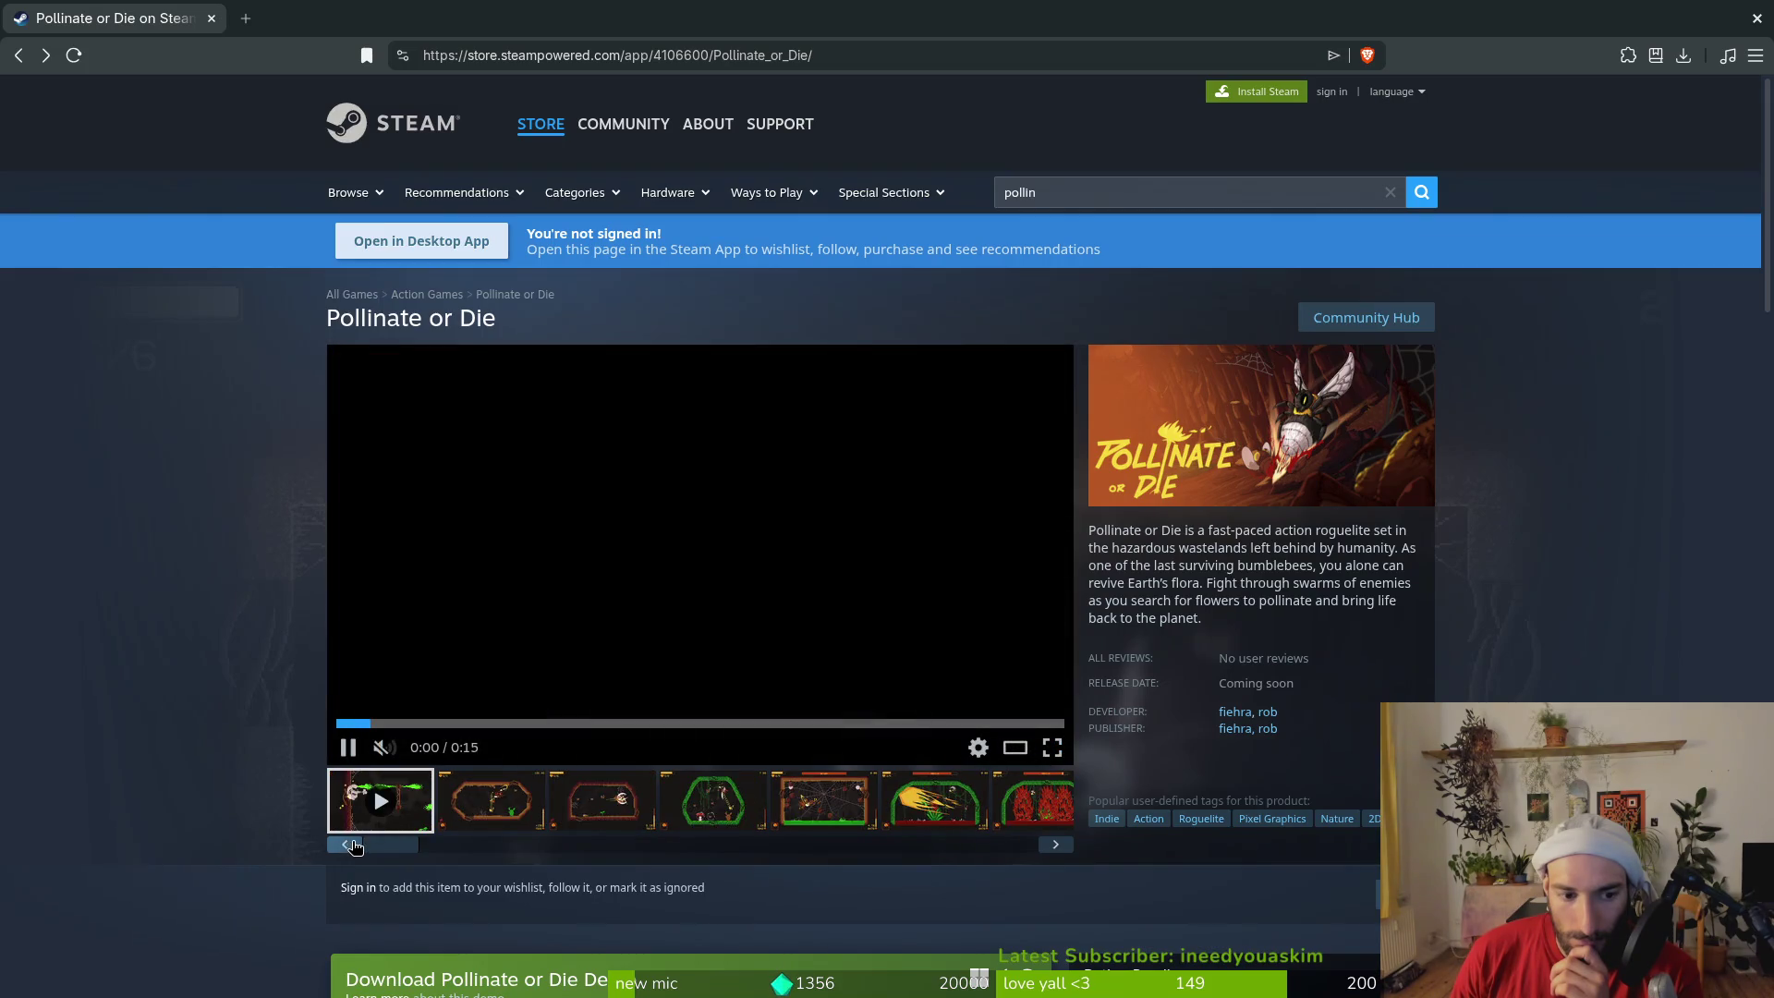
Show the third, cave-arena screenshot and scroll down the store page
left_click(645, 800)
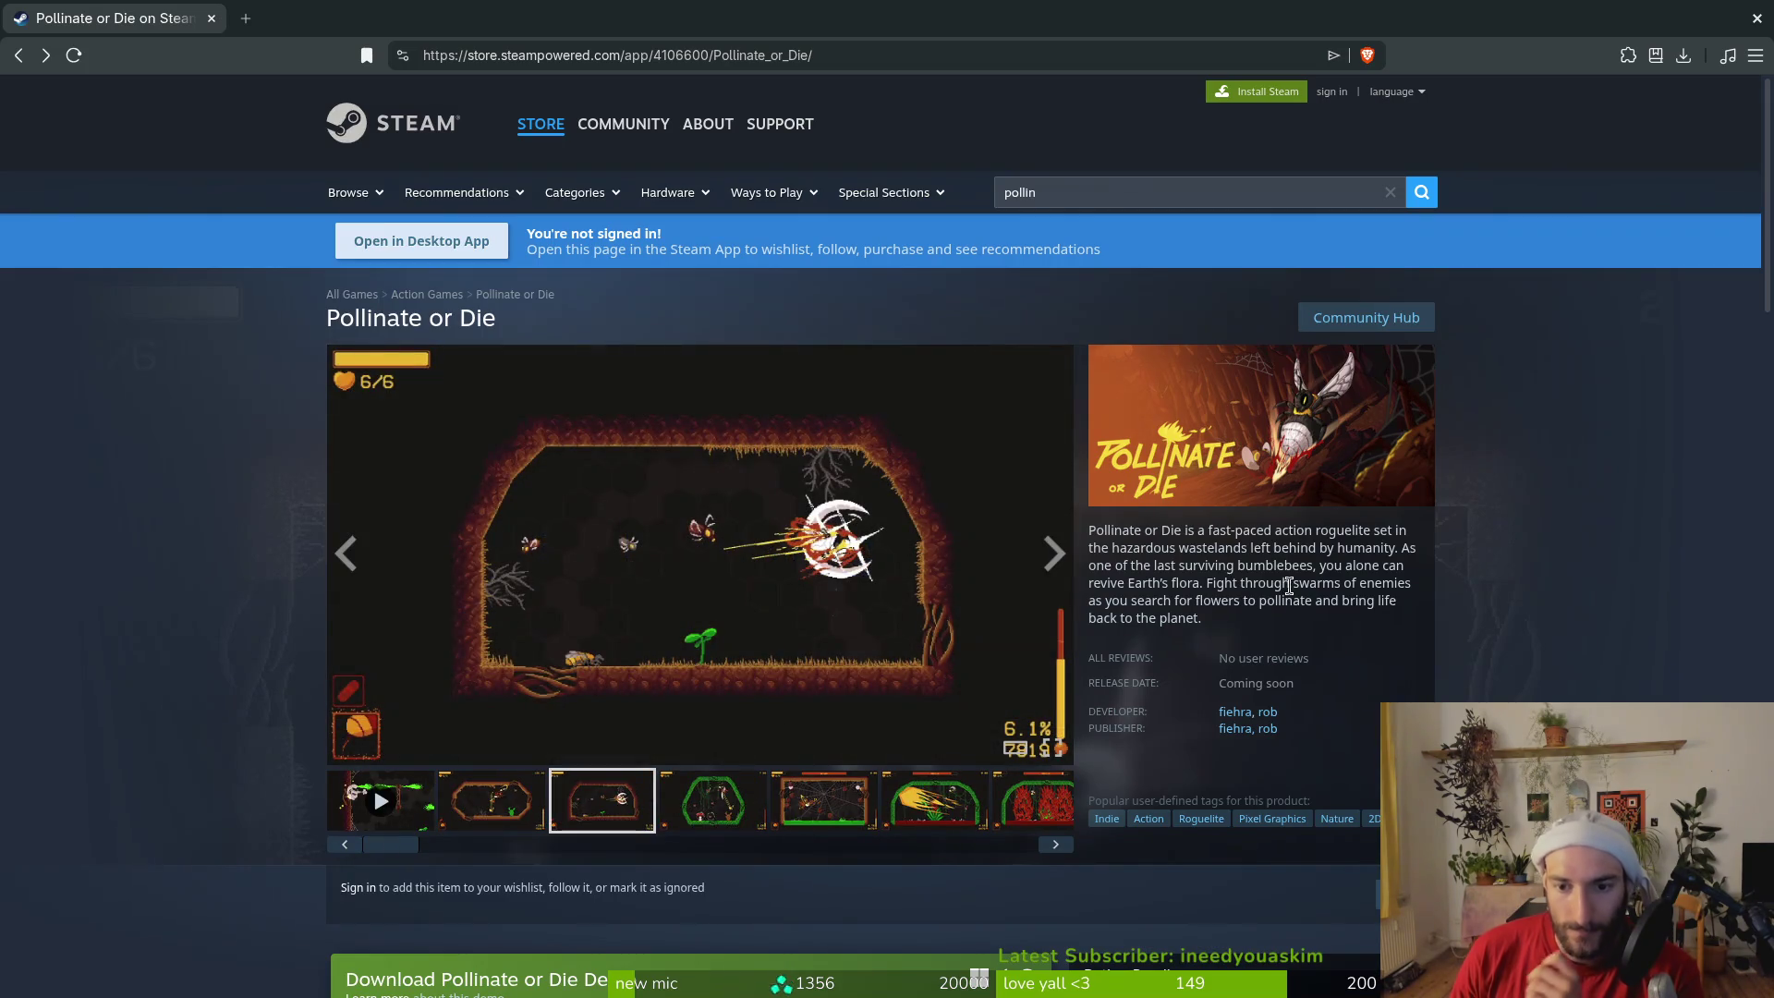
scroll(1289, 585, "down", 3)
scroll(1338, 520, "up", 3)
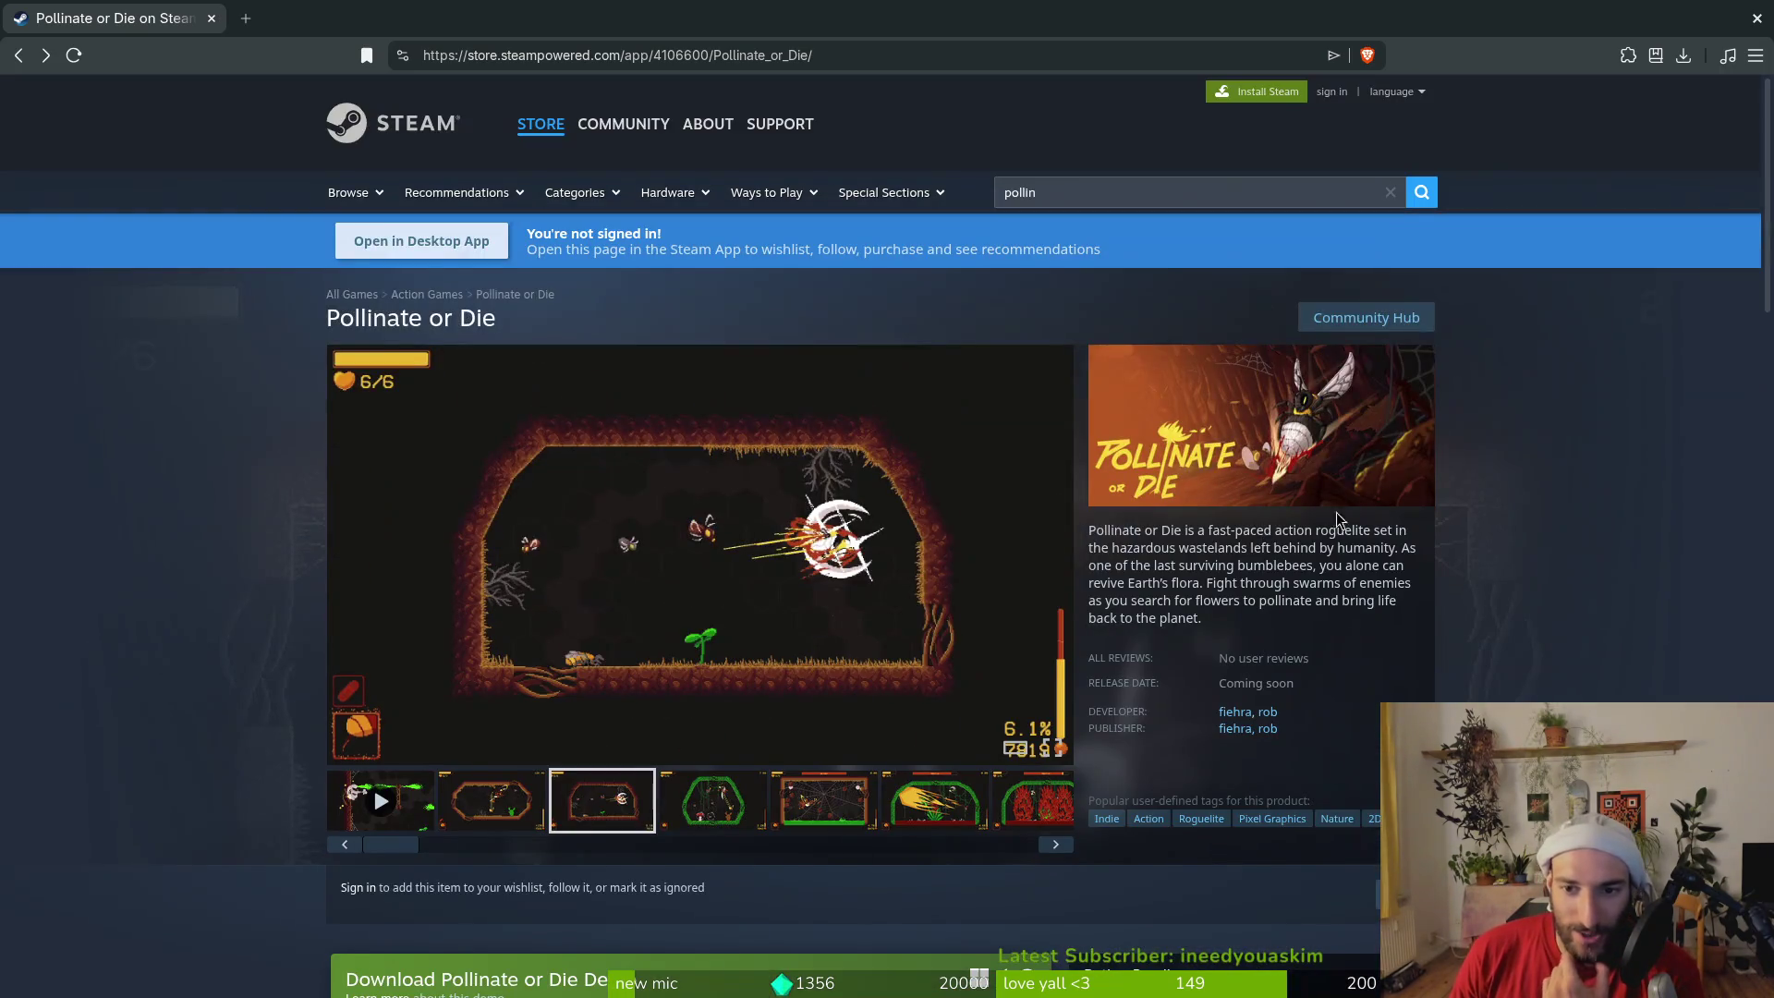
scroll(1192, 573, "down", 5)
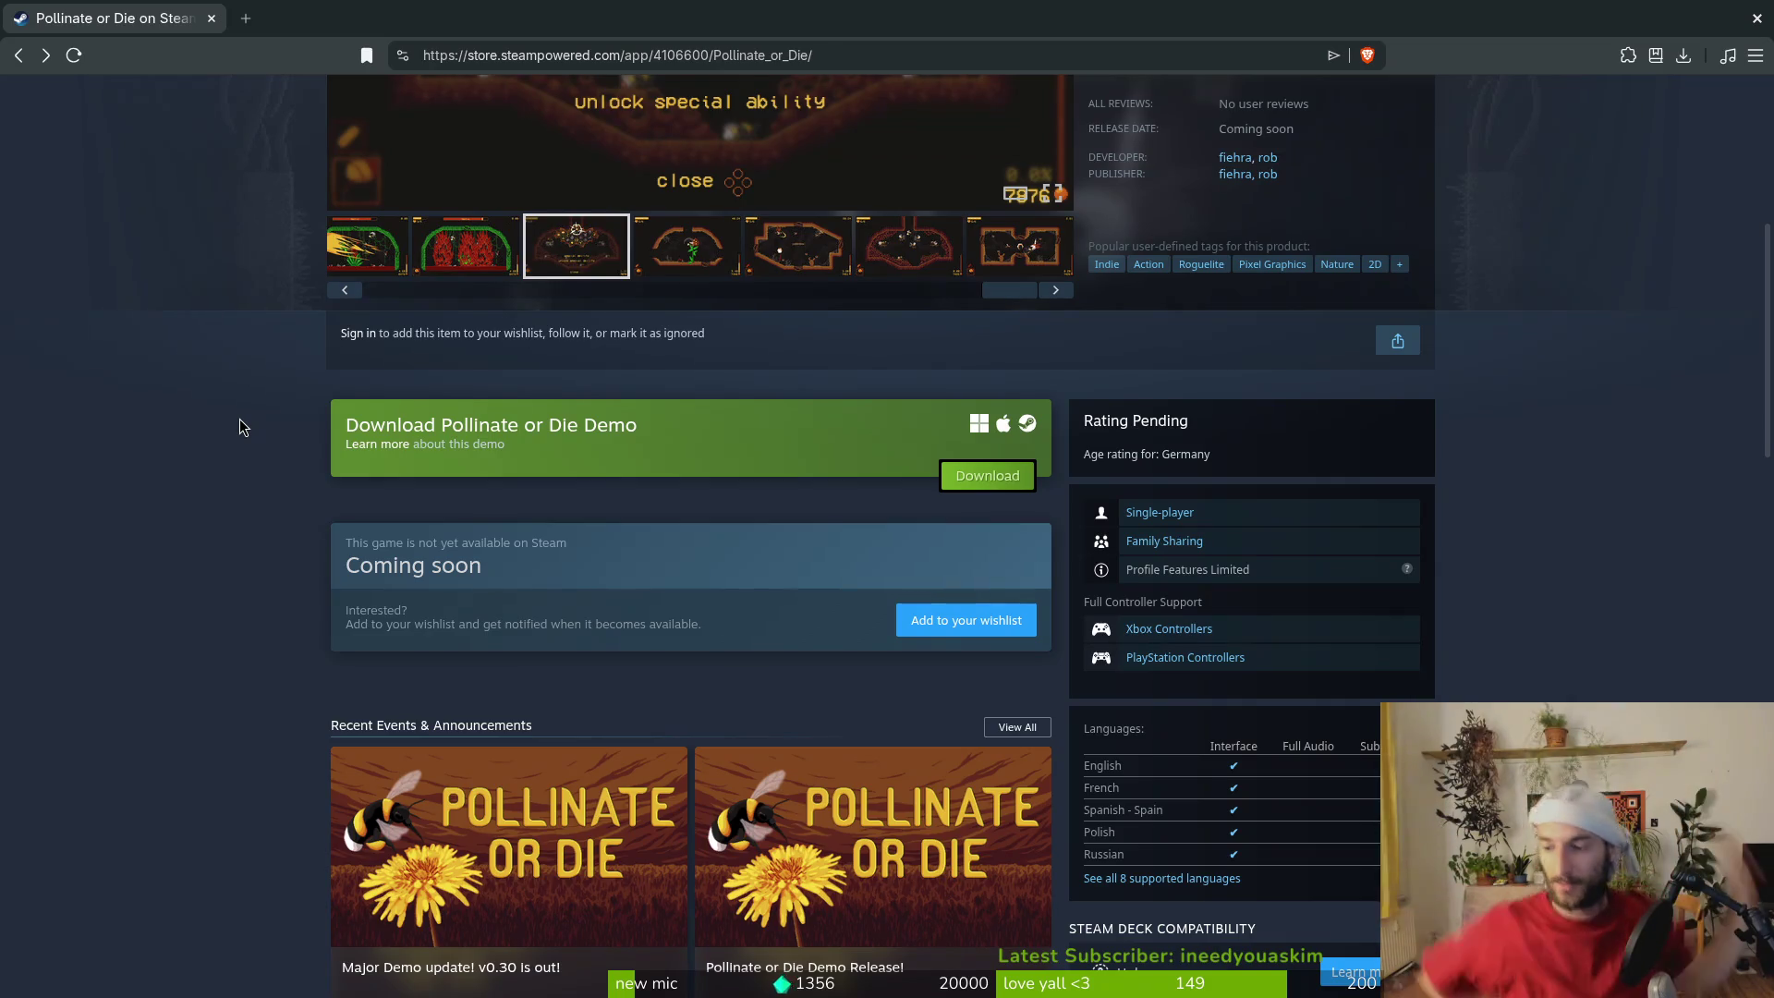
Browse the sixth, ability-menu, seventh, Mantis level and red-flames screenshots
scroll(136, 534, "up", 5)
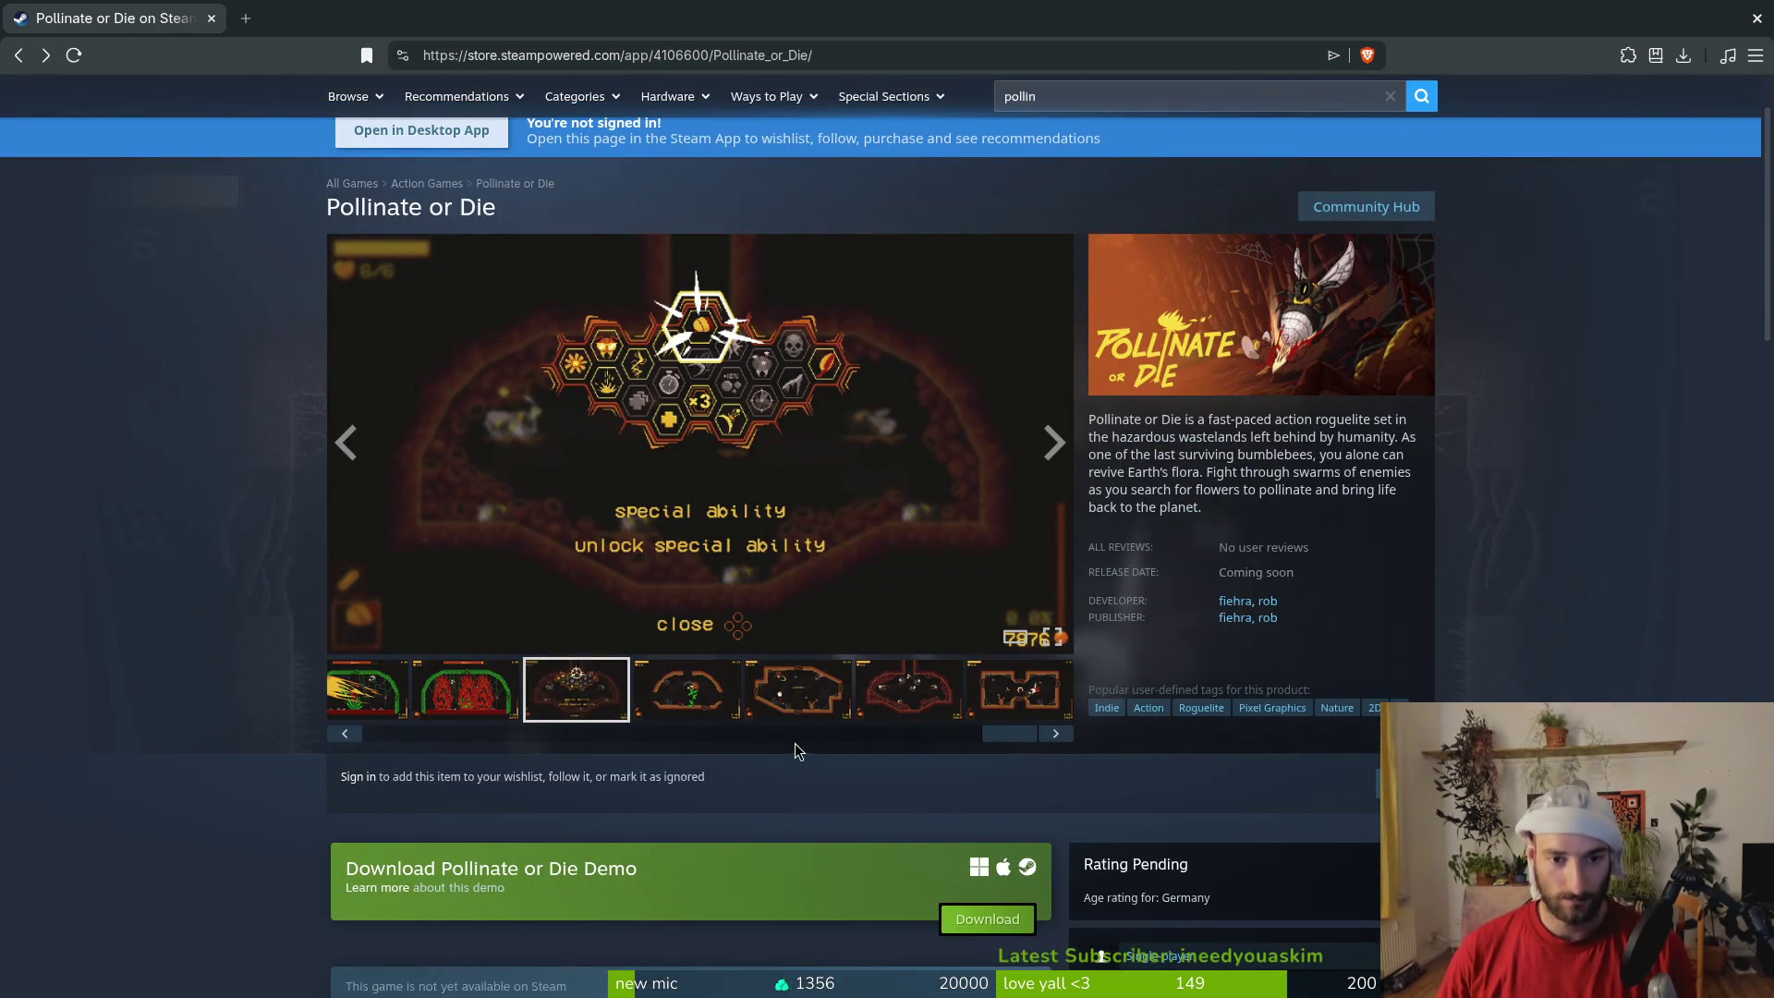
left_click(909, 704)
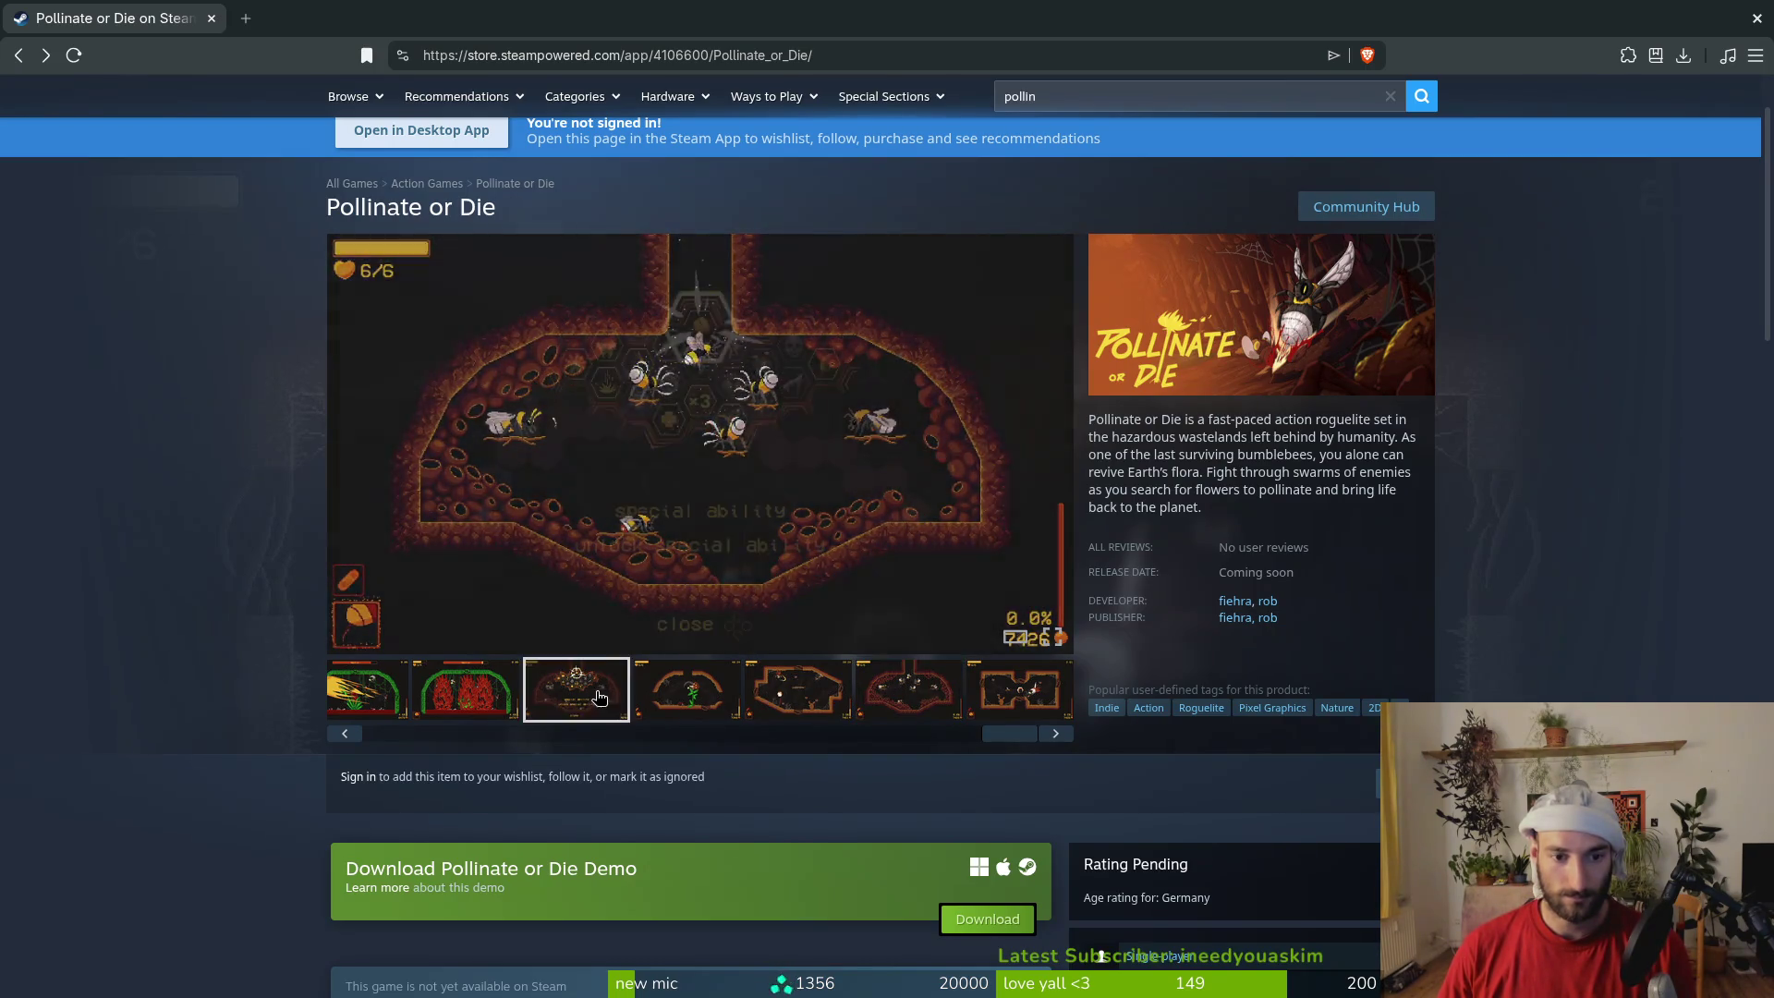
left_click(553, 695)
left_click(901, 693)
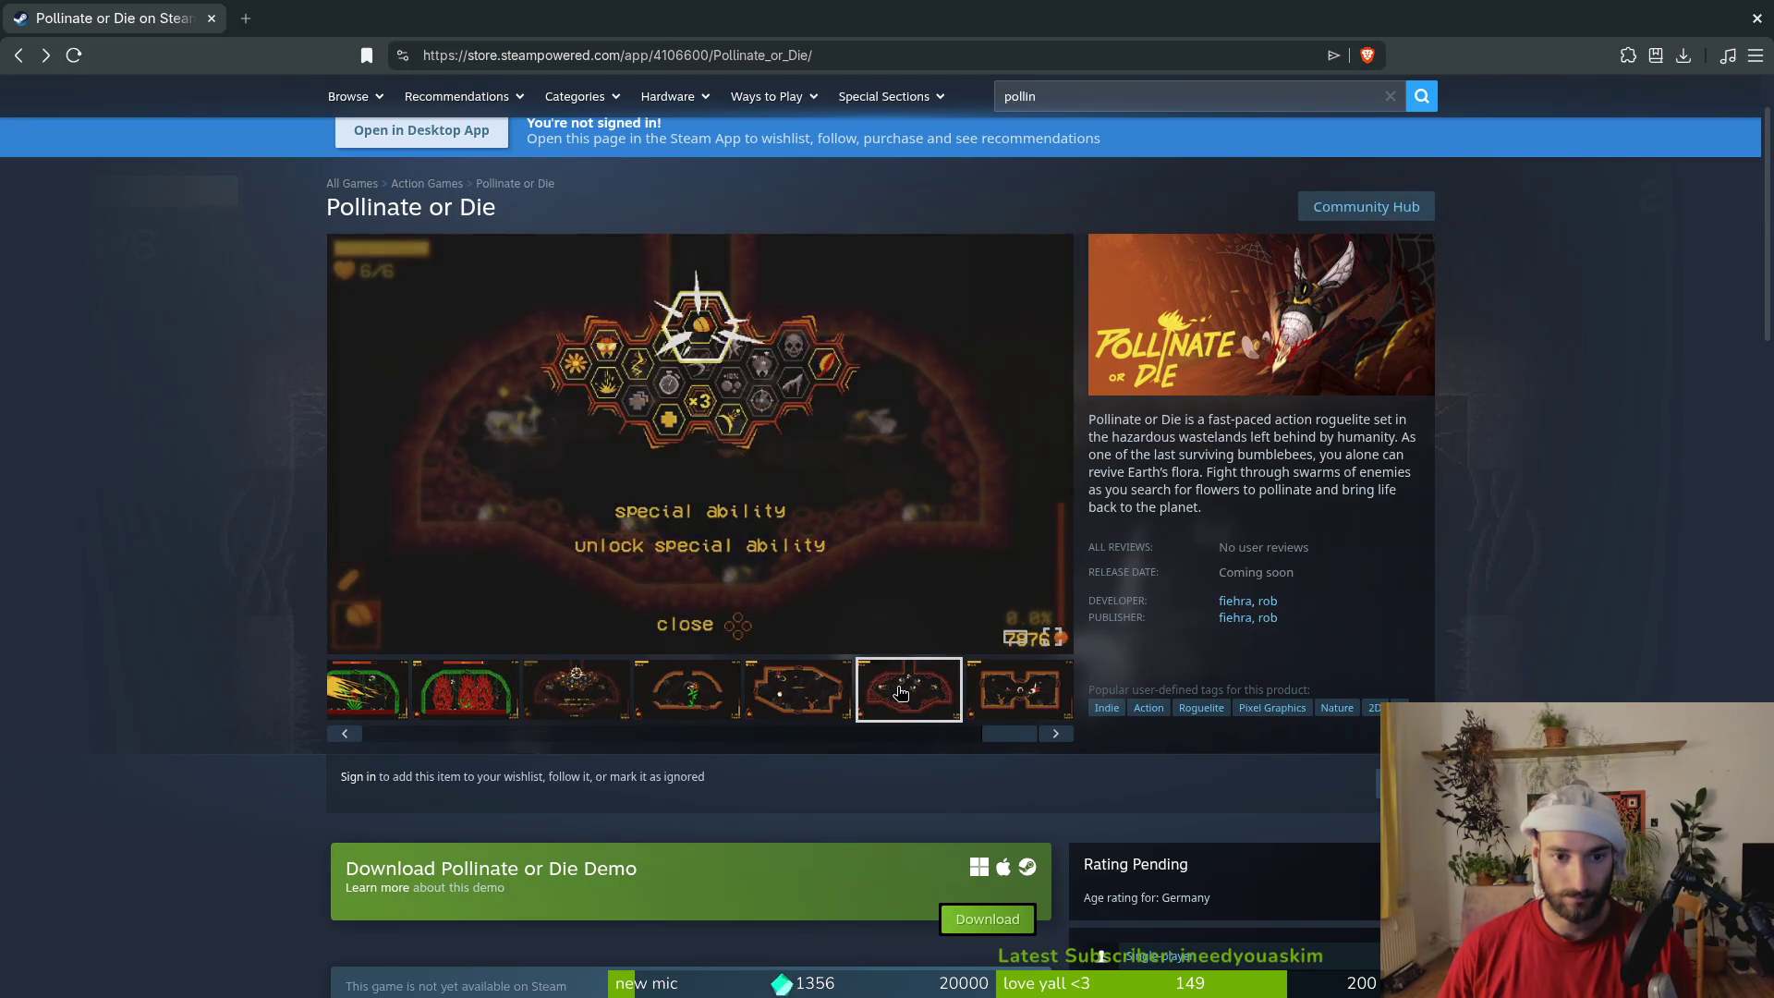
left_click(1019, 688)
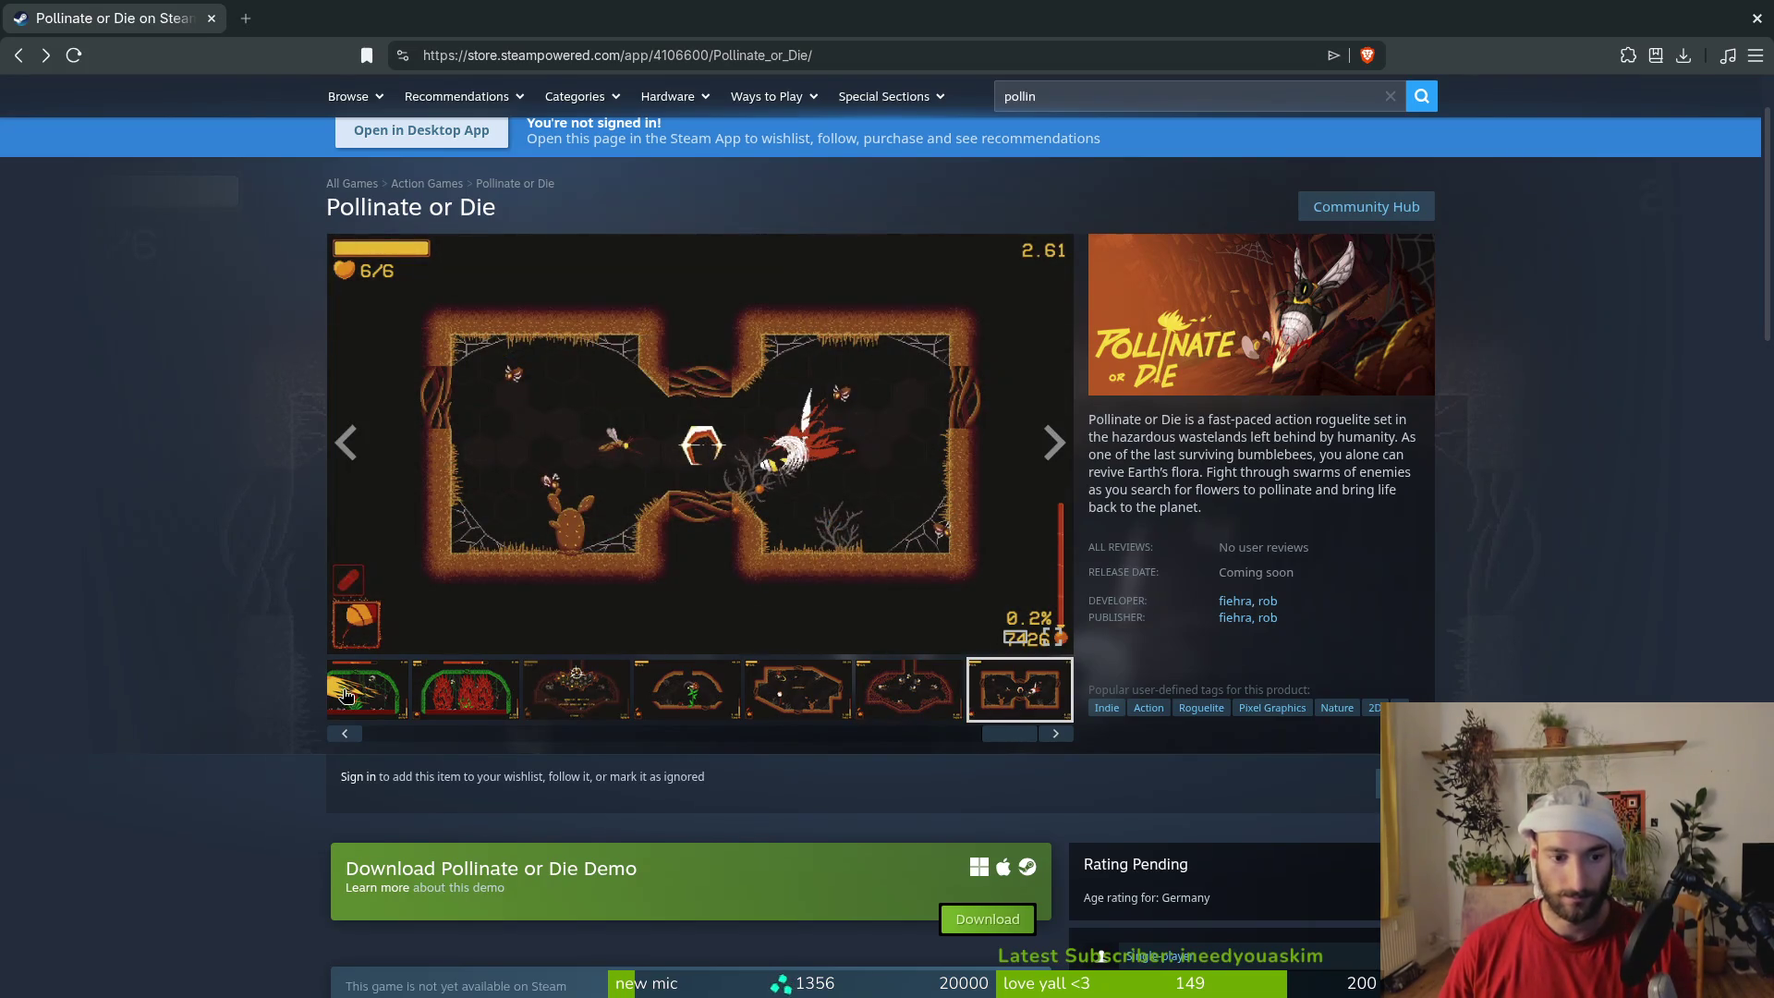
left_click(390, 693)
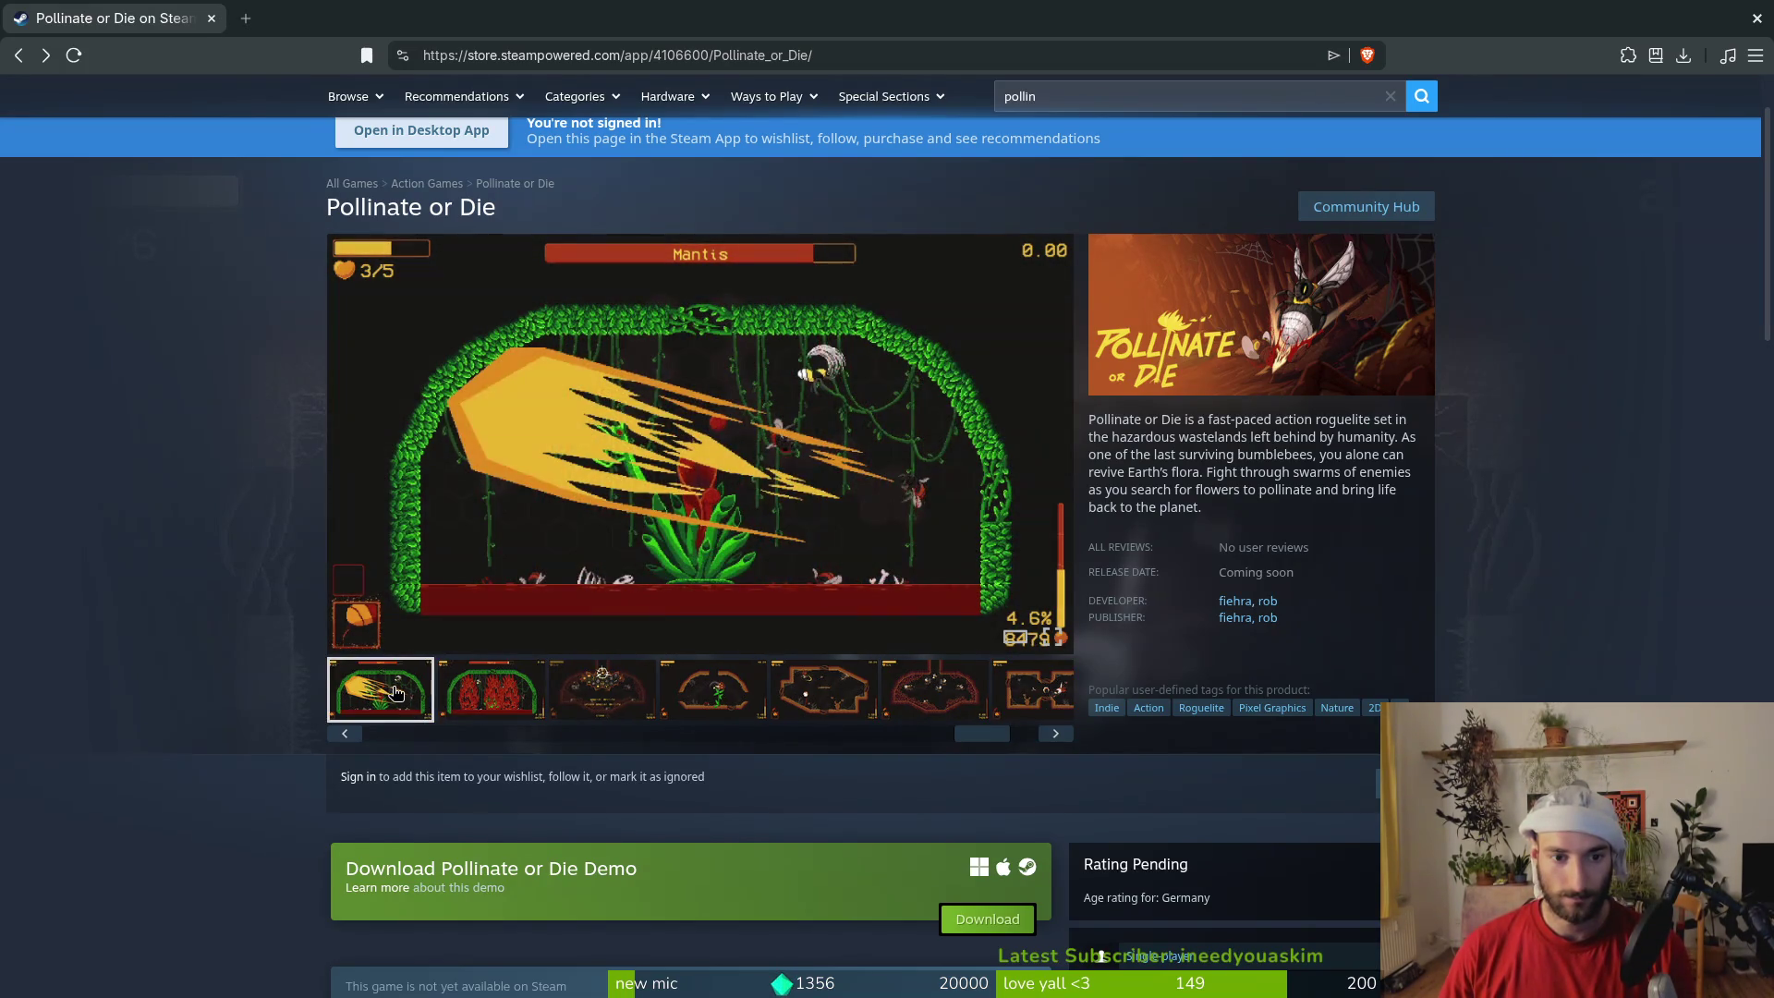
left_click(515, 696)
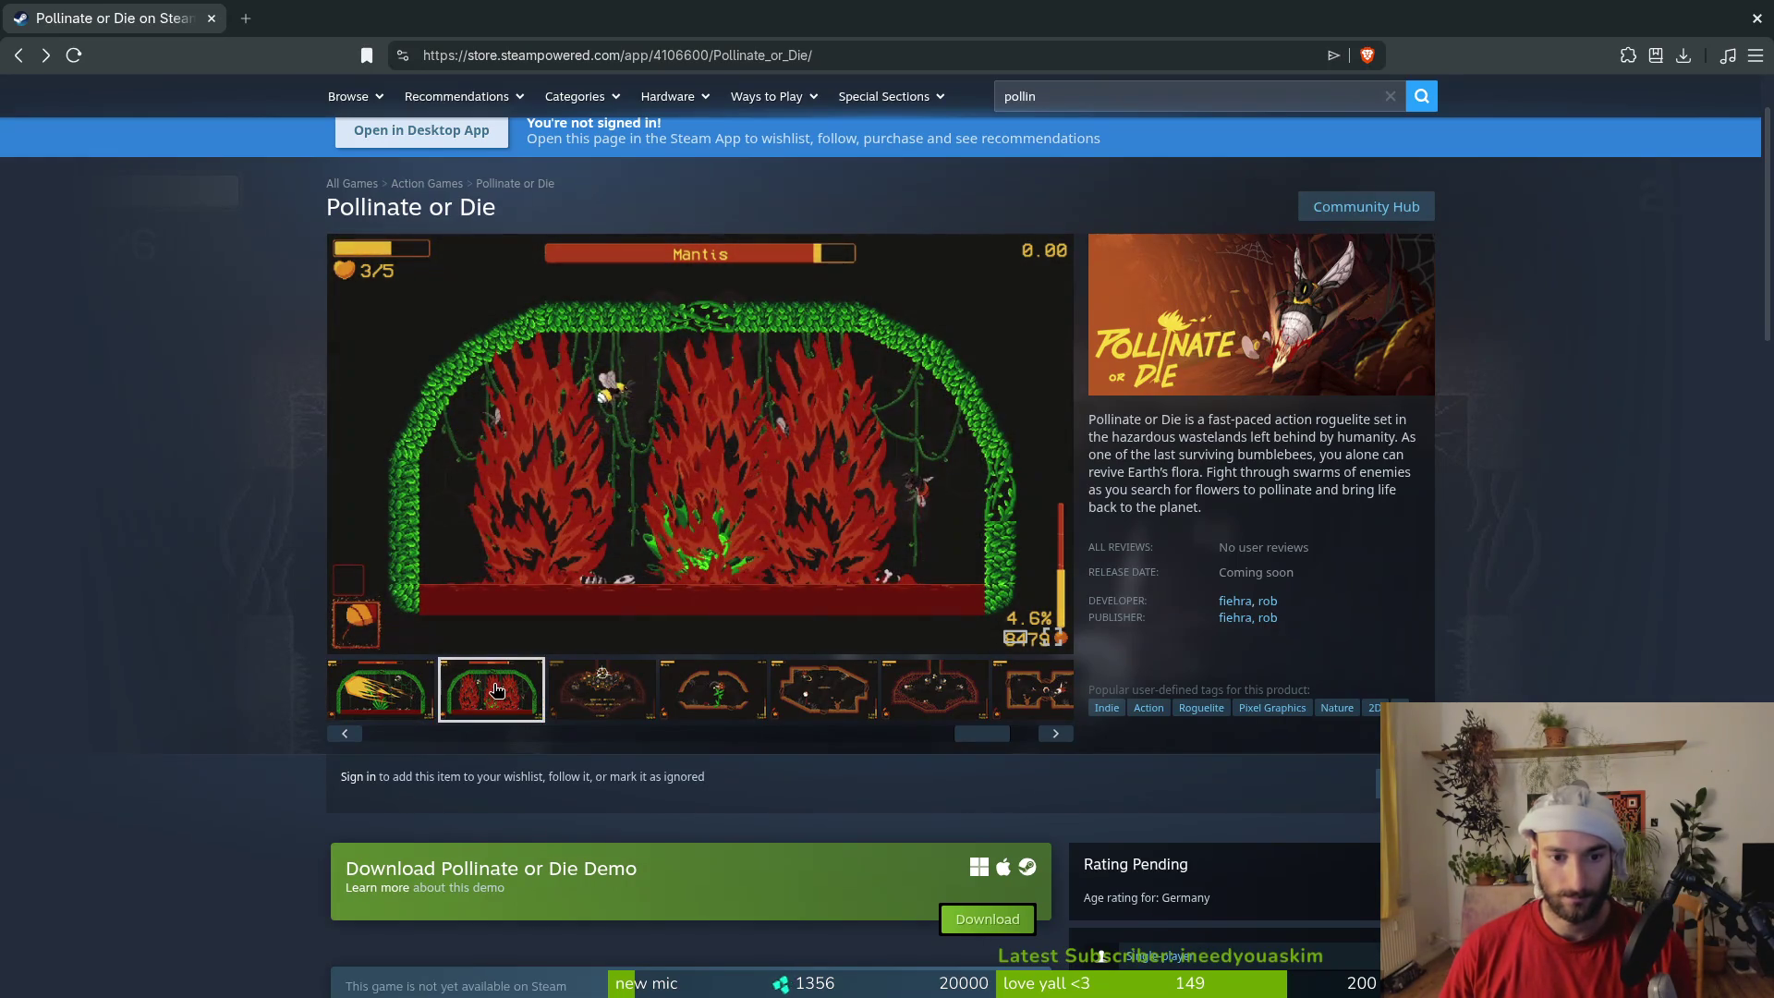
View the Mantis slash, hexagon arena and brown cave screenshots, then play the trailer
left_click(409, 695)
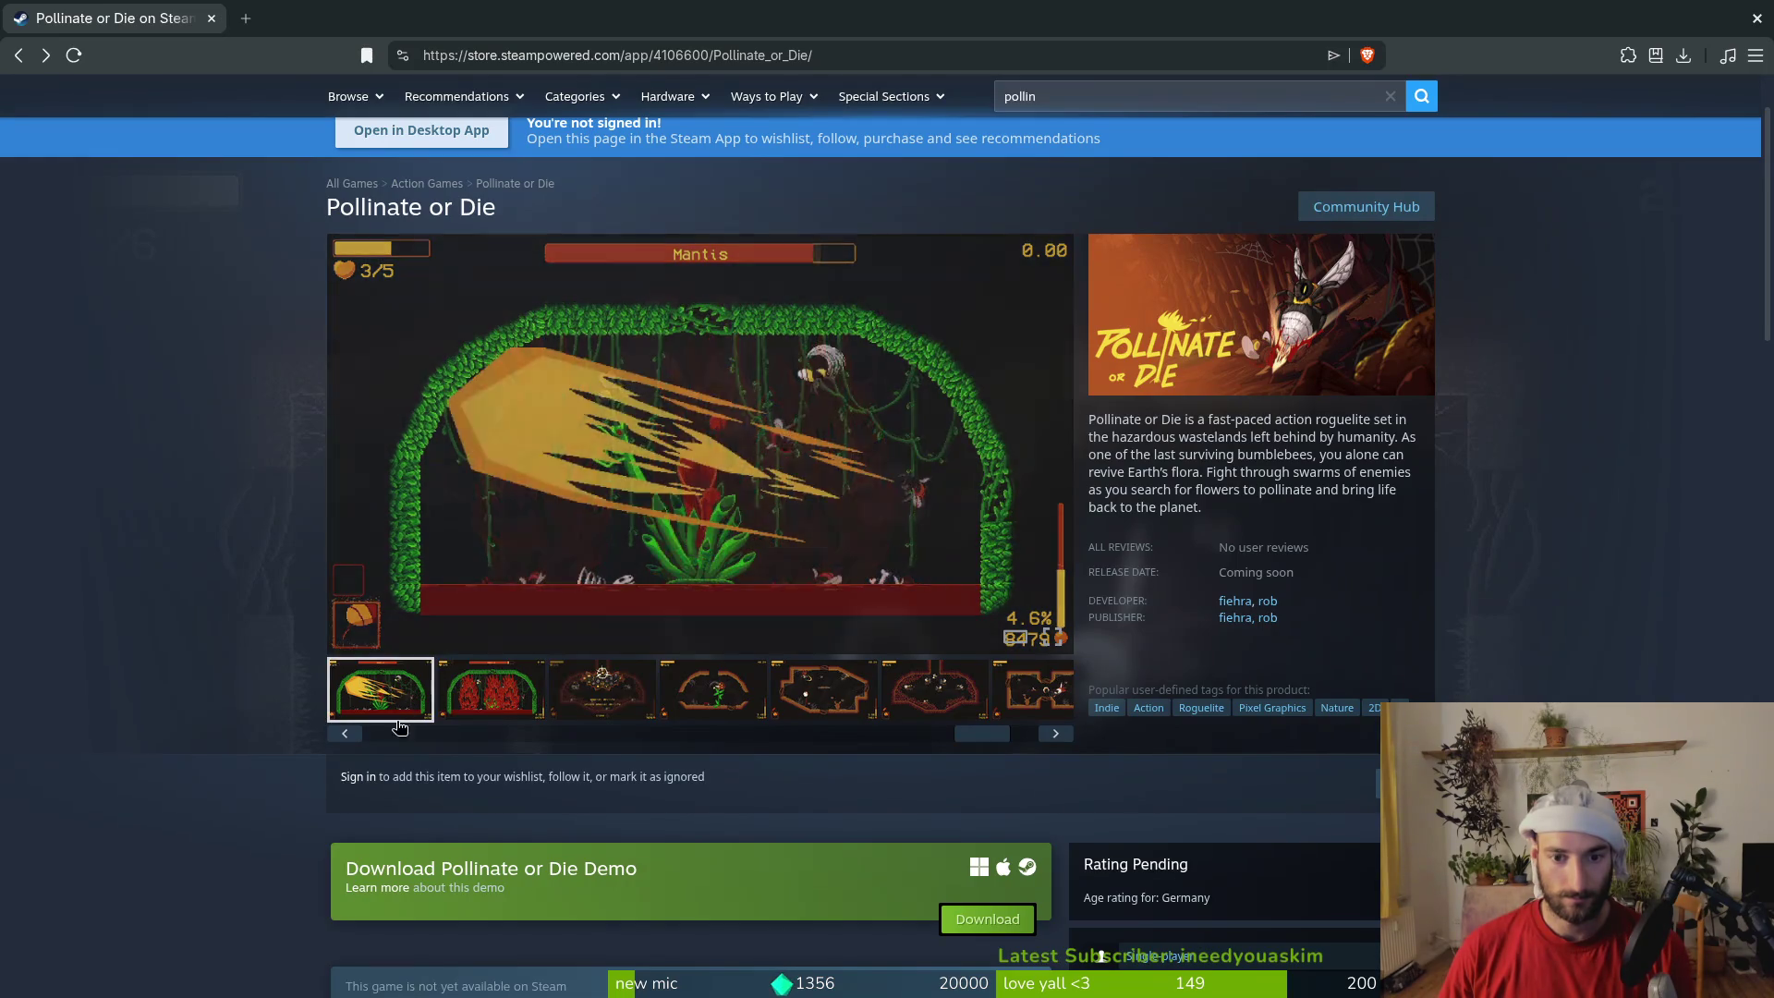
left_click_drag(459, 737, 369, 744)
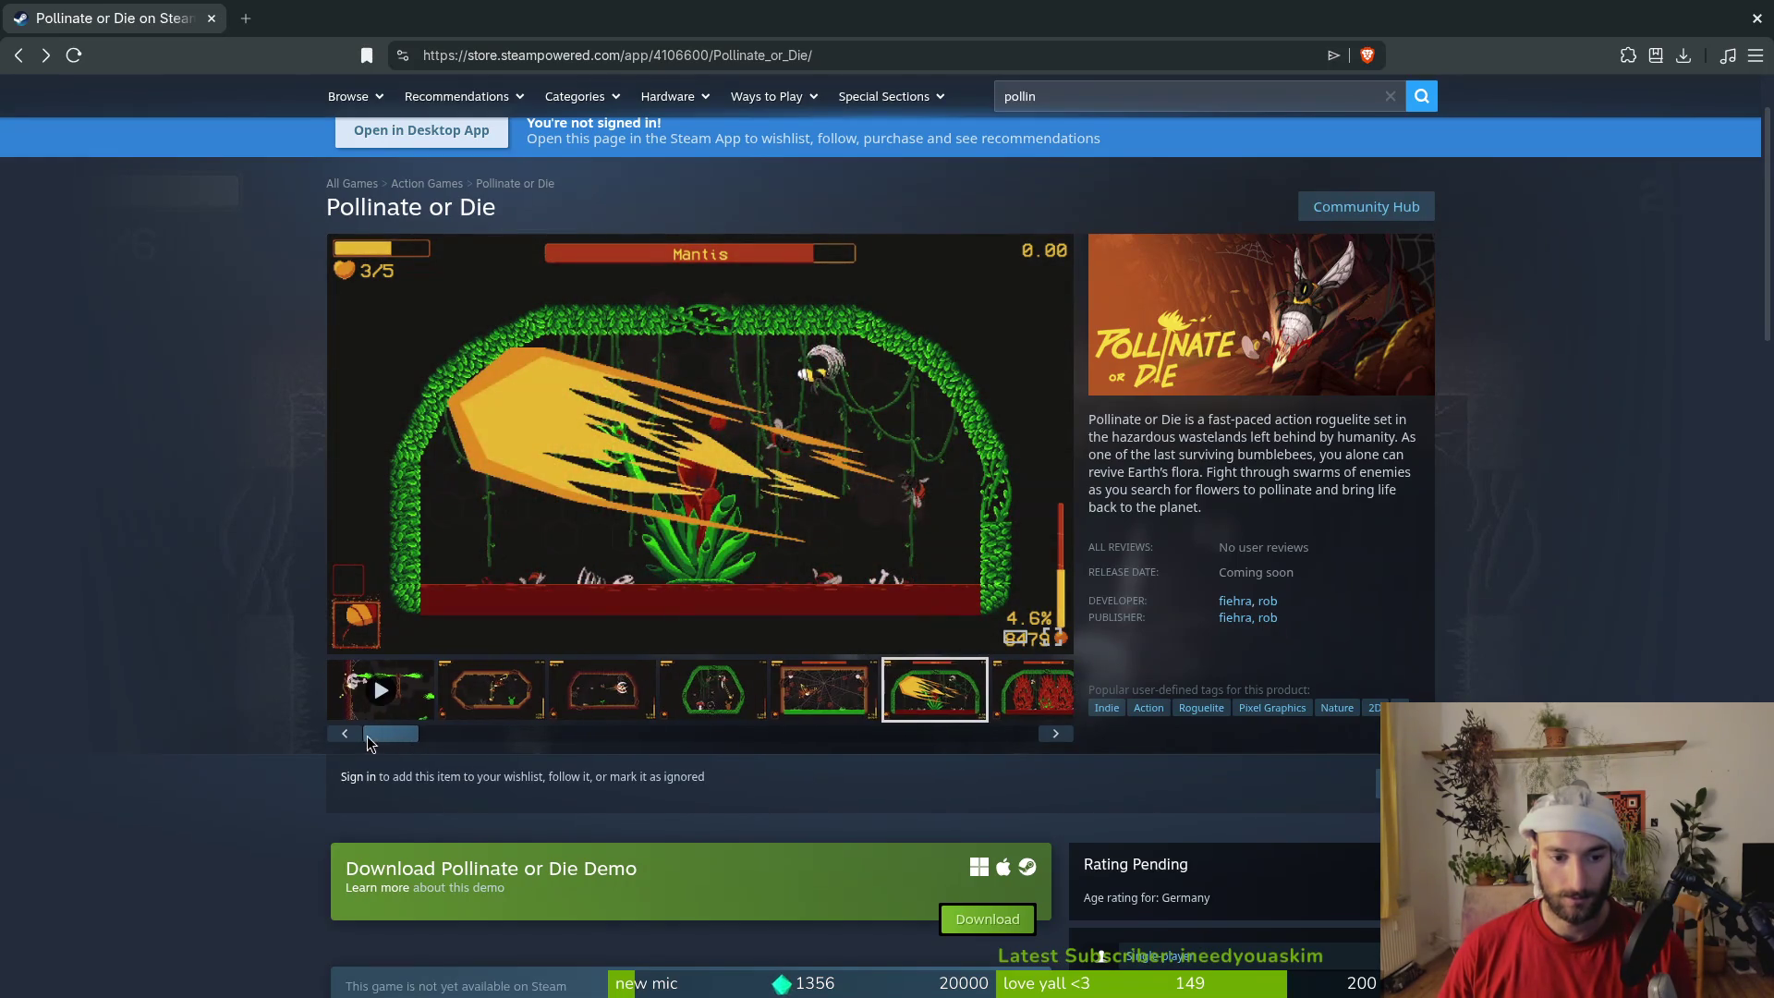
left_click(707, 702)
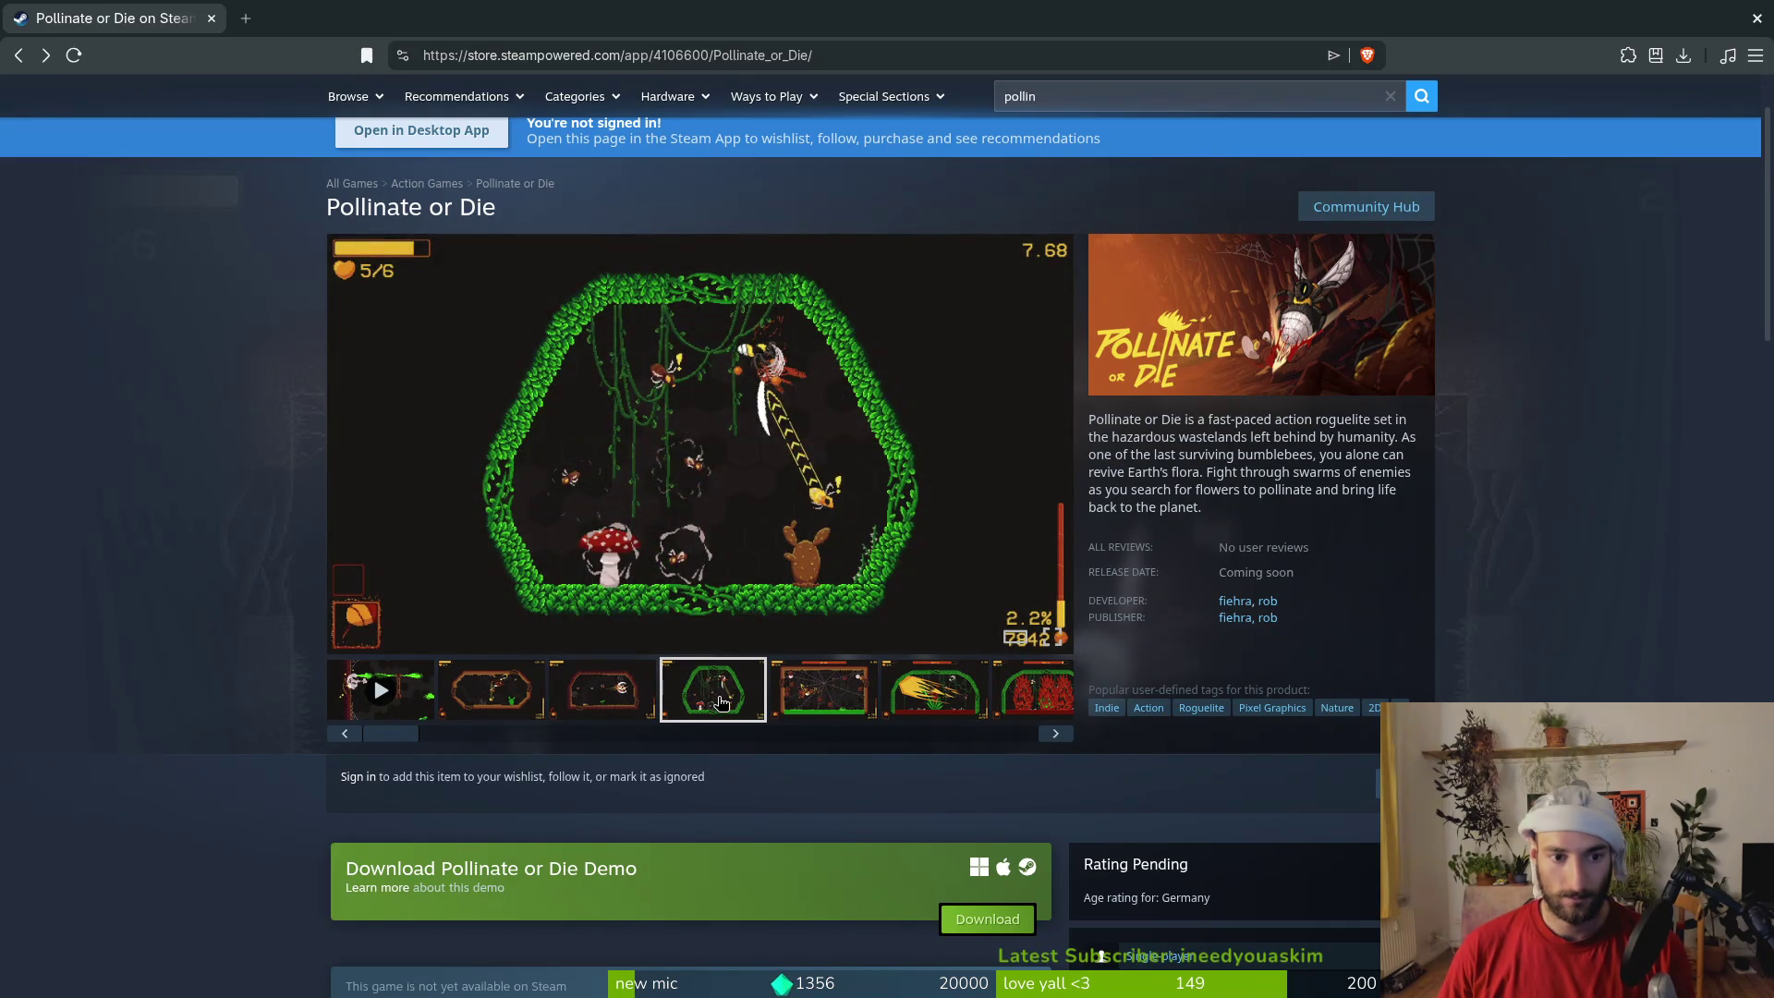
left_click(471, 702)
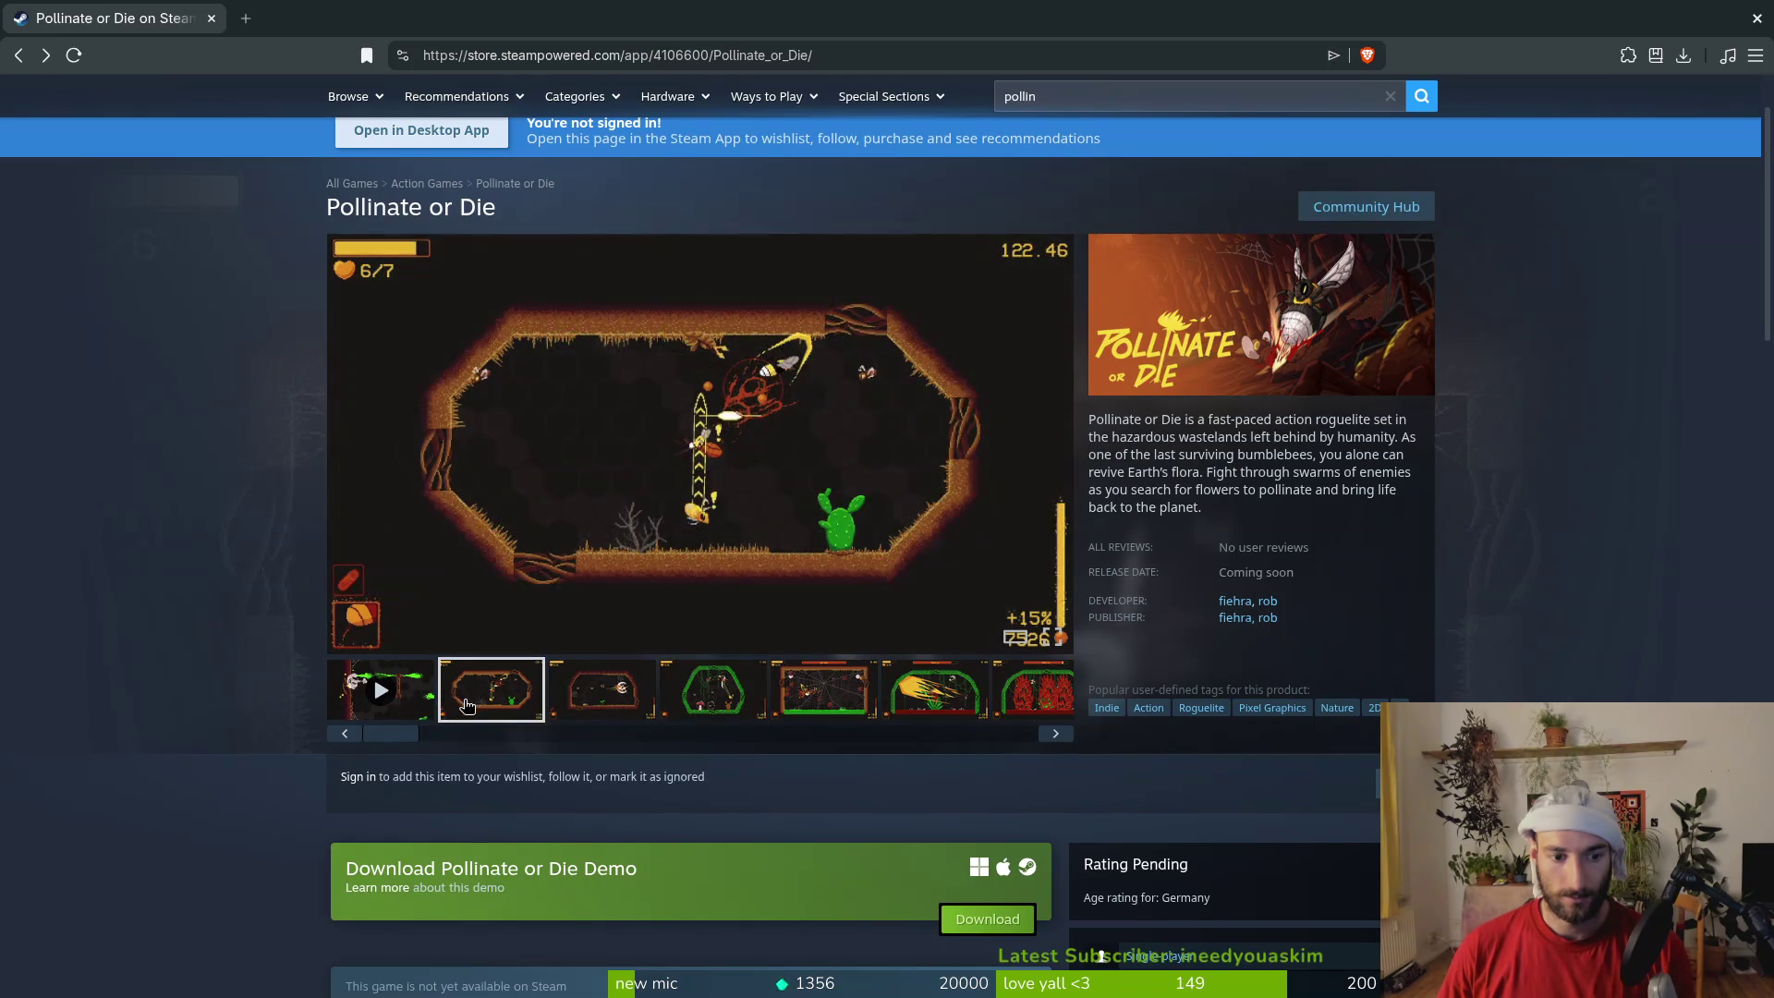
left_click(380, 691)
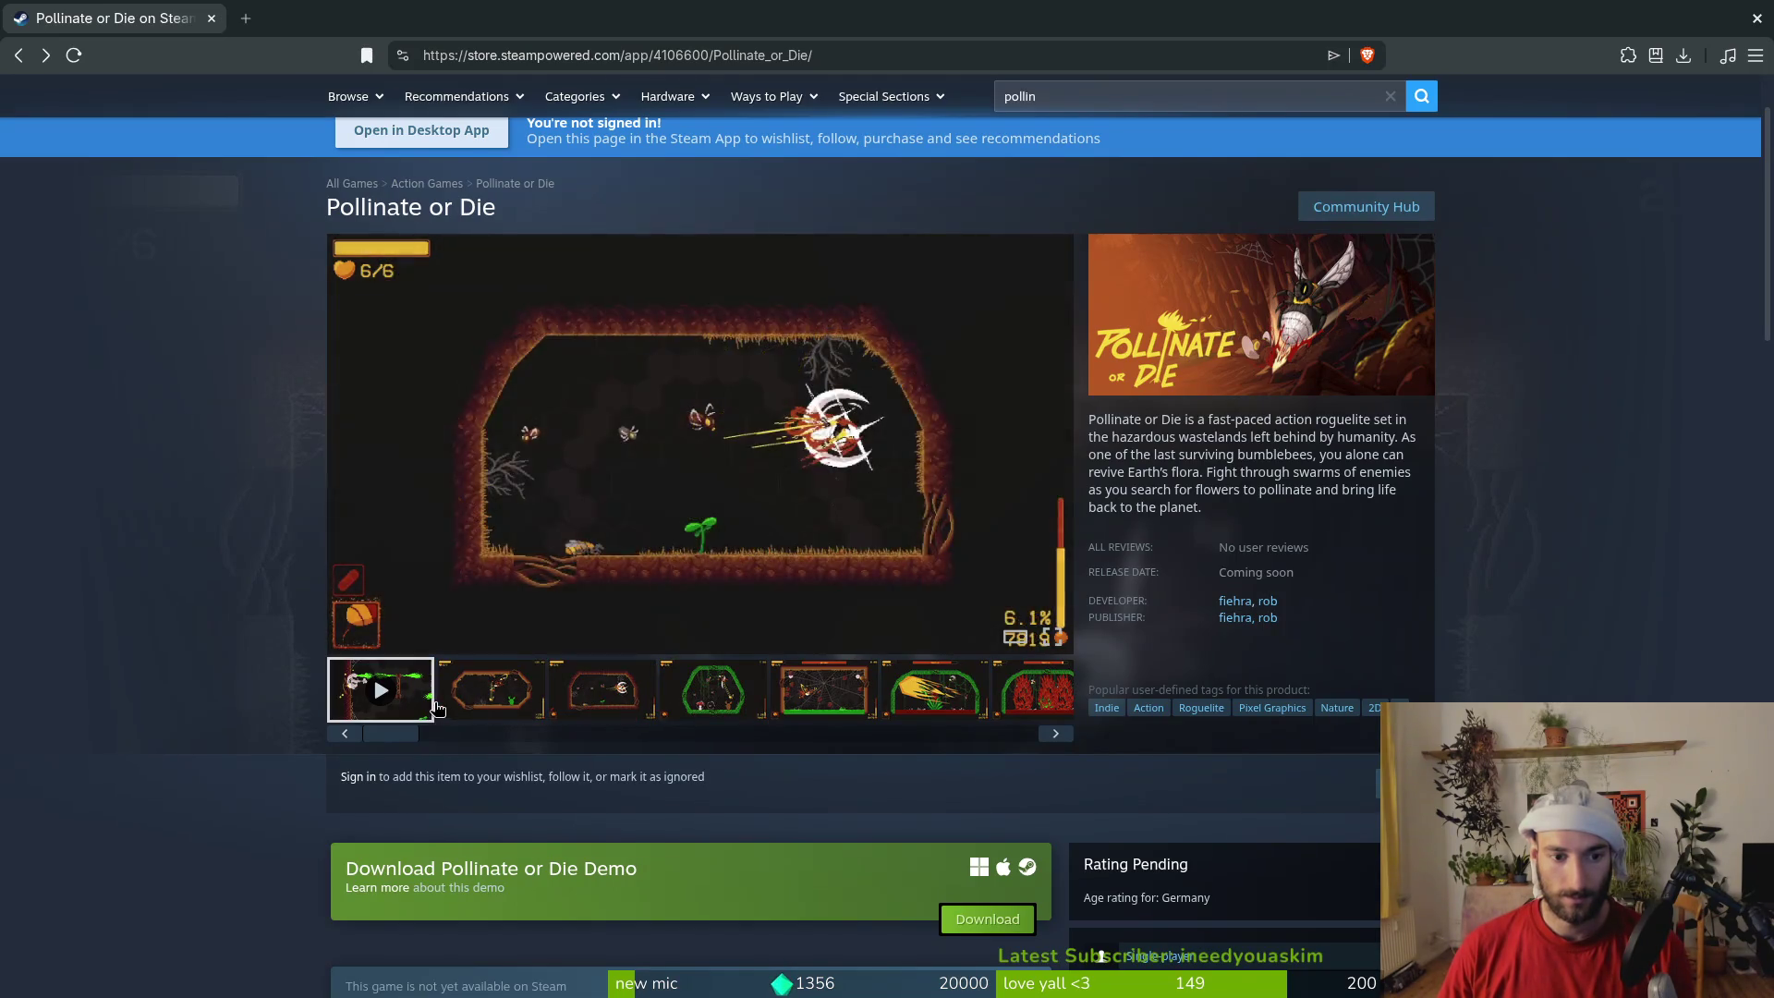
left_click(490, 691)
Read the fully expanded About This Game section, then close the Steam page
scroll(288, 683, "down", 15)
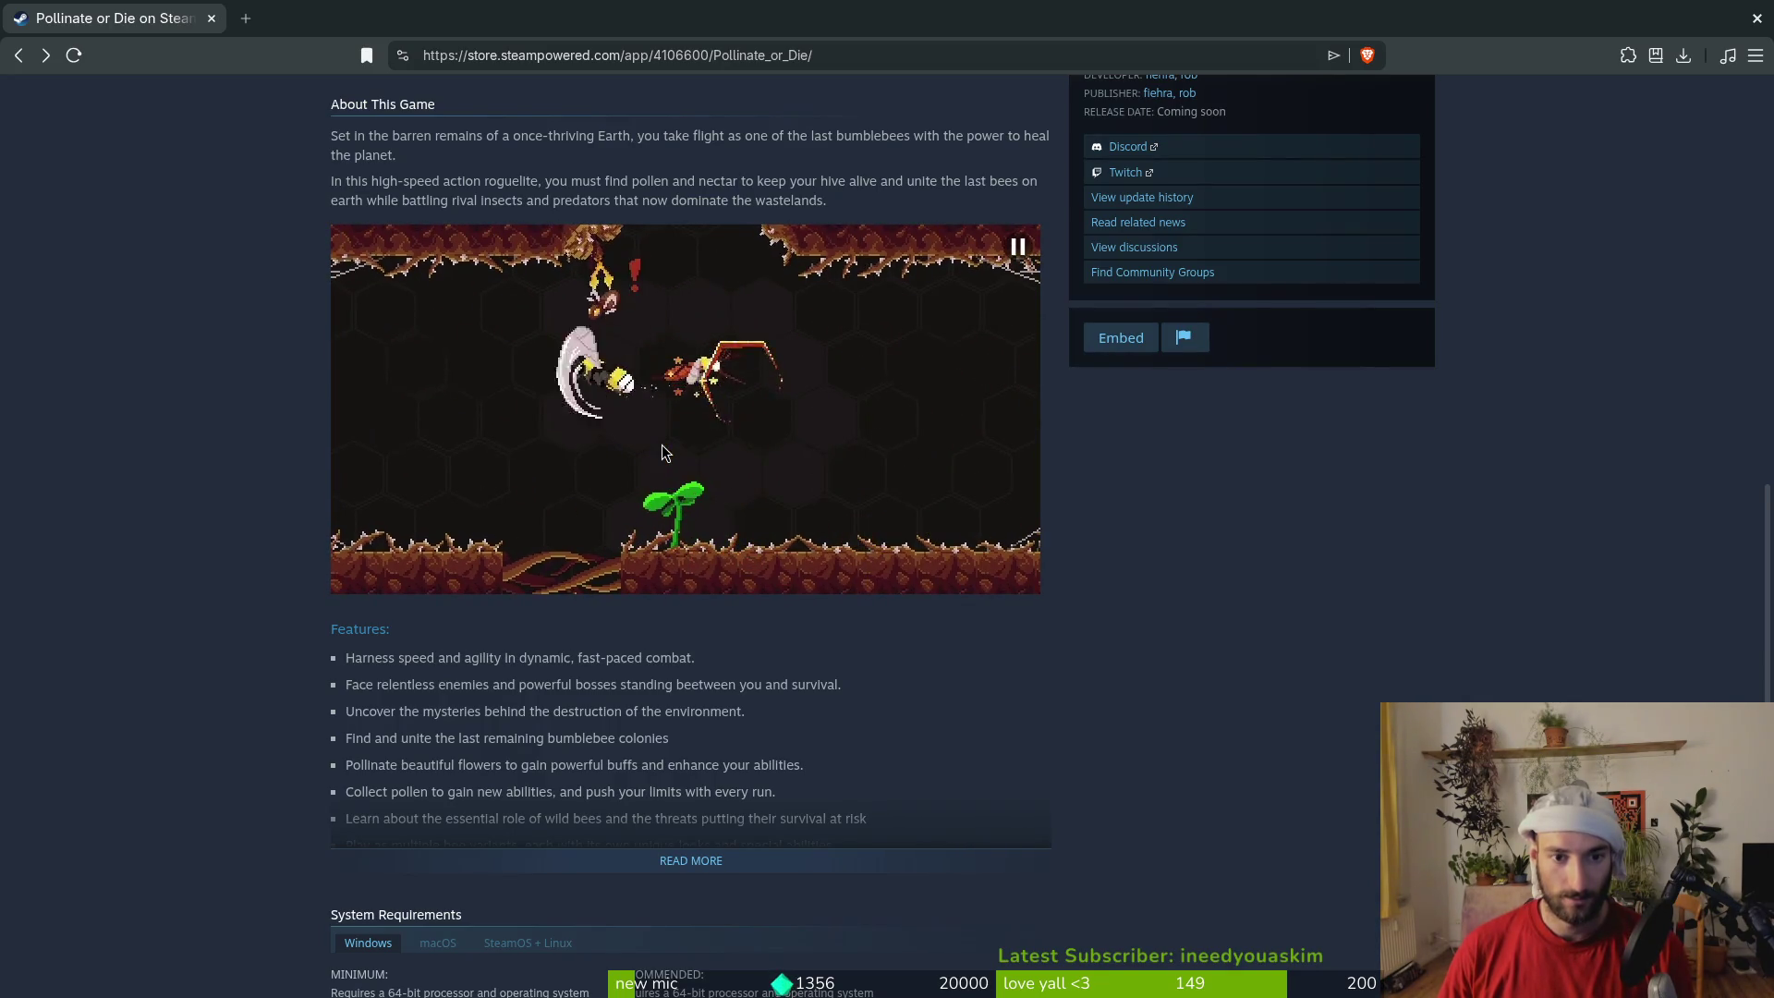
scroll(712, 407, "up", 3)
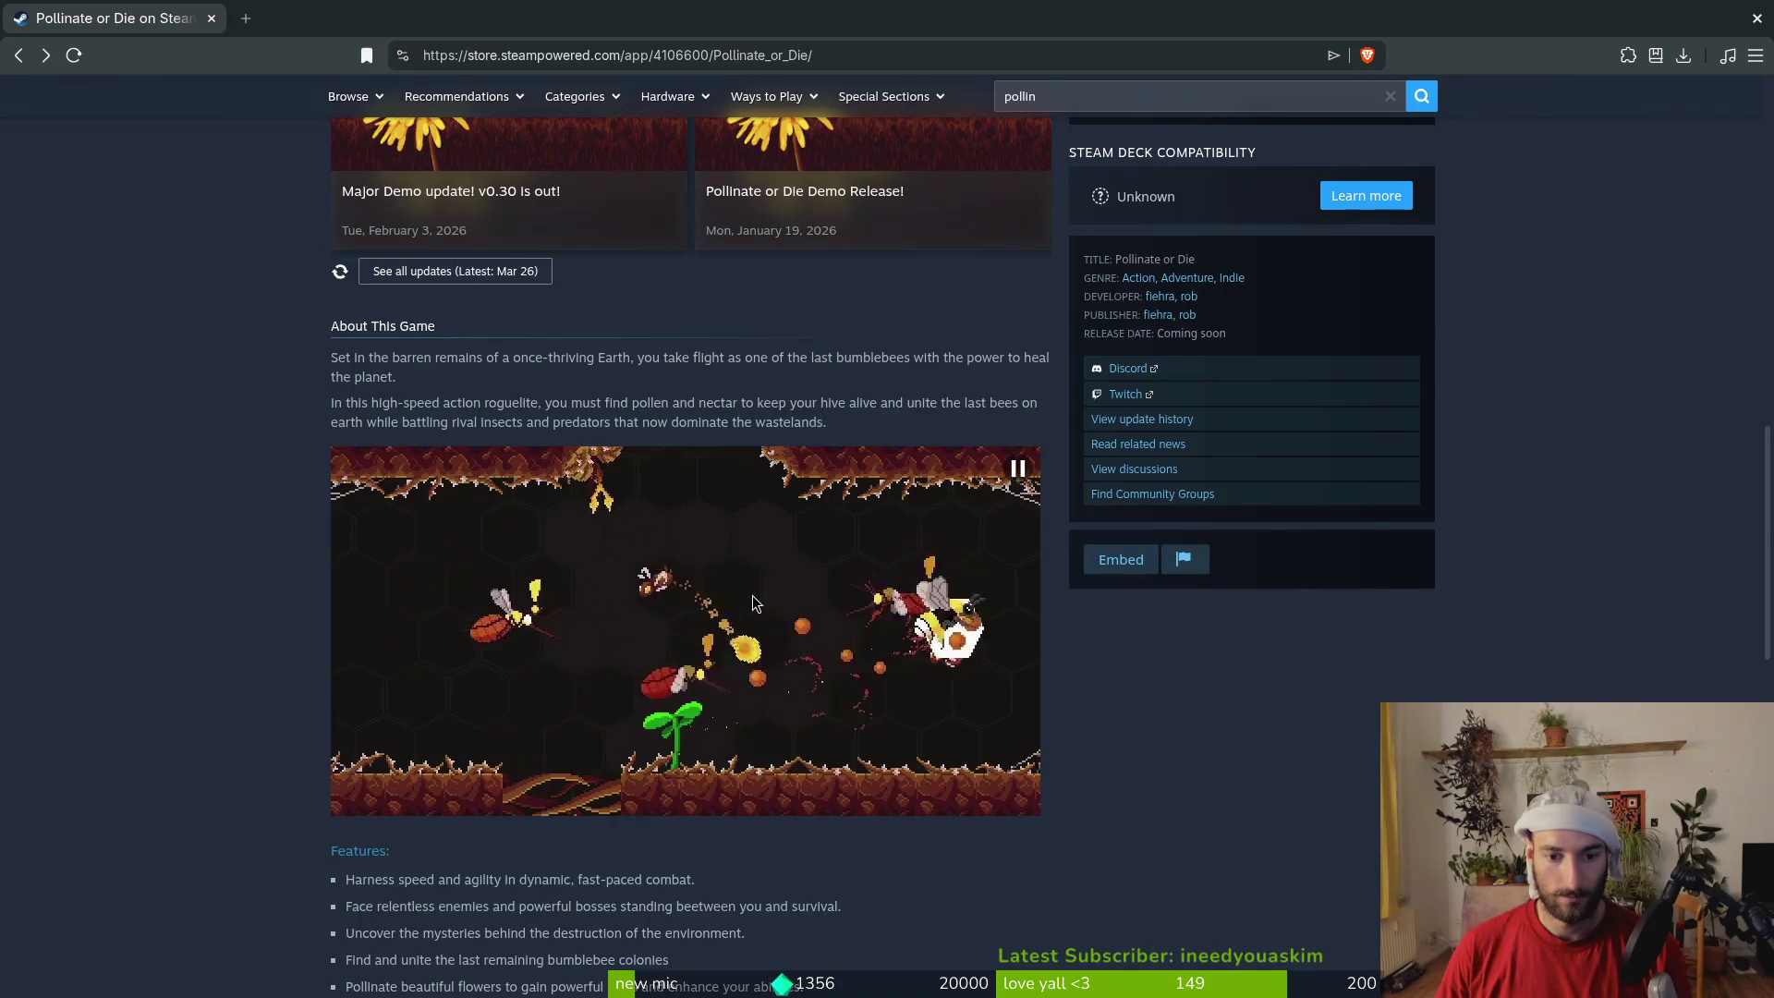
scroll(739, 609, "down", 5)
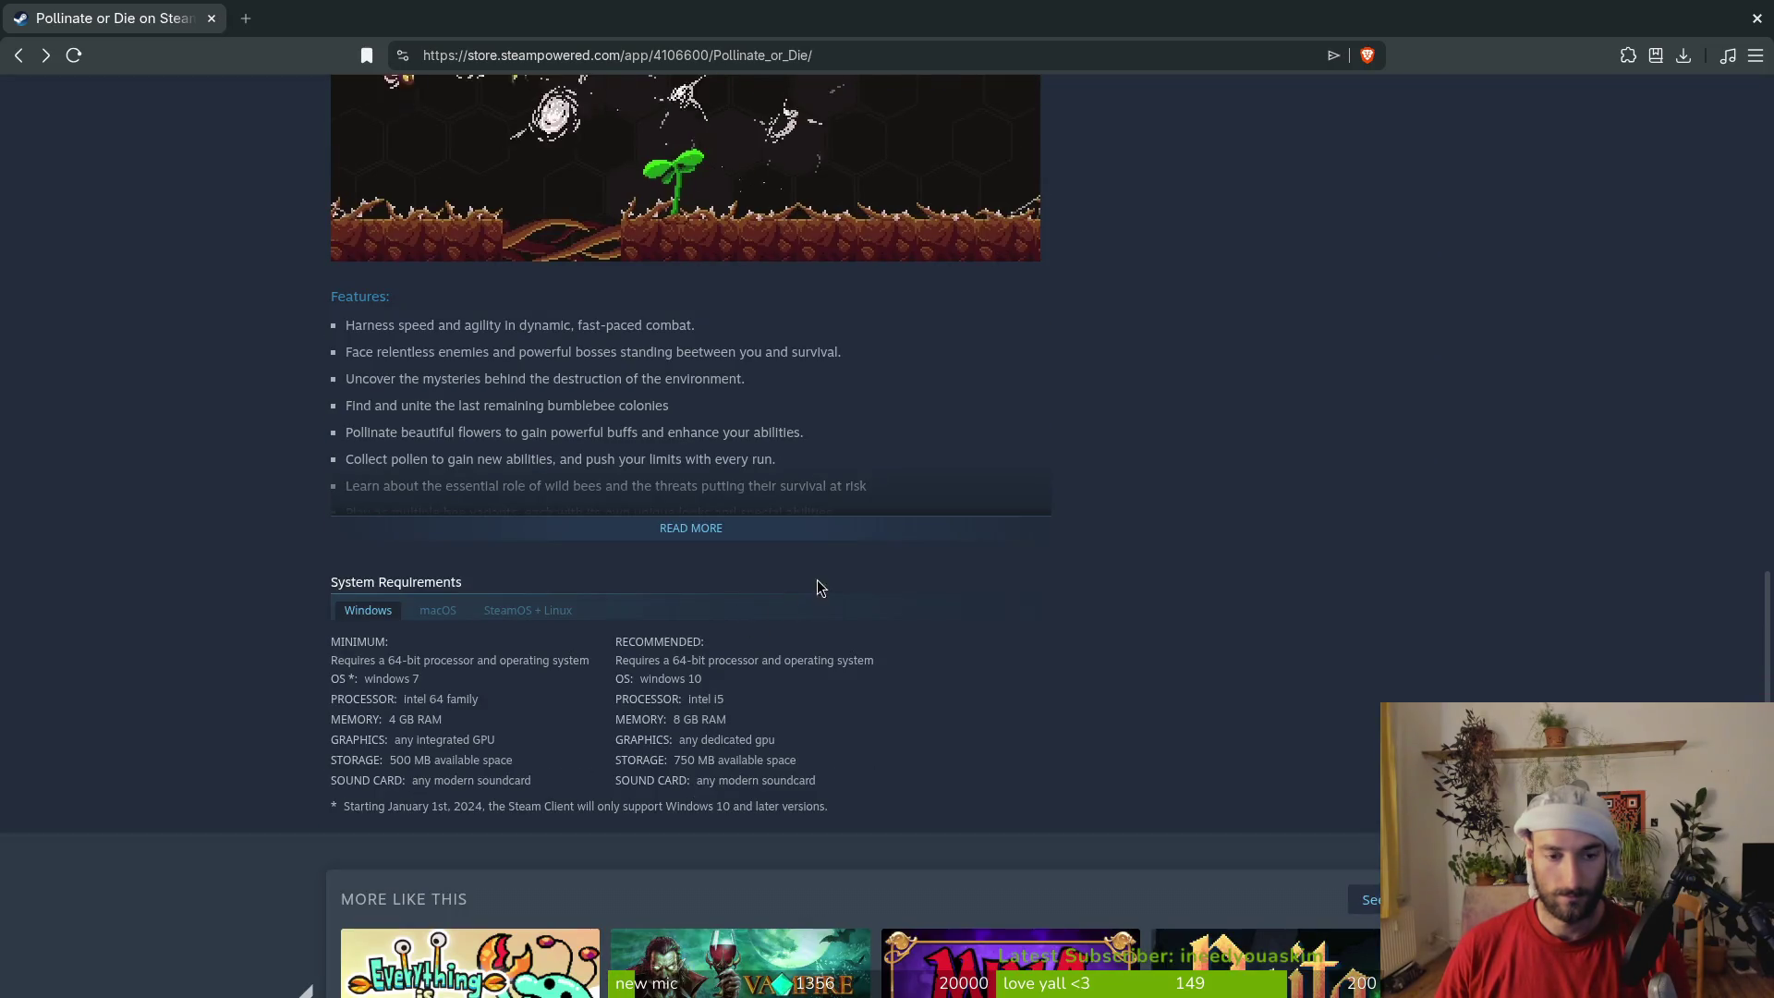
left_click(707, 528)
scroll(834, 545, "down", 2)
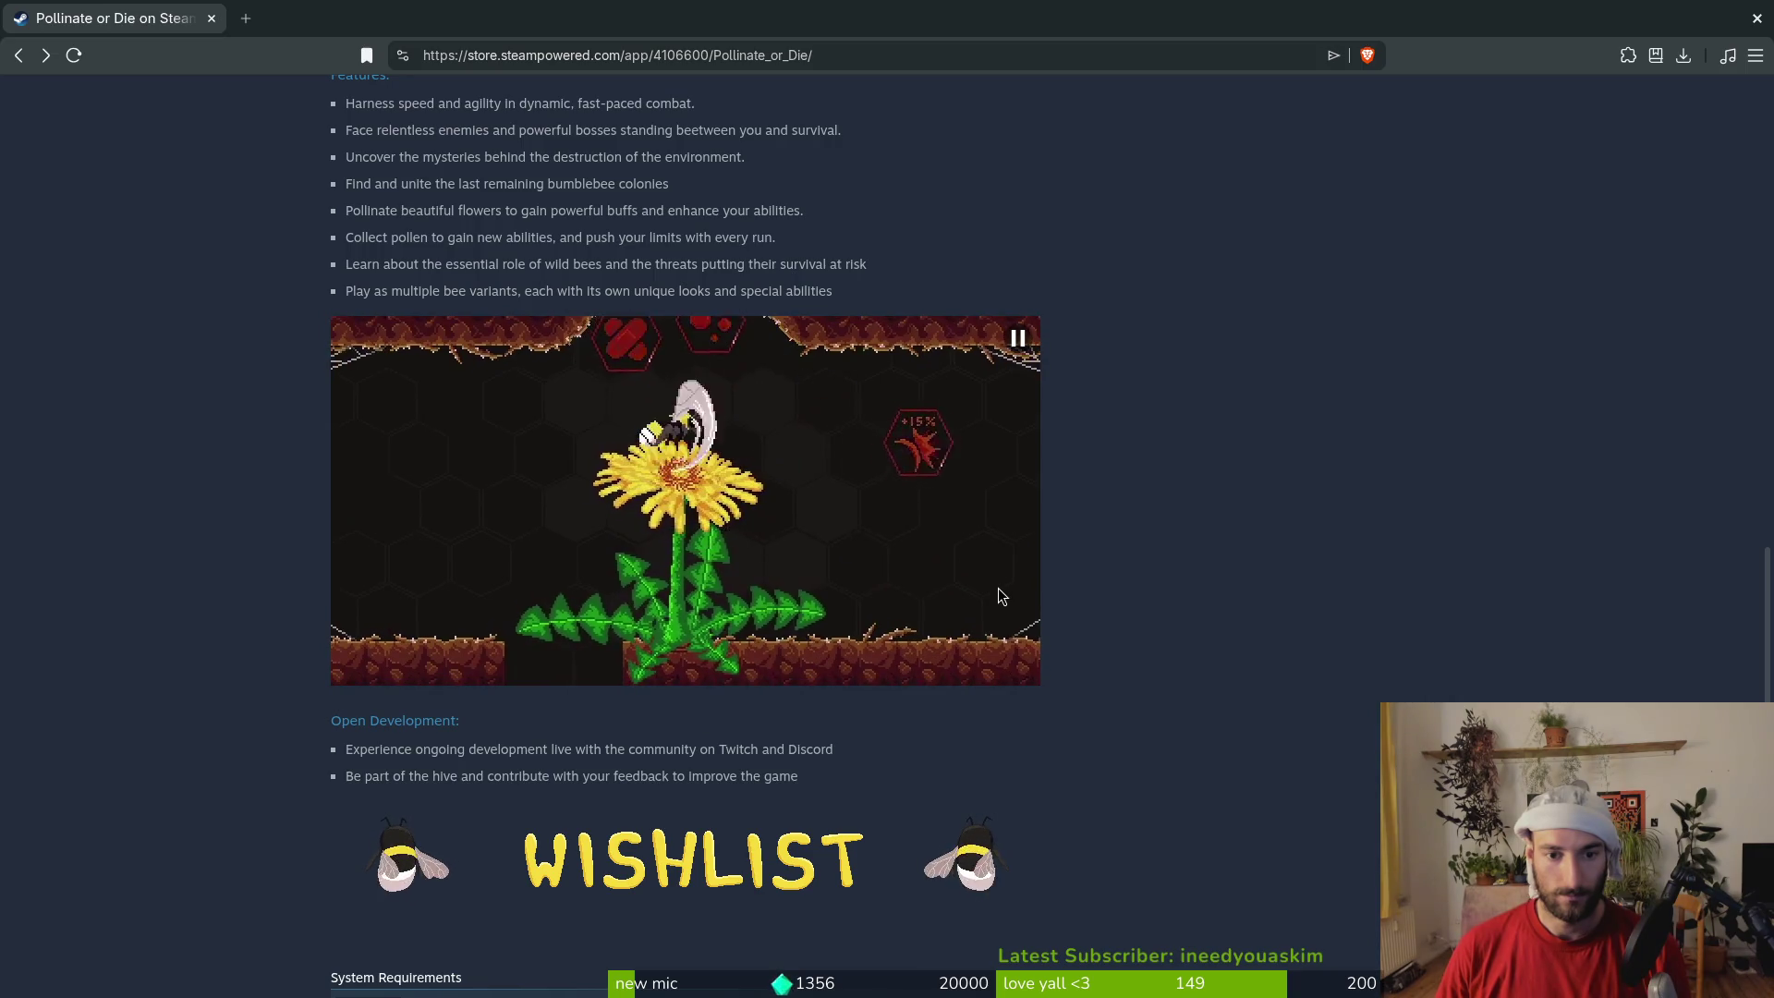
scroll(1073, 596, "down", 2)
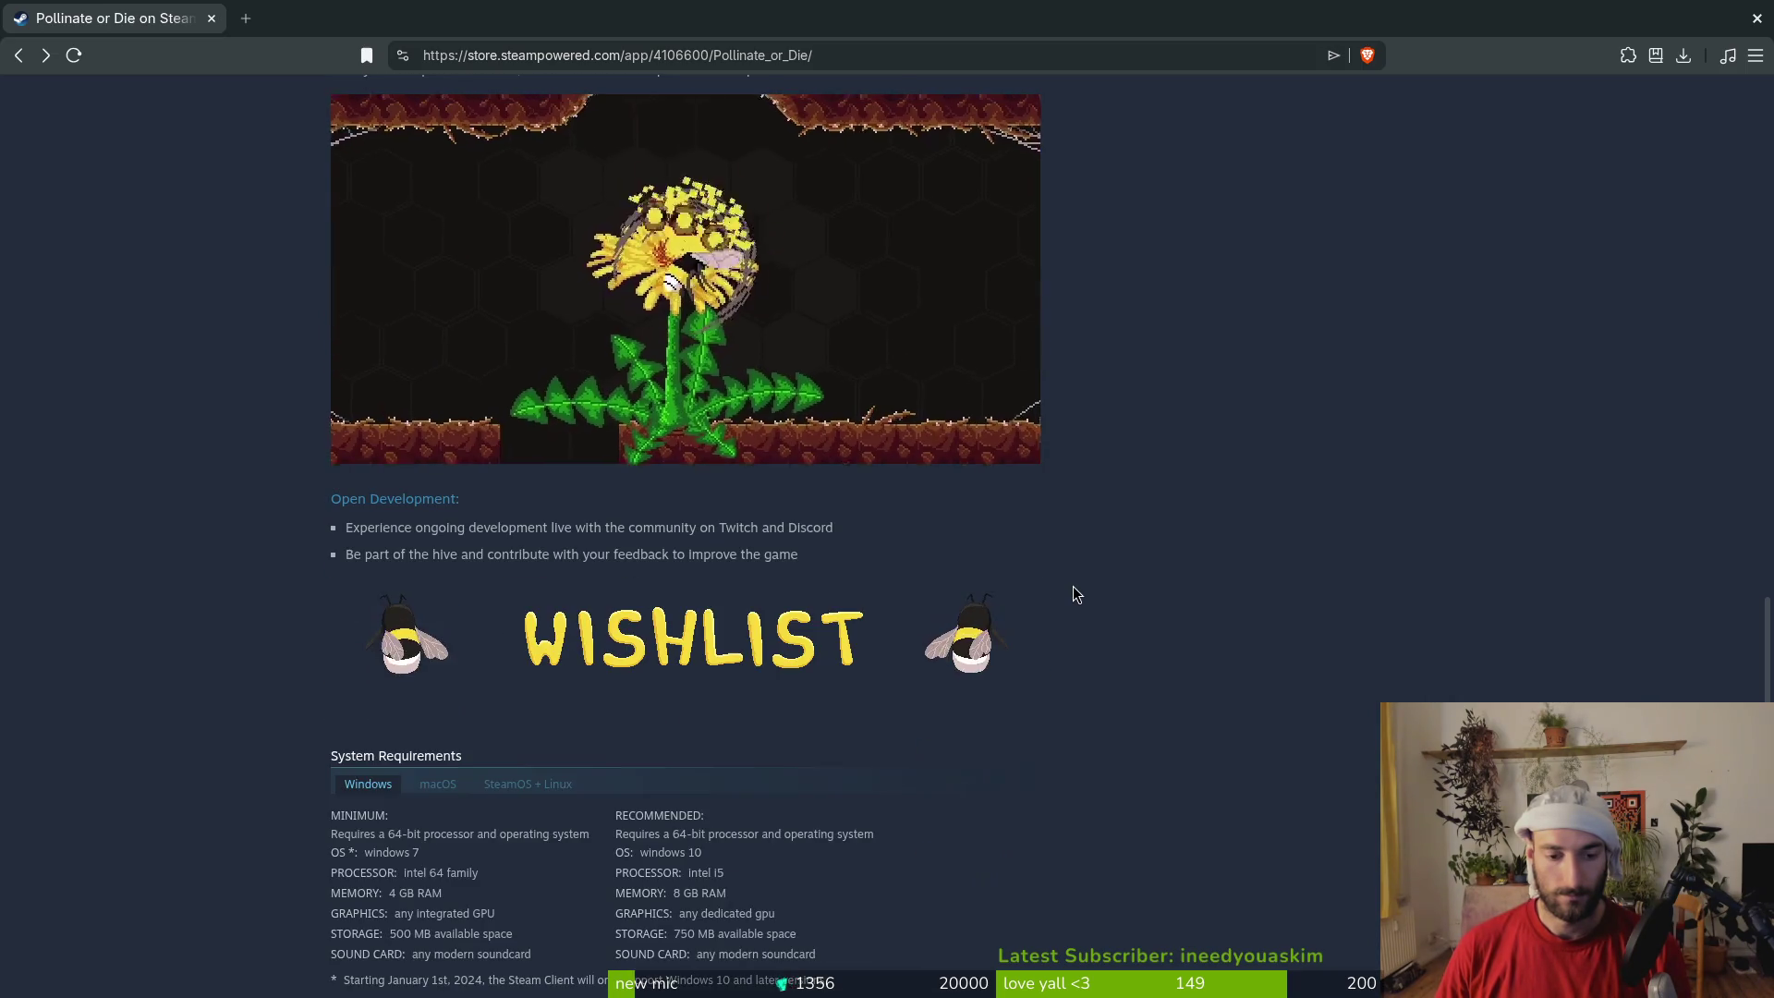
scroll(1062, 602, "up", 10)
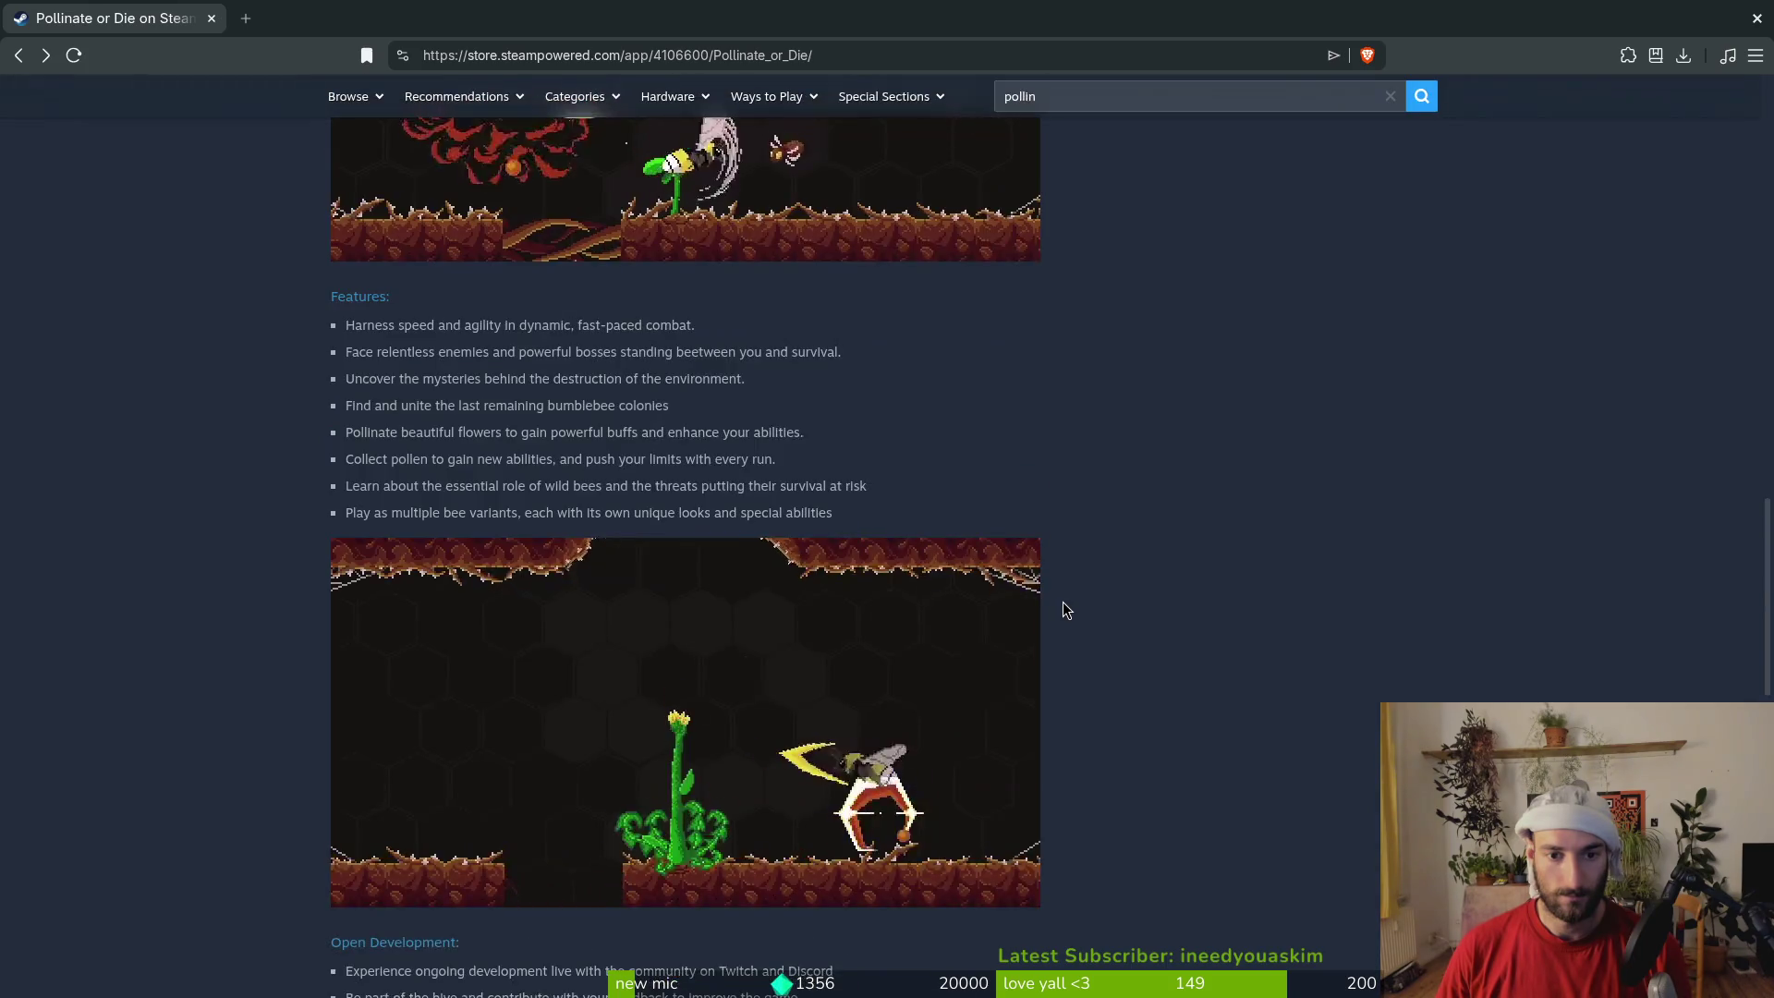
scroll(249, 547, "down", 7)
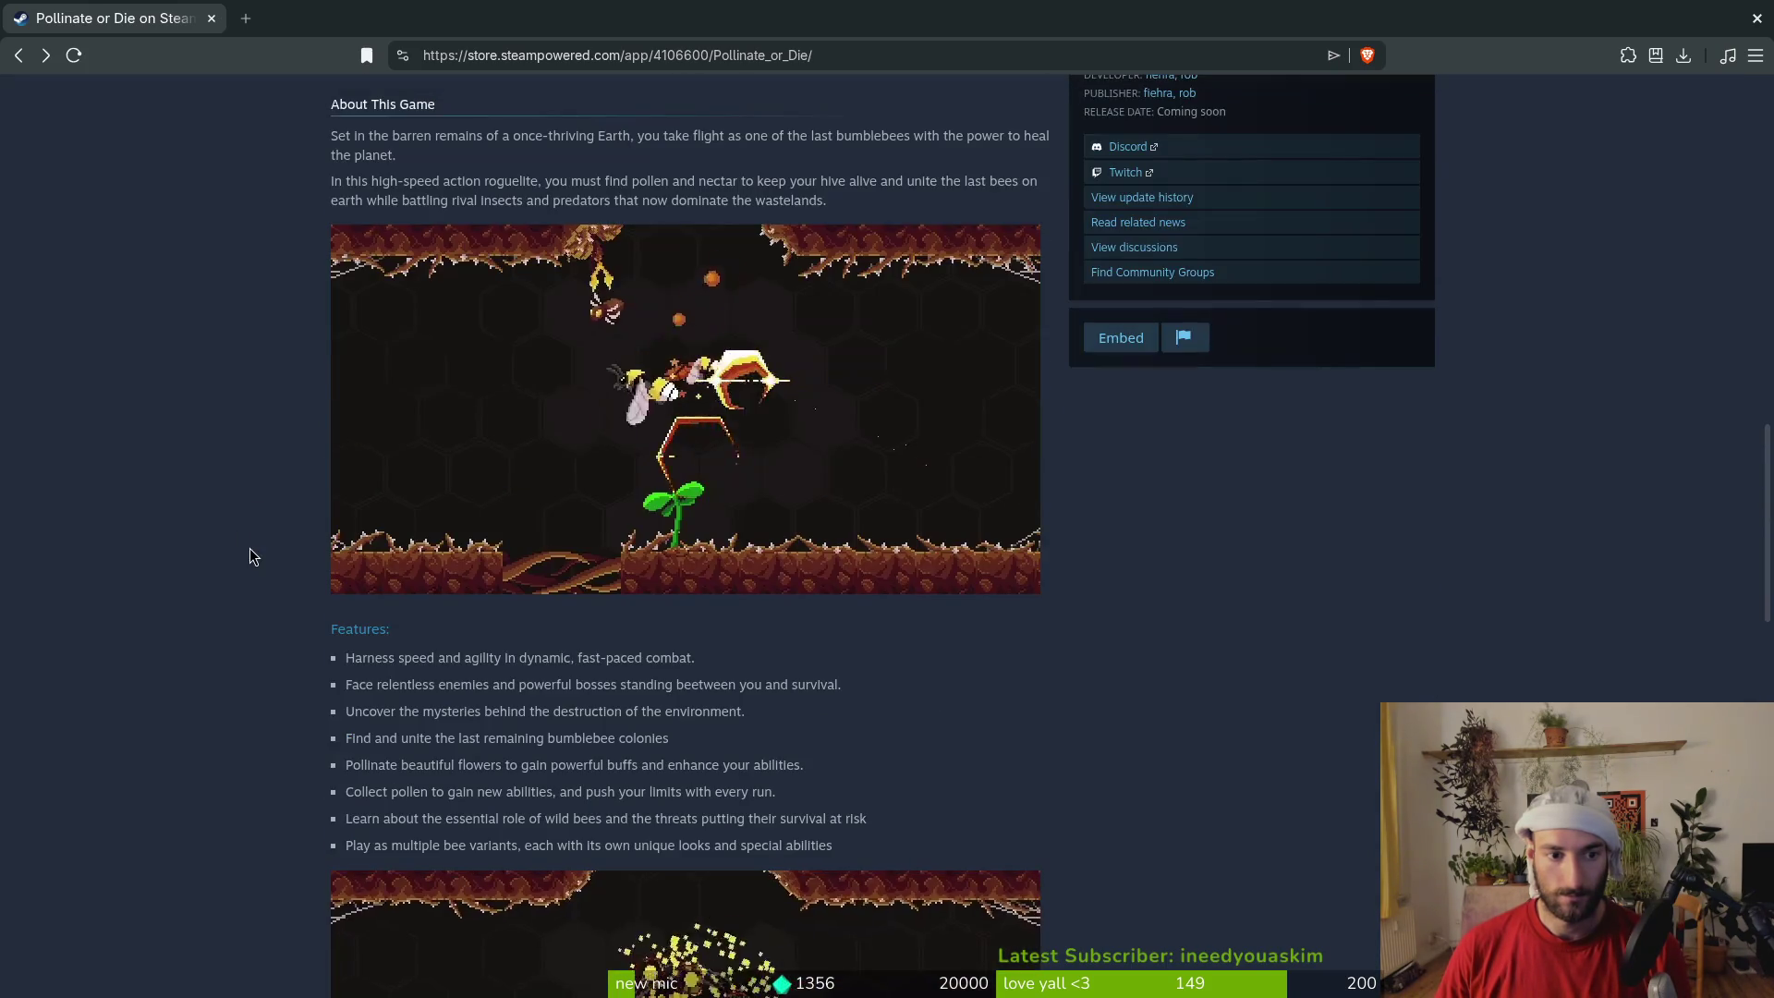
scroll(235, 539, "up", 15)
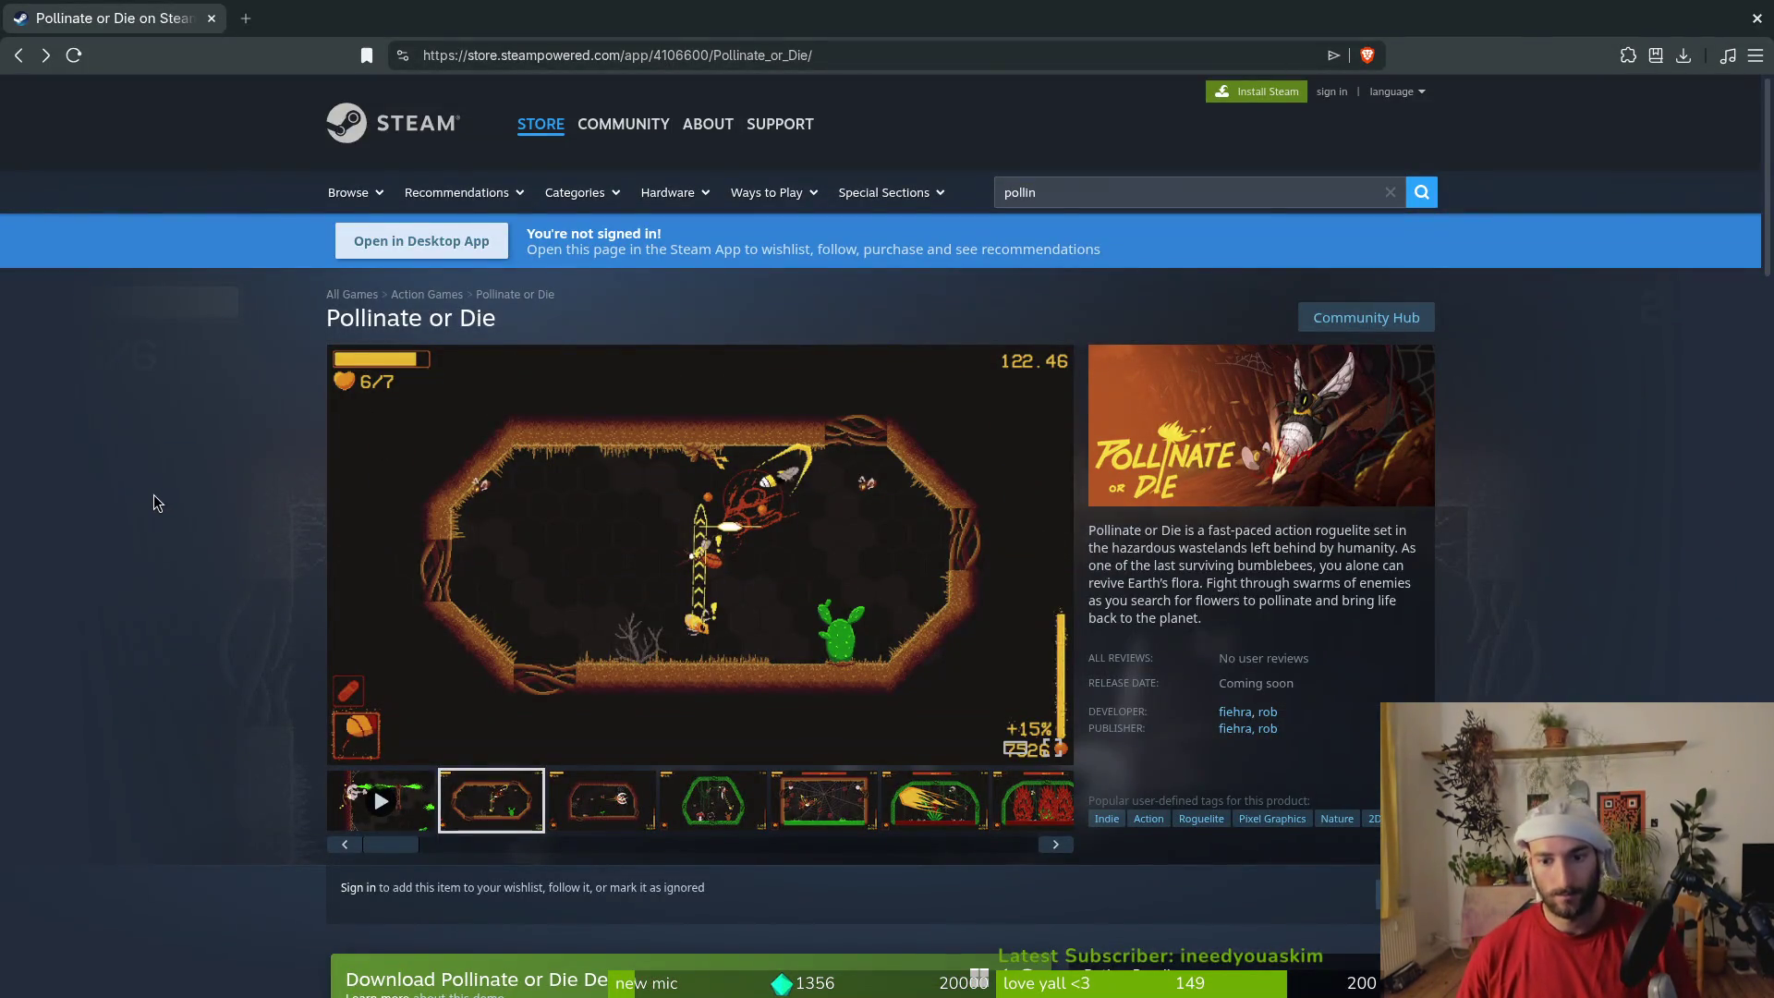
left_click(211, 18)
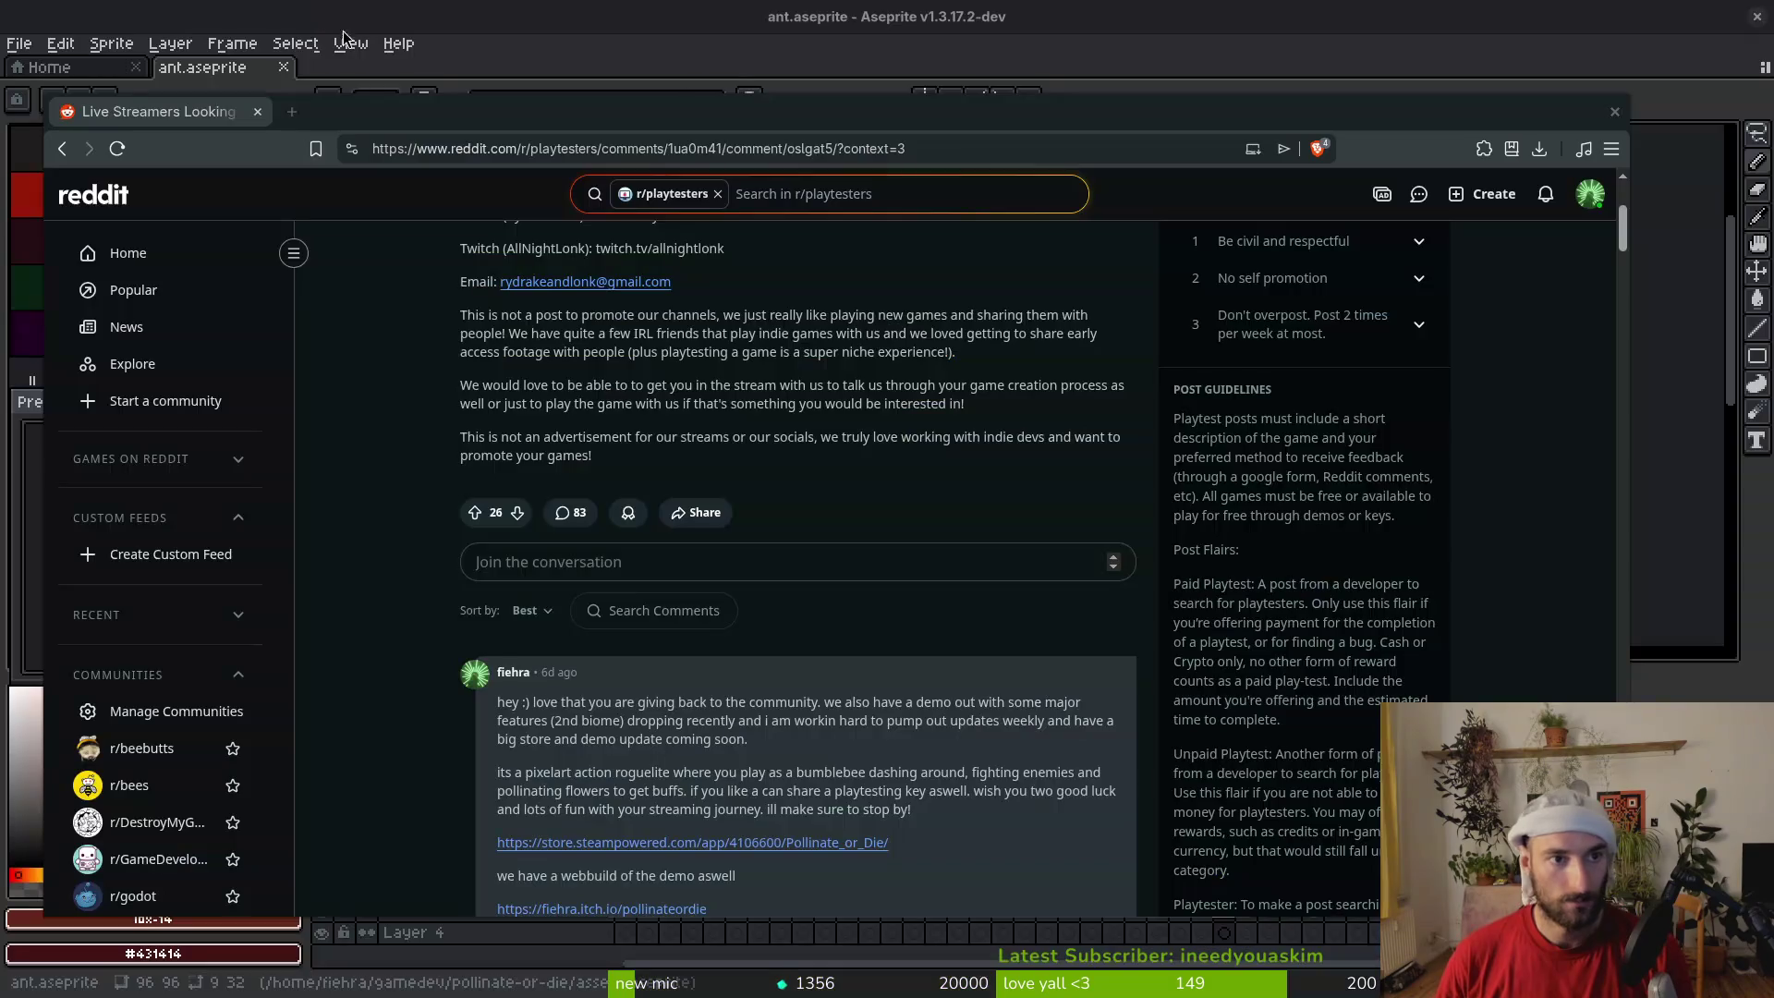
Move the Reddit window over the editor and go back three pages in history
left_click_drag(702, 120, 720, 95)
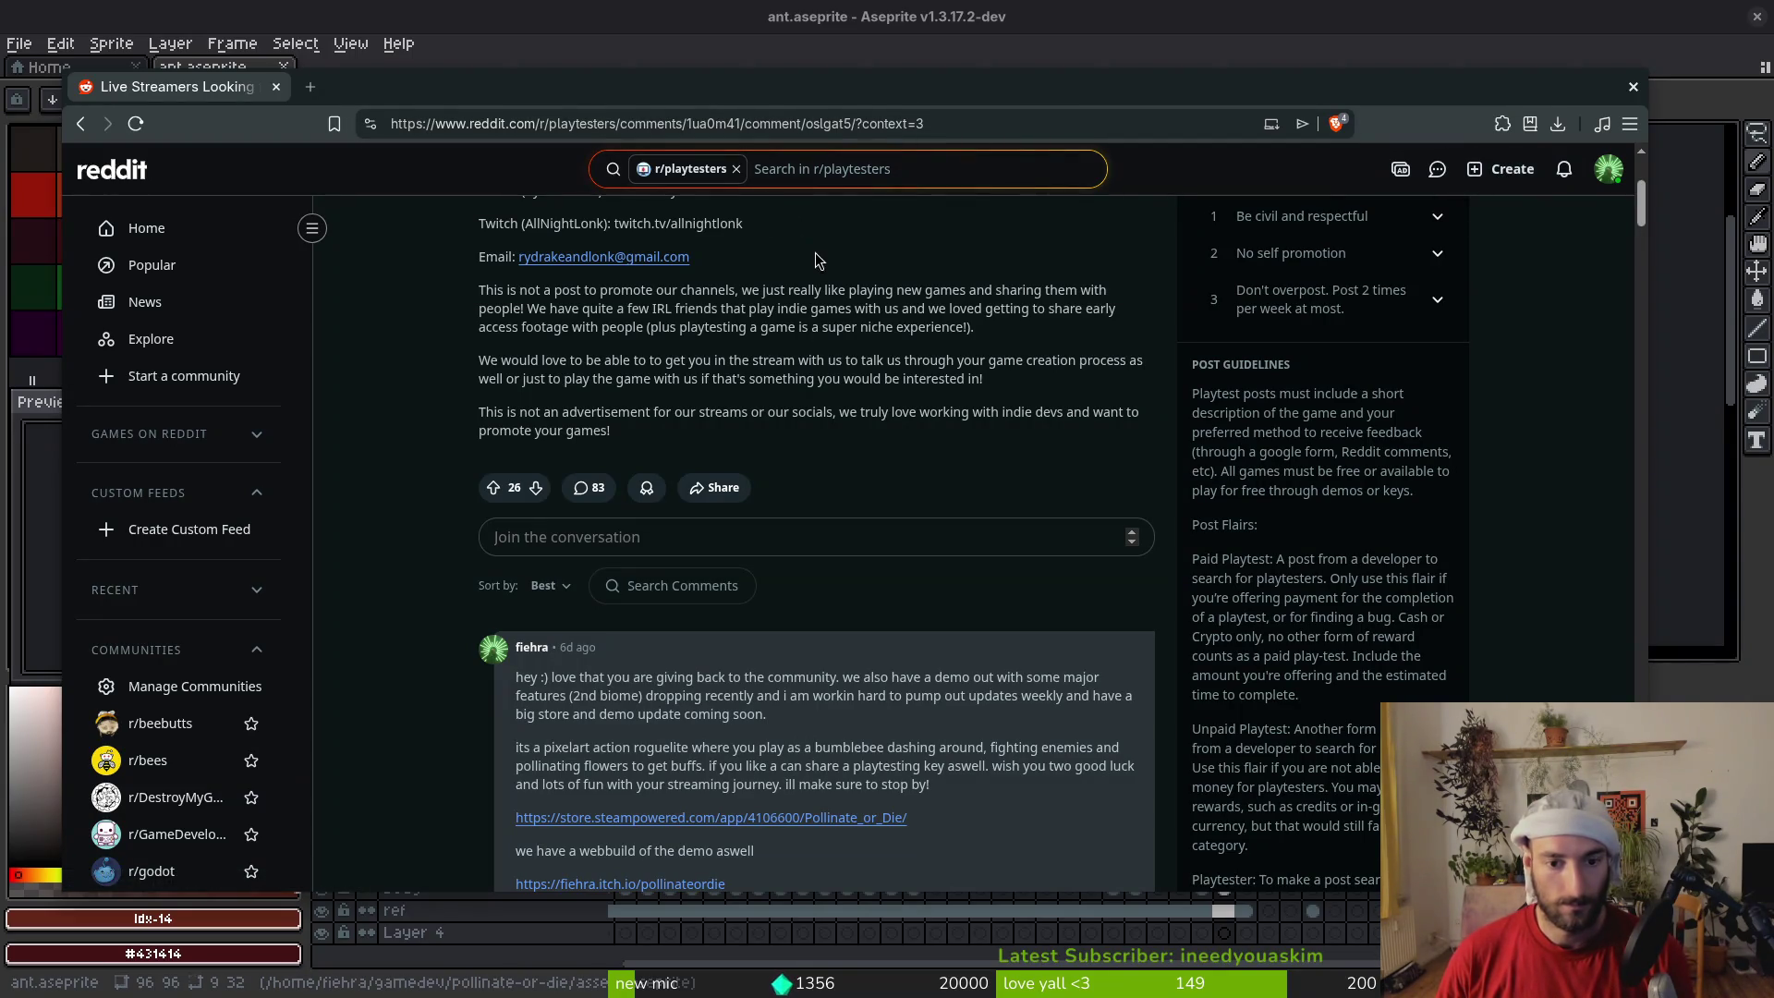
key("alt+Left")
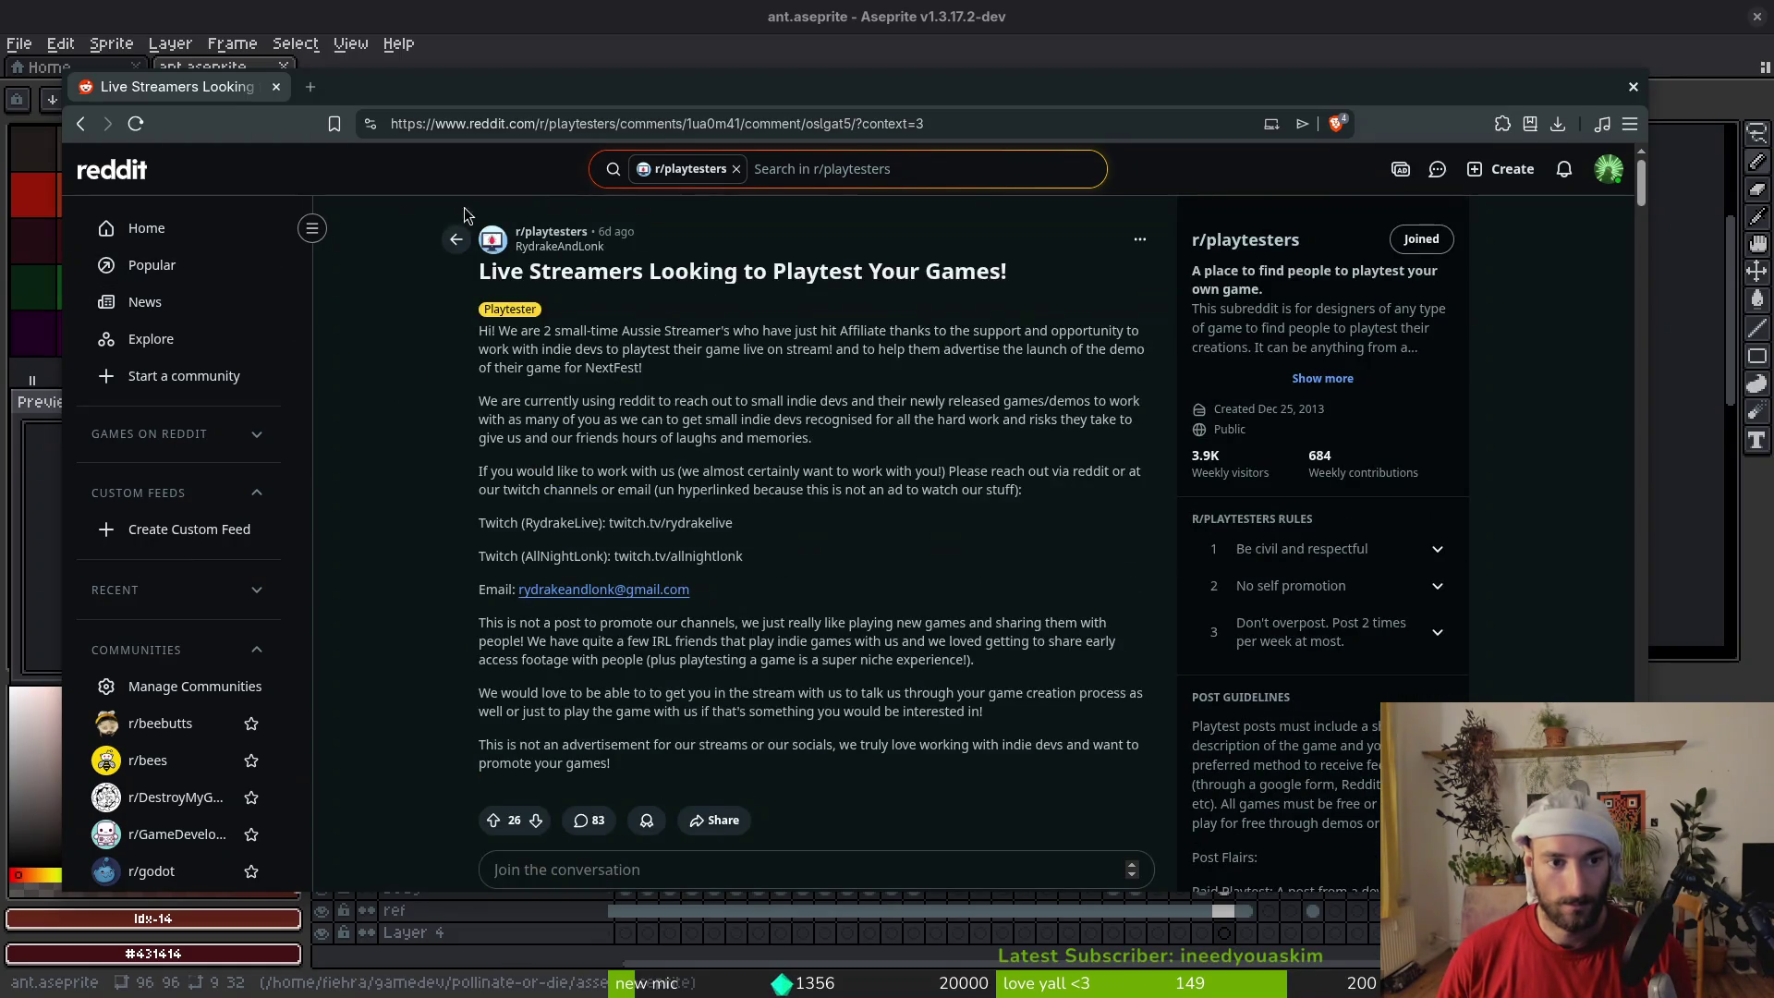
key("alt+Left")
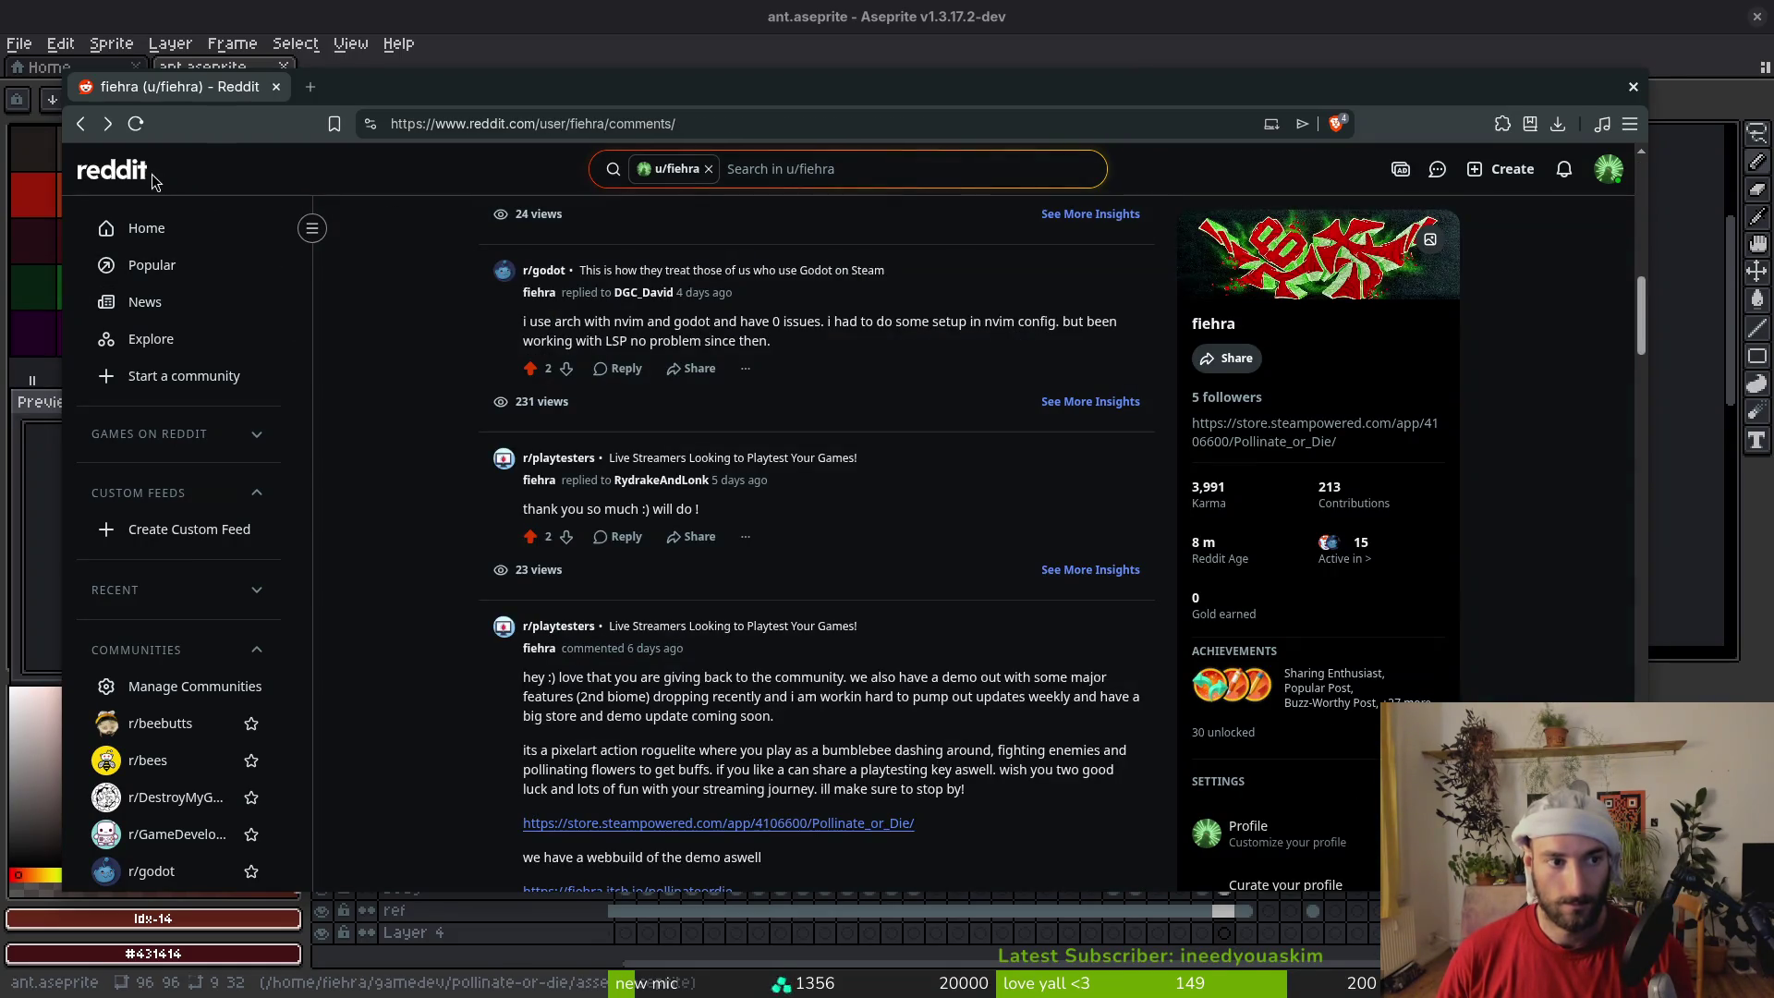
key("alt+Left")
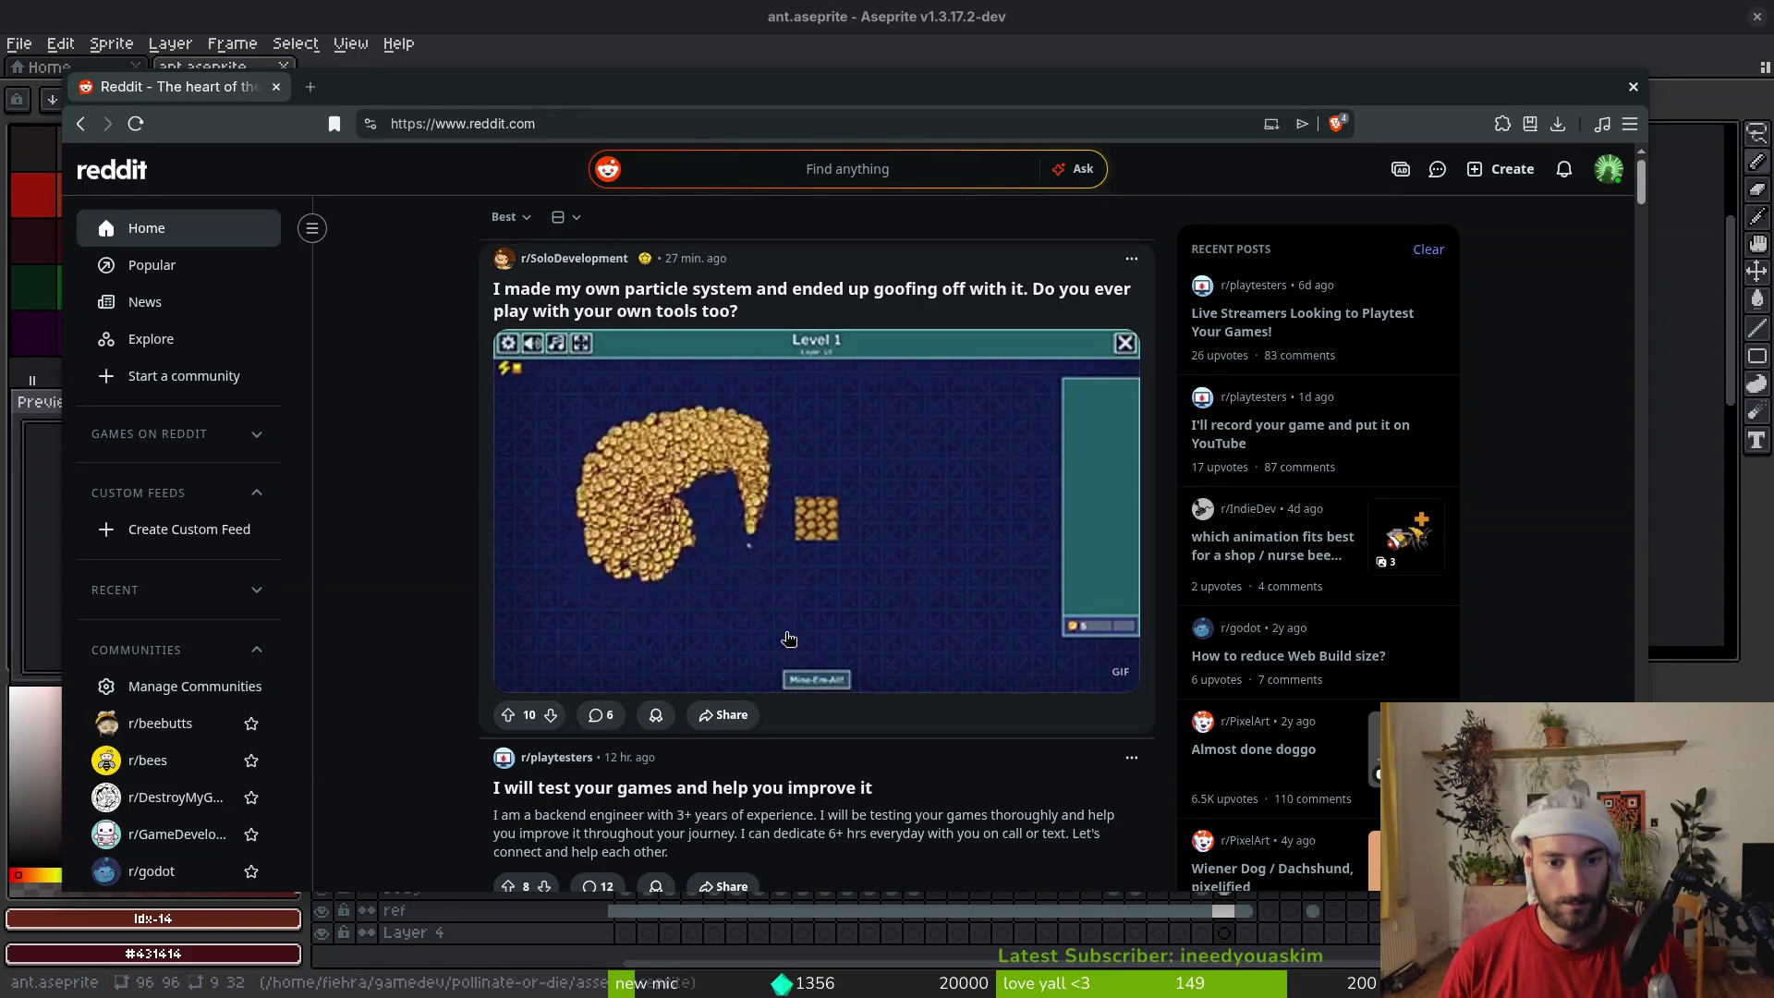
scroll(591, 212, "down", 3)
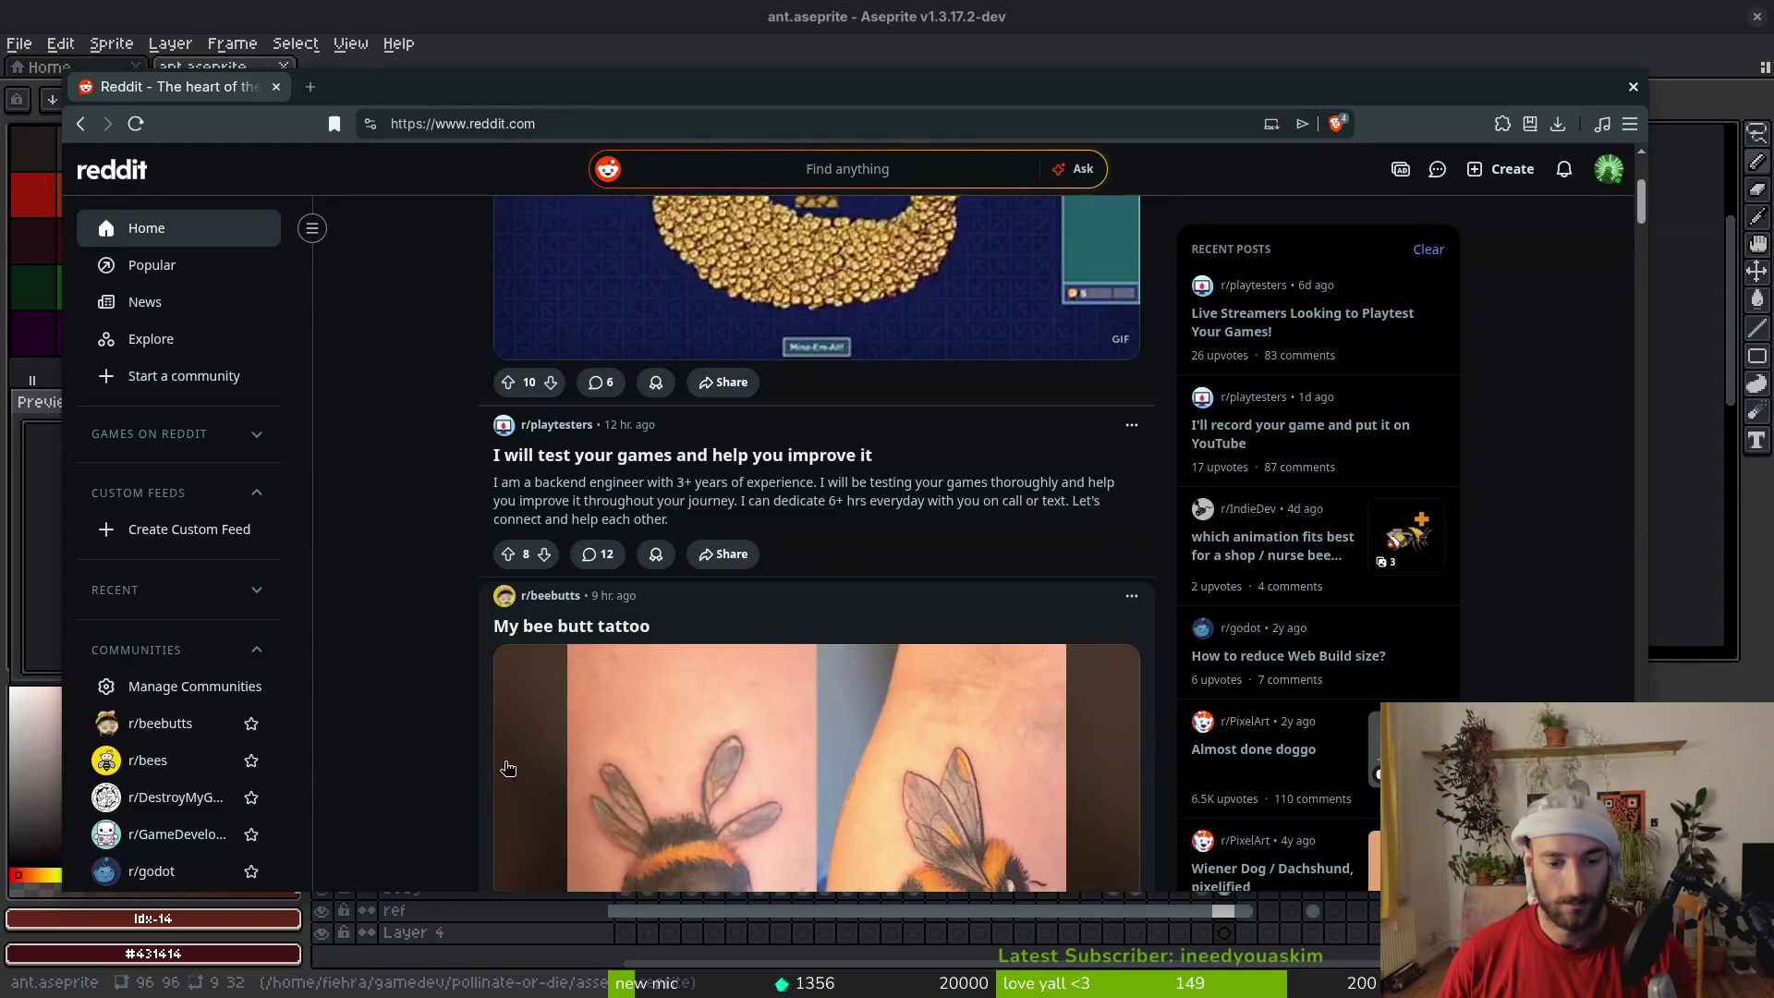
left_click(735, 499)
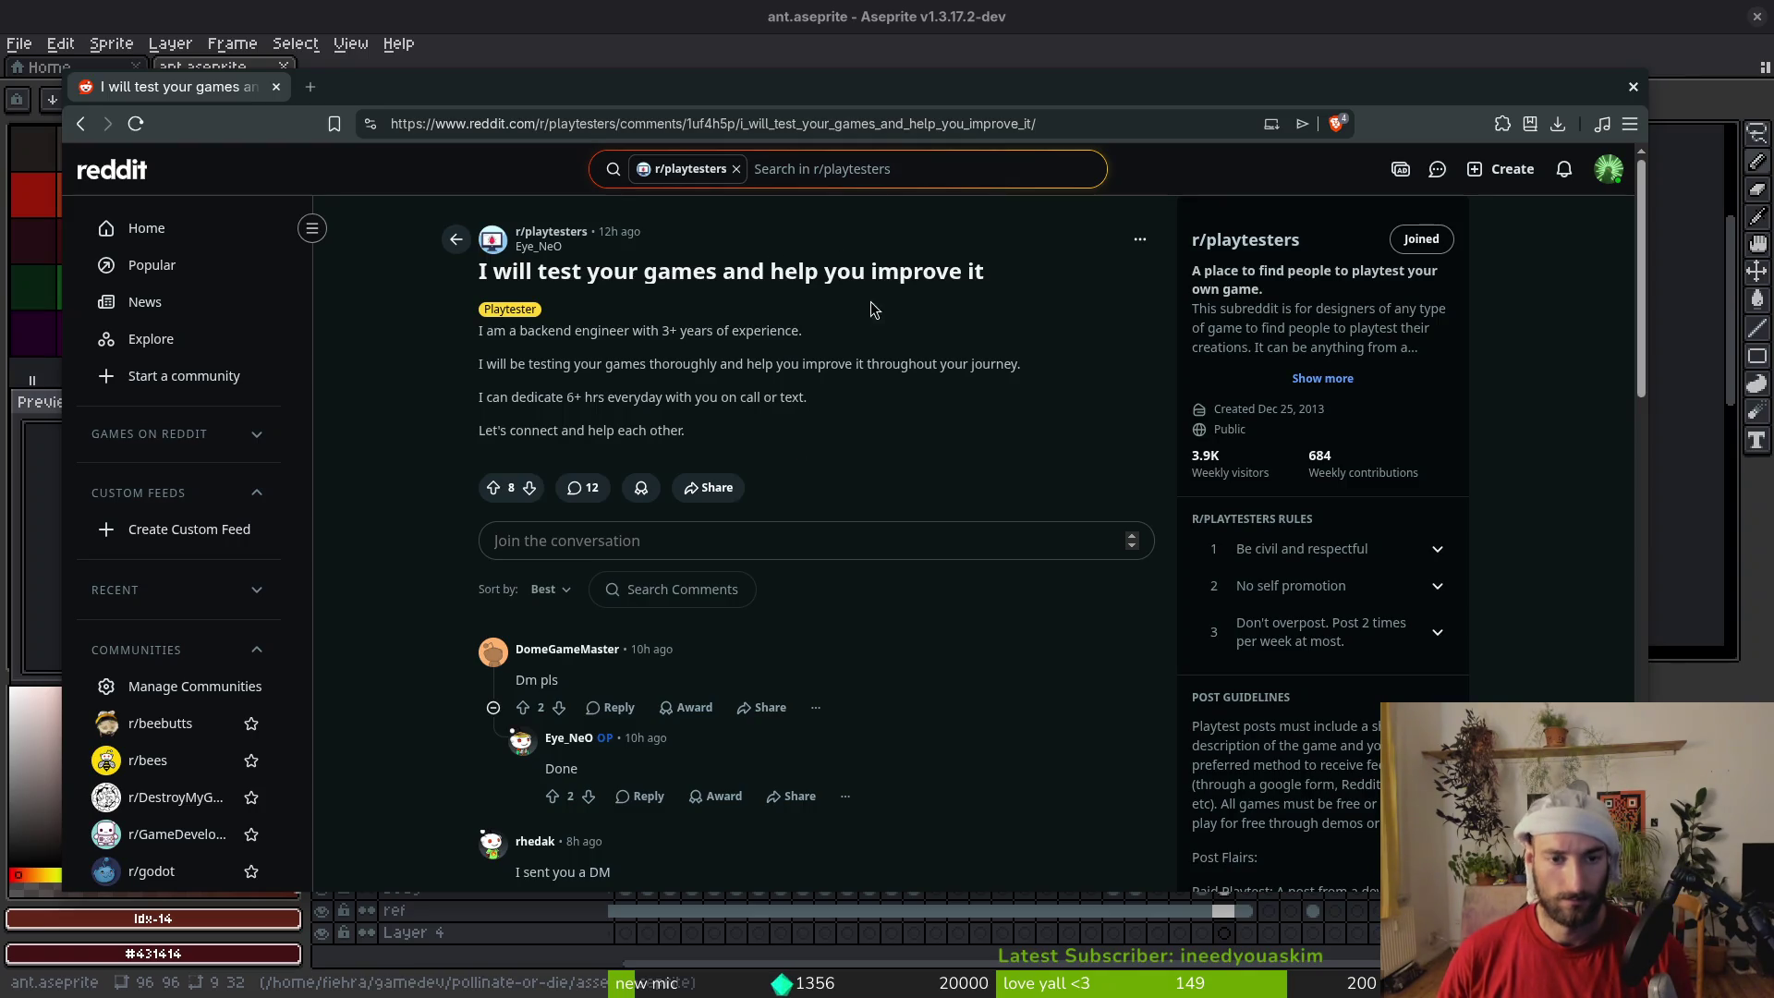
scroll(412, 606, "down", 1)
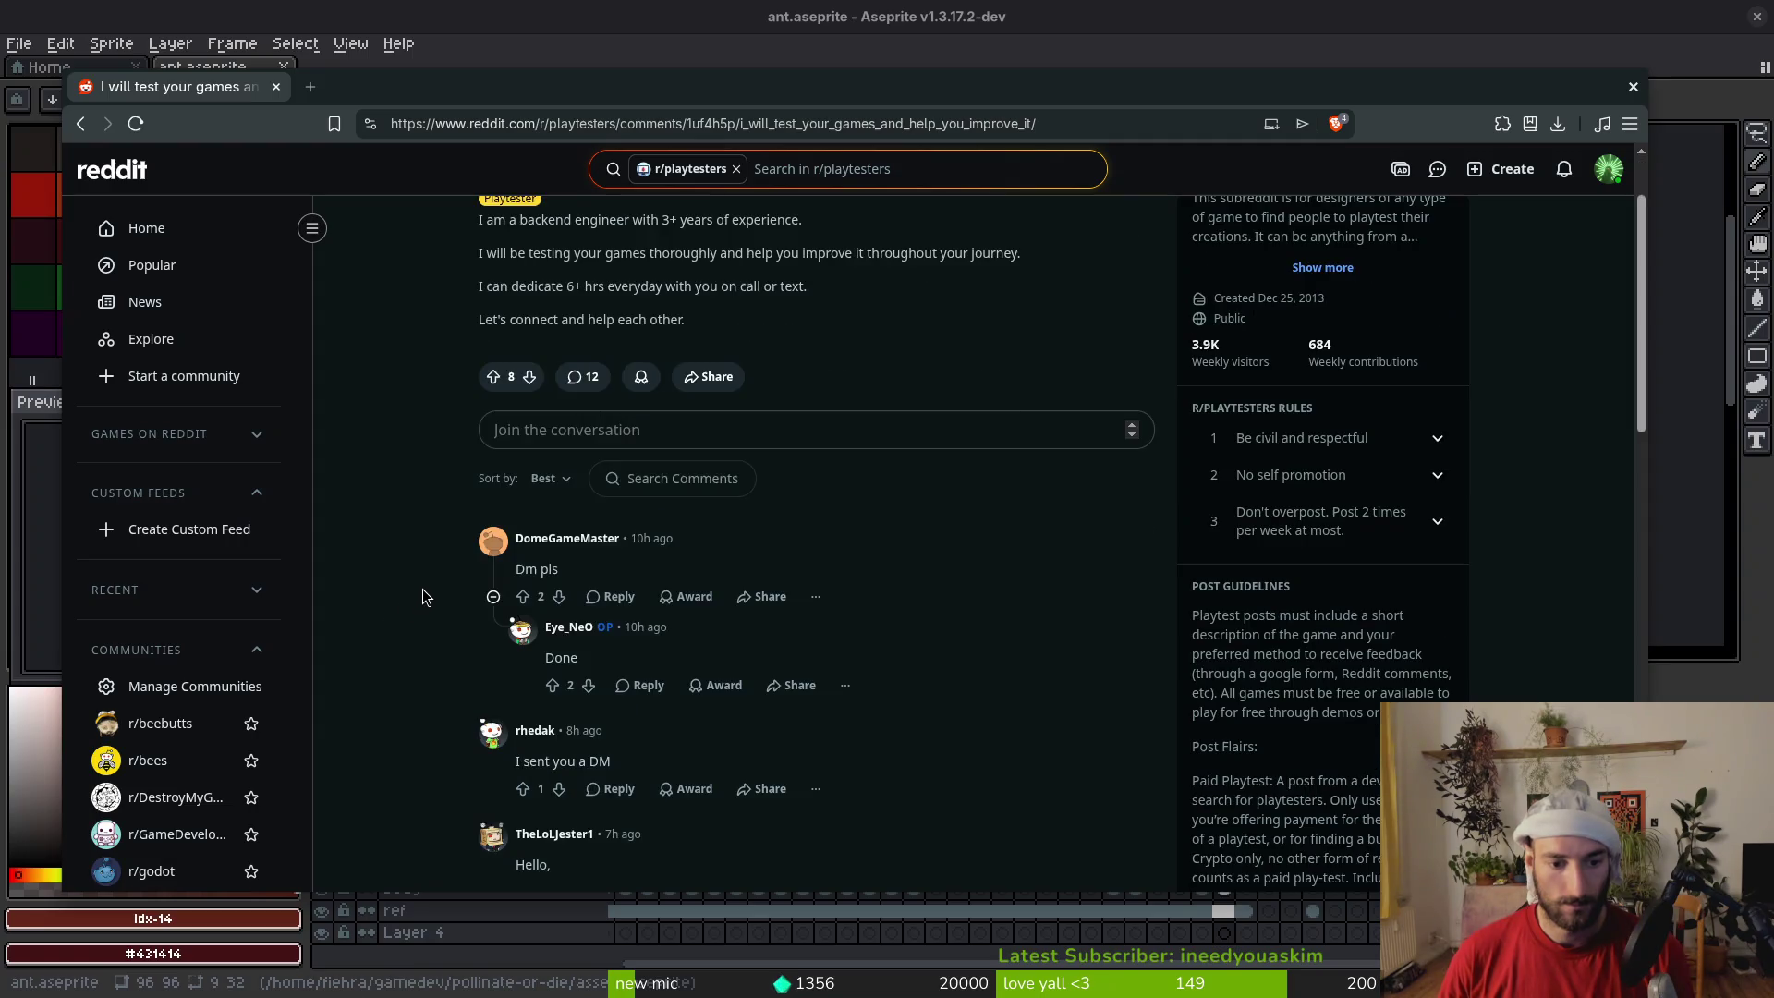
scroll(421, 597, "down", 1)
scroll(416, 603, "down", 2)
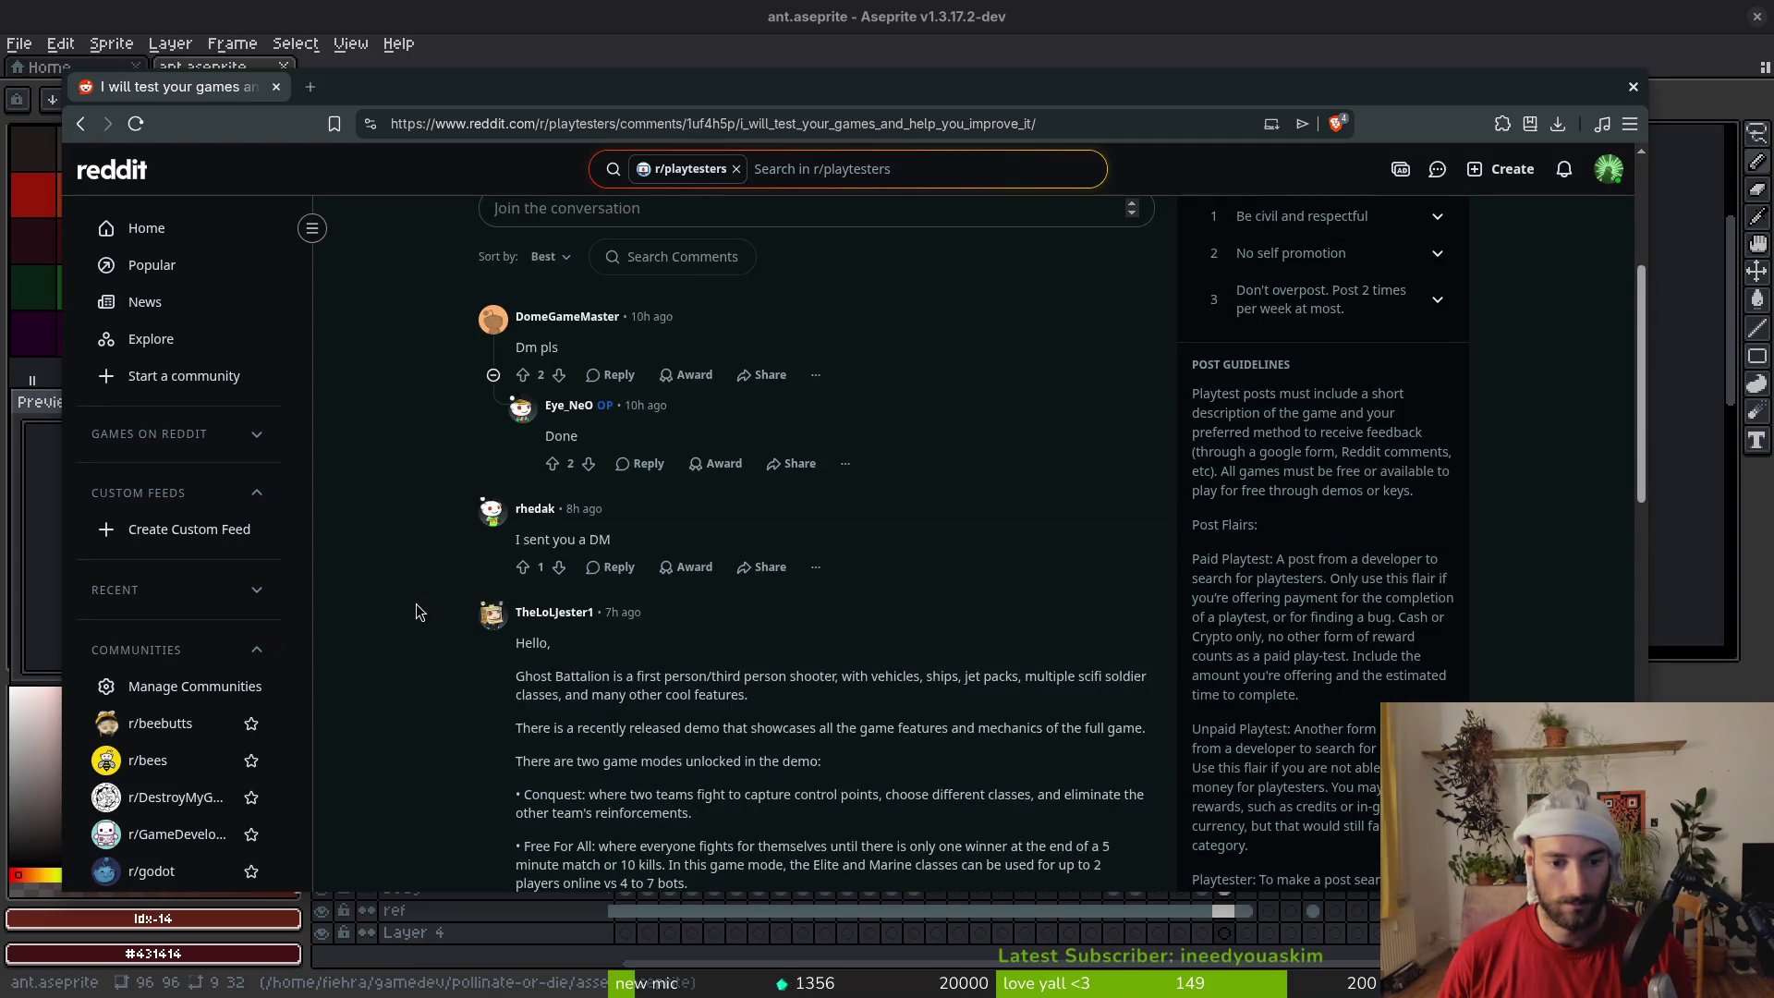
scroll(416, 605, "down", 4)
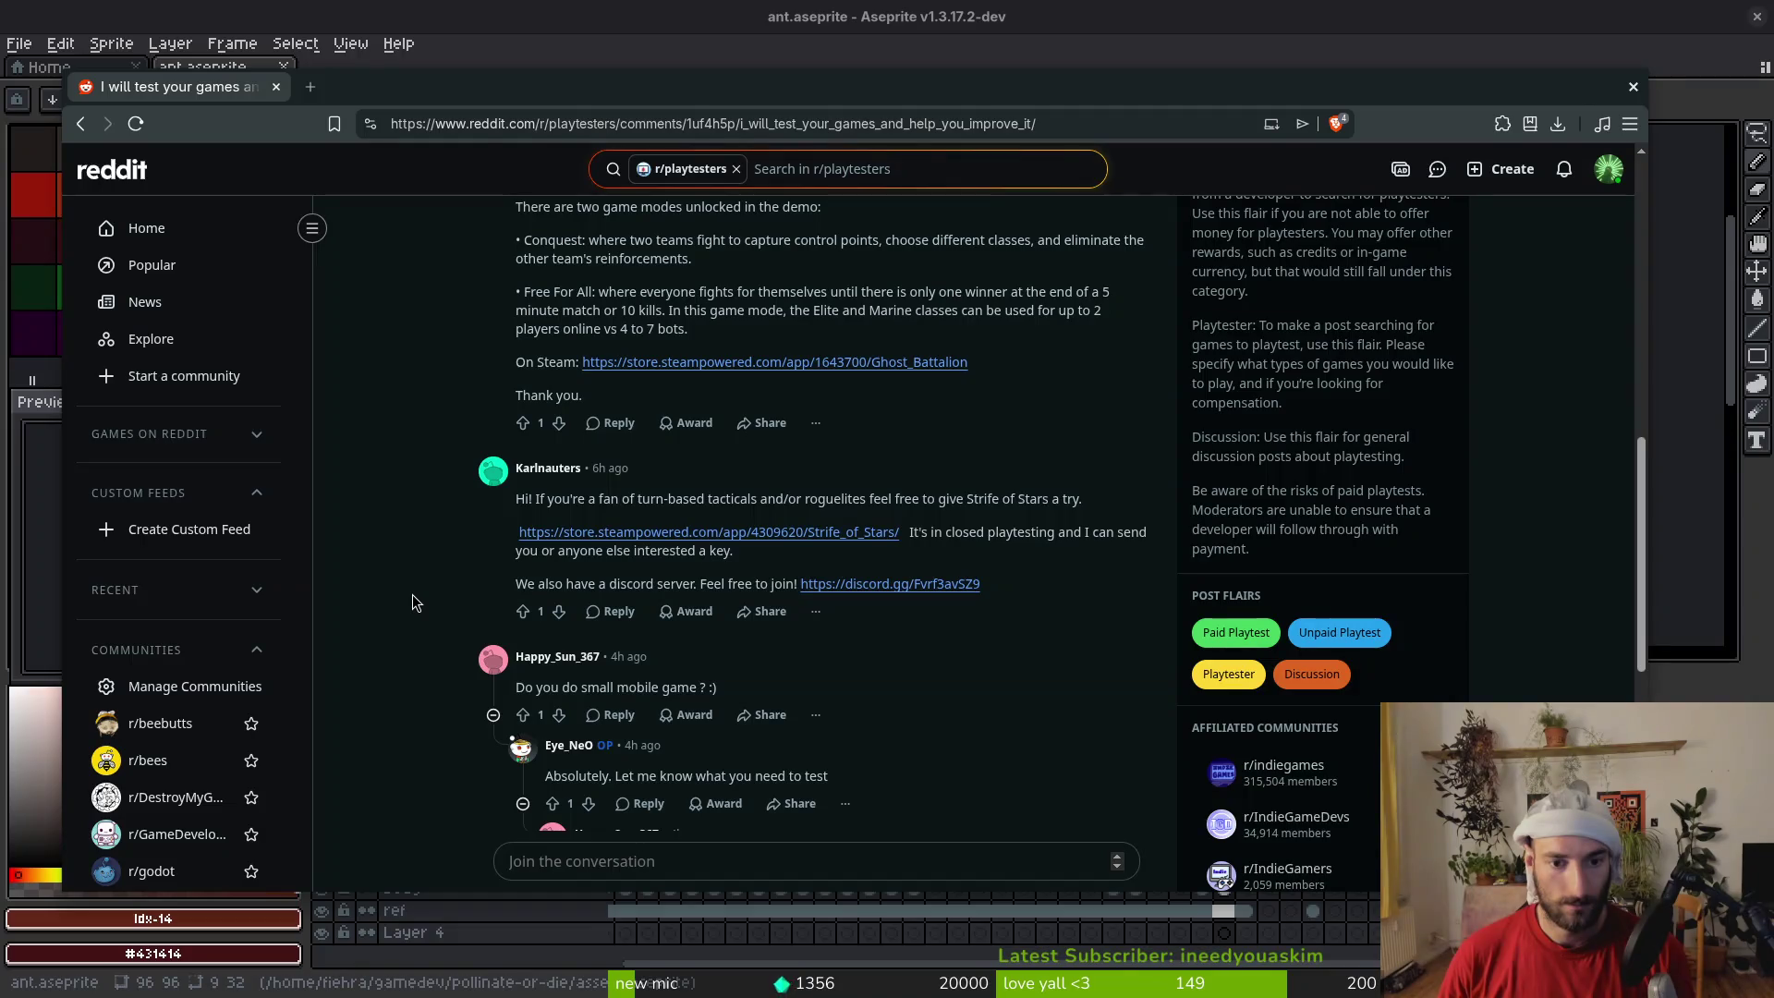
scroll(412, 595, "down", 4)
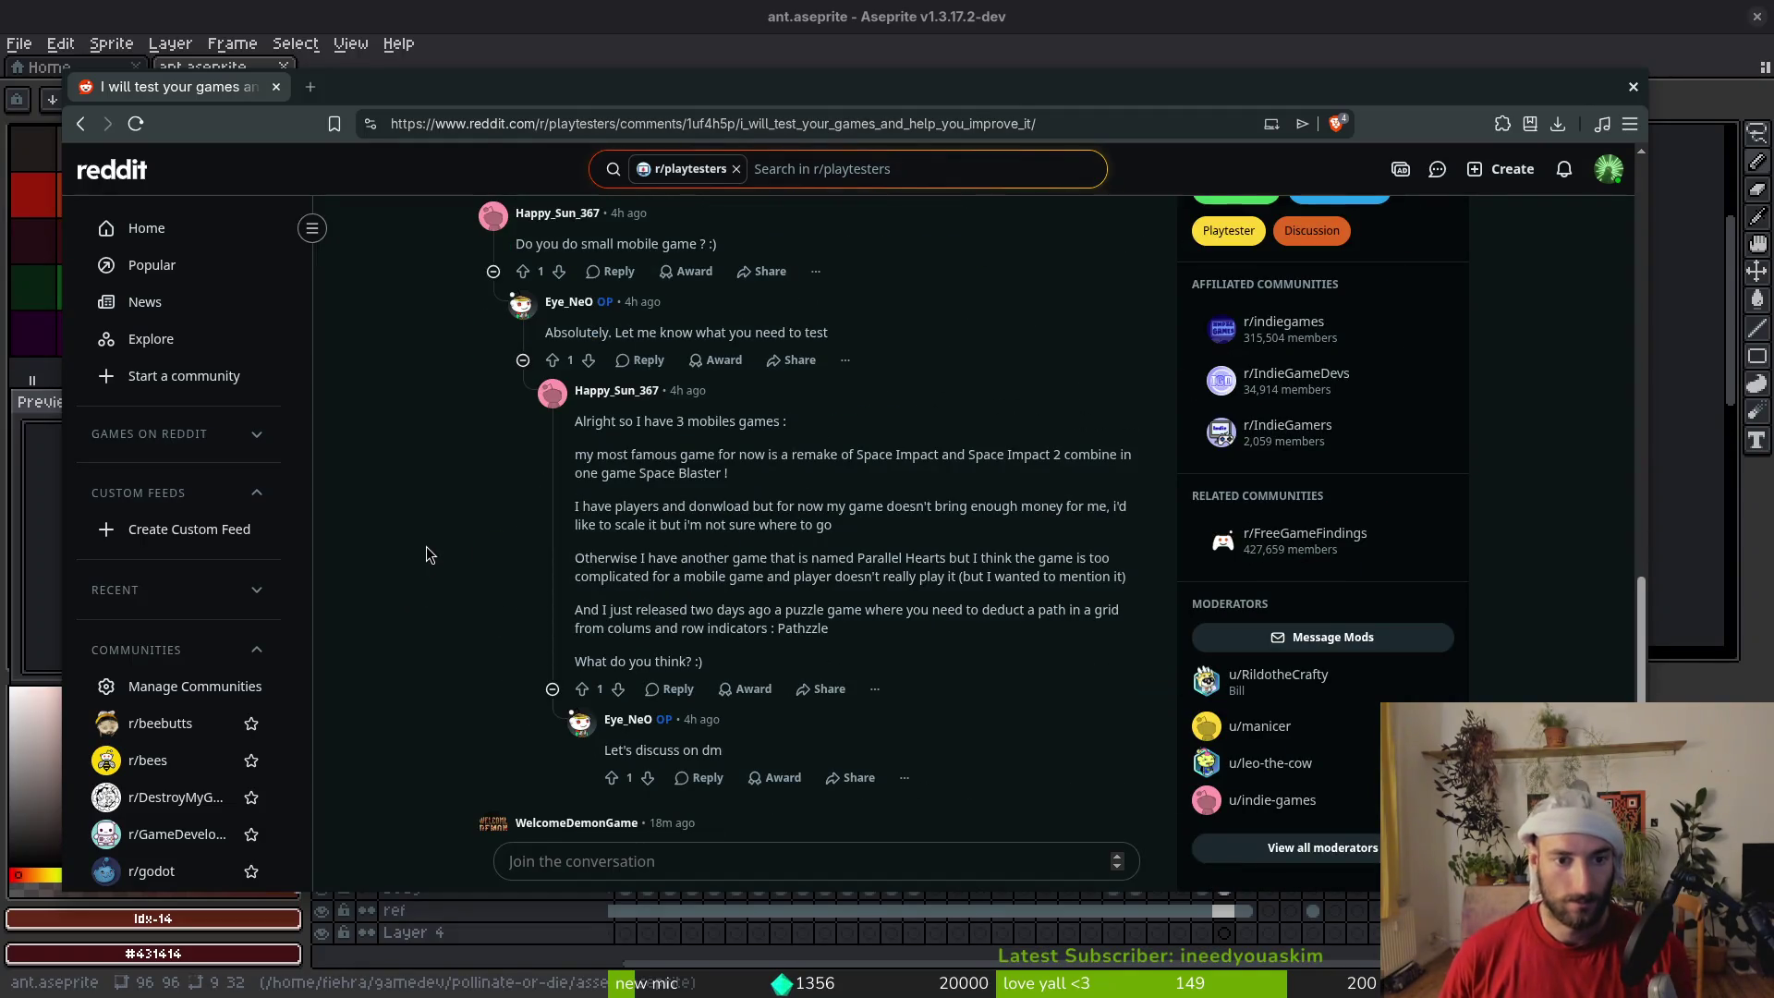
scroll(444, 582, "down", 2)
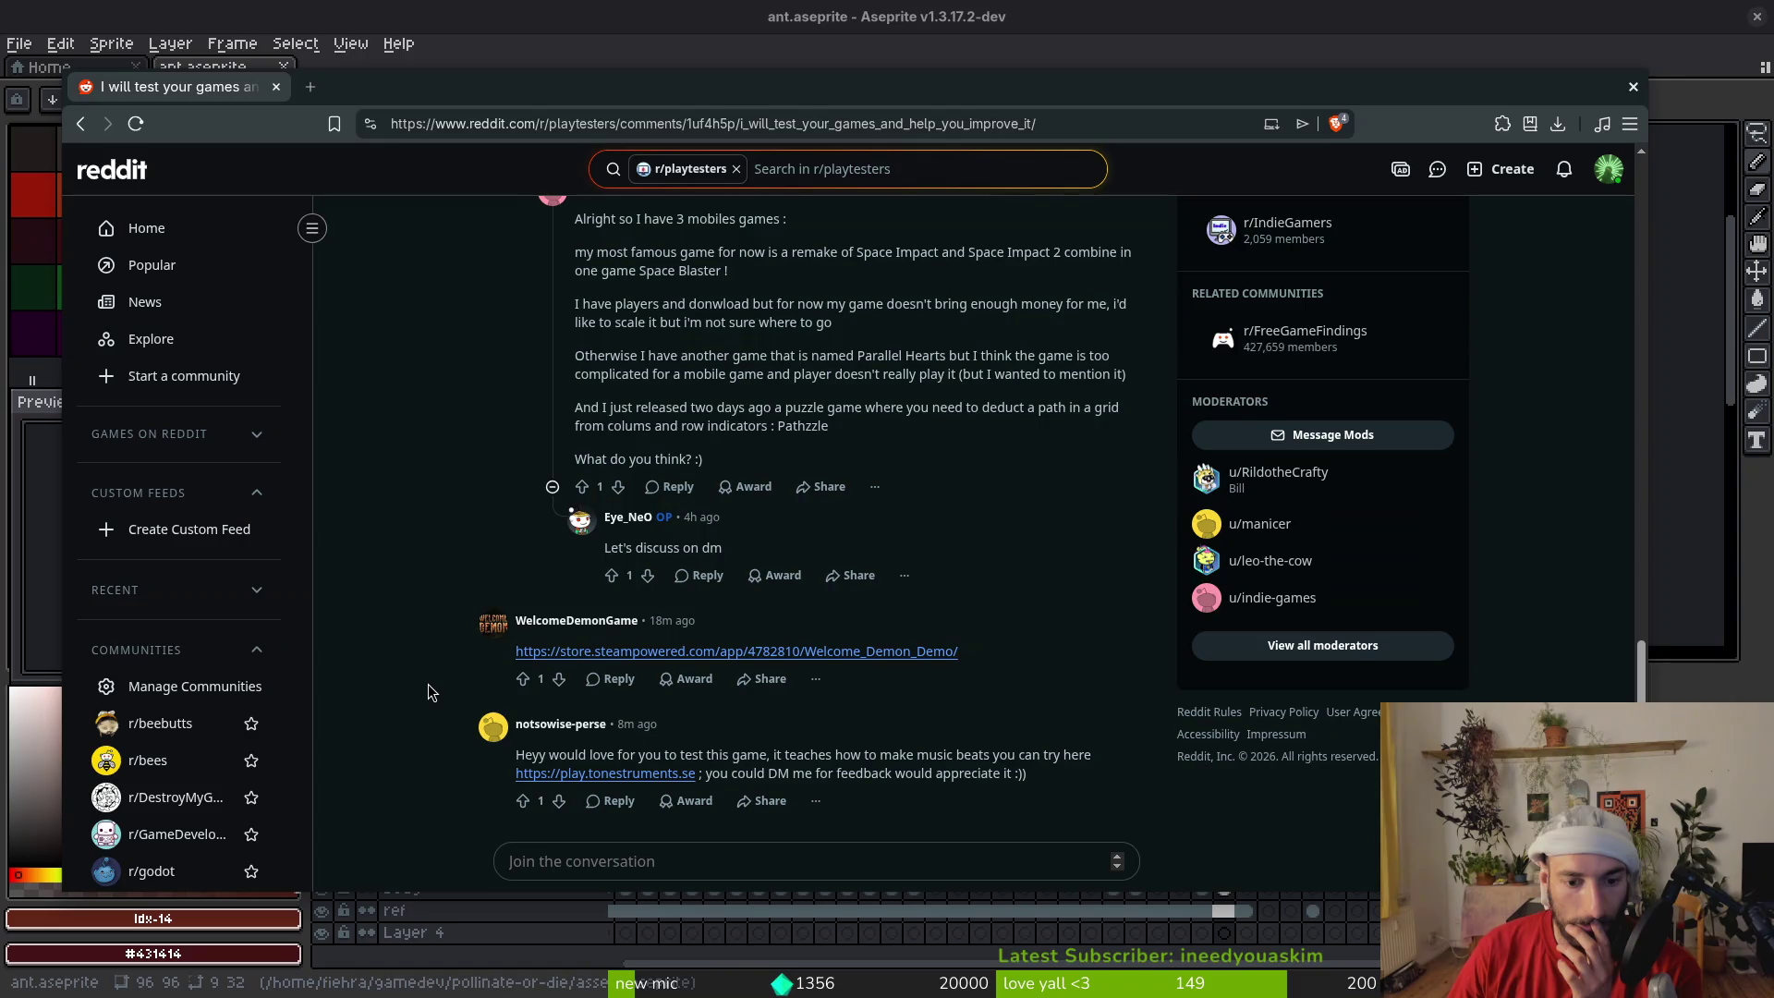
scroll(427, 680, "up", 20)
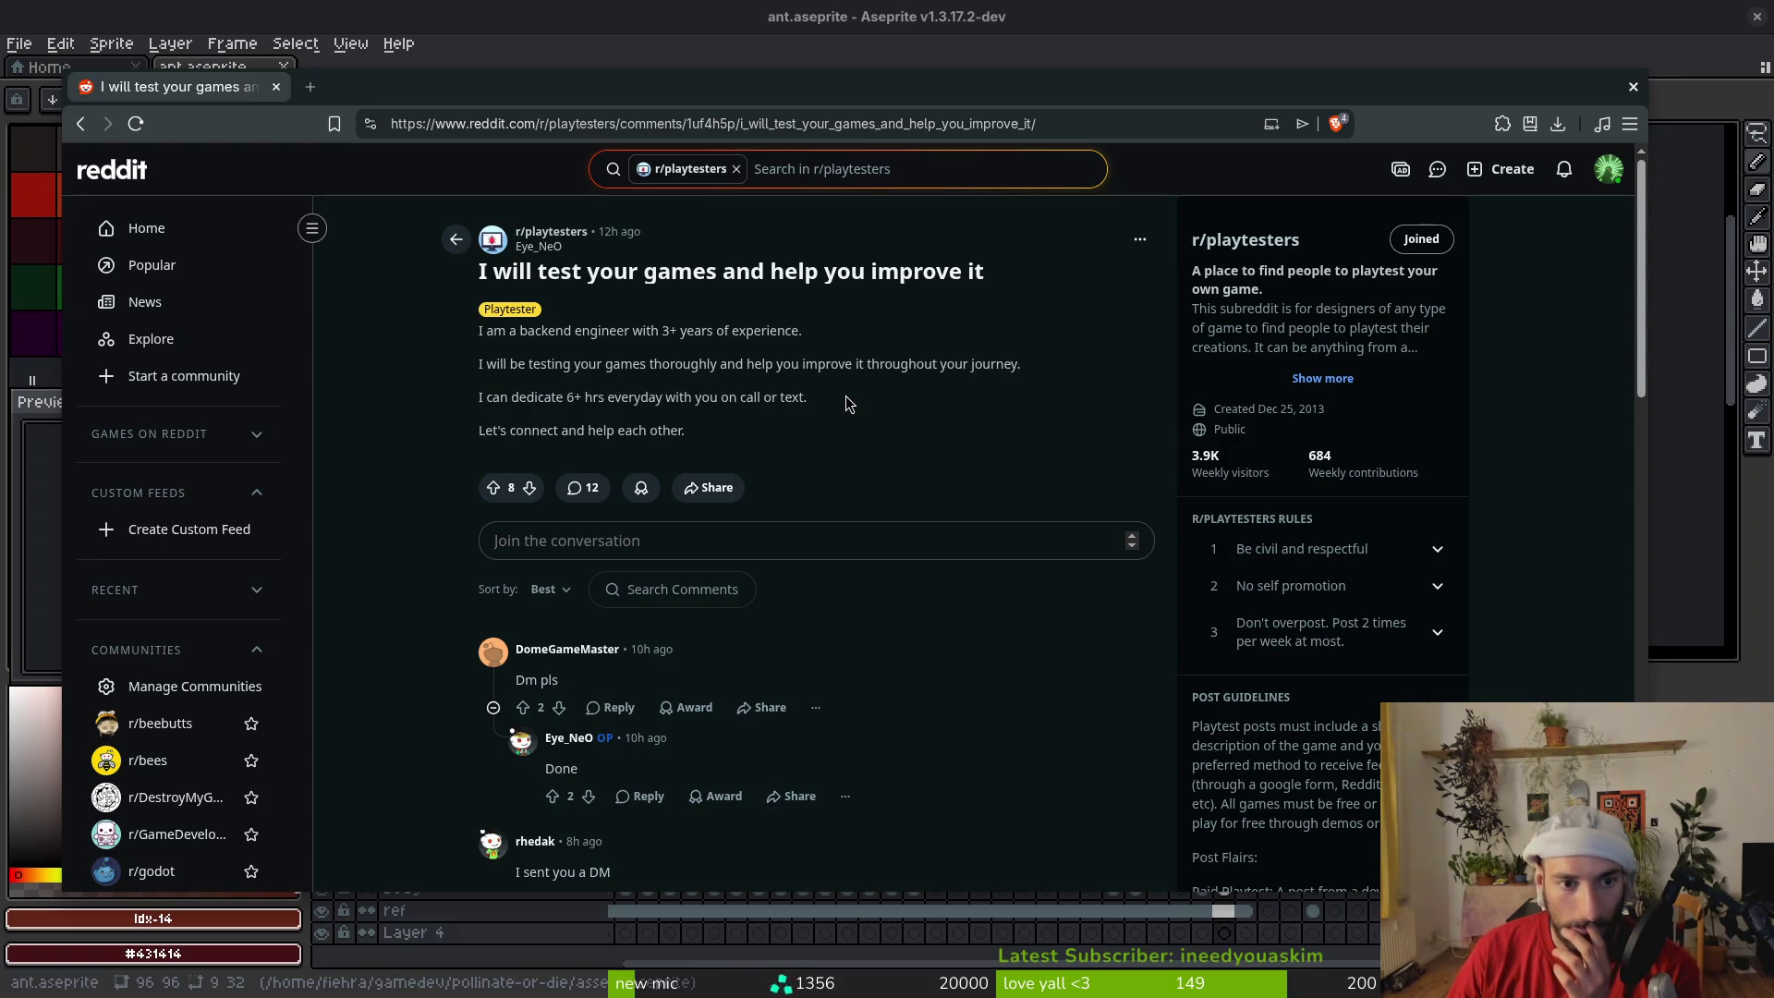
key("alt+Left")
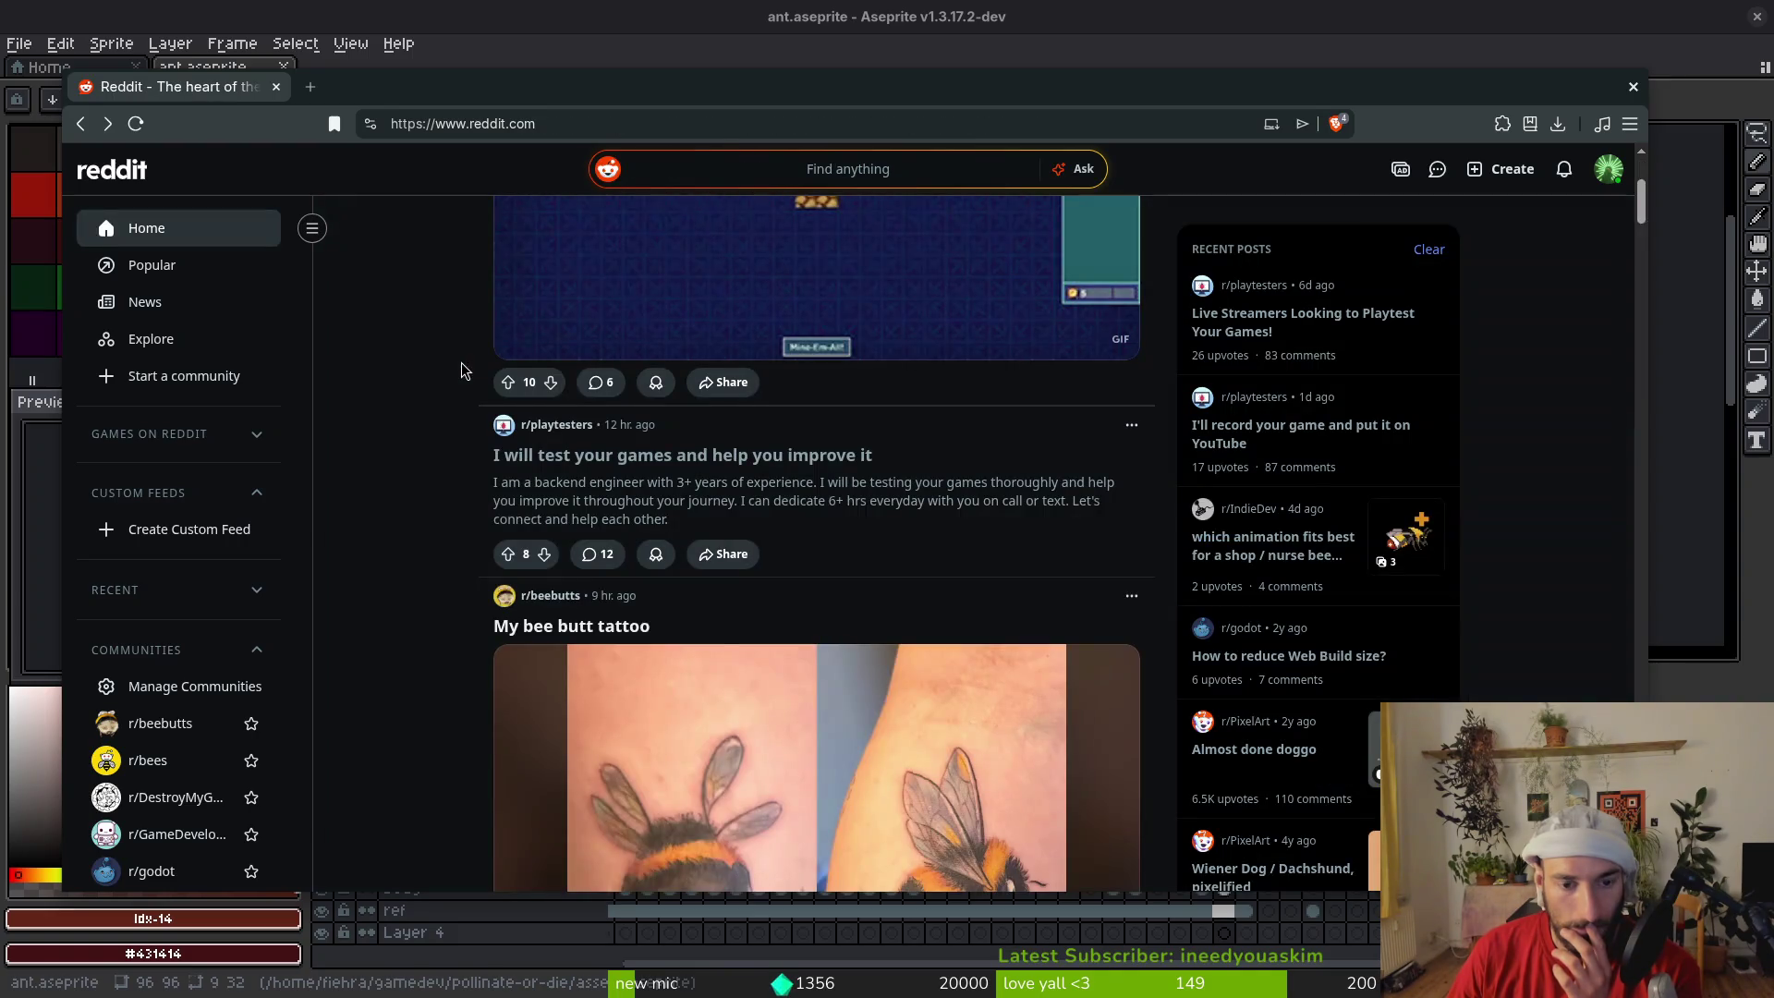
Open the r/playtesters community page and scroll through its feed
left_click(552, 425)
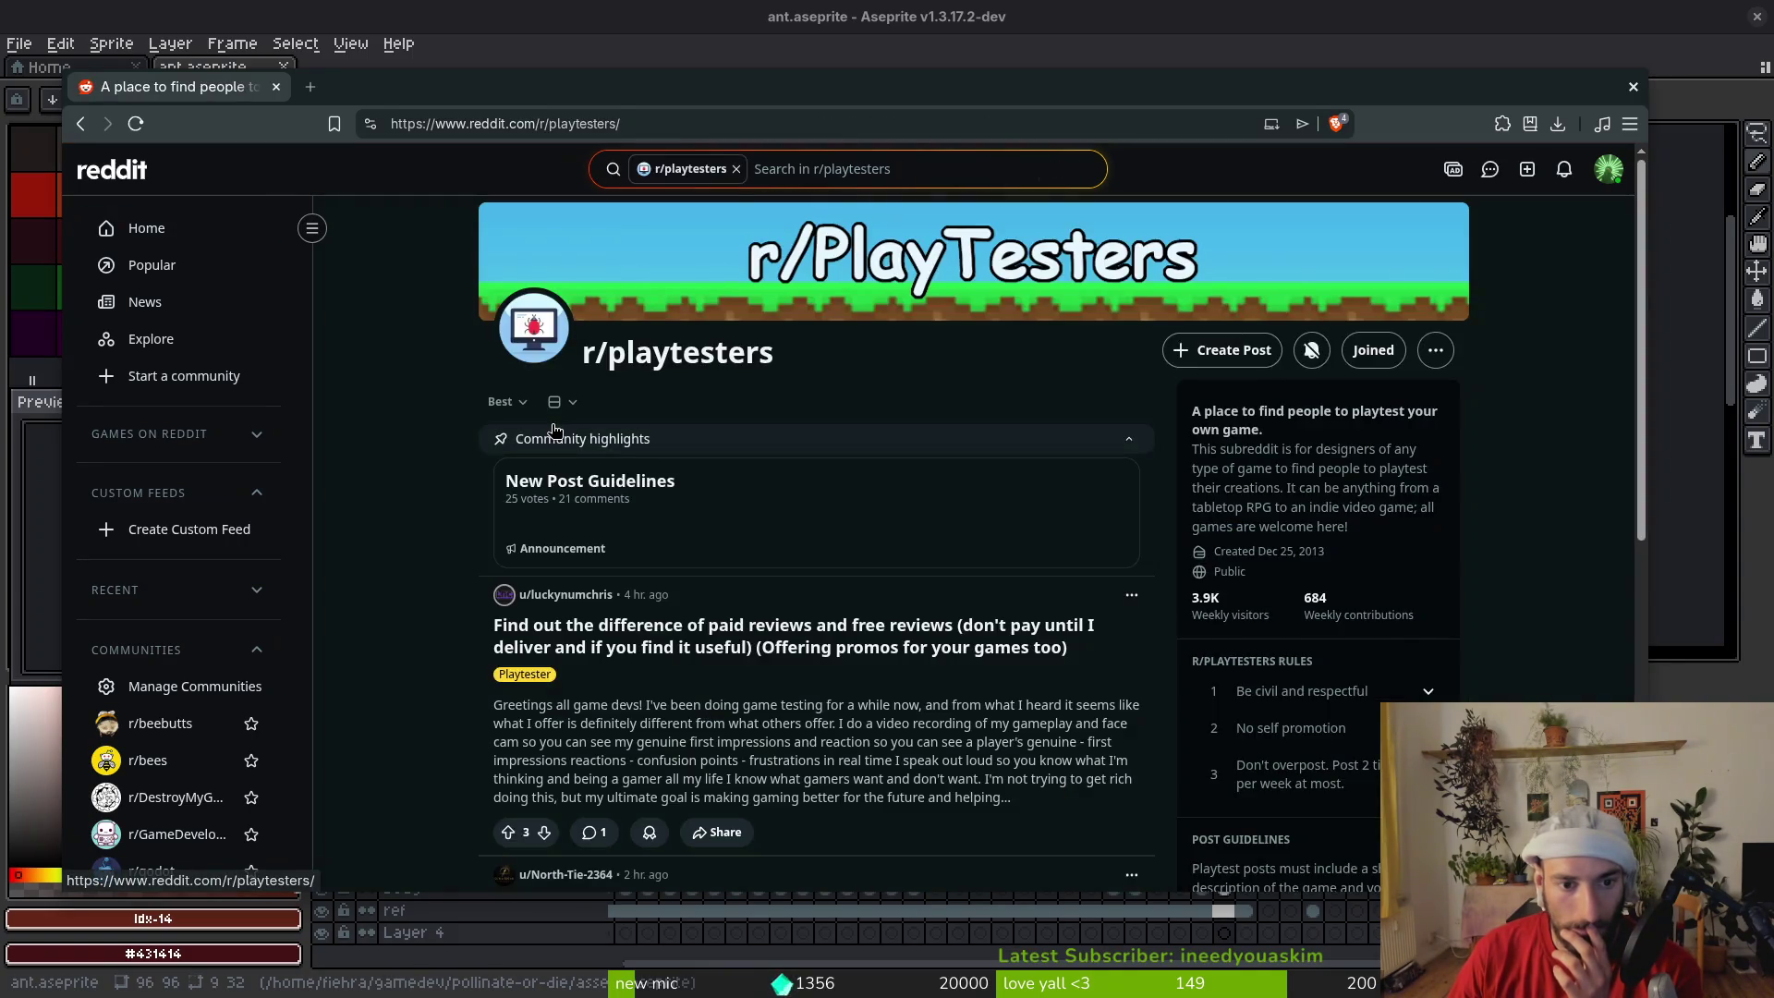
scroll(418, 549, "down", 2)
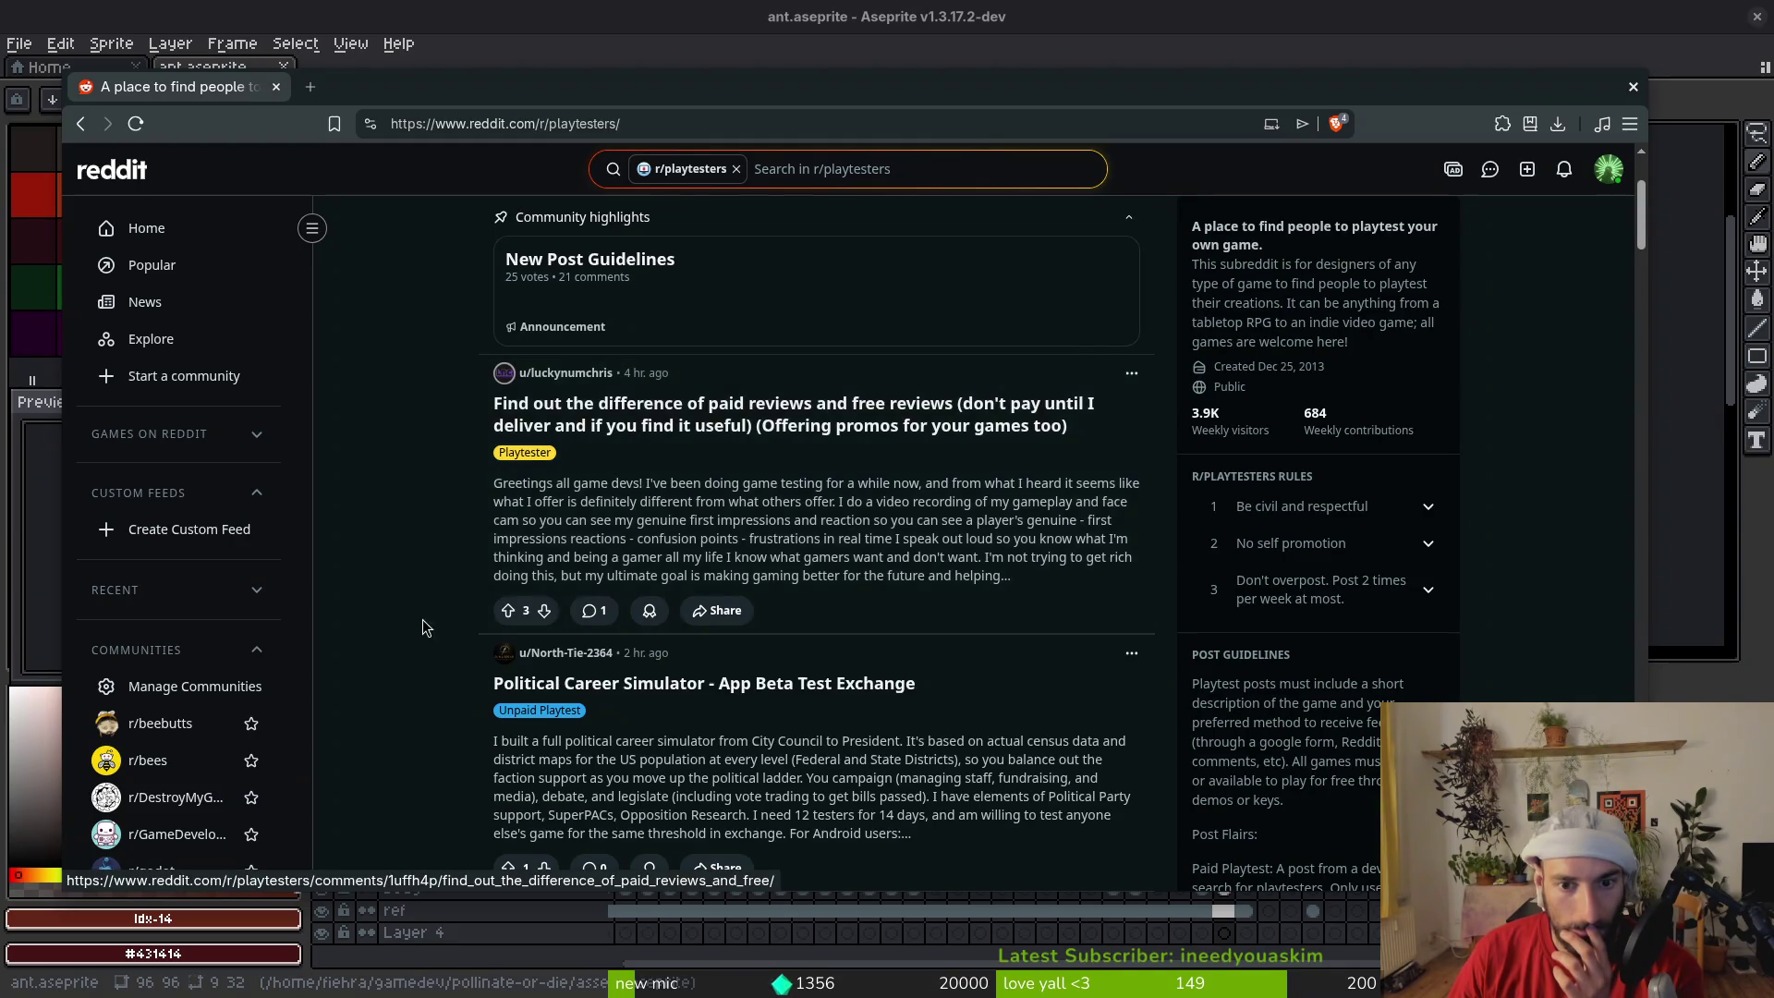
scroll(406, 615, "down", 2)
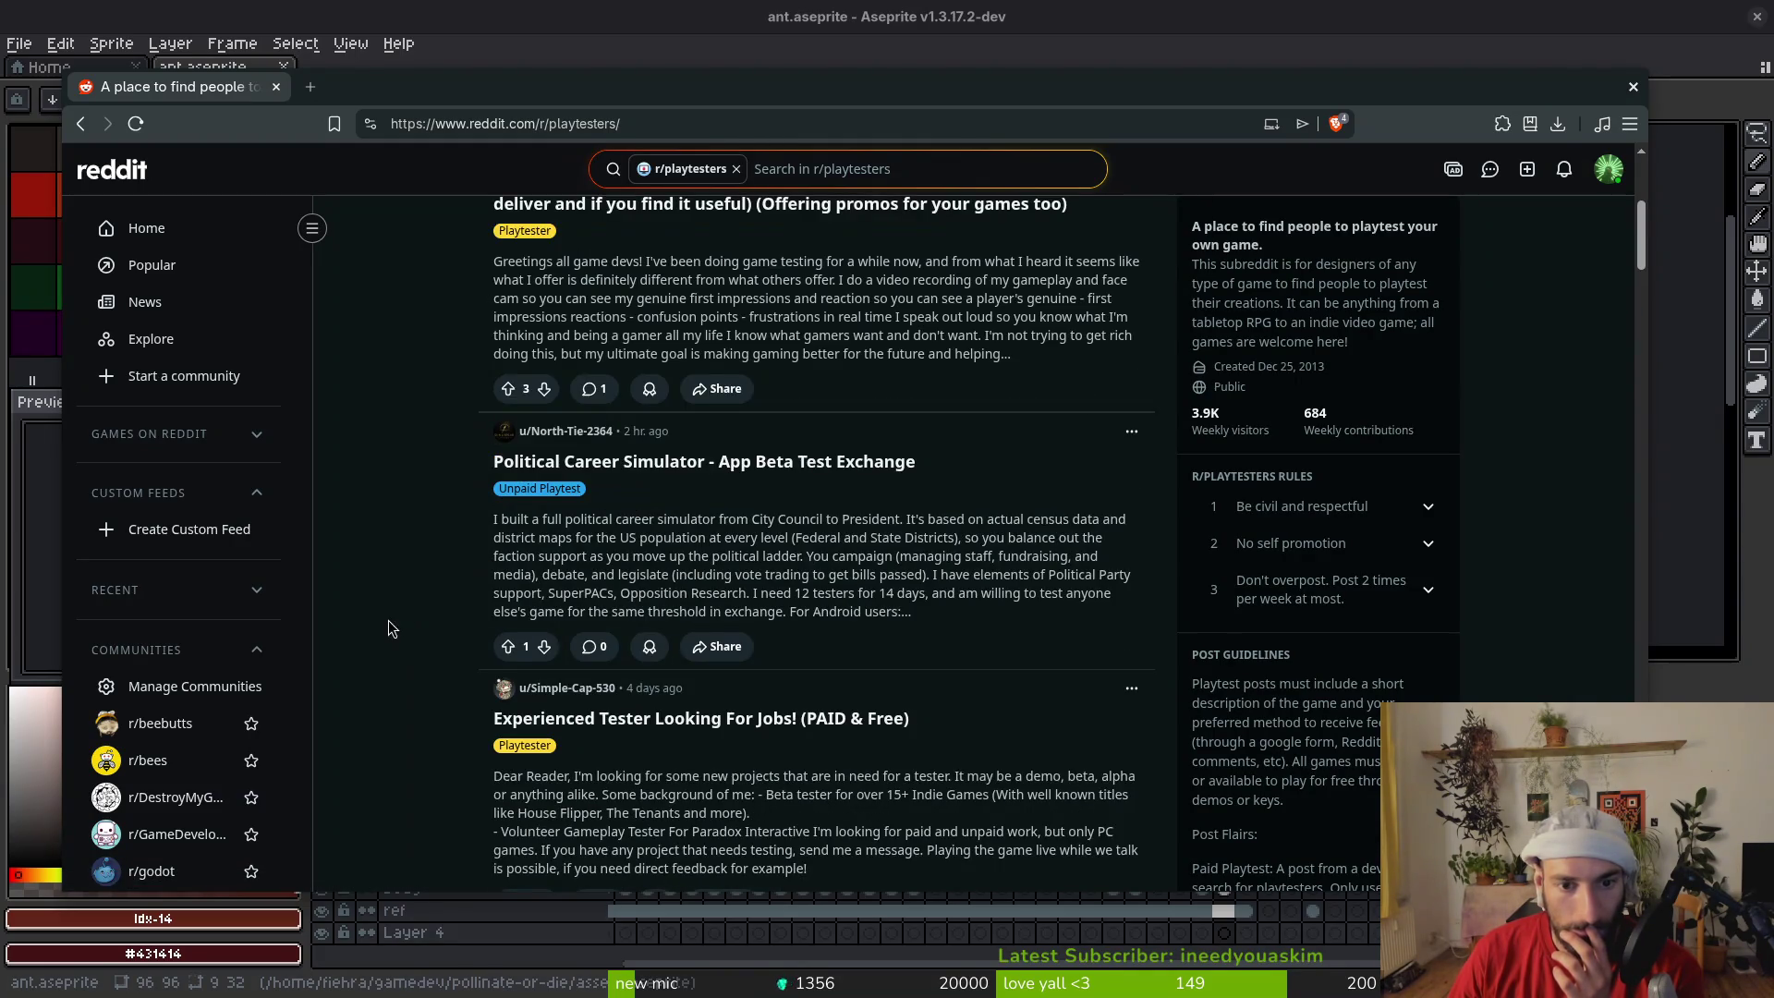
scroll(419, 580, "down", 2)
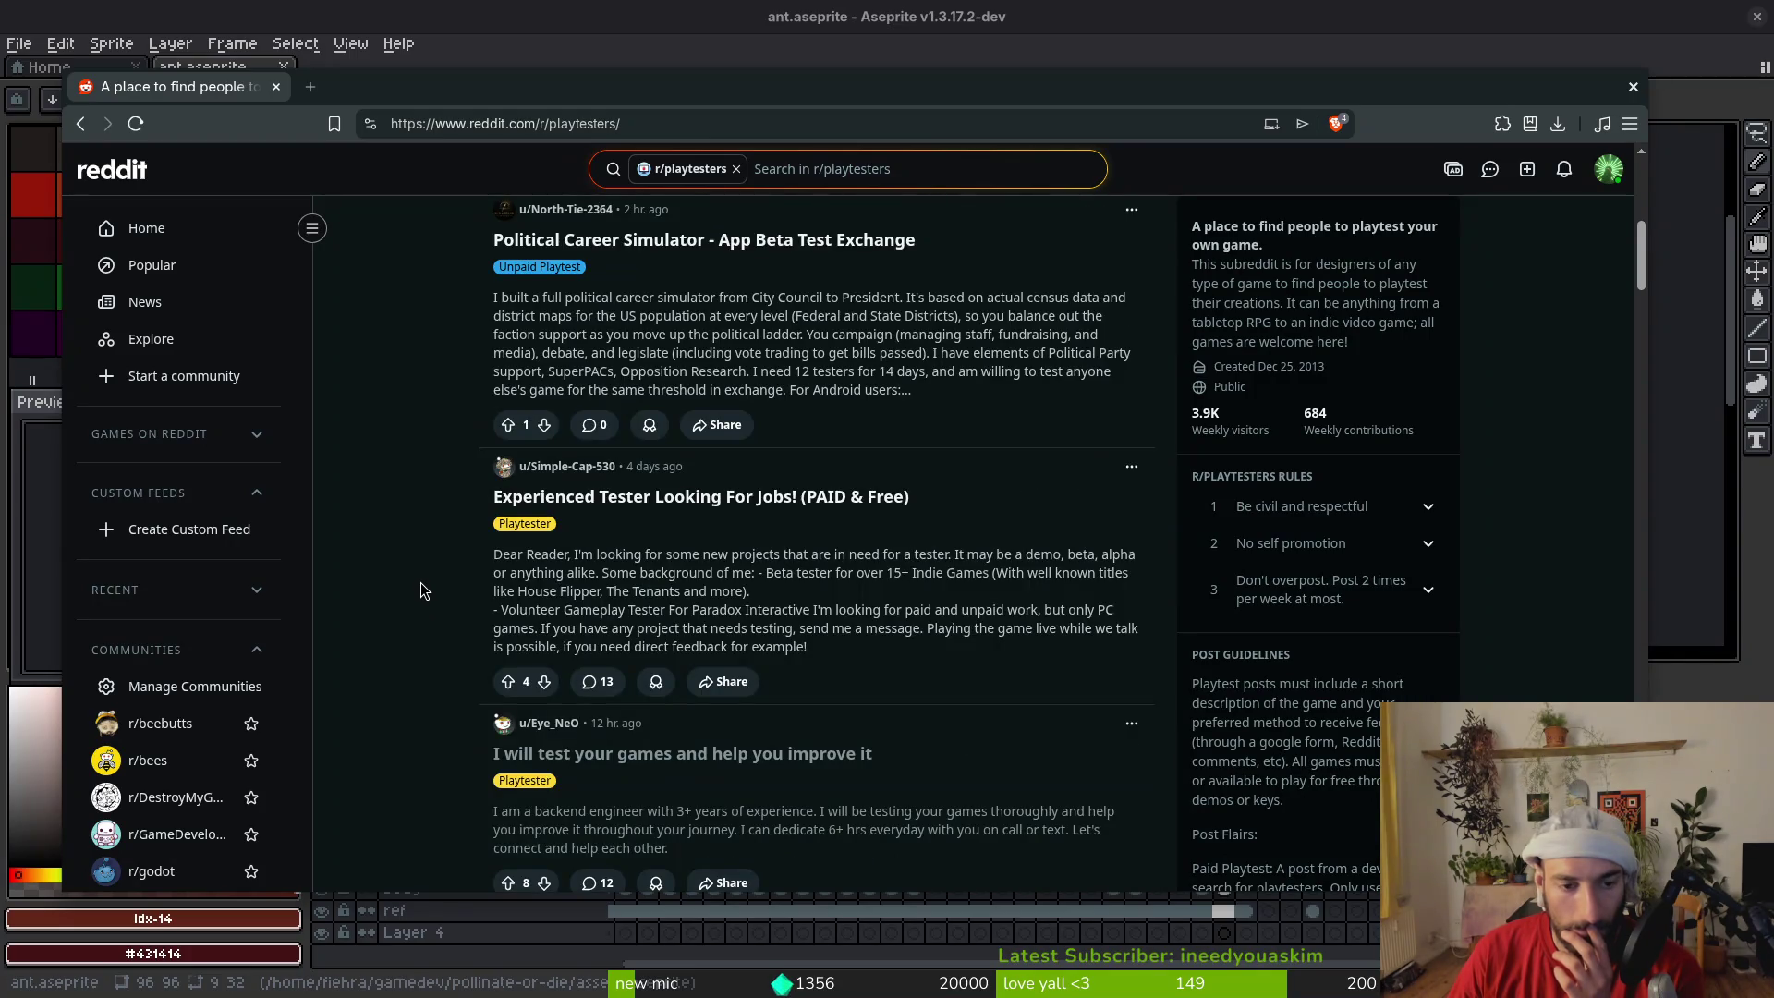
Read the Experienced Tester Looking For Jobs! post in a new tab, then return to the feed
middle_click(776, 506)
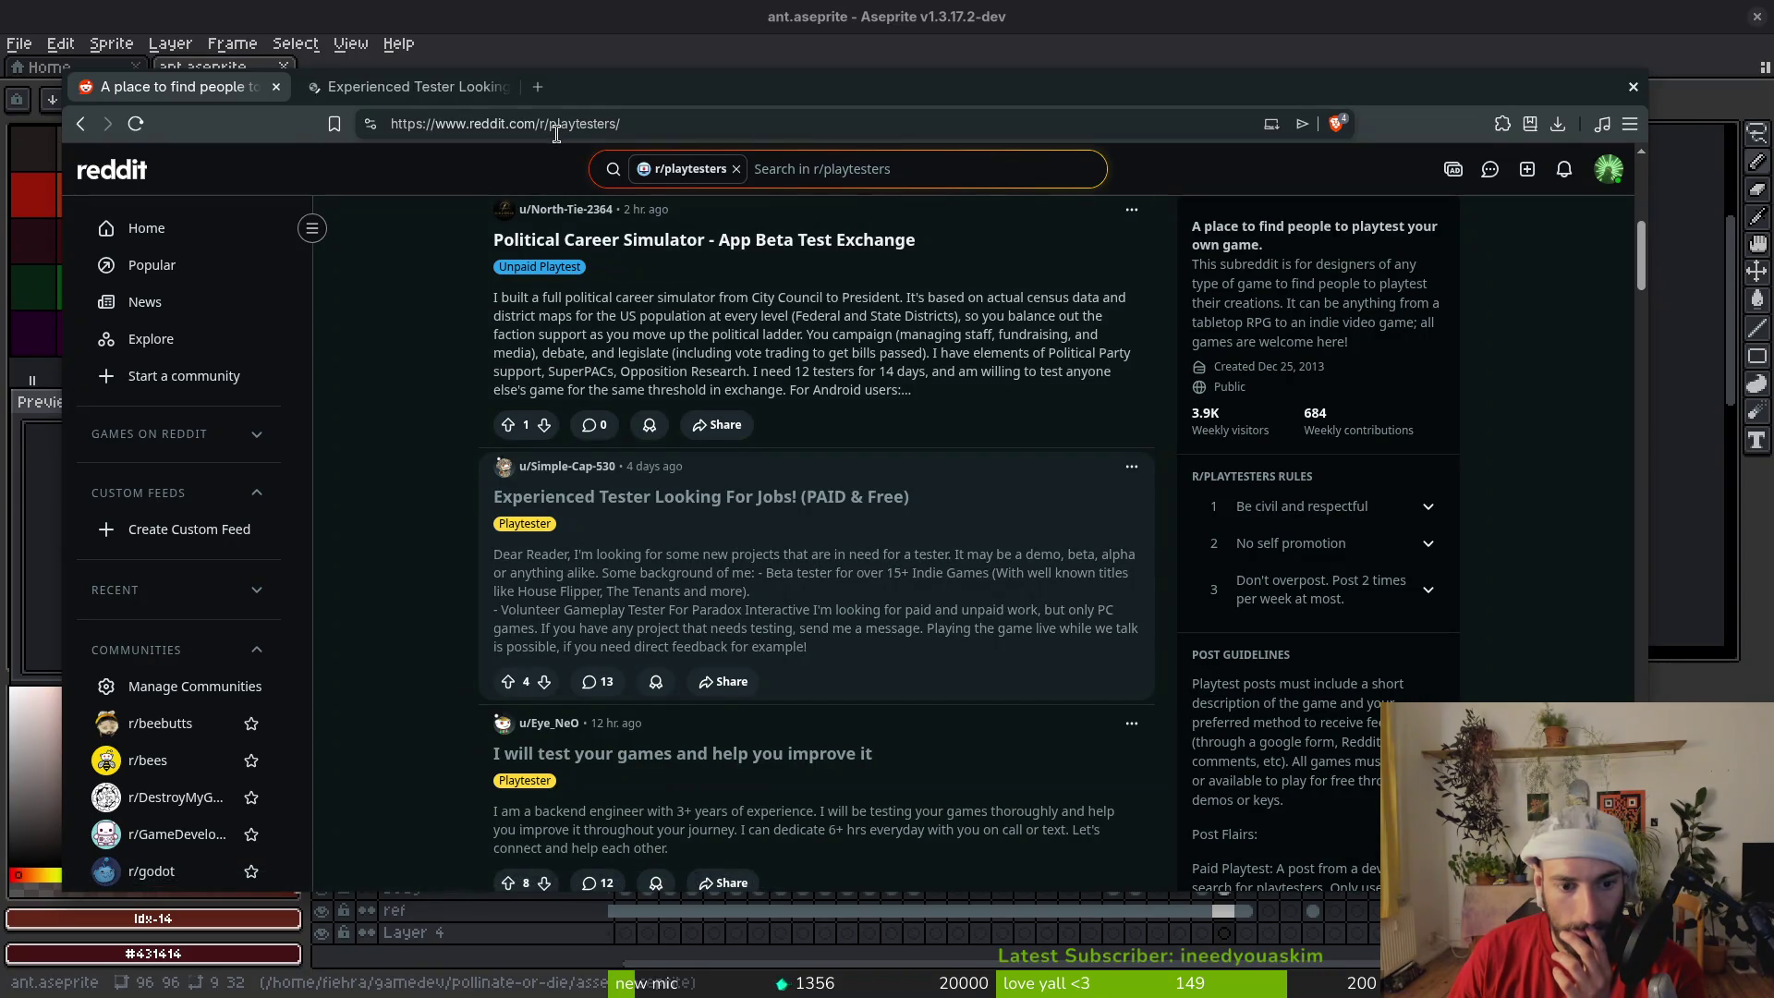
left_click(442, 89)
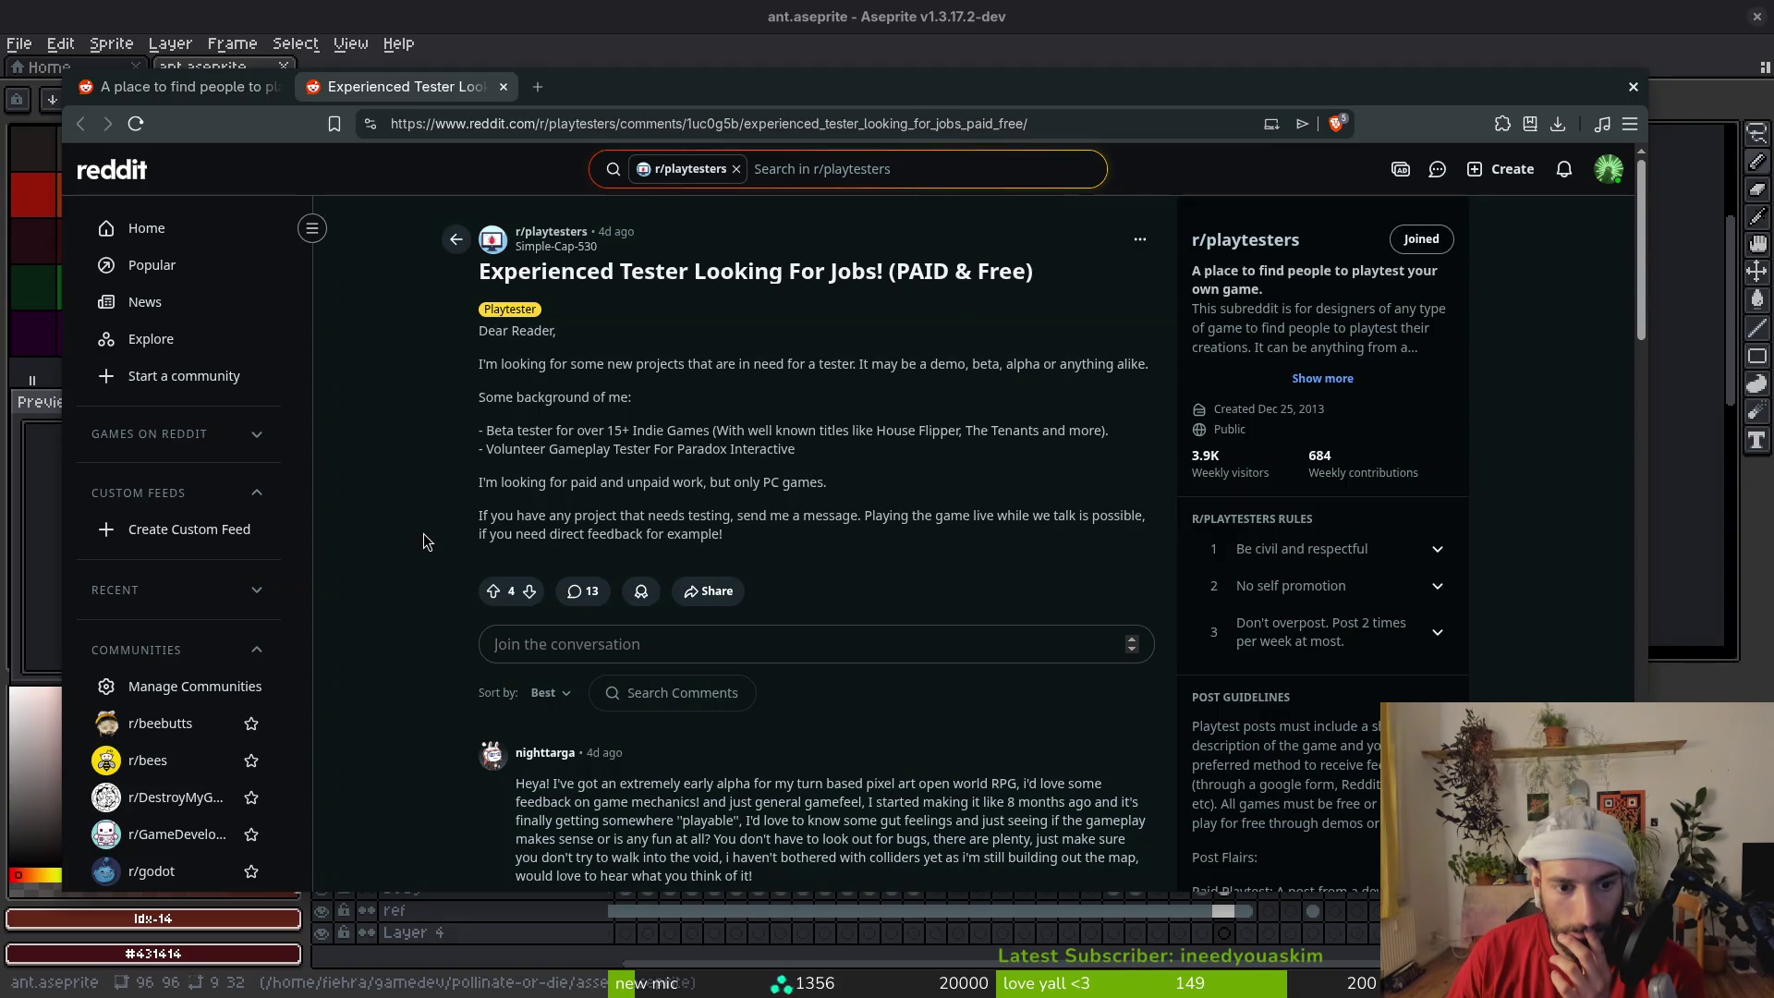
scroll(423, 541, "down", 3)
scroll(425, 540, "down", 5)
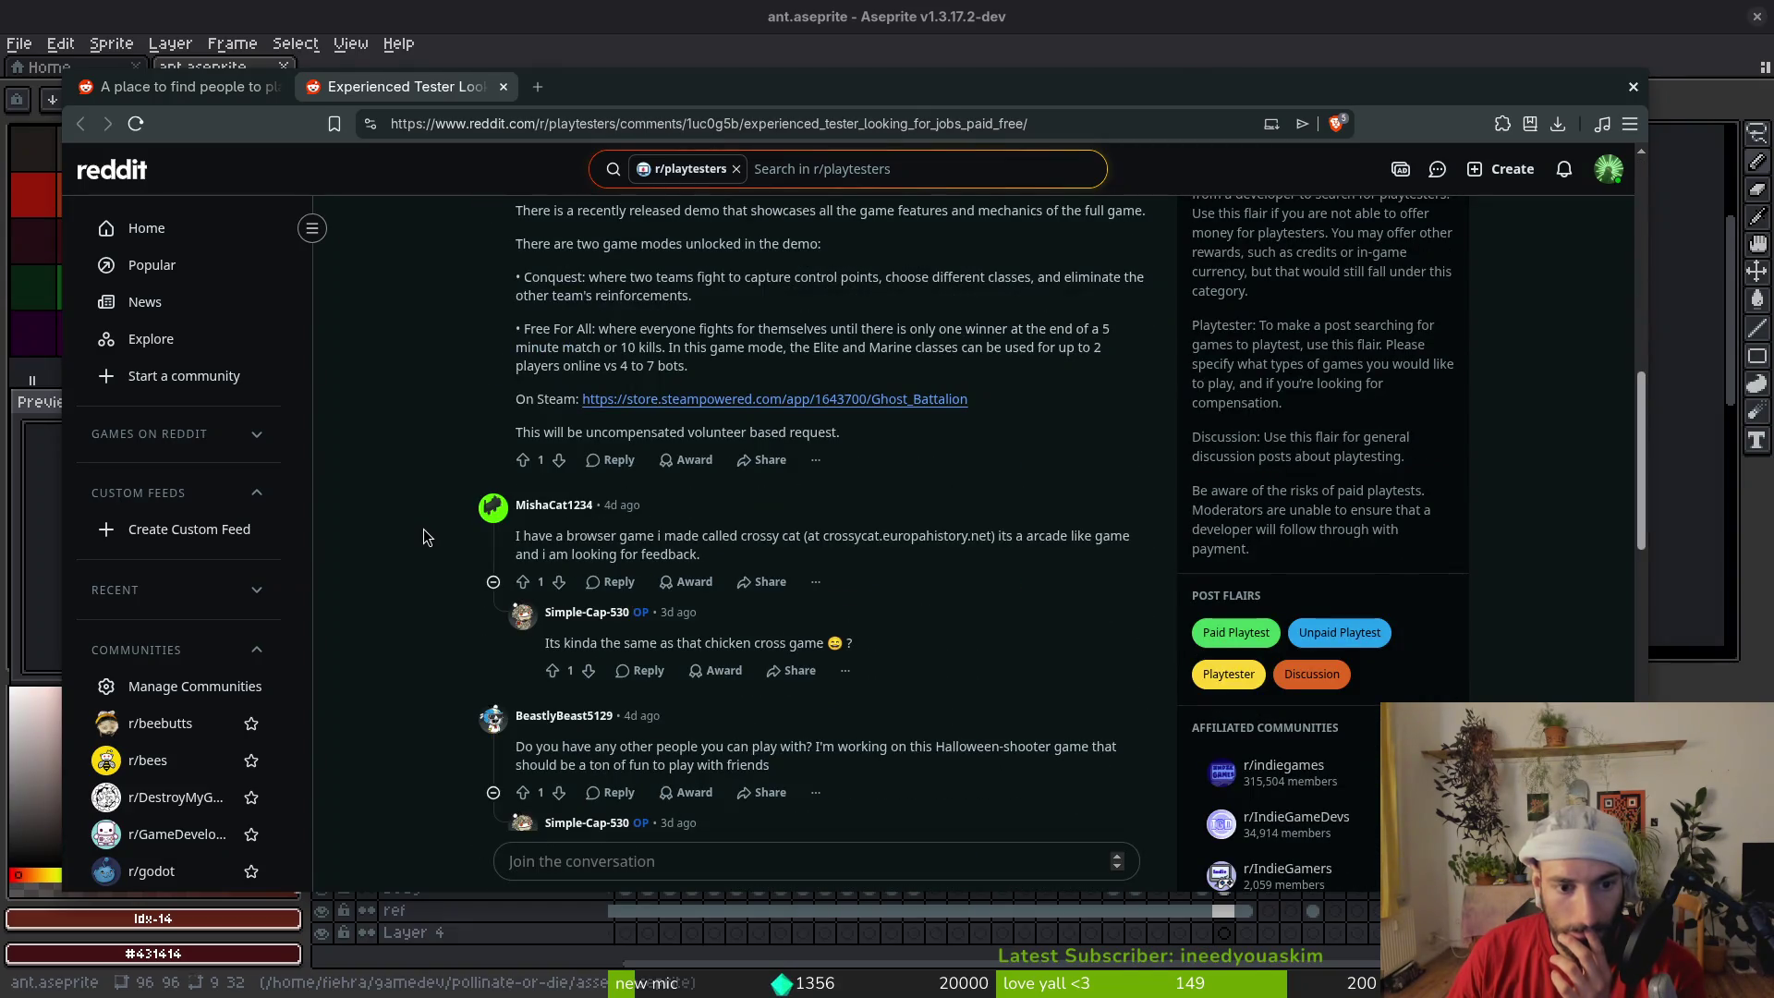
scroll(423, 536, "up", 6)
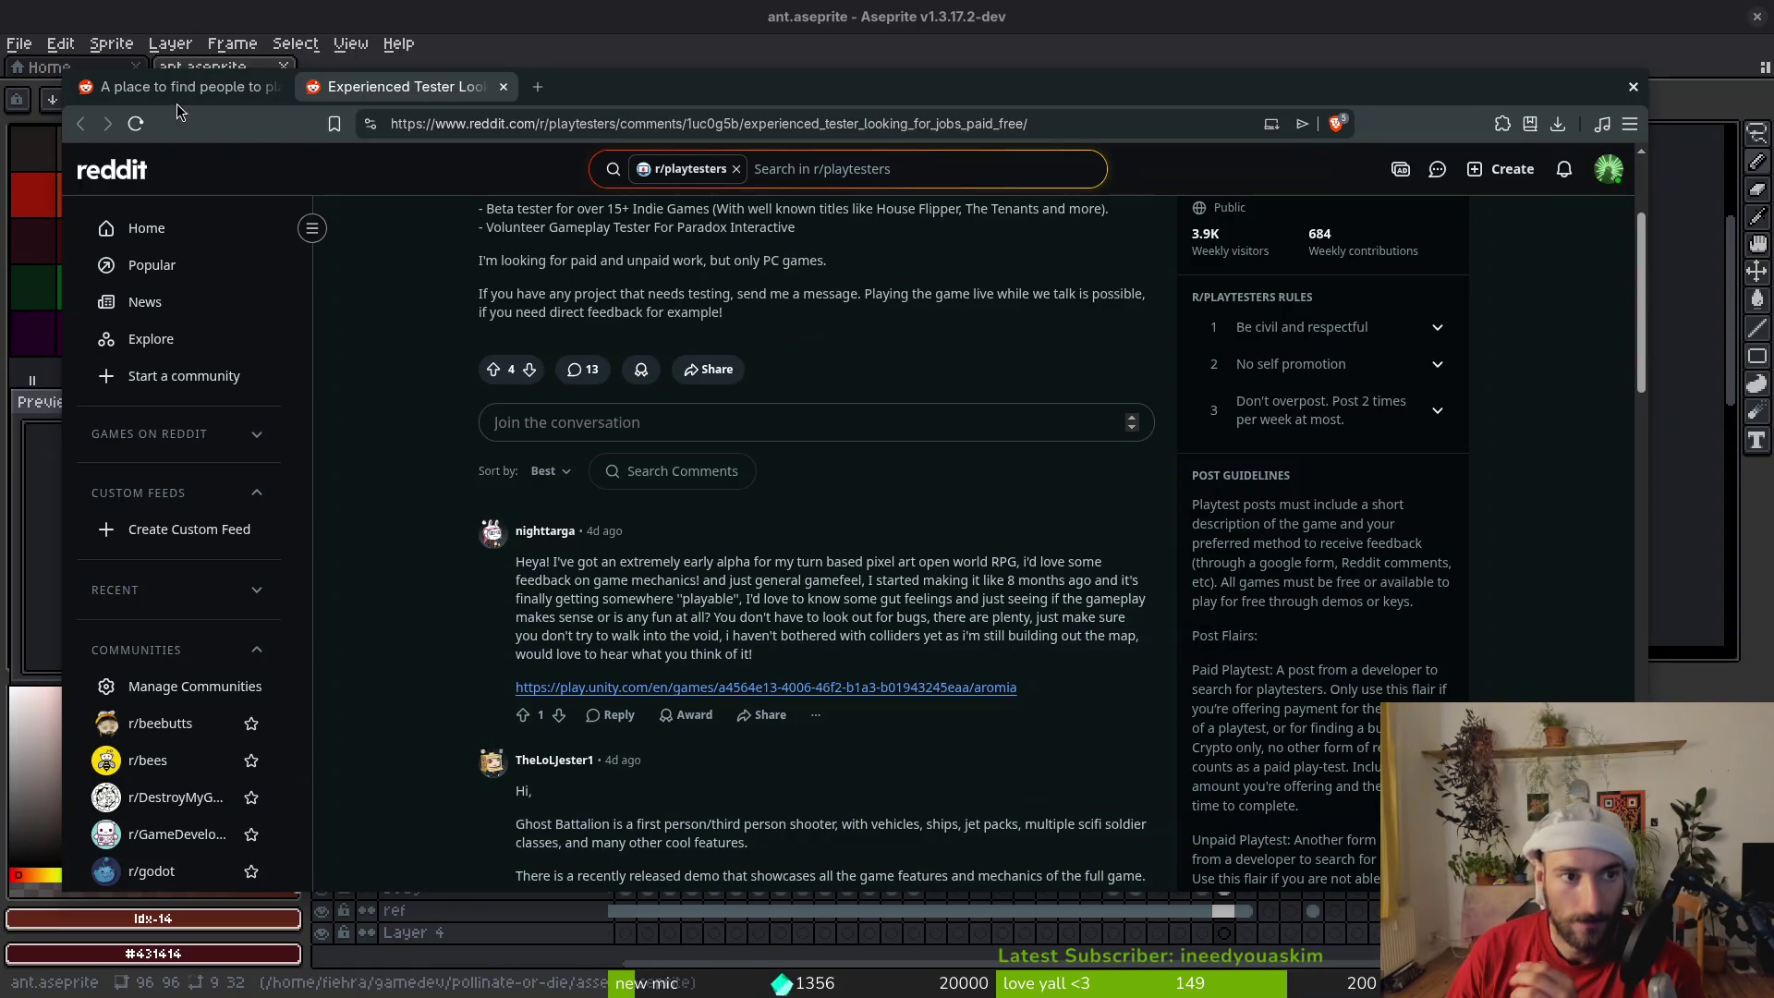
left_click(191, 85)
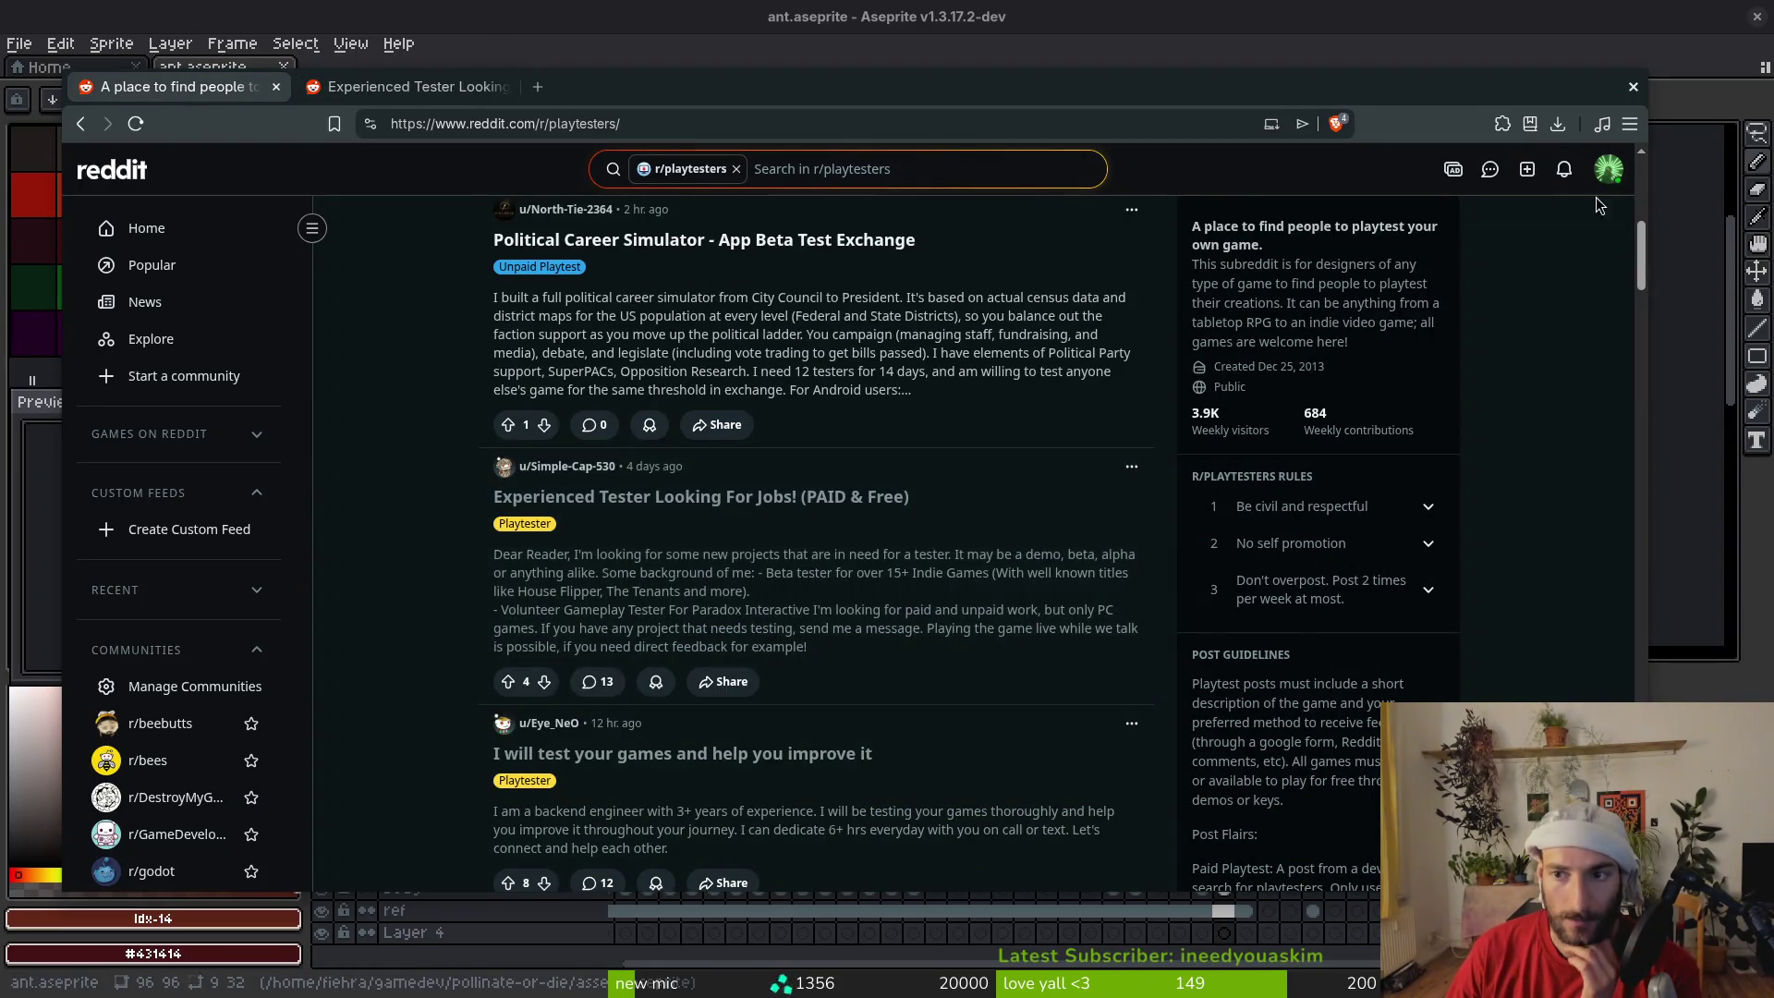
left_click(1608, 169)
Find your Live Streamers thread comment on your profile and select its Pollinate or Die pitch
left_click(1525, 192)
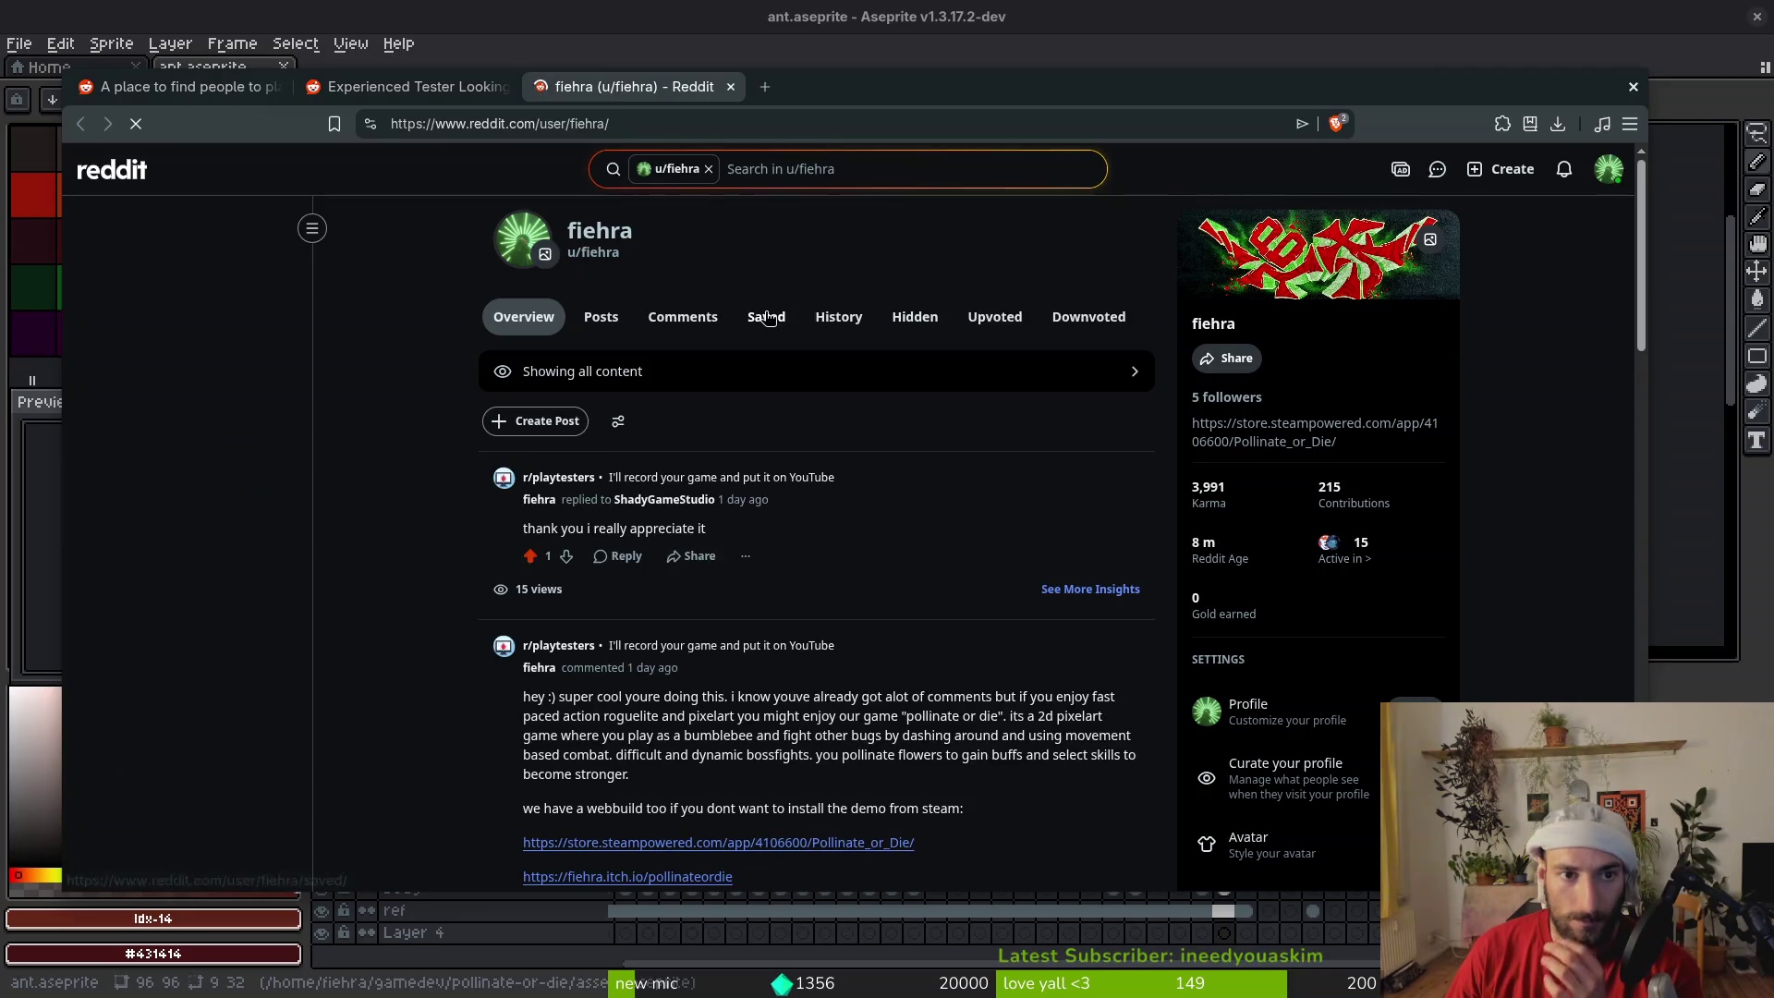
scroll(767, 648, "down", 5)
scroll(767, 648, "down", 15)
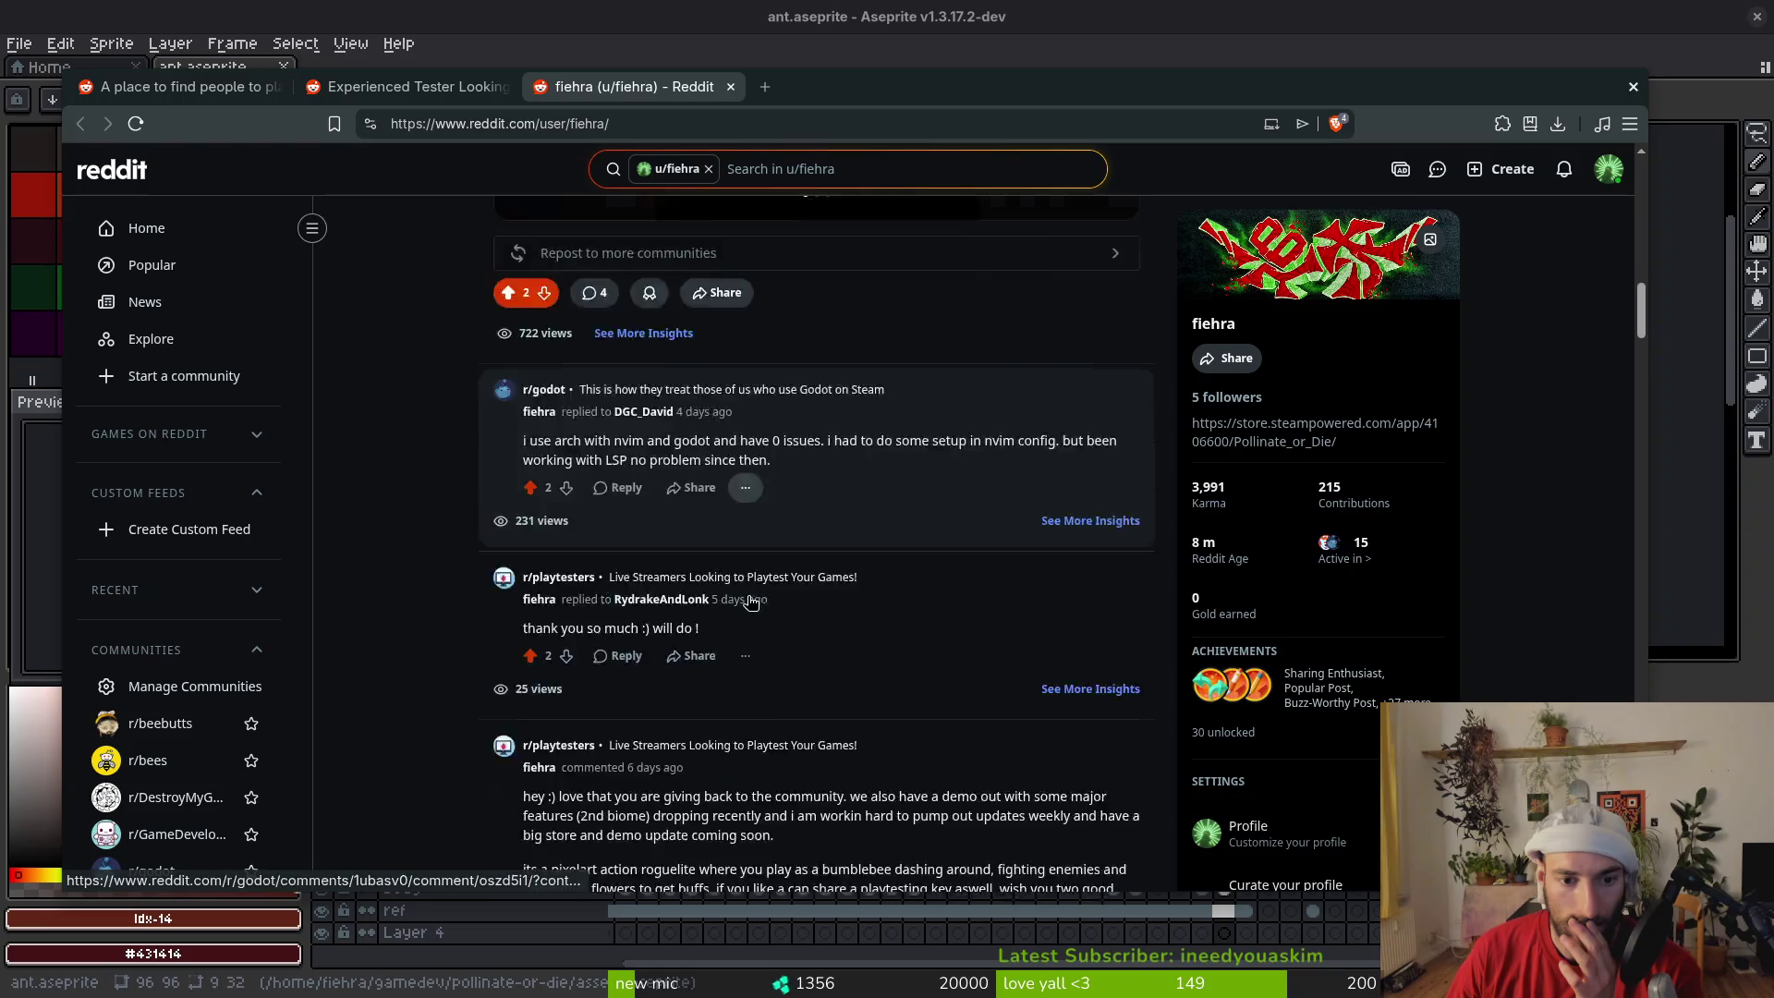
scroll(751, 603, "up", 6)
scroll(637, 399, "down", 5)
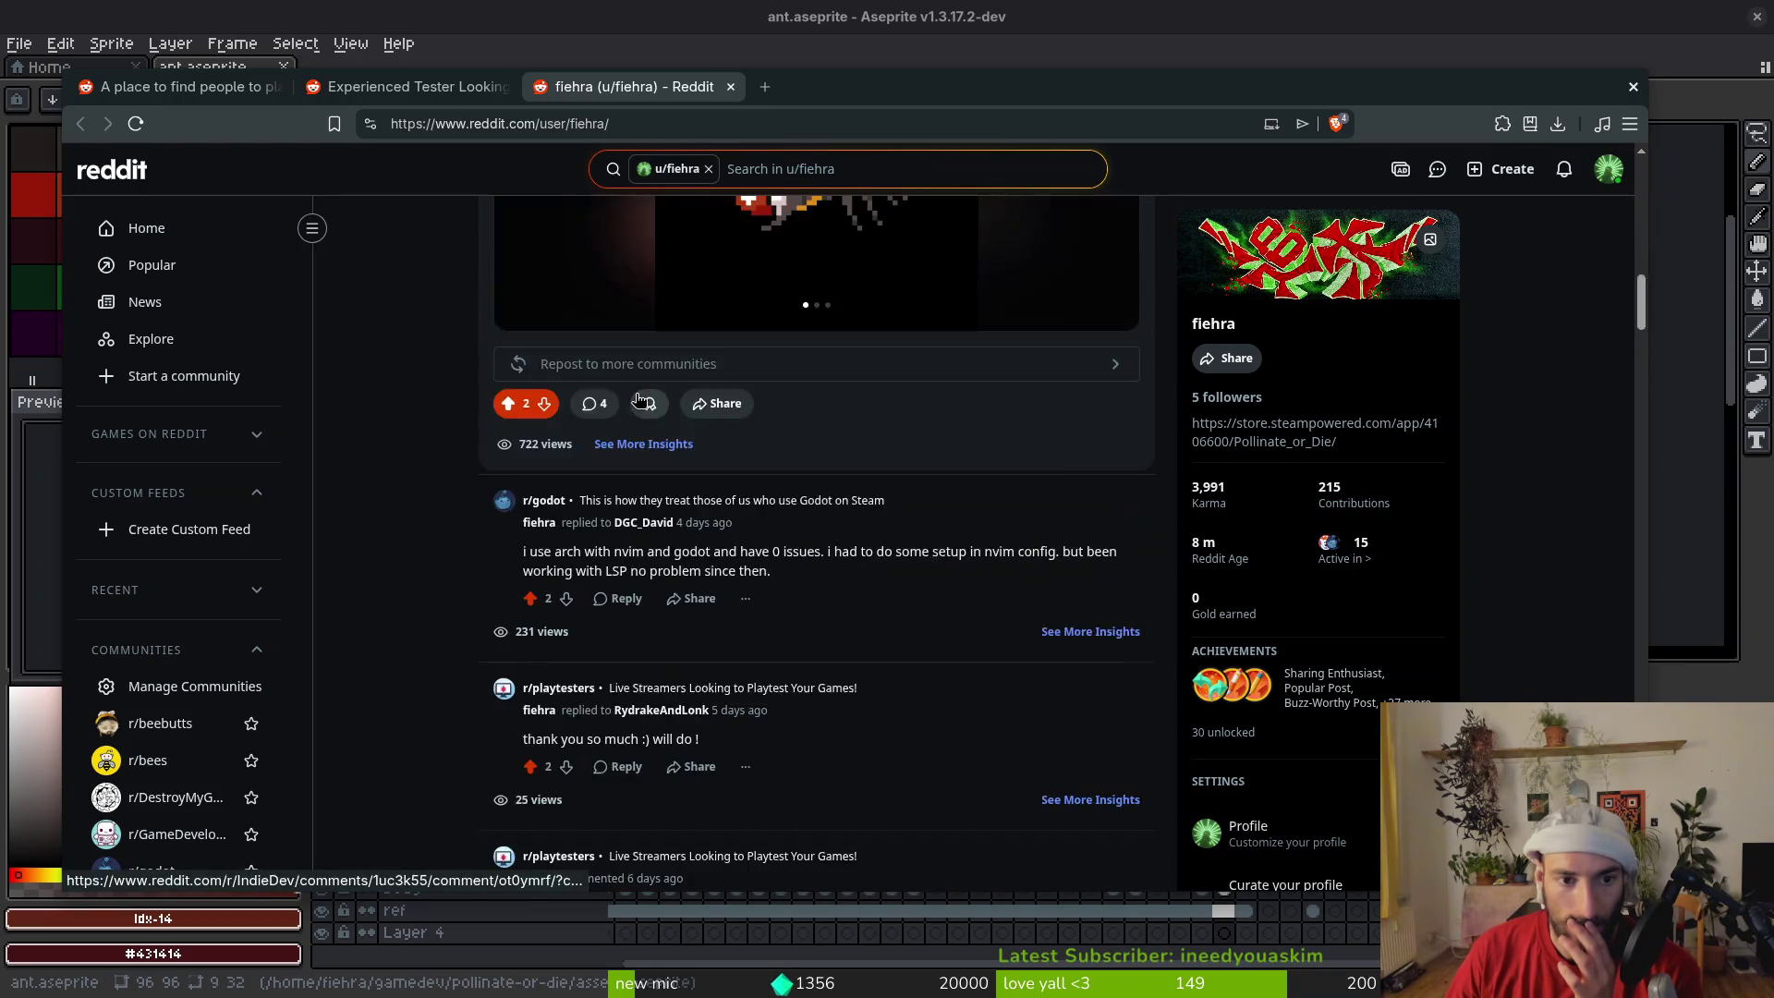
scroll(637, 399, "down", 6)
left_click(557, 372)
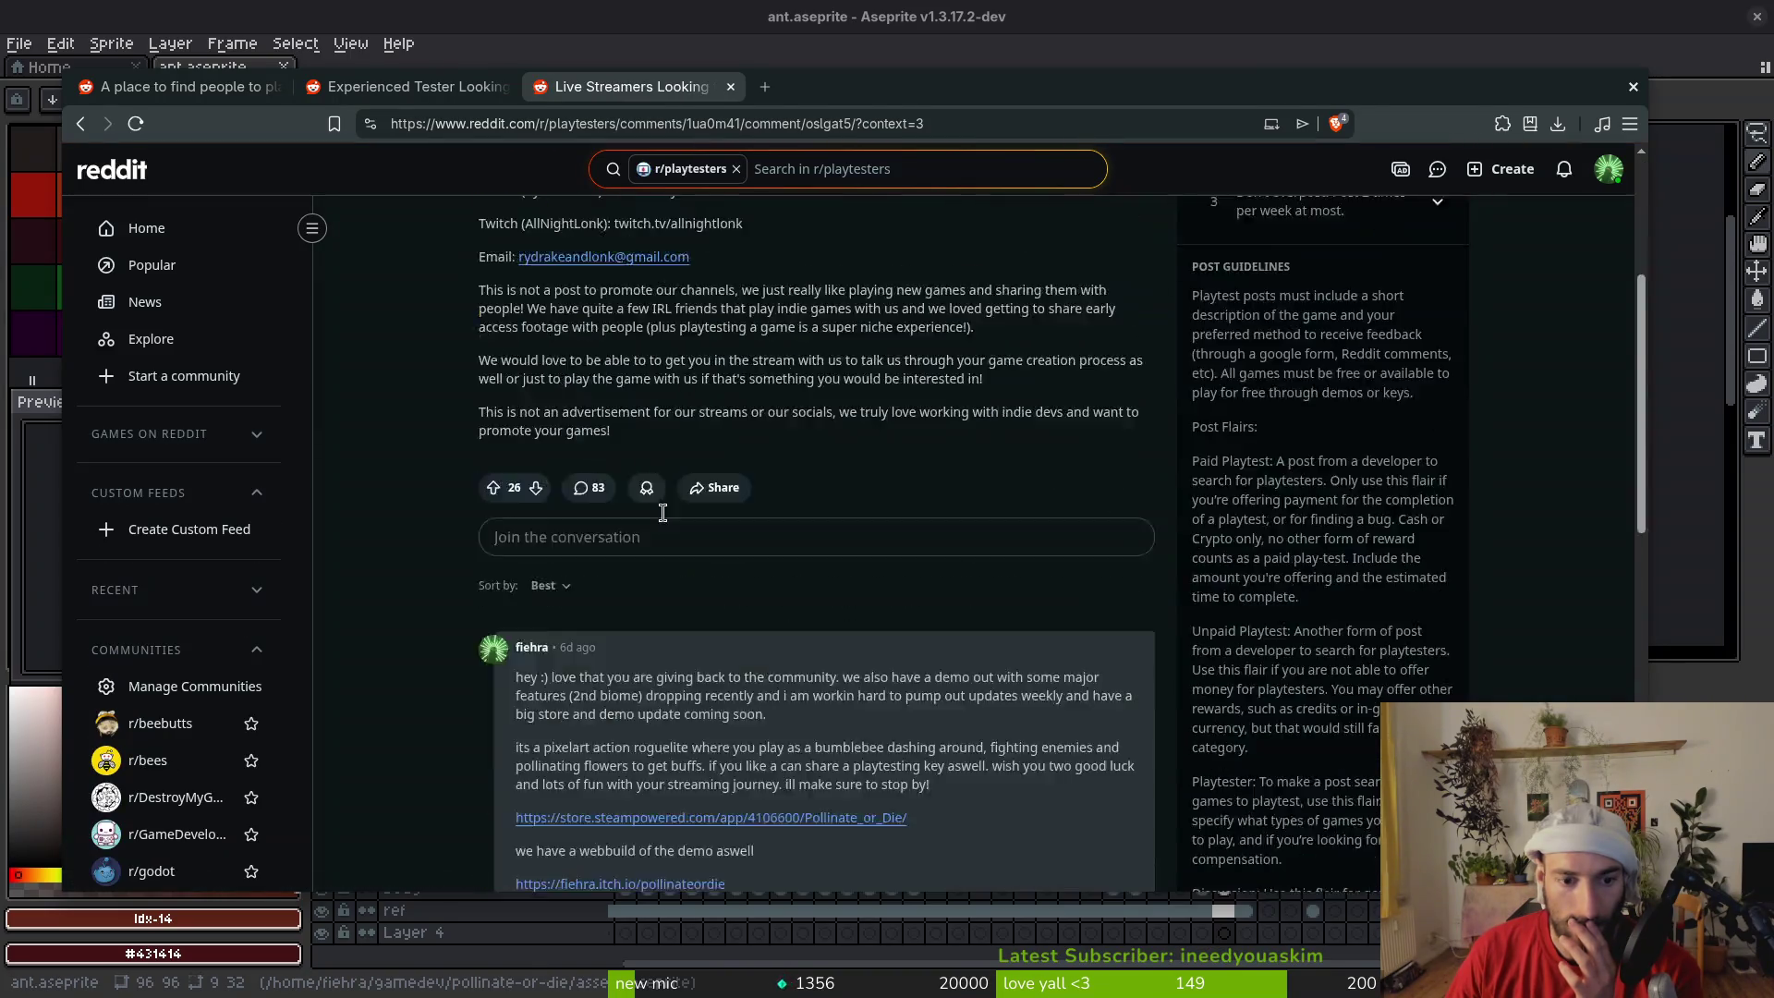
mouse_move(517, 354)
left_mouse_down()
mouse_move(813, 473)
mouse_move(834, 563)
mouse_move(818, 566)
left_mouse_up()
key("ctrl+c")
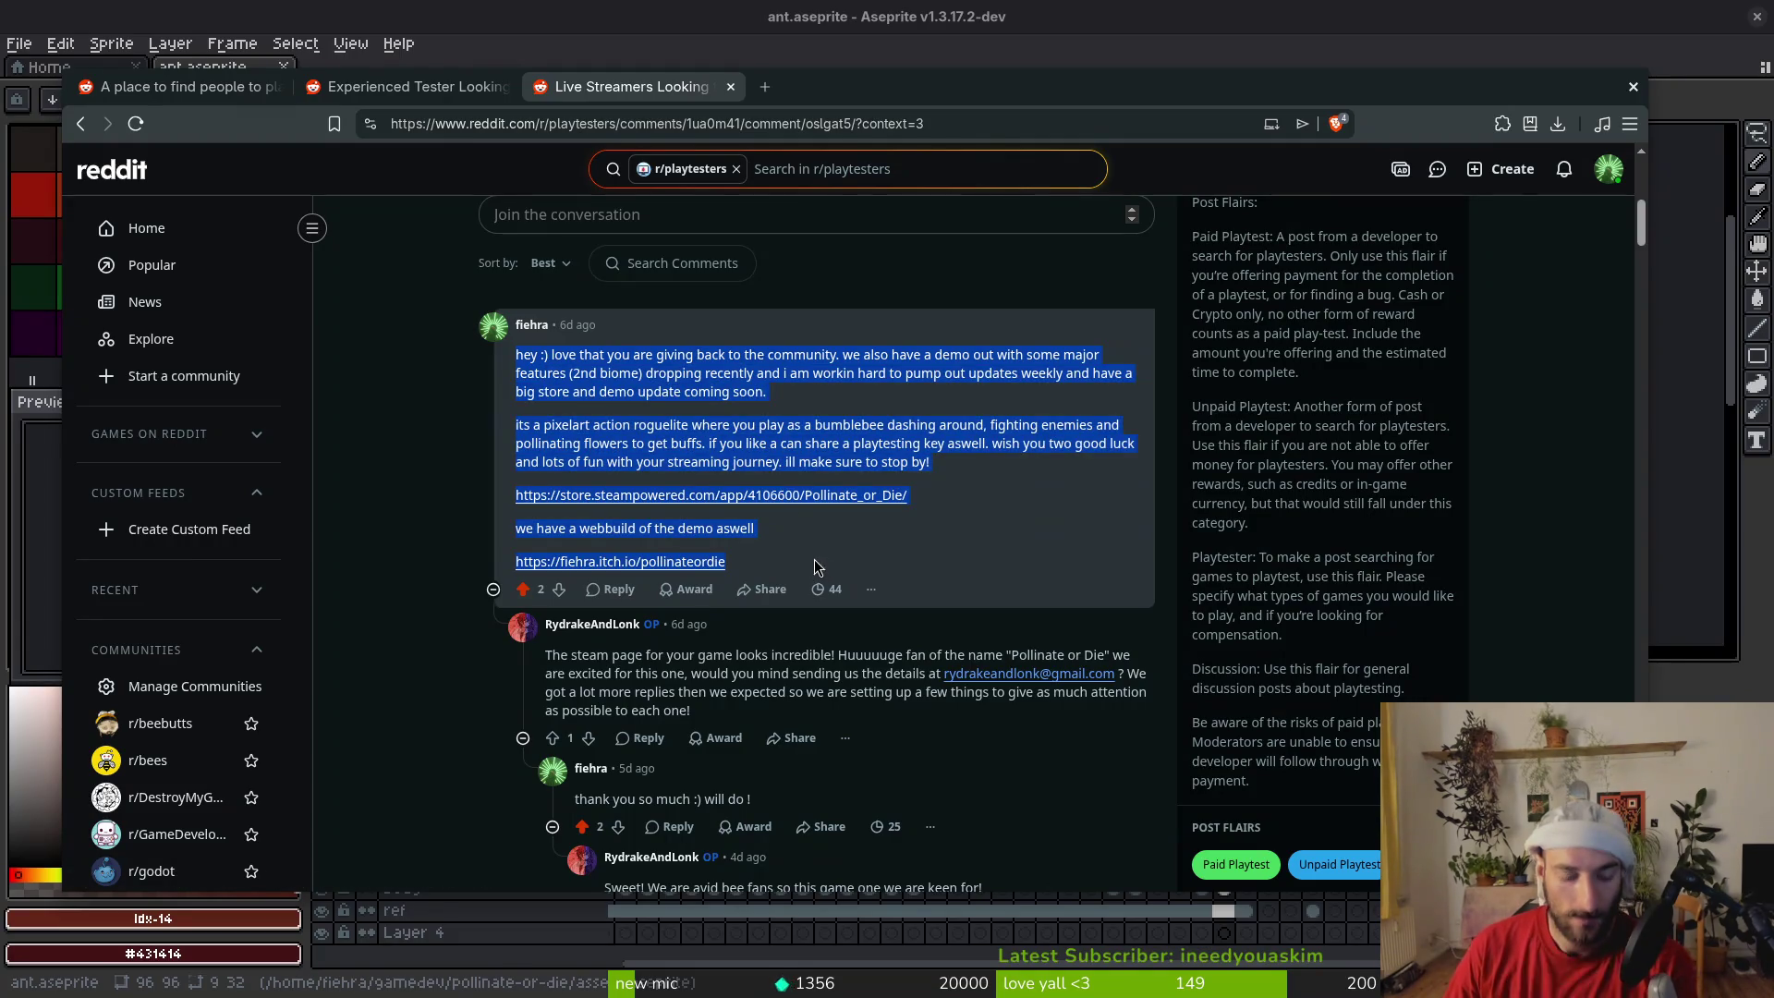
Paste the copied pitch into a new comment on the Experienced Tester post
left_click(443, 88)
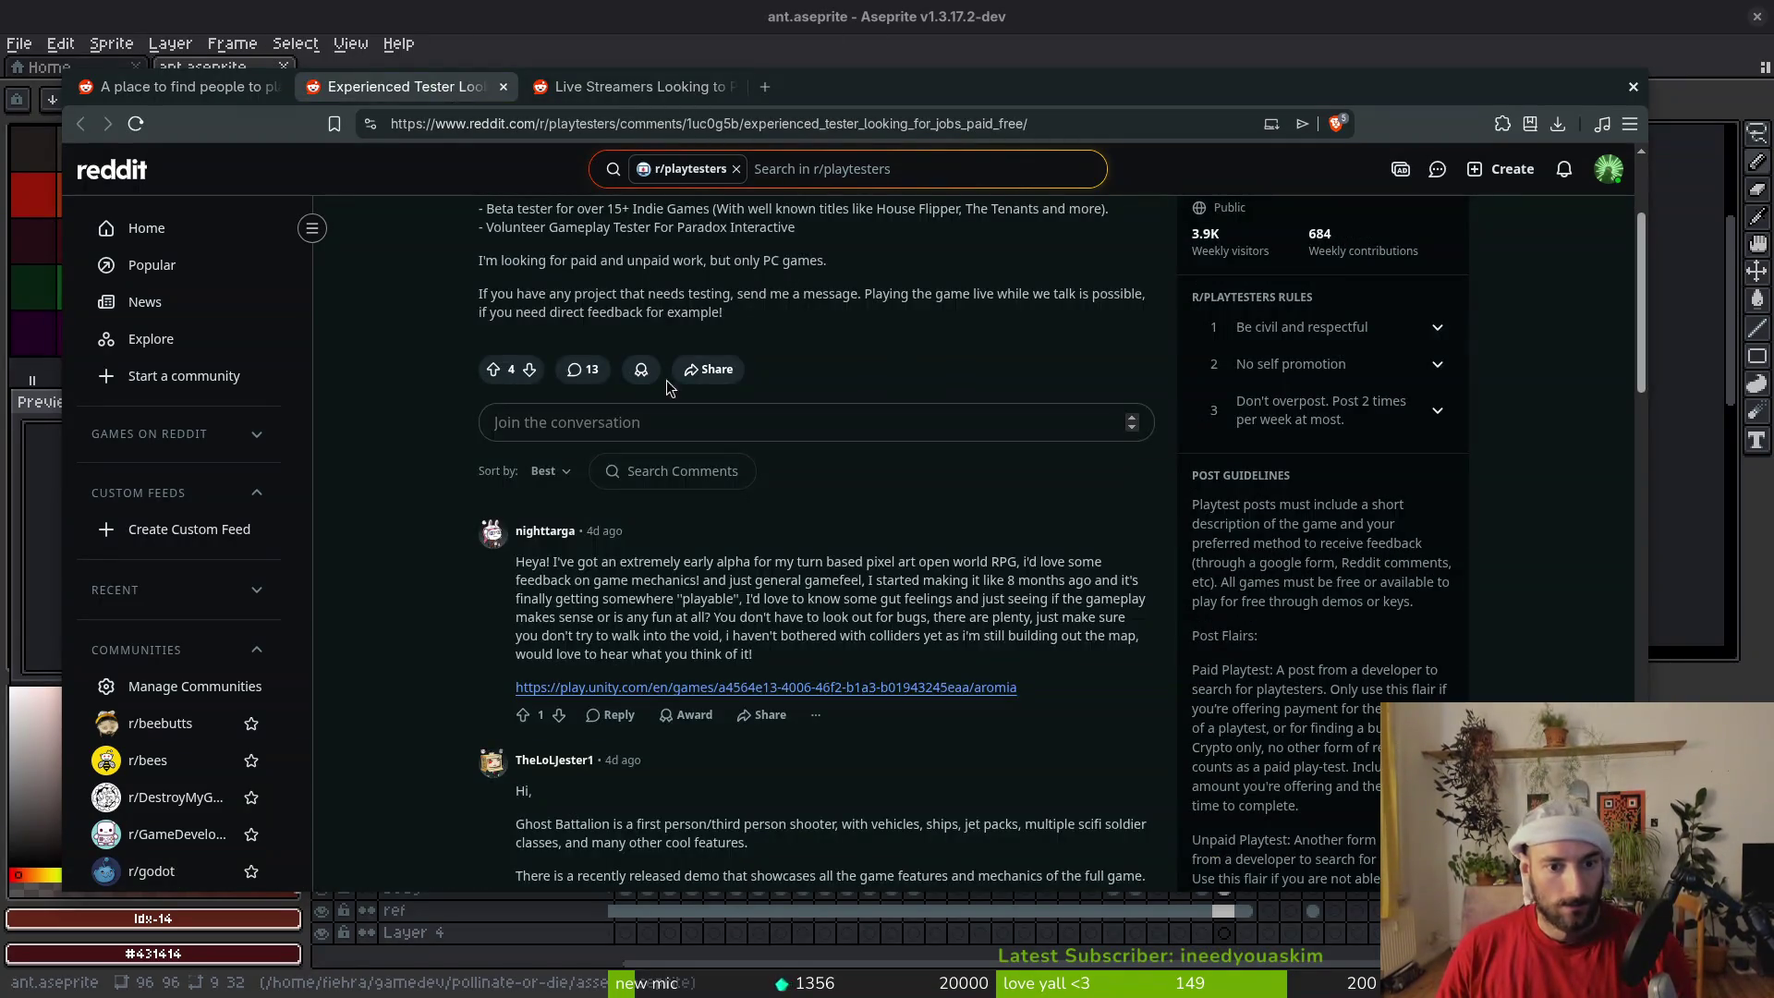
scroll(538, 446, "up", 2)
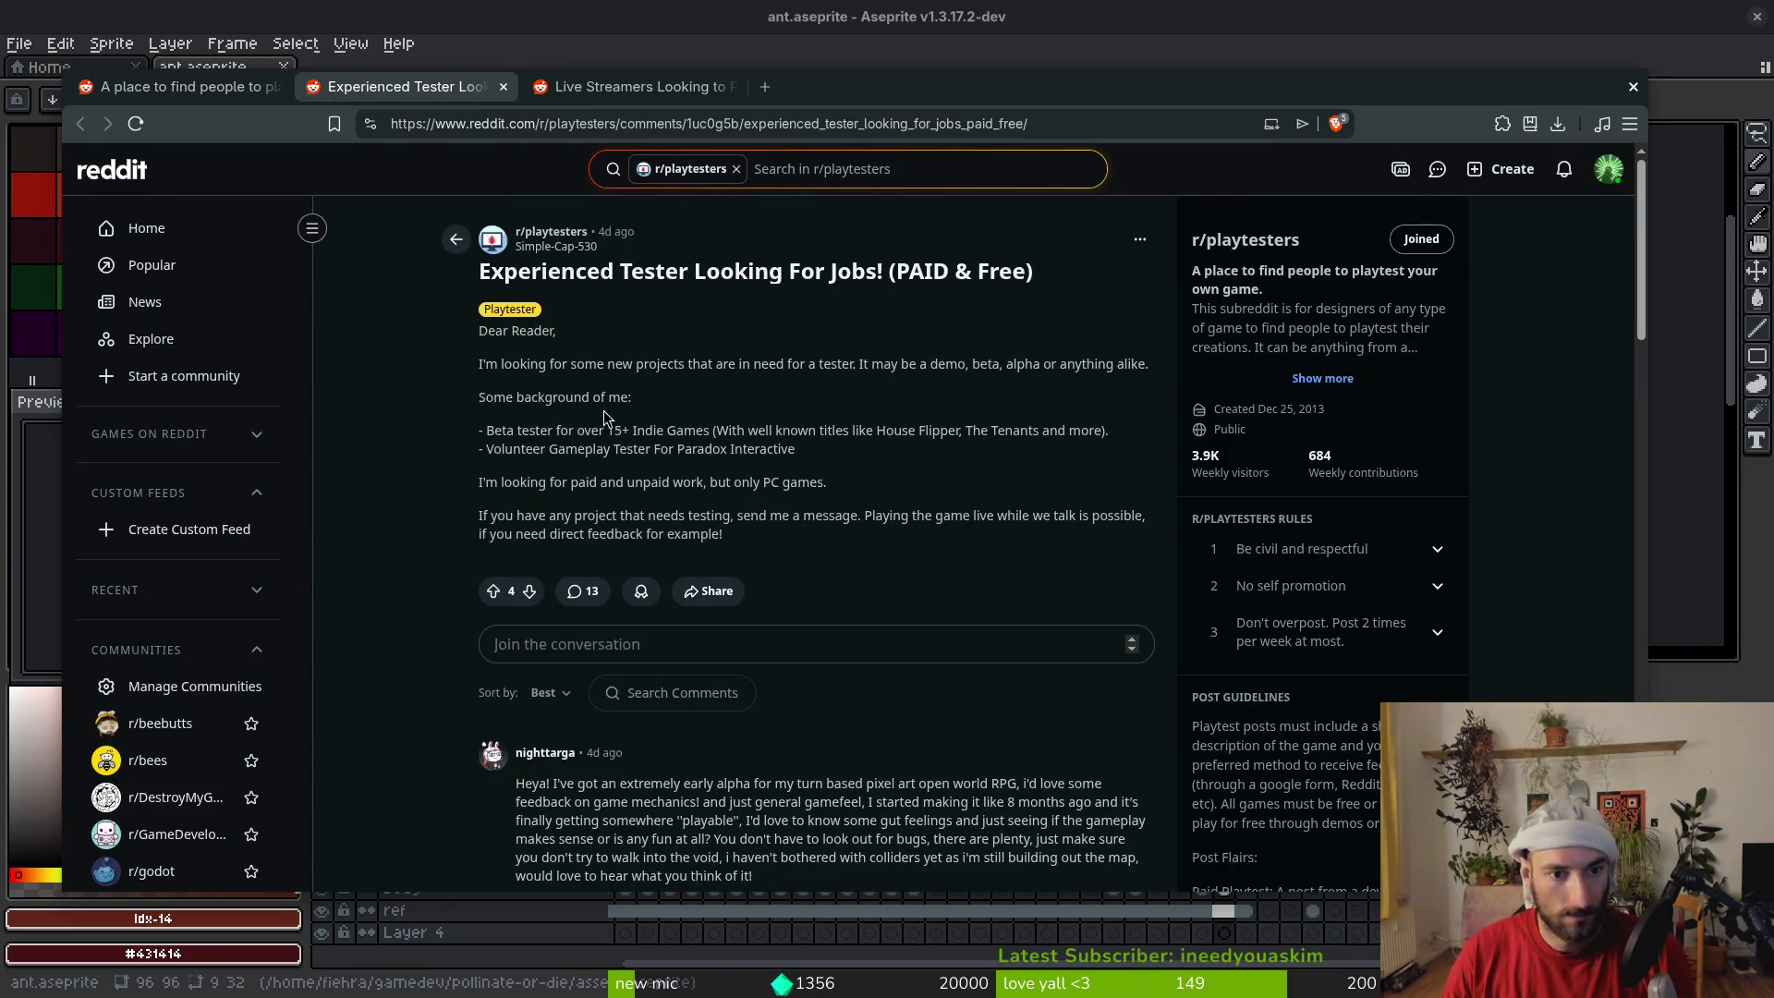
scroll(784, 464, "down", 15)
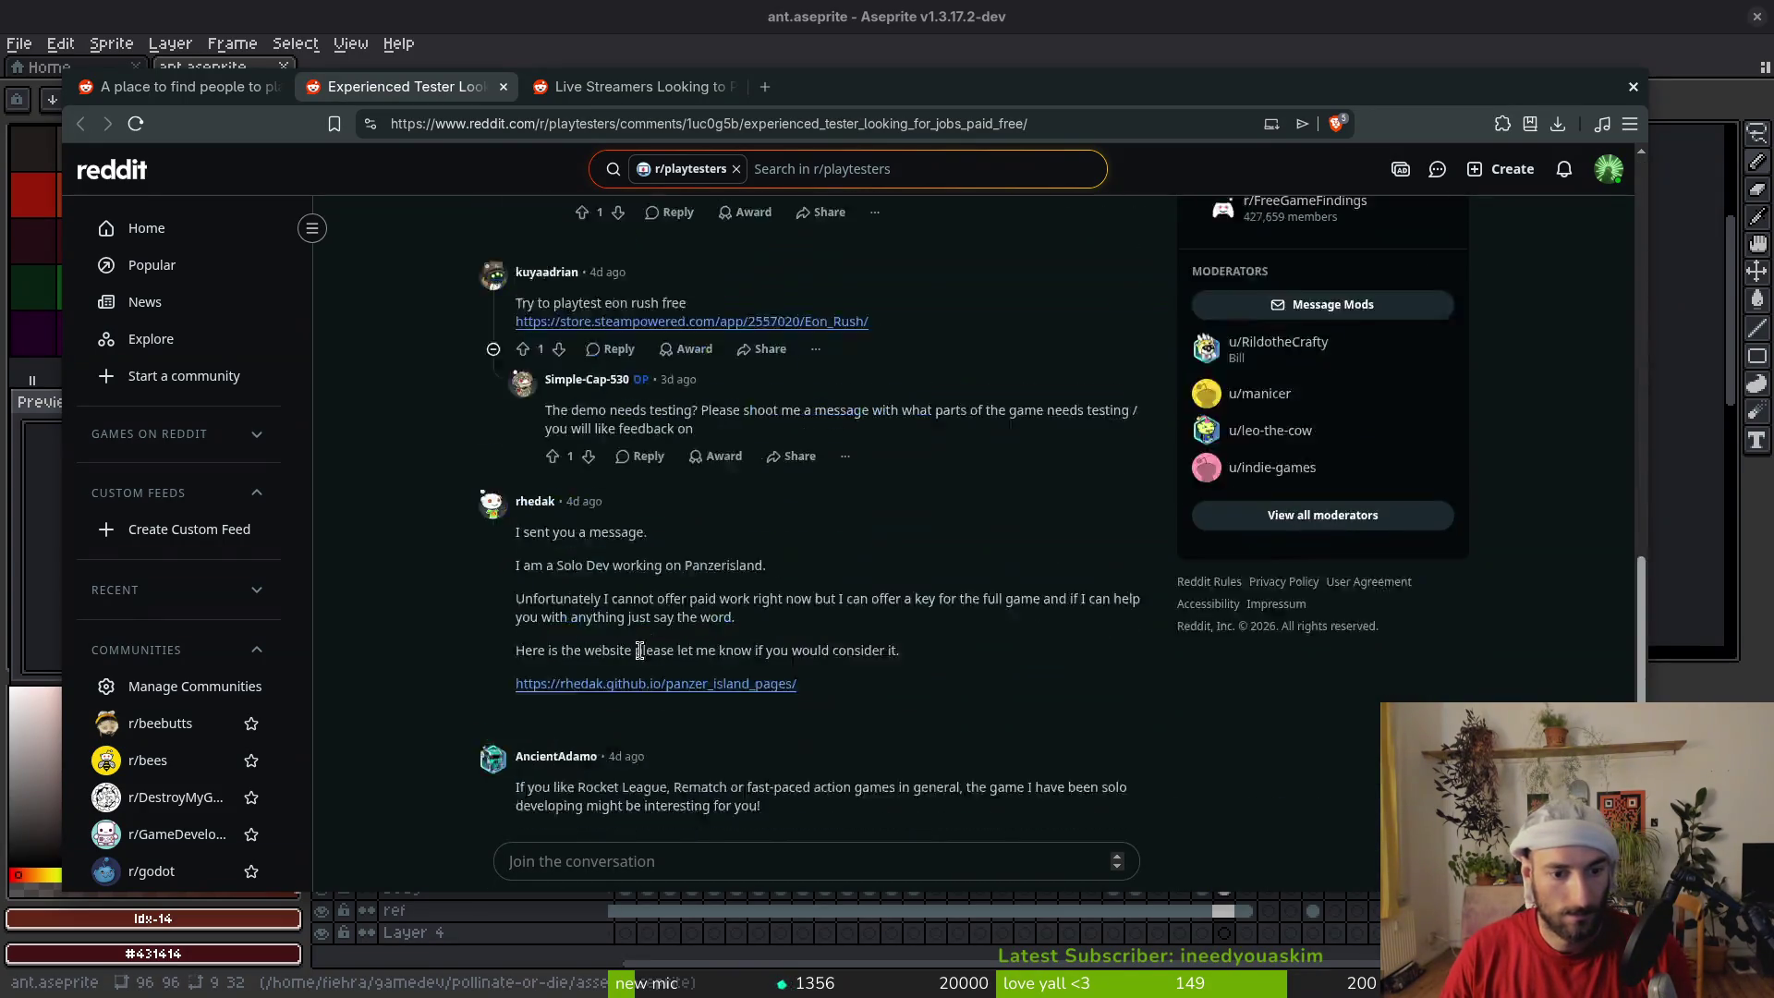
scroll(639, 650, "down", 5)
left_click(599, 861)
key("ctrl+v")
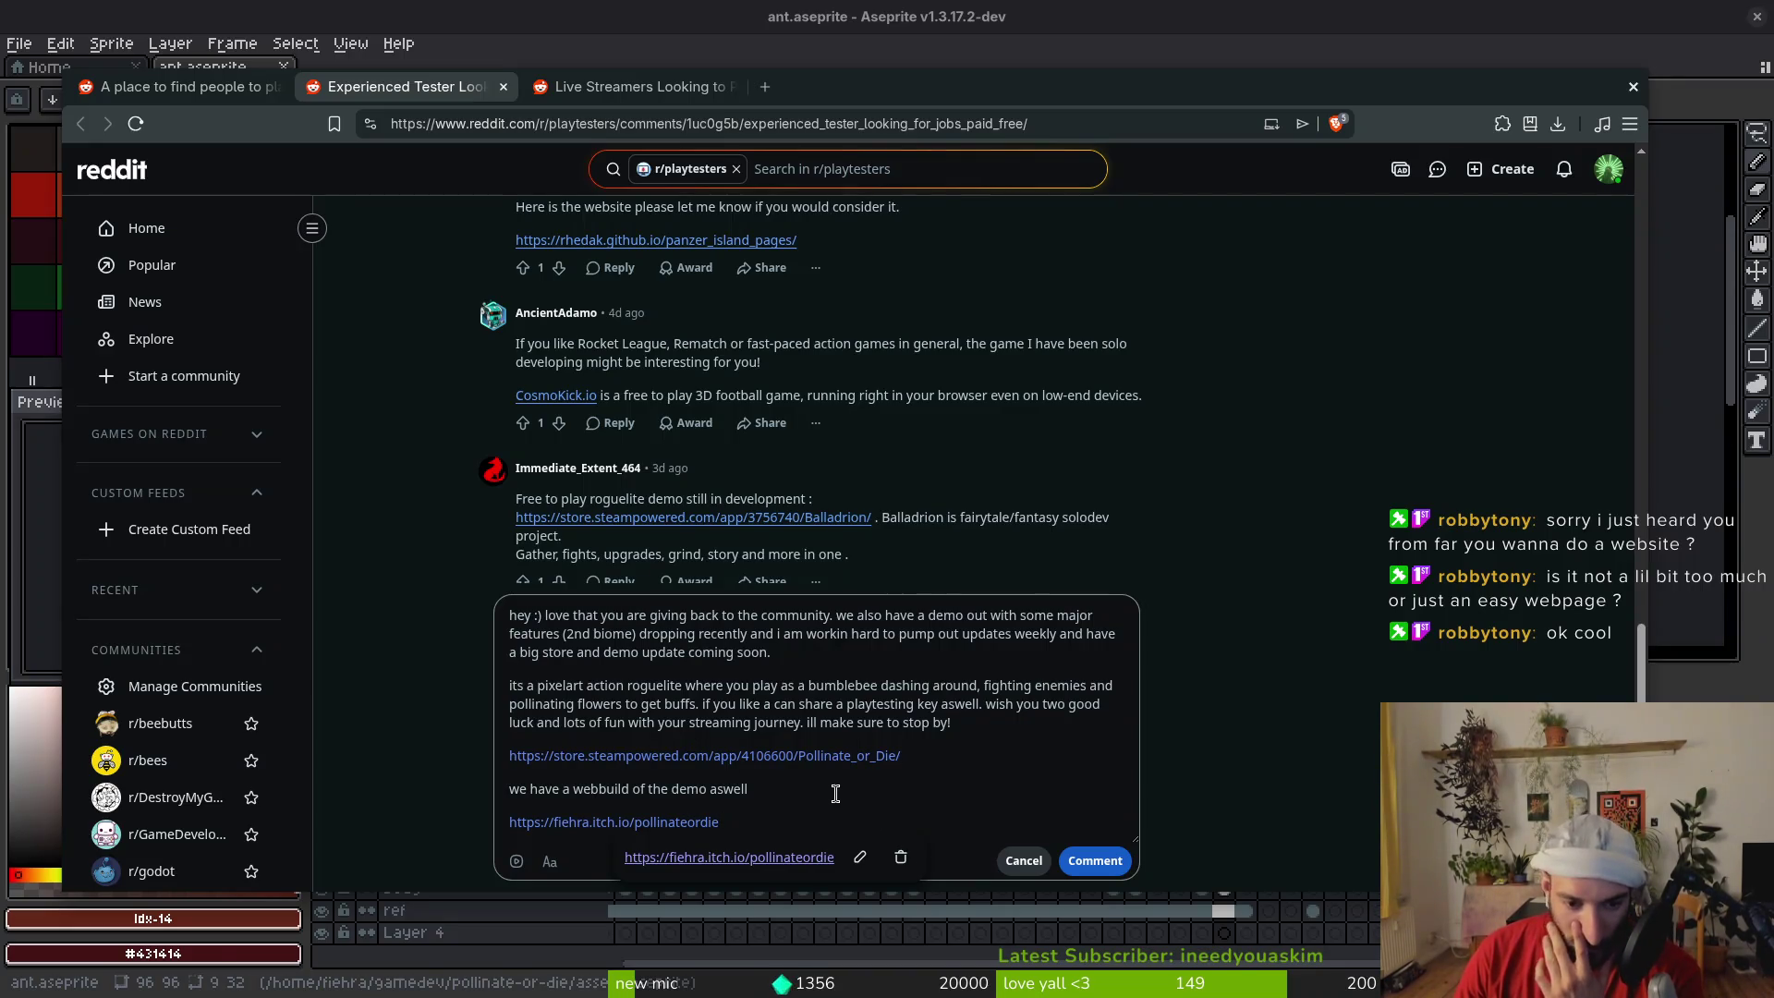
Delete the closing good-luck sentence from the pasted pitch
scroll(469, 820, "down", 3)
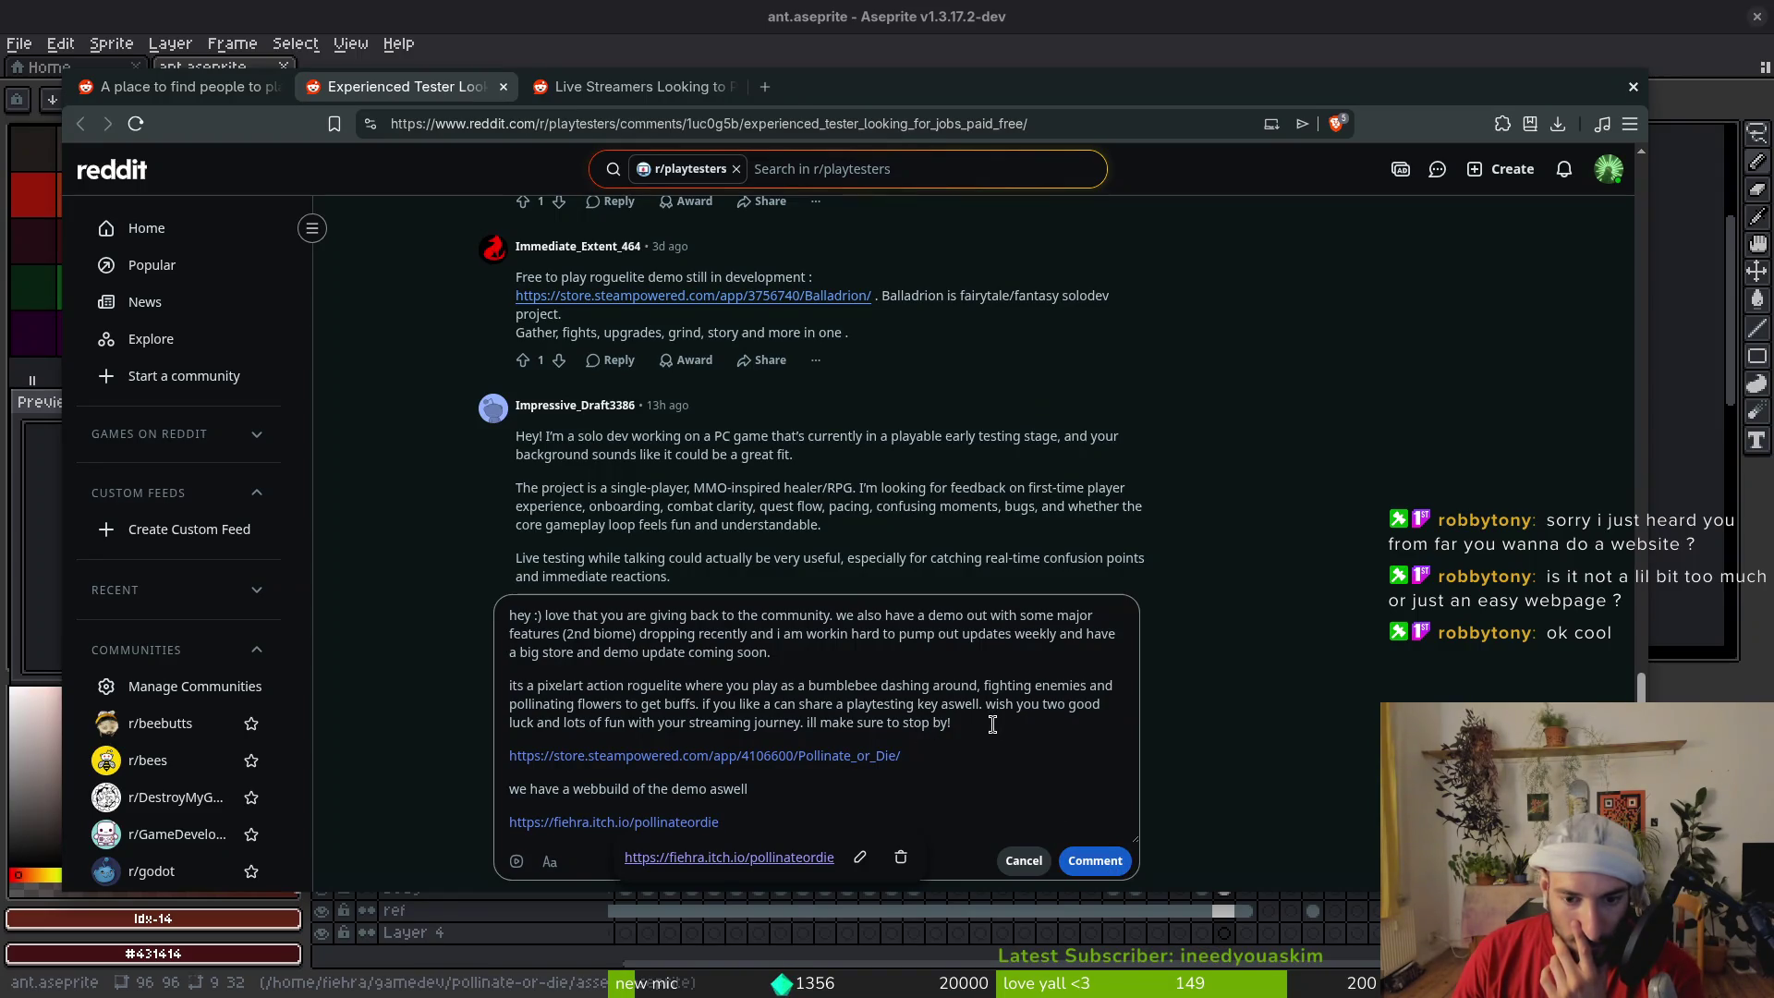
left_click_drag(986, 728, 985, 705)
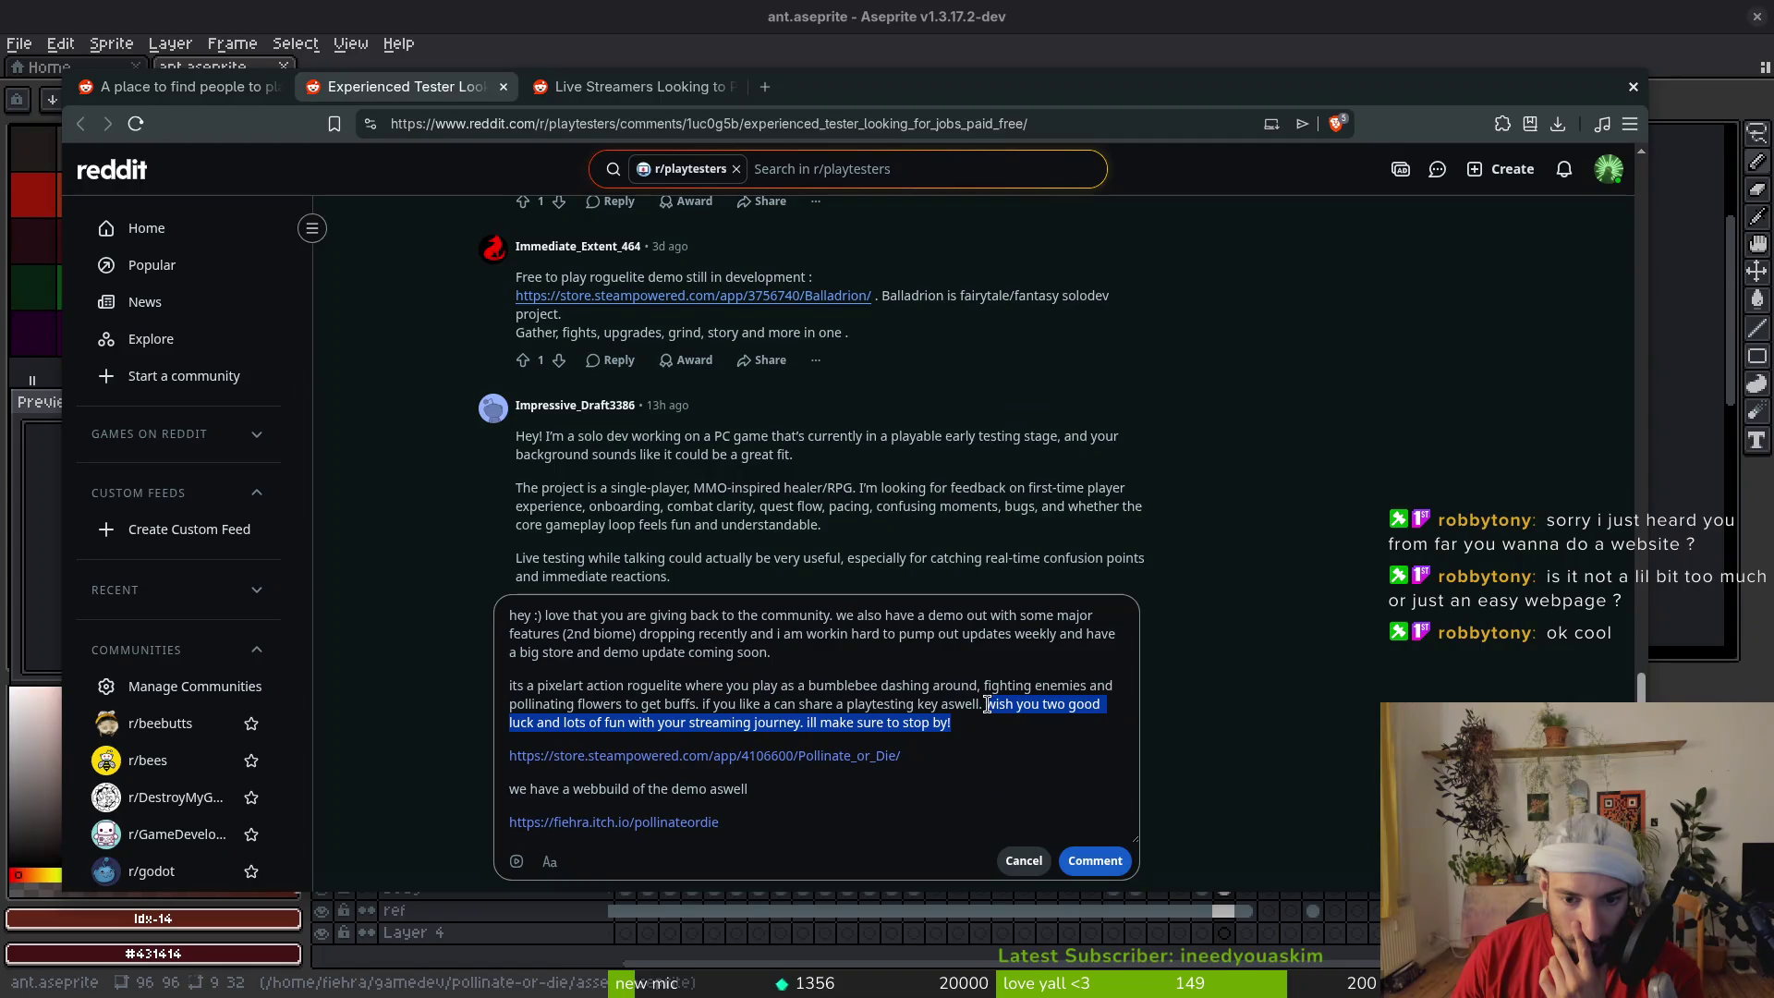
key("BackSpace")
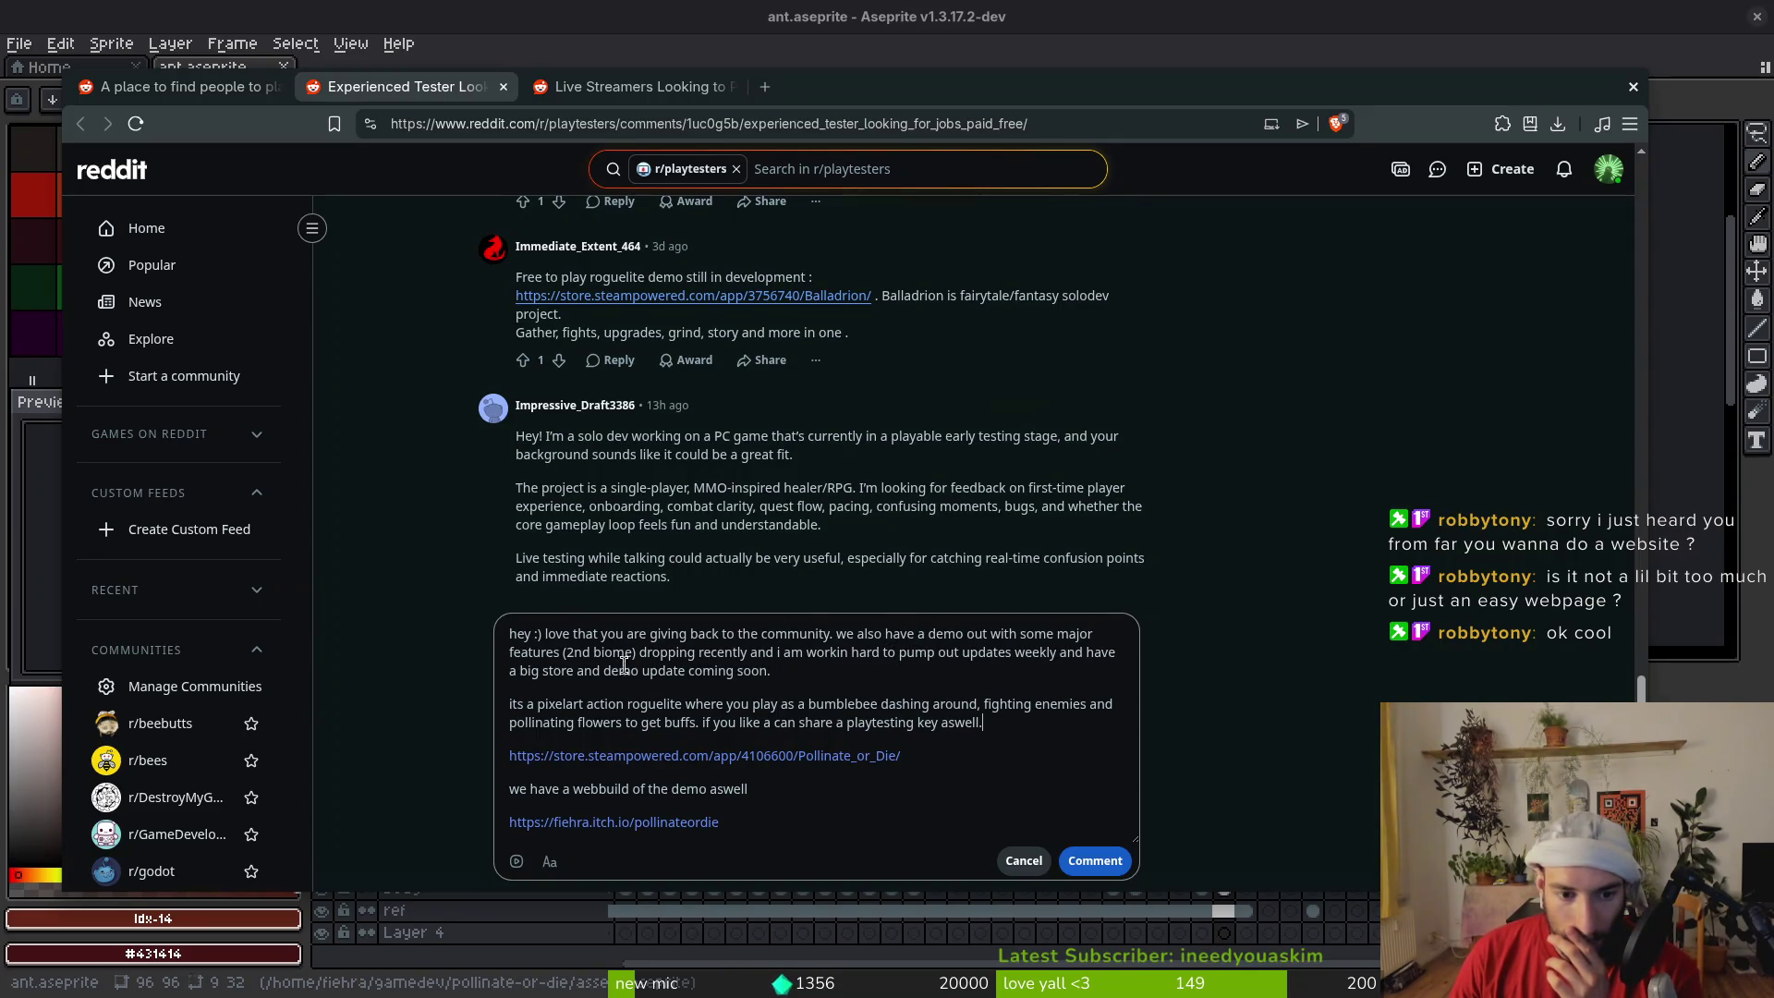
Insert 'new' after 'major', correct 'workin' to 'working', and post the comment
left_click(1101, 633)
type("new")
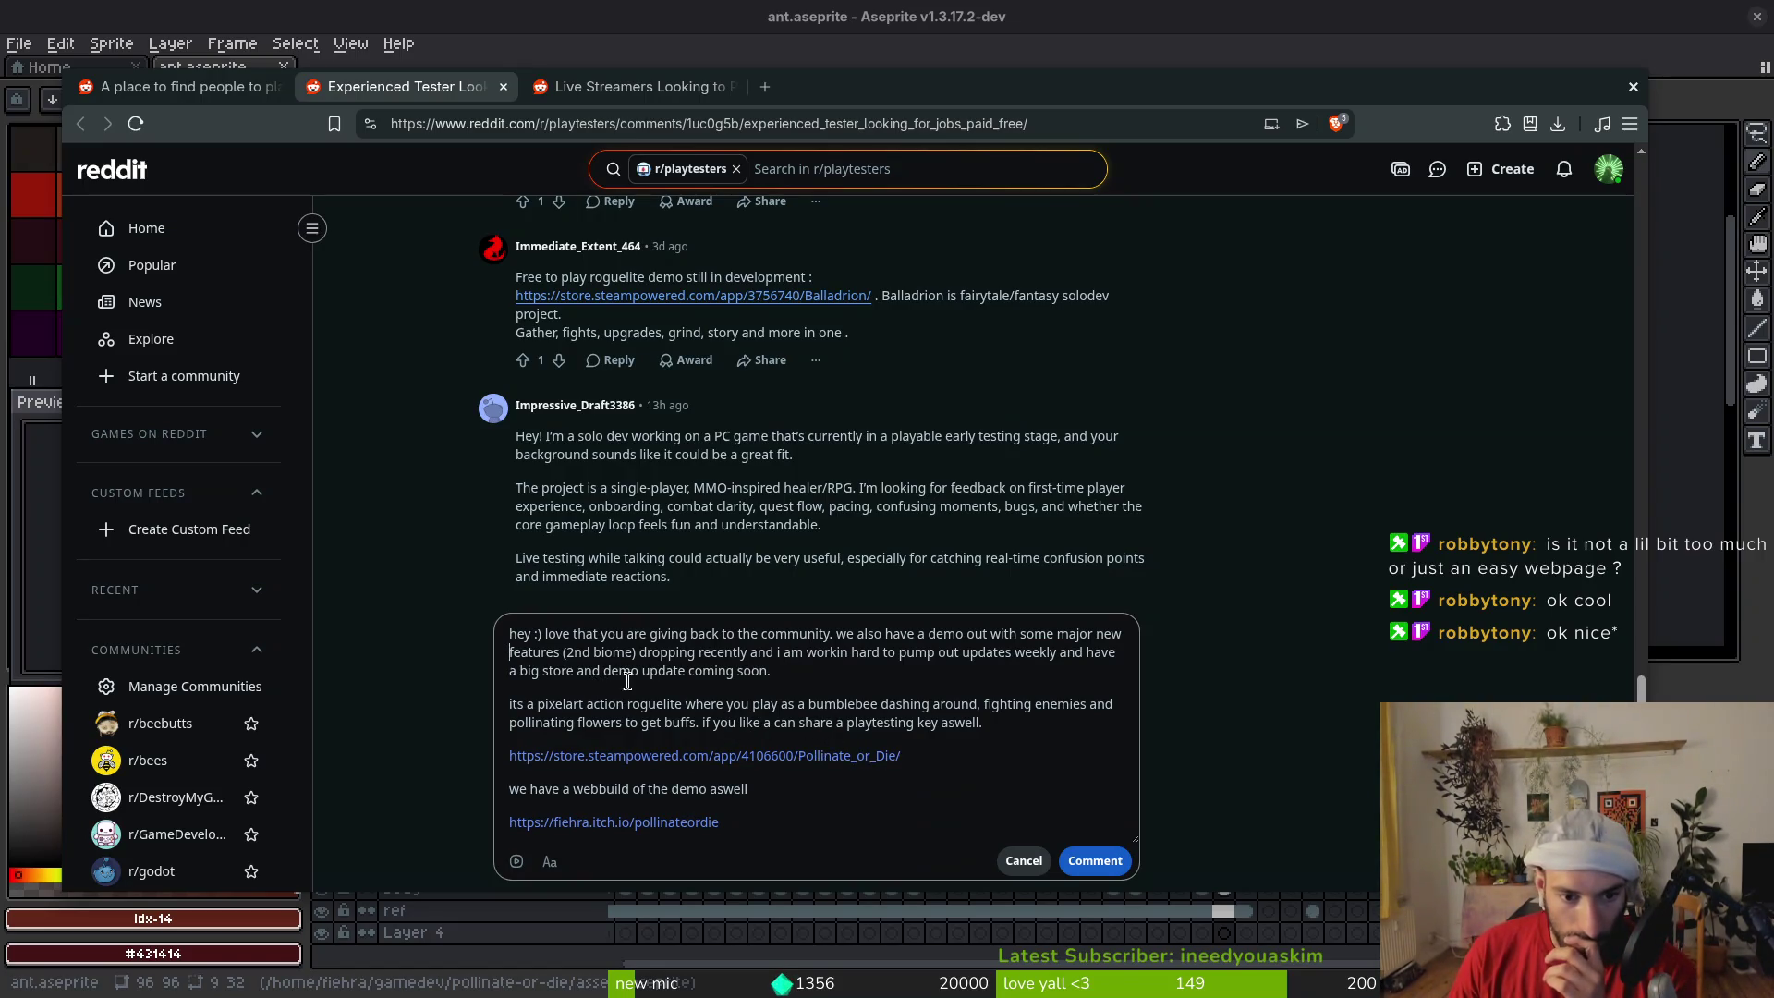
left_click(847, 653)
type("g")
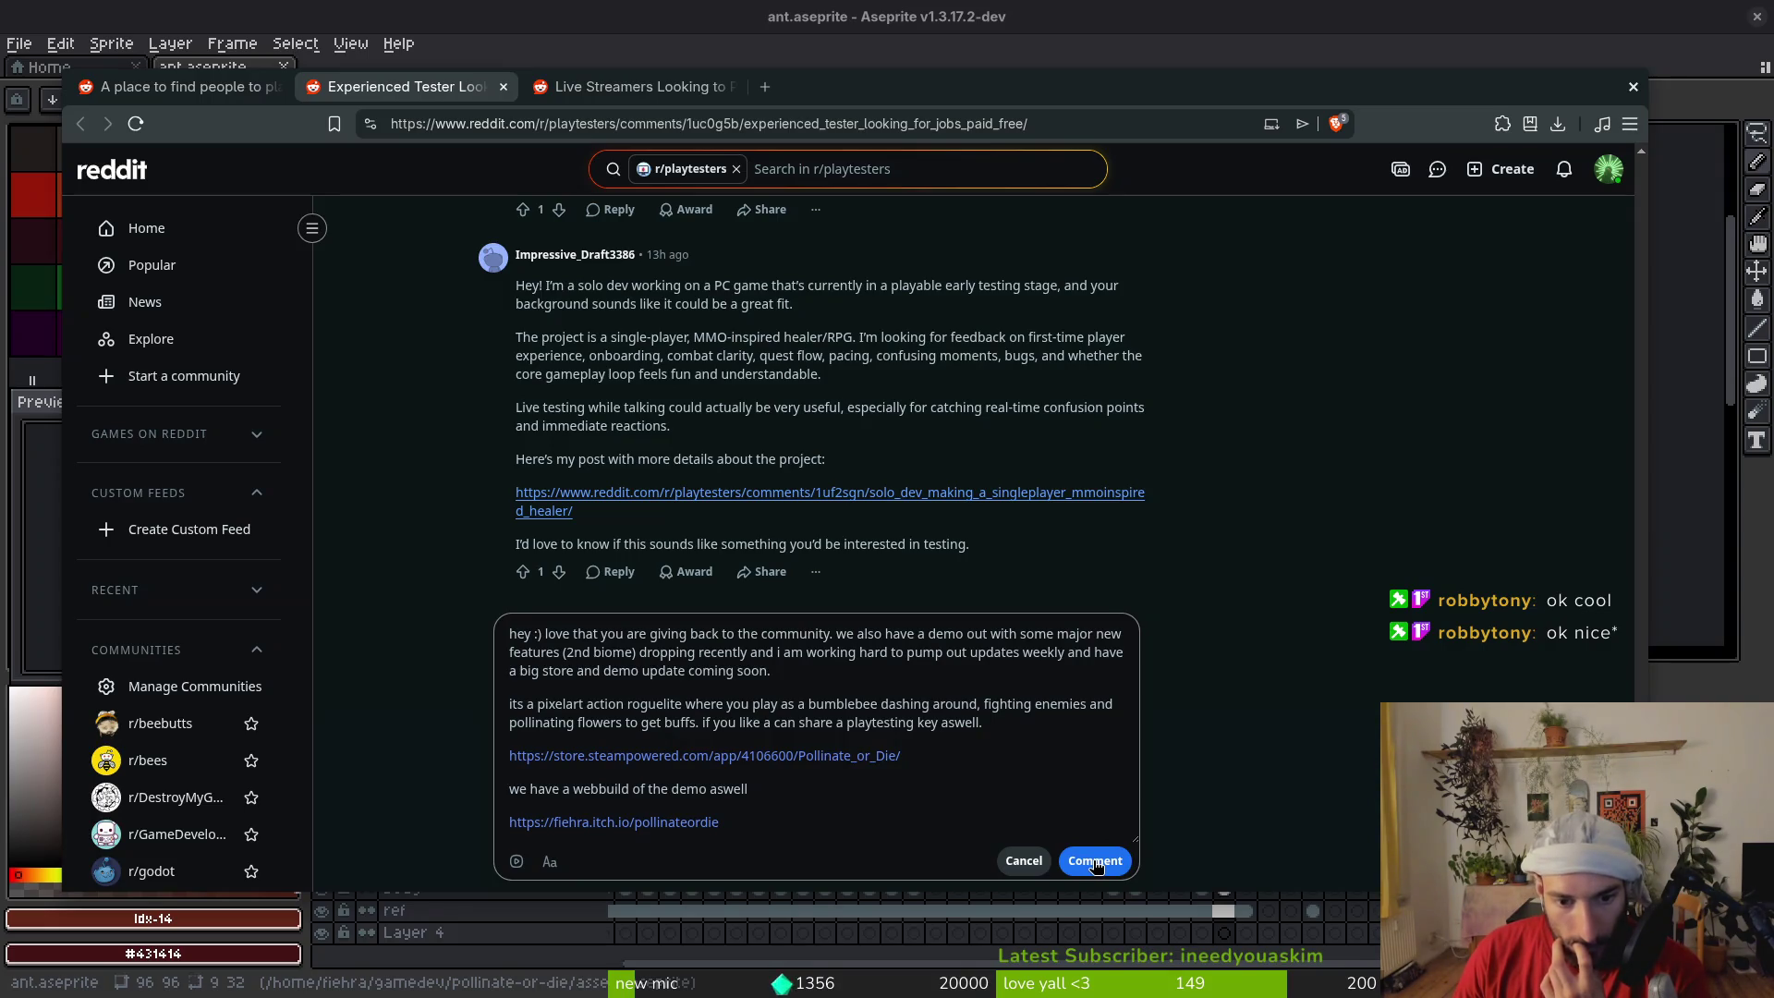
left_click(1096, 864)
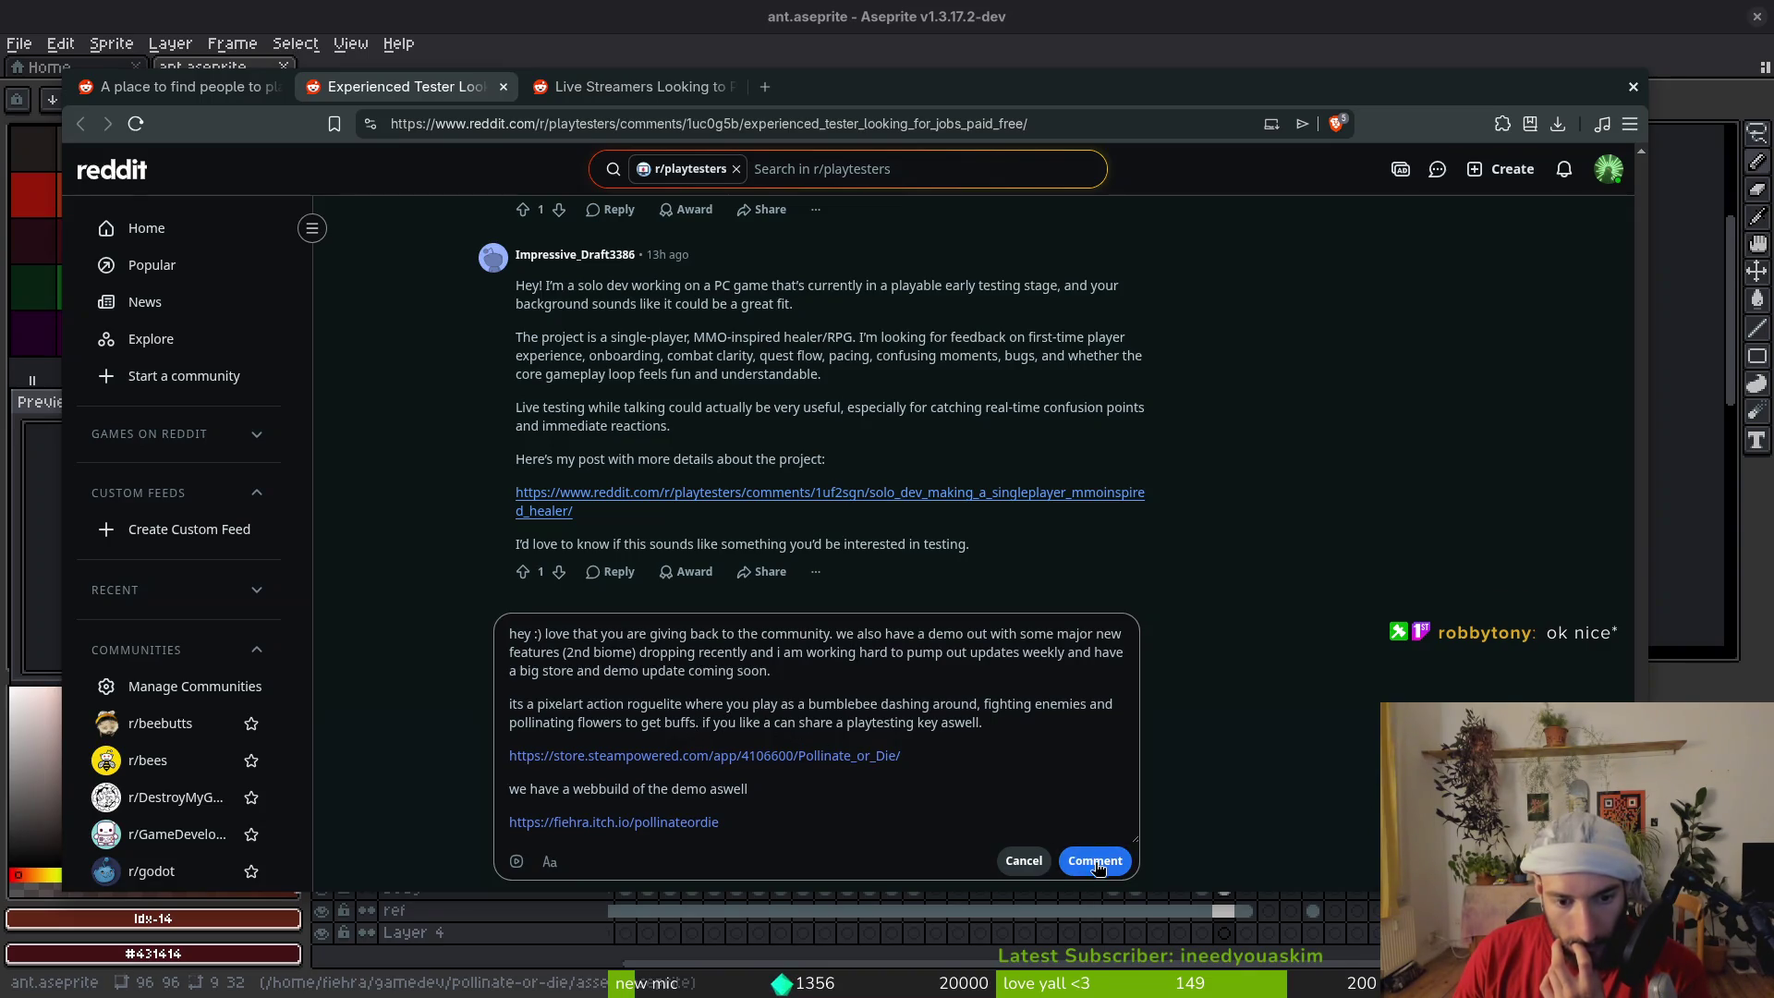
Return to the r/playtesters tab and scroll down through the feed
scroll(431, 434, "up", 10)
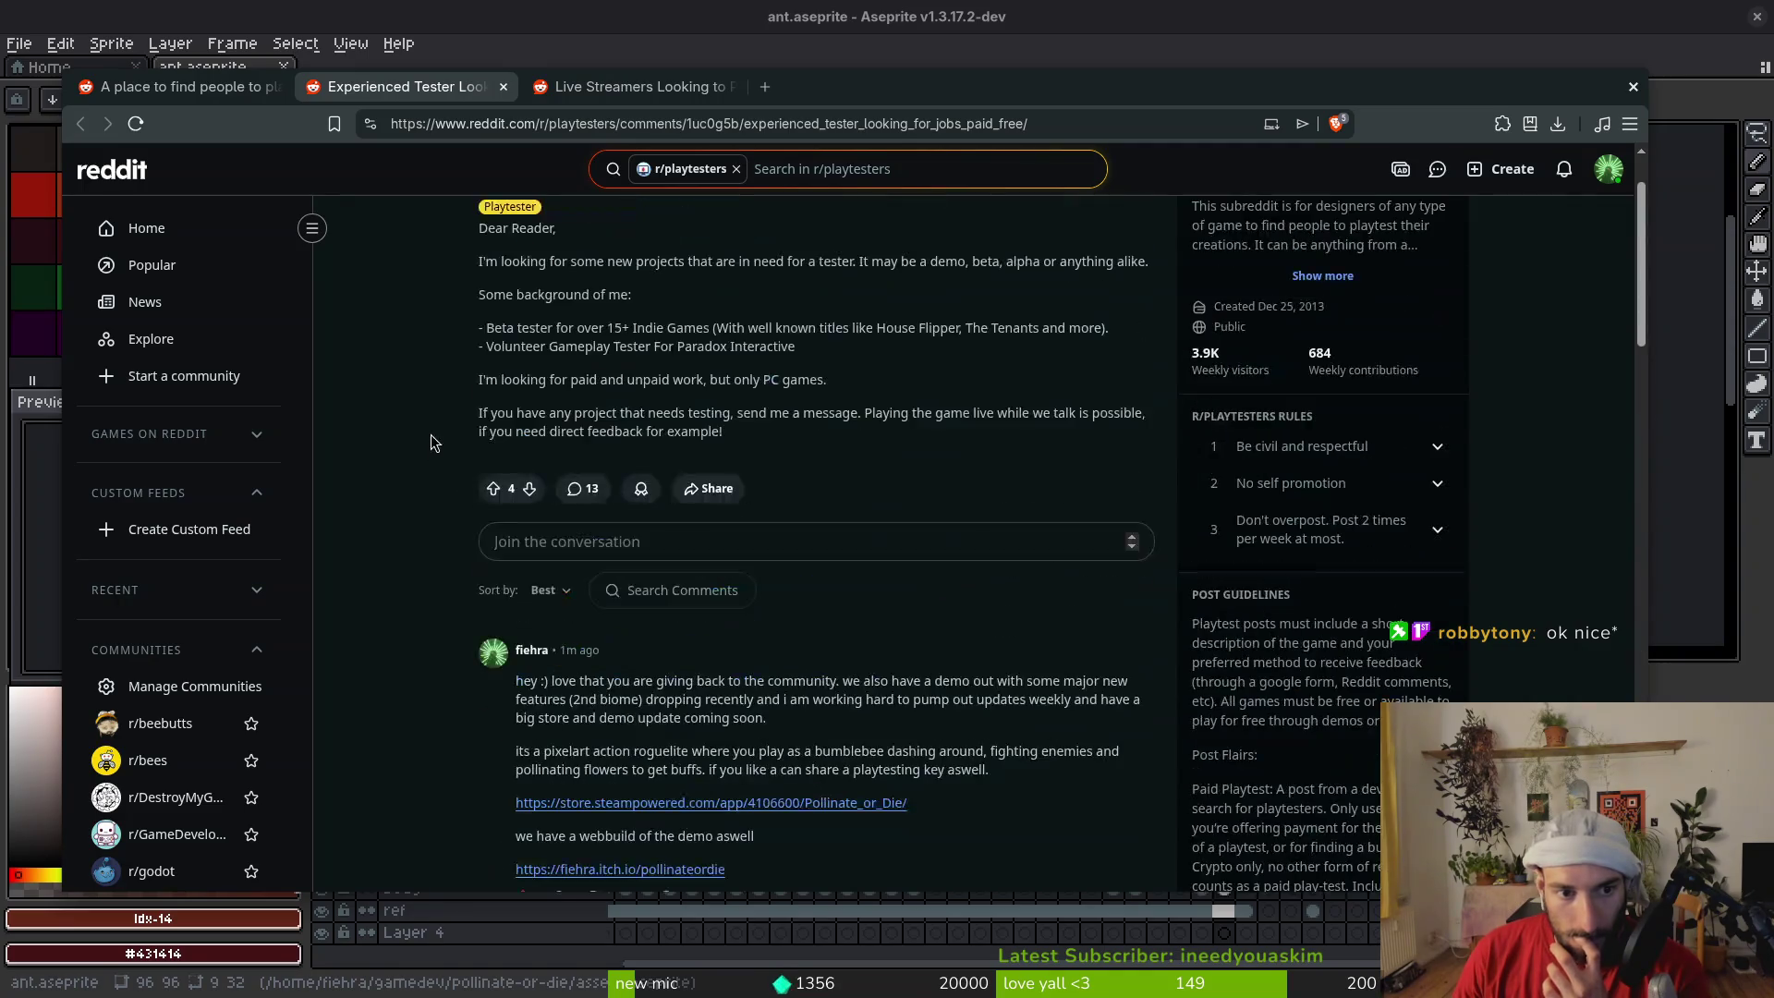
scroll(431, 435, "up", 3)
left_click(175, 86)
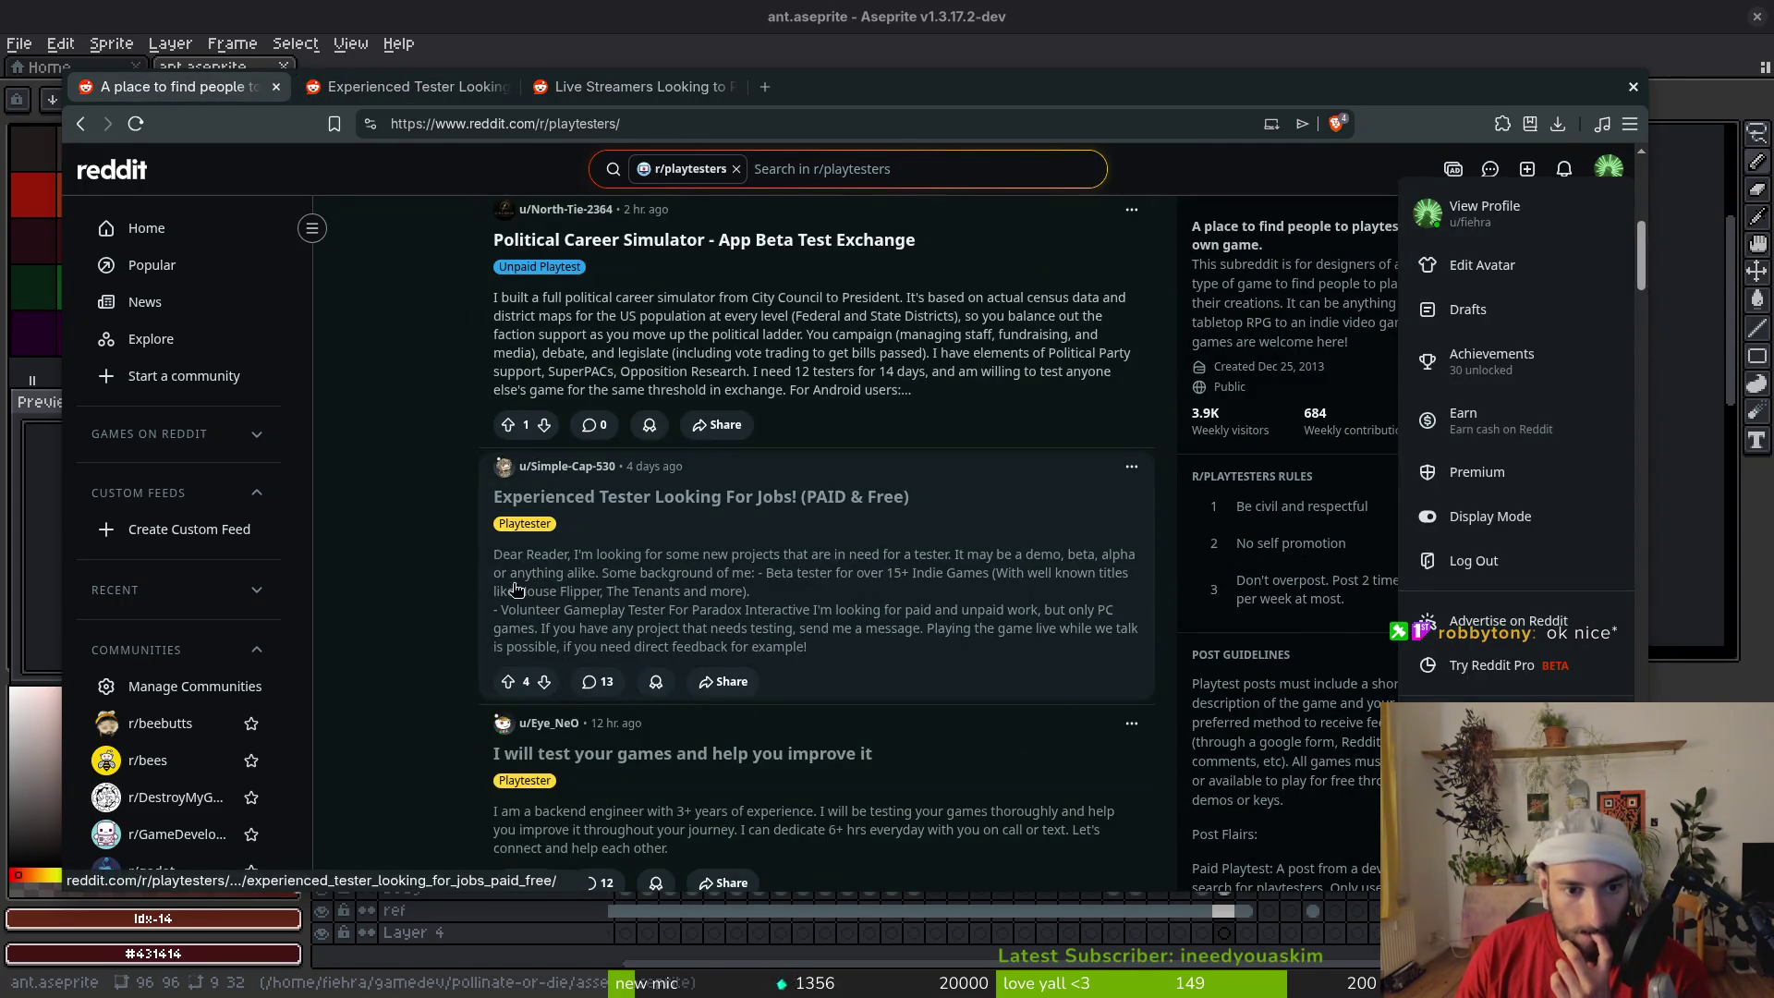
scroll(515, 589, "down", 2)
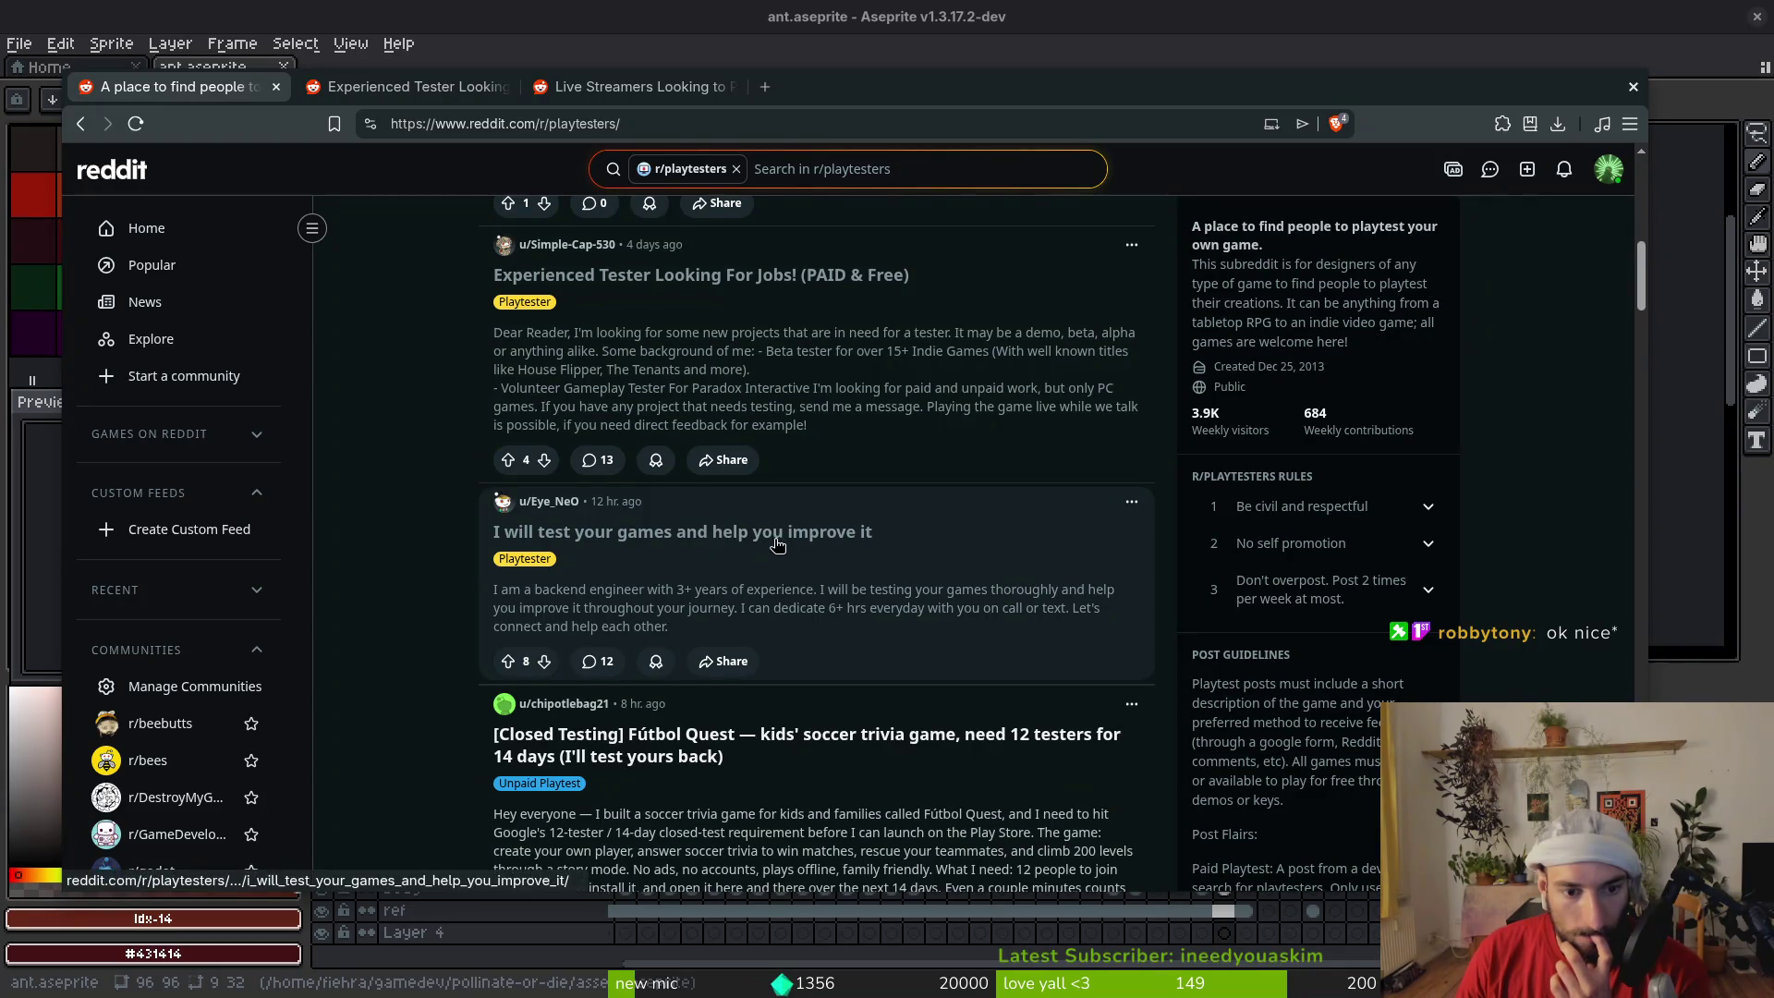
scroll(777, 544, "down", 3)
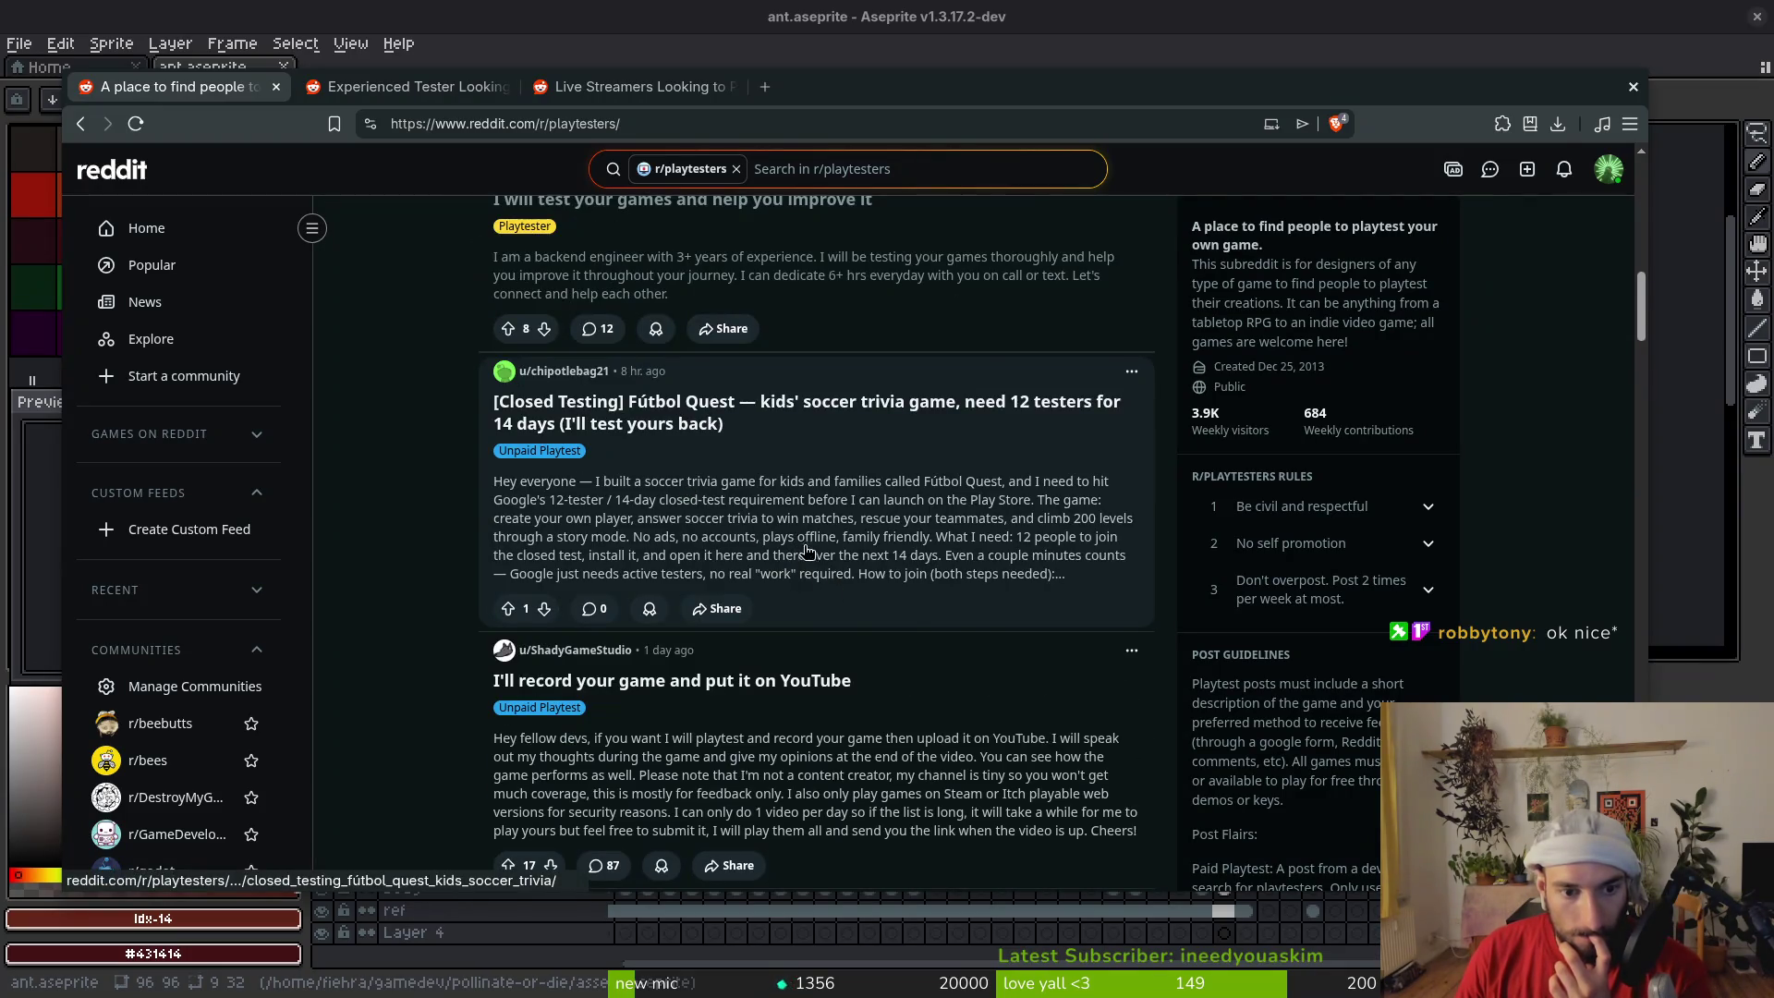
scroll(806, 552, "down", 2)
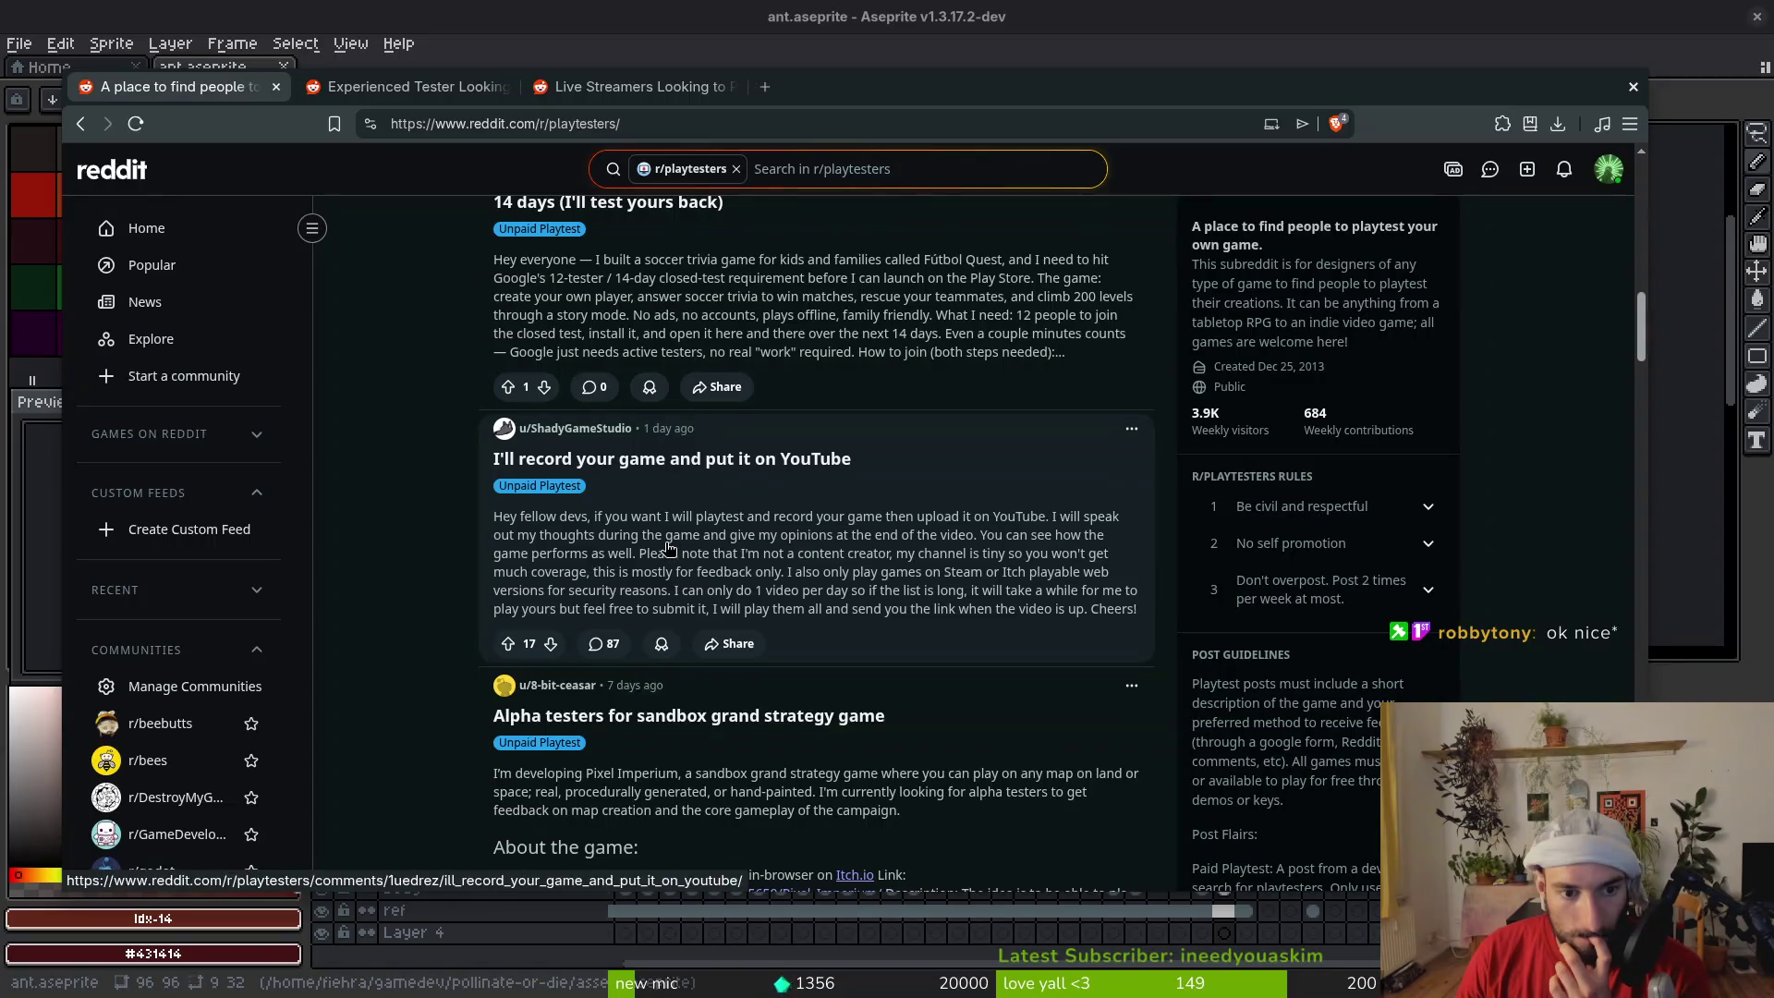
Open the 'I'll record your game' post in a background tab and glance through it
middle_click(652, 462)
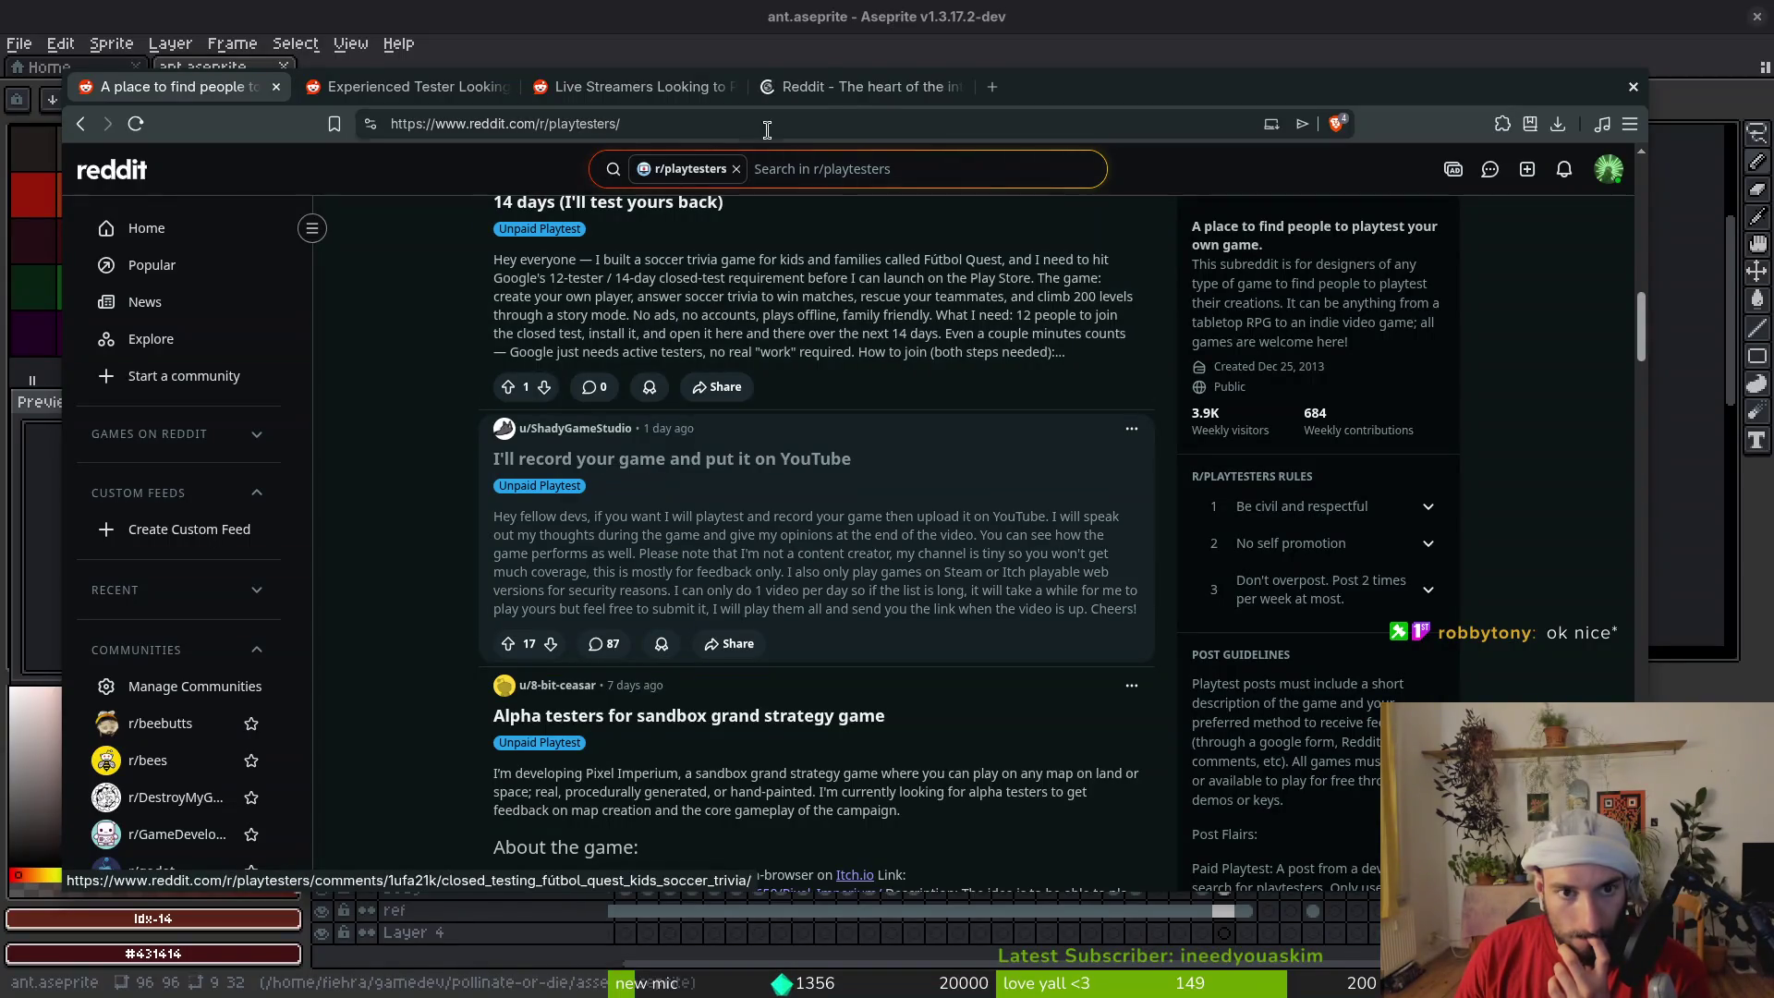
left_click(861, 92)
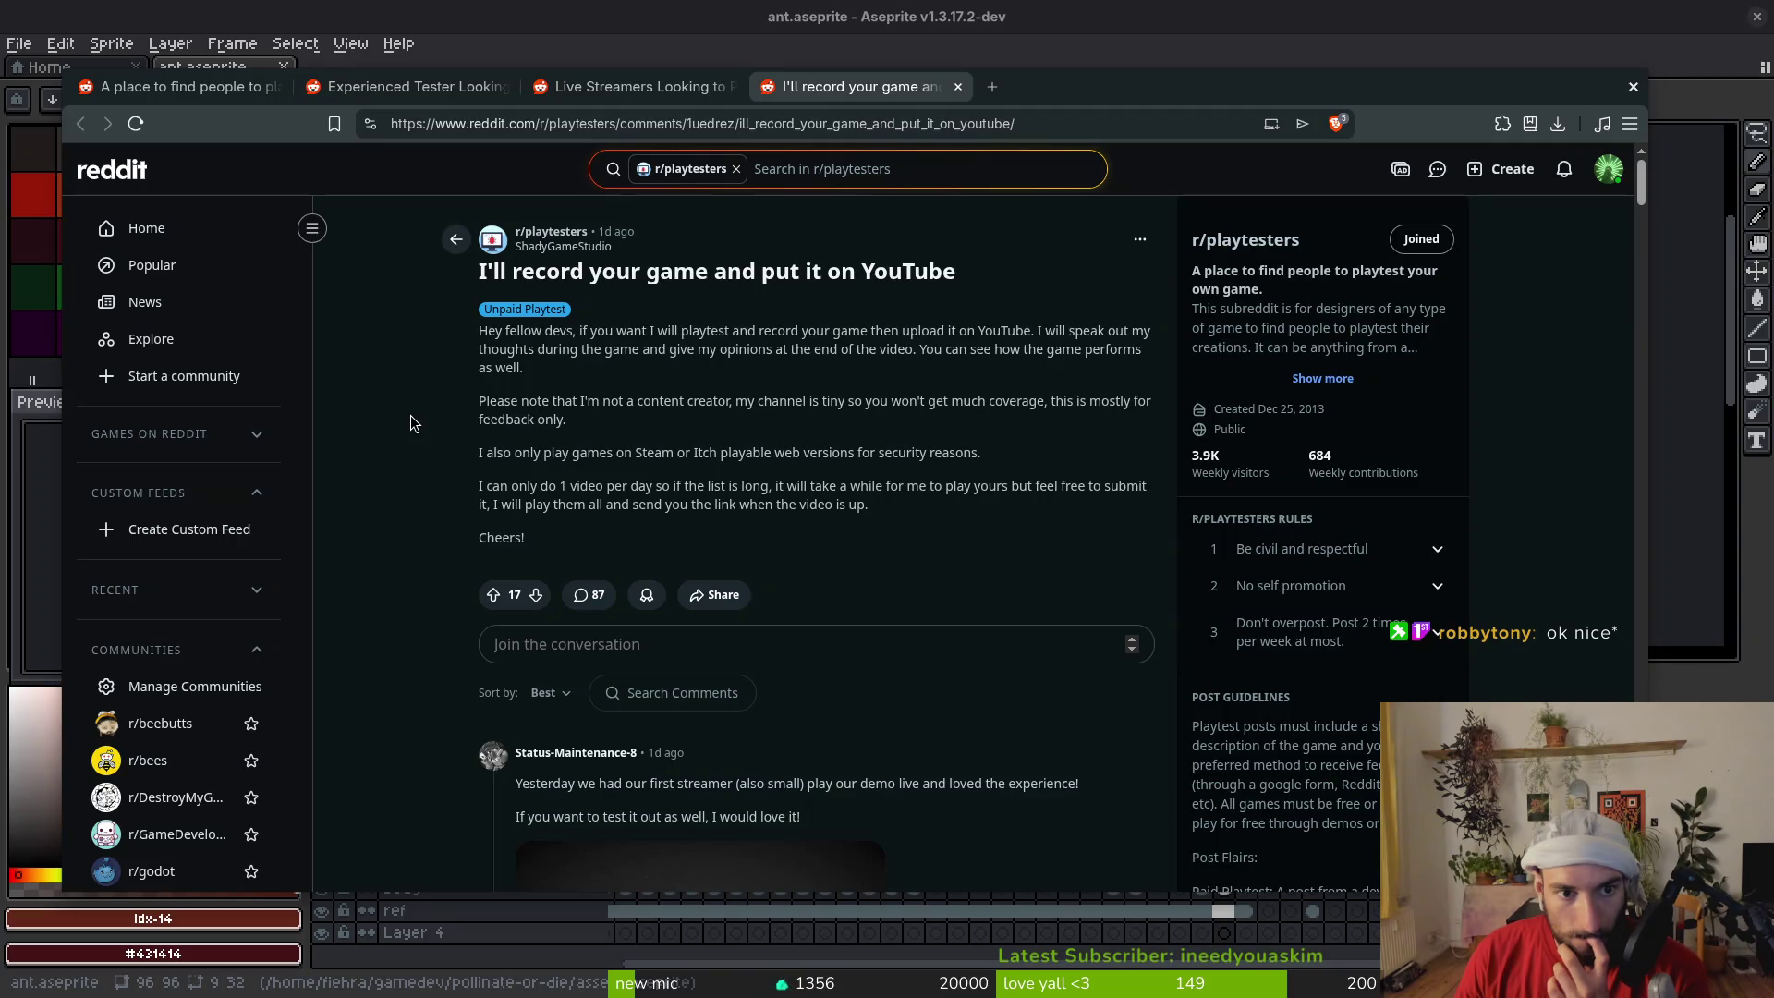
scroll(874, 502, "down", 4)
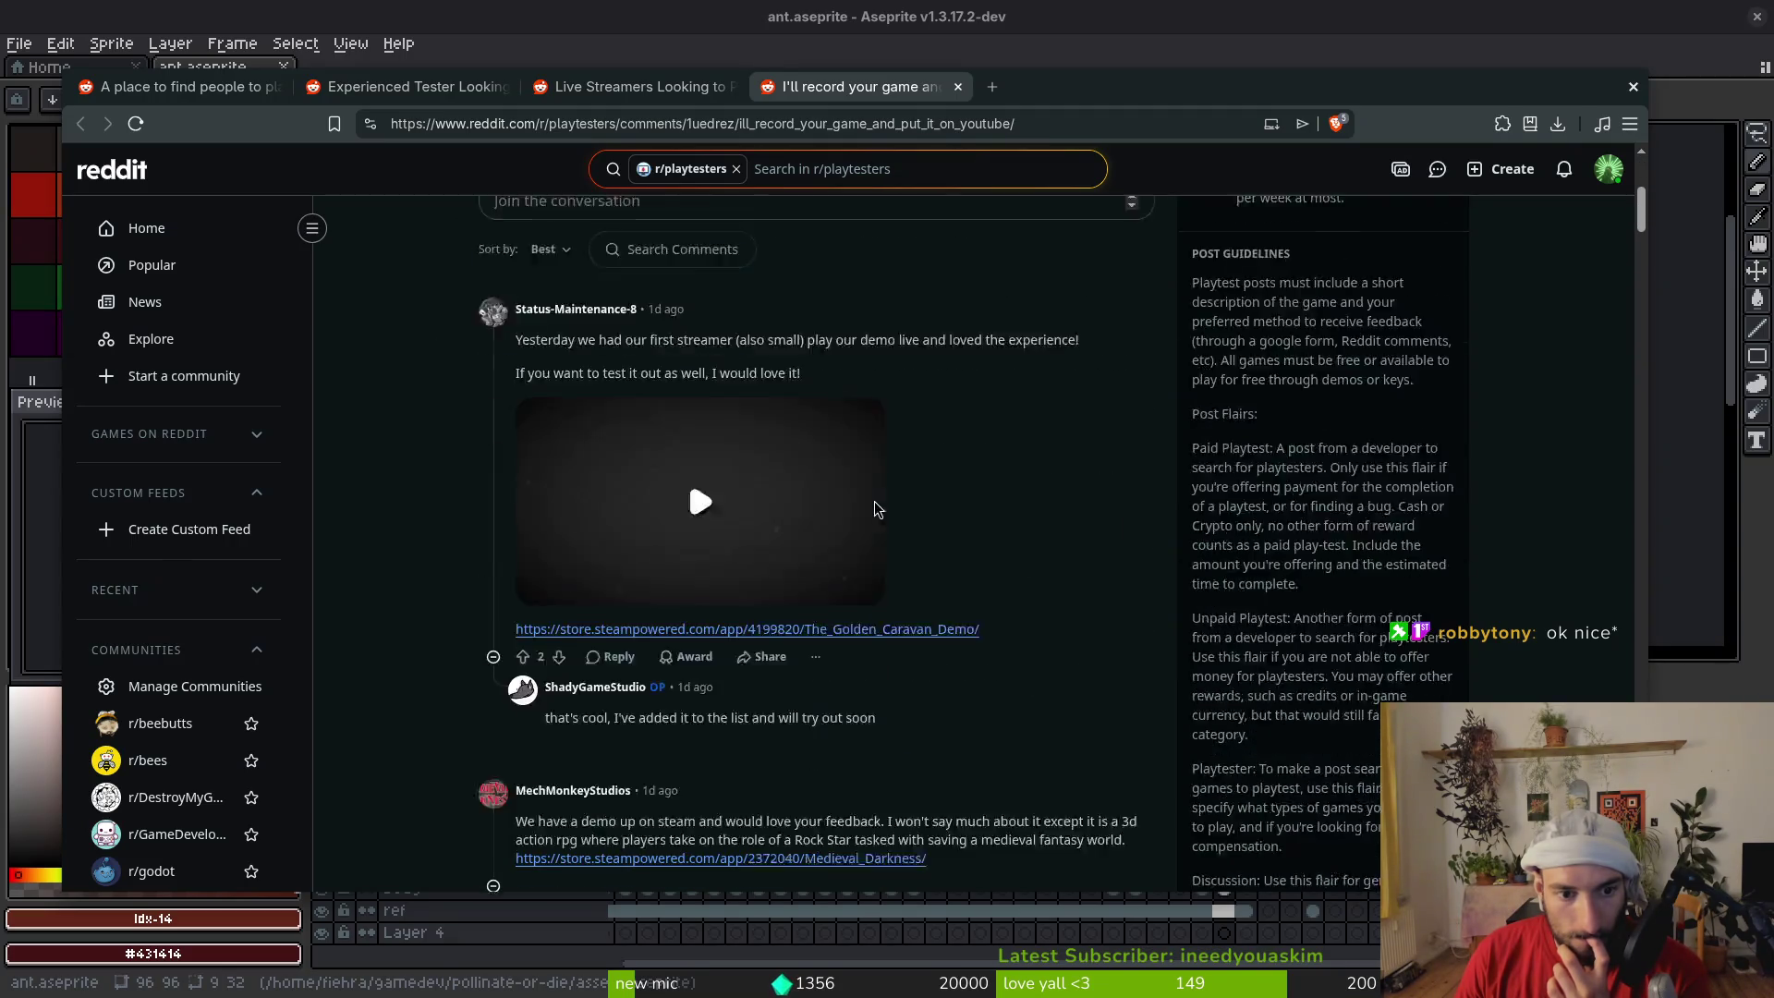
scroll(875, 501, "up", 1)
Close the 'I'll record your game' tab and scroll down the r/playtesters feed
left_click(958, 86)
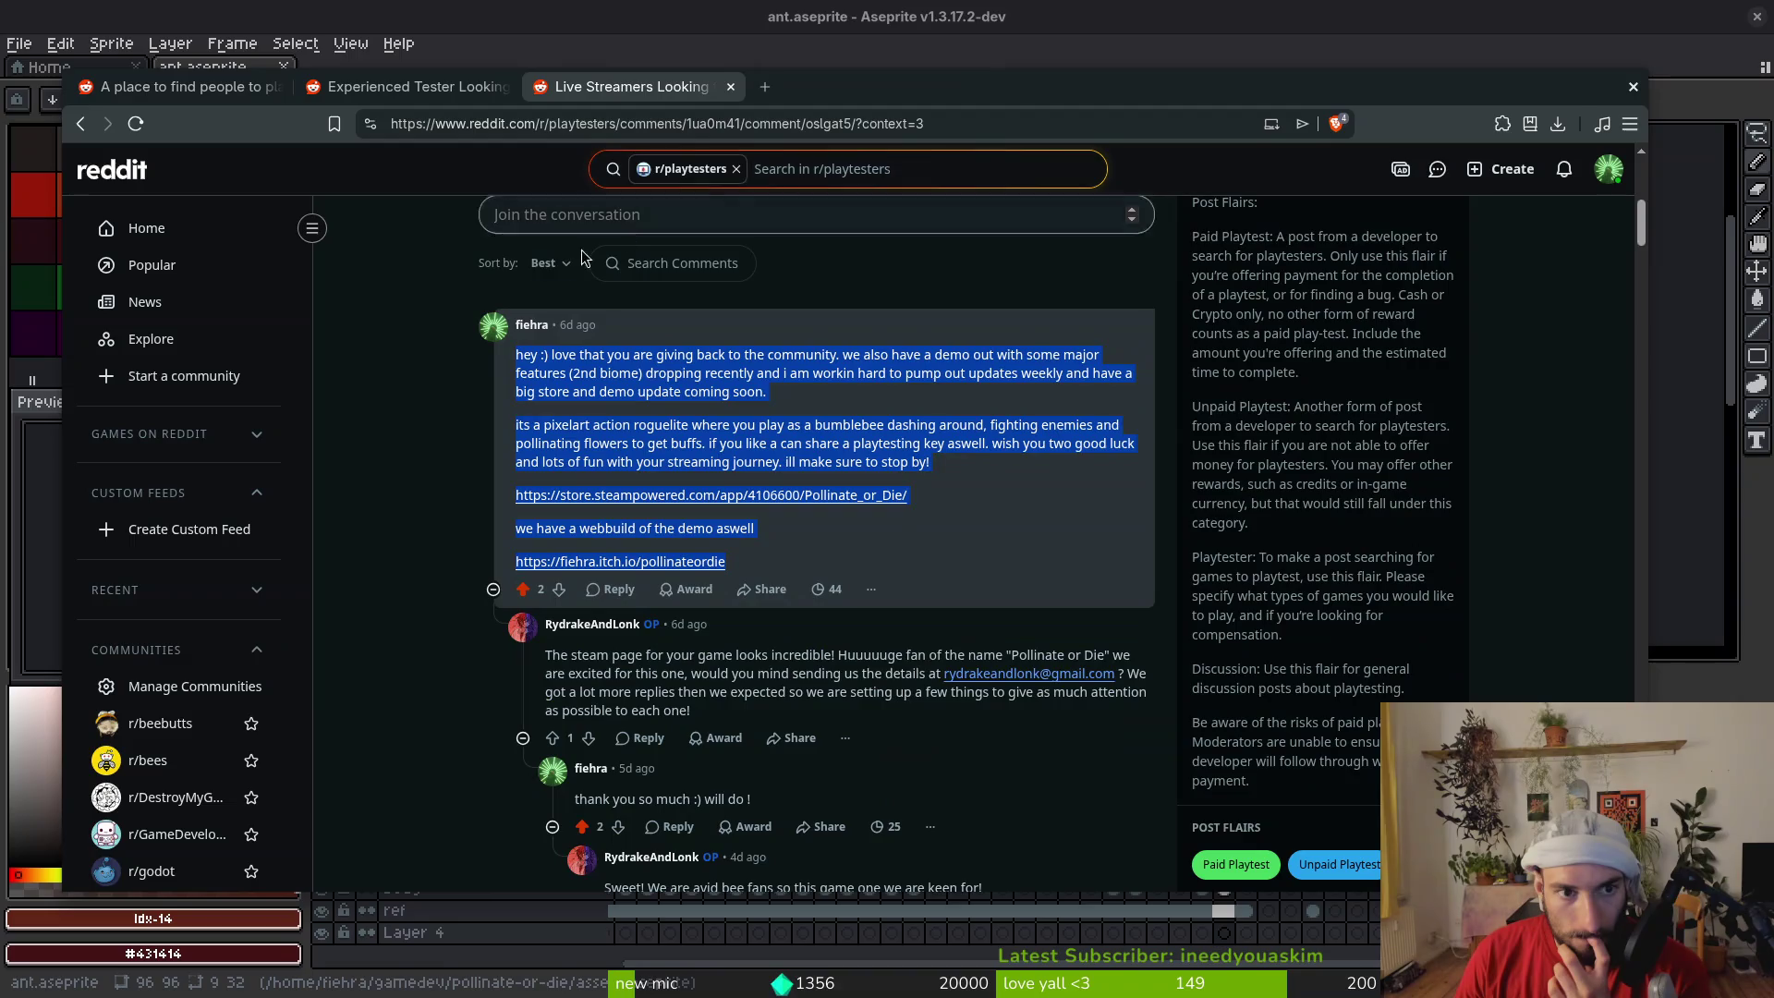
left_click(429, 411)
left_click(200, 91)
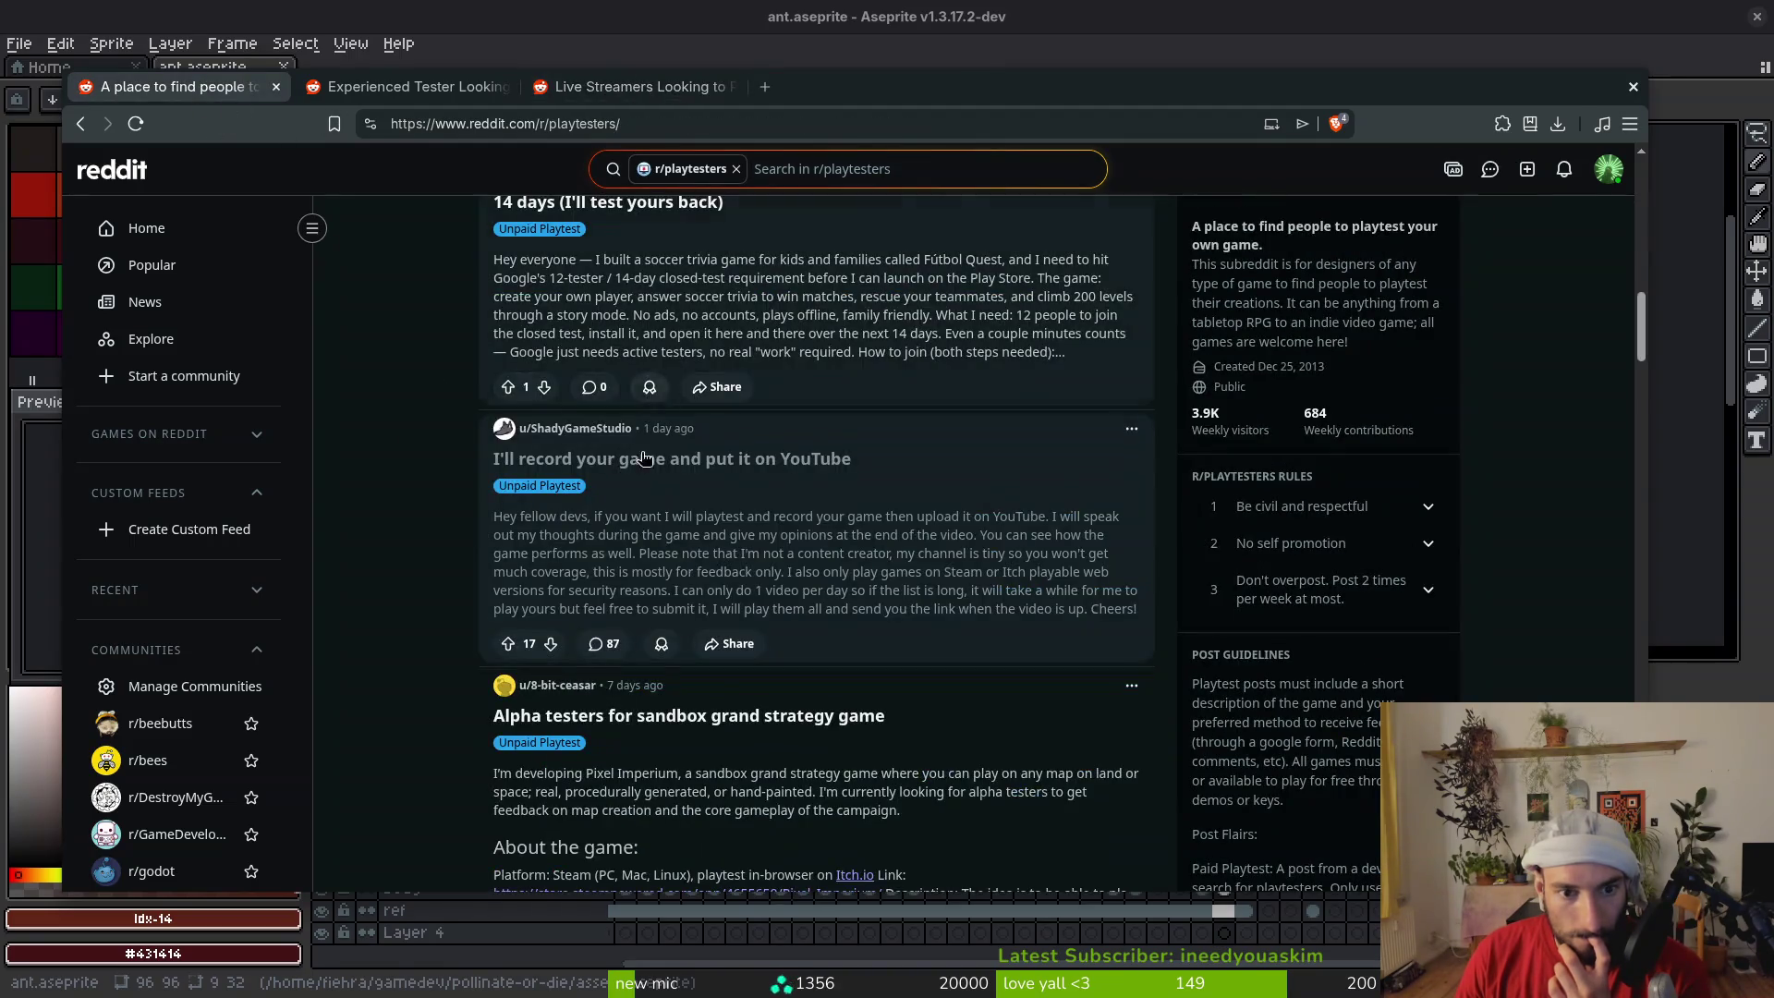
scroll(451, 669, "down", 1)
scroll(411, 623, "down", 3)
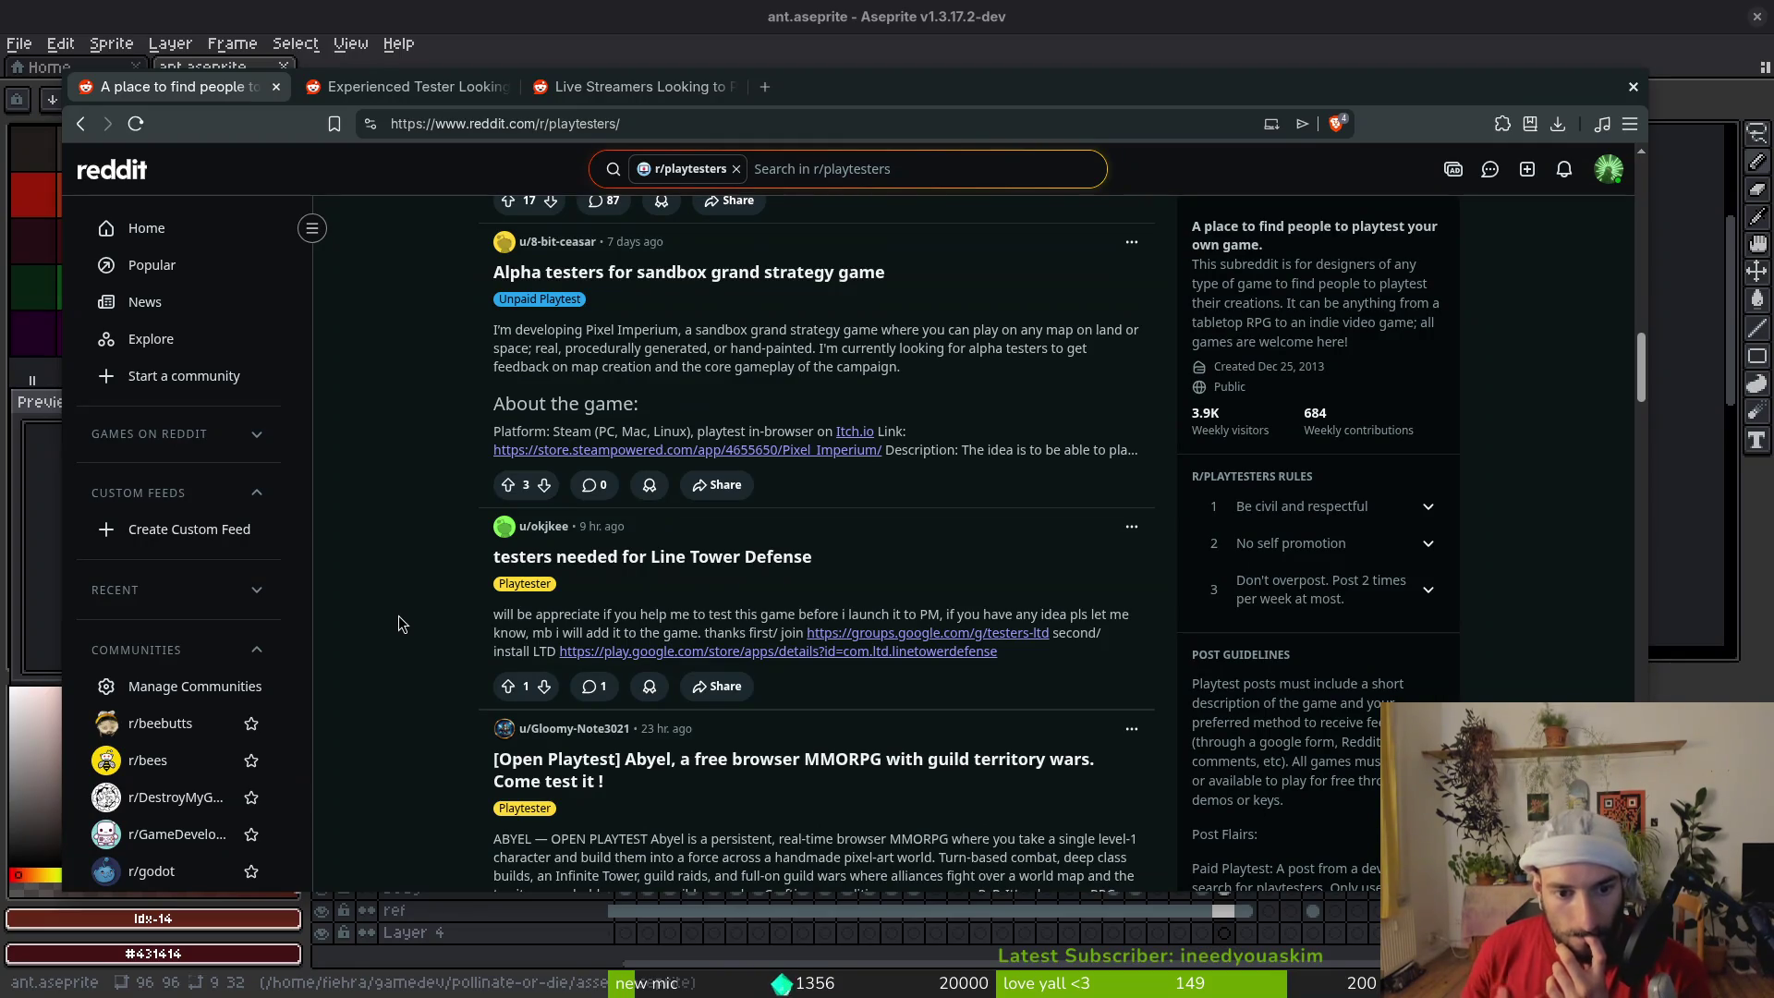
scroll(504, 679, "down", 2)
scroll(504, 679, "down", 4)
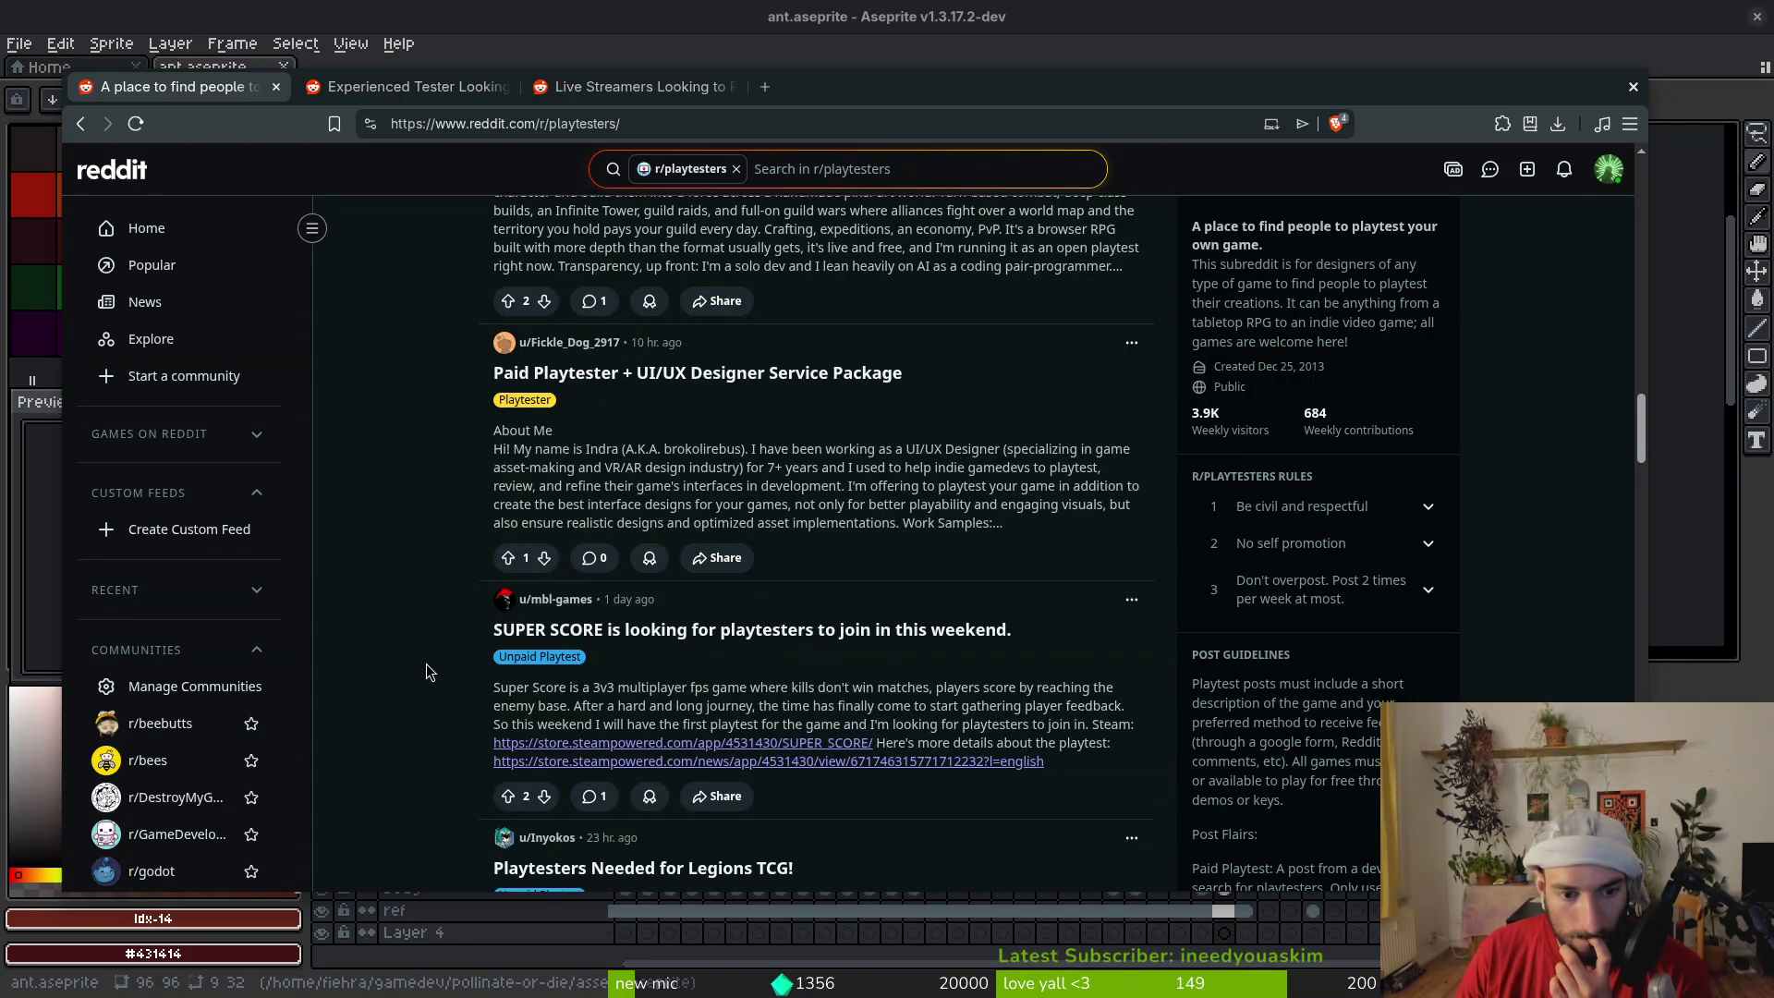
scroll(427, 666, "down", 2)
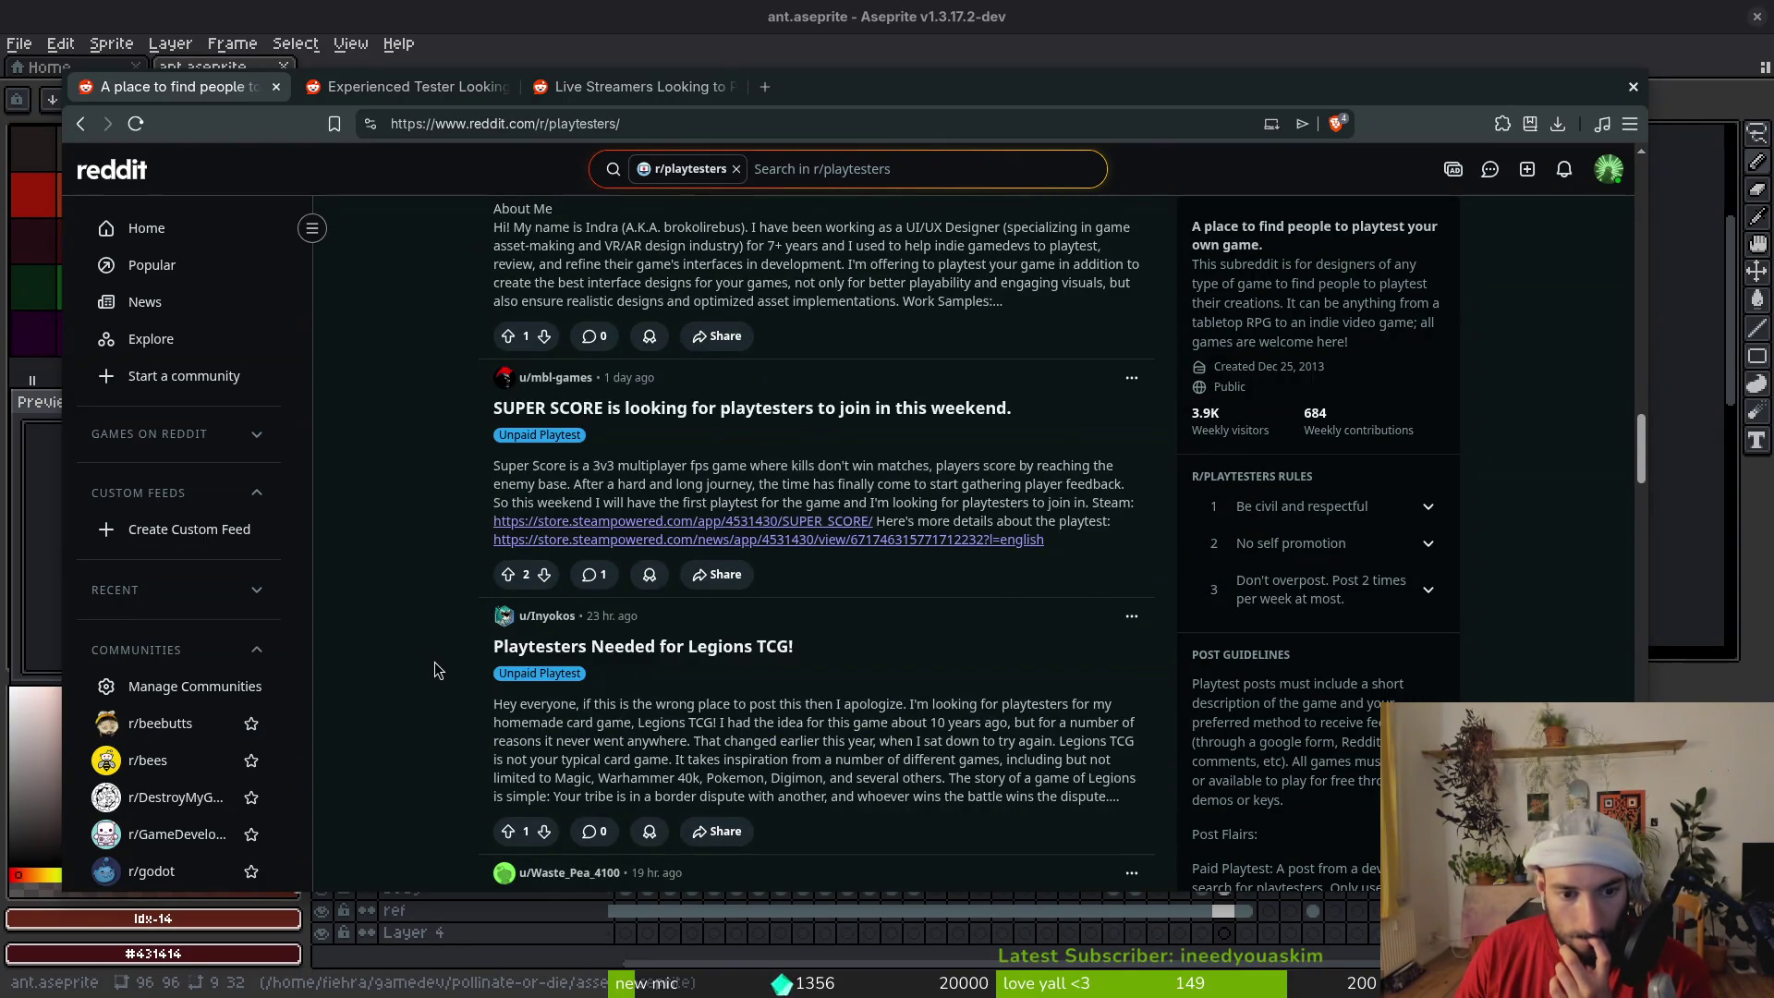
scroll(433, 671, "down", 3)
scroll(432, 669, "down", 3)
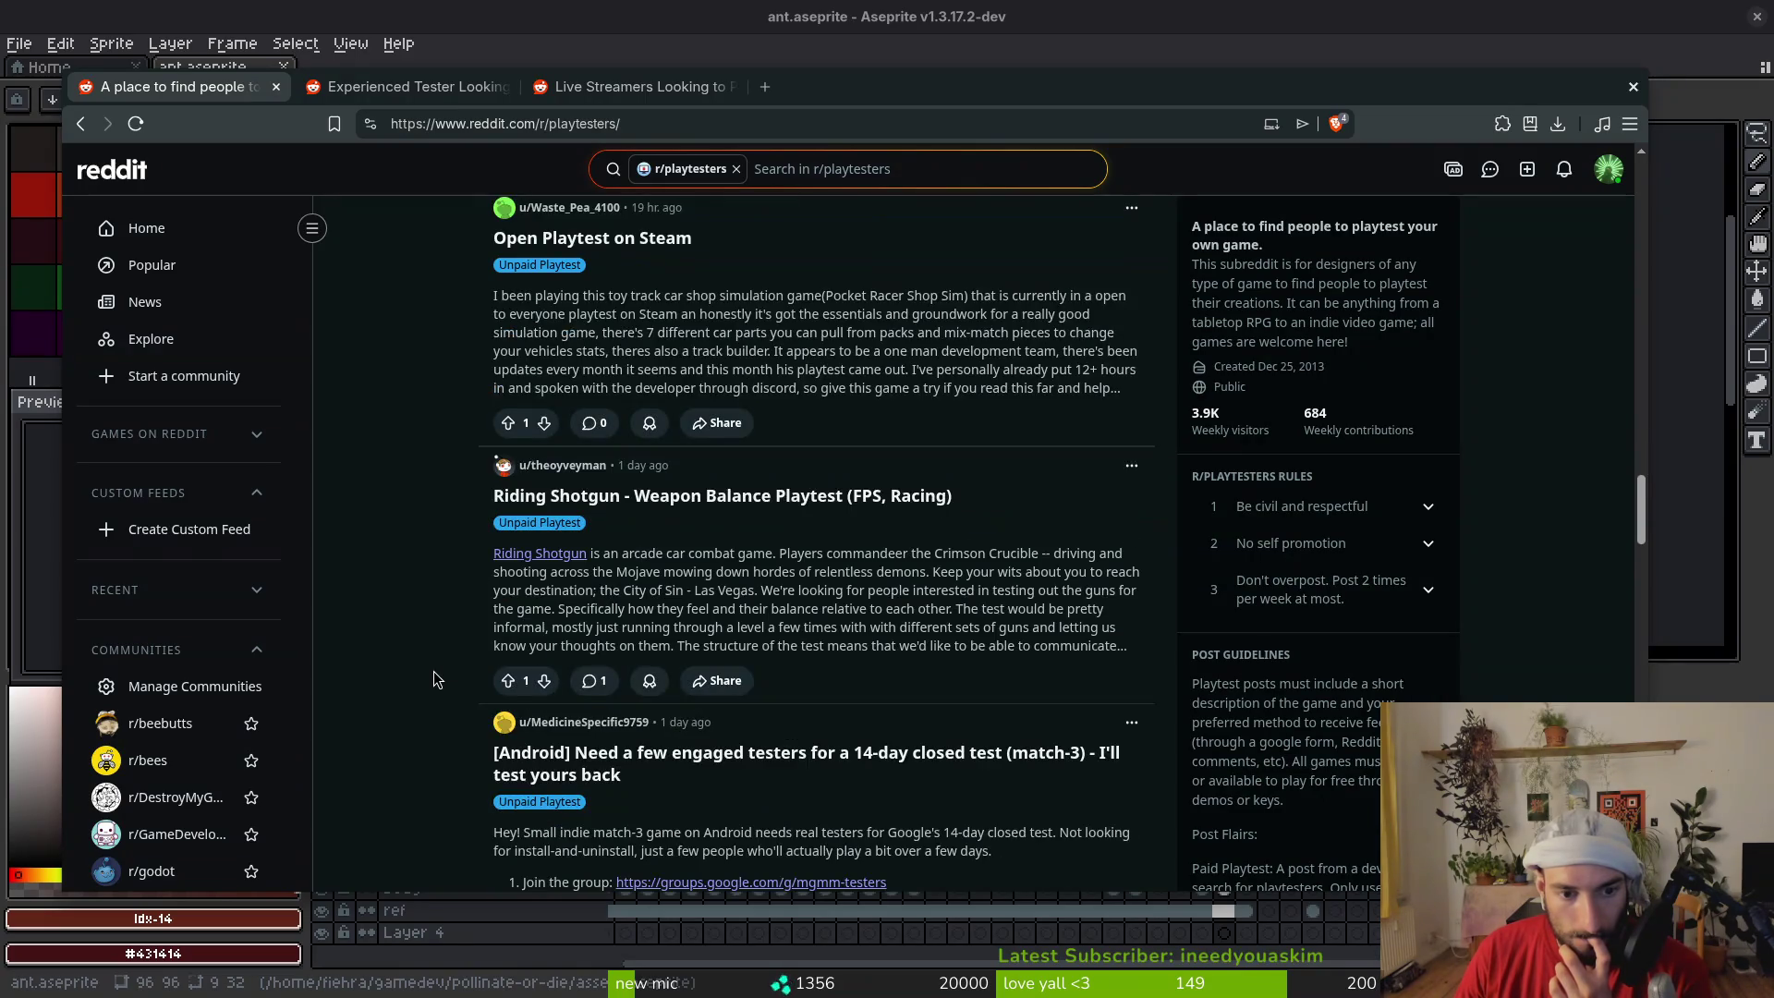
scroll(435, 667, "down", 3)
scroll(434, 670, "down", 2)
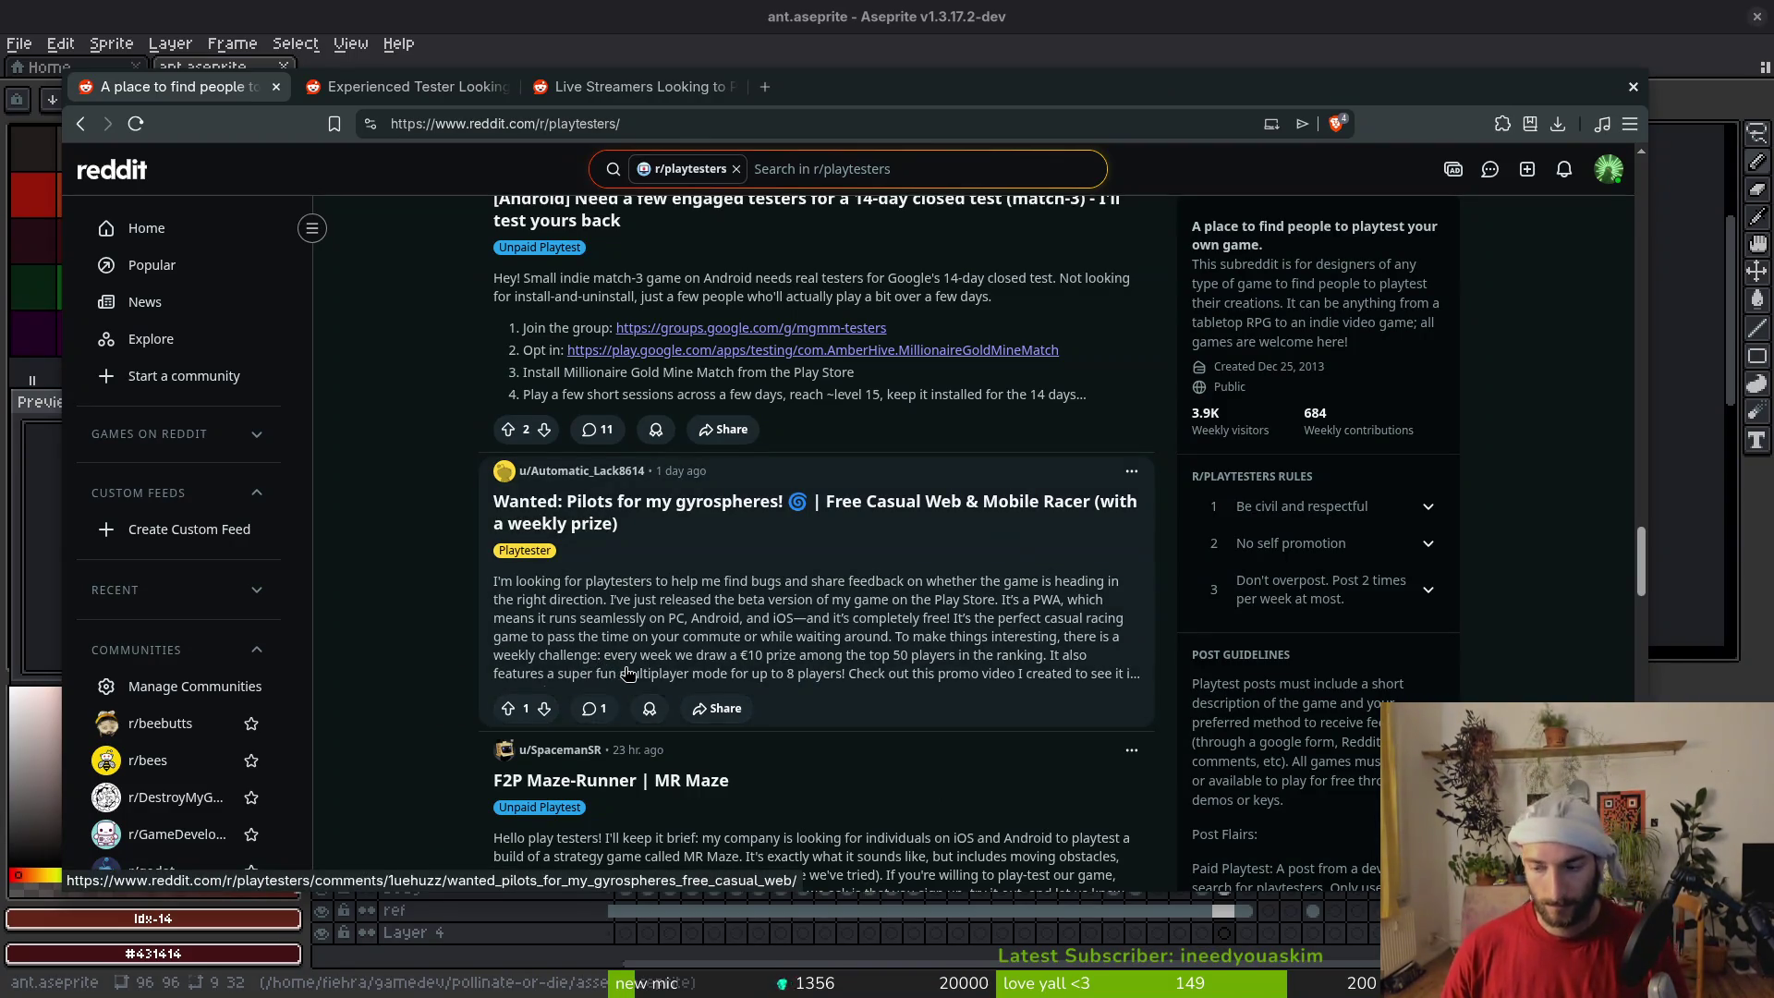
scroll(658, 658, "up", 5)
scroll(656, 654, "up", 5)
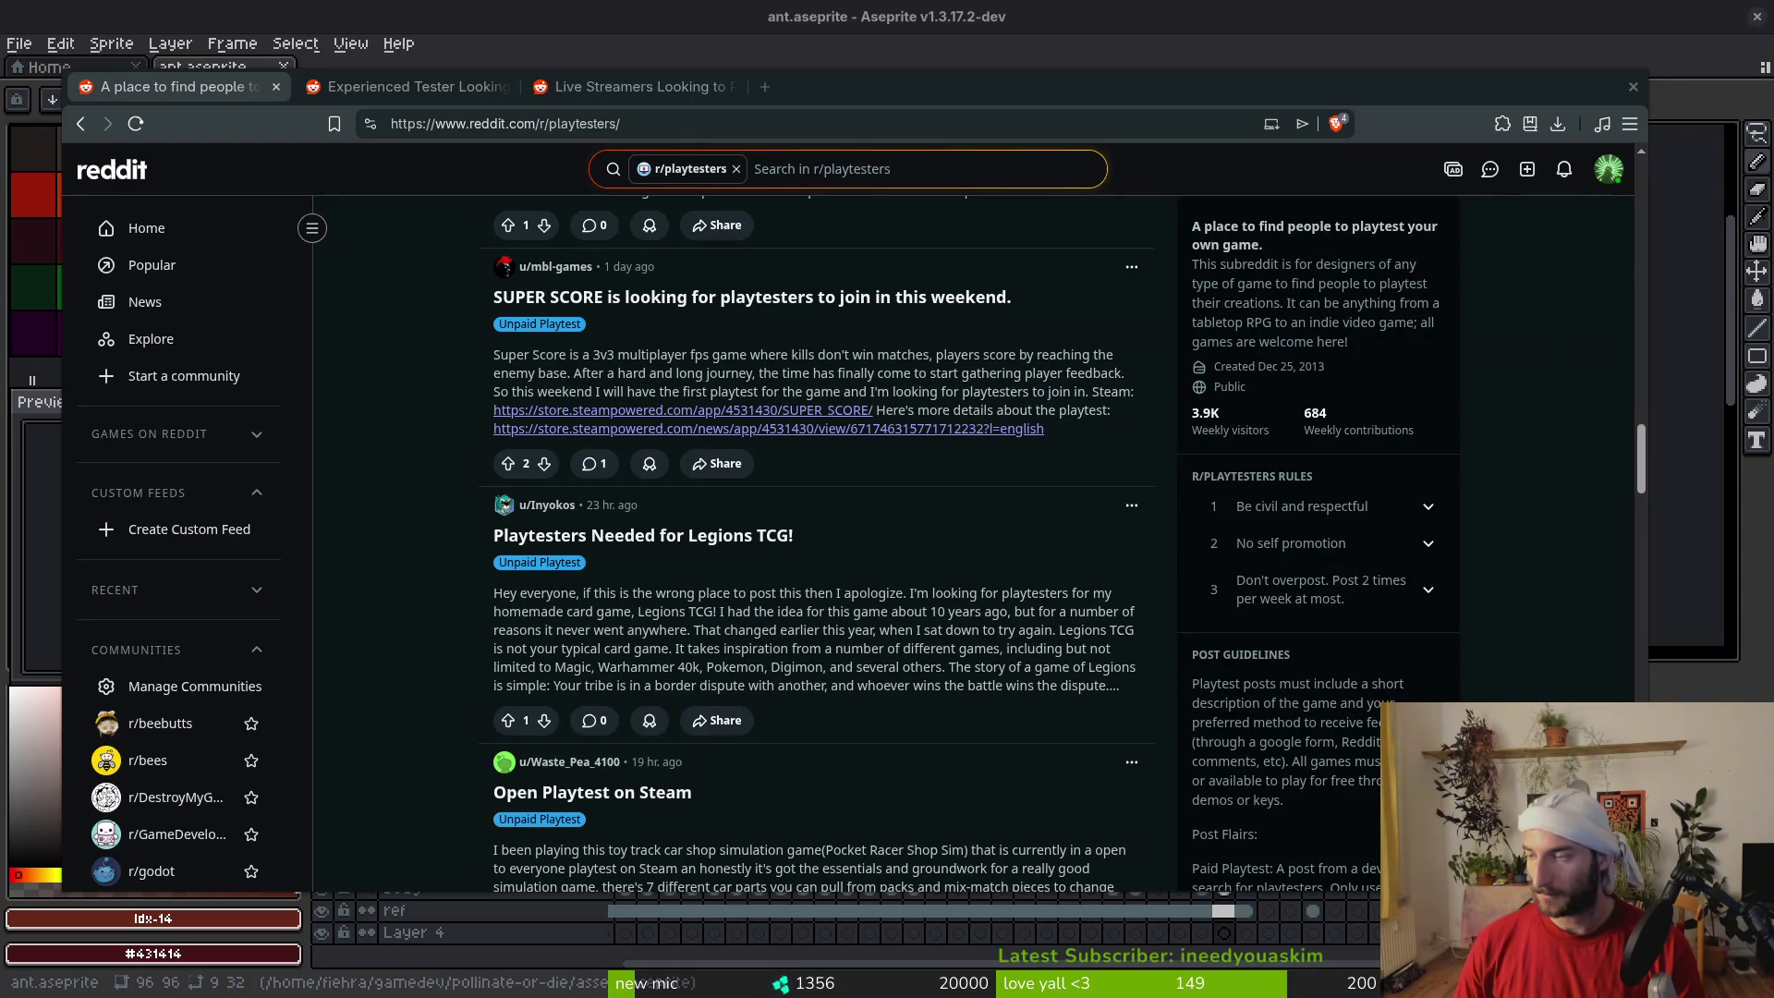
Keep scrolling the feed past playtest requests like 'Need some playtesters' and 'Turtle Soar'
scroll(369, 543, "down", 6)
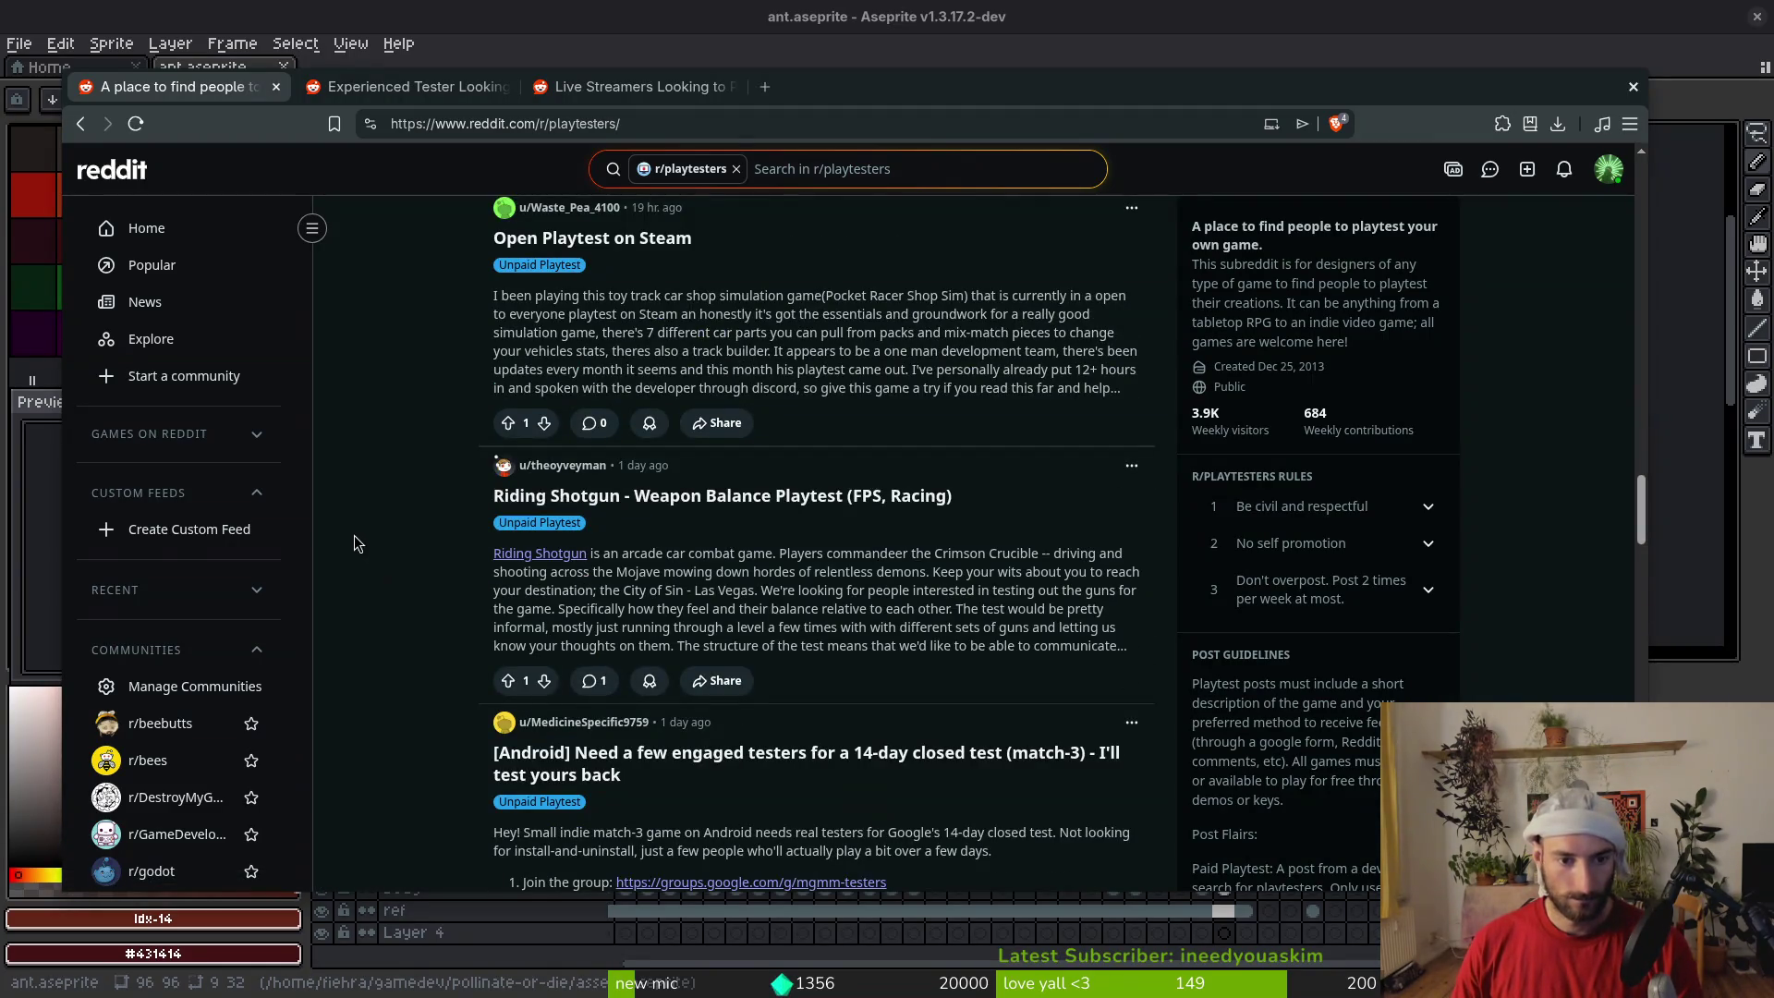
scroll(379, 526, "down", 1)
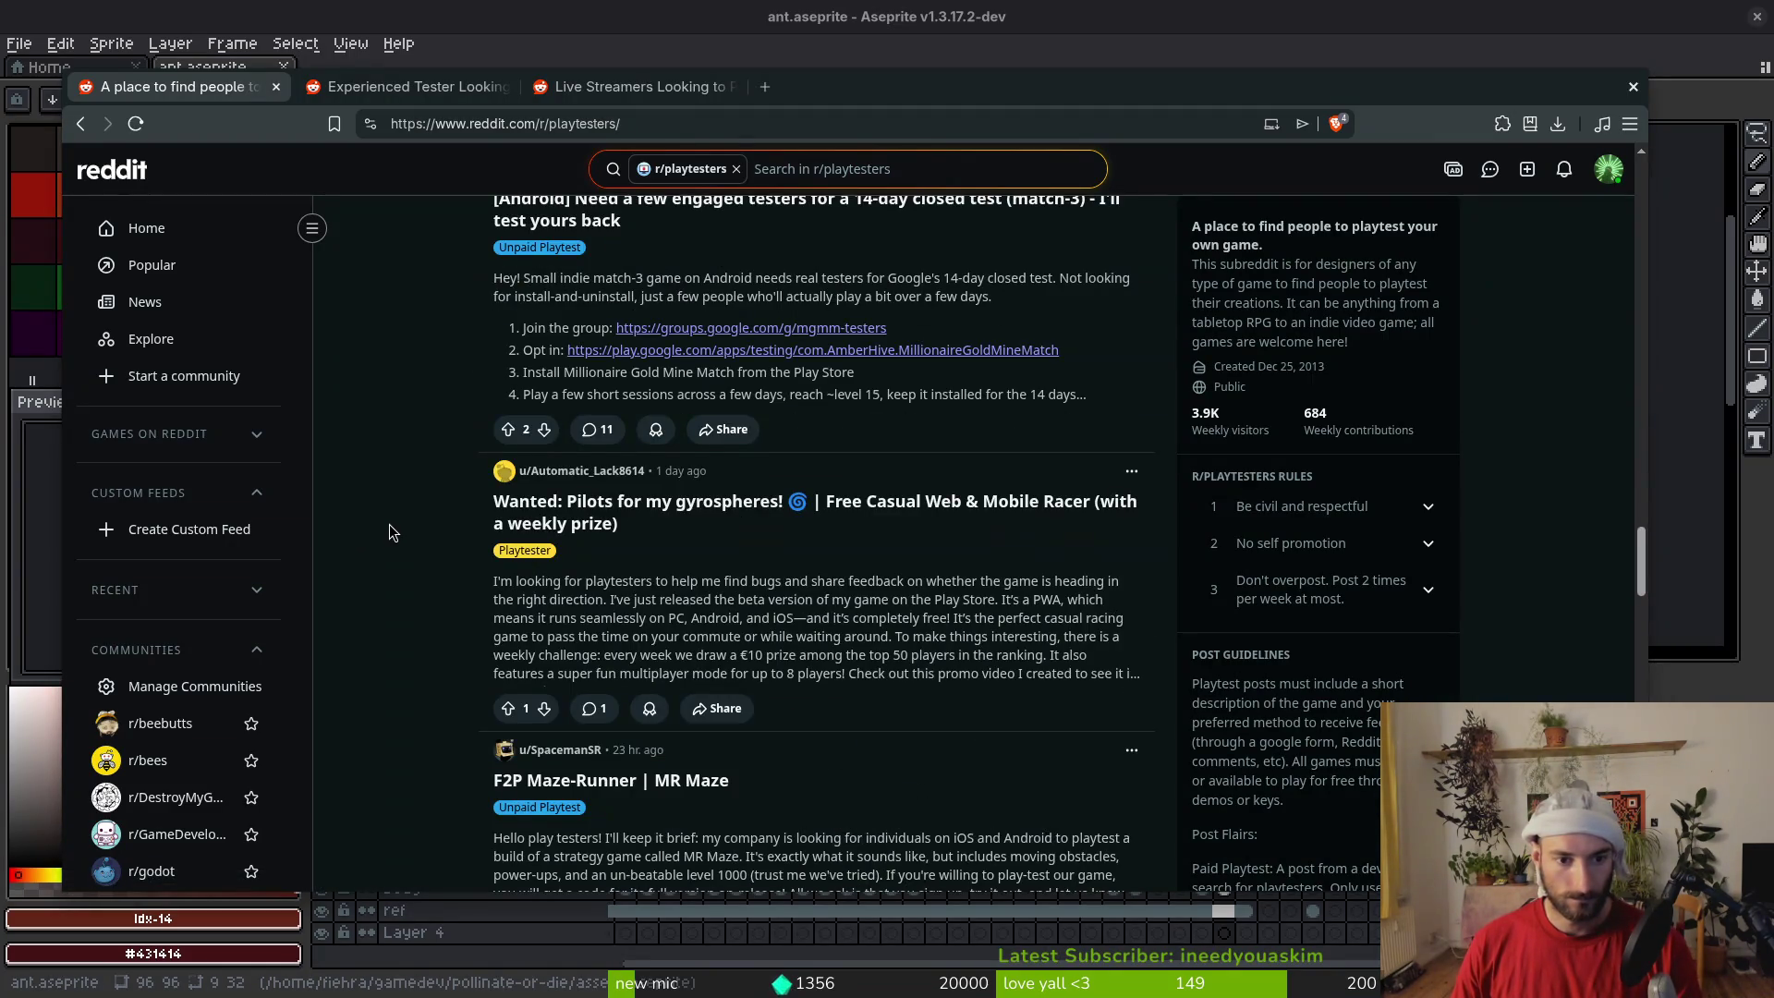
scroll(680, 533, "down", 3)
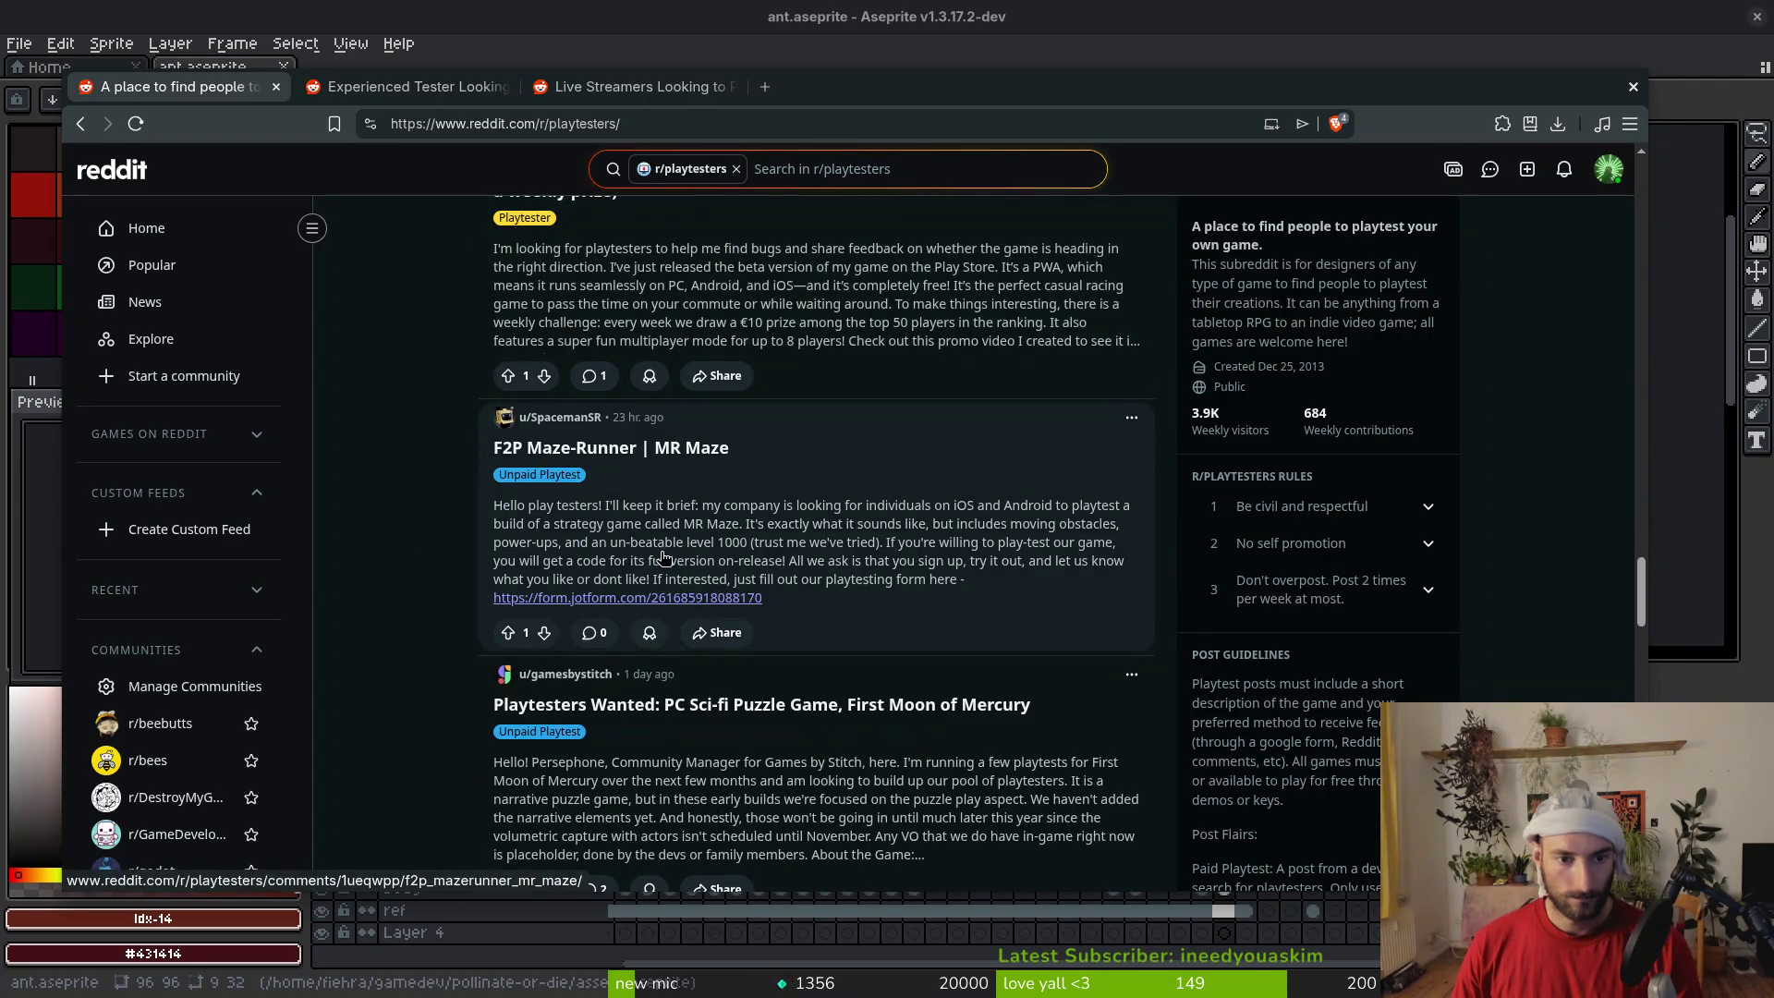
scroll(657, 536, "down", 5)
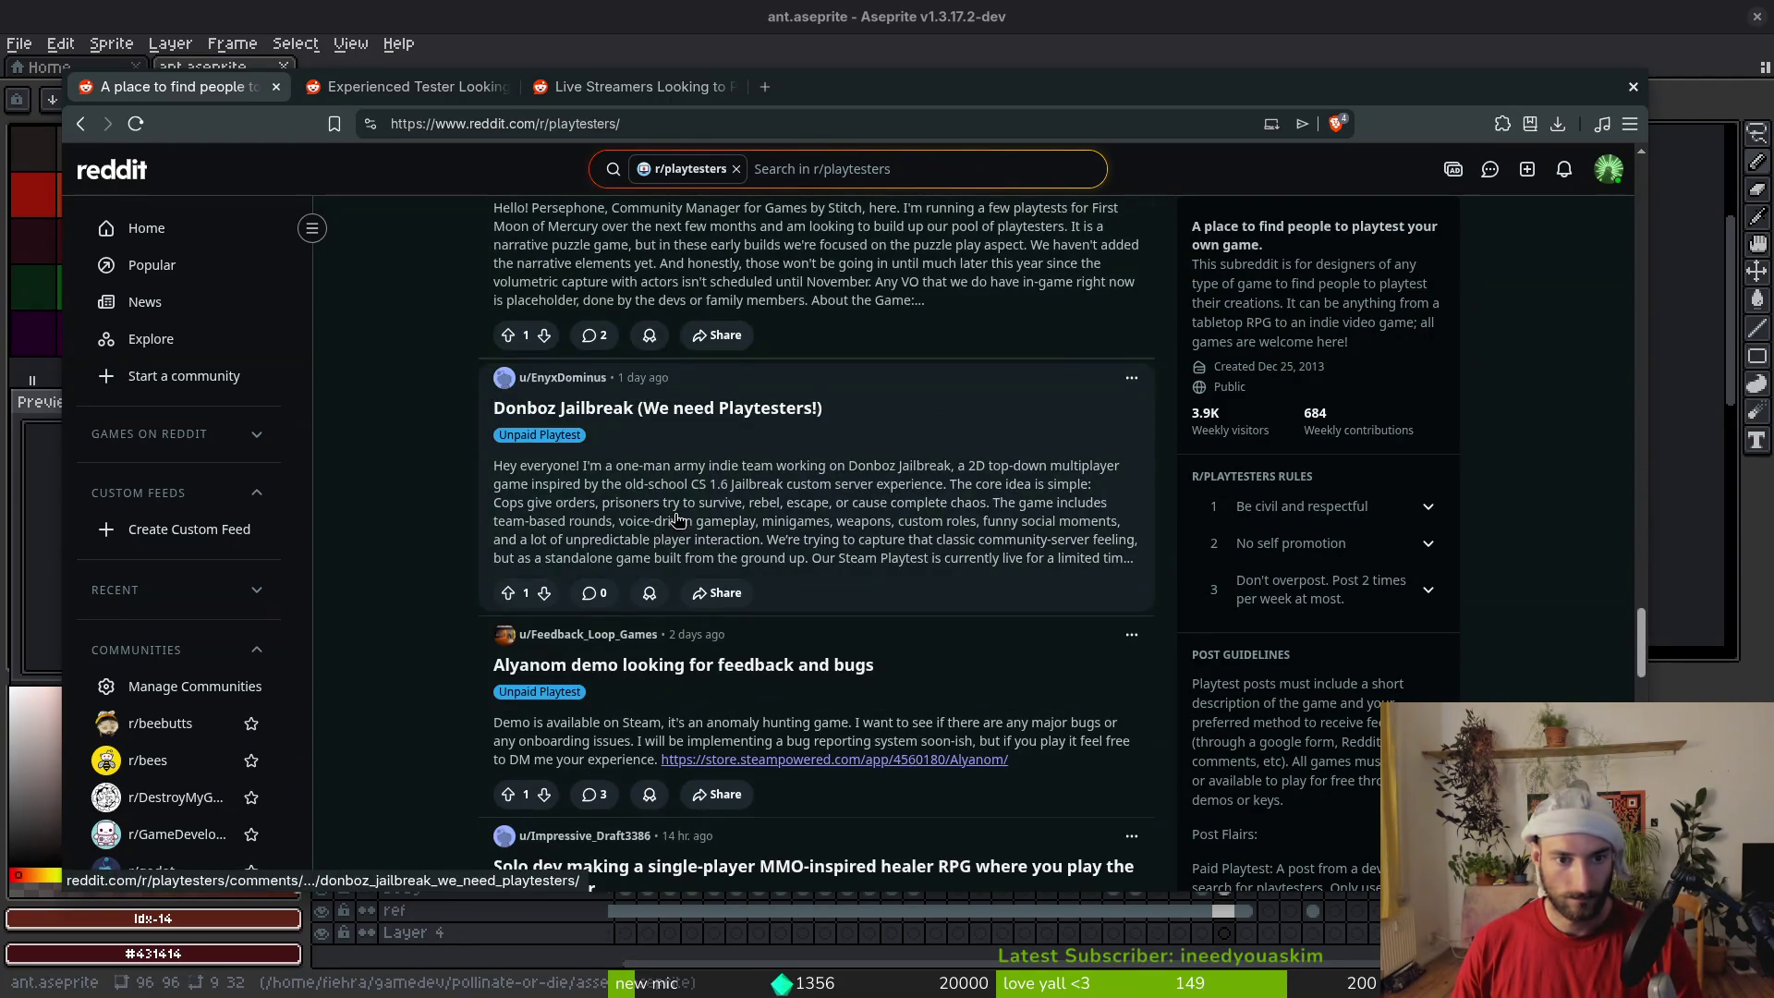
scroll(679, 520, "down", 2)
scroll(389, 532, "down", 1)
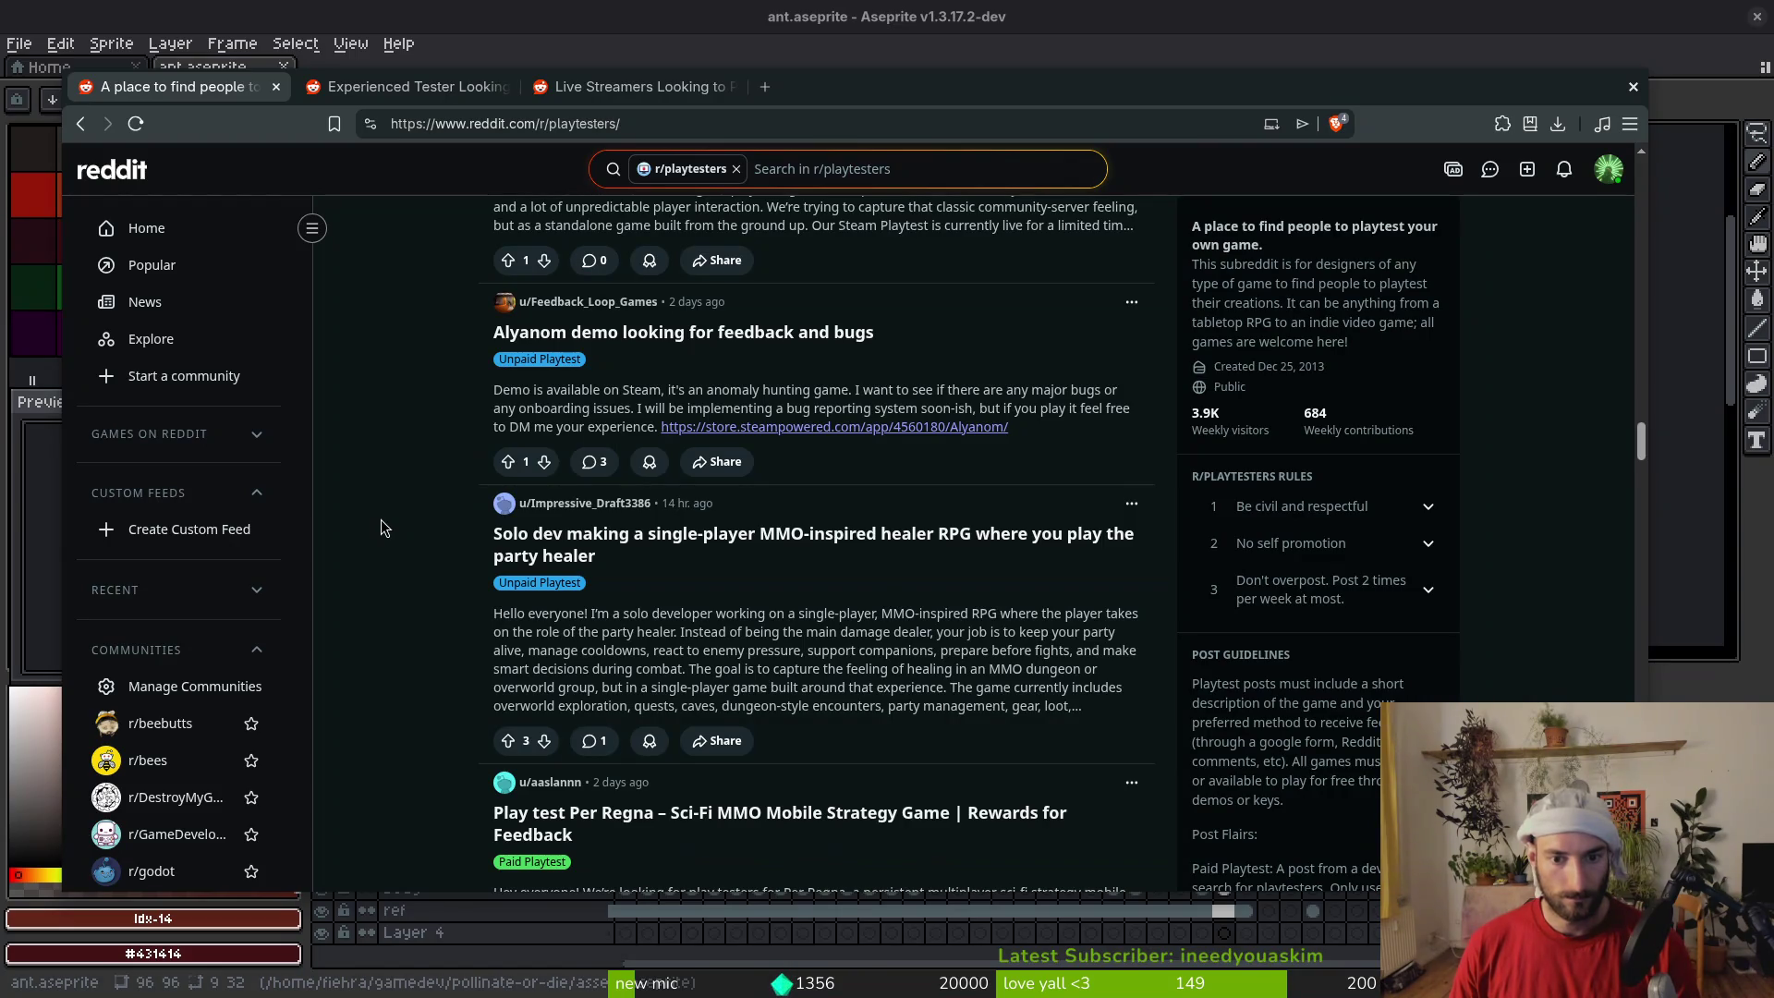
scroll(382, 527, "down", 2)
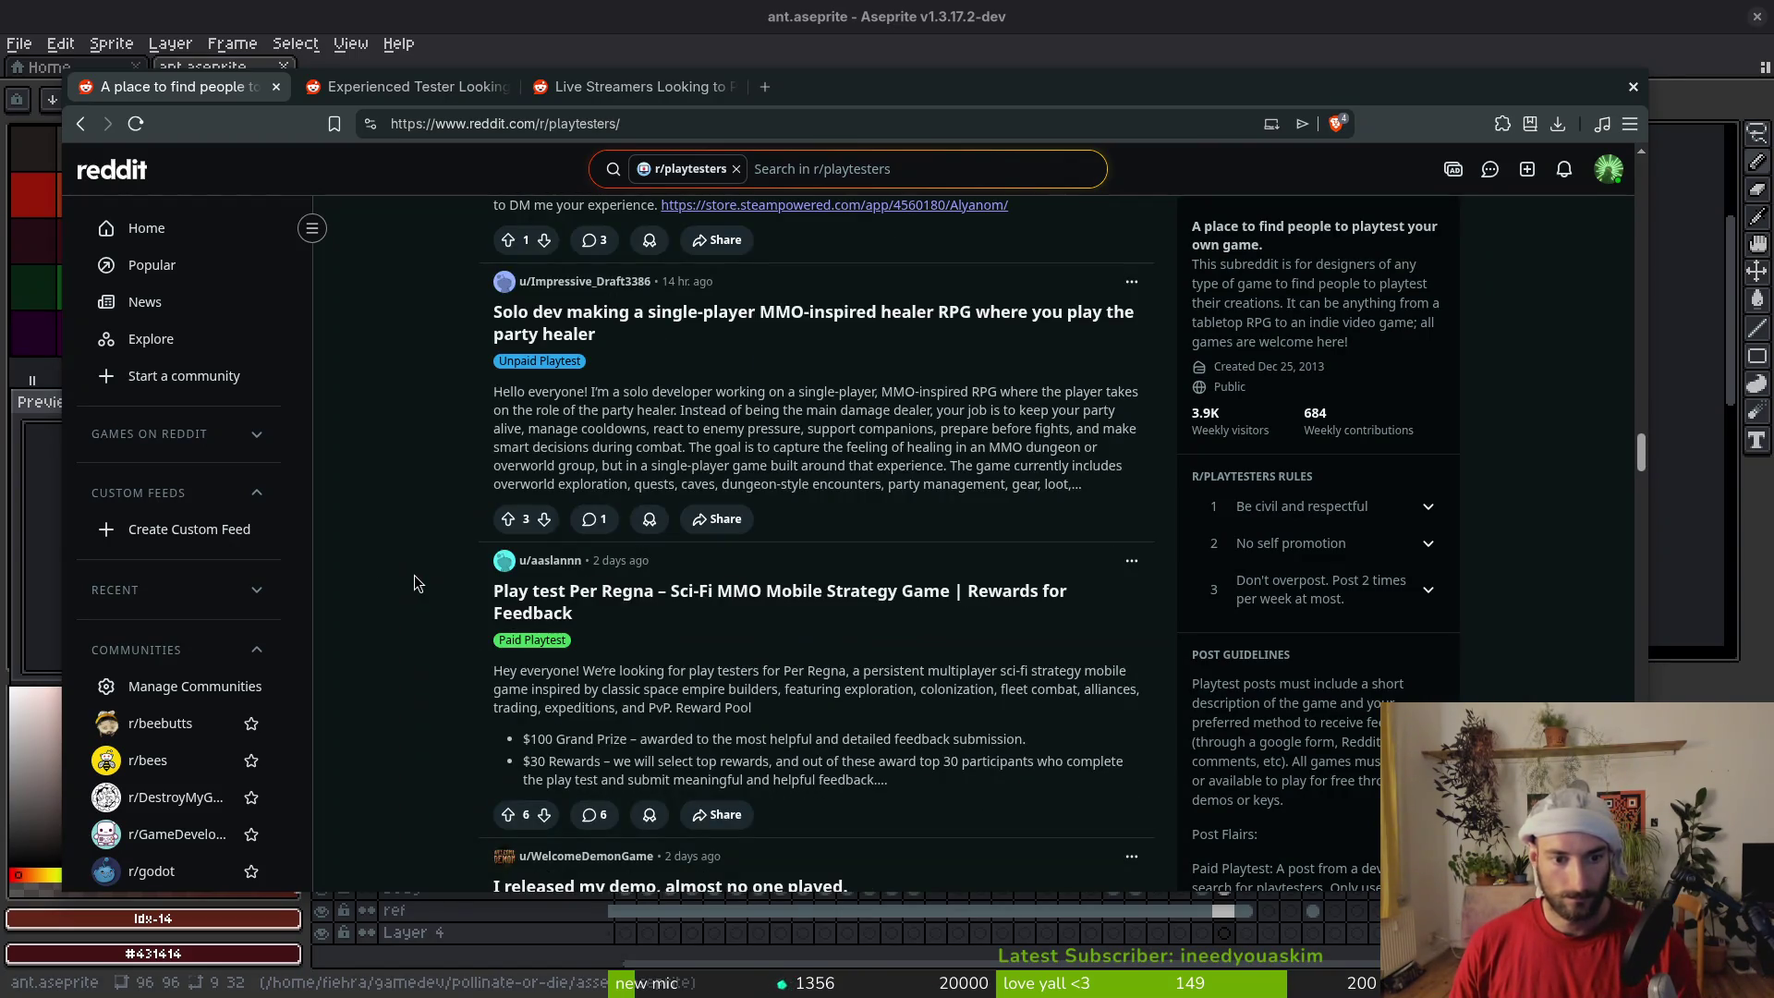
scroll(443, 559, "down", 2)
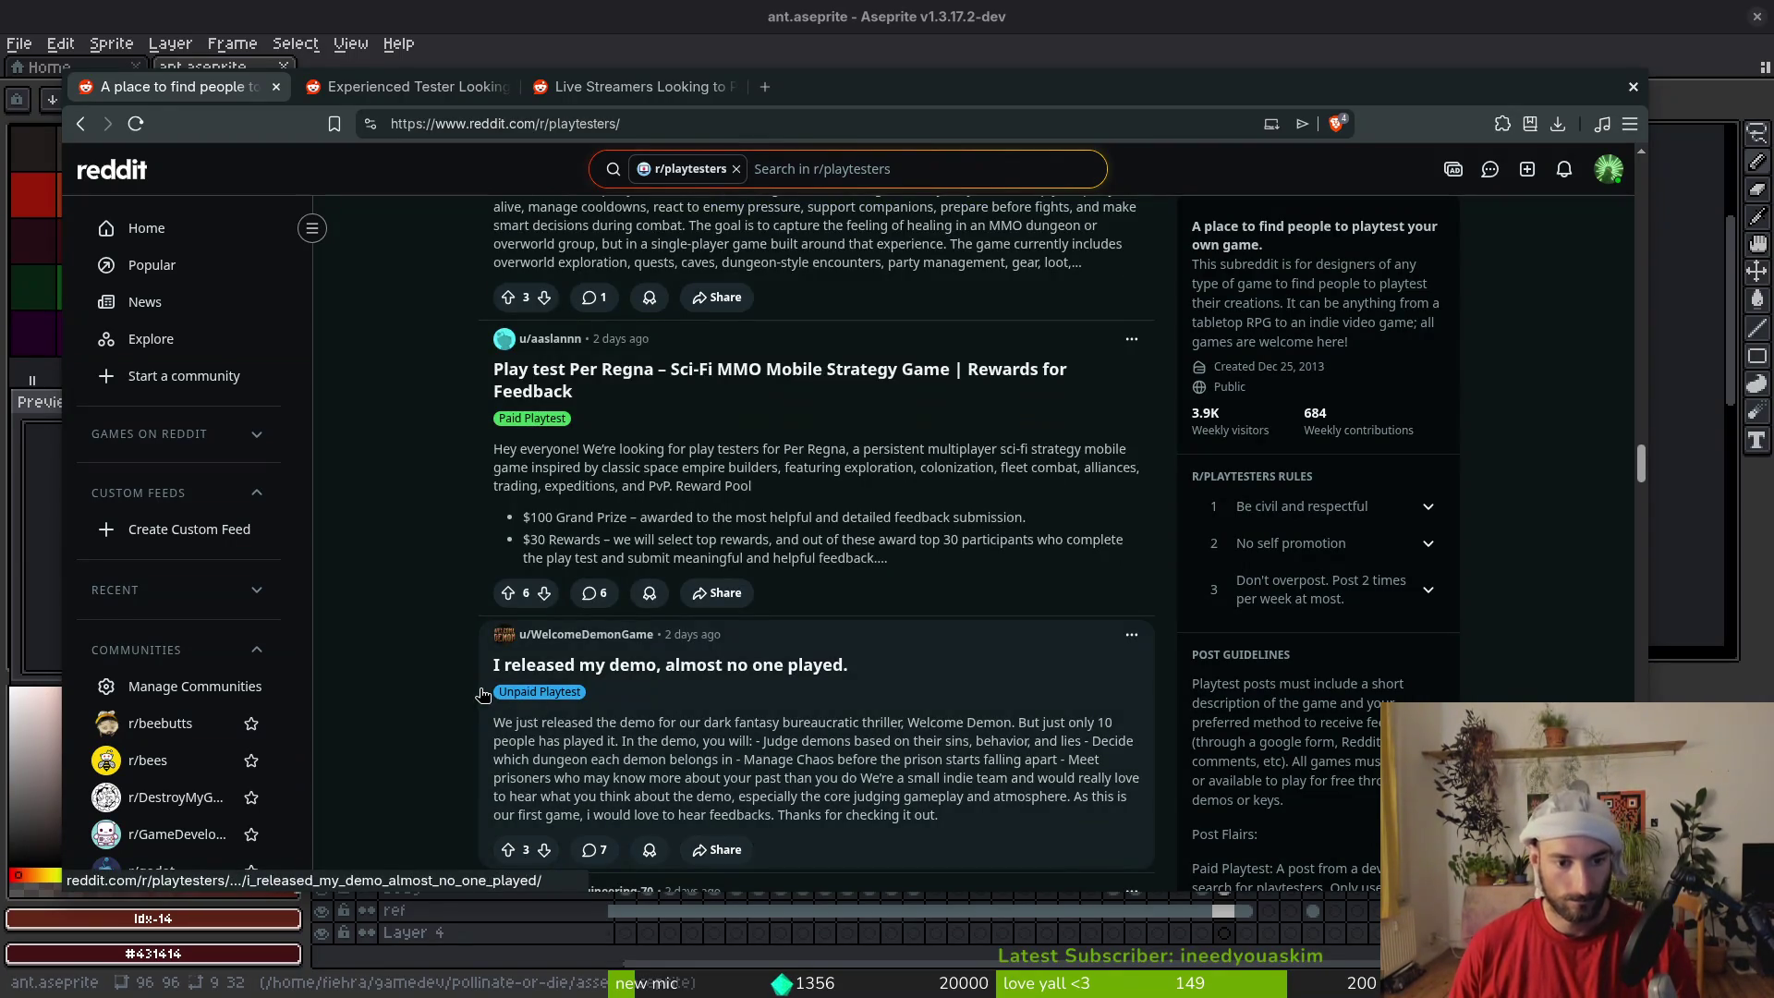
scroll(454, 724, "down", 2)
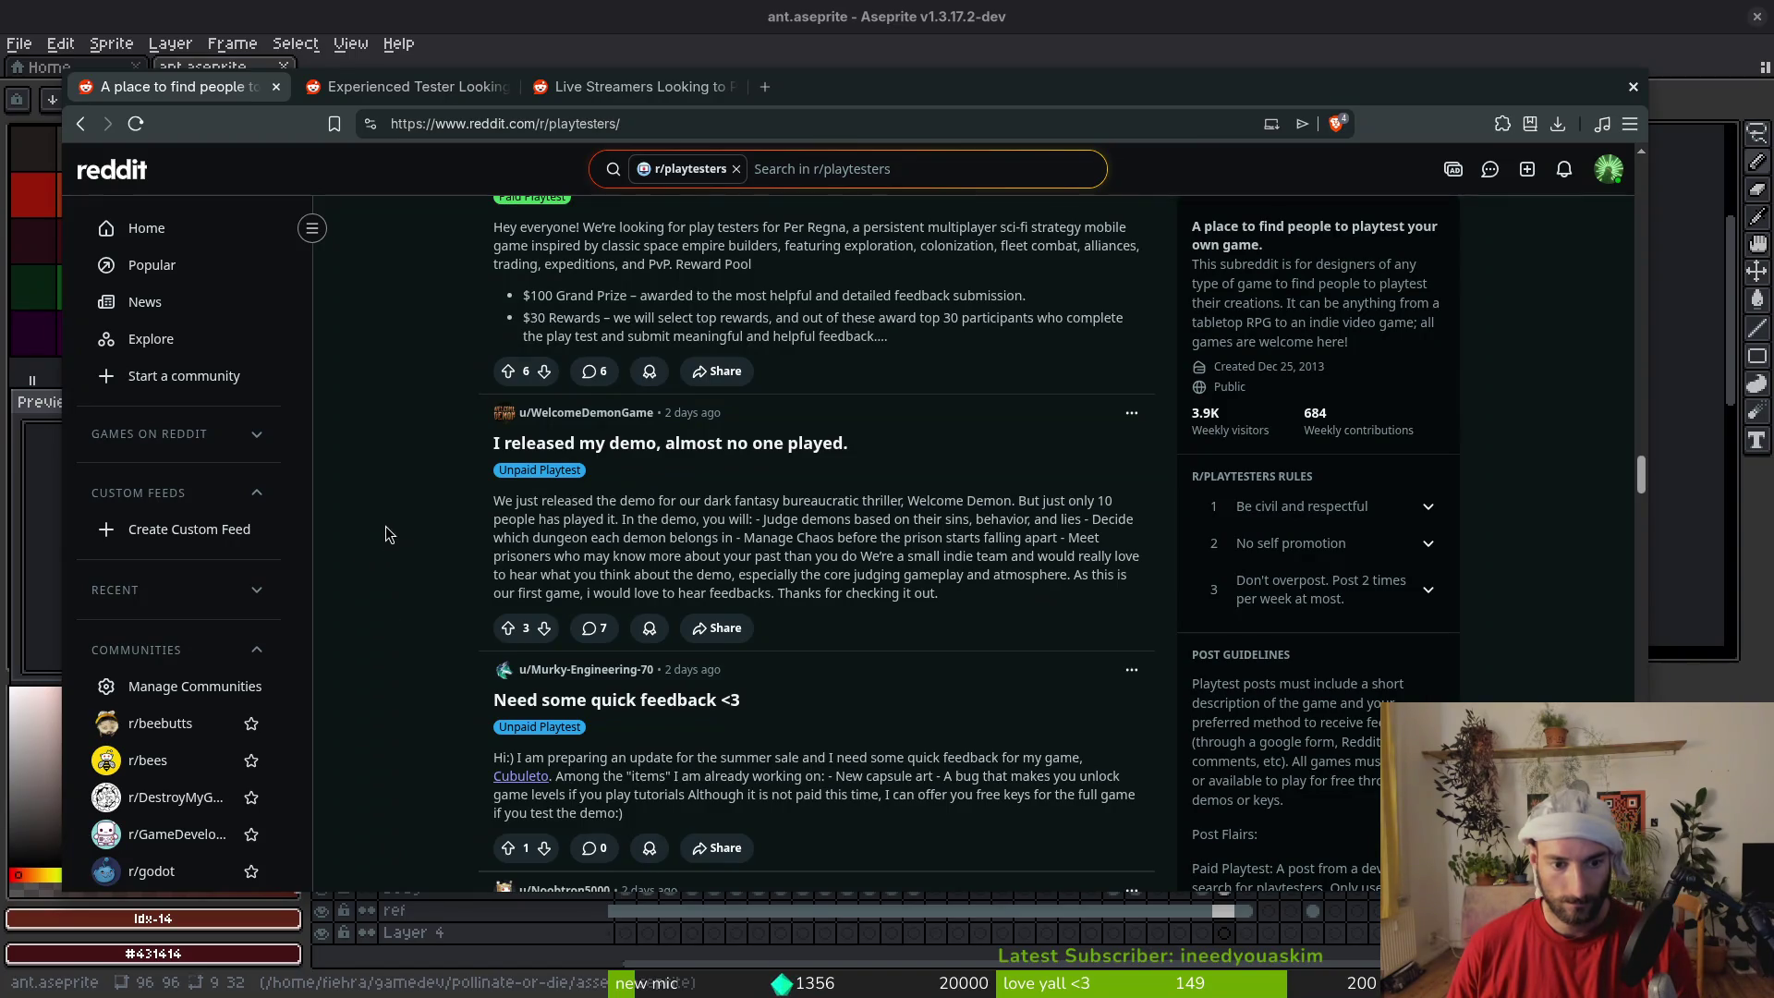
scroll(388, 527, "down", 3)
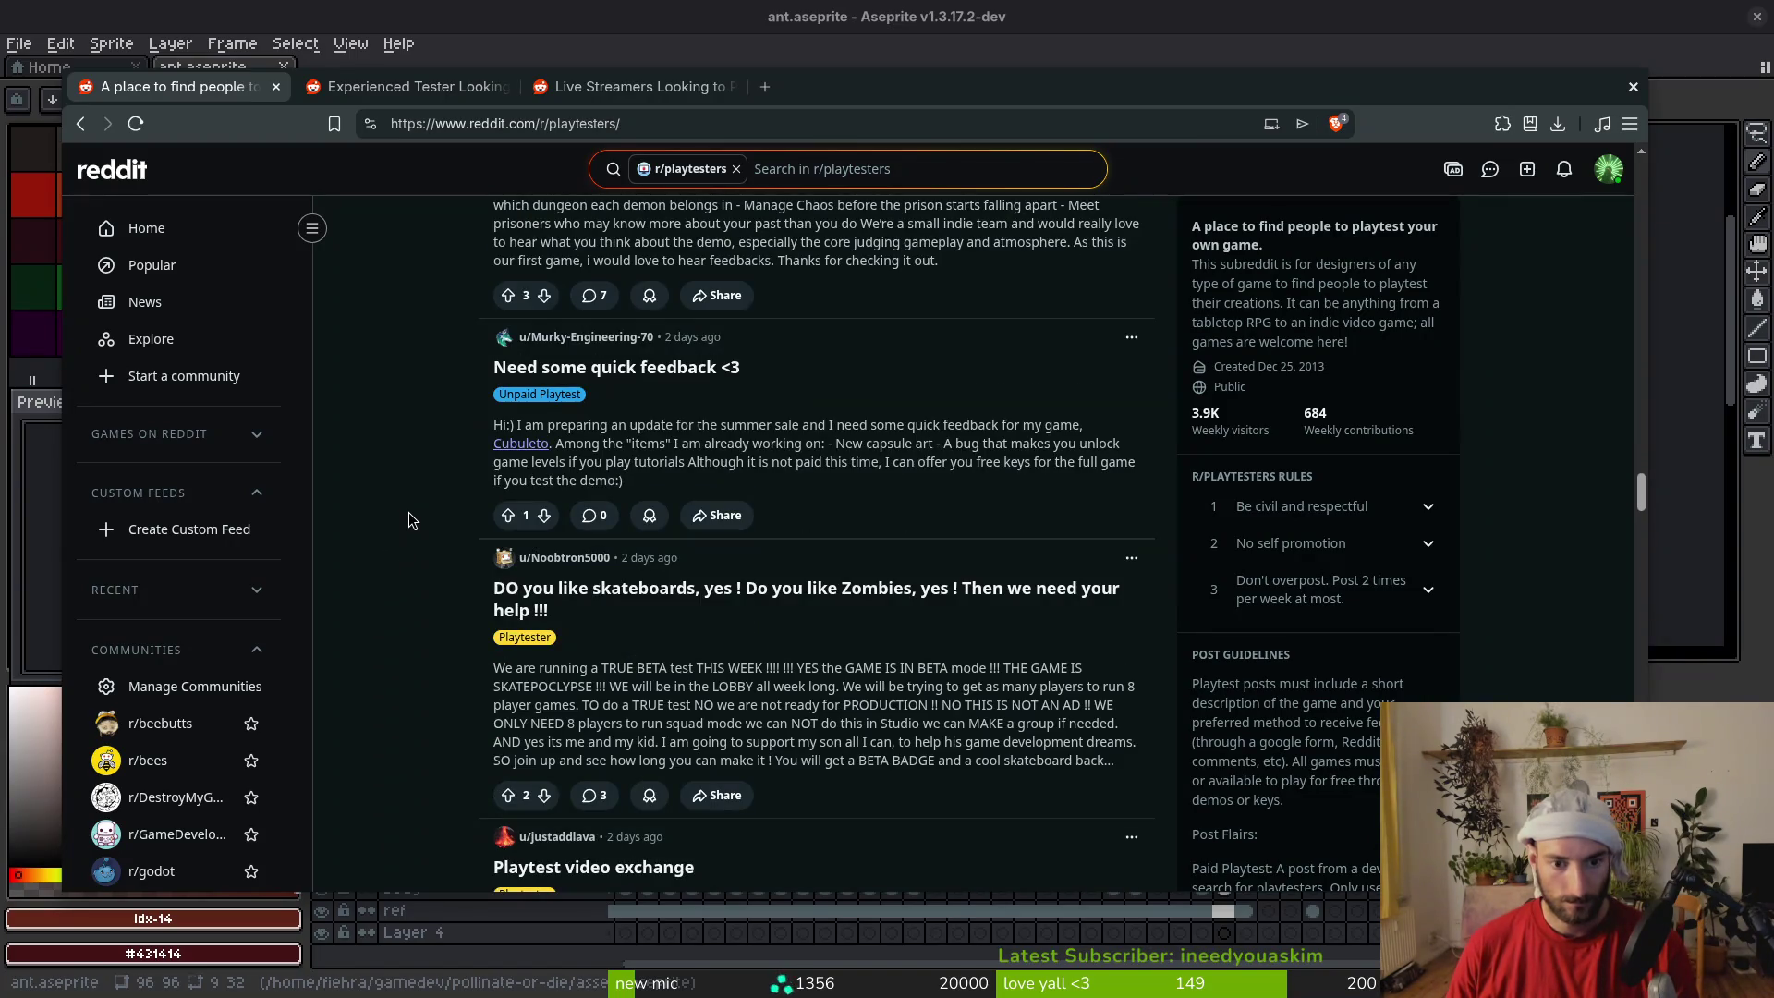
scroll(409, 512, "down", 3)
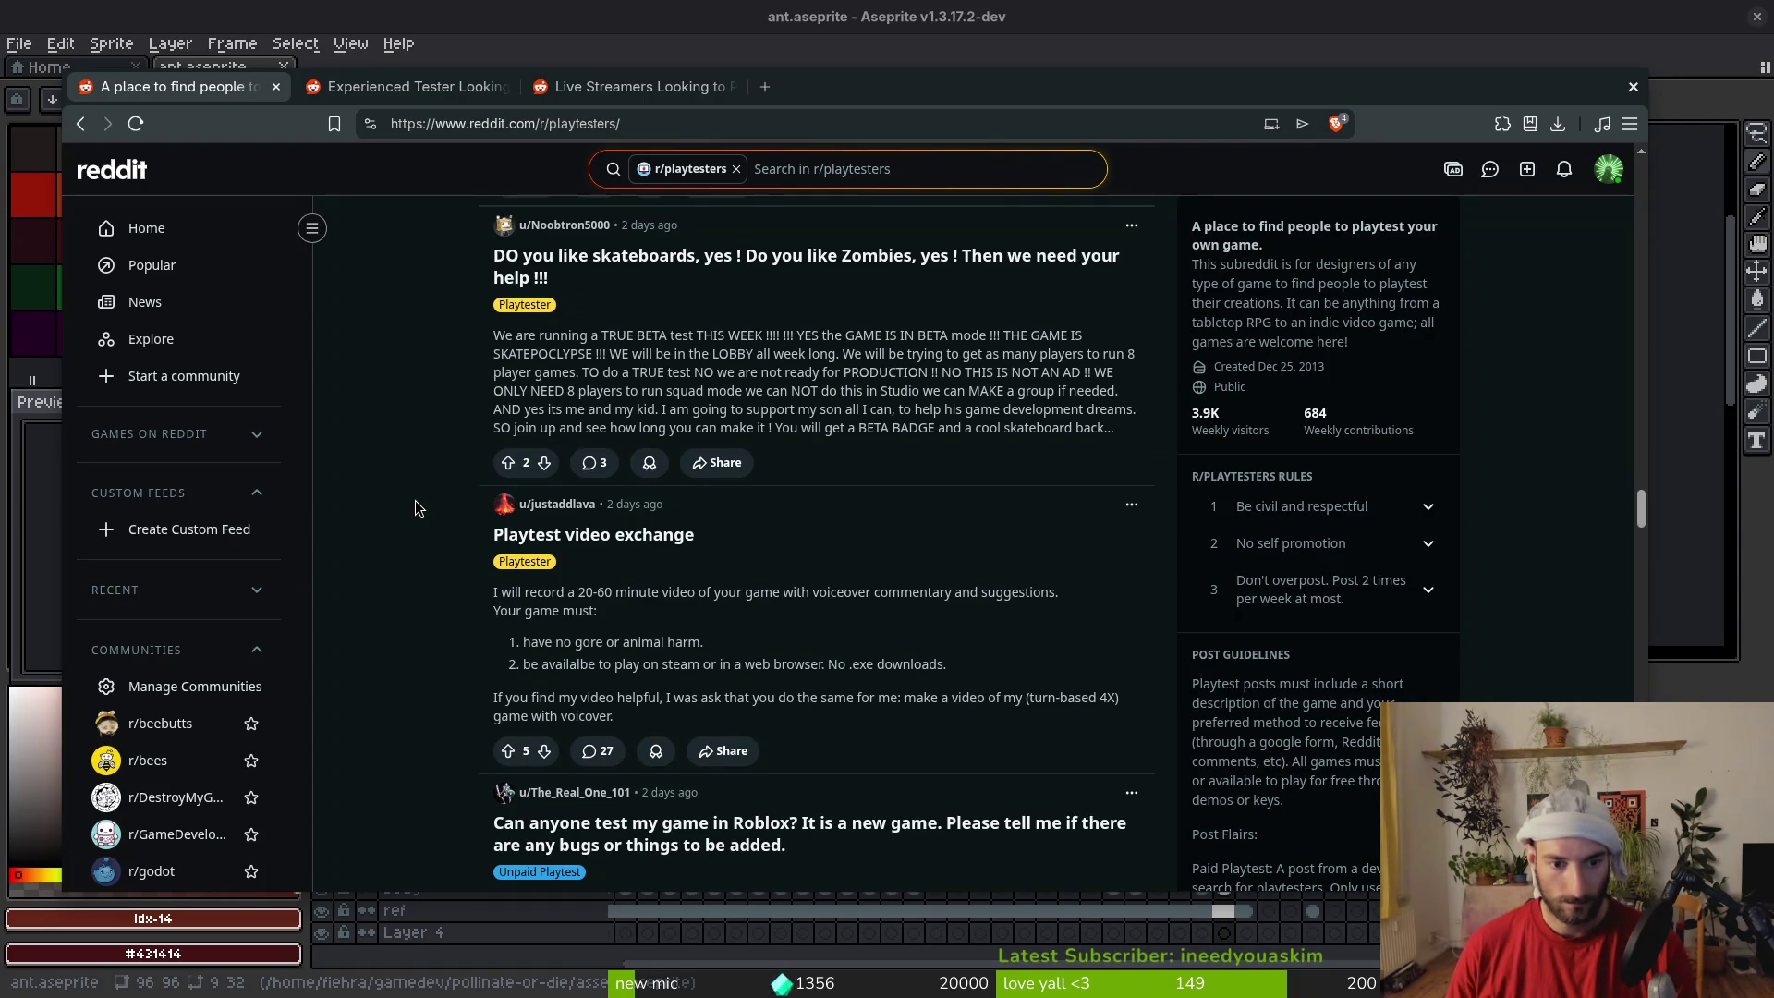
scroll(414, 510, "down", 5)
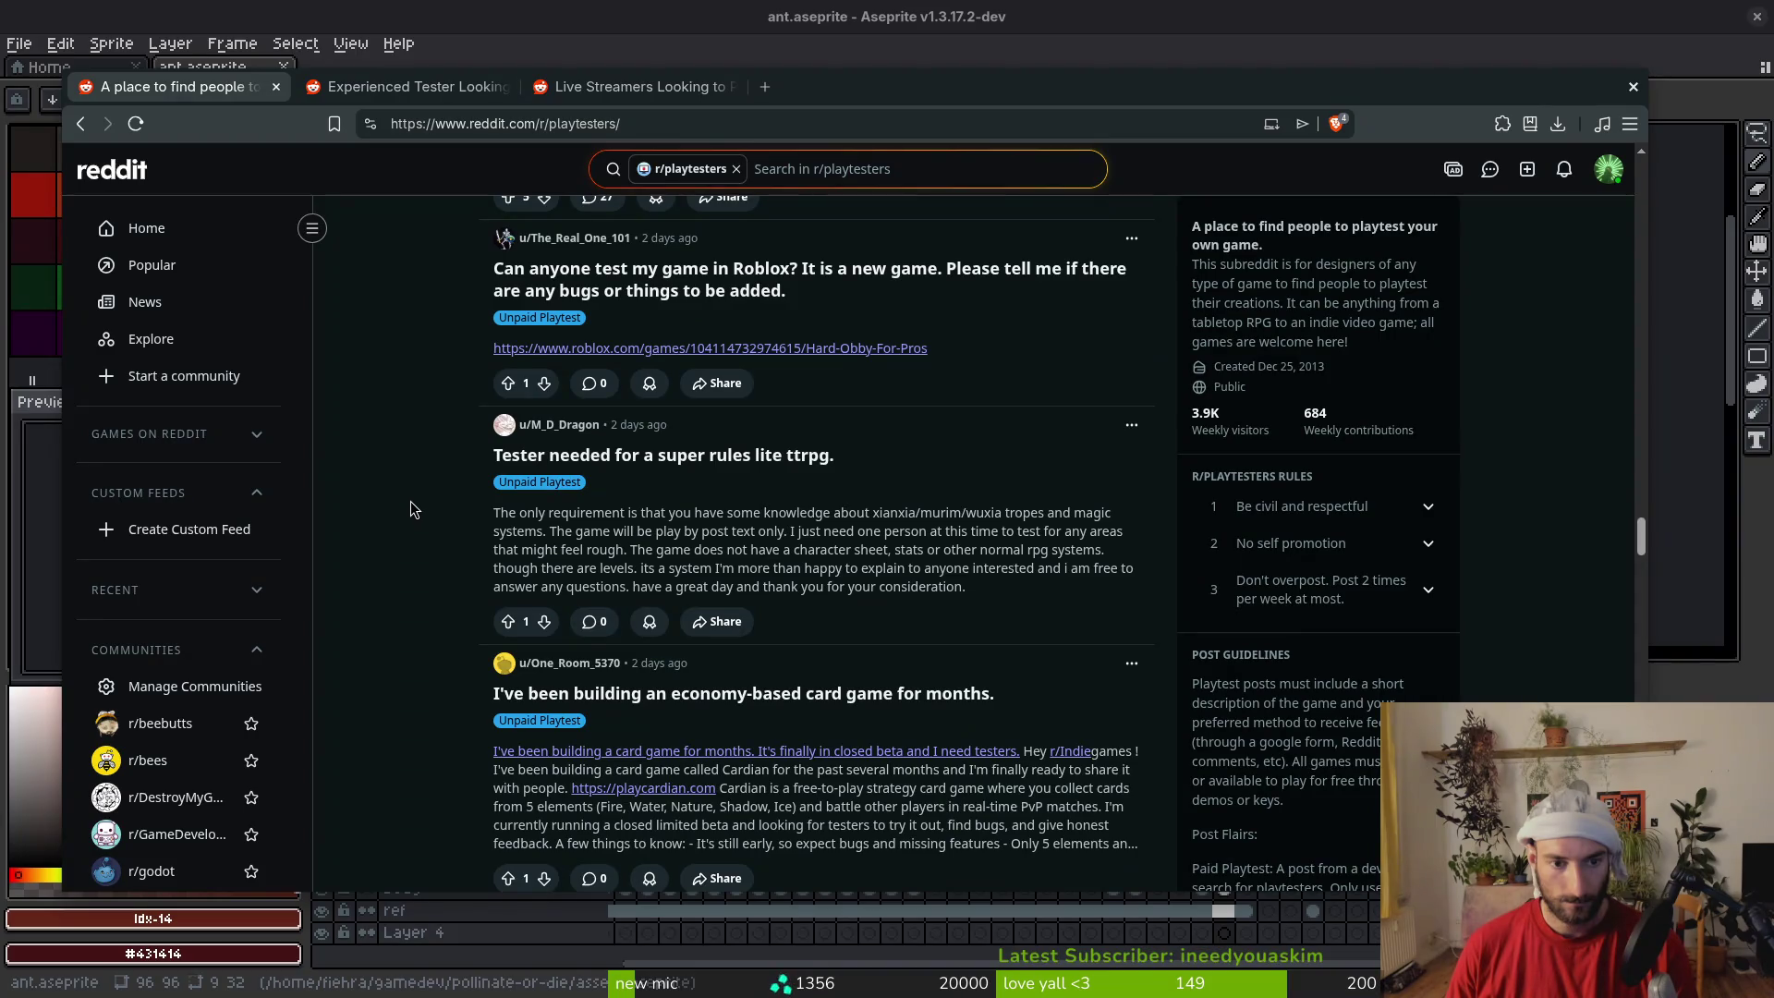
scroll(411, 502, "down", 5)
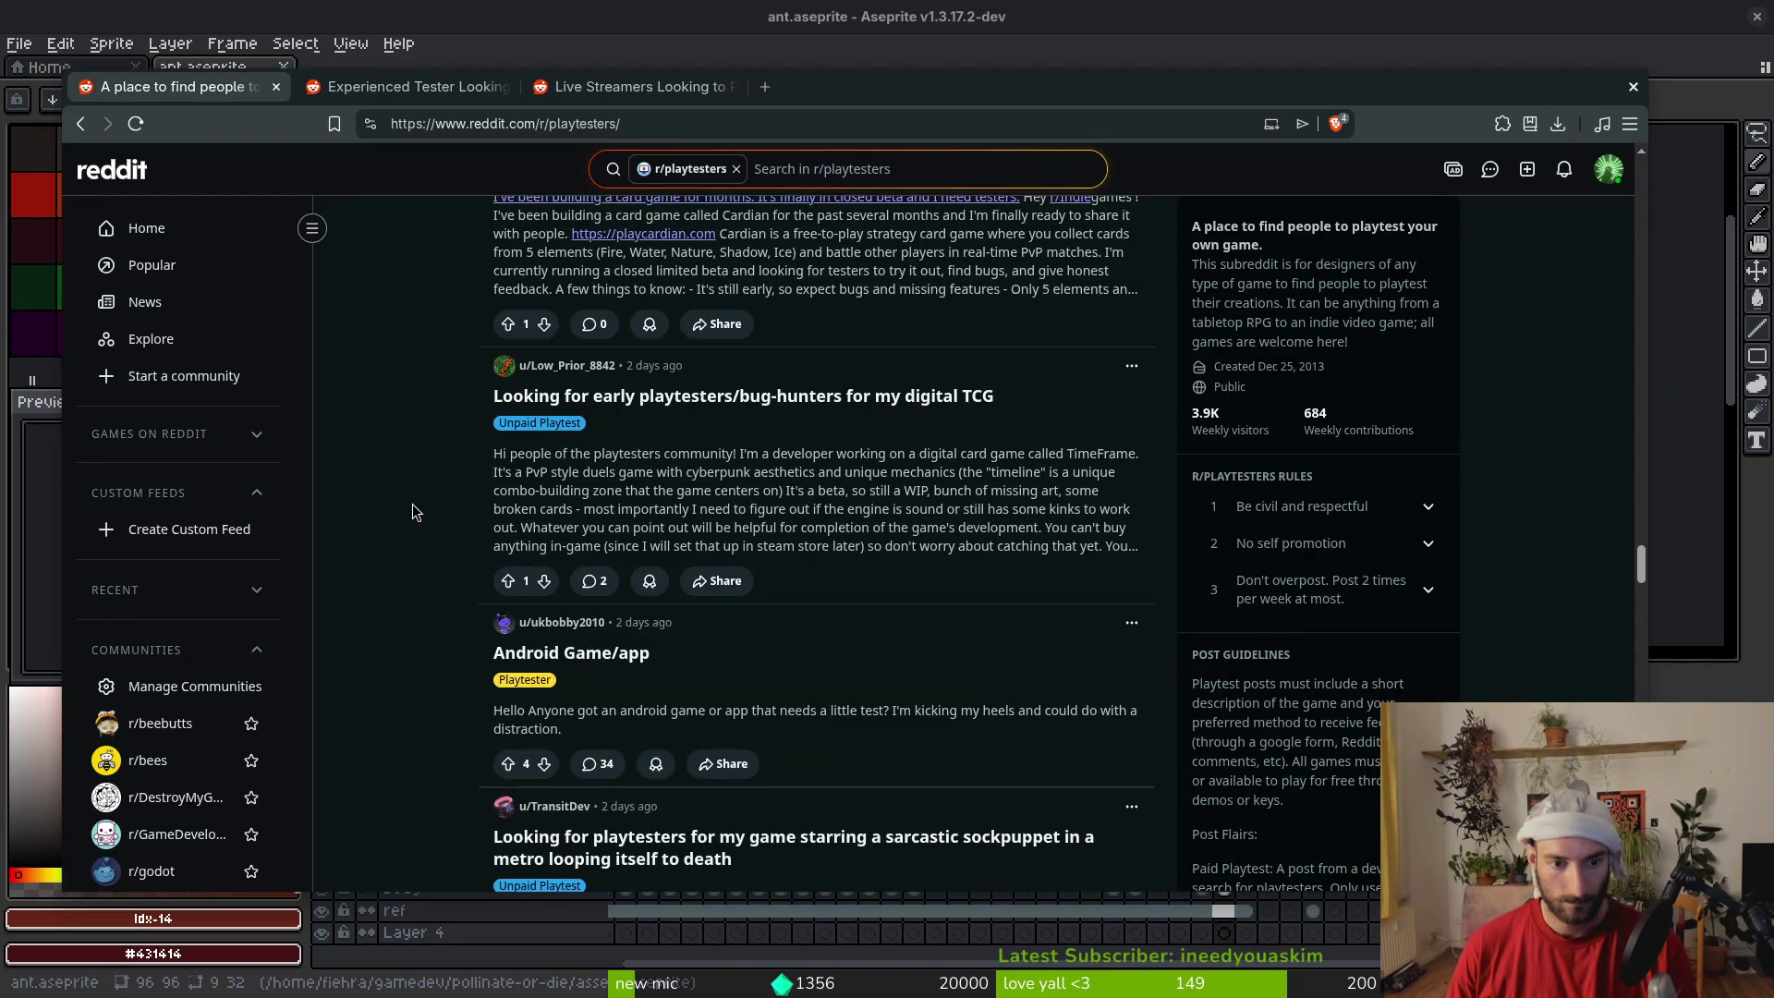
scroll(413, 512, "up", 3)
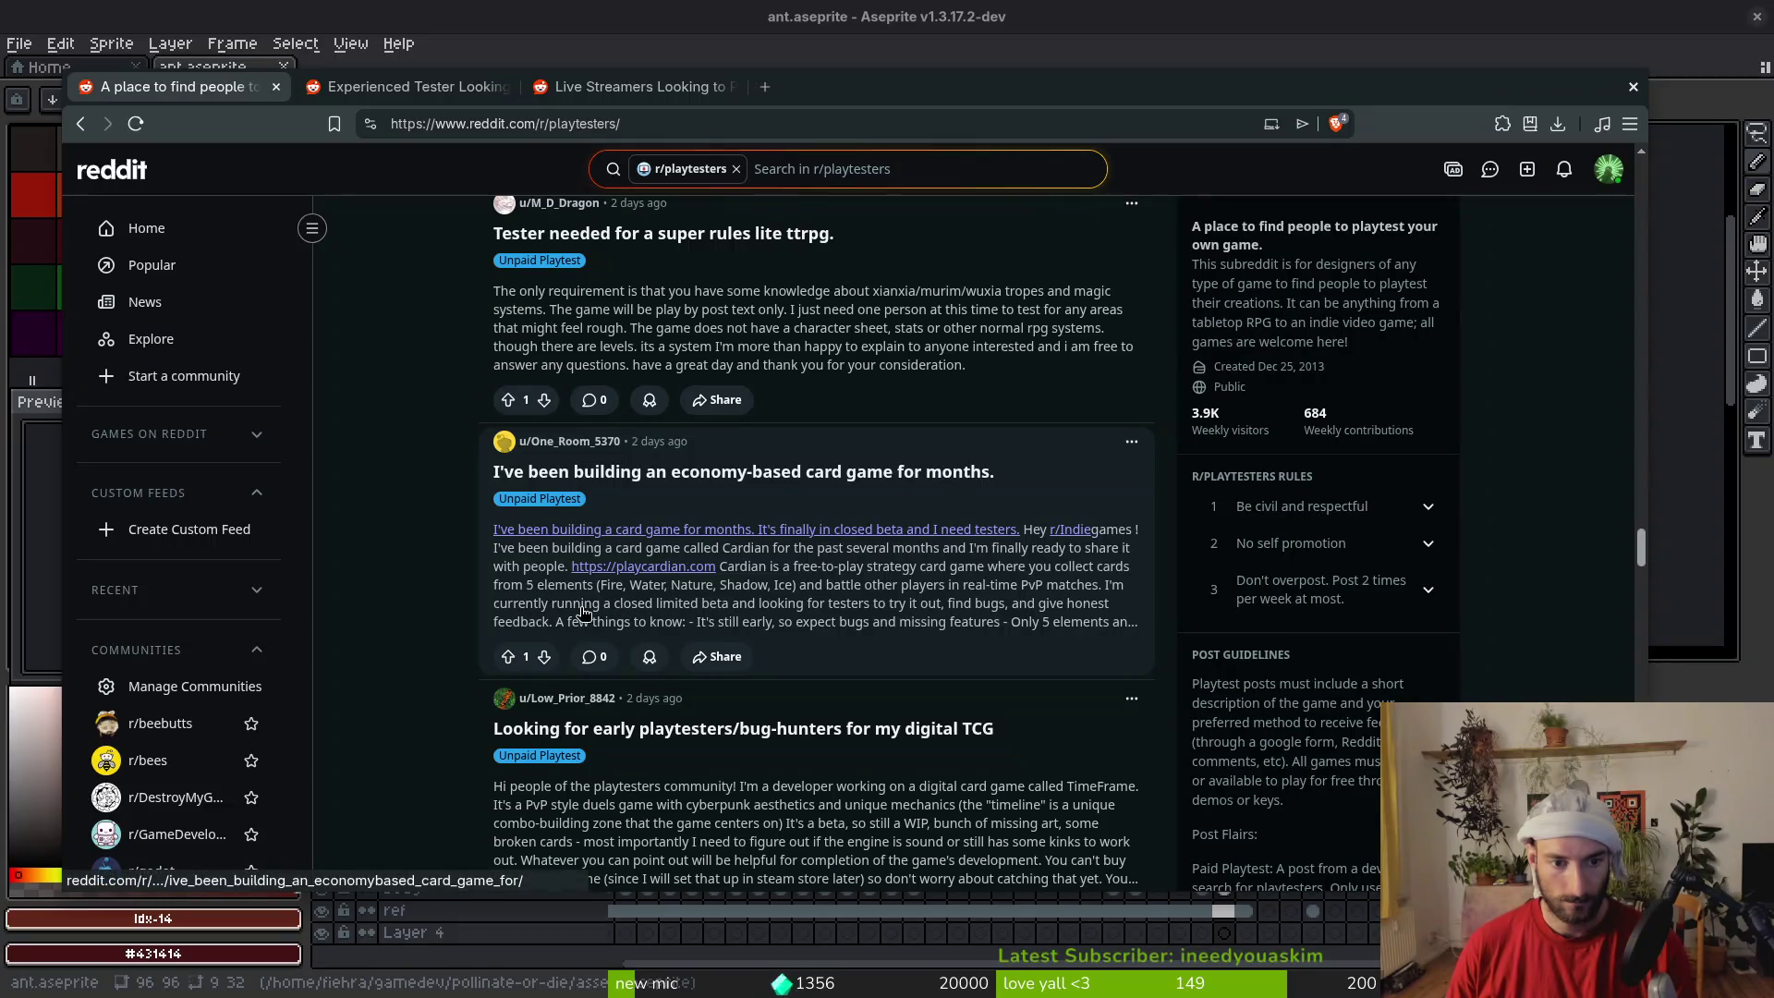
scroll(710, 459, "up", 2)
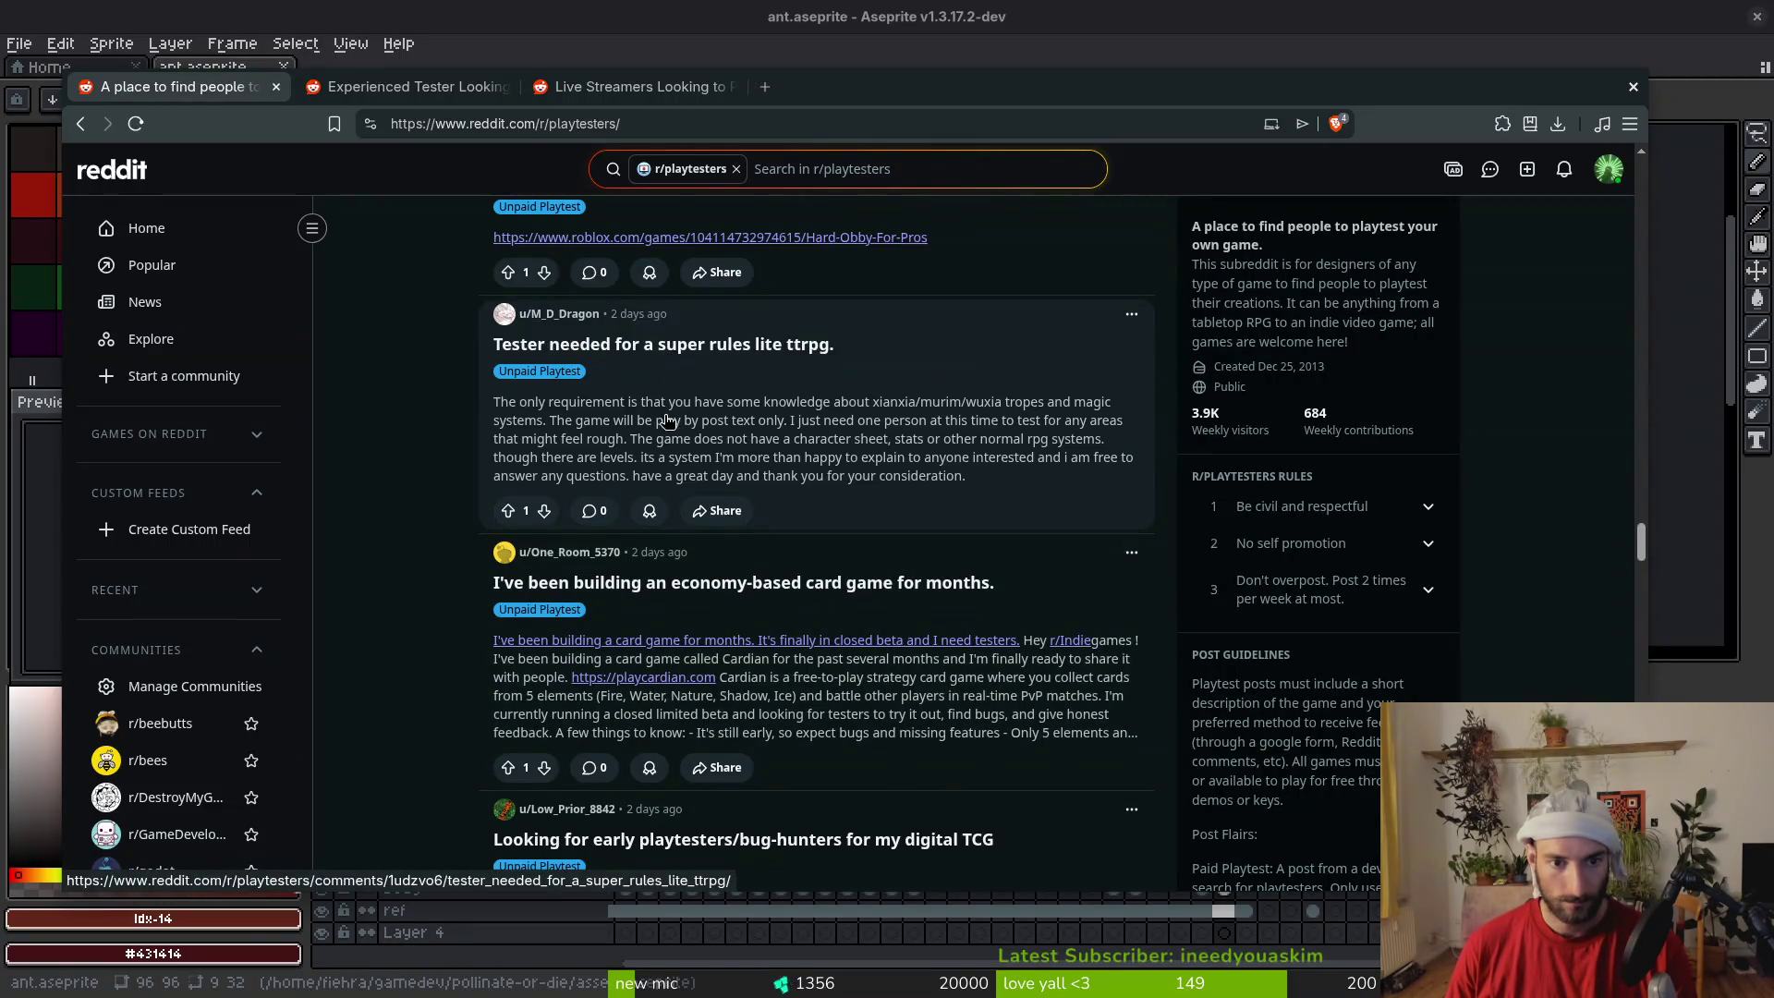
scroll(444, 537, "down", 3)
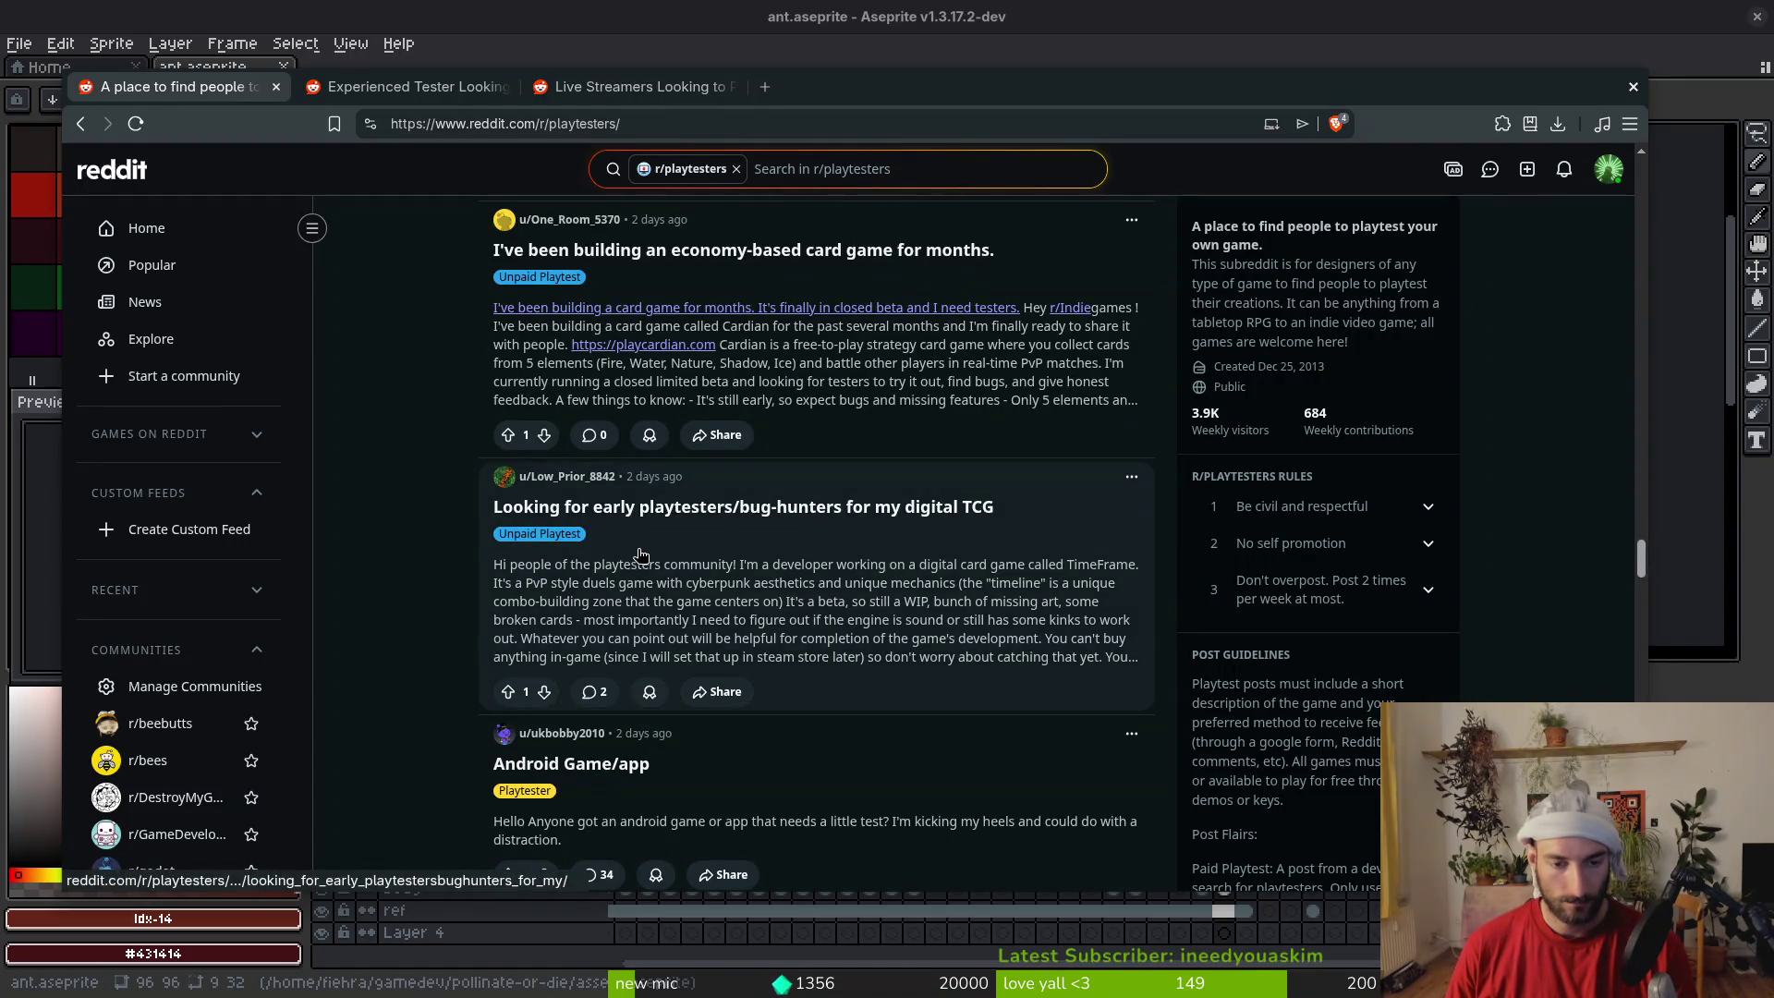
scroll(648, 551, "down", 4)
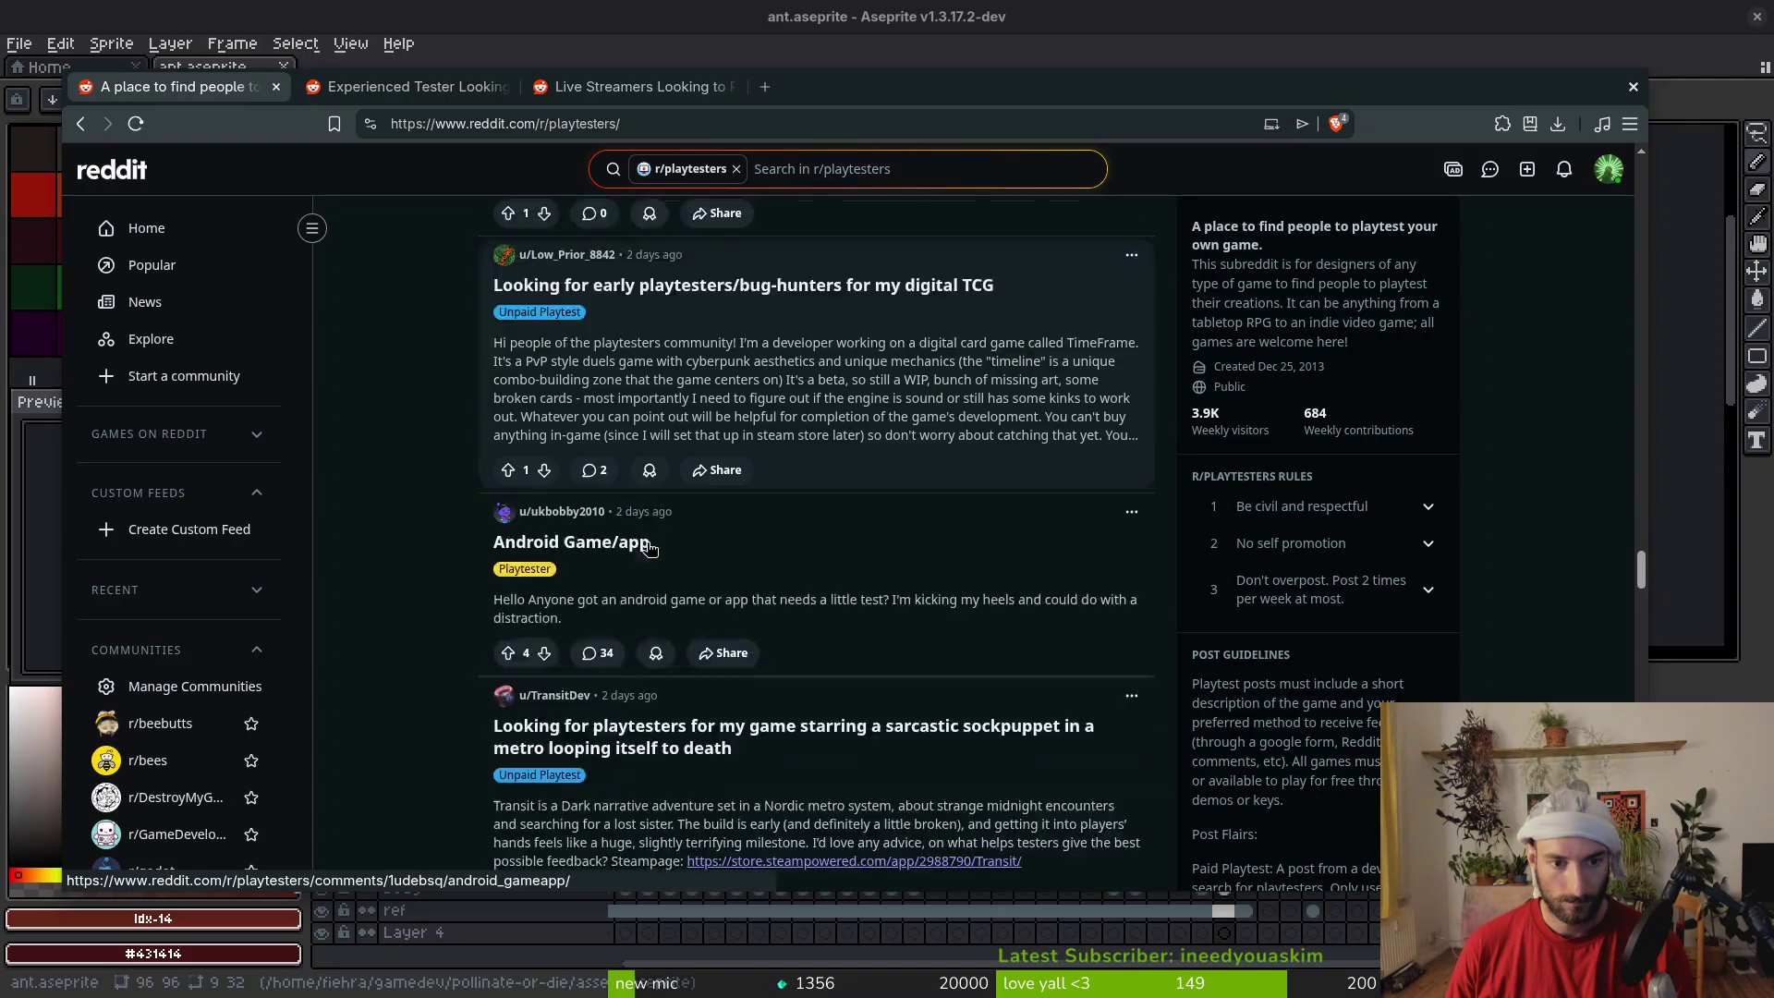
scroll(640, 486, "down", 3)
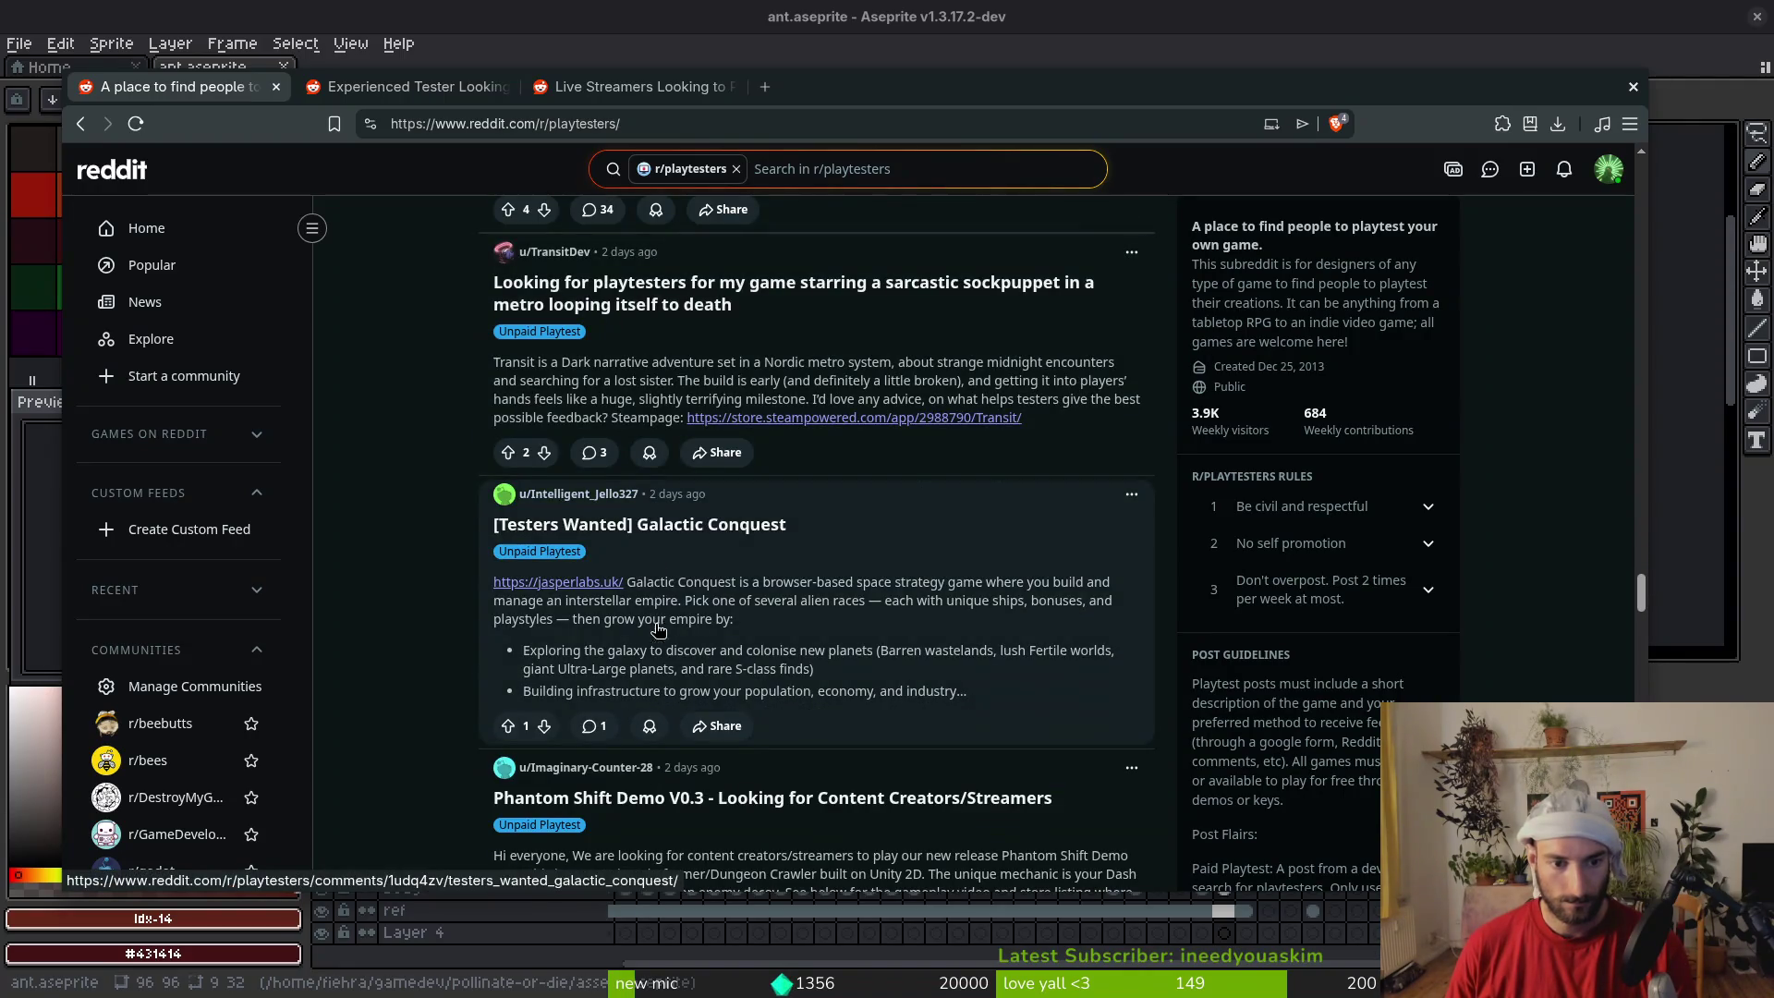
scroll(740, 564, "down", 3)
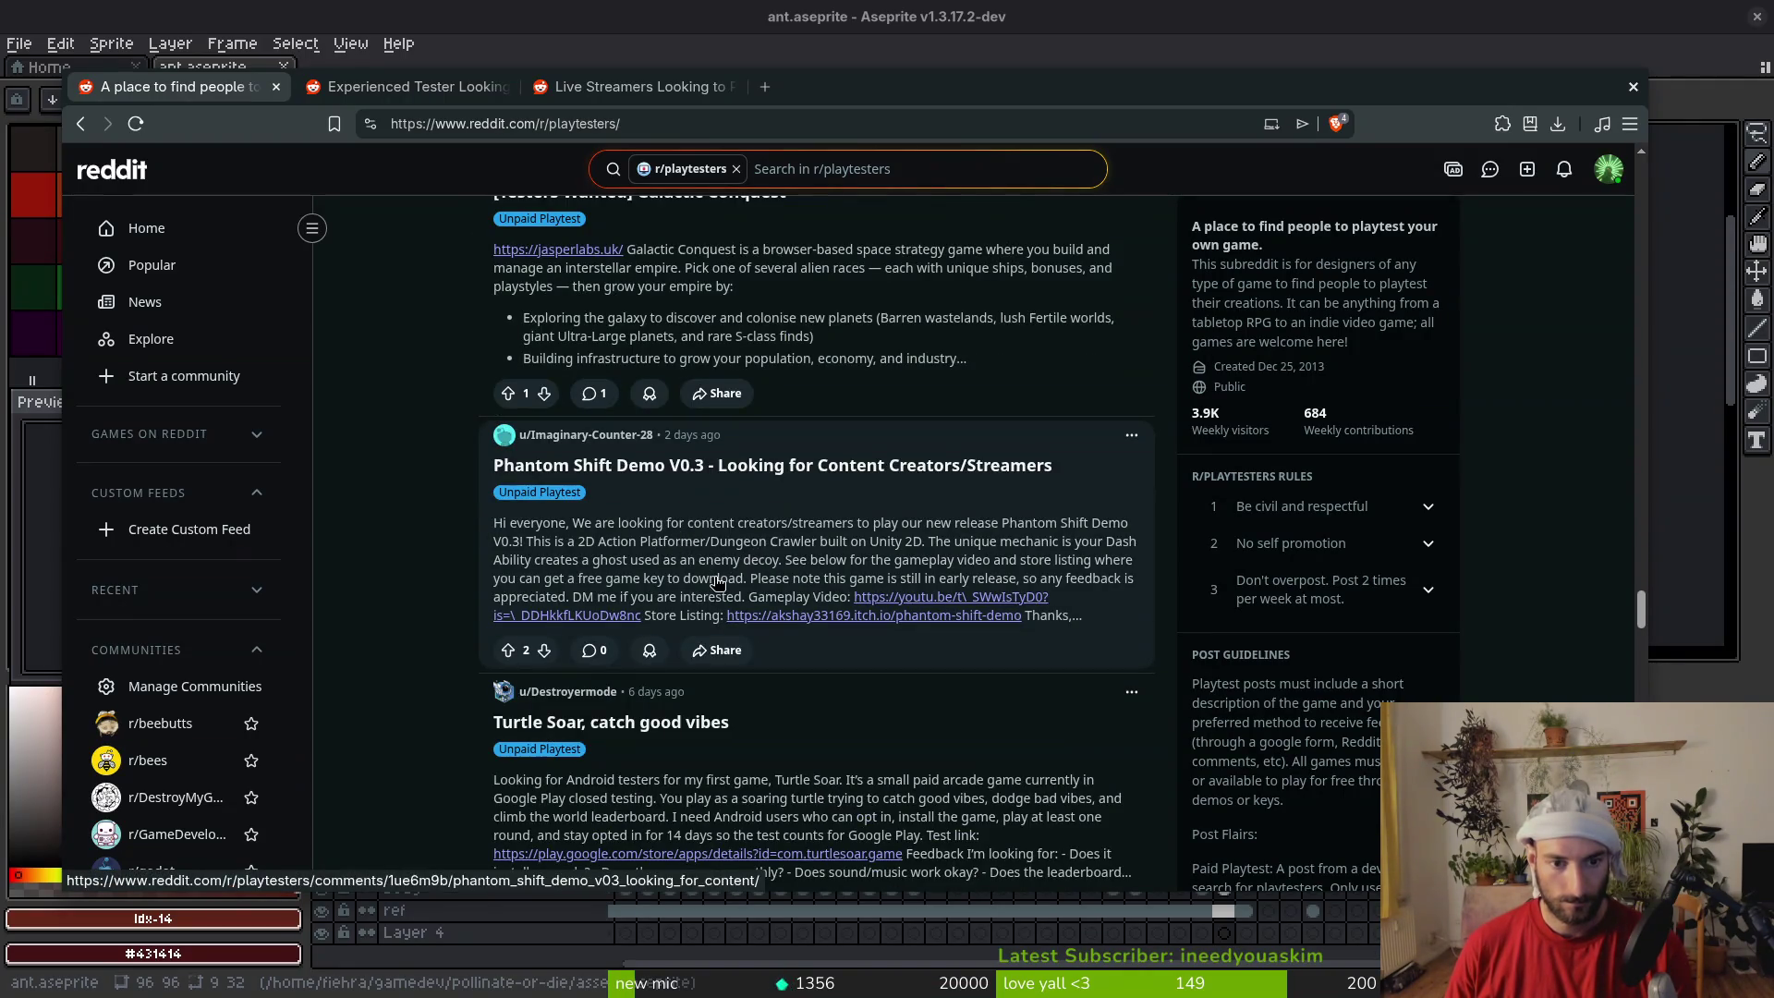
scroll(694, 536, "down", 3)
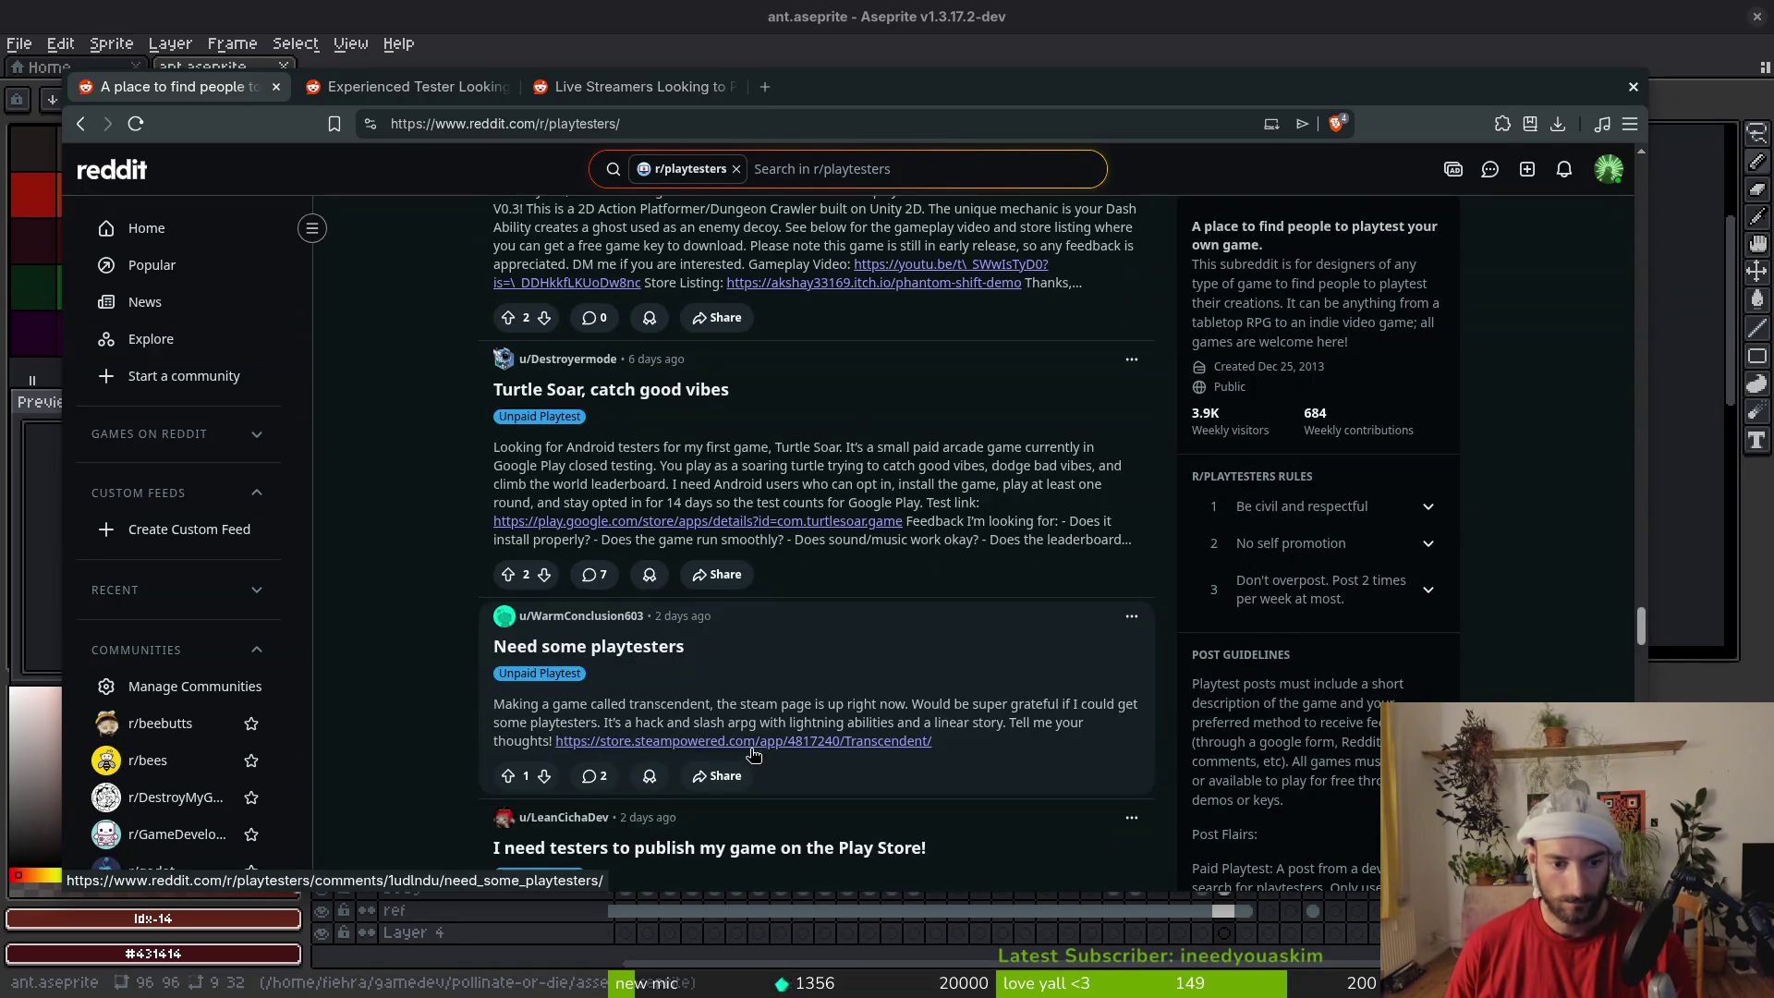
Open the 'Need some playtesters' post, then close it and the browser to return to ant.aseprite
left_click(751, 656)
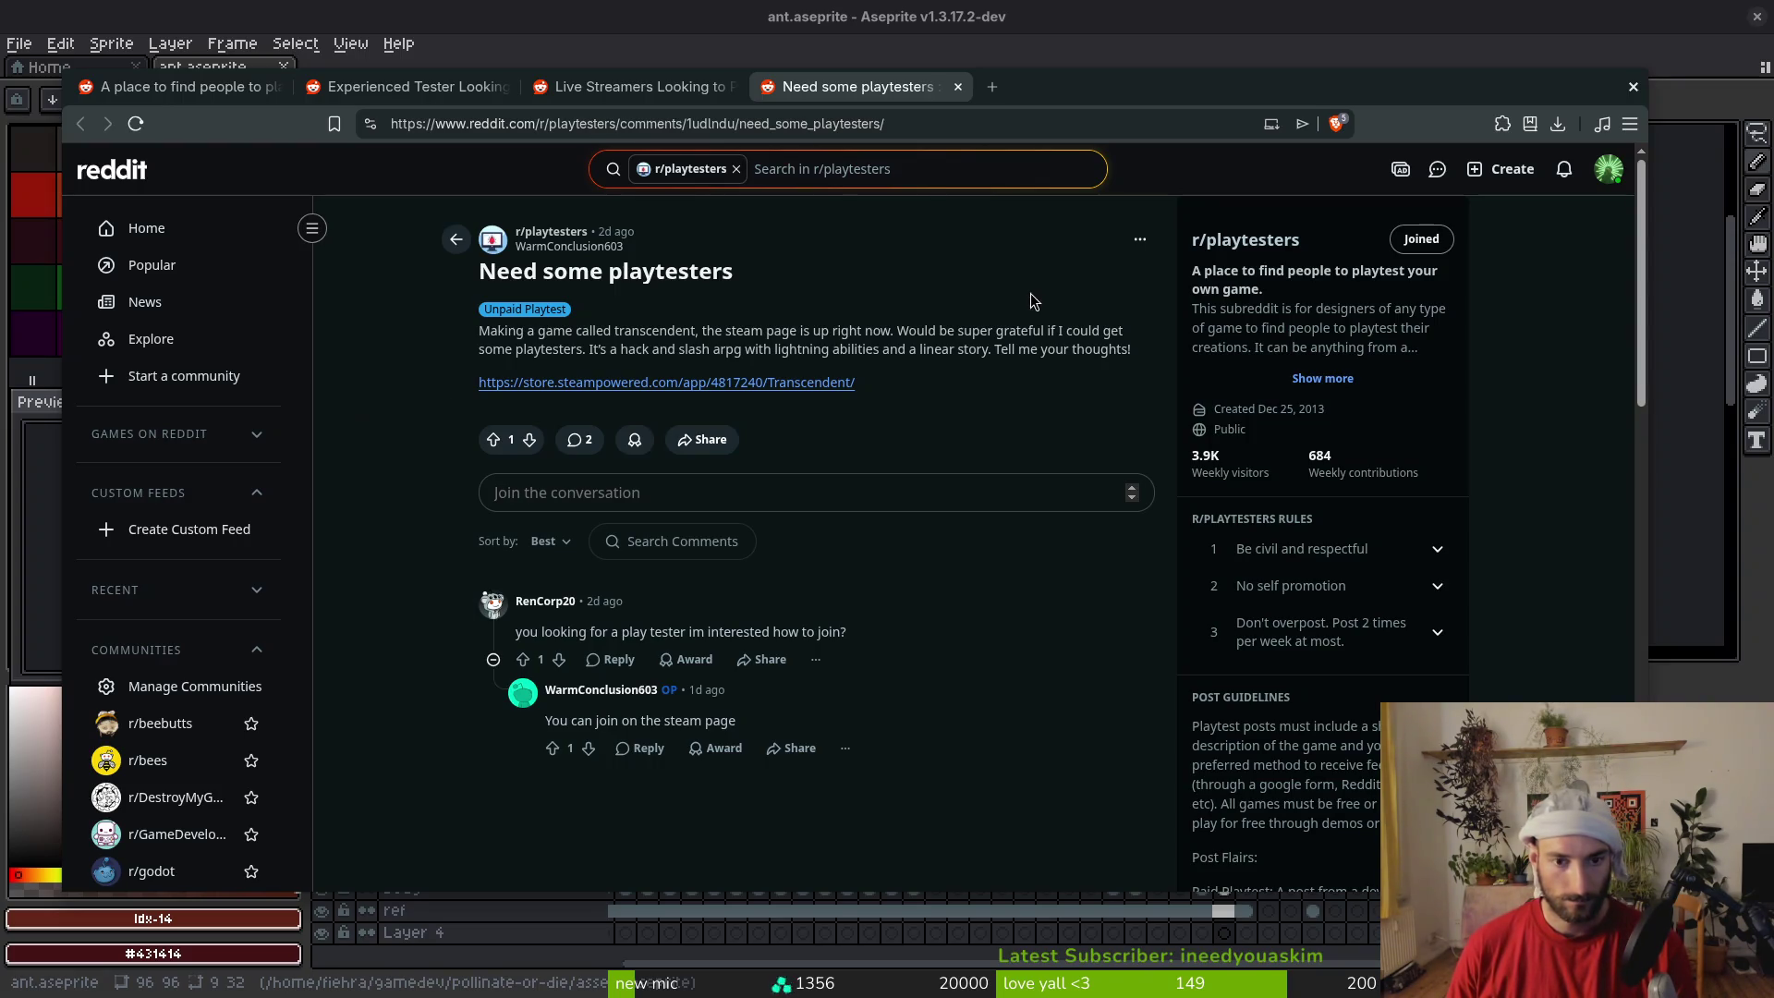
key("ctrl+w")
key("ctrl+w")
key("ctrl+shift+w")
scroll(1022, 444, "down", 4)
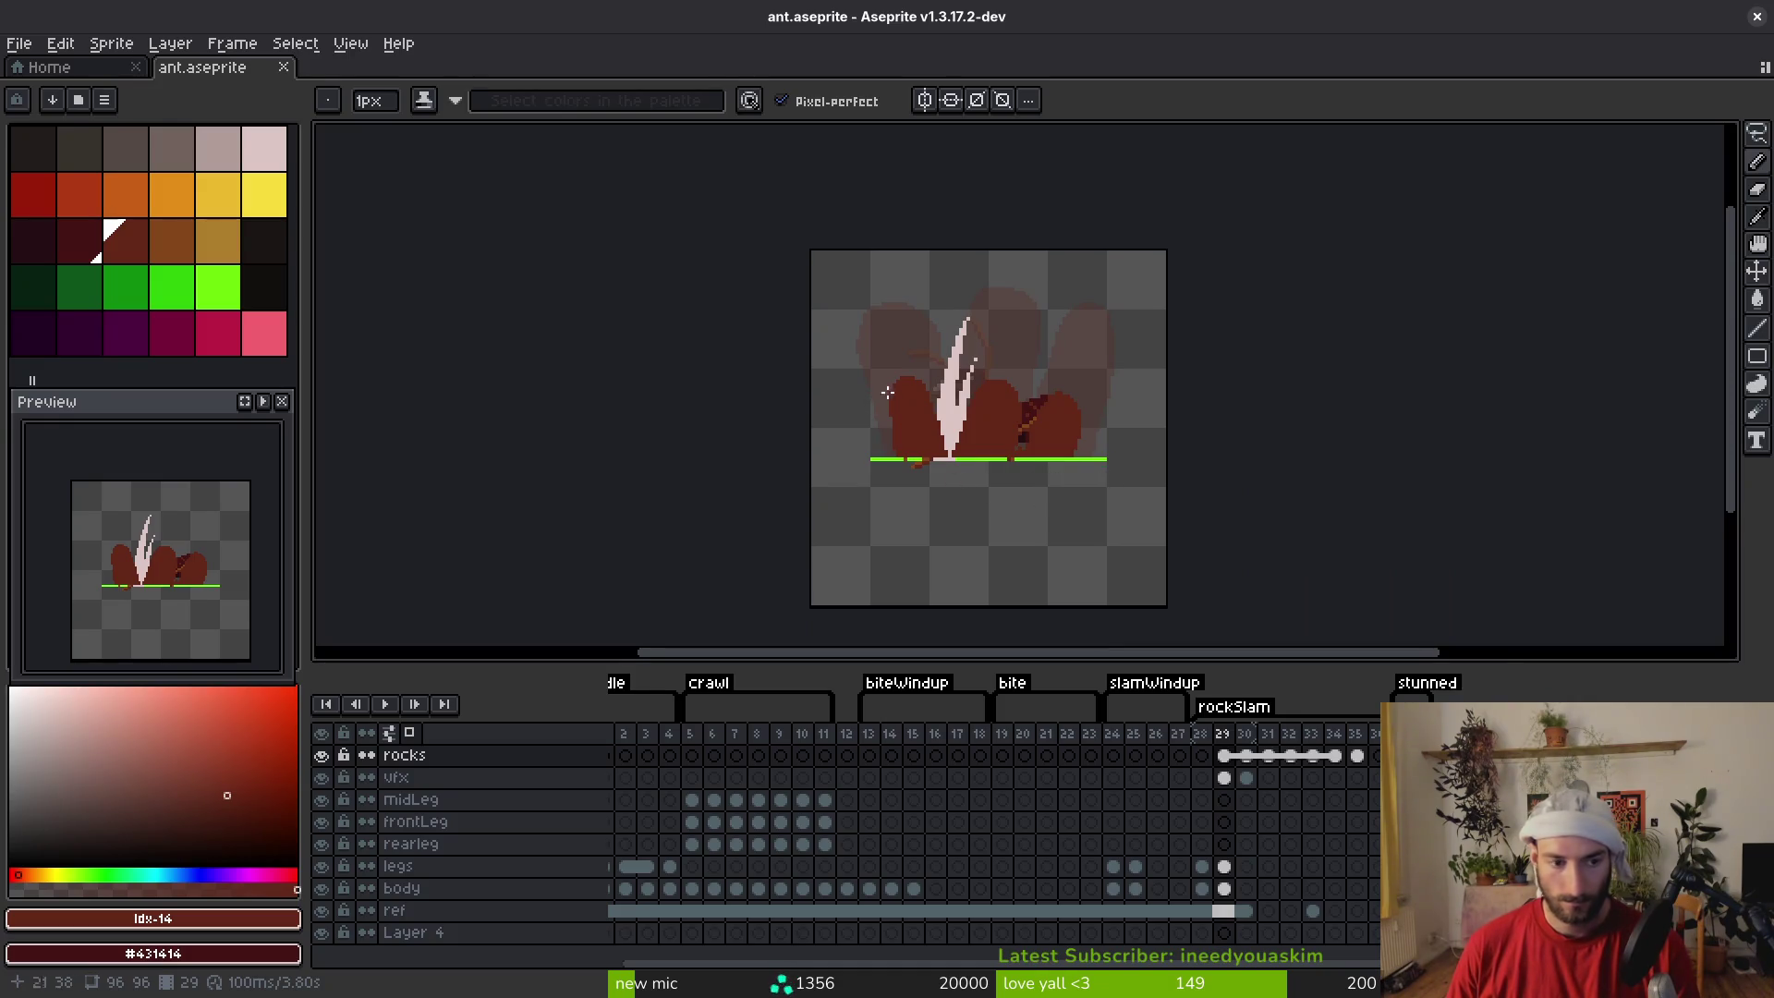
Compare the neighbouring rock frames, then clear the rocks cel on frame 34
key("Right")
key("Right")
key("Right")
key("i")
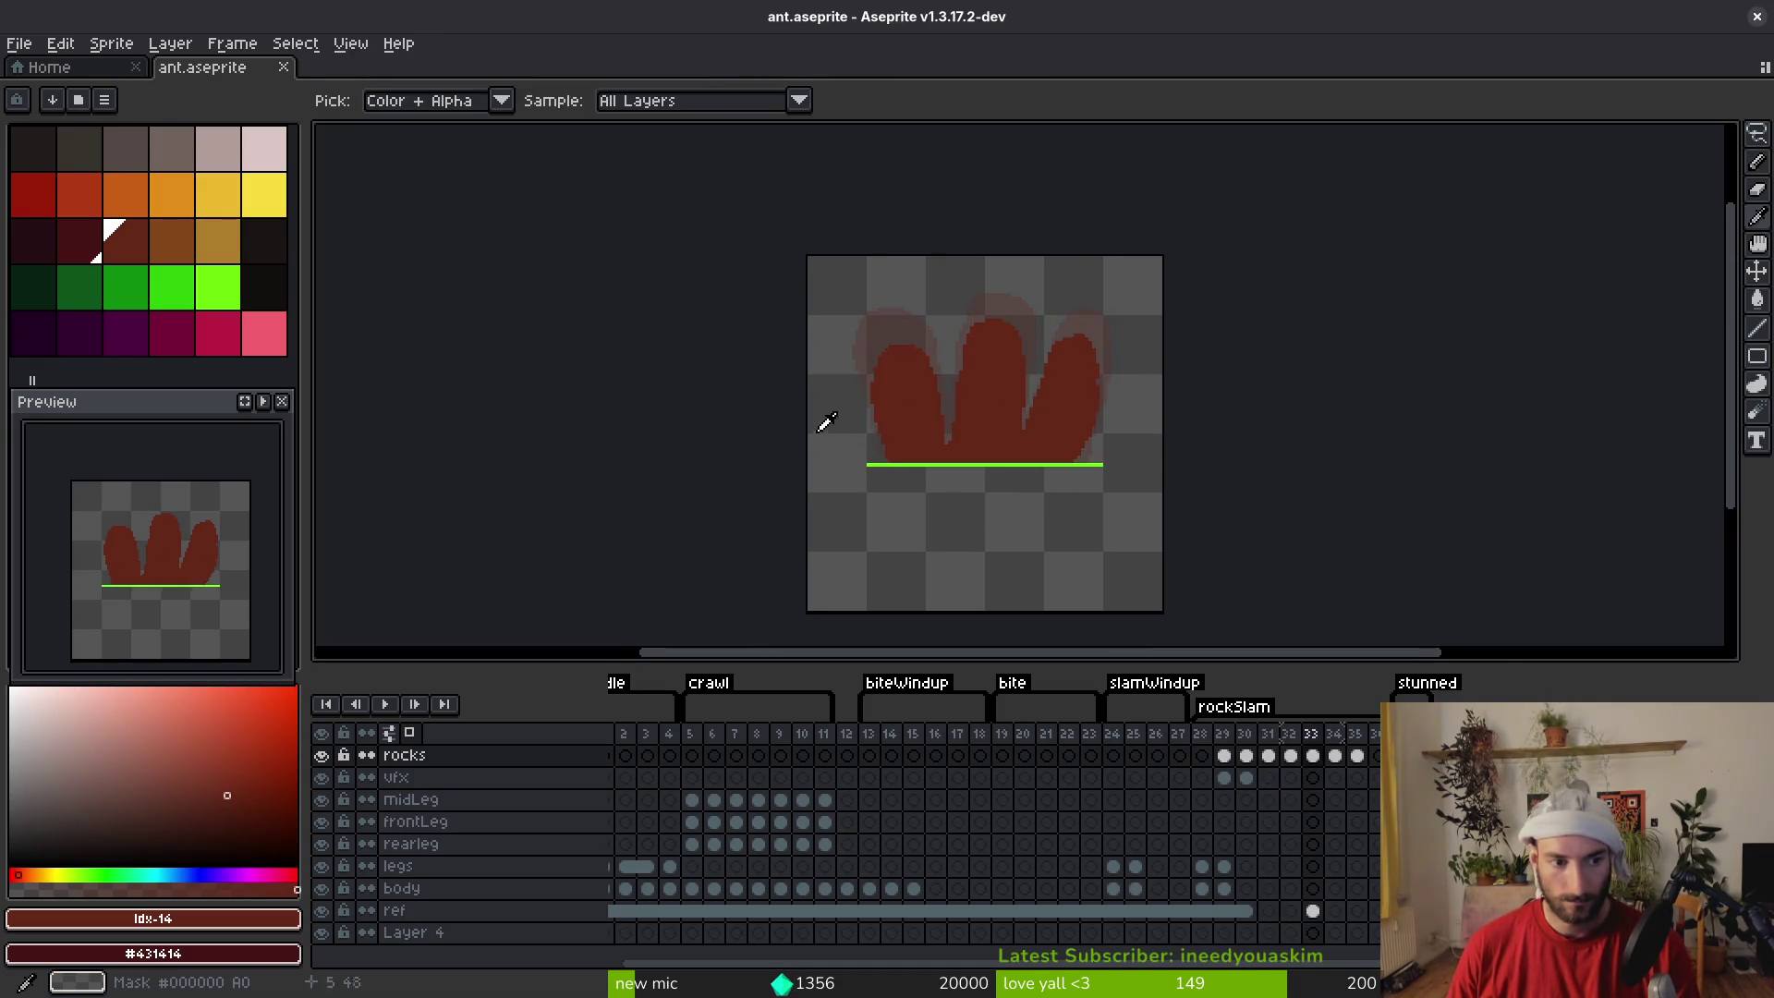
key("Right")
key("Right")
key("Left")
key("Left")
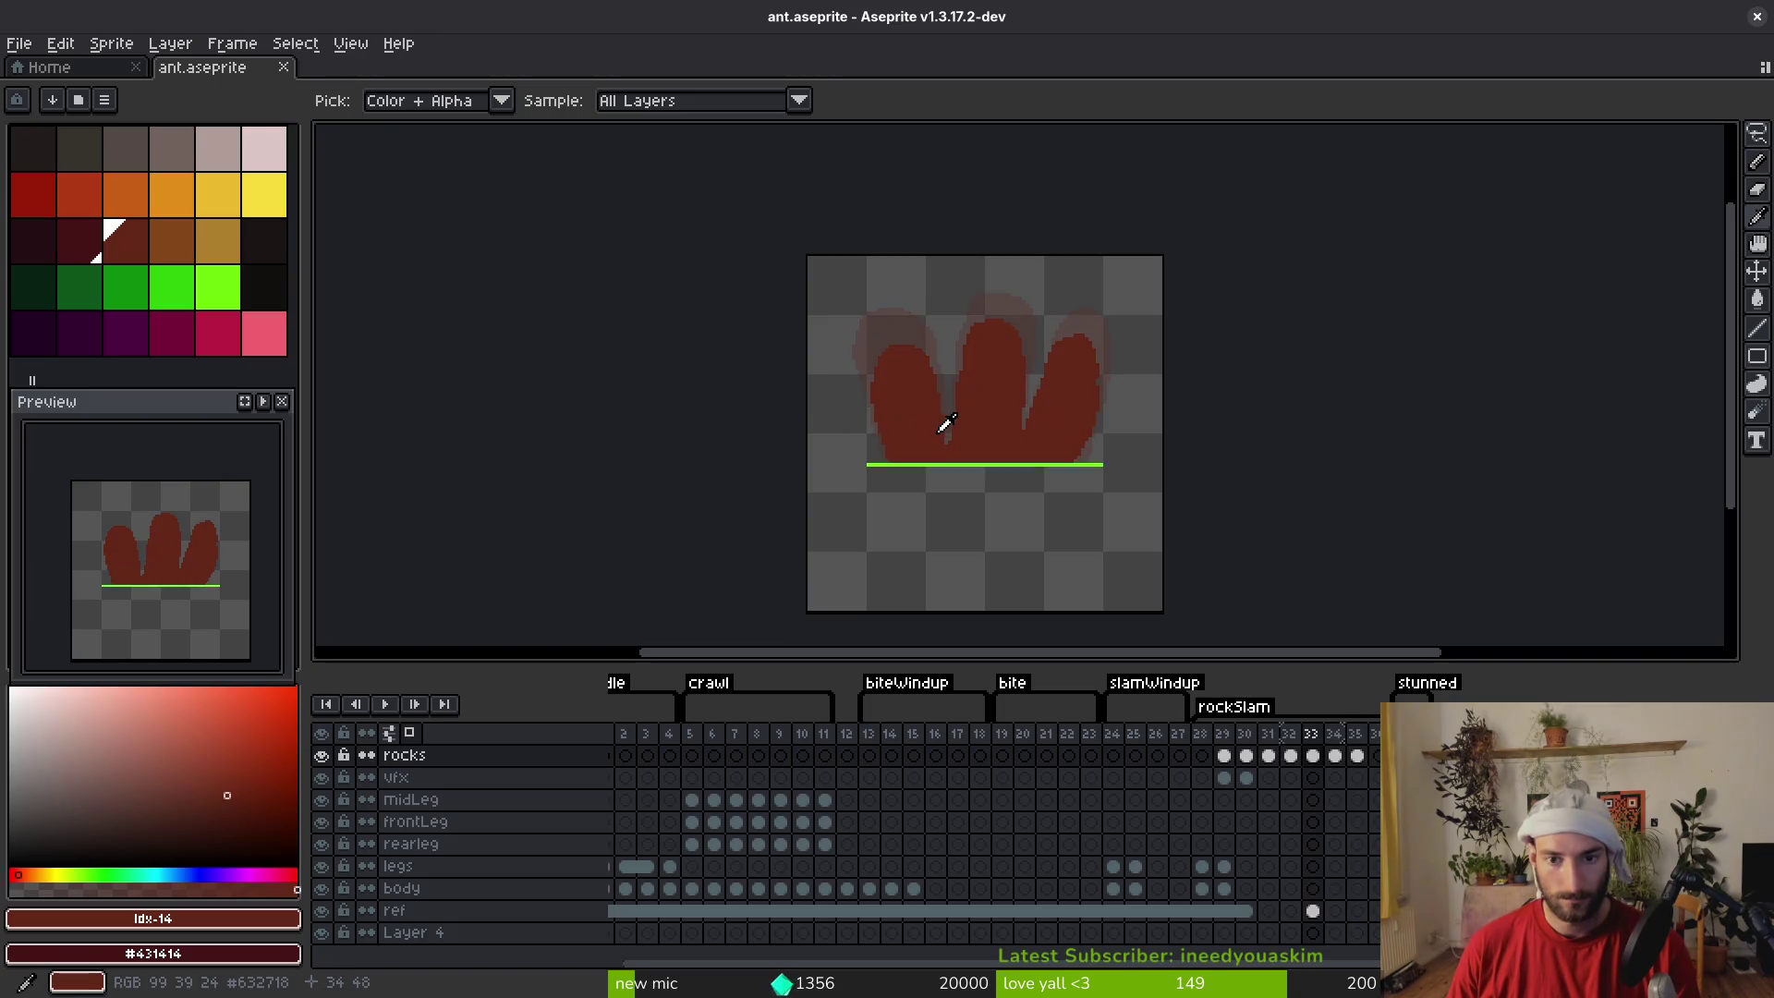
key("Right")
key("Right")
key("Left")
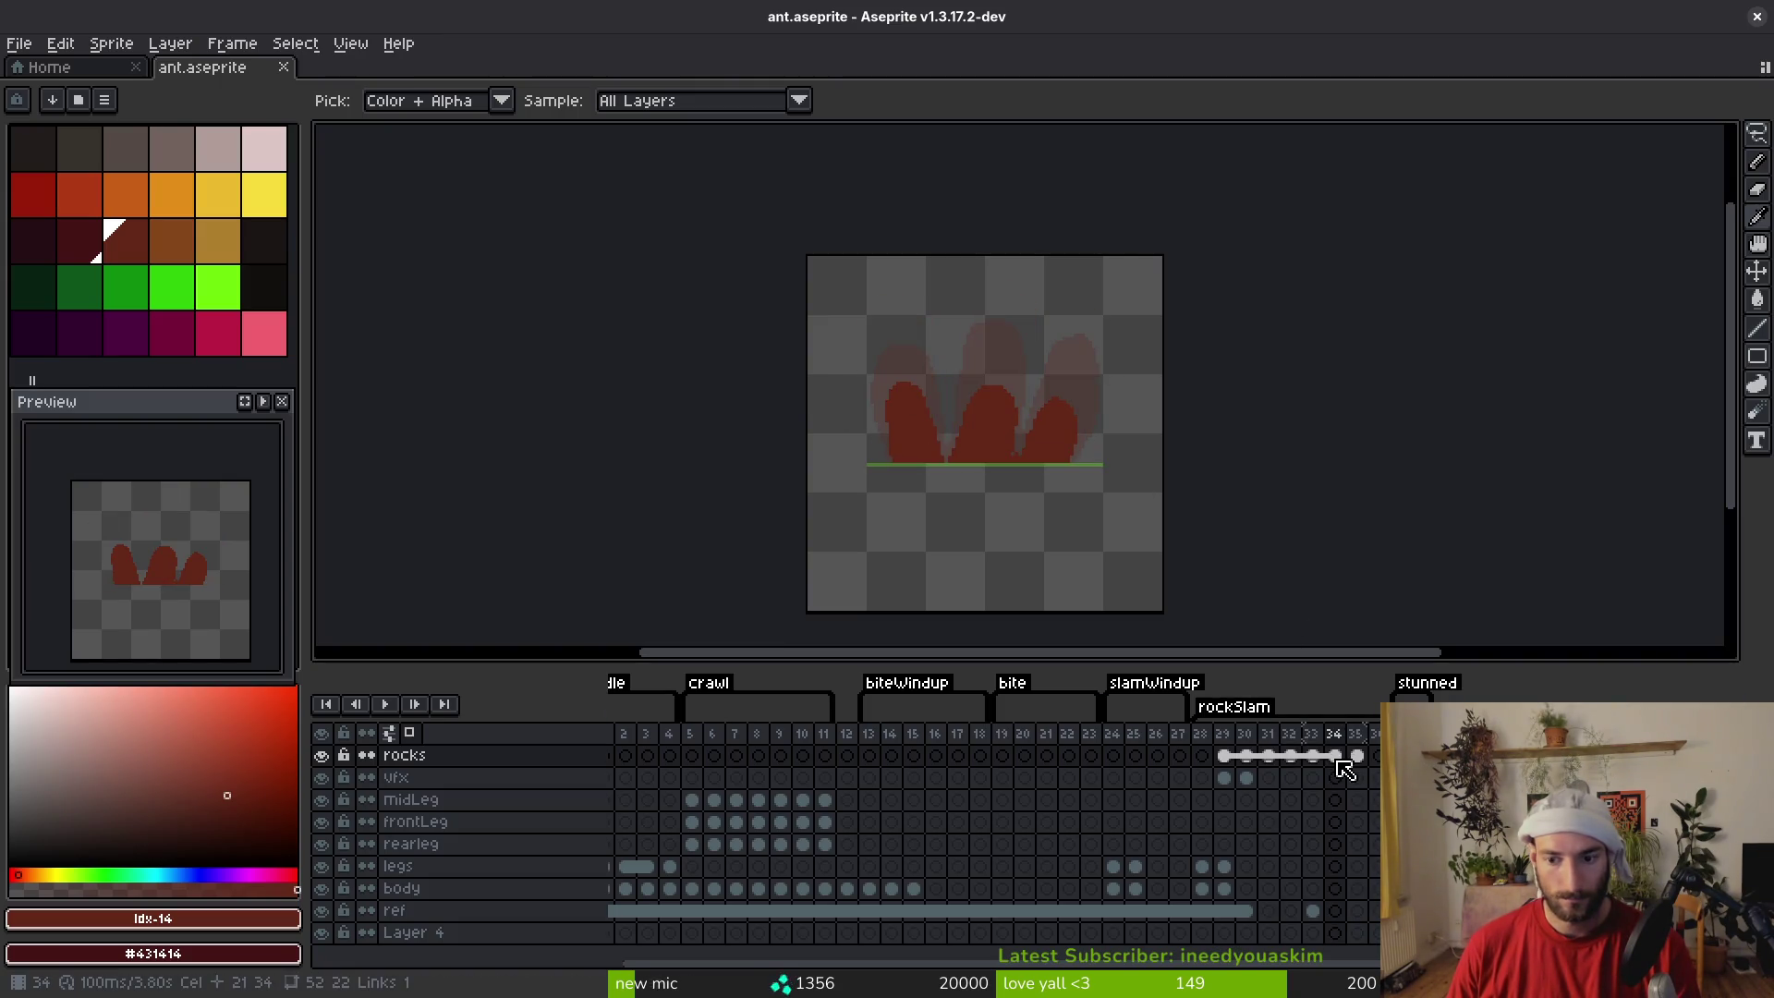
left_click(1336, 758)
key("Delete")
Eyedrop the legs' dark red and pencil the outlines of the three rounded rock spikes
key("b")
scroll(1077, 442, "up", 1)
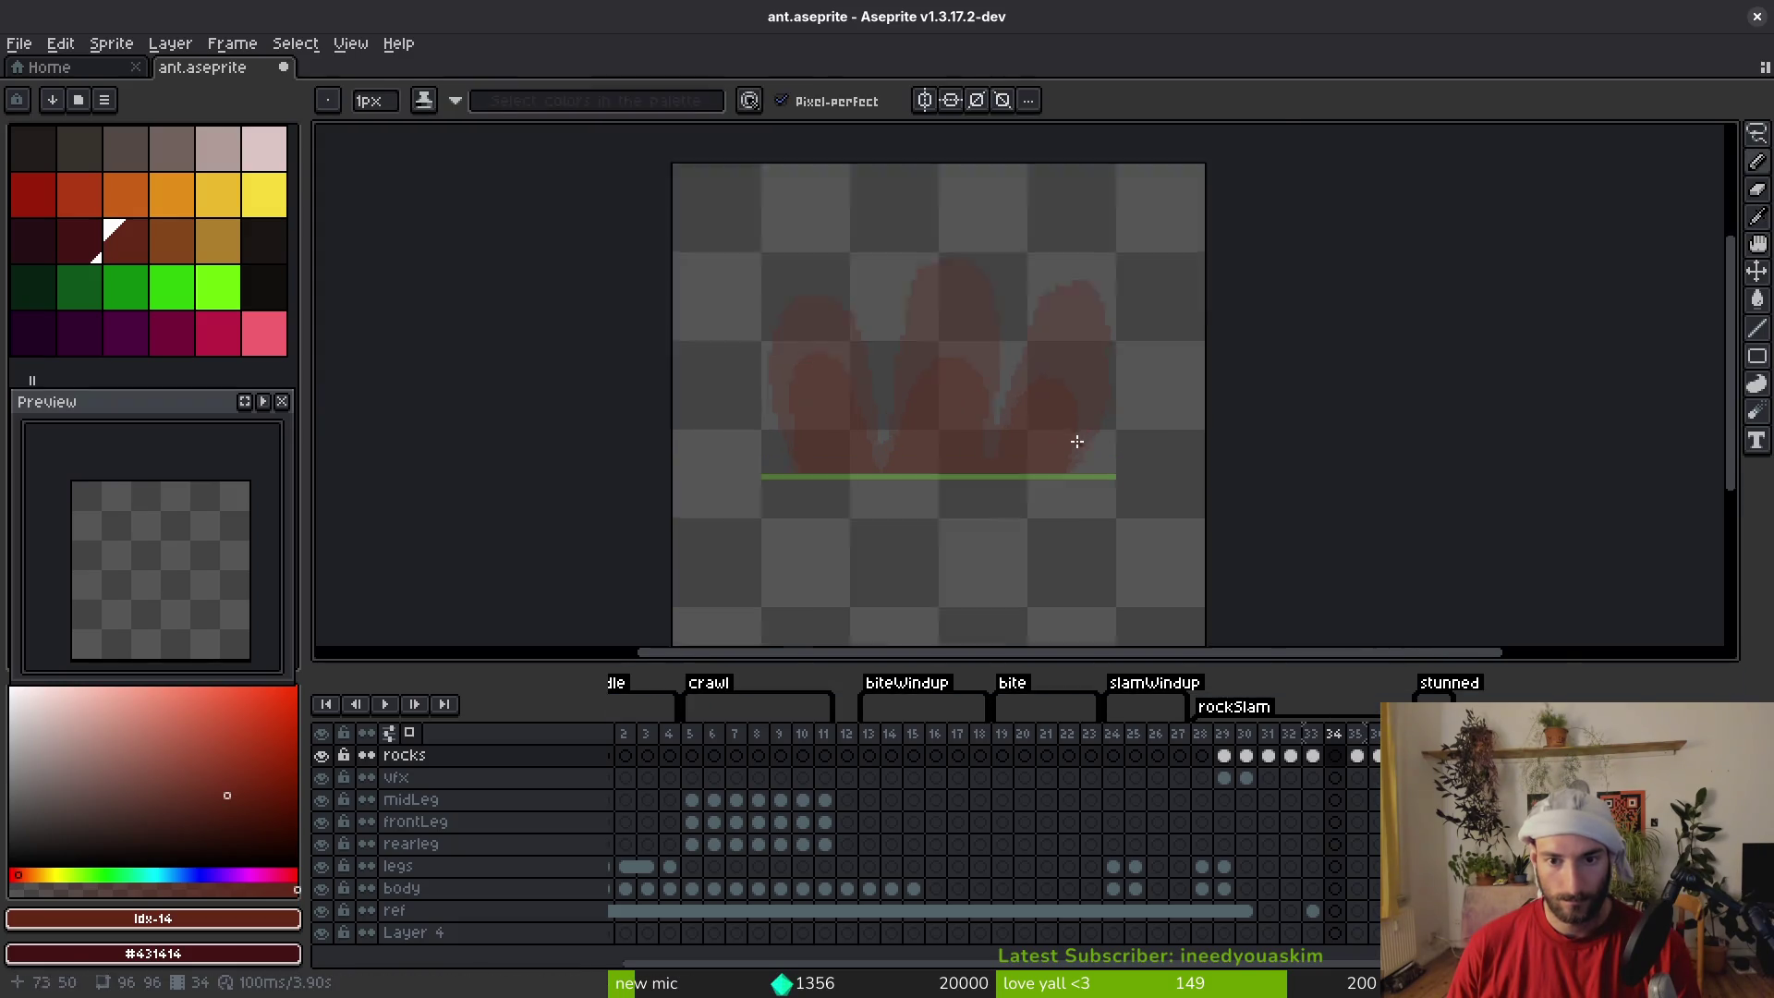
scroll(1078, 442, "up", 1)
left_click(883, 379, "alt")
scroll(844, 297, "up", 1)
left_click_drag(894, 225, 832, 223)
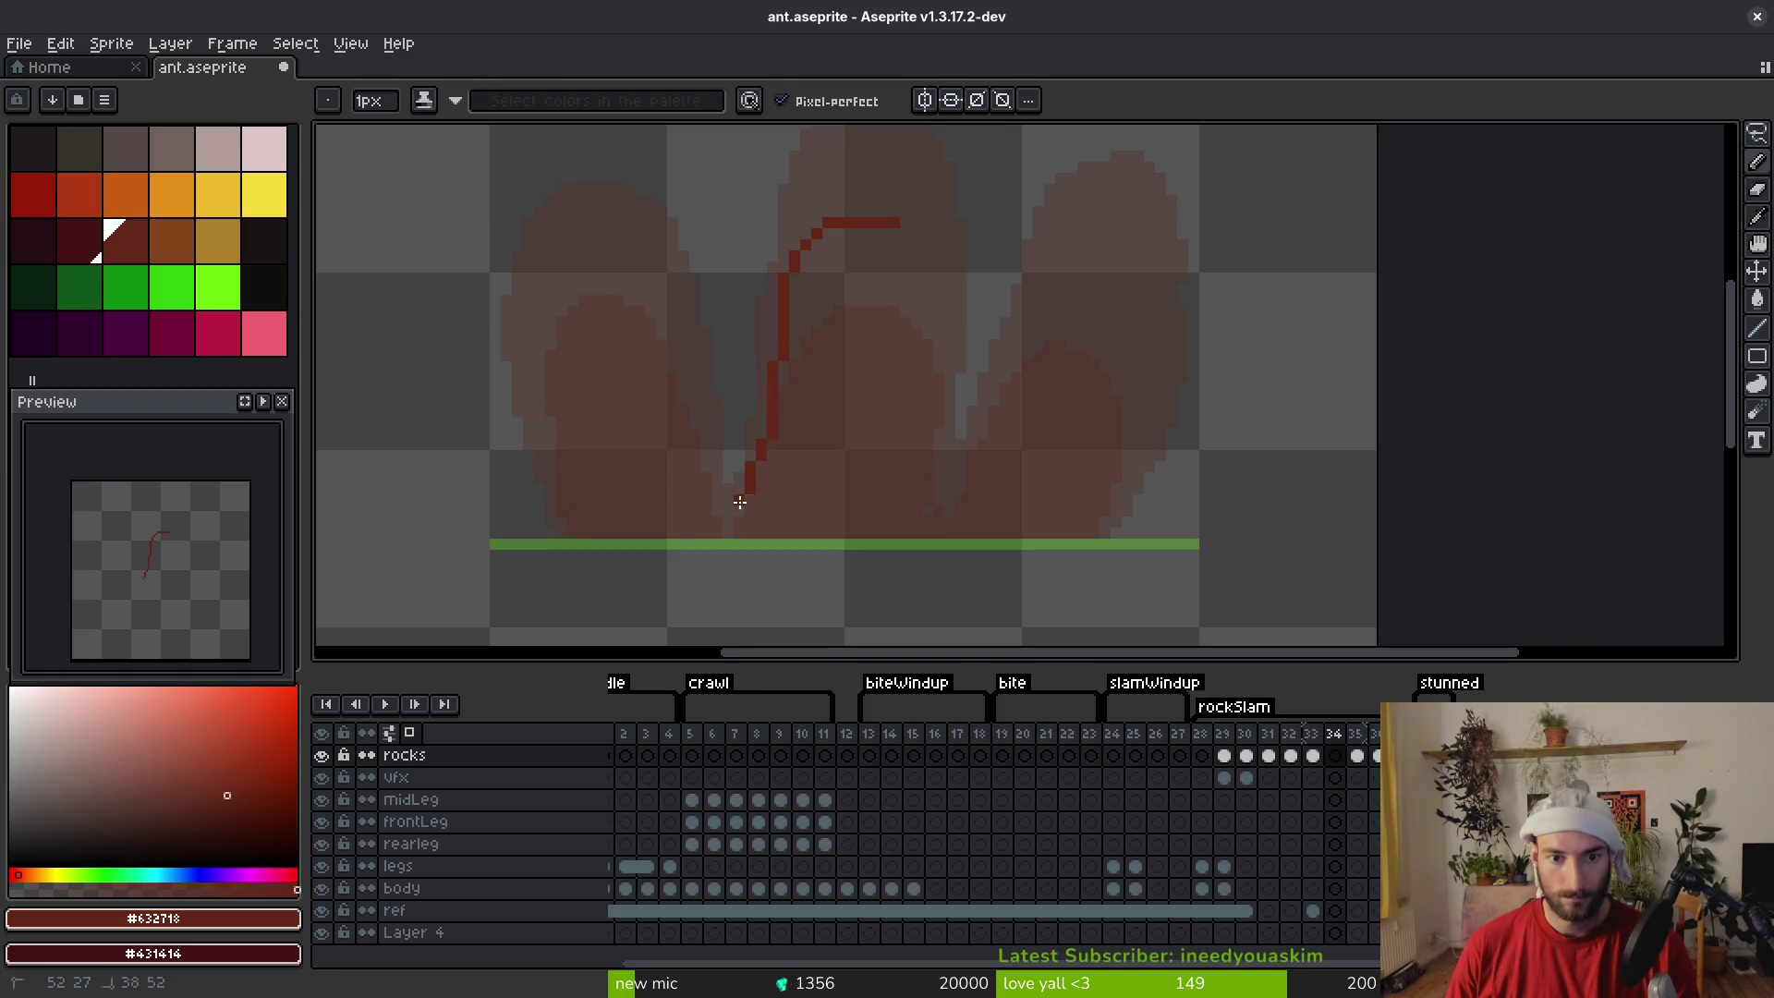
left_click_drag(693, 425, 695, 427)
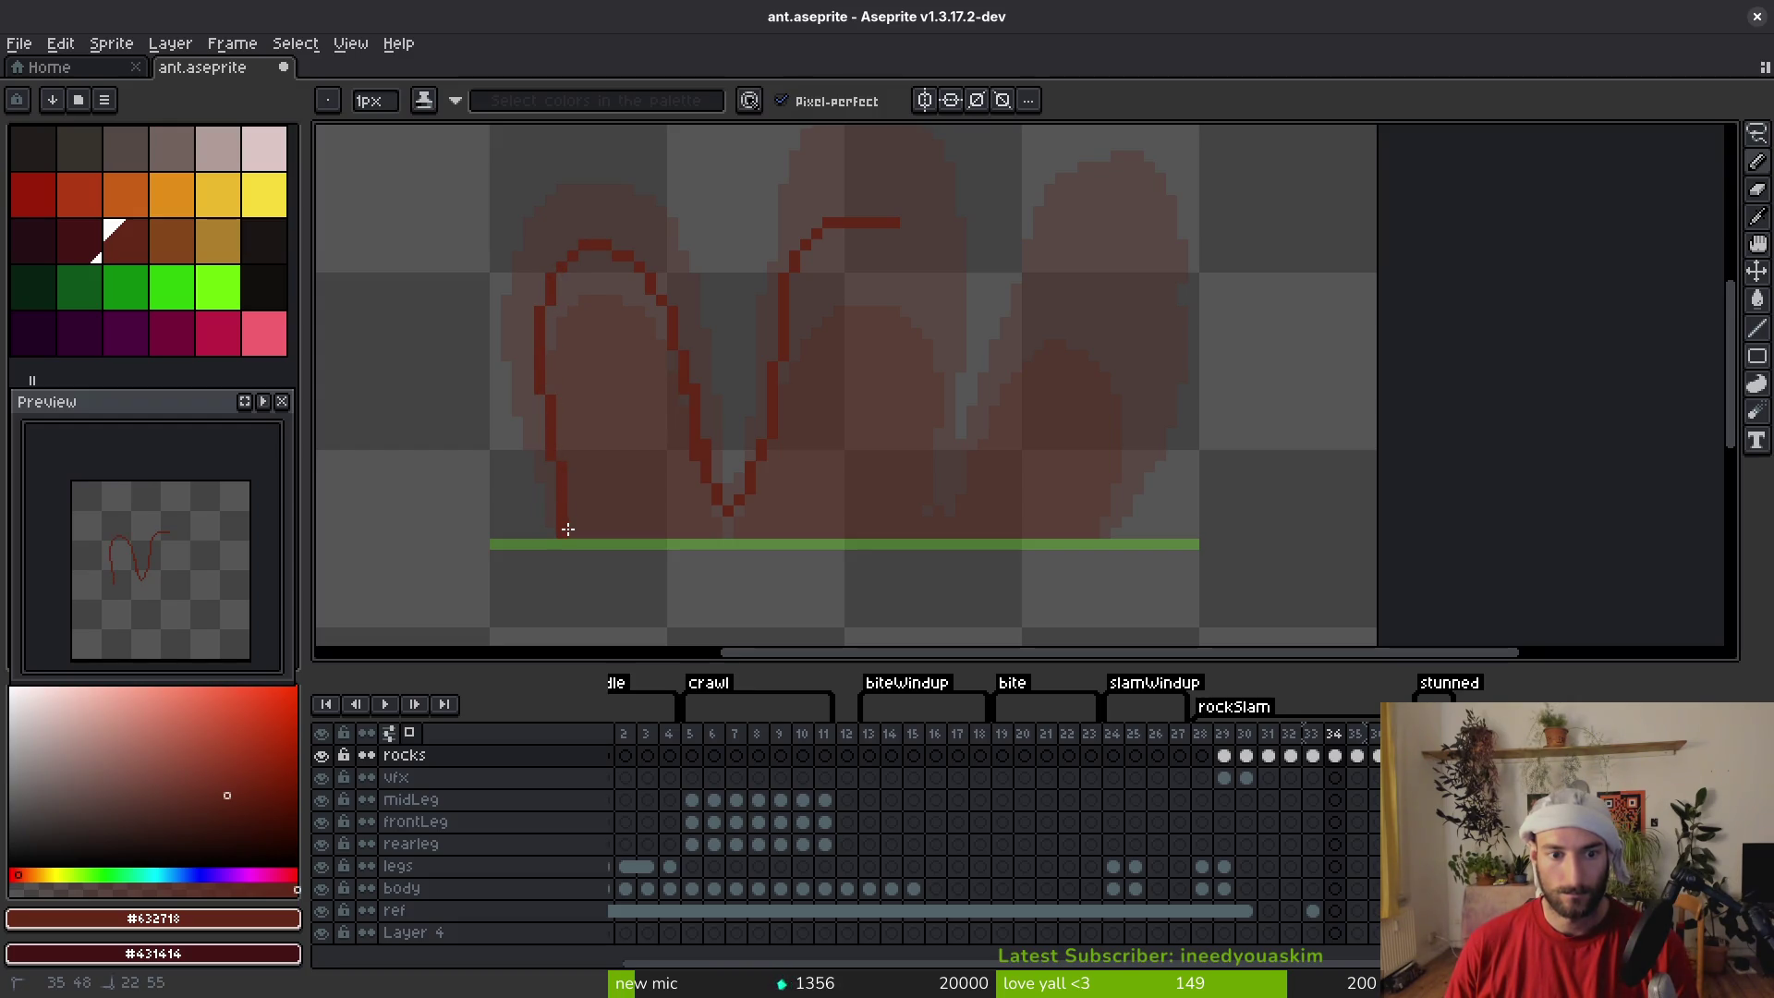
left_click_drag(569, 532, 571, 535)
left_click(1115, 499)
left_click_drag(892, 239, 923, 267)
left_click_drag(1068, 253, 1031, 329)
left_click_drag(974, 443, 954, 467)
left_click(1083, 252)
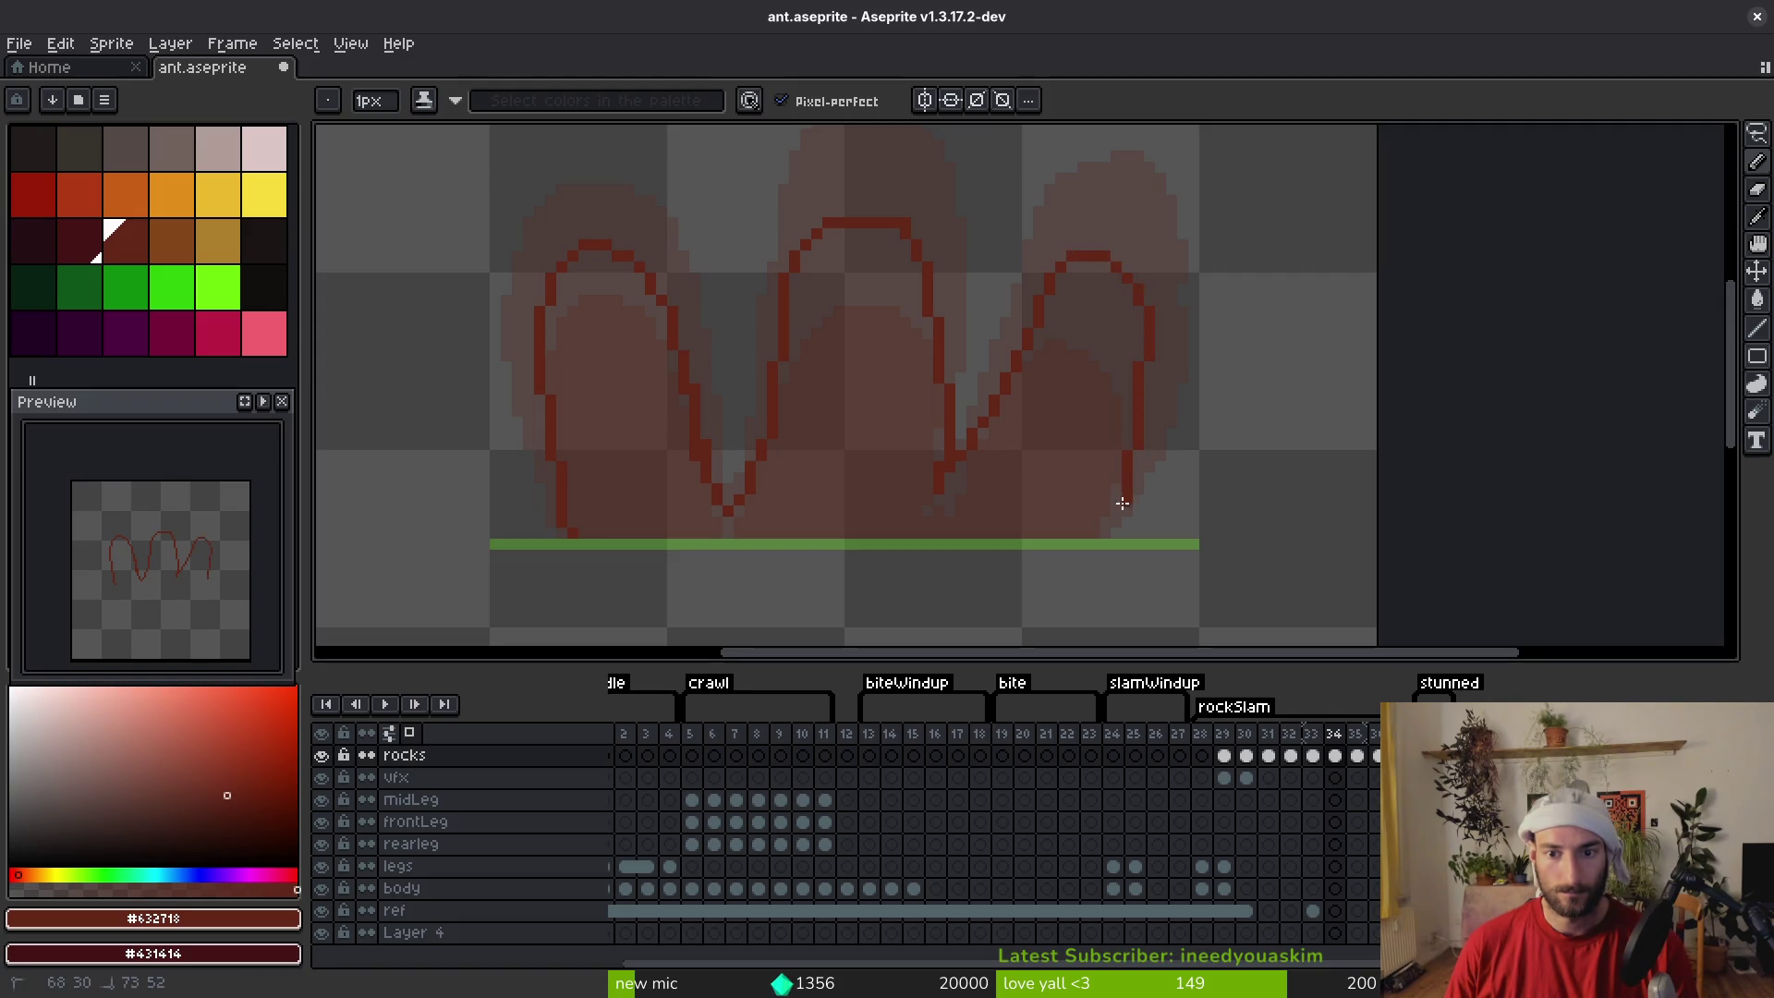
Close the spikes' base with a straight line along the ground
key("z")
left_click_drag(588, 536, 1084, 531)
key("e")
Bucket-fill the three spike outlines solid dark red and touch up the edges
key("l")
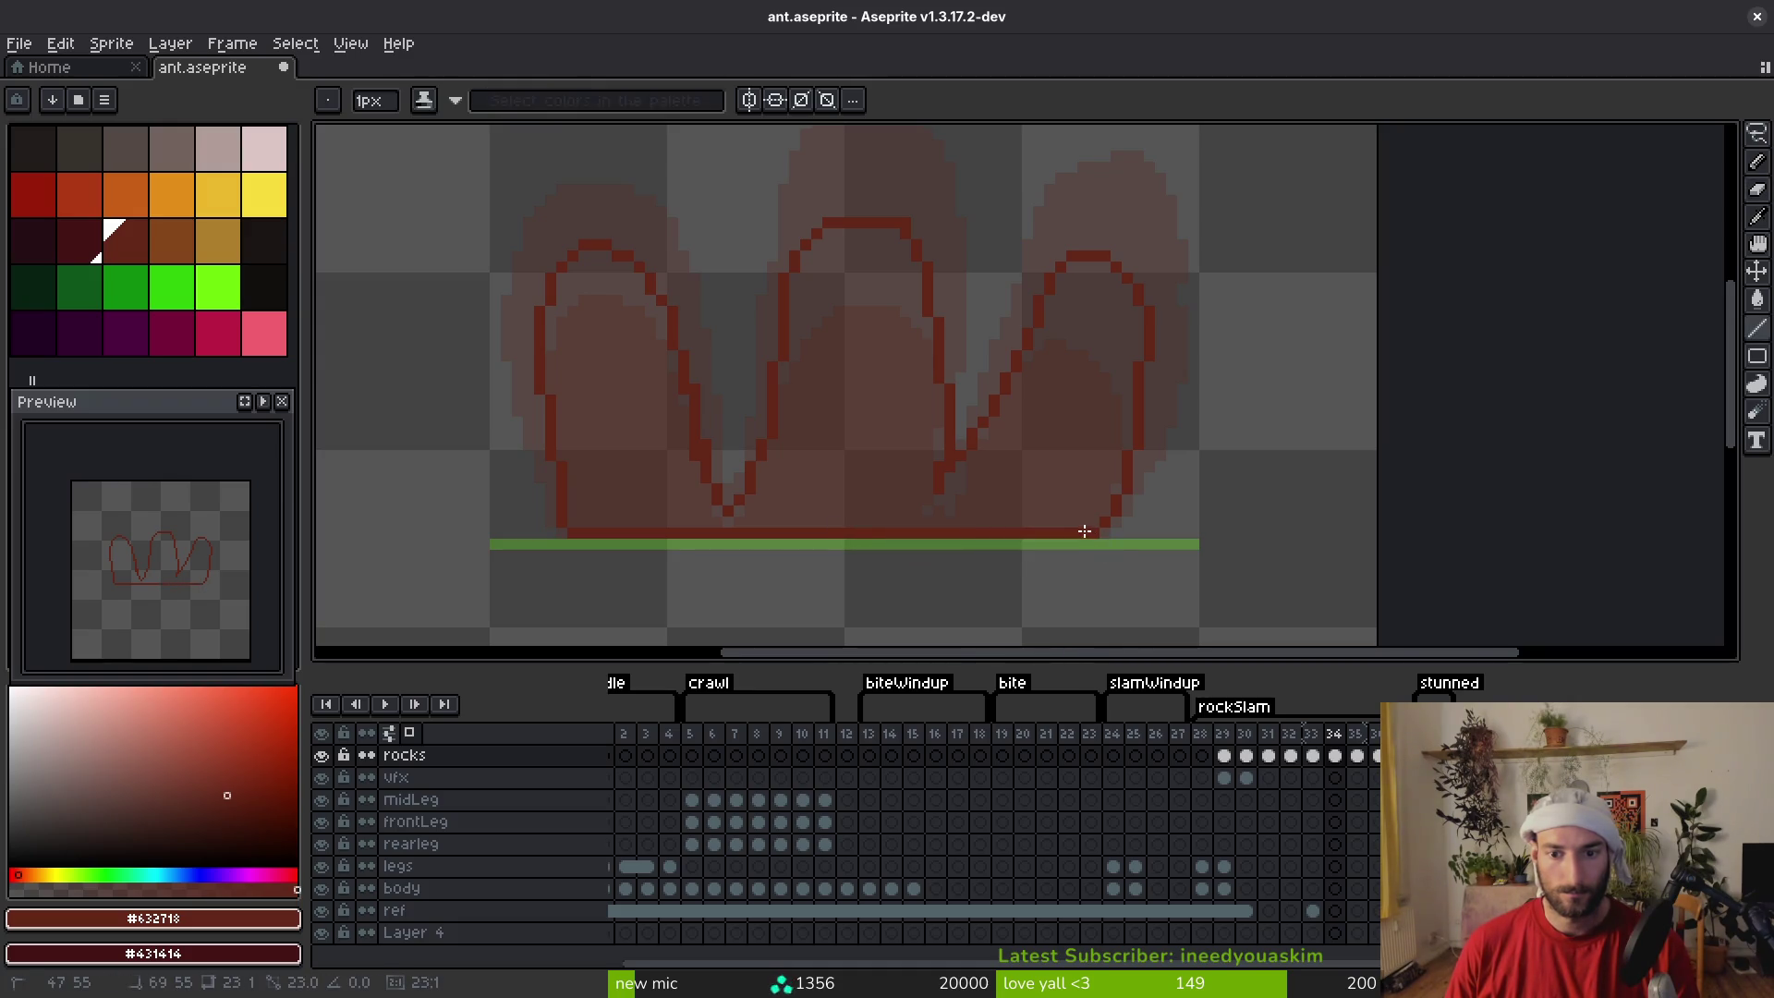
key("g")
left_click(1022, 487)
key("b")
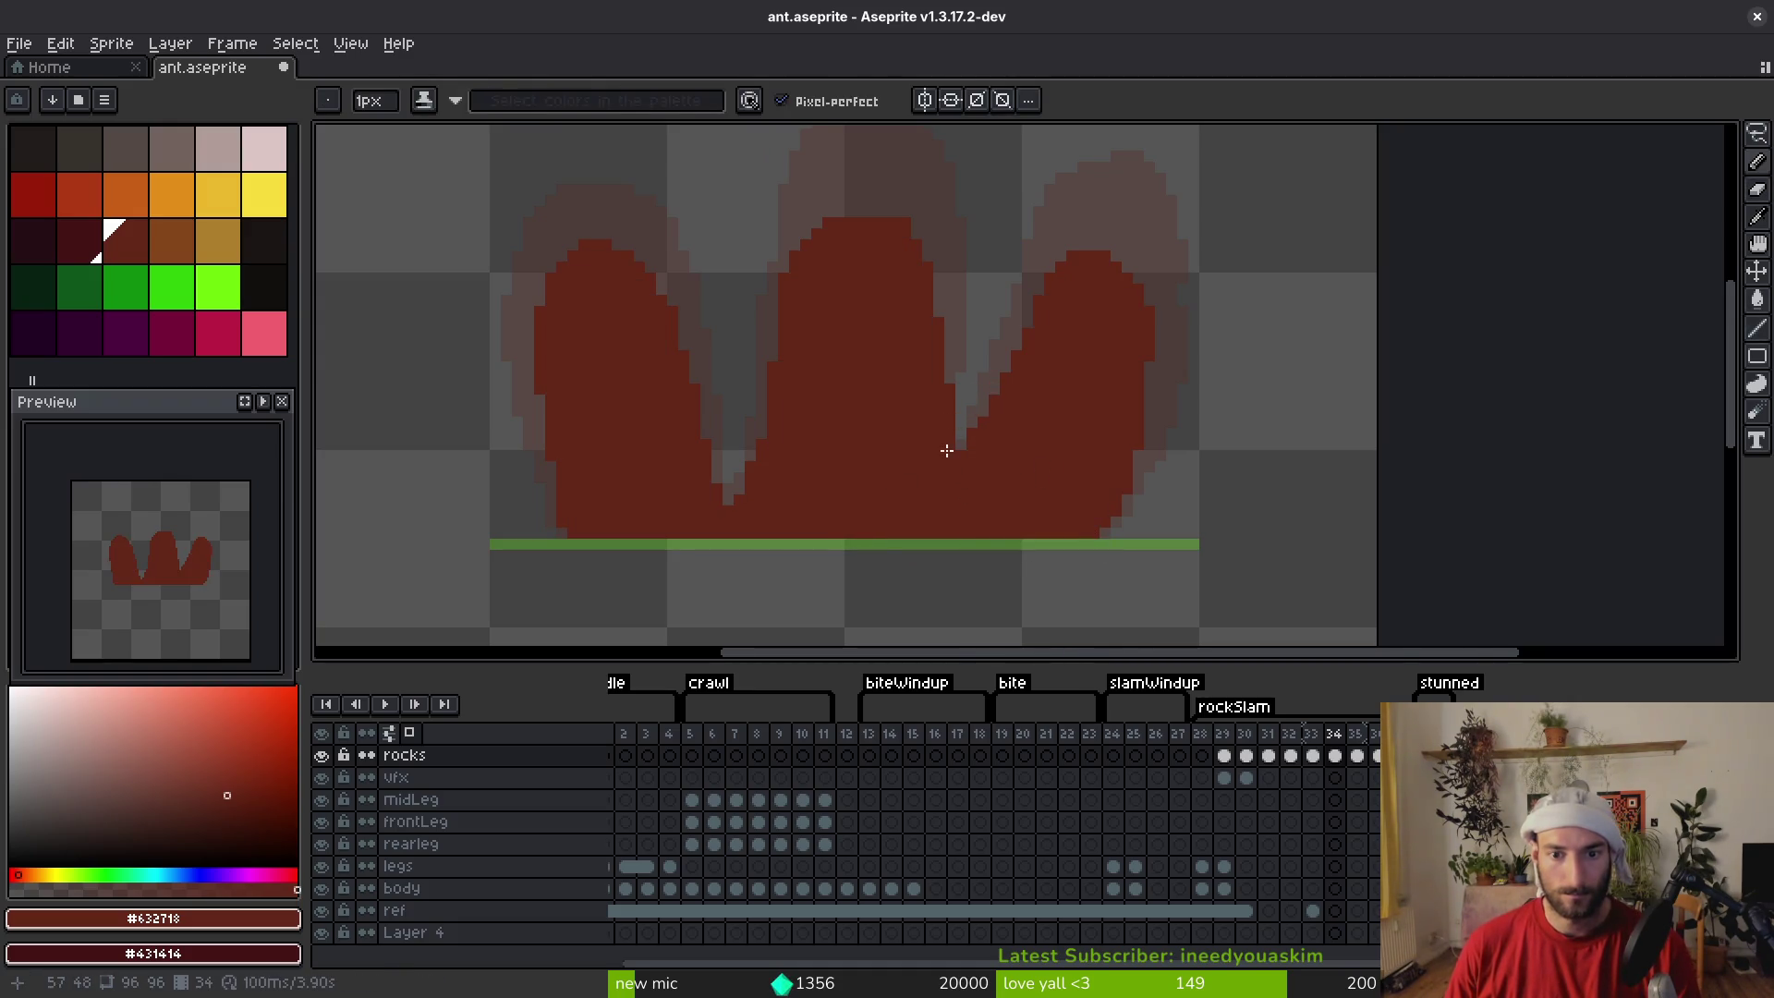
key("e")
scroll(907, 412, "up", 3)
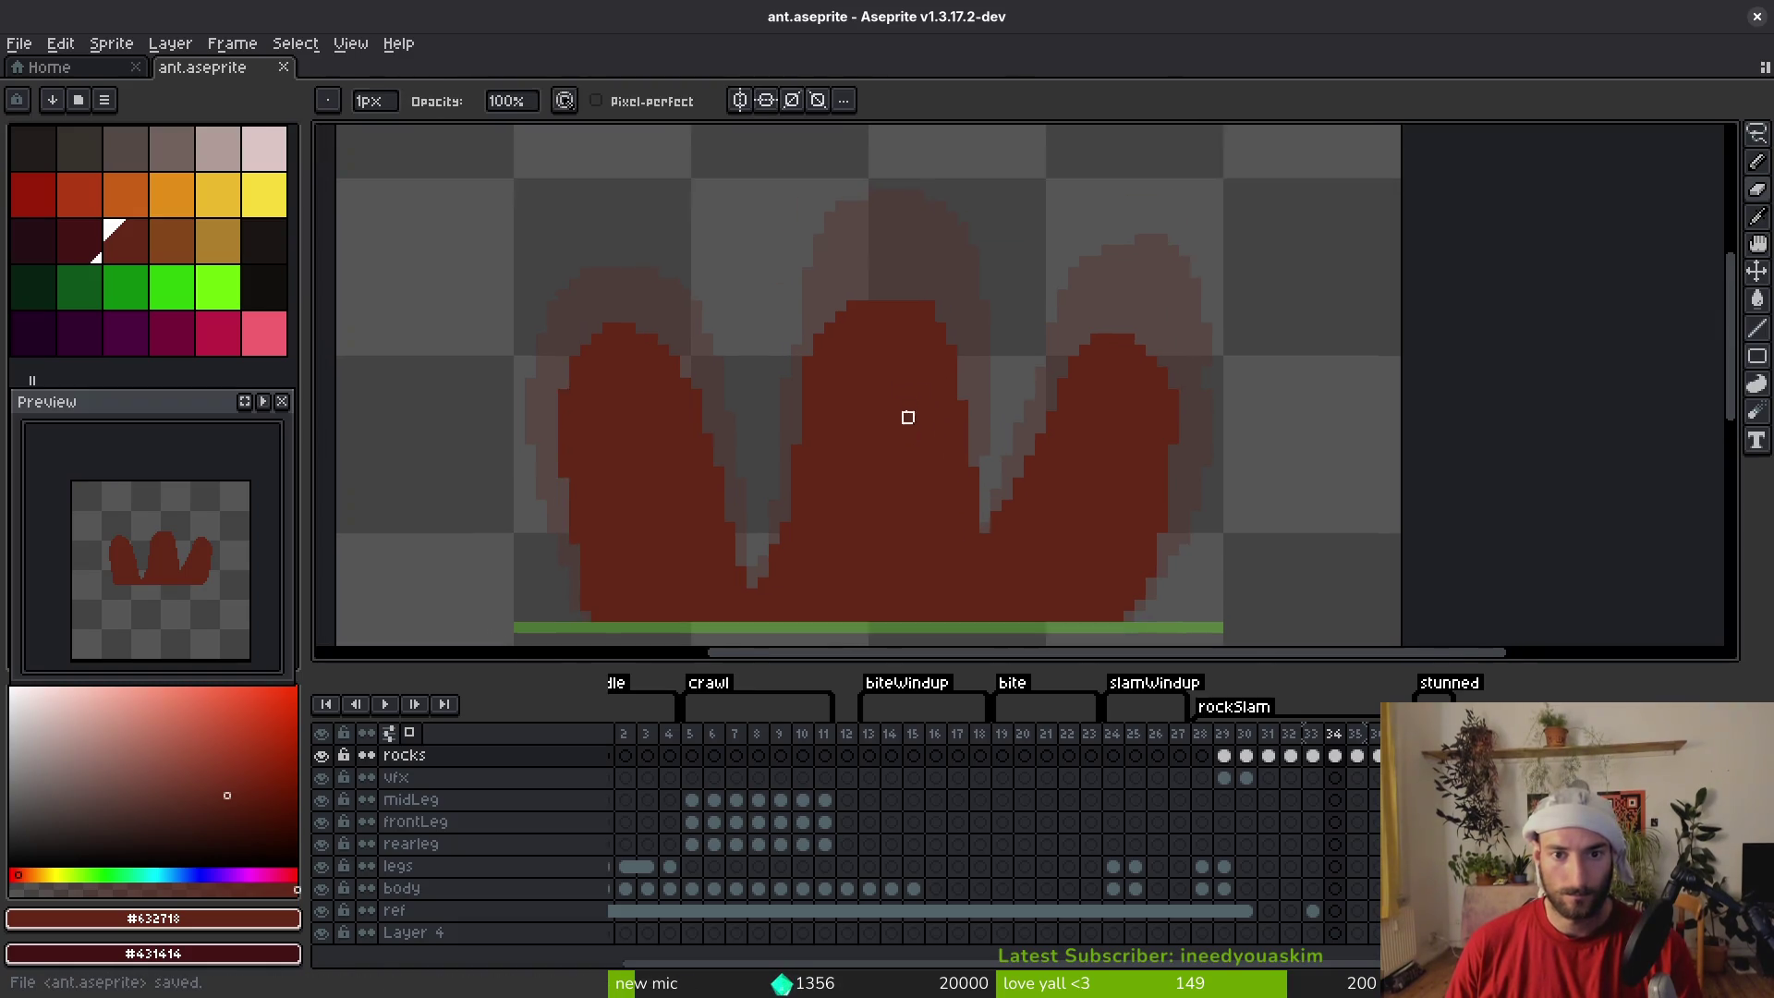
scroll(1026, 311, "down", 3)
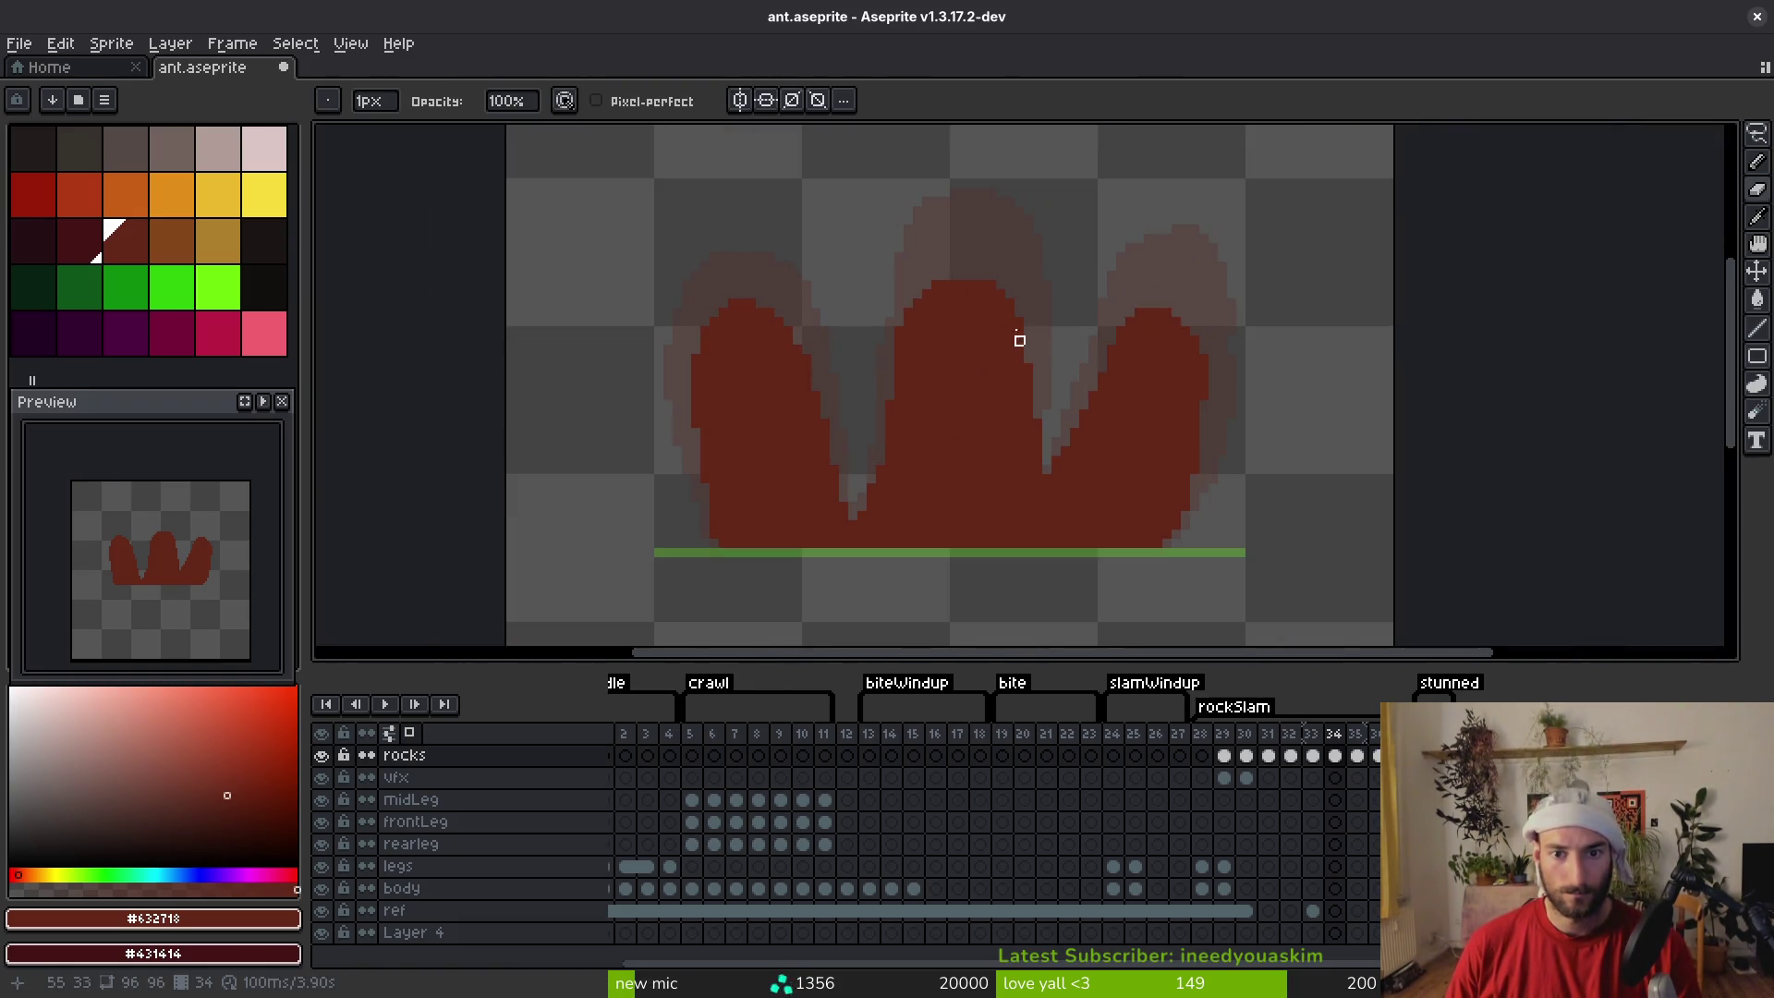
scroll(1025, 346, "up", 2)
key("b")
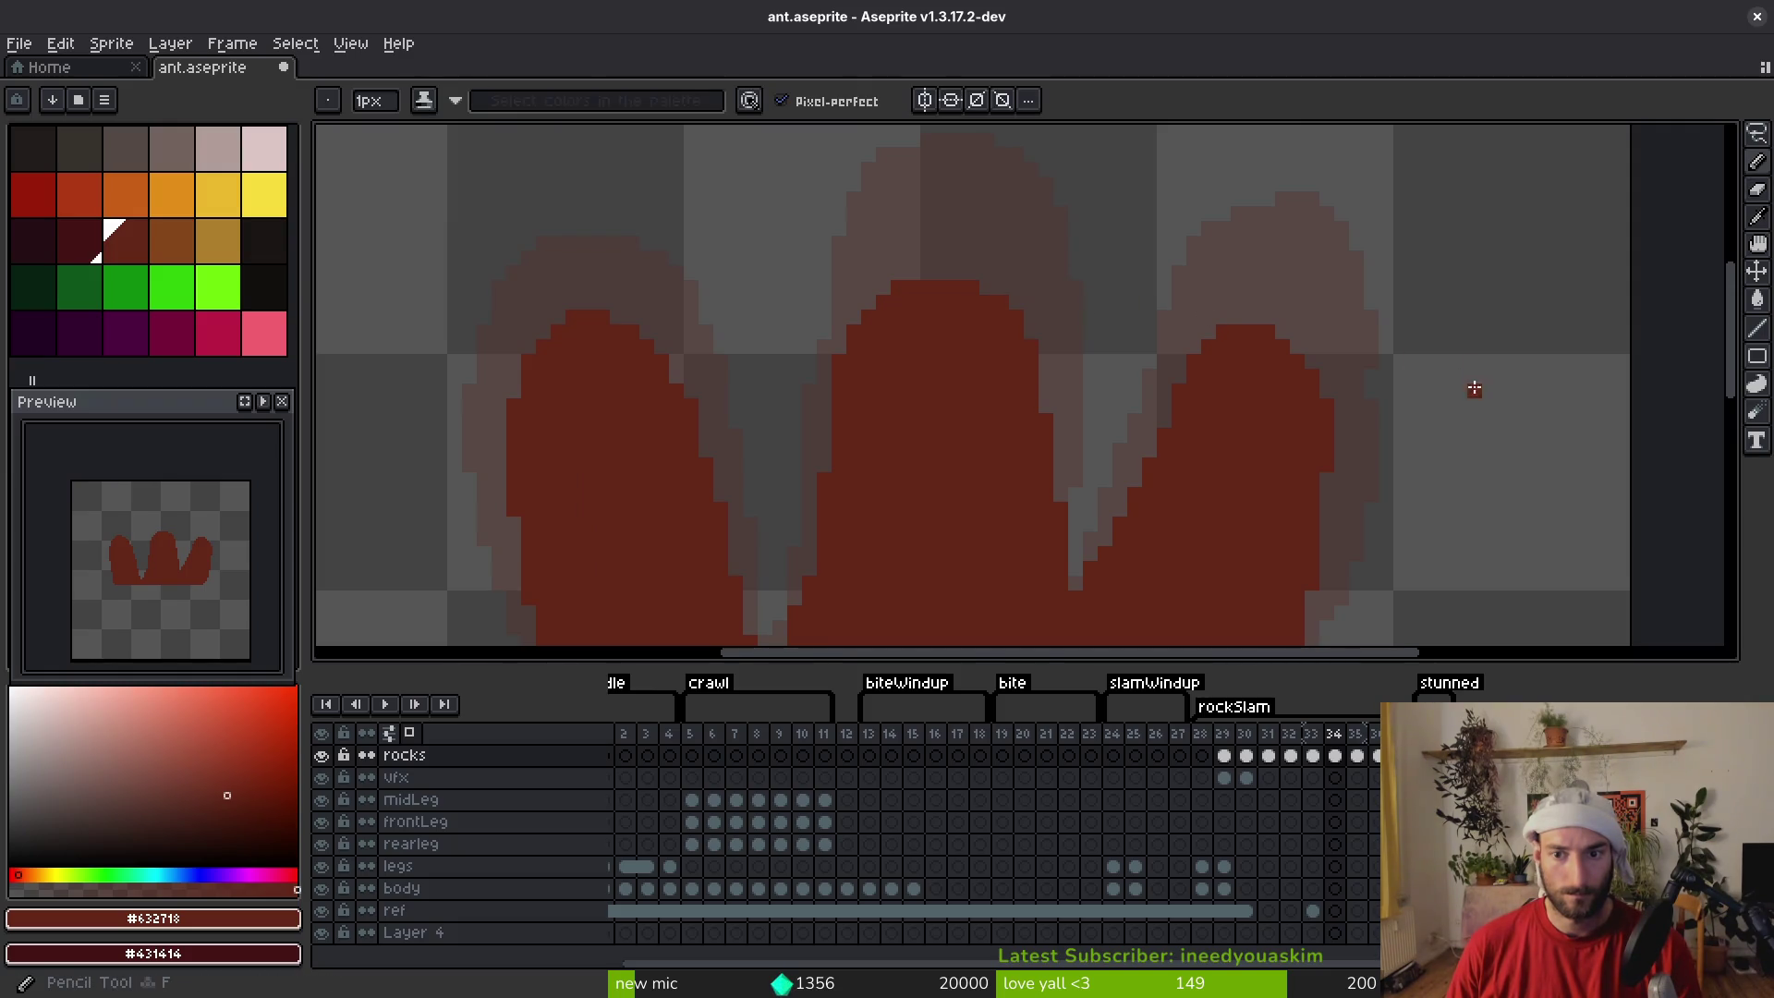
Save ant.aseprite with Ctrl+S
key("ctrl+s")
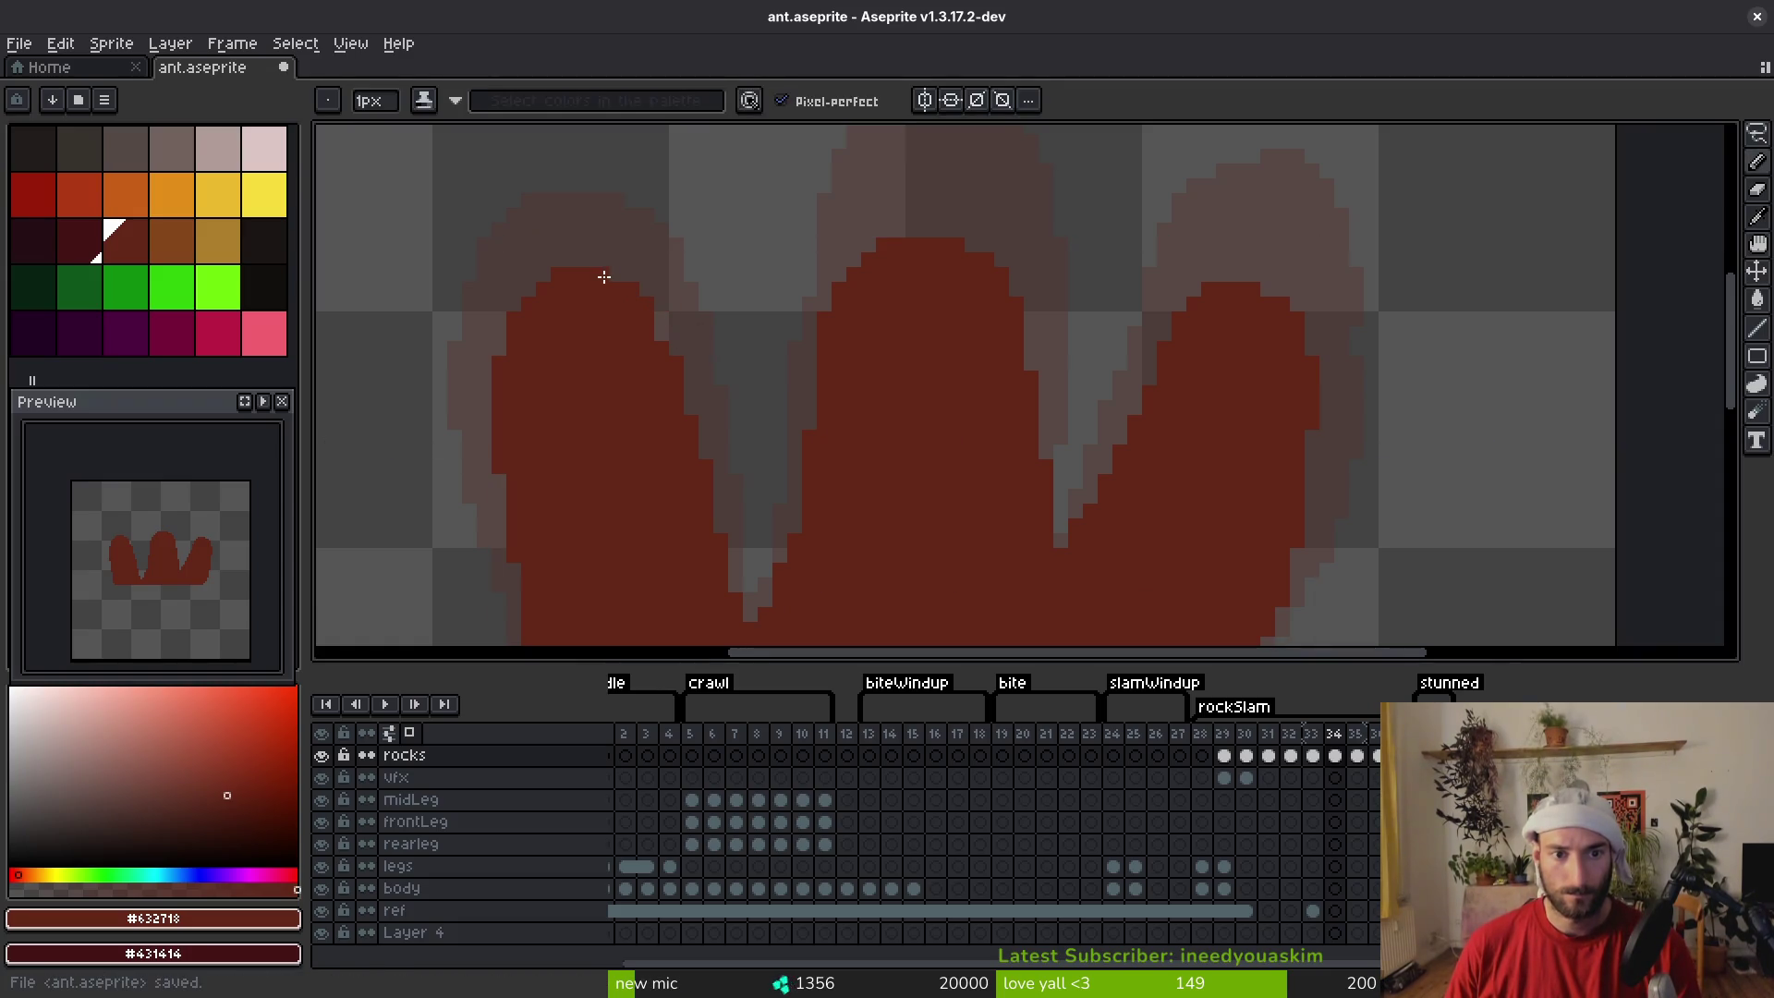
scroll(628, 314, "down", 2)
scroll(702, 450, "up", 2)
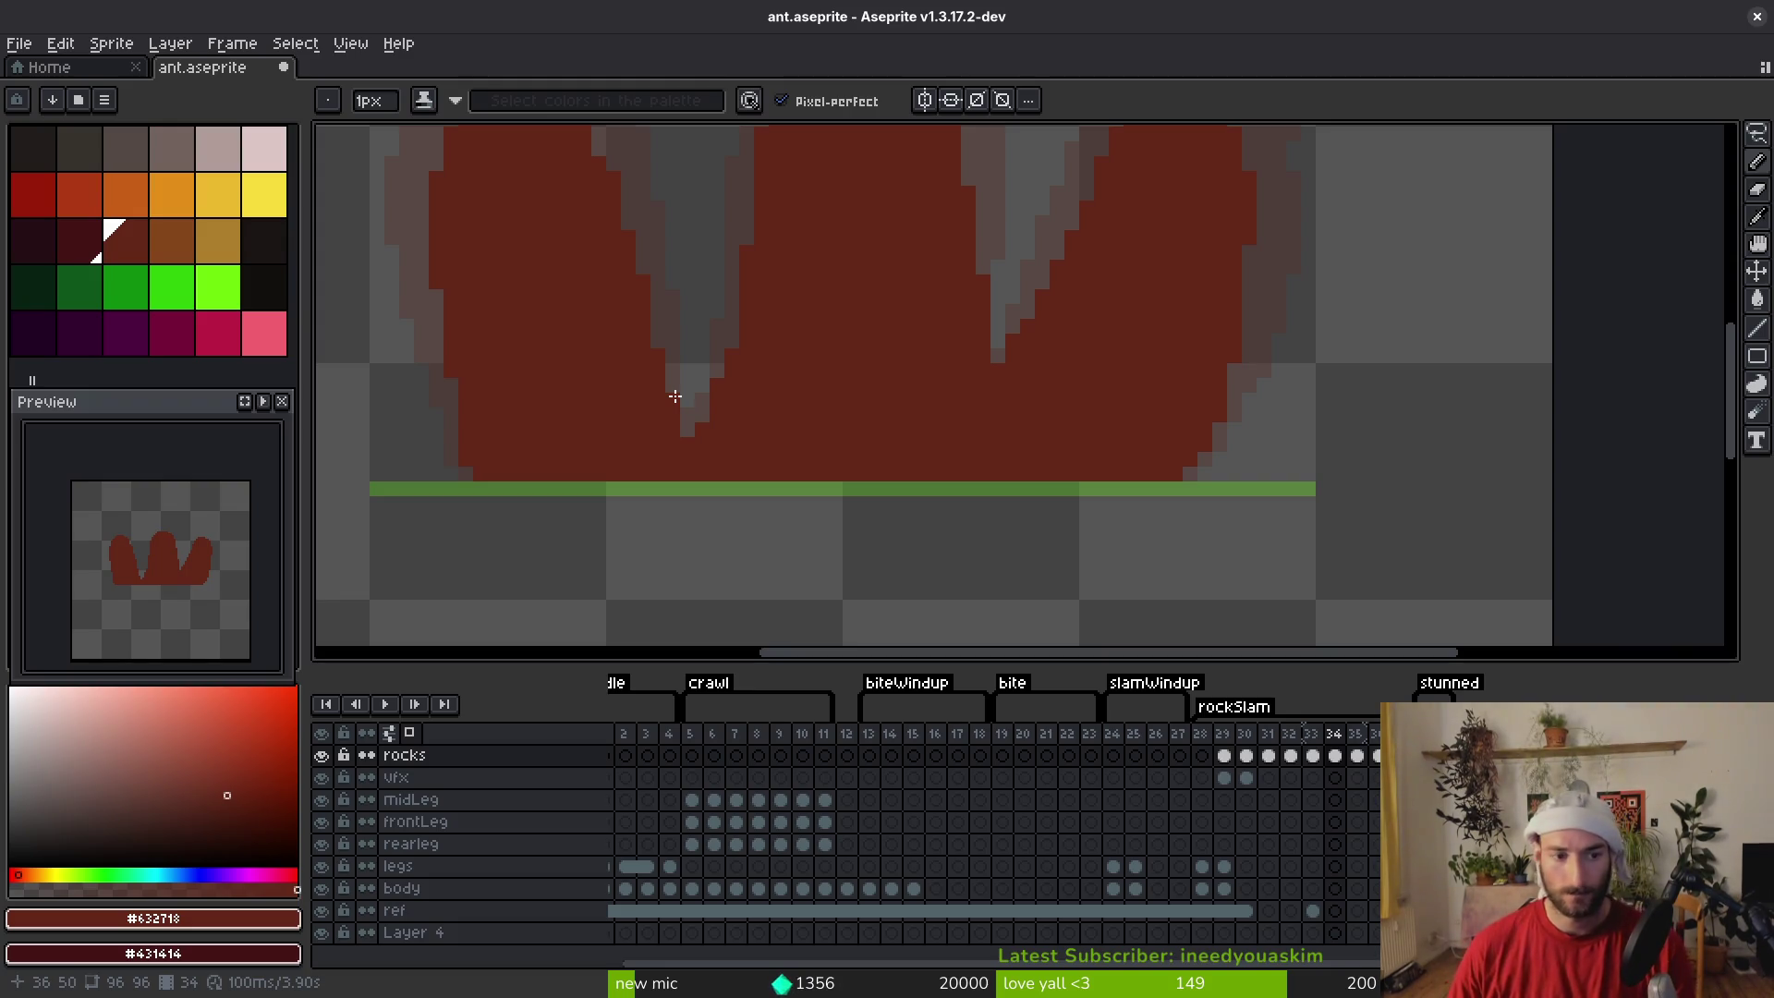
scroll(874, 388, "down", 2)
key("ctrl+s")
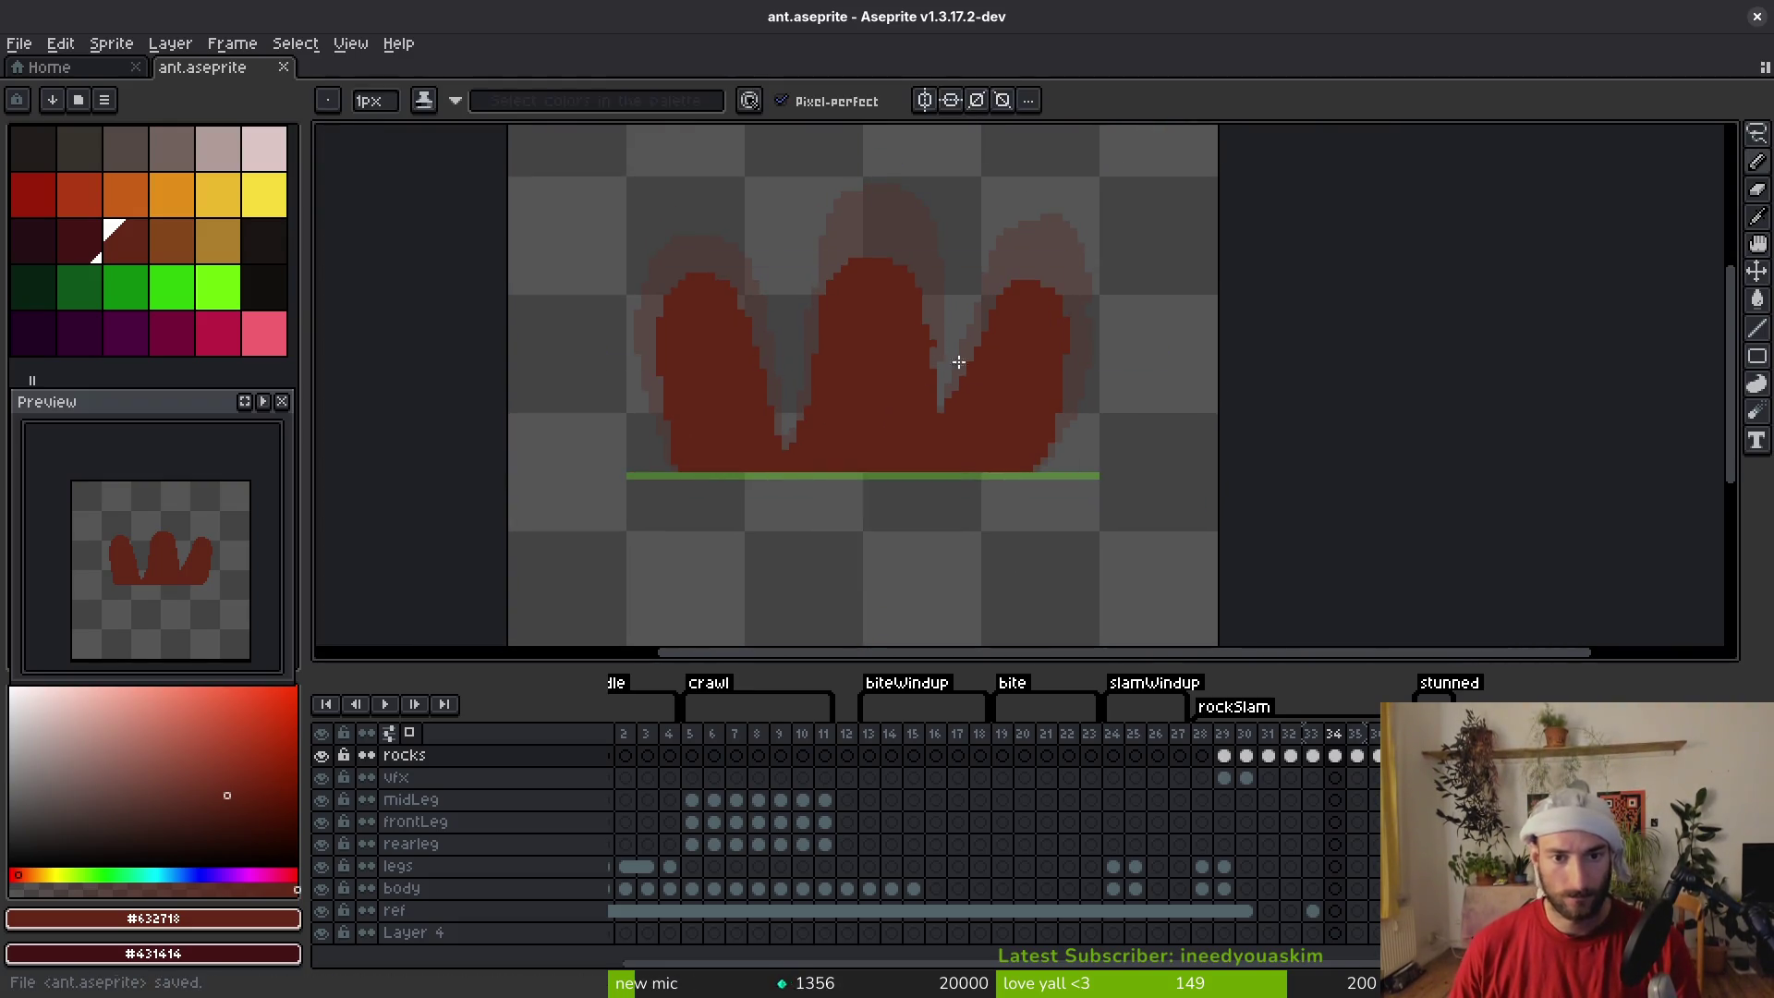
scroll(958, 361, "up", 2)
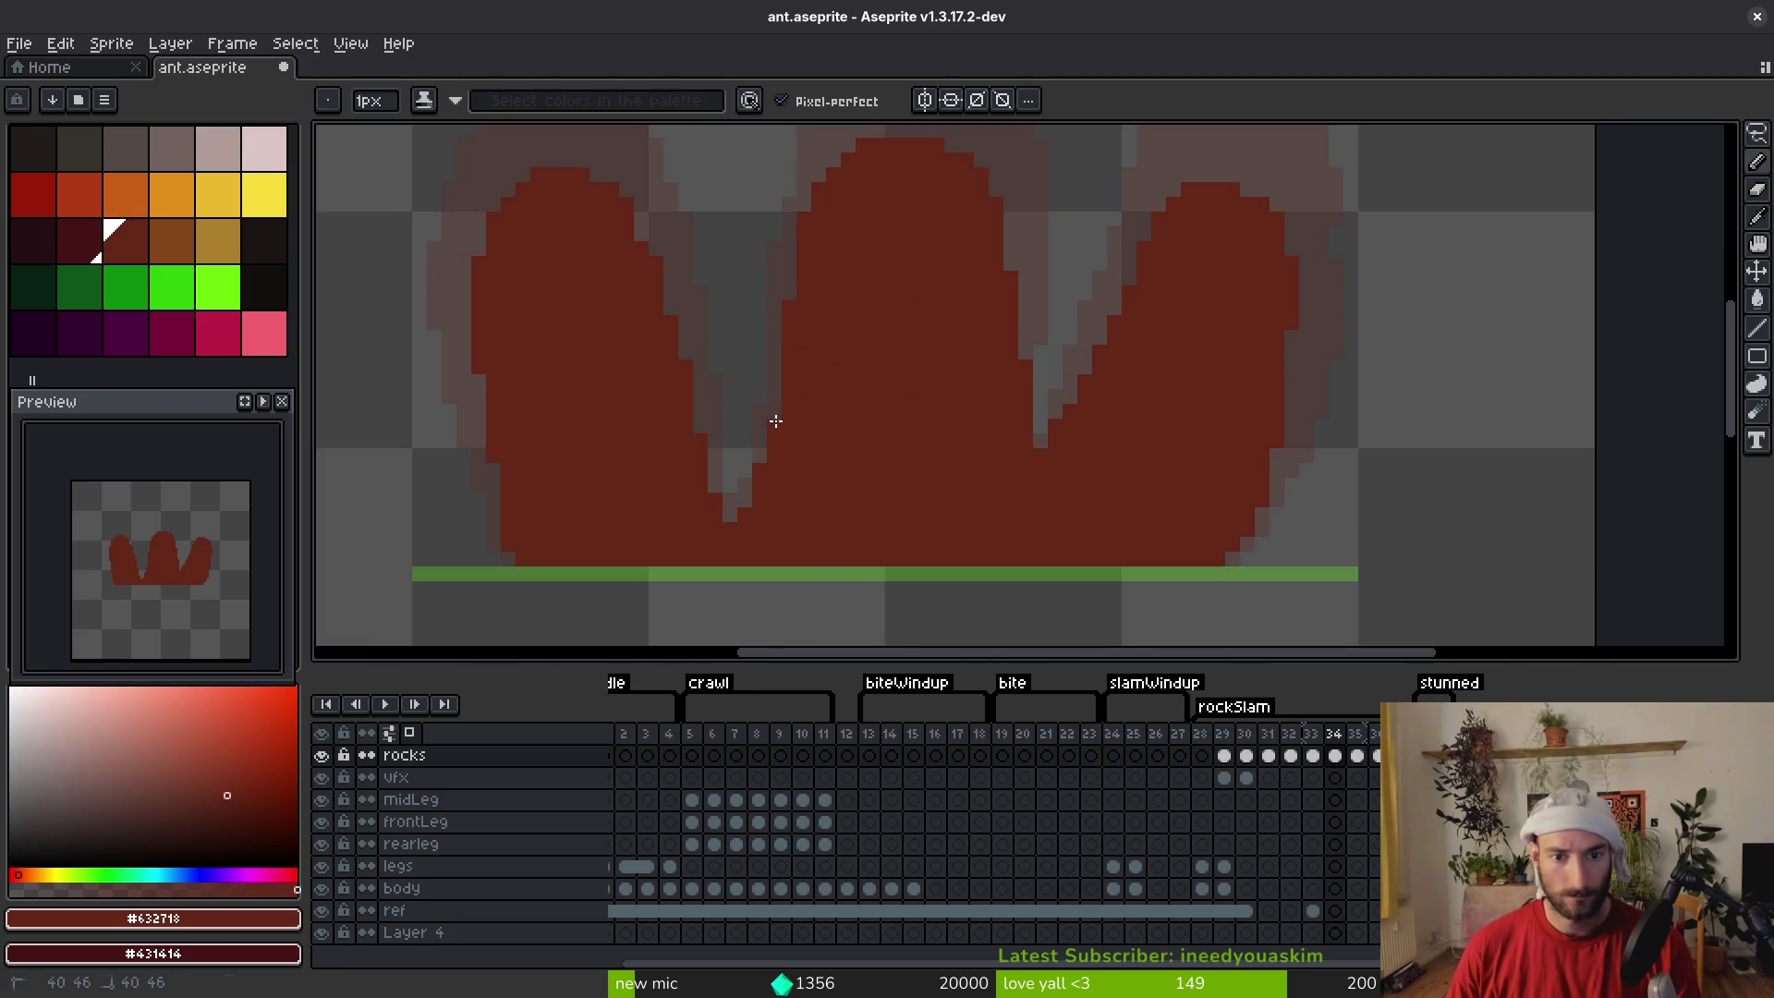
scroll(831, 407, "down", 2)
On frame 29, pencil an orange highlight along the left rock's upper-left edge
key("i")
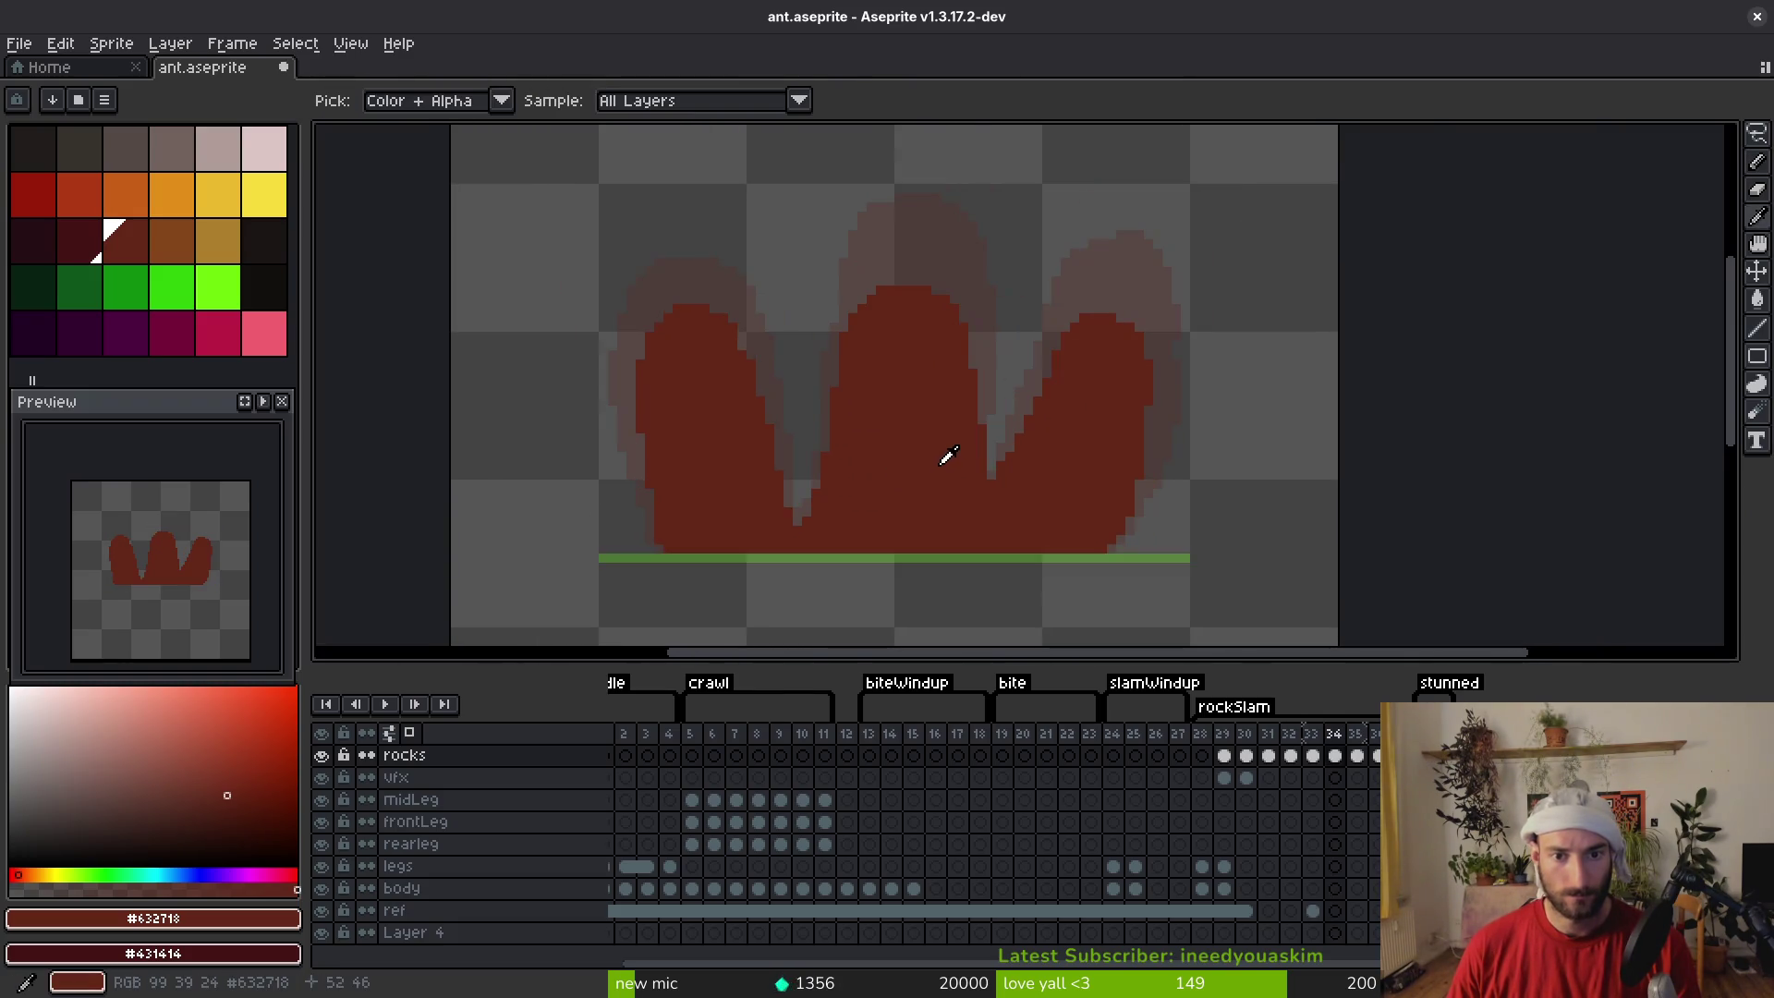
left_click_drag(1333, 755, 1224, 756)
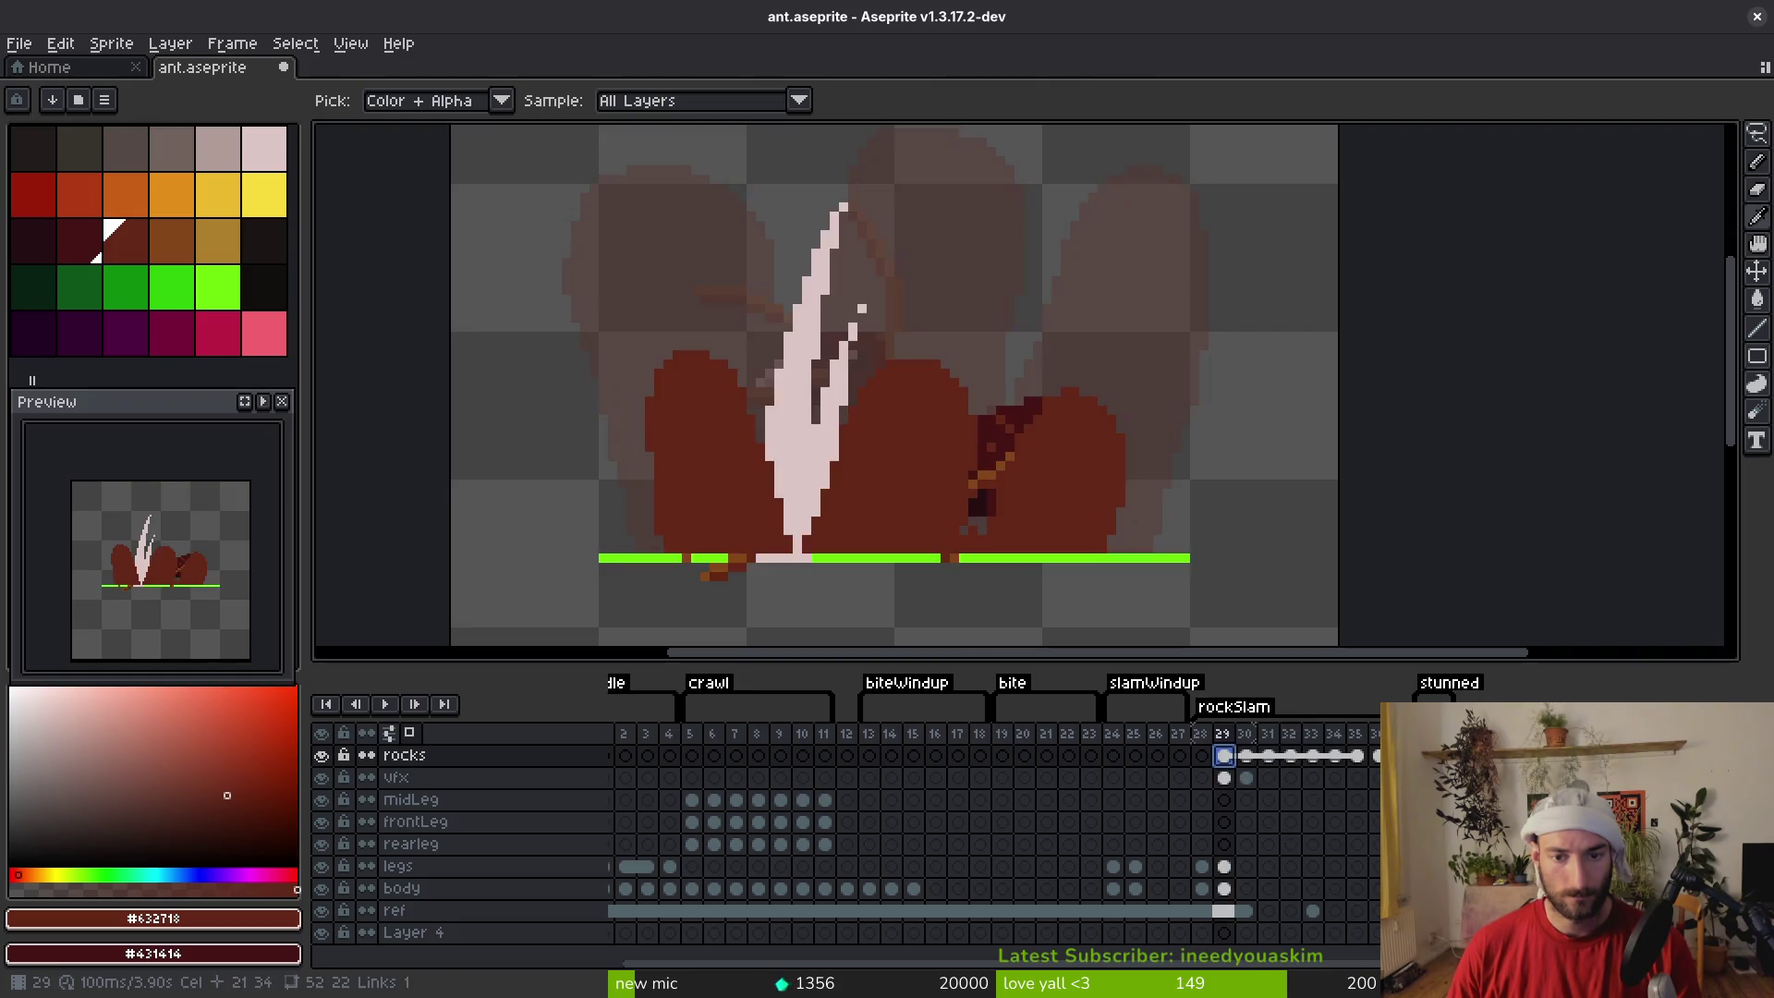
key("b")
scroll(717, 406, "up", 1)
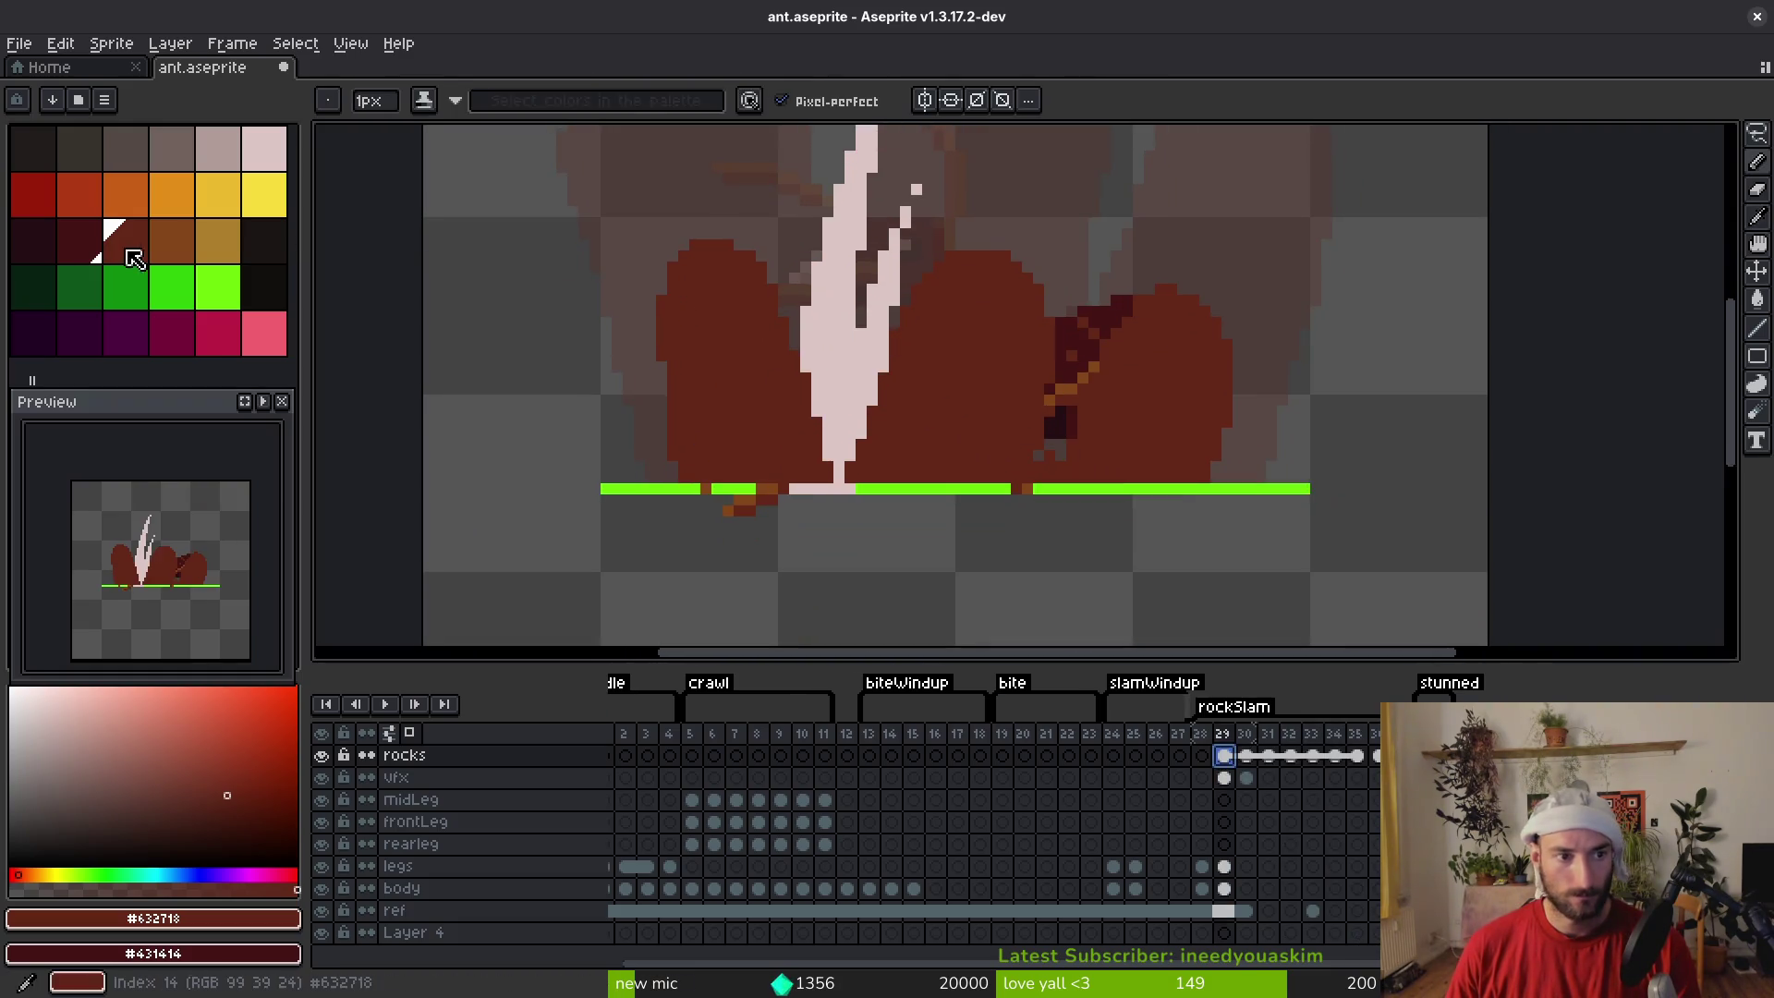
left_click(177, 241)
scroll(702, 286, "up", 4)
mouse_move(764, 170)
left_mouse_down()
mouse_move(705, 169)
mouse_move(663, 343)
mouse_move(634, 230)
mouse_move(615, 434)
left_mouse_up()
left_click(653, 232)
mouse_move(653, 232)
left_mouse_down()
mouse_move(707, 176)
mouse_move(832, 190)
left_mouse_up()
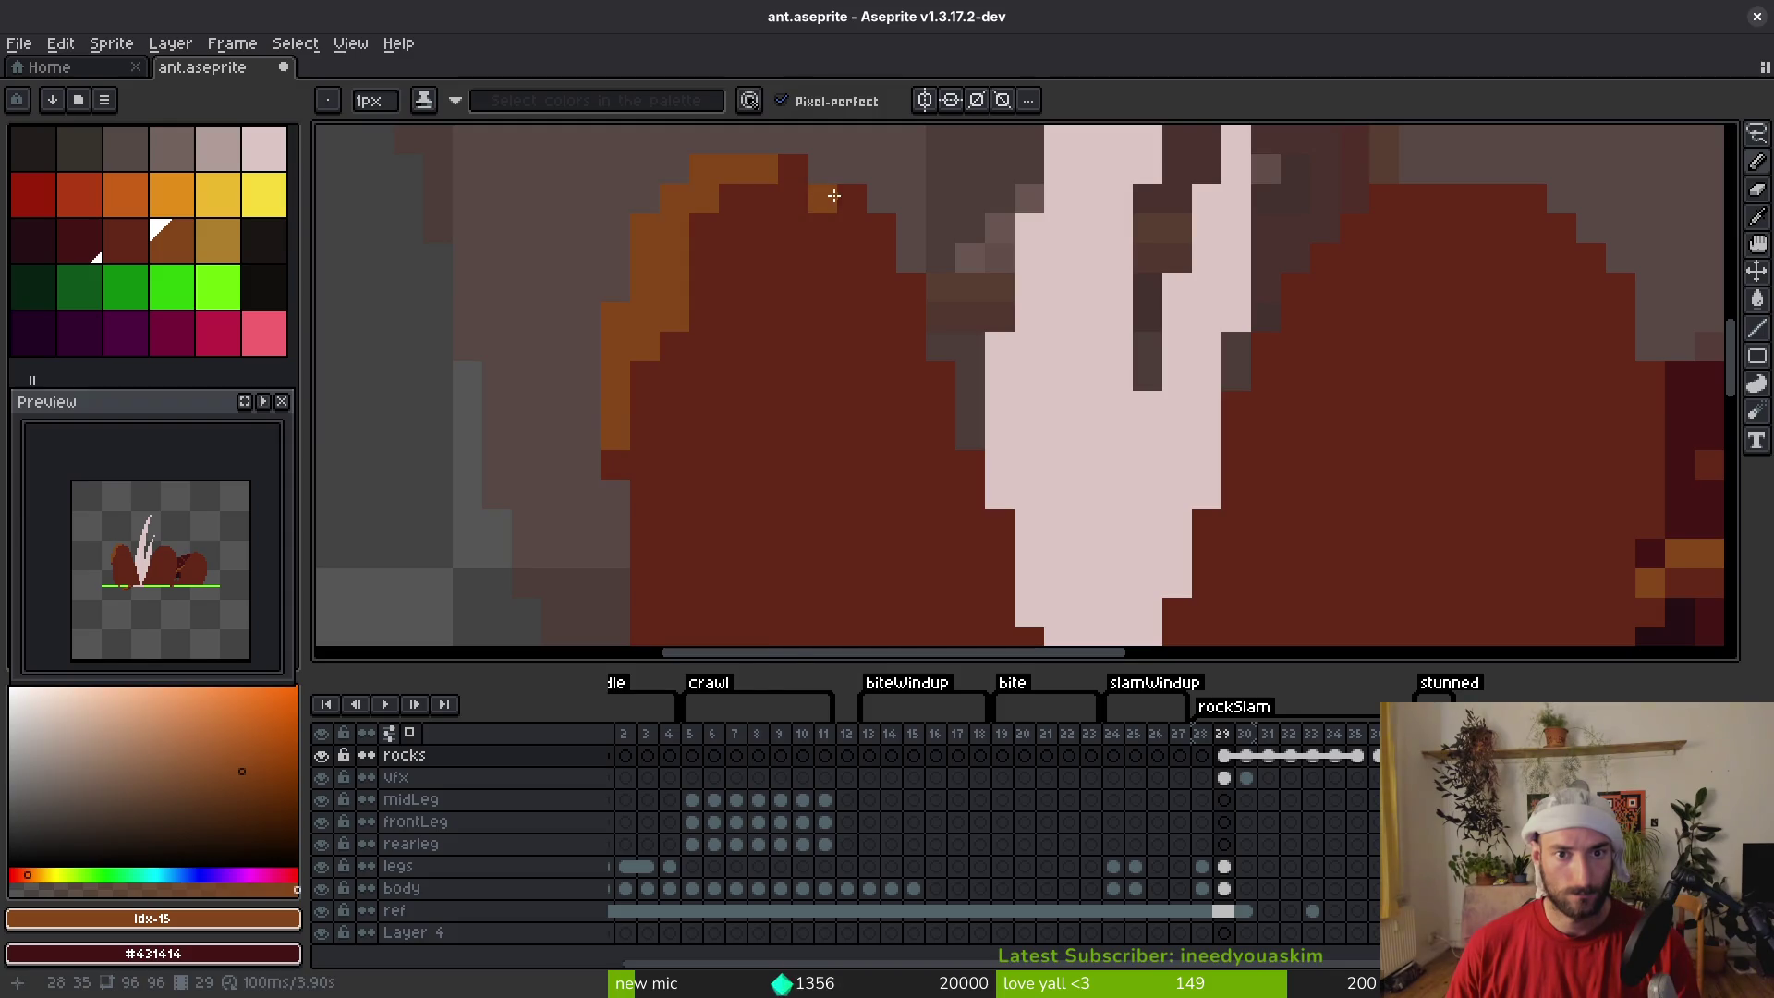
scroll(832, 190, "down", 4)
Fill the left rock with a darker red, undoing the stray edge fill
left_click(125, 241)
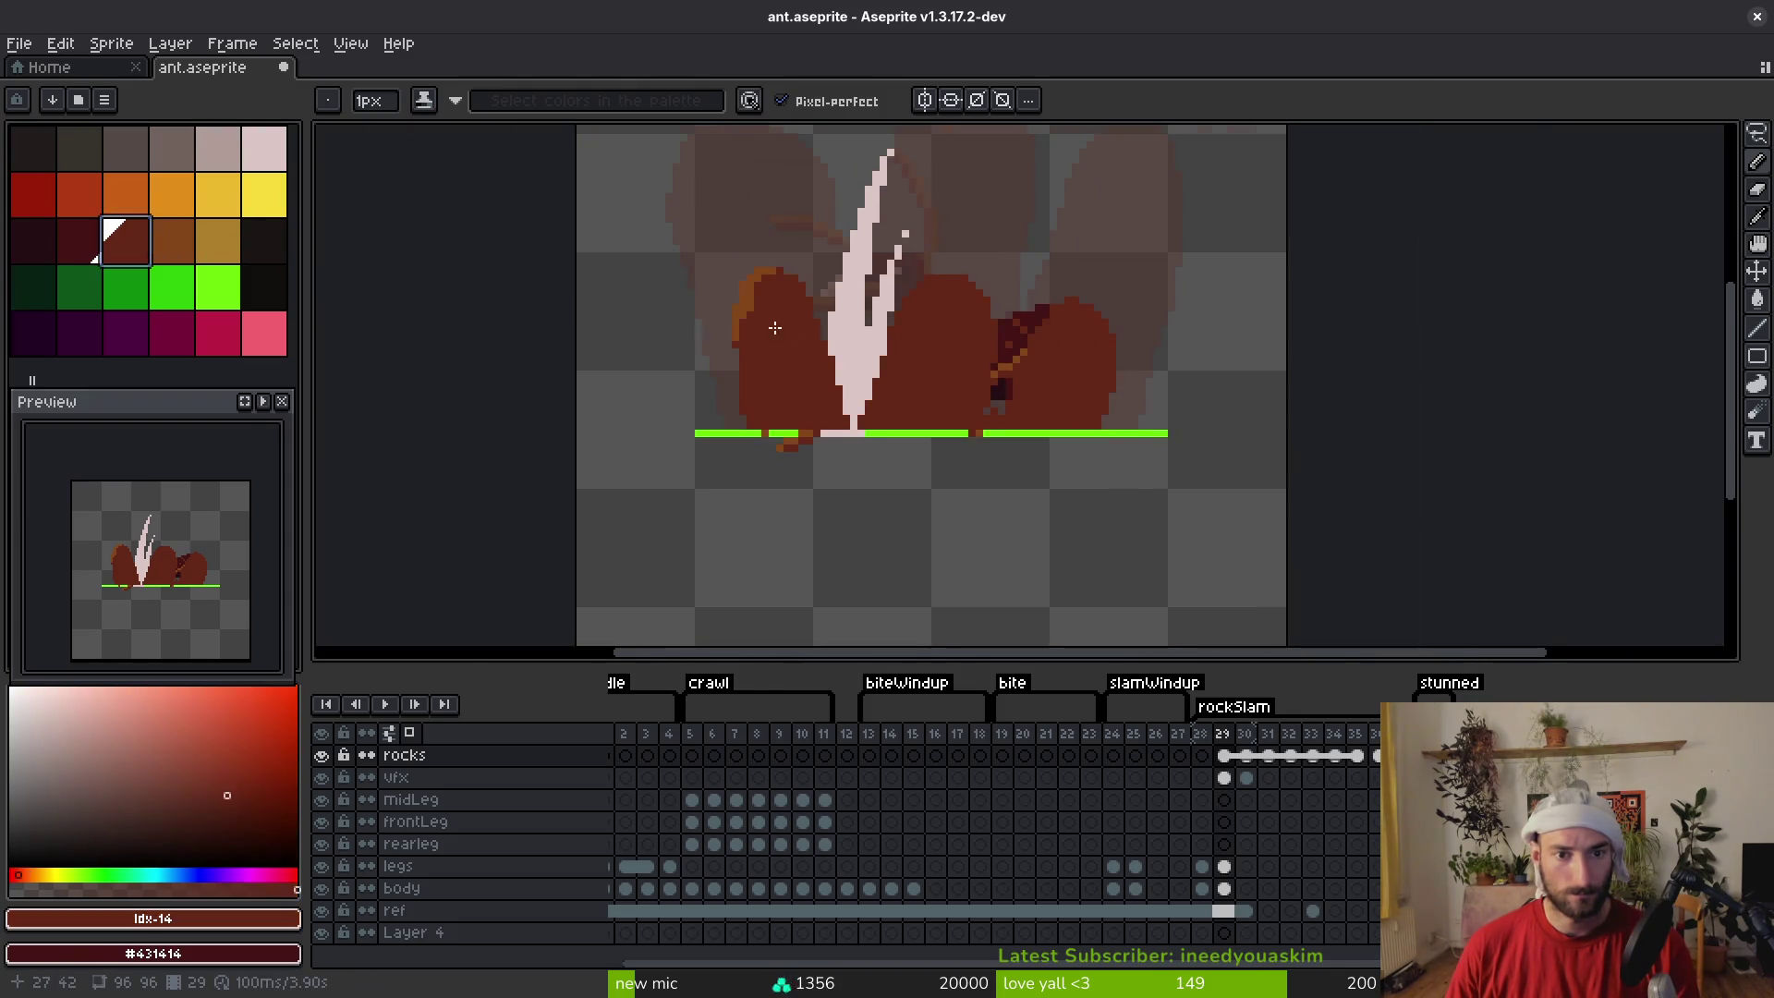
scroll(776, 326, "up", 2)
key("g")
left_click(726, 286)
key("ctrl+z")
key("ctrl+y")
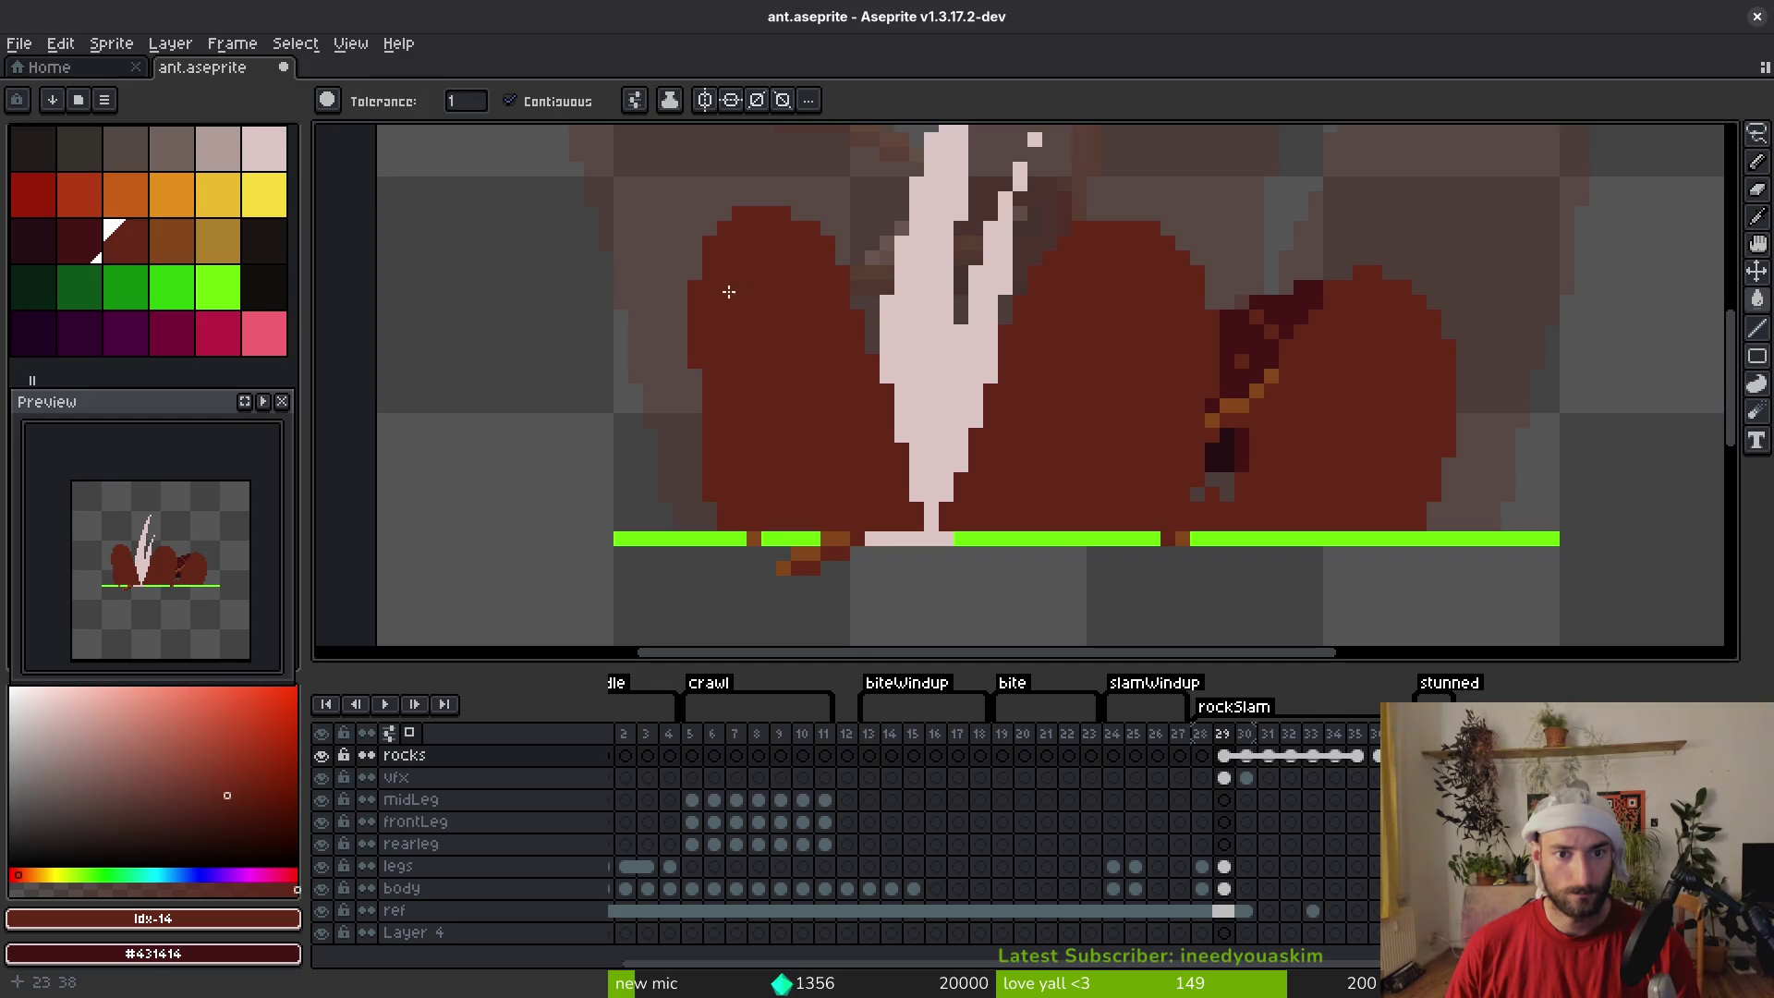
key("b")
key("ctrl+z")
left_click(79, 242)
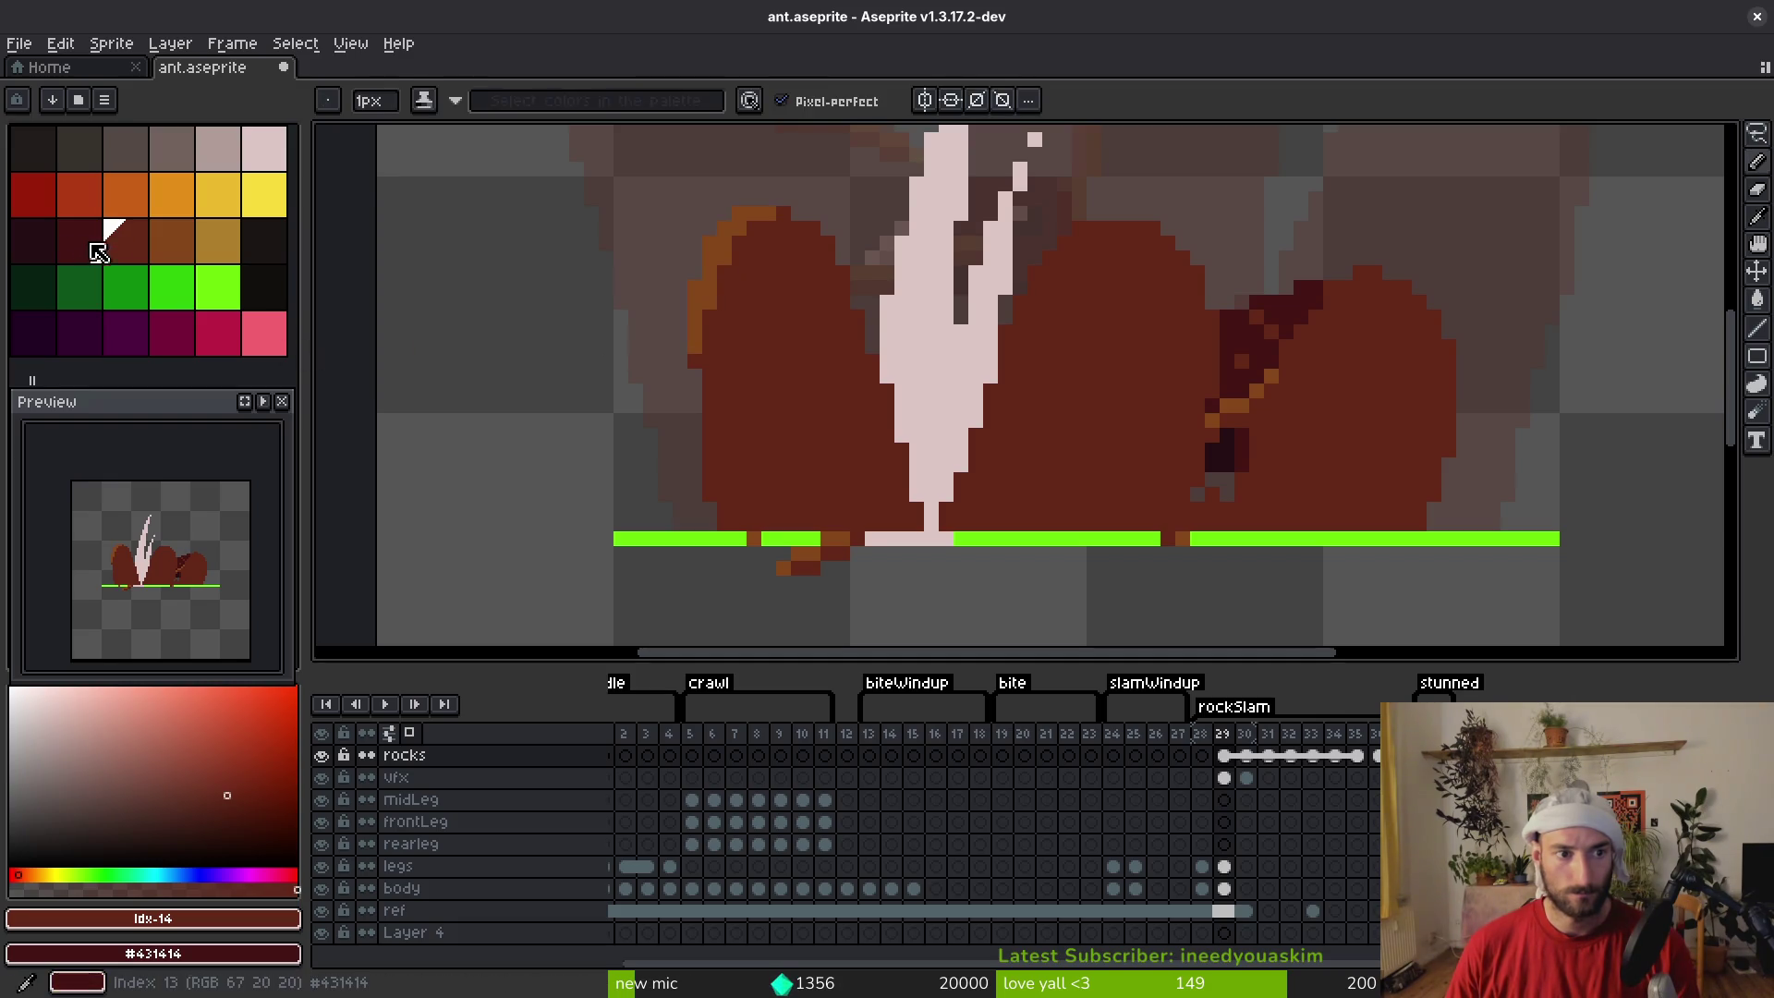
key("g")
left_click(986, 420)
Bucket-fill the middle and right rocks and the left rock's edge in the darker red
left_click(985, 420)
left_click(738, 229)
scroll(779, 354, "down", 3)
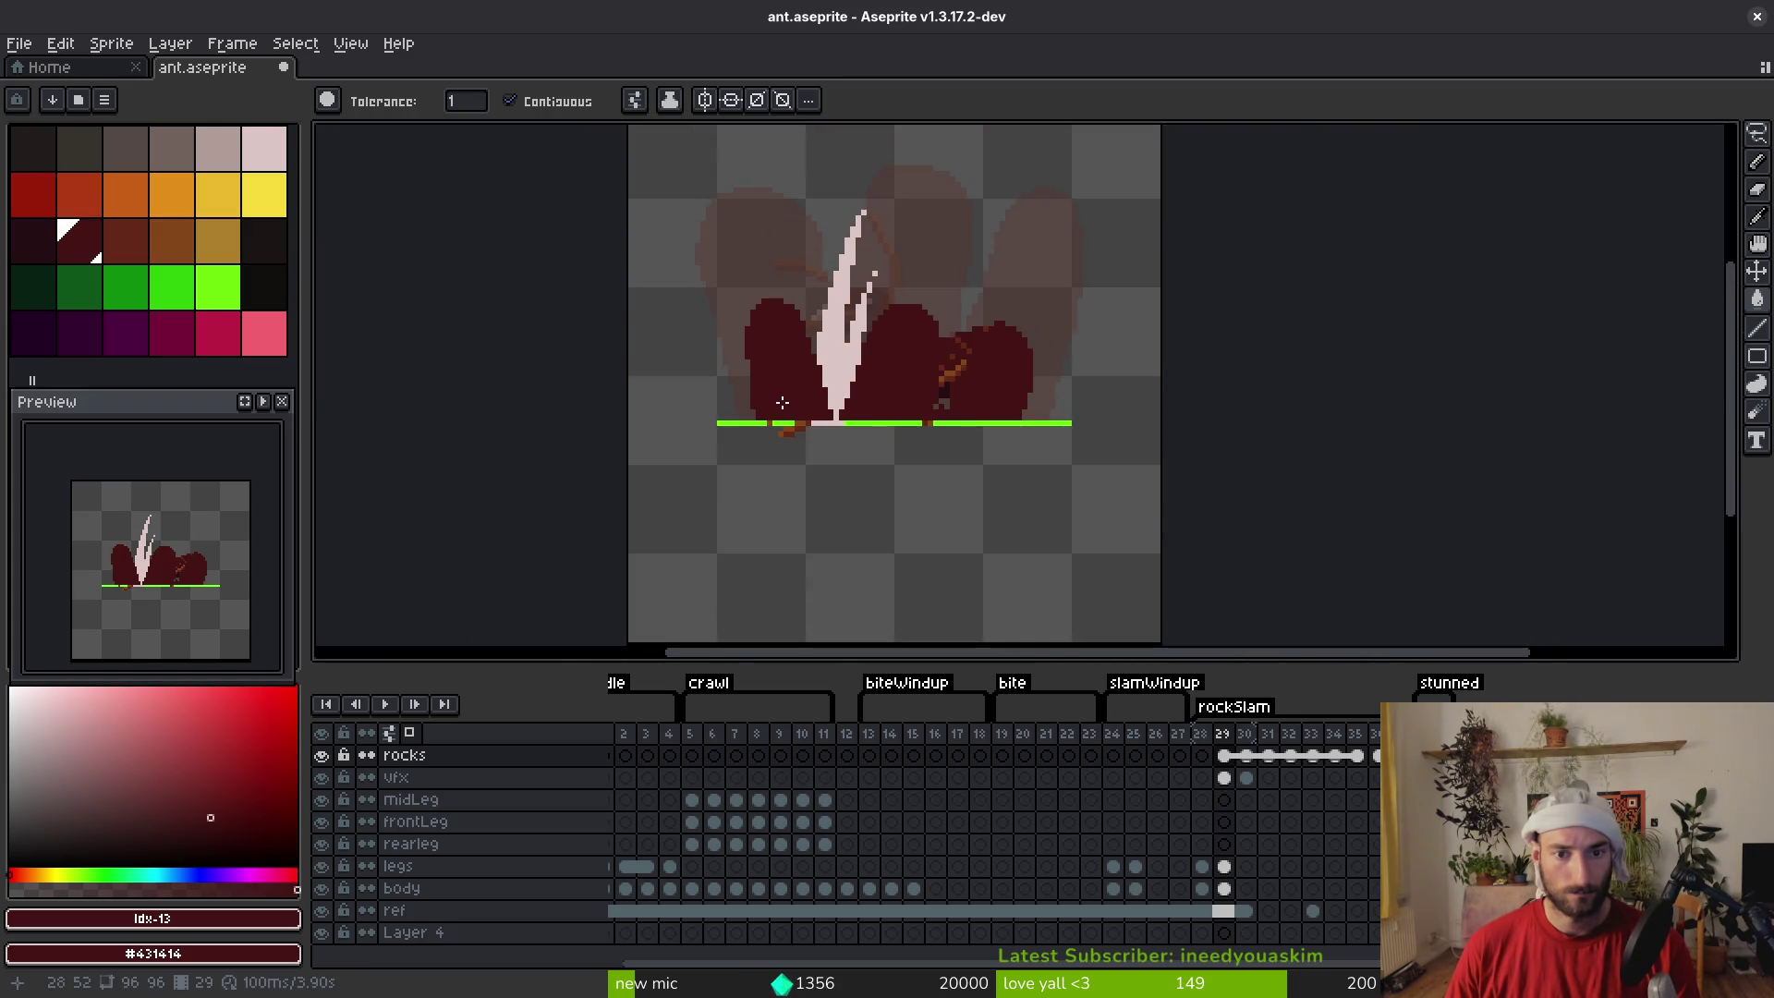
Pencil lighter orange highlight pixels along the left rock's top and left edge, then save
left_click(112, 237)
scroll(772, 333, "up", 5)
key("b")
mouse_move(793, 237)
left_mouse_down()
mouse_move(728, 249)
mouse_move(677, 365)
mouse_move(707, 268)
mouse_move(813, 240)
left_mouse_up()
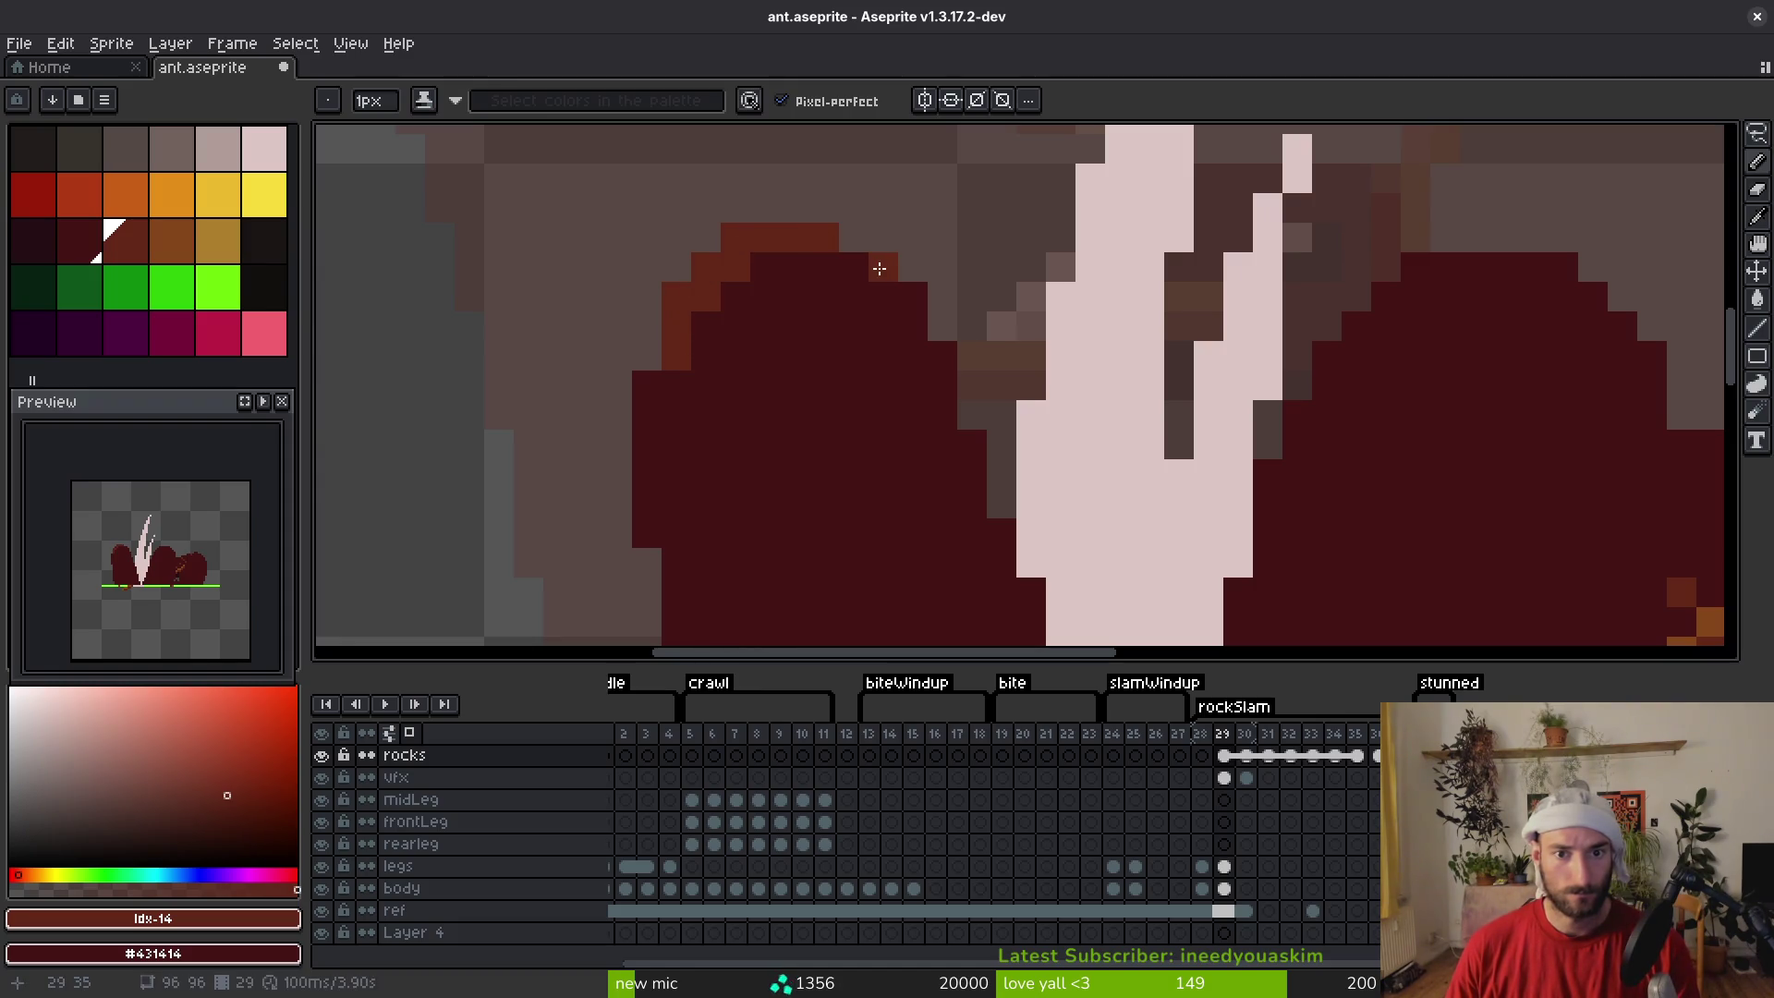
scroll(813, 294, "down", 2)
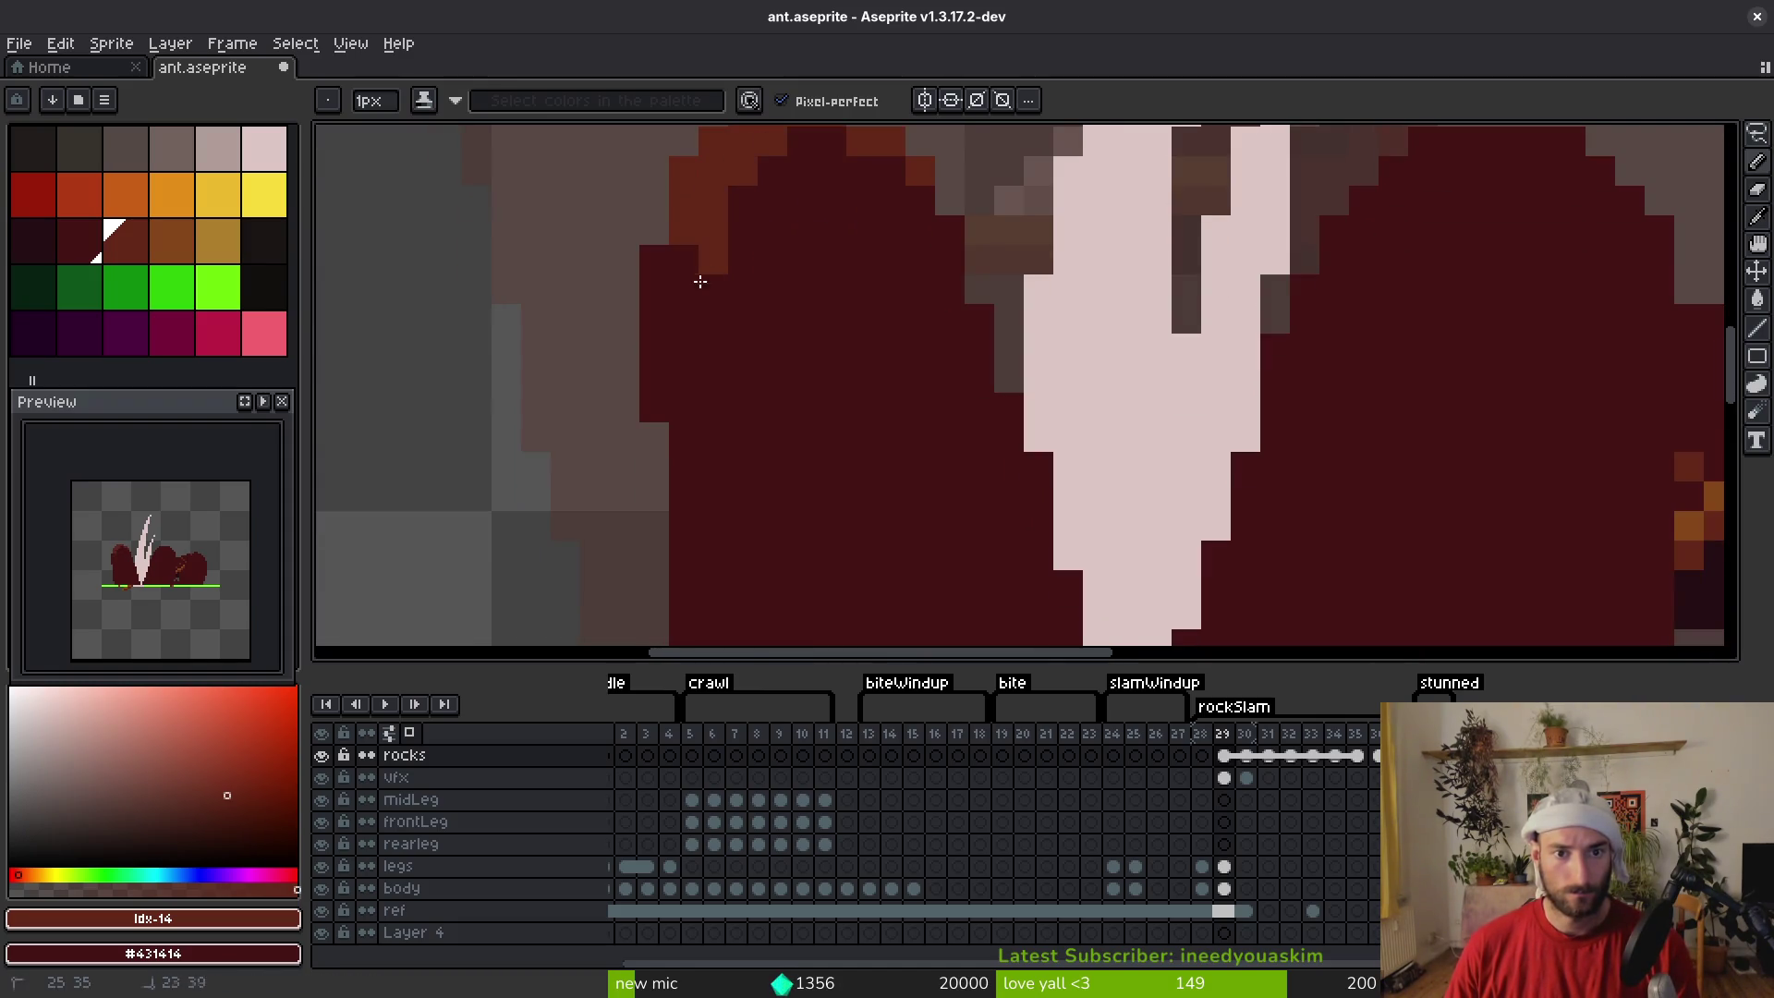
left_click_drag(700, 278, 642, 268)
scroll(802, 347, "down", 4)
scroll(795, 388, "up", 3)
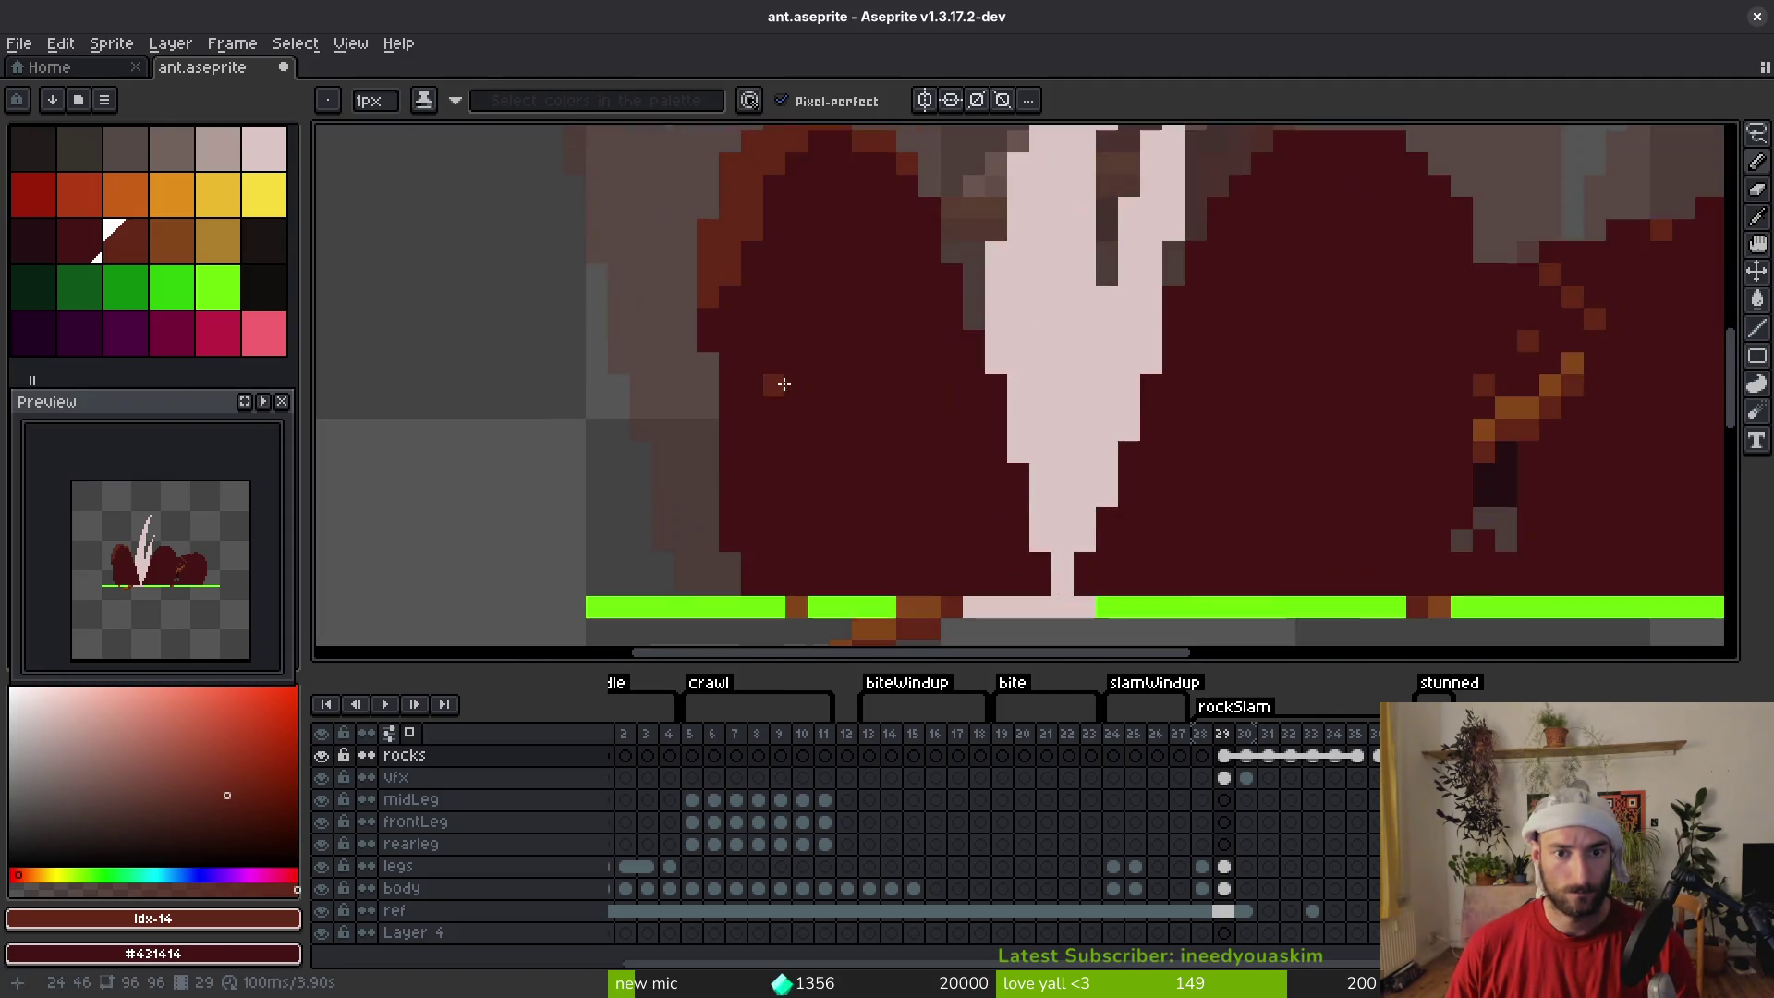
left_click(707, 338)
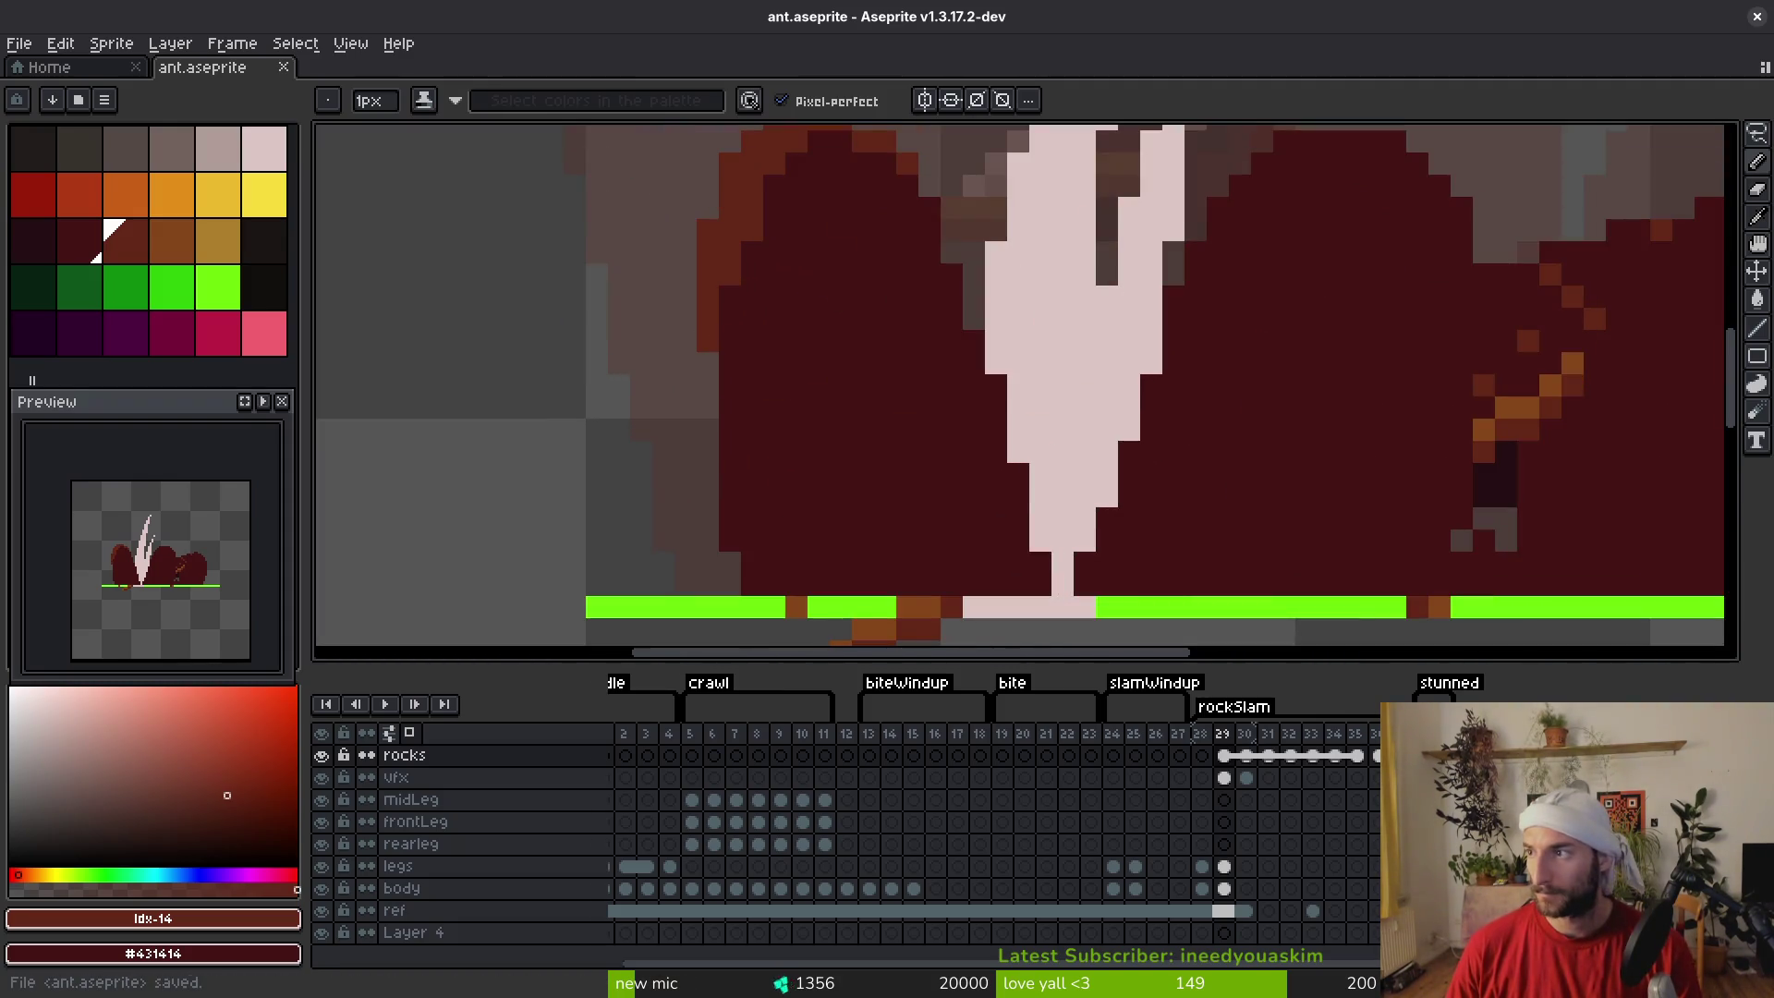
key("ctrl+s")
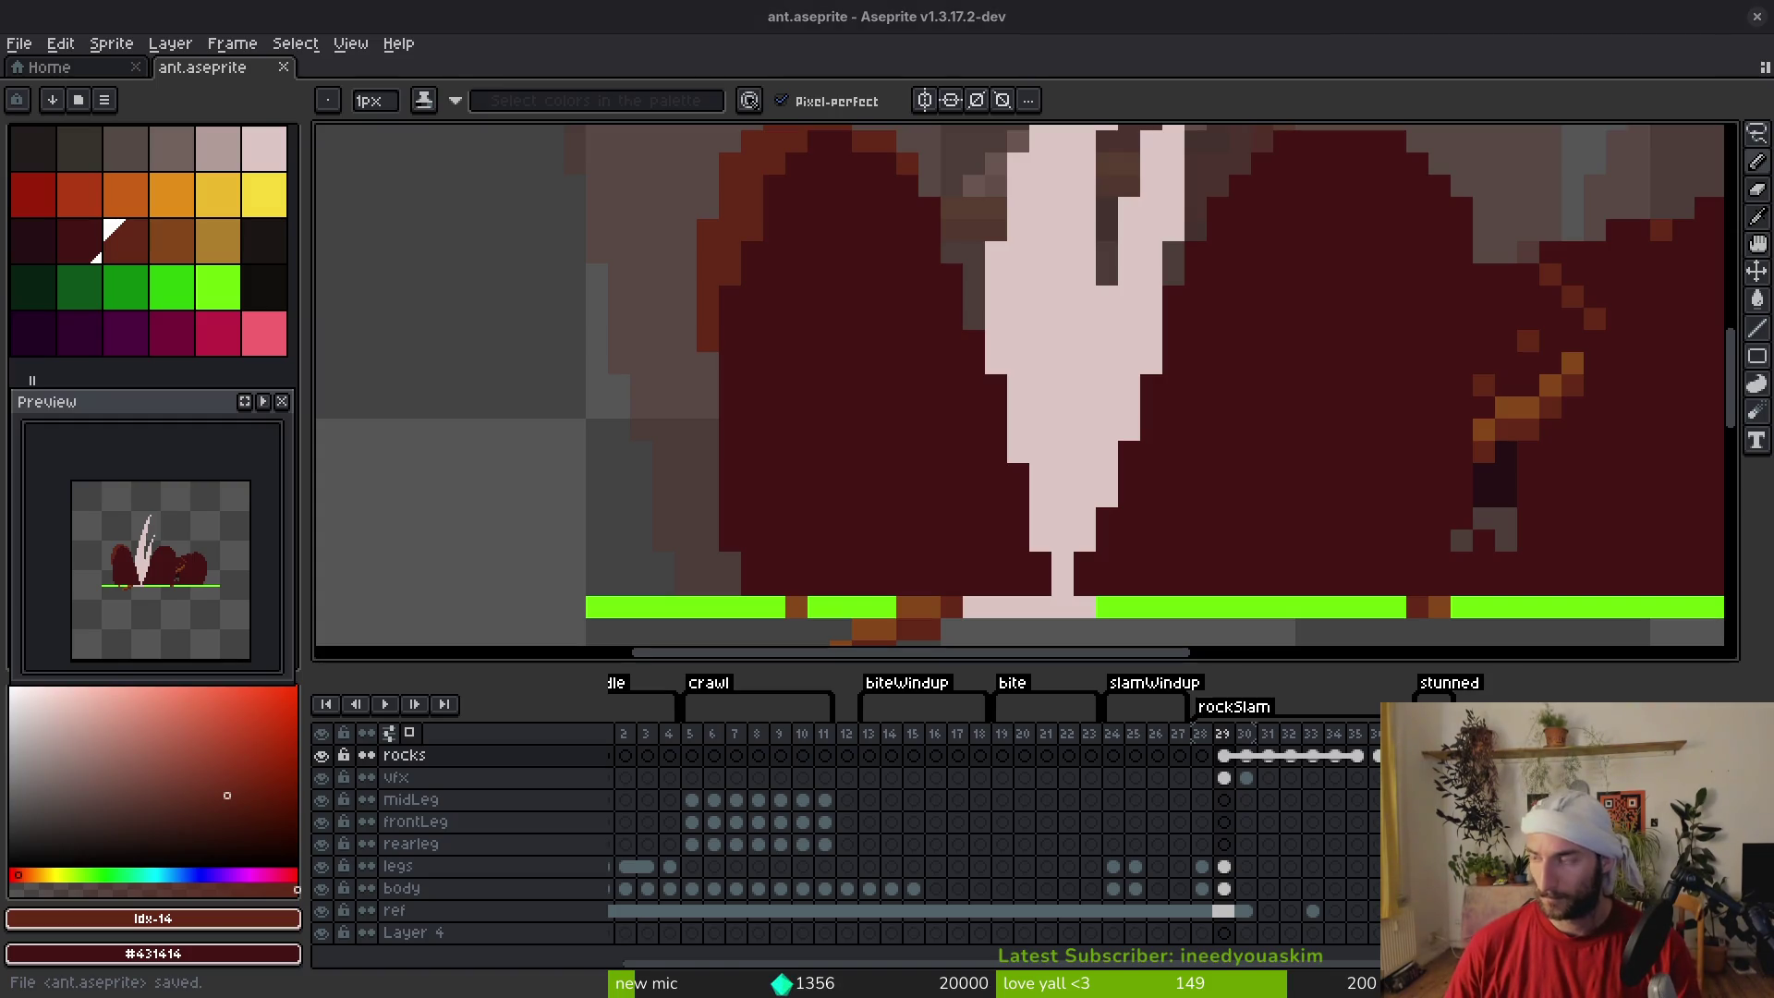
key("super+m")
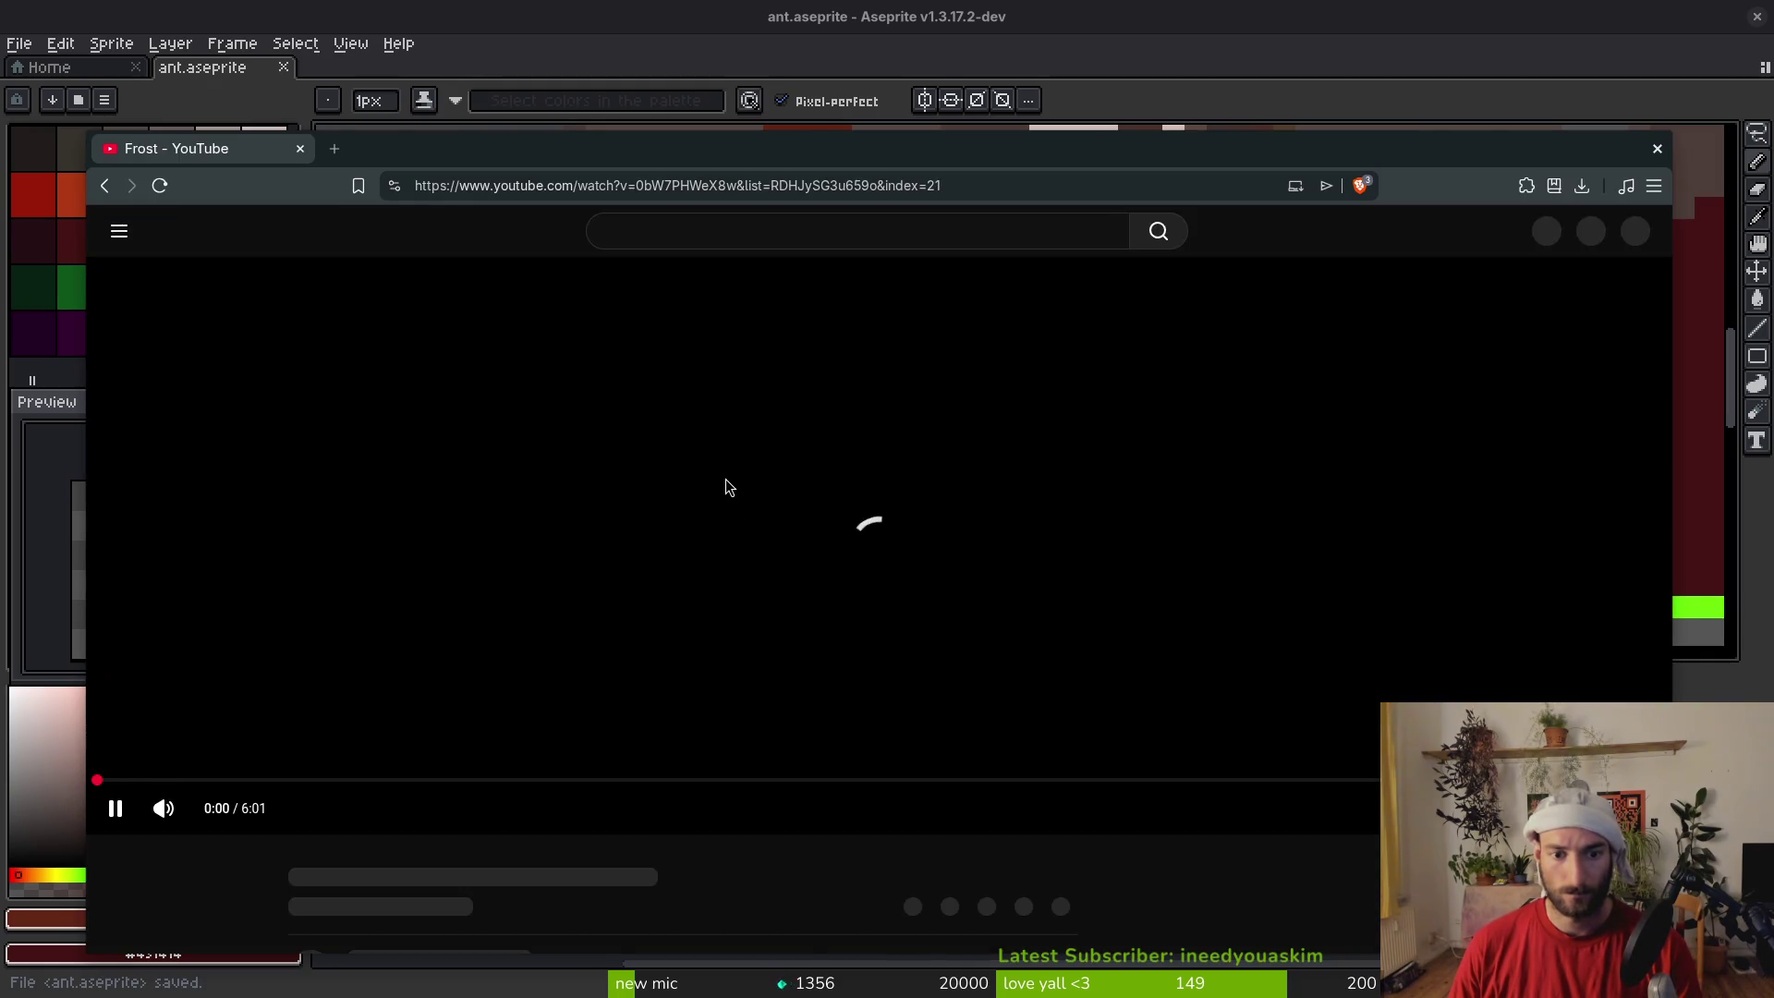
Search YouTube for 'avatar toph' and scroll through the results
left_click(649, 230)
type("avatar toph")
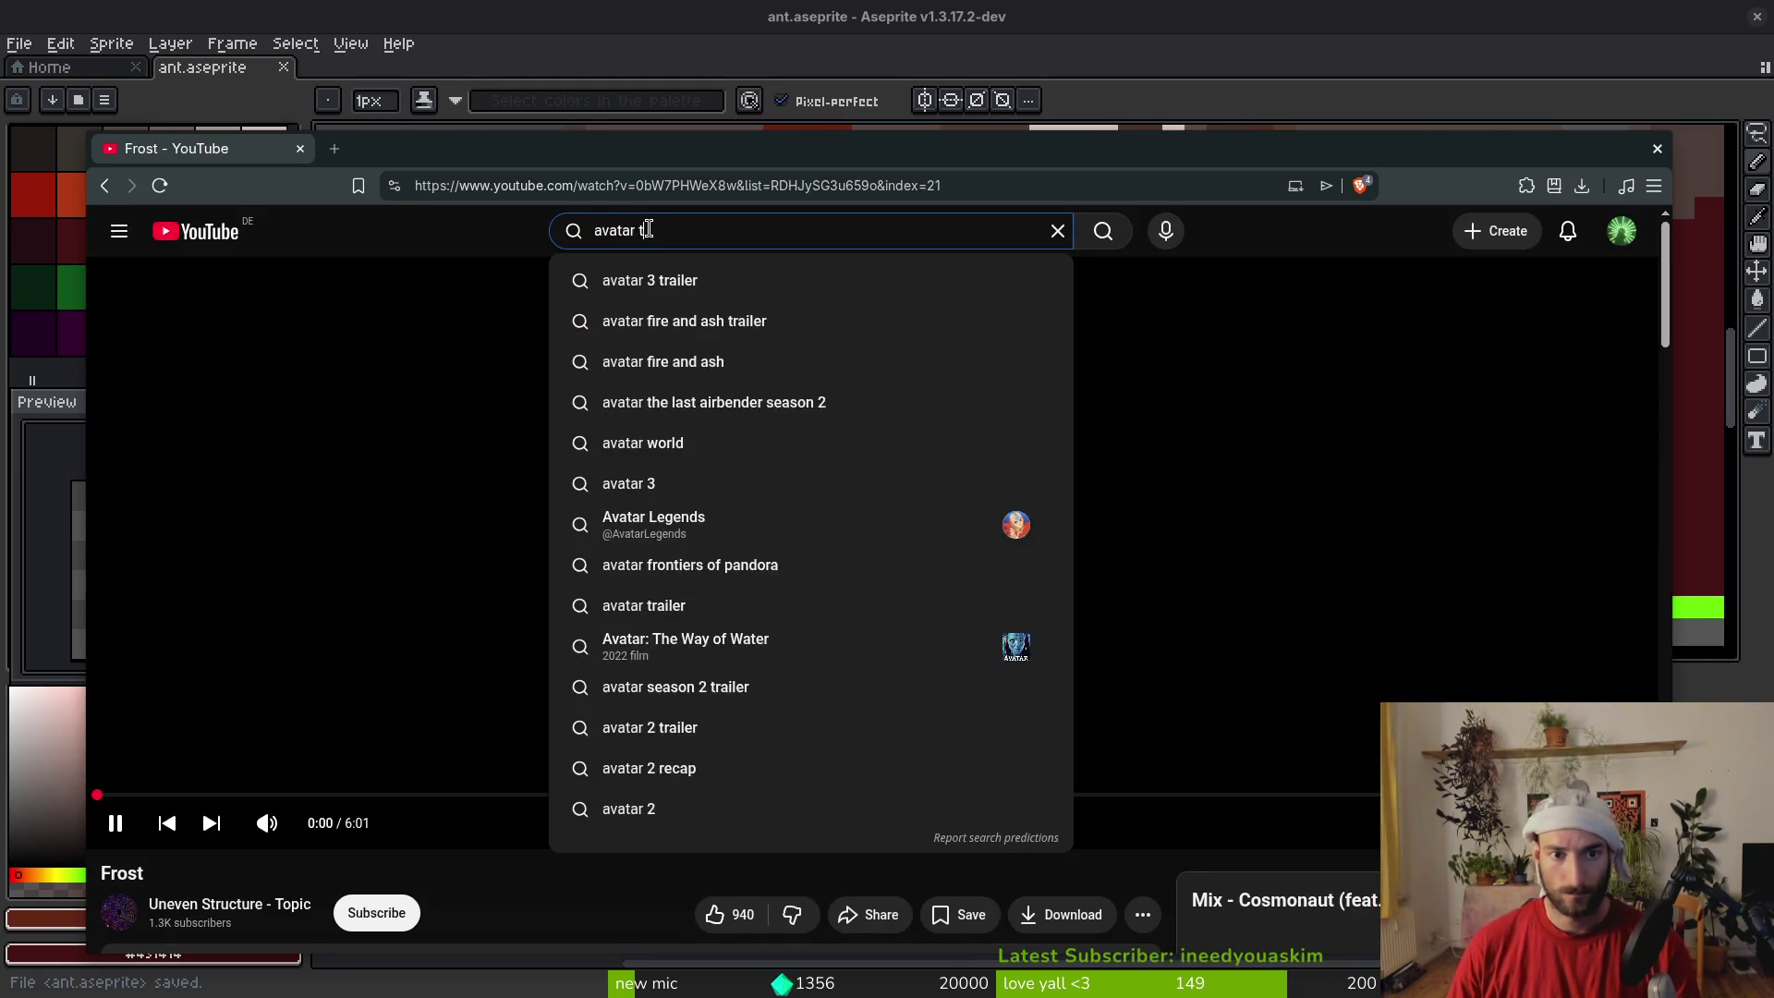
key("Return")
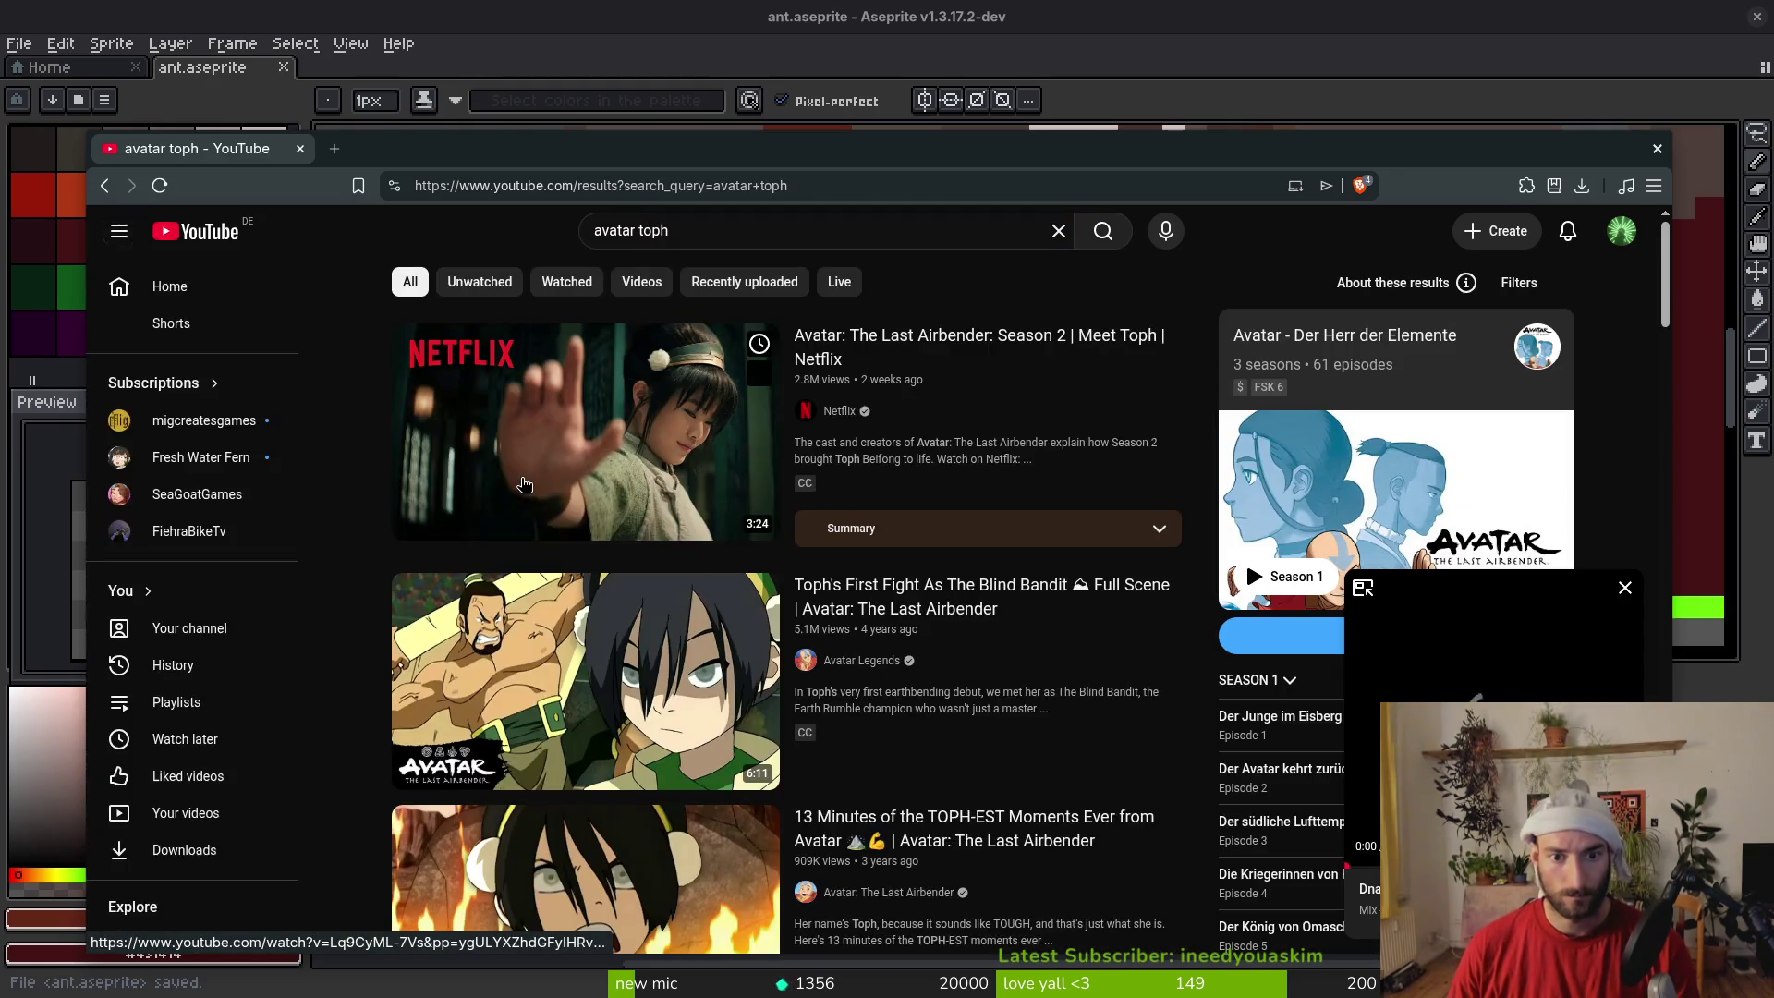
scroll(504, 560, "down", 1)
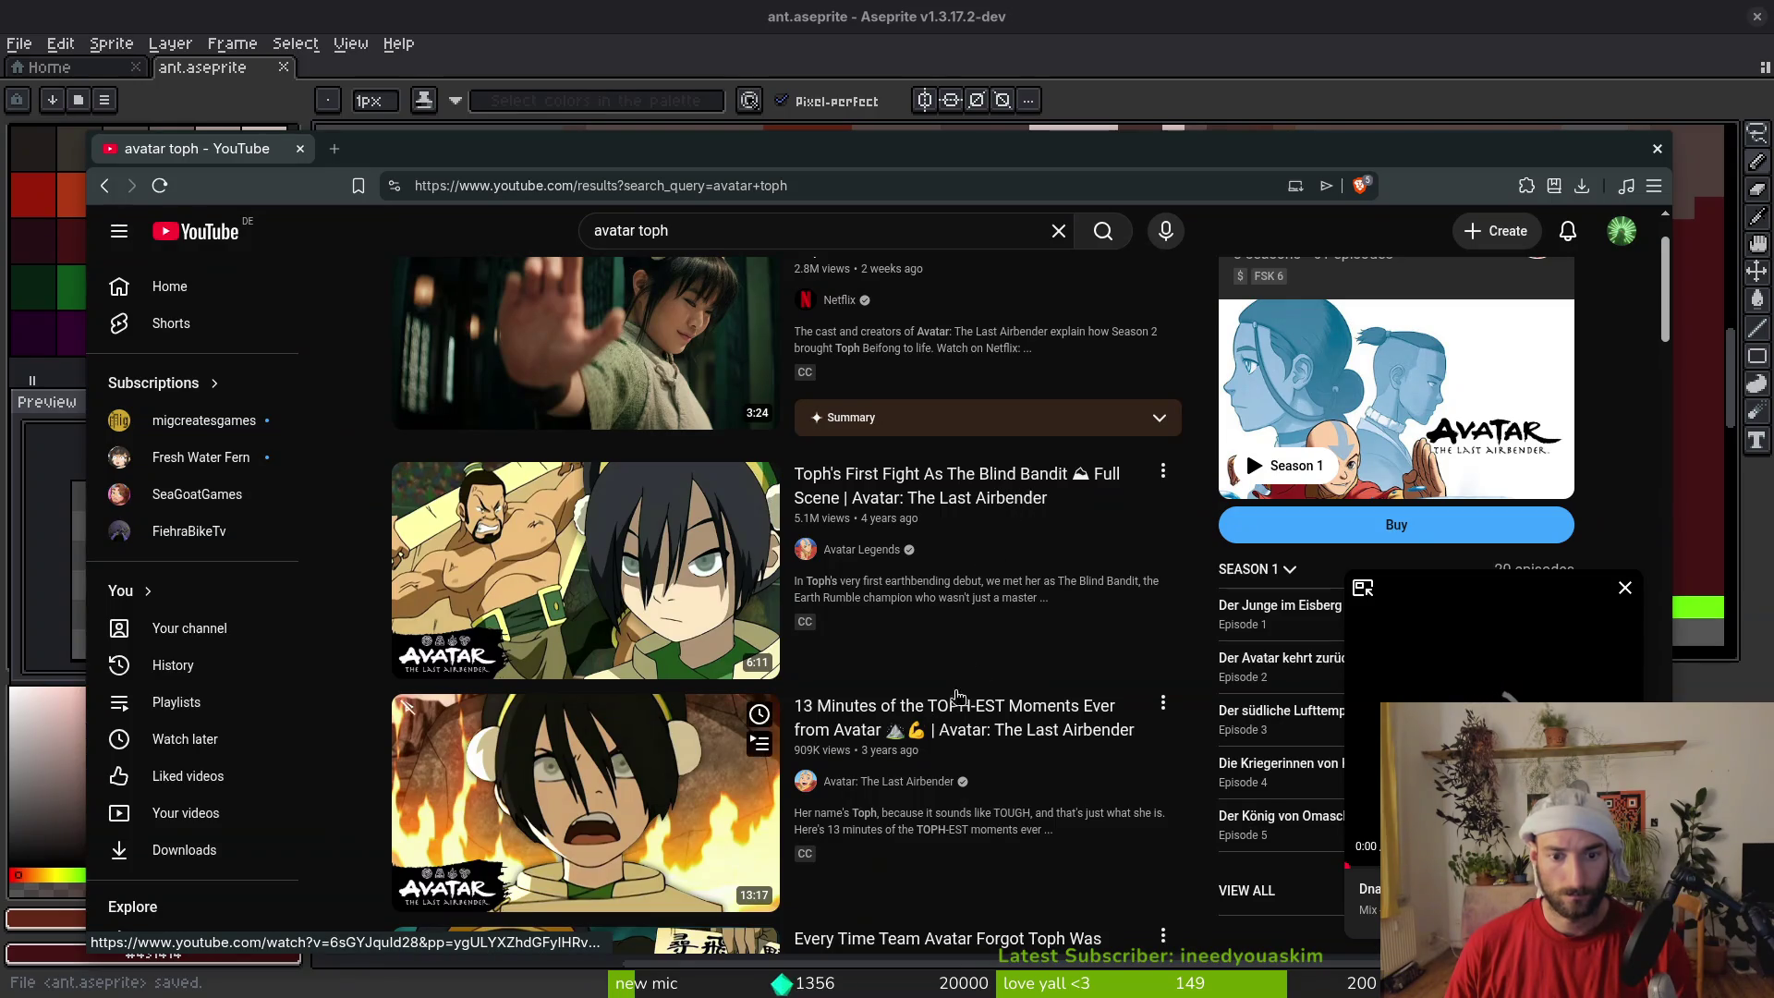
scroll(998, 638, "down", 7)
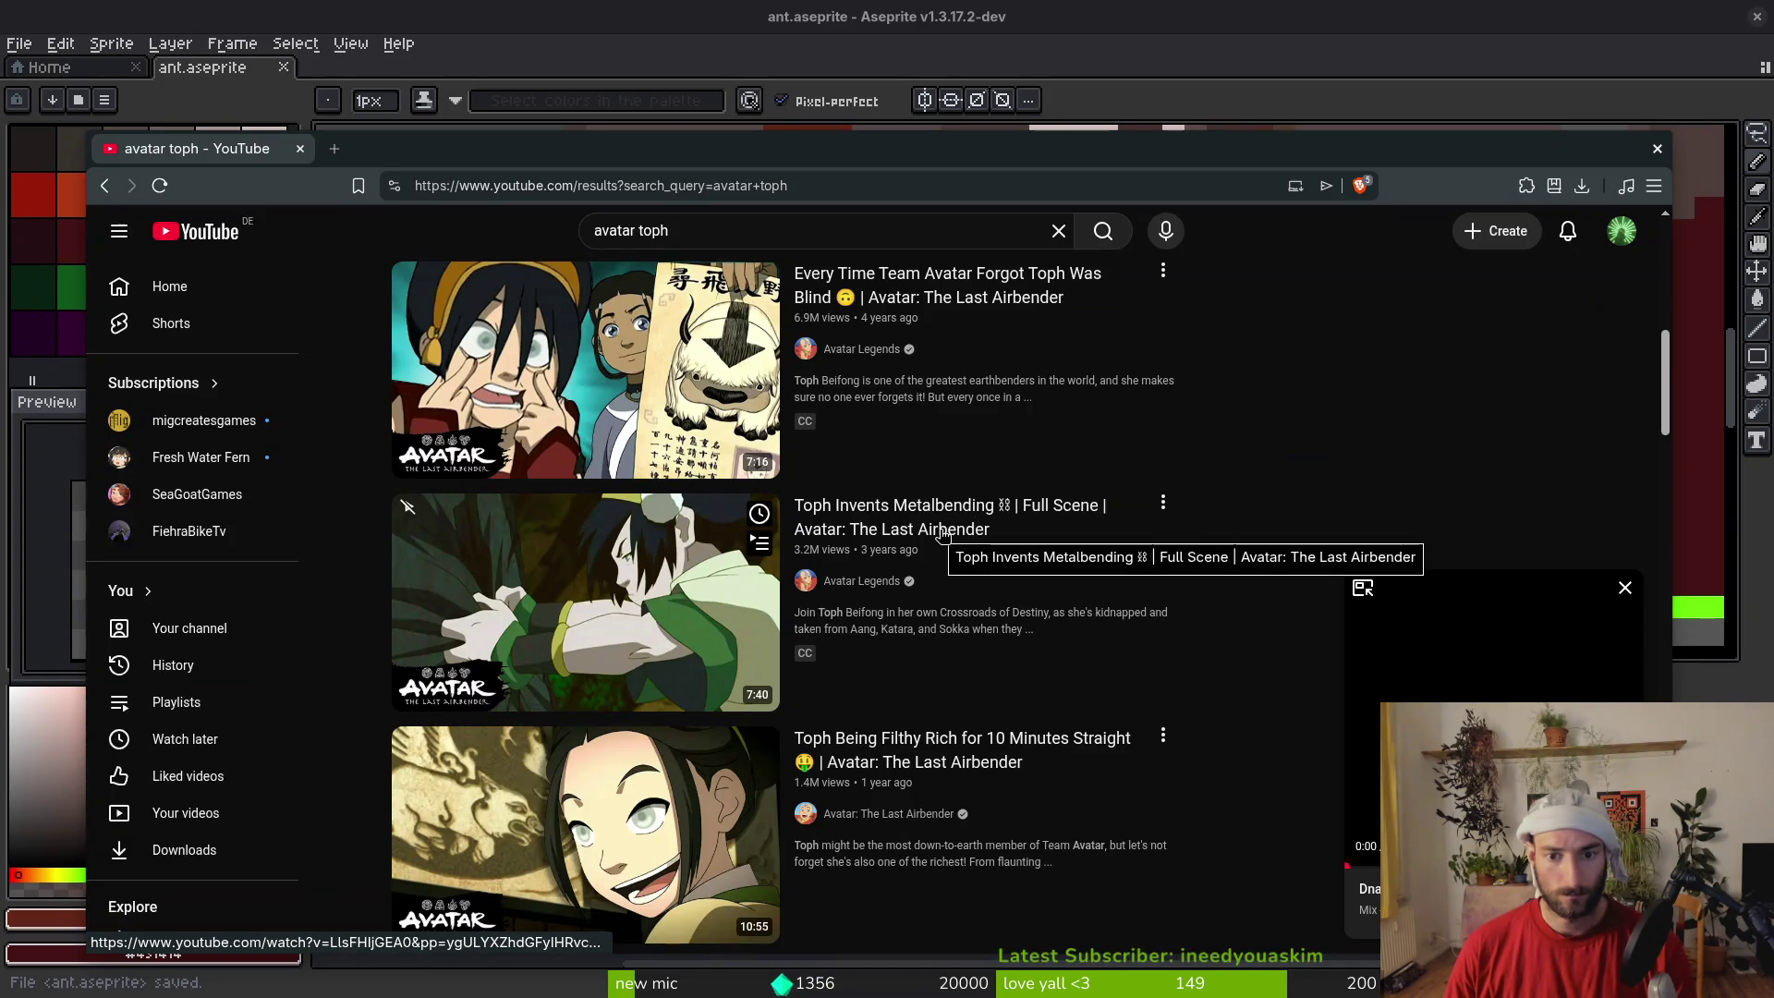
scroll(947, 542, "down", 3)
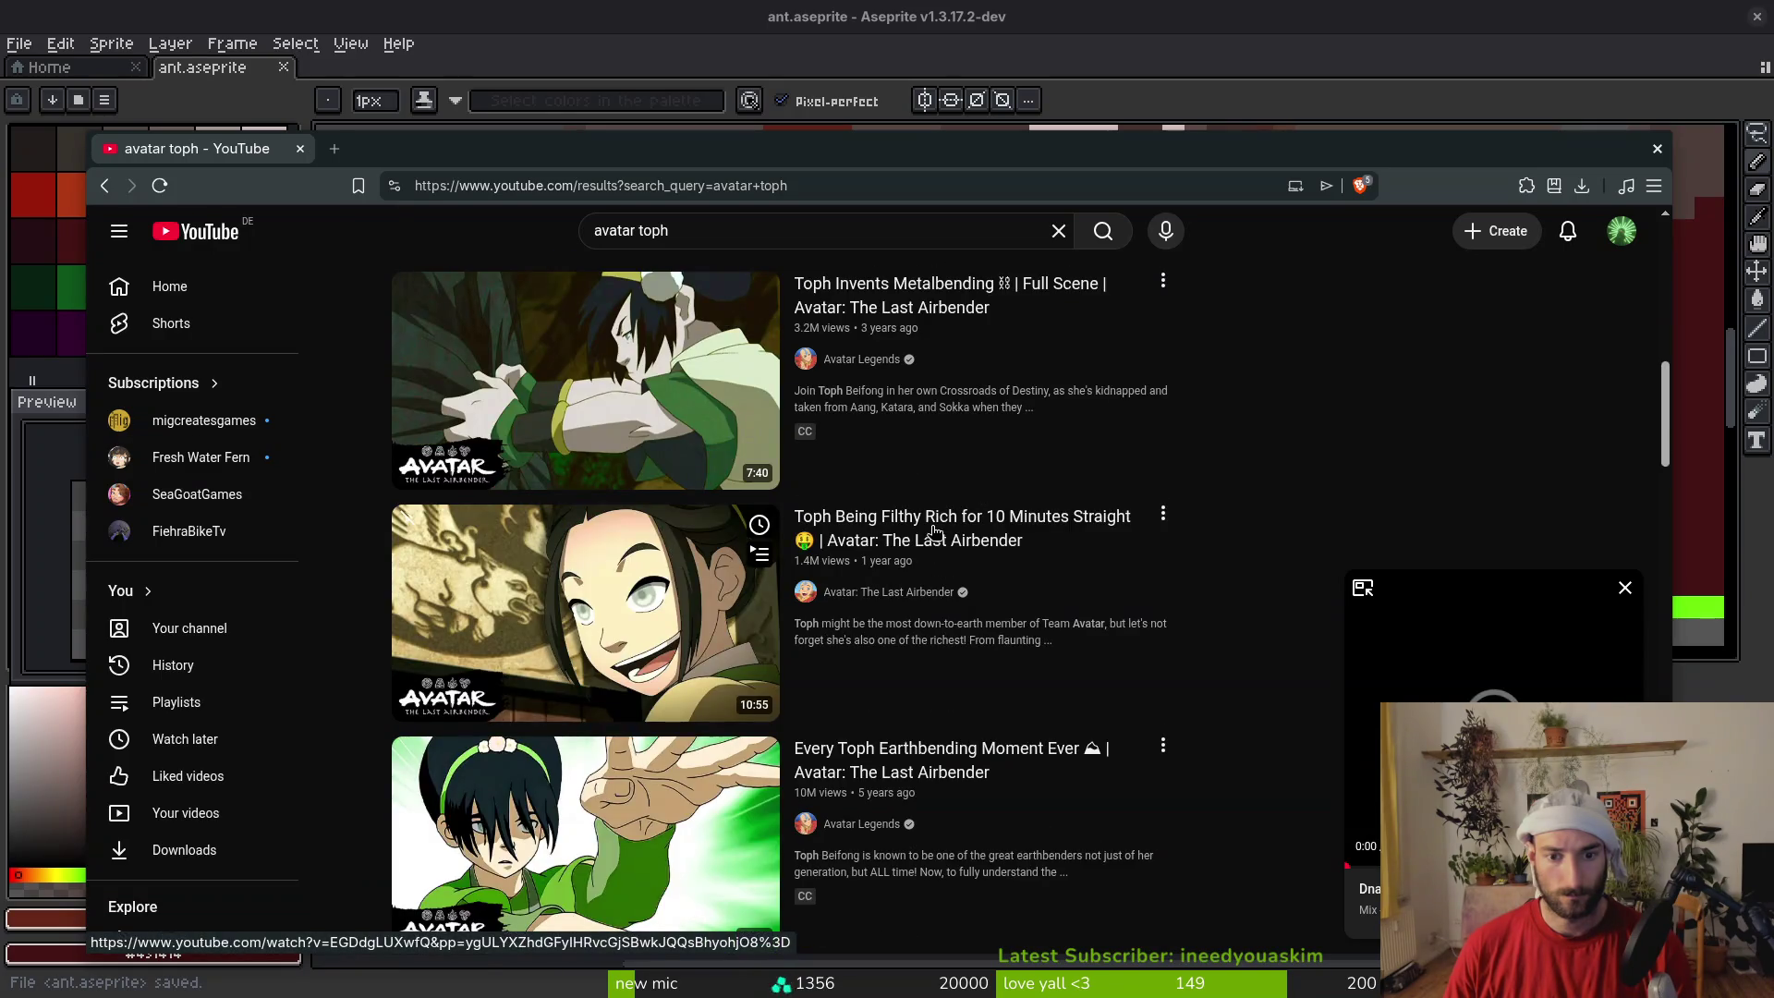
scroll(878, 715, "down", 3)
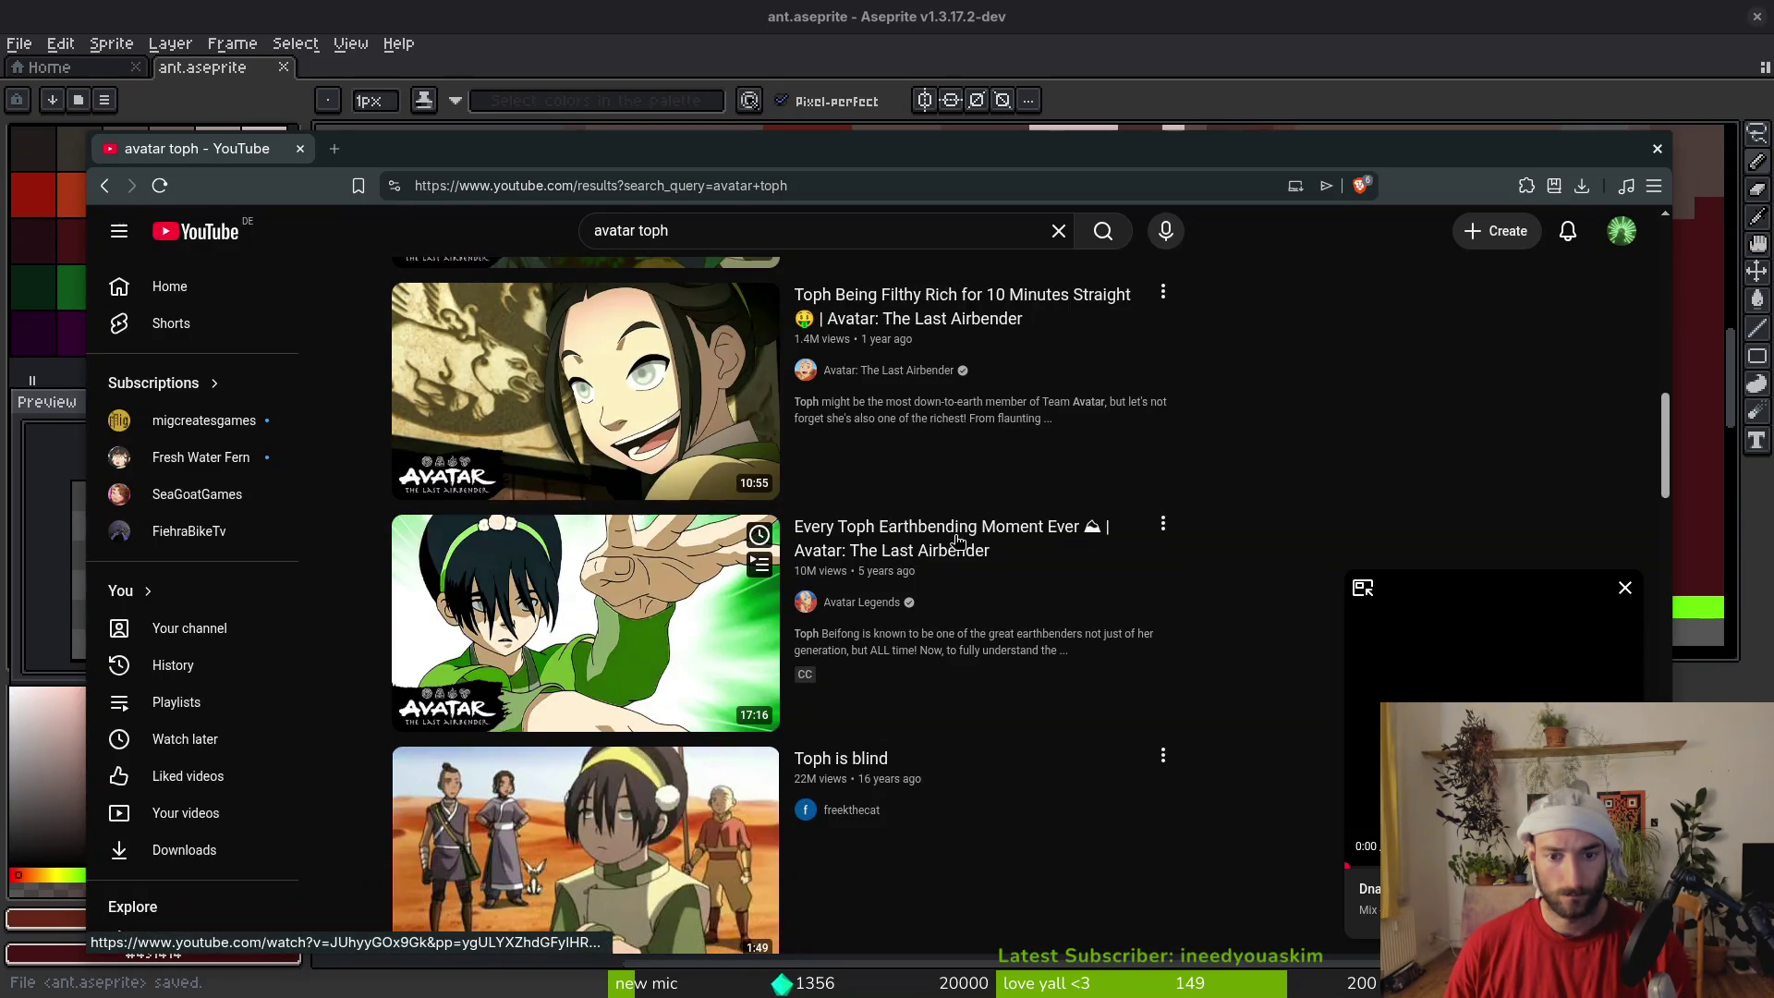
scroll(958, 542, "down", 5)
scroll(904, 428, "up", 5)
Refine the search to 'avatar toph attack' and open the Toph earthbending wrestlers video
left_click(721, 224)
type("attack")
key("Return")
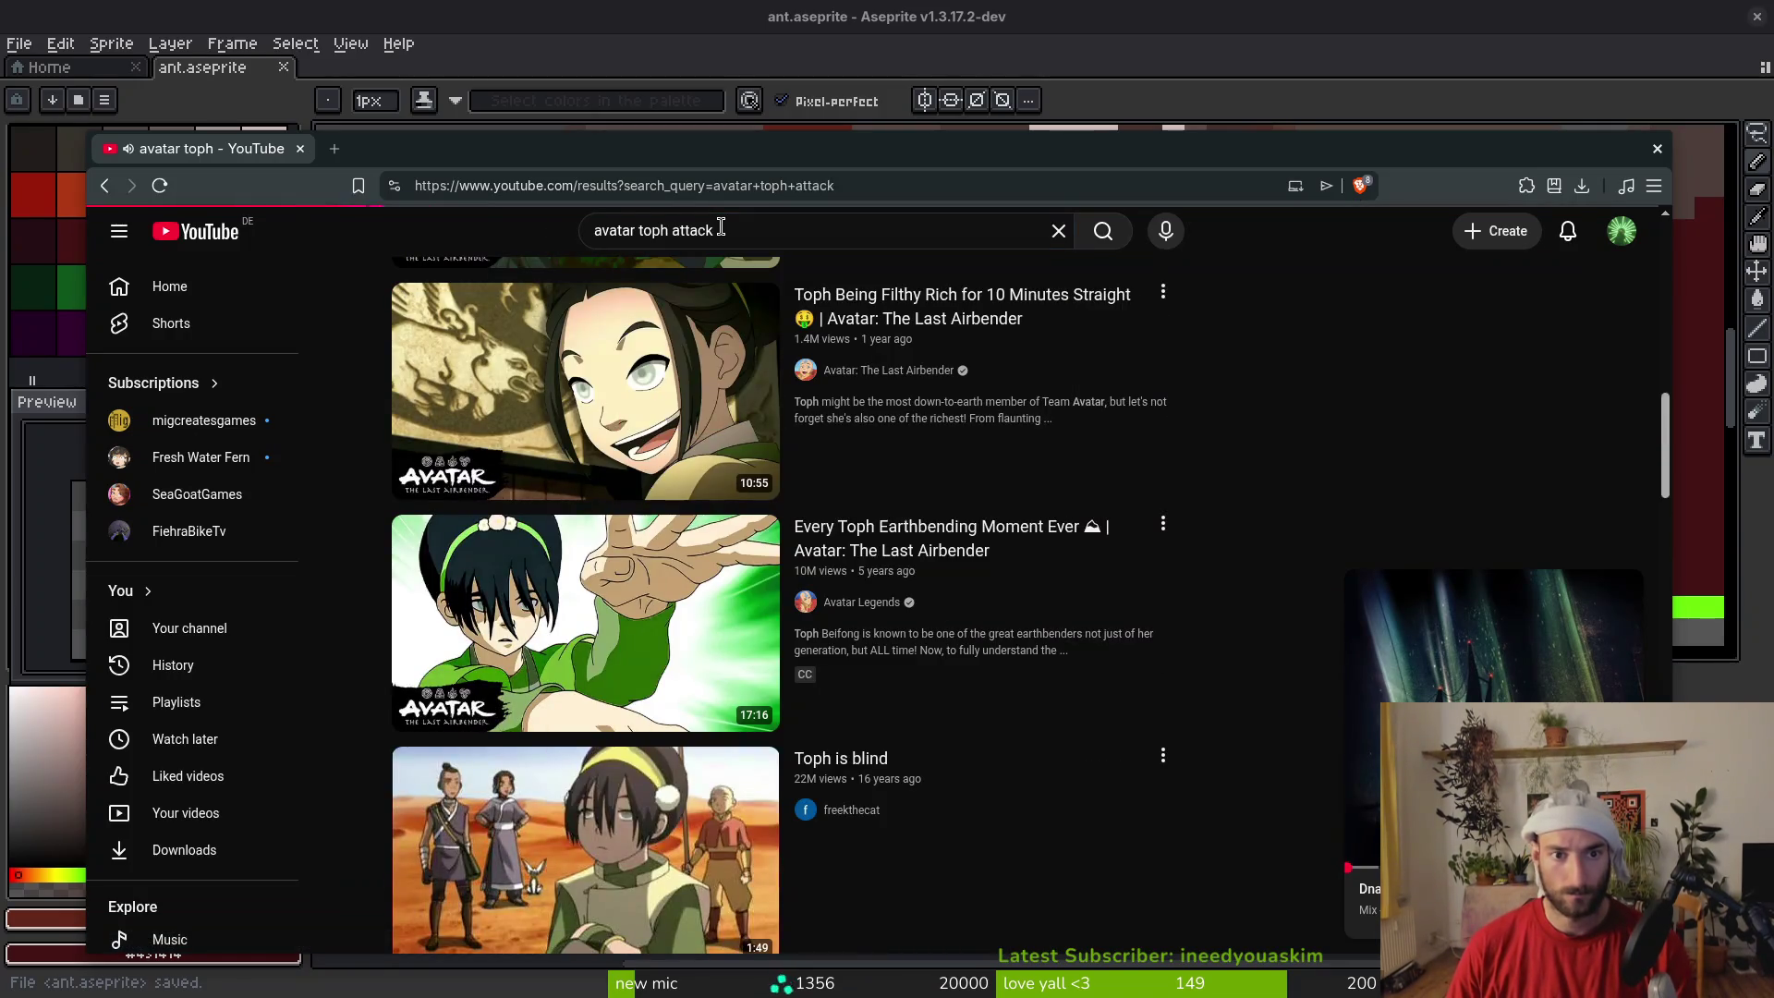
key("i")
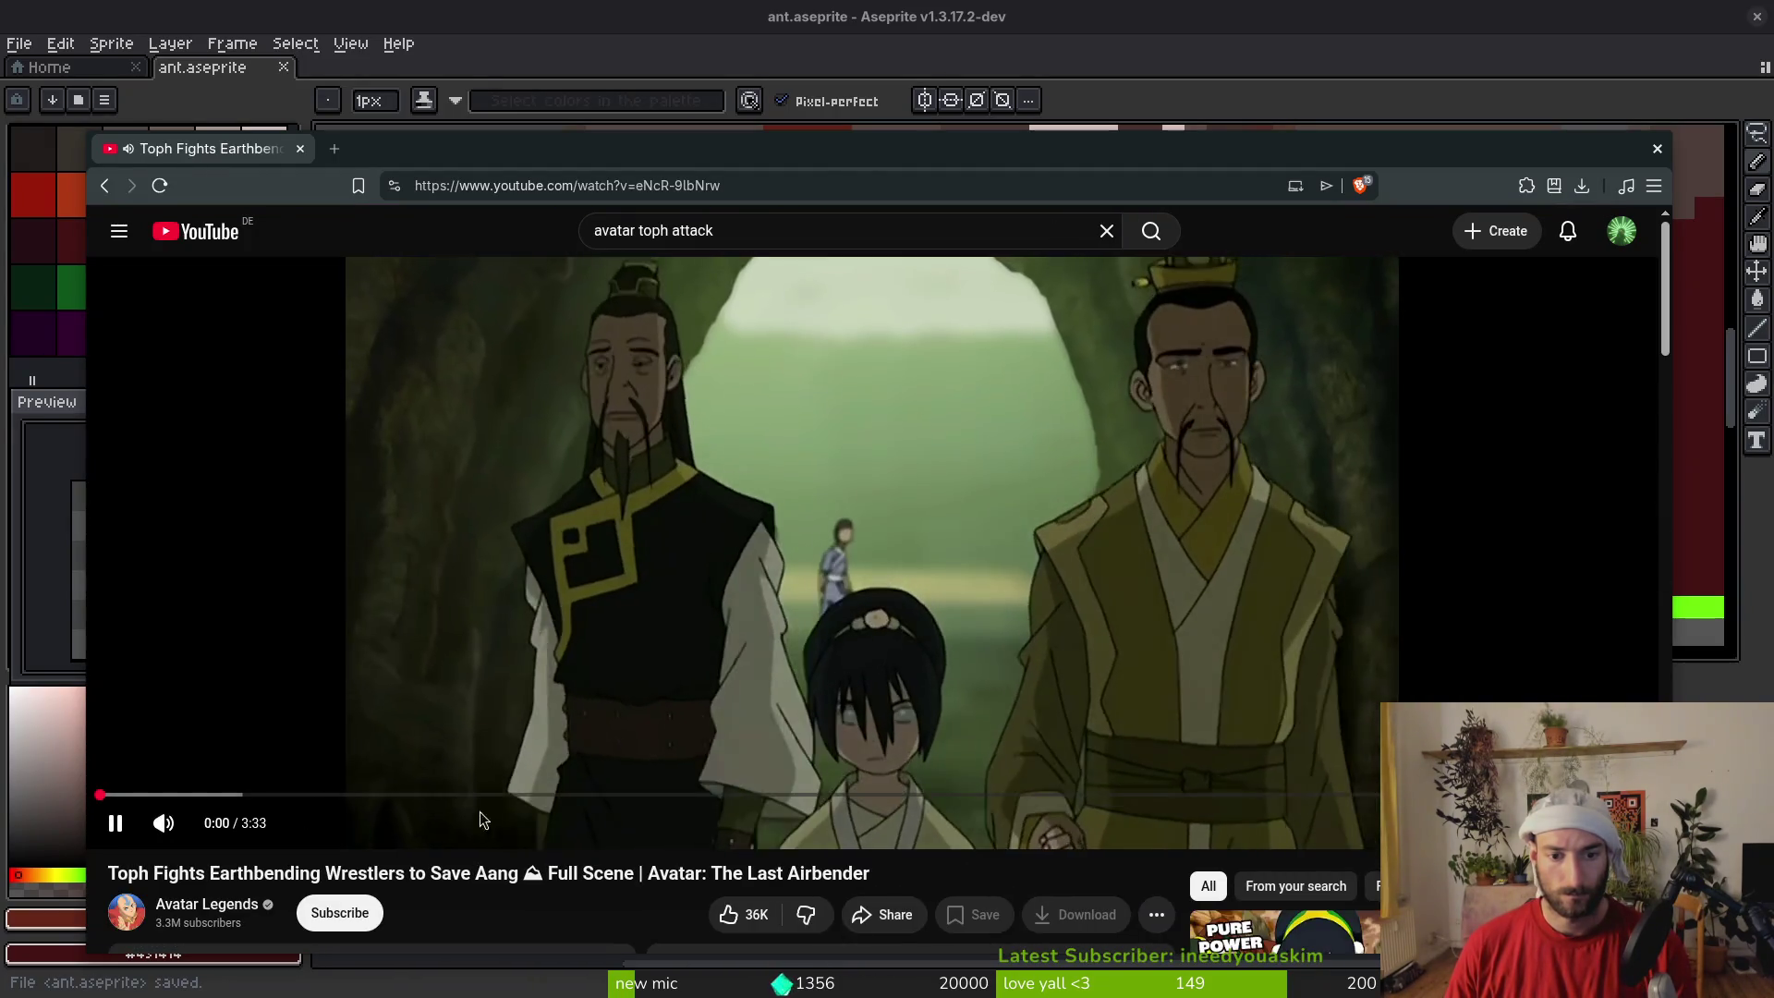
Skip through the Toph fight video and pause on the earth spike around 1:22
key("Right")
key("Right")
key("Right")
key("Right")
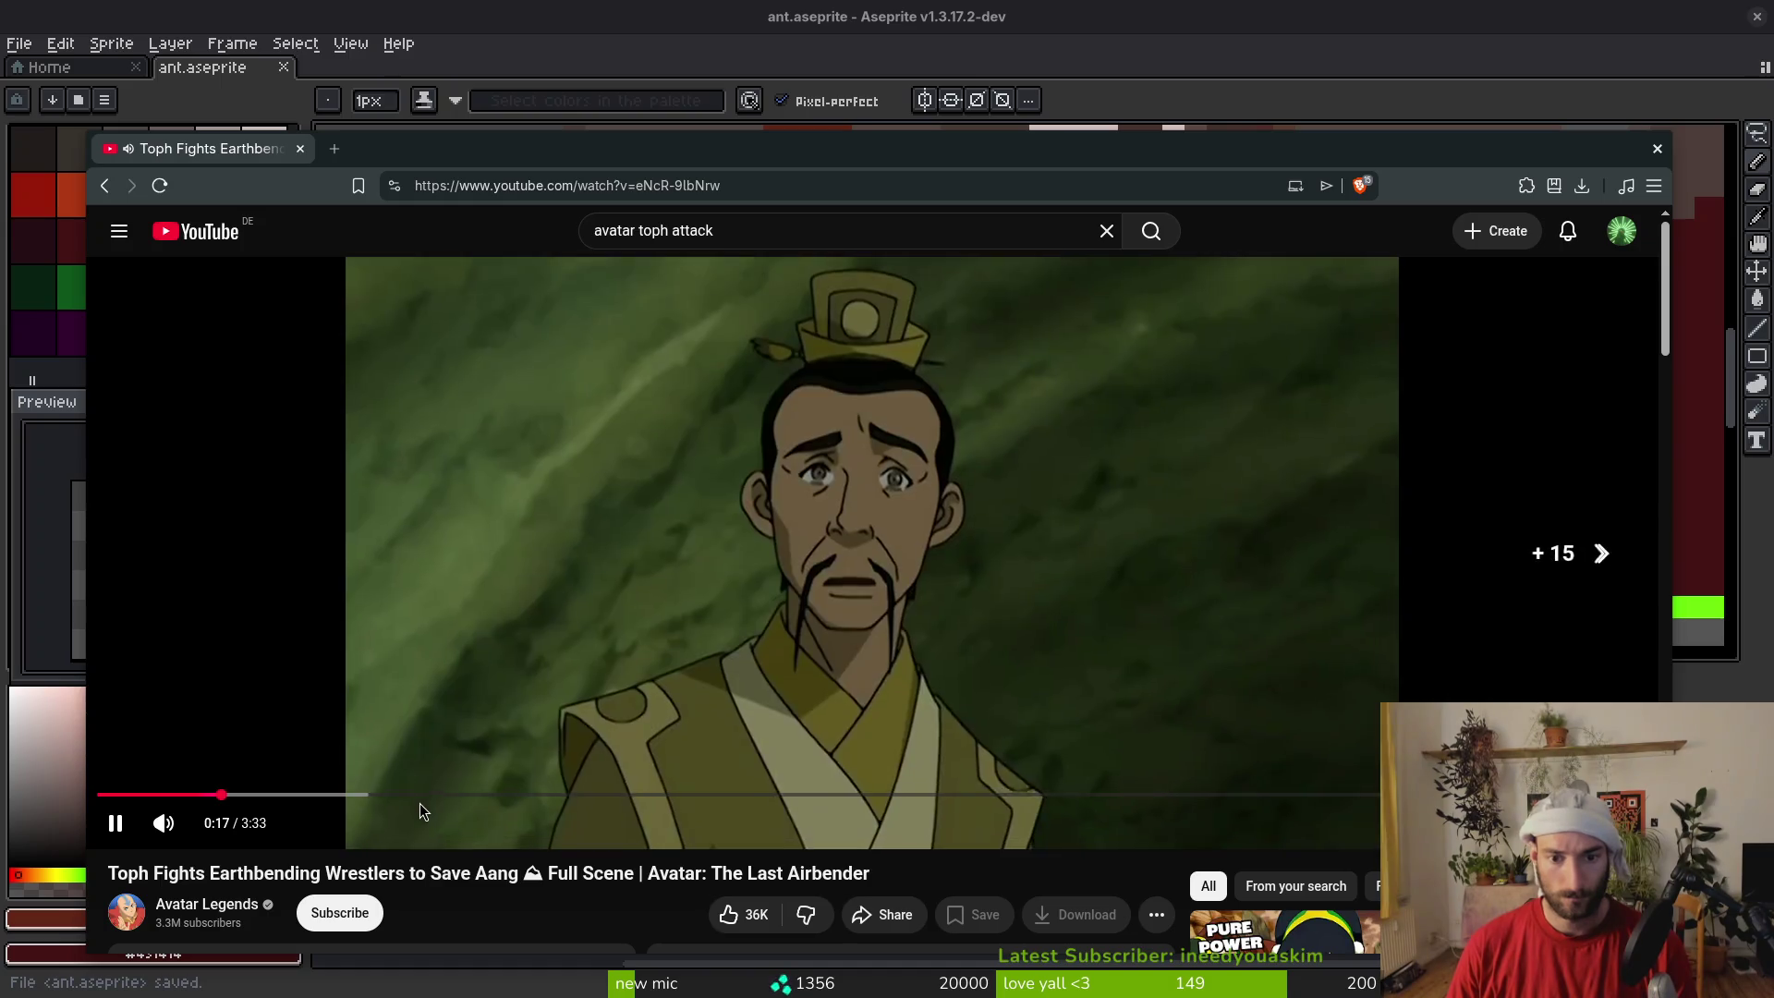
key("Right")
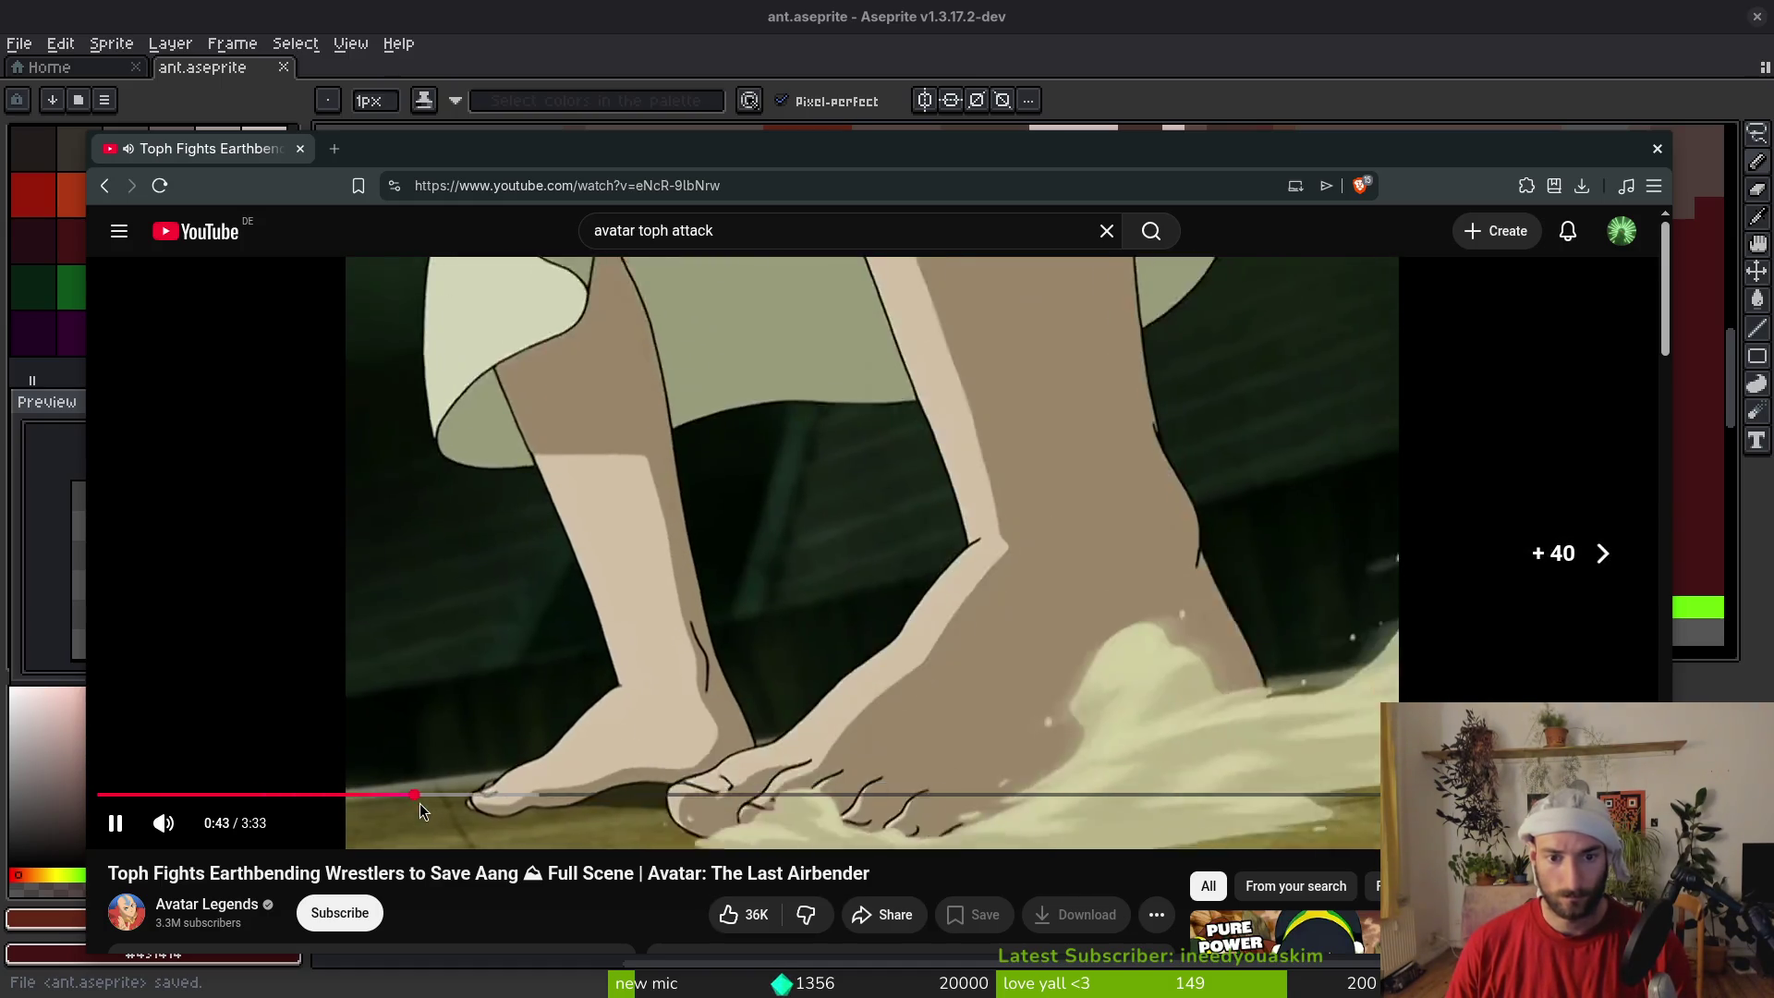
key("Right")
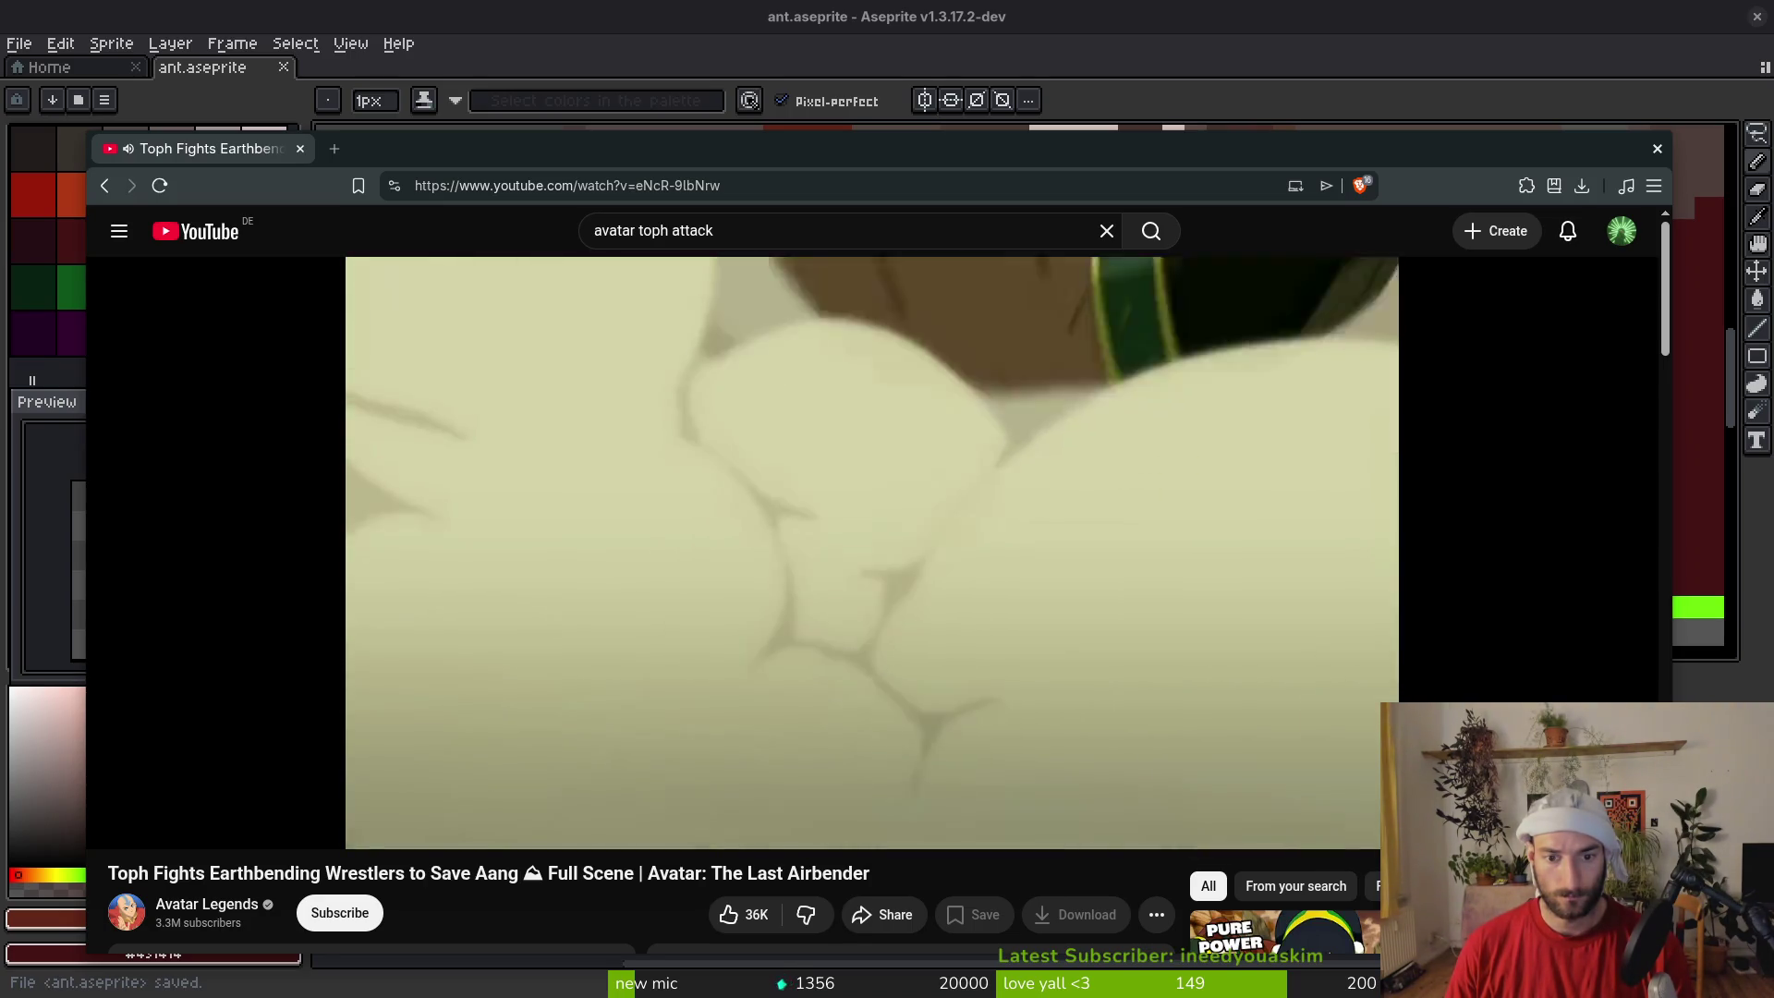
key("Right")
key("Right")
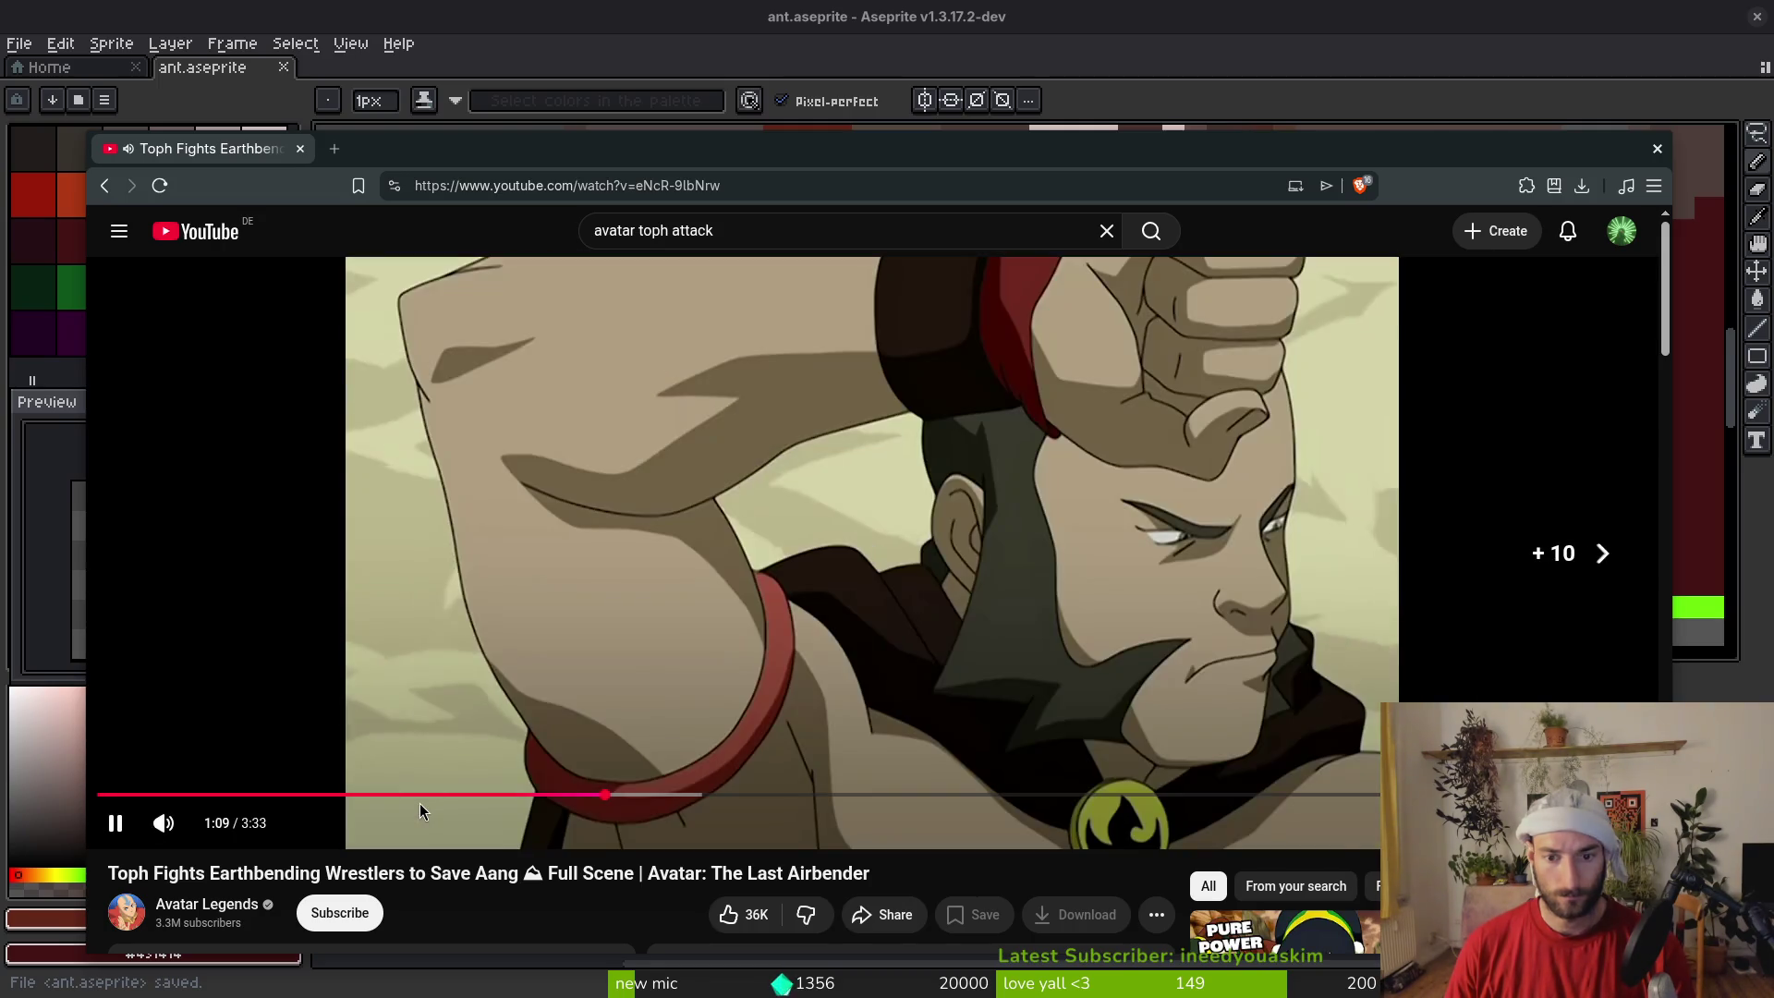
key("Right")
key("Right")
key("Right")
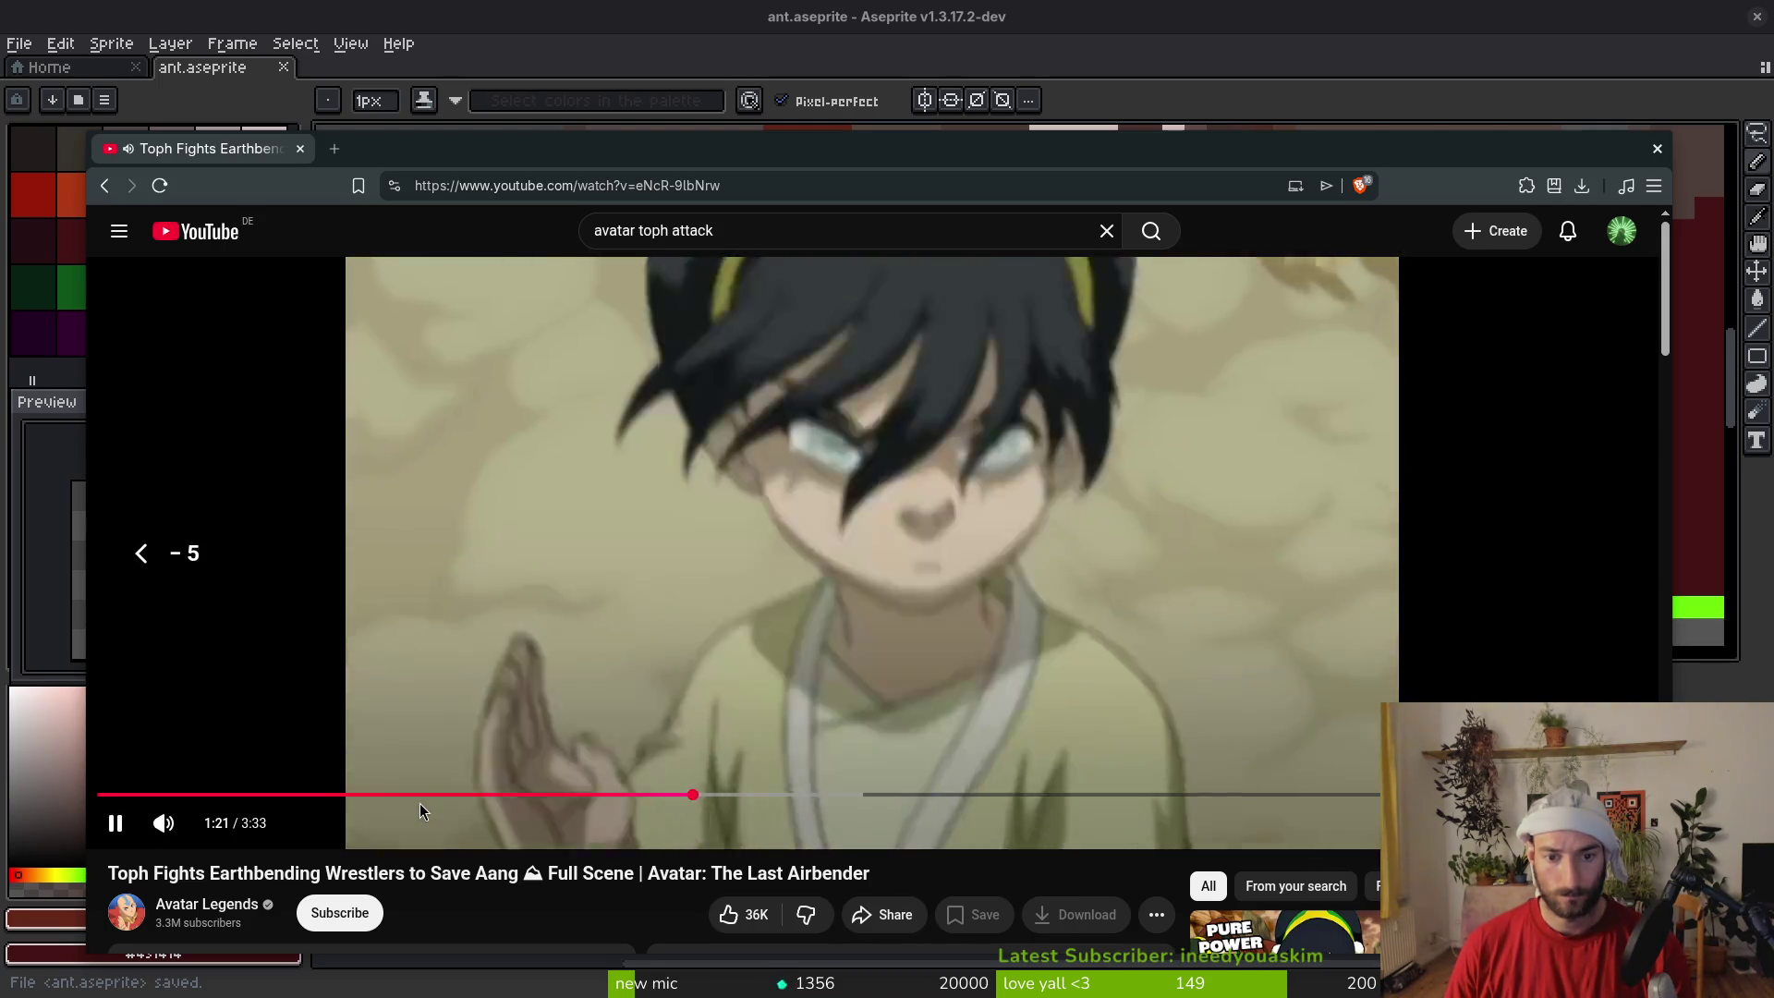
key("Left")
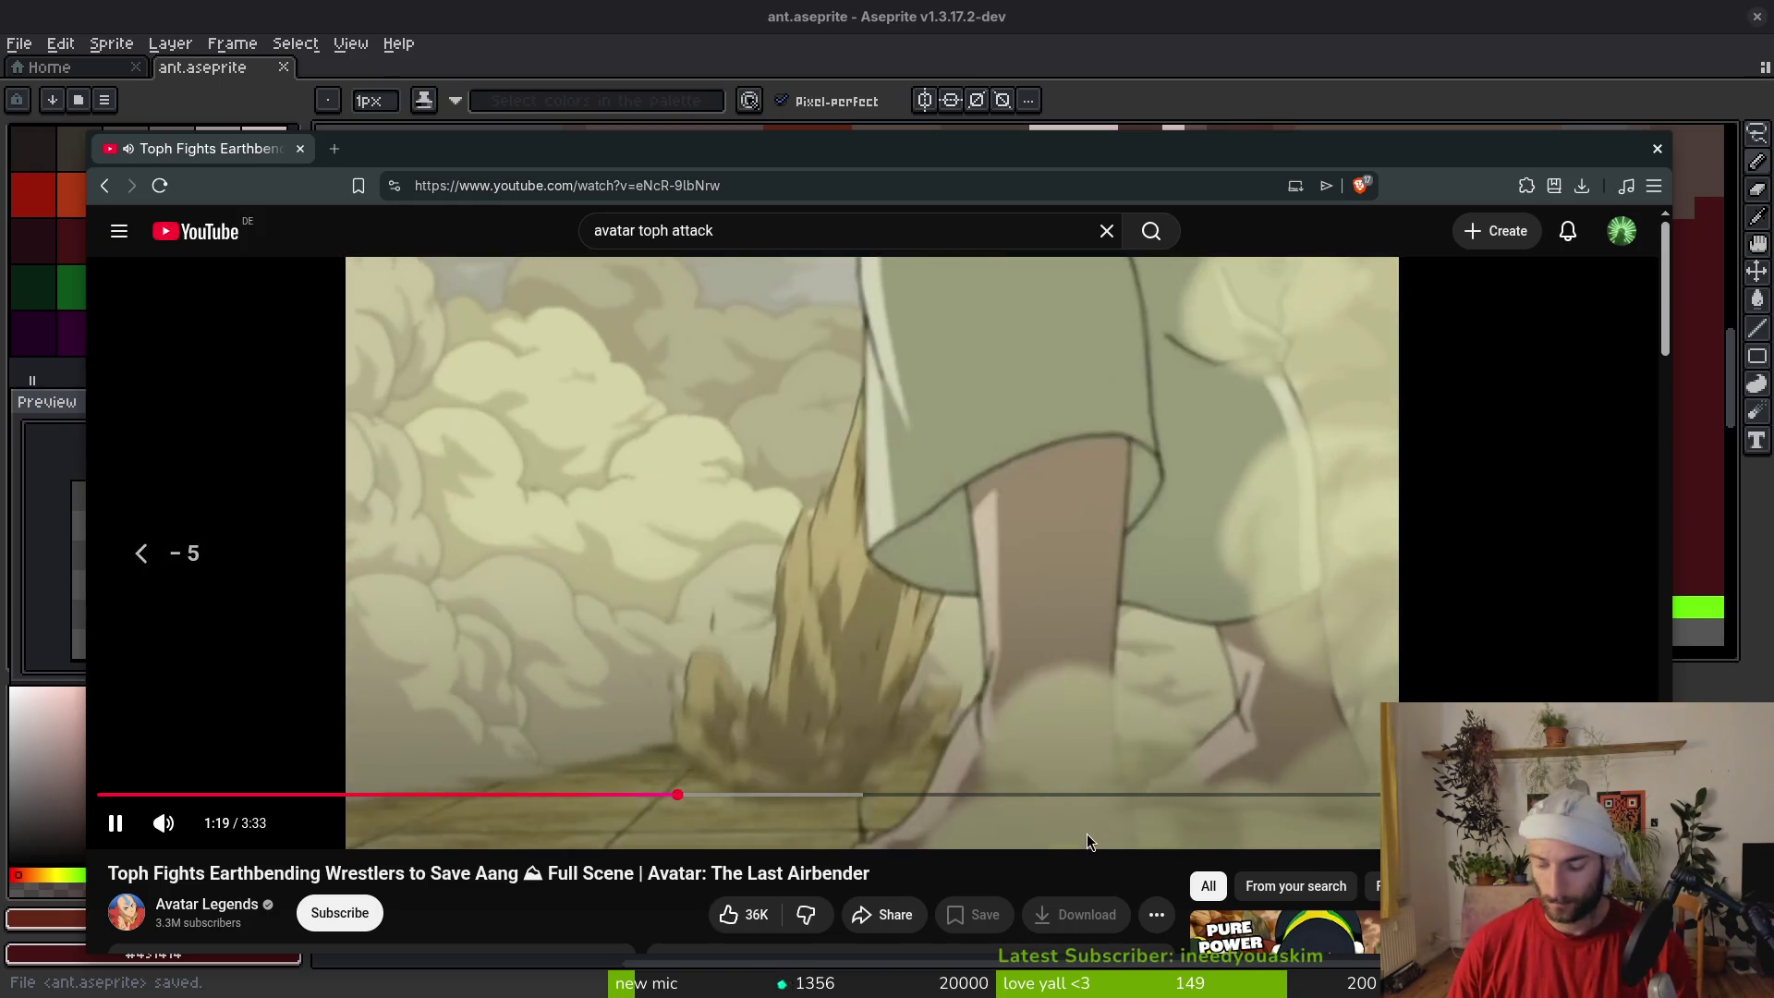
key("space")
Frame-step through the rising spike and flying rocks, then switch back to Aseprite
key("comma")
key("comma")
key("comma")
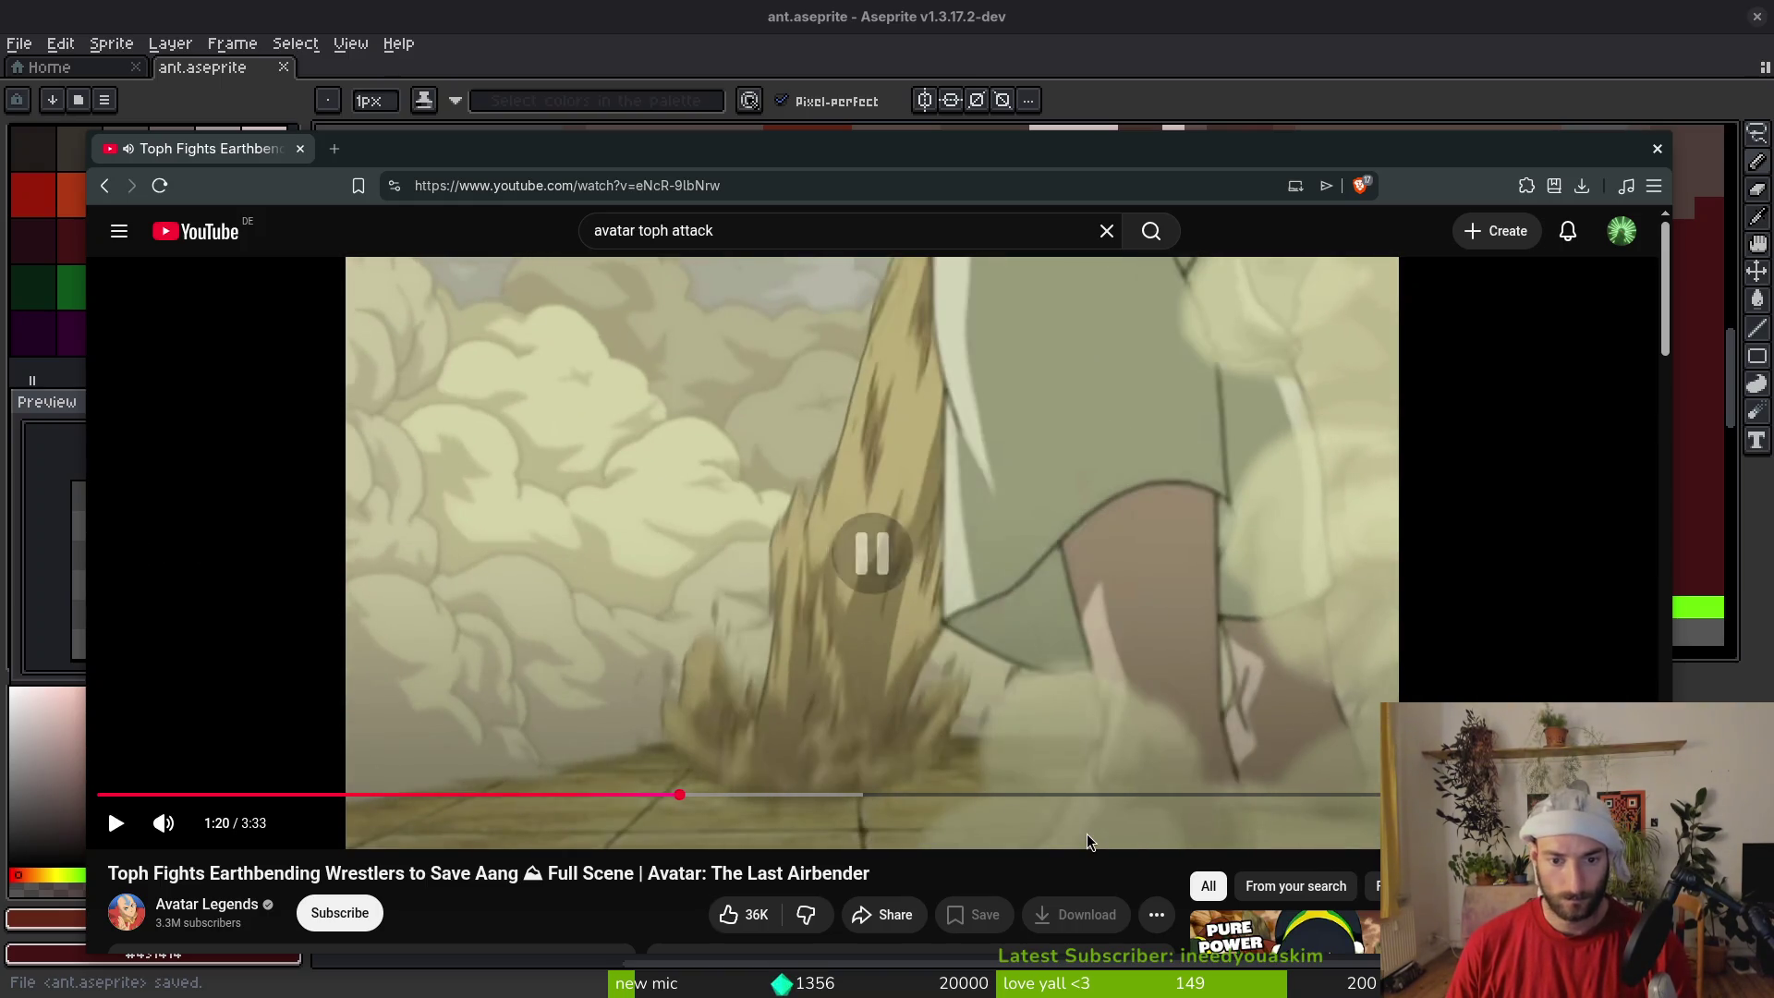
key("period")
key("period")
key("period")
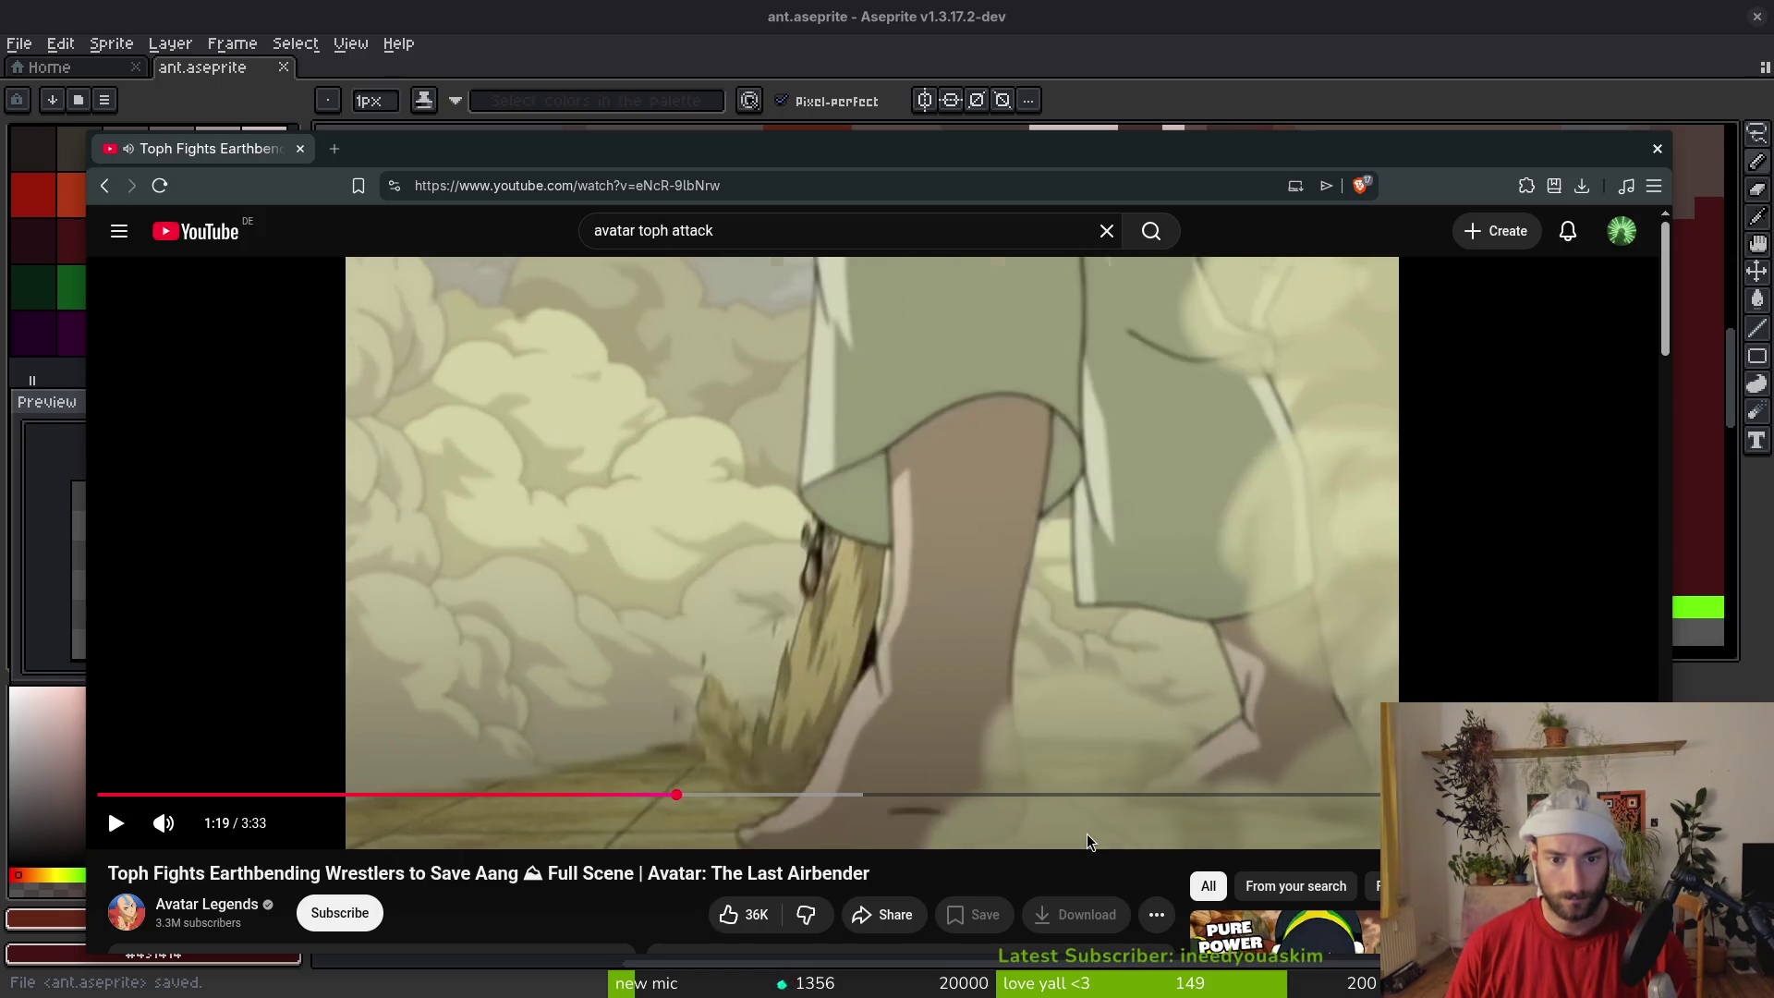
key("period")
key("period")
key("period")
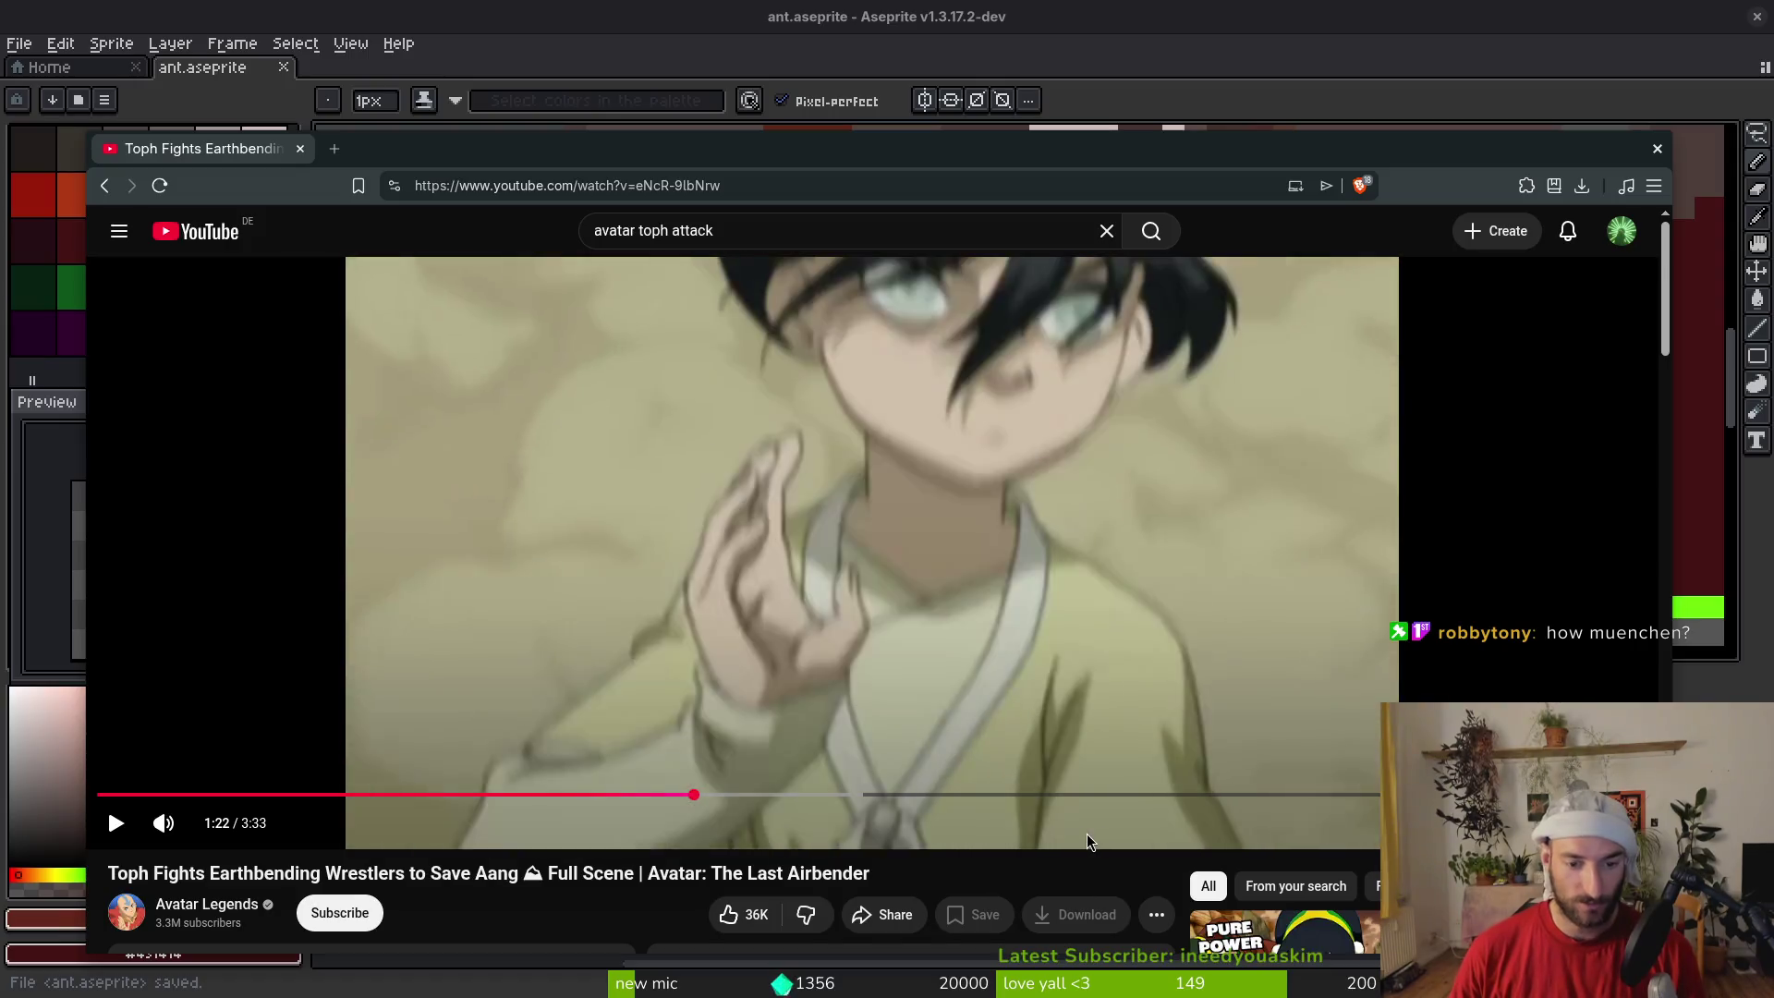
key("comma")
key("comma")
key("comma")
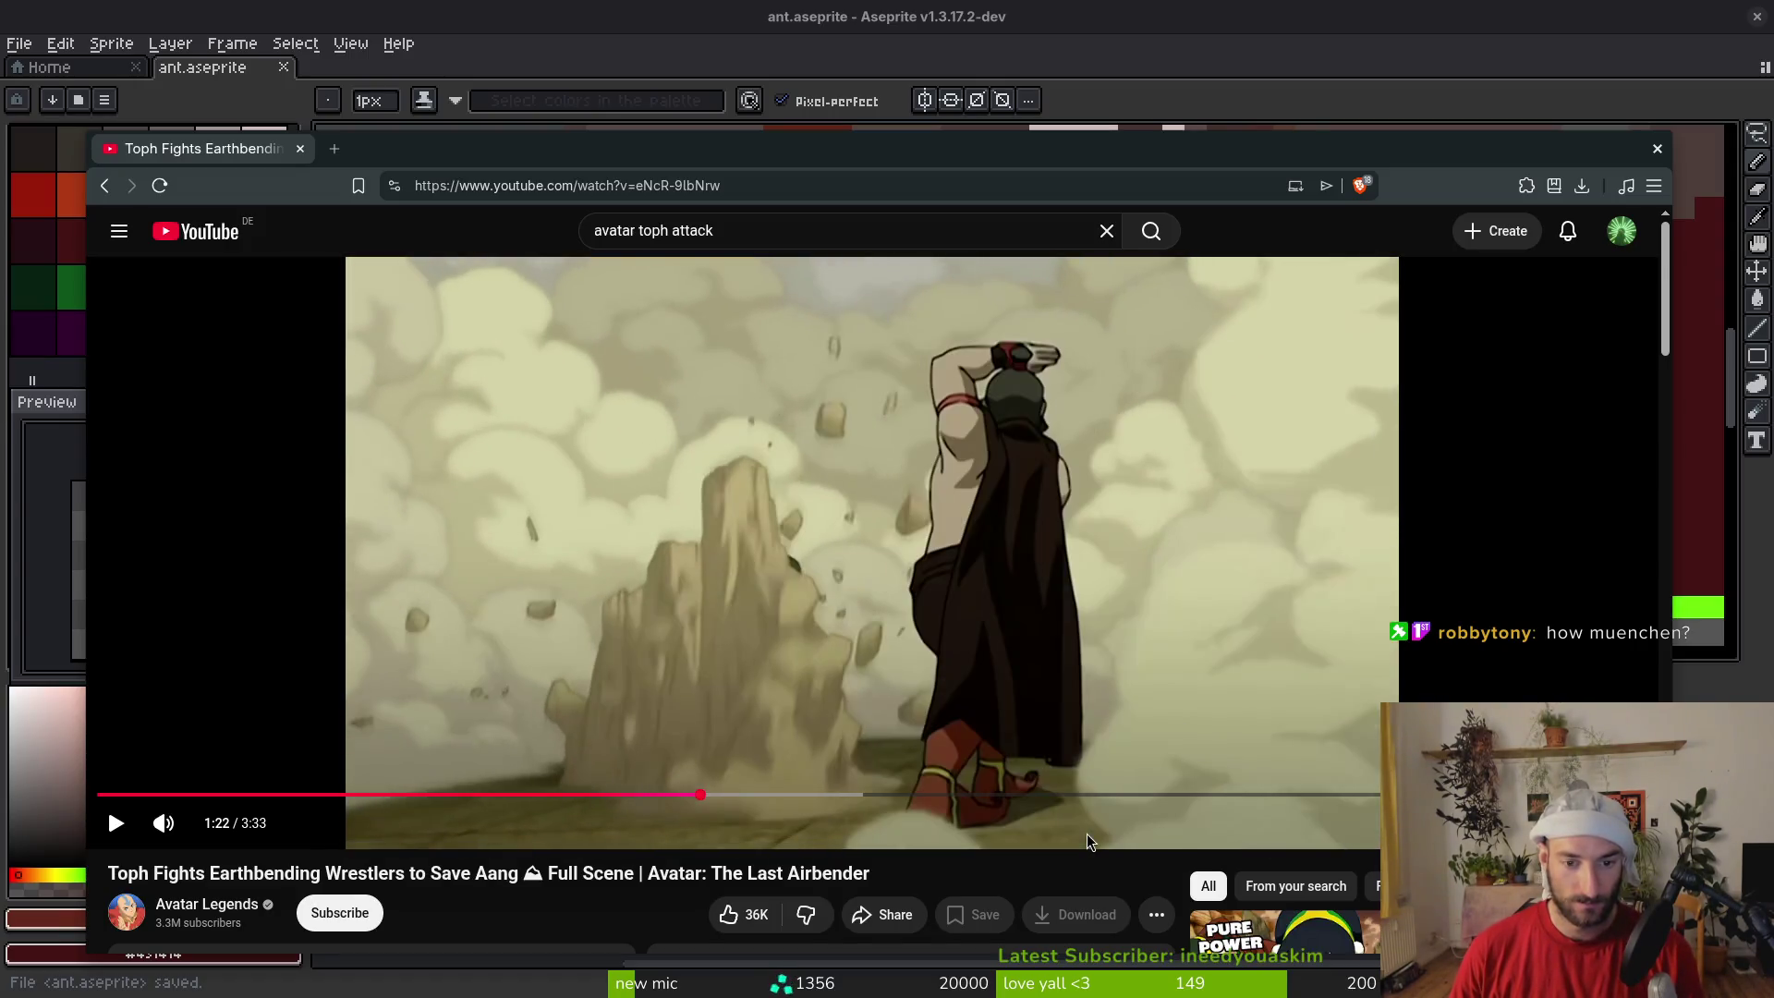
key("period")
key("period")
key("period")
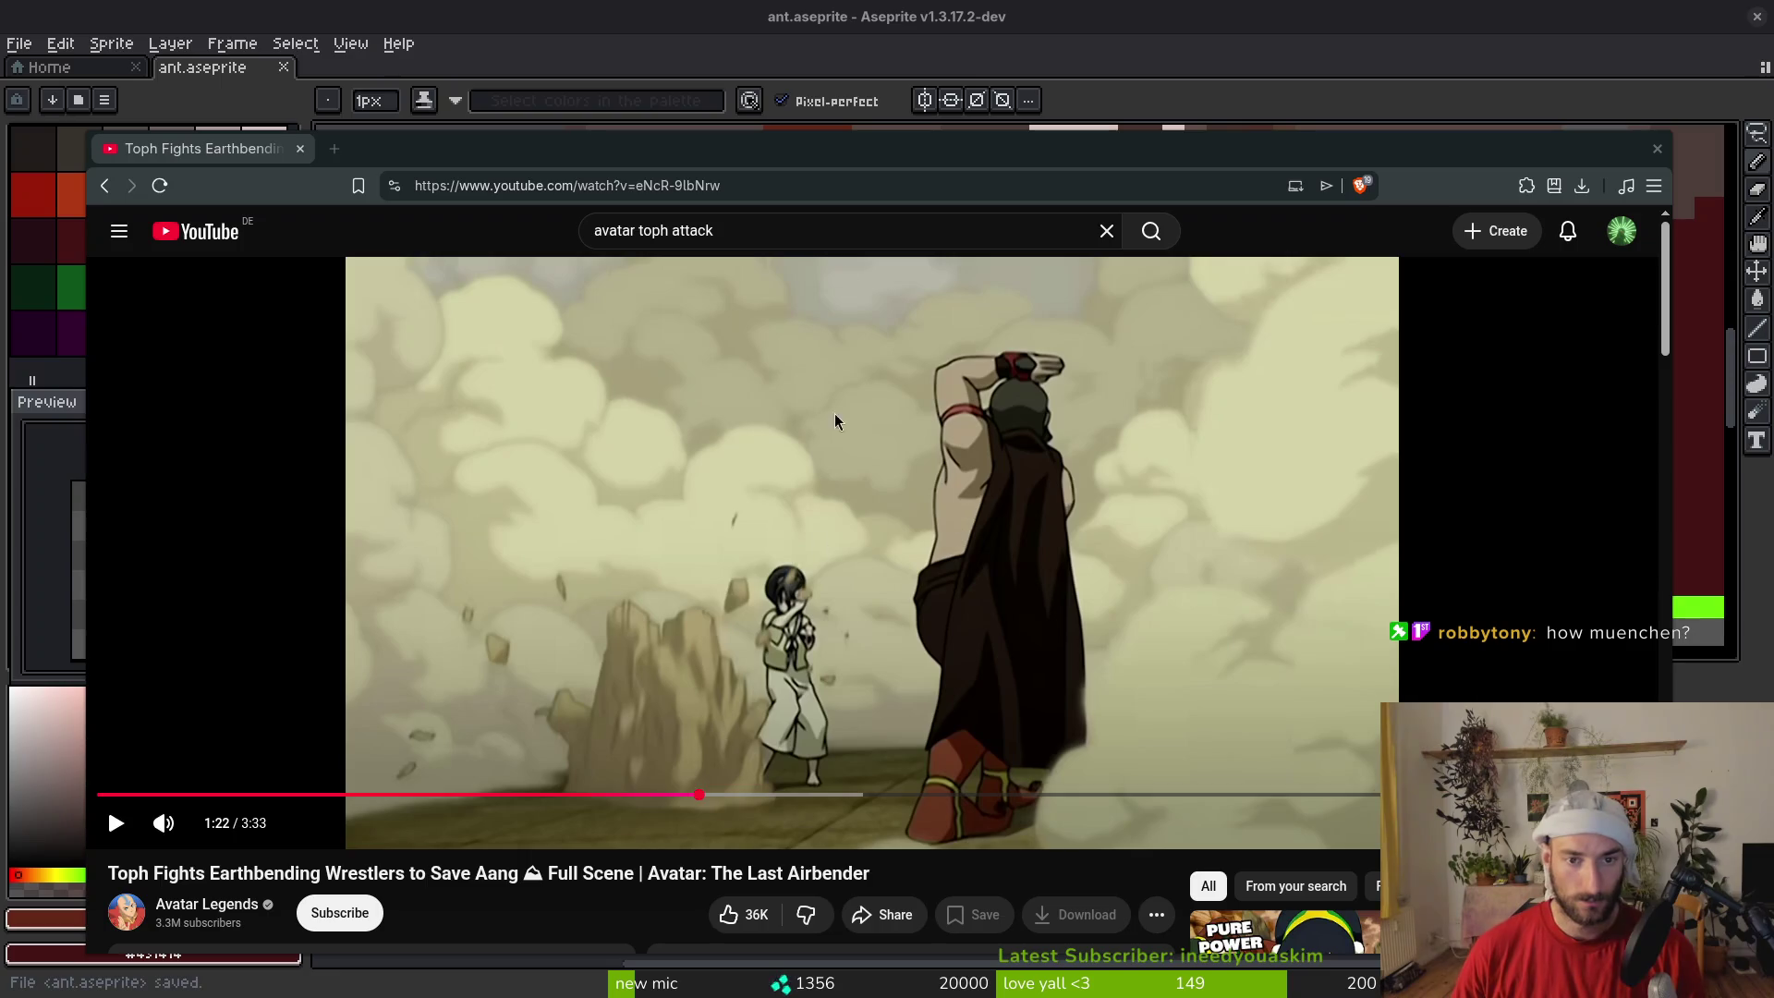
key("alt+Tab")
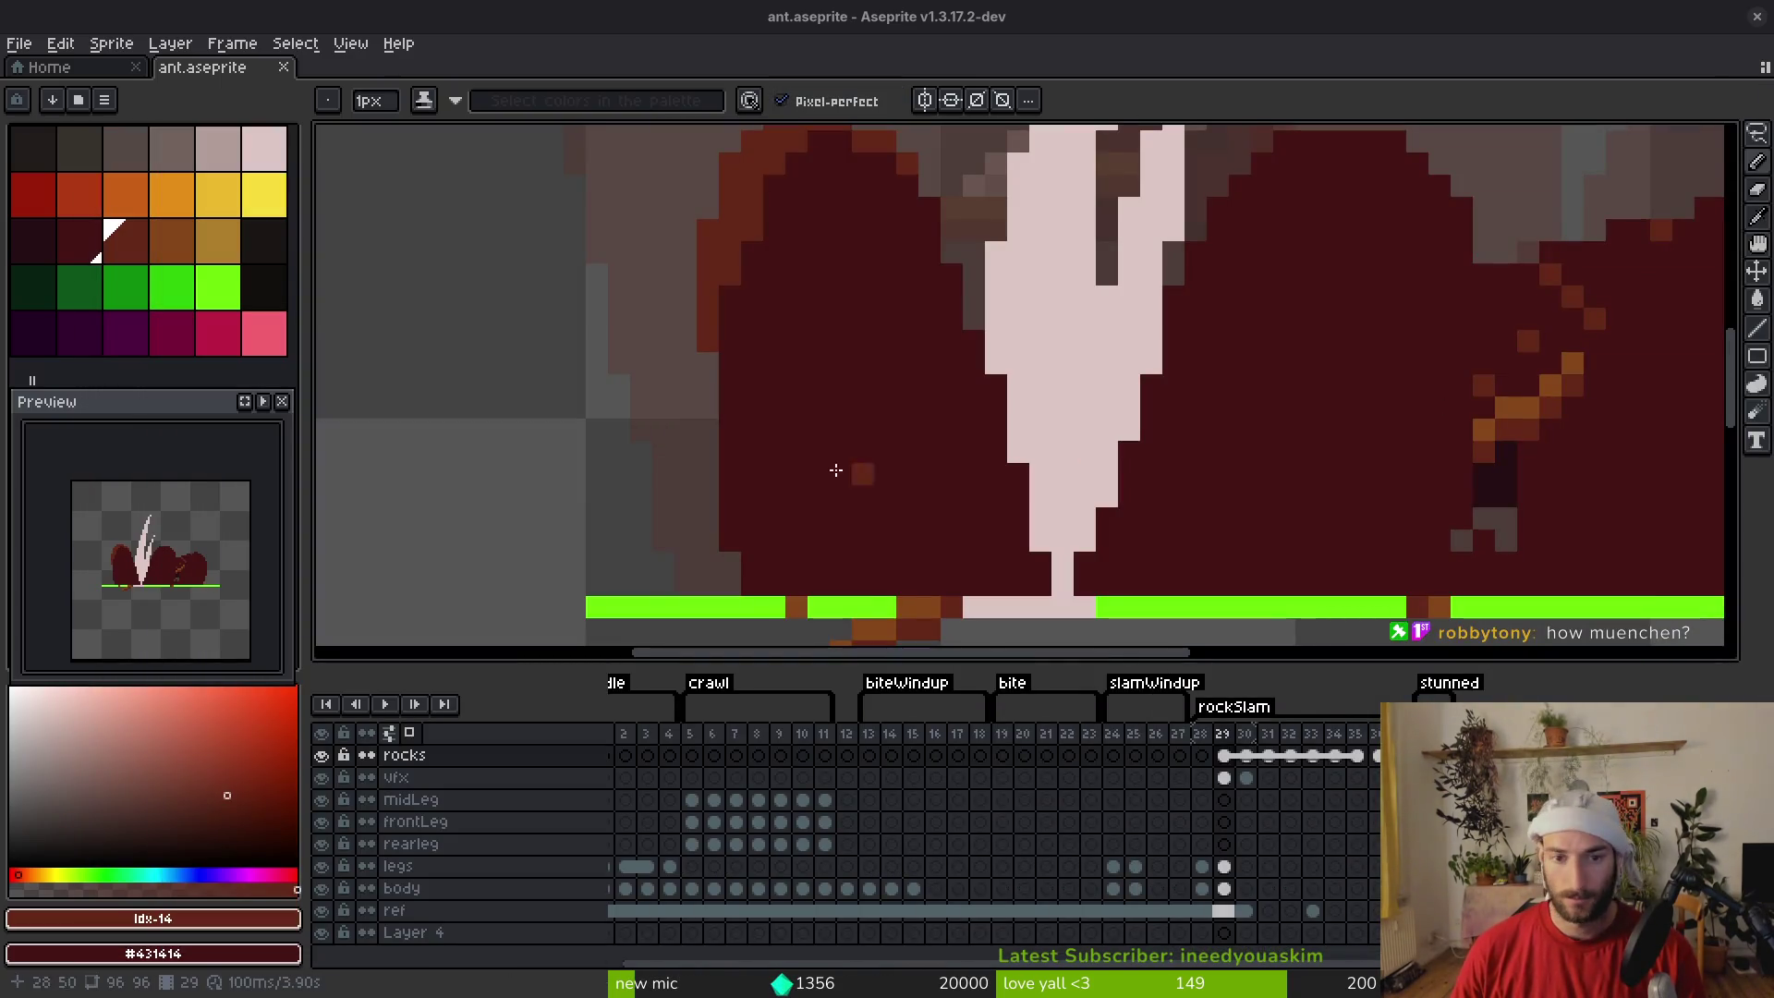
Outline and bucket-fill a red-brown highlight on the left rock spike
left_click_drag(906, 363, 904, 452)
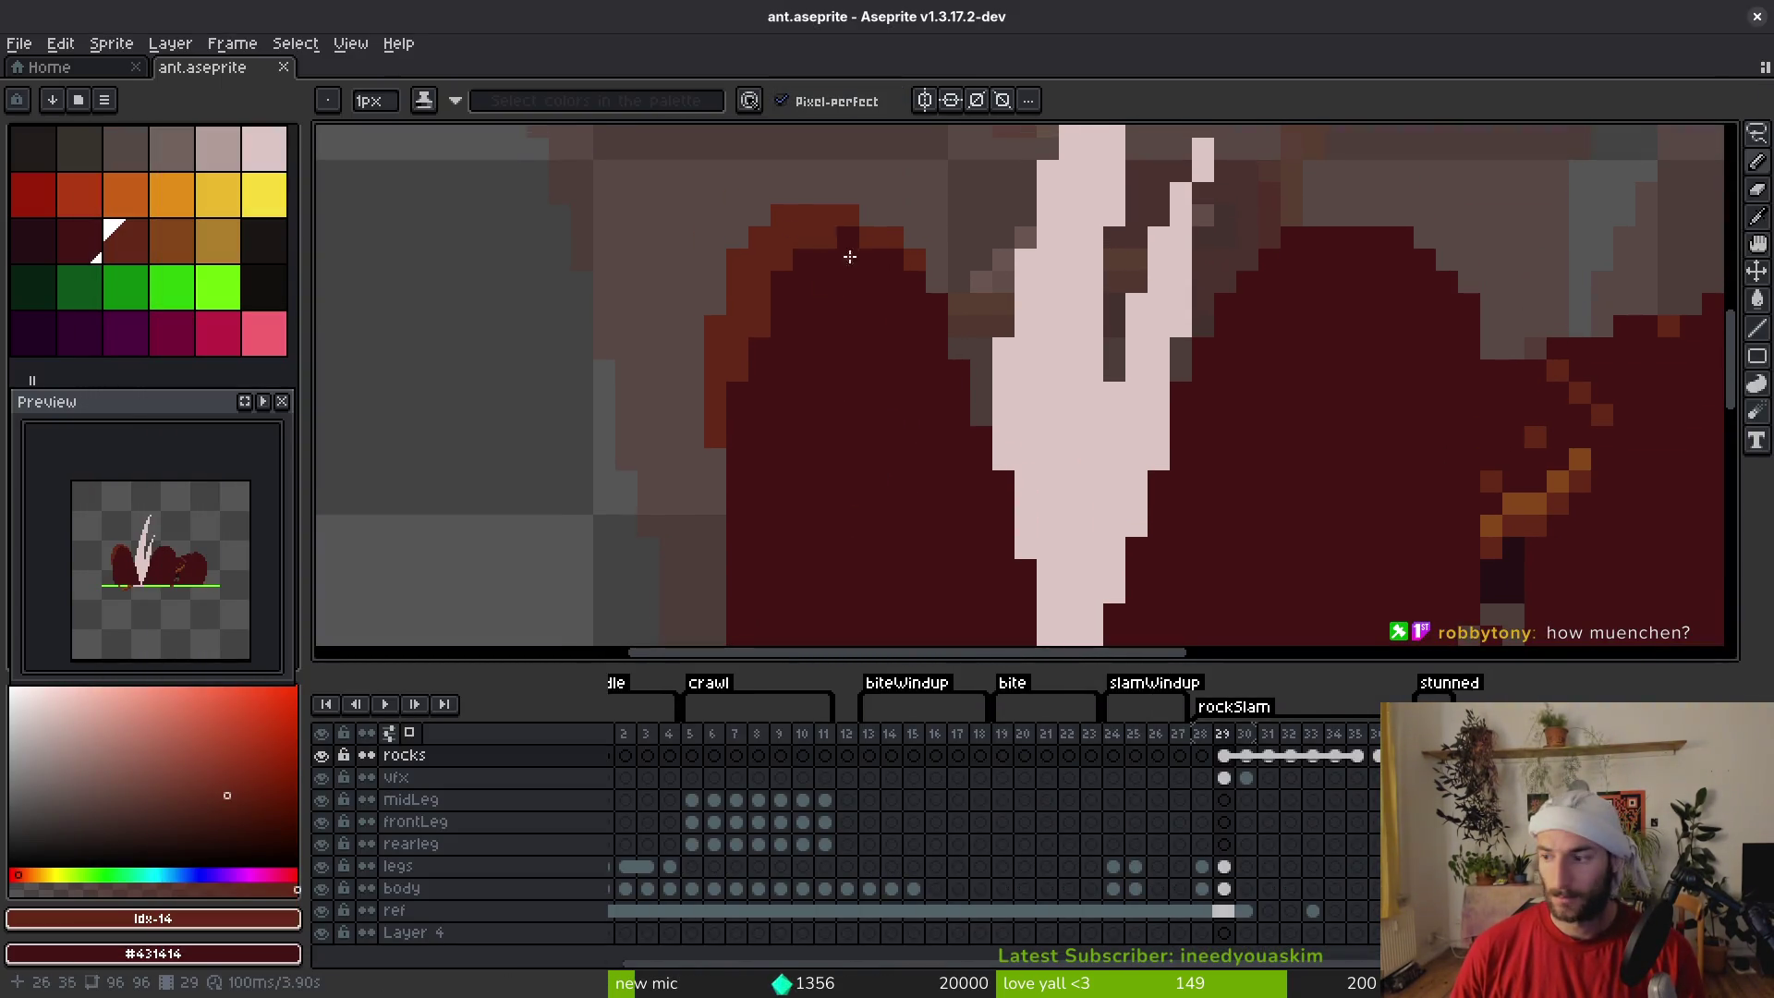
left_click(761, 279, "alt")
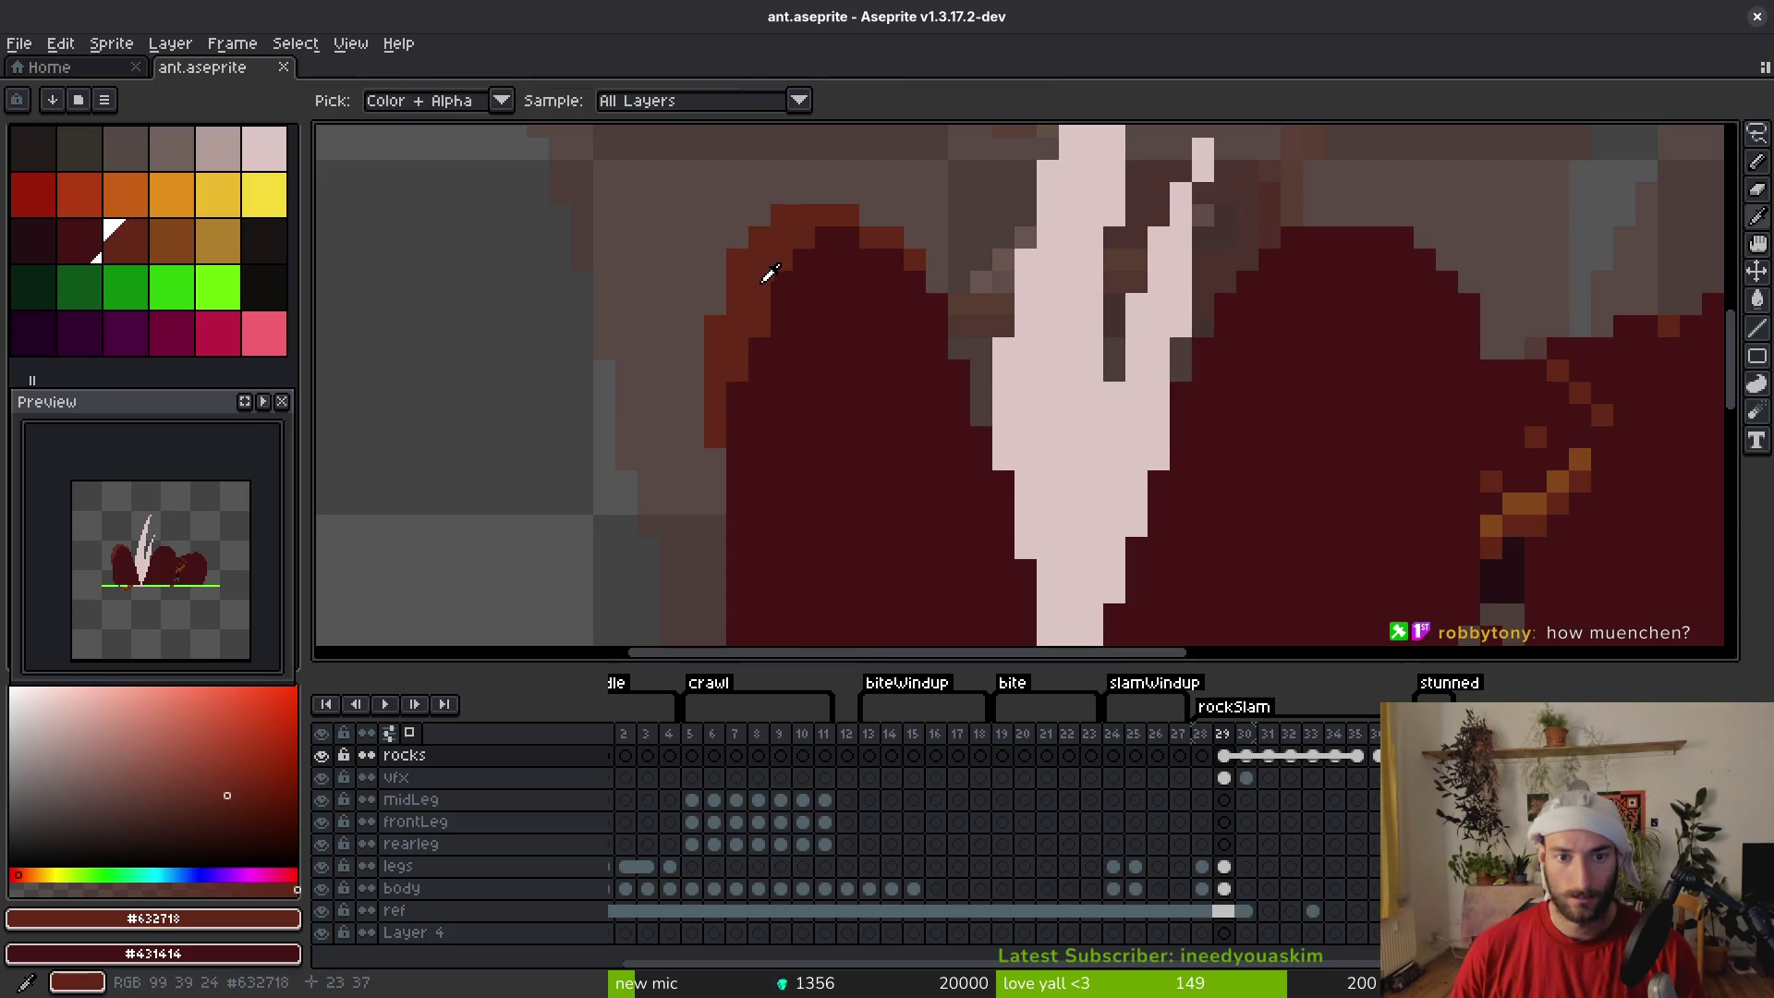
mouse_move(774, 260)
left_mouse_down()
mouse_move(792, 357)
mouse_move(848, 463)
mouse_move(889, 342)
left_mouse_up()
left_click_drag(893, 274, 928, 324)
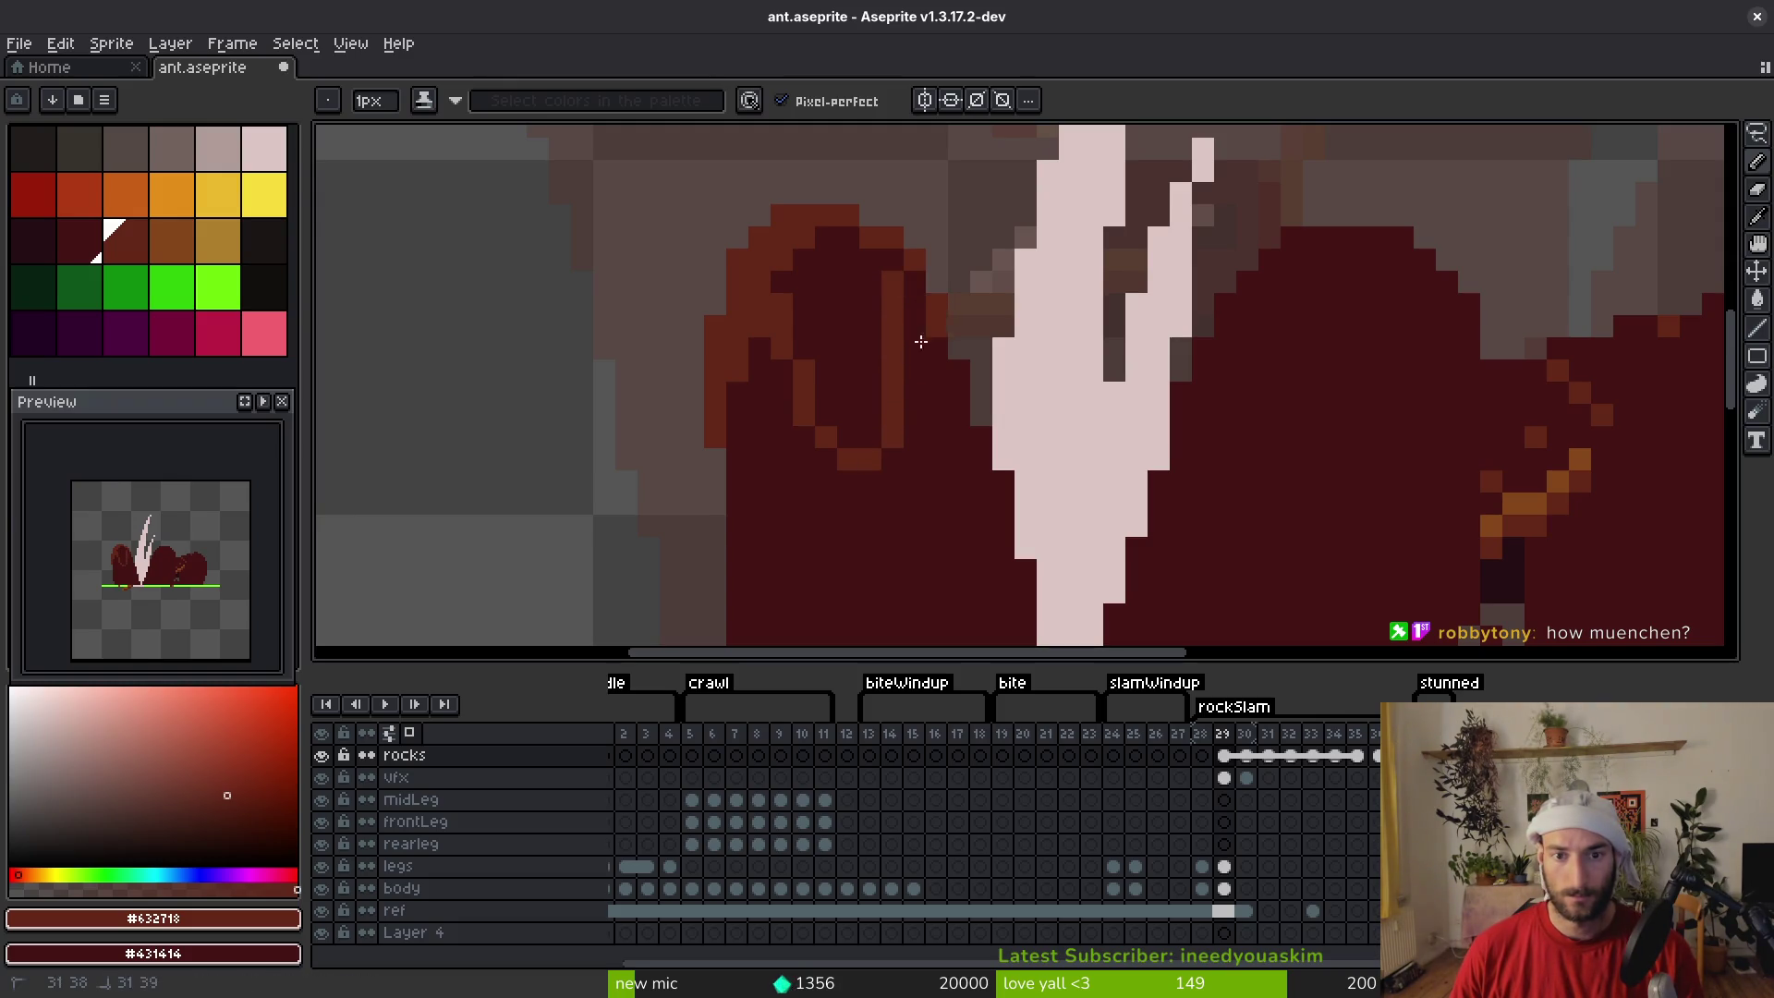
key("g")
left_click(862, 372)
key("b")
Reshape the highlight with darkest red #431414 and darken the stray orange column
left_click(764, 463, "alt")
left_click_drag(740, 297, 715, 444)
scroll(831, 370, "down", 2)
left_click(863, 218, "alt")
Add #632718 red-brown highlight strokes to the dark spike and the left rock
left_click(962, 326)
left_click_drag(957, 295, 958, 279)
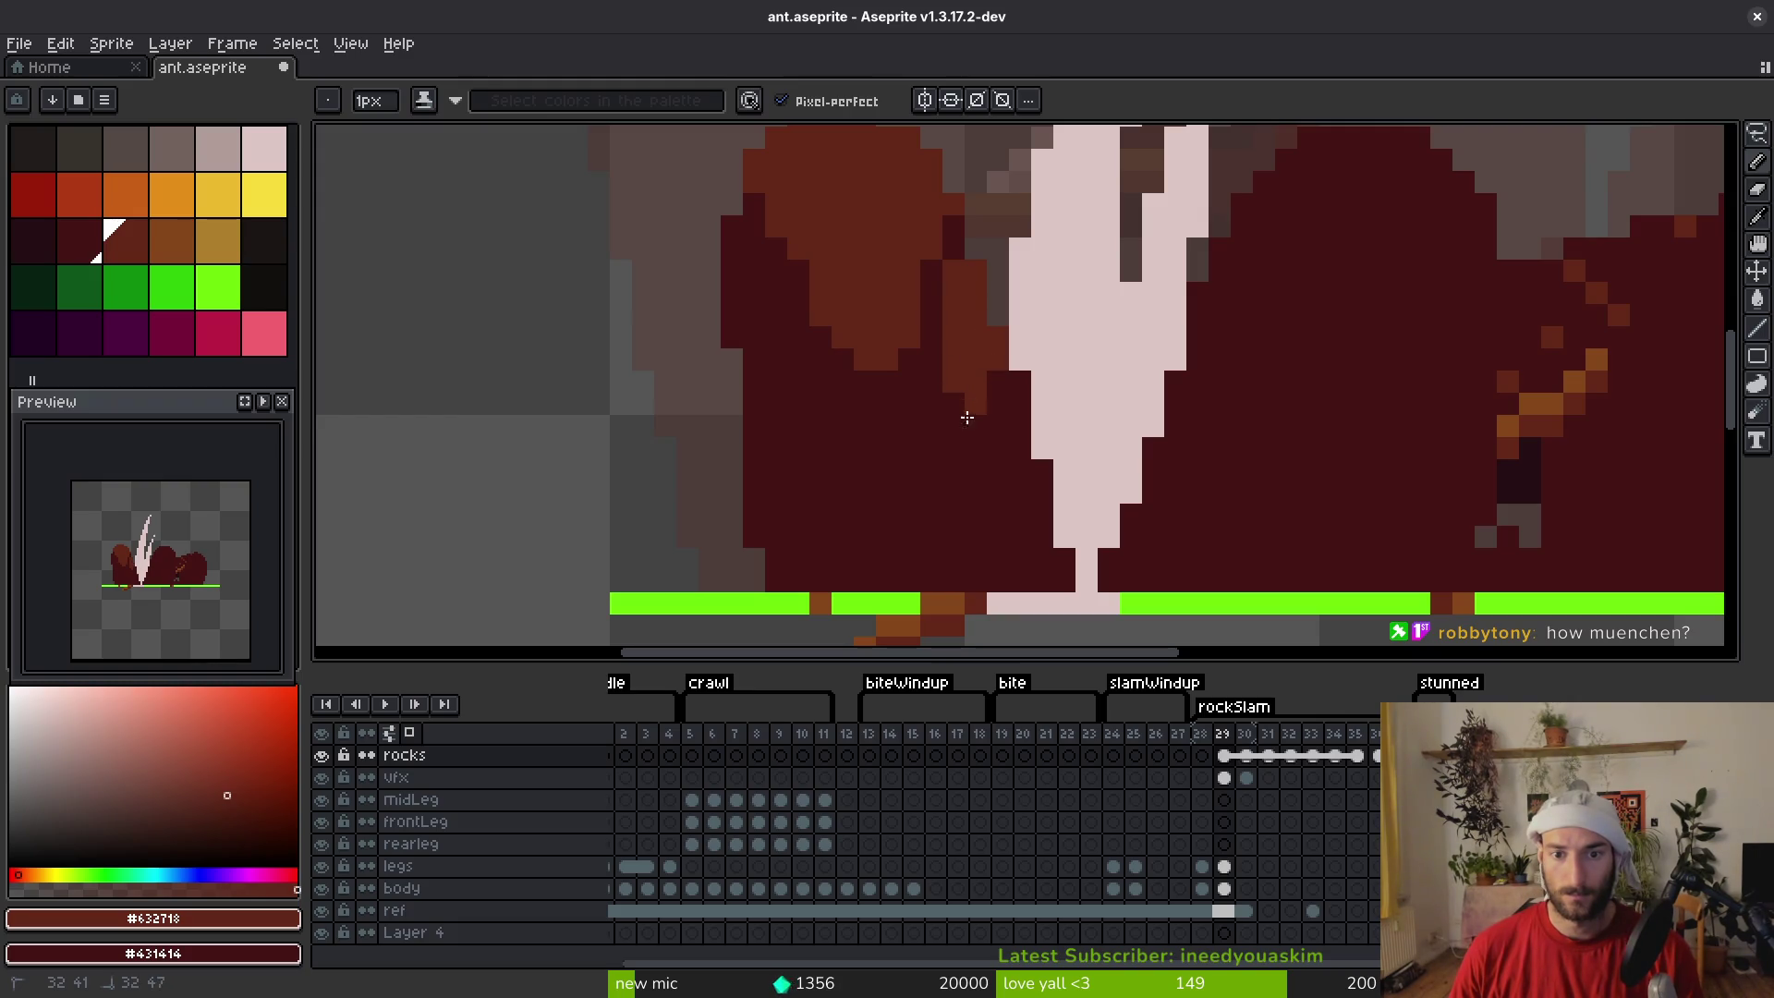
scroll(979, 411, "down", 3)
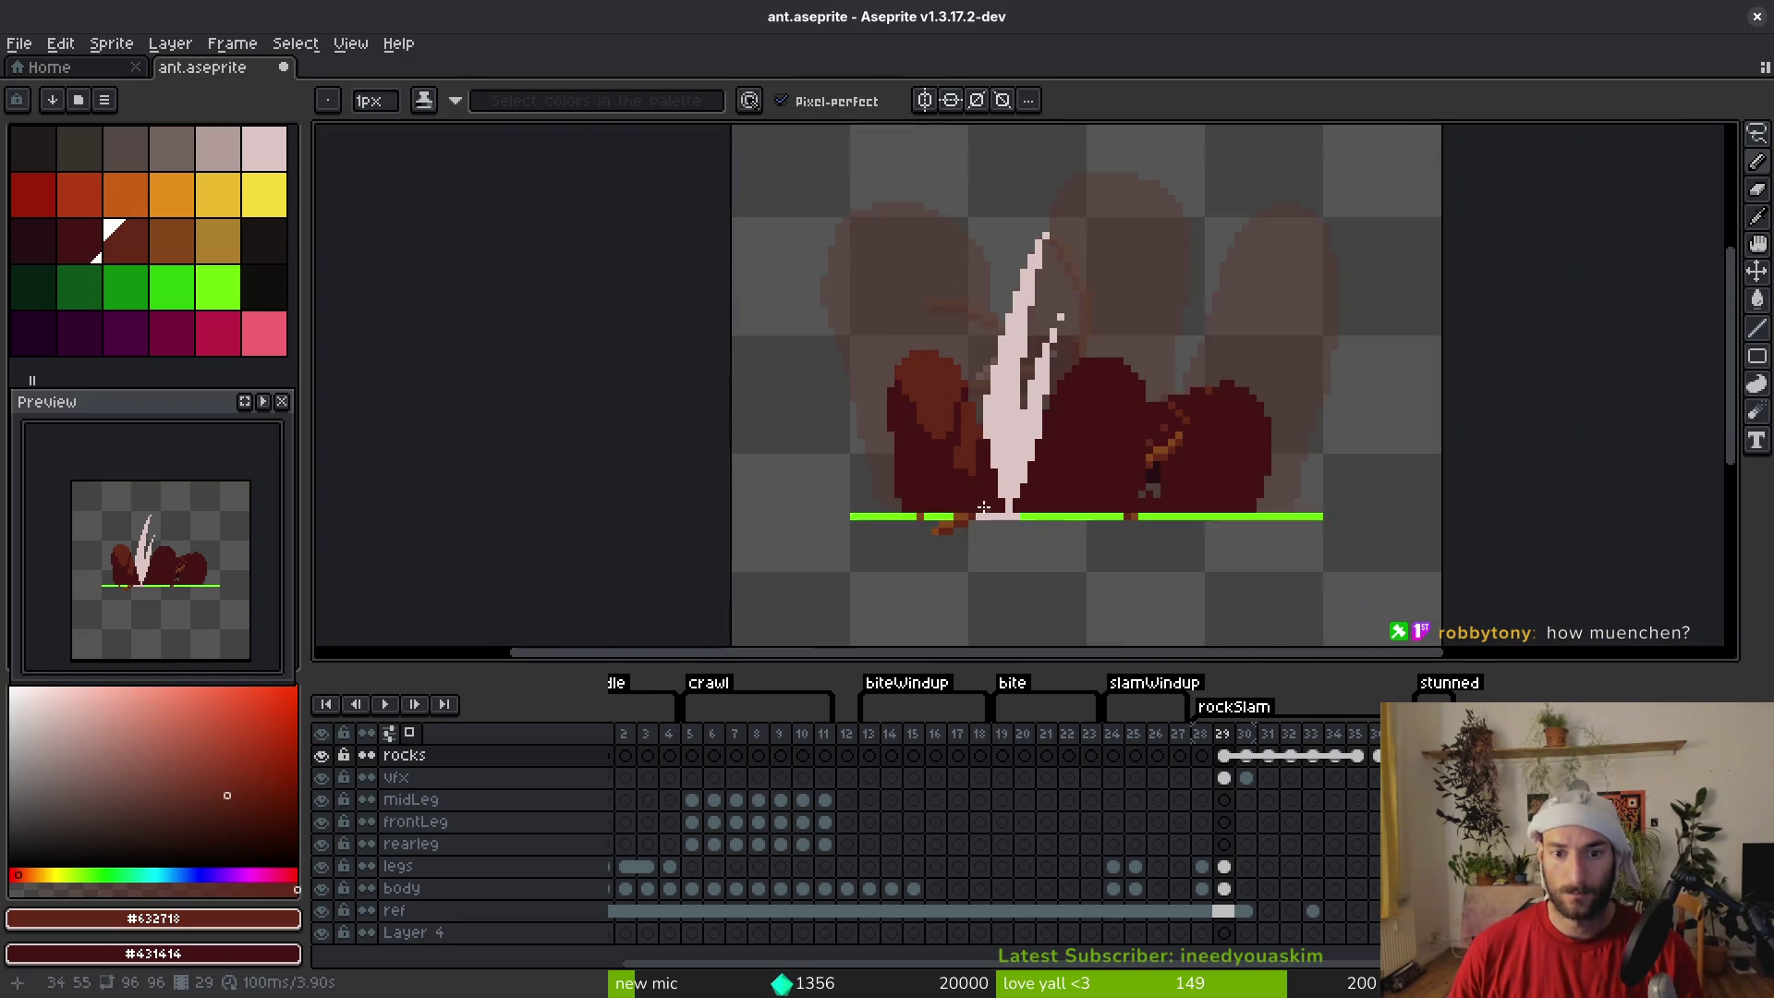
scroll(966, 473, "up", 3)
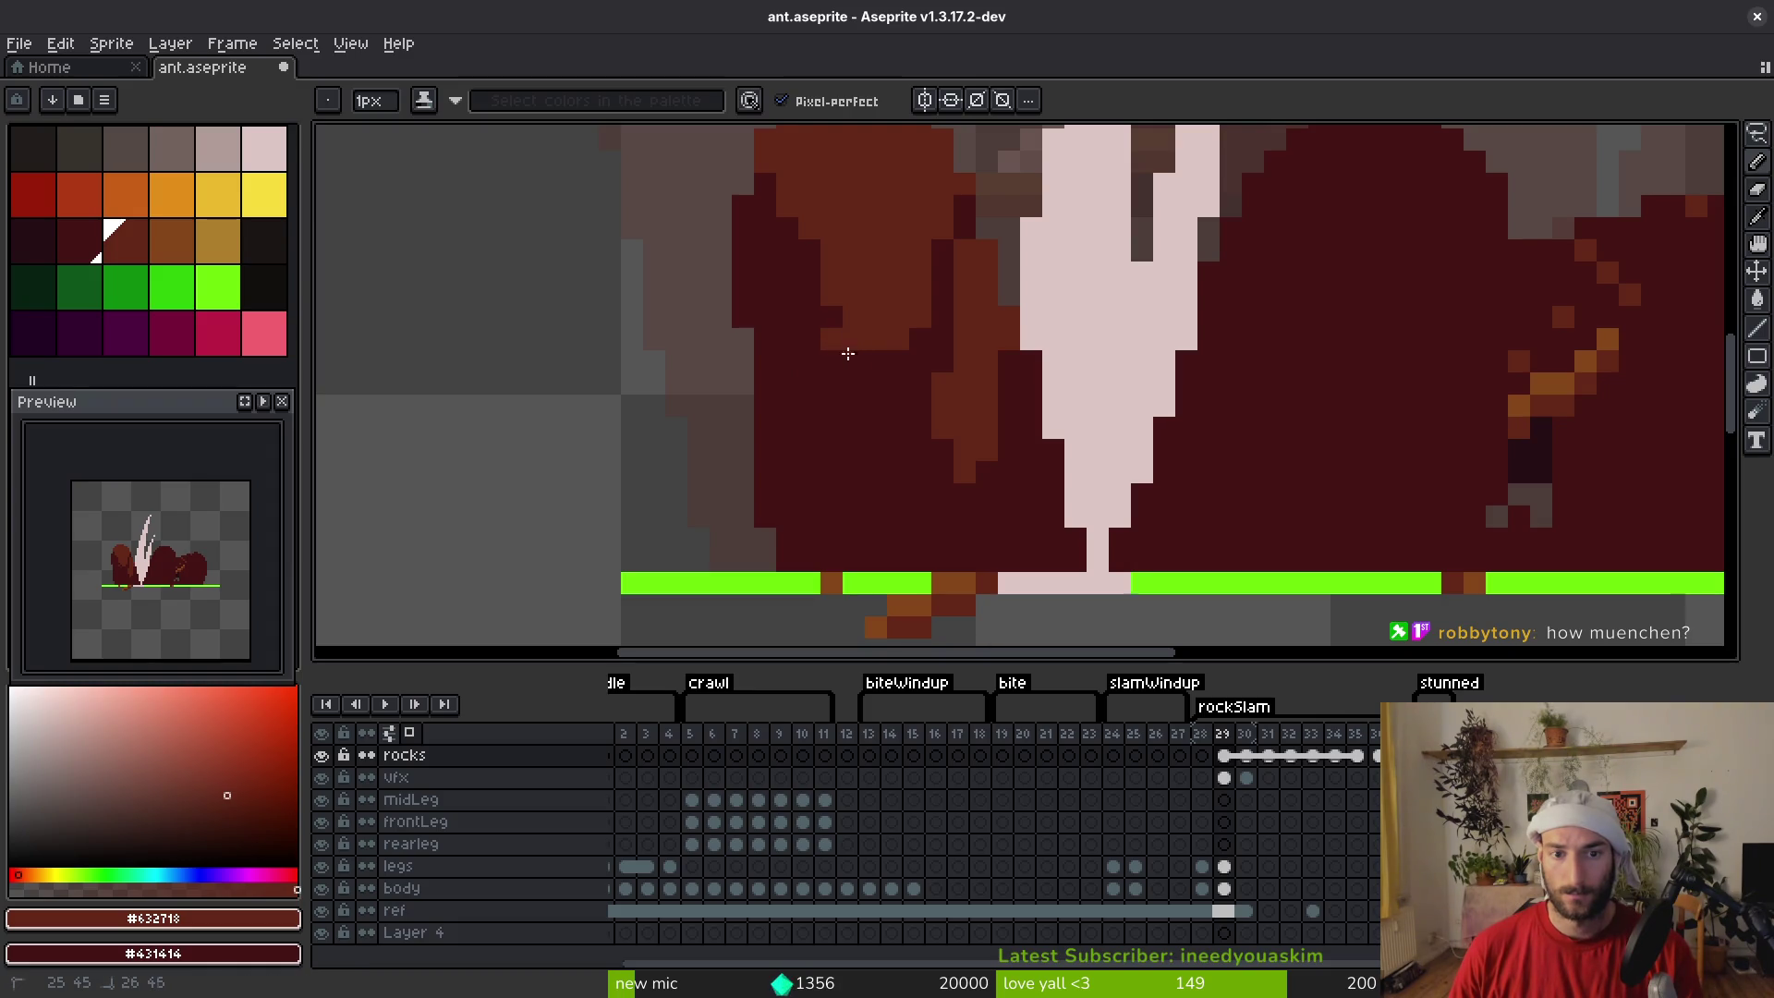
mouse_move(891, 453)
left_mouse_down()
mouse_move(851, 467)
mouse_move(834, 380)
left_mouse_up()
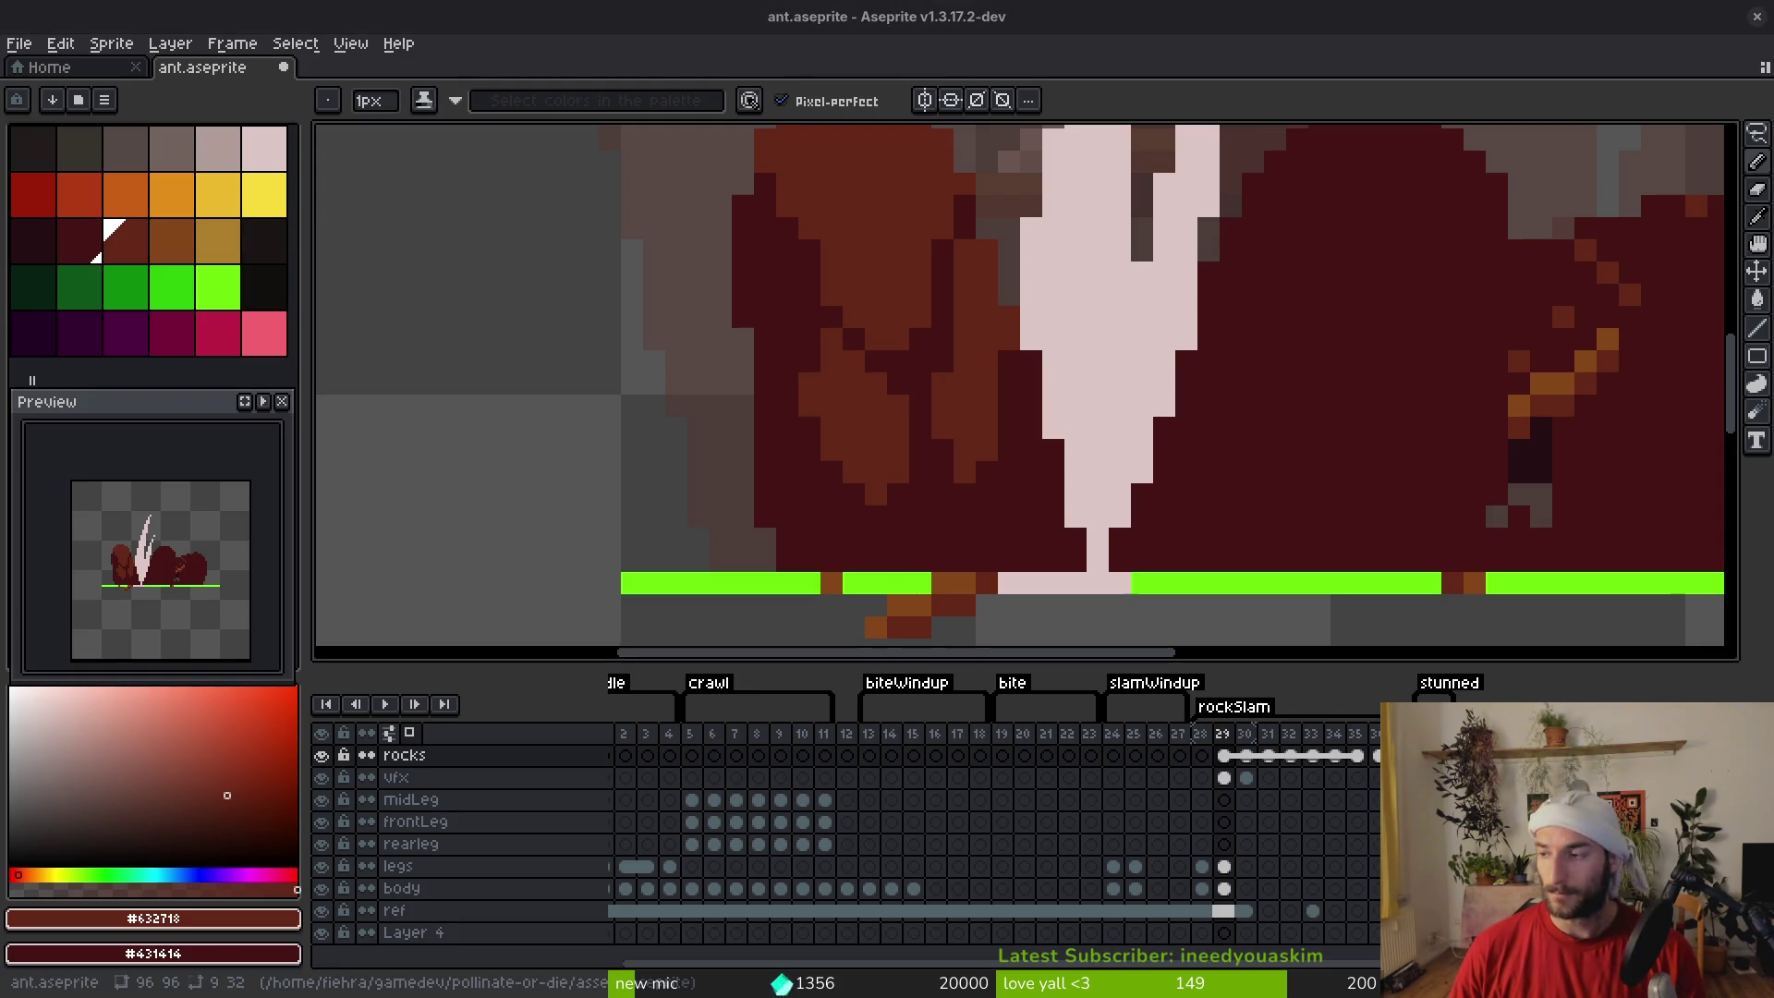
scroll(959, 378, "down", 3)
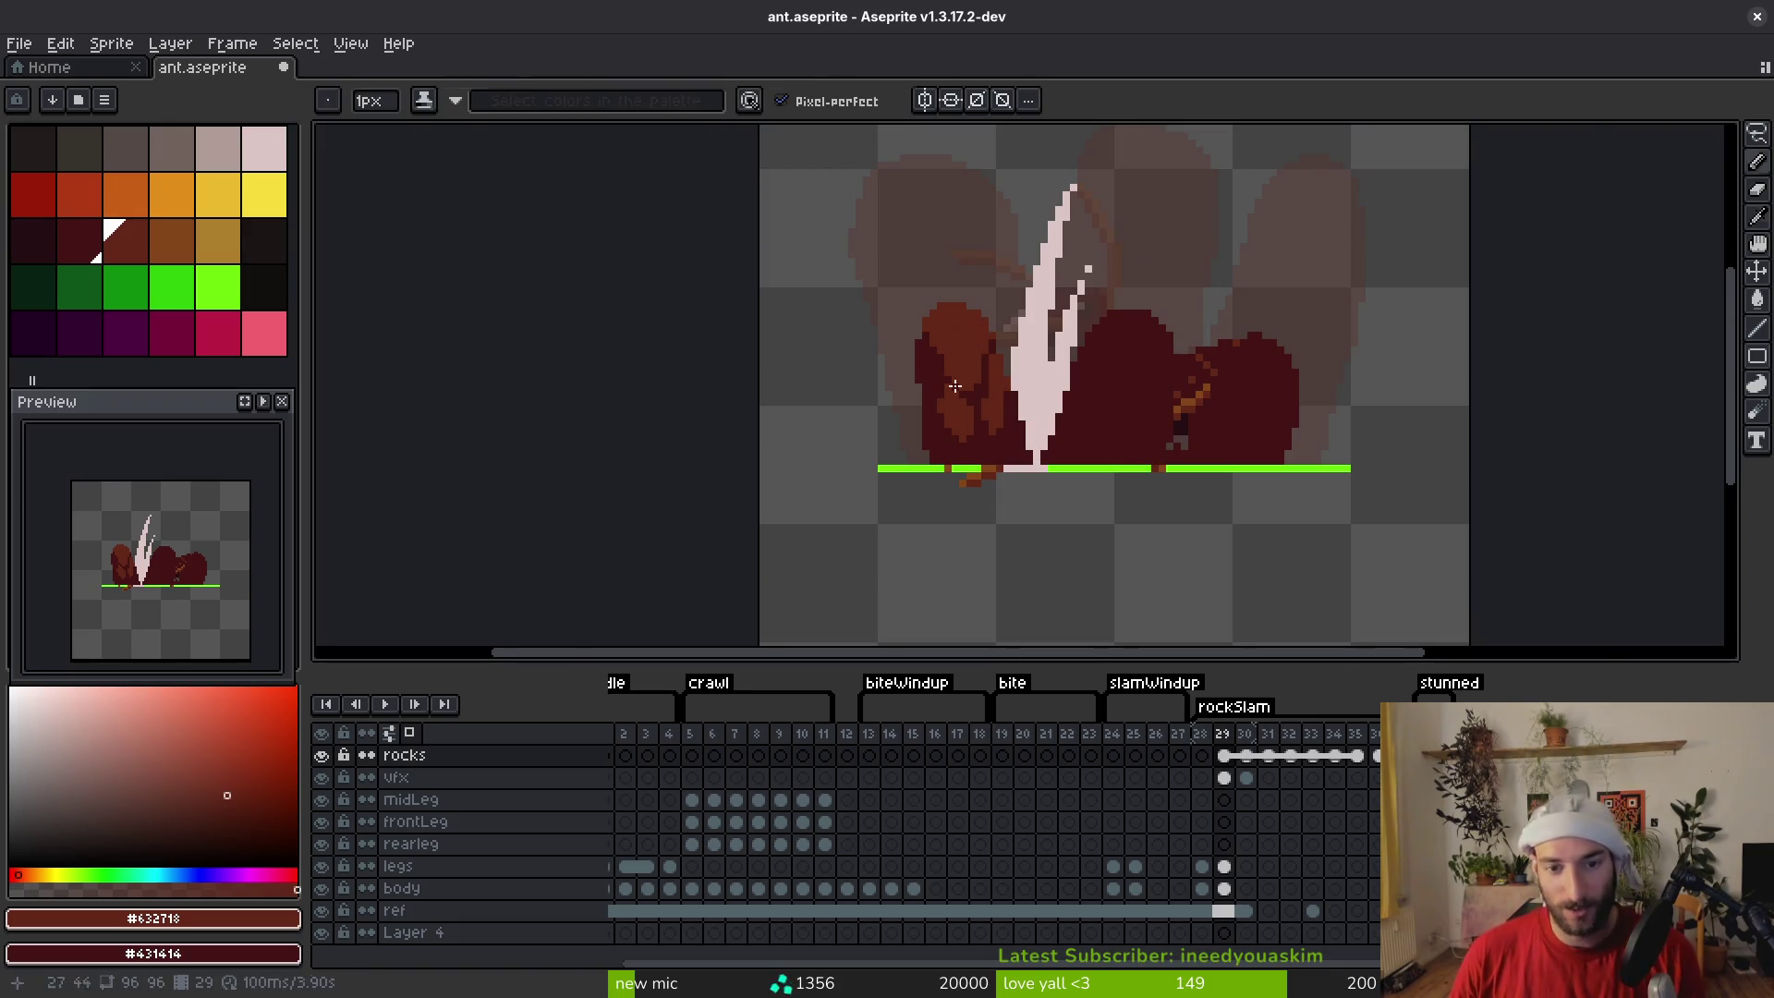
scroll(959, 379, "up", 2)
scroll(1182, 302, "up", 1)
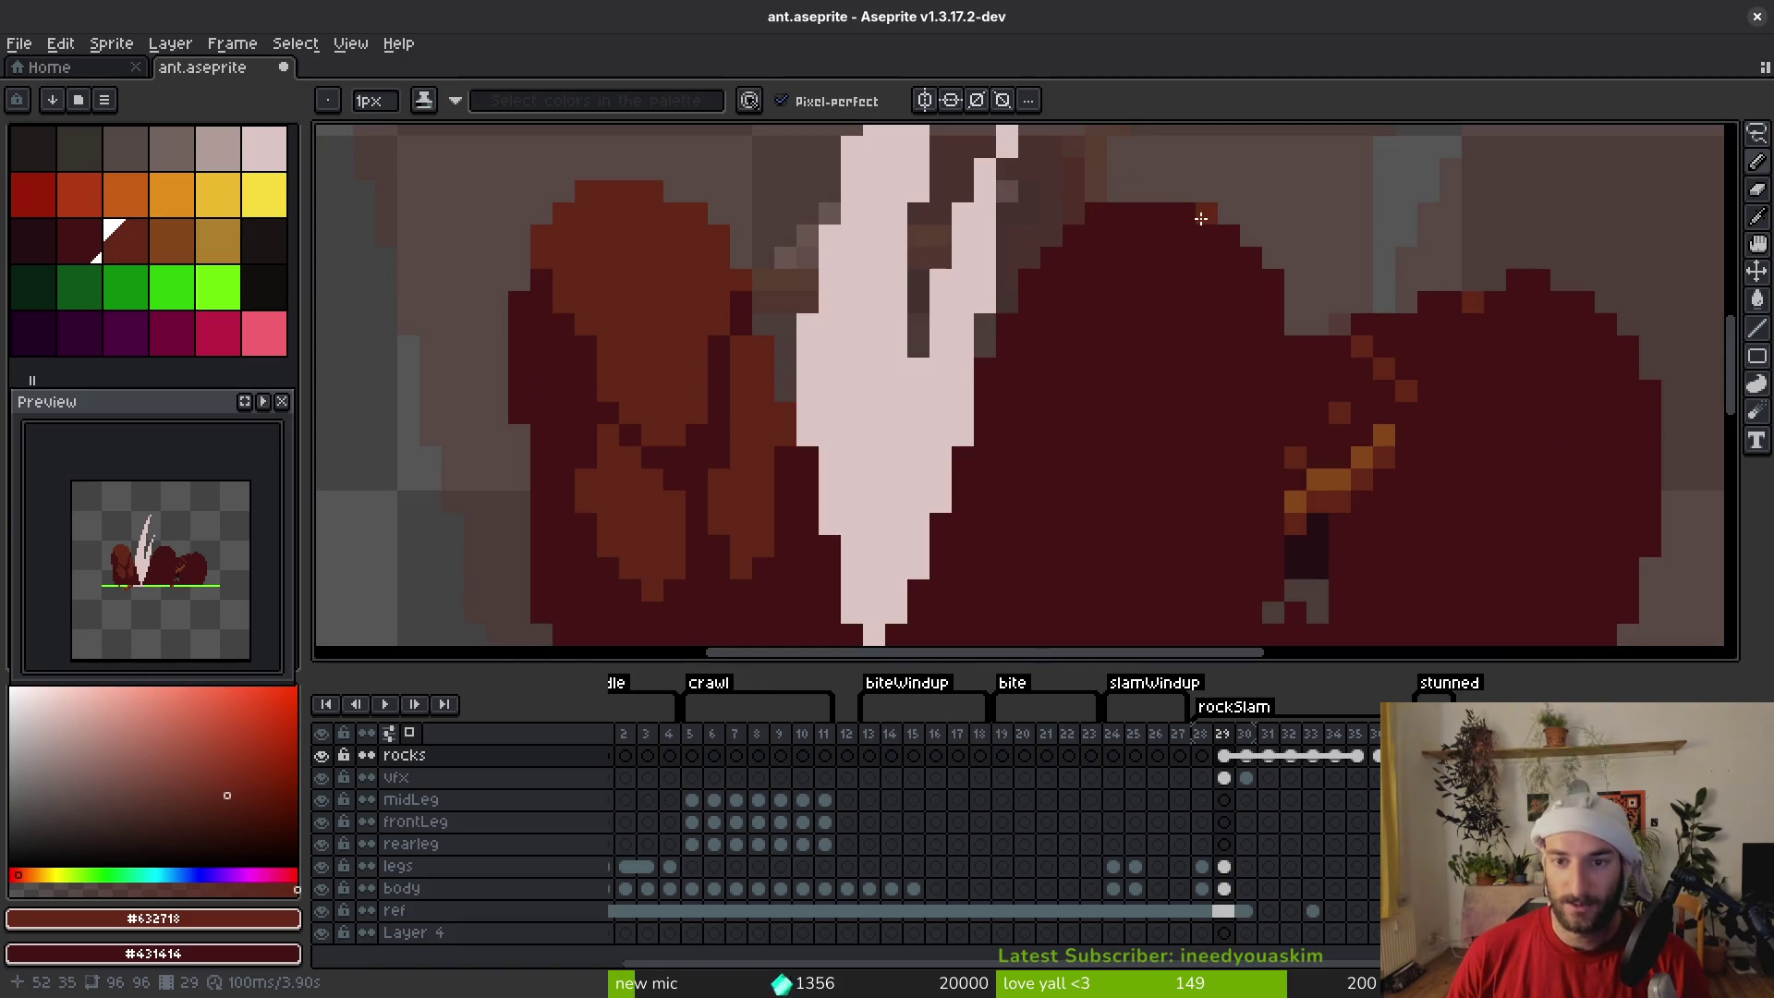
Outline and fill an orange-brown highlight shape on the right rock spike
left_click(1159, 223, "shift")
left_click(1045, 267, "shift")
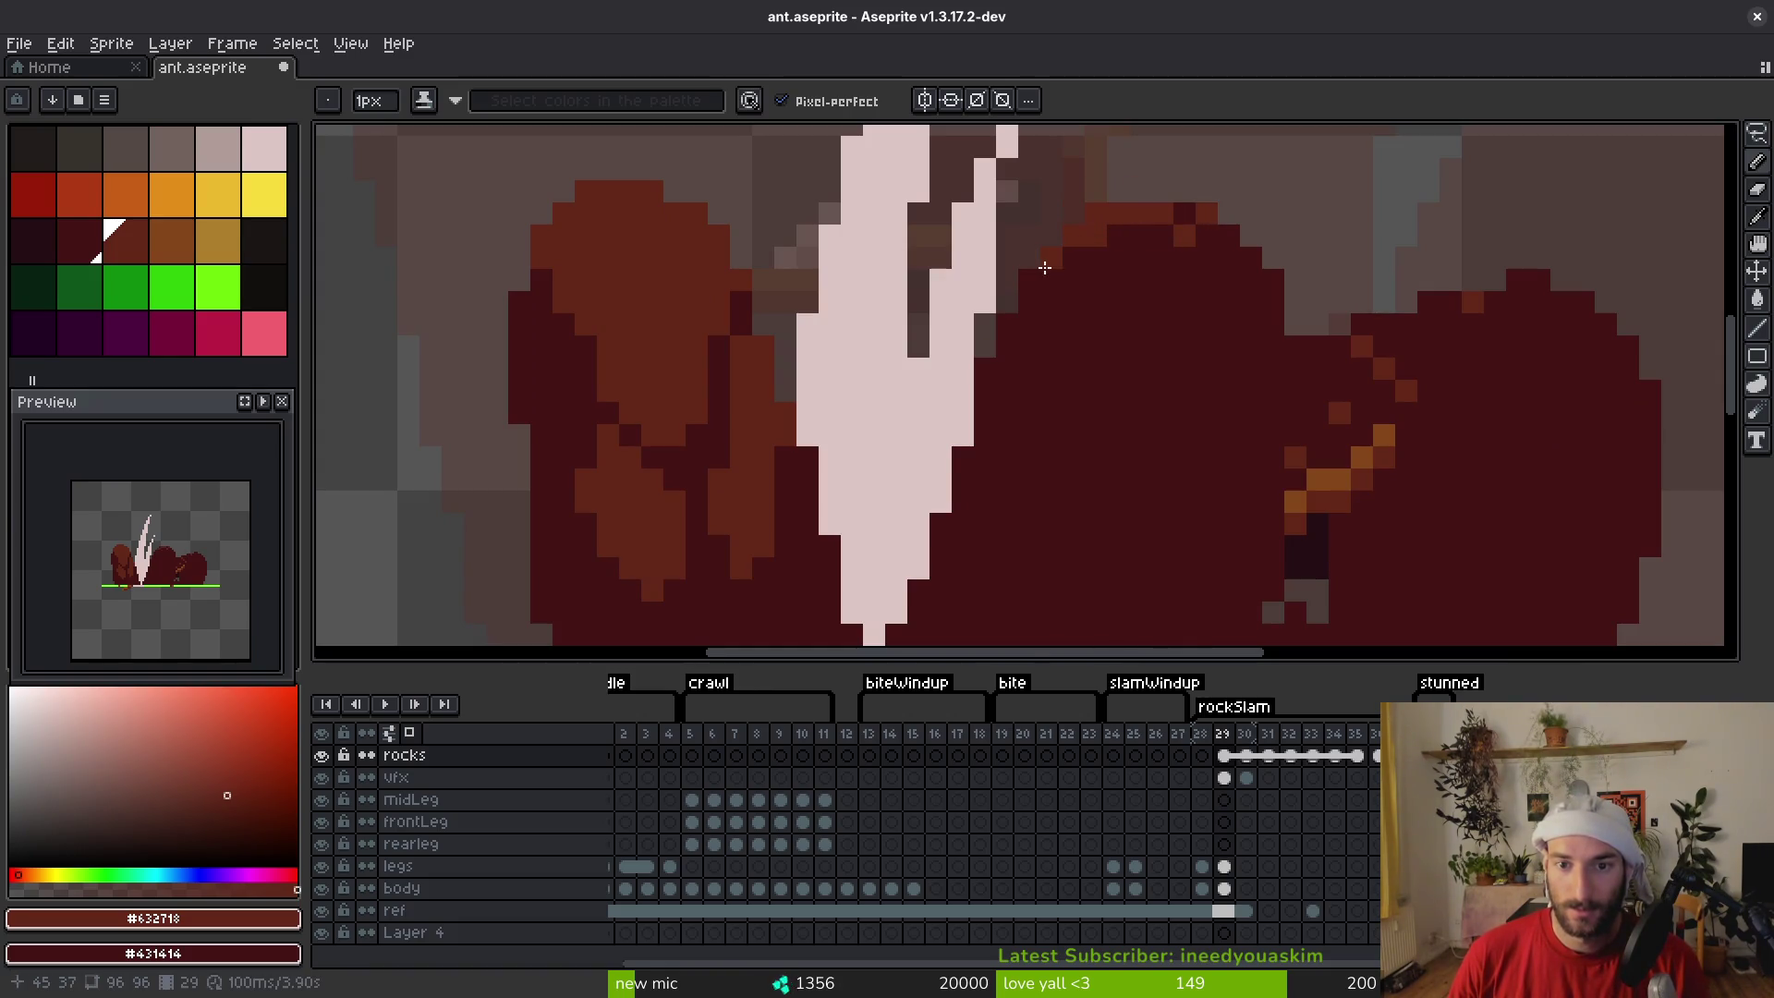
left_click_drag(1116, 418, 1263, 303)
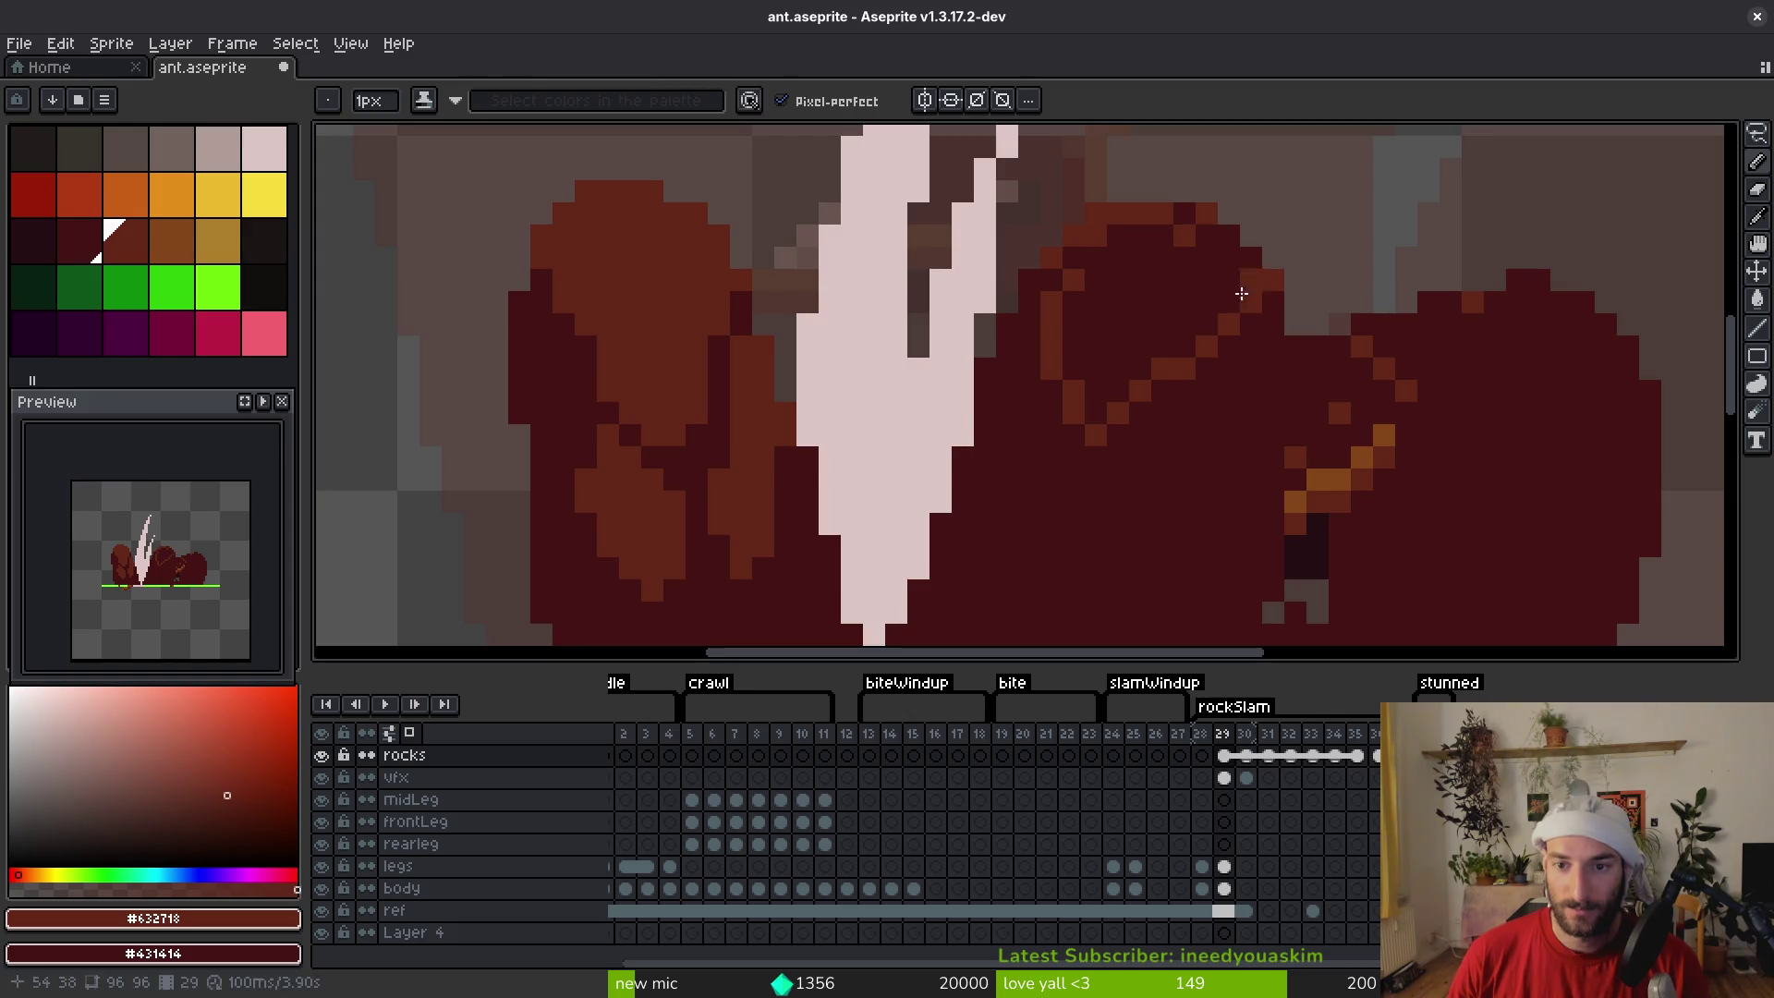
key("g")
left_click(1173, 300)
key("b")
Shade the right highlight's lower edge dark red, add a brown stroke, and hide vfx
scroll(1175, 298, "down", 2)
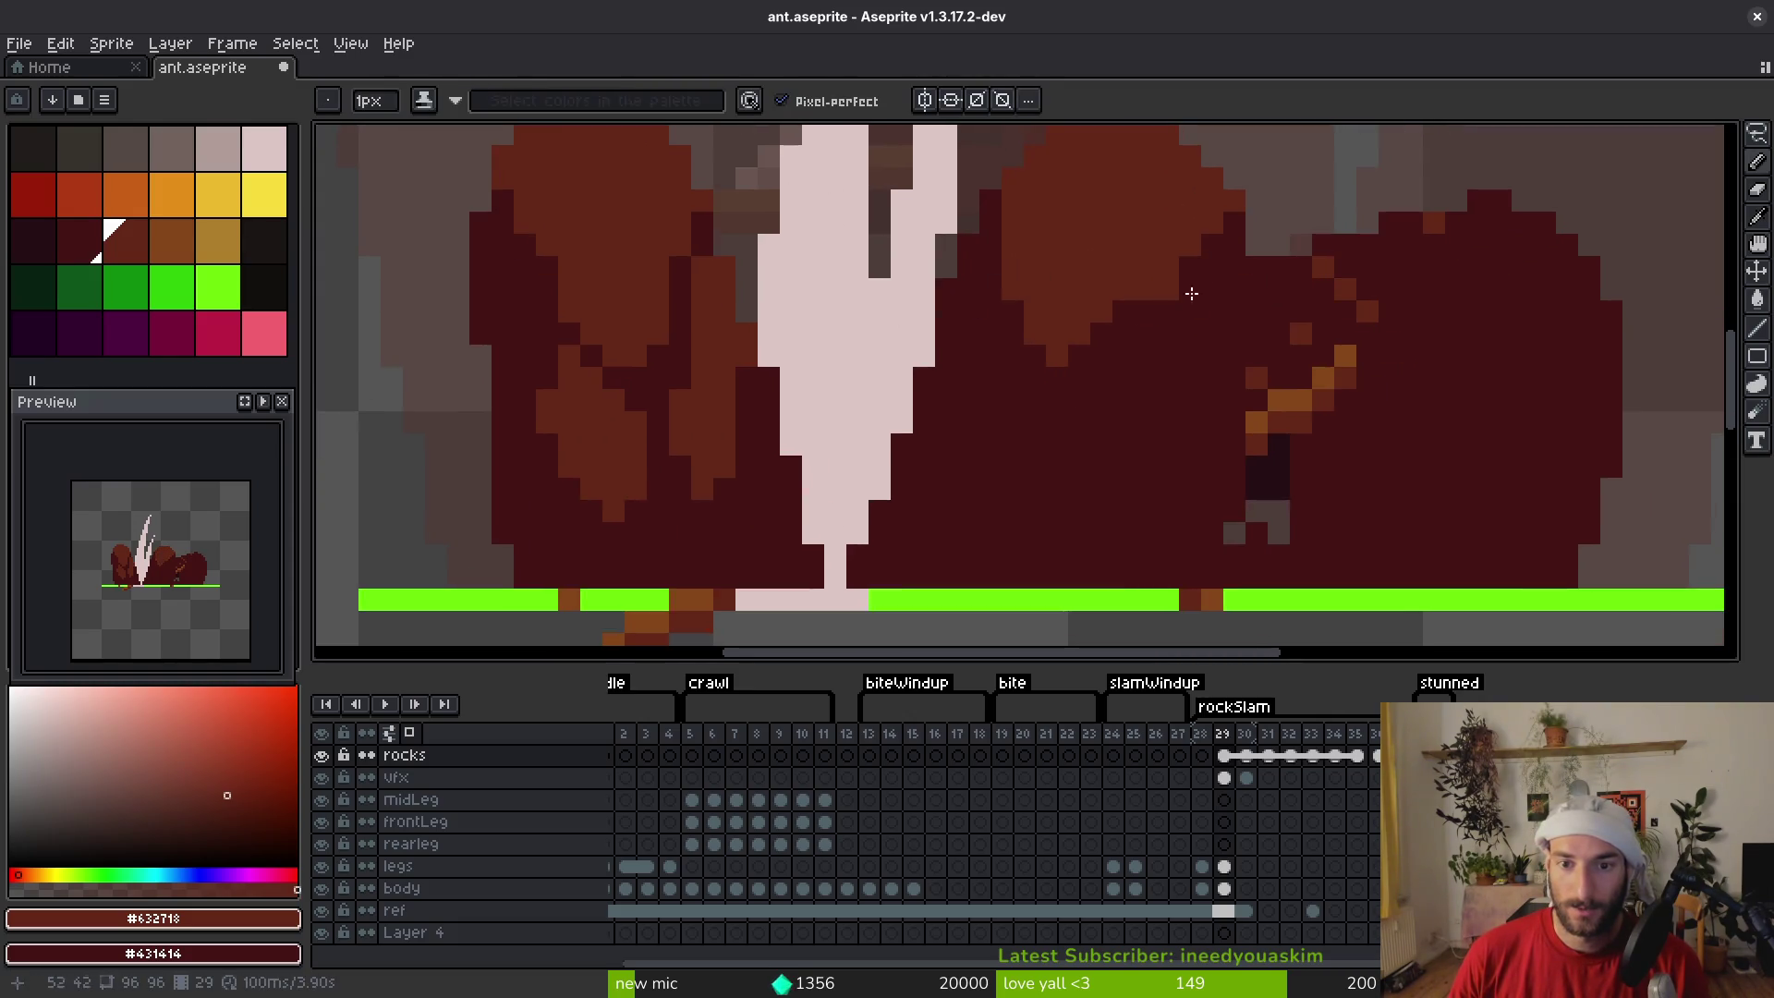
left_click_drag(1238, 222, 1098, 375)
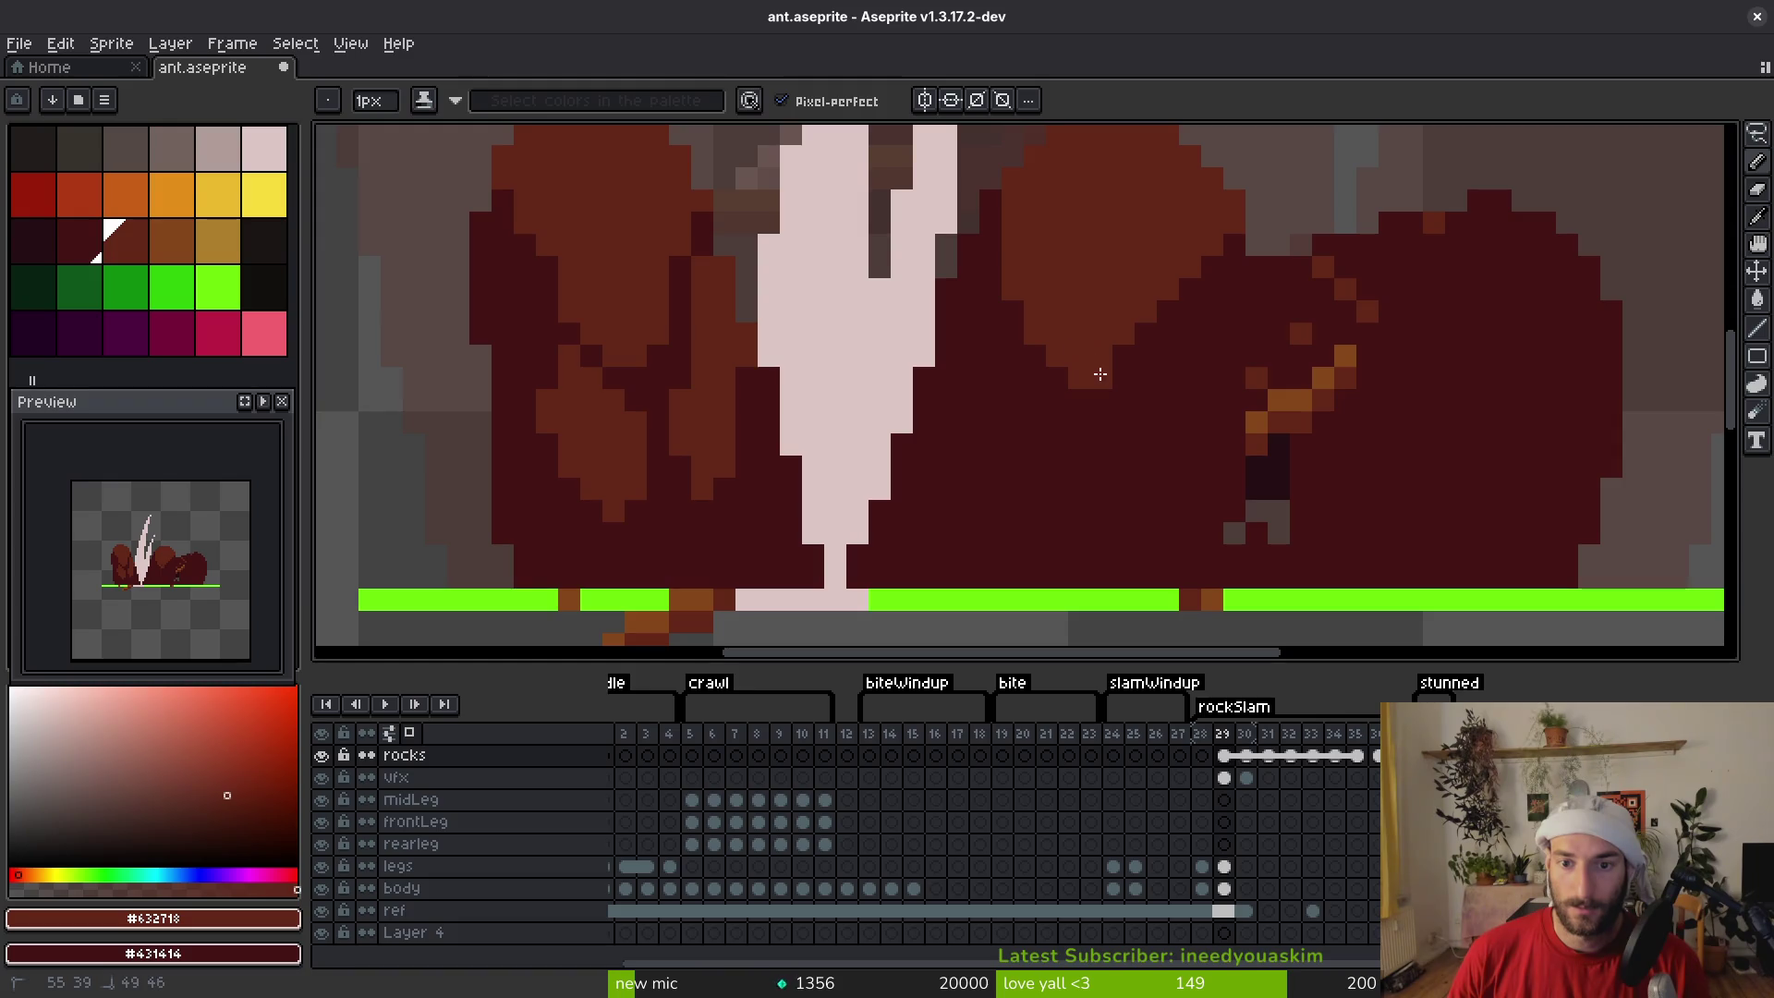
scroll(1145, 326, "down", 5)
scroll(1087, 341, "up", 4)
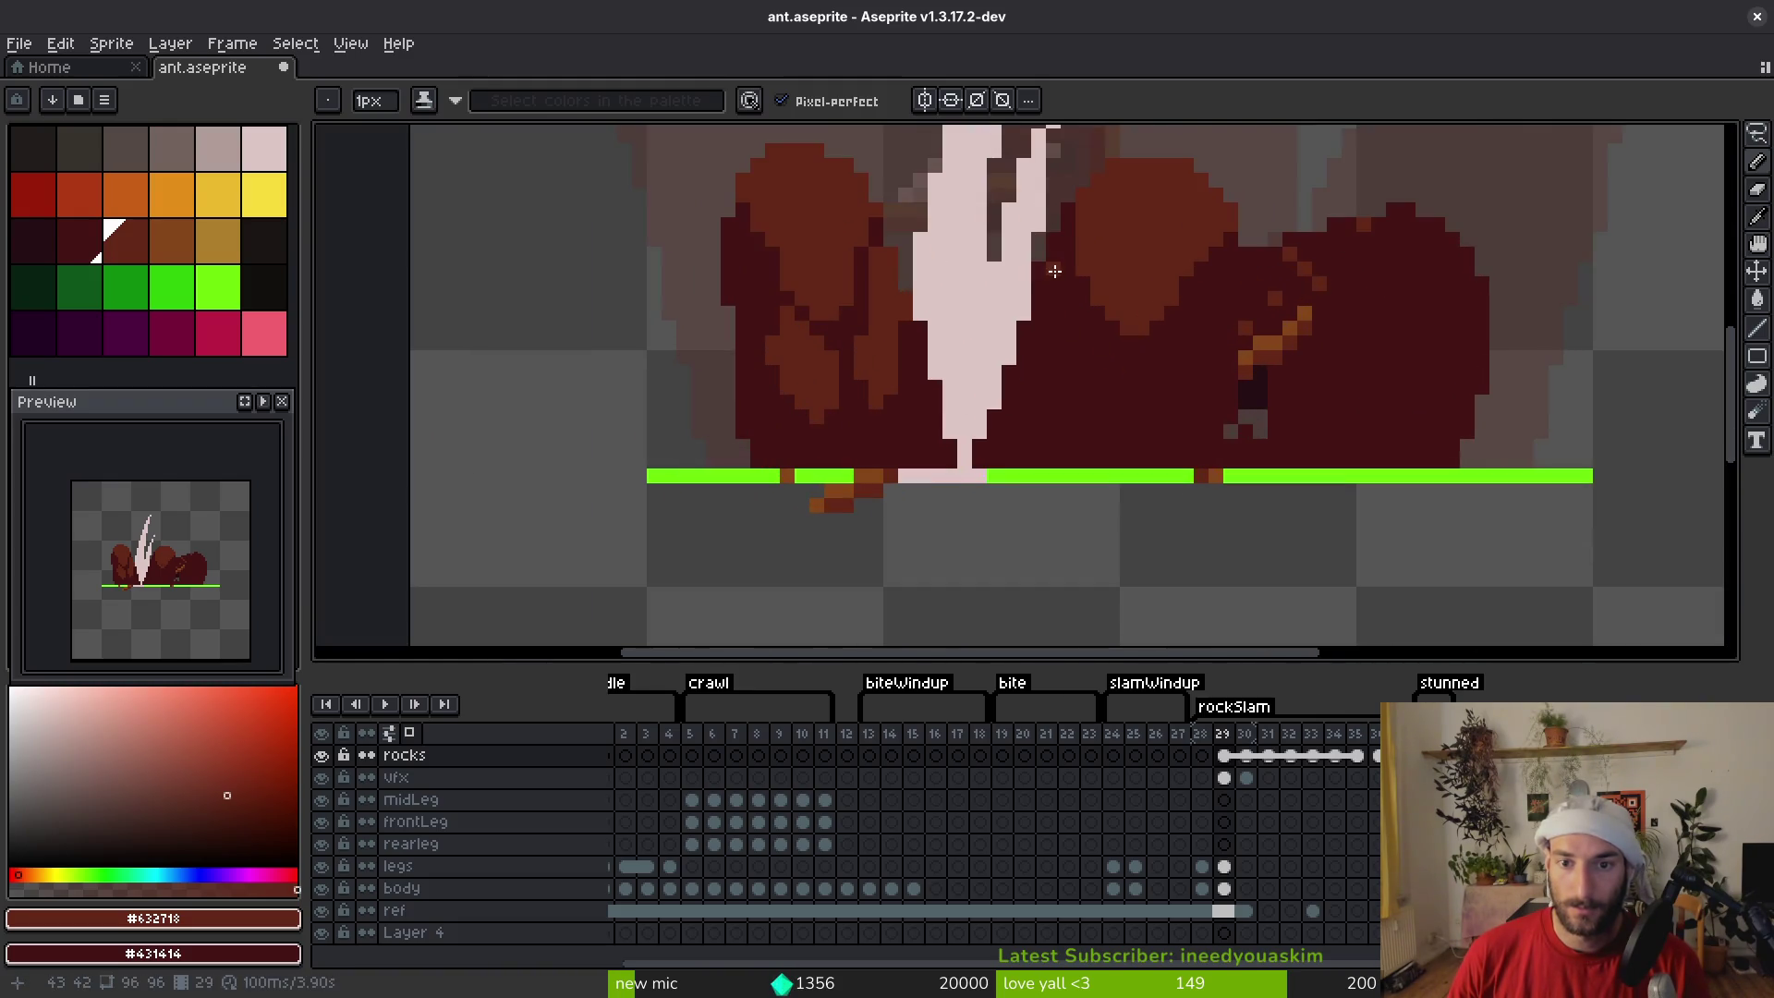
left_click_drag(1056, 241, 1058, 296)
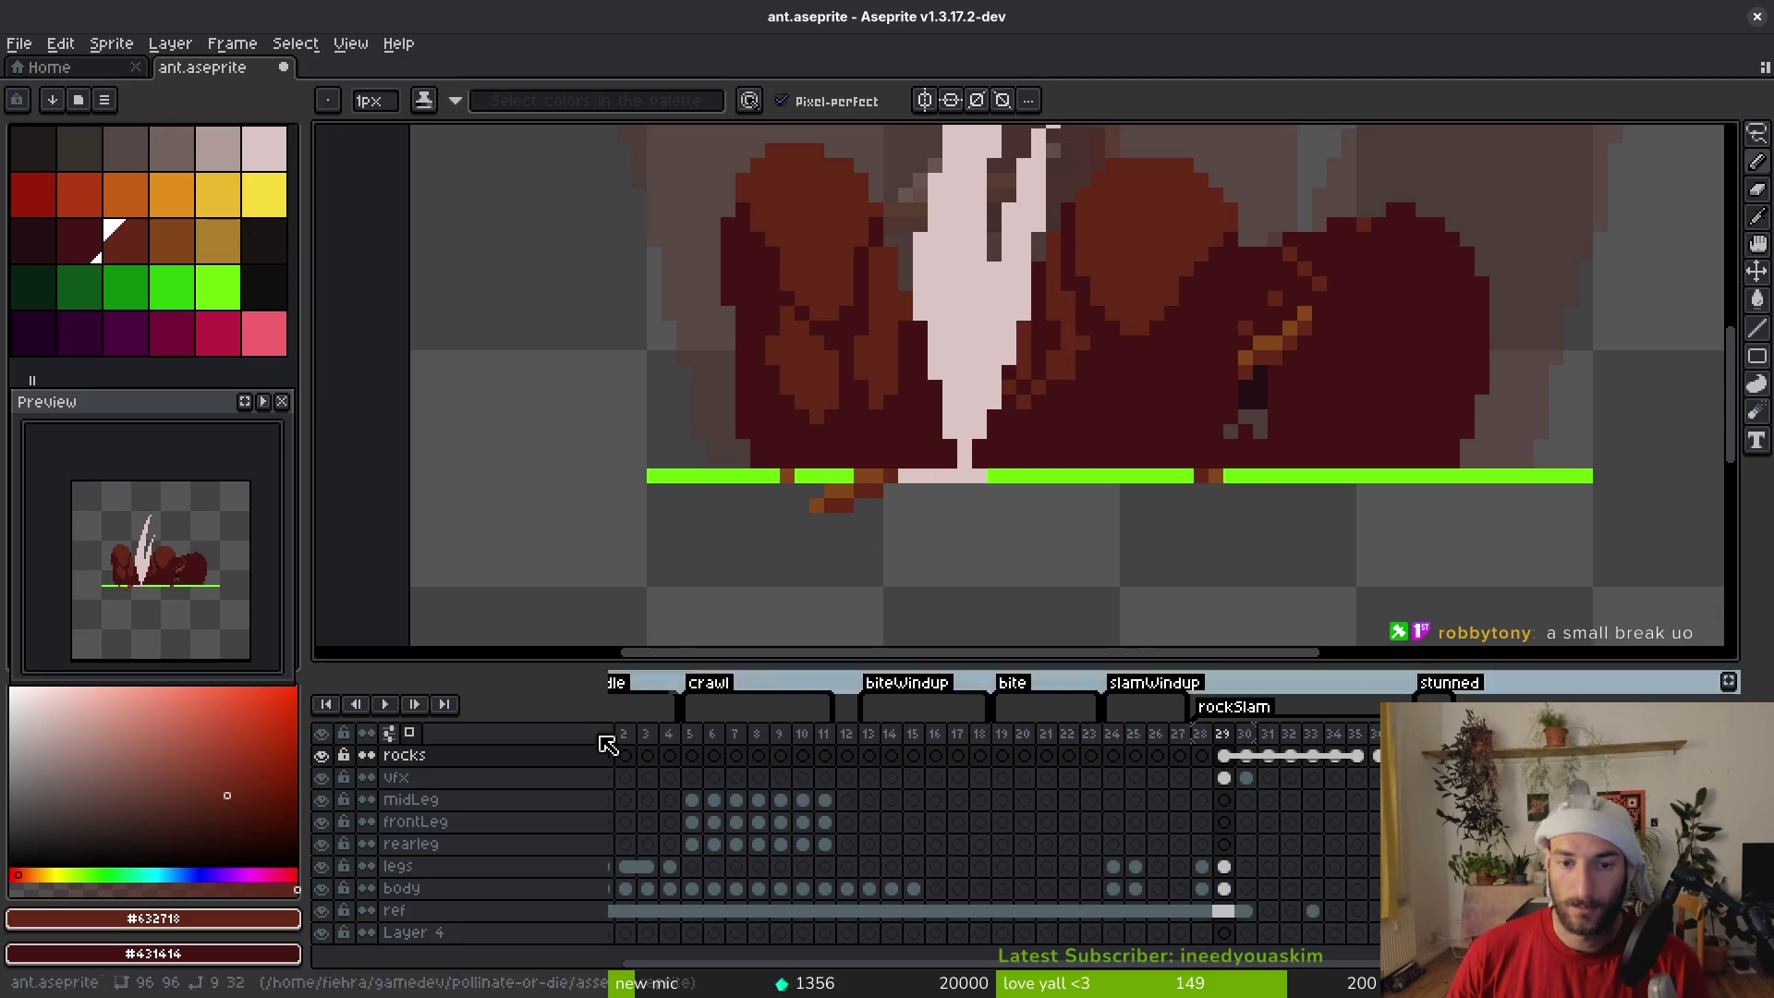
left_click(320, 777)
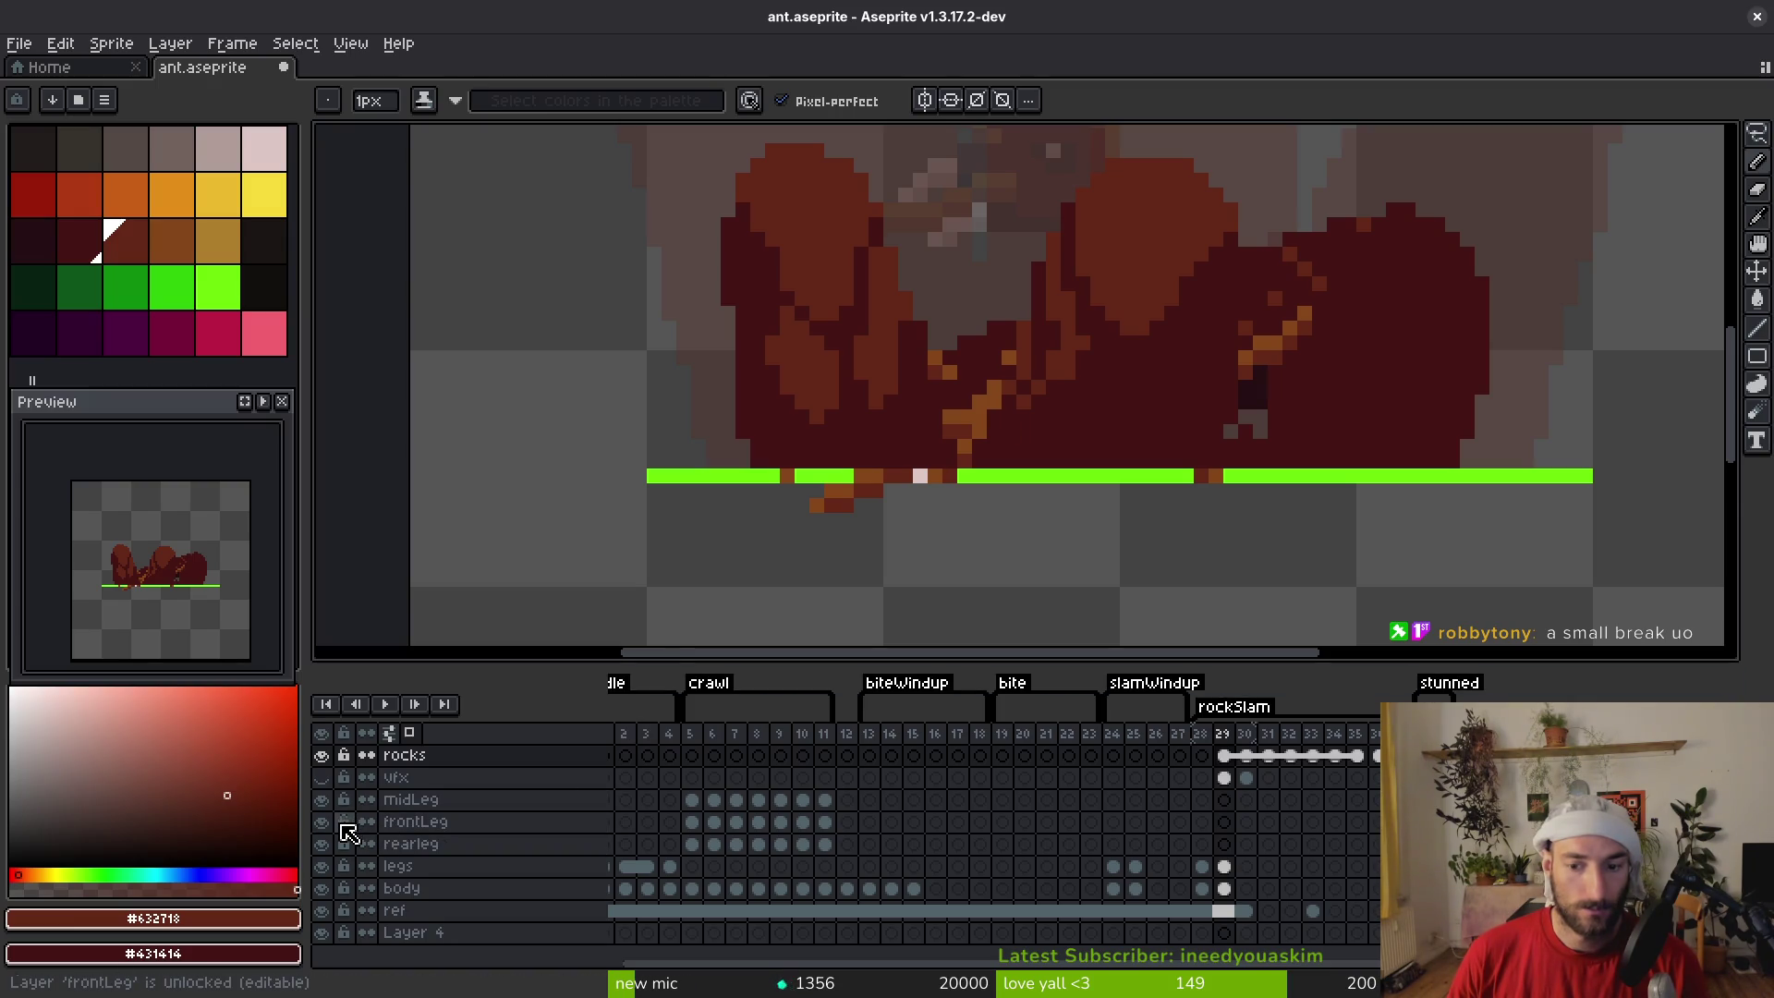
Hide the midLeg, frontLeg, rearleg, legs and body layers
left_click_drag(321, 799, 321, 843)
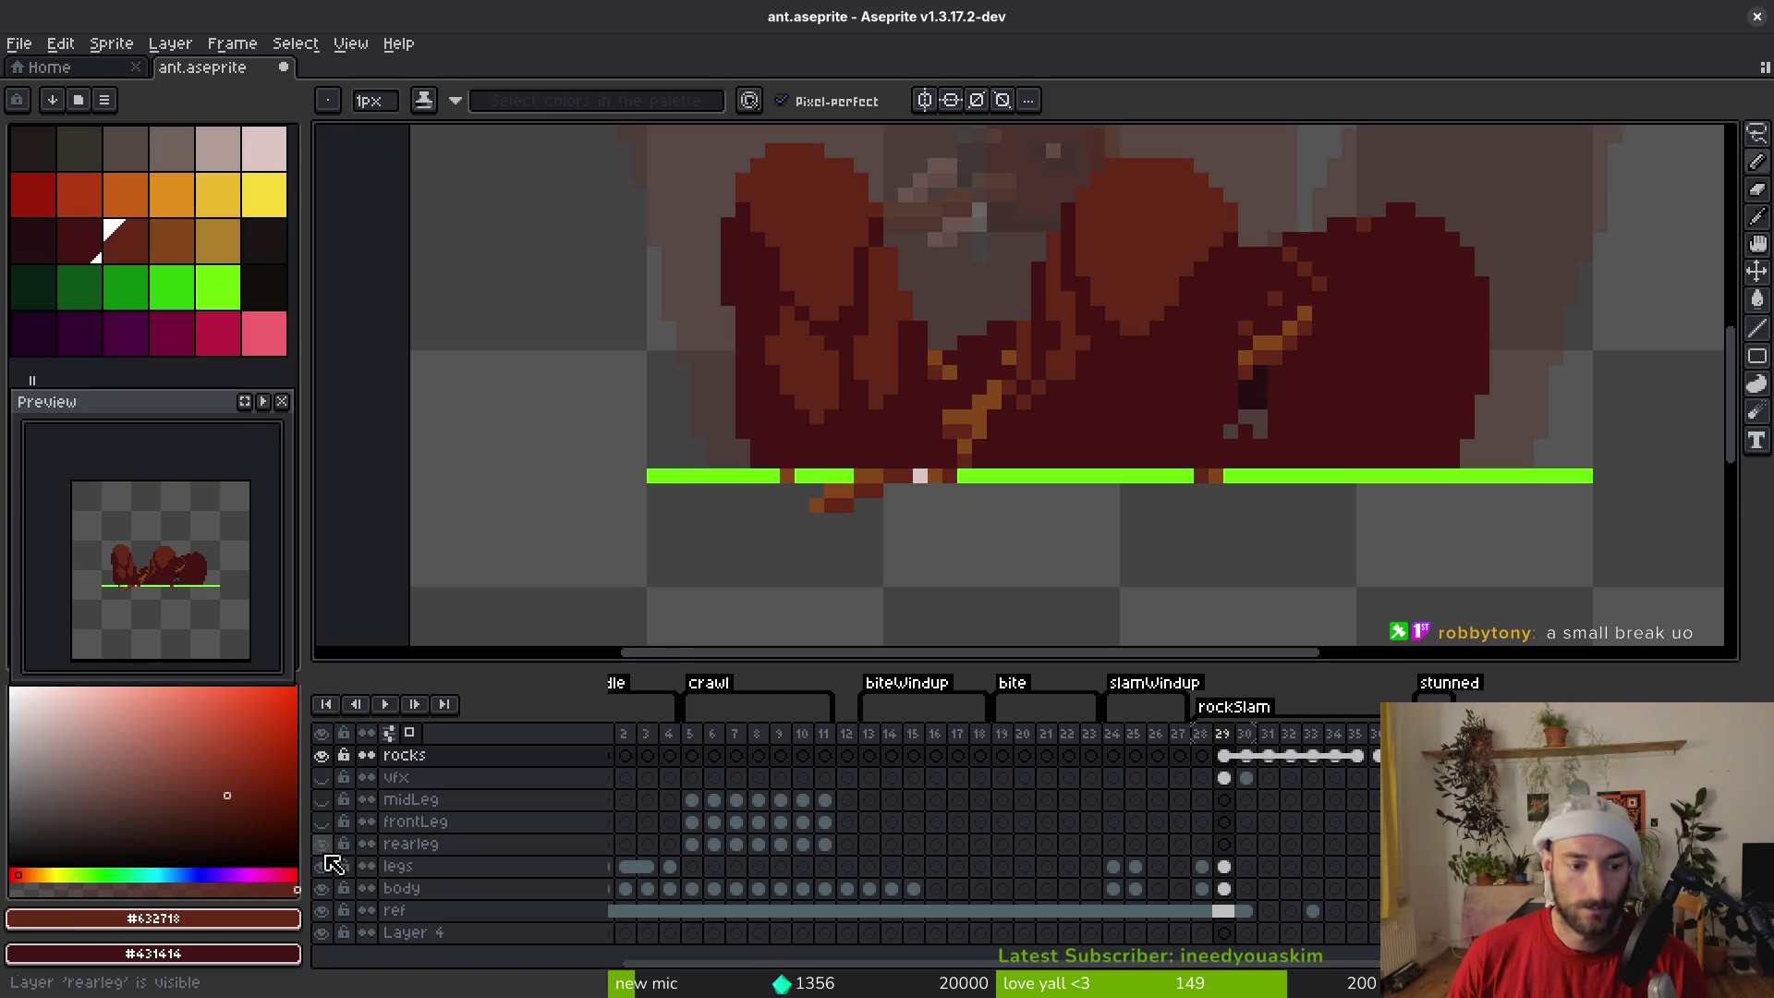
left_click(321, 888)
left_click(320, 866)
scroll(1058, 472, "up", 3)
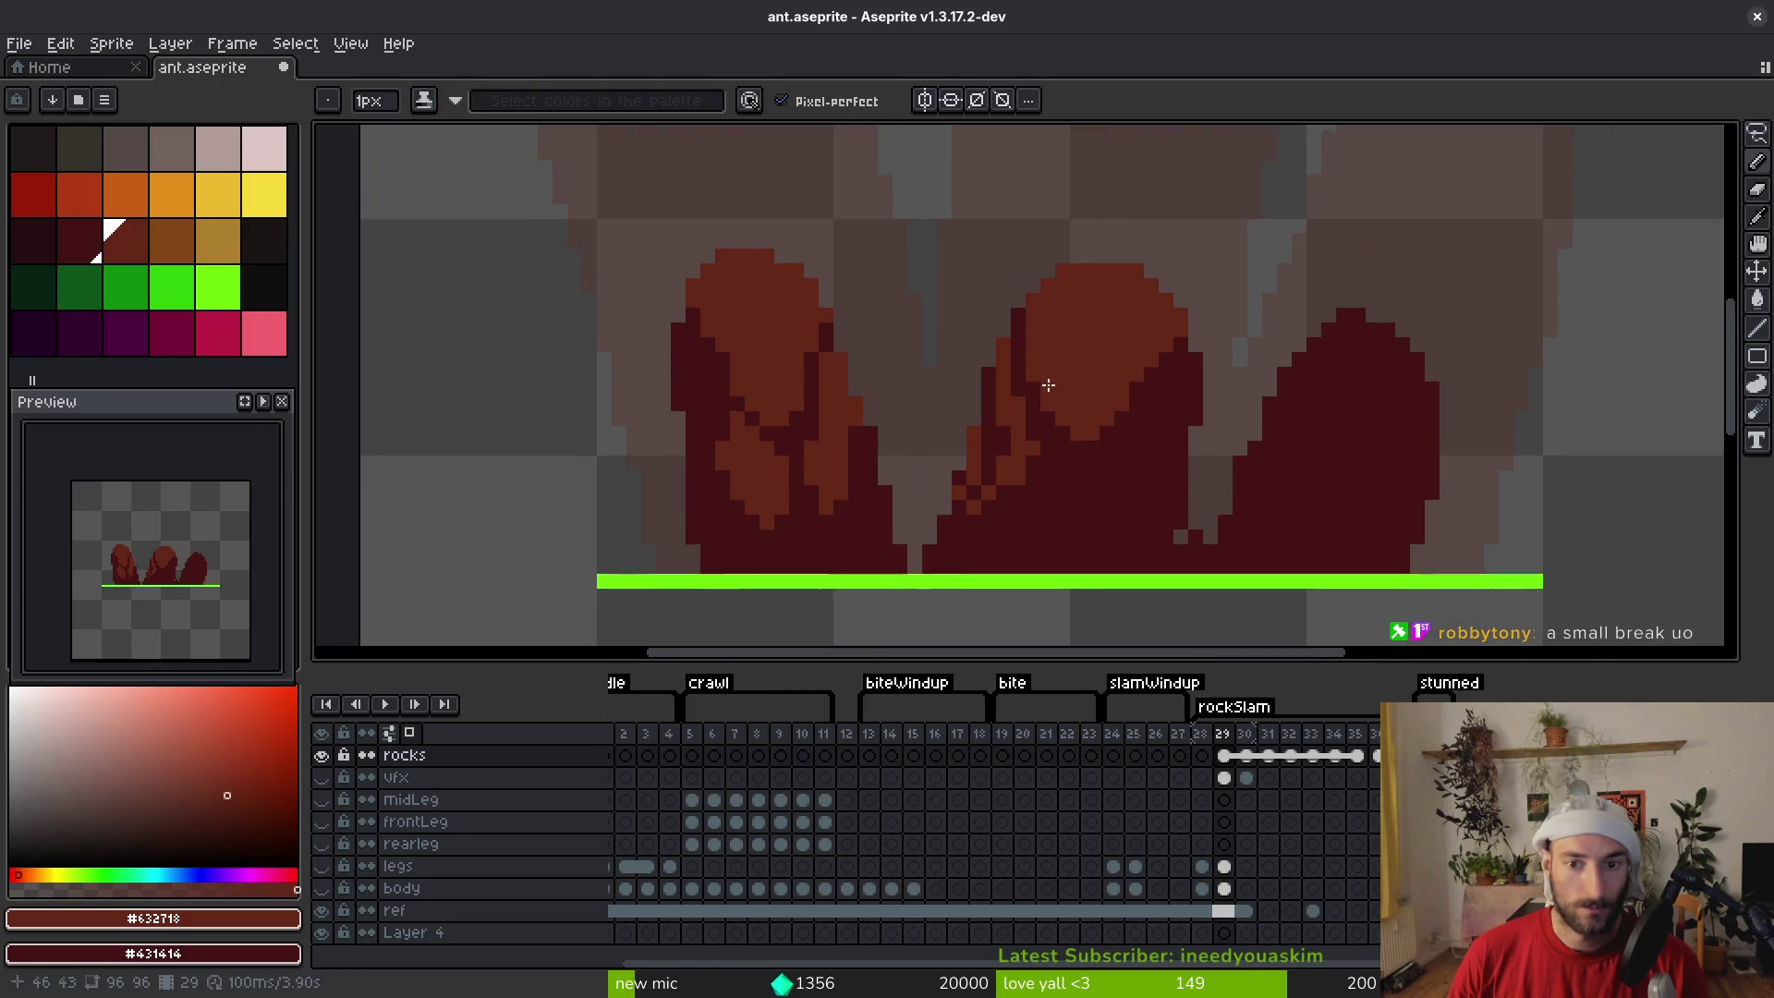
scroll(1041, 448, "down", 3)
Paint an orange highlight column on the left rock, partly overpainted with dark red #431414
mouse_move(993, 242)
left_mouse_down()
mouse_move(986, 450)
mouse_move(939, 448)
mouse_move(911, 535)
left_mouse_up()
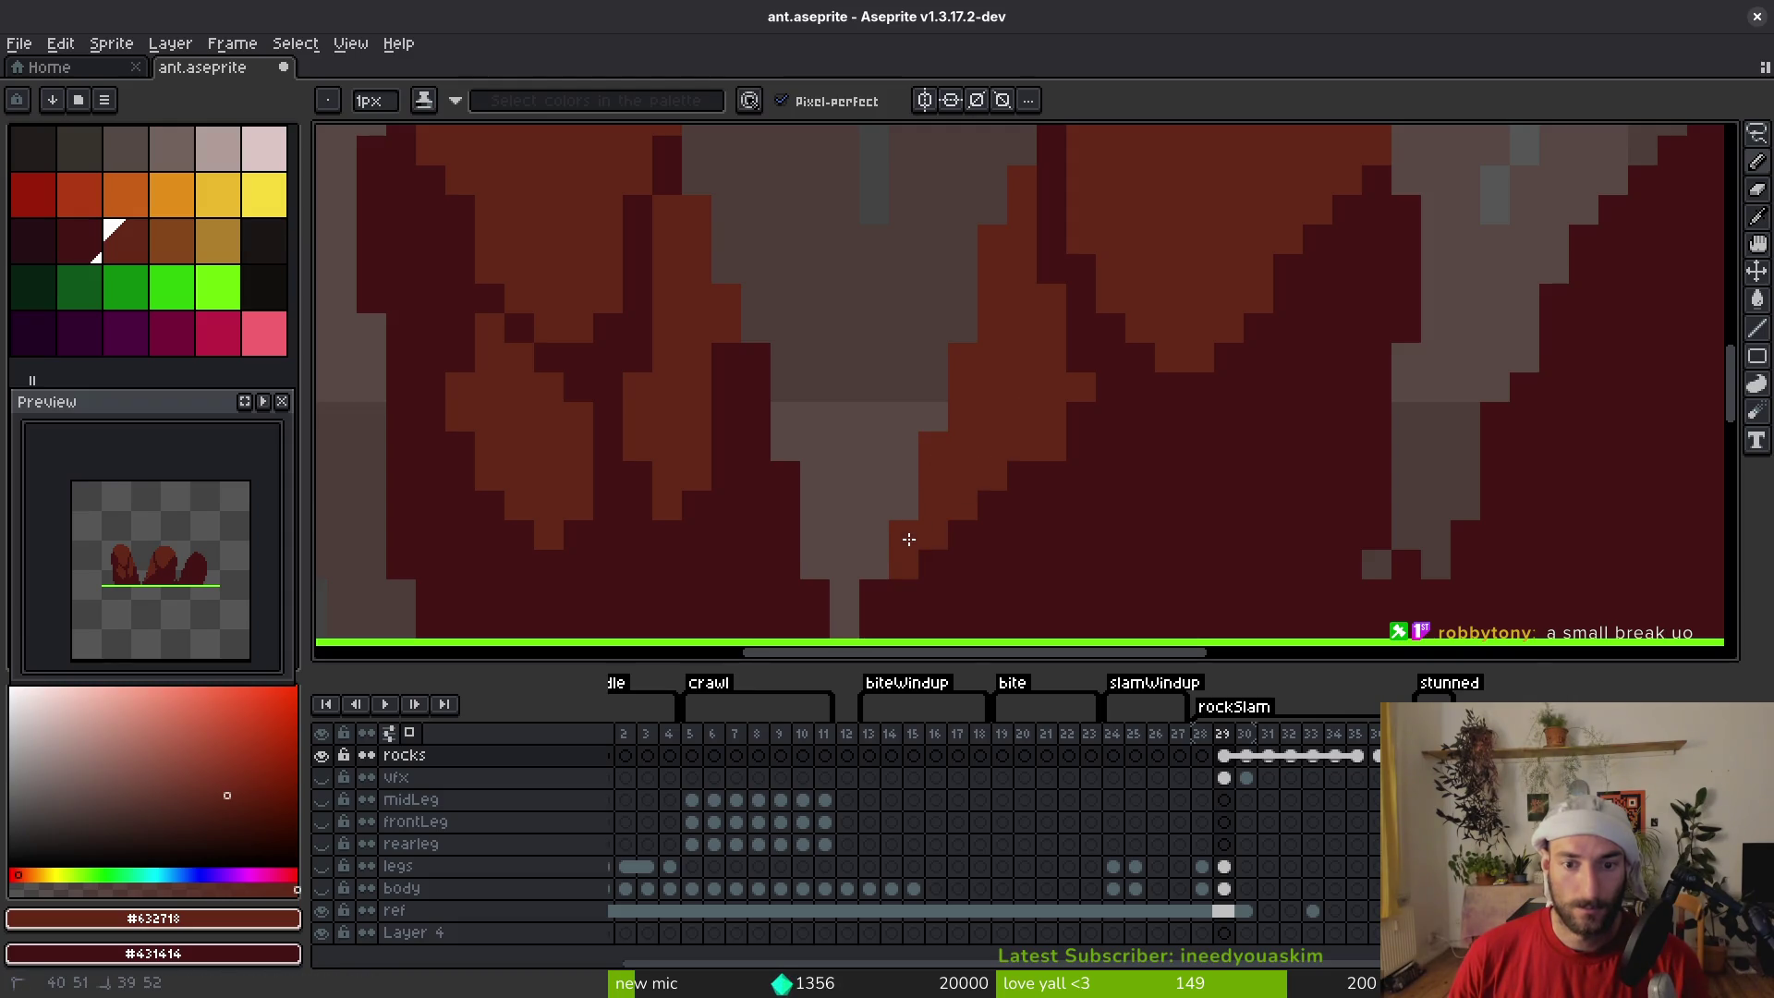
scroll(1079, 459, "down", 3)
scroll(1079, 459, "up", 3)
left_click(950, 397, "alt")
left_click_drag(951, 396, 895, 503)
scroll(962, 474, "down", 3)
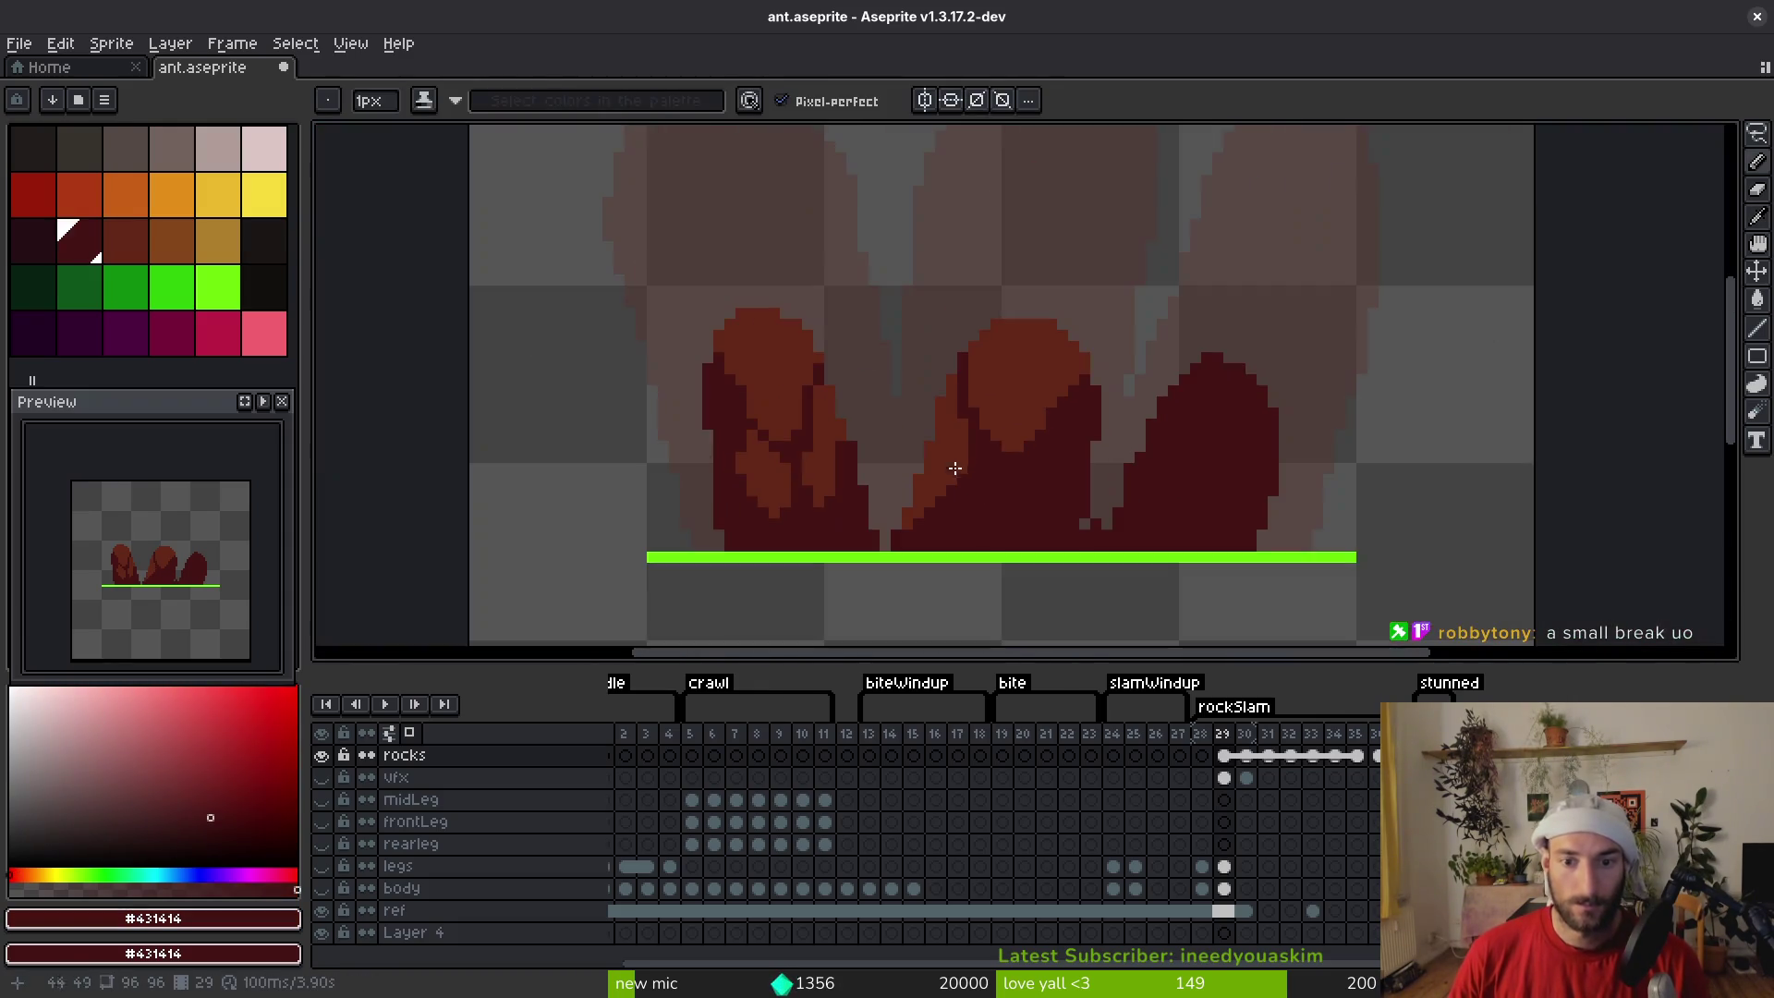
left_click(987, 418, "alt")
scroll(987, 417, "up", 3)
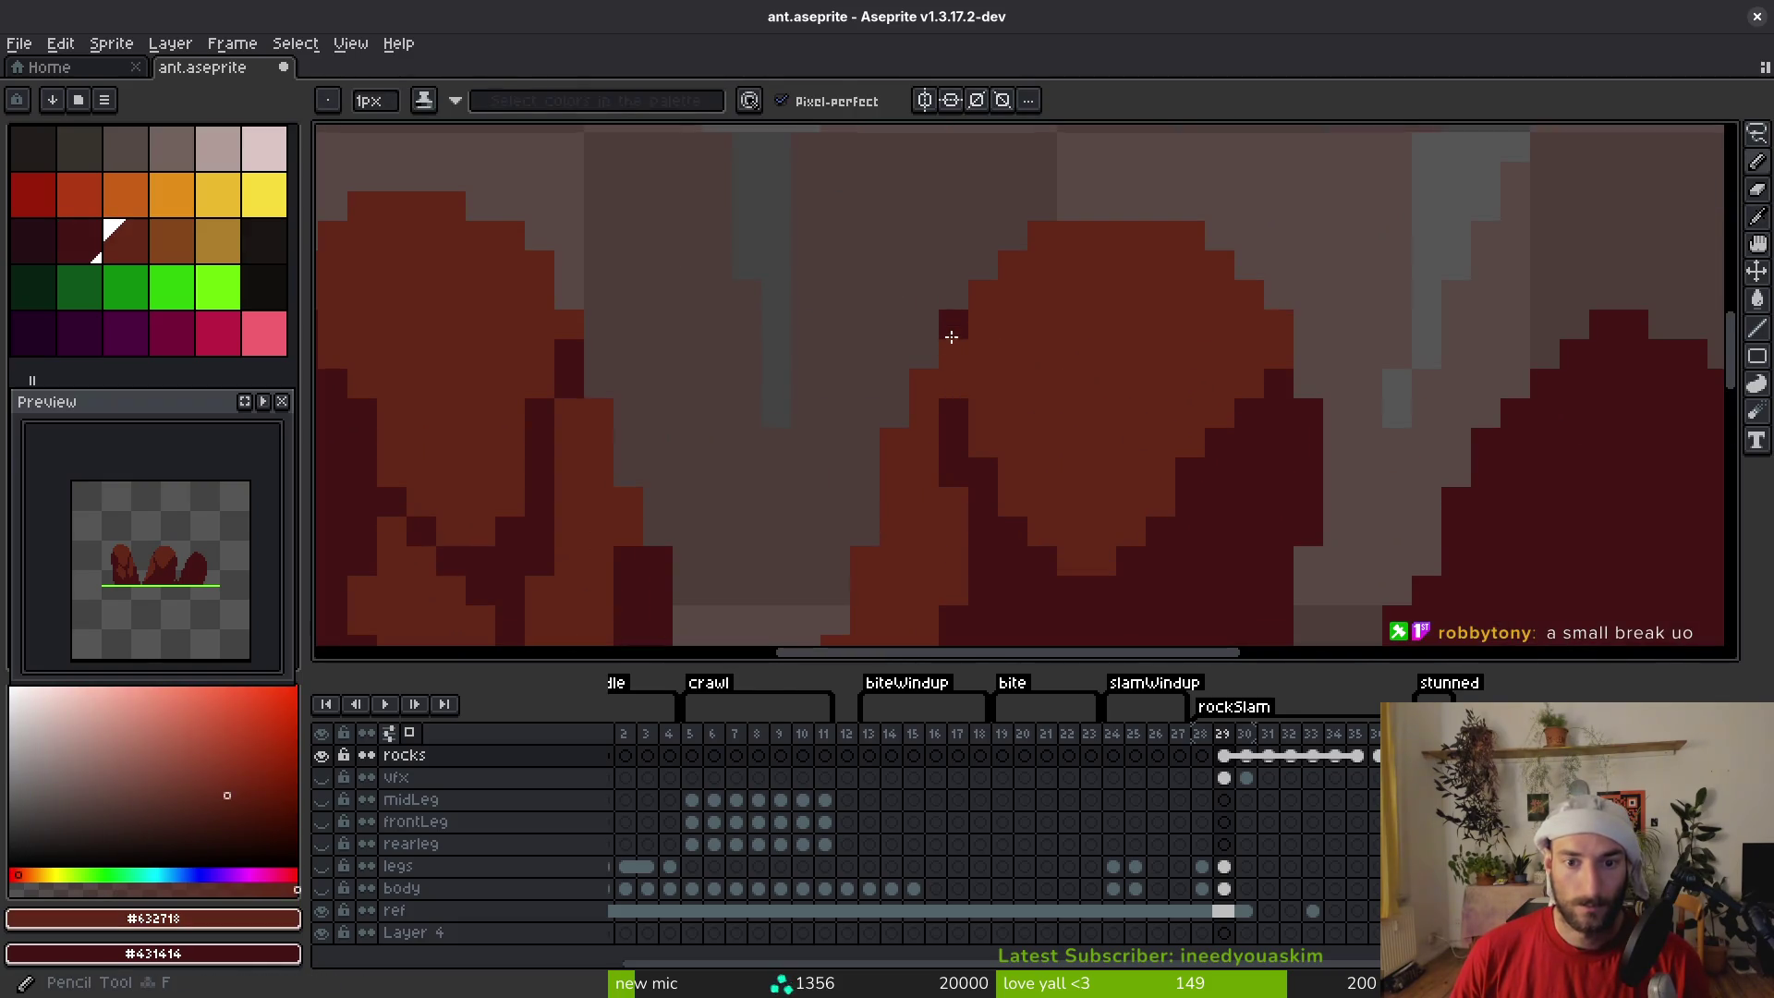
scroll(955, 400, "down", 3)
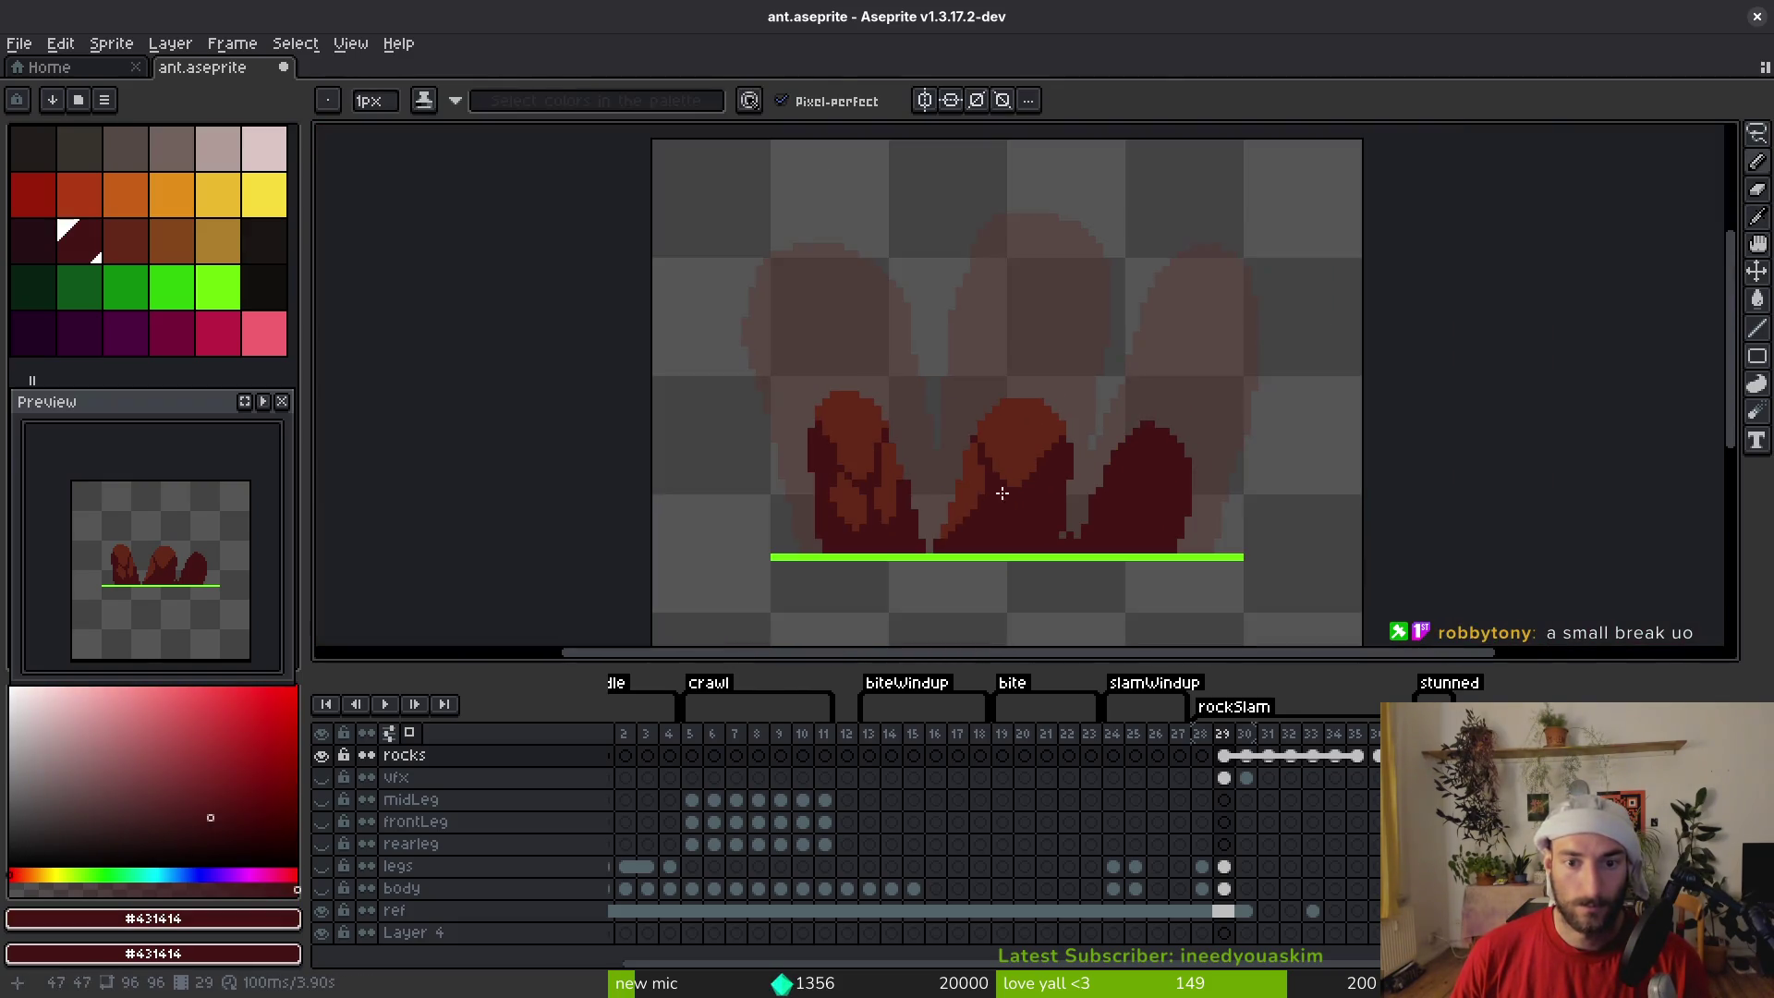
Recentre the rocks and draw a lighter orange edge on the middle rock
left_click_drag(1025, 499, 995, 465)
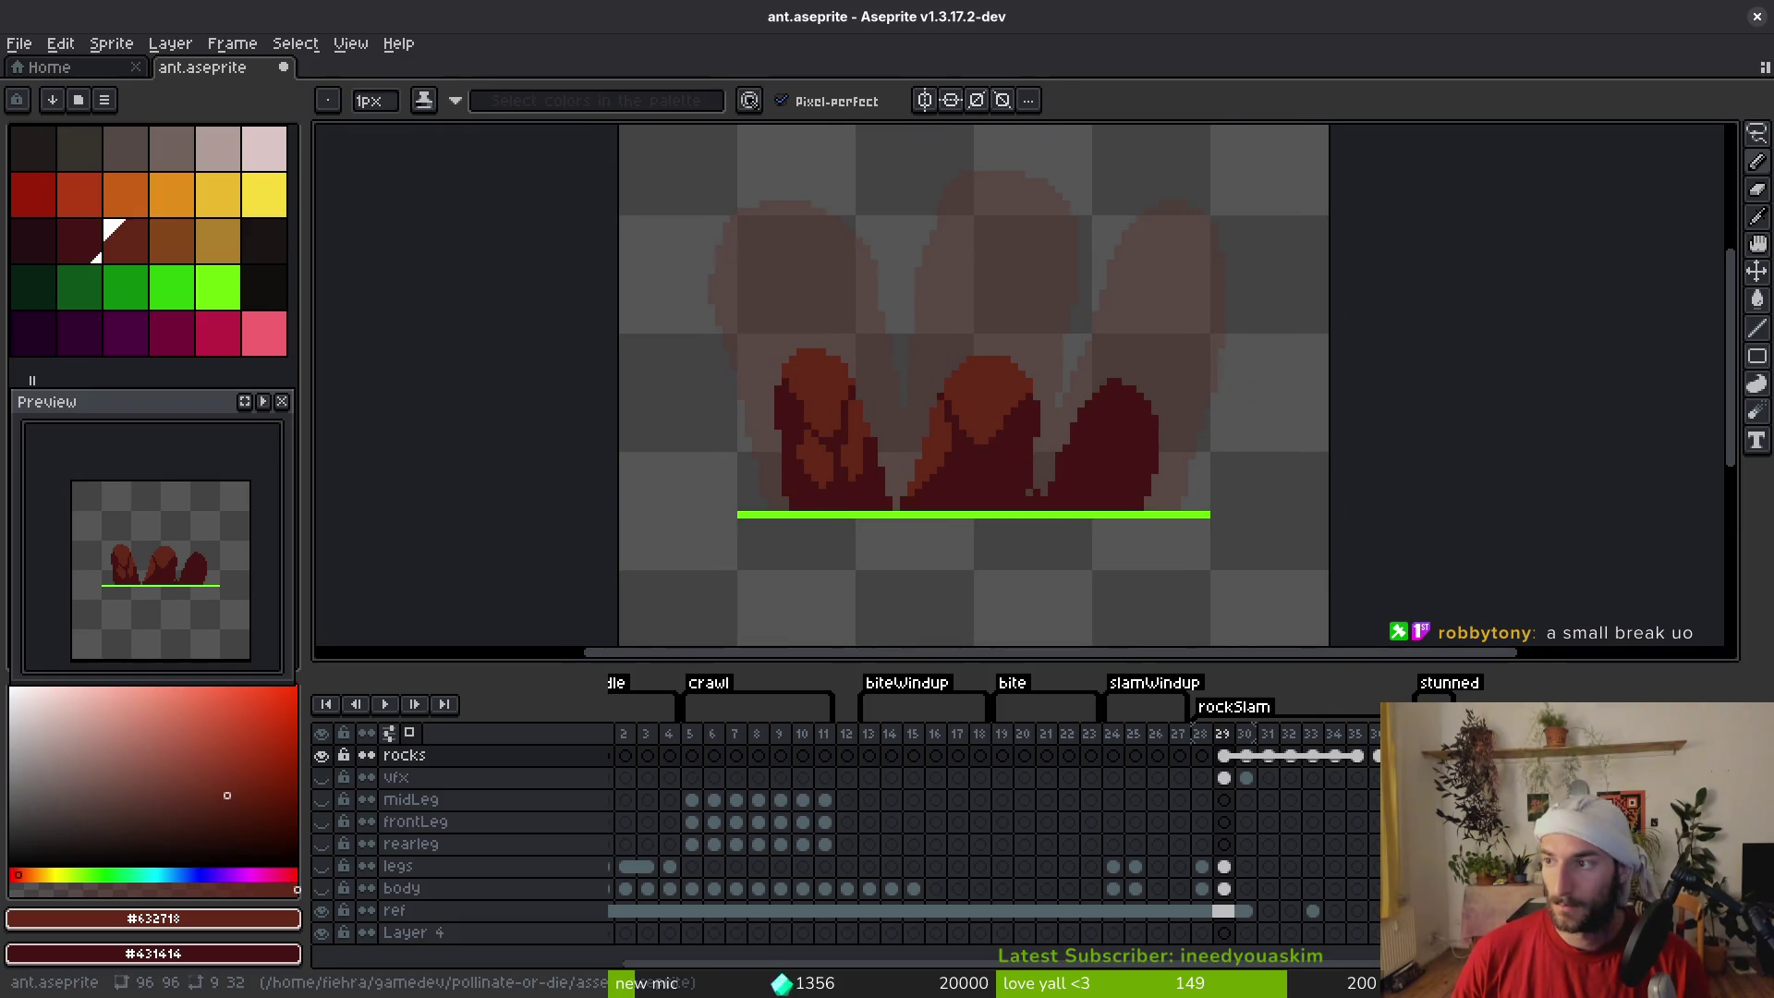
mouse_move(1165, 475)
left_mouse_down()
mouse_move(1022, 404)
mouse_move(1085, 384)
mouse_move(1024, 420)
left_mouse_up()
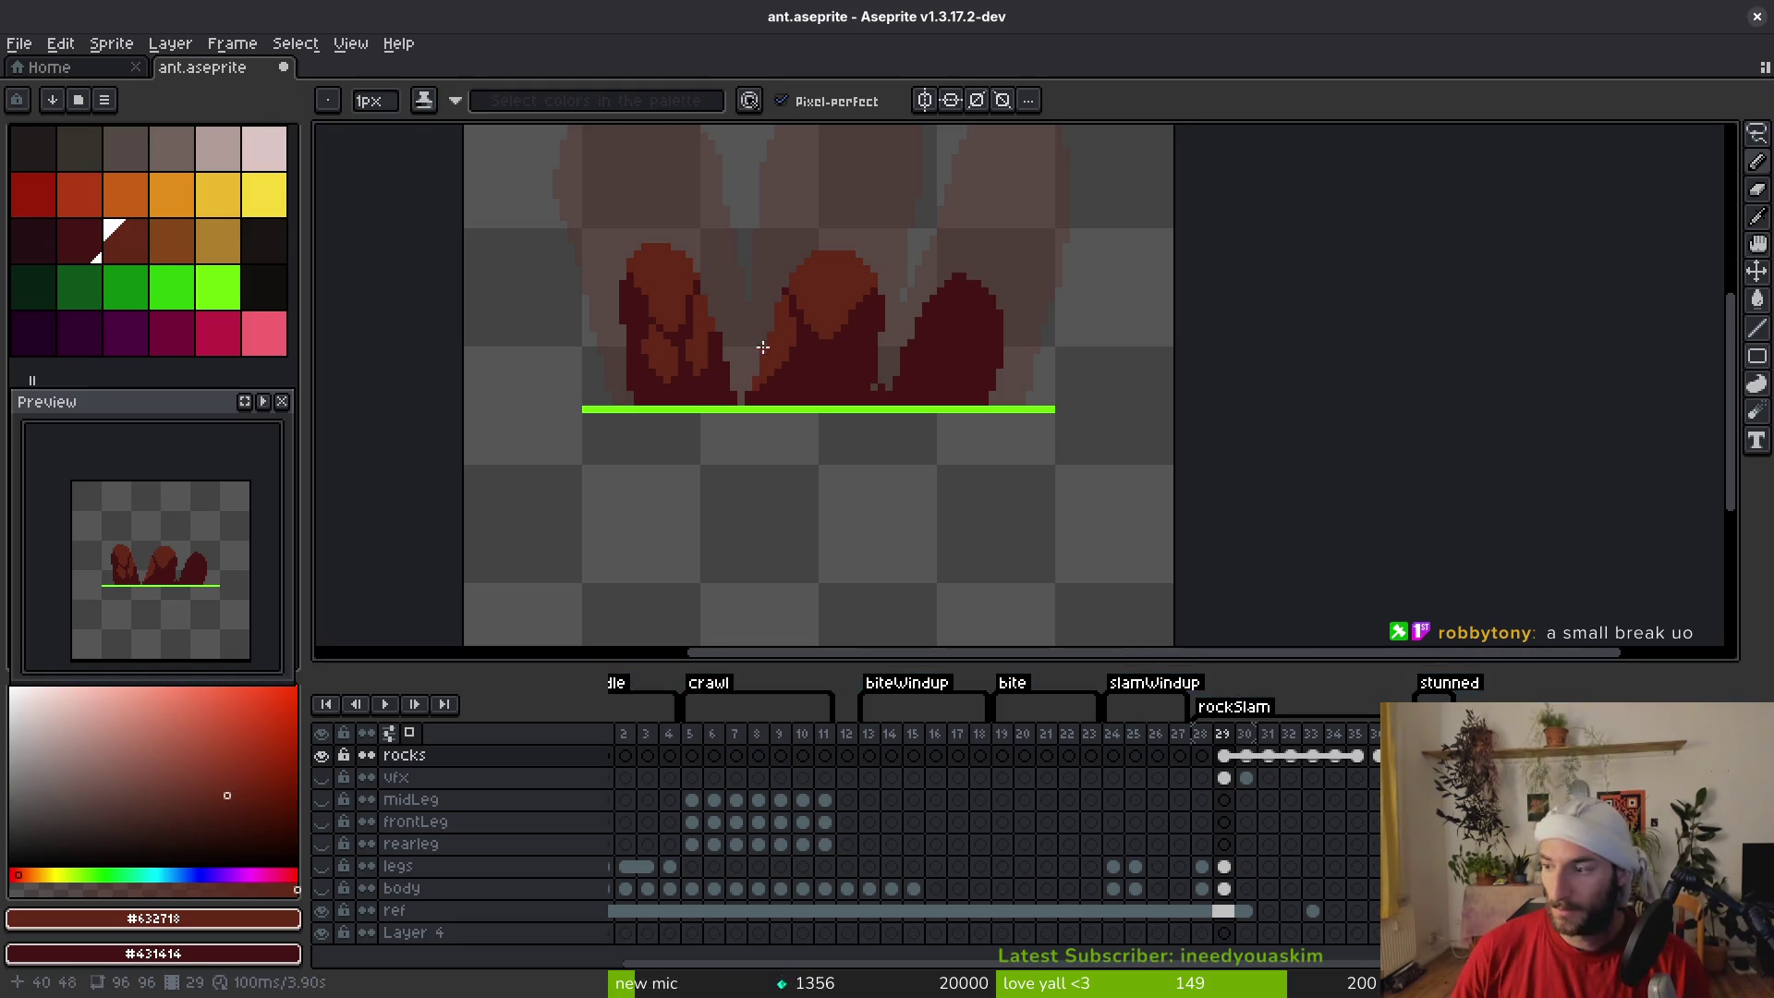
scroll(841, 388, "up", 2)
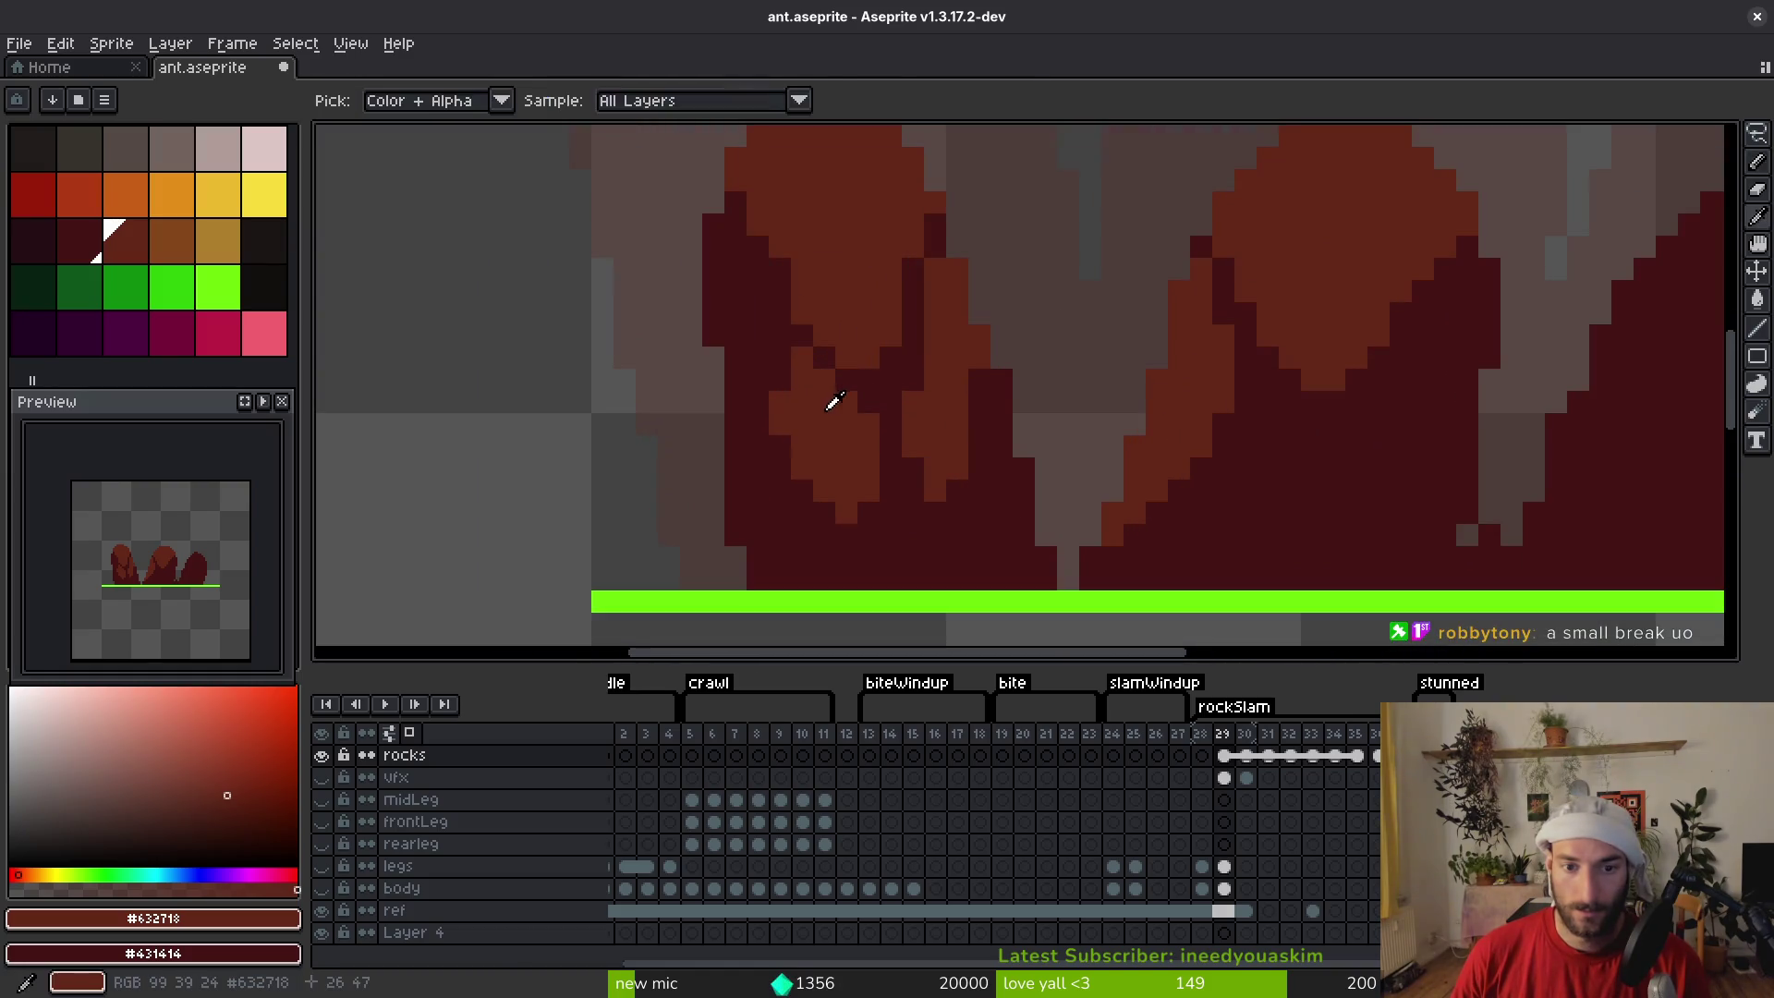
scroll(1206, 453, "down", 1)
scroll(1206, 453, "up", 3)
mouse_move(1196, 262)
left_mouse_down()
mouse_move(1168, 428)
mouse_move(1006, 499)
mouse_move(952, 433)
left_mouse_up()
Bucket-fill the outlined middle-rock area with a lighter colour
key("g")
left_click(1061, 345)
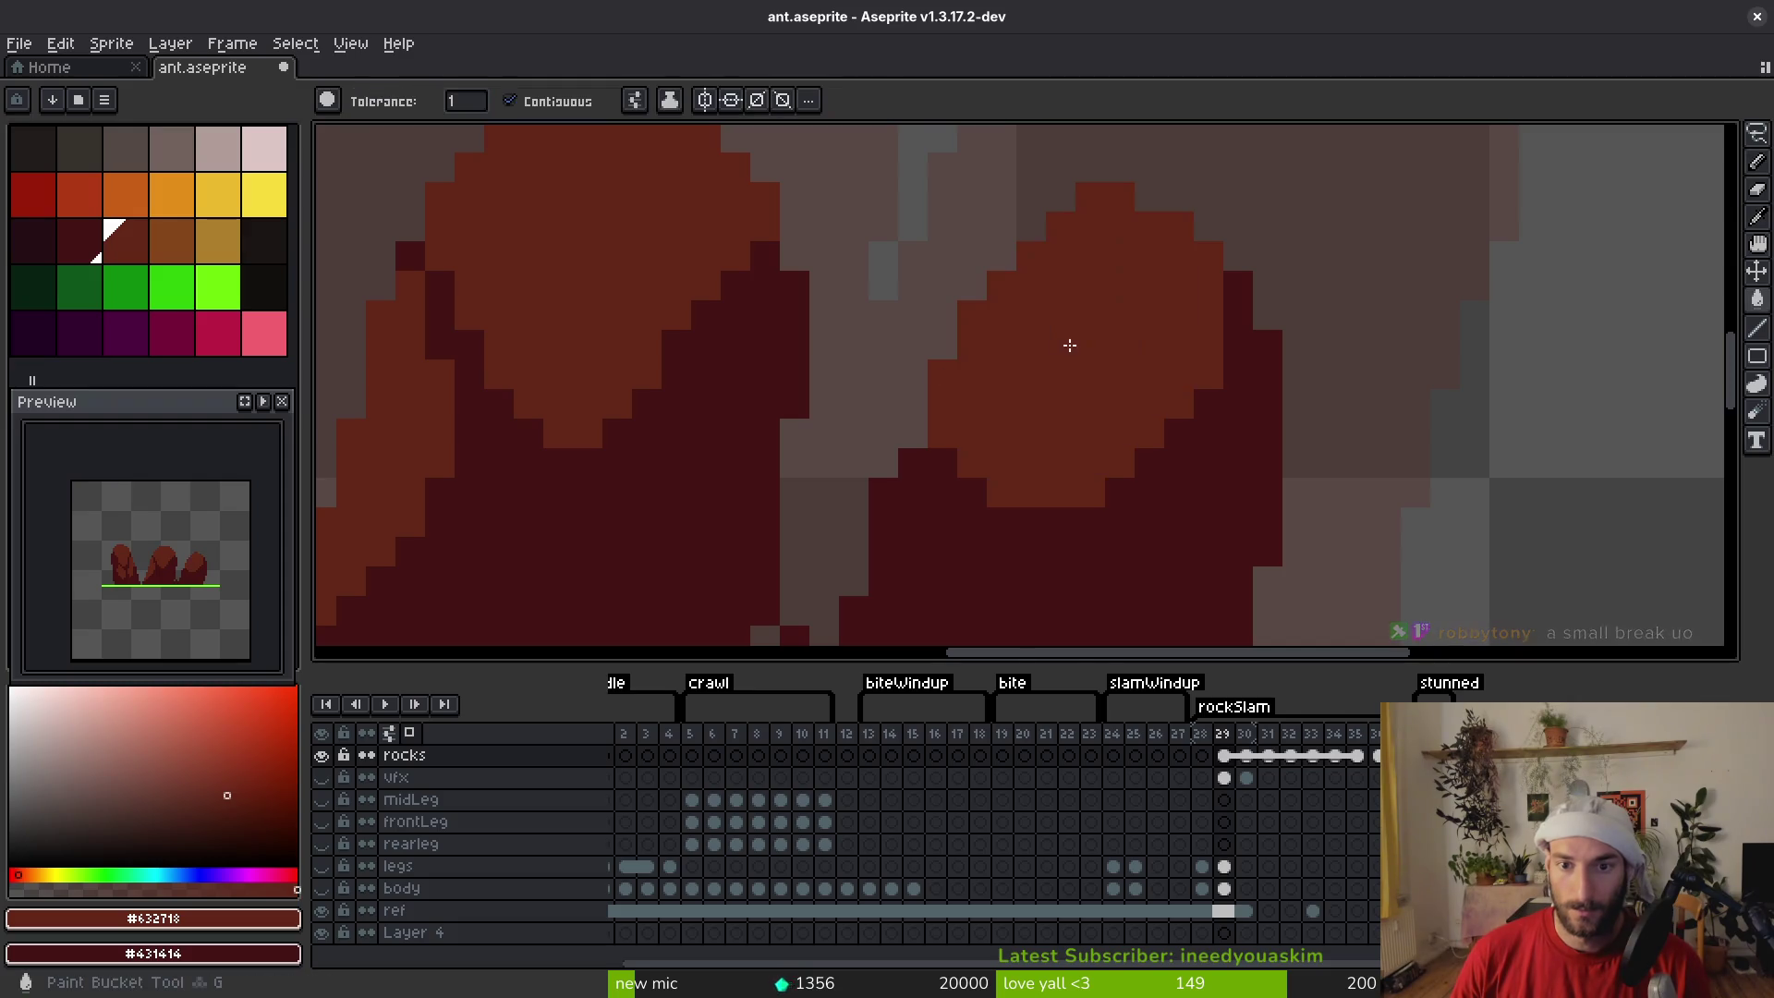
scroll(1099, 306, "down", 2)
key("b")
scroll(1072, 351, "up", 3)
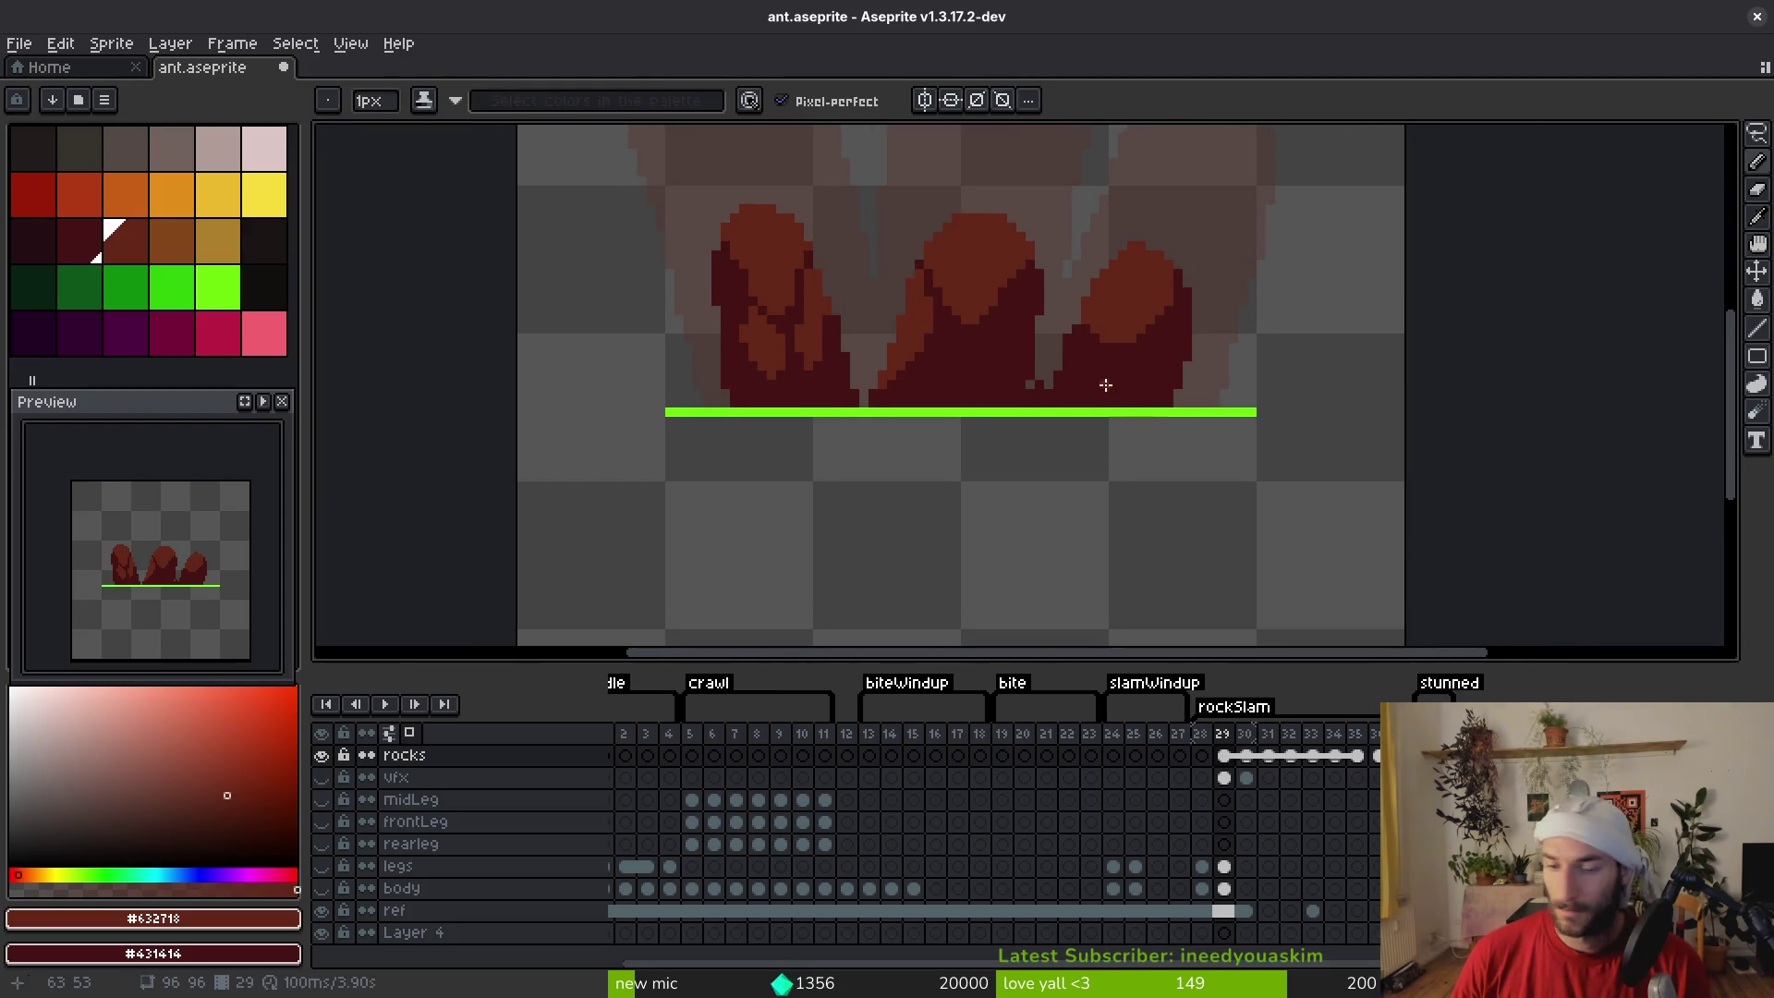
Draw a dark-red outline stroke on the rocks
mouse_move(1039, 251)
left_mouse_down()
mouse_move(1065, 329)
mouse_move(1028, 308)
left_mouse_up()
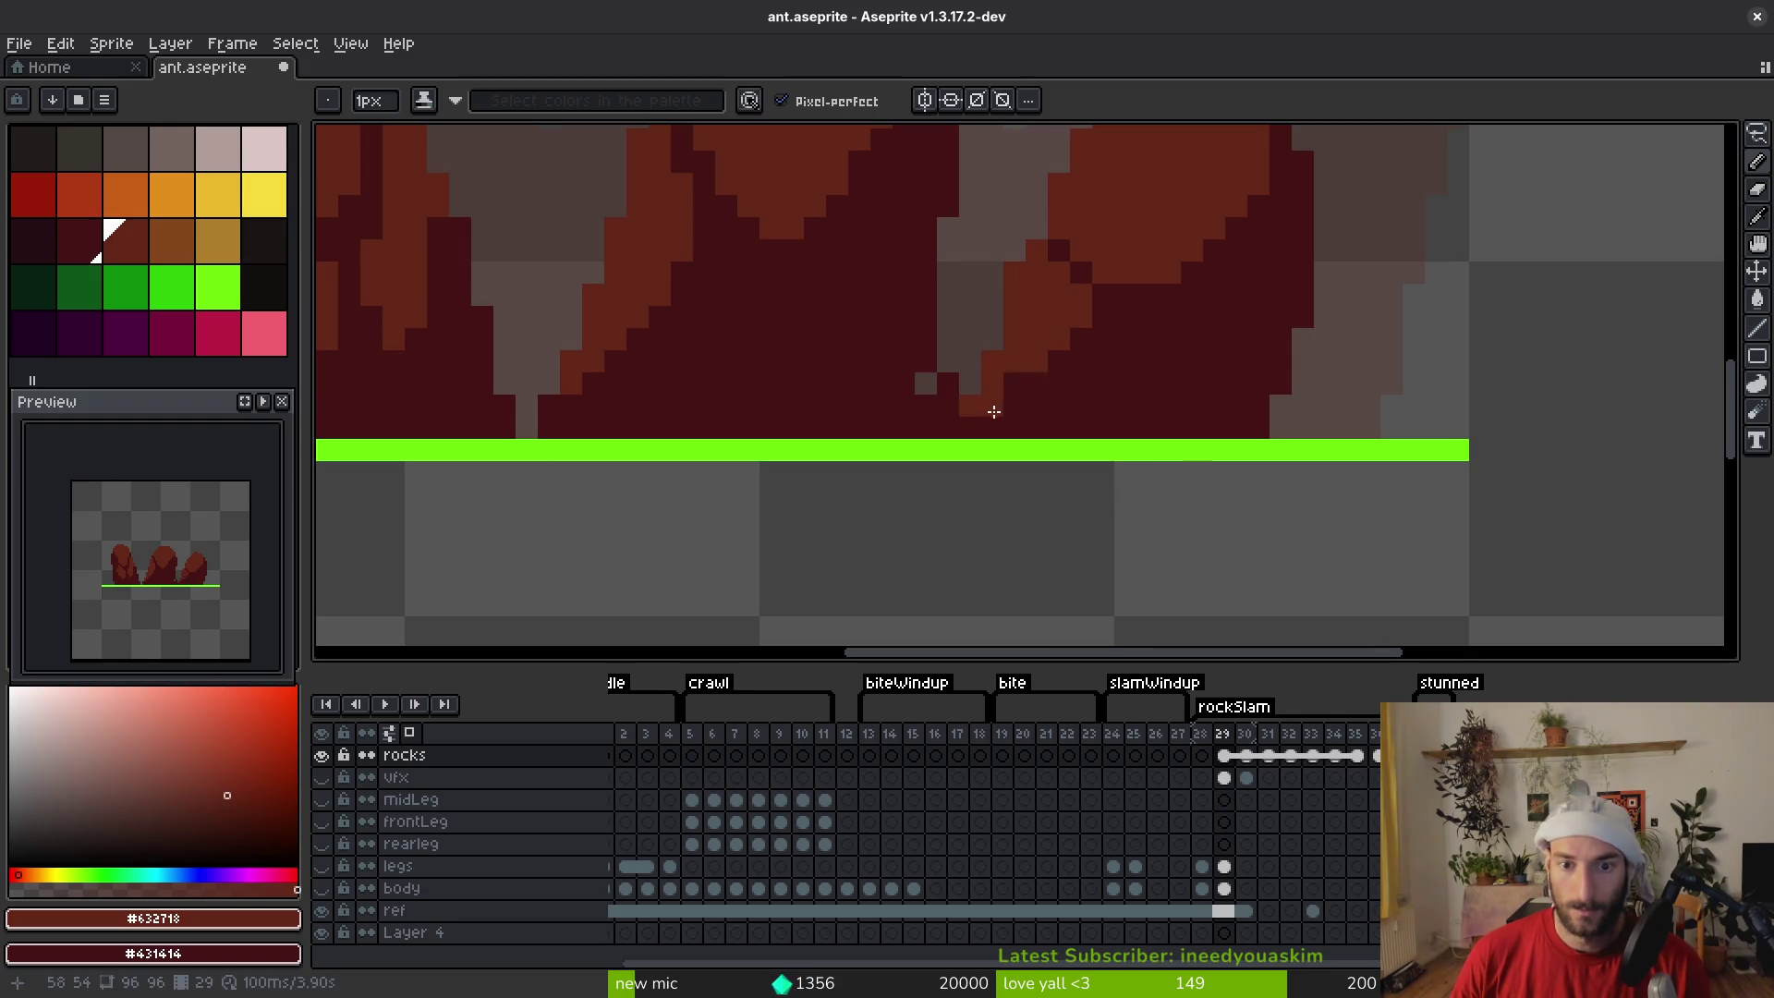
scroll(1147, 317, "down", 2)
scroll(1150, 401, "up", 1)
scroll(1003, 341, "up", 1)
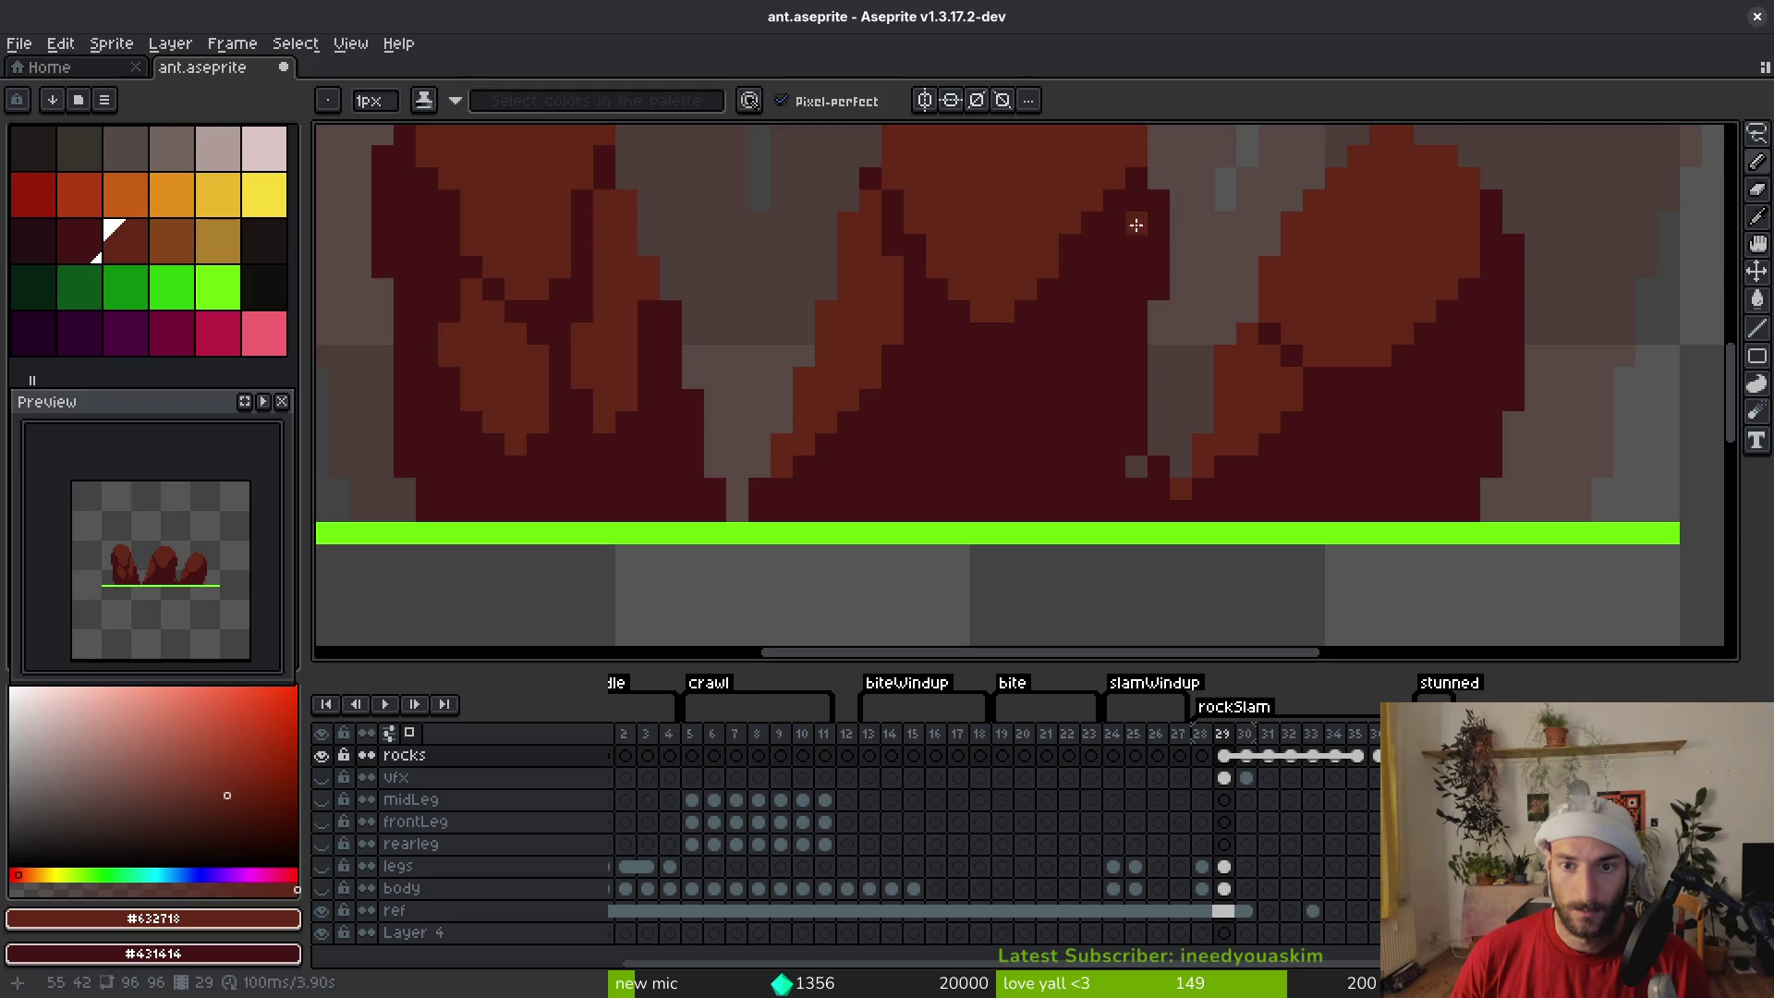
Outline and fill a new light-red facet on the middle rock, re-picking #431414 and #632718
mouse_move(1025, 377)
left_mouse_down()
mouse_move(931, 427)
mouse_move(995, 475)
mouse_move(1119, 374)
left_mouse_up()
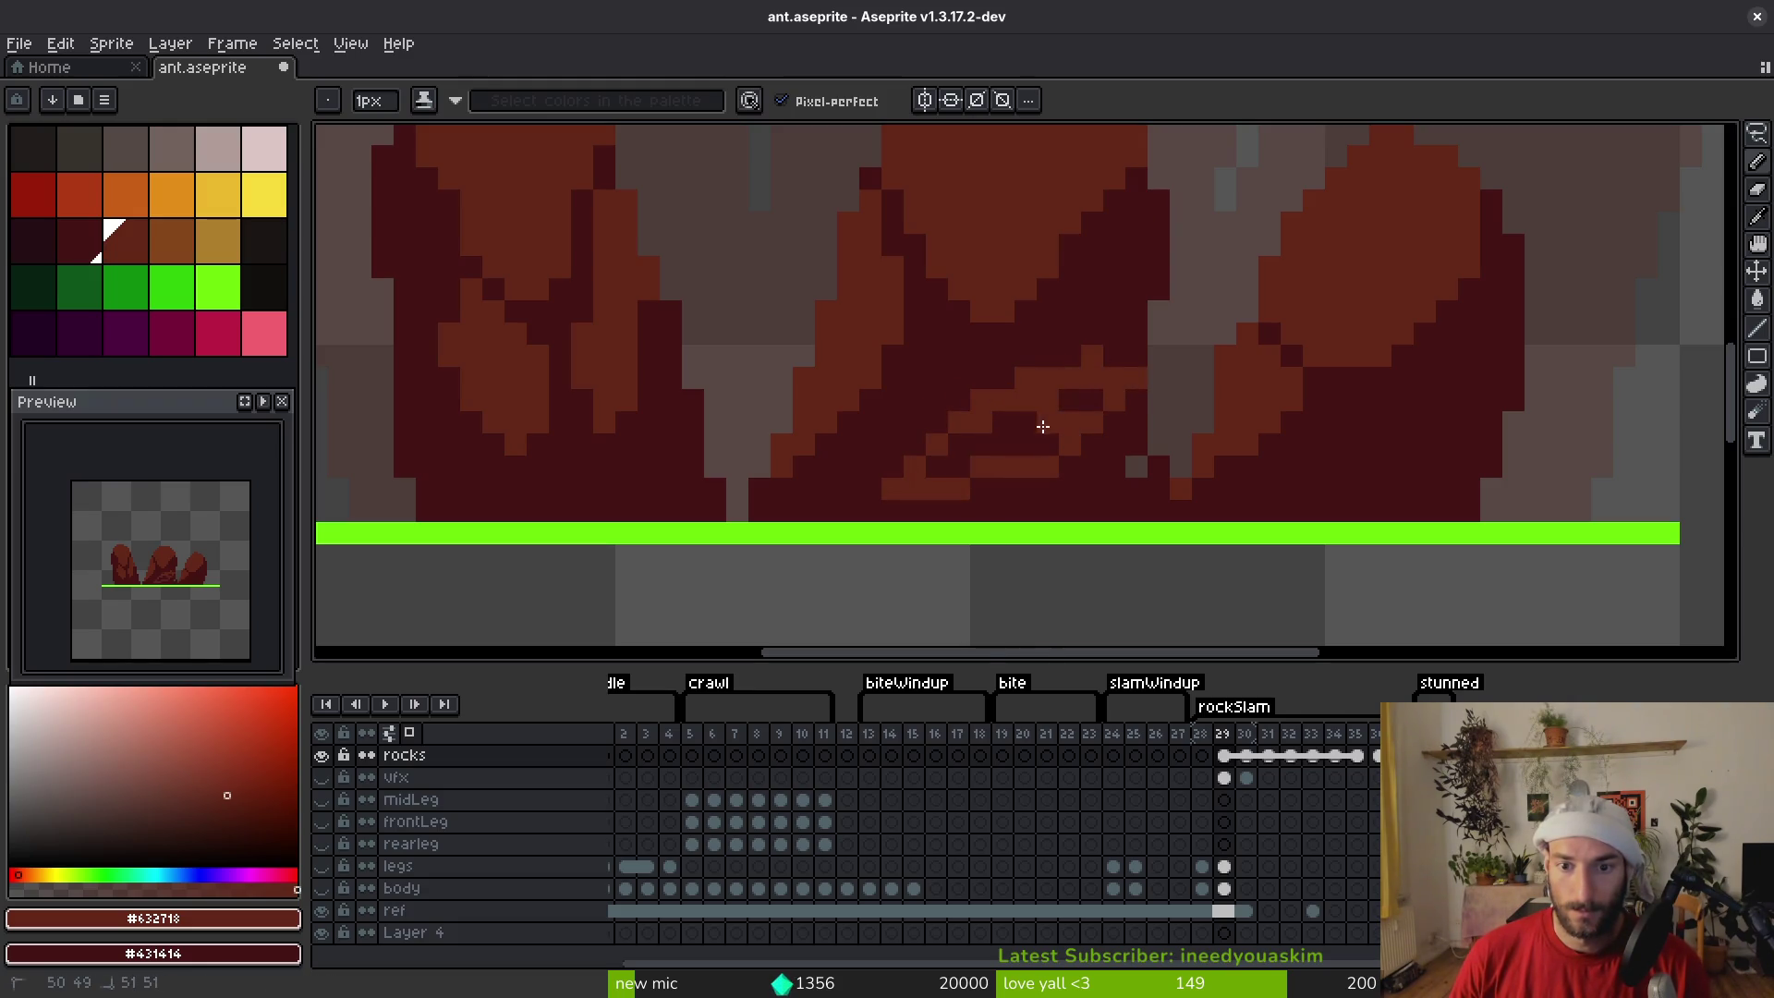
left_click_drag(1043, 426, 998, 449)
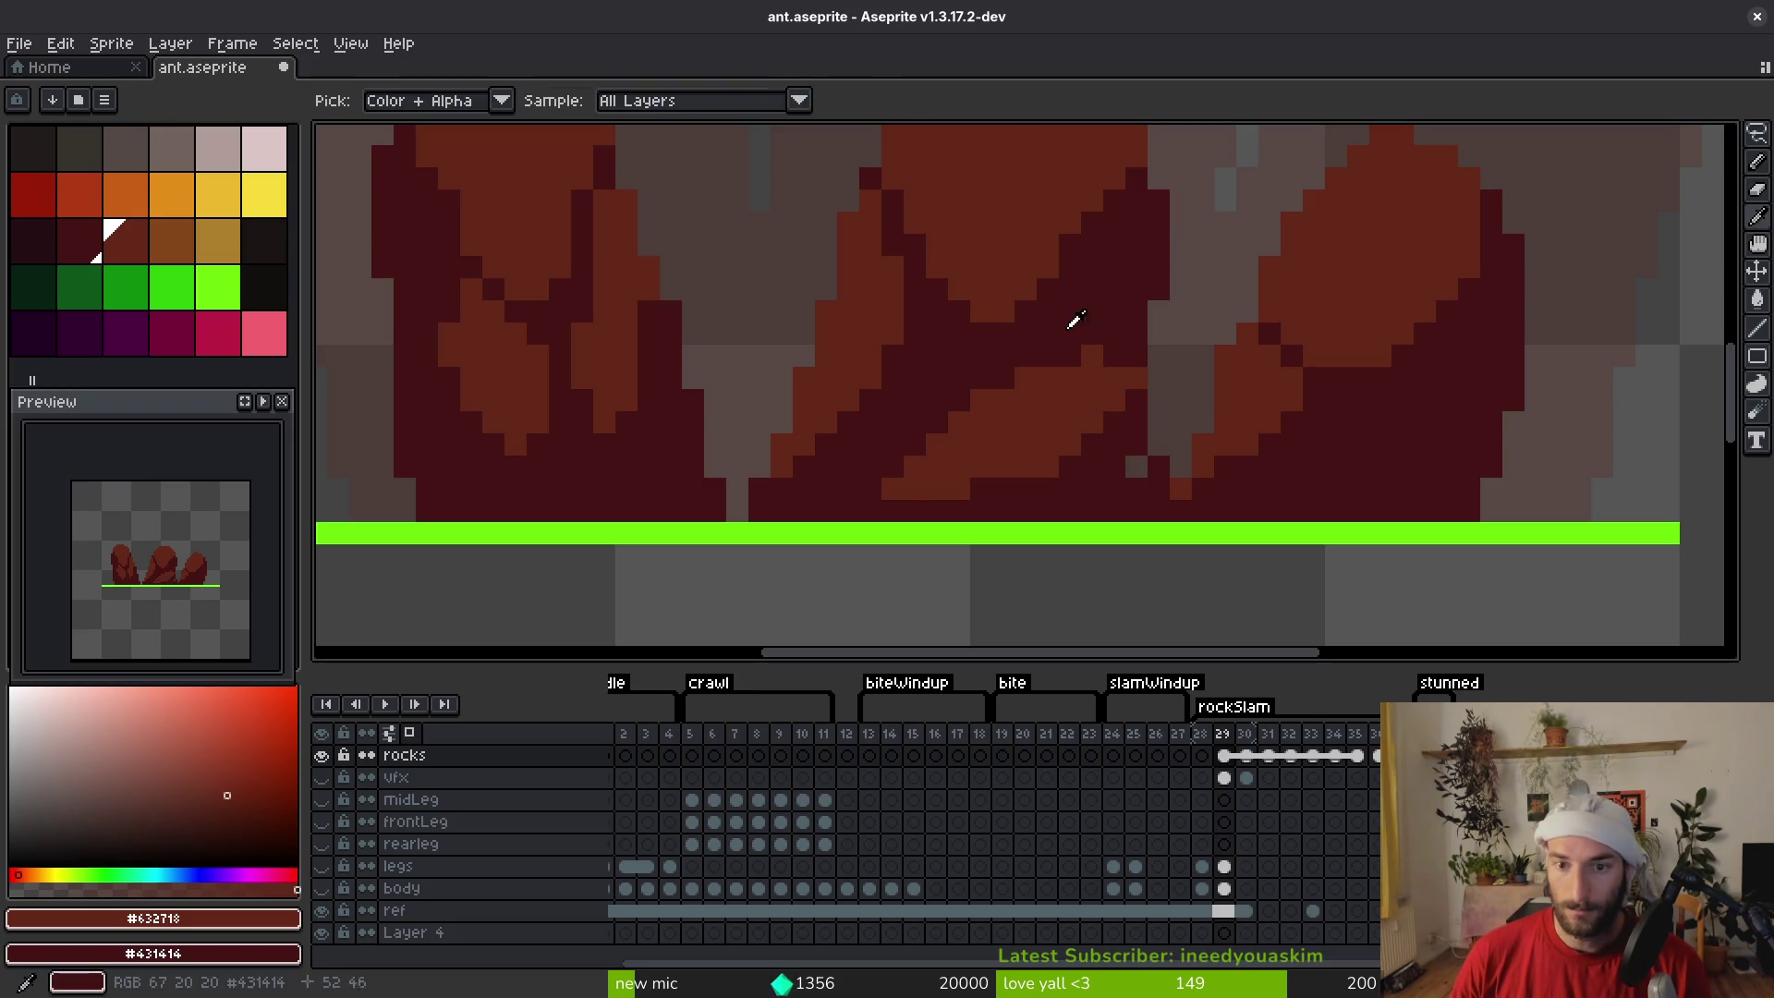
left_click(1091, 361, "alt")
scroll(1131, 386, "down", 3)
left_click(1109, 408, "alt")
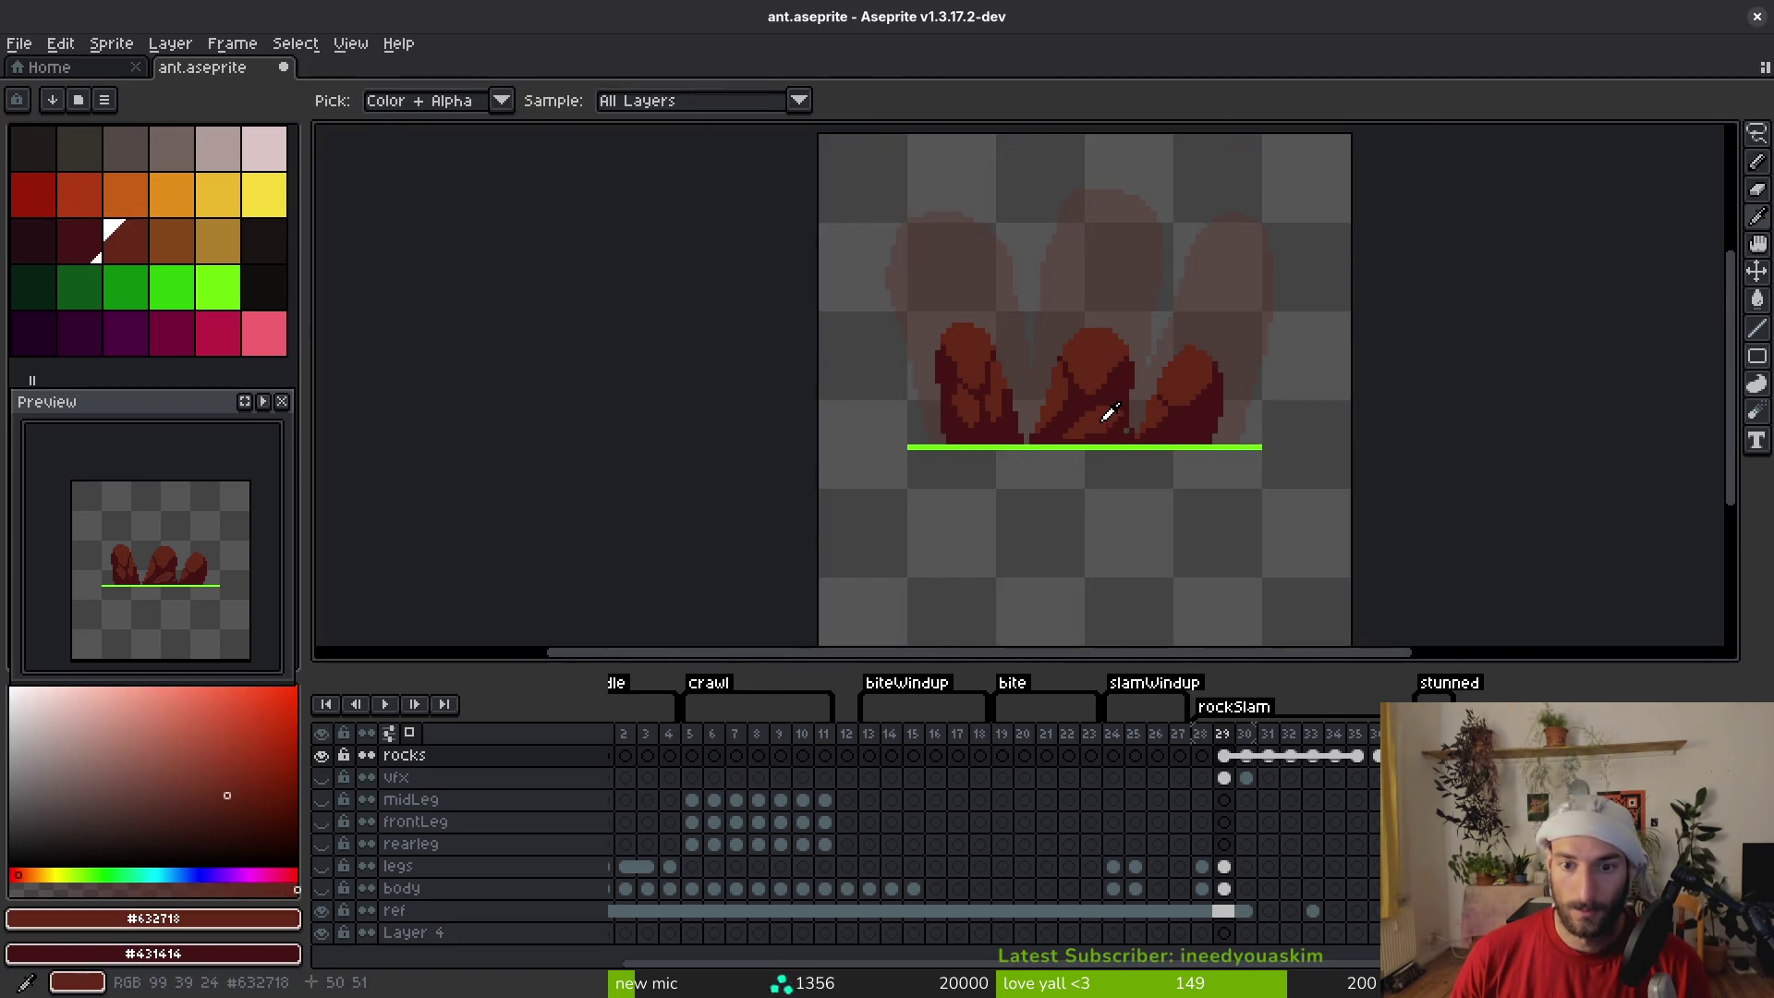
scroll(985, 420, "up", 2)
scroll(911, 361, "up", 1)
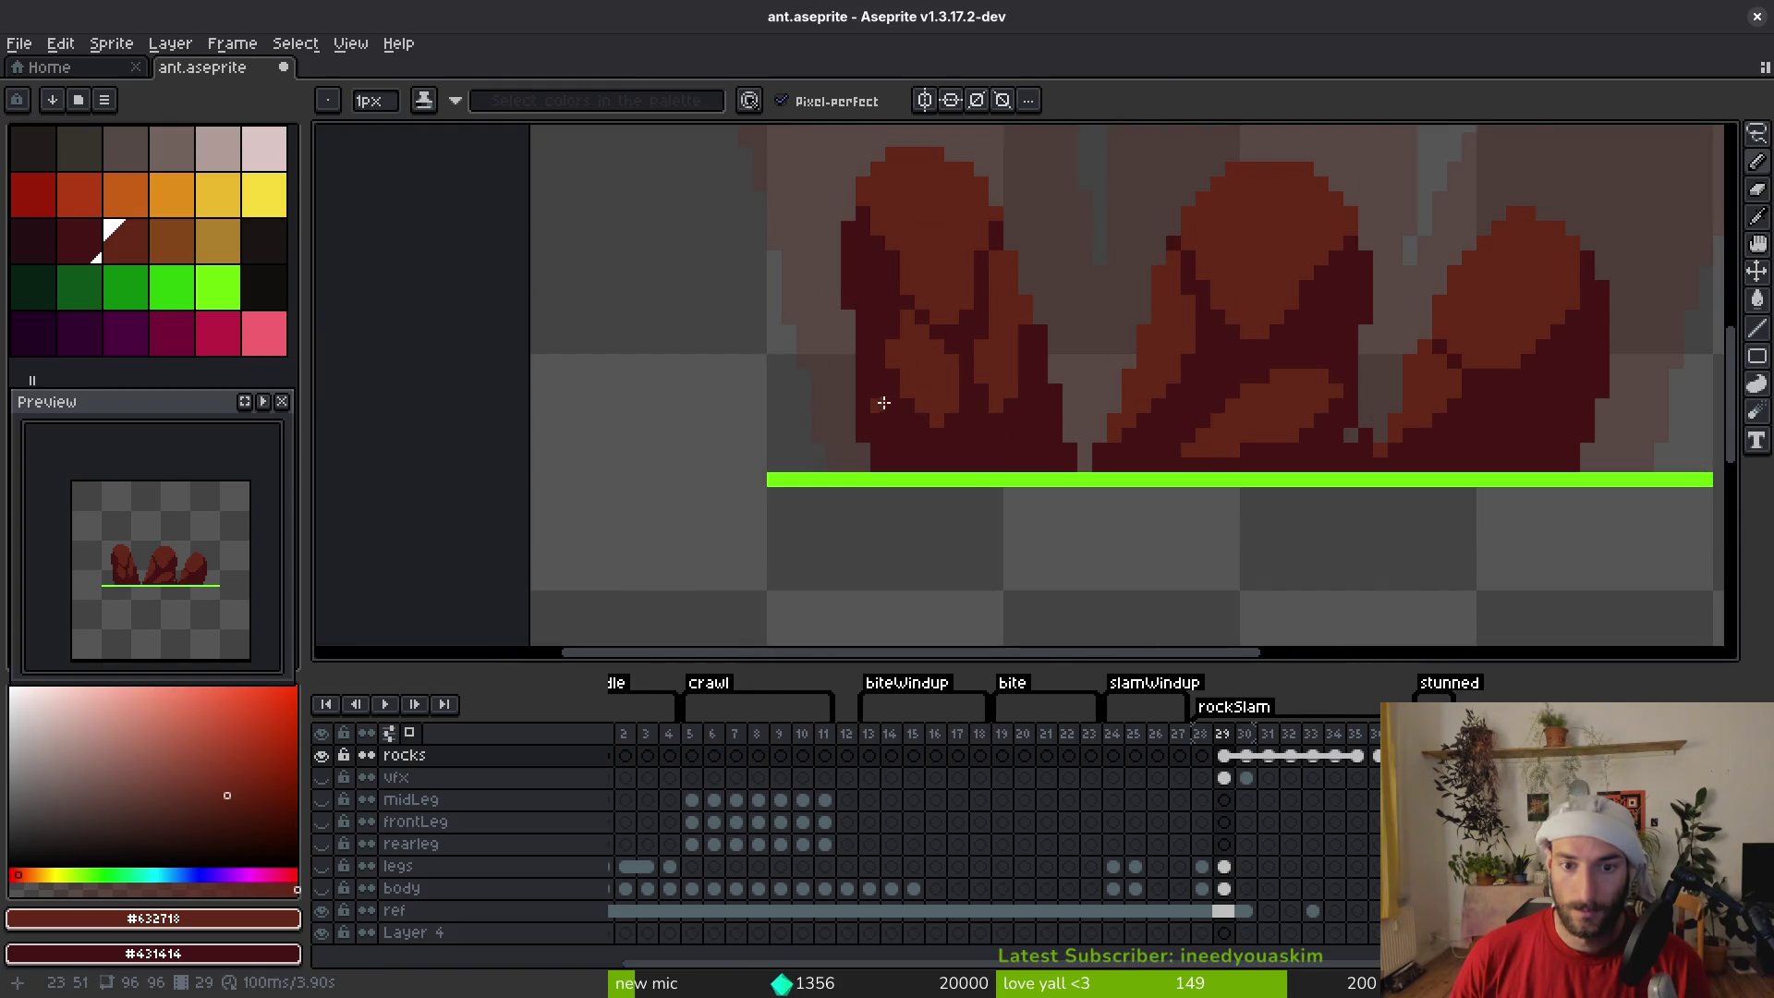
Lasso a small piece of the left rock and rotate it 90°
key("q")
left_click_drag(911, 376, 910, 388)
mouse_move(961, 453)
left_mouse_down()
mouse_move(979, 435)
mouse_move(970, 388)
mouse_move(933, 403)
left_mouse_up()
key("i")
left_click(970, 324)
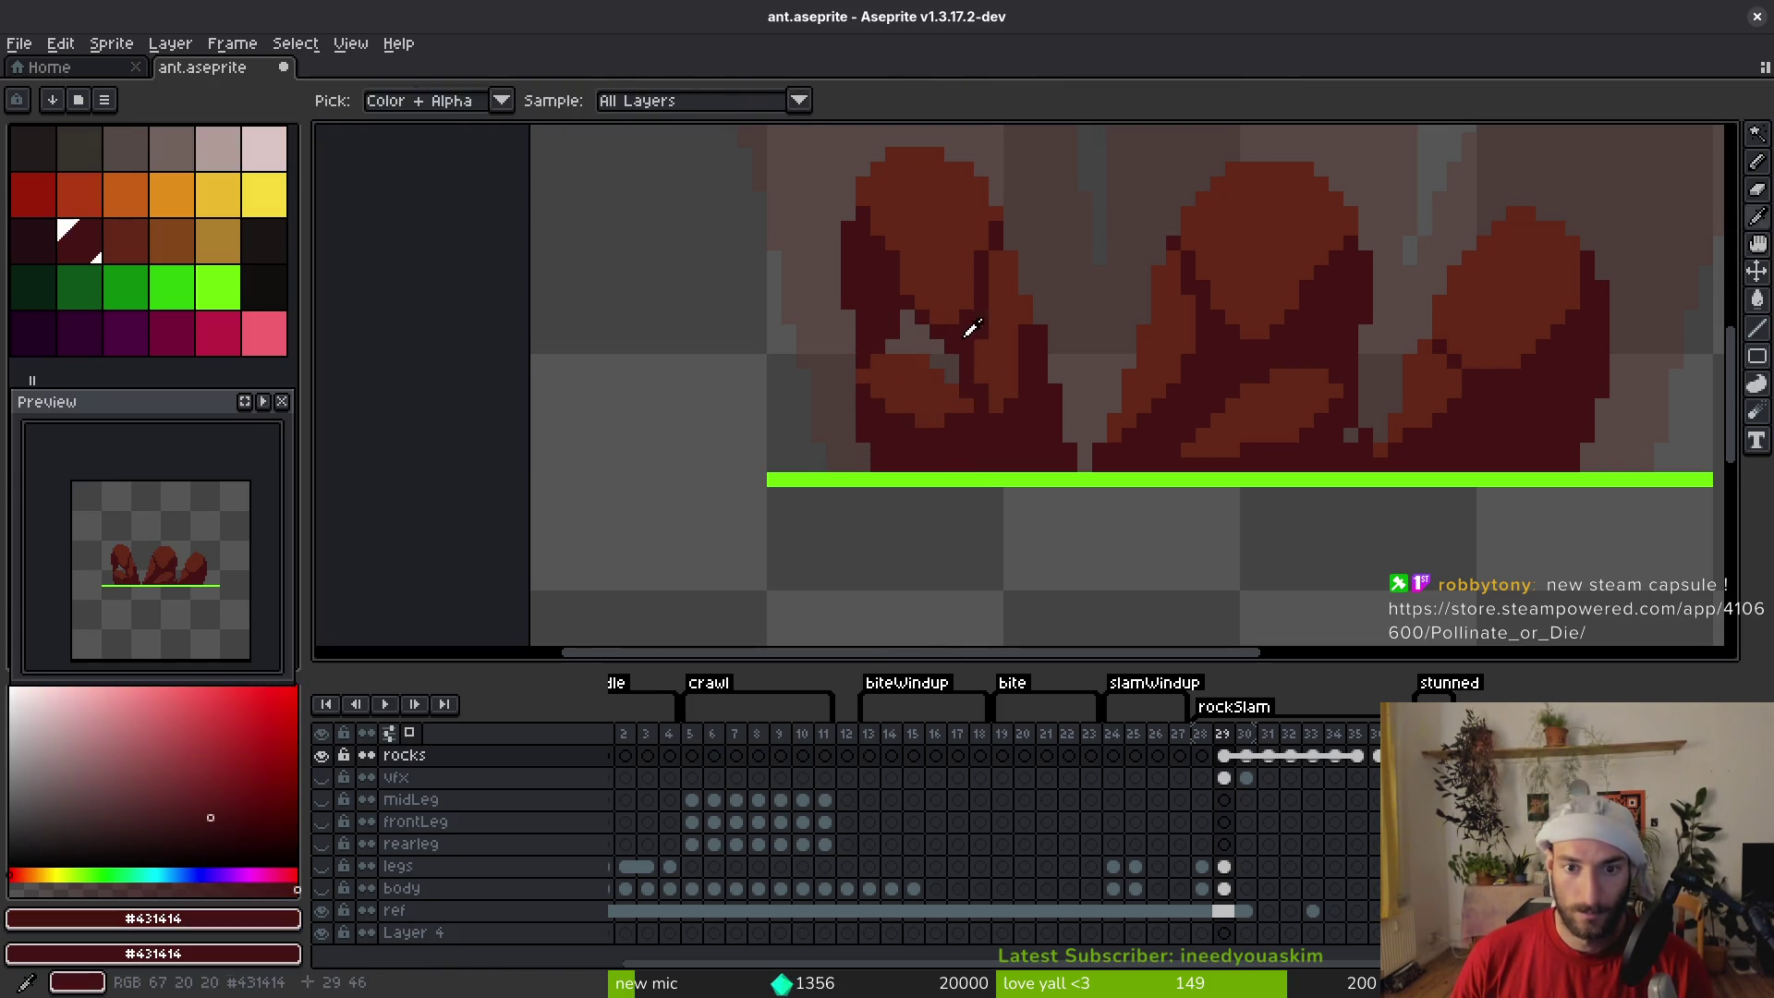
key("g")
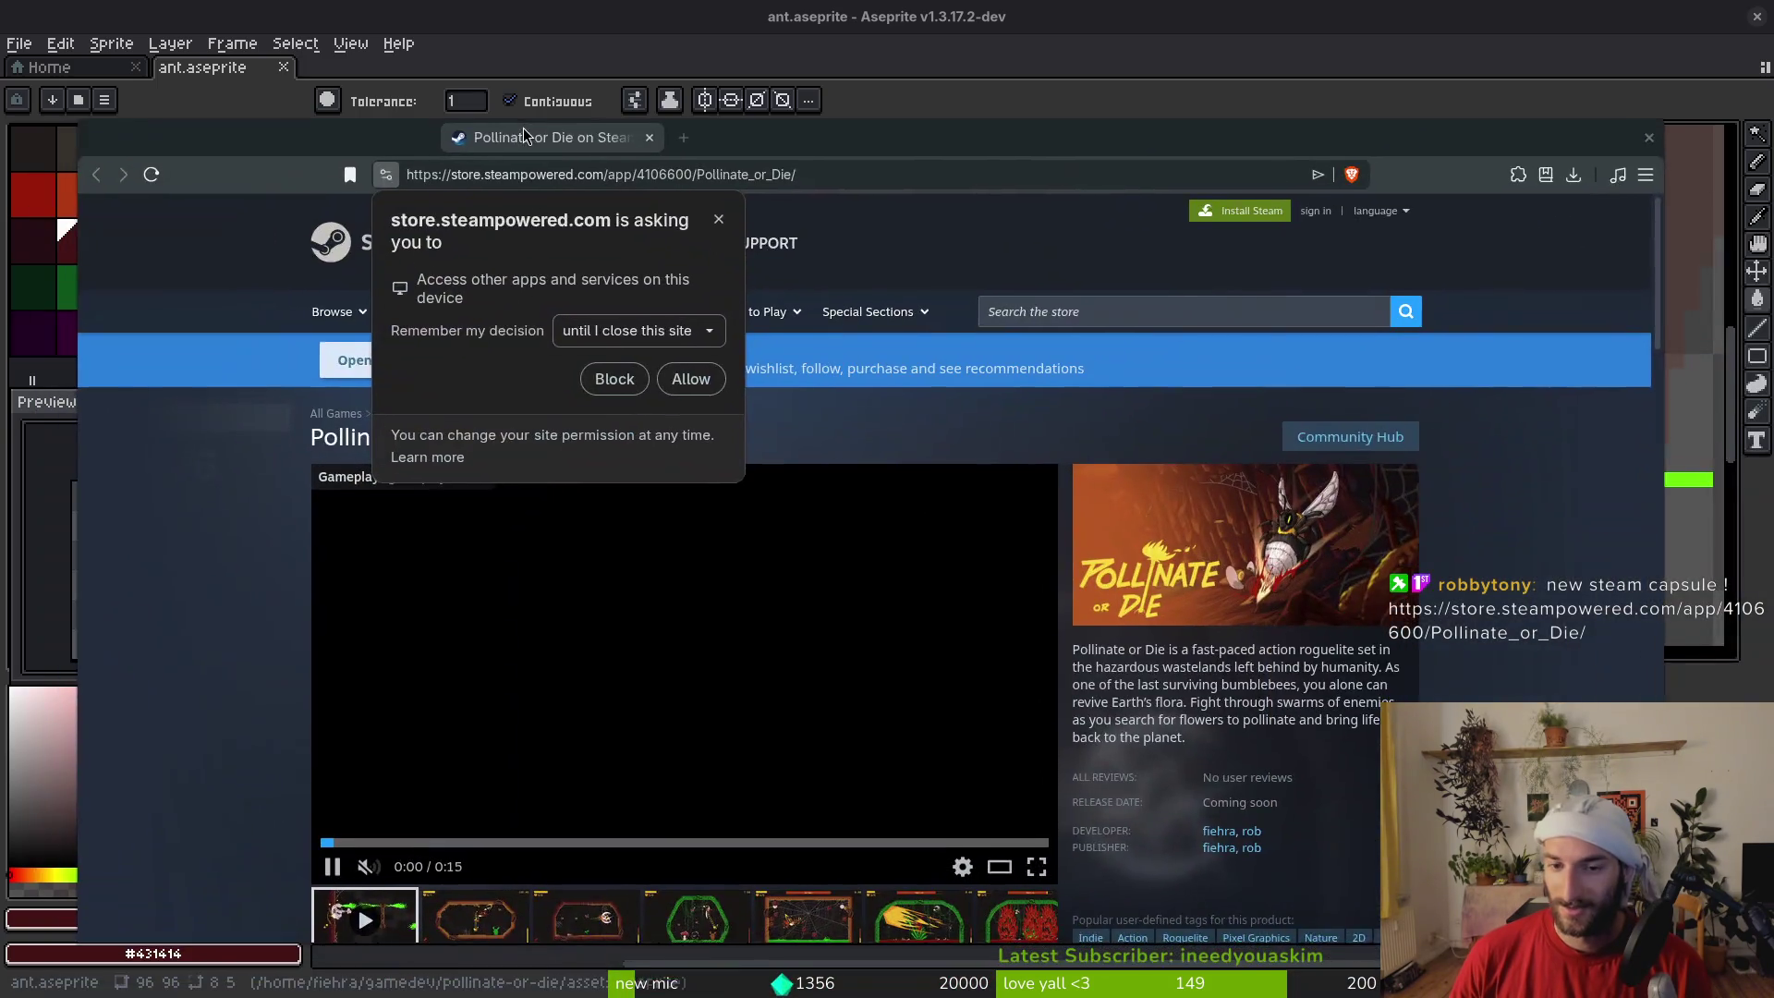
Reposition the Steam store window, dismiss the site permission request, and browse the page
left_click_drag(532, 131, 545, 87)
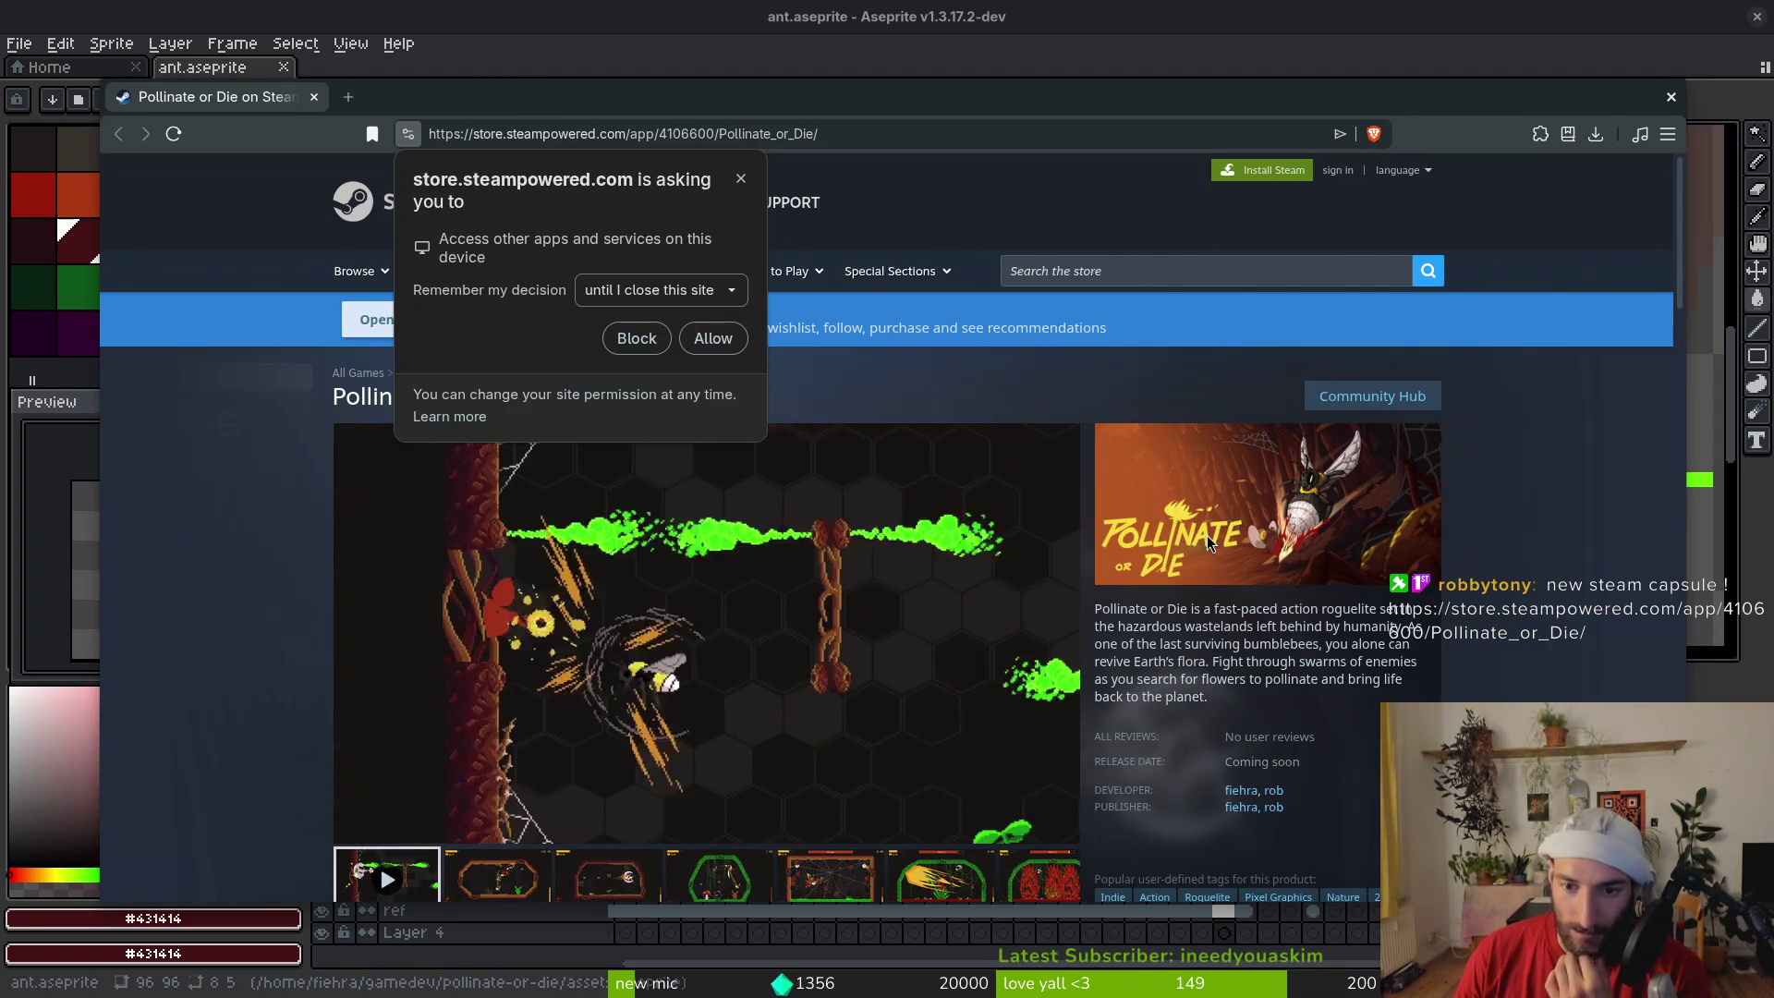
left_click(1171, 545)
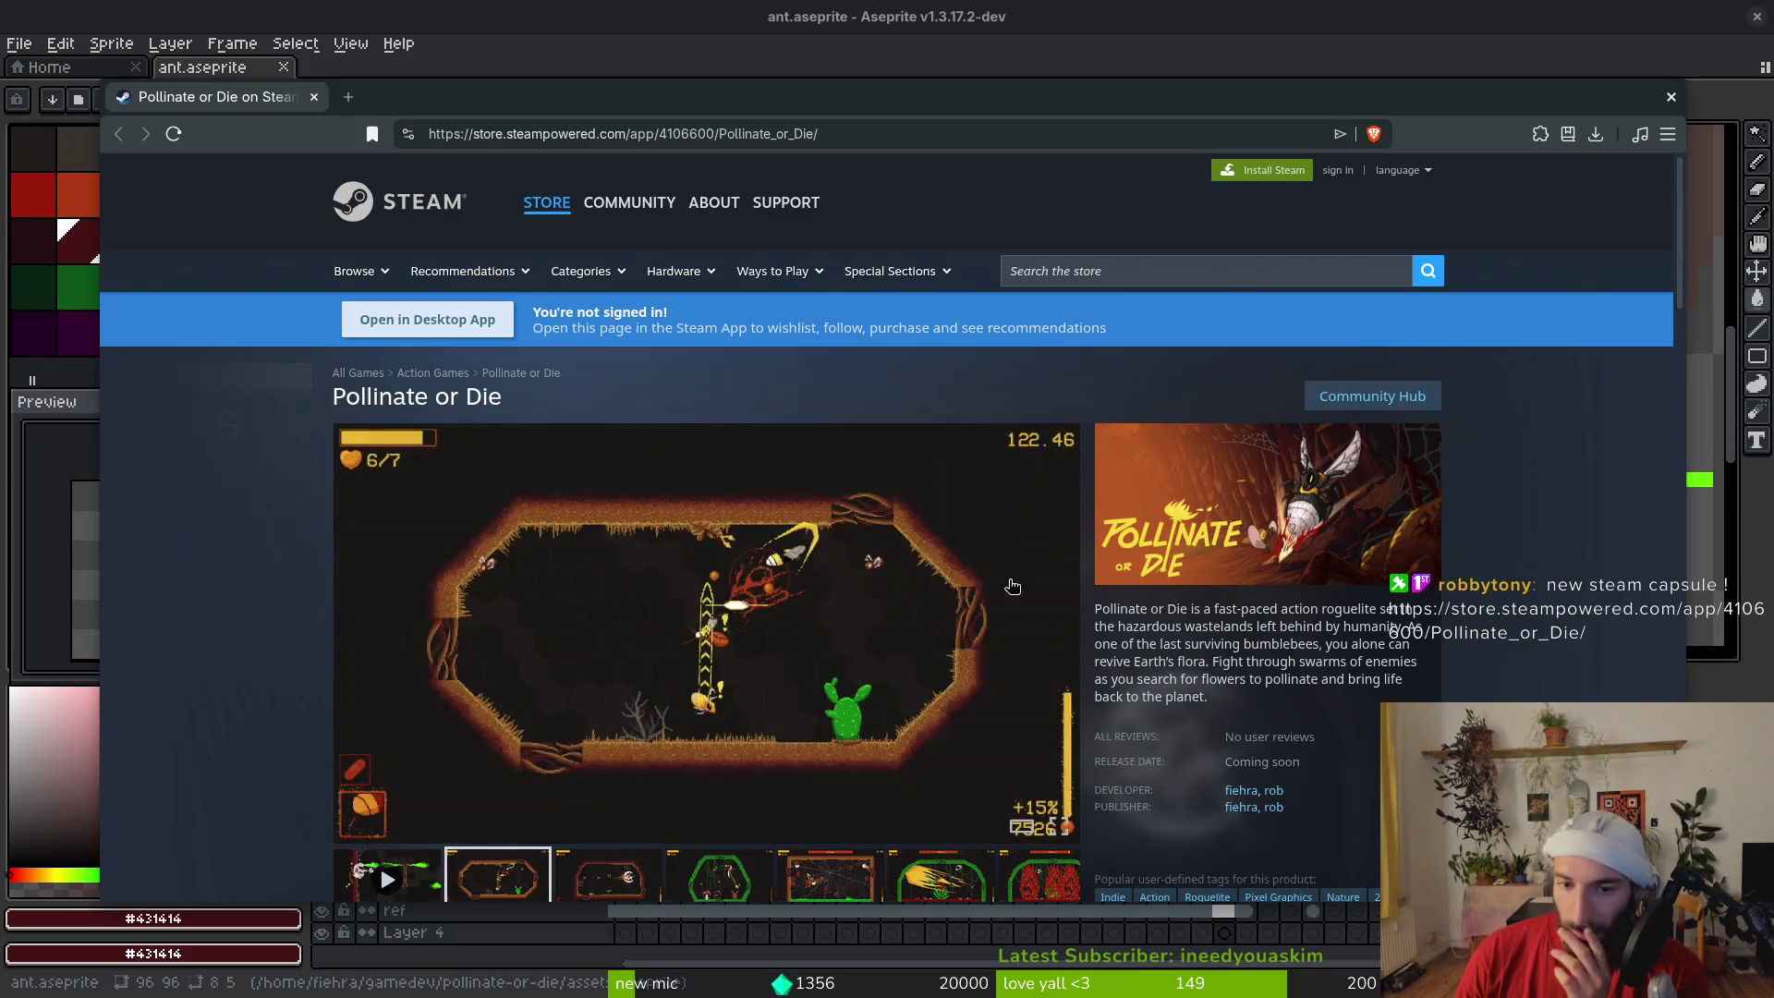
scroll(859, 458, "down", 6)
scroll(860, 459, "up", 4)
scroll(1349, 656, "down", 5)
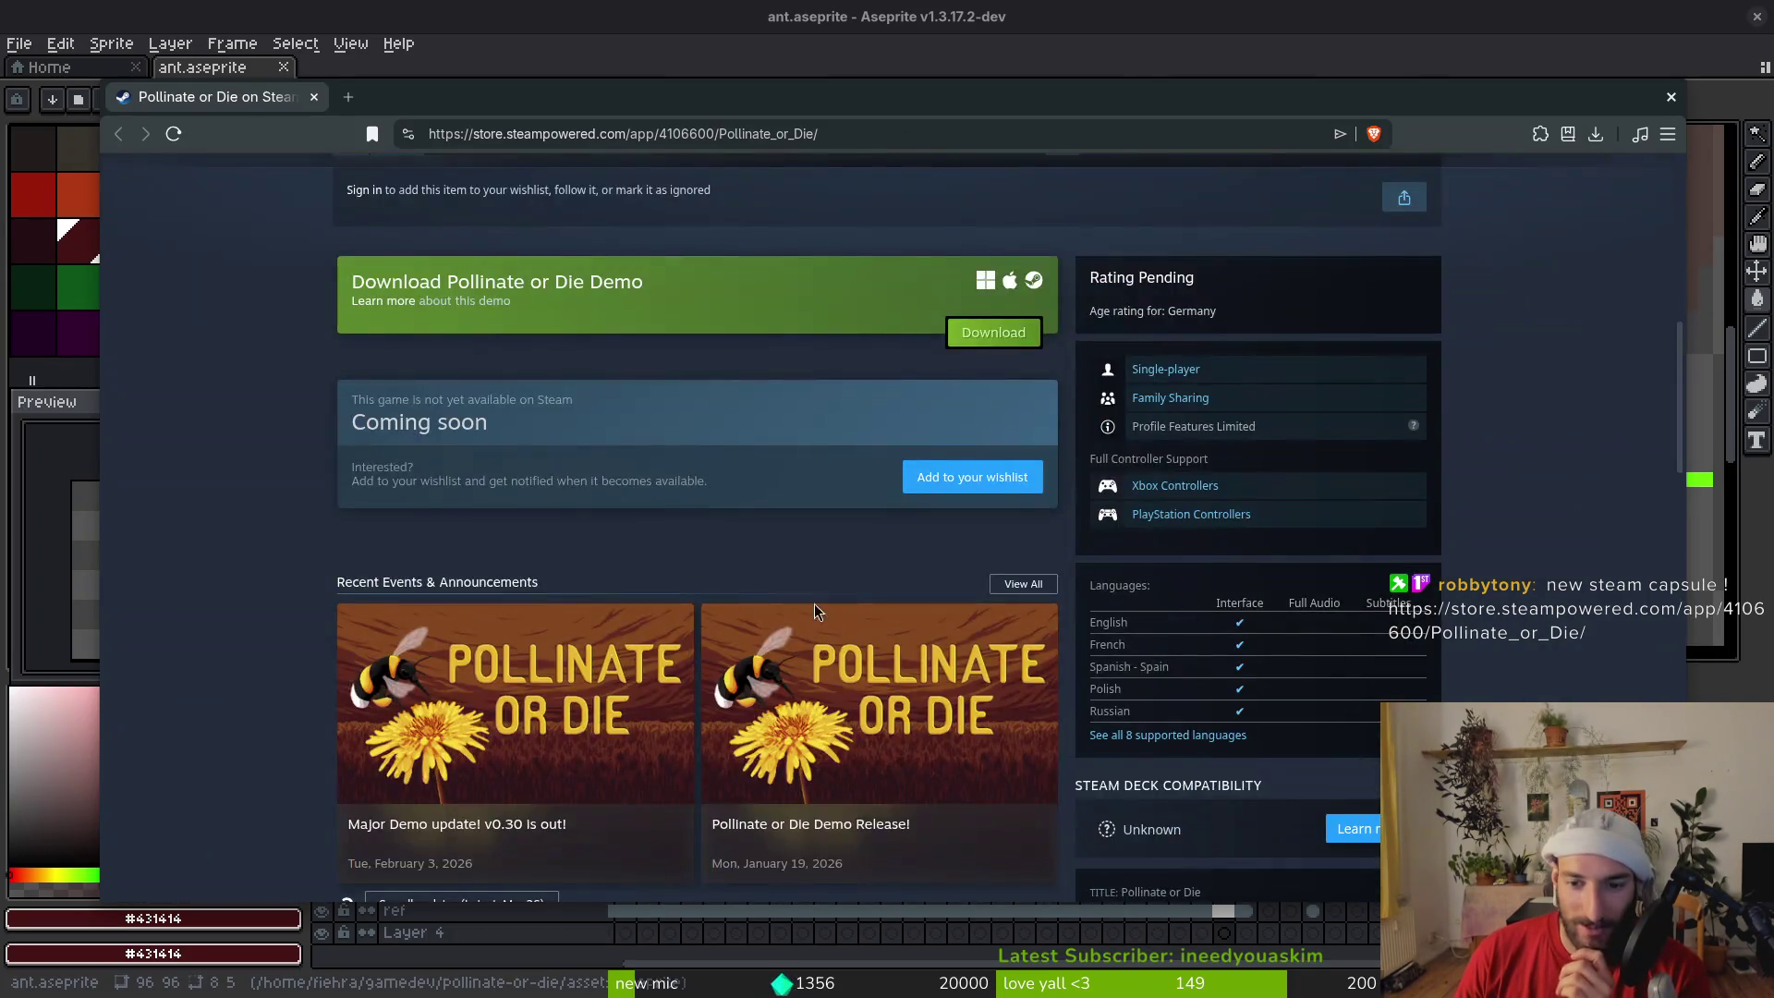
scroll(1350, 656, "up", 8)
Visit the Pollinarium page, then search 'polli' and open Pollinate or Die
left_click(1251, 265)
type("i")
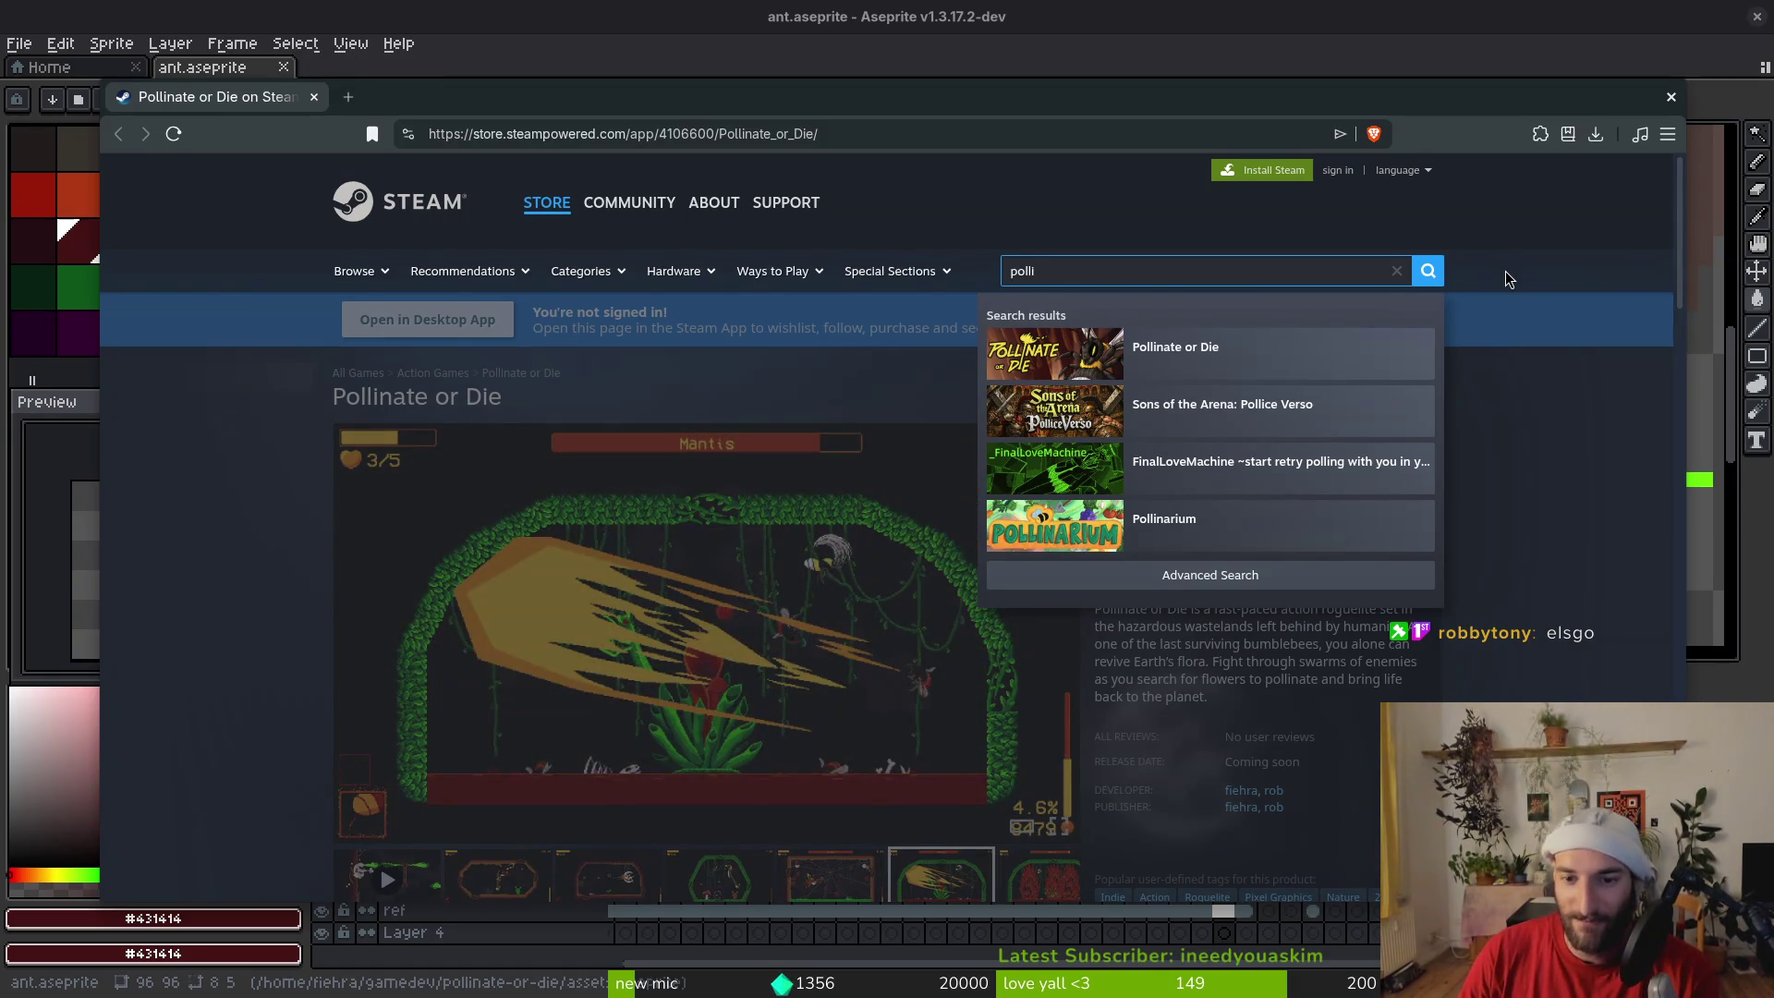
left_click(1203, 526)
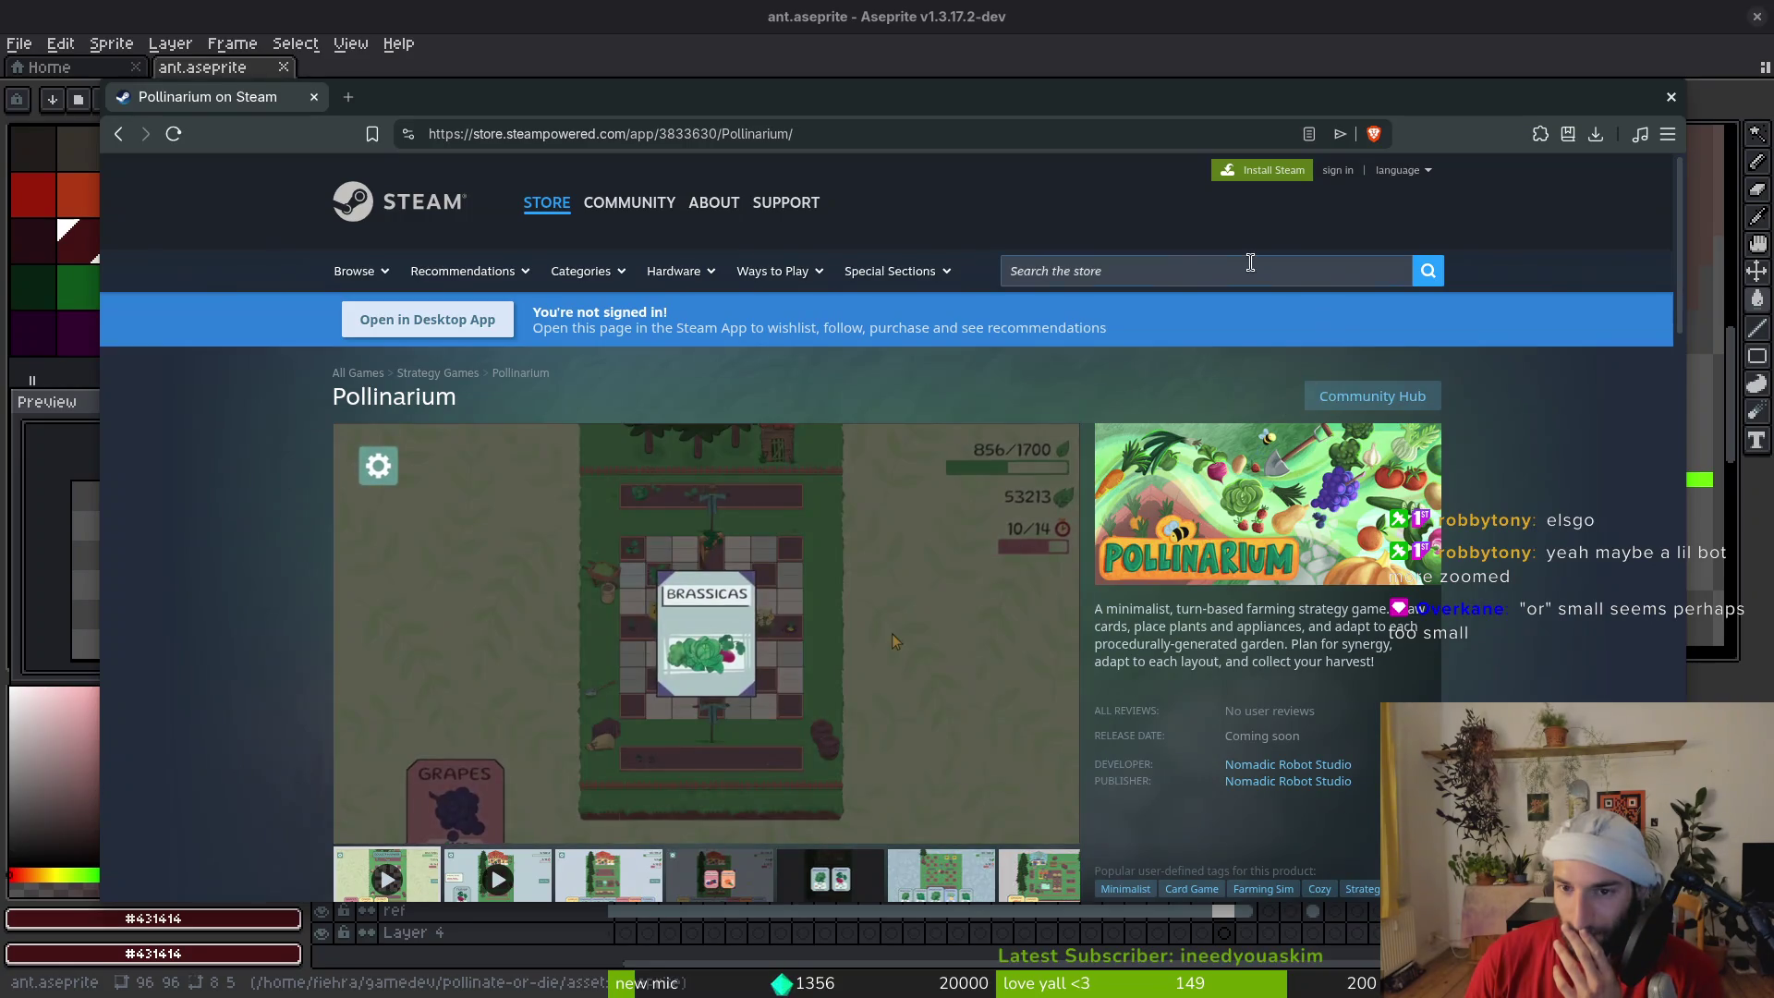
left_click(1224, 270)
type("polli")
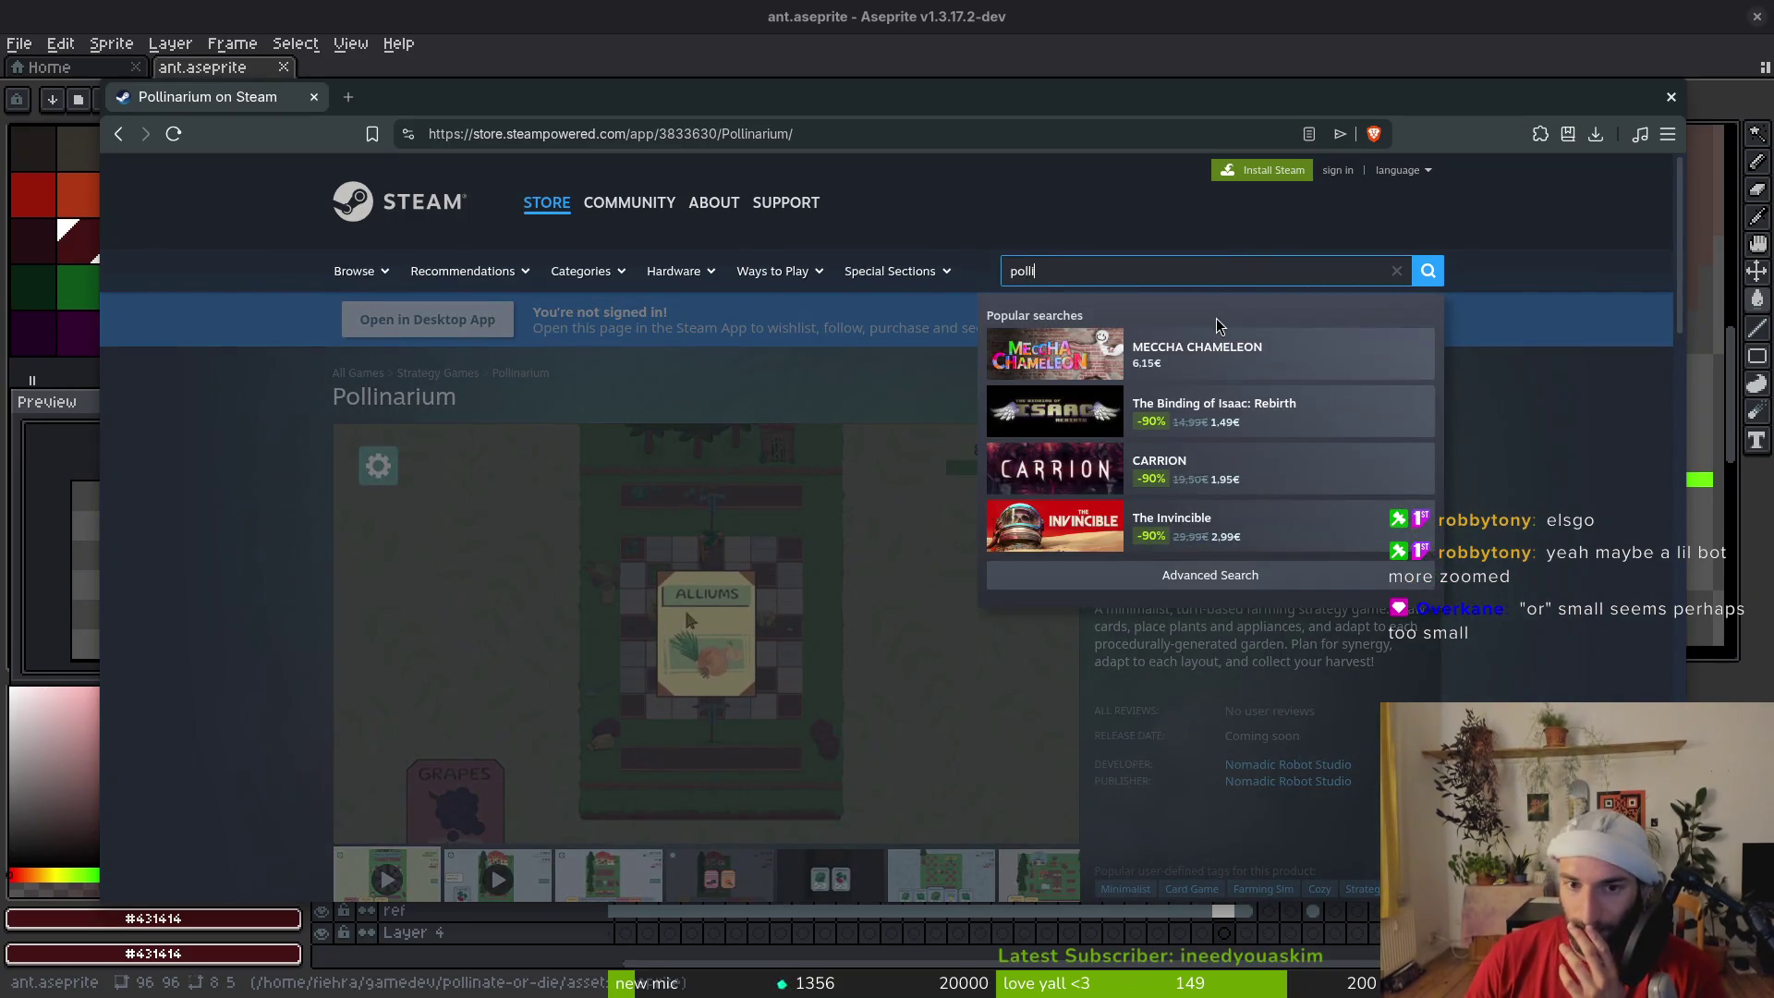
left_click(1005, 371)
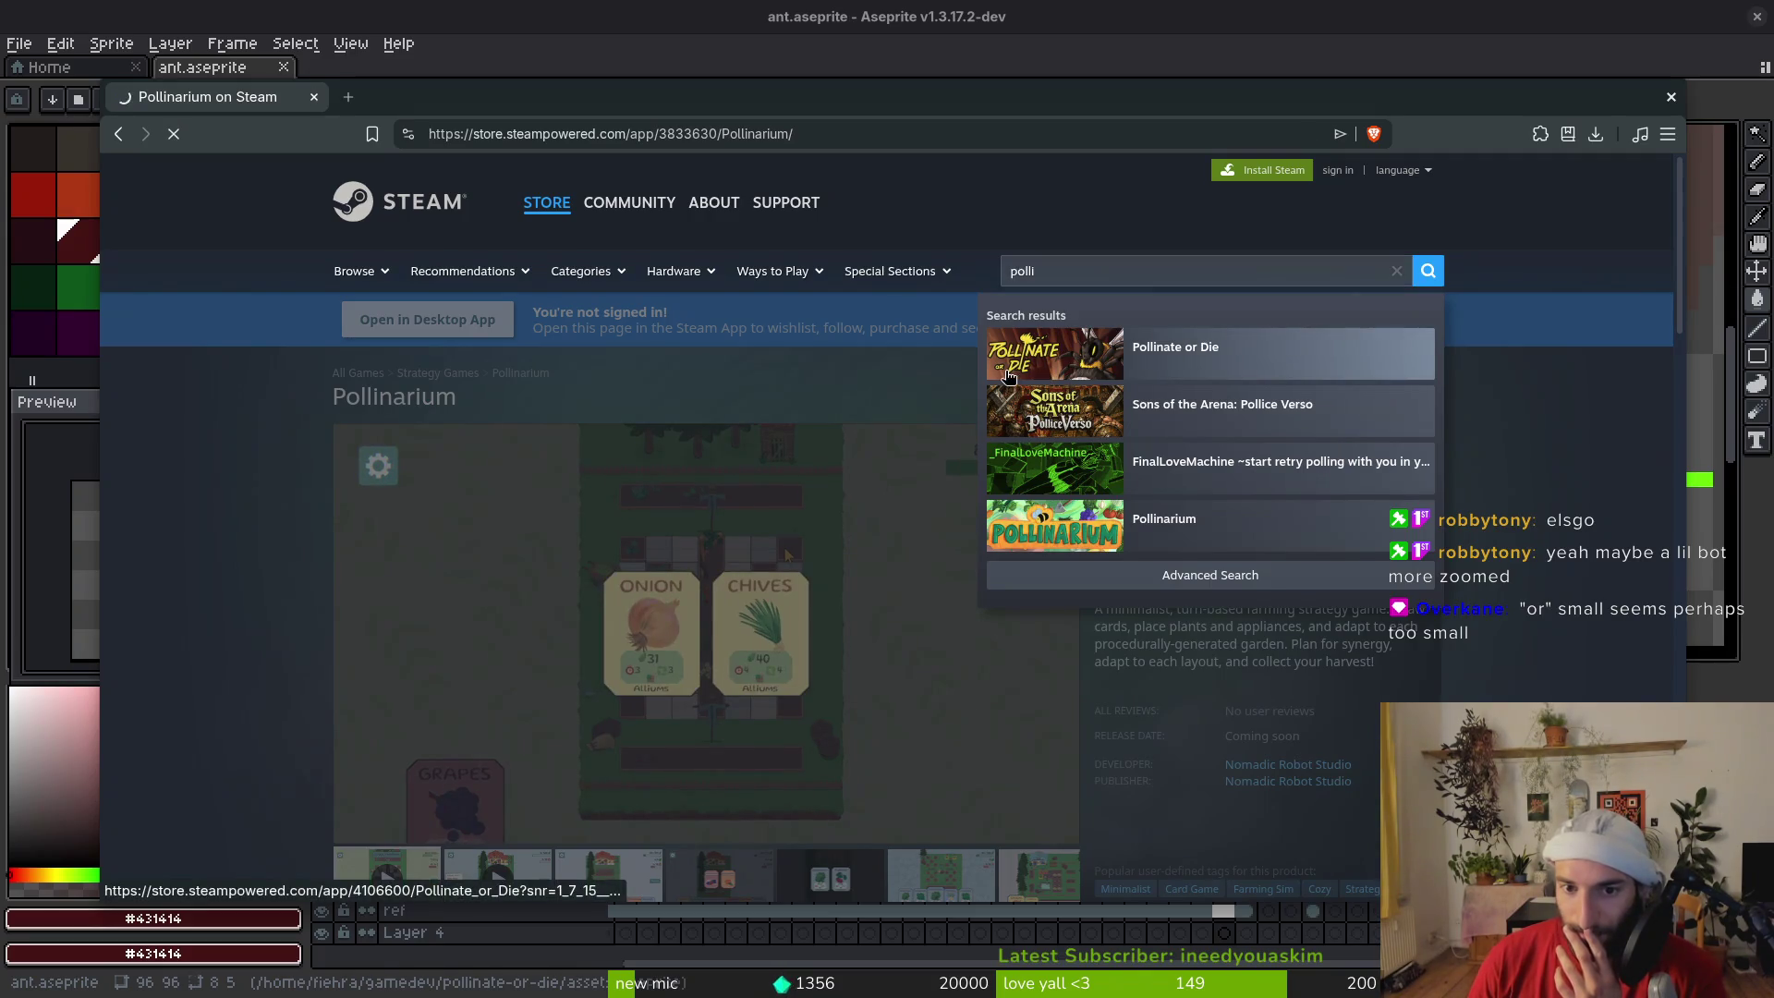
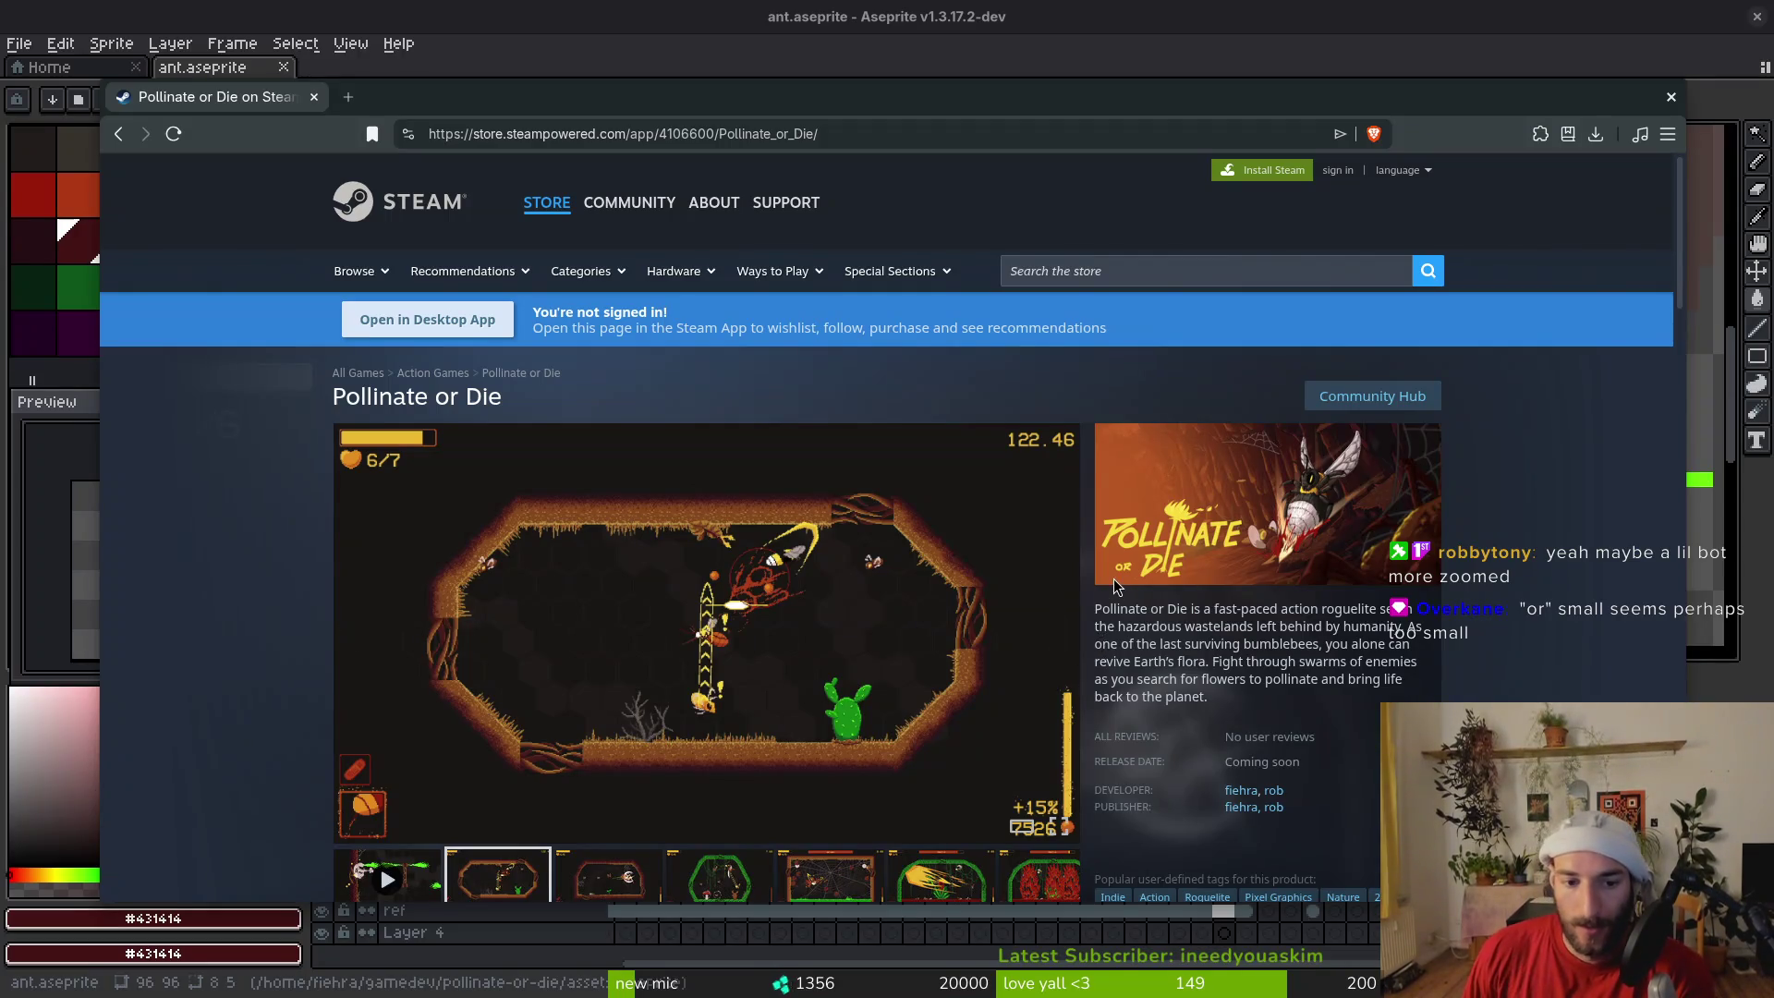
Close the floating Steam store page for Pollinate or Die with Ctrl+W
key("ctrl+w")
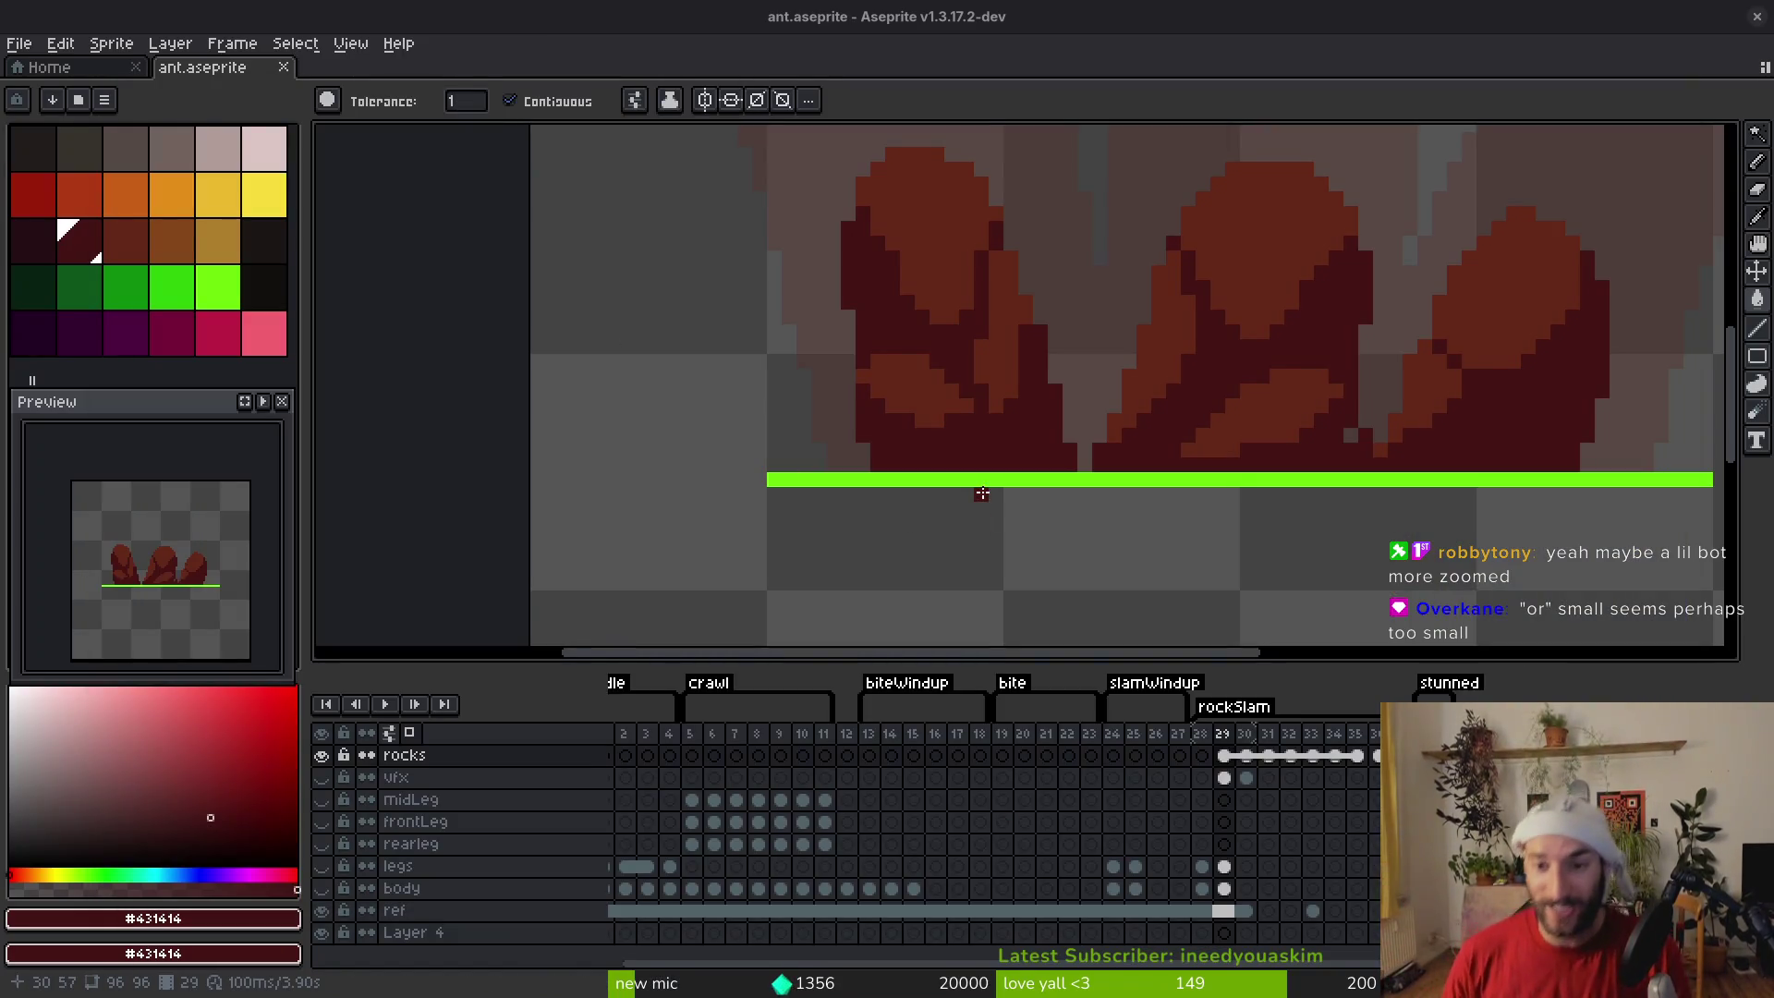
Switch to the Pencil in orange and paint an orange diagonal along the right rock's edge
scroll(1446, 425, "up", 2)
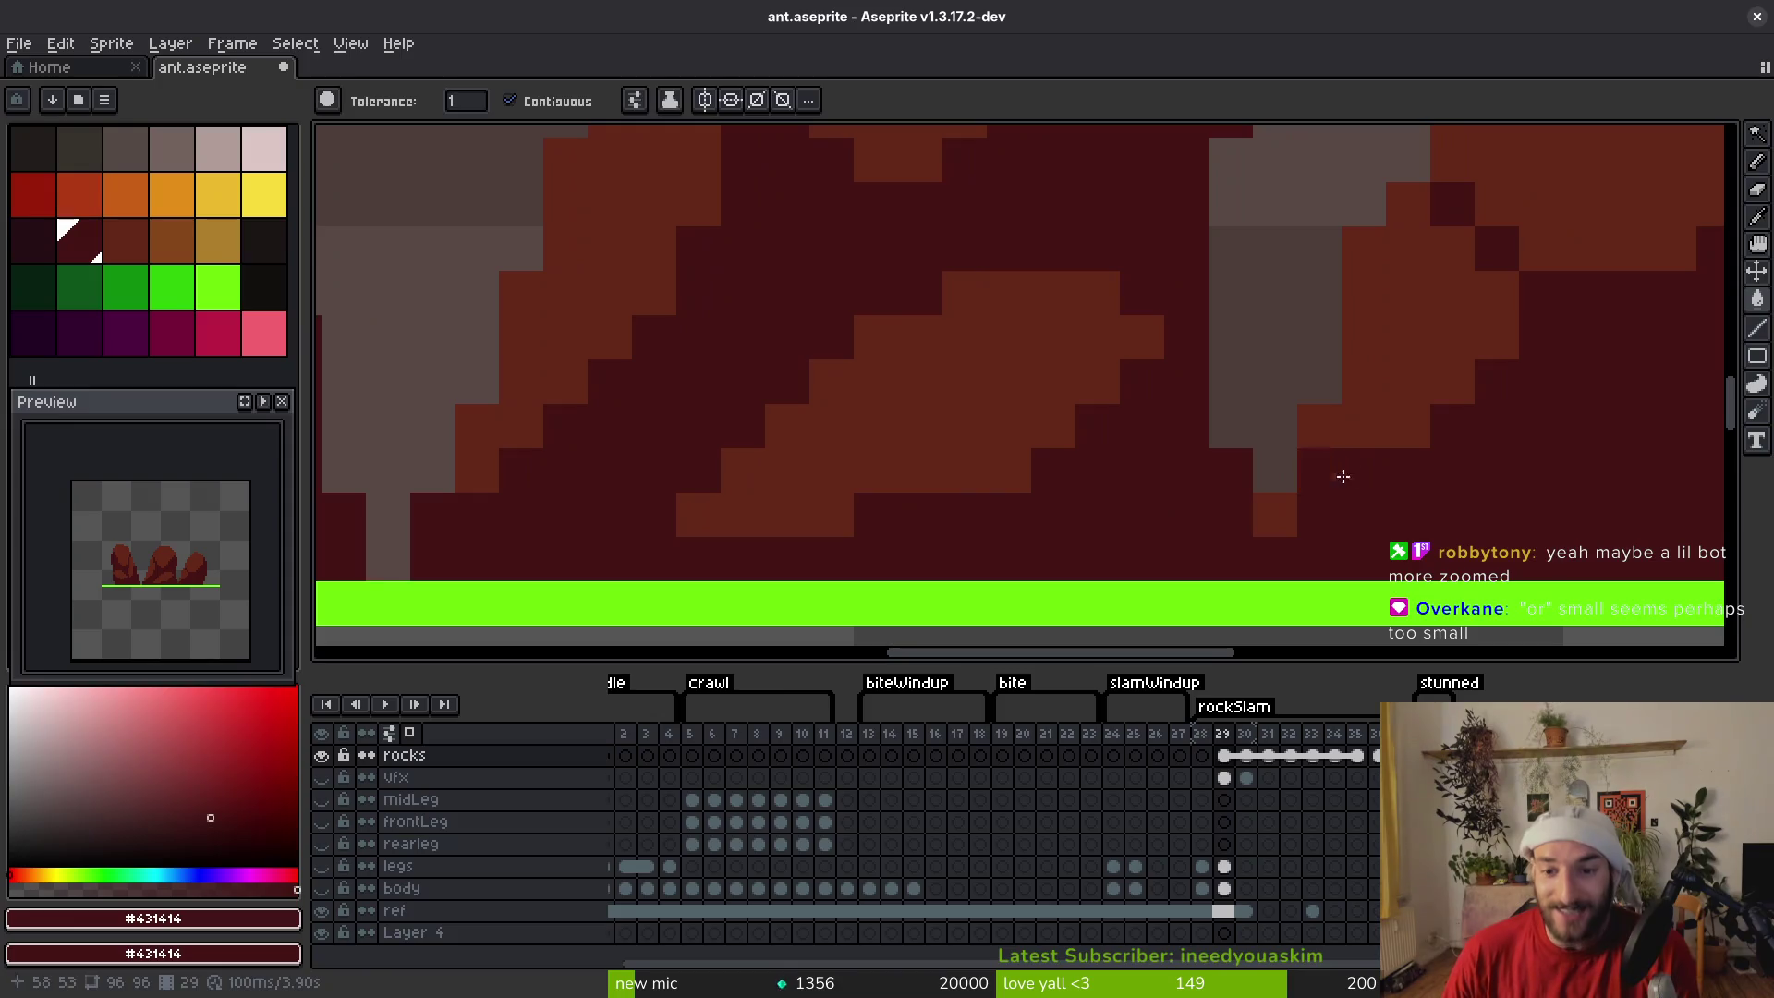
key("ctrl+s")
scroll(1184, 432, "down", 1)
scroll(1164, 431, "down", 3)
key("b")
left_click(1129, 428, "alt")
scroll(1201, 439, "down", 1)
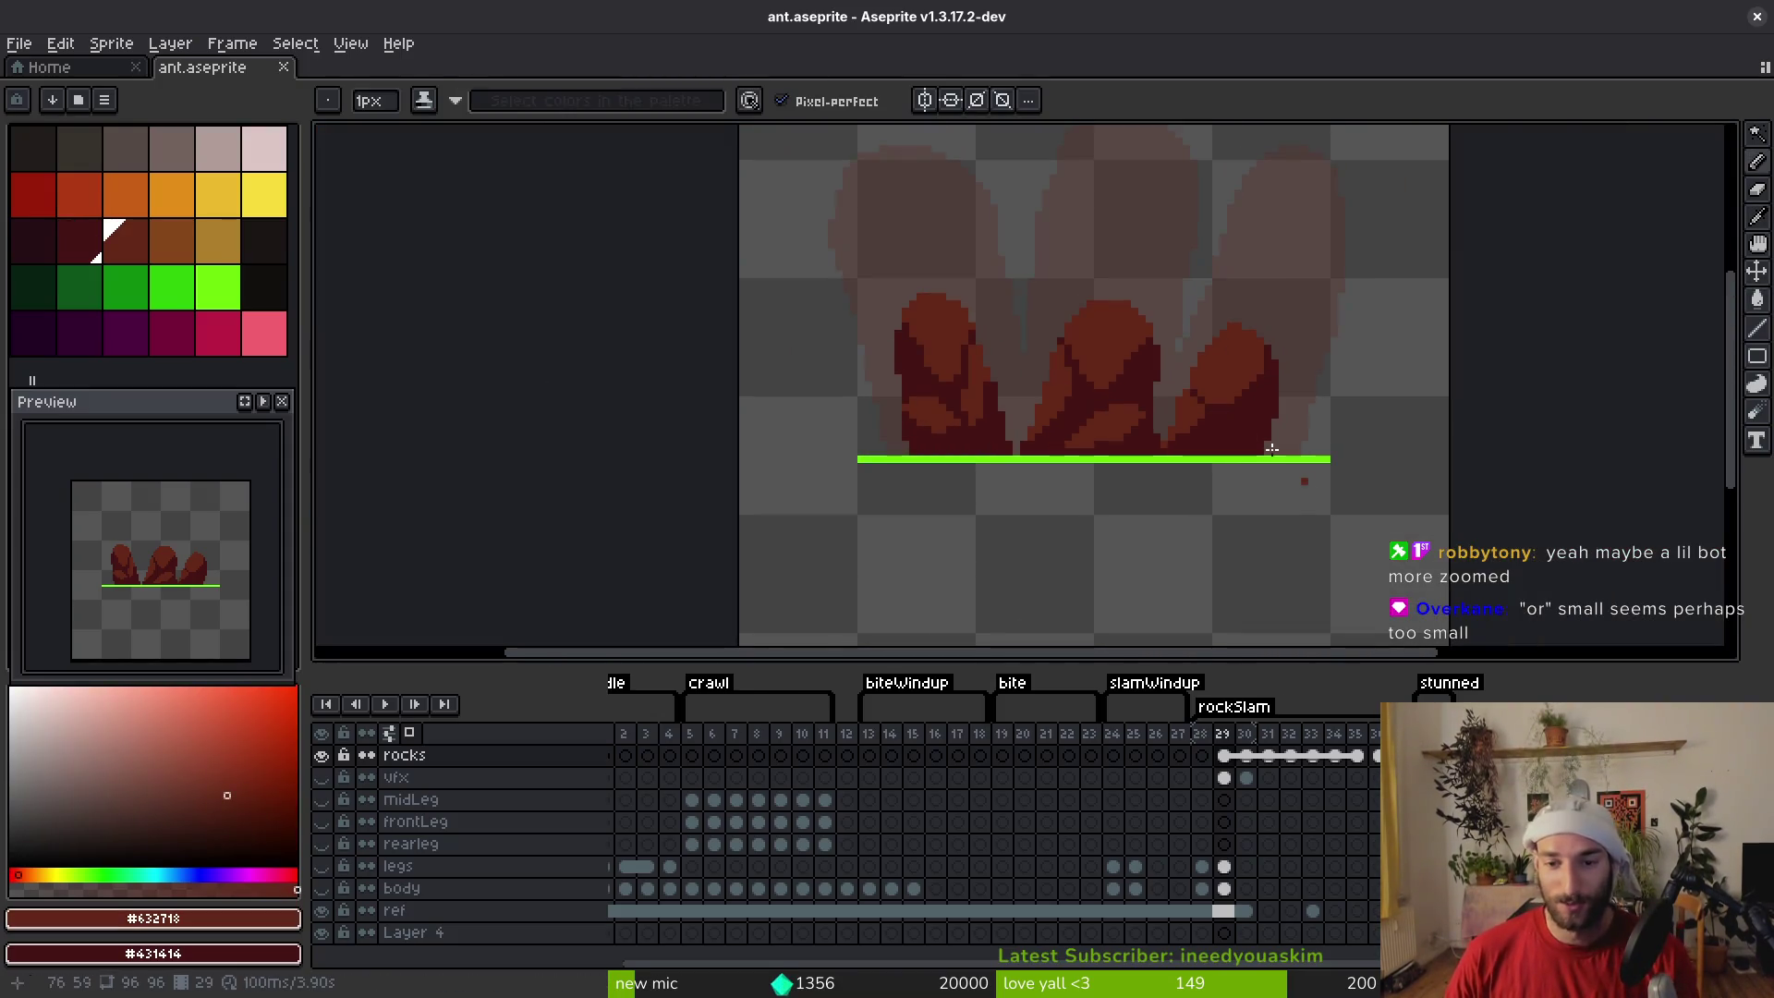
scroll(1275, 393, "up", 1)
scroll(1276, 393, "right", 1)
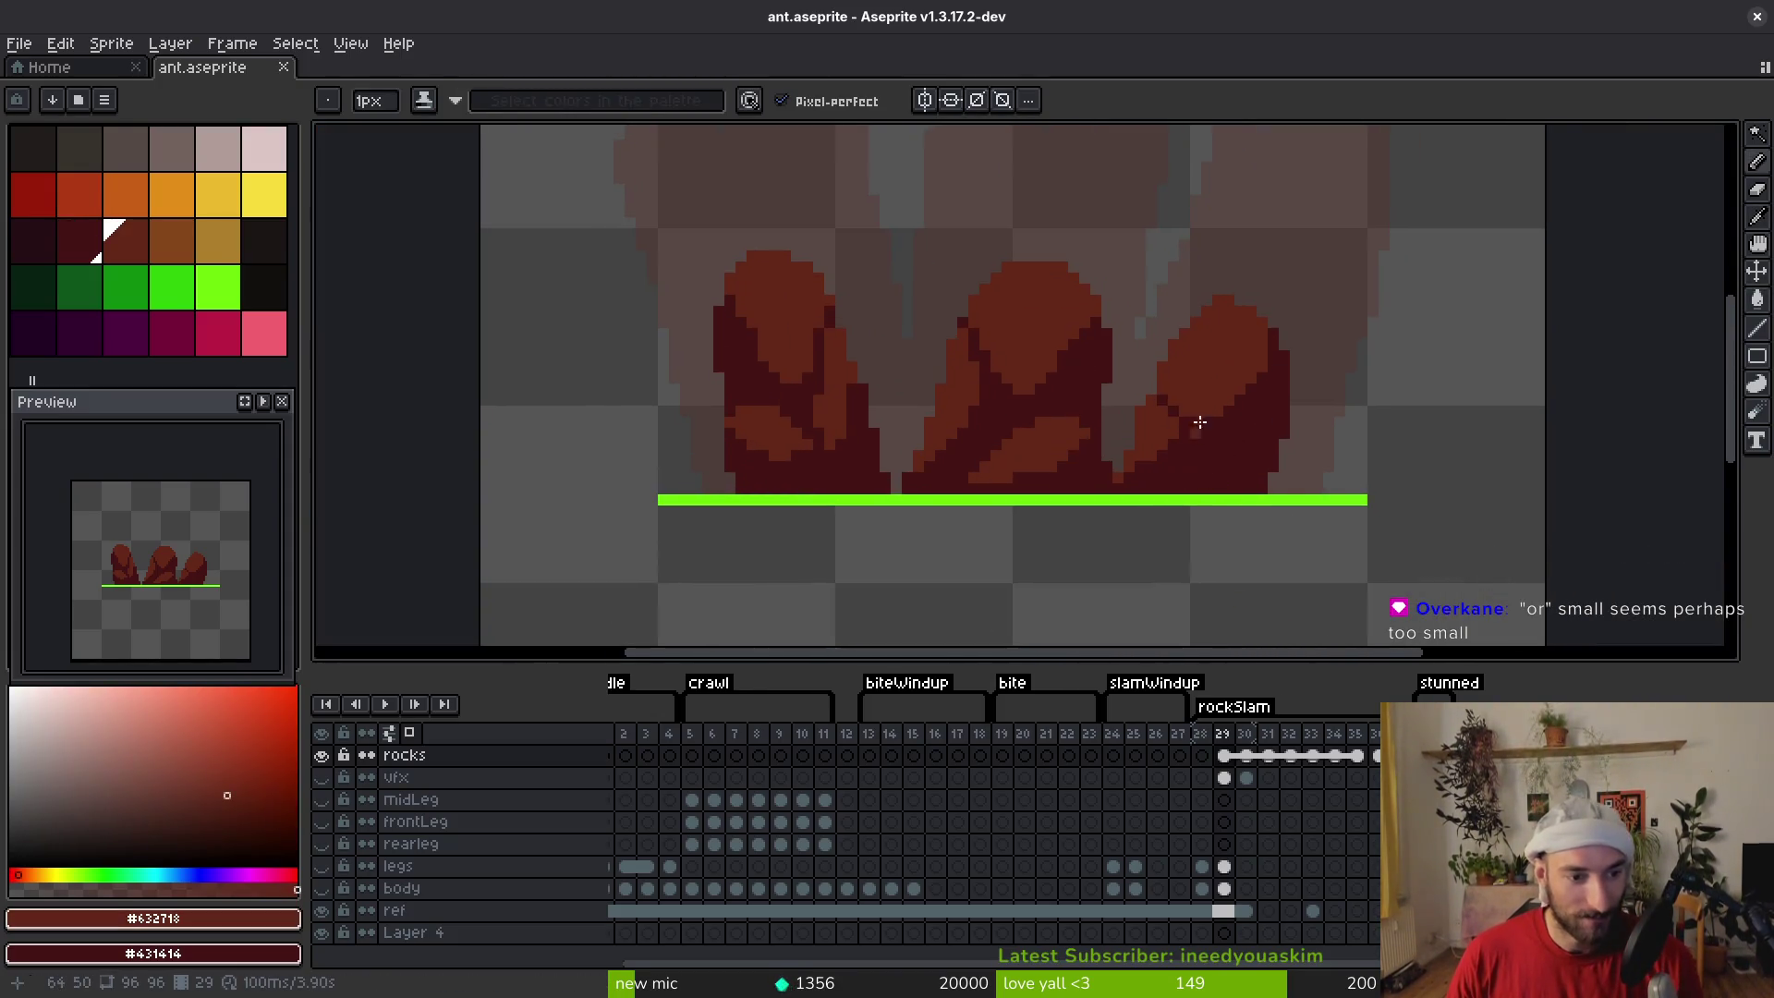
scroll(1209, 407, "up", 3)
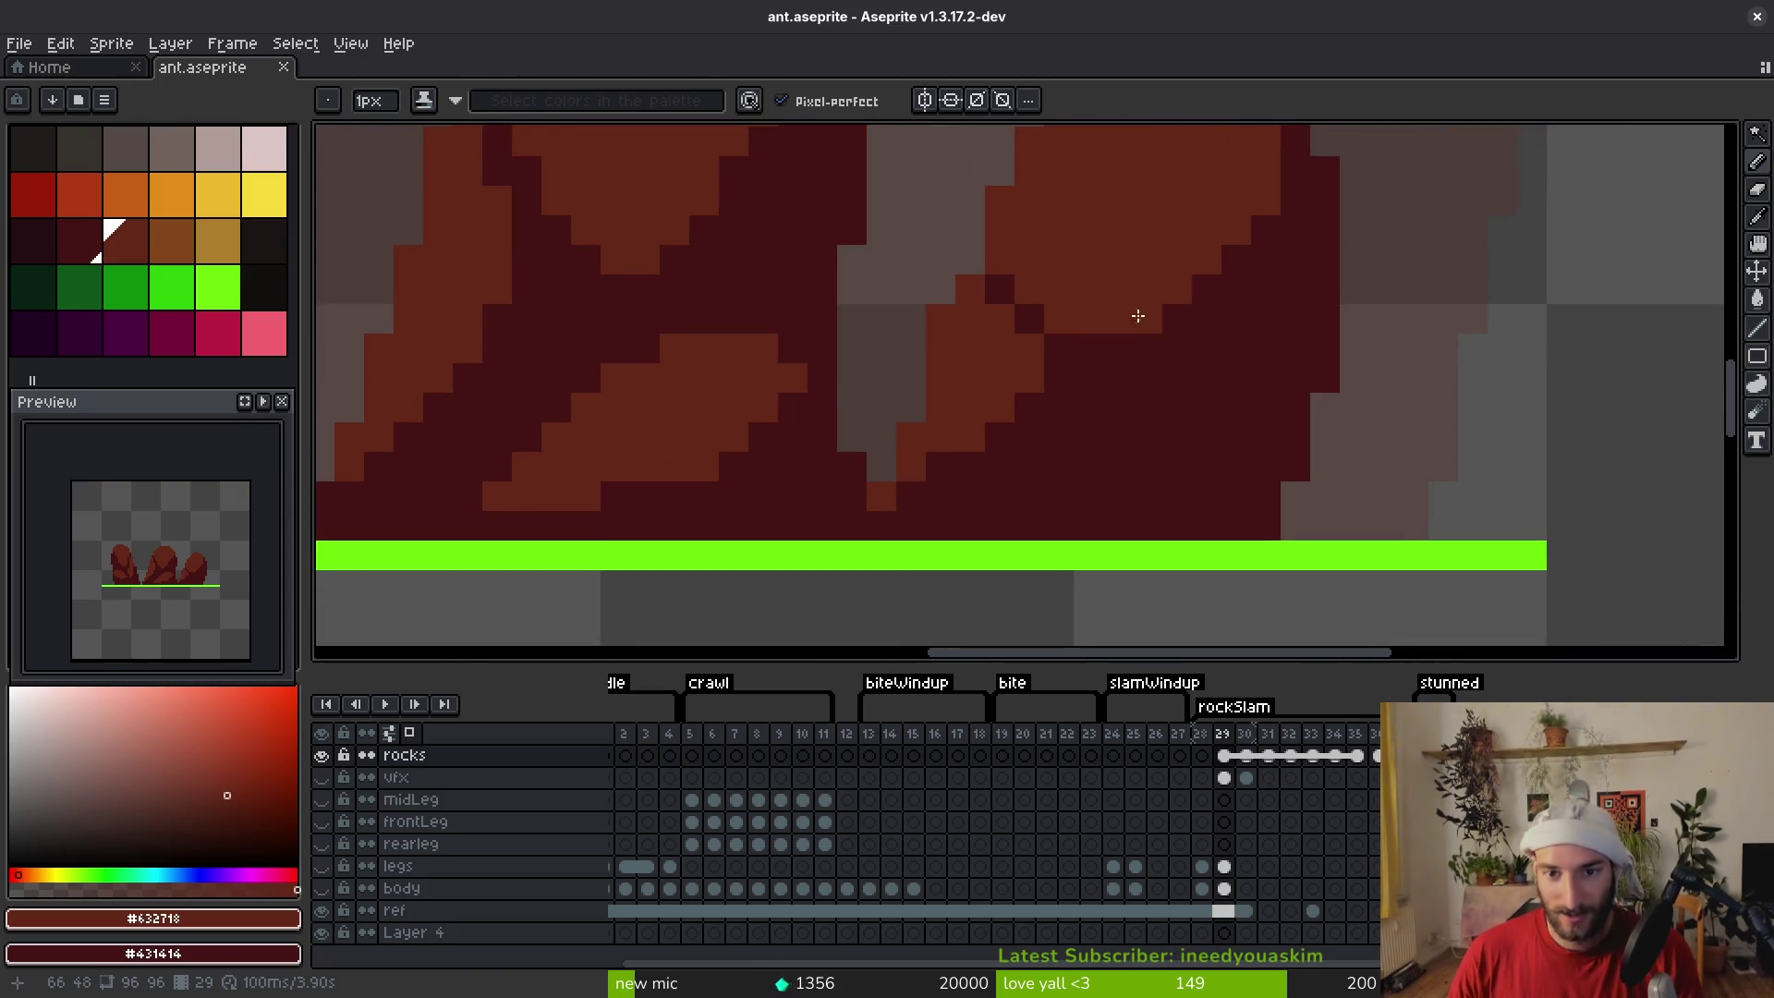
scroll(1134, 323, "up", 1)
key("0")
scroll(1196, 269, "up", 3)
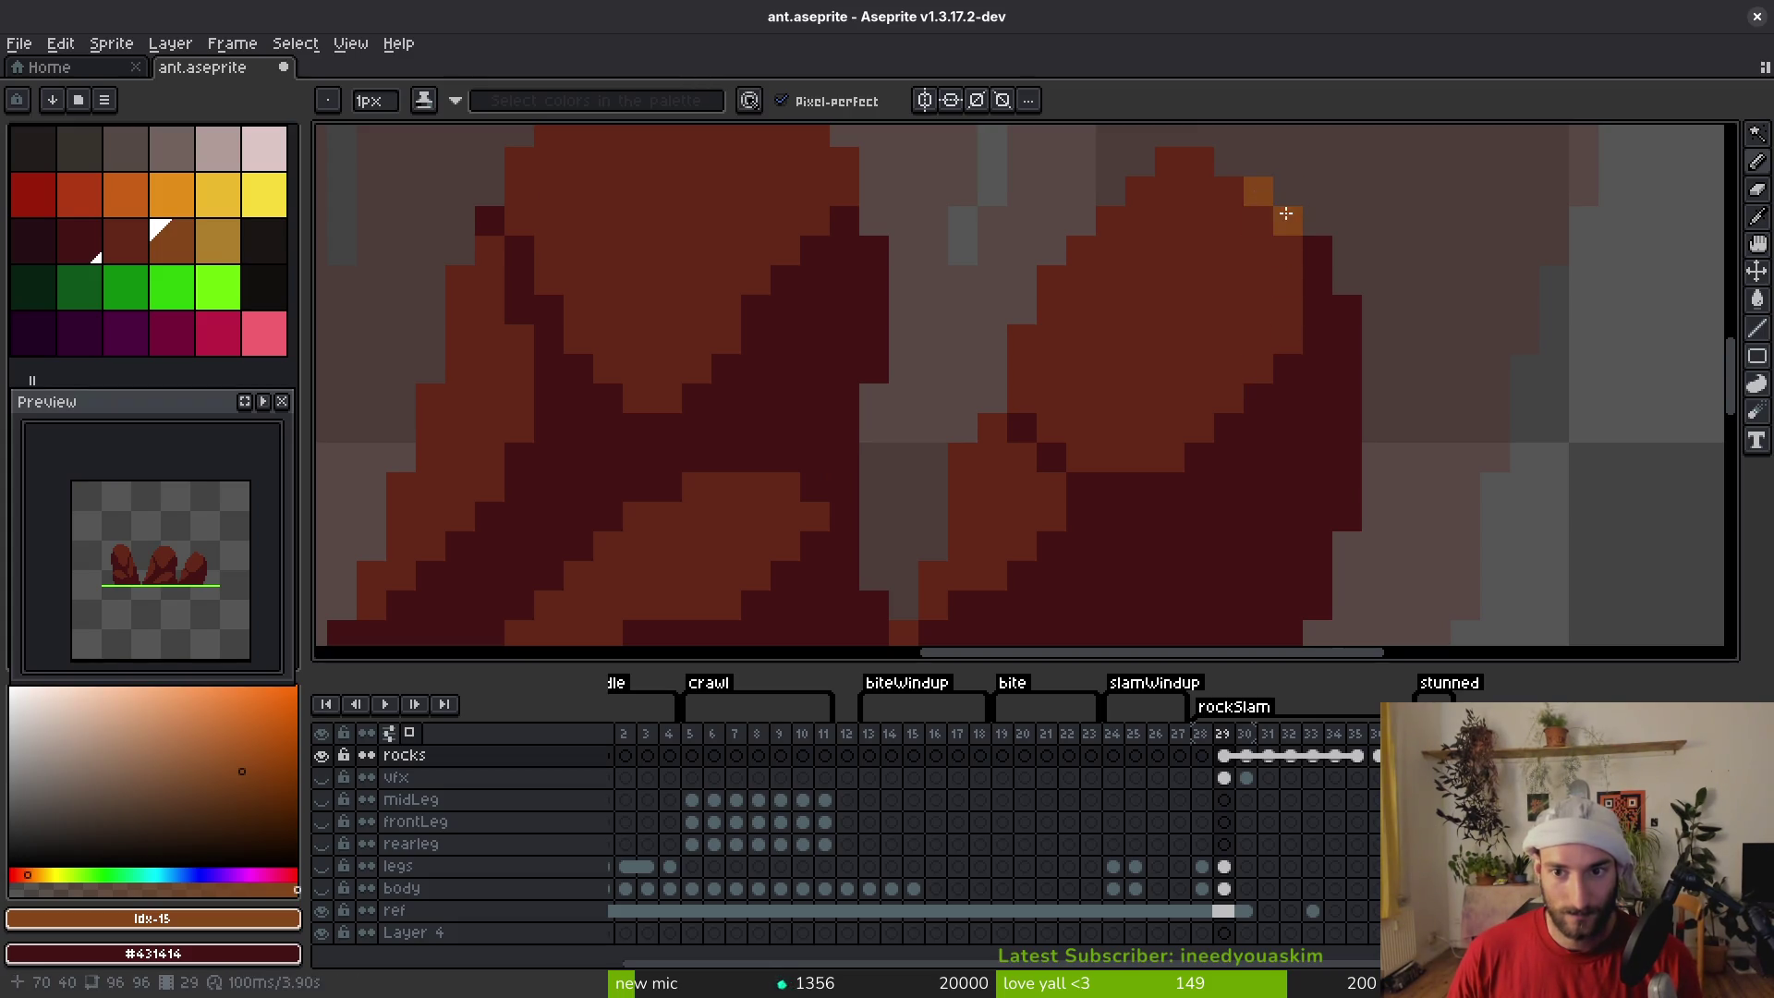
key("ctrl+z")
mouse_move(1288, 367)
left_mouse_down()
mouse_move(1184, 454)
mouse_move(1052, 428)
left_mouse_up()
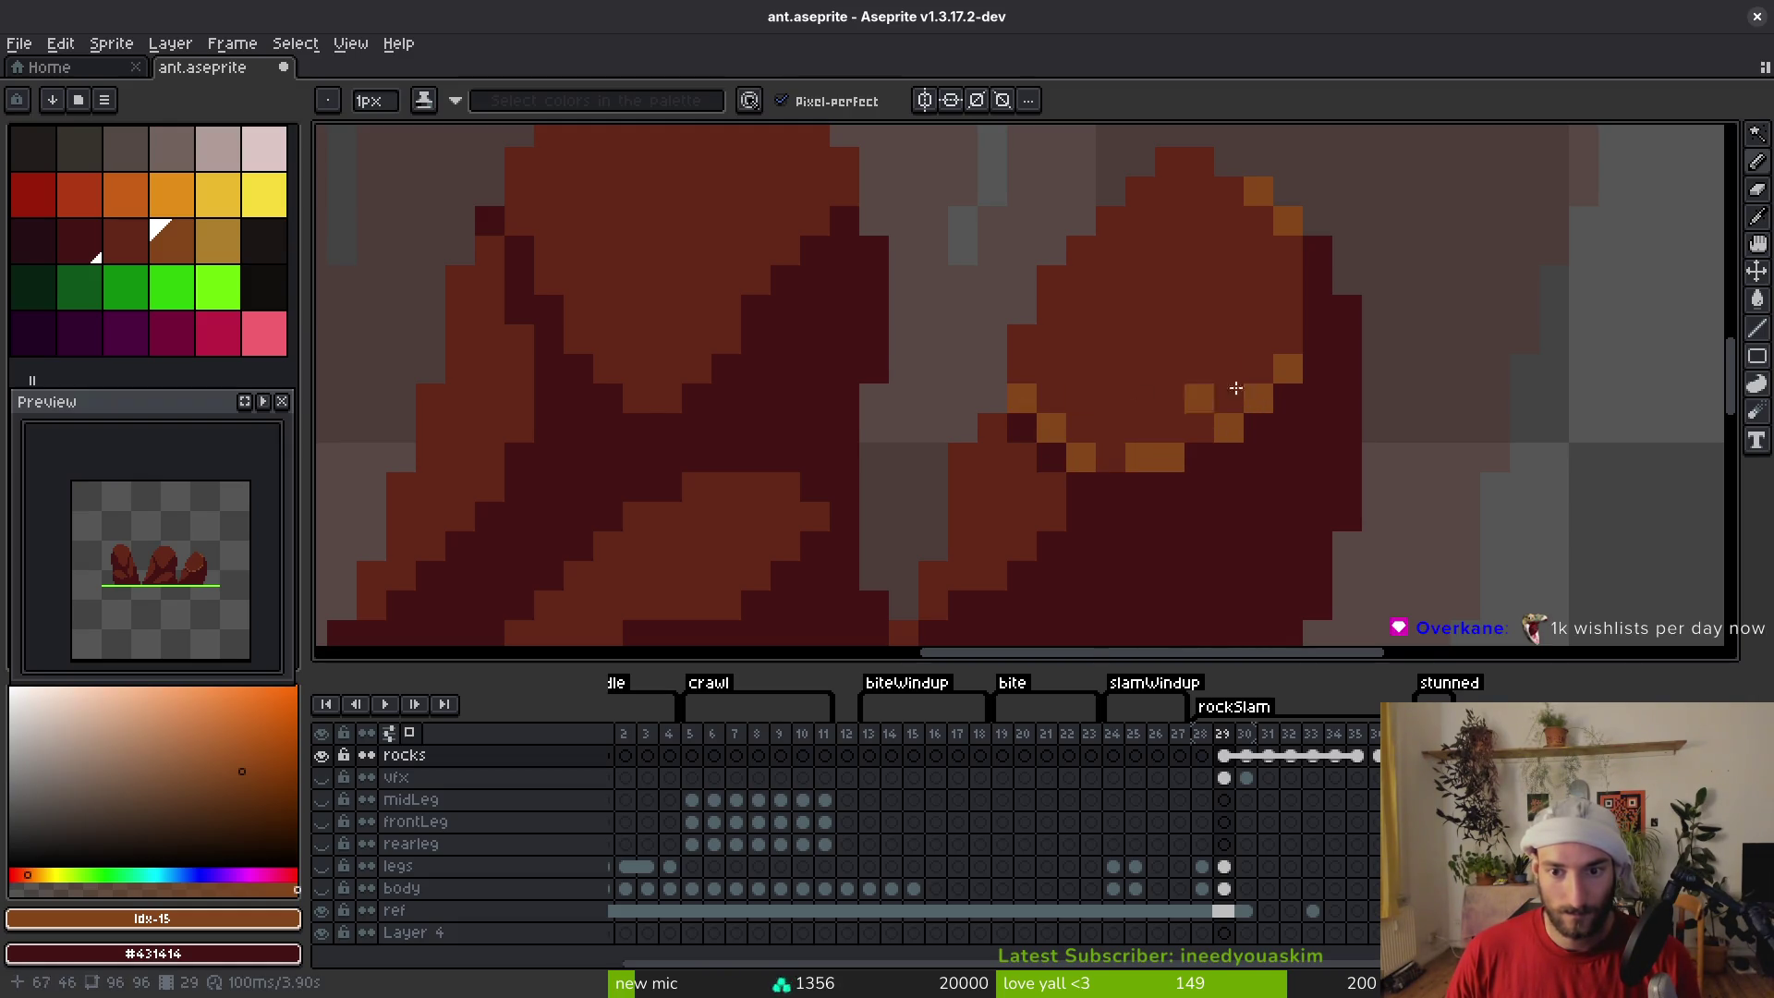
Add orange rim pixels on the rock's lower-left edge, top, and down its side
scroll(1238, 430, "down", 5)
scroll(1275, 469, "up", 3)
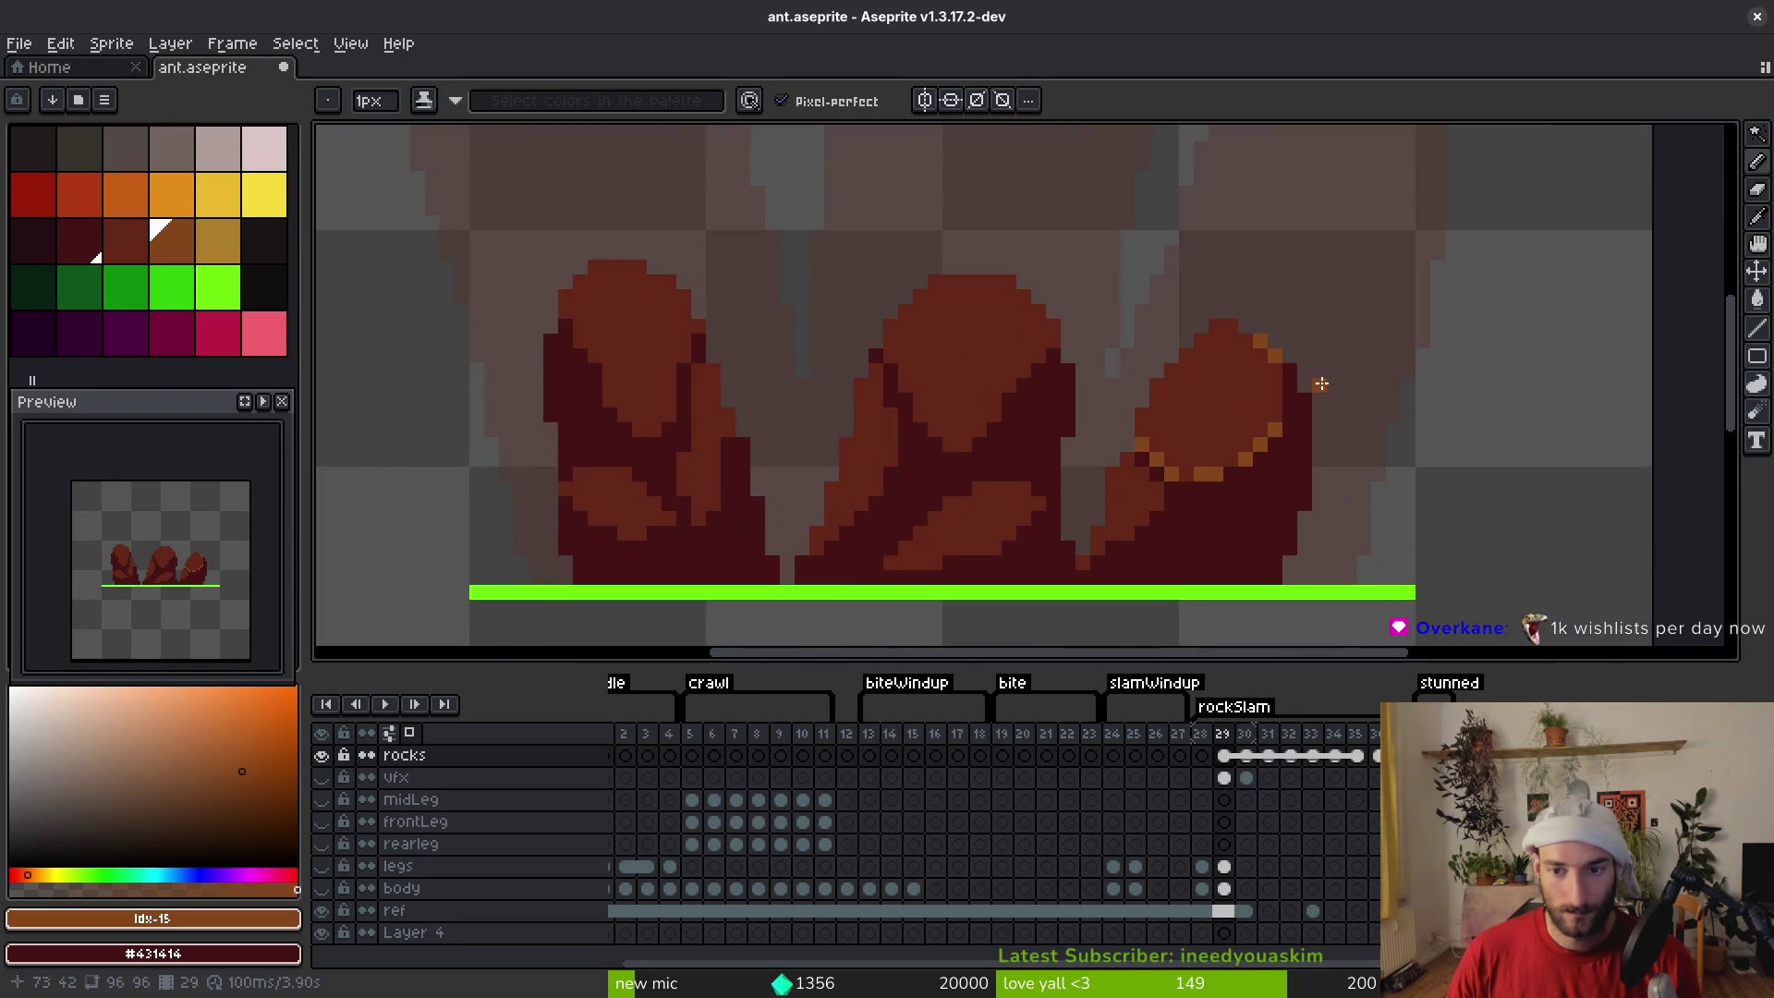
scroll(1245, 442, "up", 3)
left_click(1068, 483)
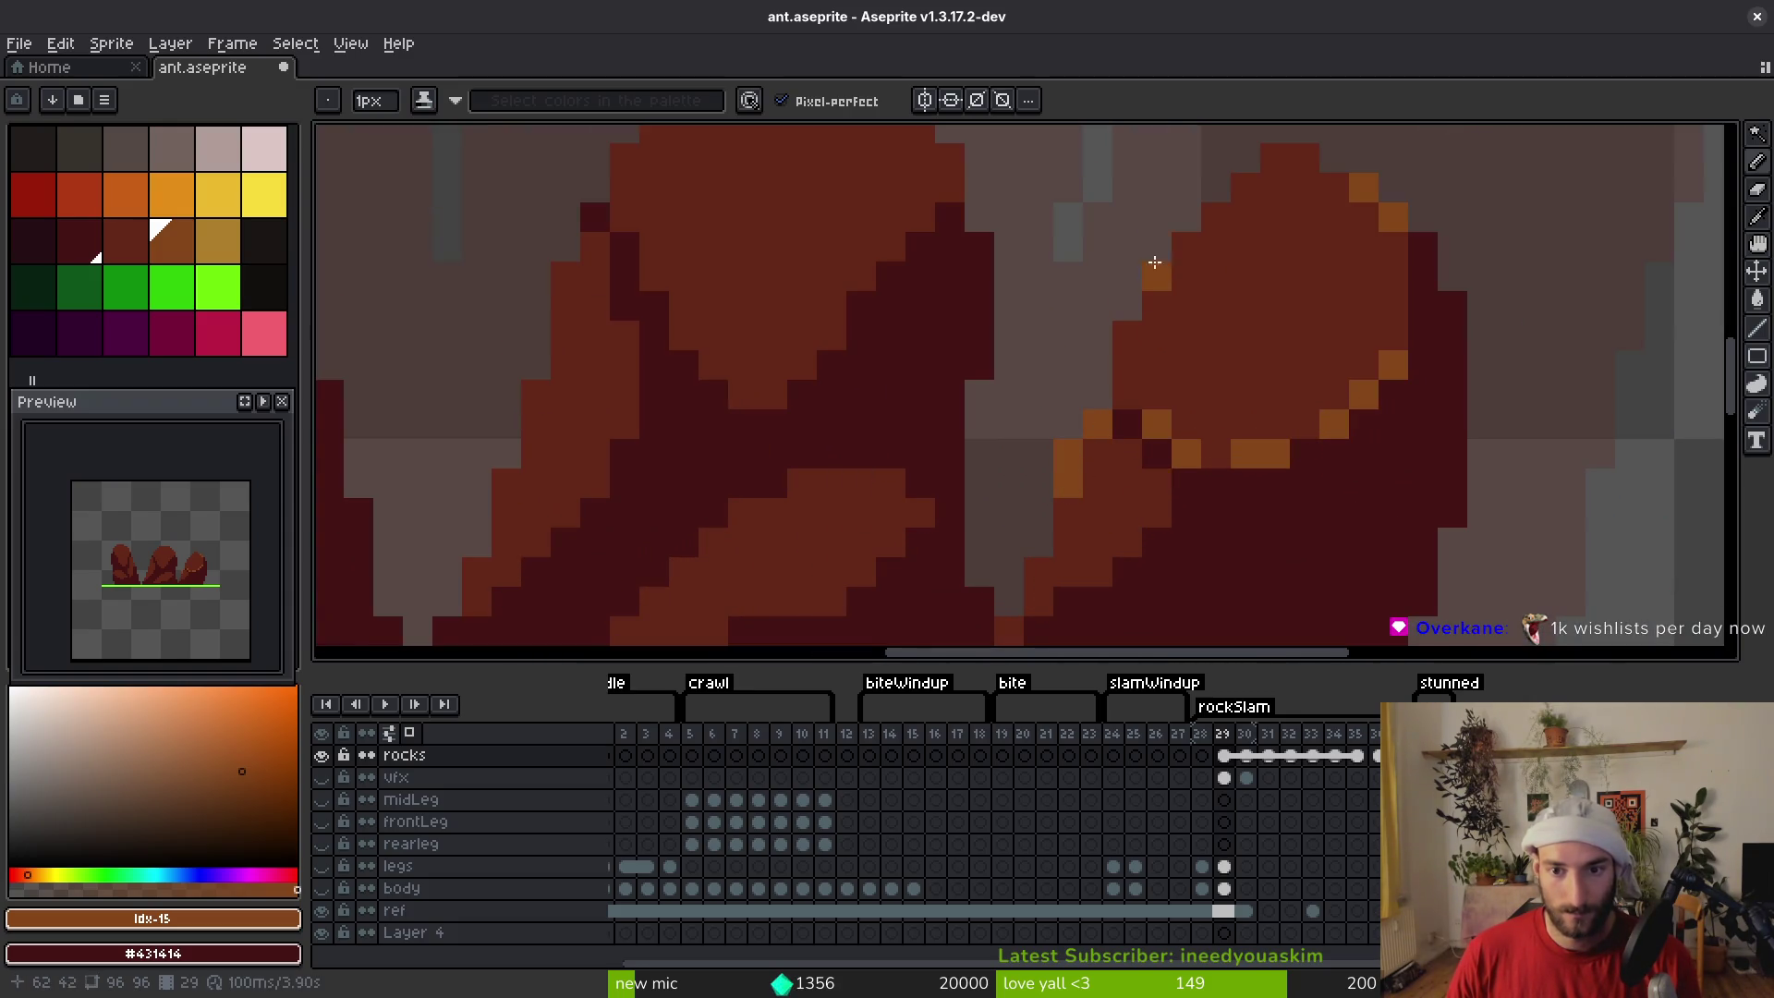
left_click_drag(1295, 164, 1276, 160)
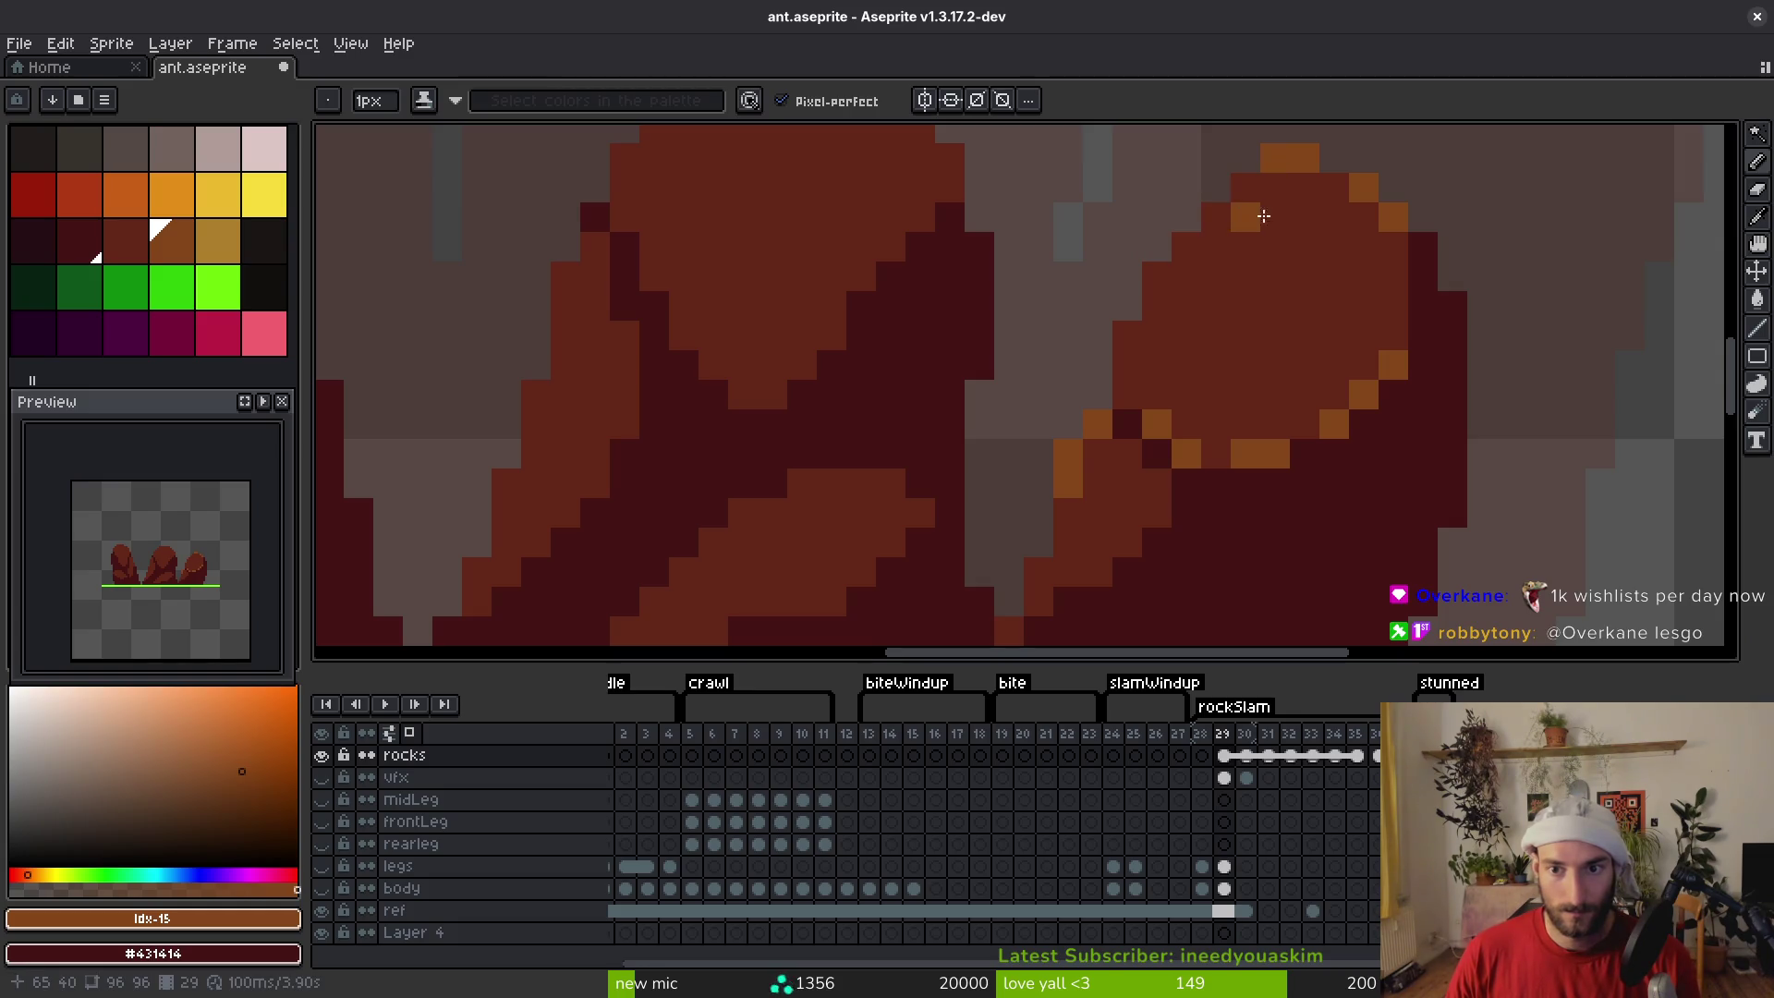
left_click(1152, 299)
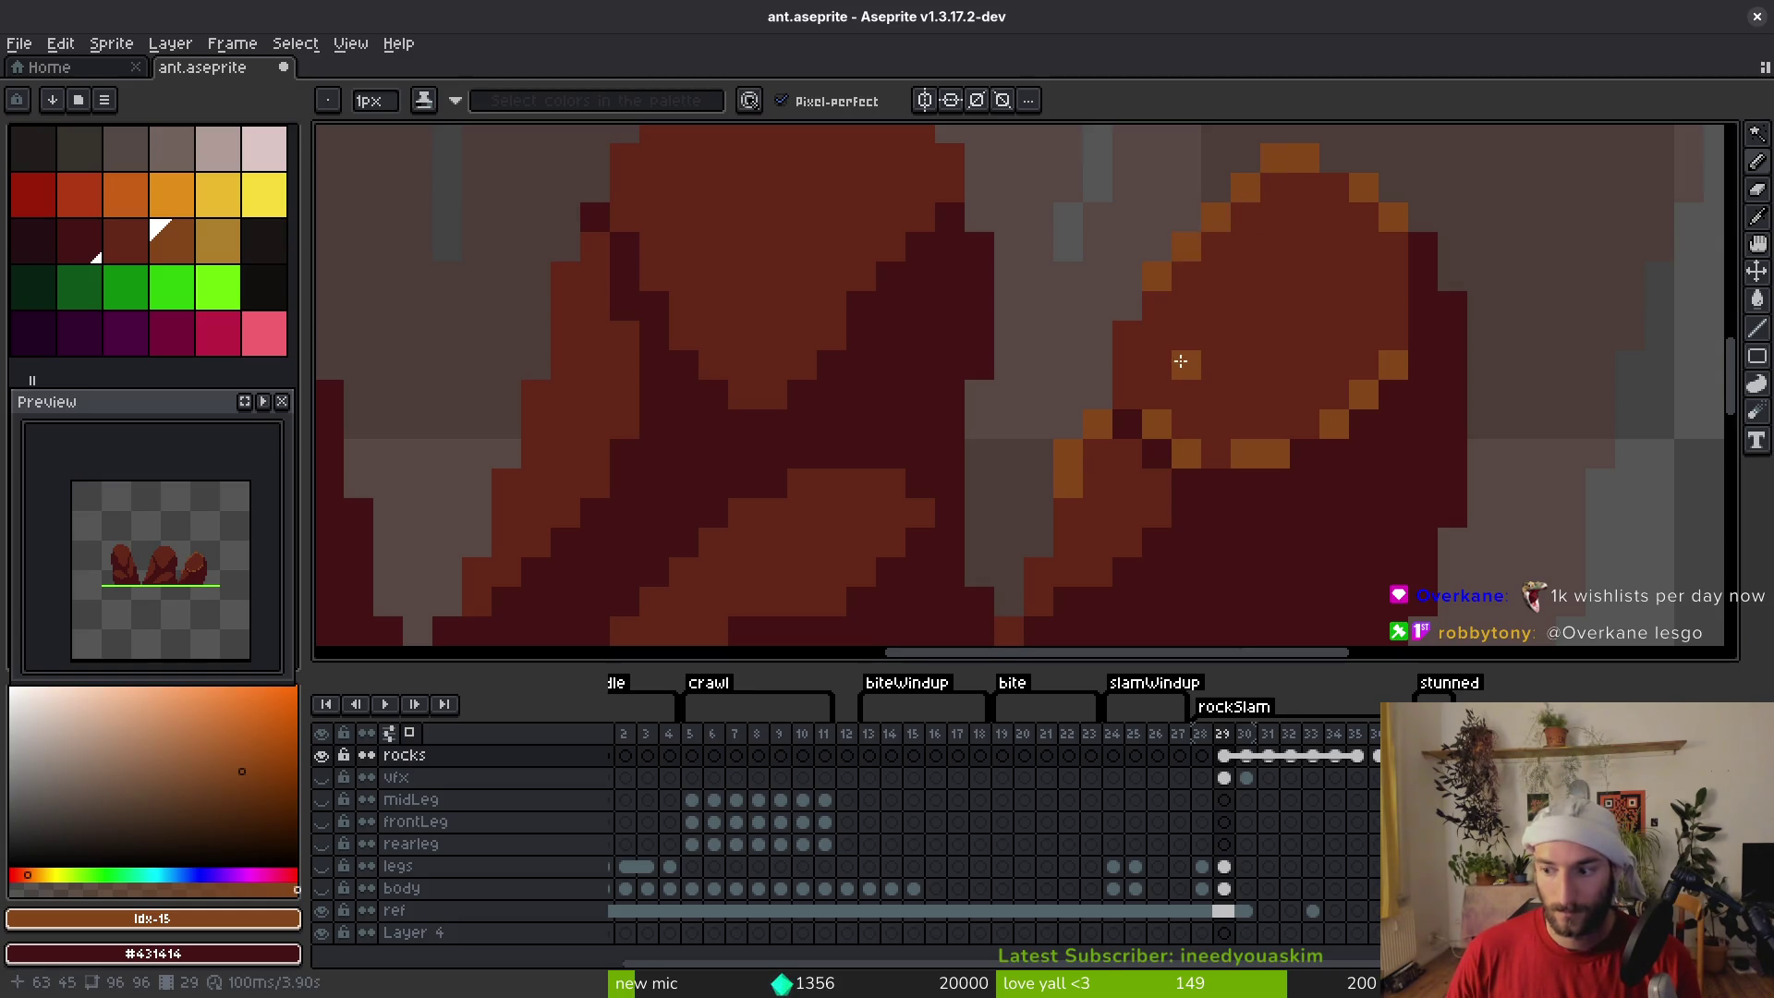
Repaint three stray orange edge pixels back to the red rock colour and save
scroll(1136, 330, "down", 3)
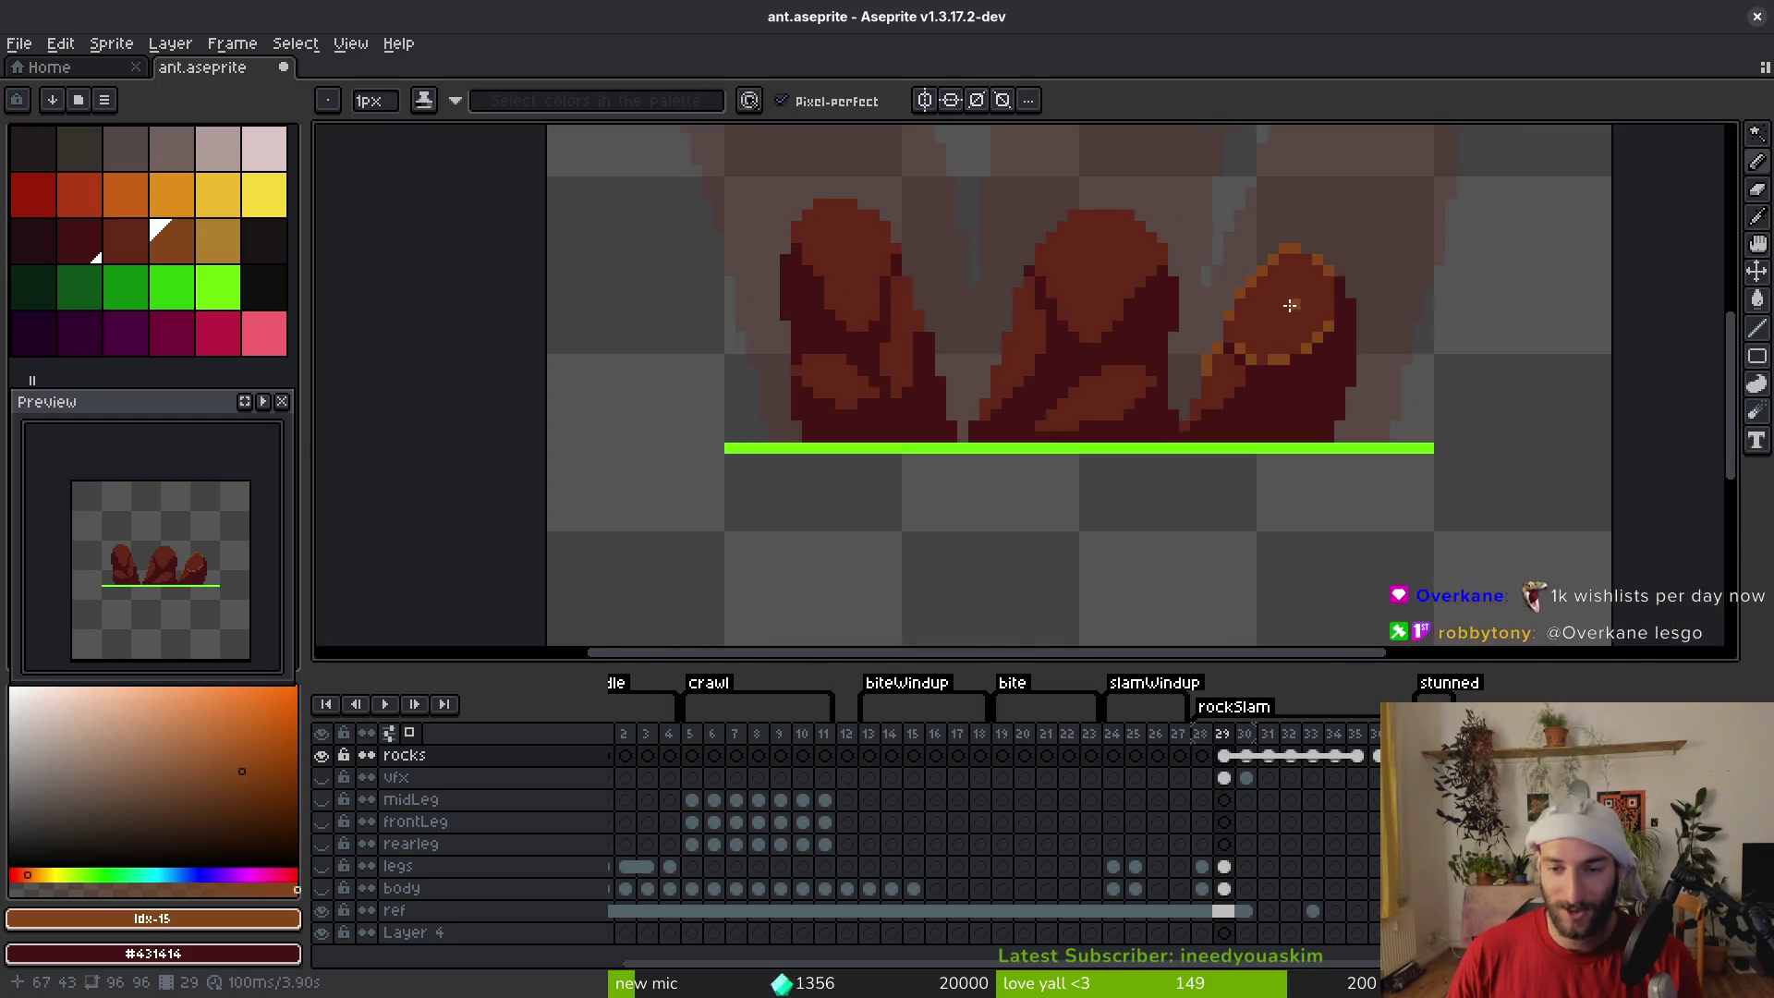
scroll(1287, 305, "up", 4)
left_click(1275, 262, "alt")
left_click(1113, 270)
left_click(1134, 236)
left_click(1048, 367)
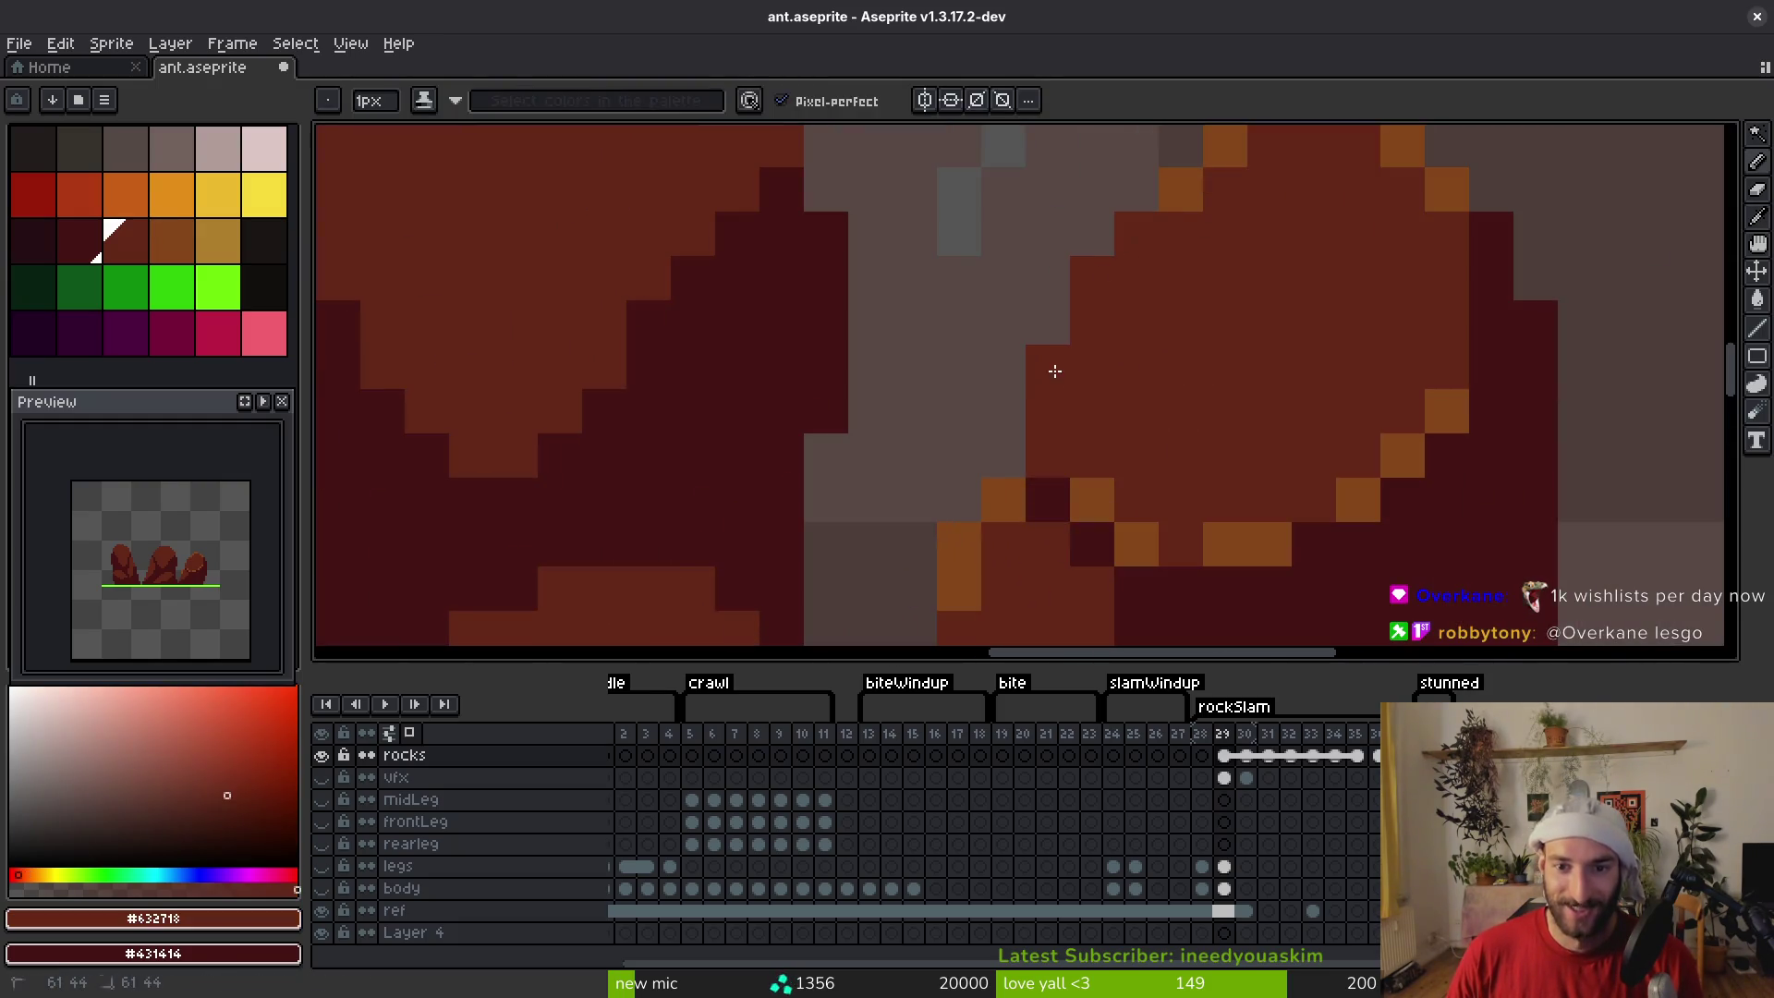
scroll(1049, 364, "down", 3)
key("ctrl+s")
Darken five orange edge pixels with the darkest rock red, then undo that darkening
scroll(1176, 374, "up", 3)
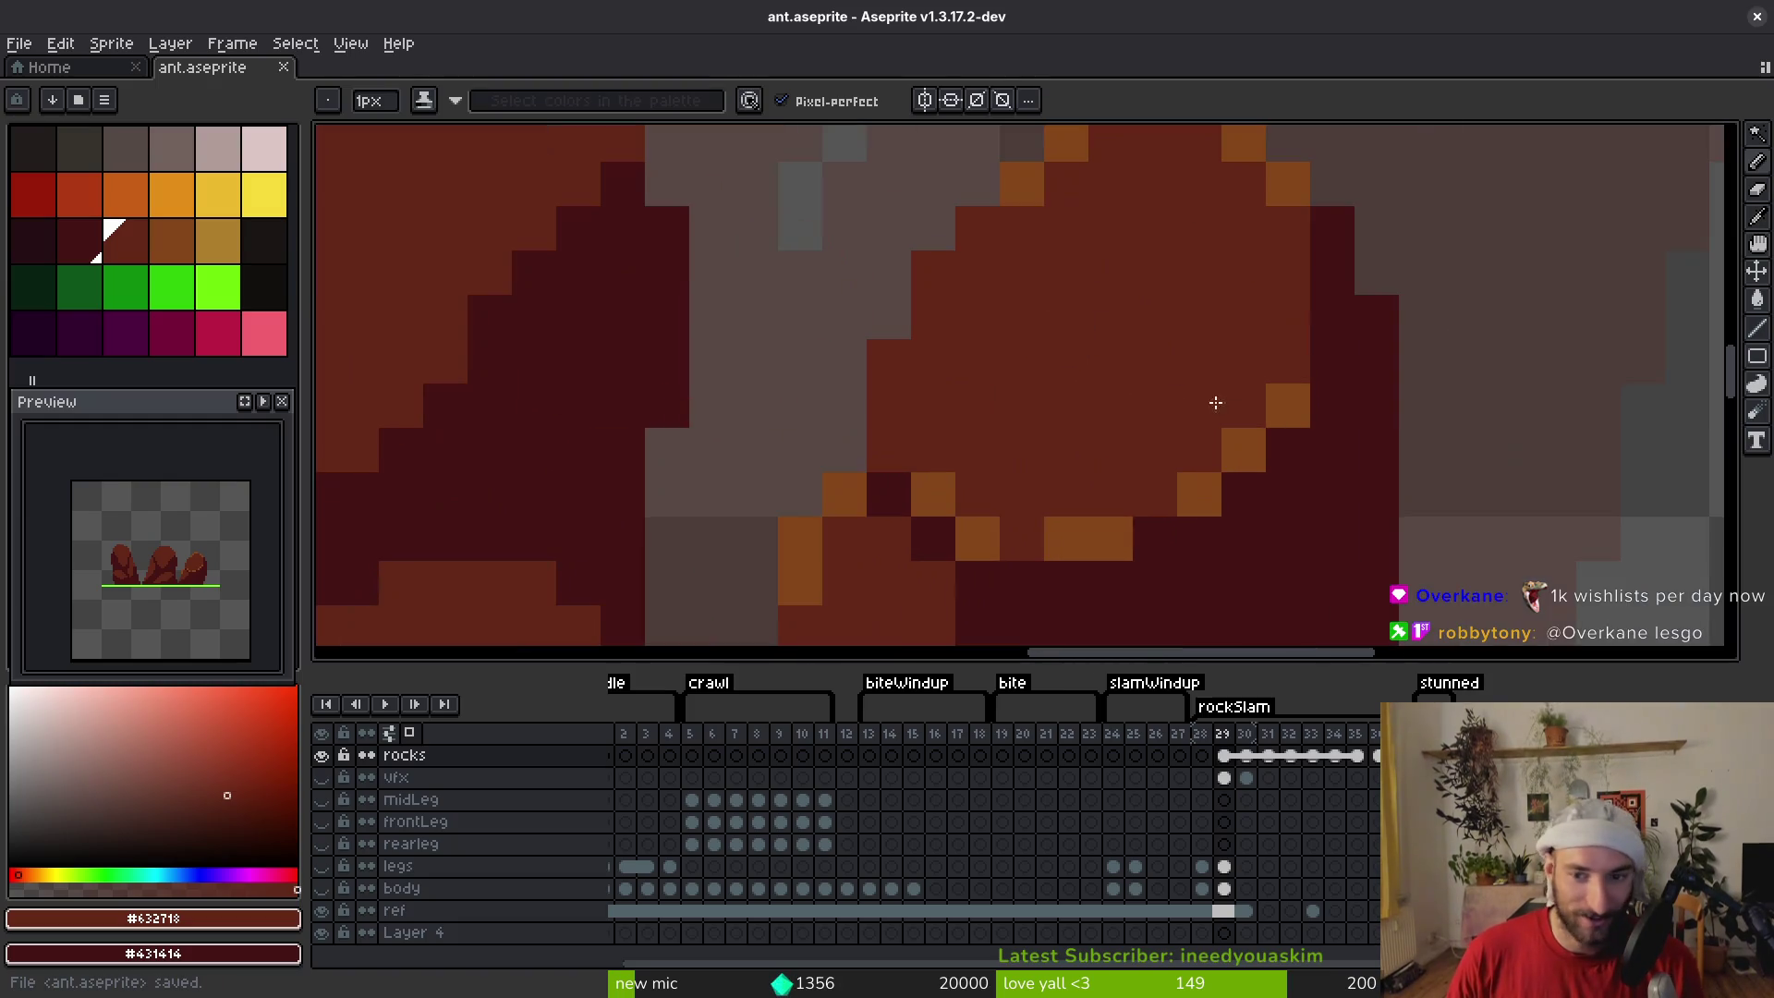
left_click(930, 433)
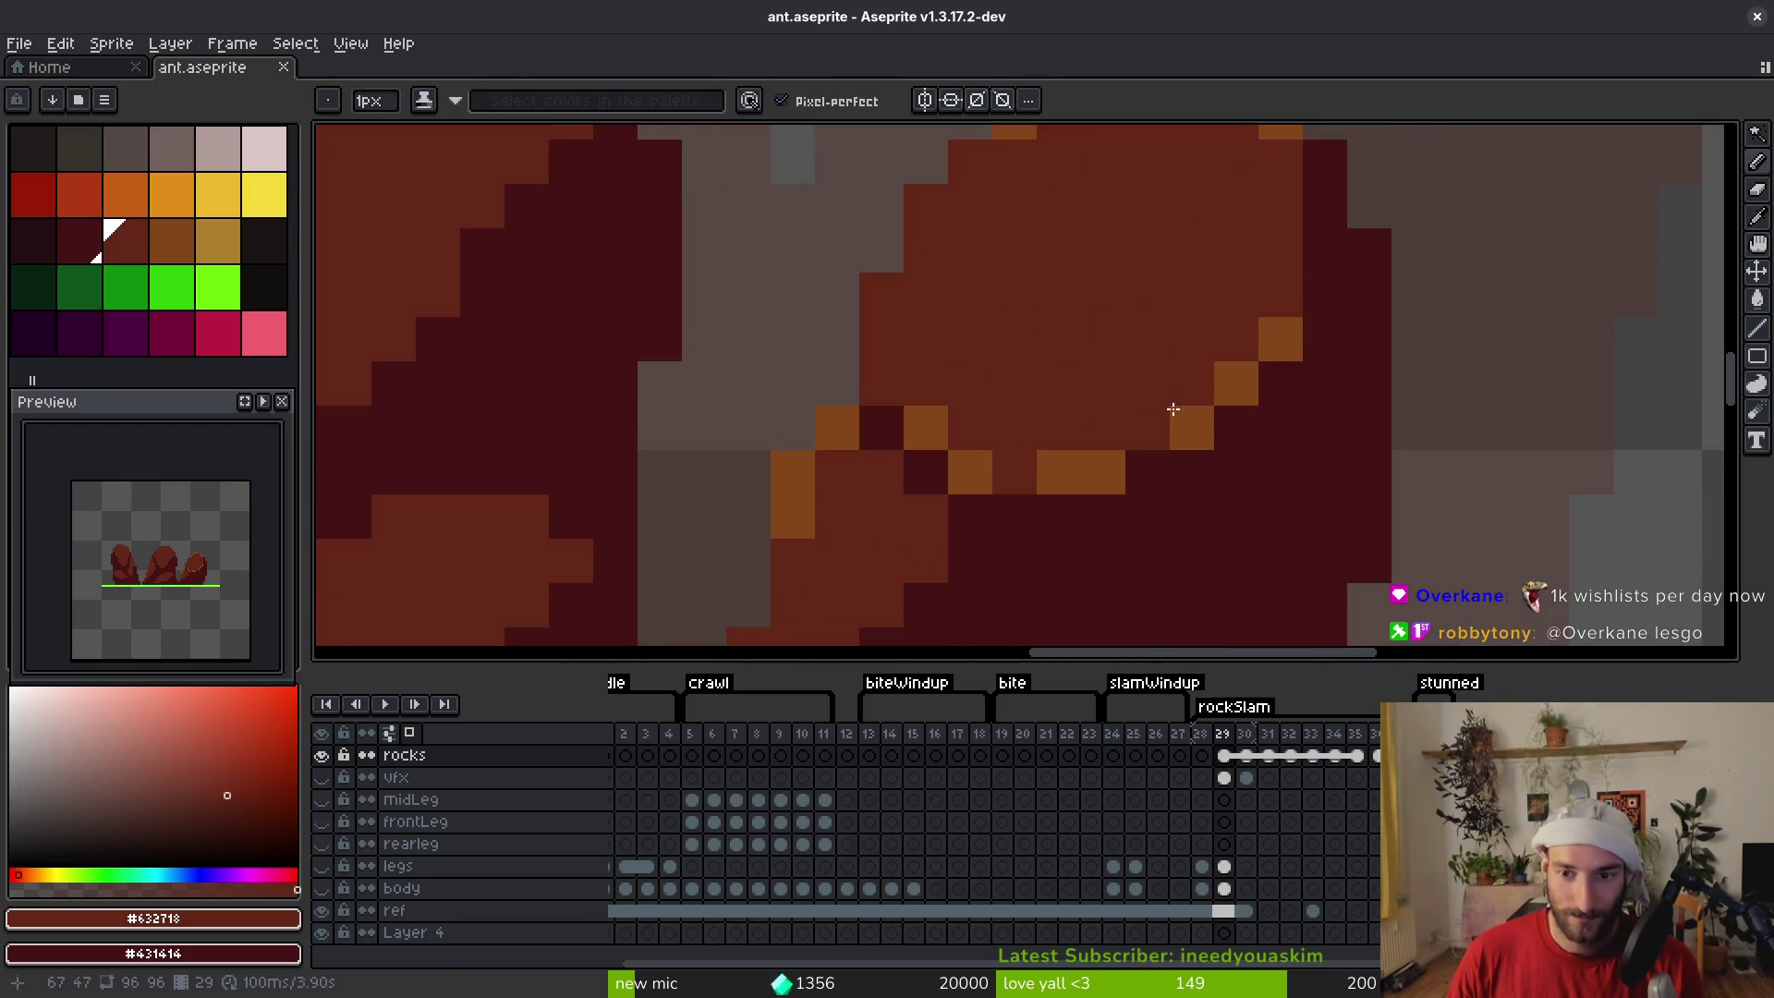
left_click(1312, 305, "alt")
left_click(1281, 338)
left_click(1236, 382)
left_click(1192, 427)
left_click(1103, 471)
key("ctrl+z")
key("ctrl+z")
key("ctrl+z")
key("ctrl+z")
key("ctrl+z")
key("ctrl+y")
key("ctrl+y")
key("ctrl+y")
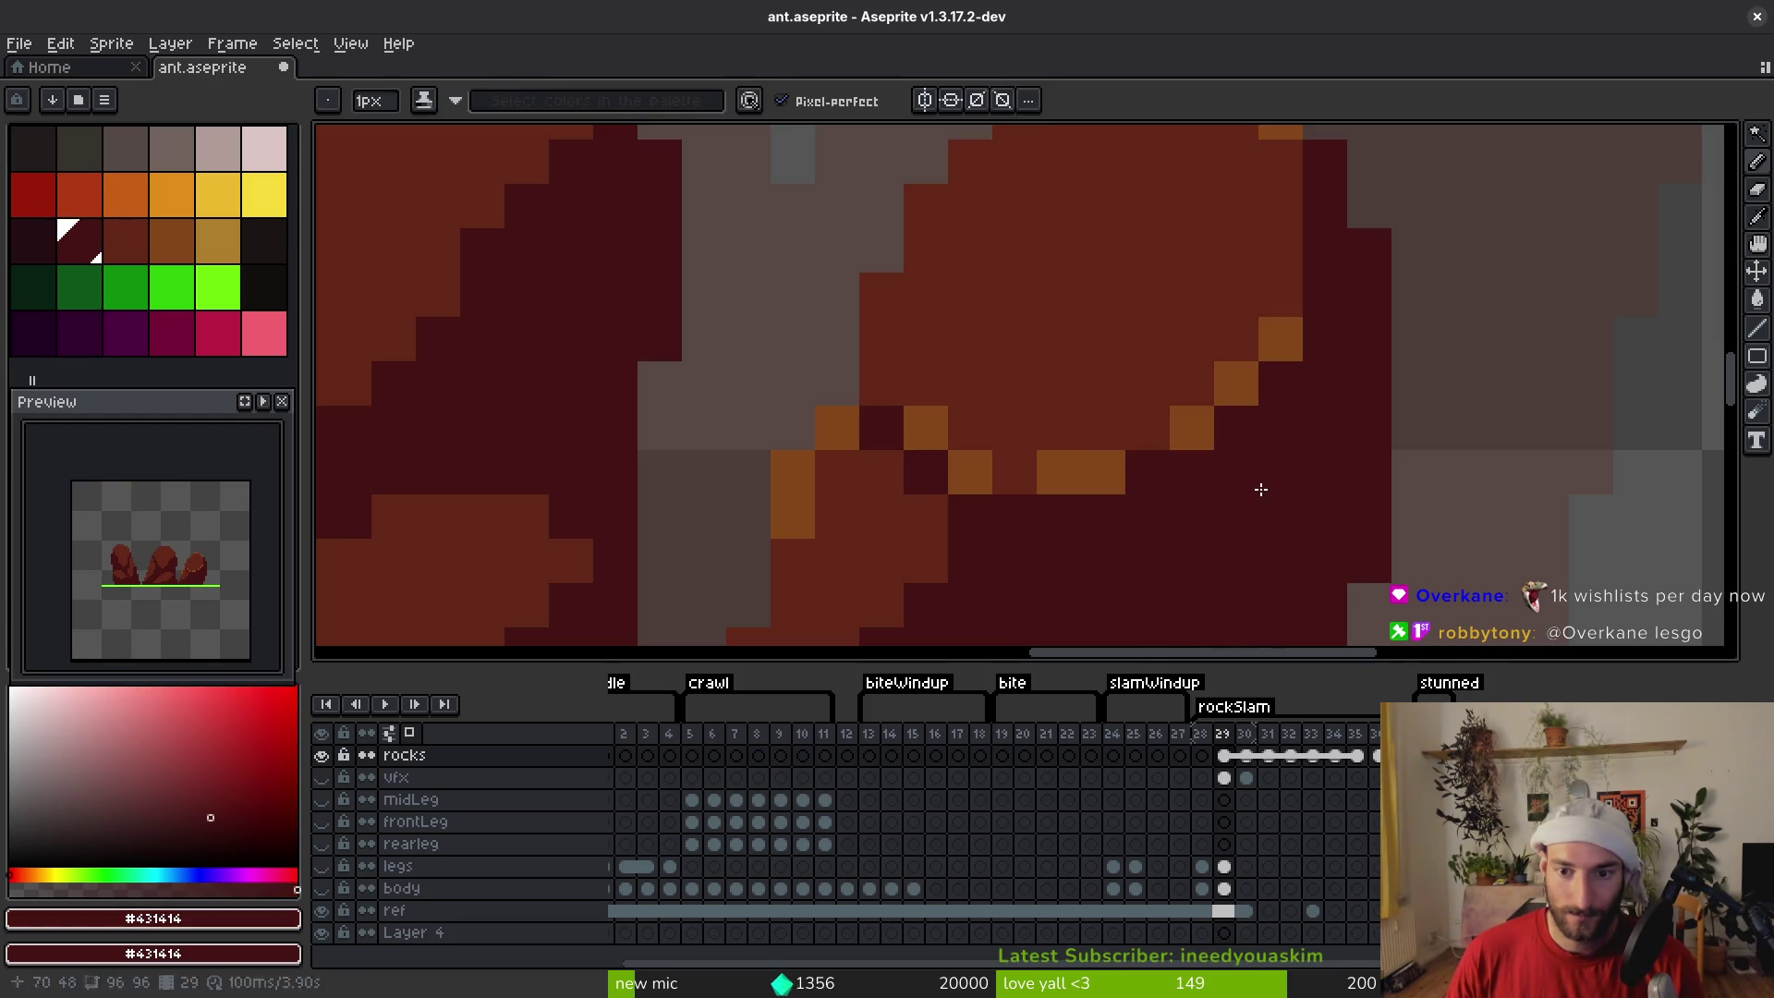
Redo the darkened orange edge pixel and save the sprite
scroll(1199, 432, "down", 3)
key("ctrl+z")
key("ctrl+z")
key("ctrl+z")
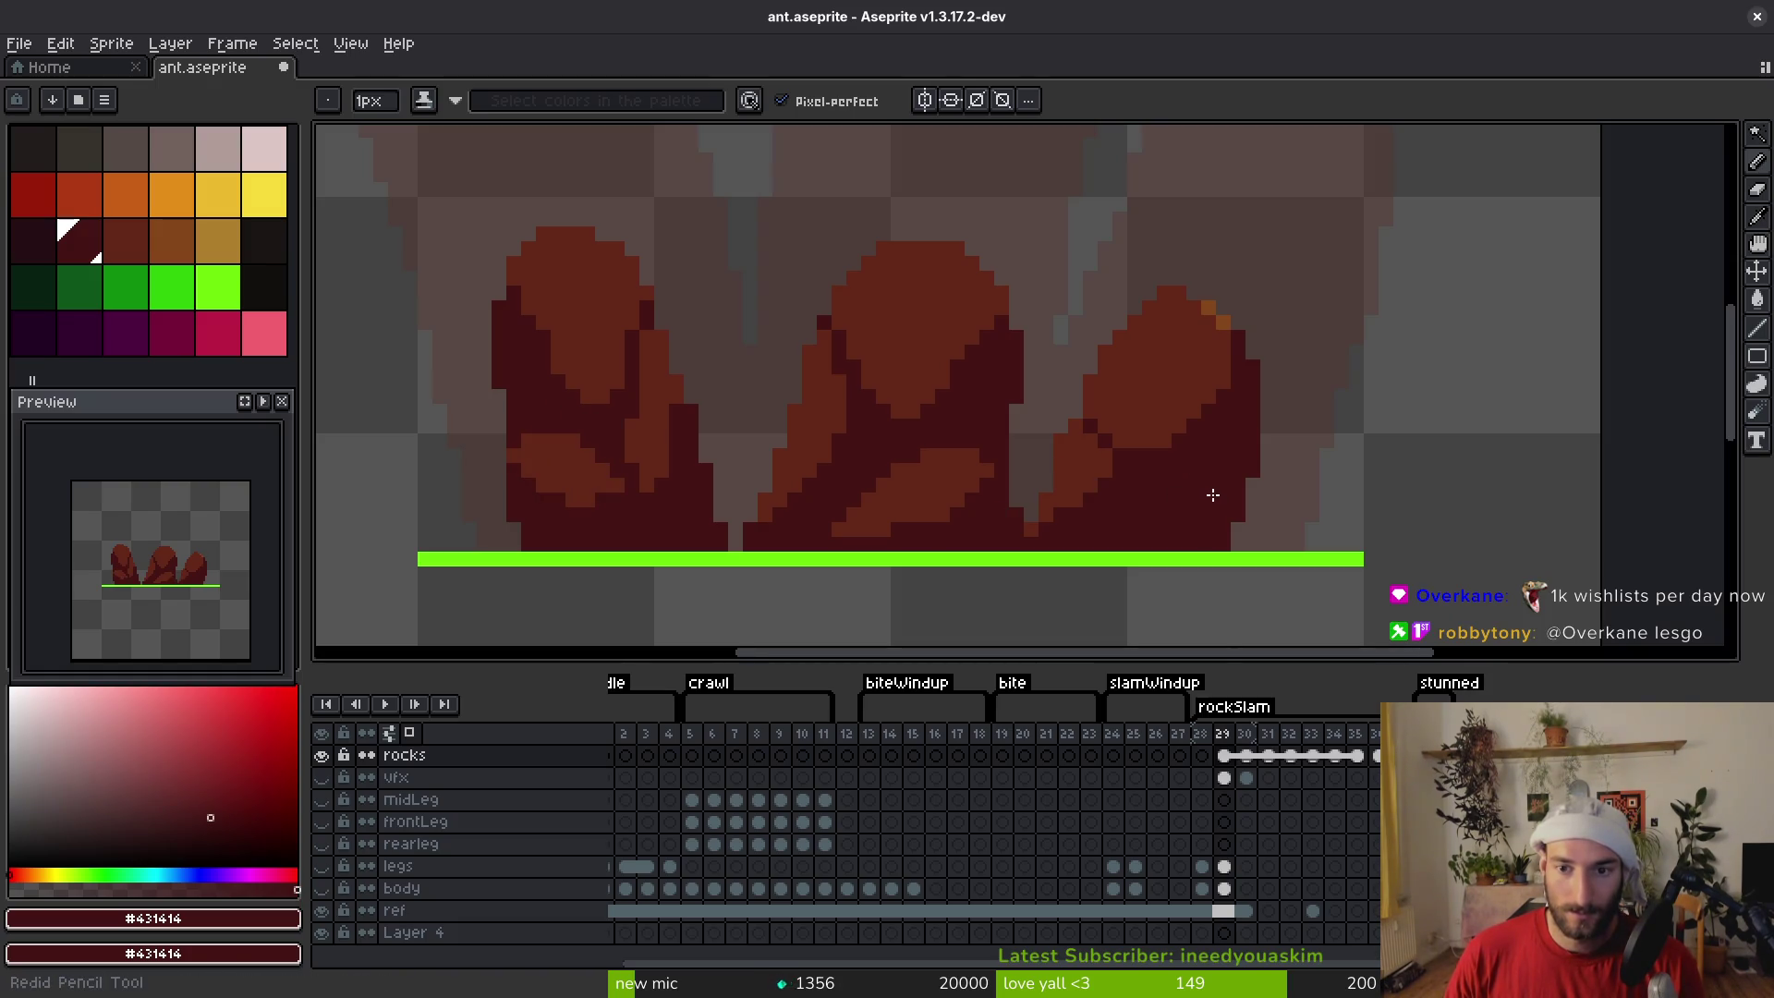
key("ctrl+y")
key("ctrl+s")
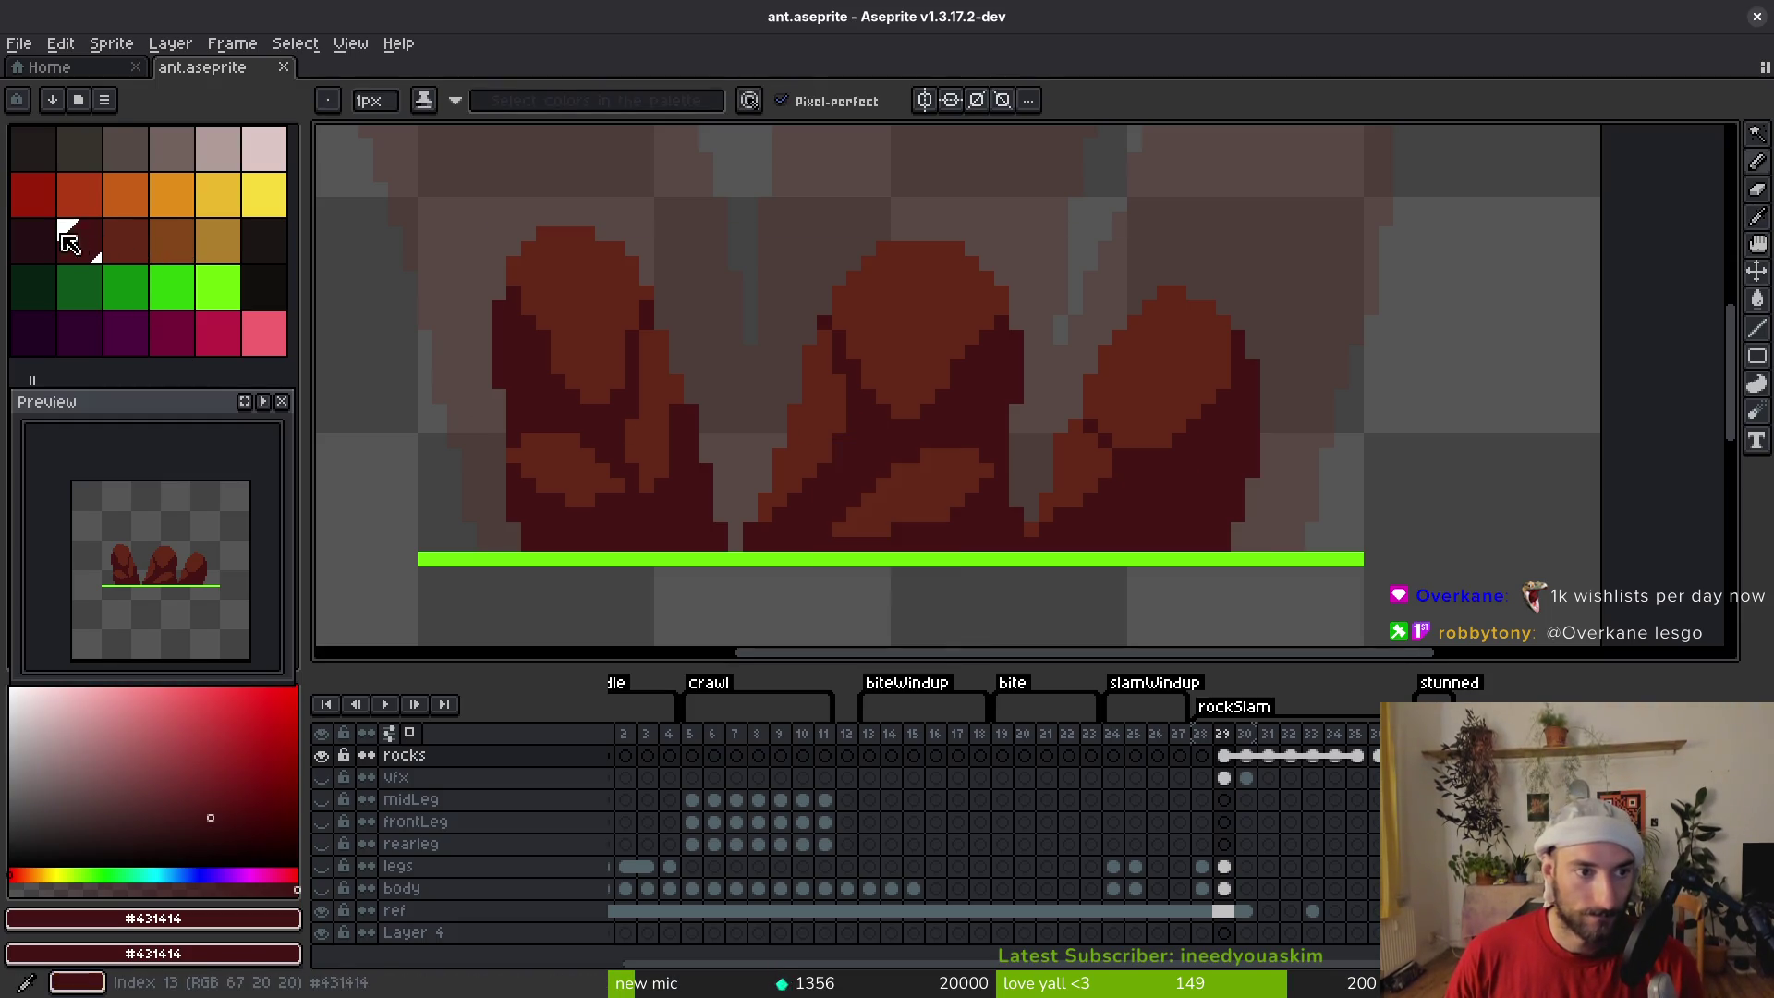
Paint dark red shading on the right rock, including a shadow stroke down to the ground
left_click(22, 238)
scroll(1248, 479, "up", 4)
left_click(1275, 240)
mouse_move(1216, 314)
left_mouse_down()
mouse_move(1084, 484)
mouse_move(1184, 475)
mouse_move(1218, 496)
left_mouse_up()
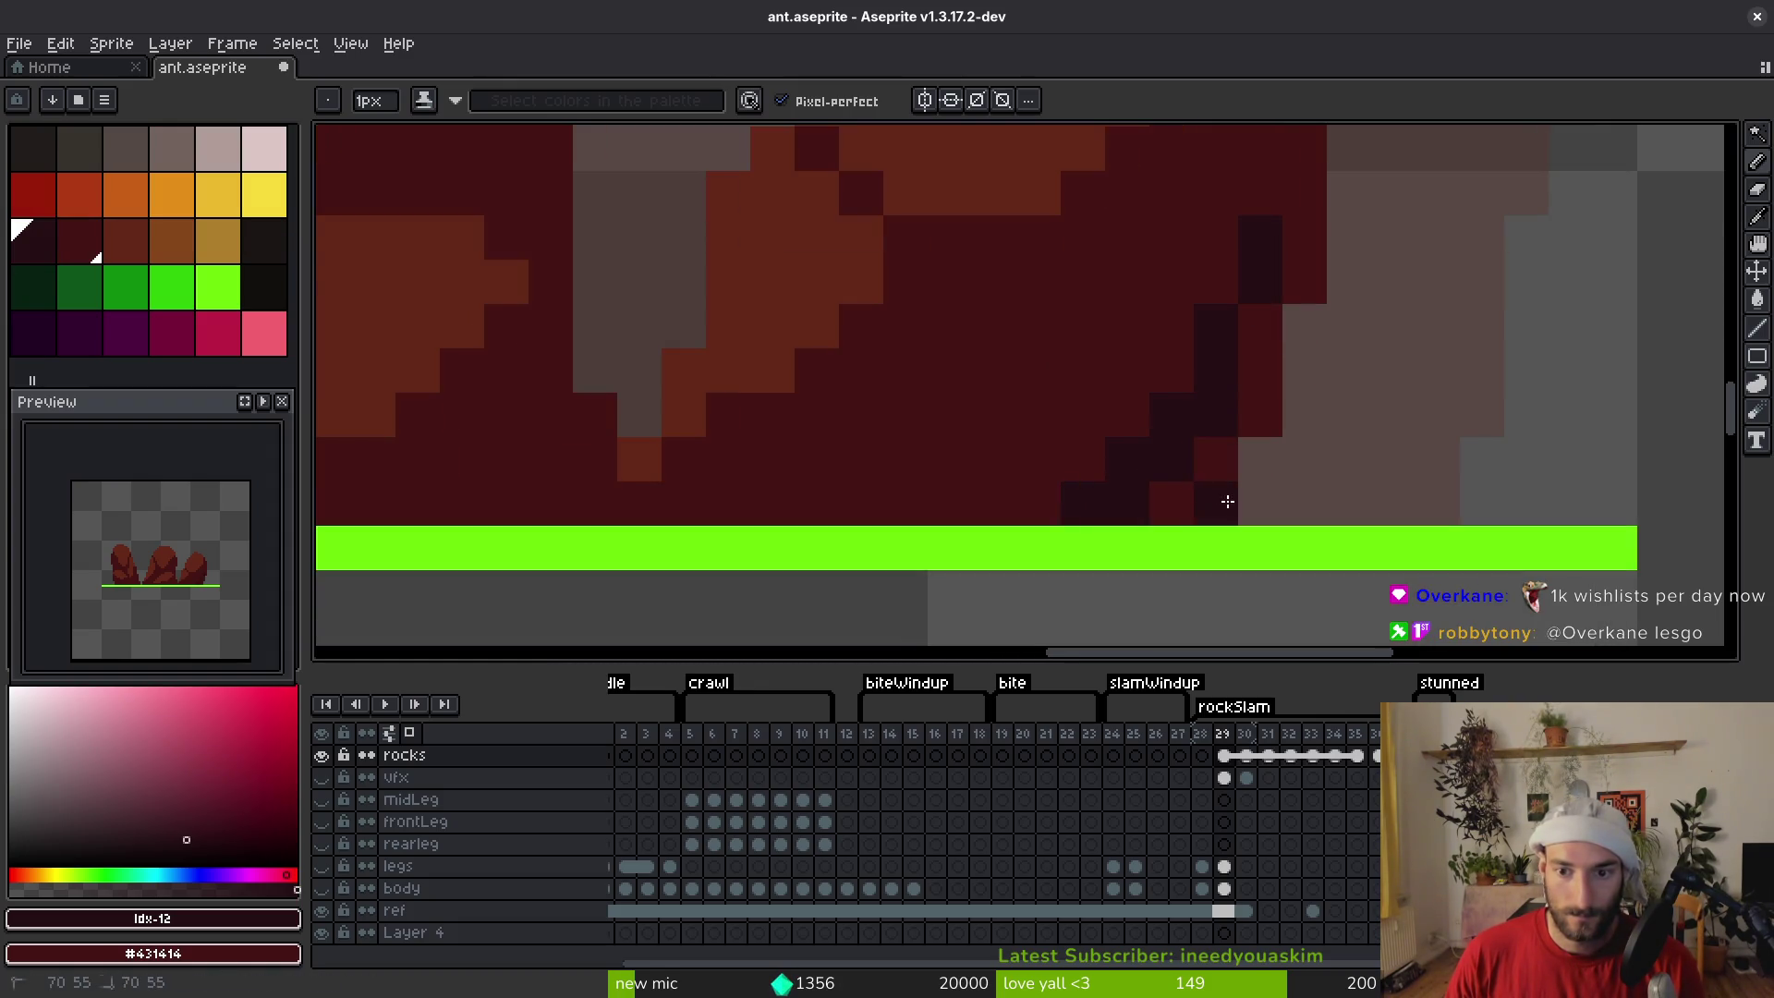
left_click_drag(1290, 299, 1303, 392)
left_click_drag(1317, 239, 1317, 286)
key("ctrl+z")
left_click_drag(1287, 435, 1299, 475)
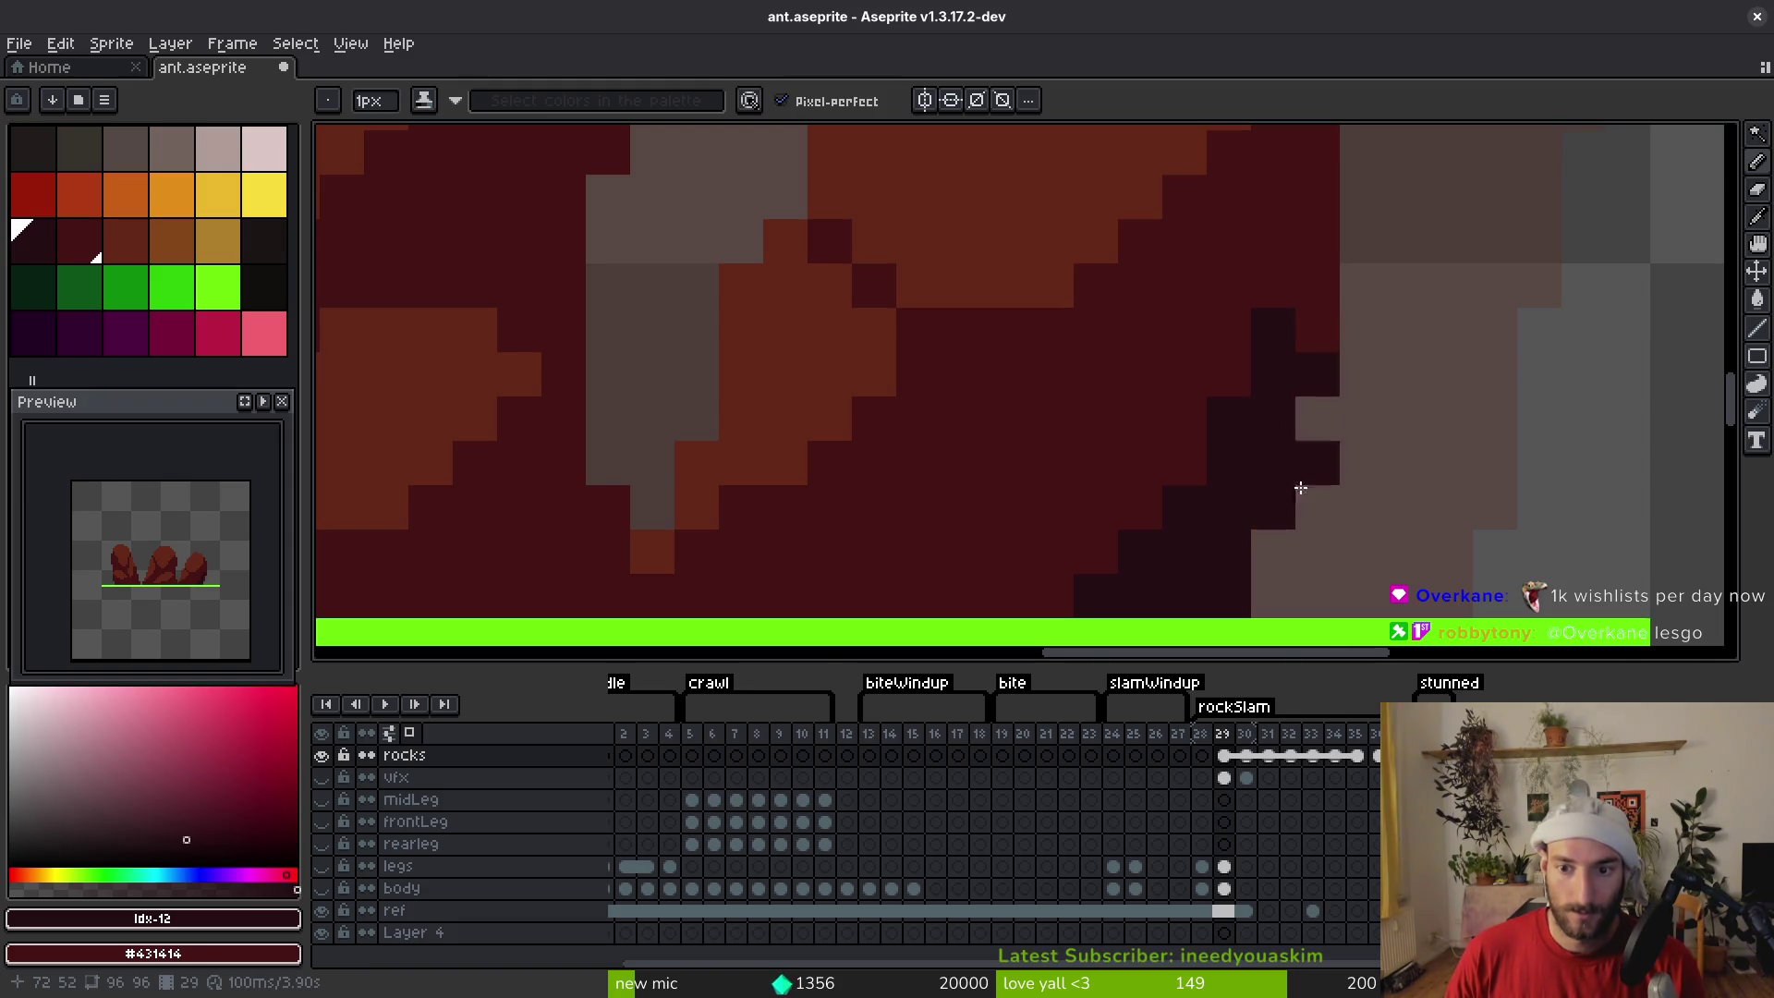
scroll(1215, 547, "down", 3)
scroll(1215, 547, "up", 3)
Sample the #250c13 shade from the canvas and draw a stepped dark shading line
key("alt")
left_click(1221, 423, "alt")
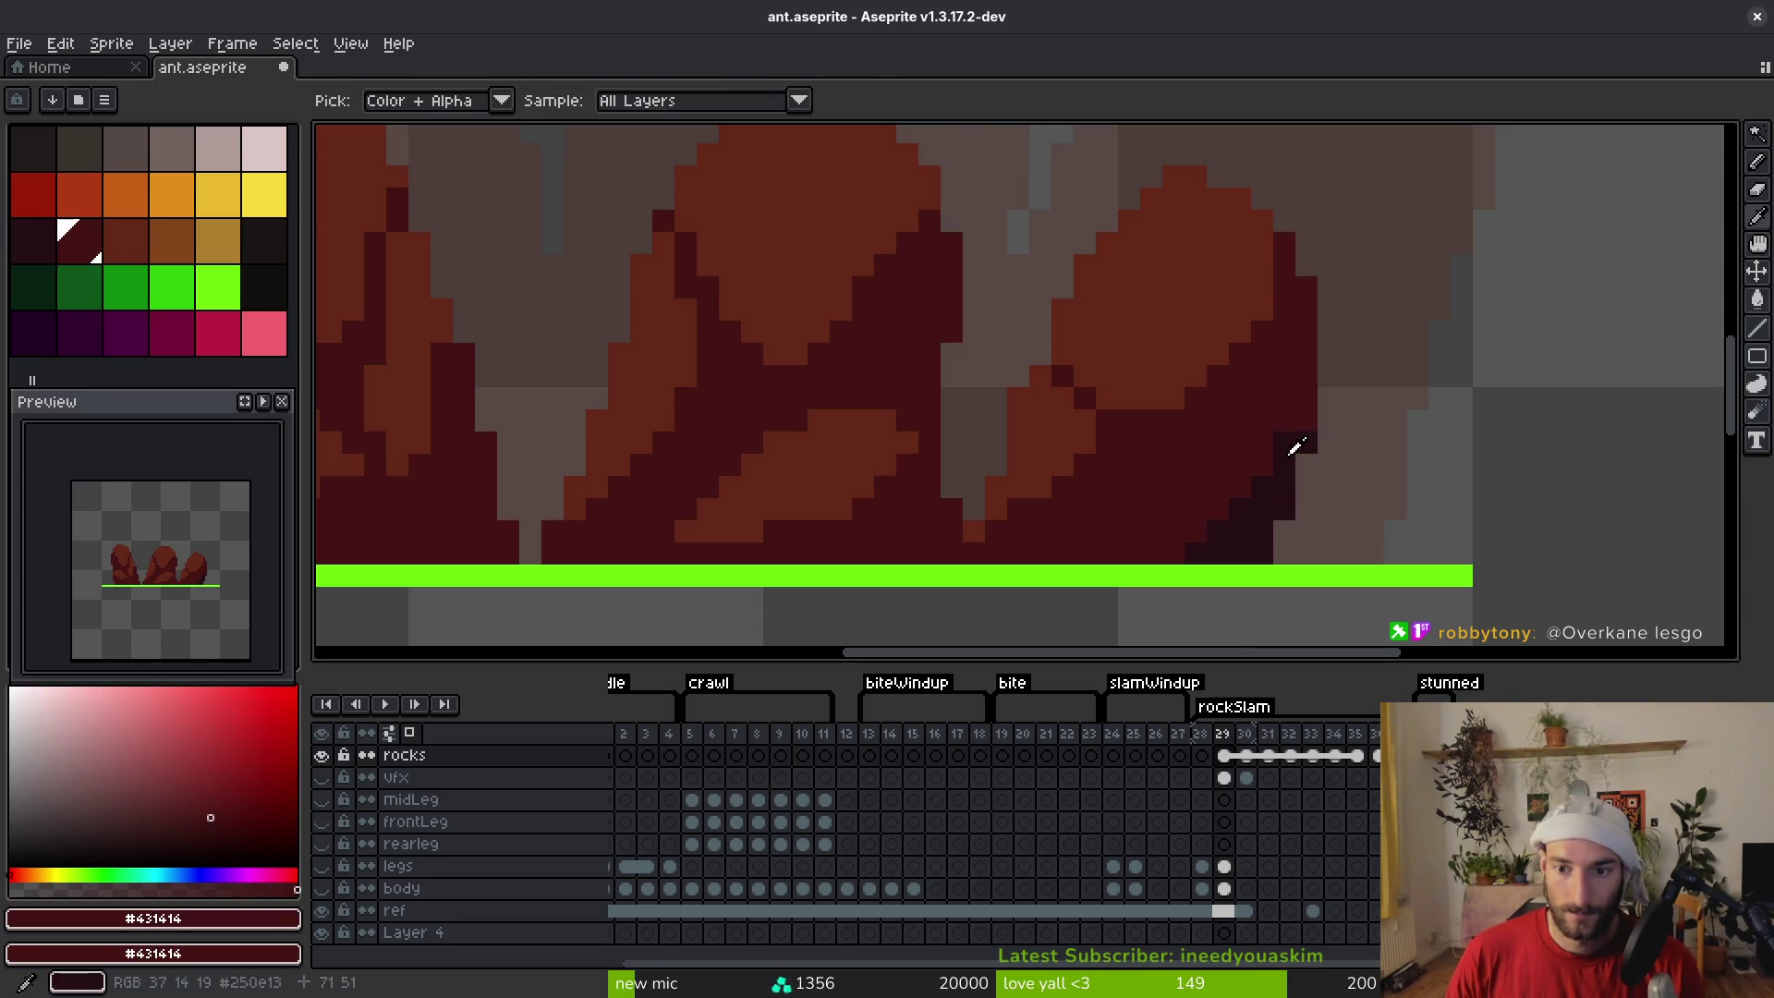
left_click(1219, 522, "alt")
key("shift")
scroll(1076, 550, "down", 4)
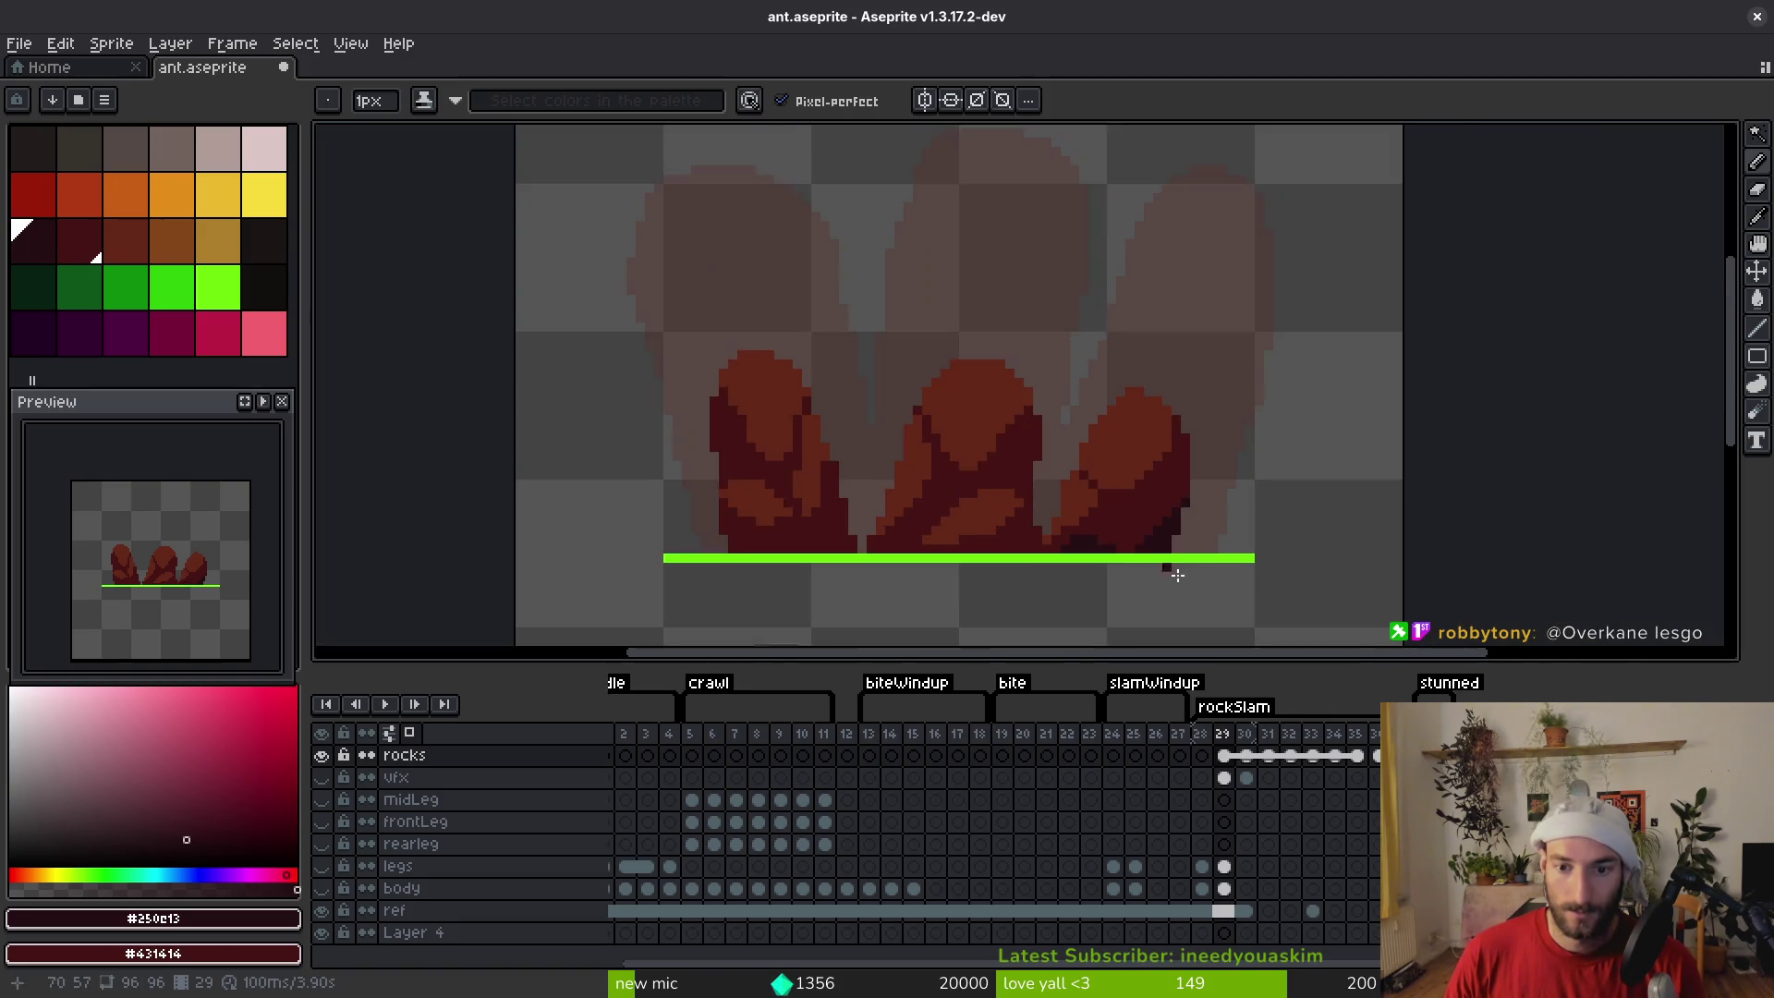
scroll(994, 474, "up", 5)
left_click_drag(979, 377, 949, 330)
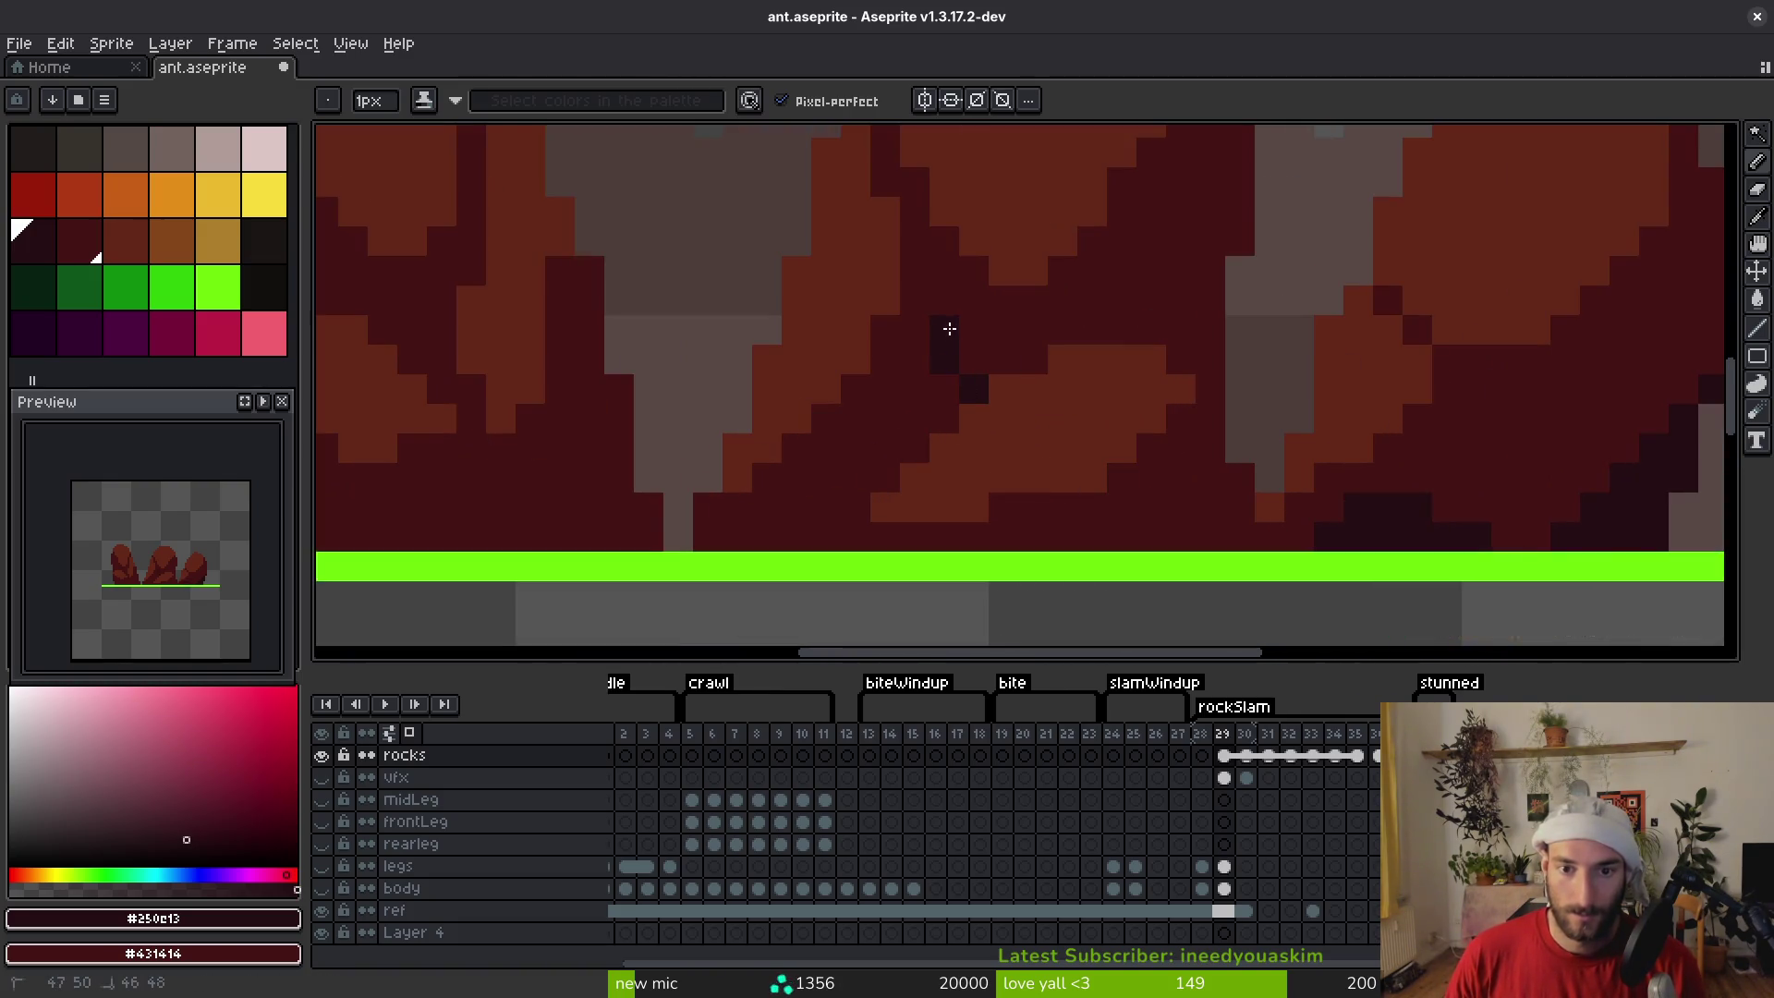
left_click(868, 485, "shift")
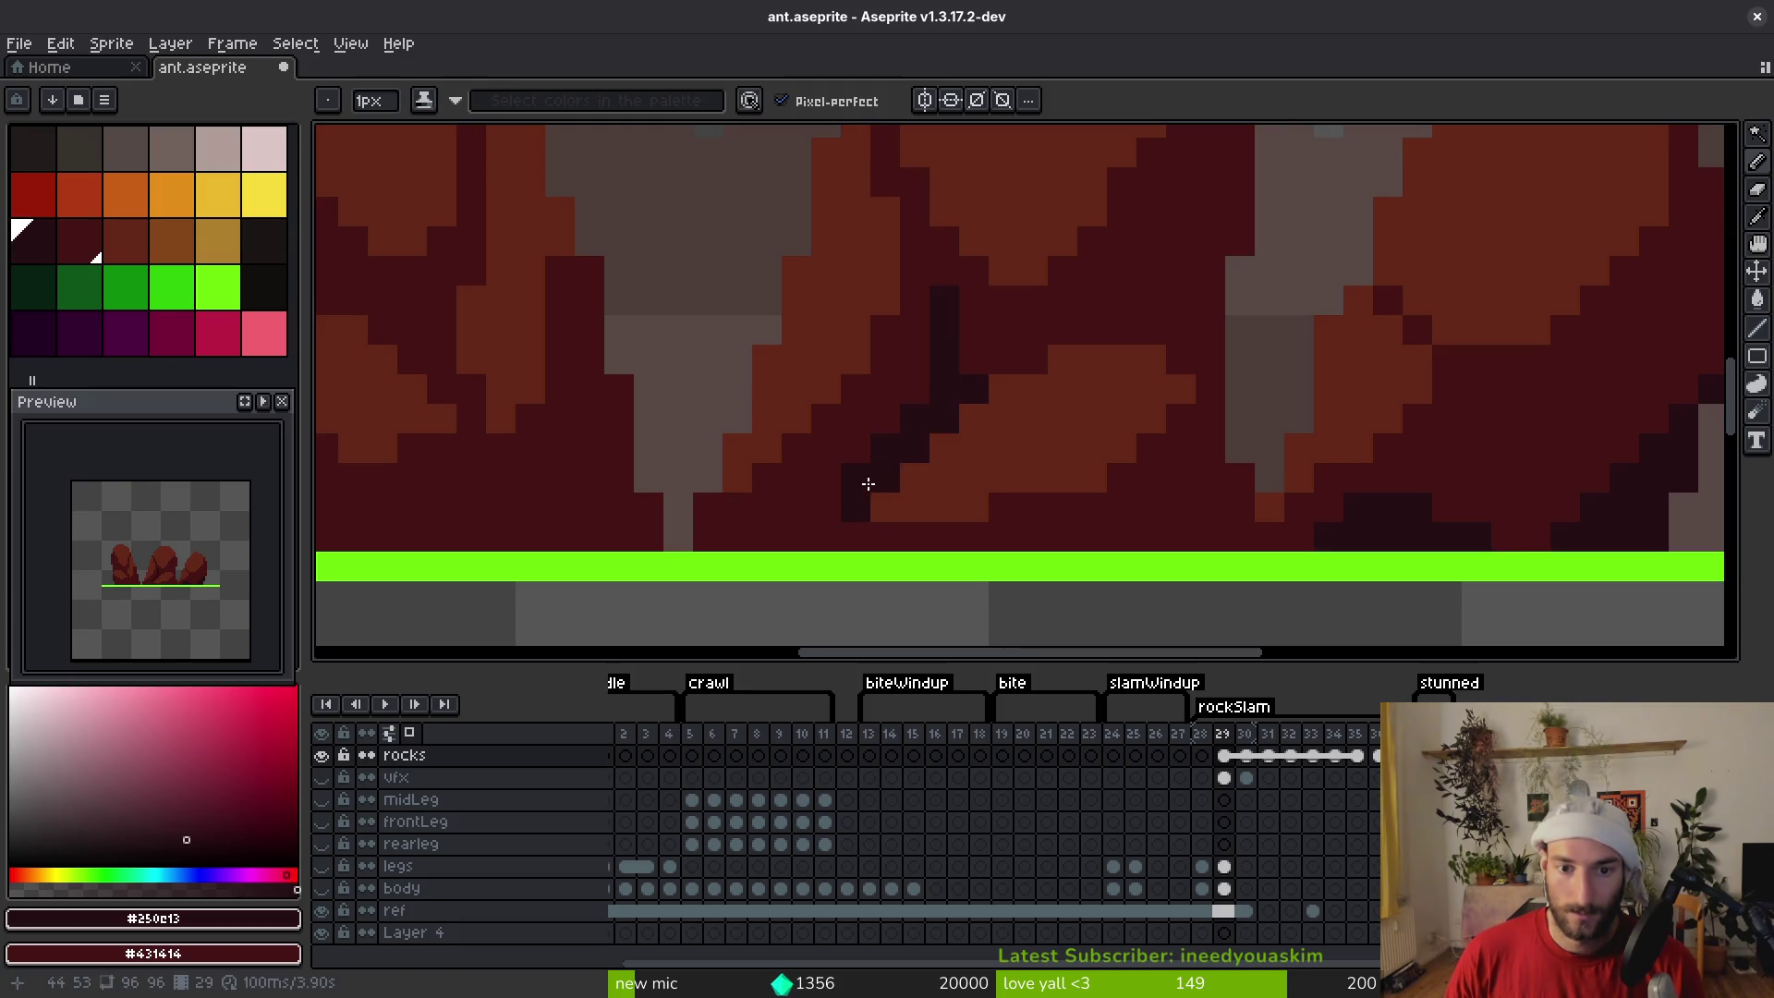
Draw dark shading lines across the rocks, fixing a stray pixel back to red
scroll(1002, 515, "up", 2)
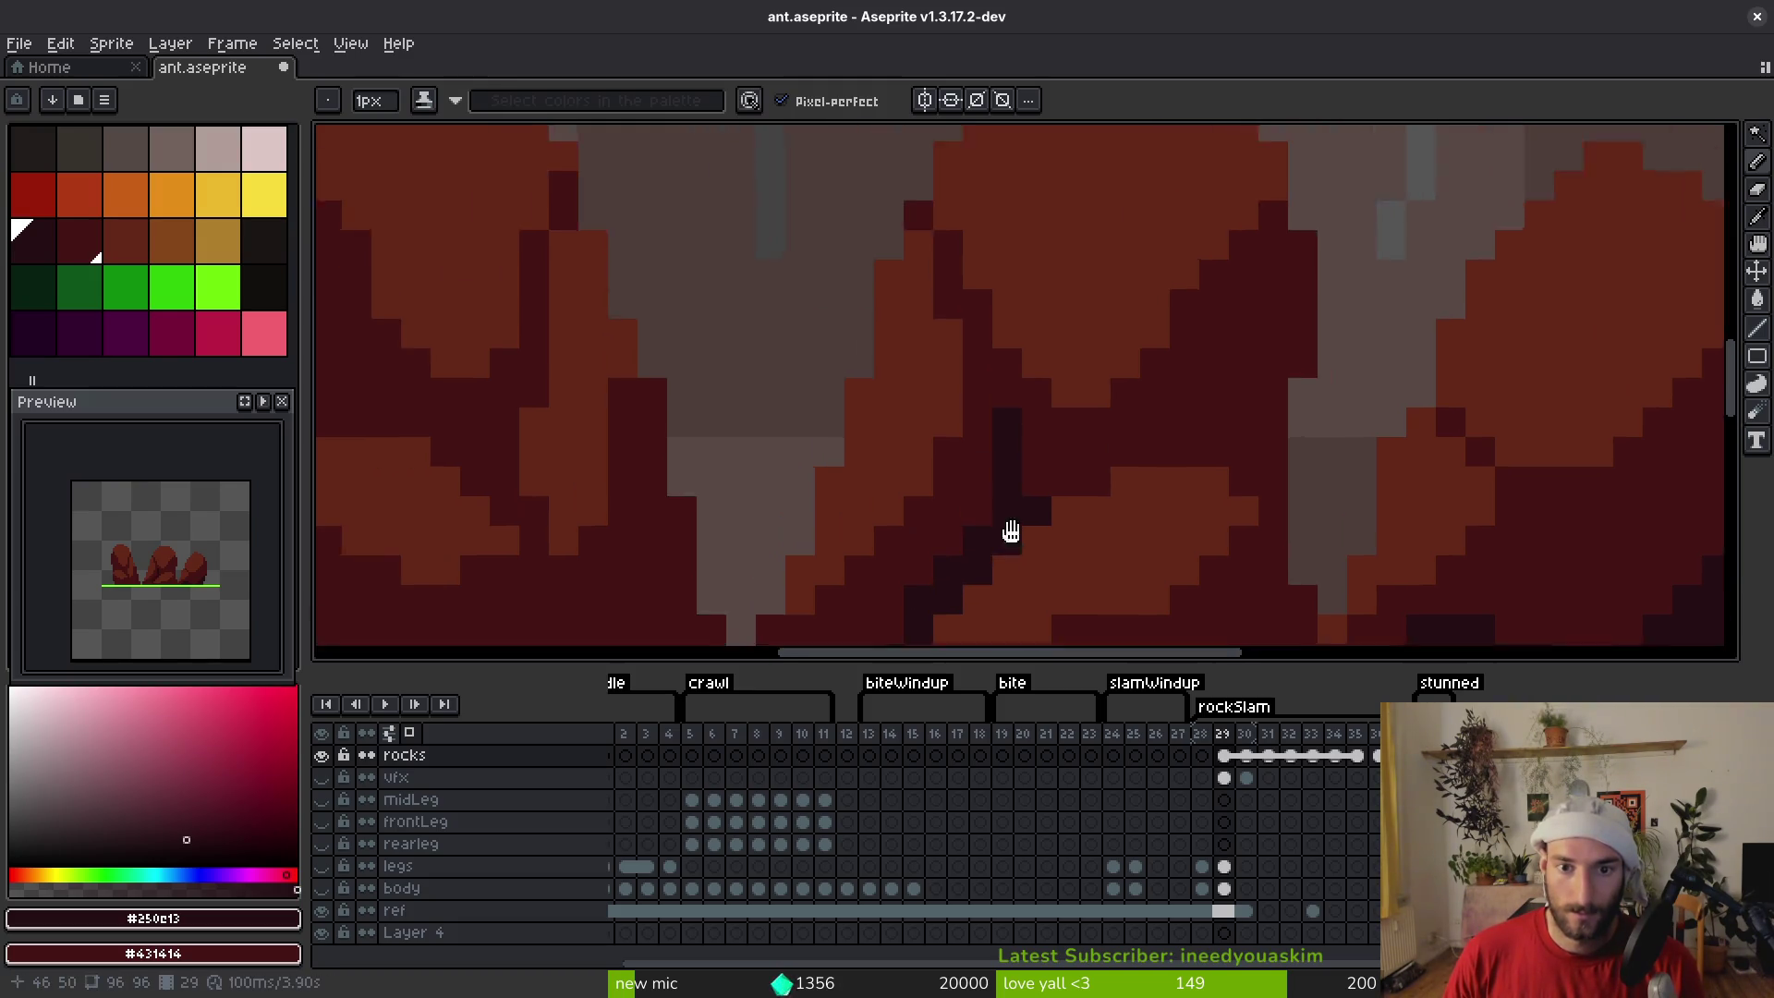
scroll(1208, 515, "down", 3)
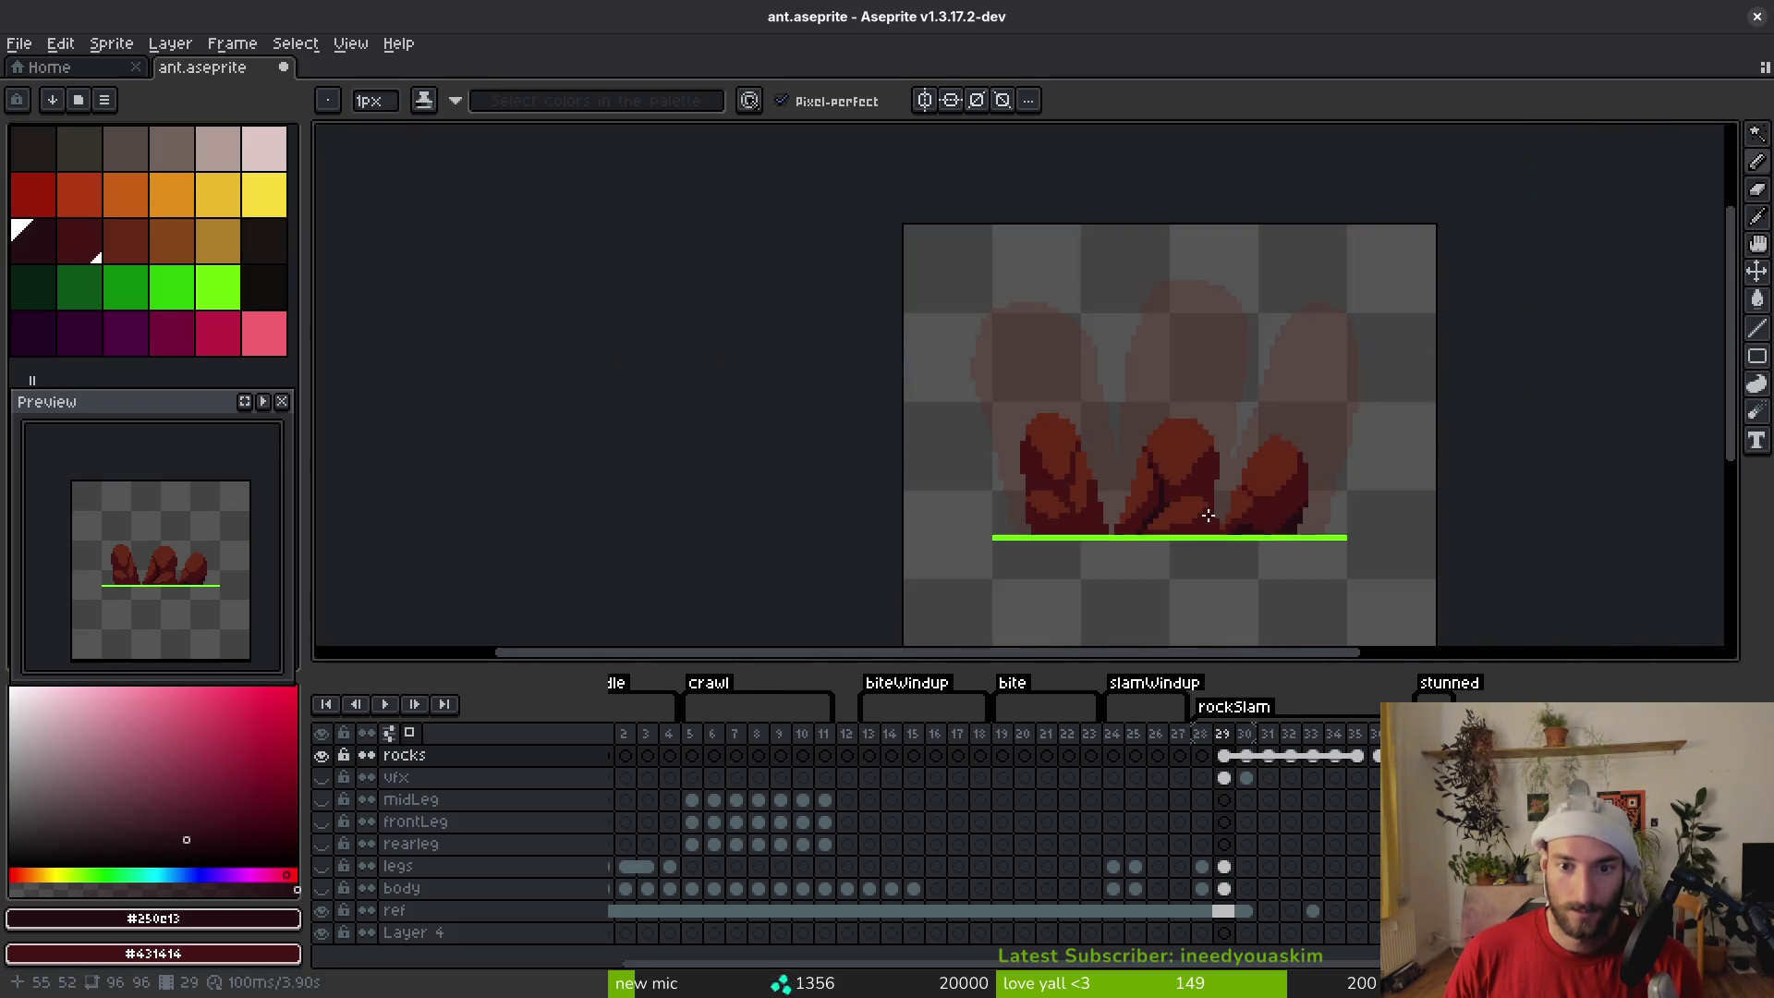
scroll(1204, 505, "up", 3)
scroll(1071, 509, "down", 4)
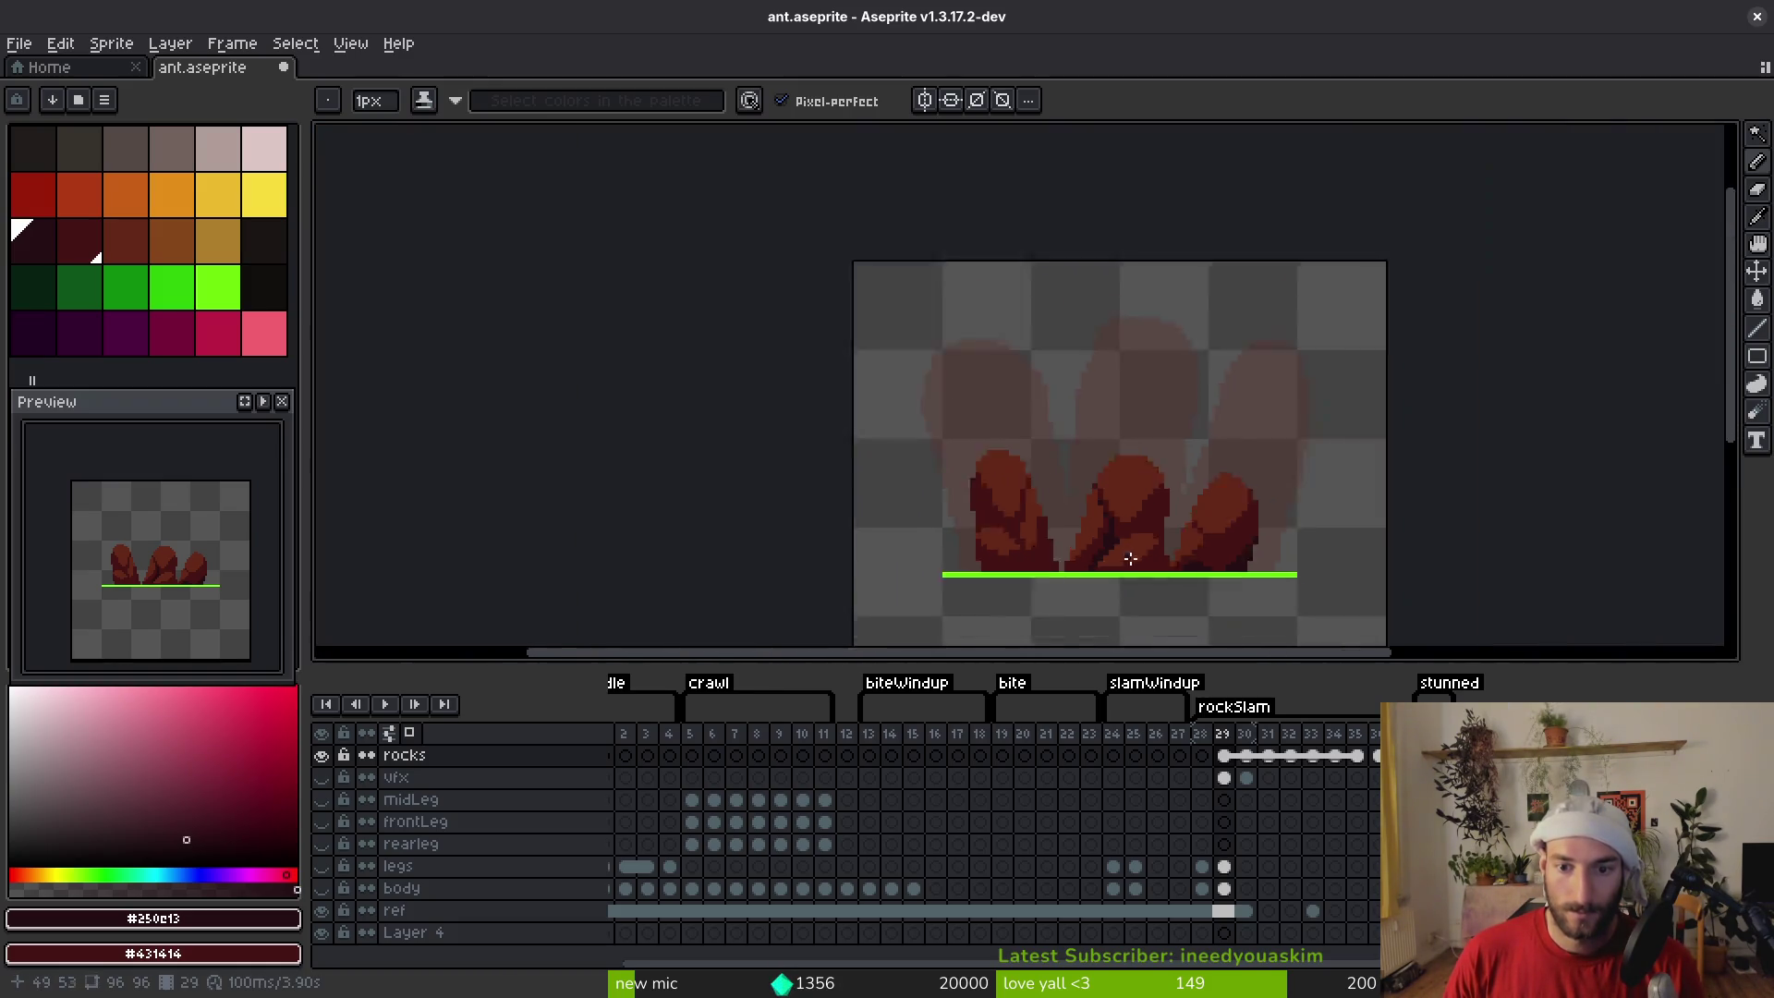
scroll(1130, 554, "up", 6)
mouse_move(1240, 344)
left_mouse_down()
mouse_move(1140, 515)
mouse_move(1196, 547)
left_mouse_up()
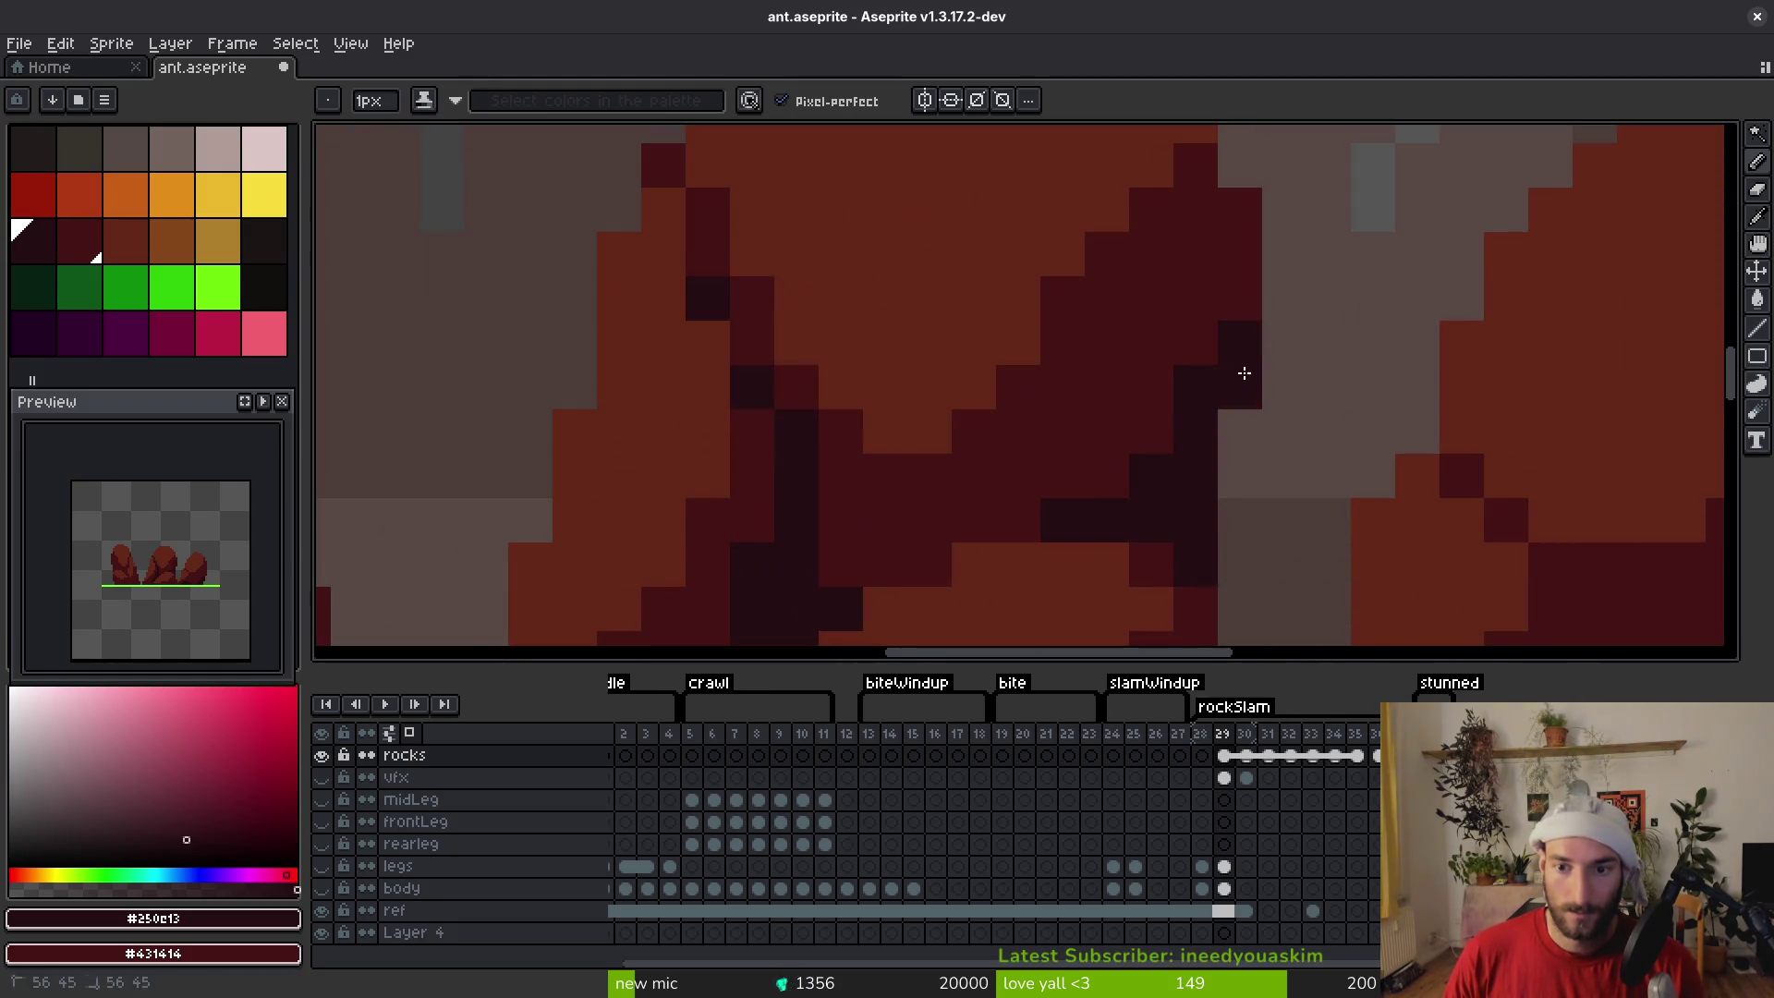
scroll(1188, 455, "down", 3)
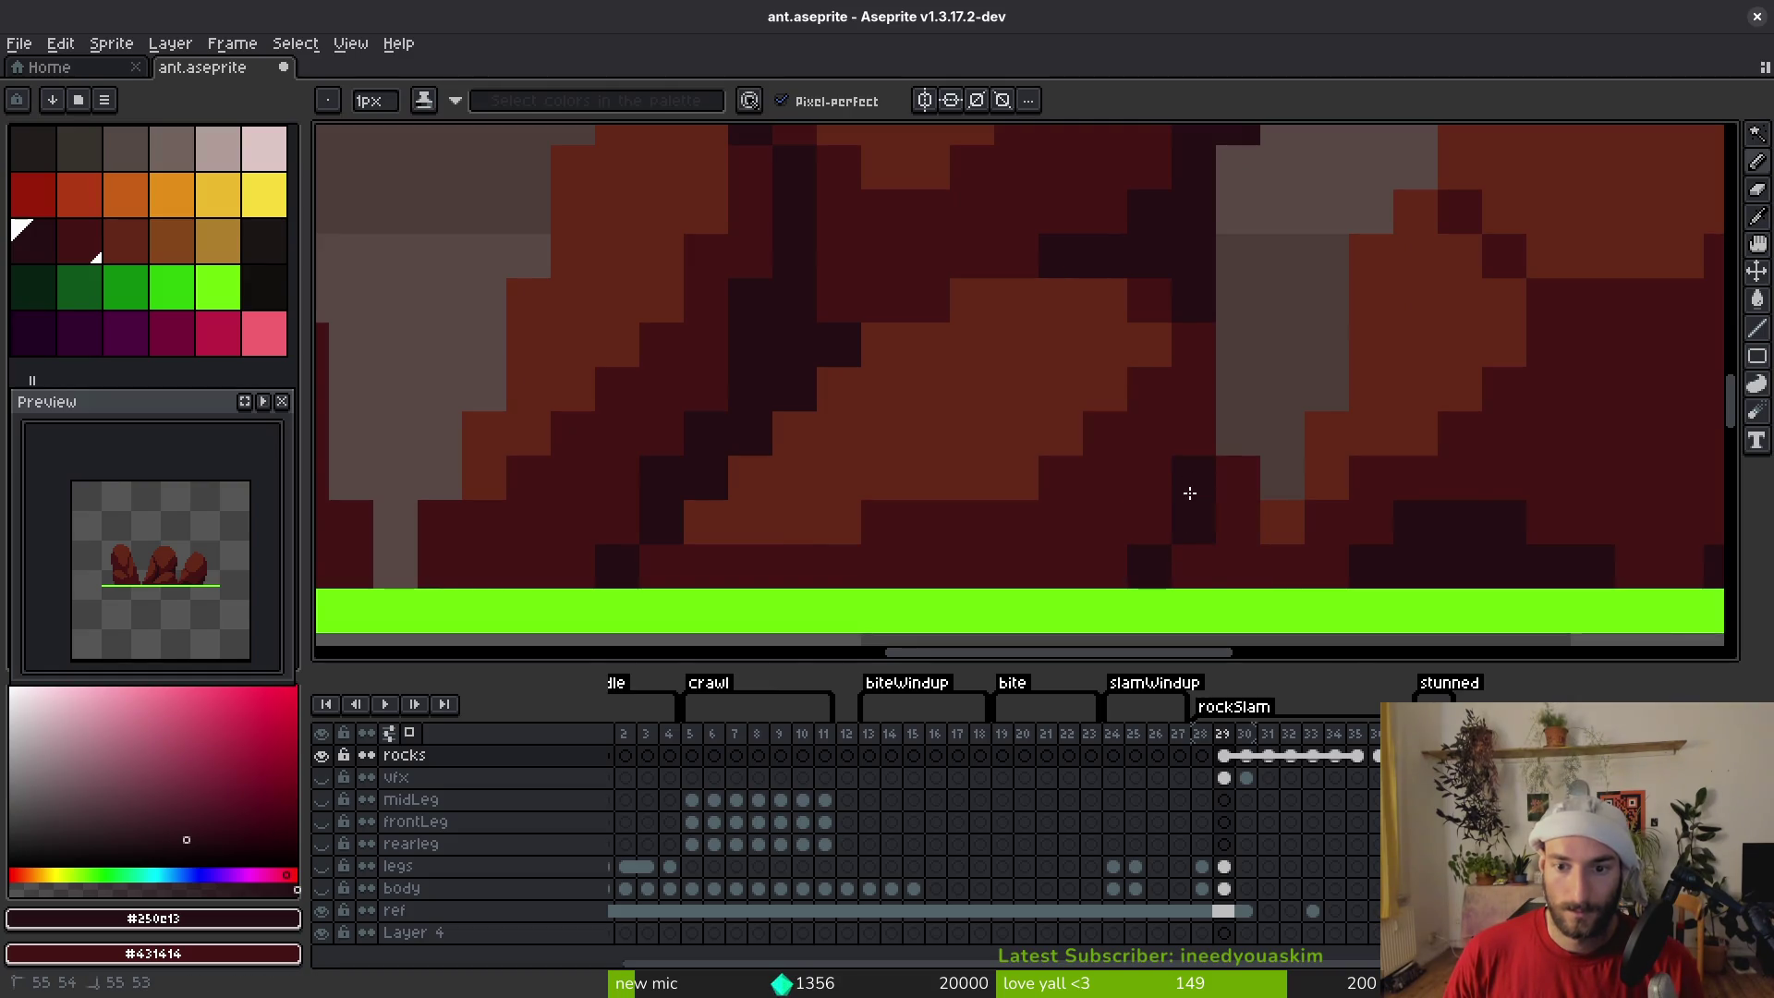
scroll(1189, 580, "down", 5)
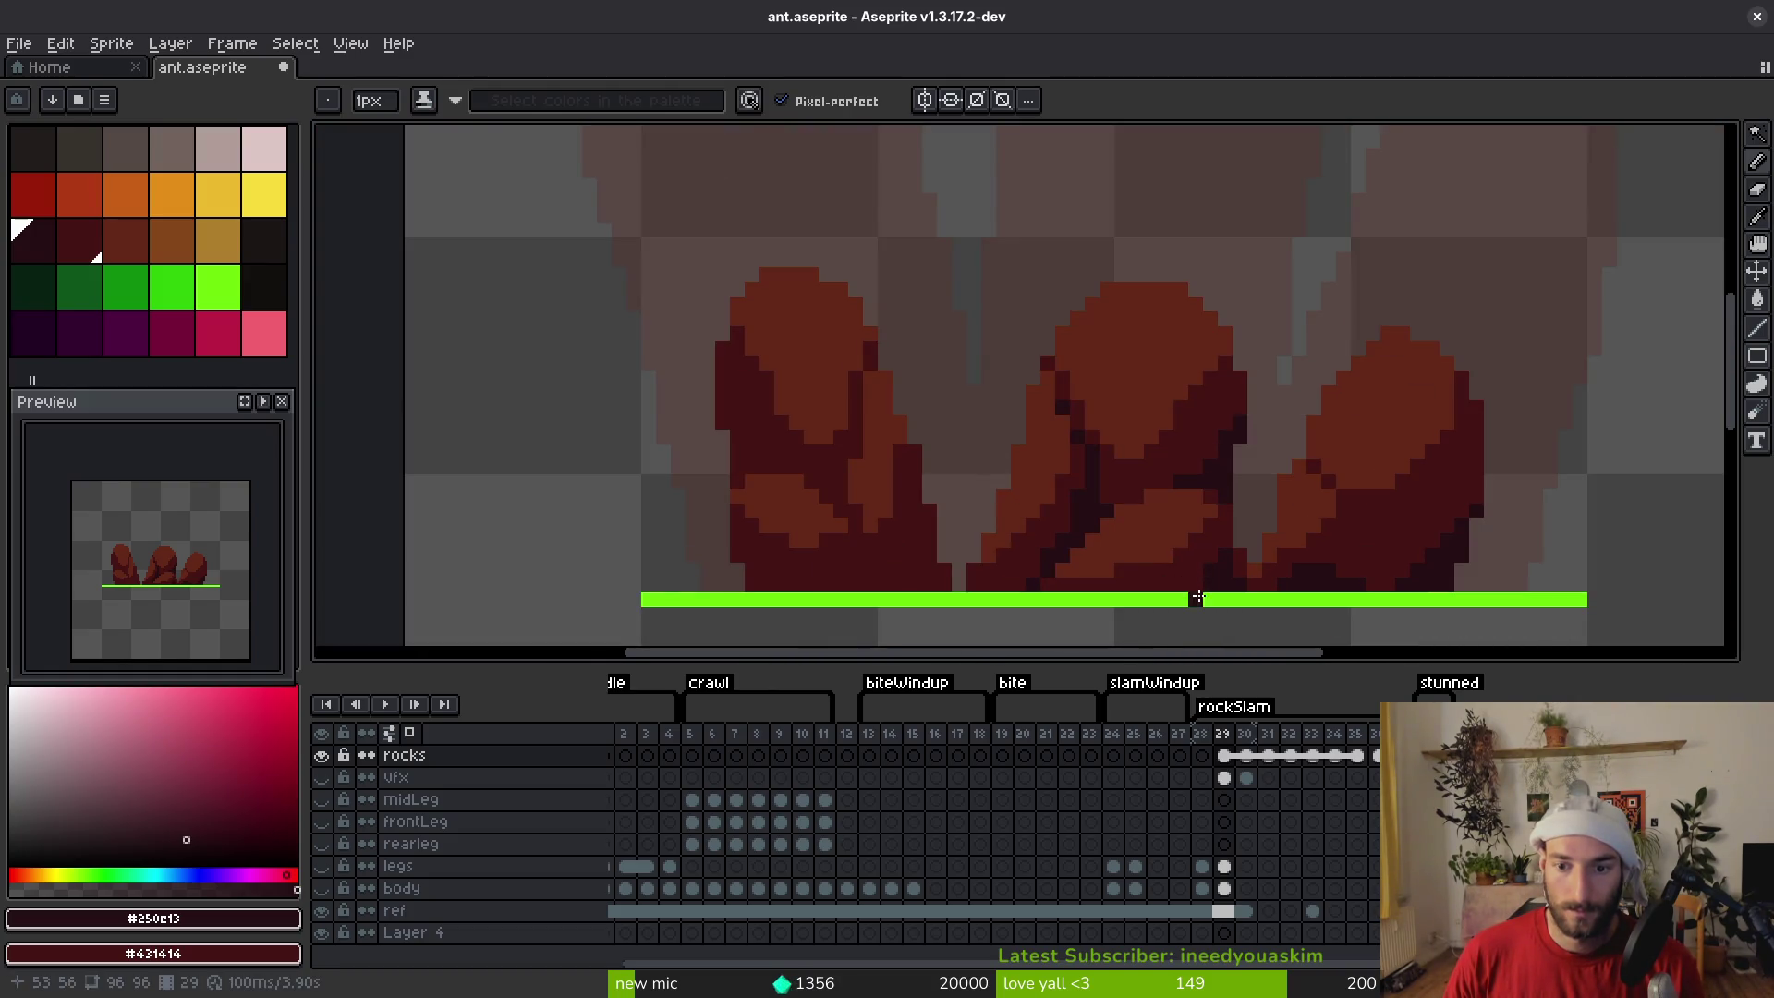
scroll(1160, 615, "down", 3)
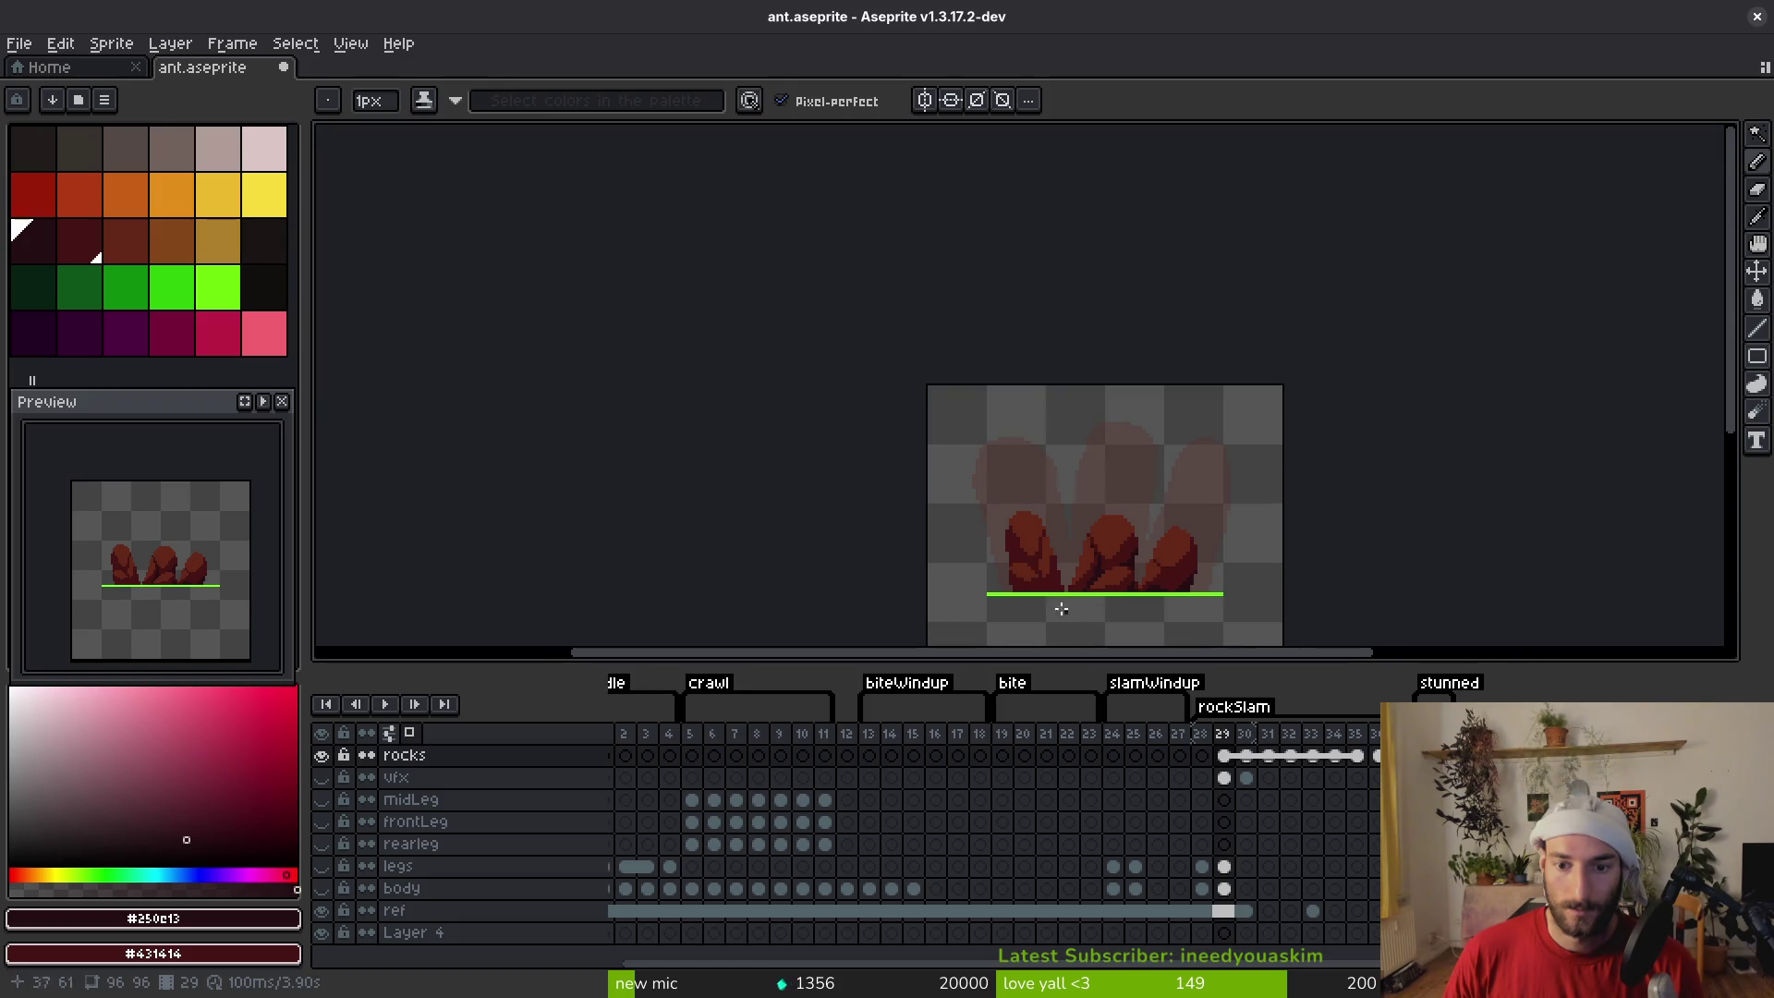
scroll(1148, 605, "up", 5)
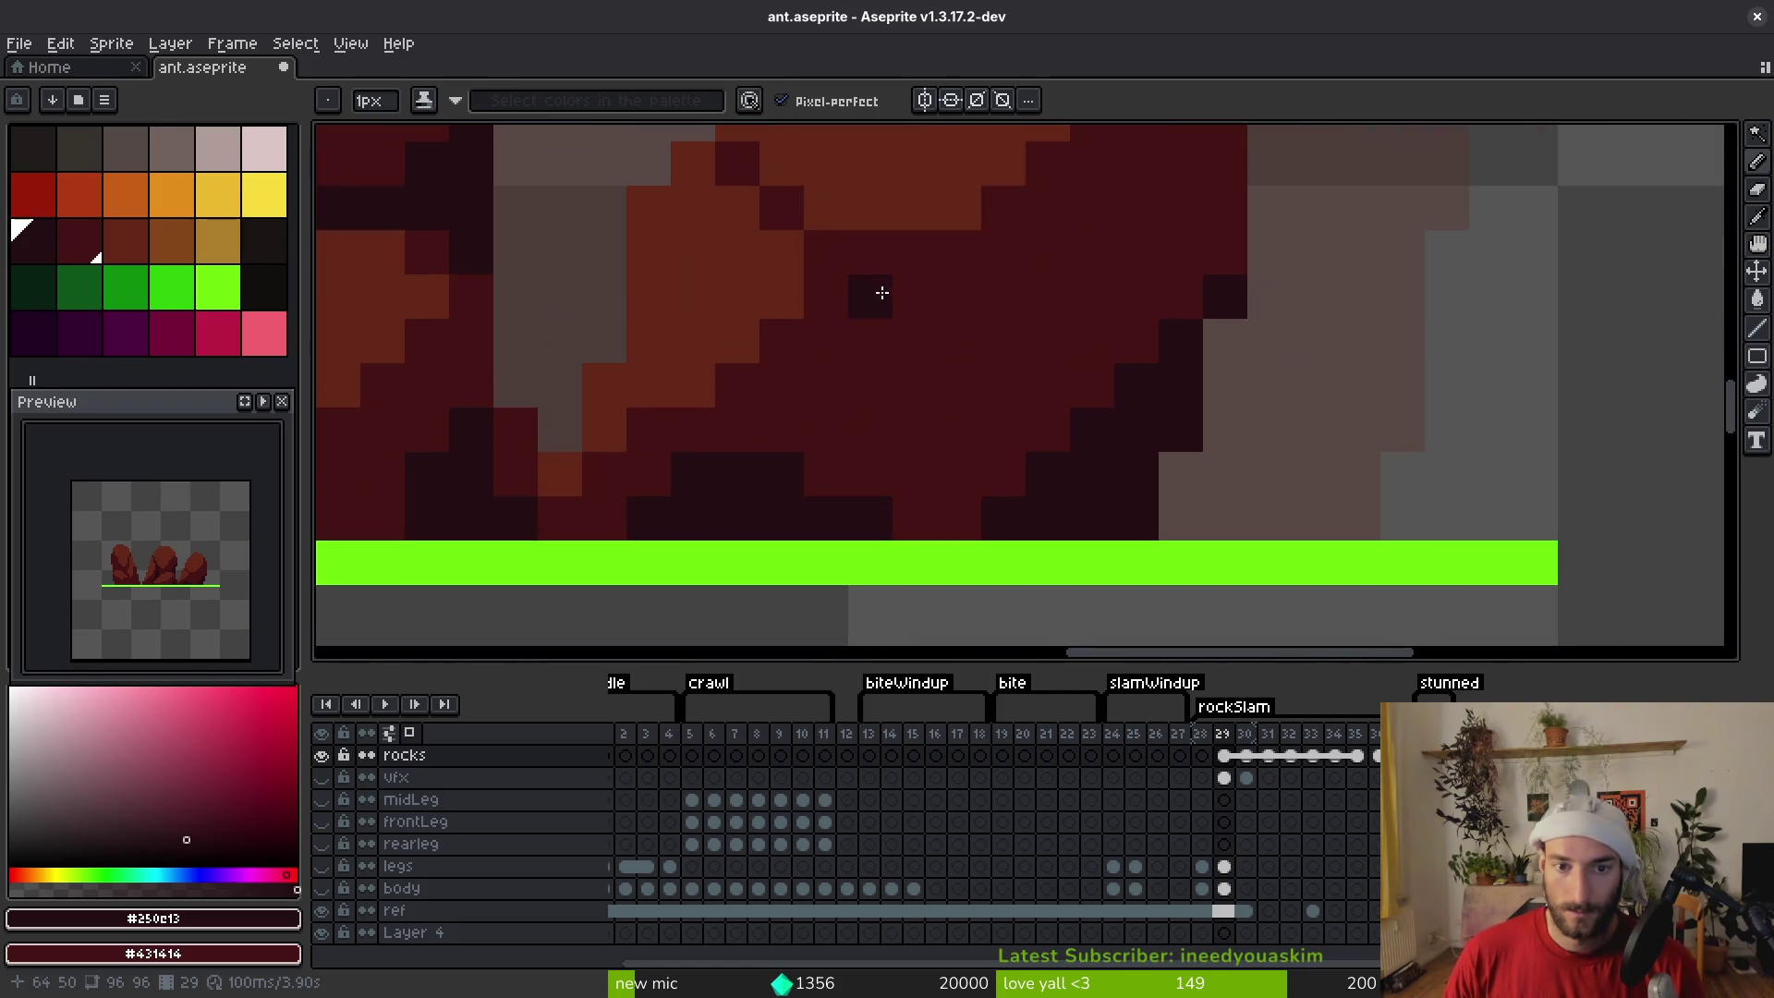
mouse_move(838, 267)
left_mouse_down()
mouse_move(919, 340)
mouse_move(949, 434)
left_mouse_up()
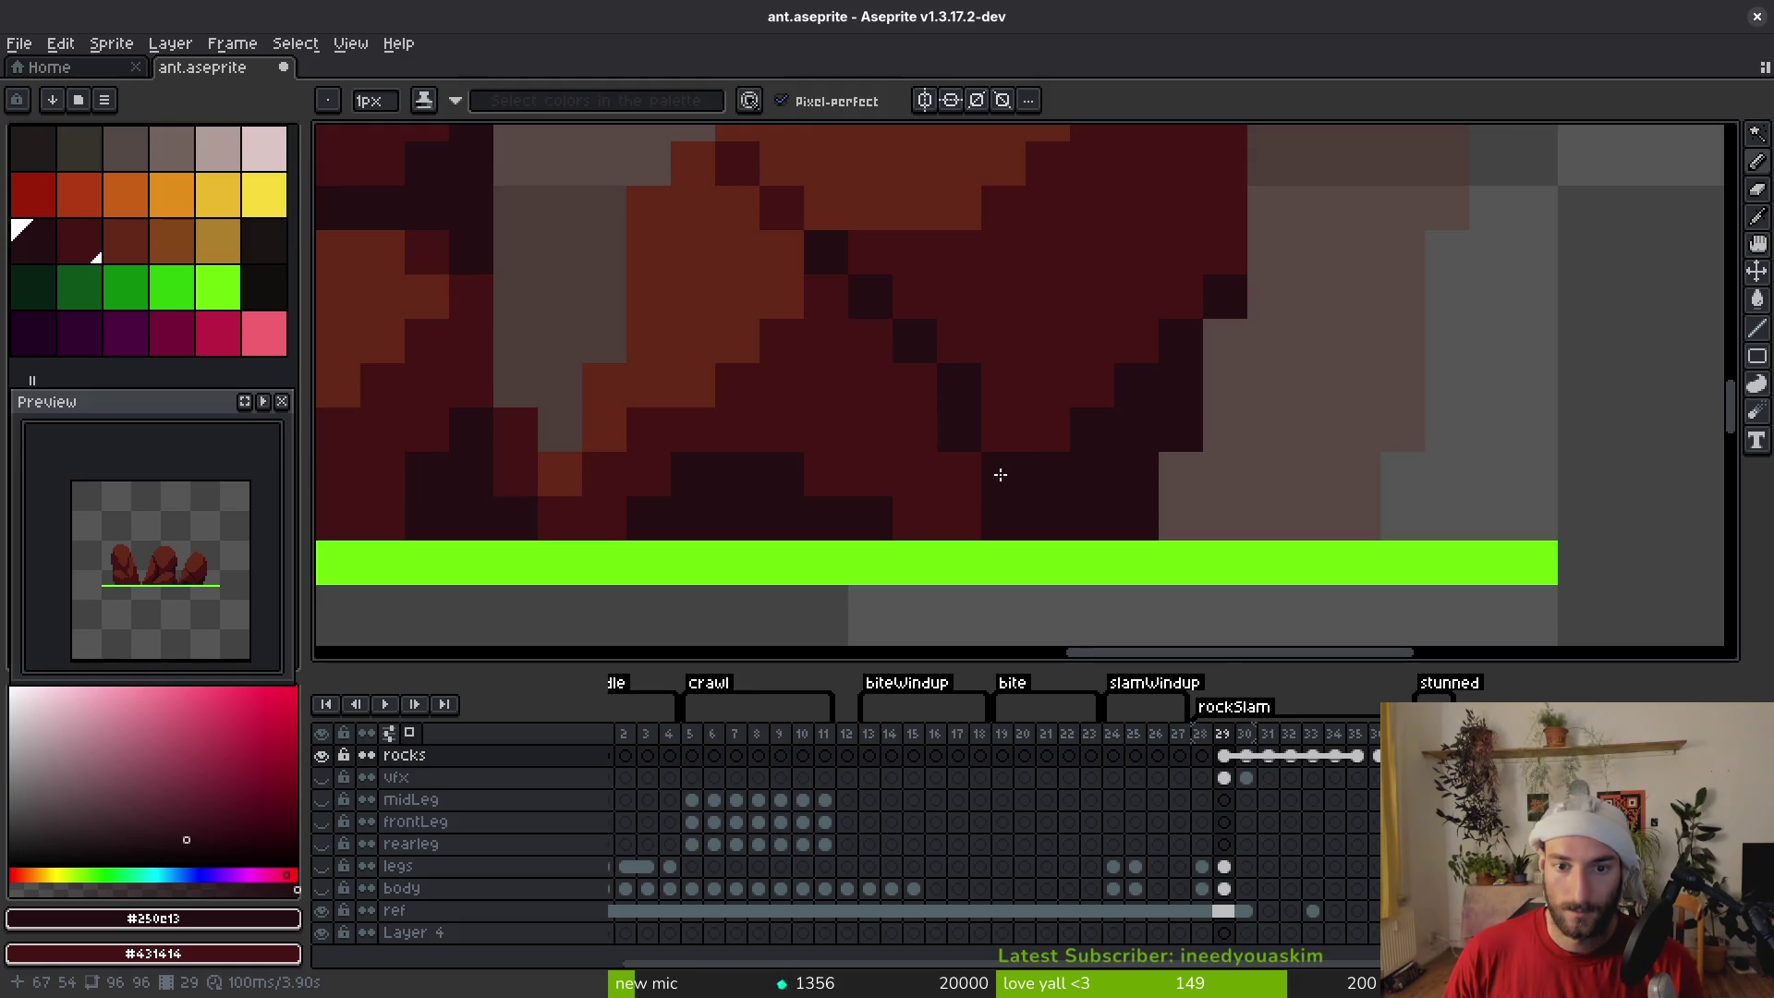
right_click(921, 449)
left_click(913, 373)
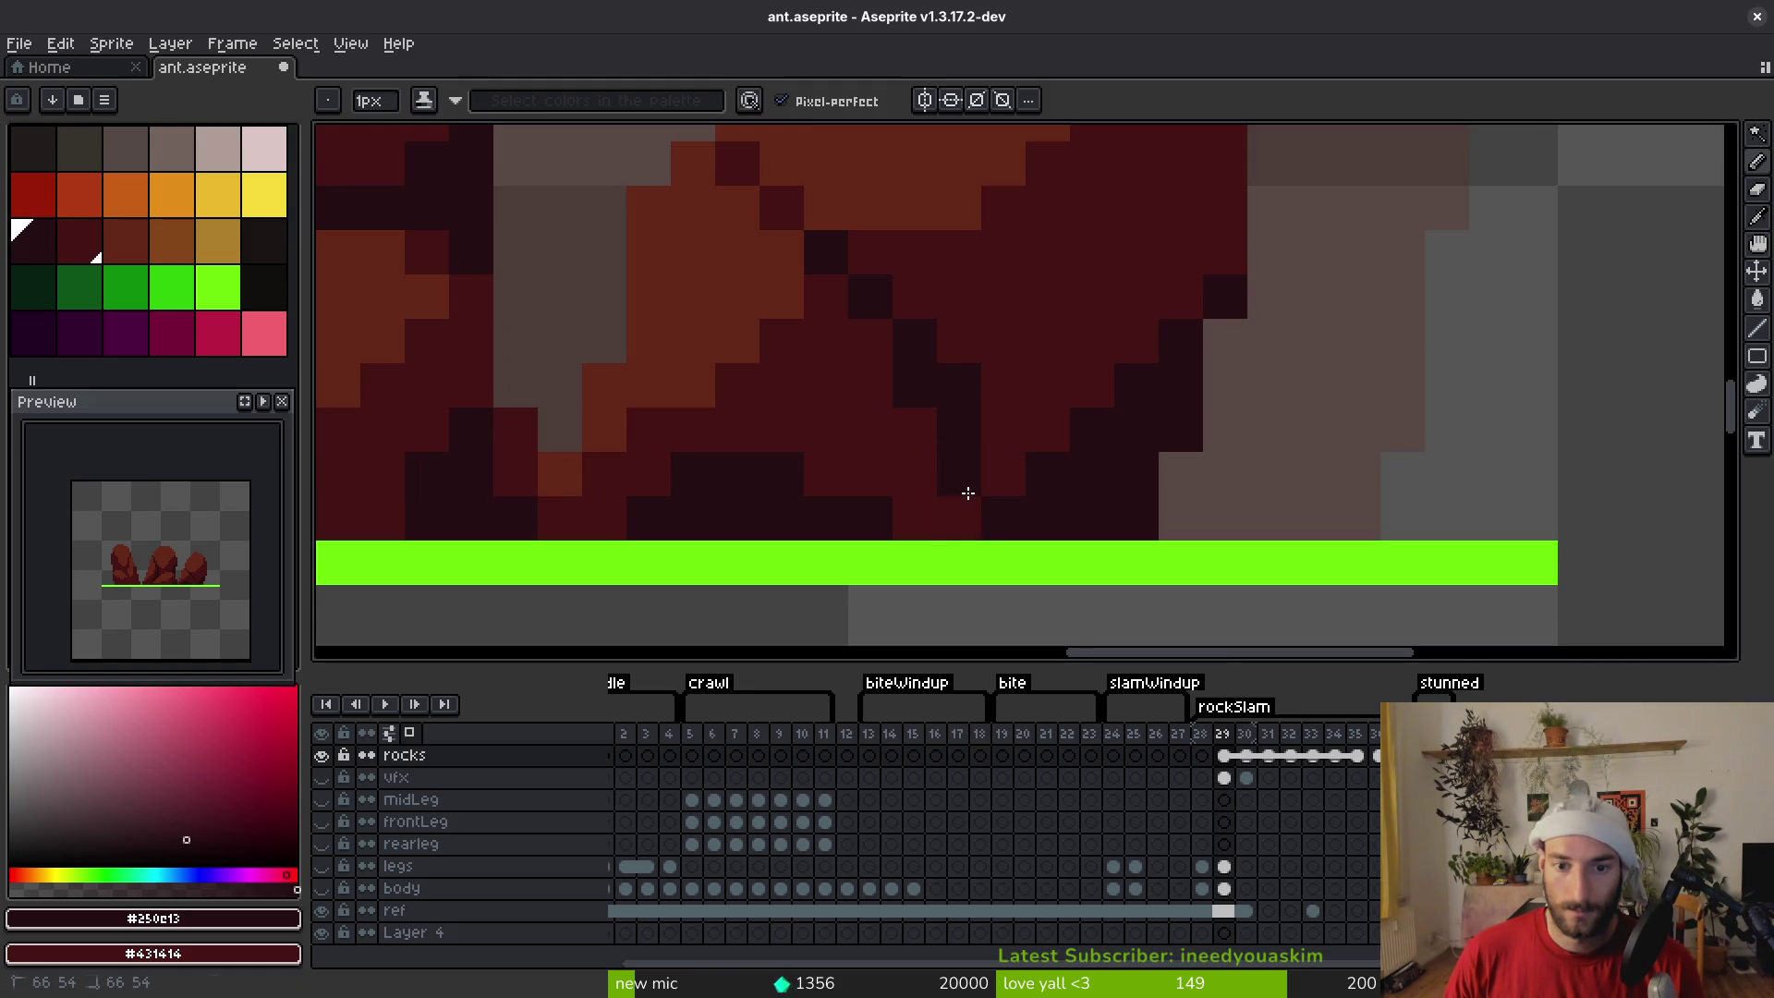
Paint a dark crease through the left rock and extend it with more pixels
scroll(968, 493, "down", 5)
scroll(934, 484, "up", 5)
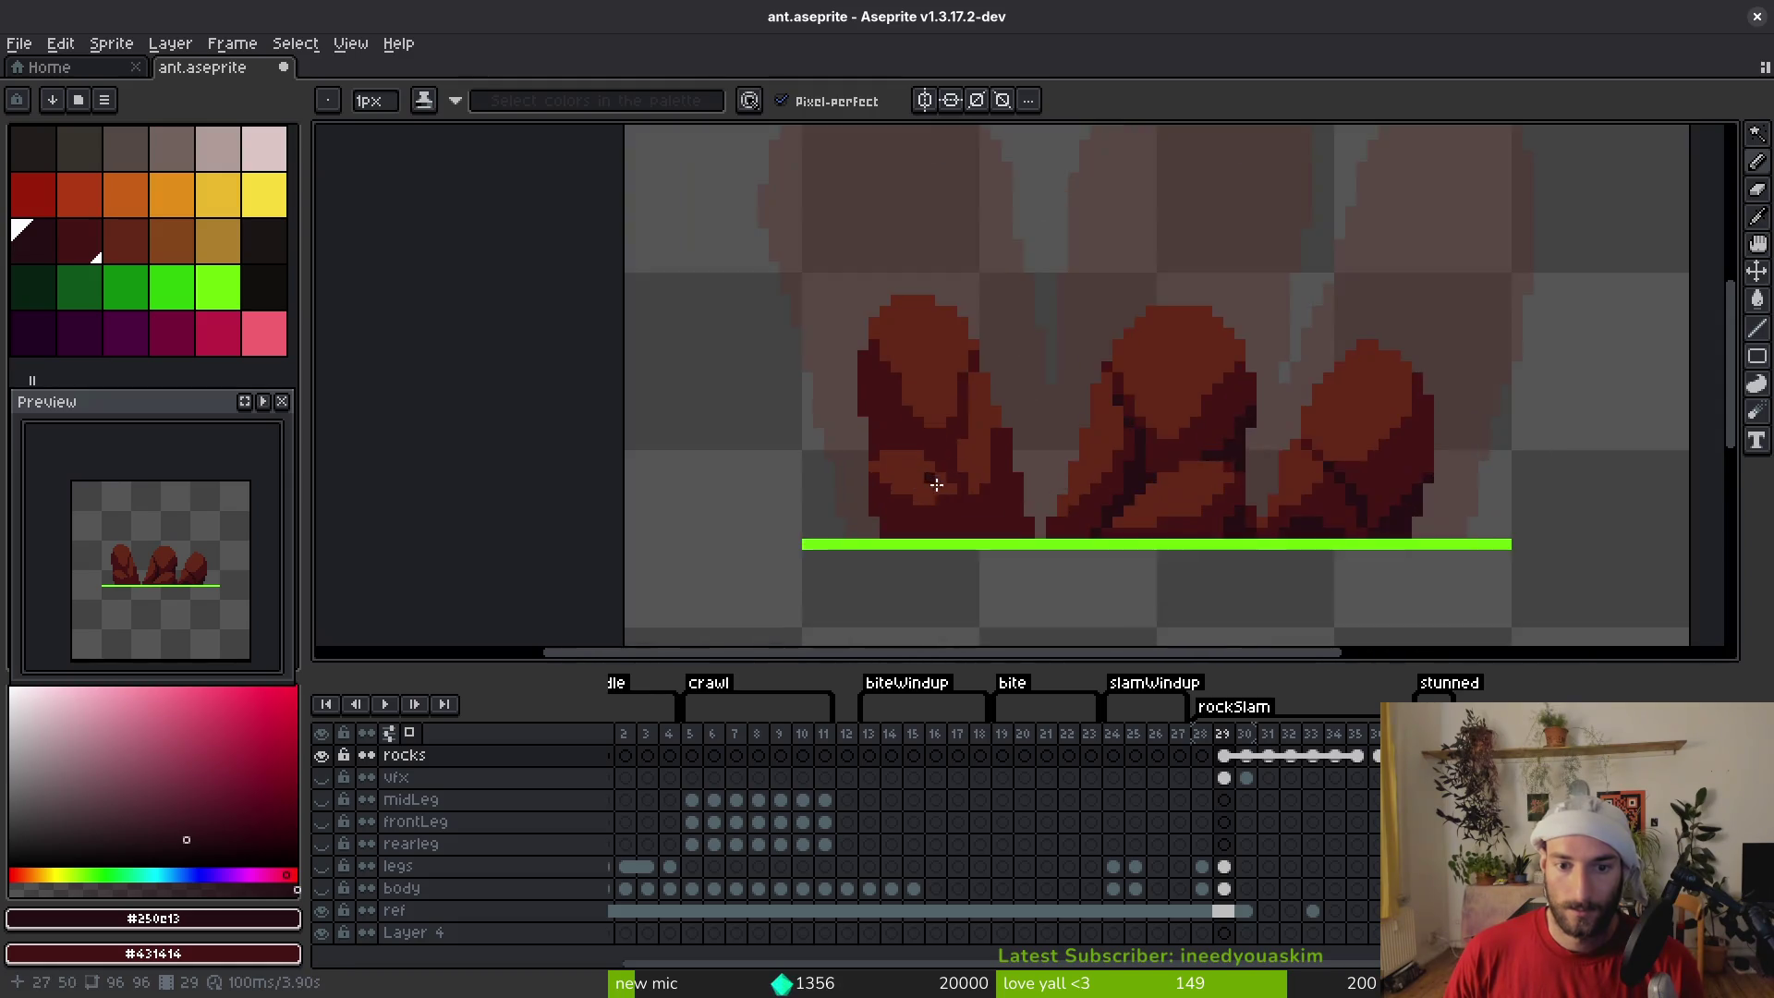
mouse_move(1000, 197)
left_mouse_down()
mouse_move(1037, 297)
mouse_move(1128, 396)
mouse_move(1062, 400)
mouse_move(996, 261)
left_mouse_up()
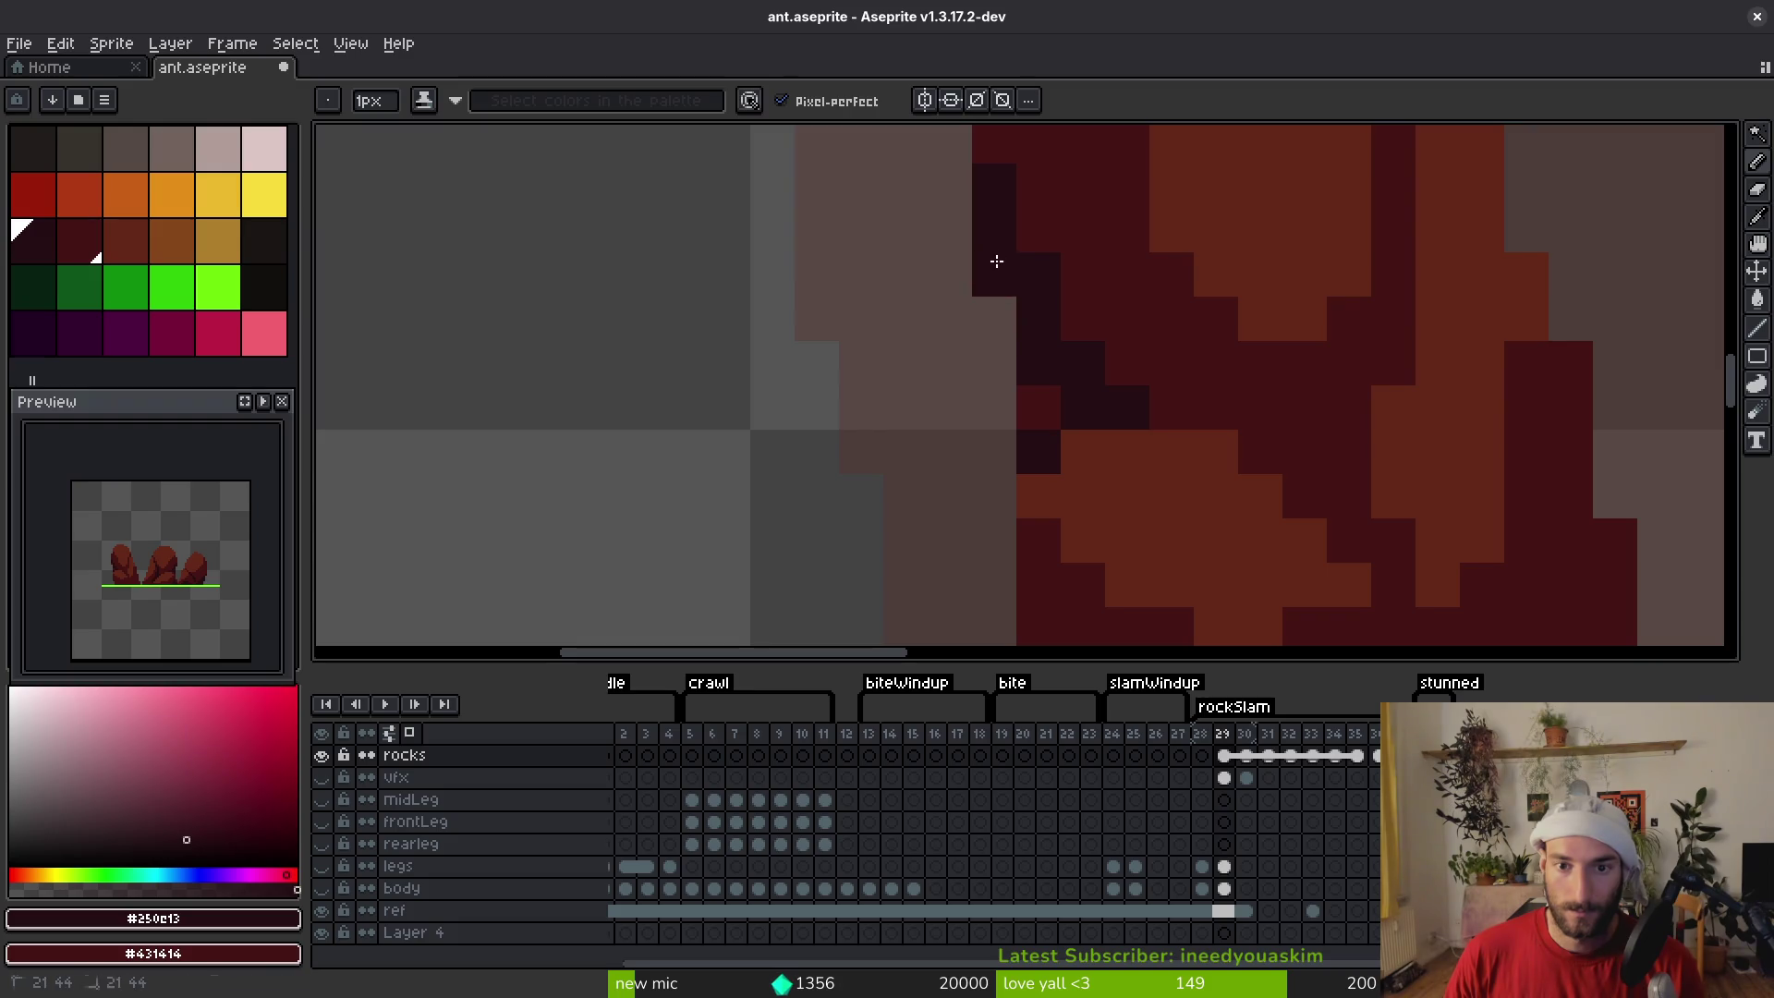
left_click_drag(1122, 361, 1175, 408)
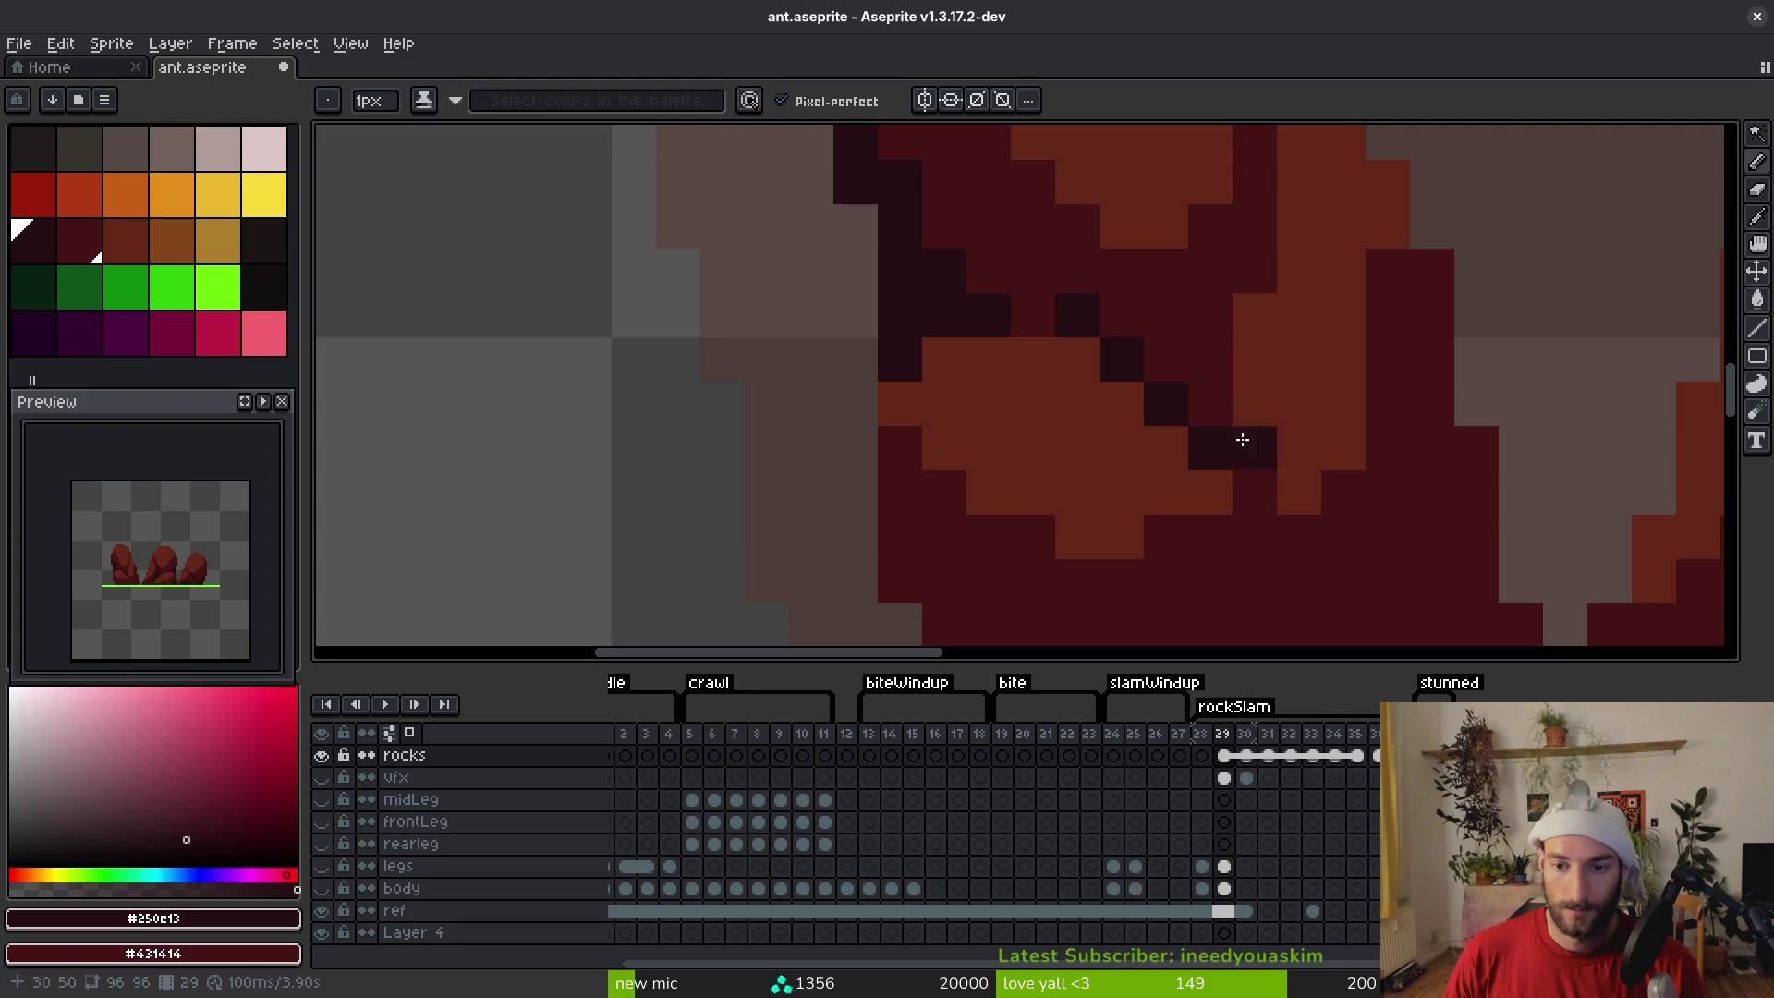
scroll(1305, 555, "down", 5)
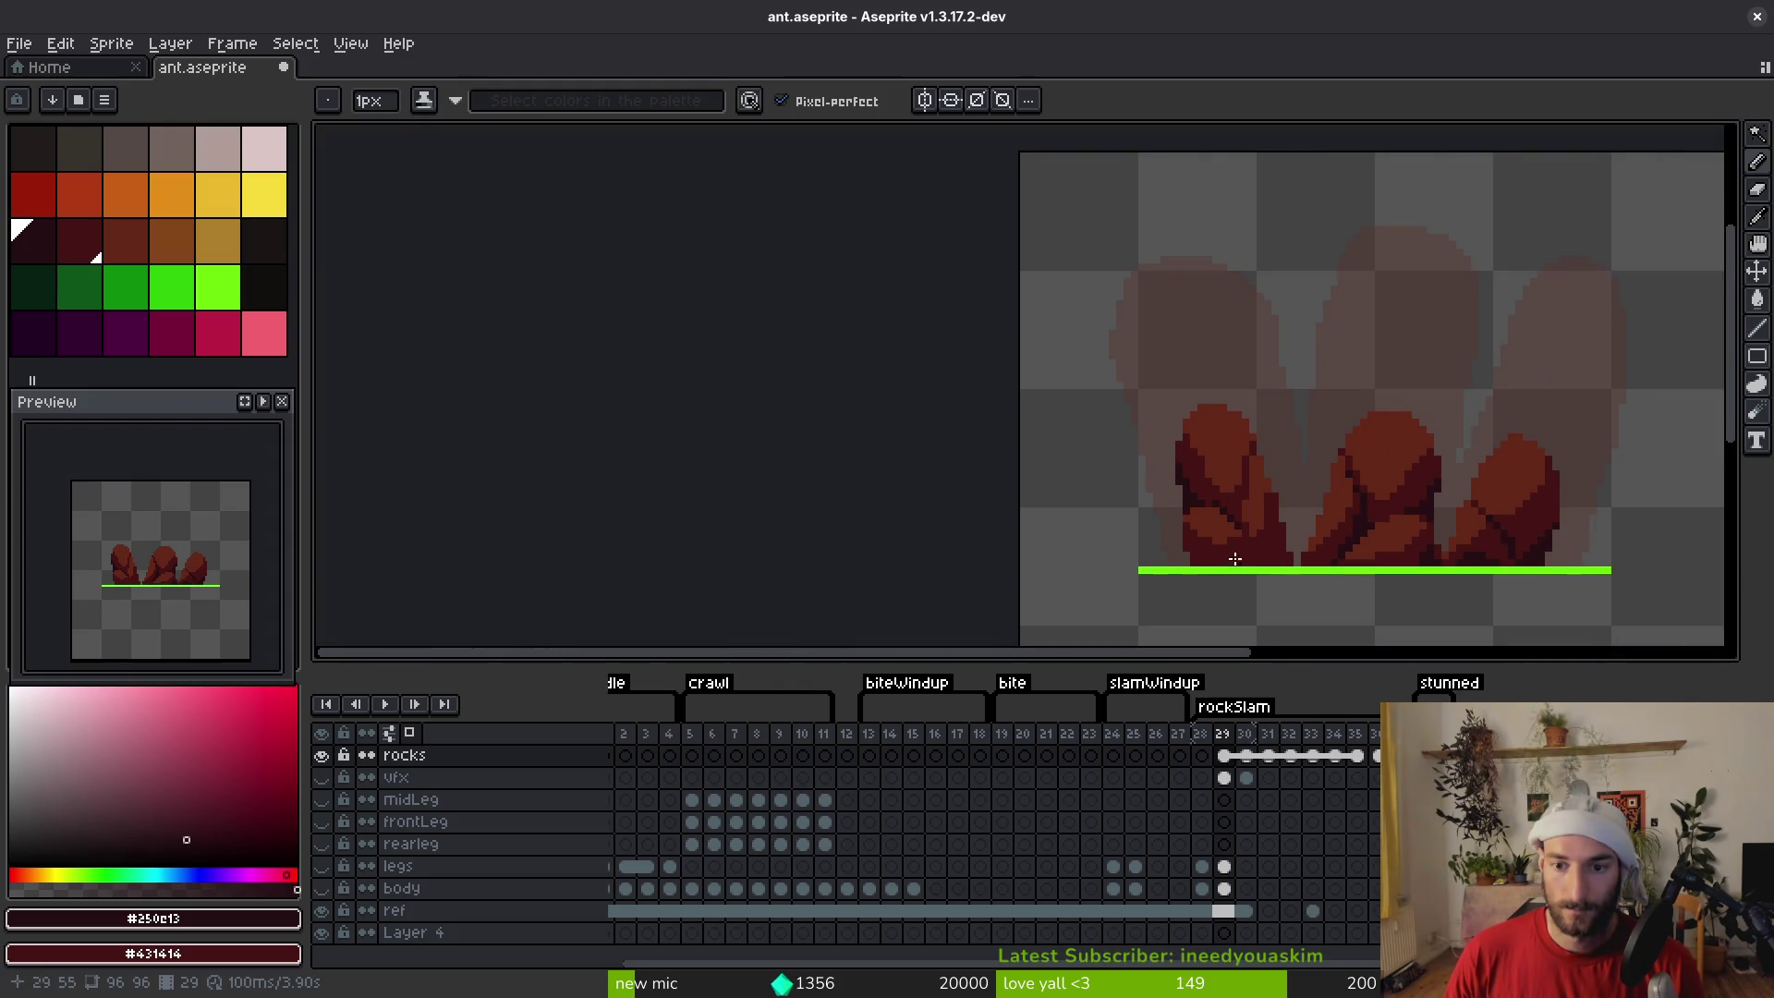
scroll(1235, 559, "up", 2)
scroll(1154, 458, "down", 3)
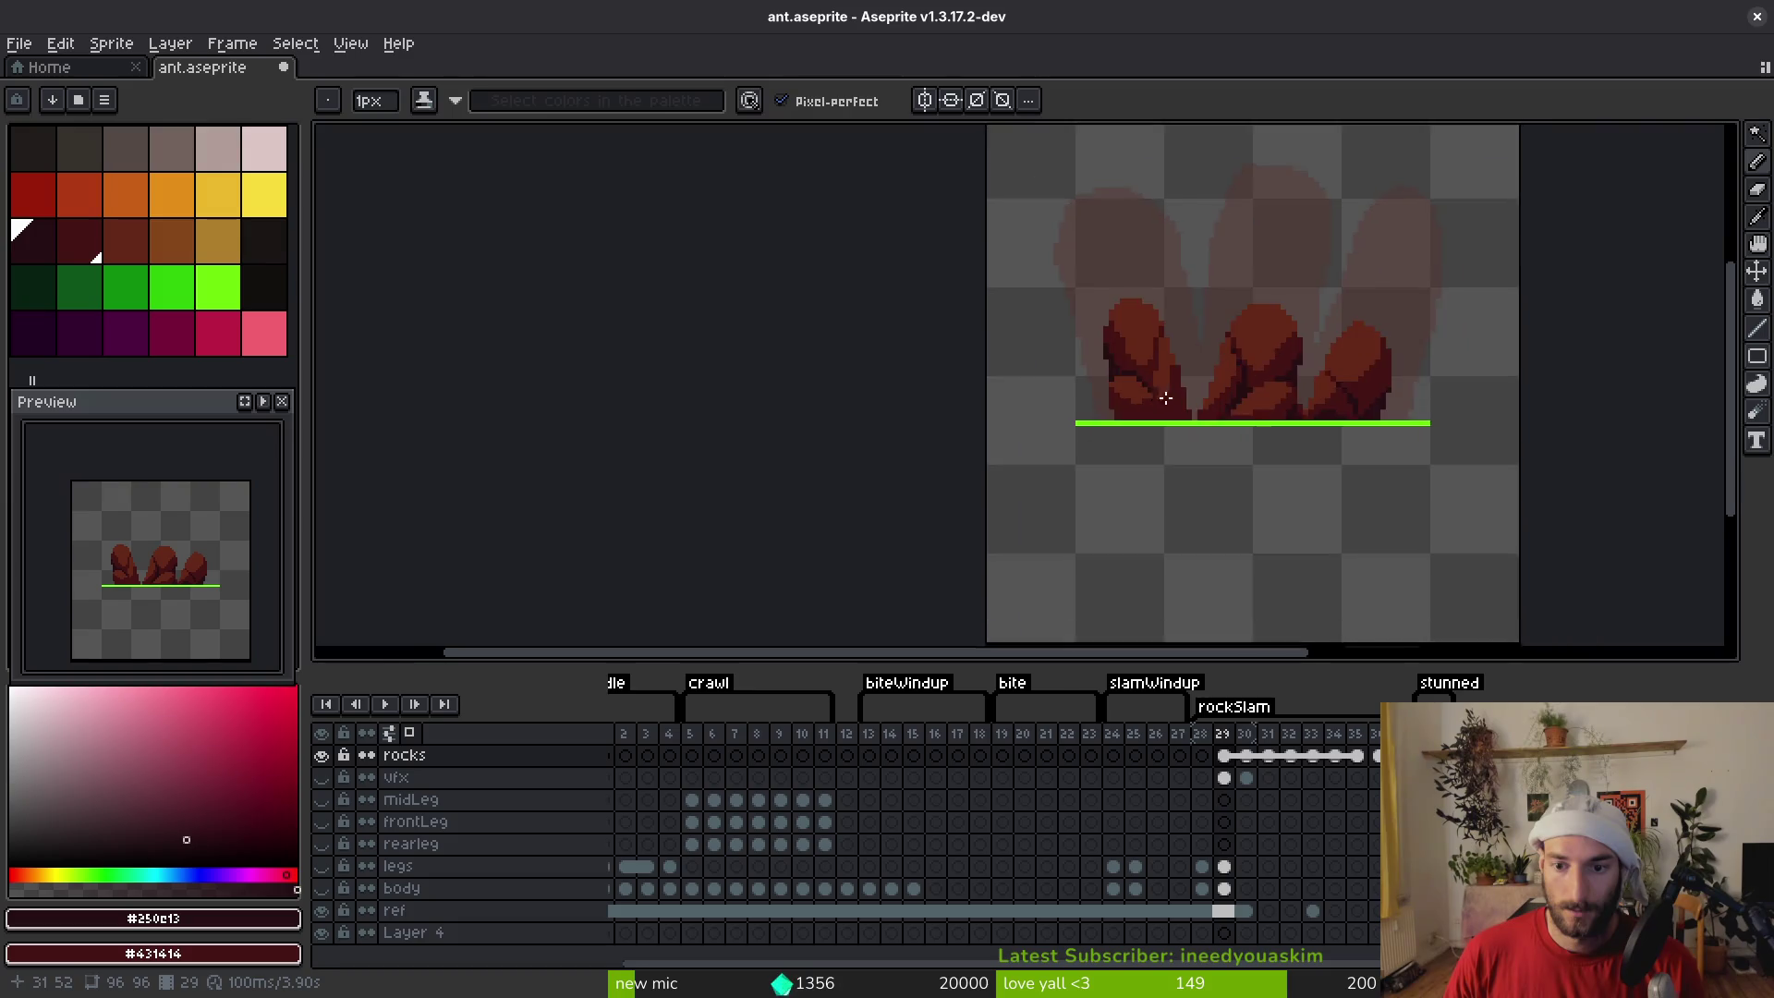
scroll(1156, 406, "up", 4)
mouse_move(834, 380)
left_mouse_down()
mouse_move(914, 448)
mouse_move(849, 439)
left_mouse_up()
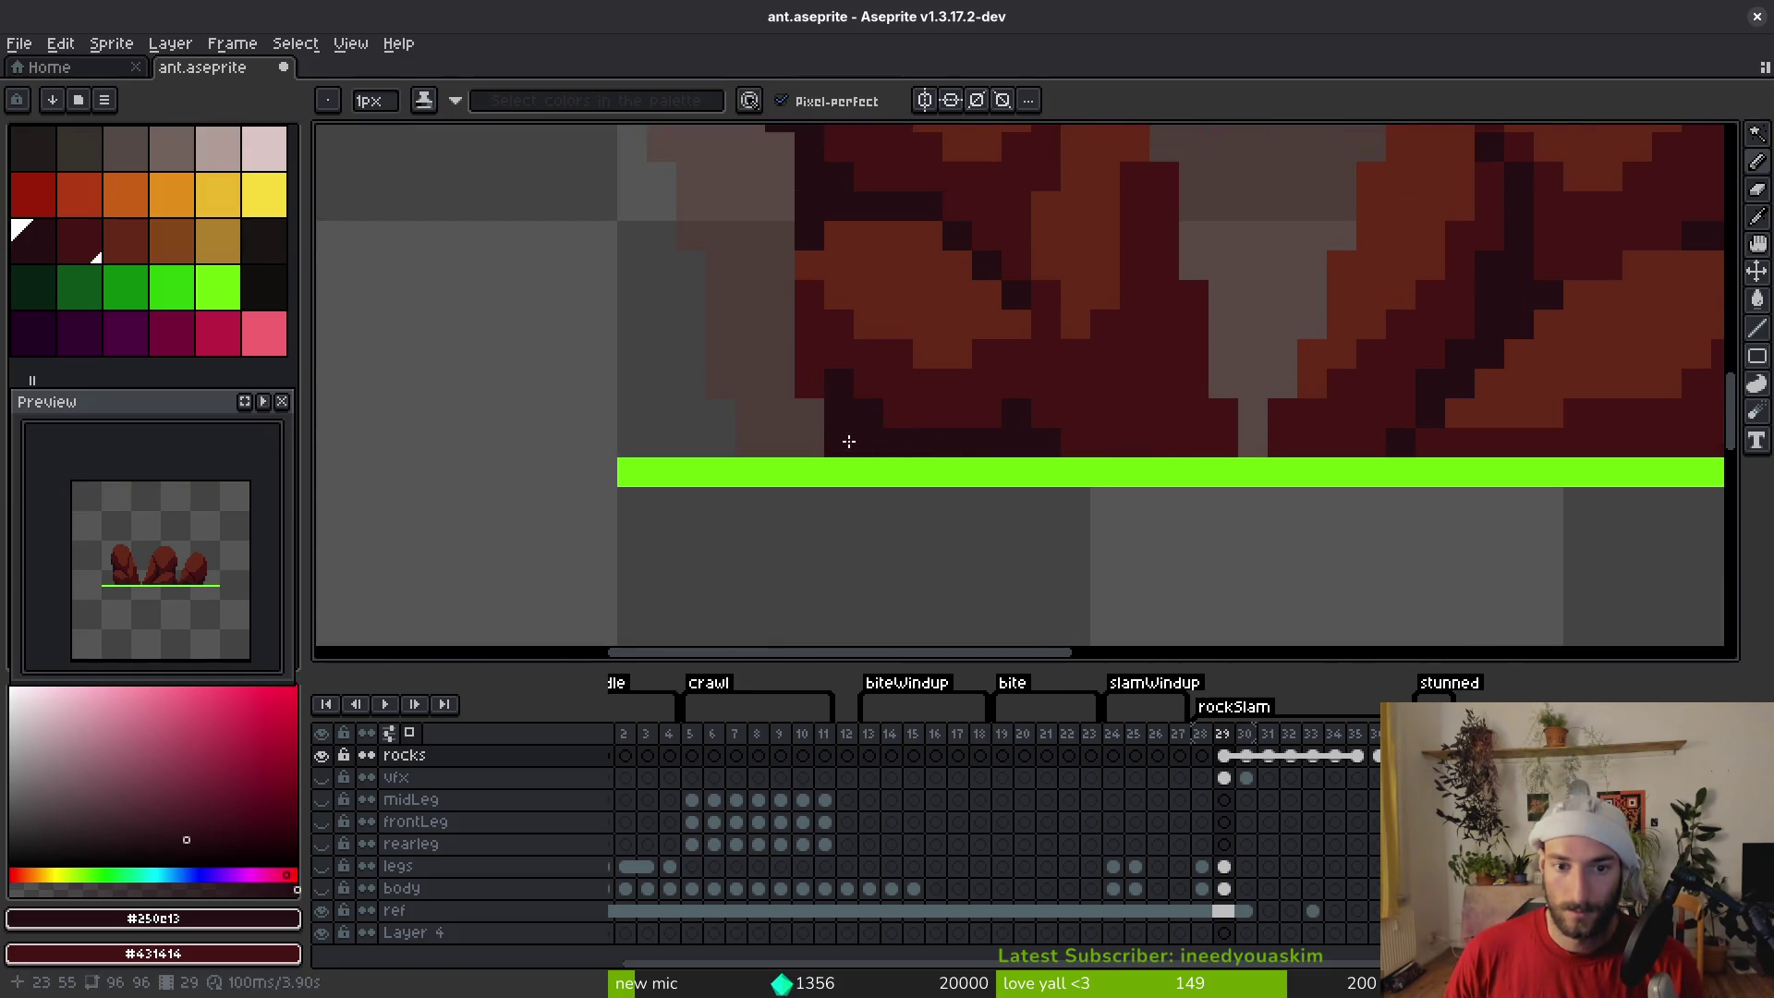
Undo an edge stroke that broke the green line and sample #431414 from the rocks
scroll(924, 420, "down", 10)
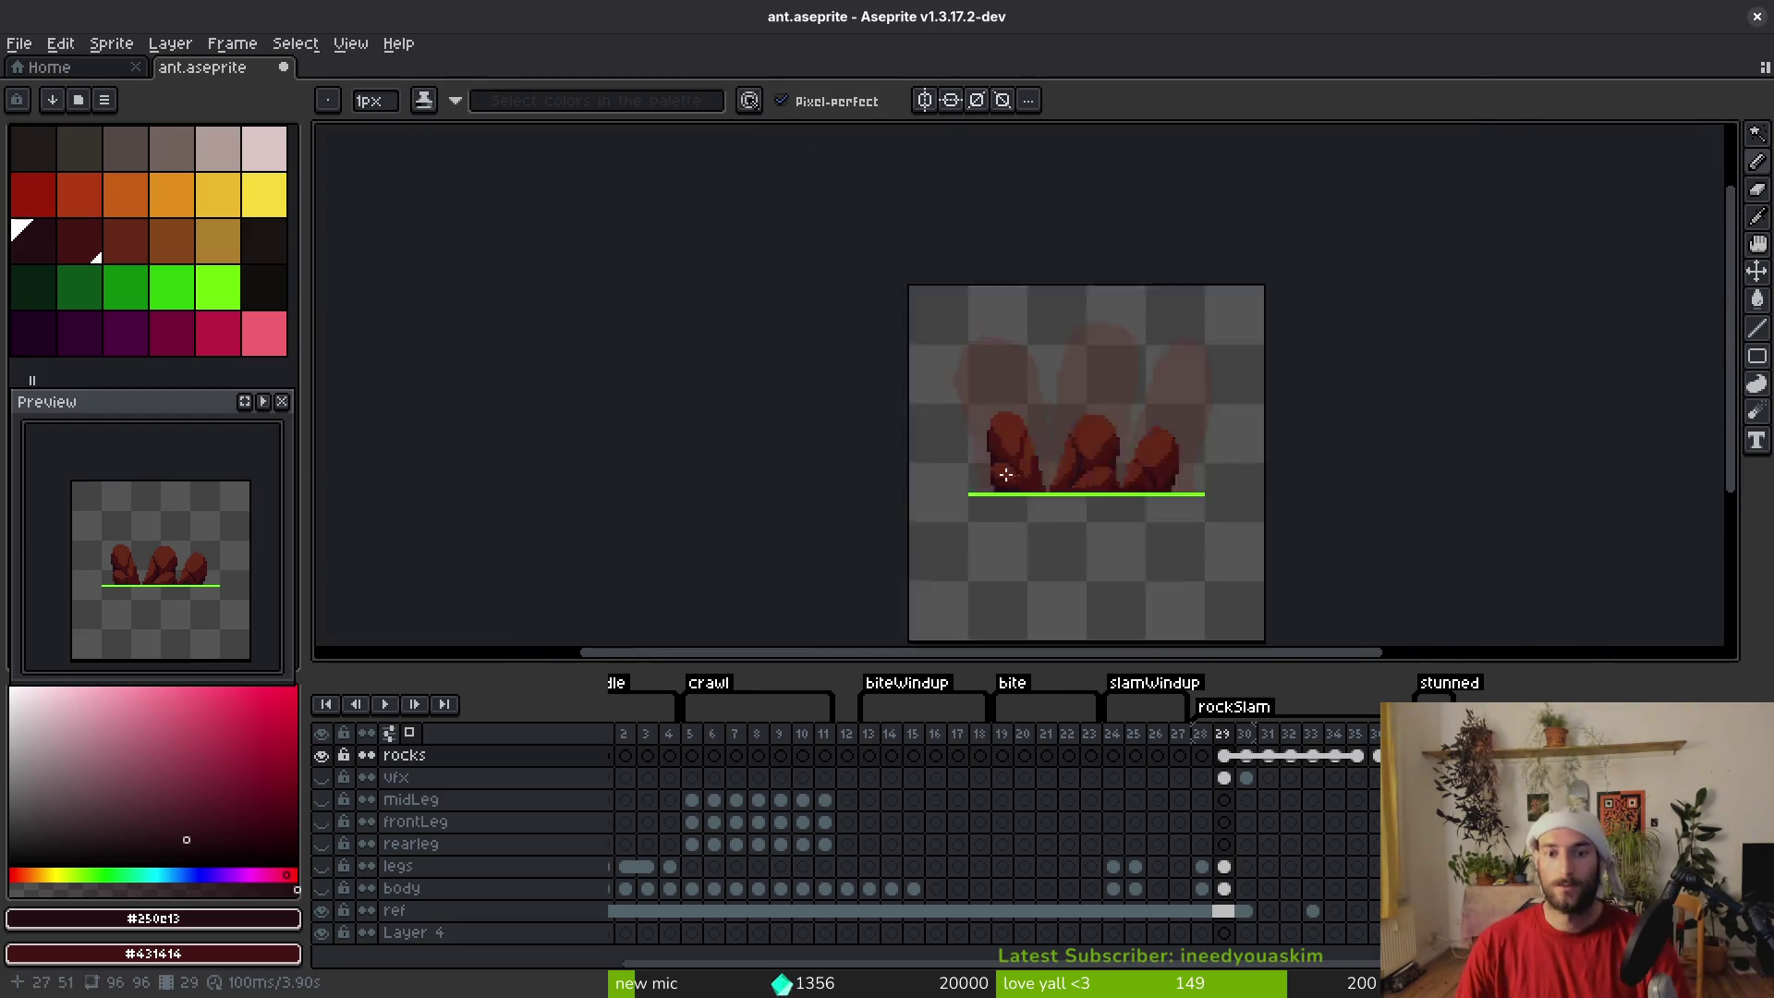
scroll(1072, 491, "up", 5)
scroll(1118, 485, "down", 1)
scroll(1118, 485, "up", 3)
mouse_move(967, 309)
left_mouse_down()
mouse_move(1002, 463)
mouse_move(1024, 475)
left_mouse_up()
key("ctrl+z")
scroll(1133, 567, "down", 6)
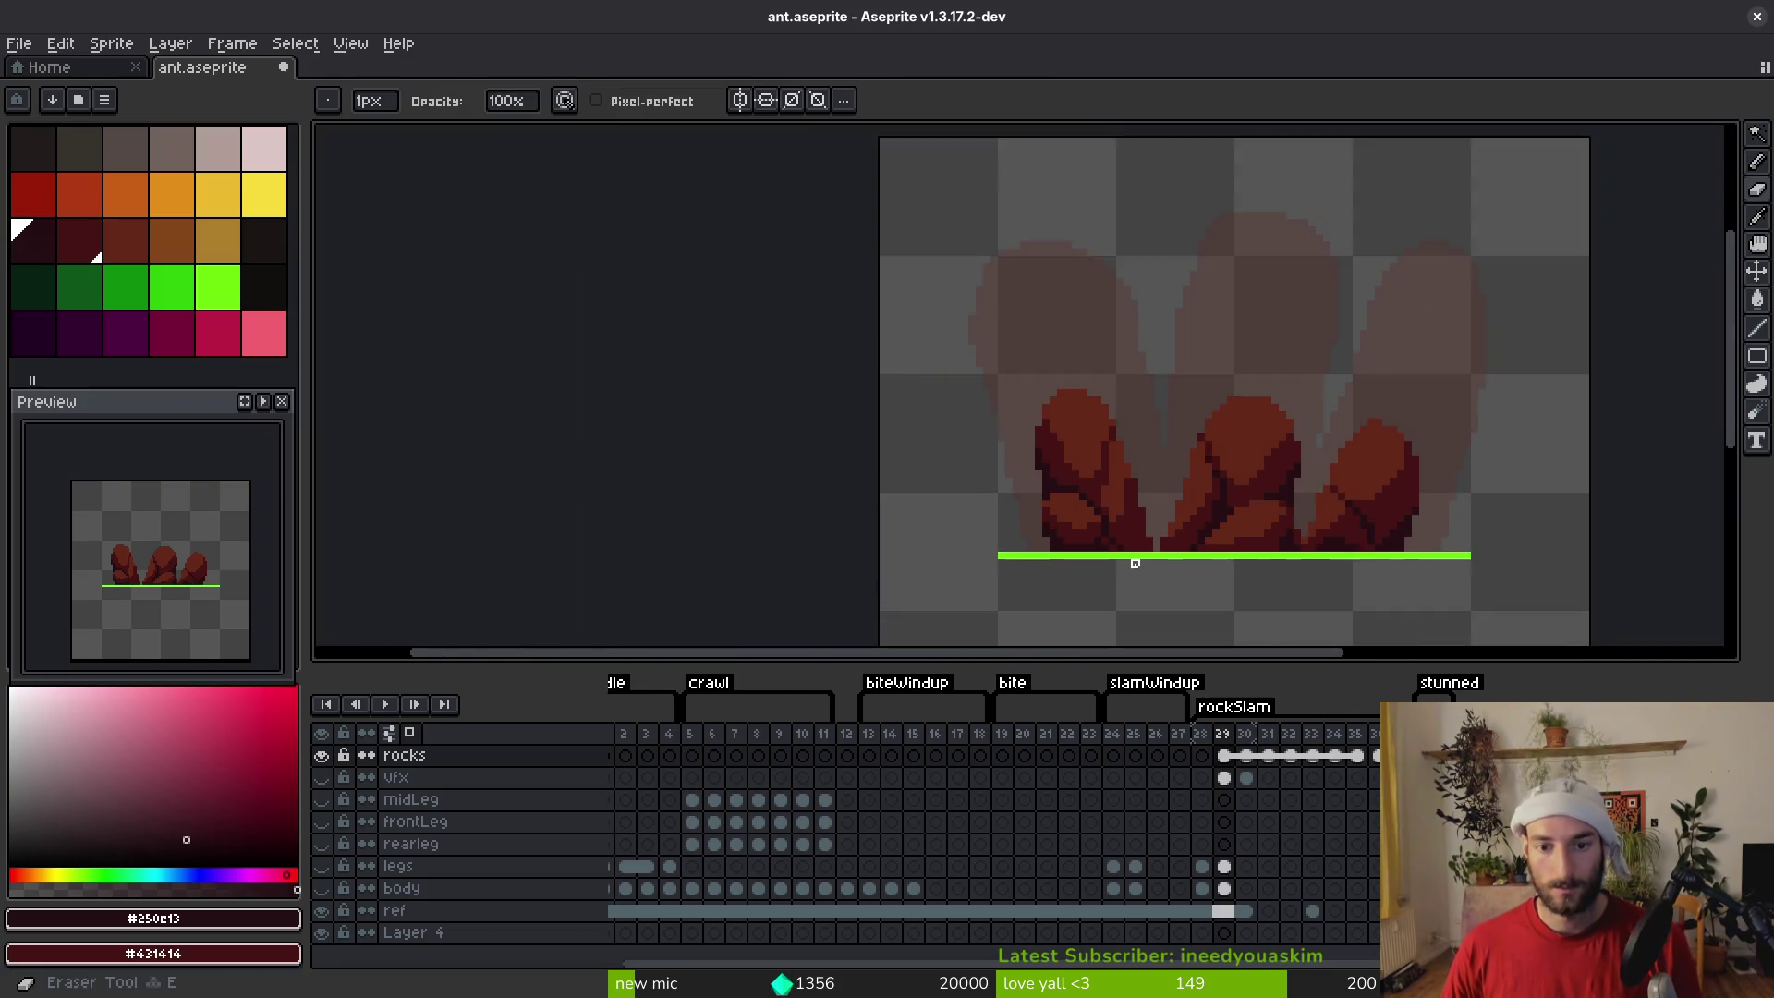
scroll(1149, 566, "up", 4)
key("alt")
left_click(1043, 421, "alt")
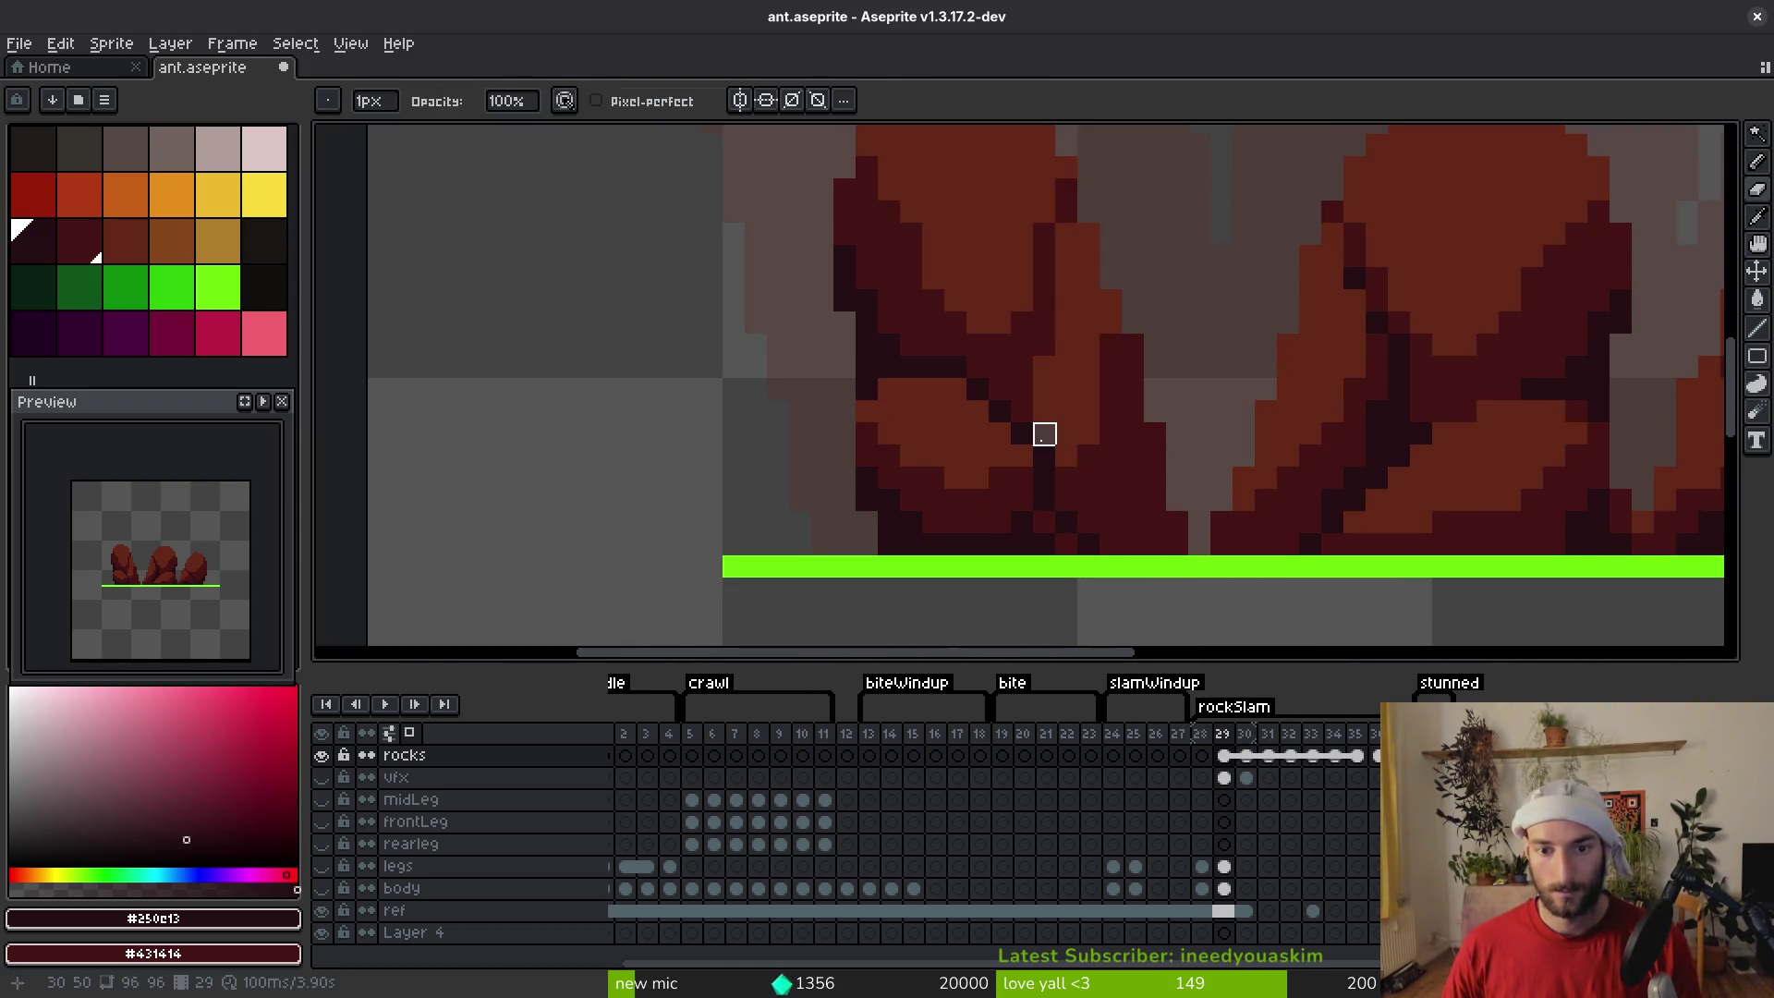
Save ant.aseprite, retouch two rock pixels, and sample the brown #632718
scroll(1165, 506, "down", 3)
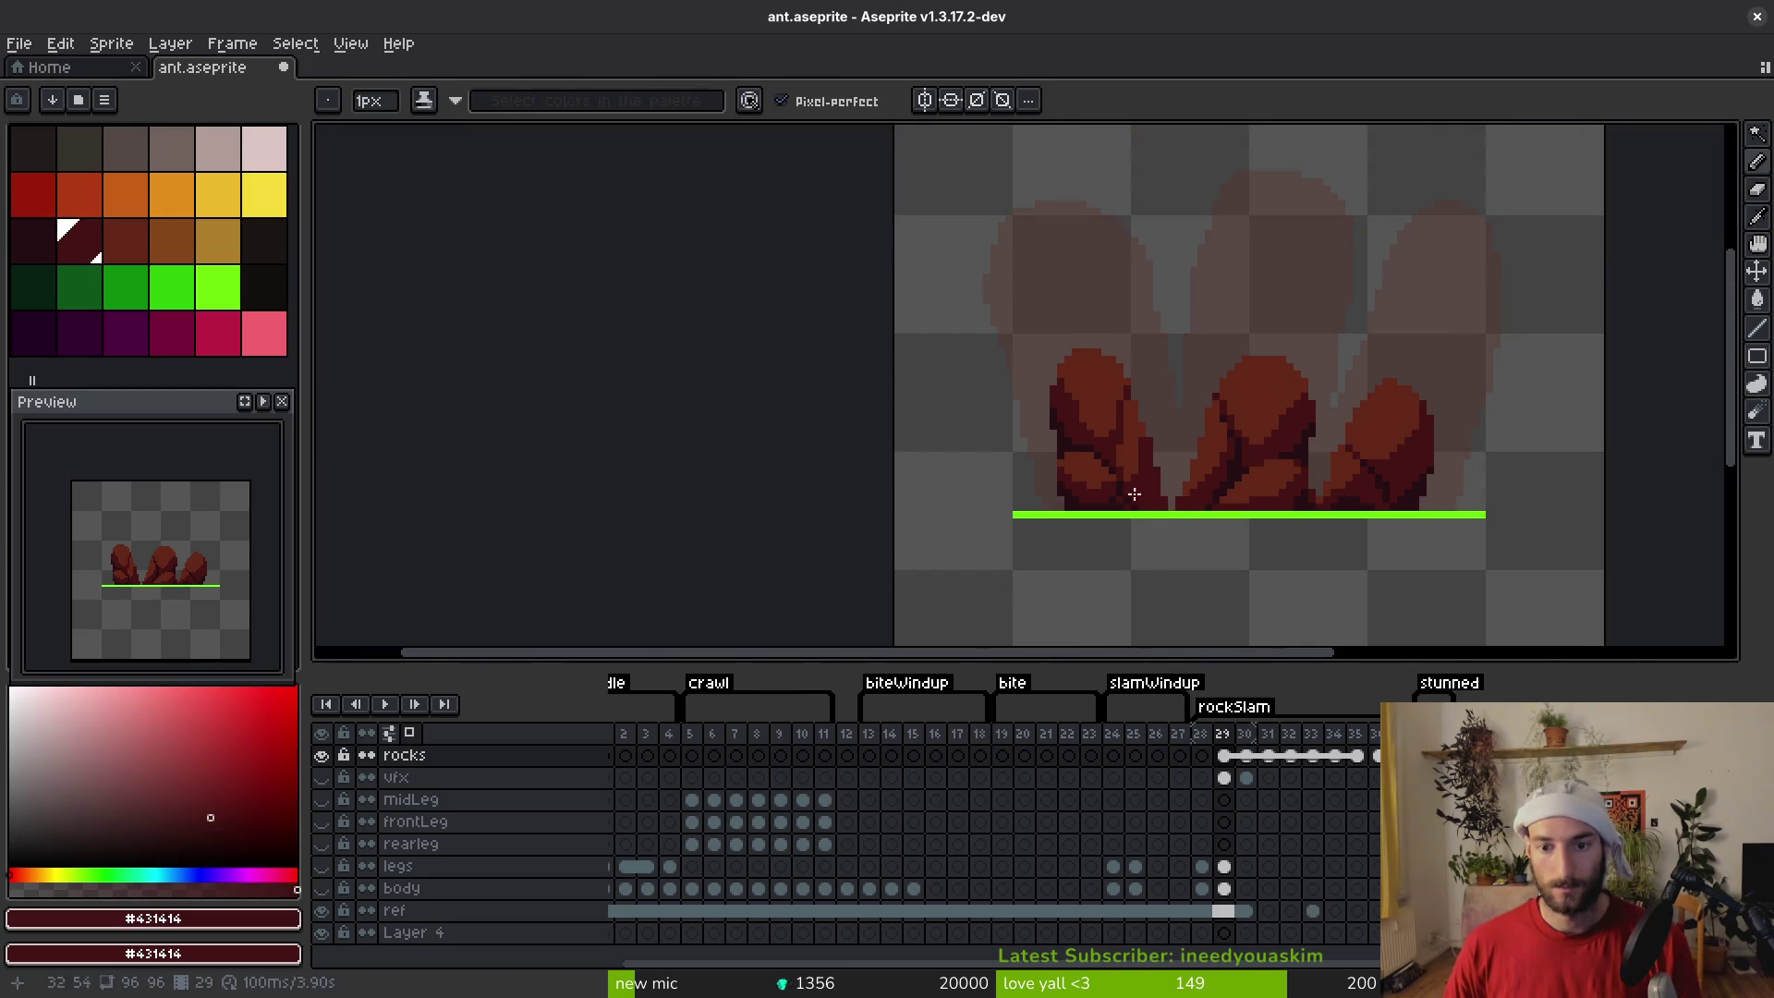
scroll(1137, 500, "up", 3)
scroll(1199, 495, "down", 3)
scroll(1236, 515, "down", 1)
key("ctrl+s")
scroll(1161, 495, "up", 4)
left_click(1077, 407)
left_click(1126, 408, "alt")
left_click(1133, 443)
scroll(1133, 449, "down", 4)
key("ctrl")
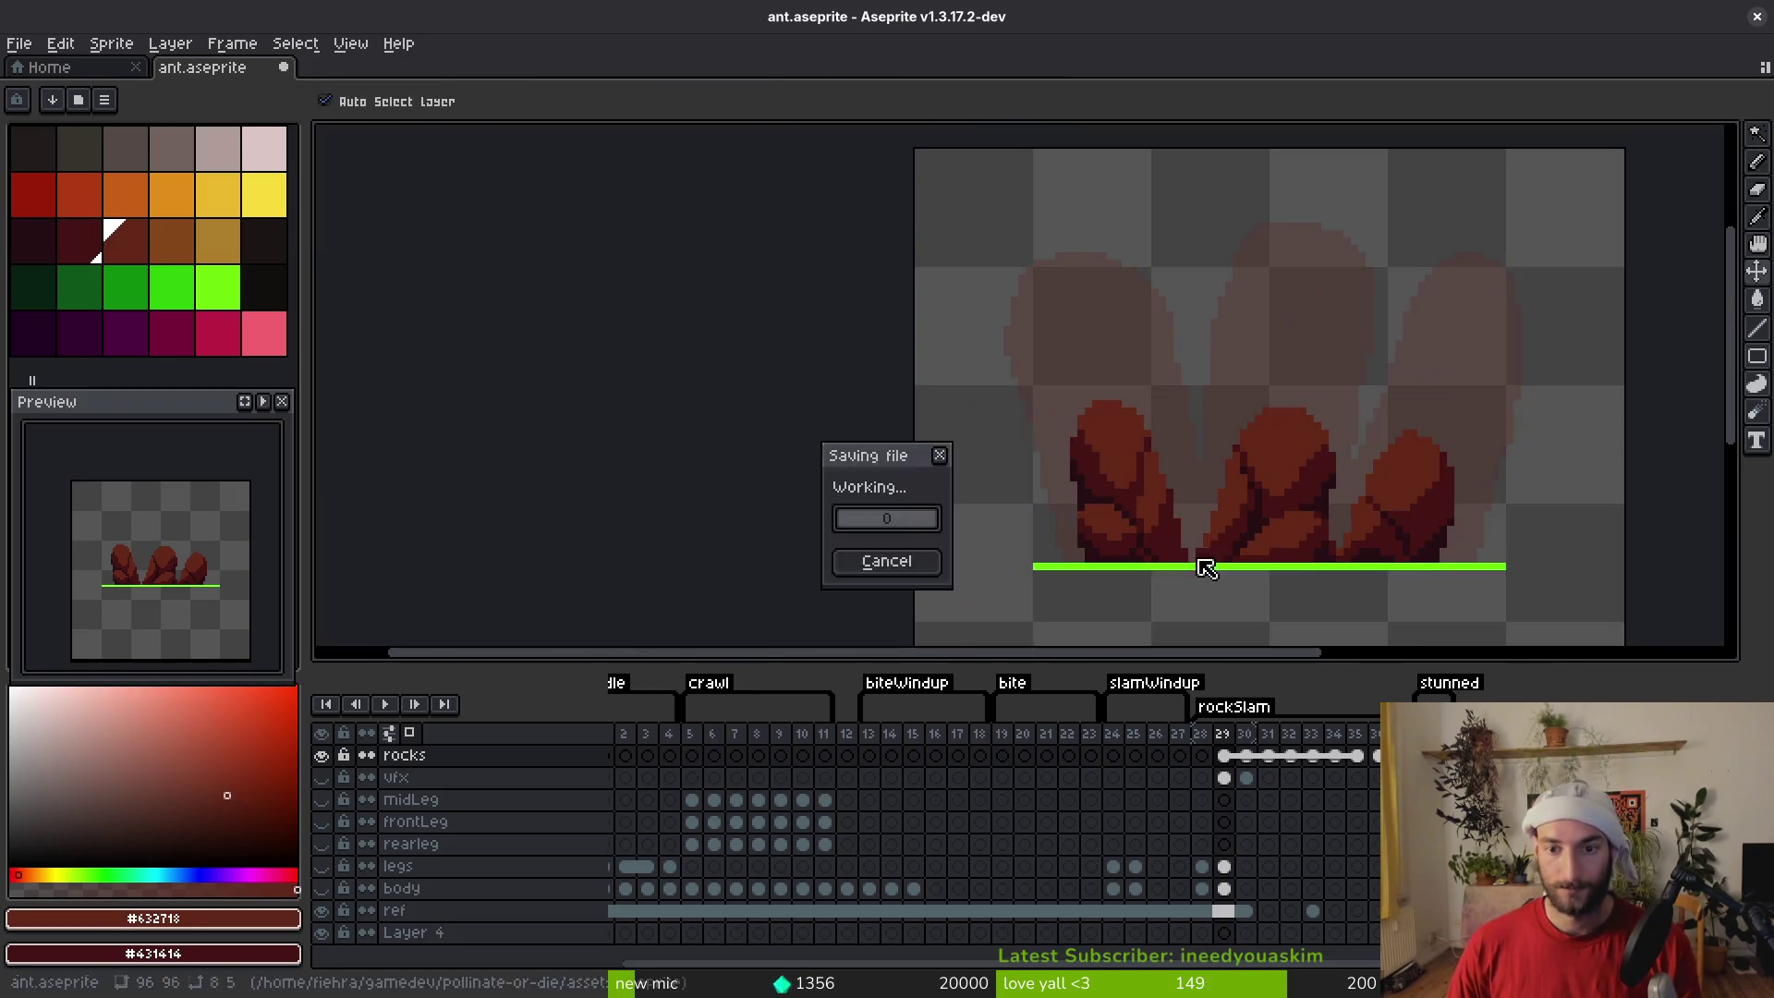
Play the animation, sample #431414, and bucket-fill the rock shape on the current frame
scroll(1174, 595, "down", 3)
key("ctrl+s")
key("Return")
key("alt")
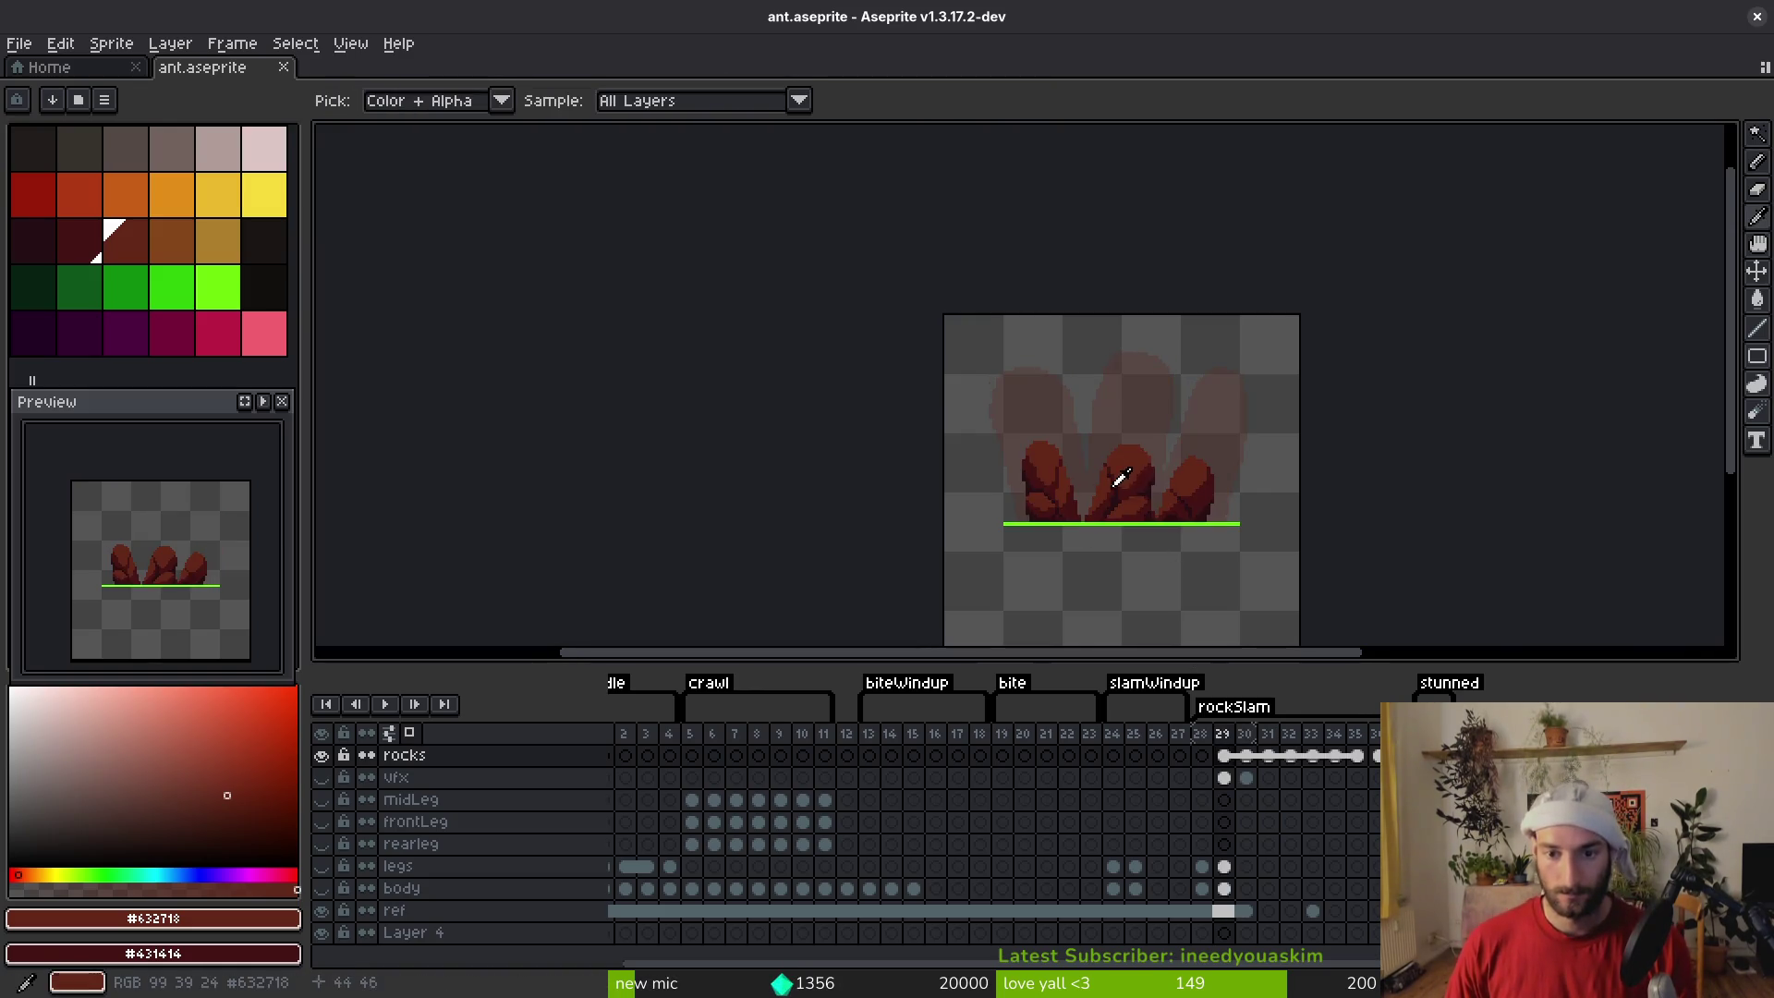
left_click(1145, 478, "alt")
left_click(1122, 476)
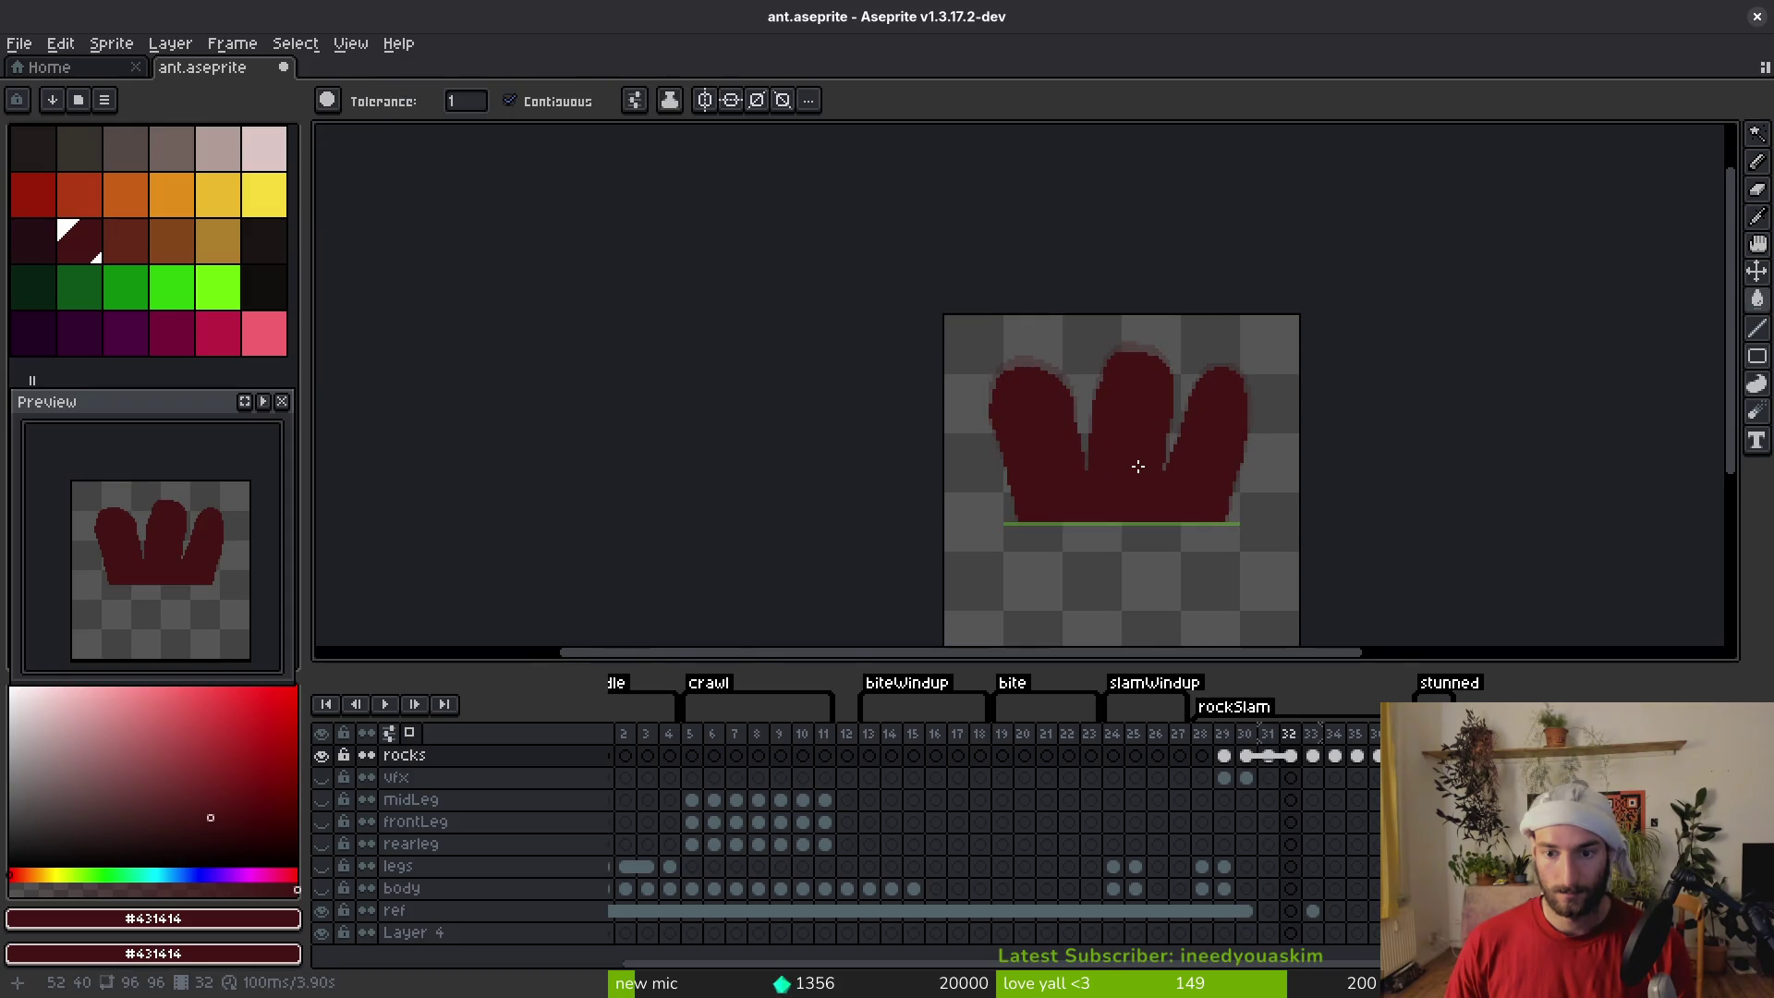
Stop playback, fill the left rock dark red on frame 36, then step back toward frames 29–30
key("Return")
key("Right")
key("Right")
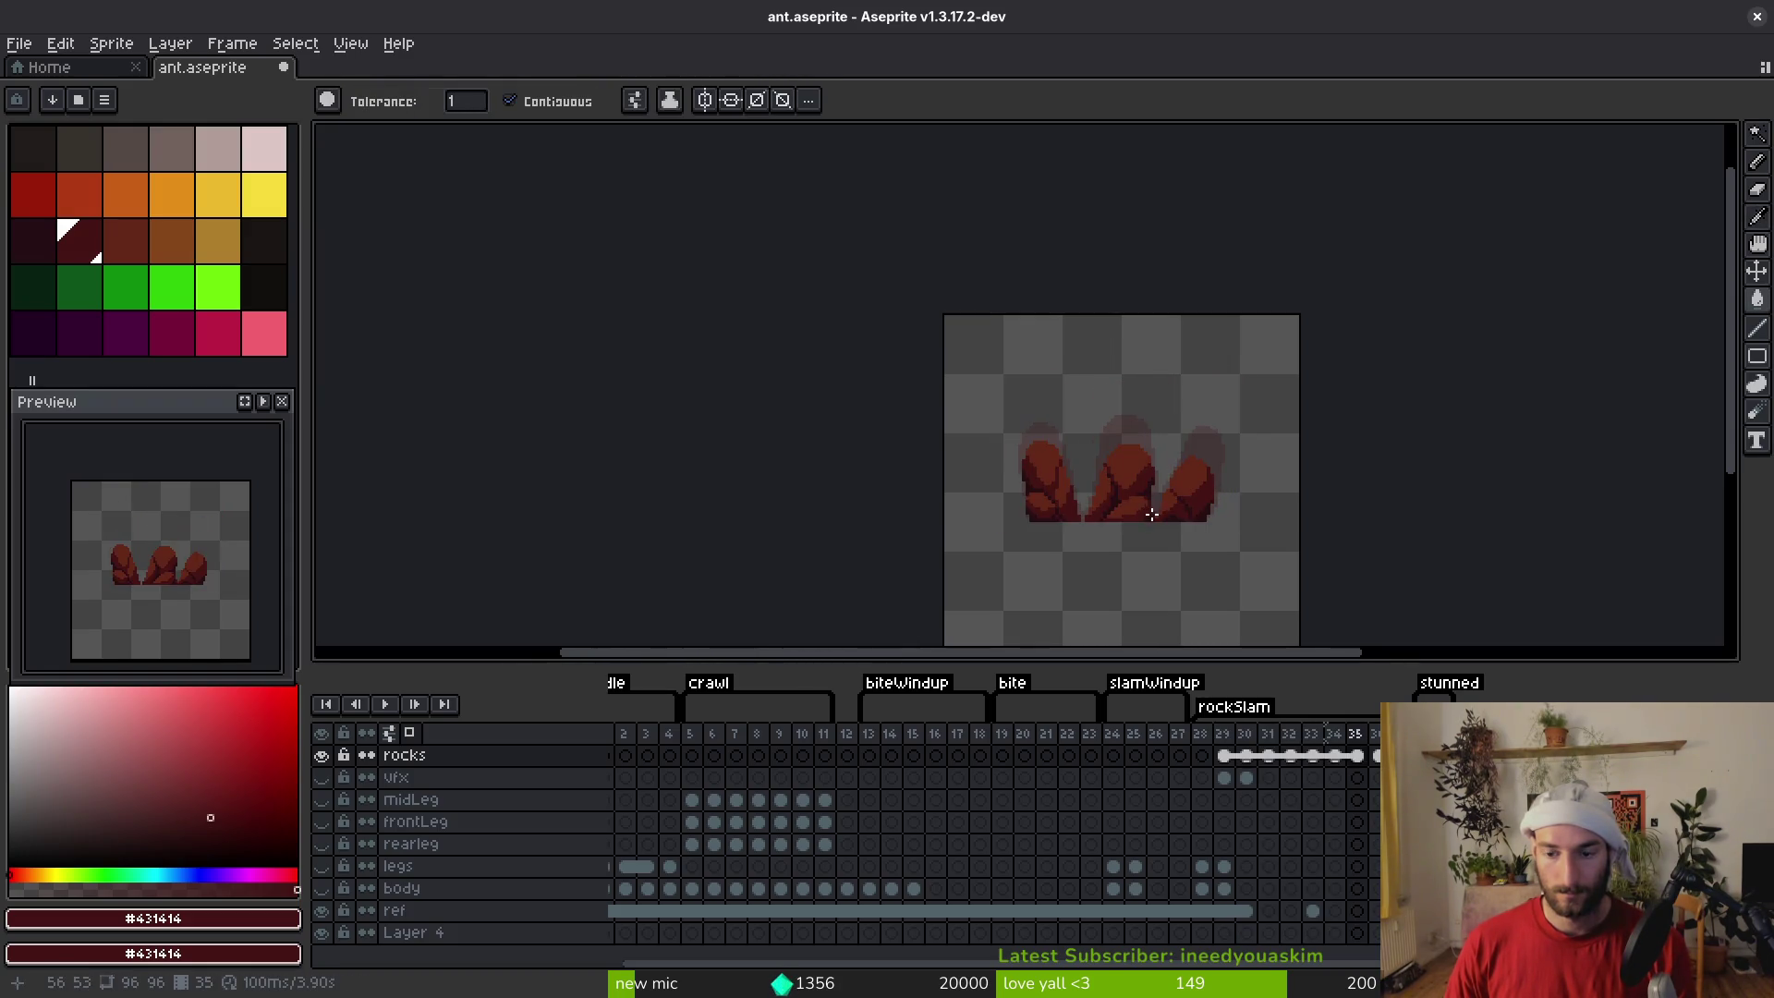
key("Right")
left_click(1041, 505)
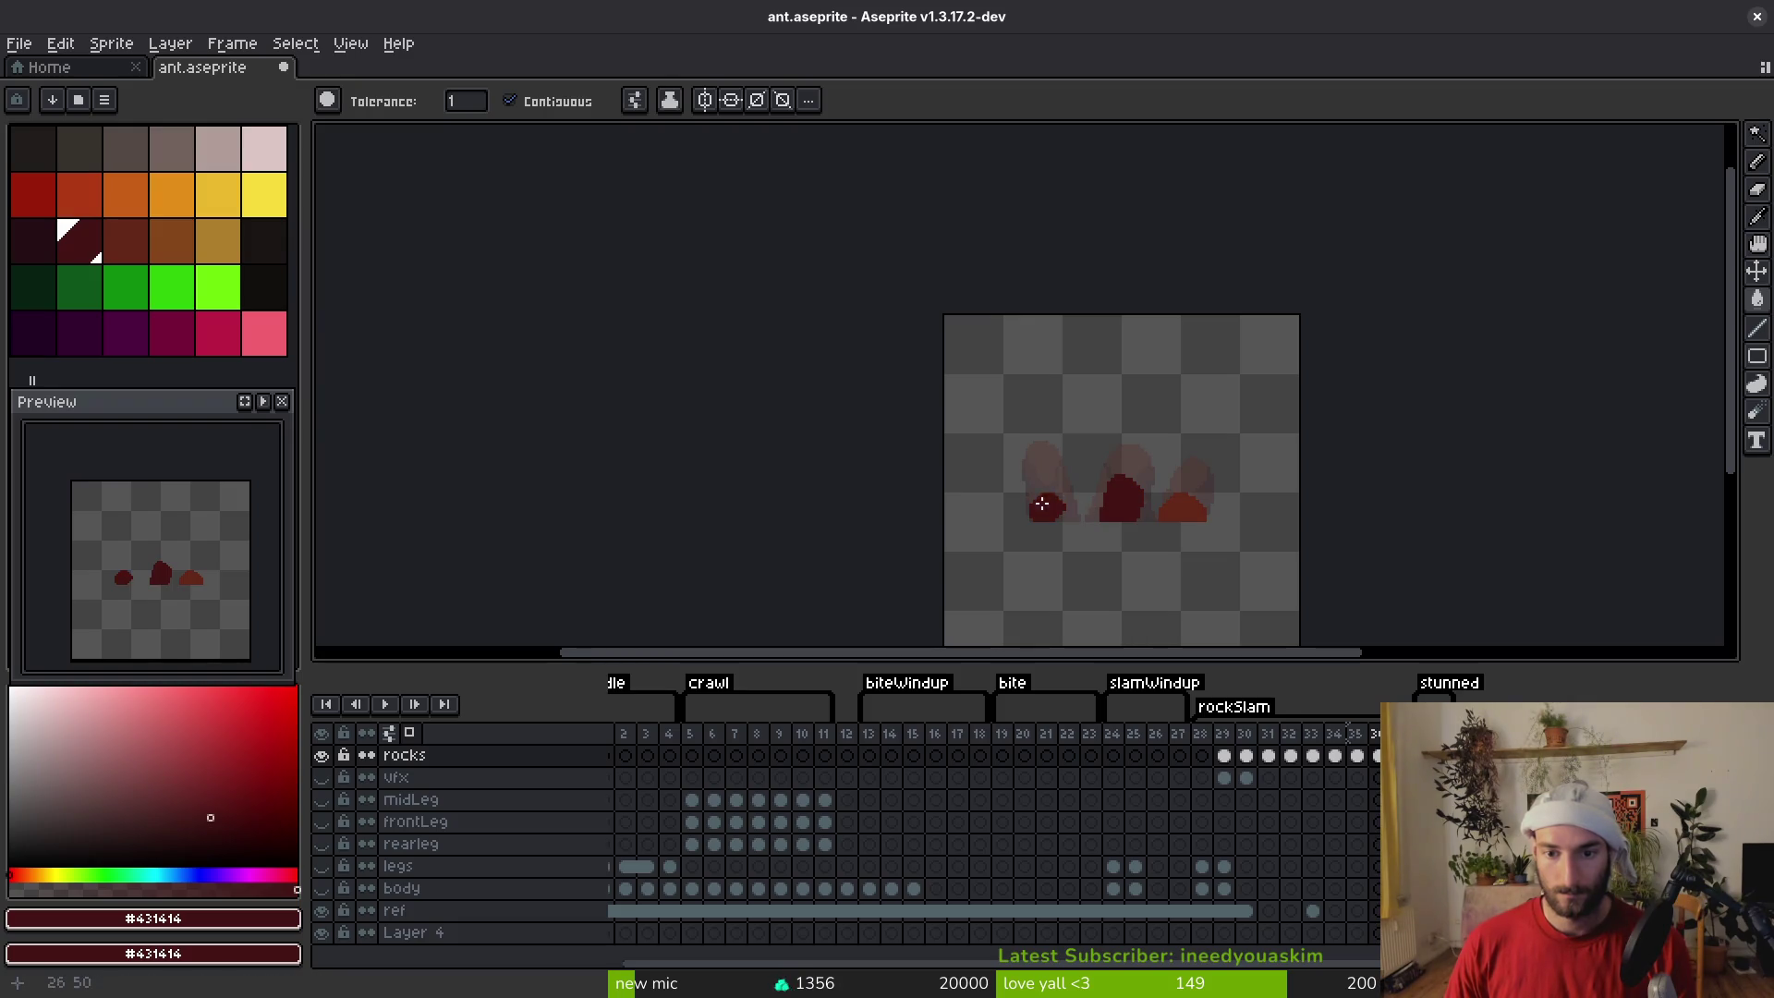
key("i")
key("Left")
key("Left")
key("Left")
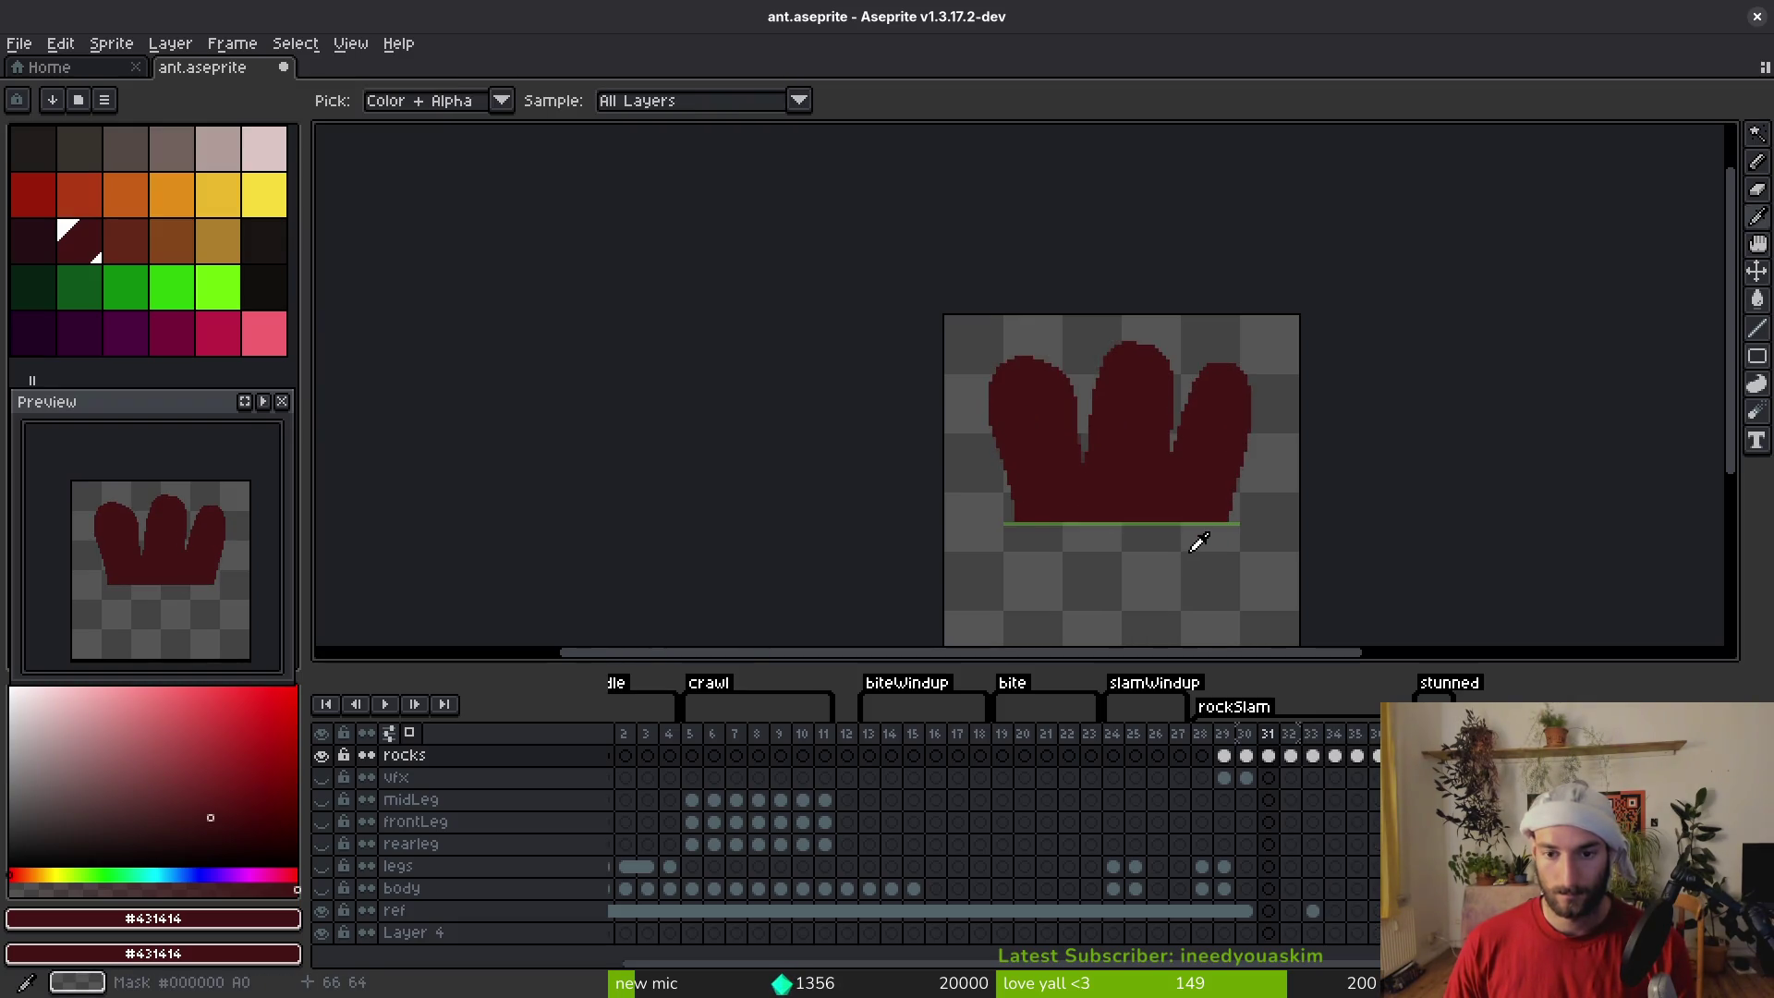
key("Left")
key("Right")
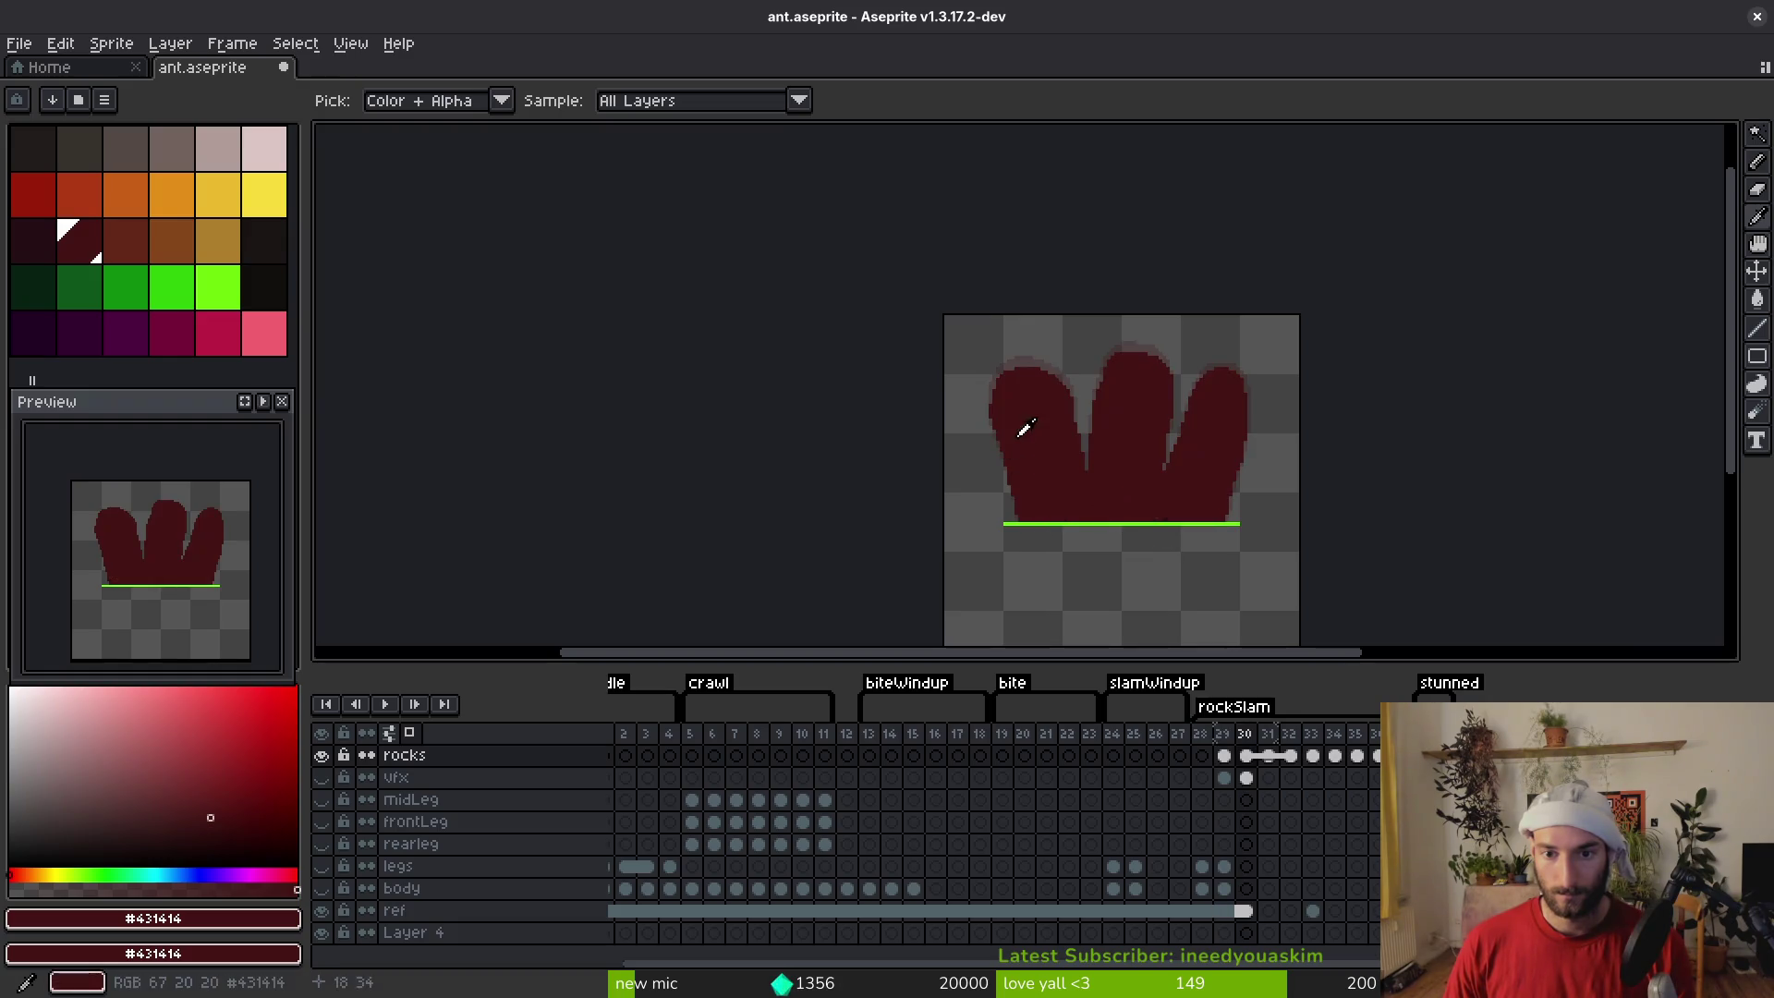
key("g")
scroll(1069, 388, "up", 2)
key("Left")
left_click_drag(1081, 490, 954, 320)
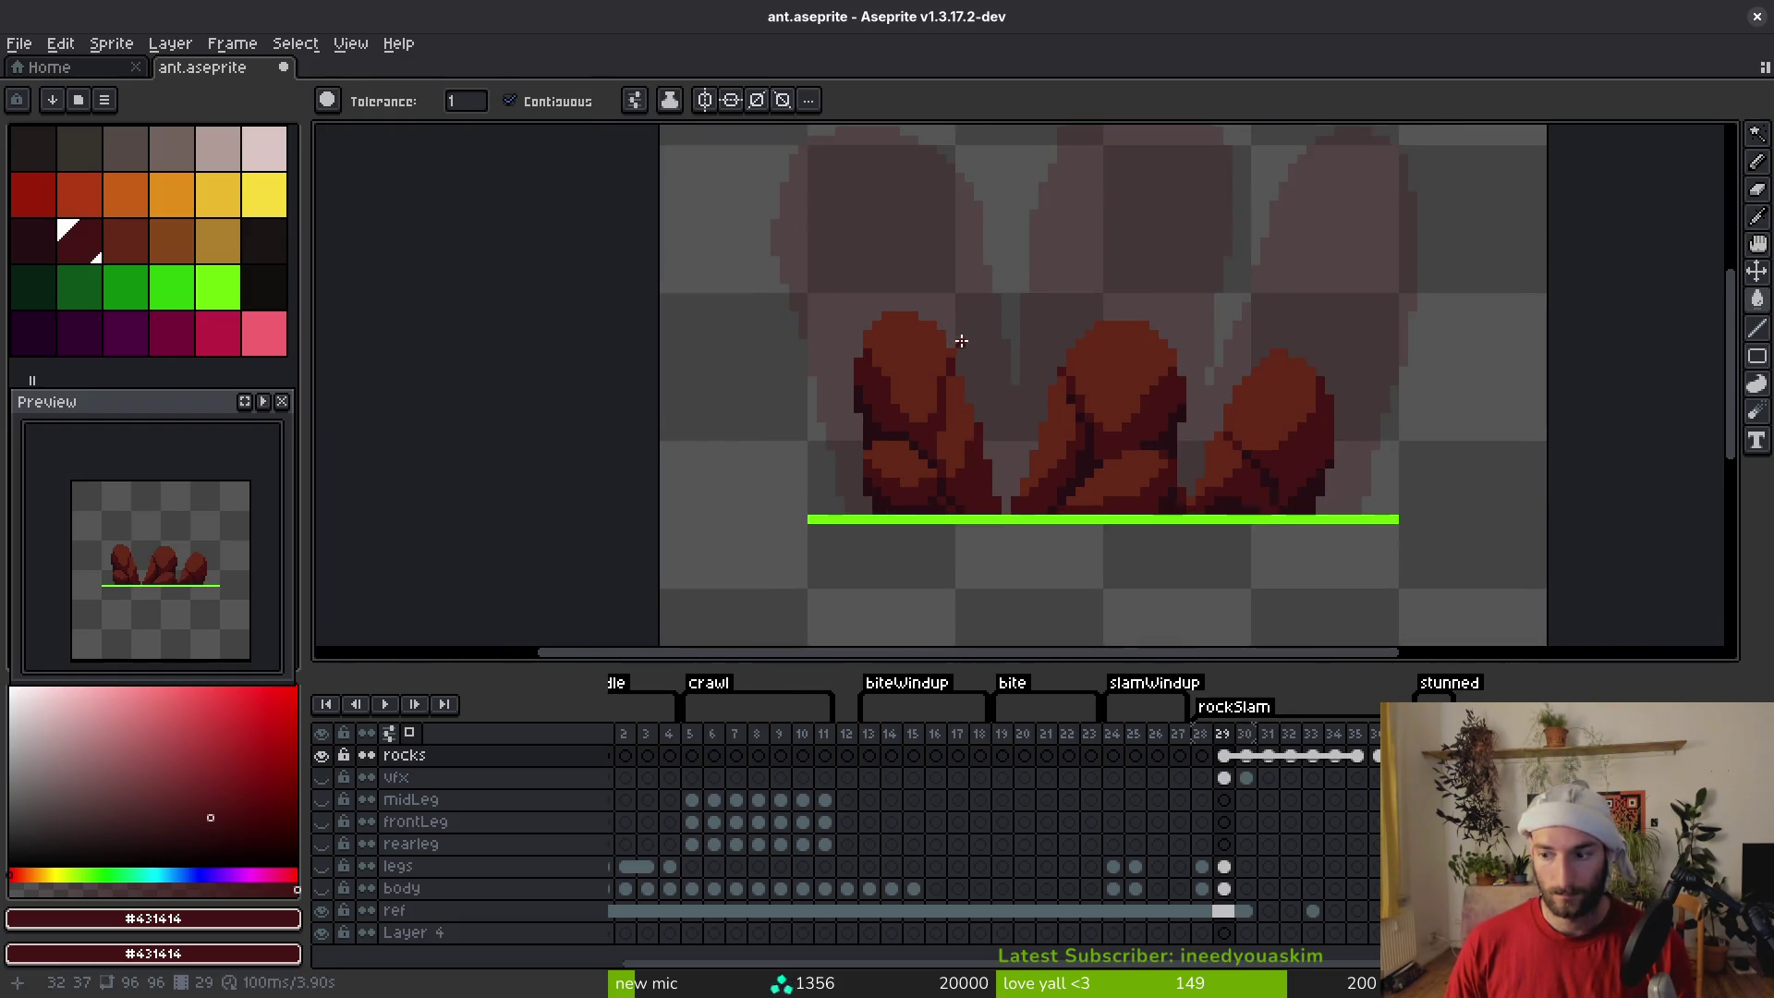
Lasso the shaded rocks on frame 29, trial-paste them stretched on frame 30, then undo and deselect
key("q")
mouse_move(1312, 319)
left_mouse_down()
mouse_move(851, 277)
mouse_move(1366, 515)
mouse_move(1320, 370)
left_mouse_up()
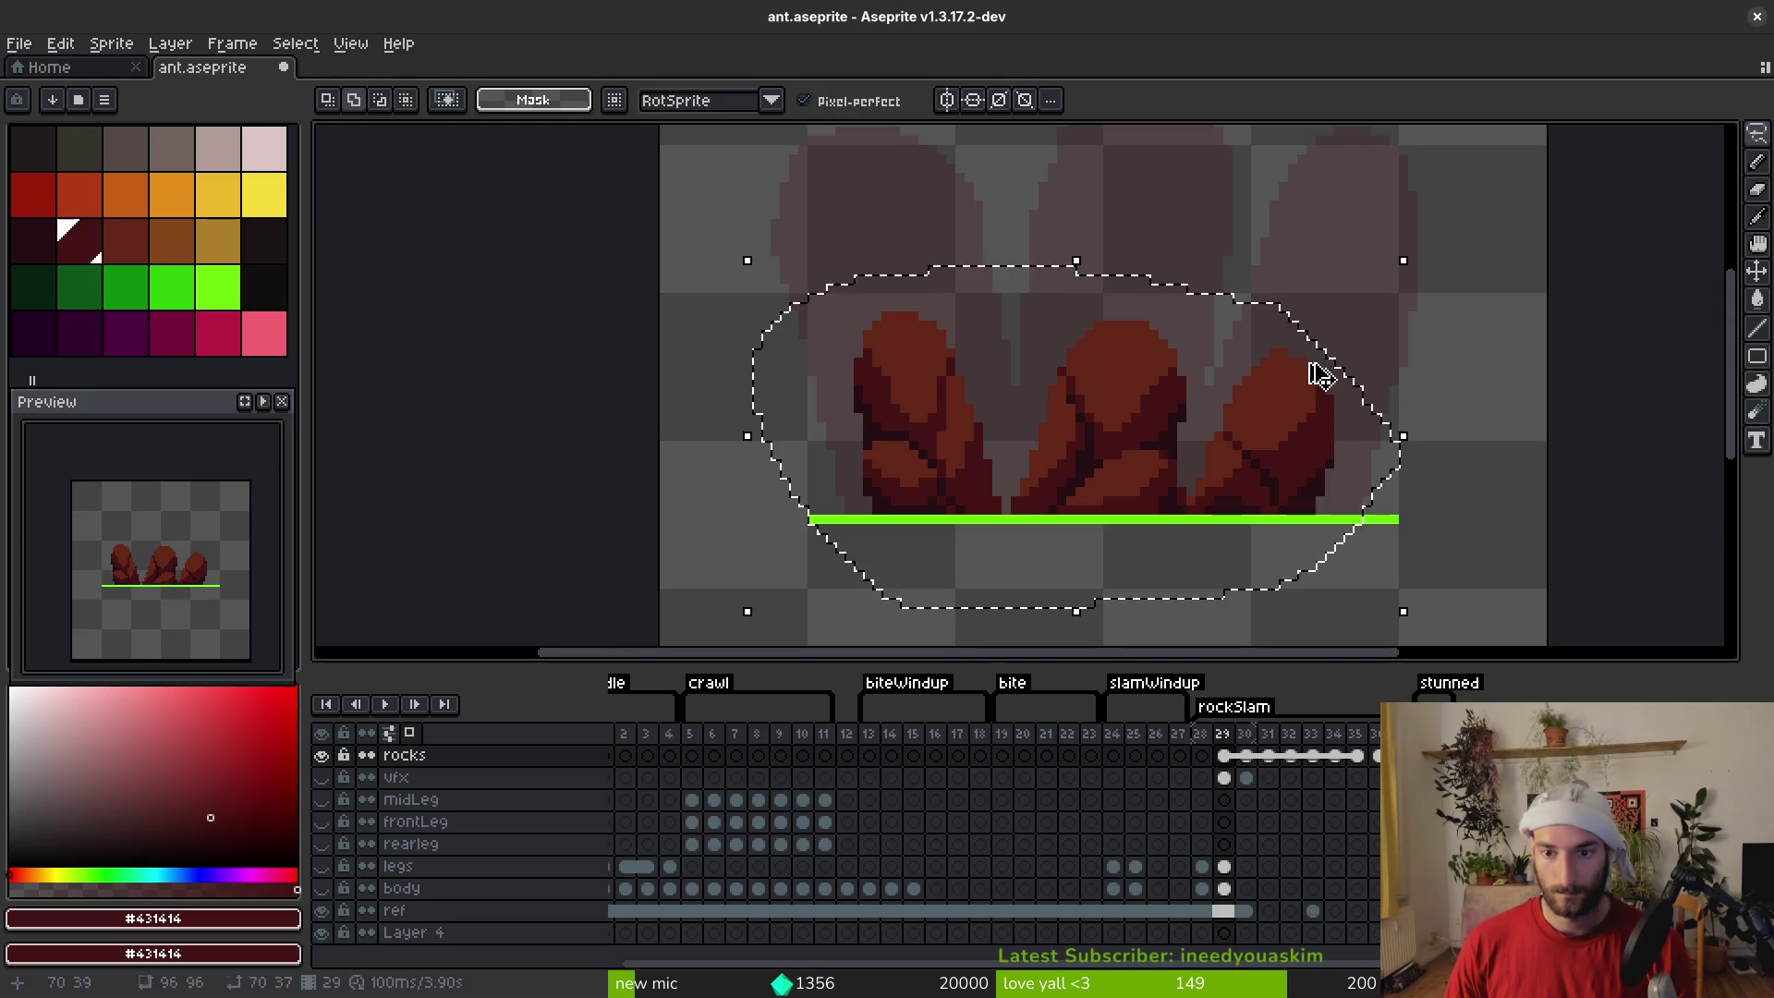
key("Right")
scroll(1186, 475, "down", 2)
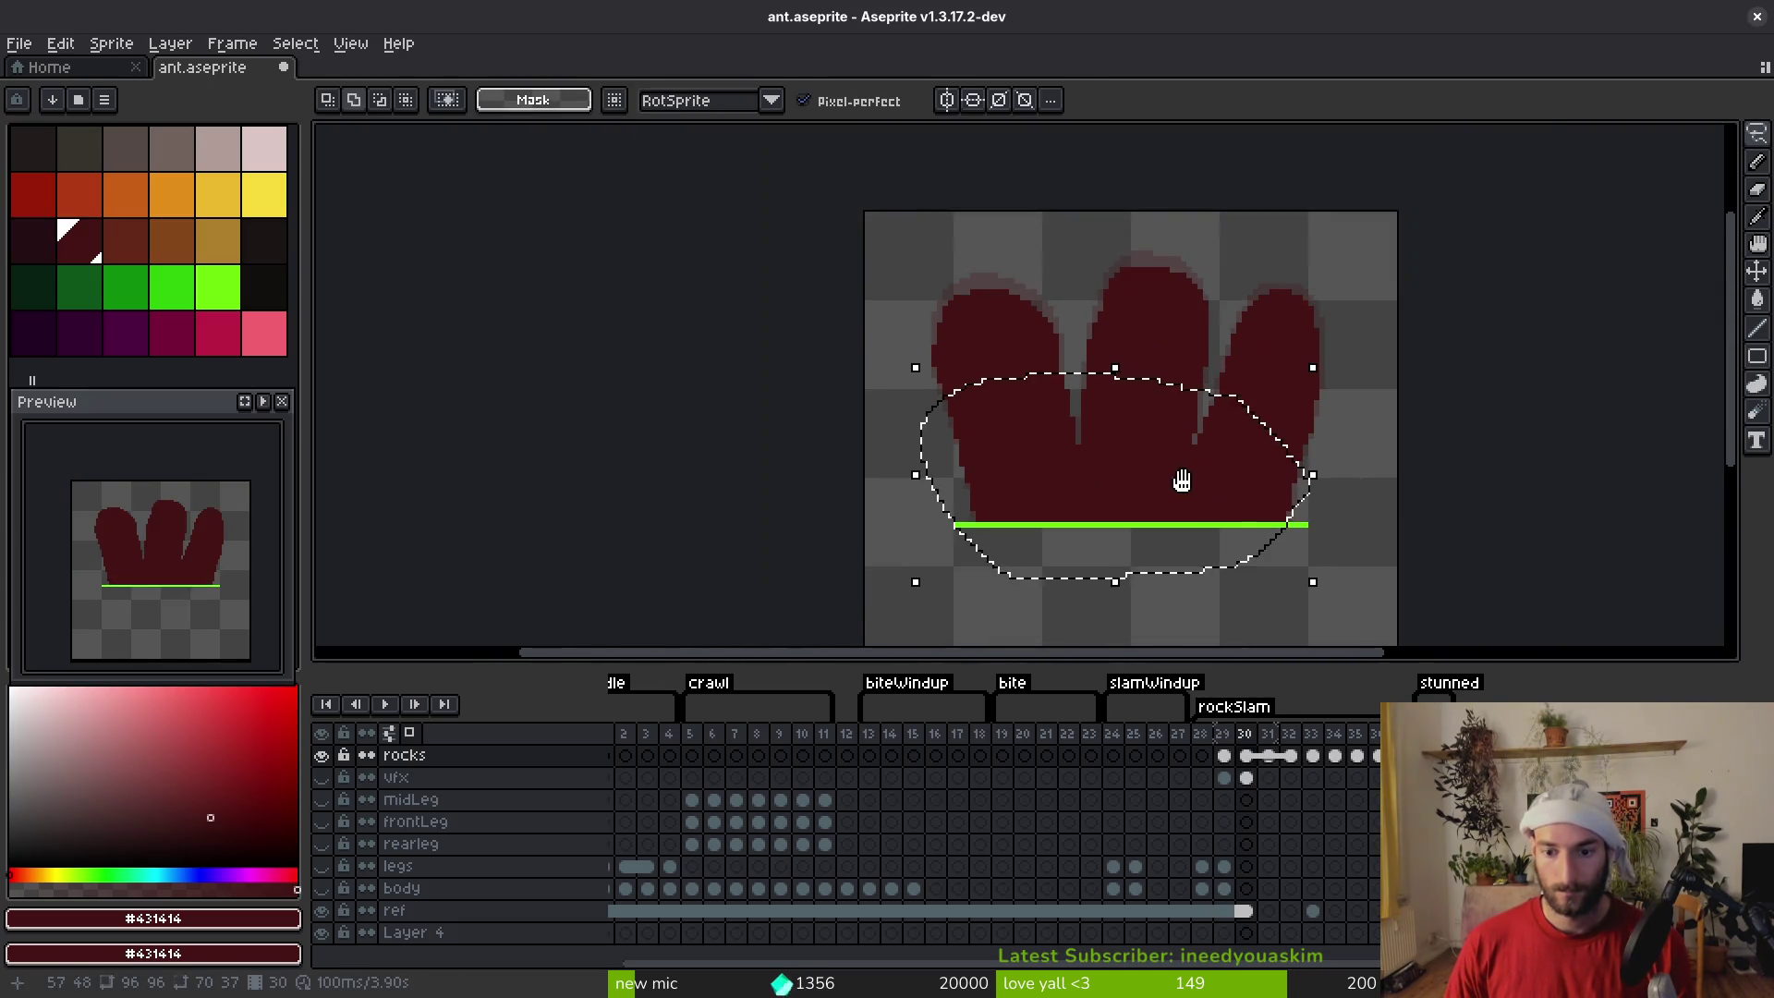
key("ctrl+v")
mouse_move(1306, 373)
left_mouse_down()
mouse_move(1338, 308)
mouse_move(1350, 210)
mouse_move(1429, 227)
left_mouse_up()
key("Return")
key("ctrl+z")
key("ctrl+z")
key("ctrl+z")
key("ctrl+d")
Paste the shaded rocks onto a new Layer 5, deselect, and return to the rocks layer
key("shift+ctrl+n")
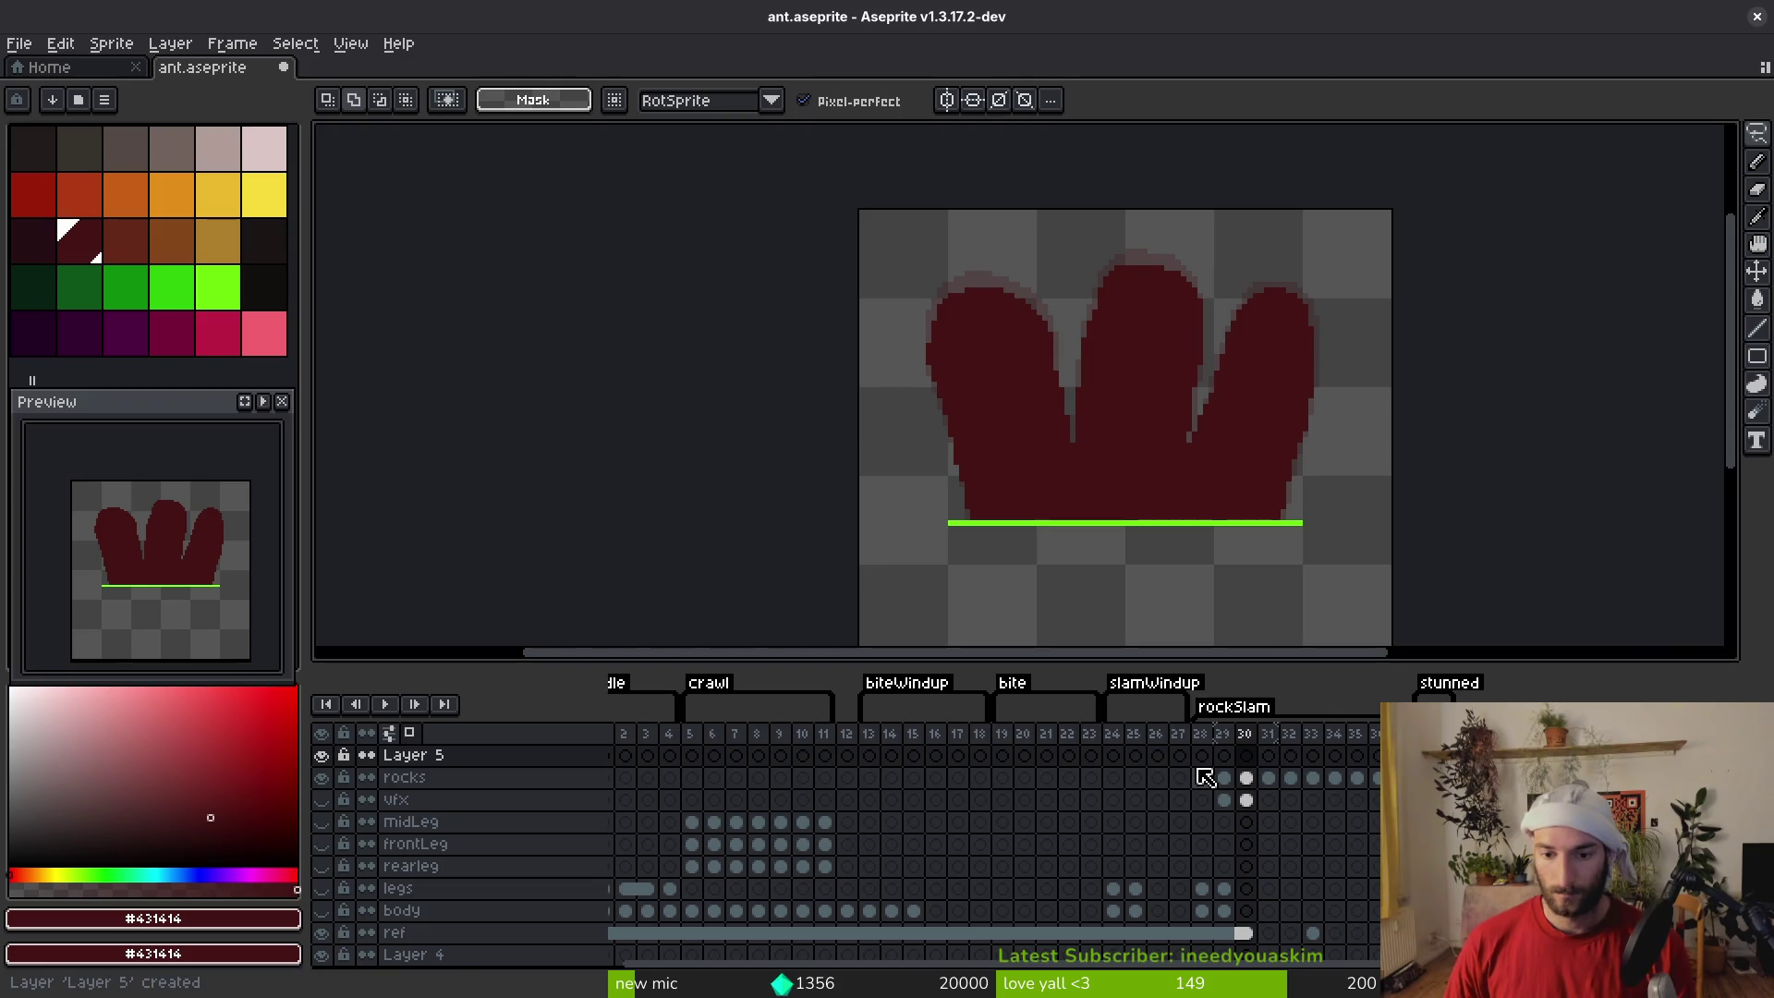
key("ctrl+v")
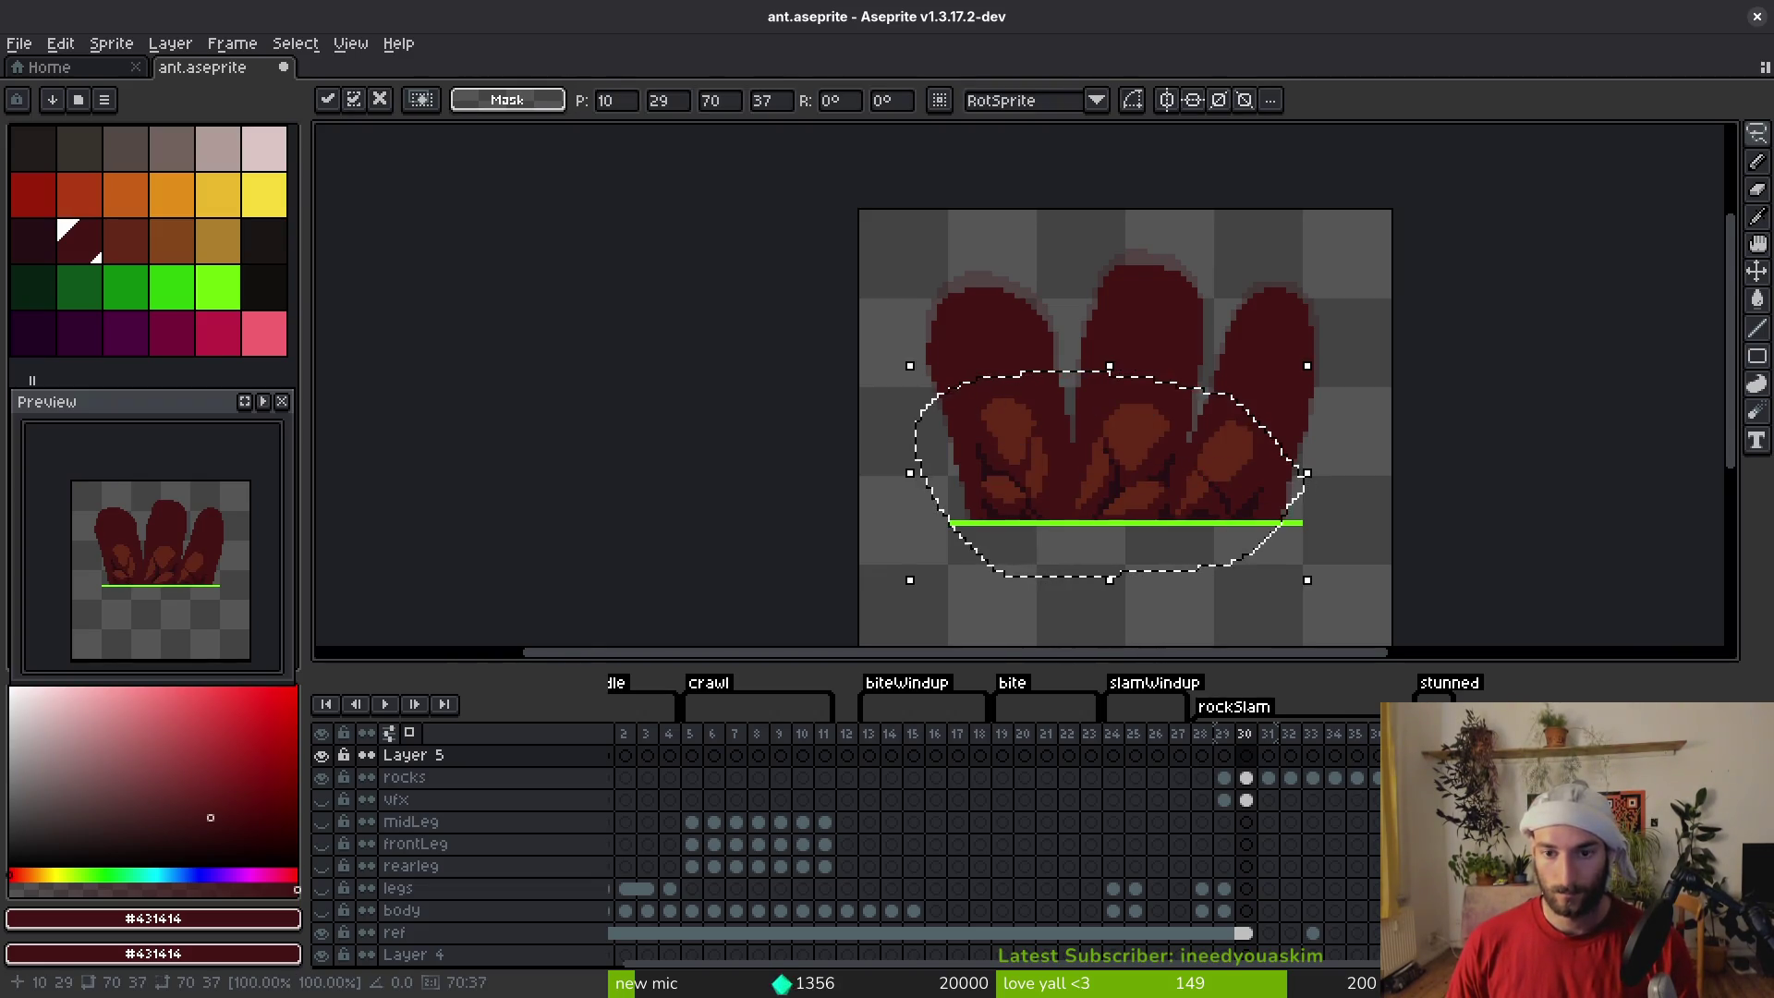
key("ctrl+d")
key("Down")
Fill the dark rock silhouettes on the rocks layer with green
key("g")
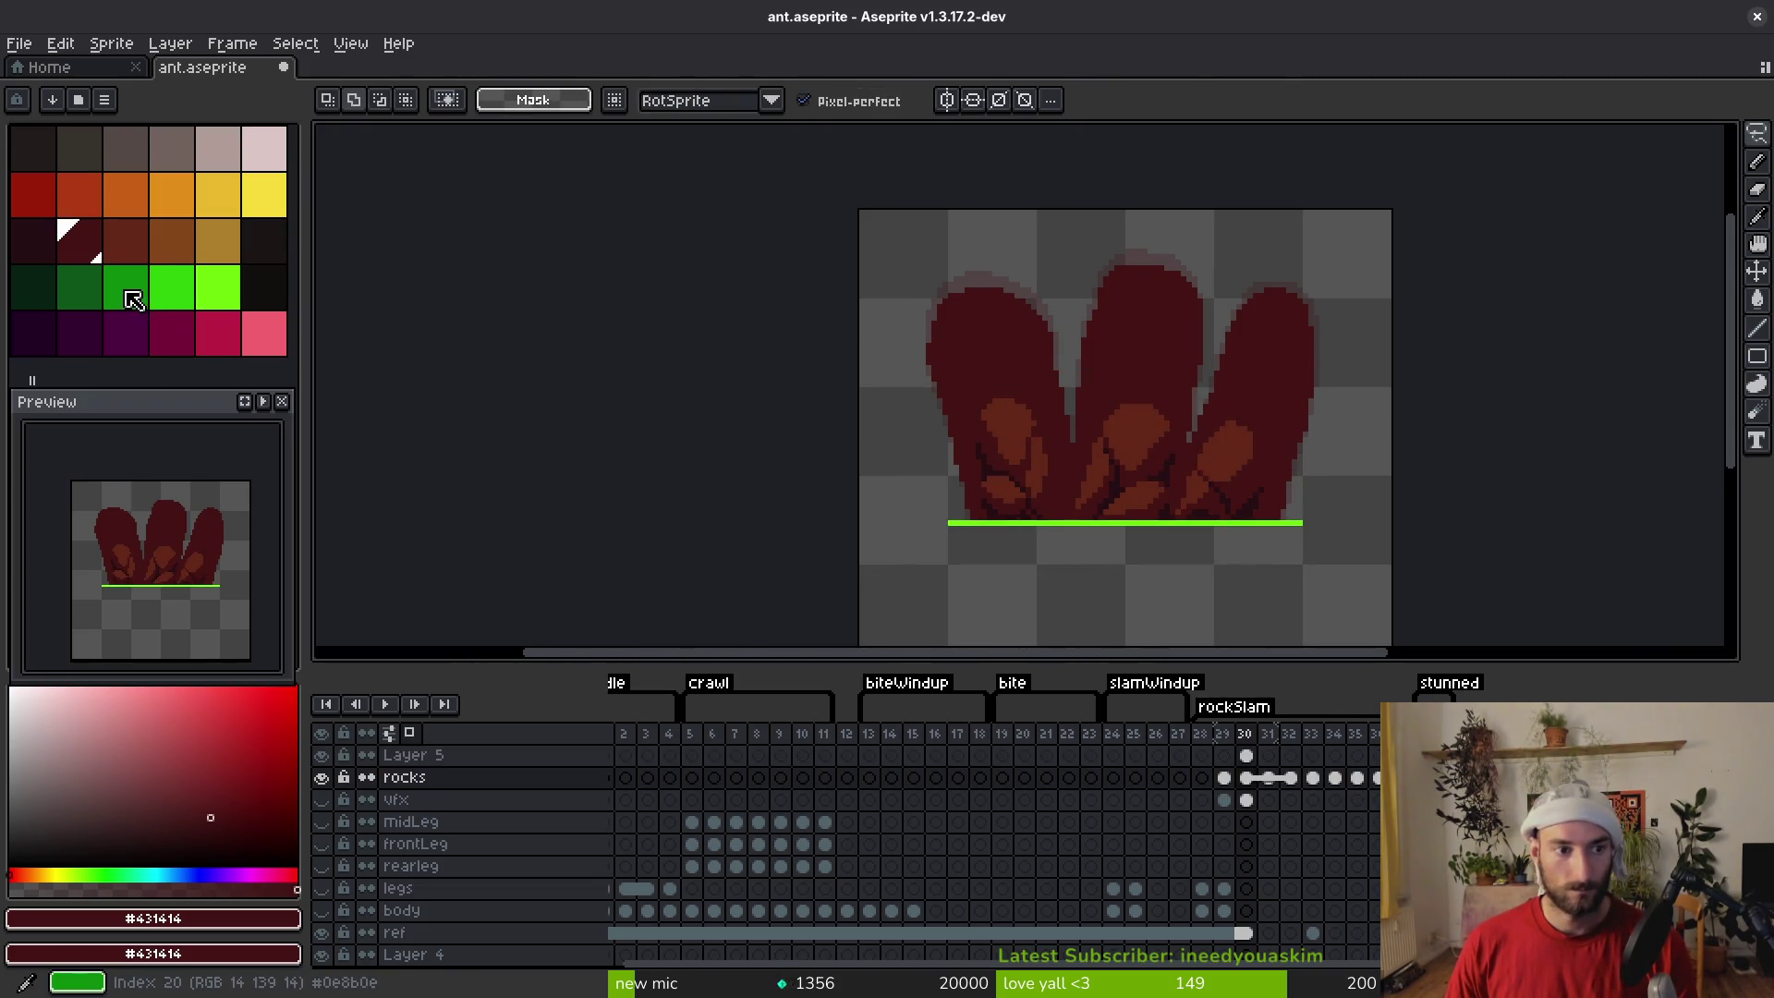
left_click(126, 287)
left_click(1129, 370)
On Layer 5, select the shaded rocks and scale them narrower and taller over the silhouettes
key("shift+w")
key("Up")
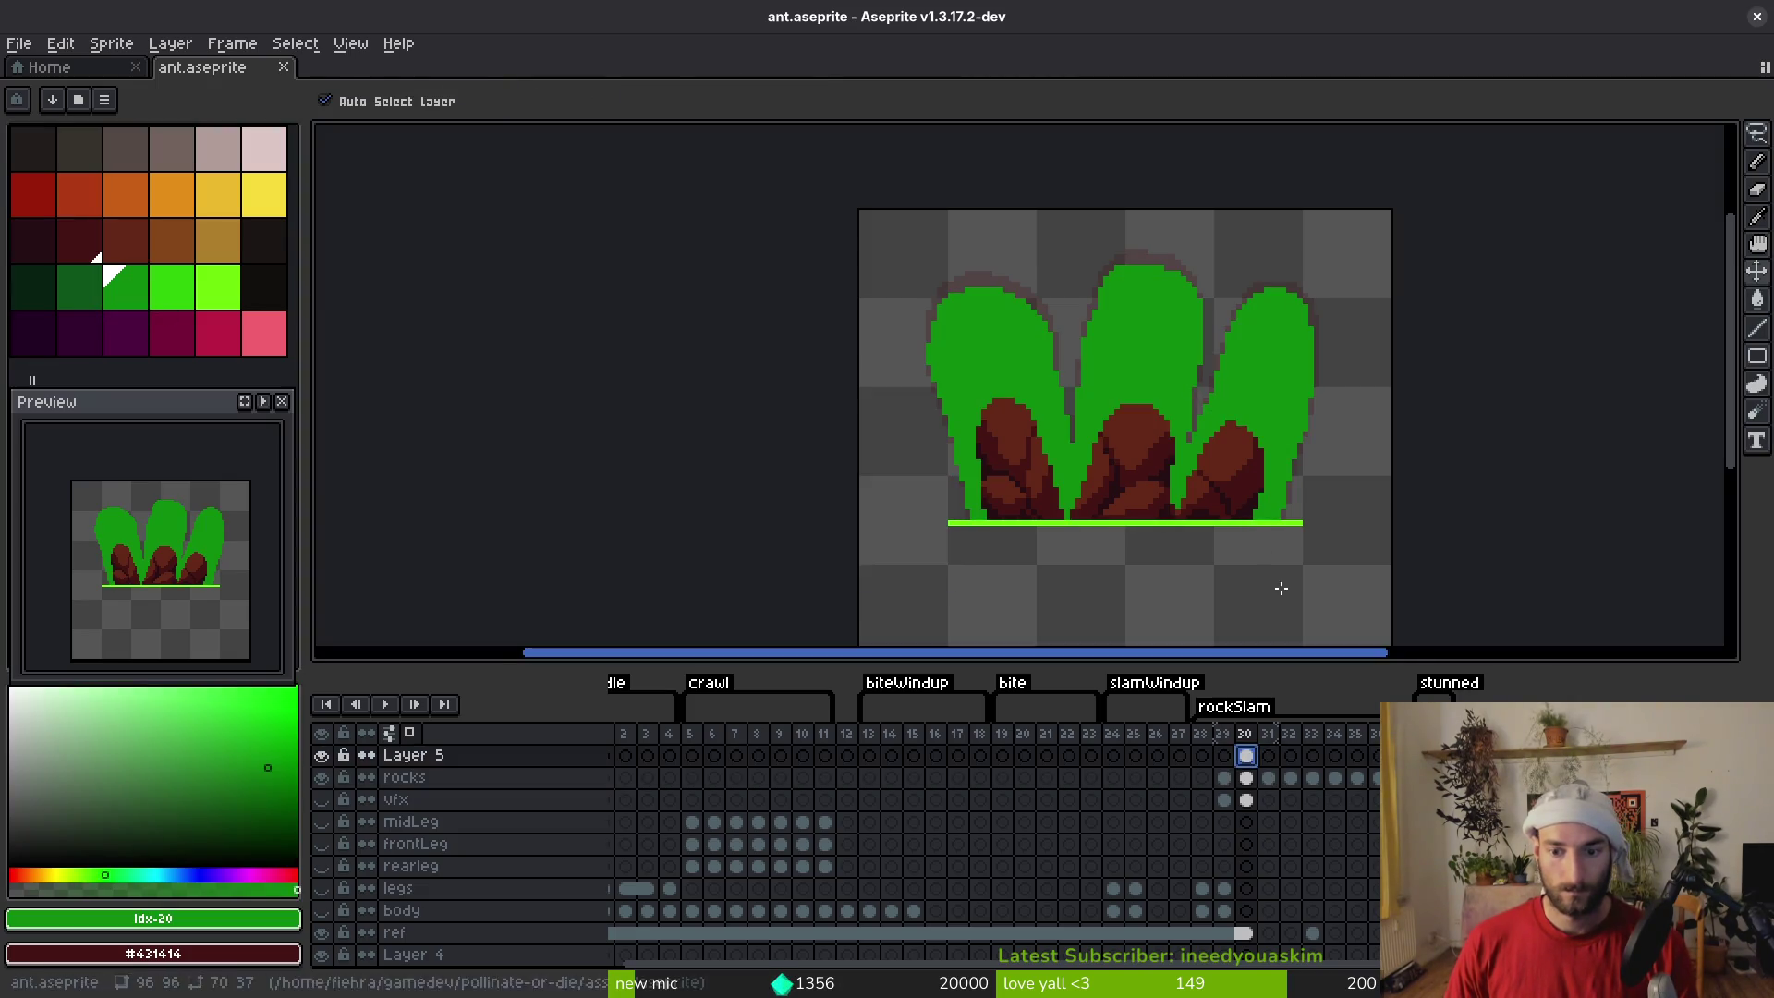
key("m")
left_click_drag(1327, 341, 899, 575)
mouse_move(1329, 343)
left_mouse_down()
mouse_move(1473, 175)
mouse_move(1544, 158)
mouse_move(1621, 189)
left_mouse_up()
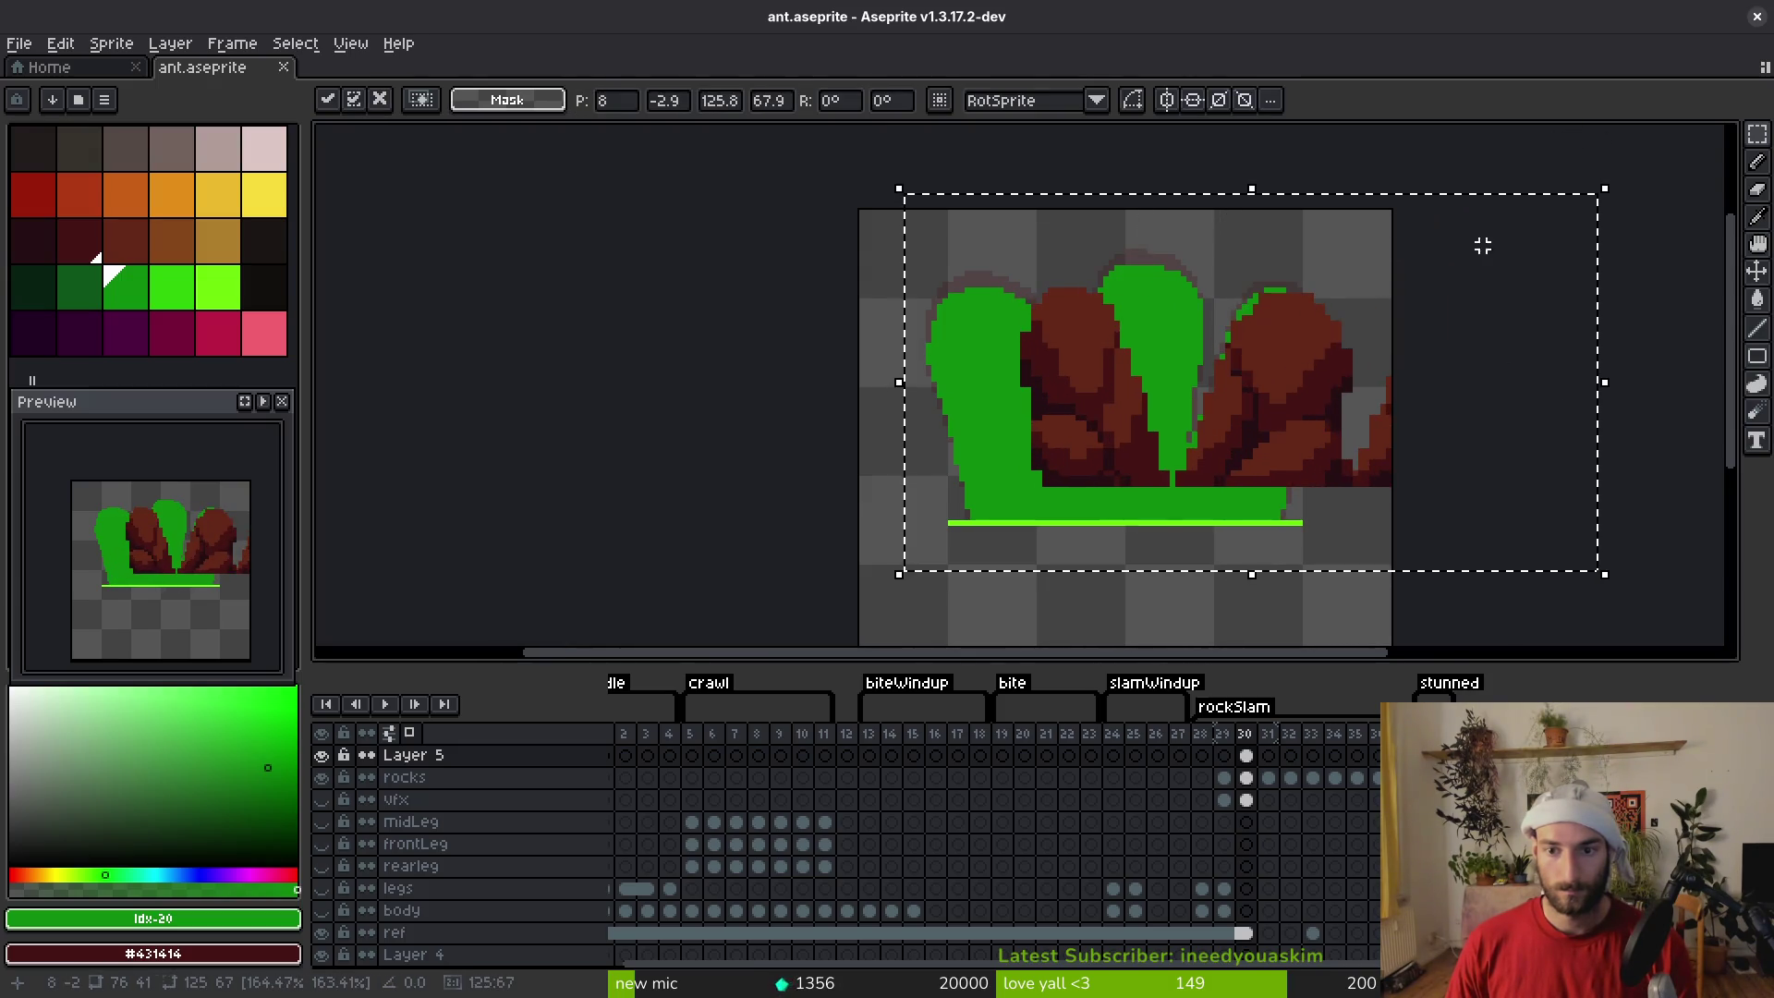
left_click_drag(1268, 449, 1163, 476)
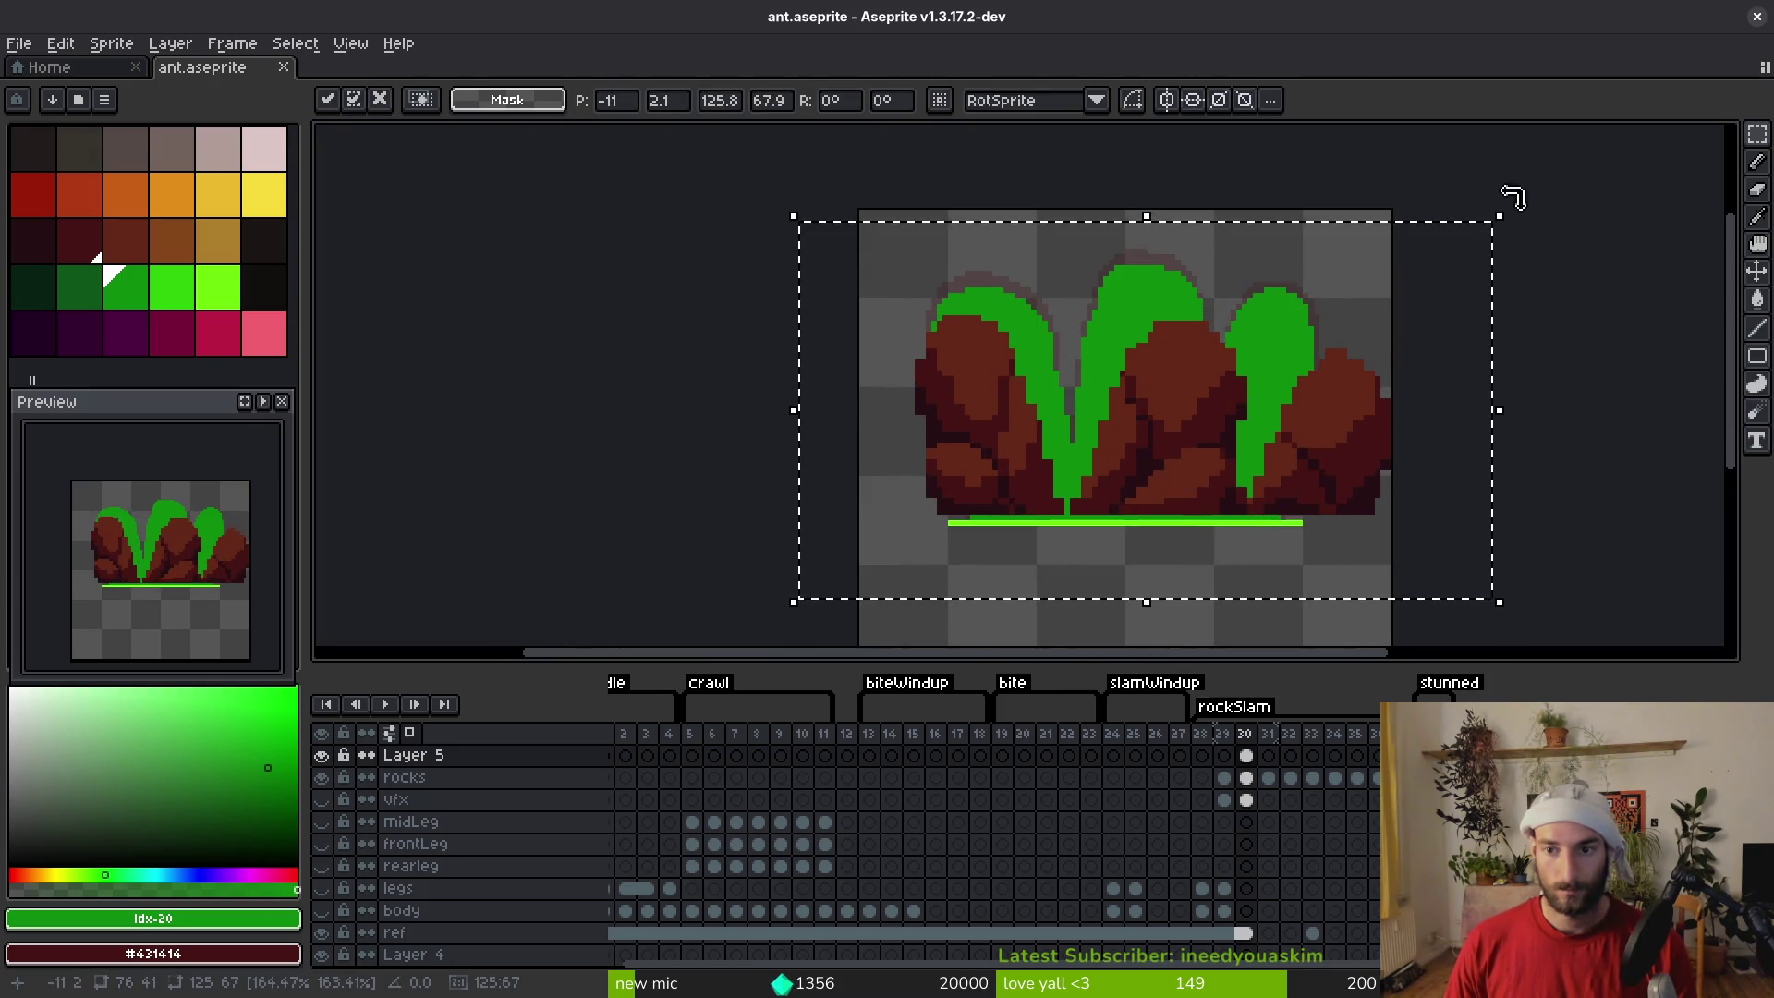
mouse_move(1502, 216)
left_mouse_down()
mouse_move(1410, 190)
mouse_move(1377, 142)
mouse_move(1357, 300)
left_mouse_up()
scroll(1358, 301, "down", 3)
left_click_drag(1151, 300, 1199, 332)
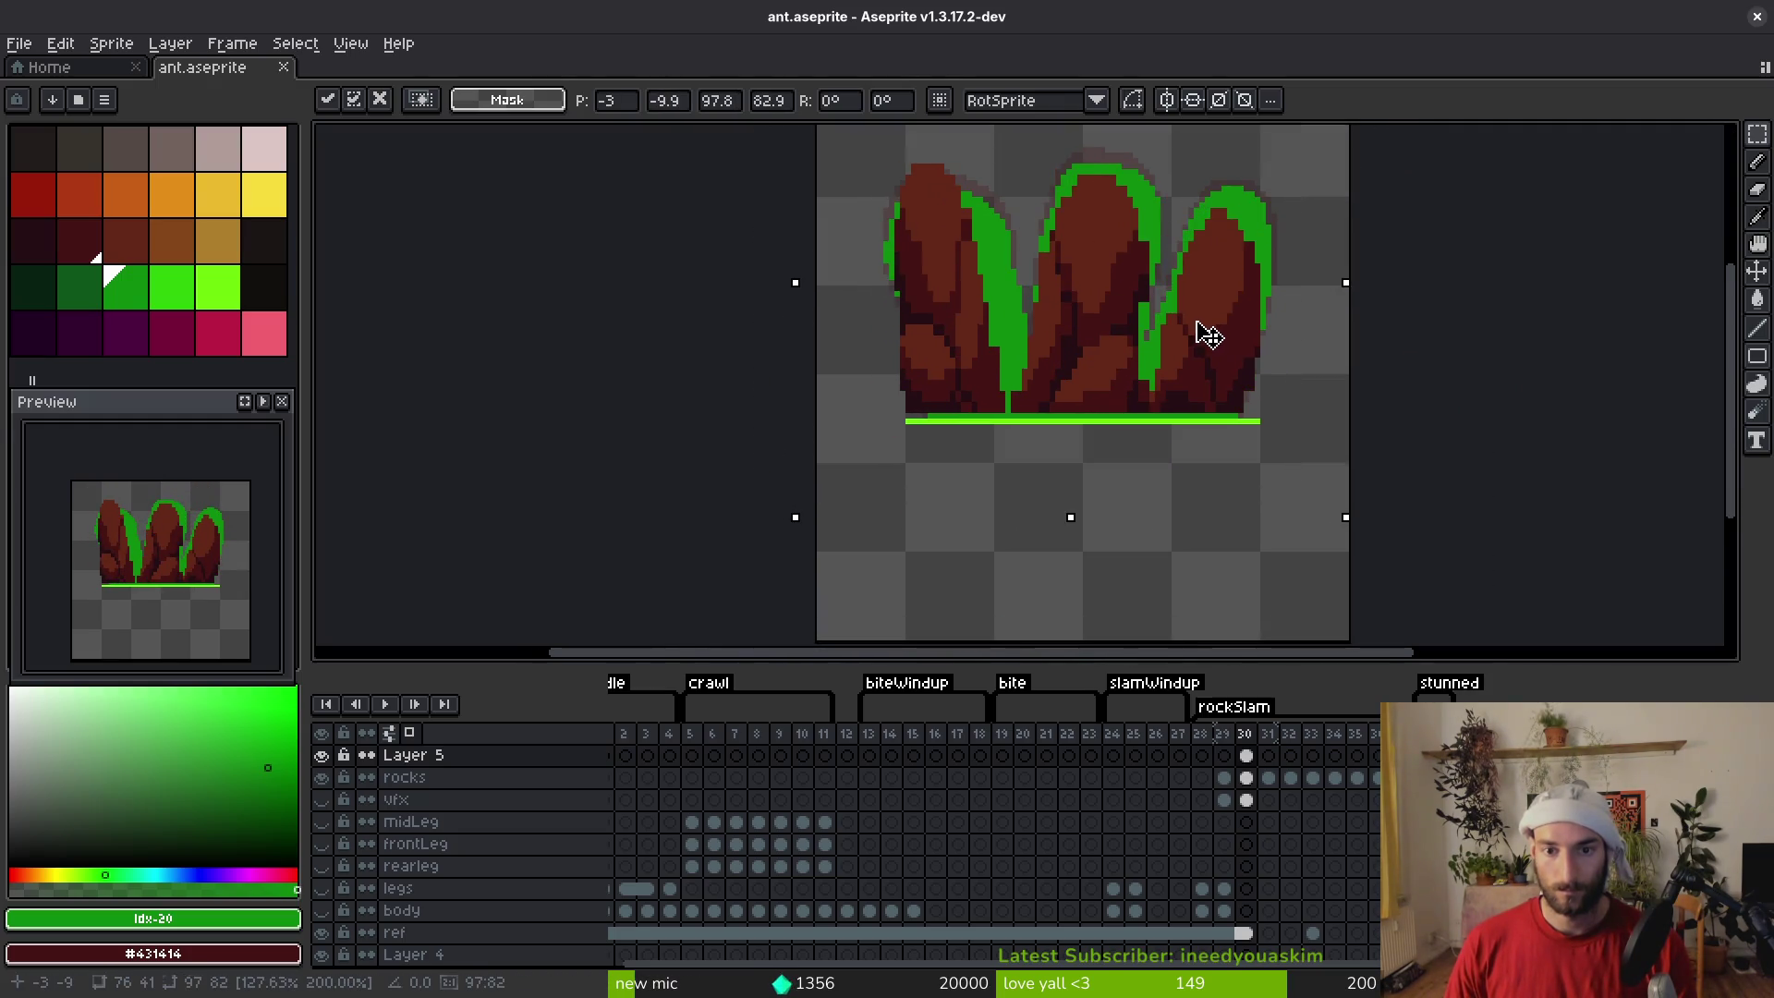
scroll(1192, 348, "up", 2)
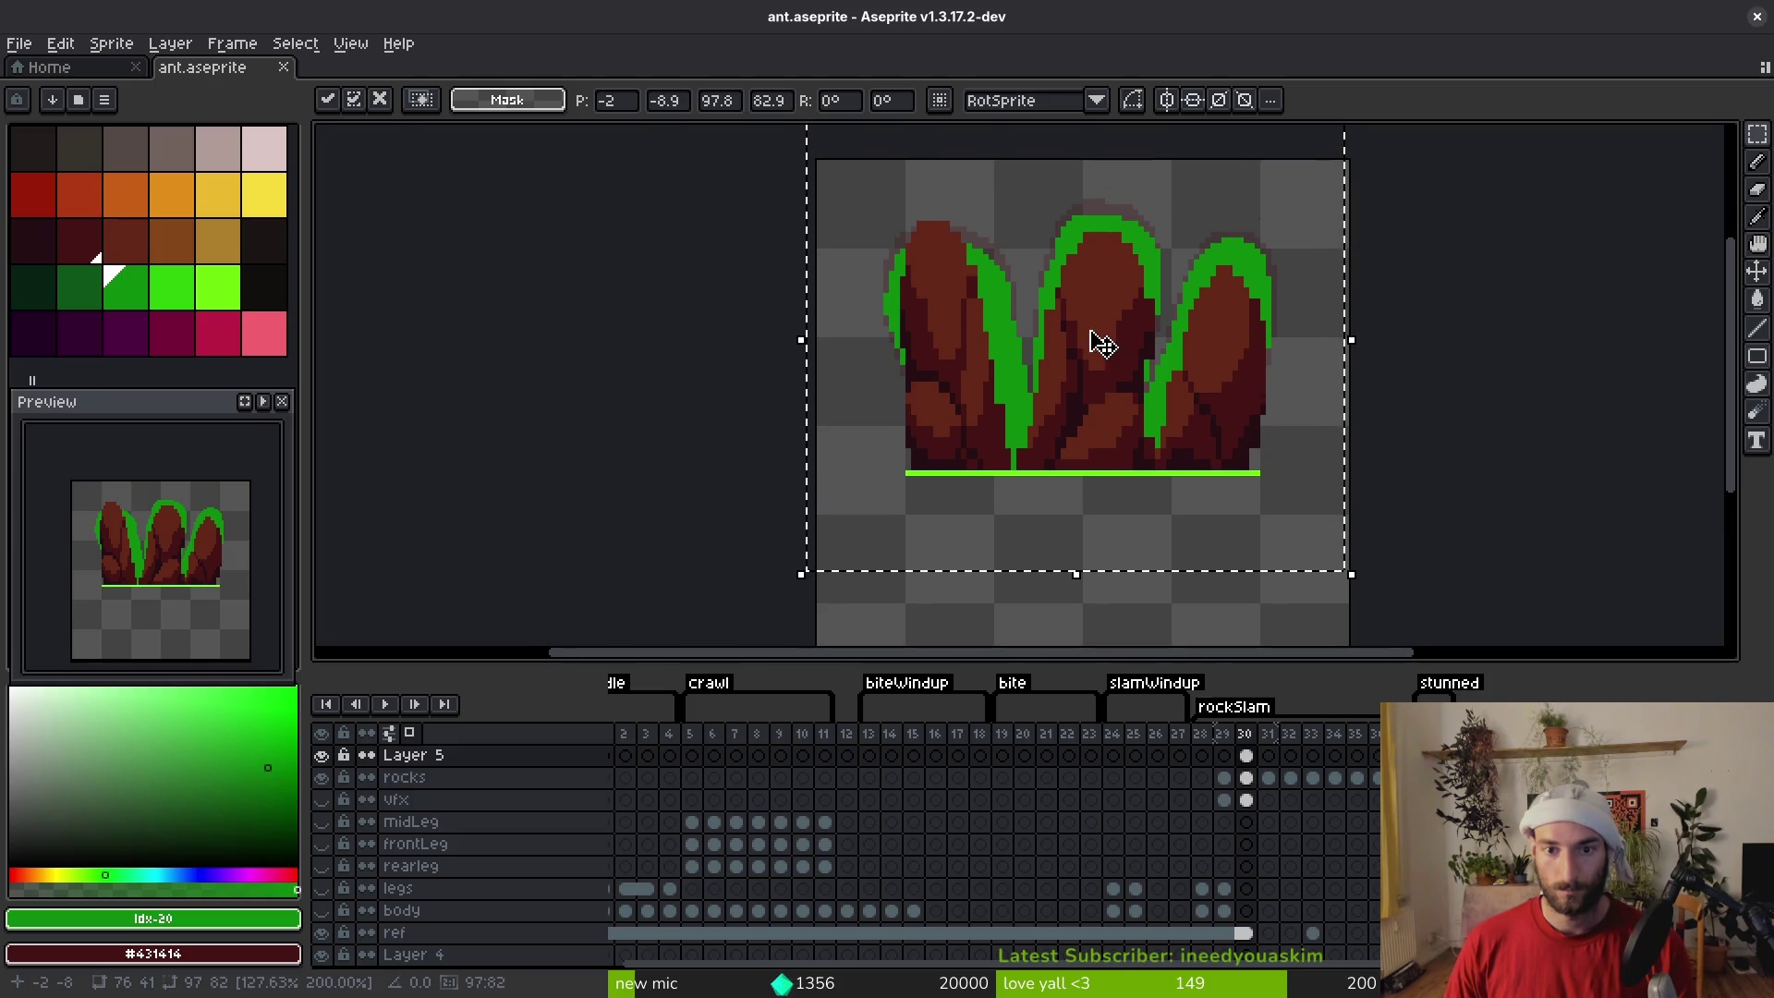
scroll(1062, 391, "up", 2)
key("Return")
Lasso the left rock and stretch it wider to the right over its green silhouette
key("q")
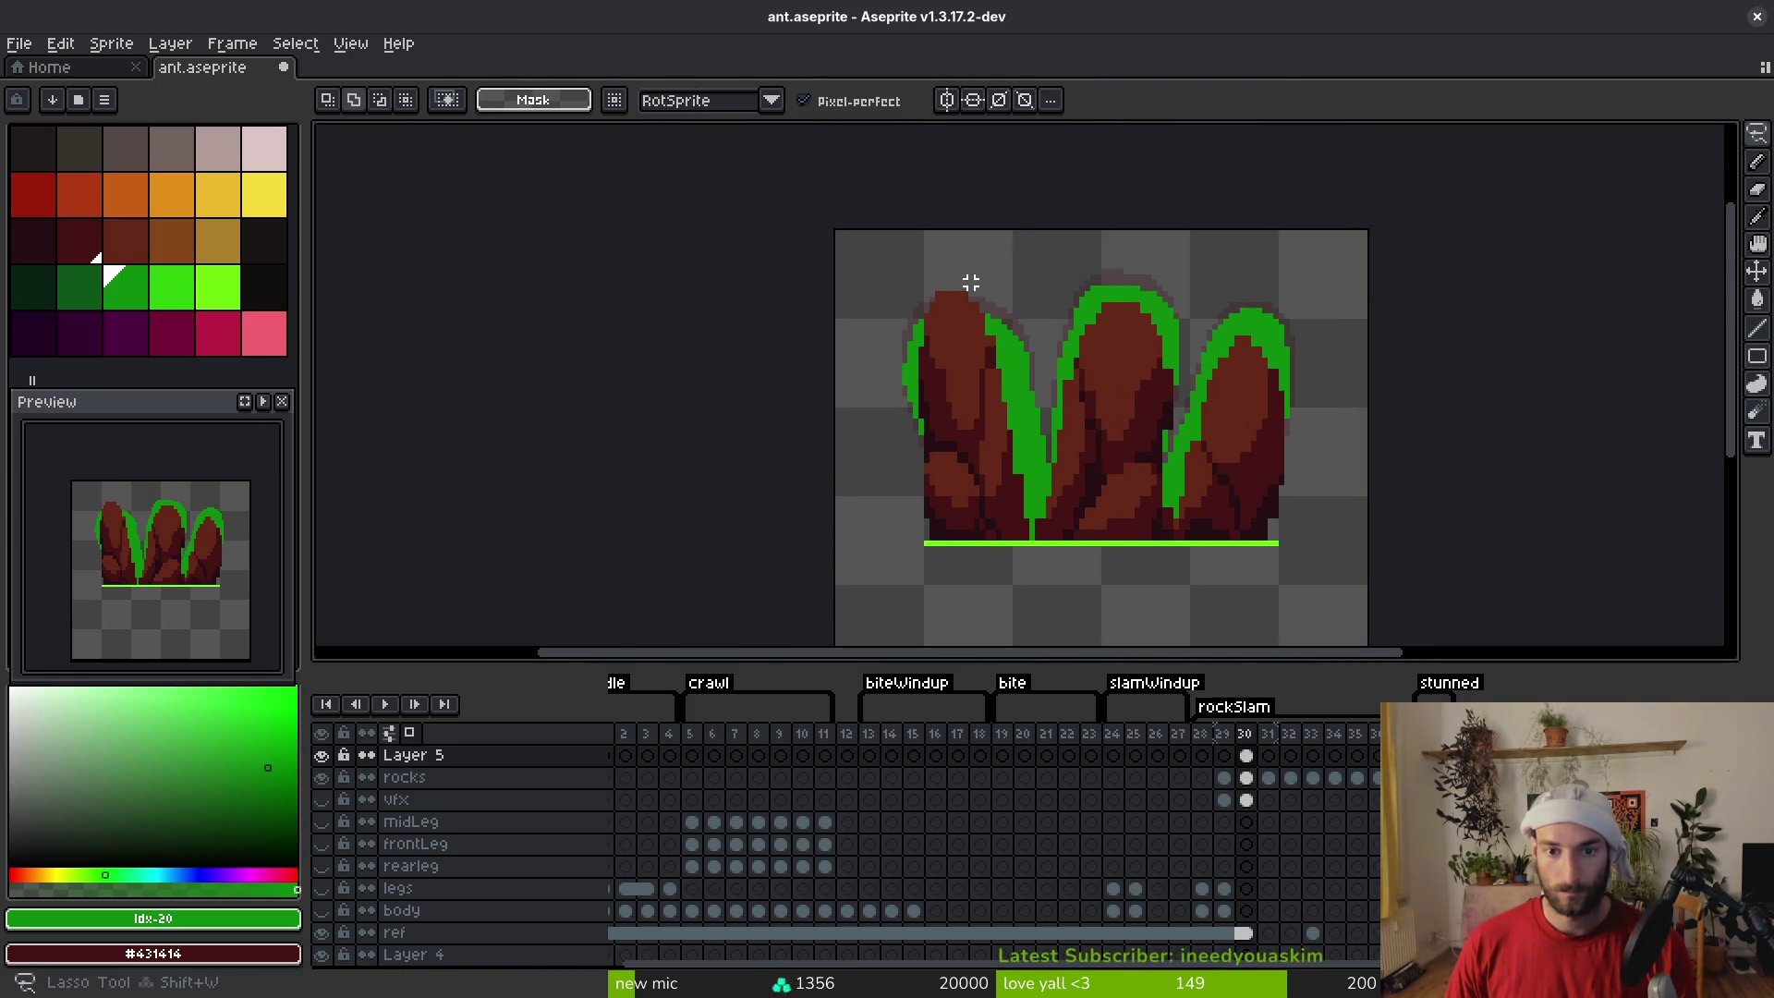
left_click_drag(961, 268, 932, 594)
left_click_drag(1027, 543, 1041, 523)
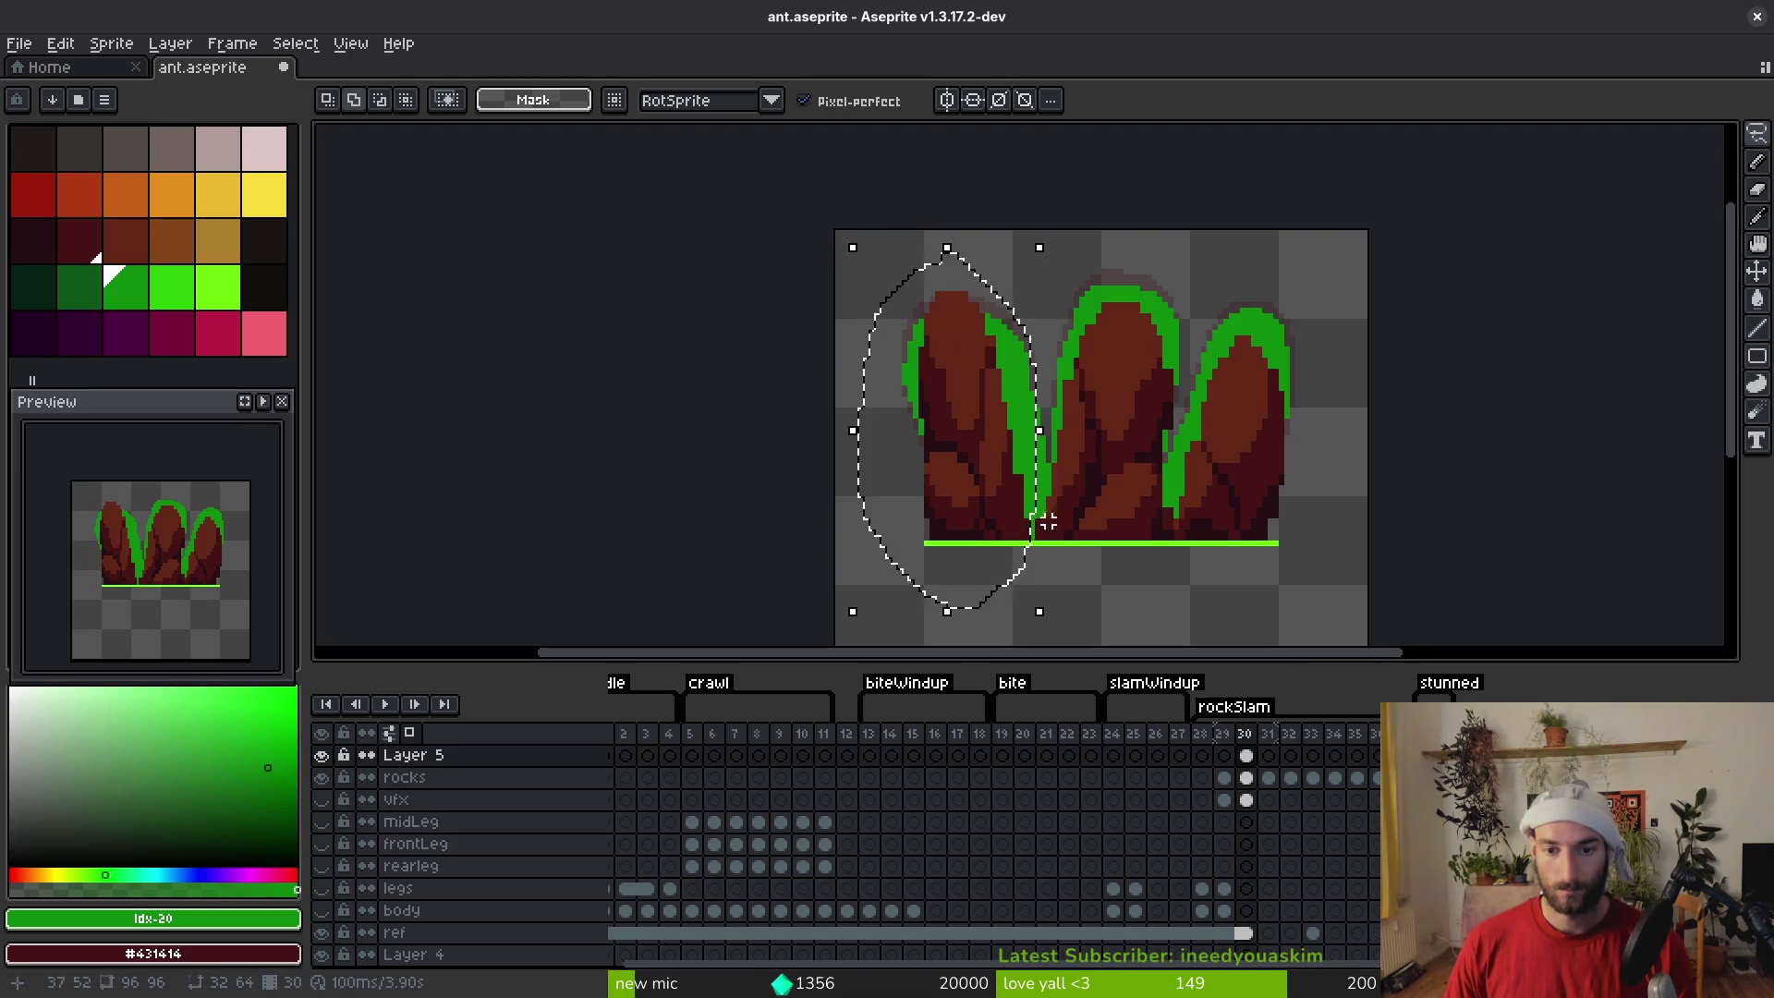
mouse_move(1035, 428)
left_mouse_down()
mouse_move(1088, 444)
mouse_move(1067, 434)
left_mouse_up()
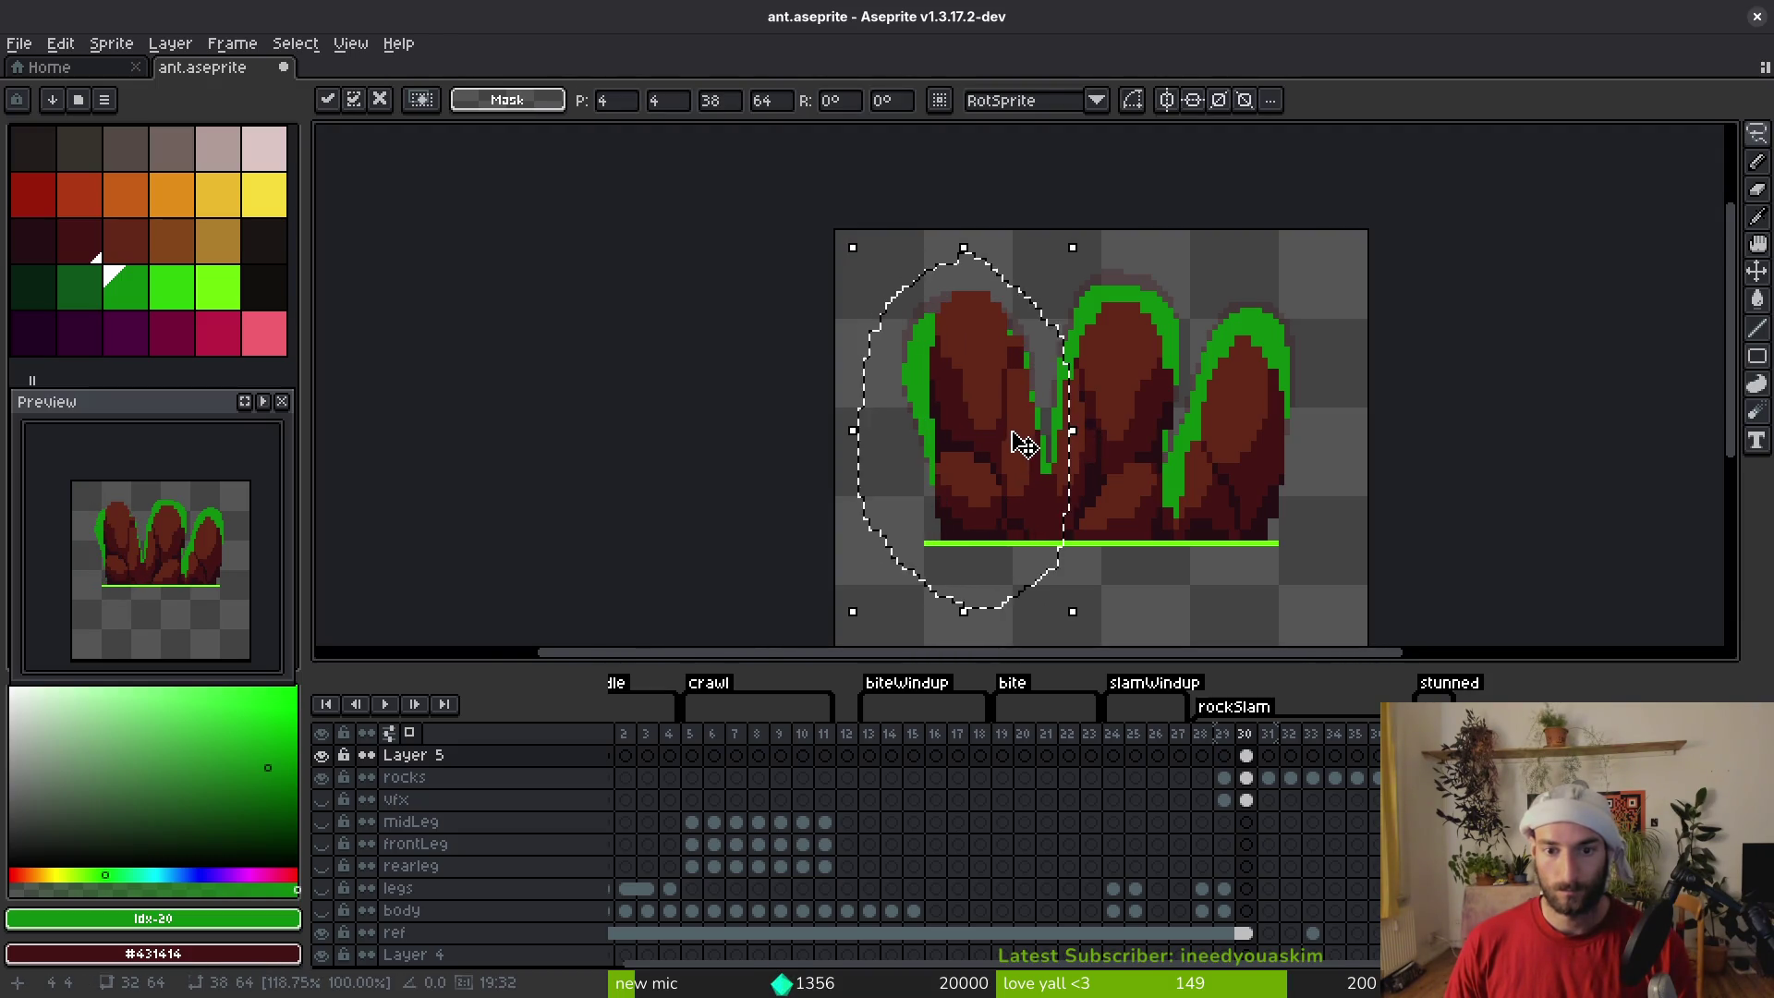
key("Return")
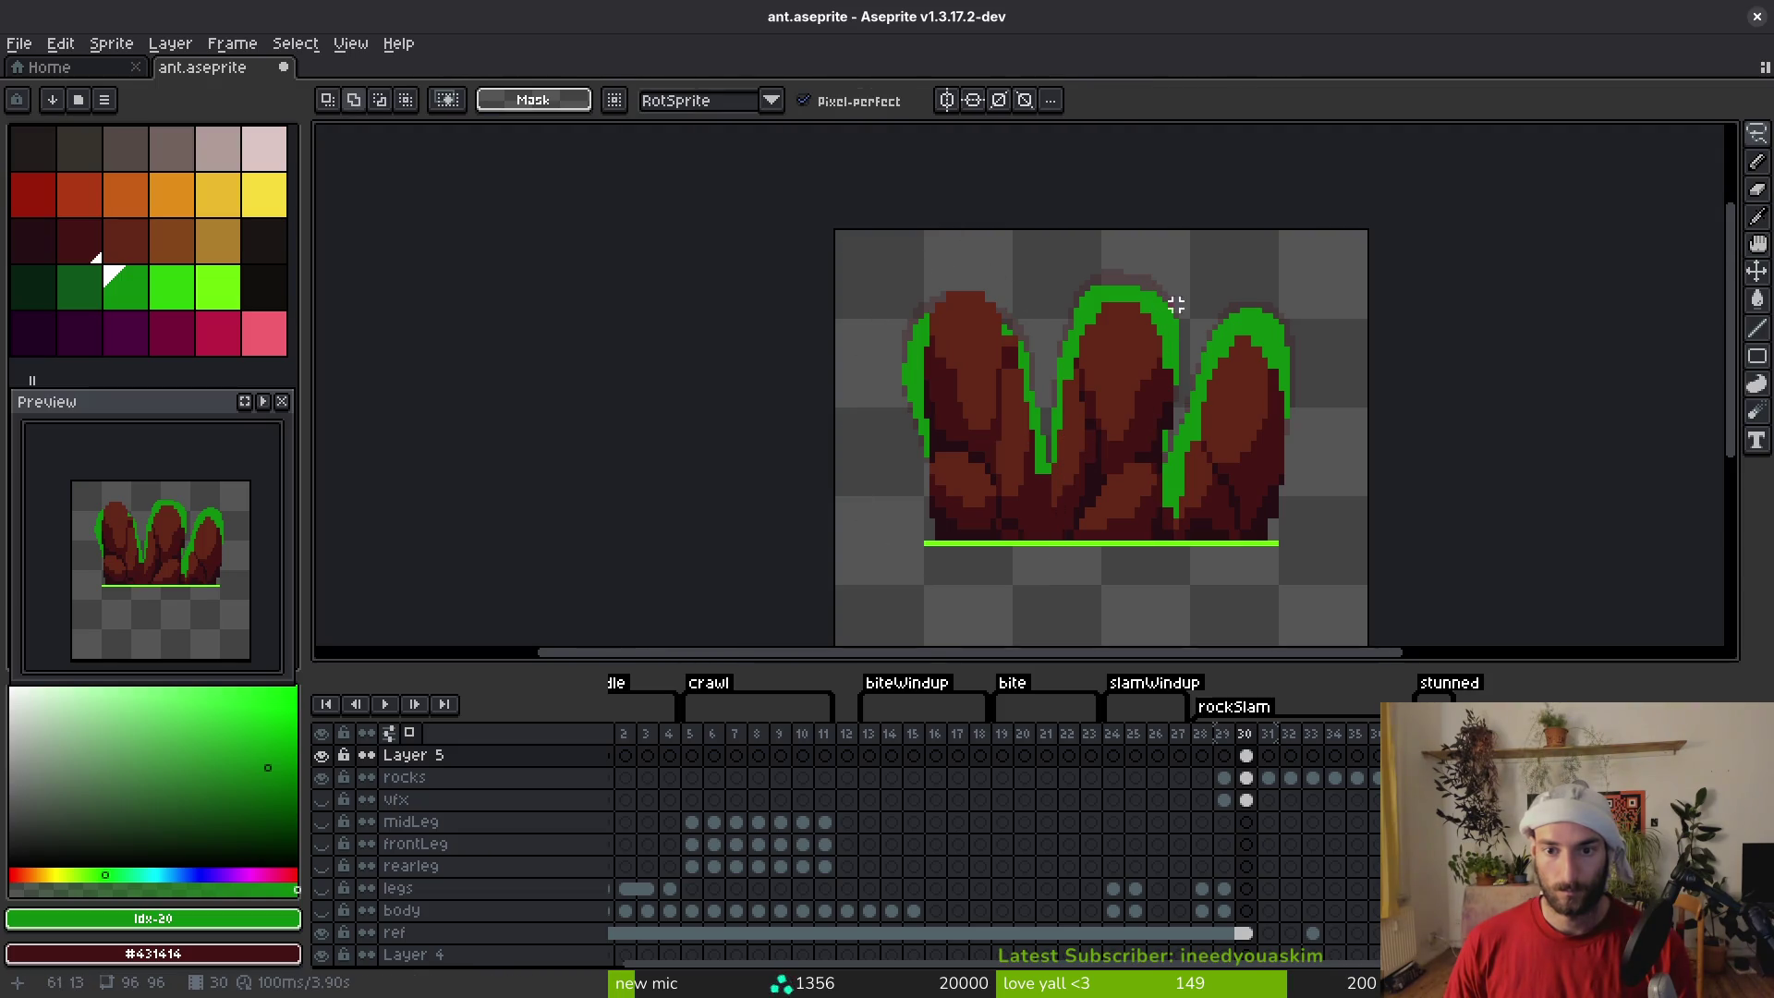
Lasso and enlarge the middle rock, then lasso the right rock and widen it leftward
left_click_drag(1186, 393, 1153, 283)
left_click_drag(1028, 421, 1005, 421)
mouse_move(1189, 262)
left_mouse_down()
mouse_move(1212, 269)
mouse_move(1217, 239)
left_mouse_up()
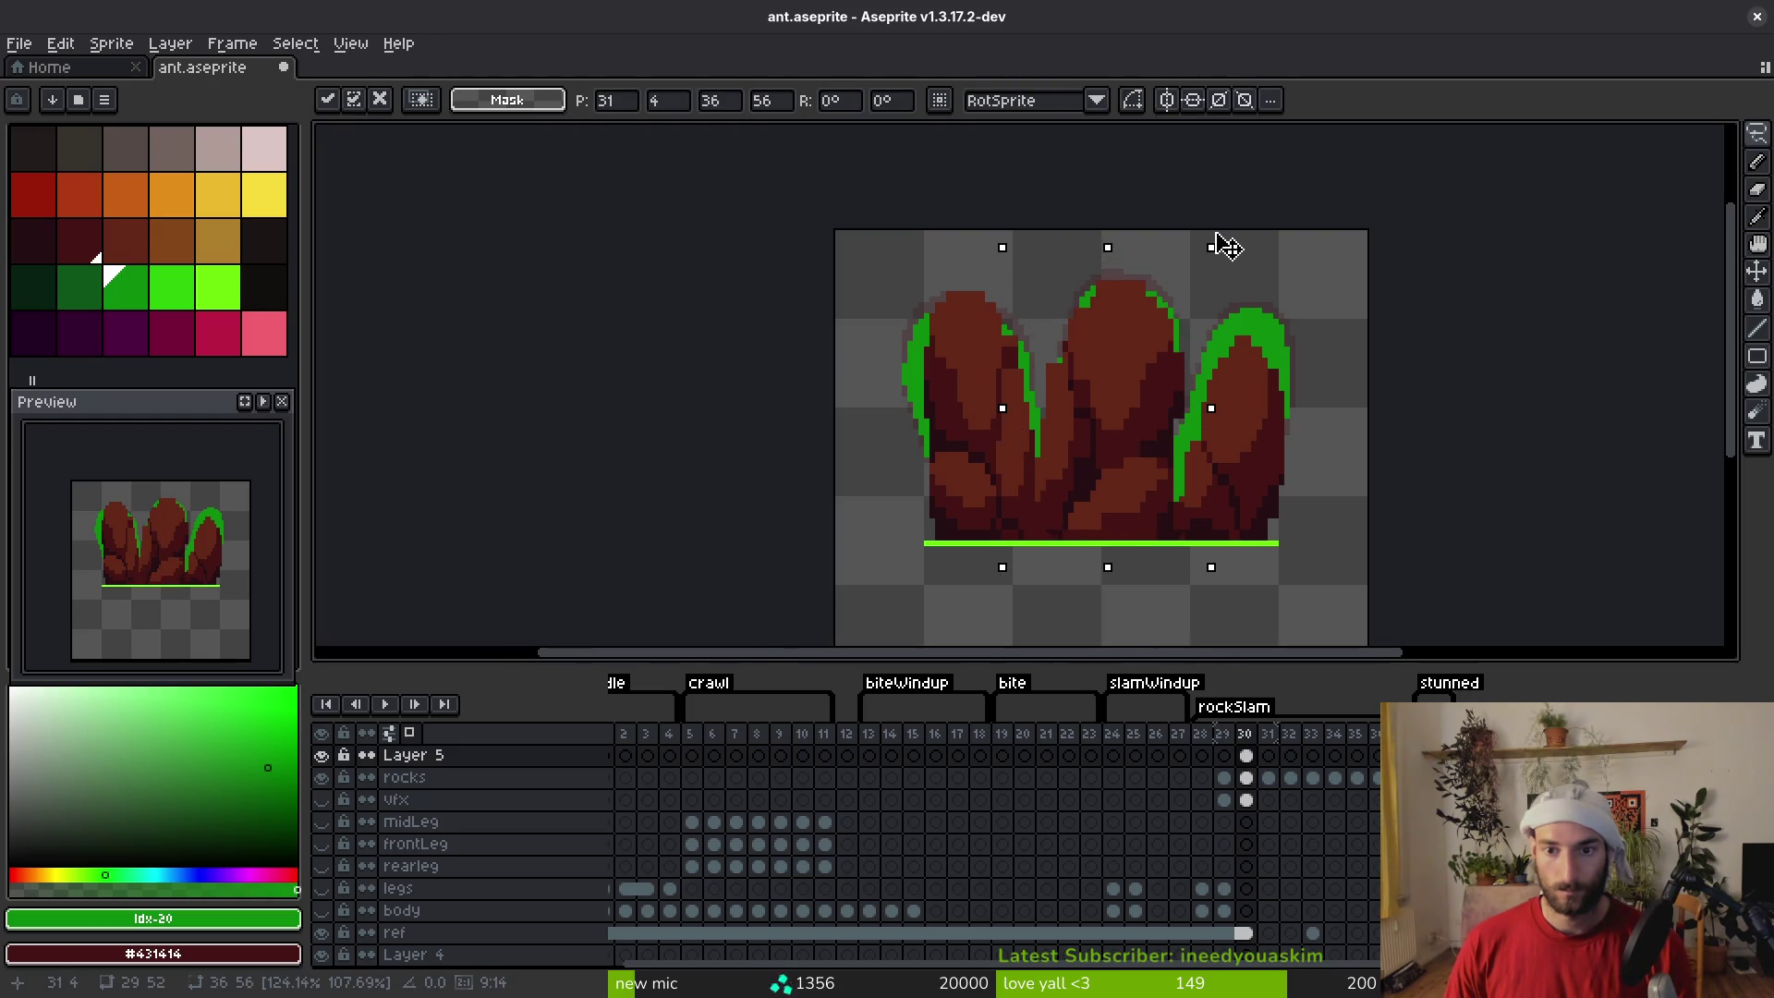
left_click_drag(1297, 321, 1175, 398)
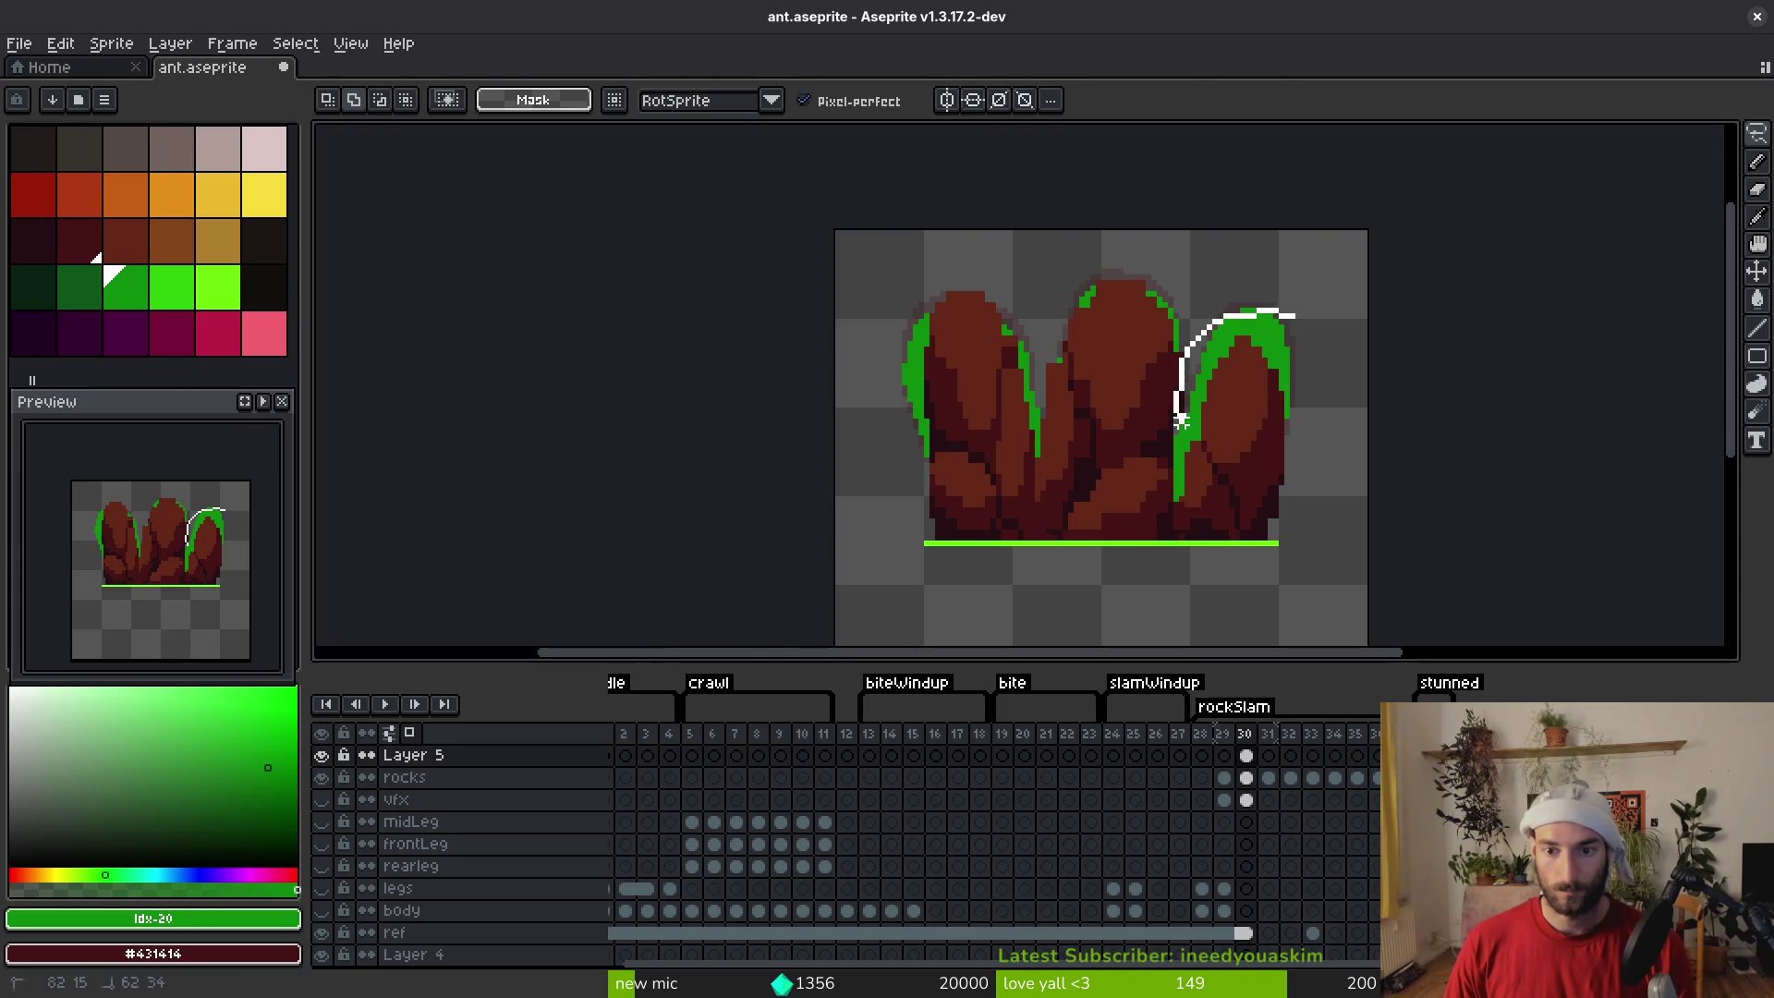
mouse_move(1254, 309)
left_mouse_down()
mouse_move(1192, 420)
mouse_move(1204, 549)
mouse_move(1322, 305)
mouse_move(1238, 314)
mouse_move(1247, 287)
left_mouse_up()
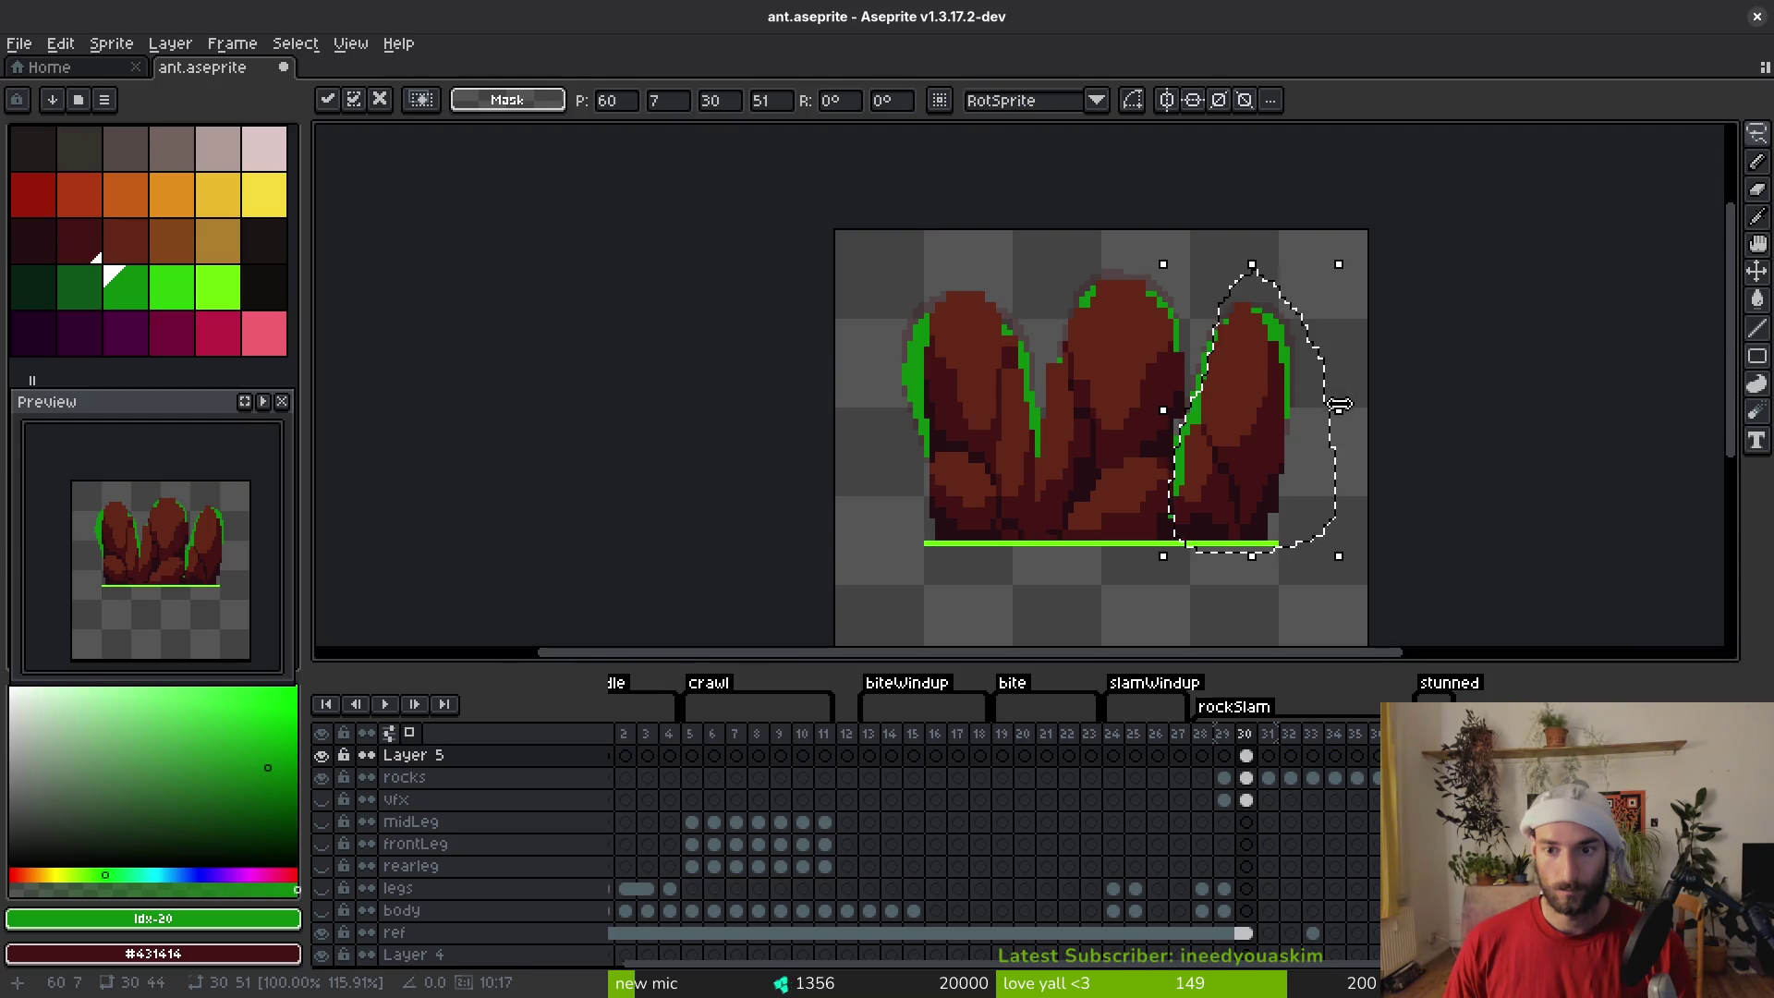
left_click_drag(1163, 410, 1153, 415)
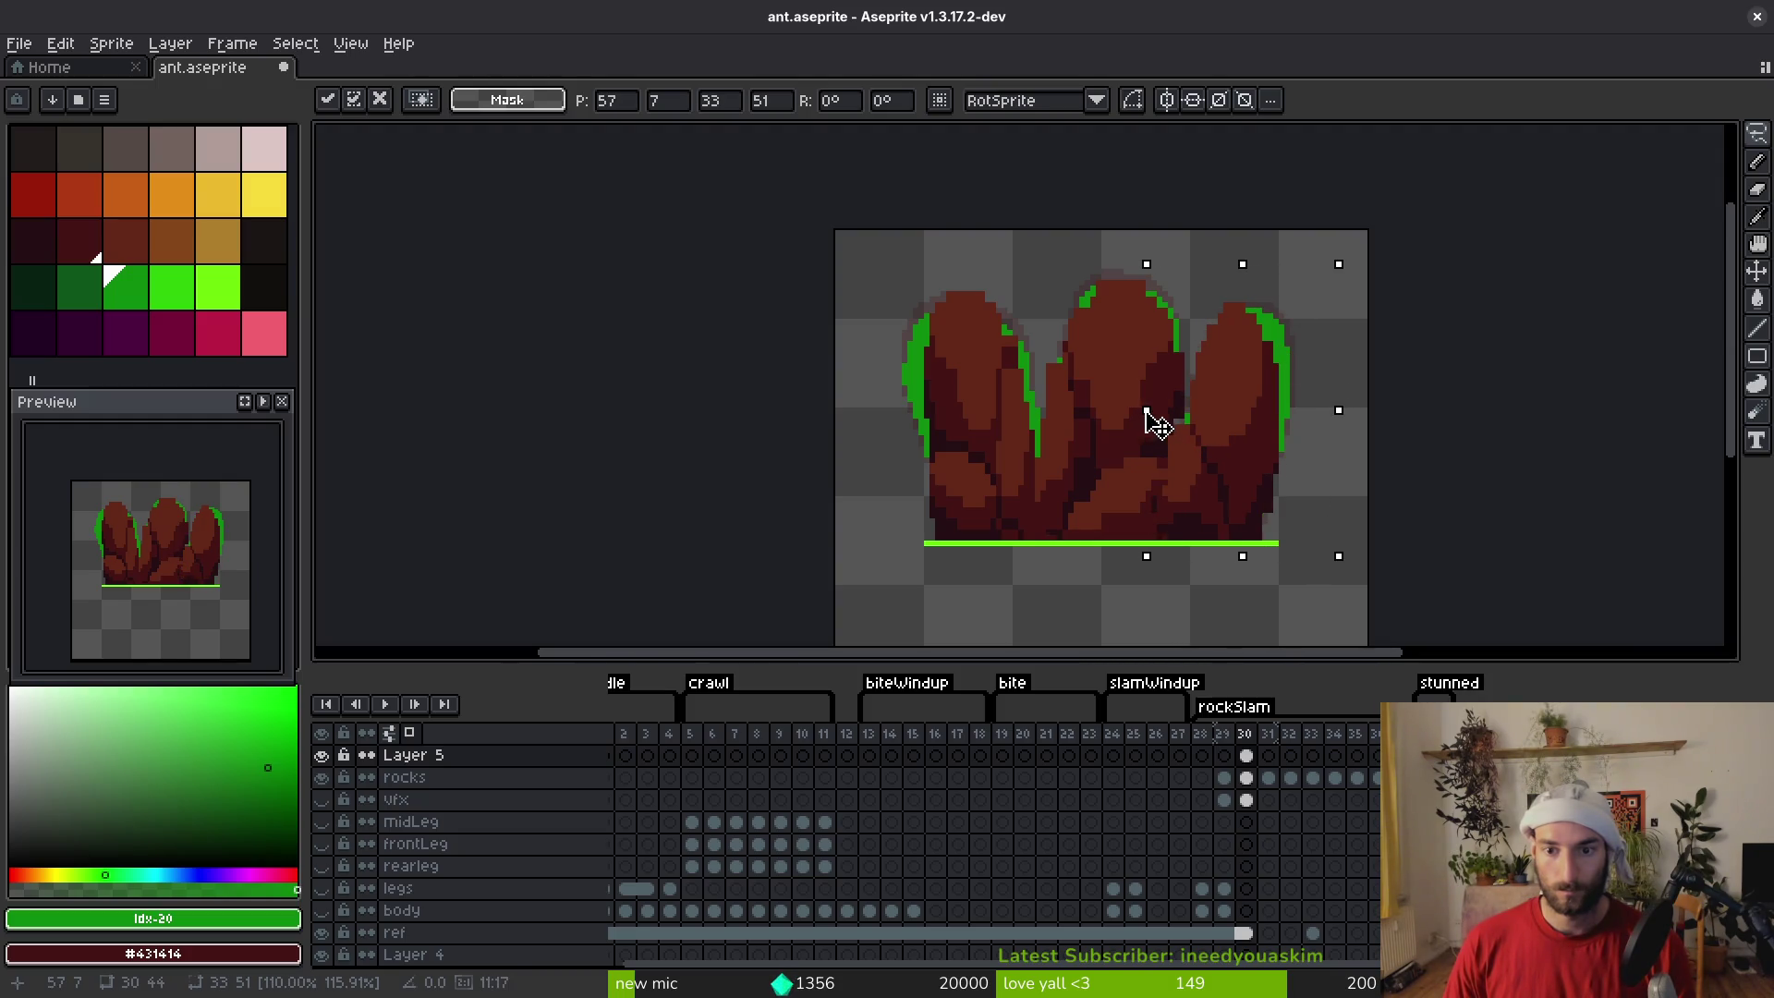
With the Pencil, paint the right rock's green rim pixels dark red #431414
key("Return")
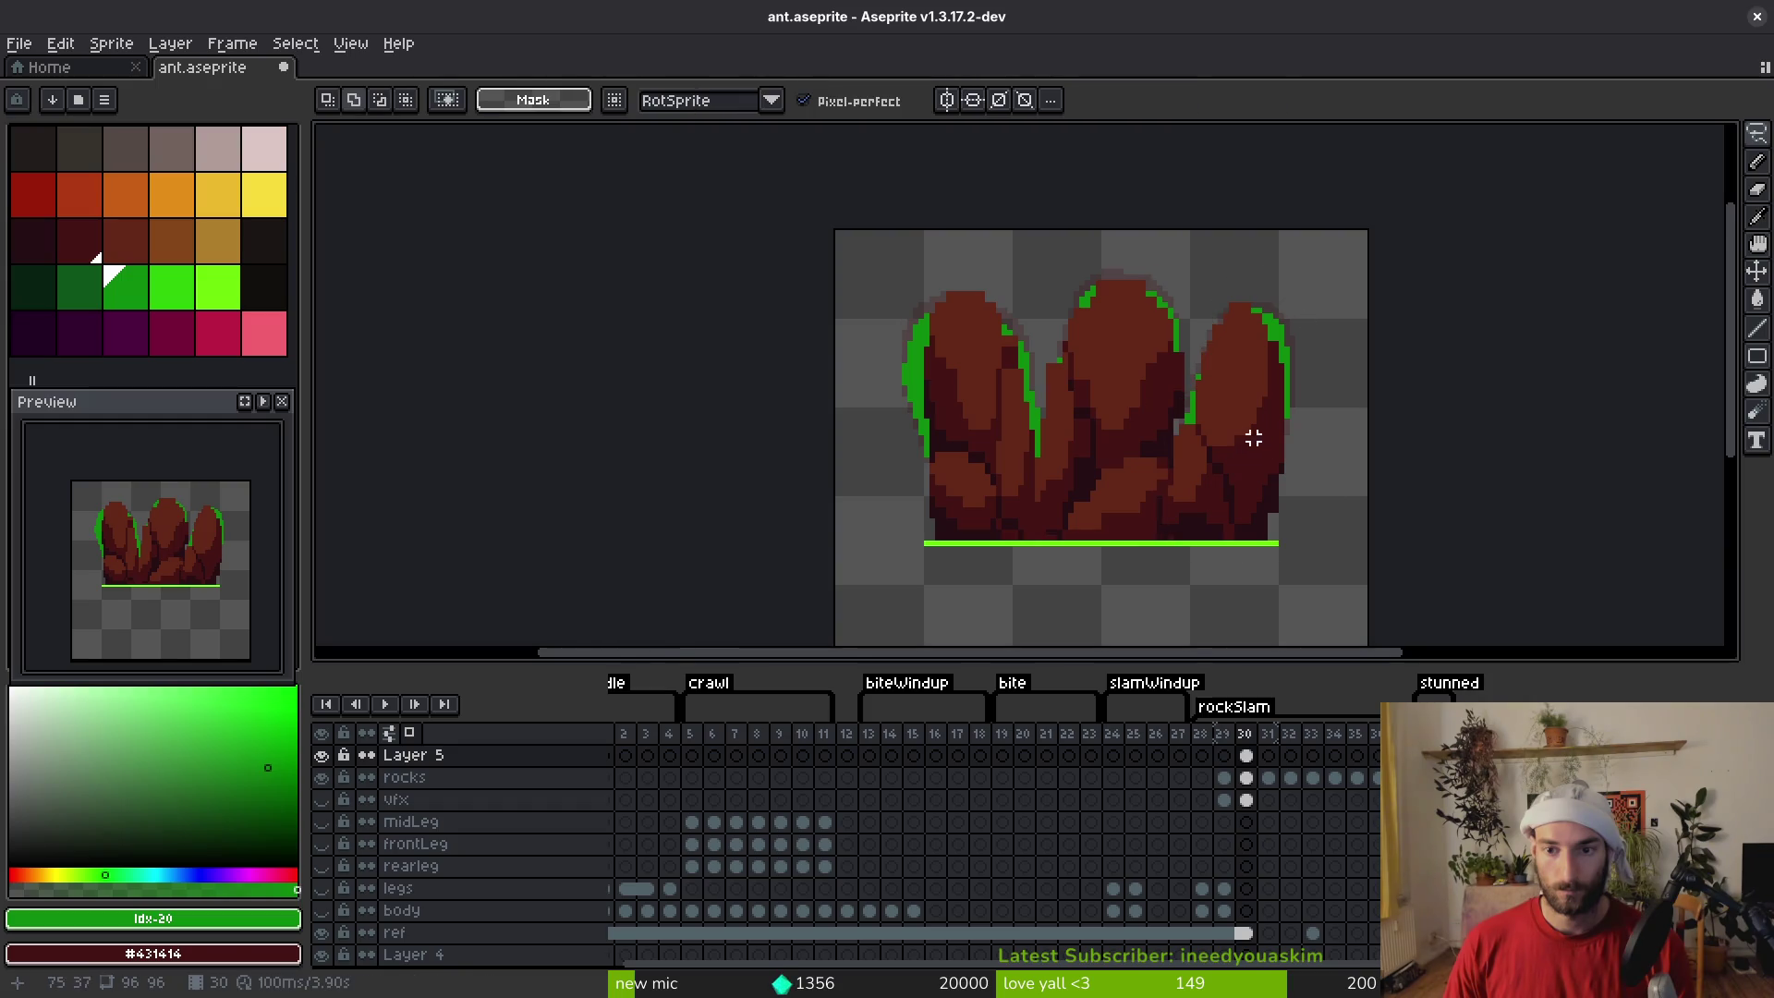
scroll(1251, 435, "up", 2)
key("b")
scroll(1275, 503, "up", 1)
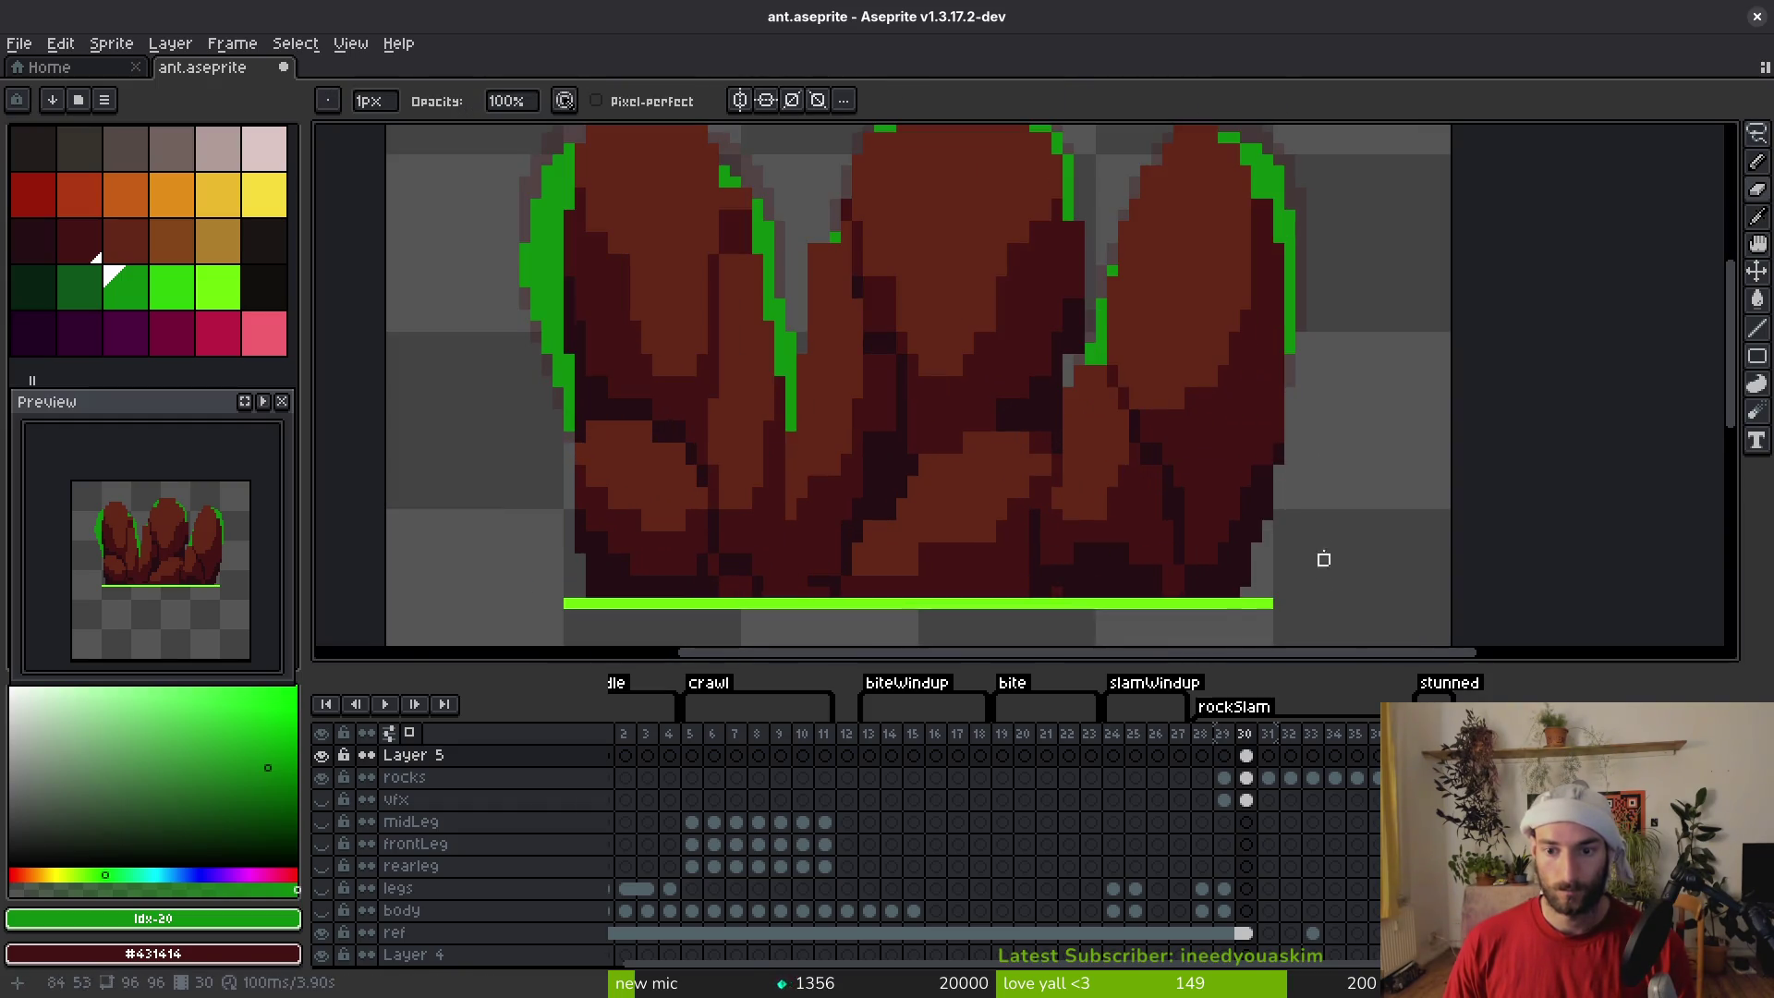
scroll(1257, 582, "up", 2)
left_click(1292, 384, "alt")
scroll(1322, 574, "up", 1)
mouse_move(1322, 574)
left_mouse_down()
mouse_move(1320, 463)
mouse_move(1253, 297)
mouse_move(1271, 371)
mouse_move(1262, 353)
left_mouse_up()
Cover the remaining green edge pixels along the right rock's top with brown #632718 and dark red
left_click(1216, 395, "alt")
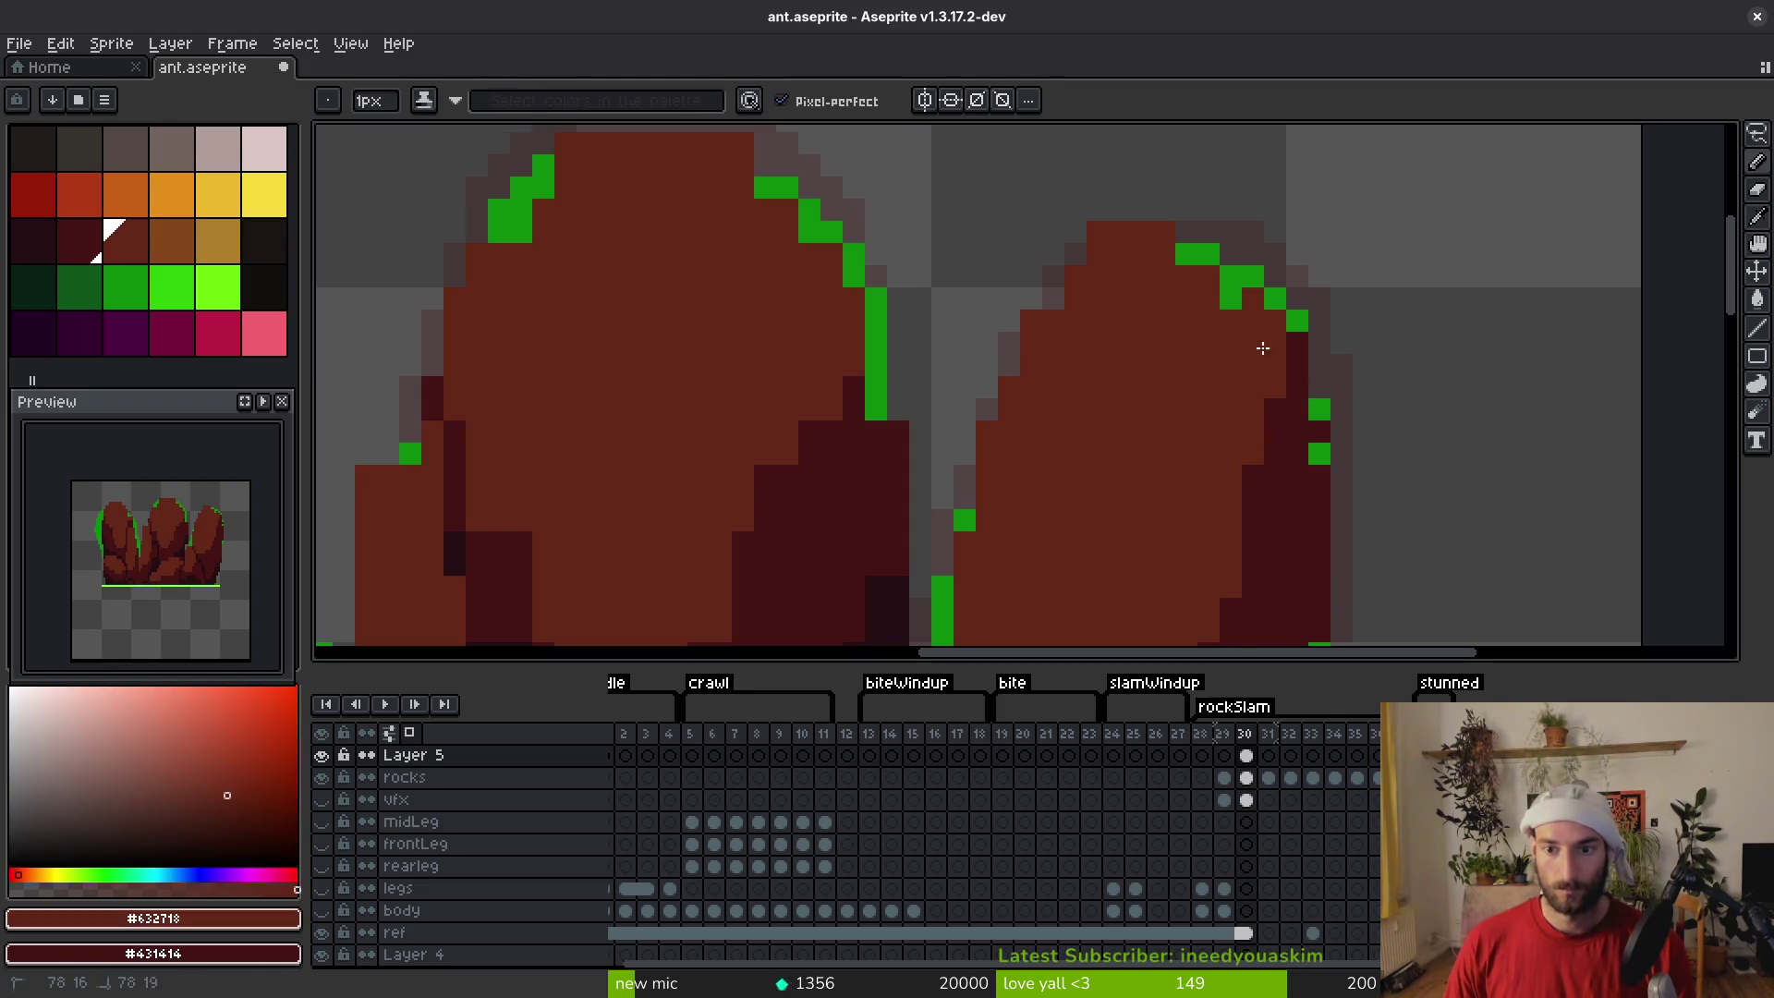
mouse_move(1253, 284)
left_mouse_down()
mouse_move(1215, 265)
mouse_move(1270, 293)
mouse_move(1313, 374)
mouse_move(1327, 503)
left_mouse_up()
left_click(1297, 364, "alt")
scroll(1312, 444, "down", 3)
scroll(1291, 369, "up", 3)
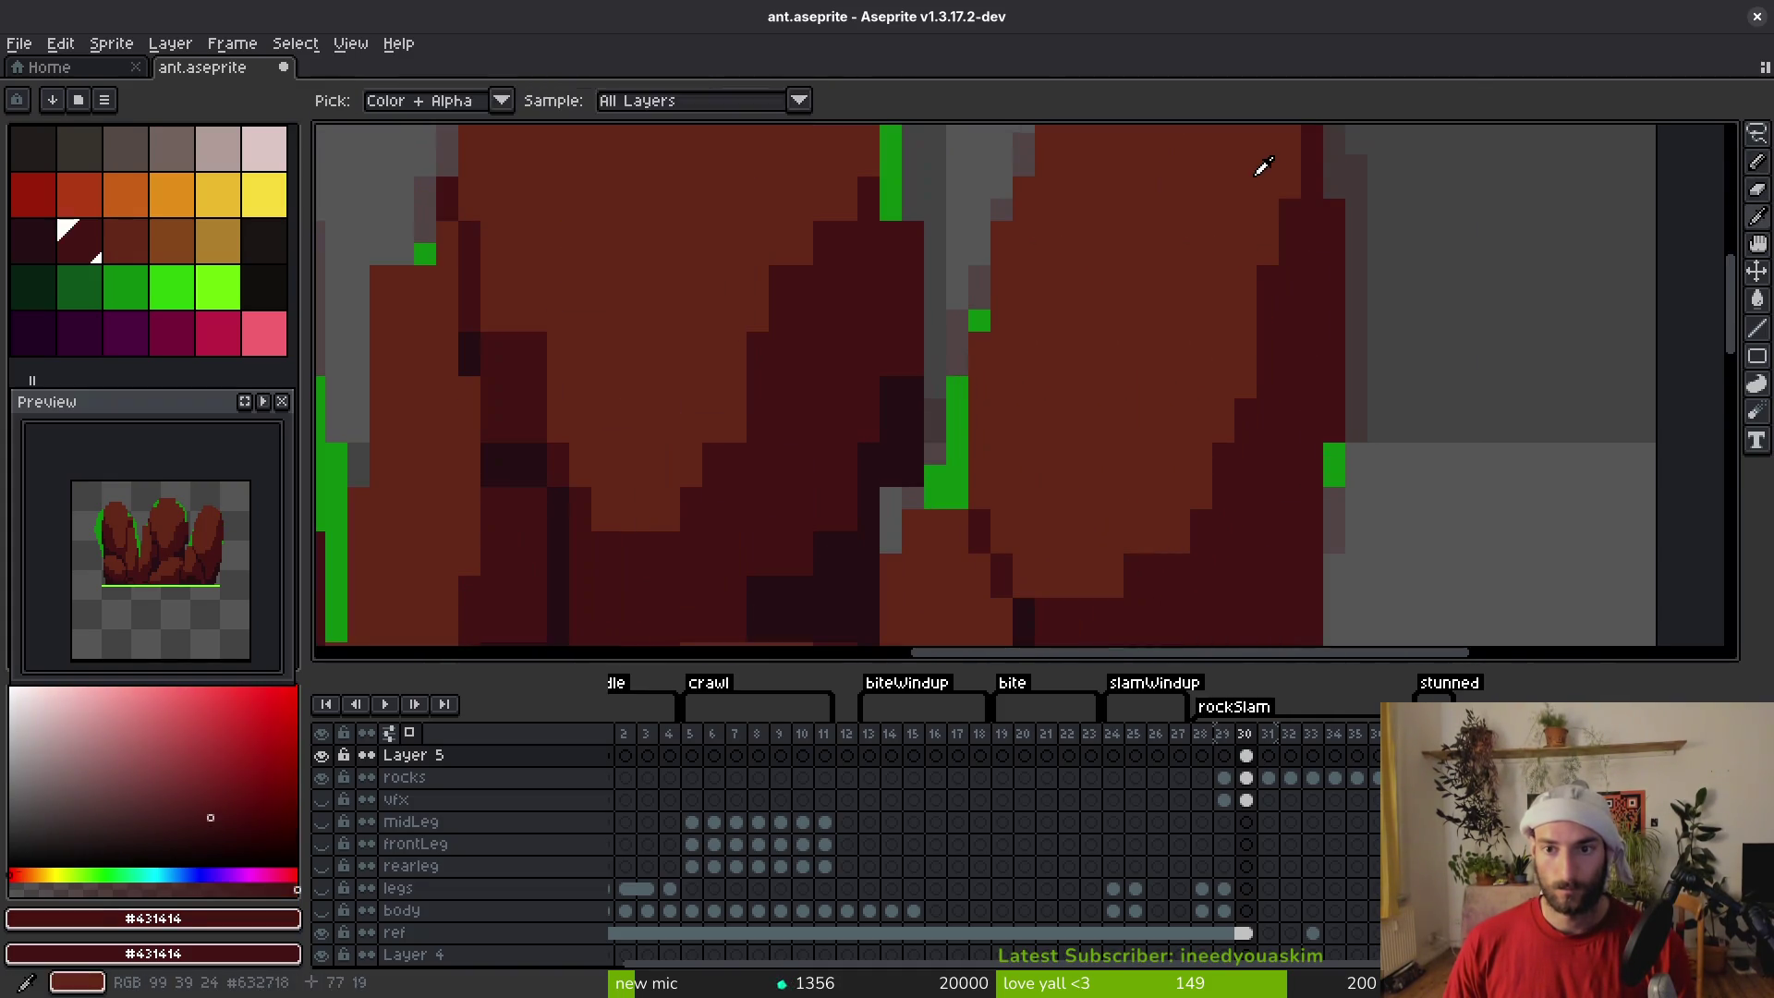
left_click(1284, 202, "alt")
left_click_drag(1284, 203, 1267, 305)
scroll(1239, 345, "down", 3)
scroll(1259, 495, "up", 3)
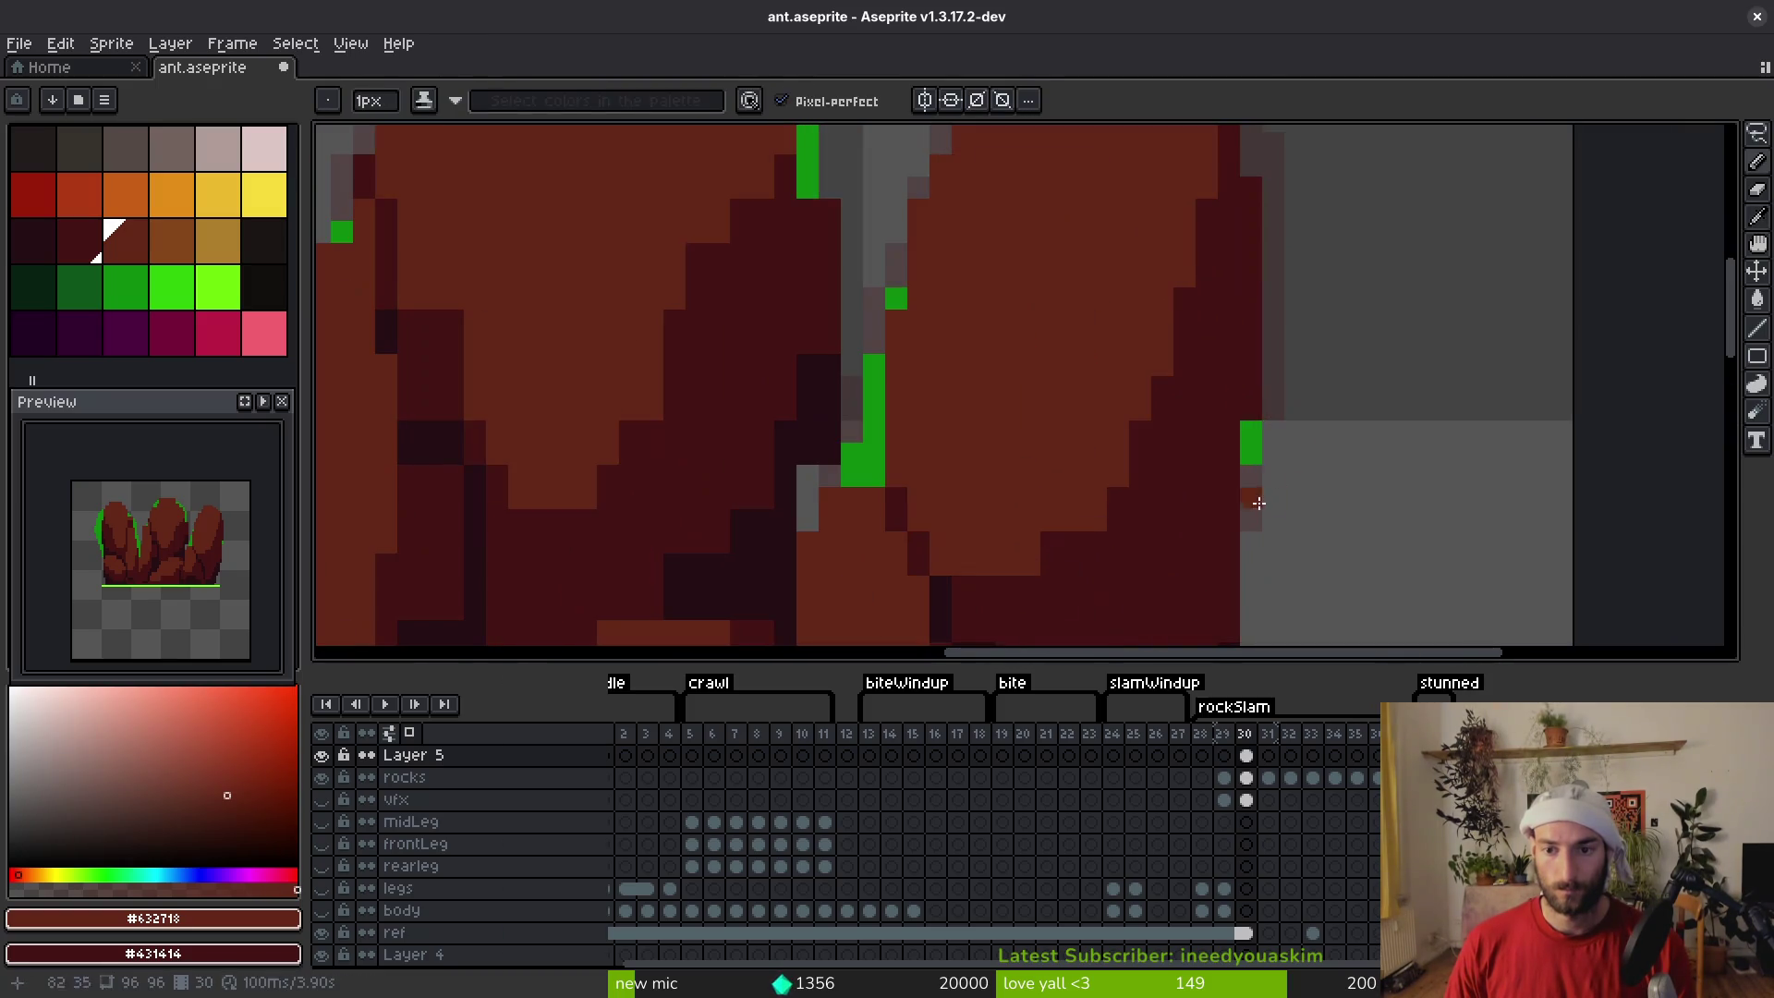
scroll(1208, 475, "down", 3)
Save ant.aseprite and compare frames 29 and 30
key("ctrl+s")
scroll(1165, 453, "down", 2)
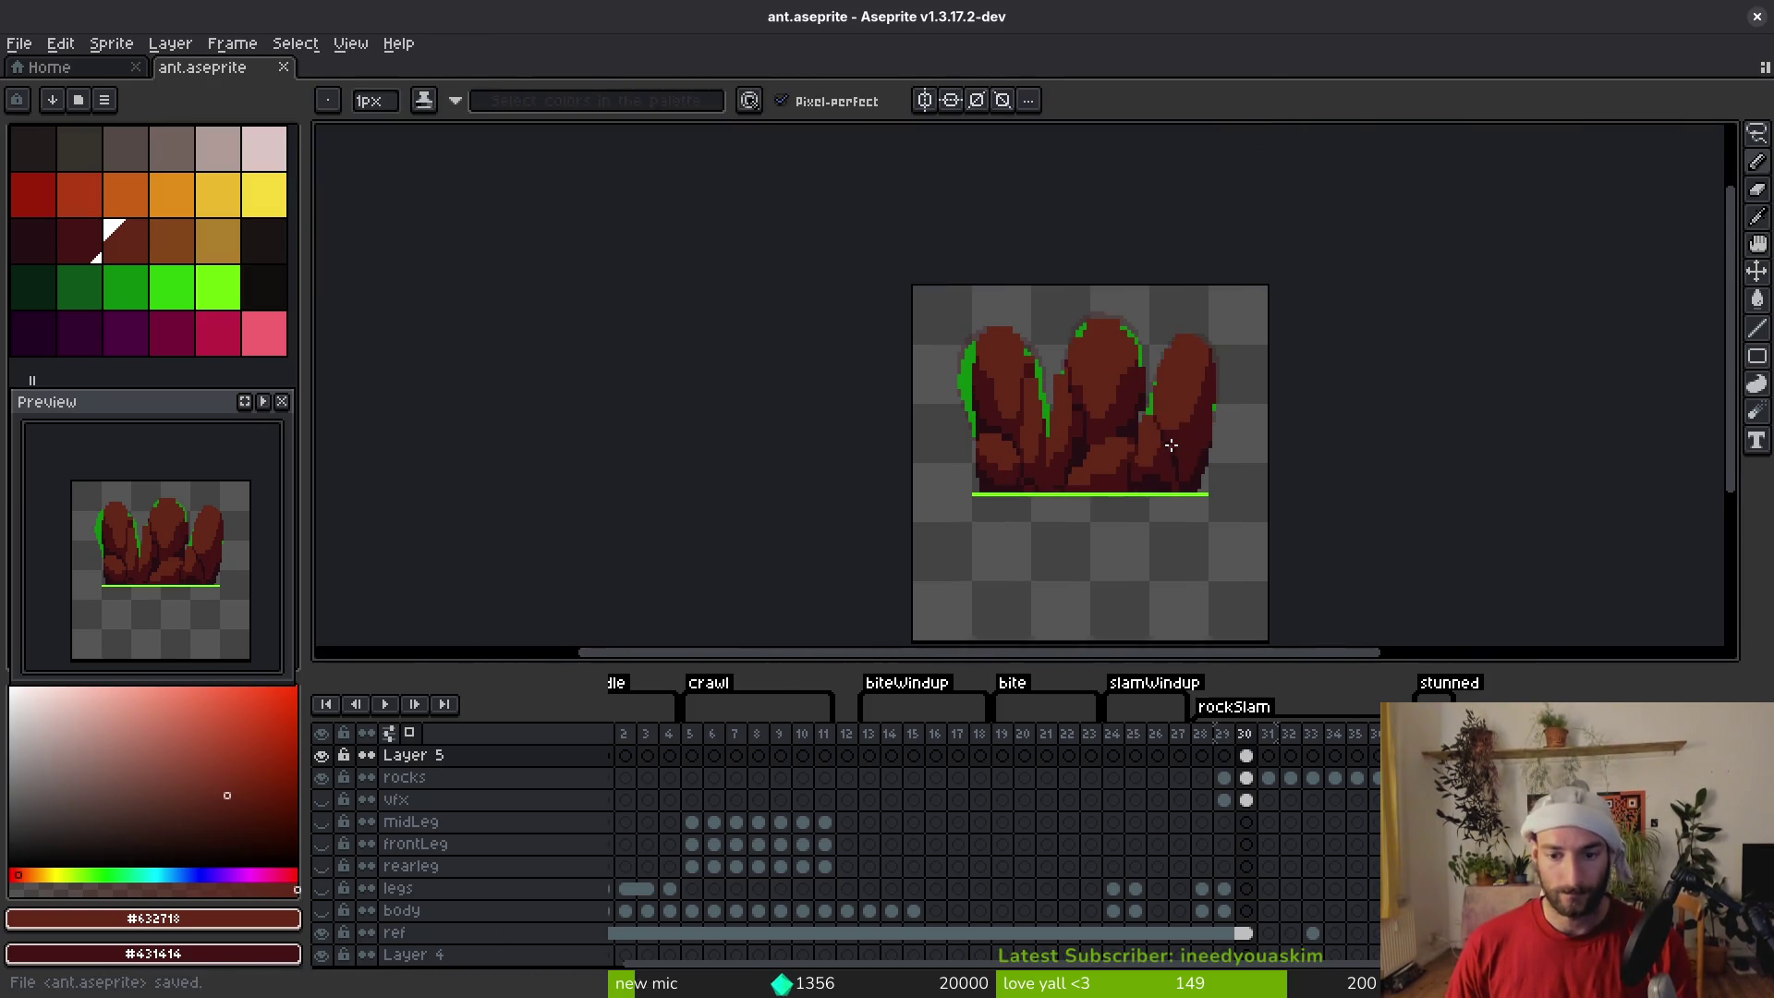
key("comma")
key("period")
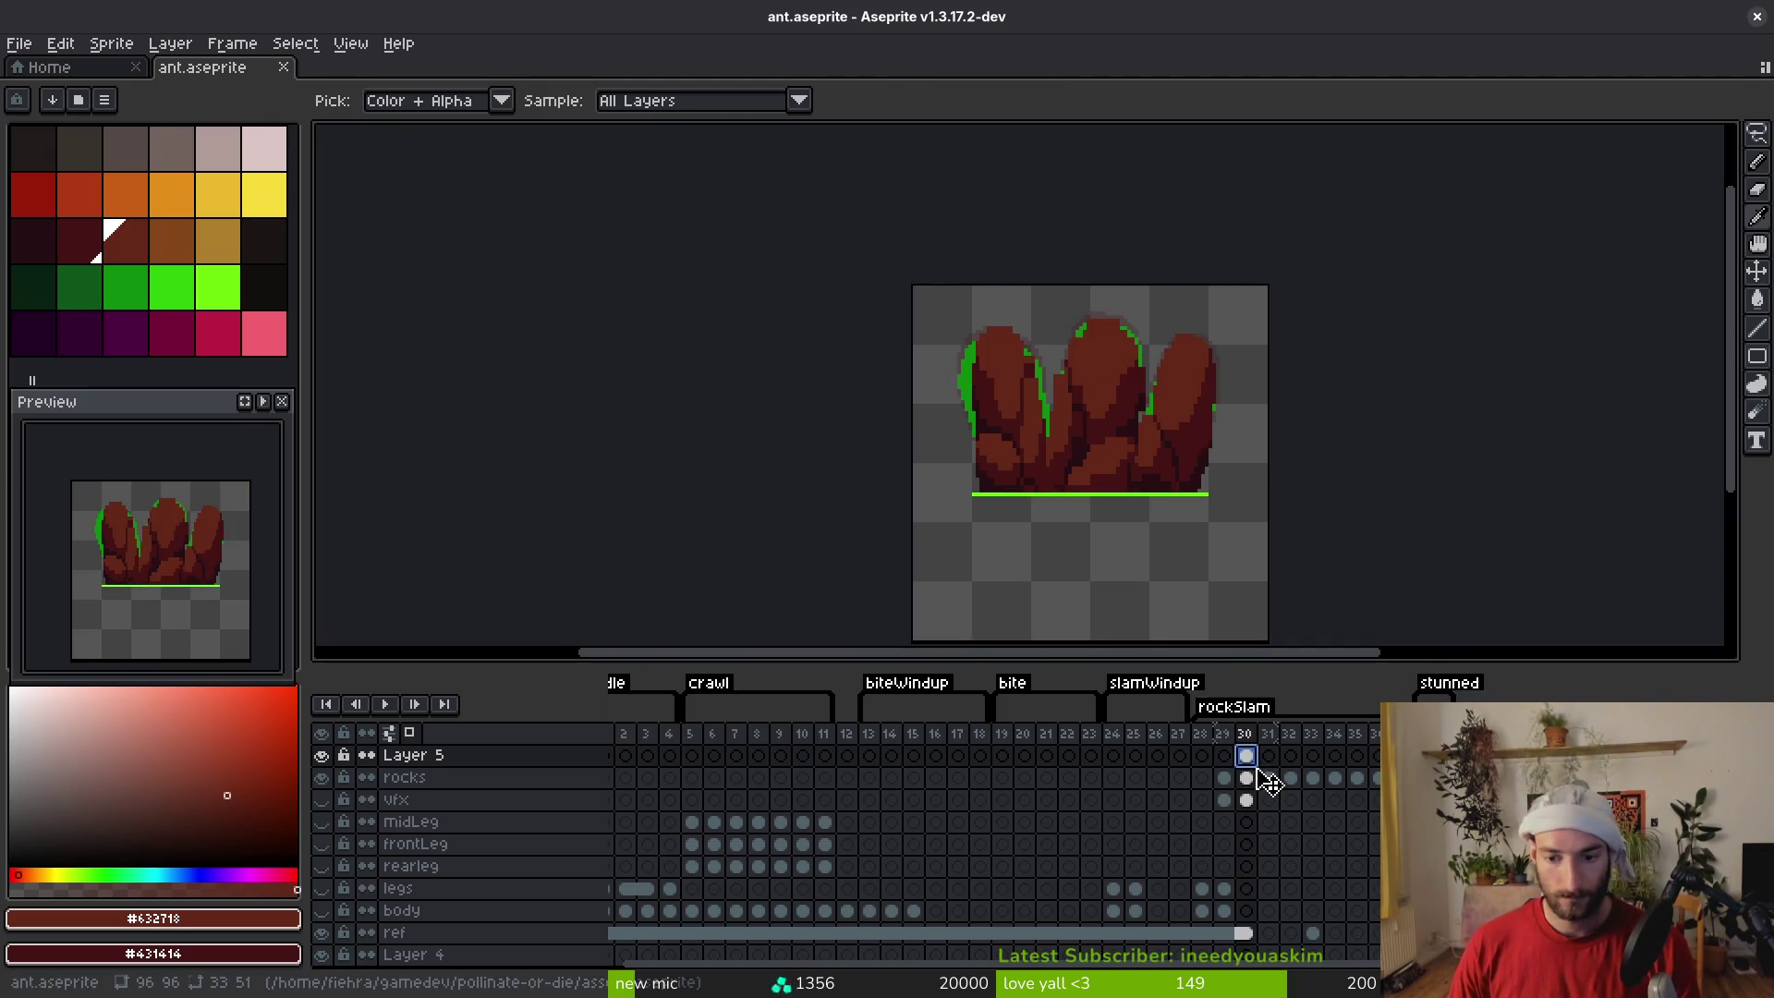
Save the file and move to the shaded rocks on frame 30 of the rocks layer
left_click(1255, 781)
key("ctrl+s")
left_click(1230, 781)
key("period")
key("period")
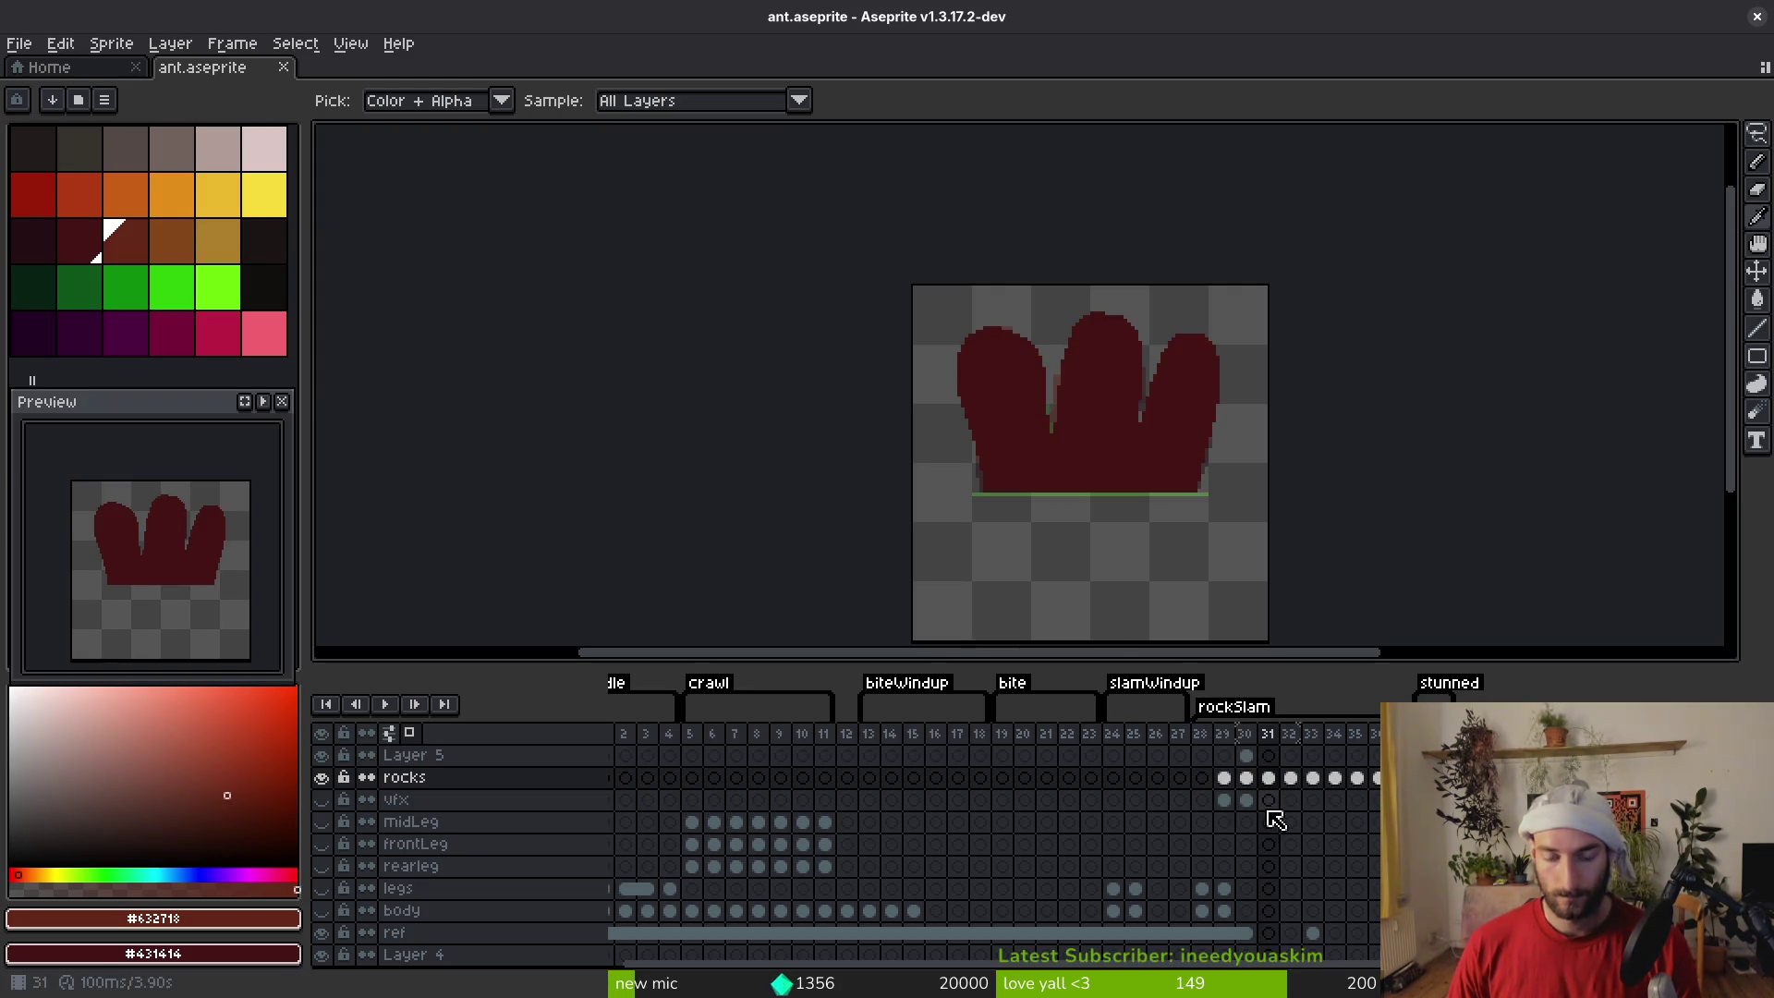
left_click(1246, 777)
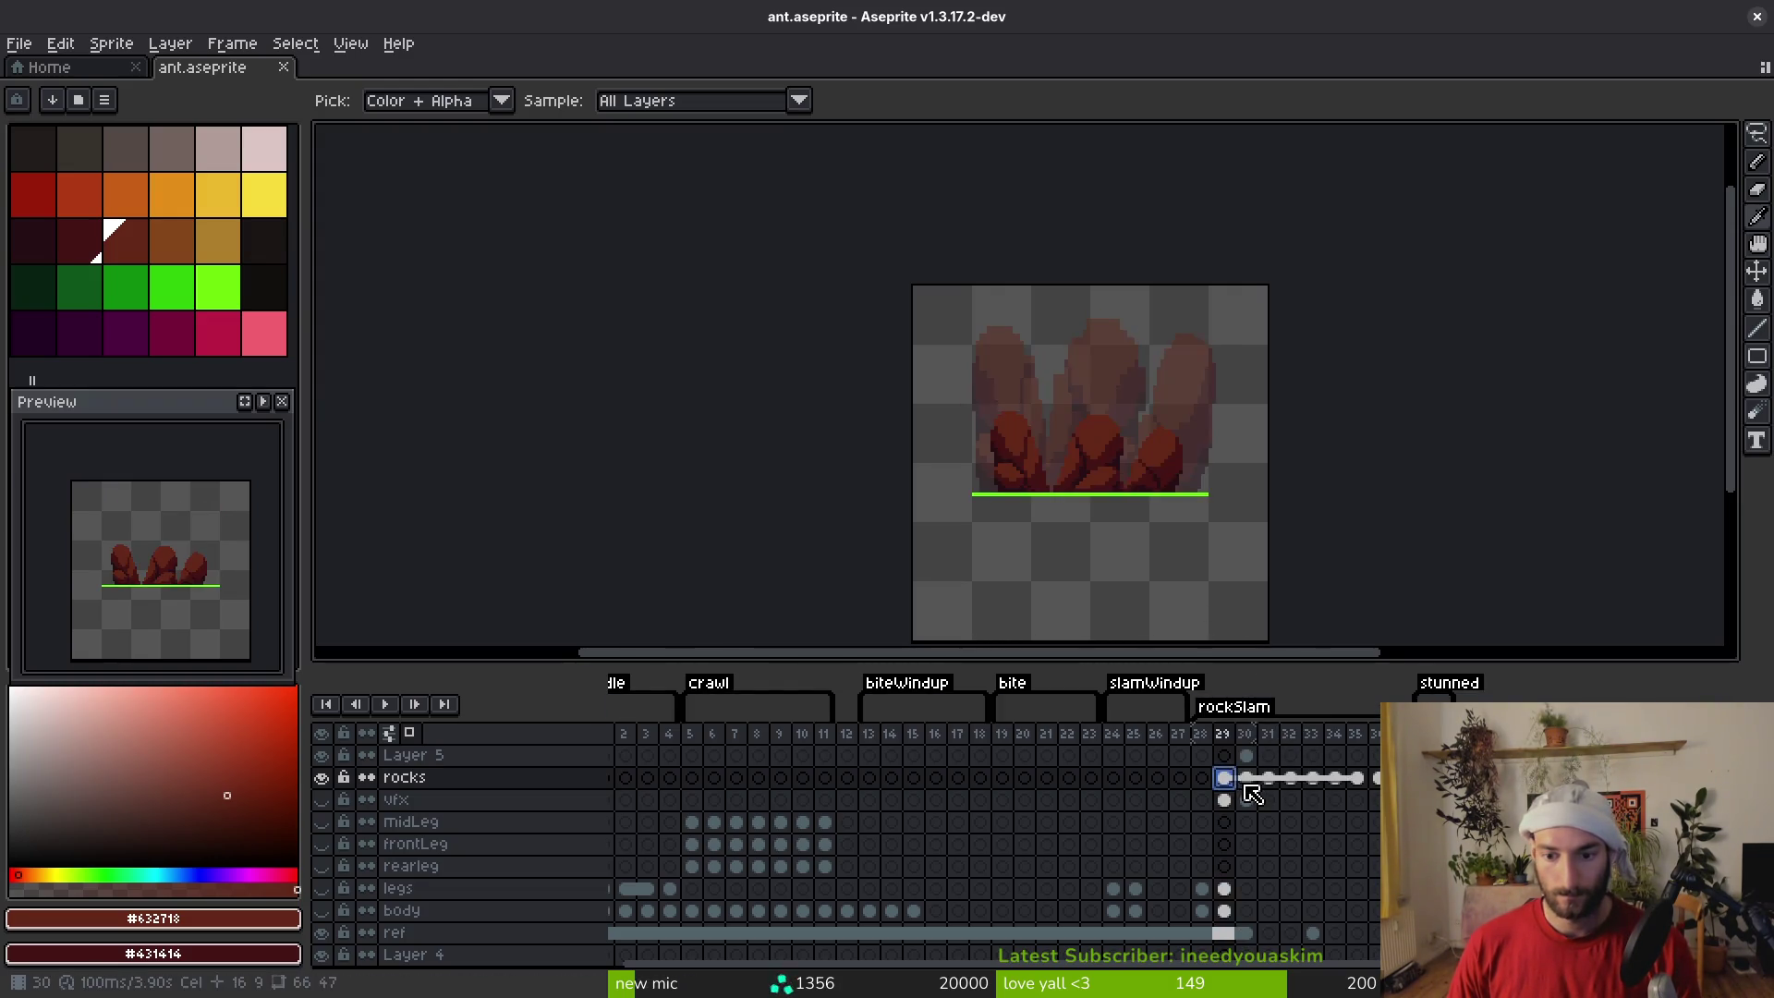
Copy frame 30's whole canvas and paste it onto frame 31 of the rocks layer
key("m")
key("ctrl+a")
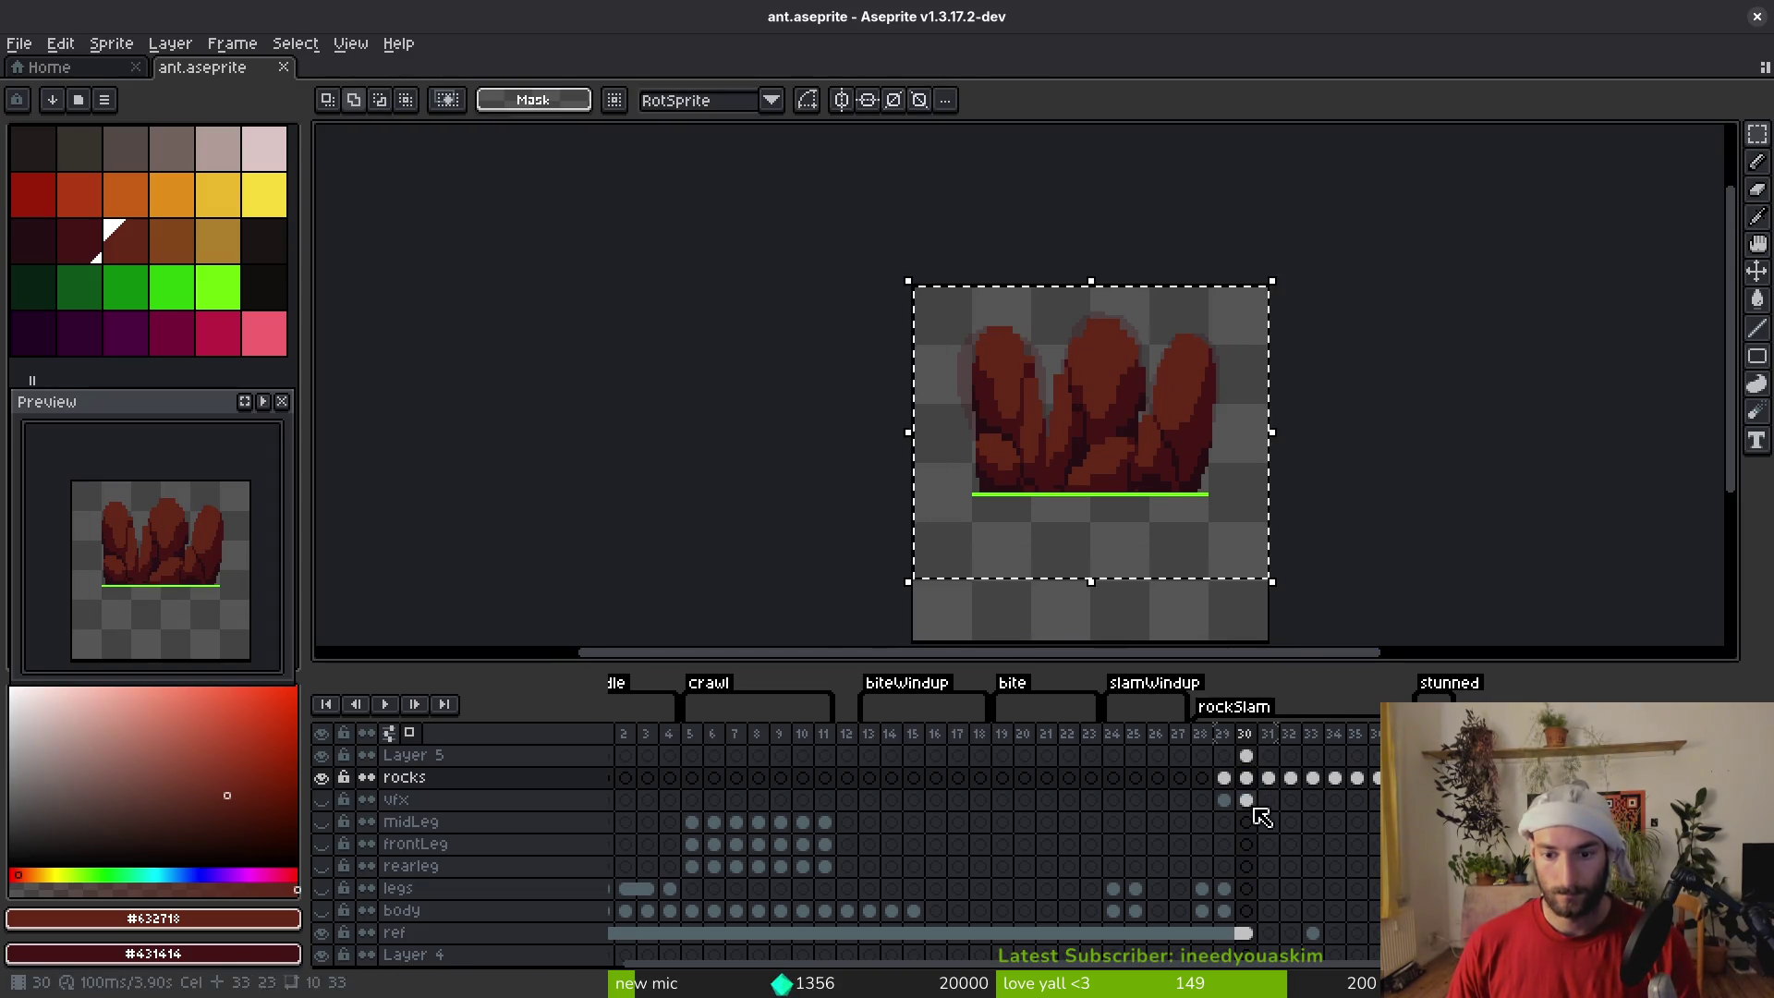
left_click(1271, 779)
key("ctrl+v")
Stretch the pasted rocks slightly taller, nudge them into position and commit
scroll(1180, 333, "up", 3)
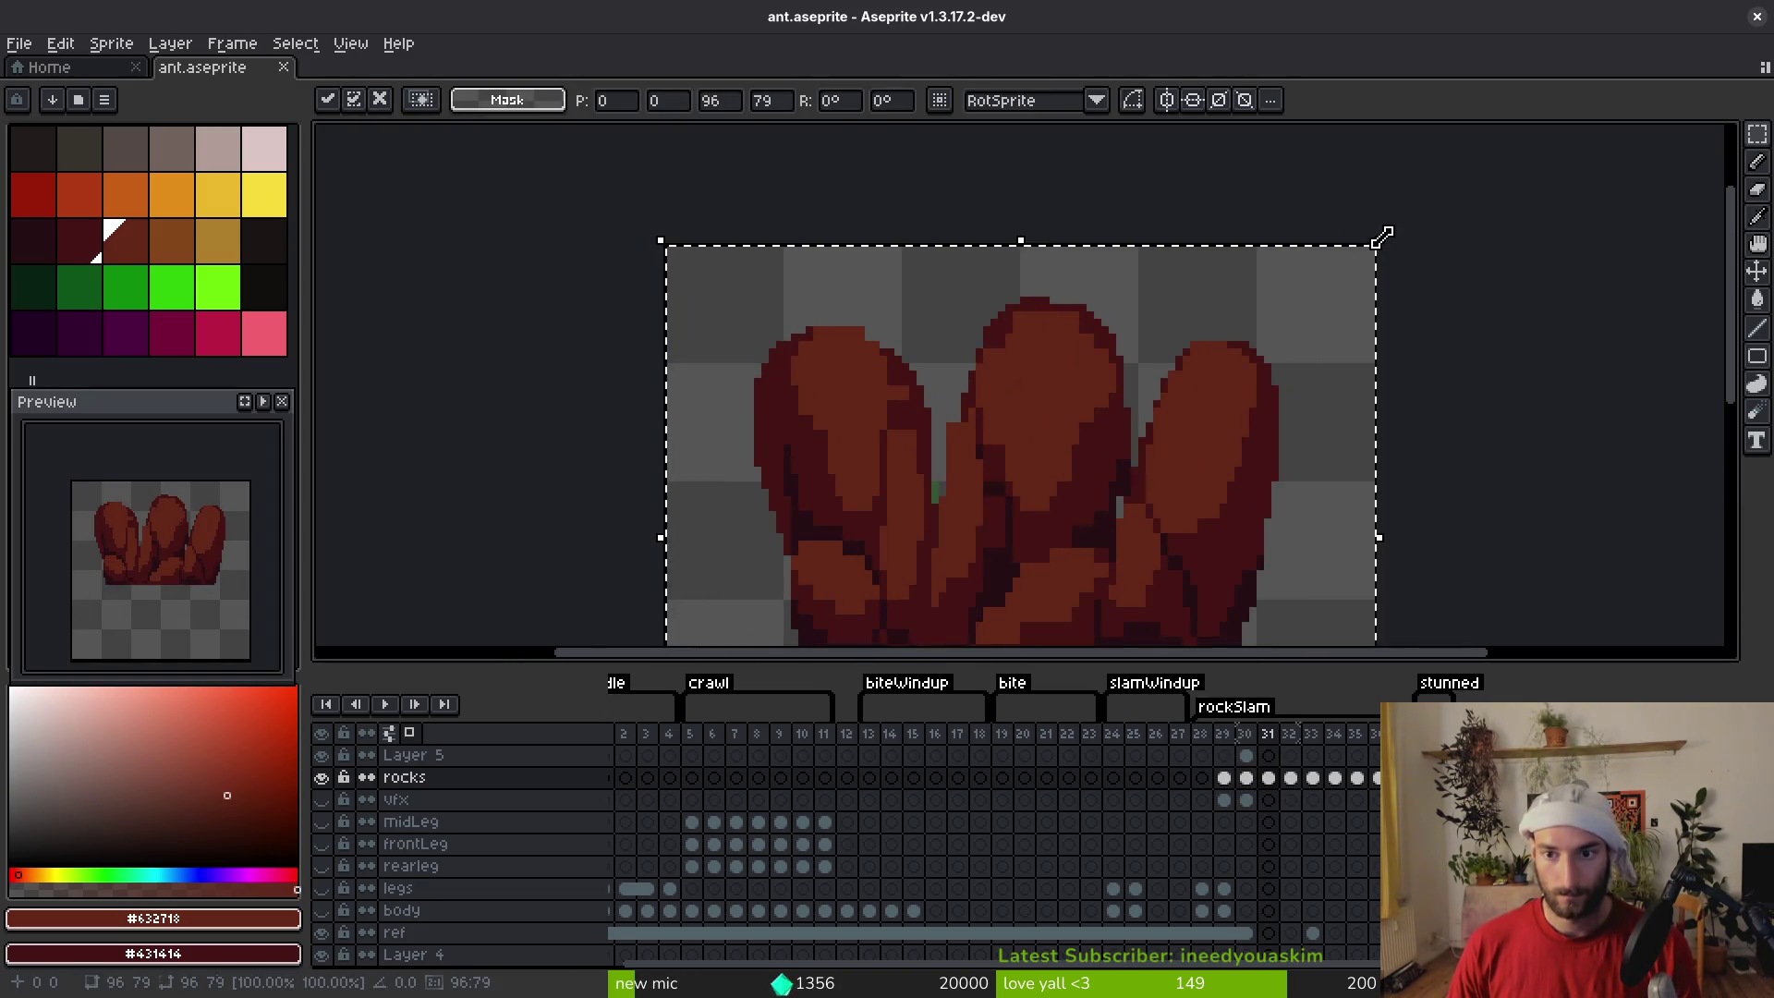
left_click_drag(1395, 233, 1395, 222)
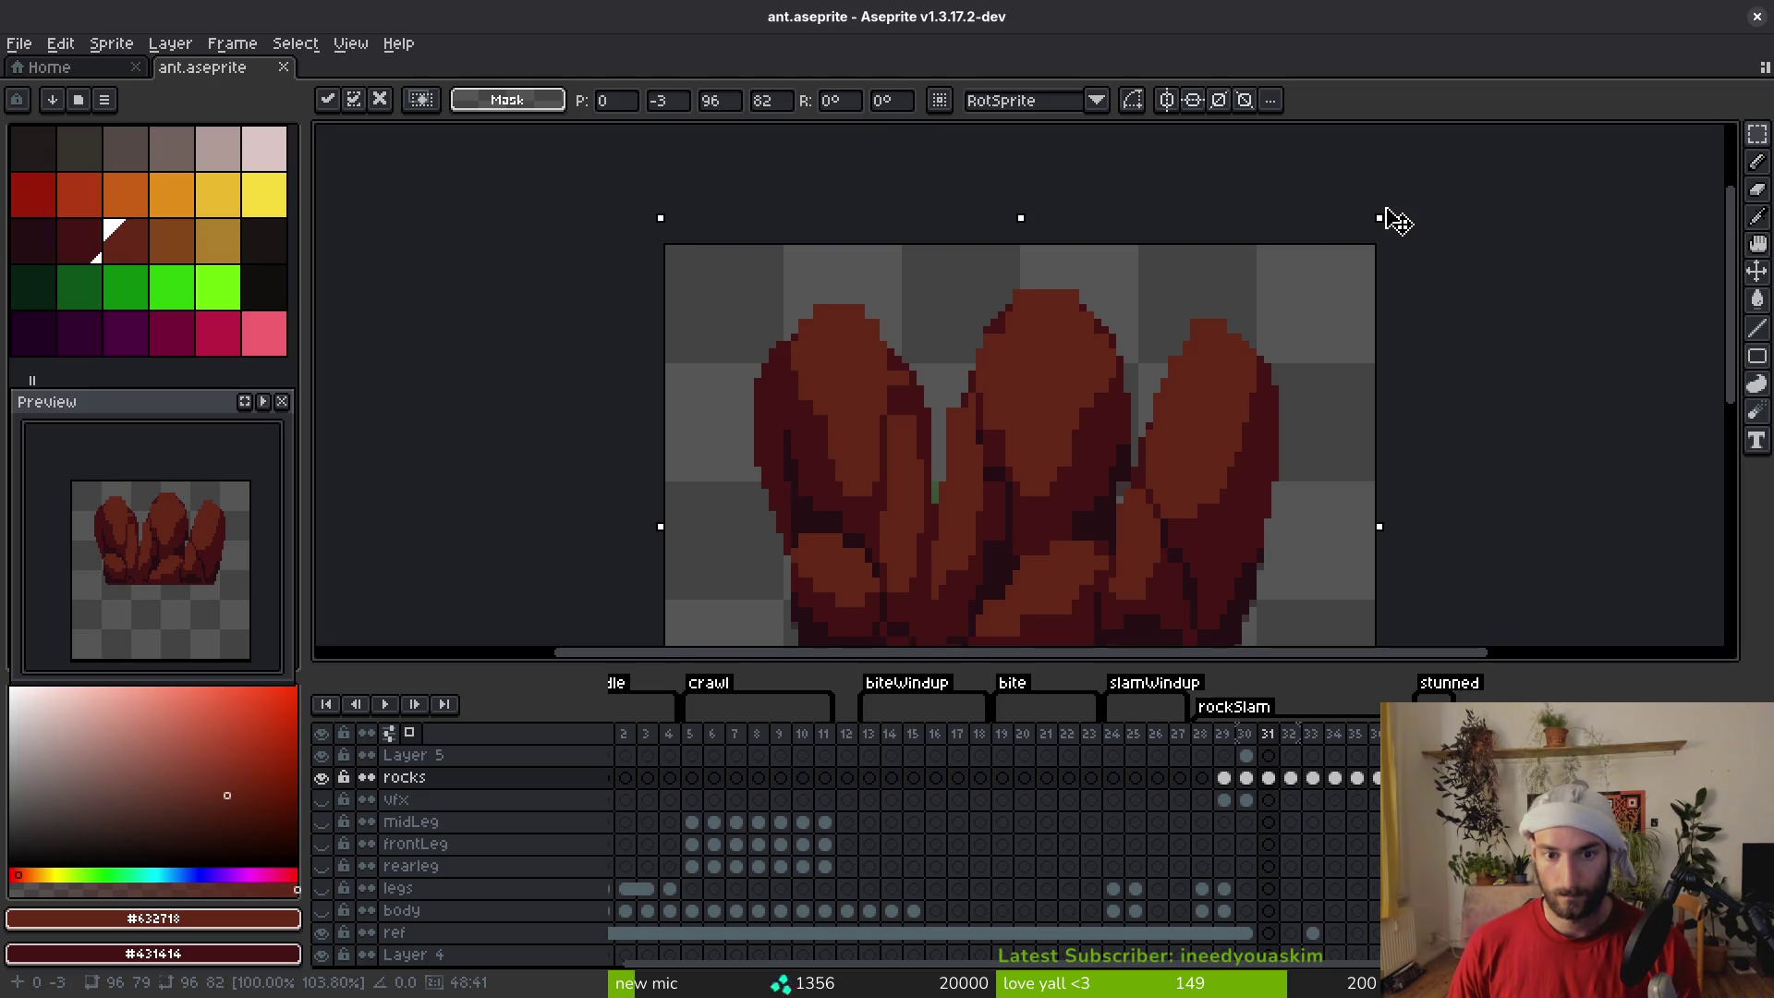
left_click_drag(662, 527, 653, 534)
scroll(967, 352, "down", 3)
mouse_move(1029, 471)
left_mouse_down()
mouse_move(1078, 452)
mouse_move(1062, 397)
mouse_move(1089, 431)
left_mouse_up()
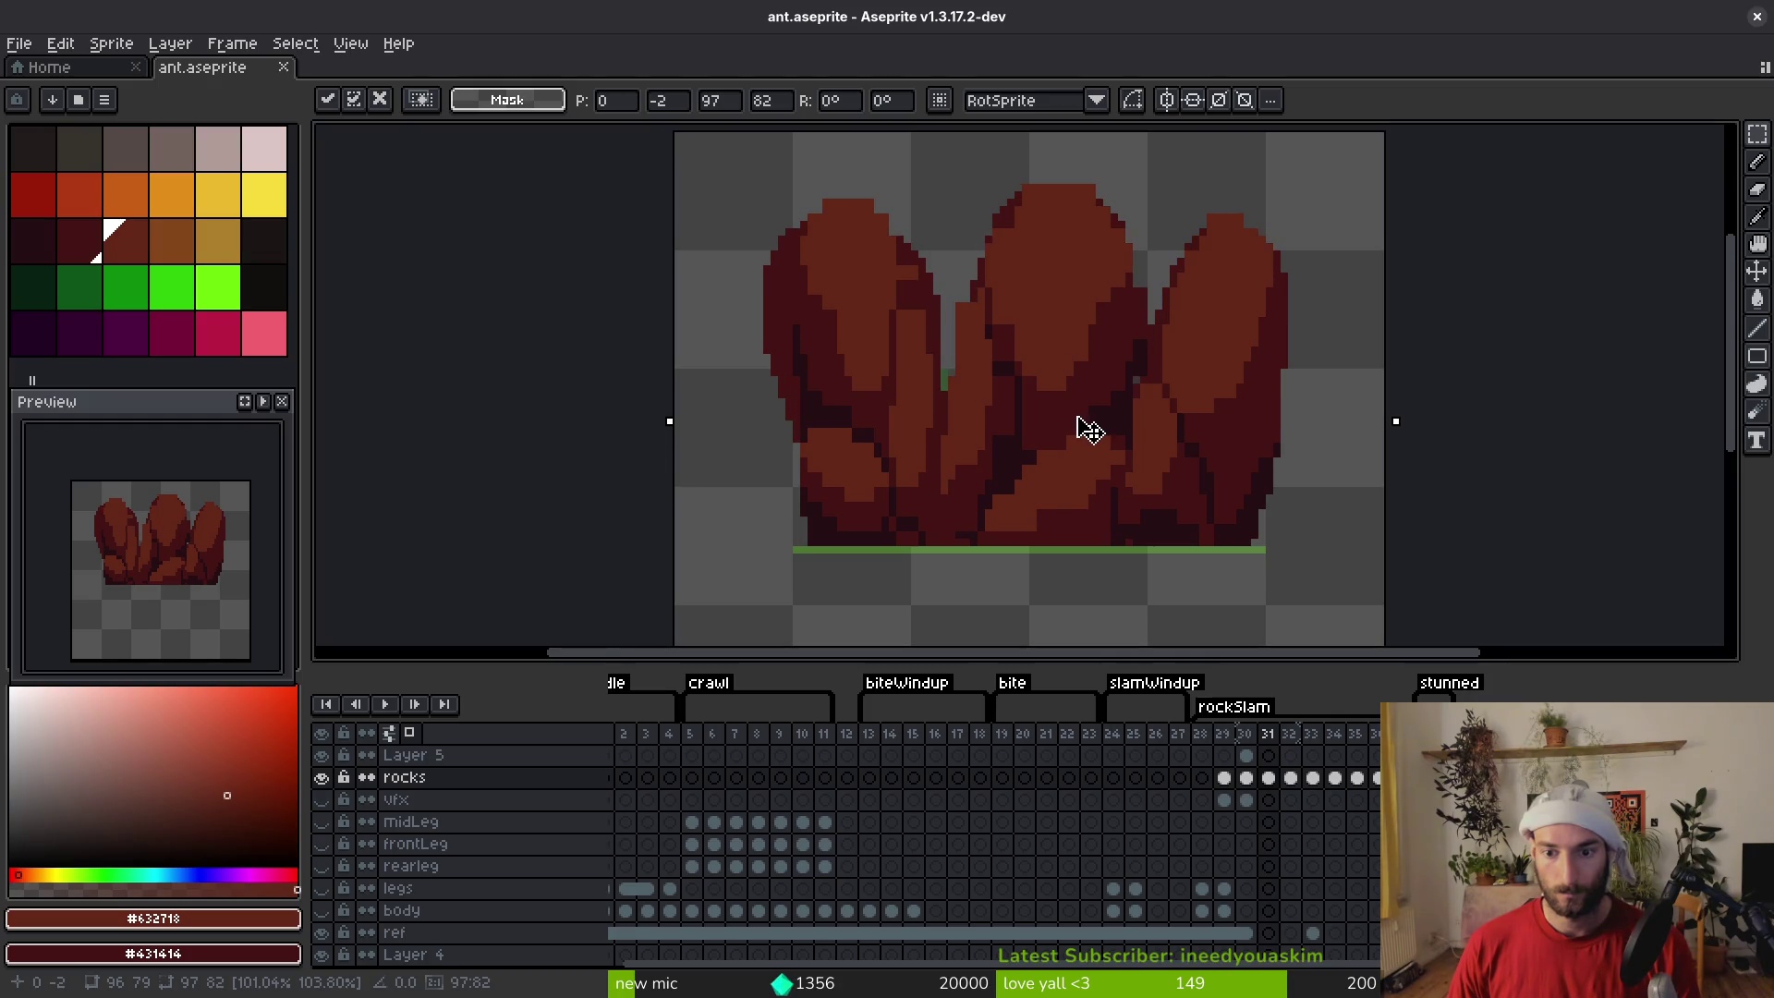
key("Return")
Compare frames 30 and 31, then begin lassoing the left rock on frame 31
key("Left")
key("Right")
key("Left")
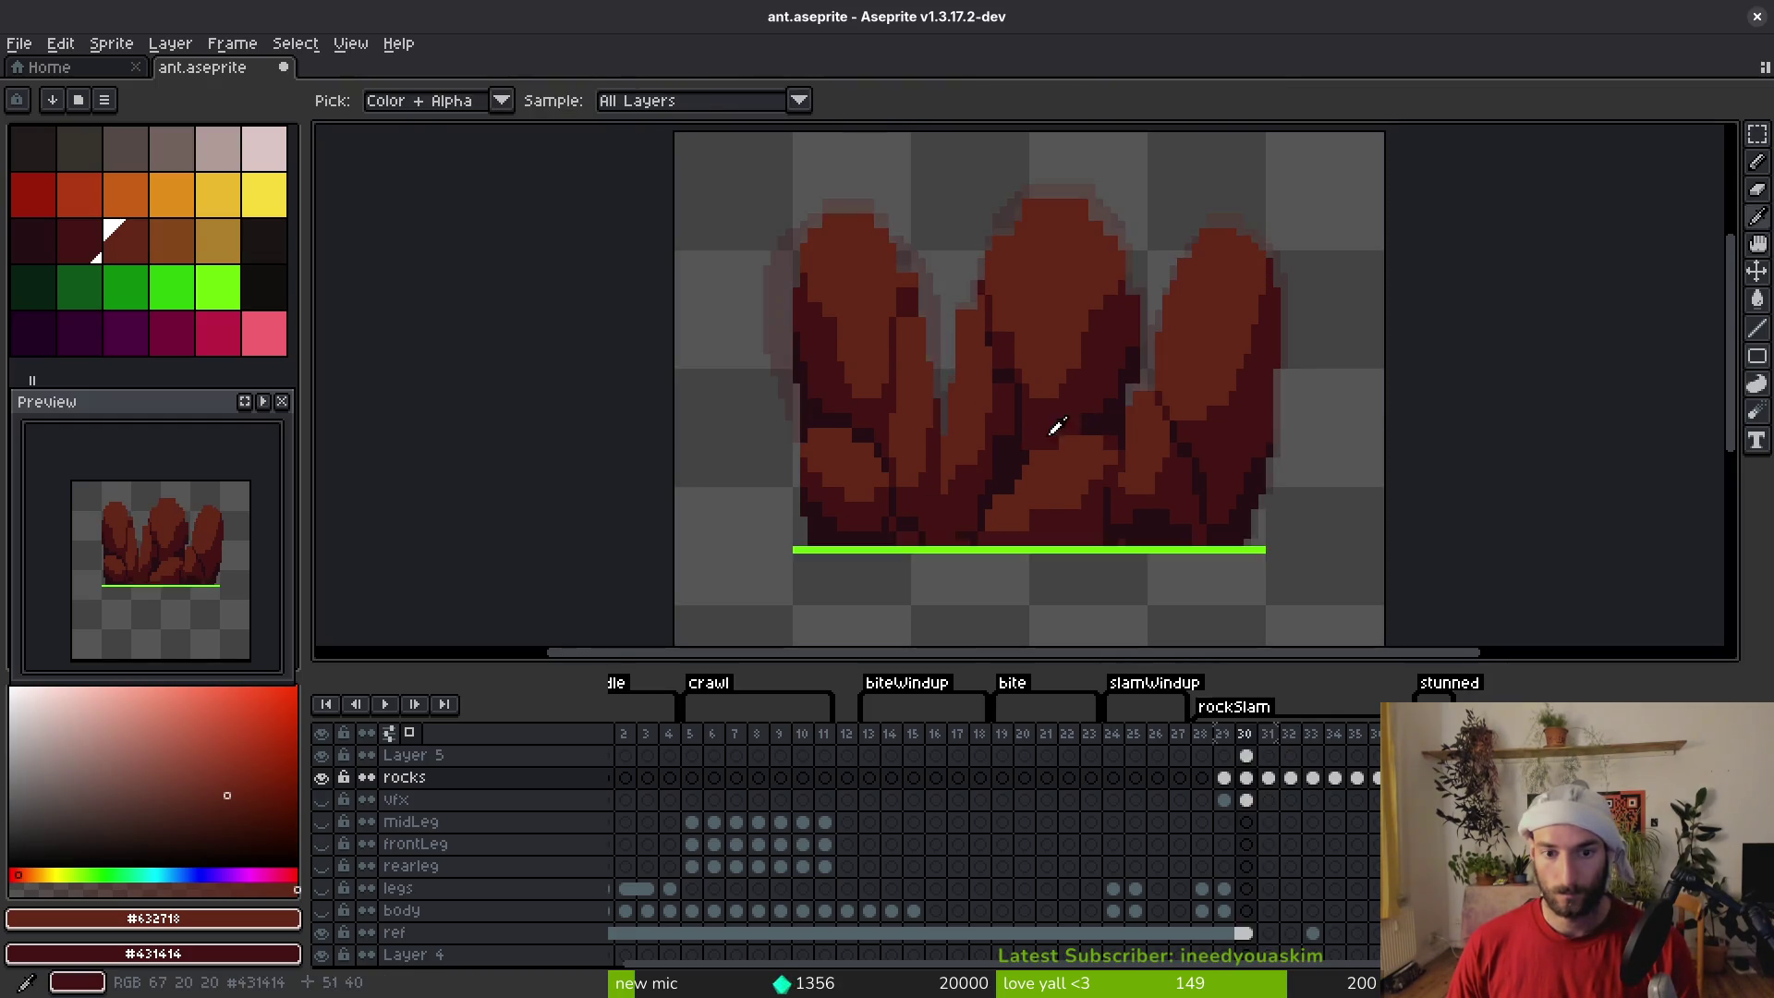
key("Right")
key("q")
left_click_drag(906, 166, 772, 545)
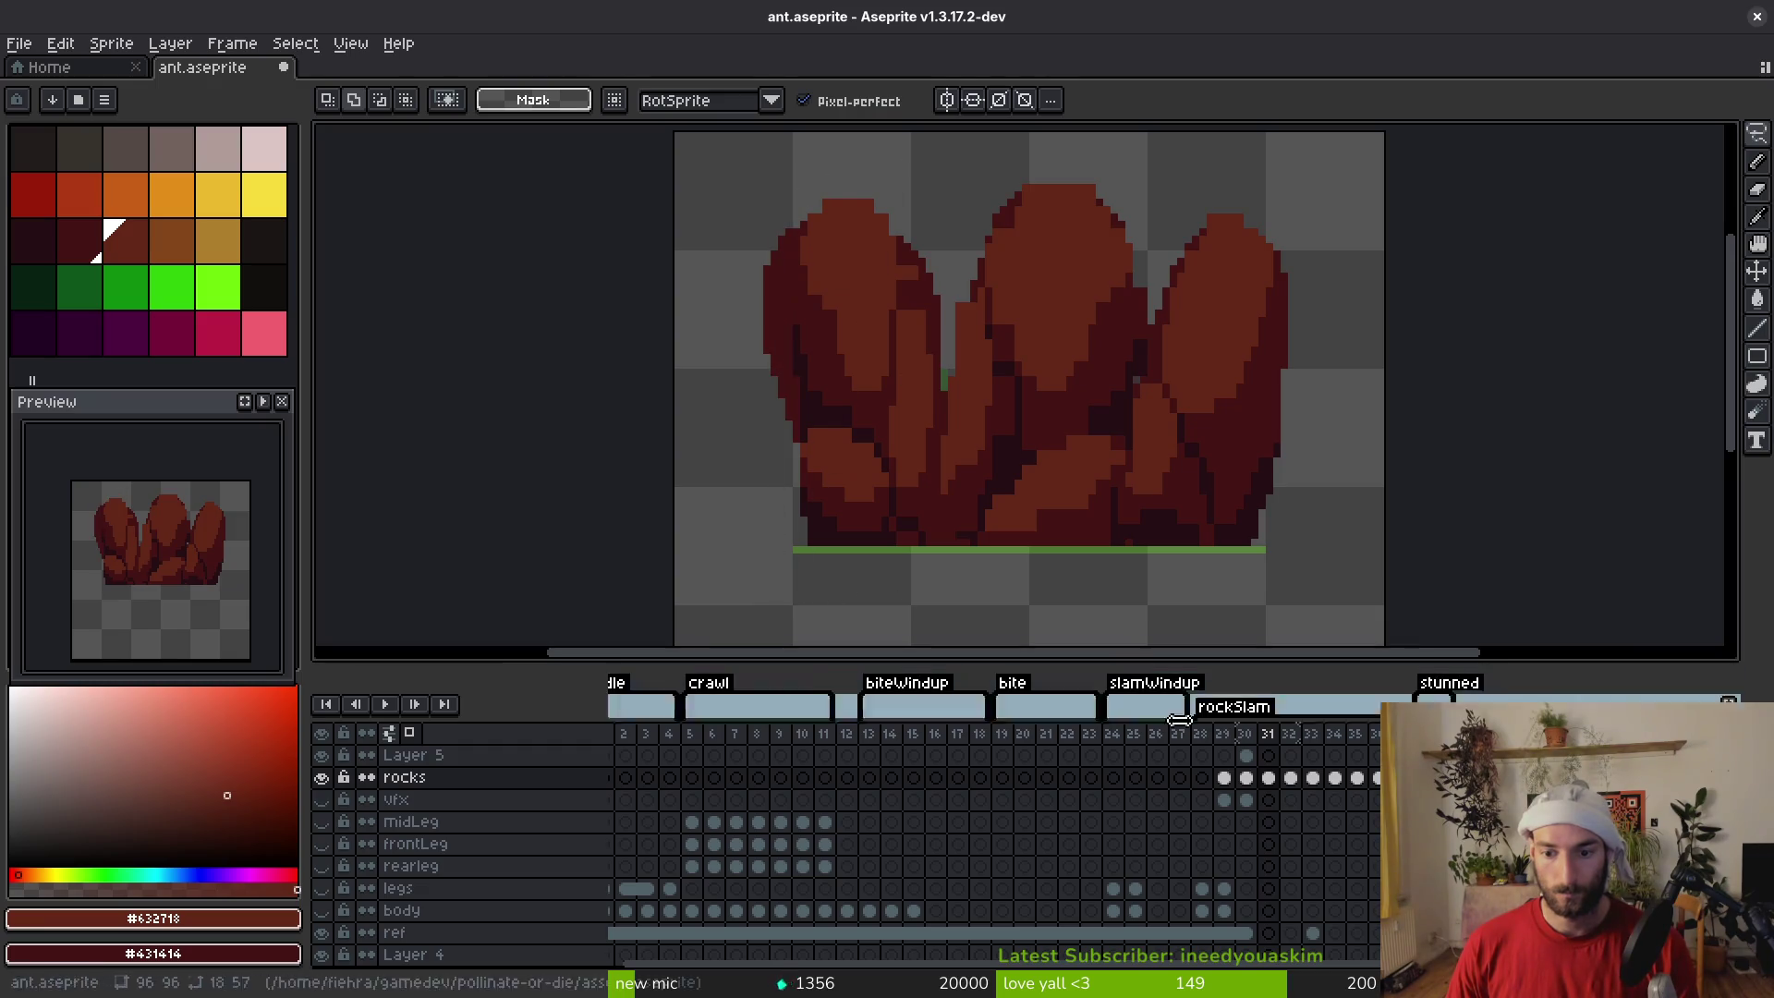
Select the rock tops on frame 31 and stretch them one pixel taller
mouse_move(887, 165)
left_mouse_down()
mouse_move(818, 201)
mouse_move(813, 634)
mouse_move(950, 378)
mouse_move(910, 148)
mouse_move(896, 166)
left_mouse_up()
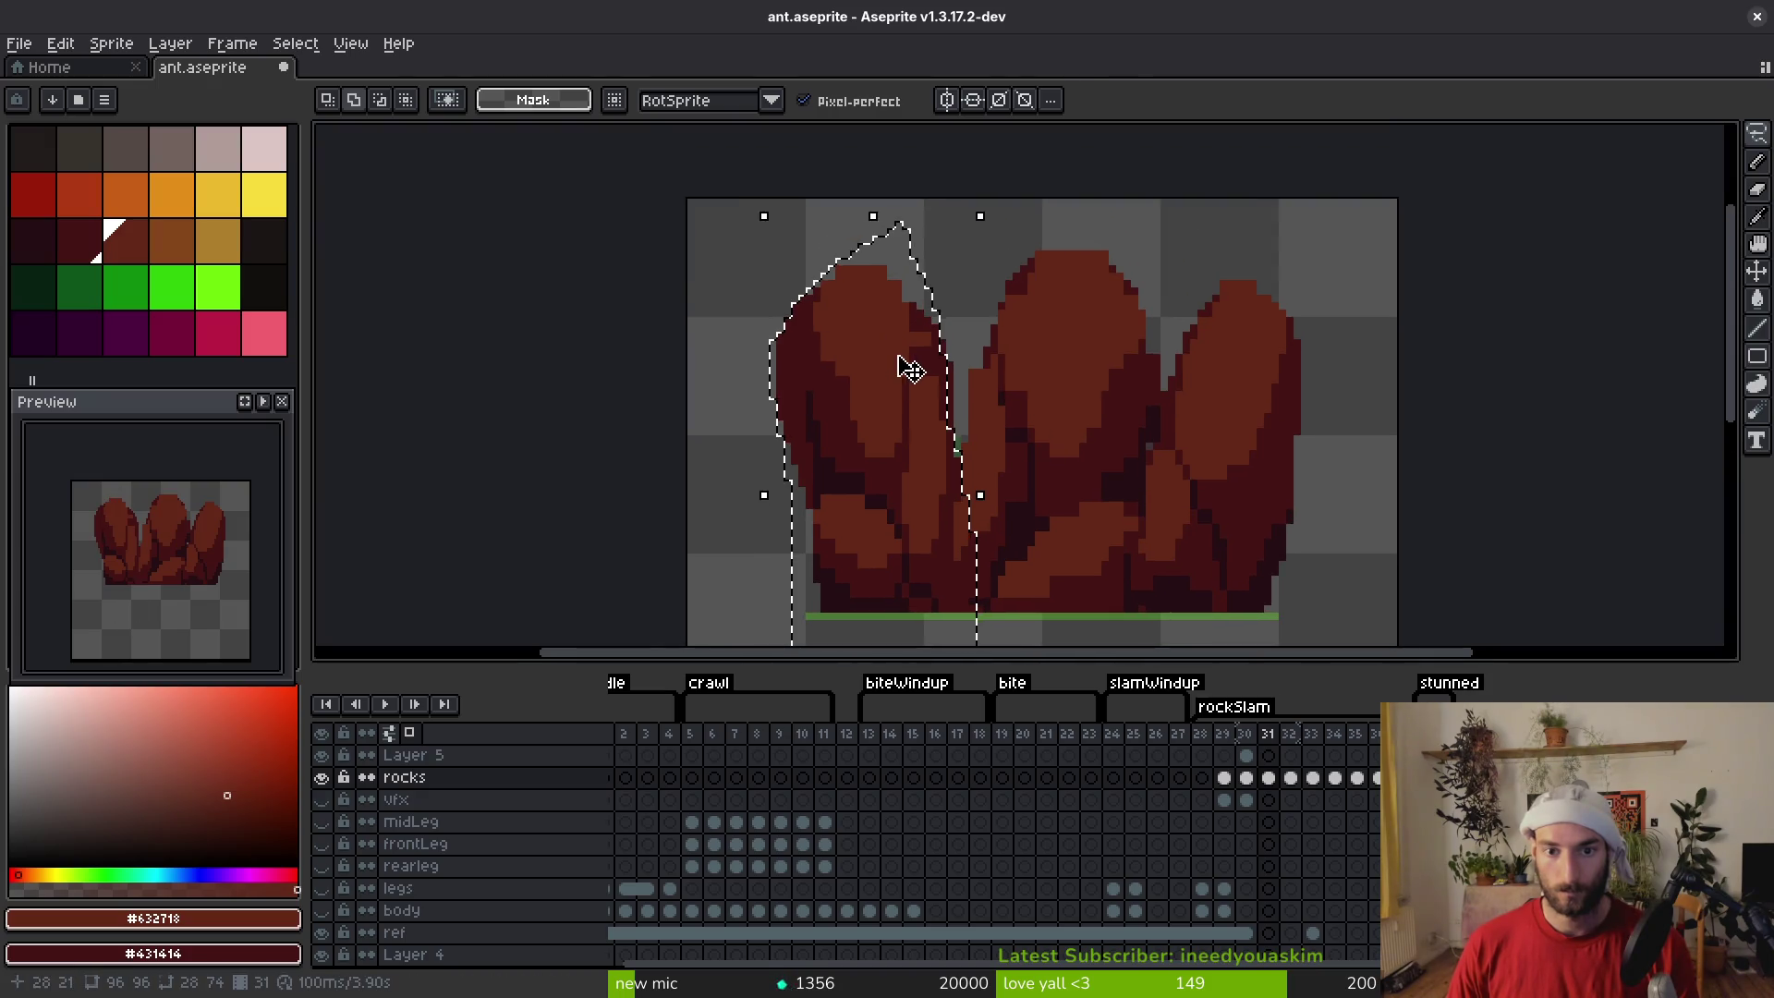
left_click(763, 497)
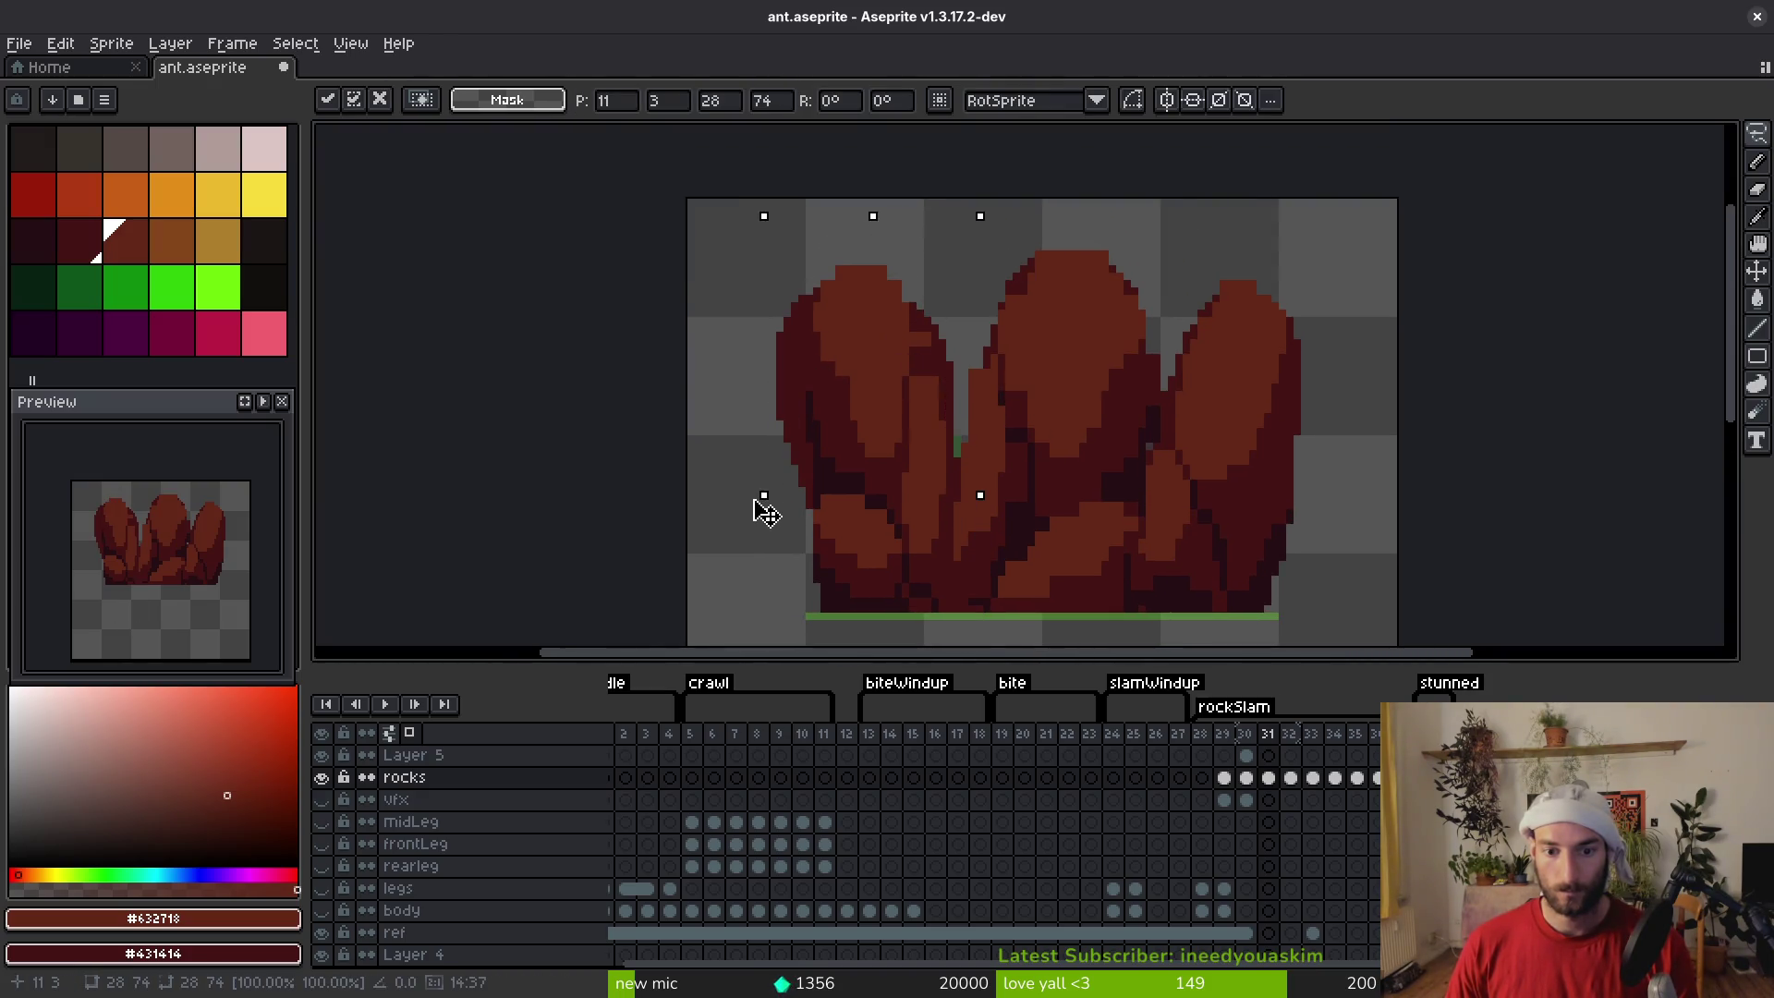
scroll(752, 506, "up", 1)
key("ctrl+d")
mouse_move(1296, 358)
left_mouse_down()
mouse_move(1081, 225)
mouse_move(685, 349)
mouse_move(993, 230)
left_mouse_up()
scroll(1081, 225, "down", 3)
scroll(832, 265, "up", 4)
left_click_drag(833, 265, 839, 257)
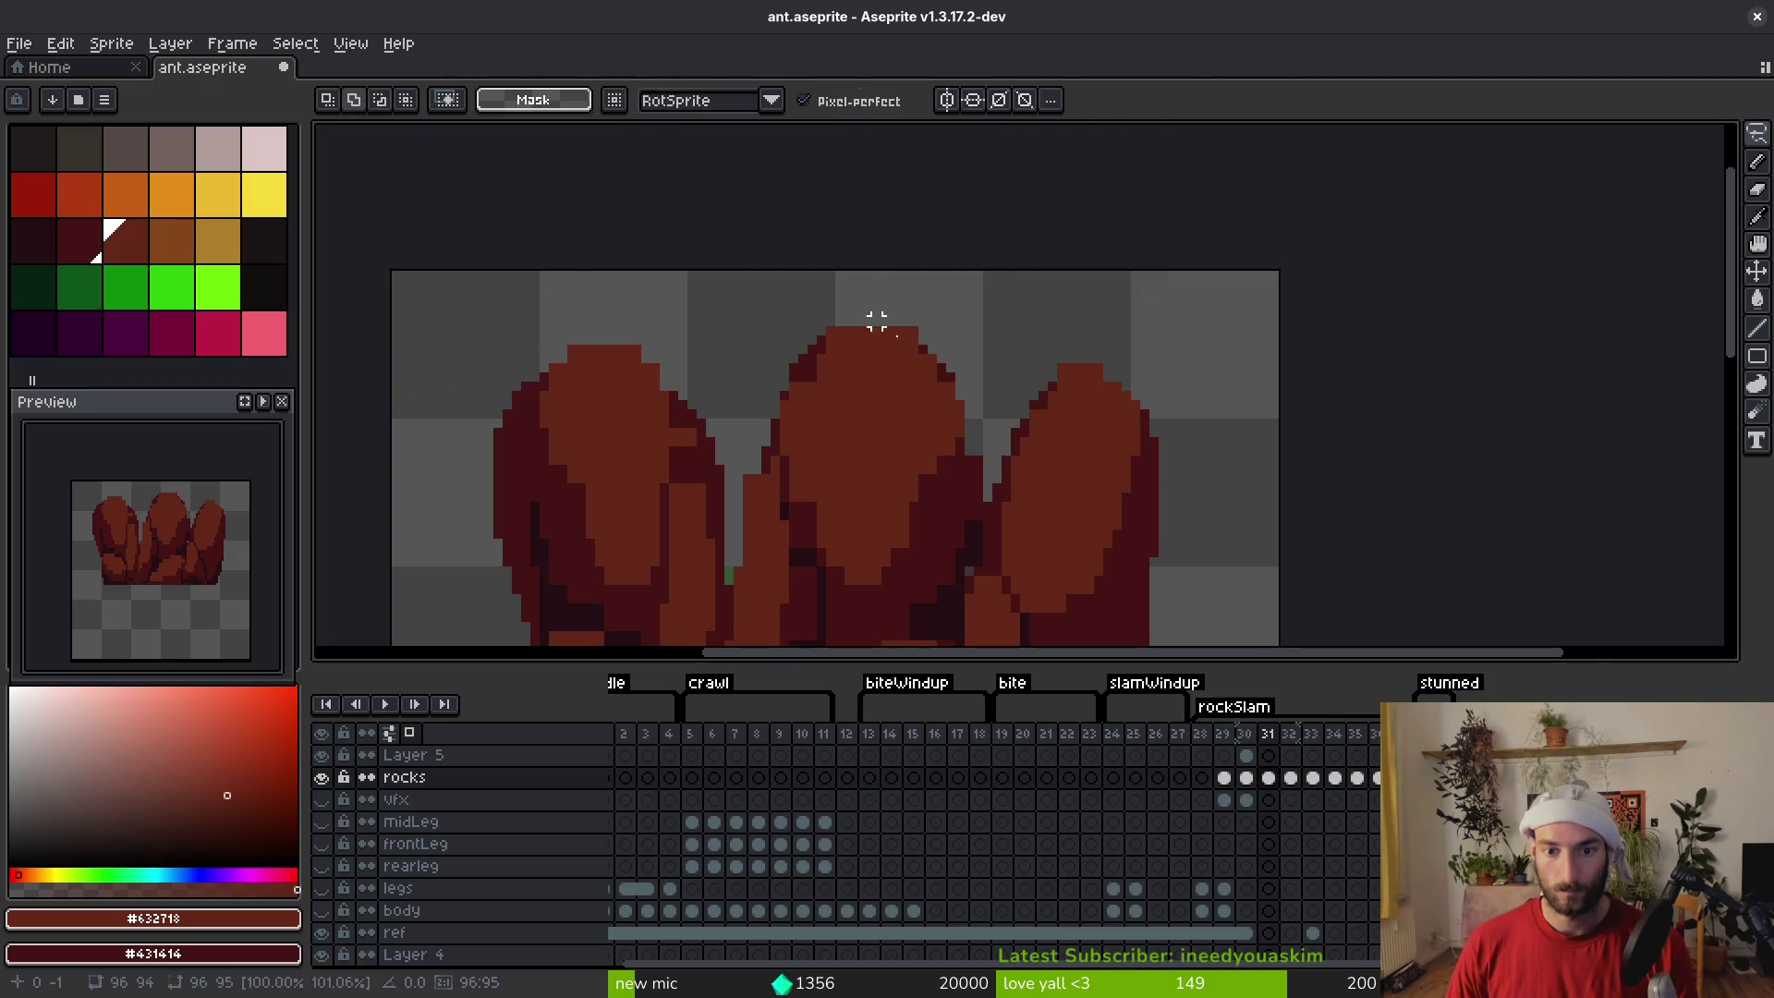
scroll(867, 304, "down", 3)
key("alt")
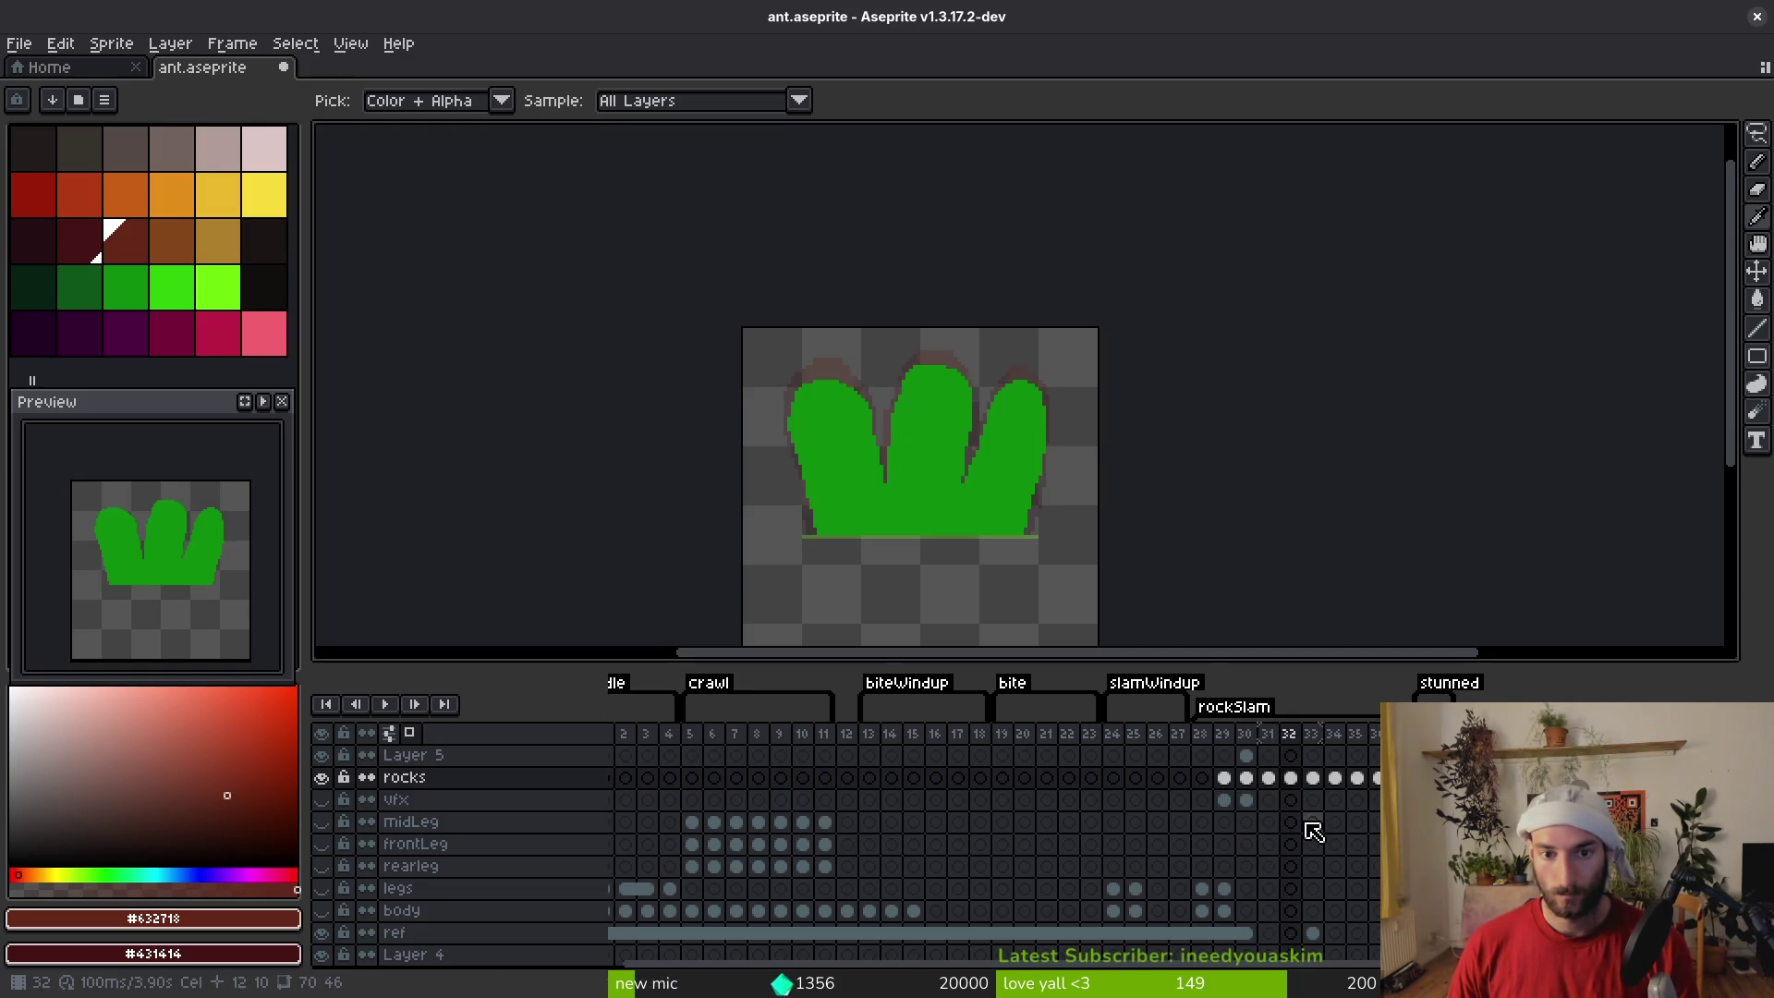
Link the rocks-layer cels for frames 30–32
left_click_drag(1290, 777, 1246, 777)
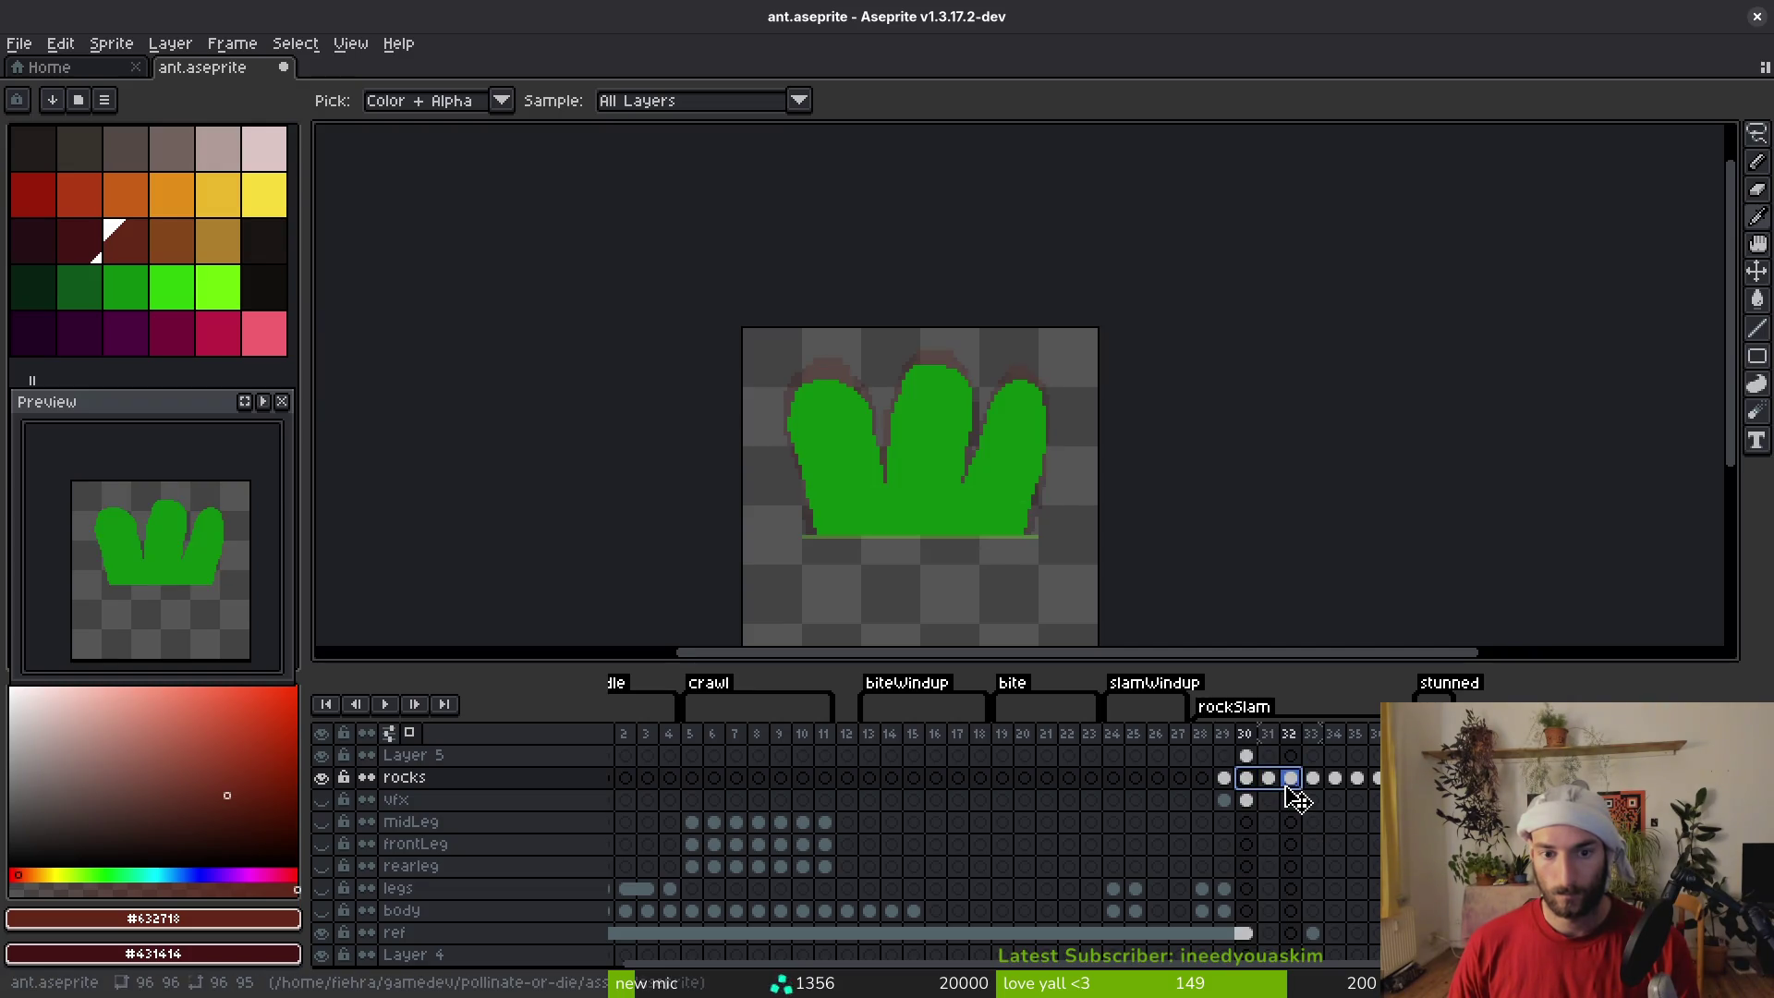
right_click(1268, 778)
left_click(1284, 848)
left_click(1273, 819)
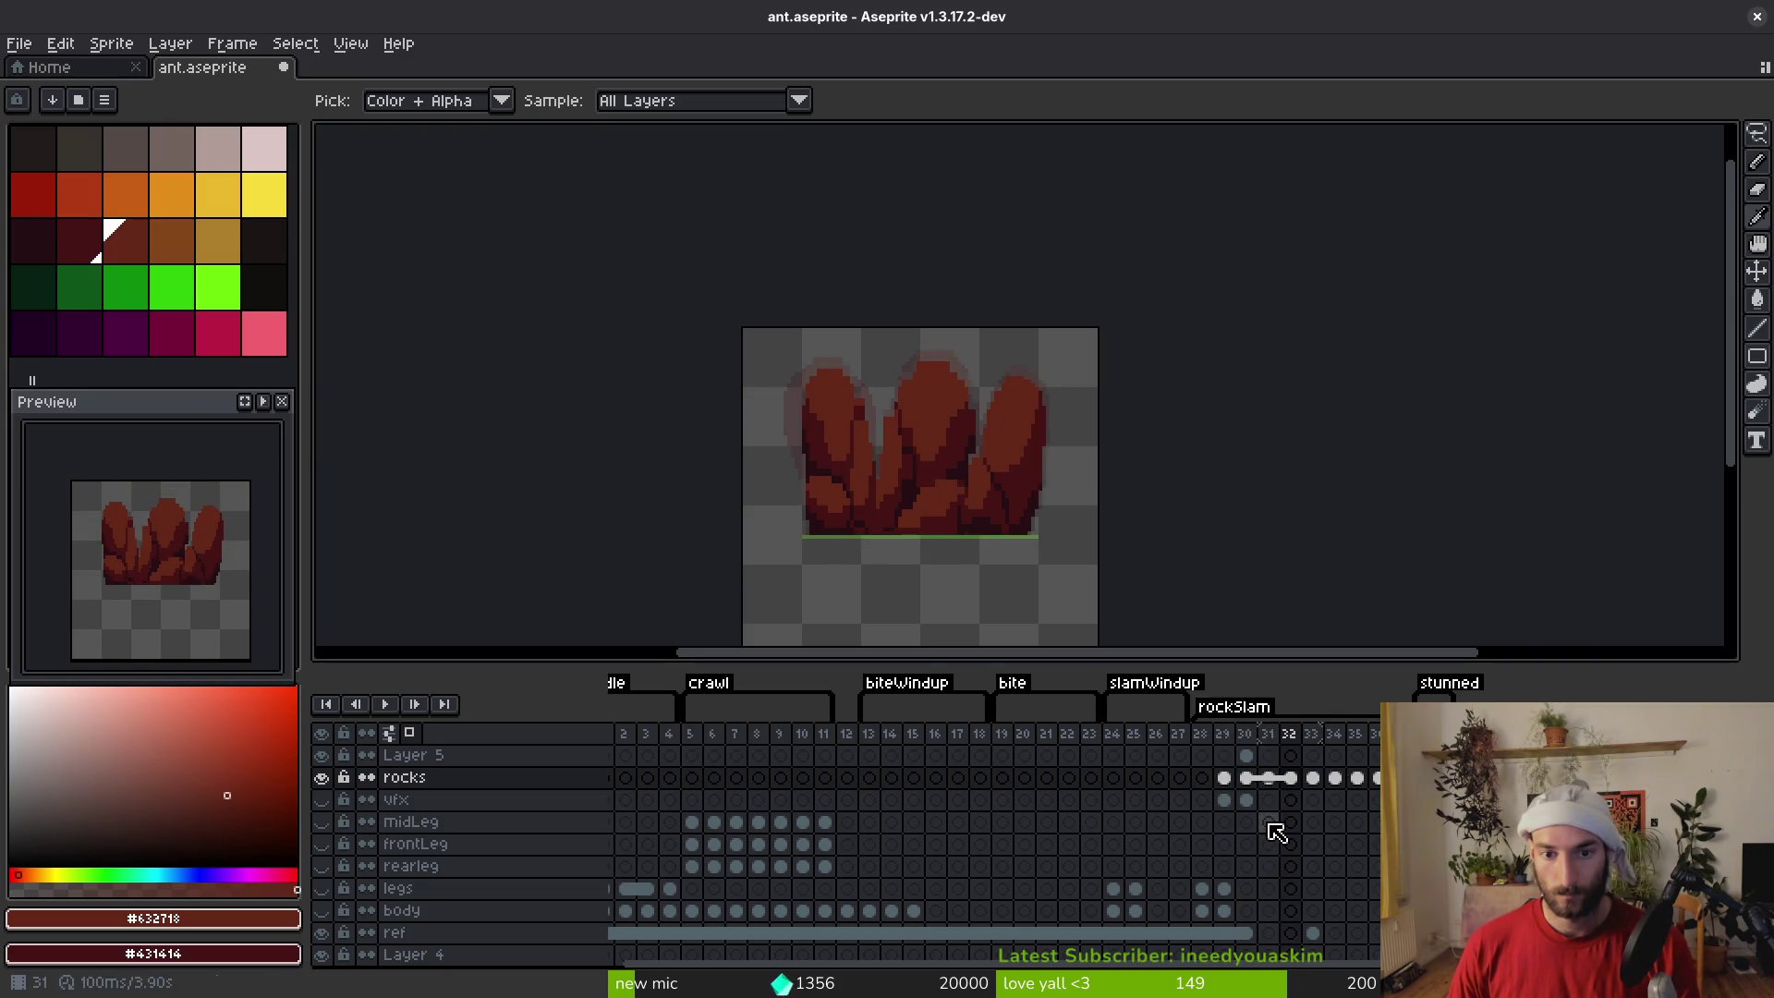
Step through the rockSlam frames and play the animation in the Preview window
key("Right")
key("Right")
key("Right")
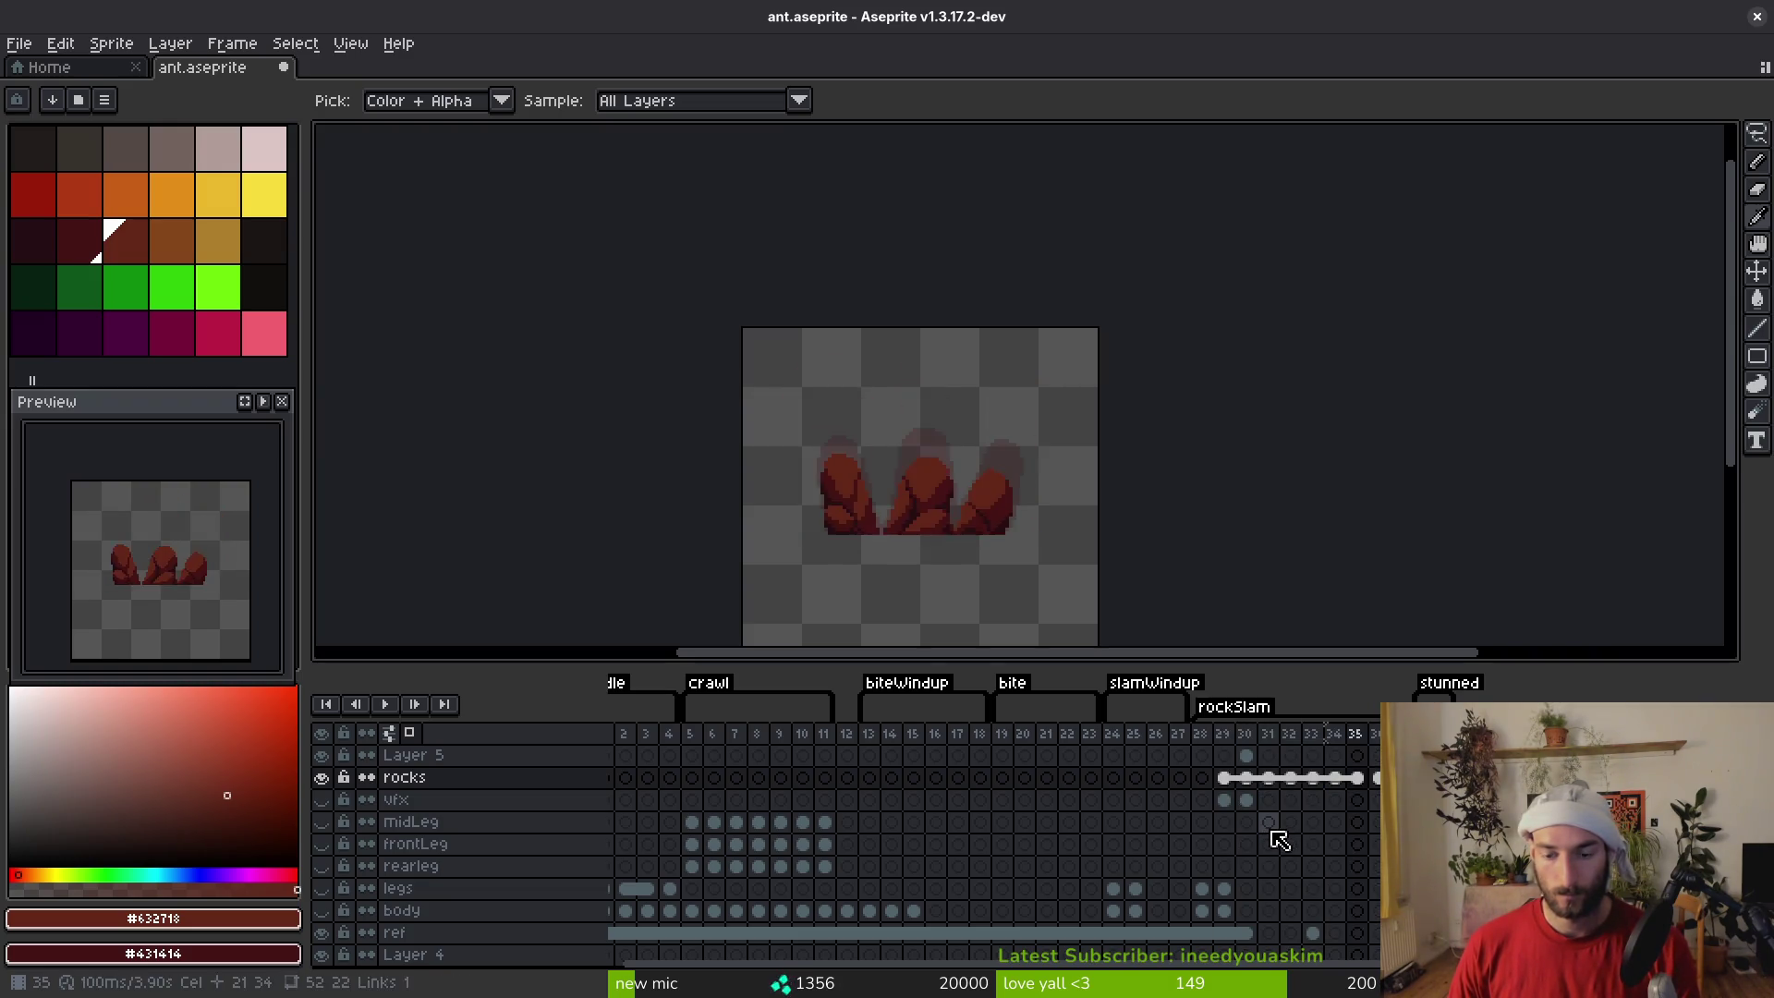
key("Left")
key("Left")
key("Left")
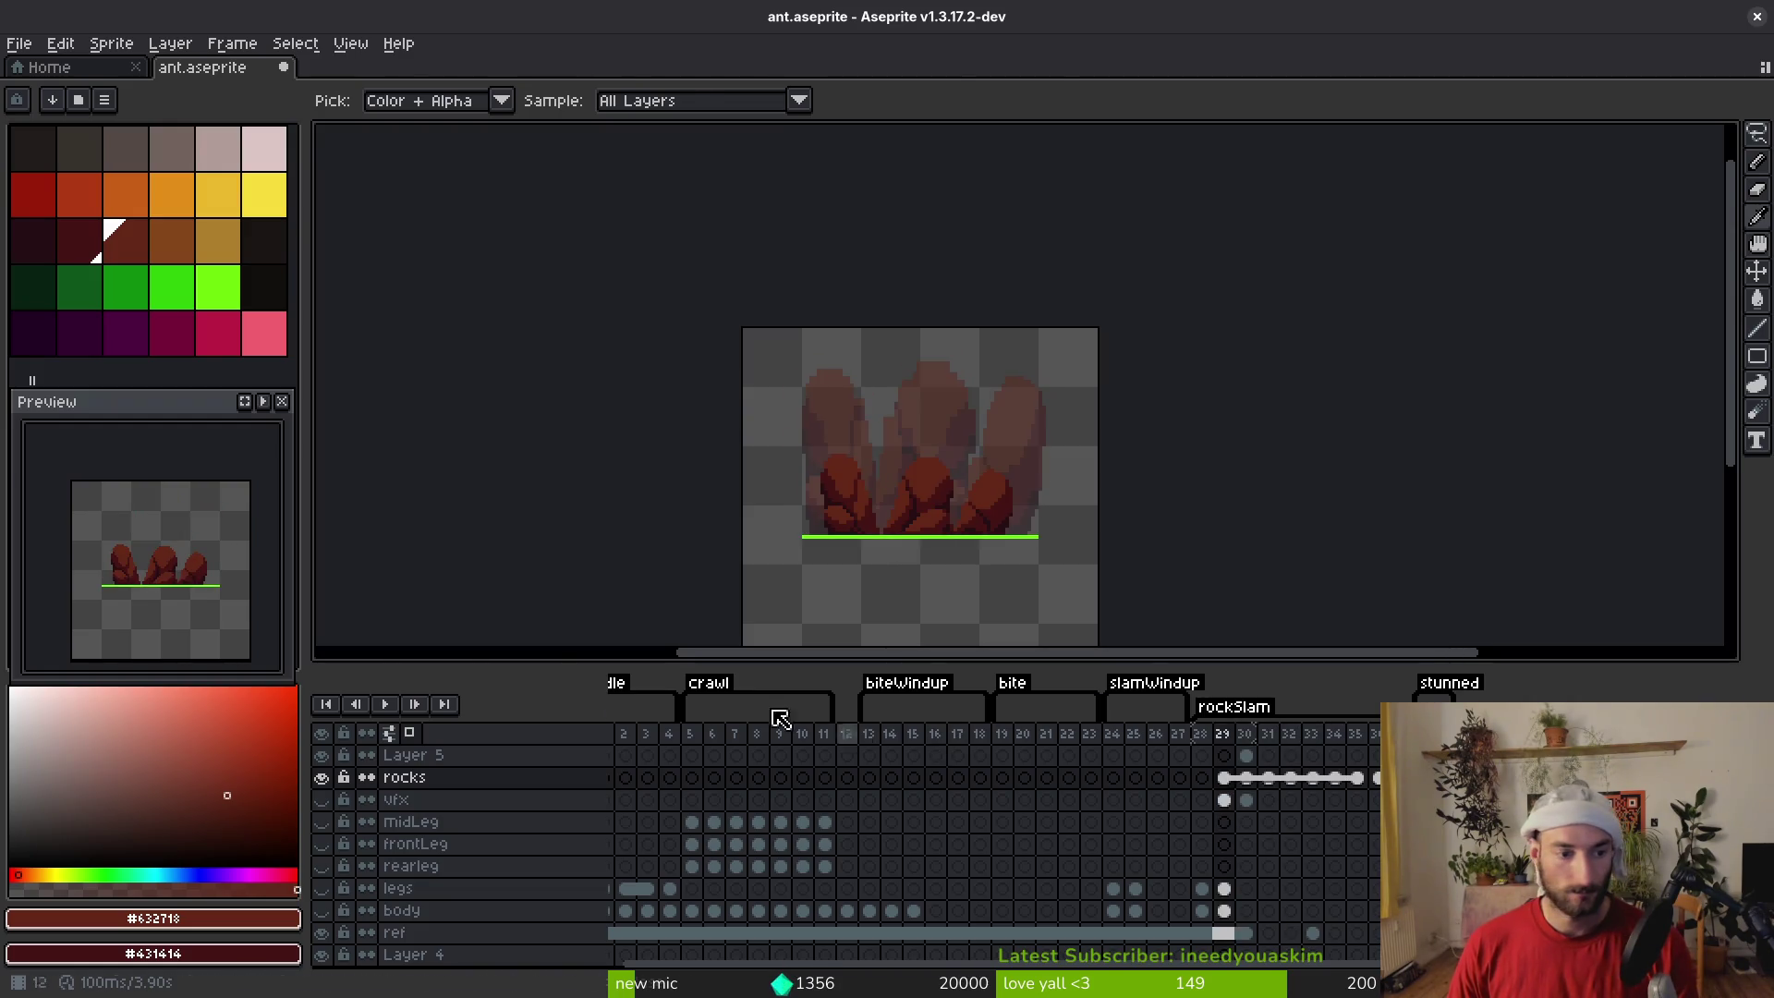
key("m")
left_click(263, 401)
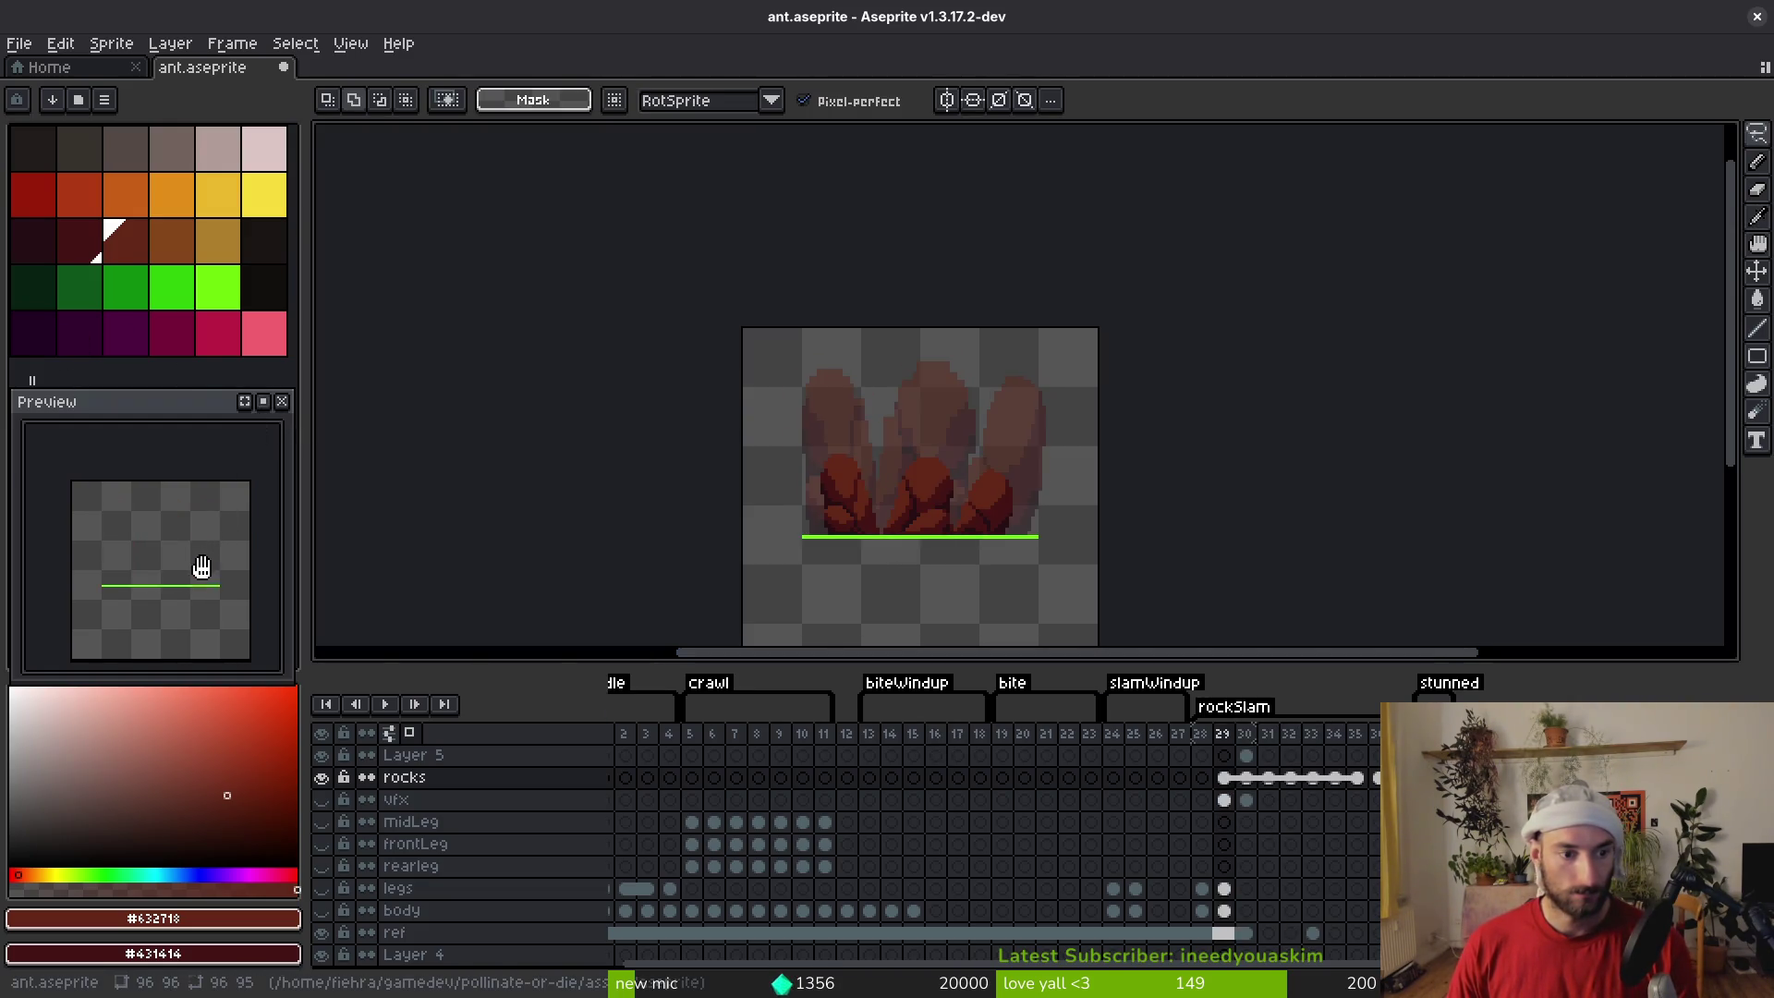
left_click_drag(201, 567, 202, 555)
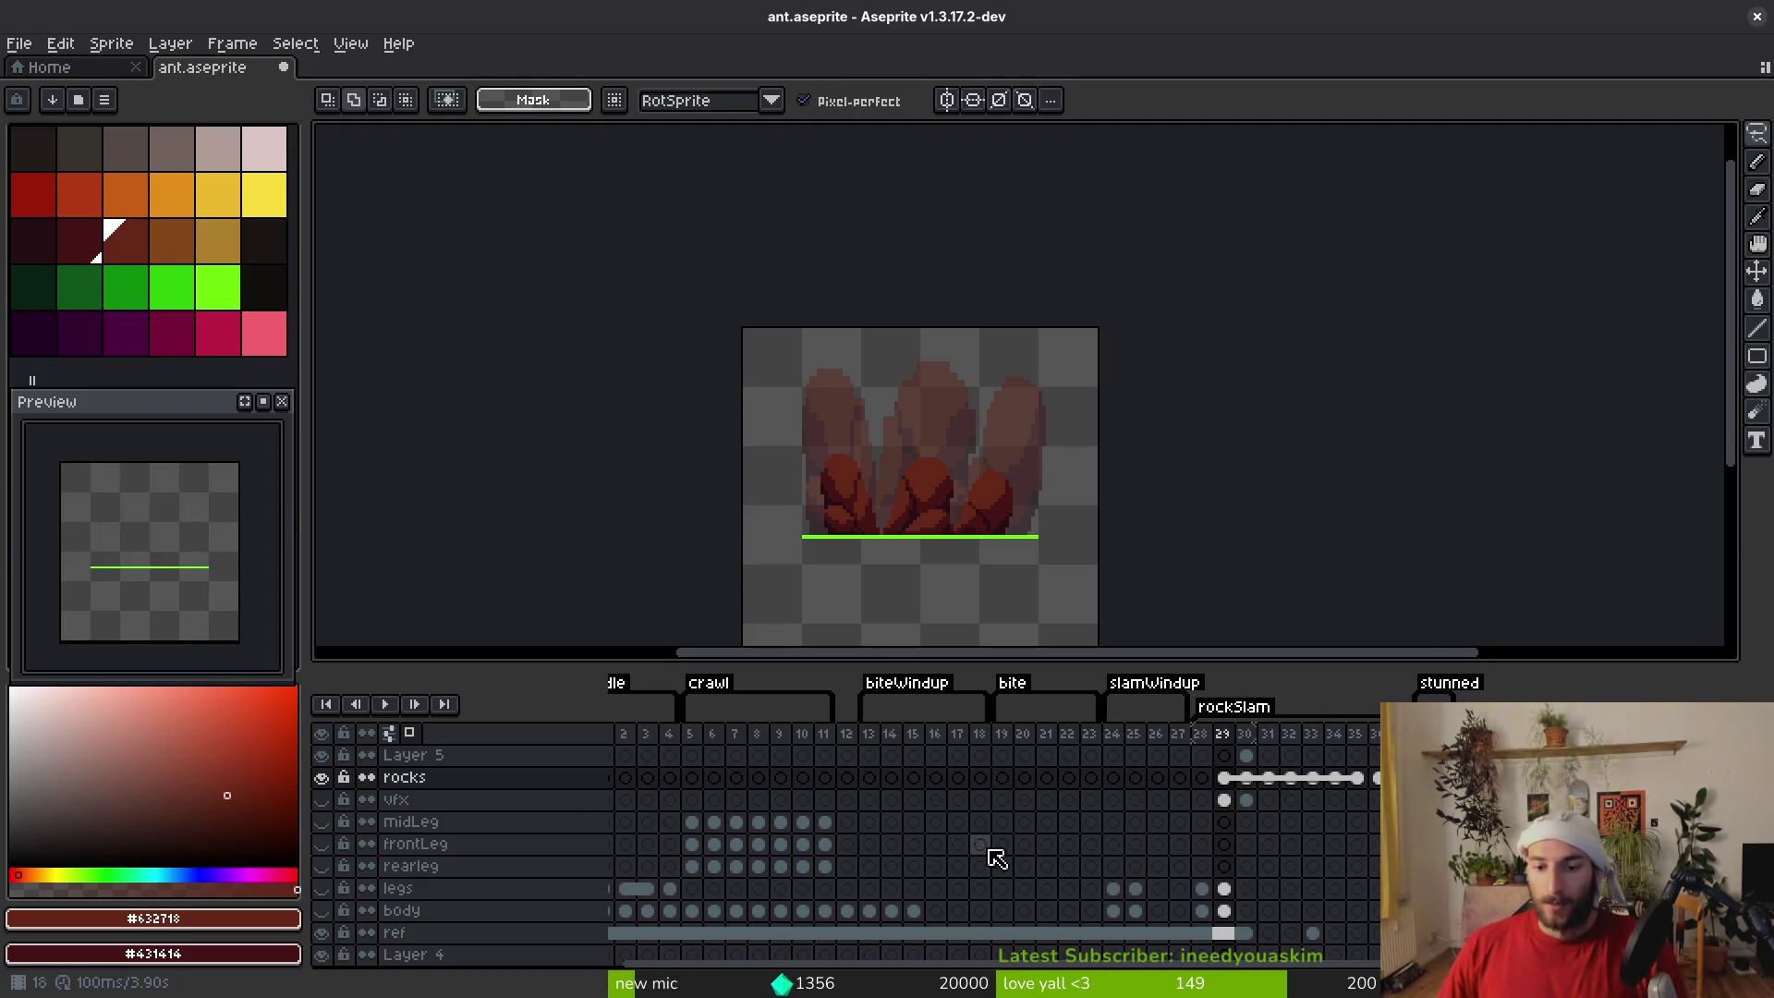
Link frame 31's rocks cel with frame 32 and save ant.aseprite
left_click(1246, 777)
left_click(1290, 826)
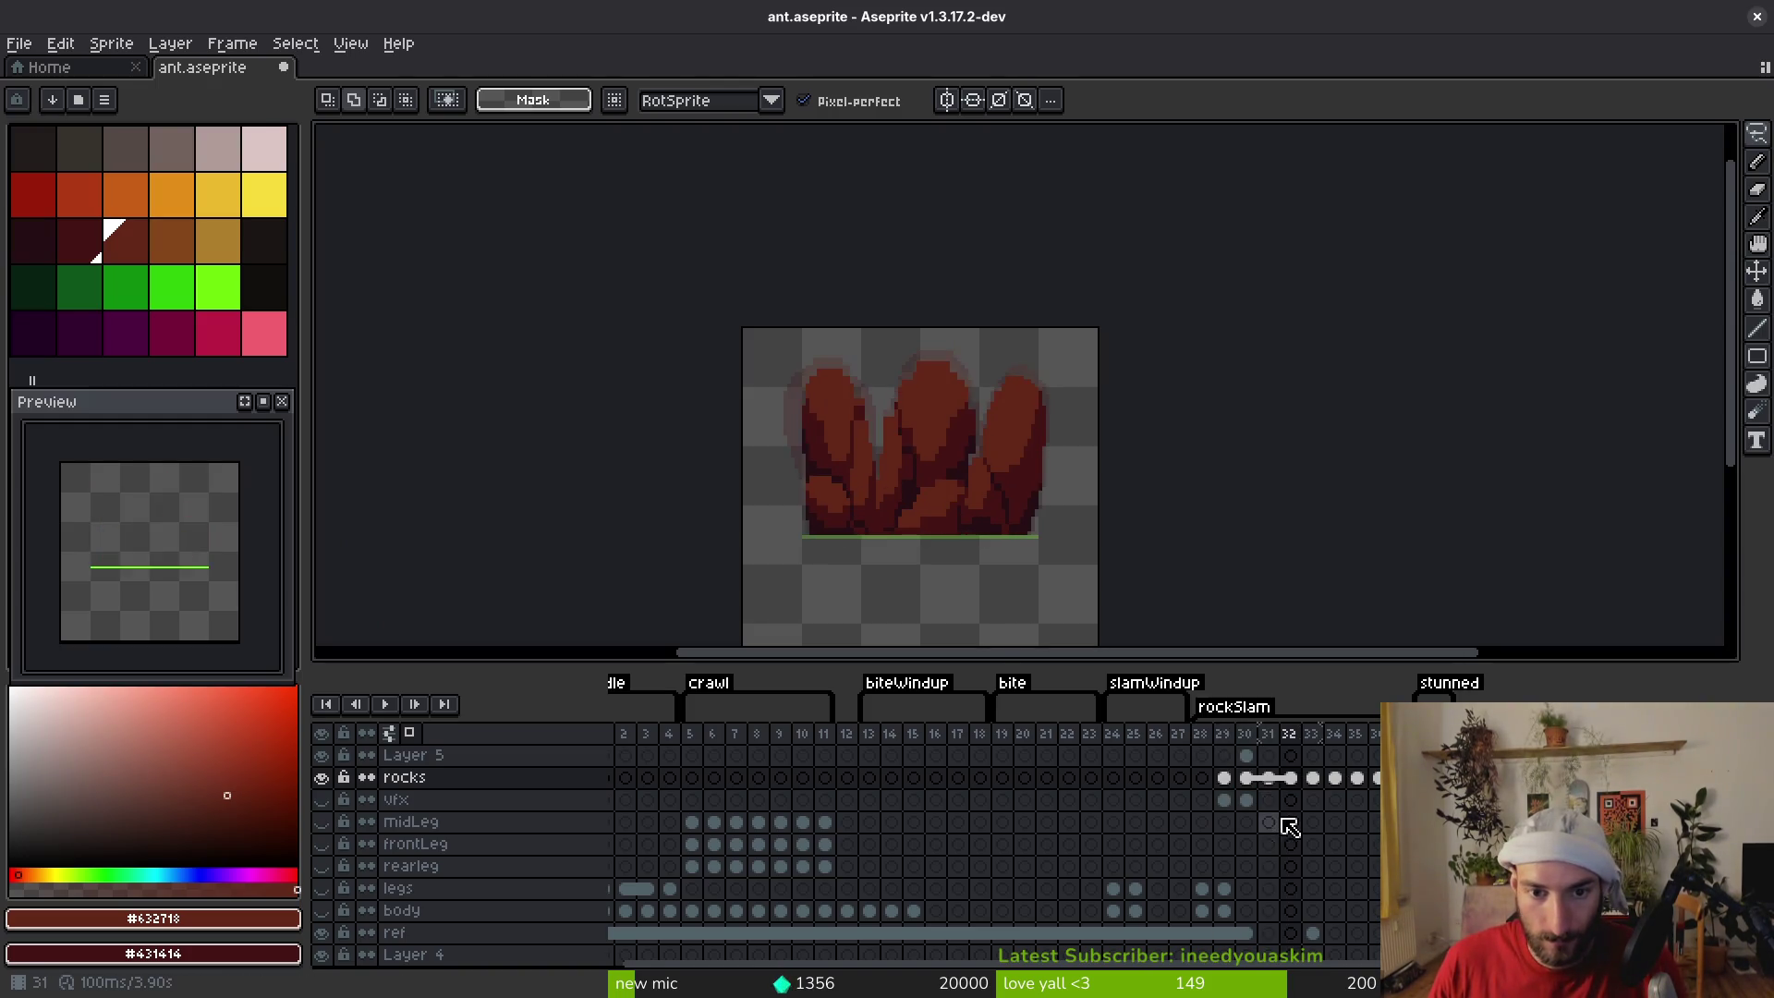
left_click(1268, 781)
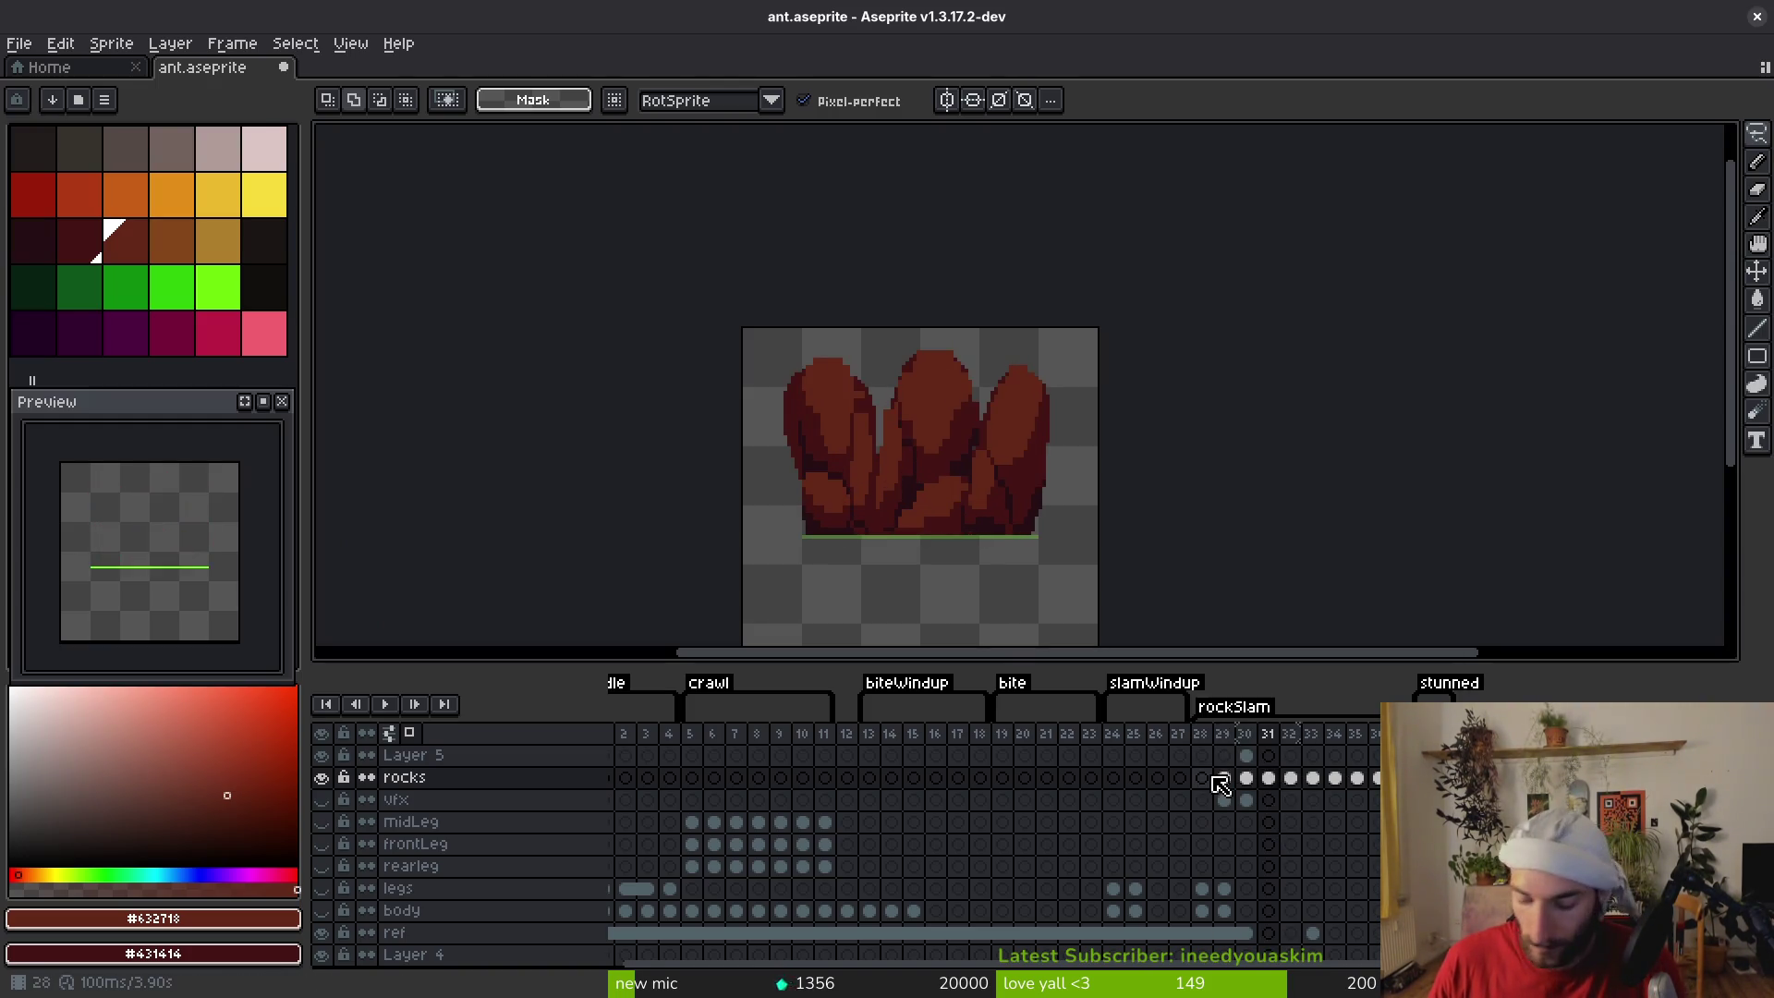
left_click(1269, 779)
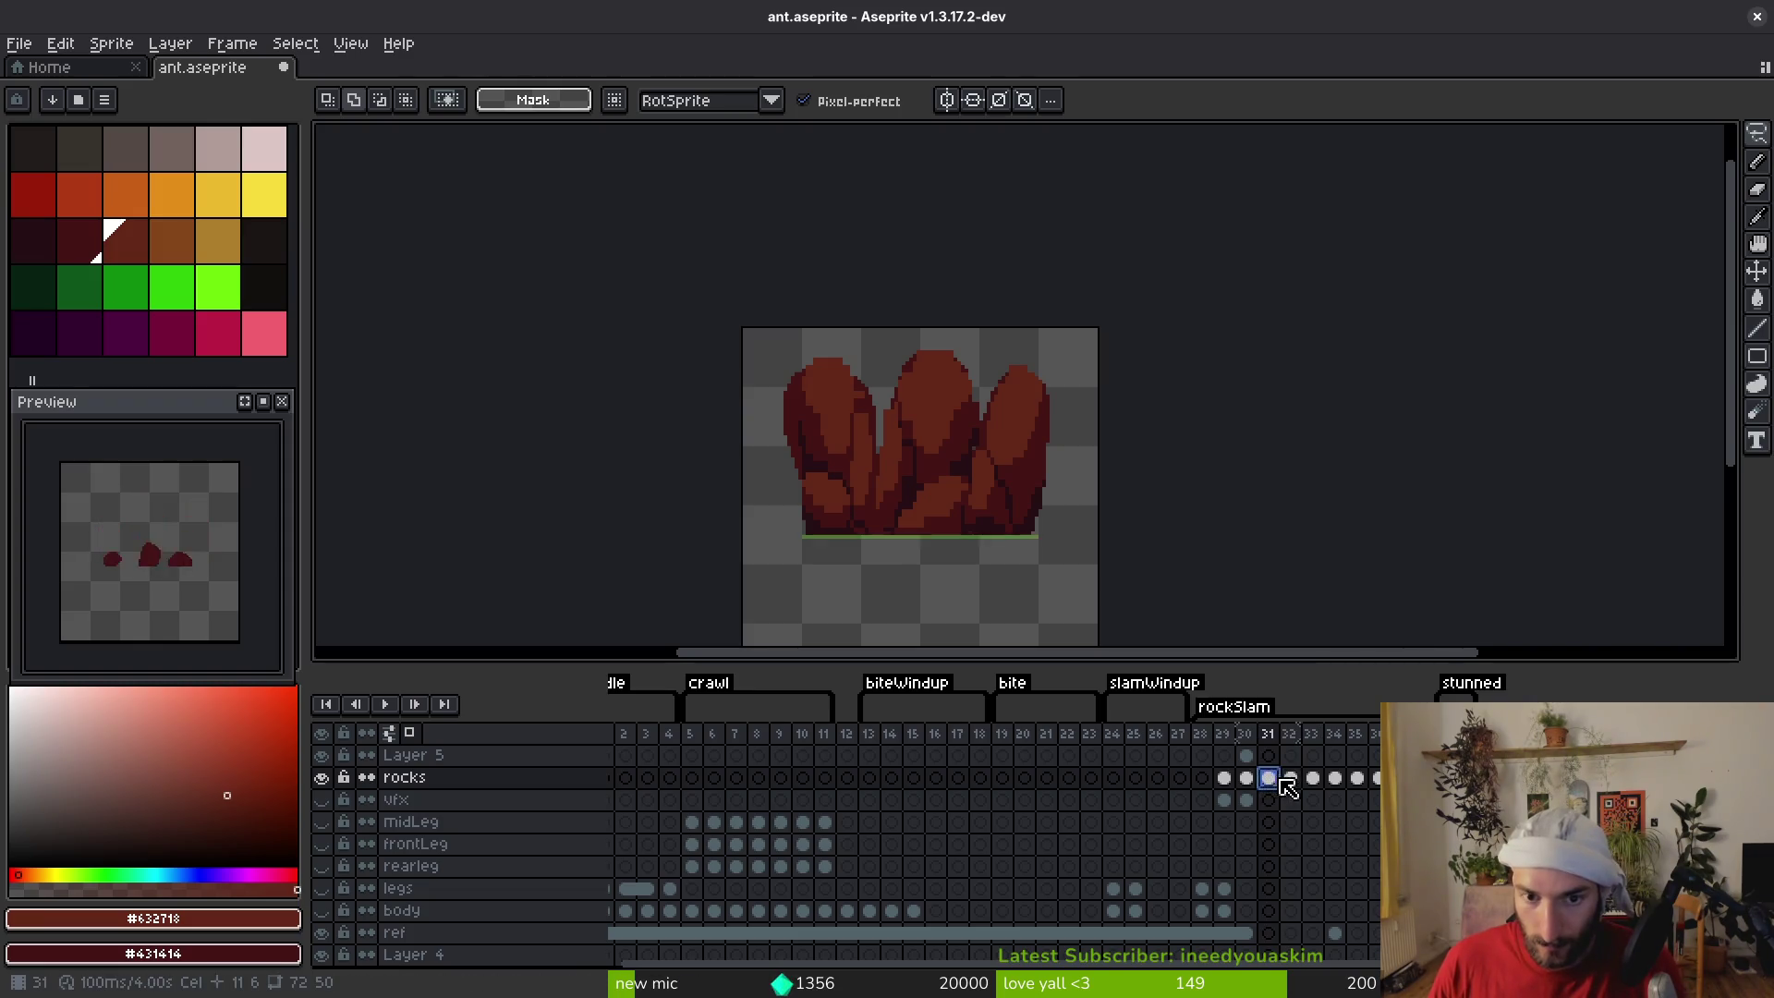
right_click(1281, 781)
left_click(1328, 865)
key("ctrl+s")
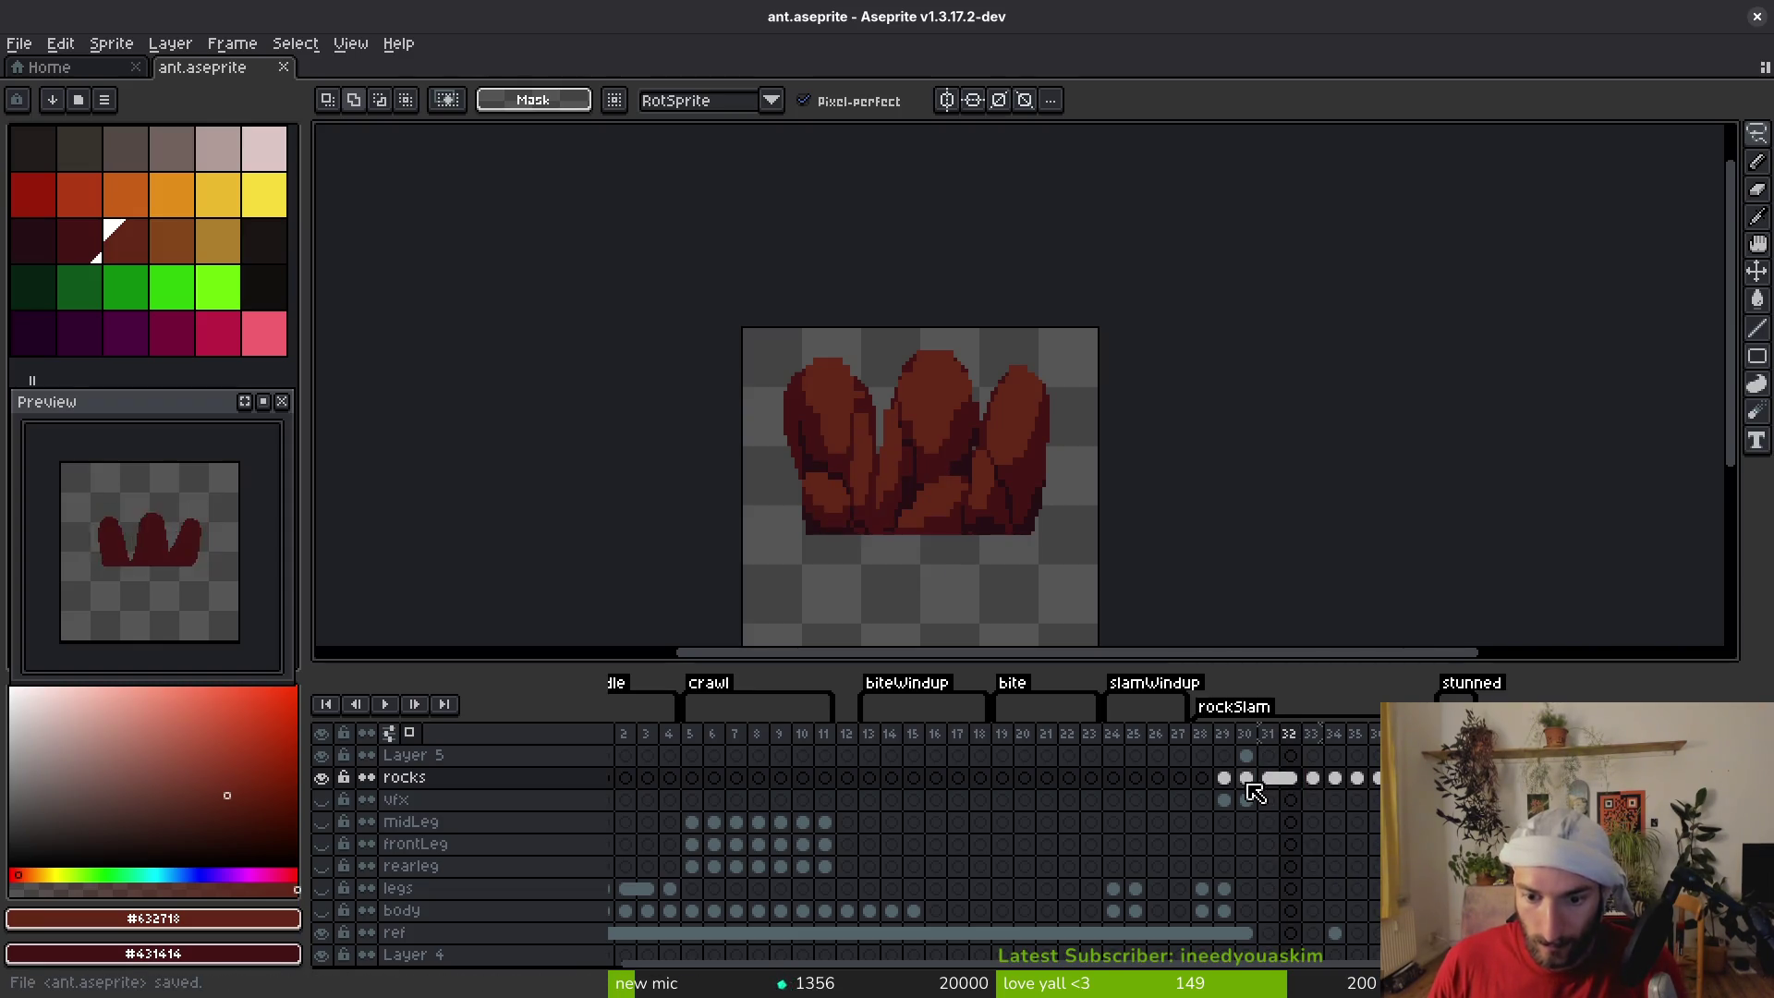
Step through frames 29–32 to review the rocks sinking
left_click(1249, 782)
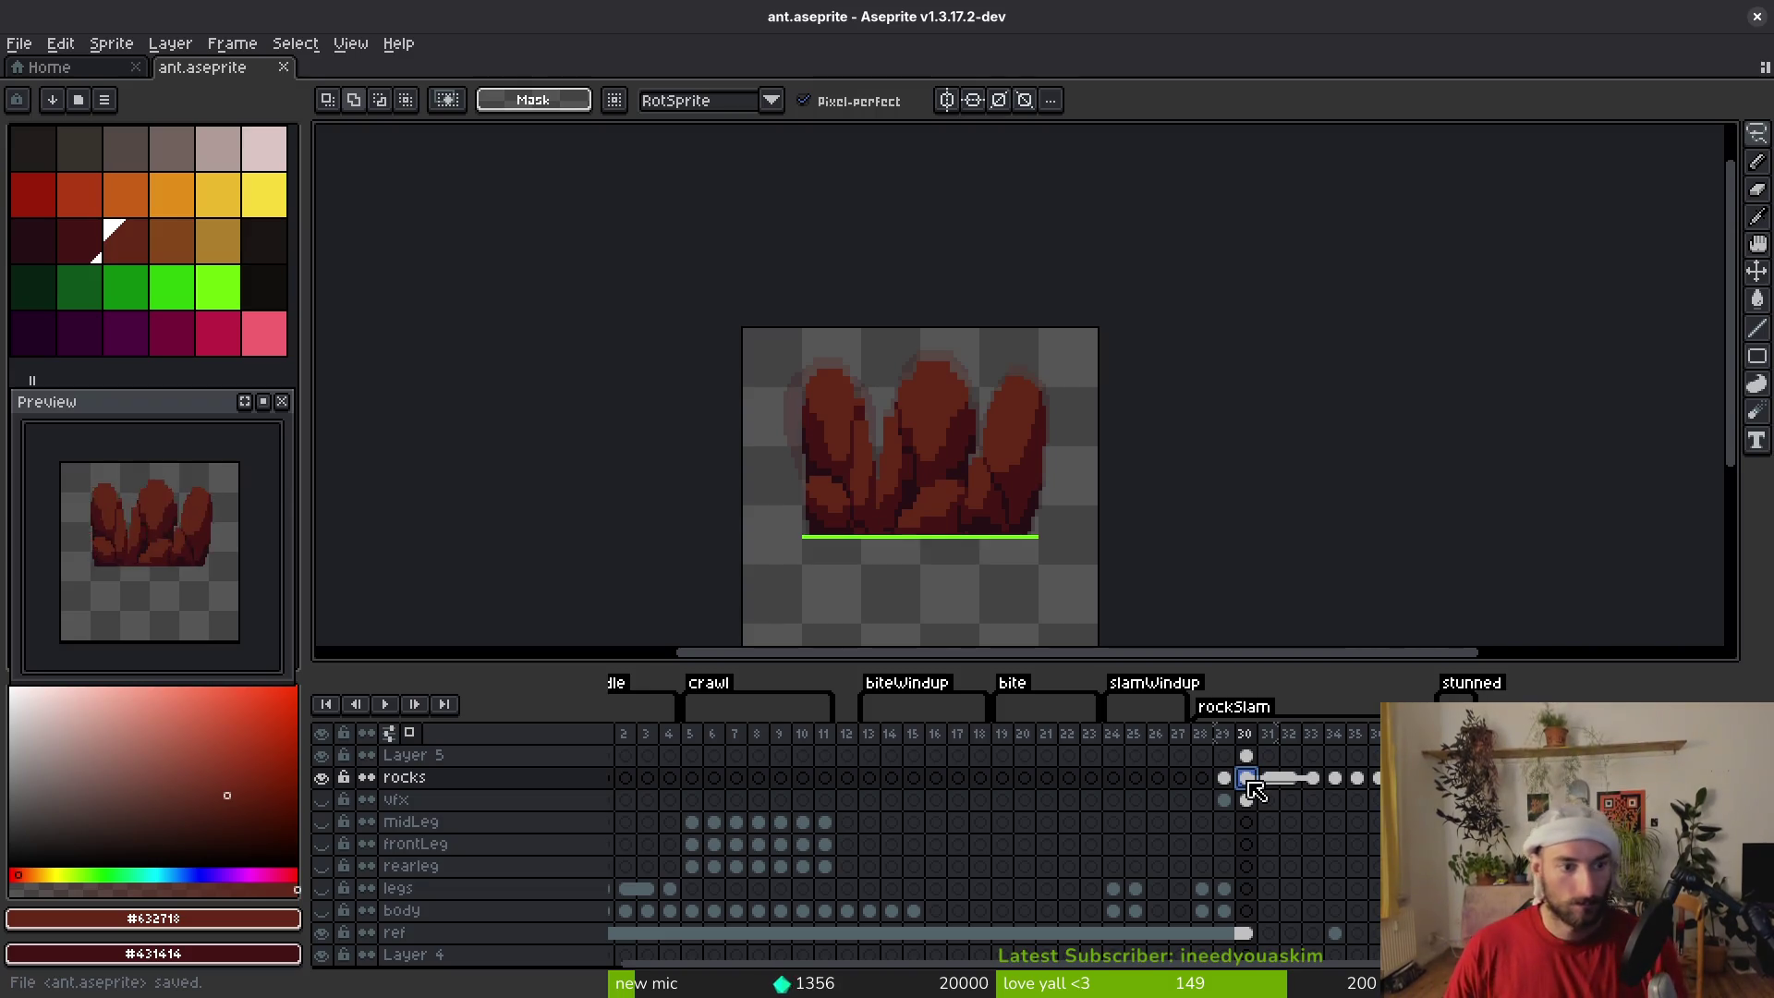
key("Left")
key("Left")
key("Right")
left_click(1276, 739)
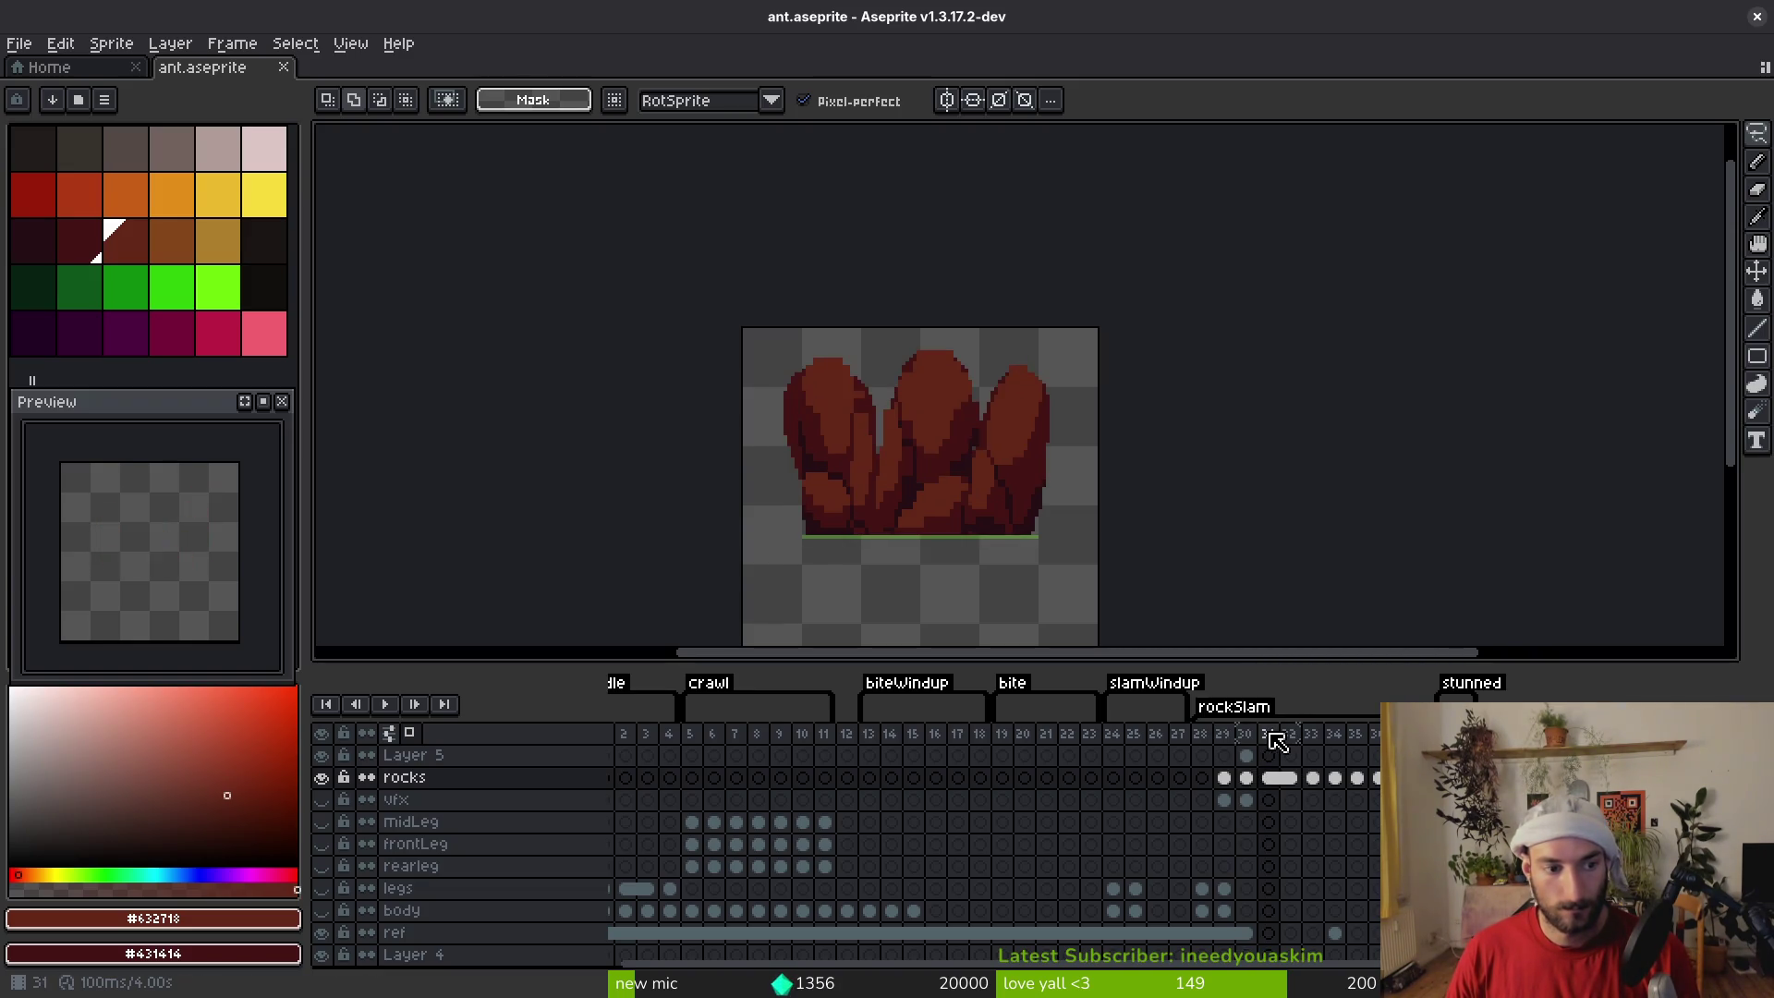
key("Right")
key("Right")
key("Right")
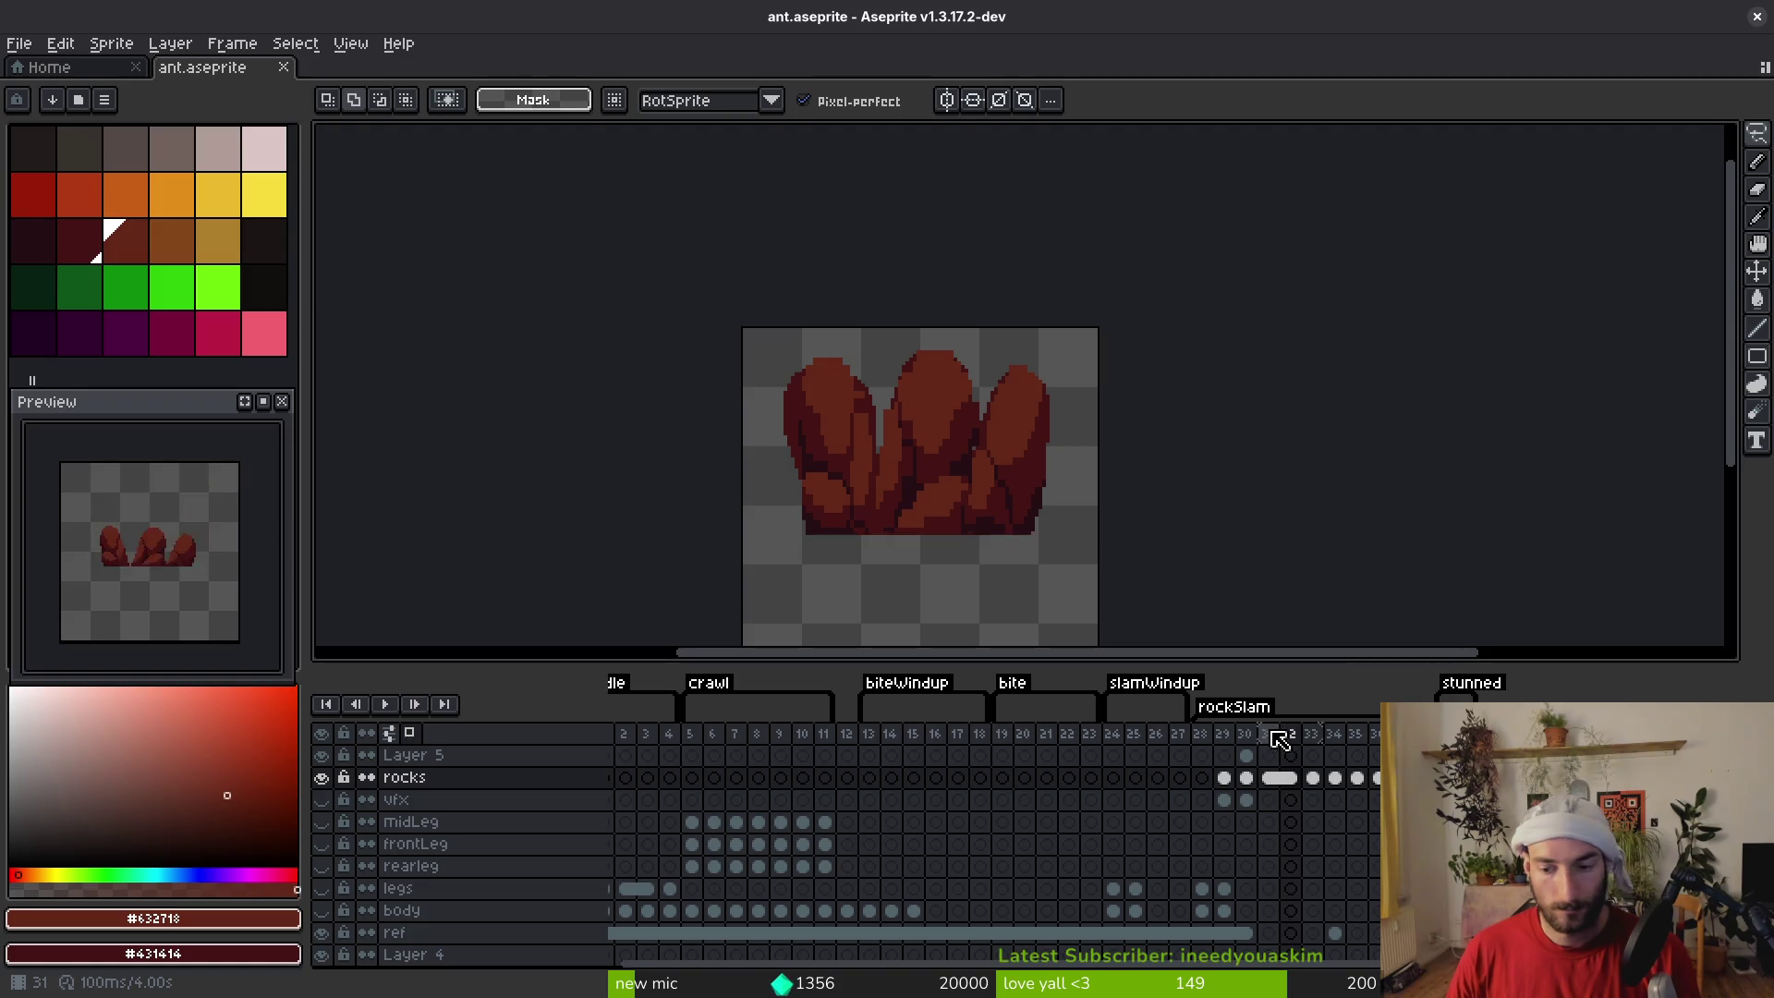
key("Left")
key("Left")
key("Left")
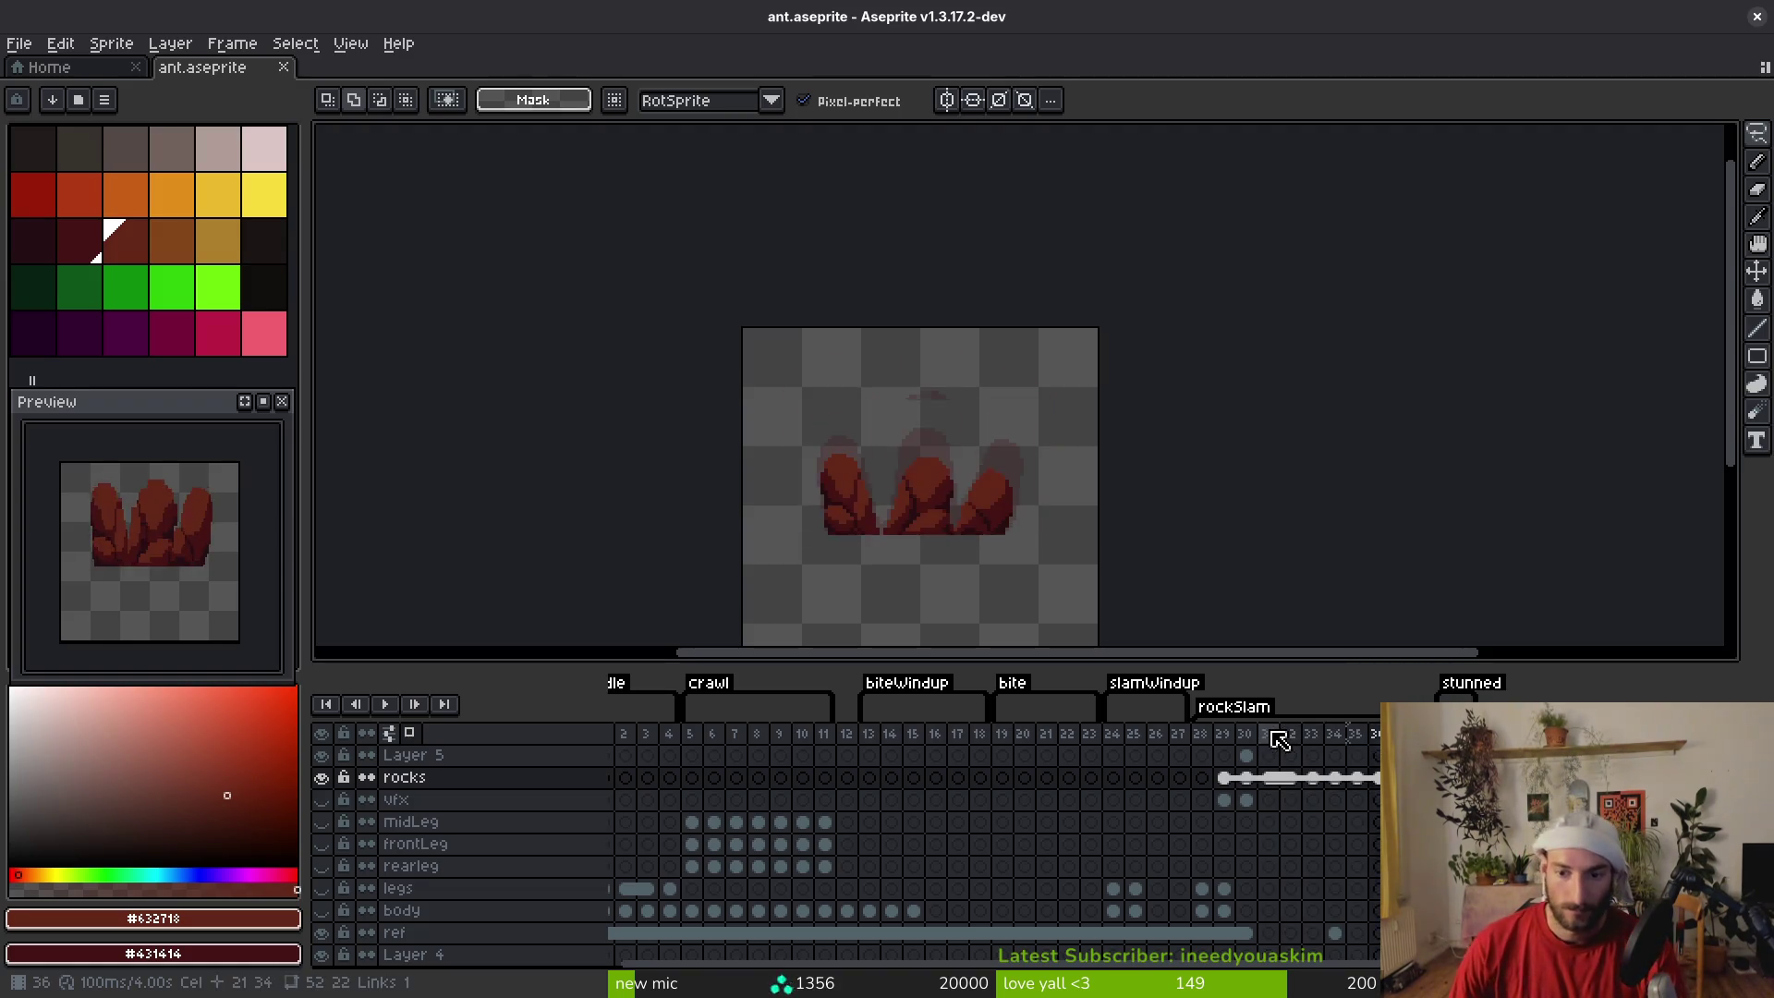